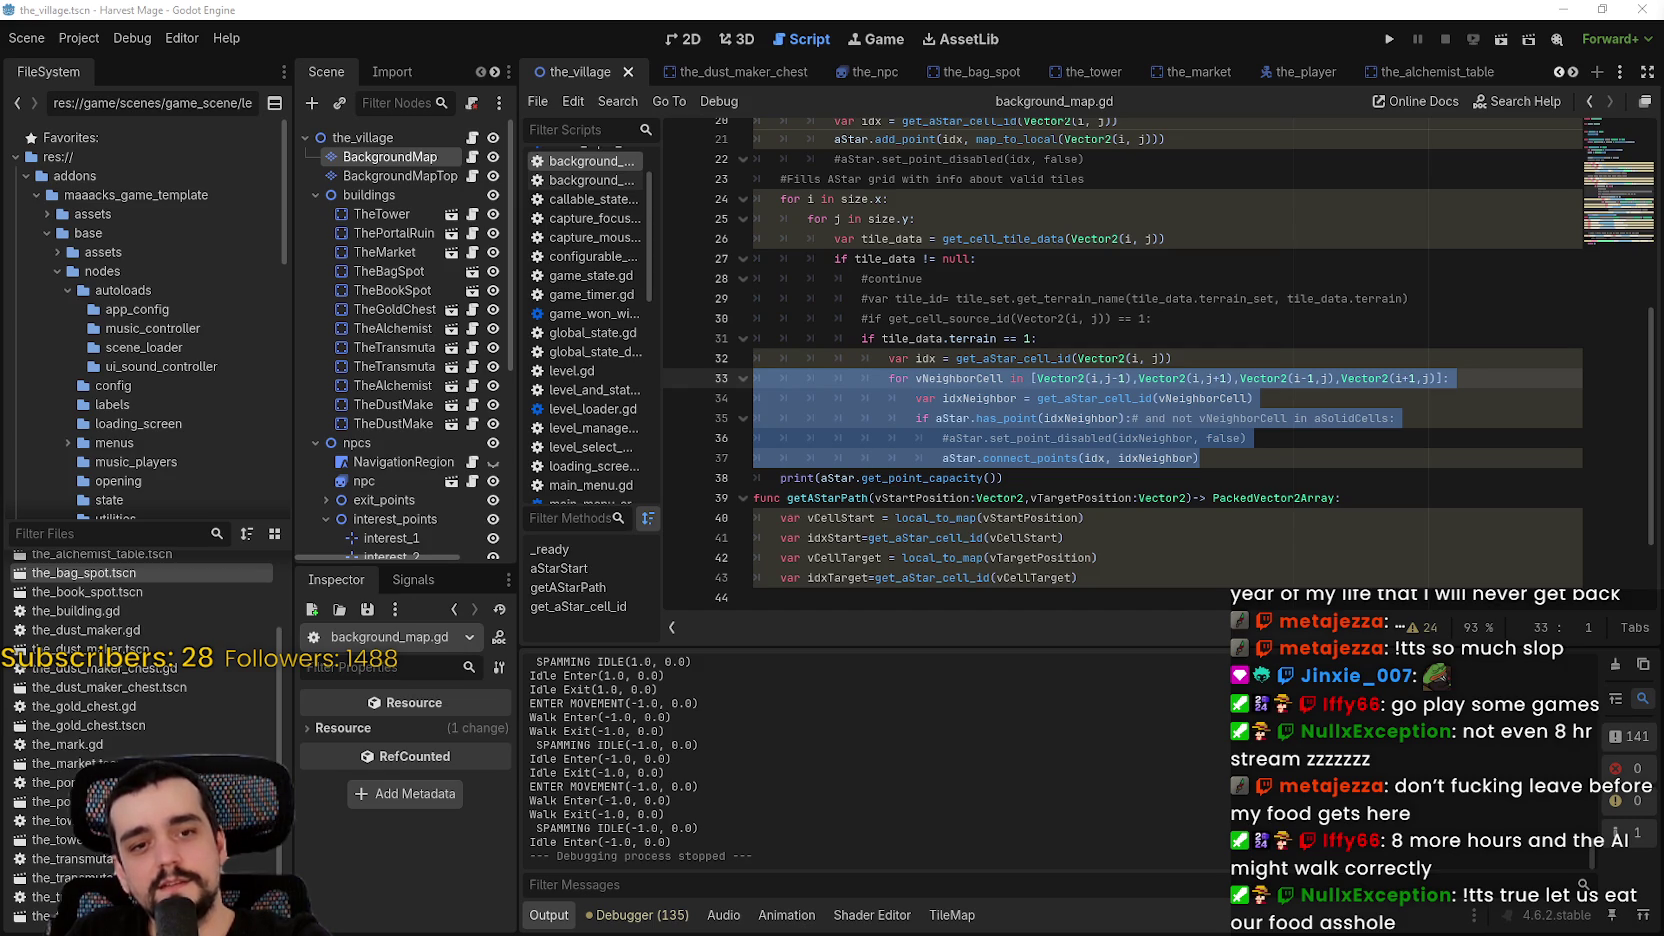
- Switch from the script to the village scene's 2D view and make NavigationRegion visible
{"action": "left_click", "coordinate": [942, 340]}
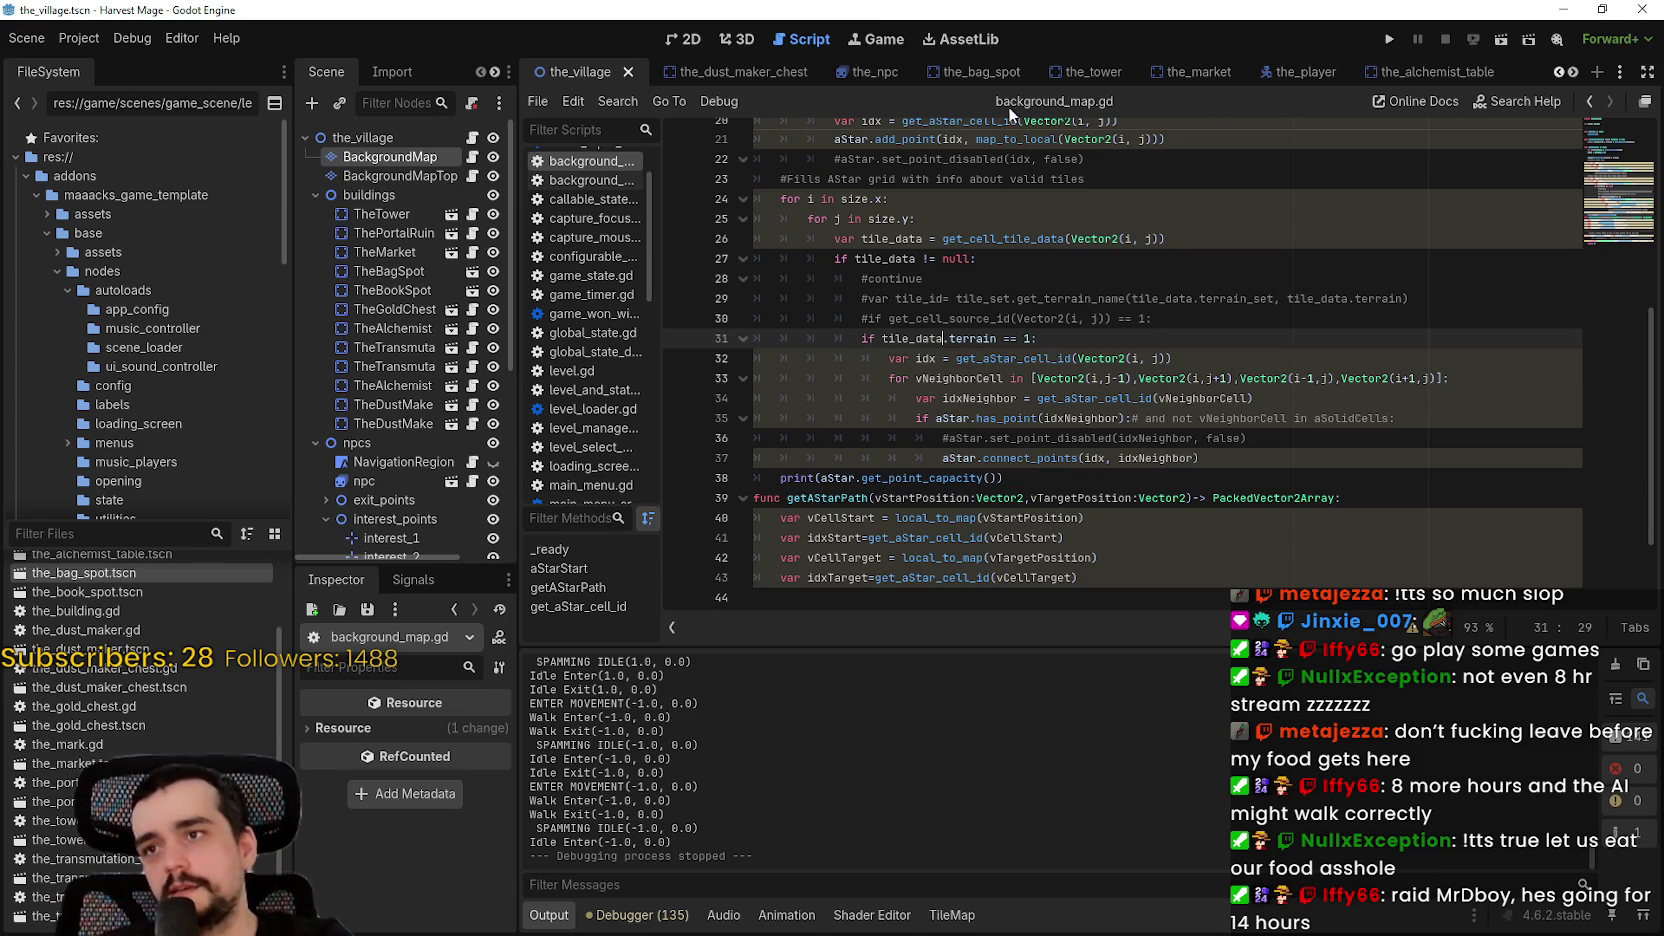
{"action": "left_click", "coordinate": [688, 40]}
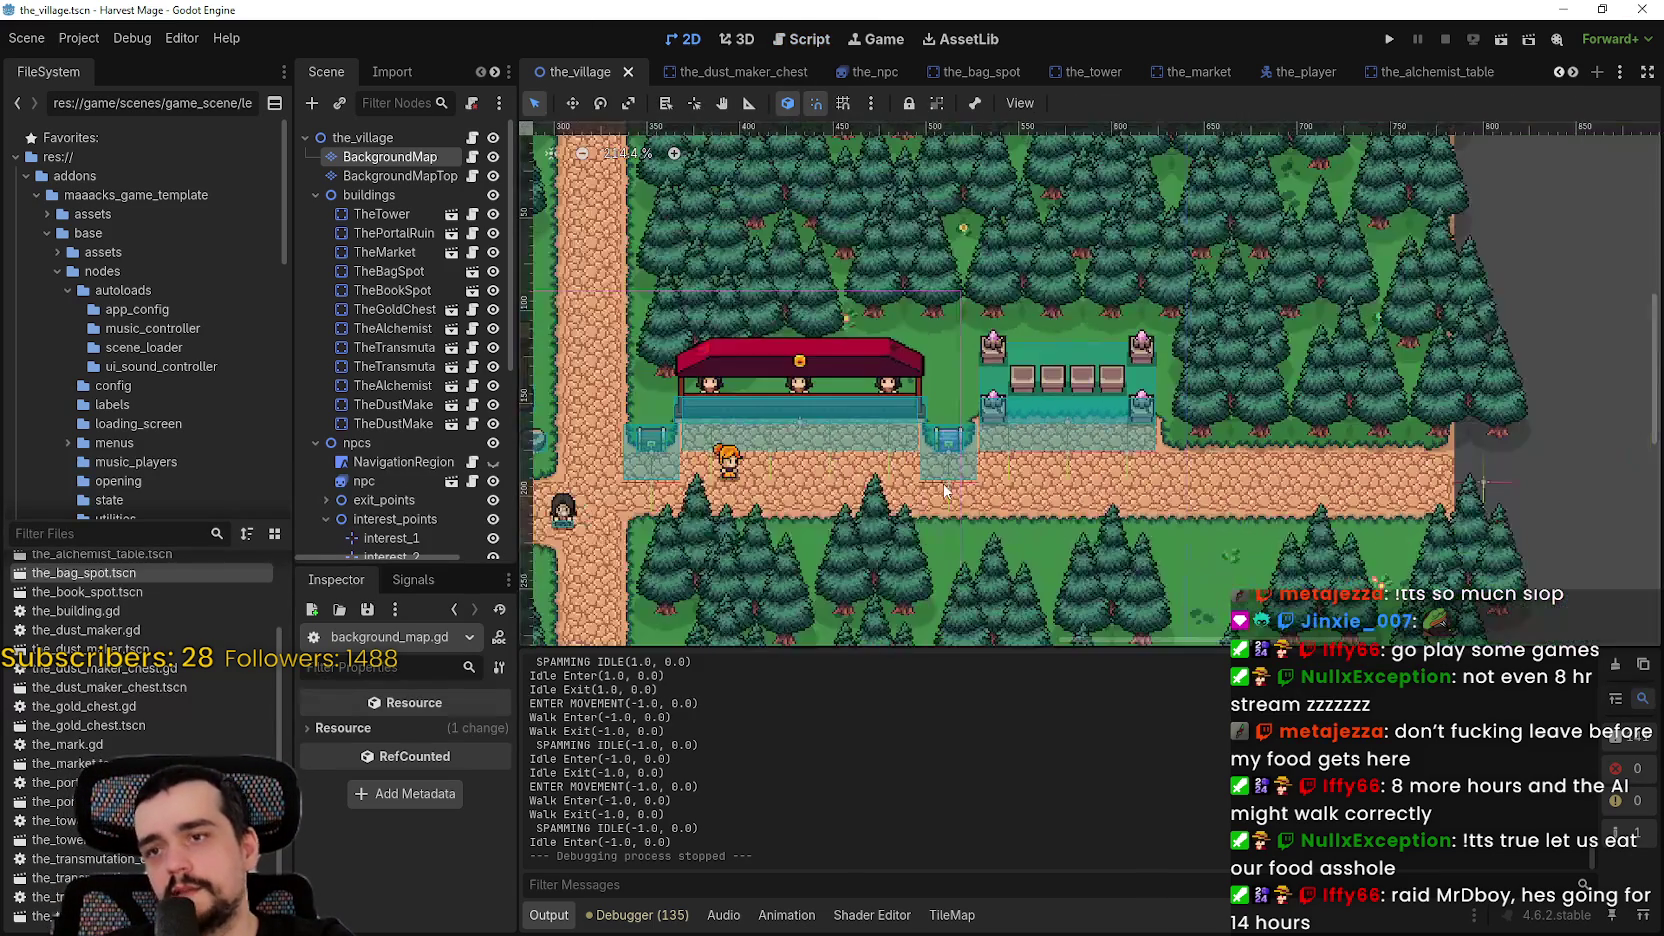
{"action": "scroll", "coordinate": [487, 468], "scroll_direction": "down", "scroll_amount": 2}
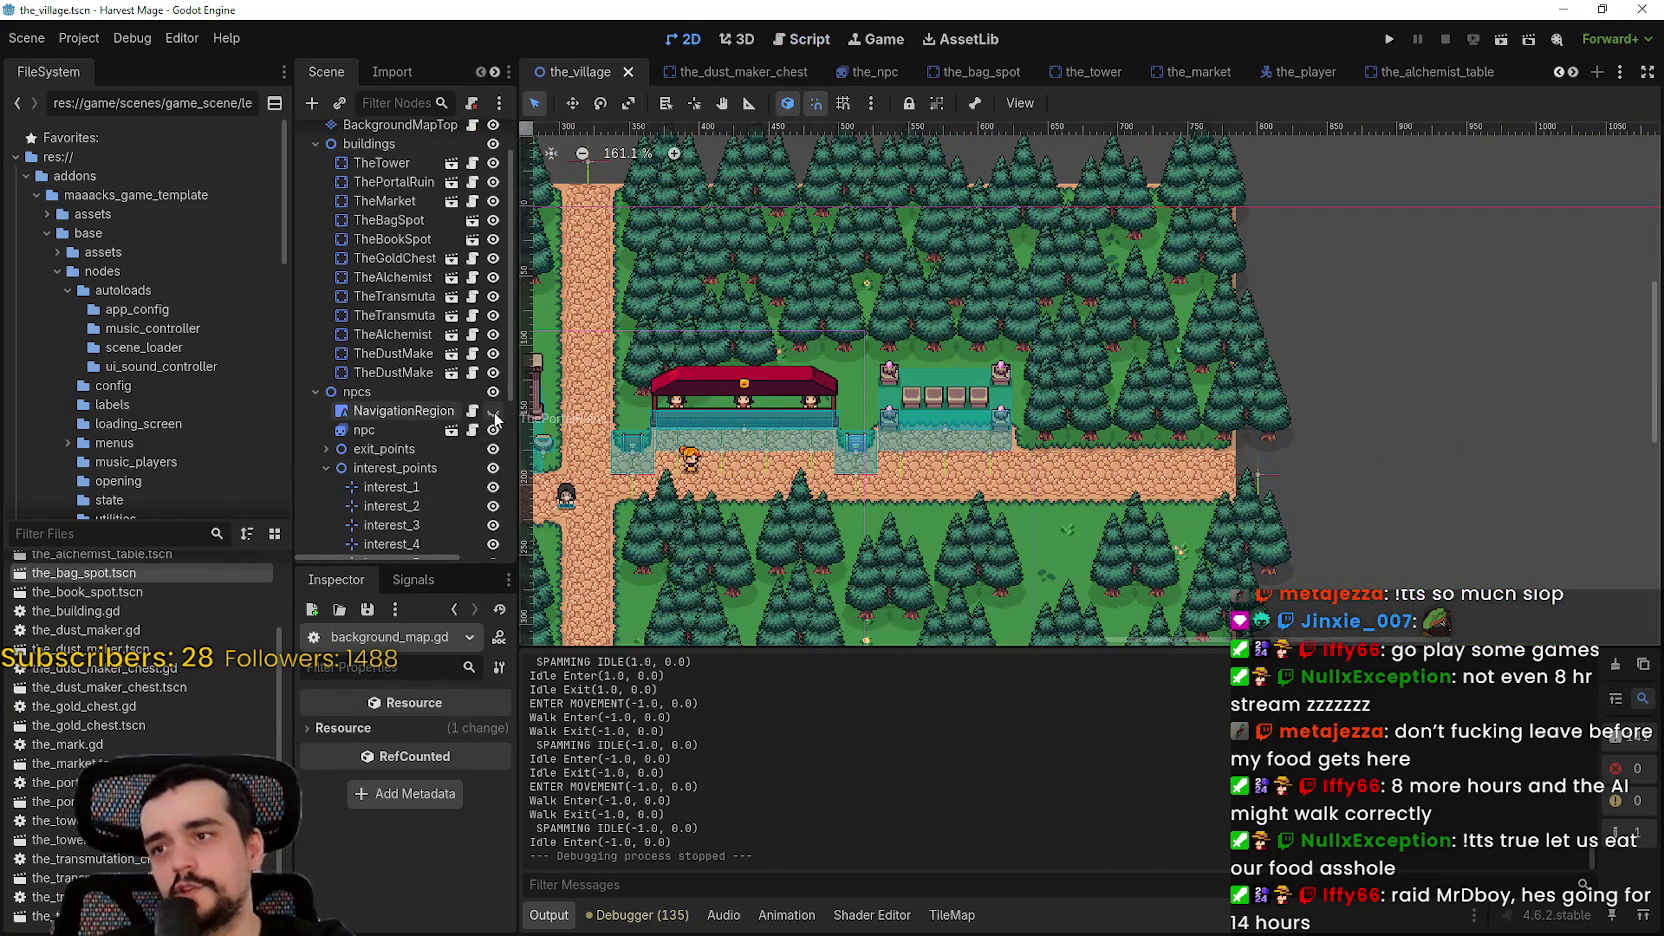
{"action": "left_click", "coordinate": [493, 410]}
- Zoom and pan around the market and the east road to inspect the navigation polygons
{"action": "scroll", "coordinate": [979, 483], "scroll_direction": "down", "scroll_amount": 1}
{"action": "scroll", "coordinate": [979, 483], "scroll_direction": "up", "scroll_amount": 4}
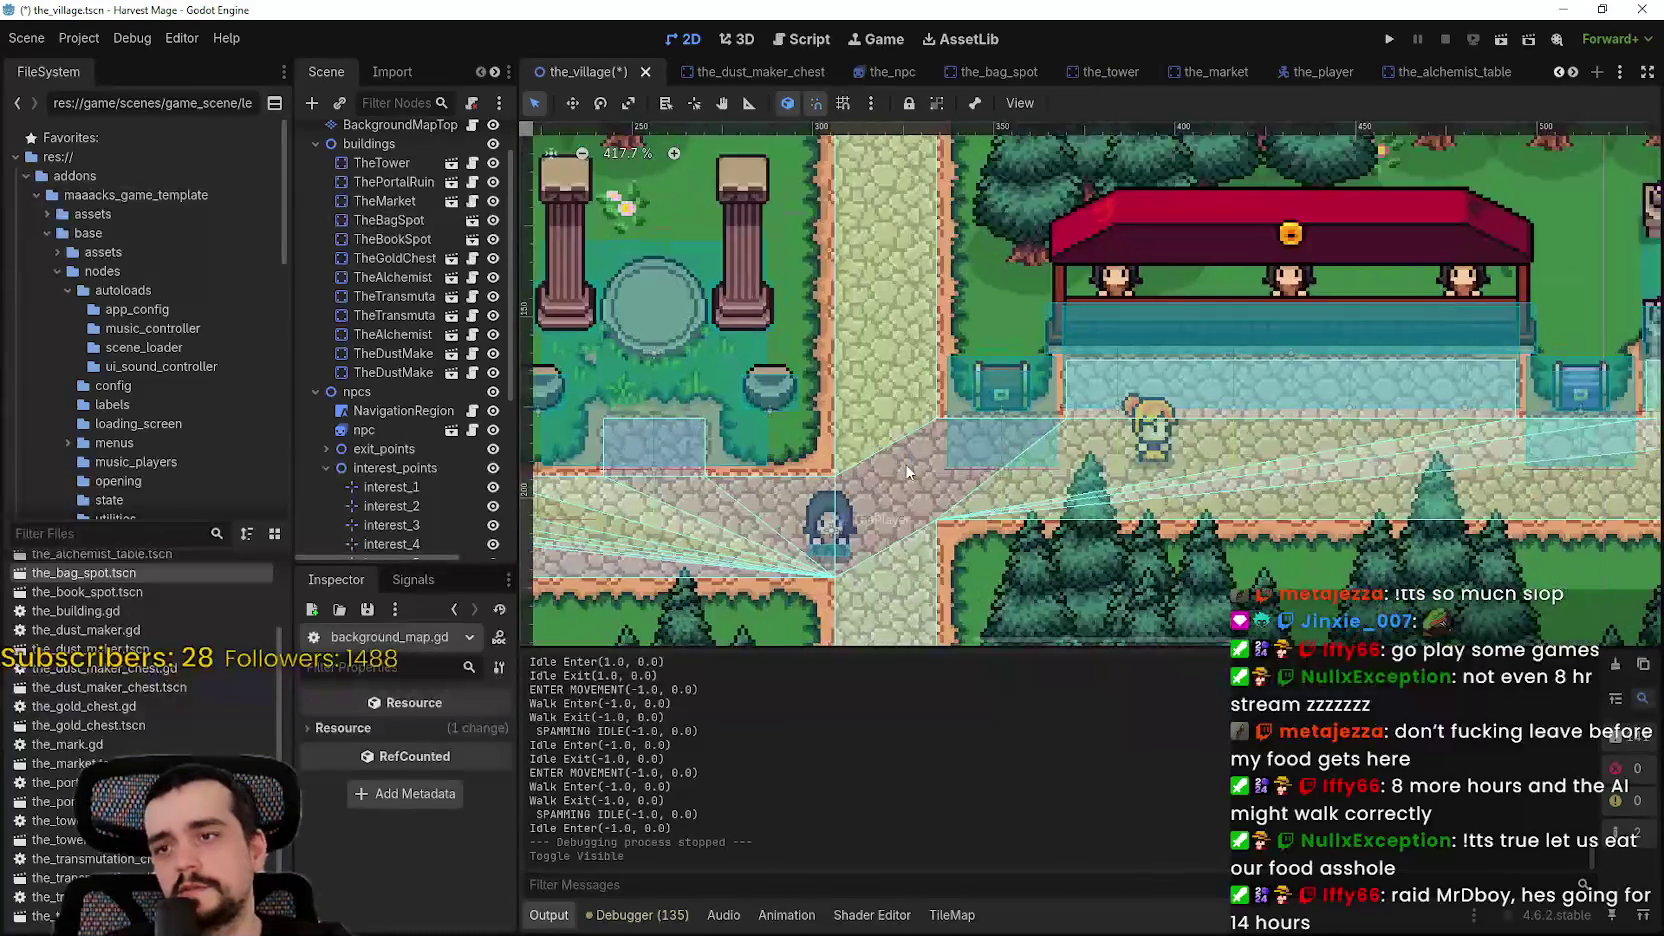
{"action": "scroll", "coordinate": [902, 322], "scroll_direction": "down", "scroll_amount": 1}
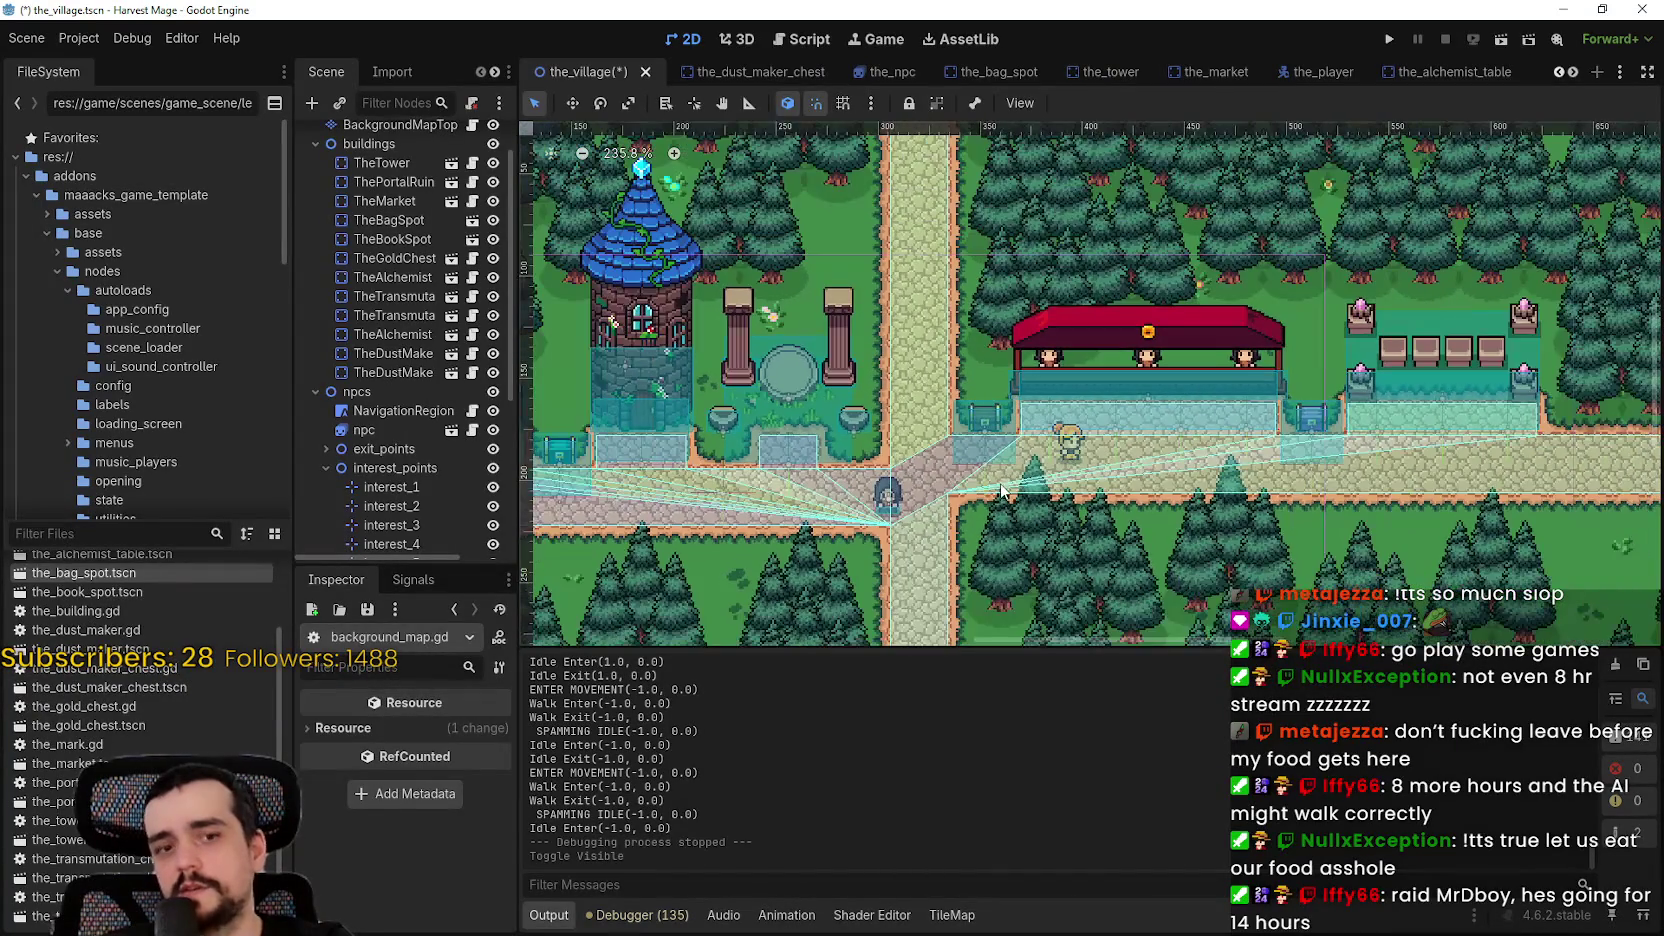
{"action": "scroll", "coordinate": [1156, 484], "scroll_direction": "up", "scroll_amount": 2}
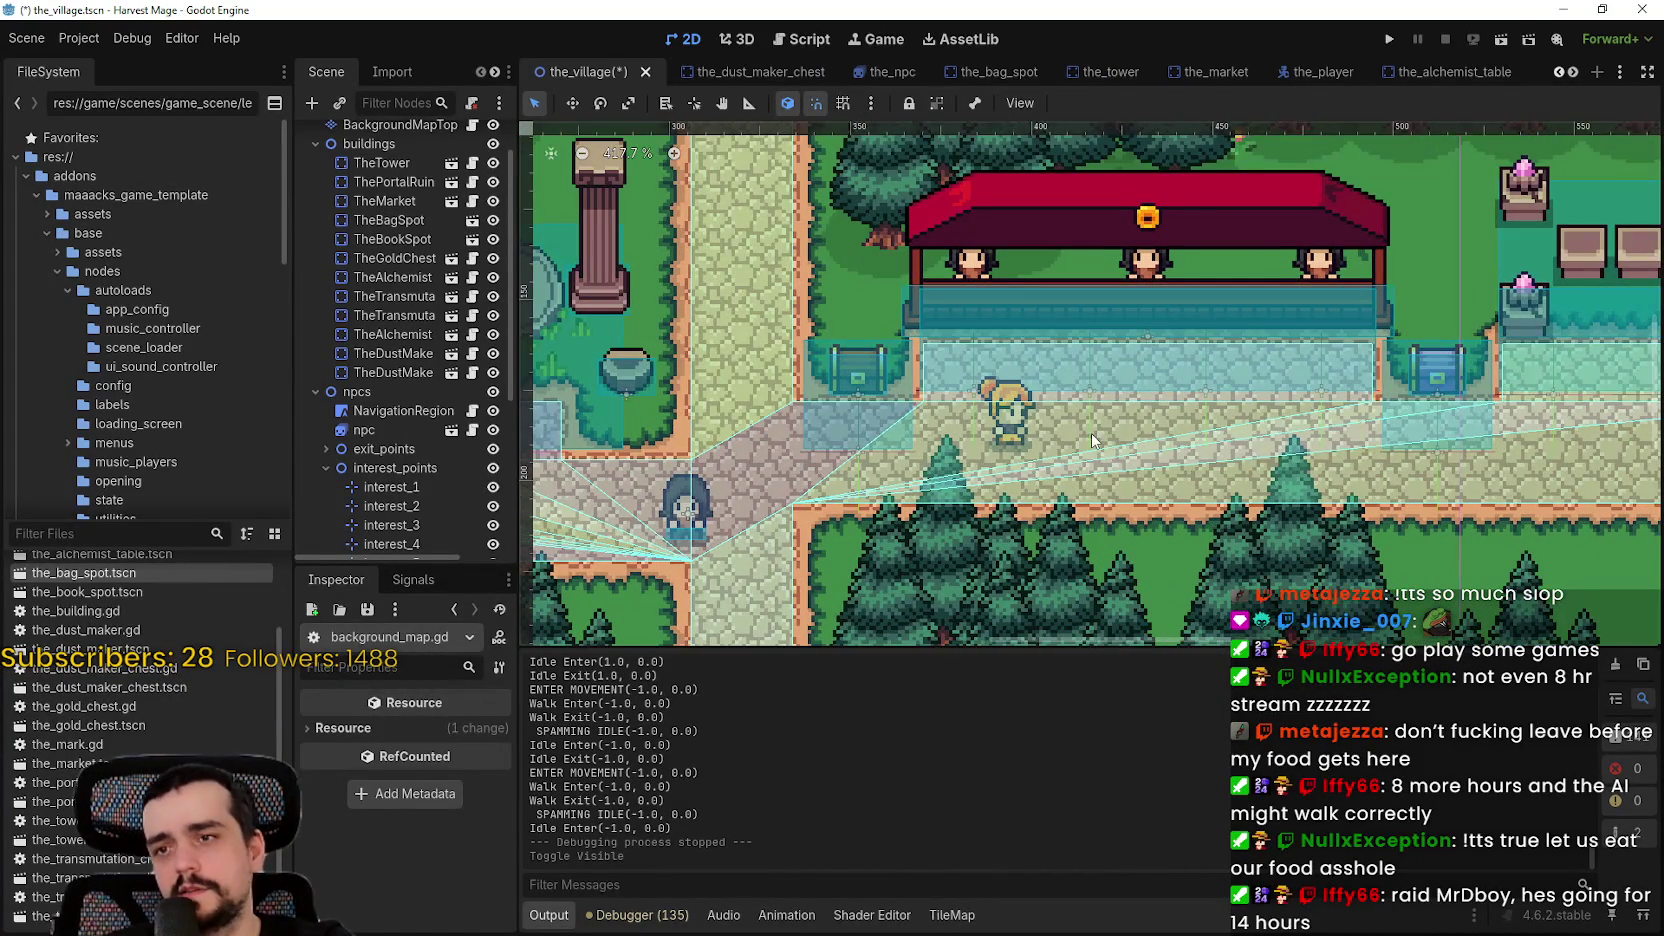
{"action": "scroll", "coordinate": [1200, 450], "scroll_direction": "right", "scroll_amount": 4}
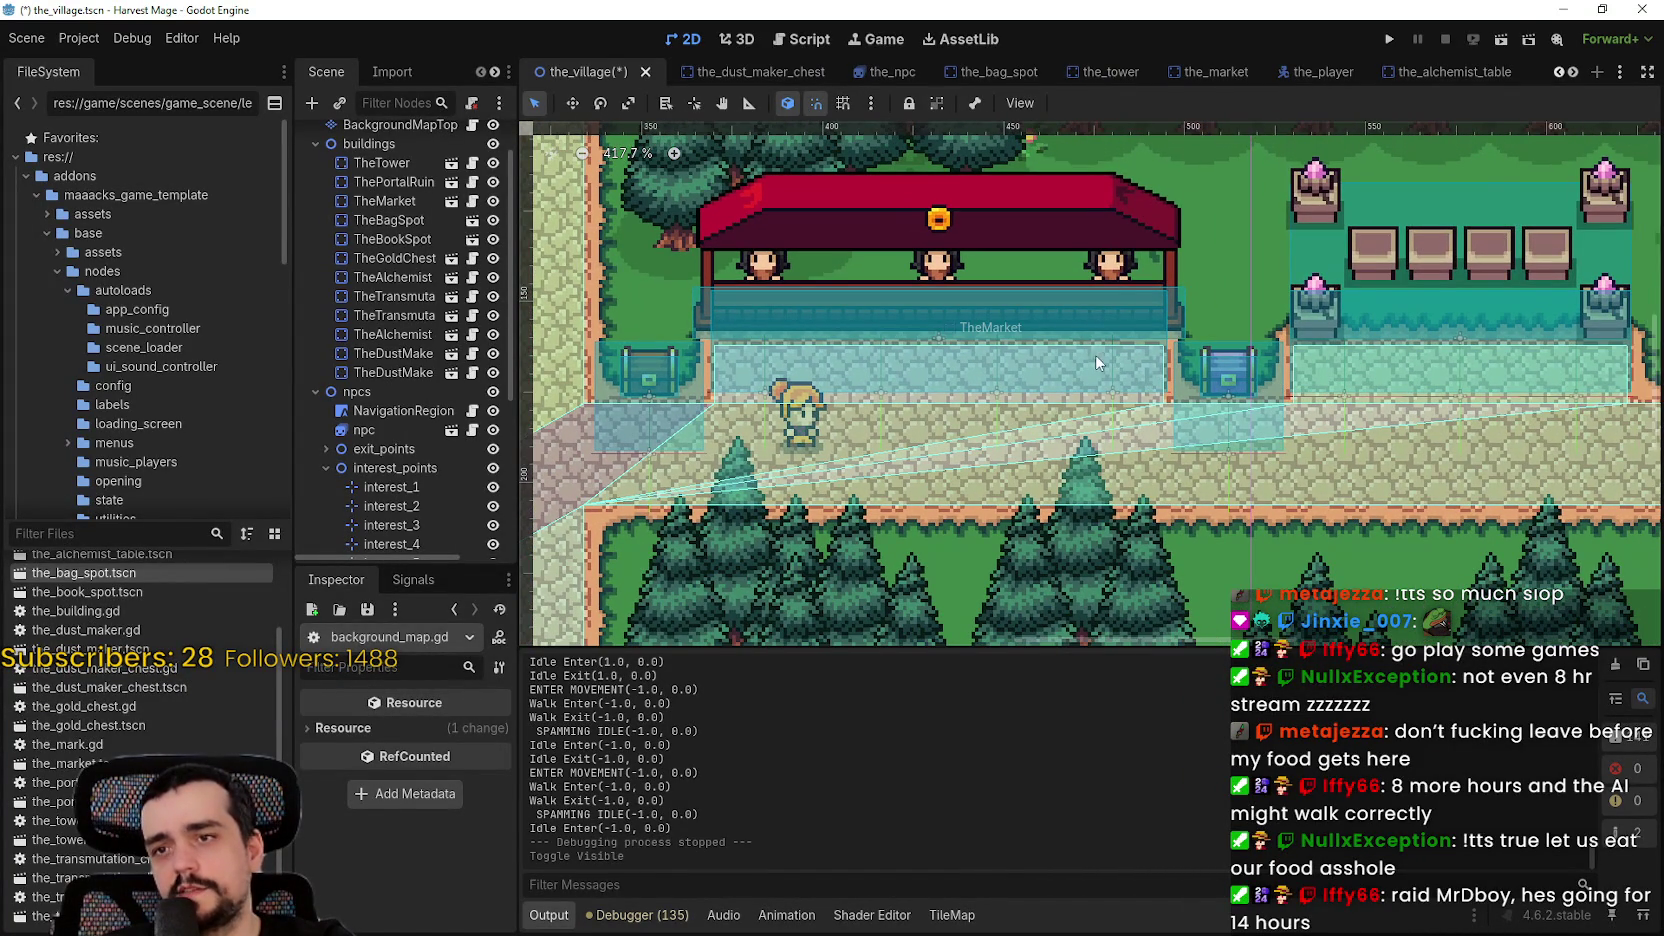
{"action": "scroll", "coordinate": [1200, 370], "scroll_direction": "down", "scroll_amount": 2}
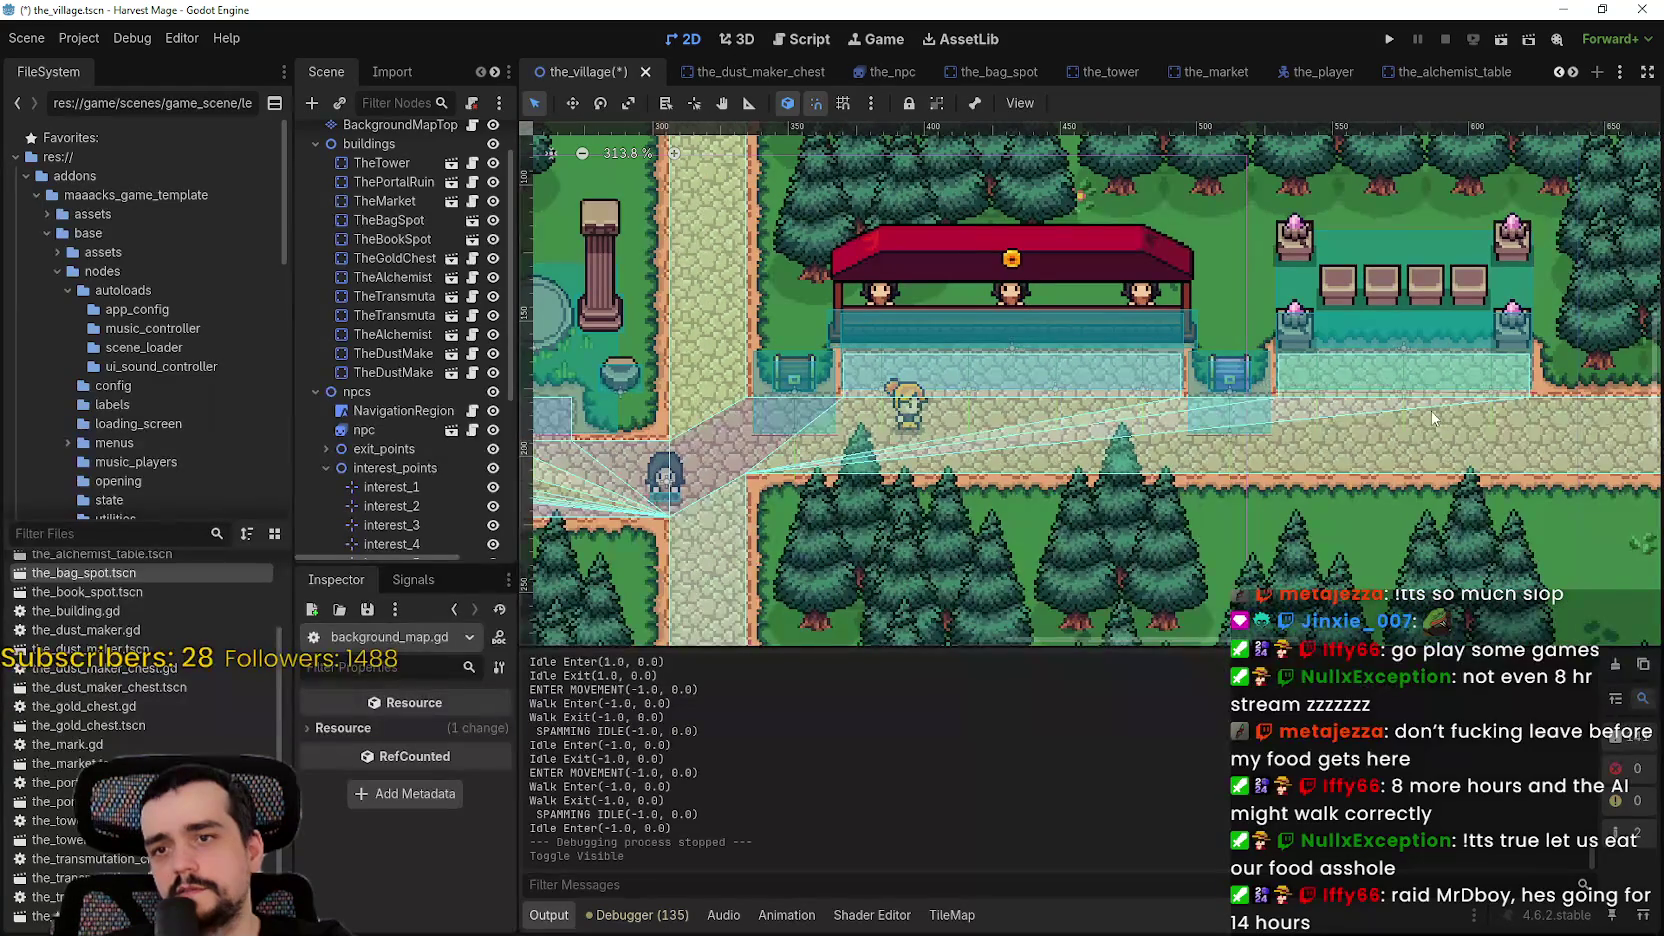
{"action": "scroll", "coordinate": [1185, 365], "scroll_direction": "right", "scroll_amount": 4}
{"action": "scroll", "coordinate": [884, 365], "scroll_direction": "left", "scroll_amount": 3}
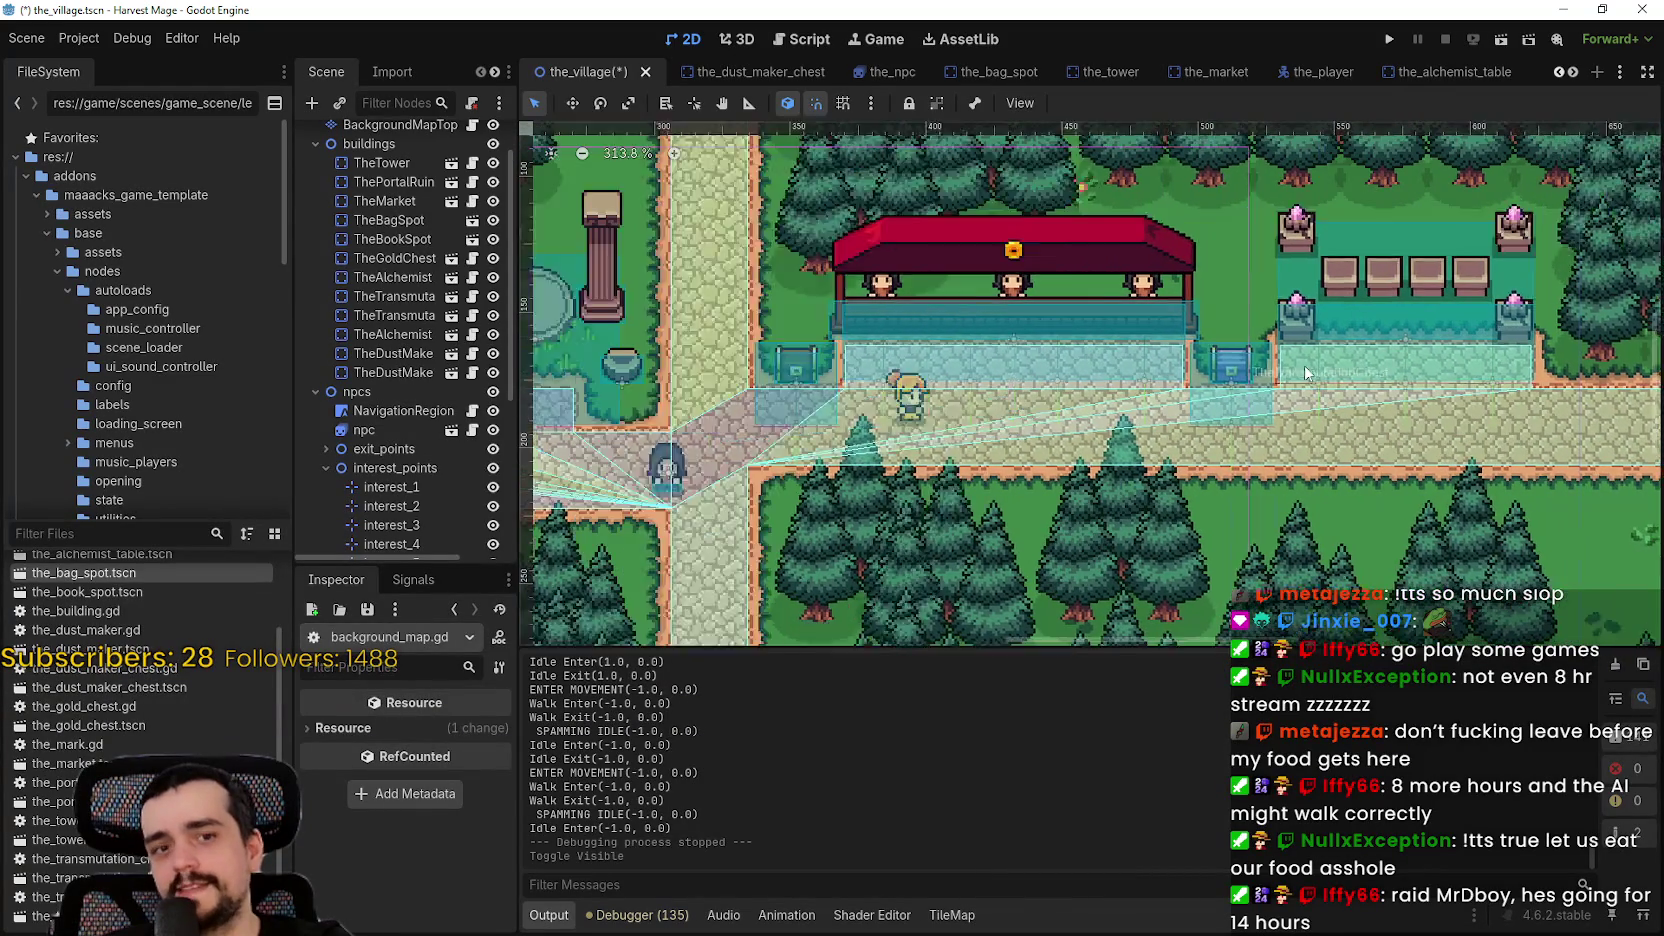
{"action": "scroll", "coordinate": [1144, 443], "scroll_direction": "up", "scroll_amount": 1}
{"action": "scroll", "coordinate": [1144, 443], "scroll_direction": "right", "scroll_amount": 2}
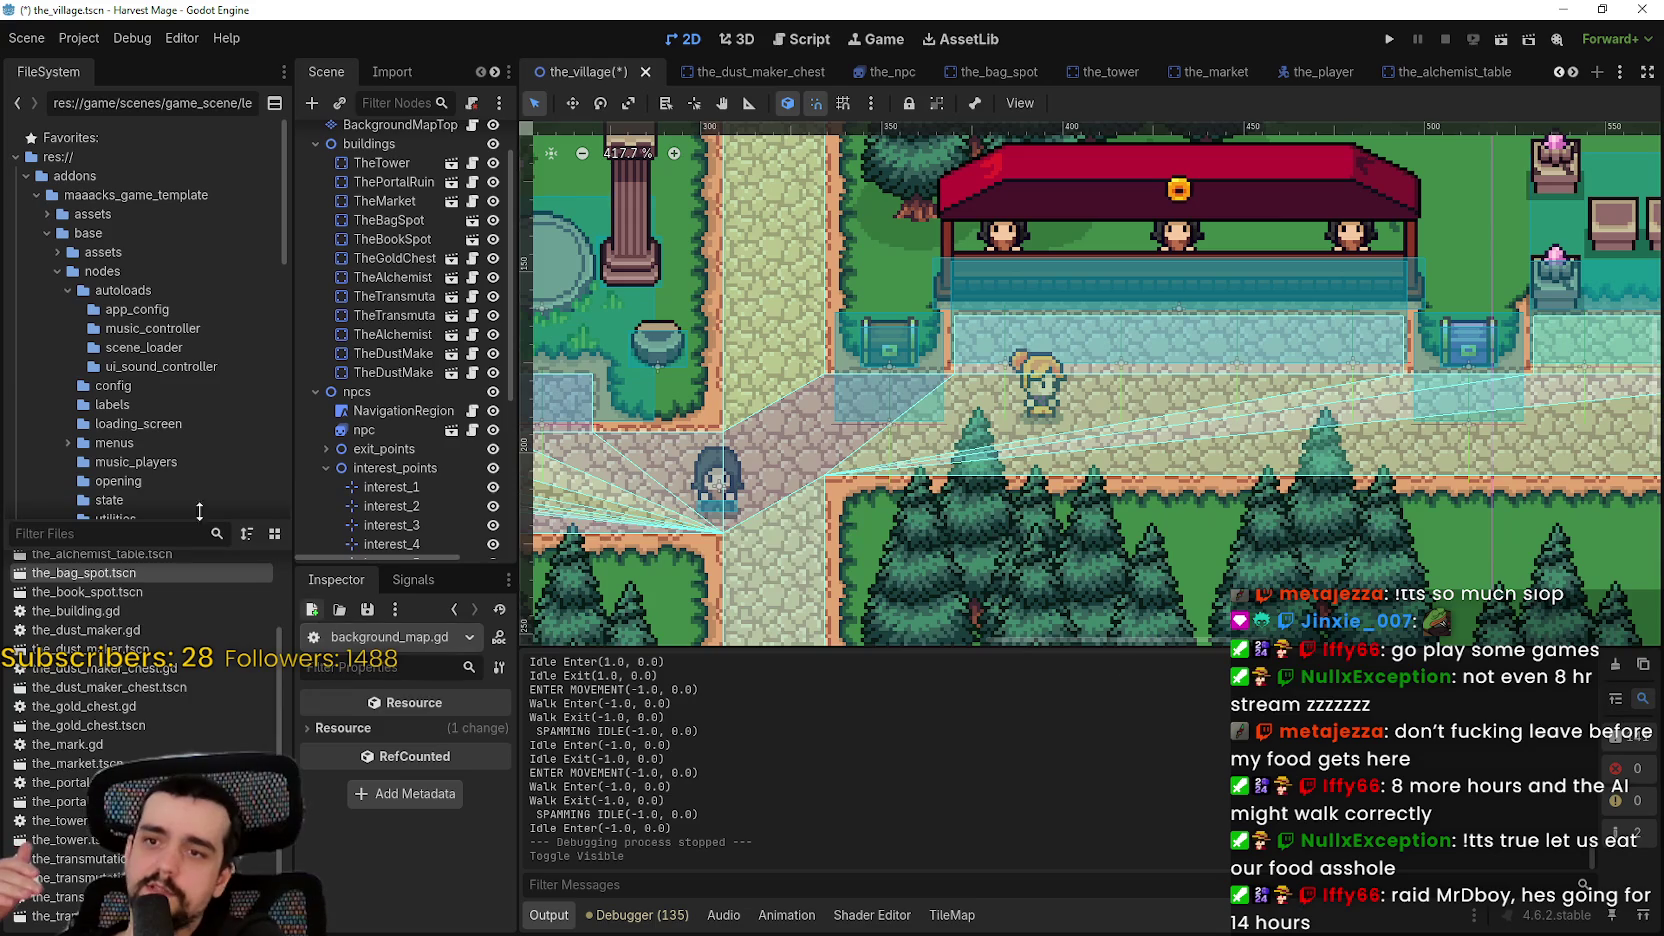
{"action": "scroll", "coordinate": [1190, 381], "scroll_direction": "up", "scroll_amount": 2}
{"action": "scroll", "coordinate": [1138, 376], "scroll_direction": "down", "scroll_amount": 2}
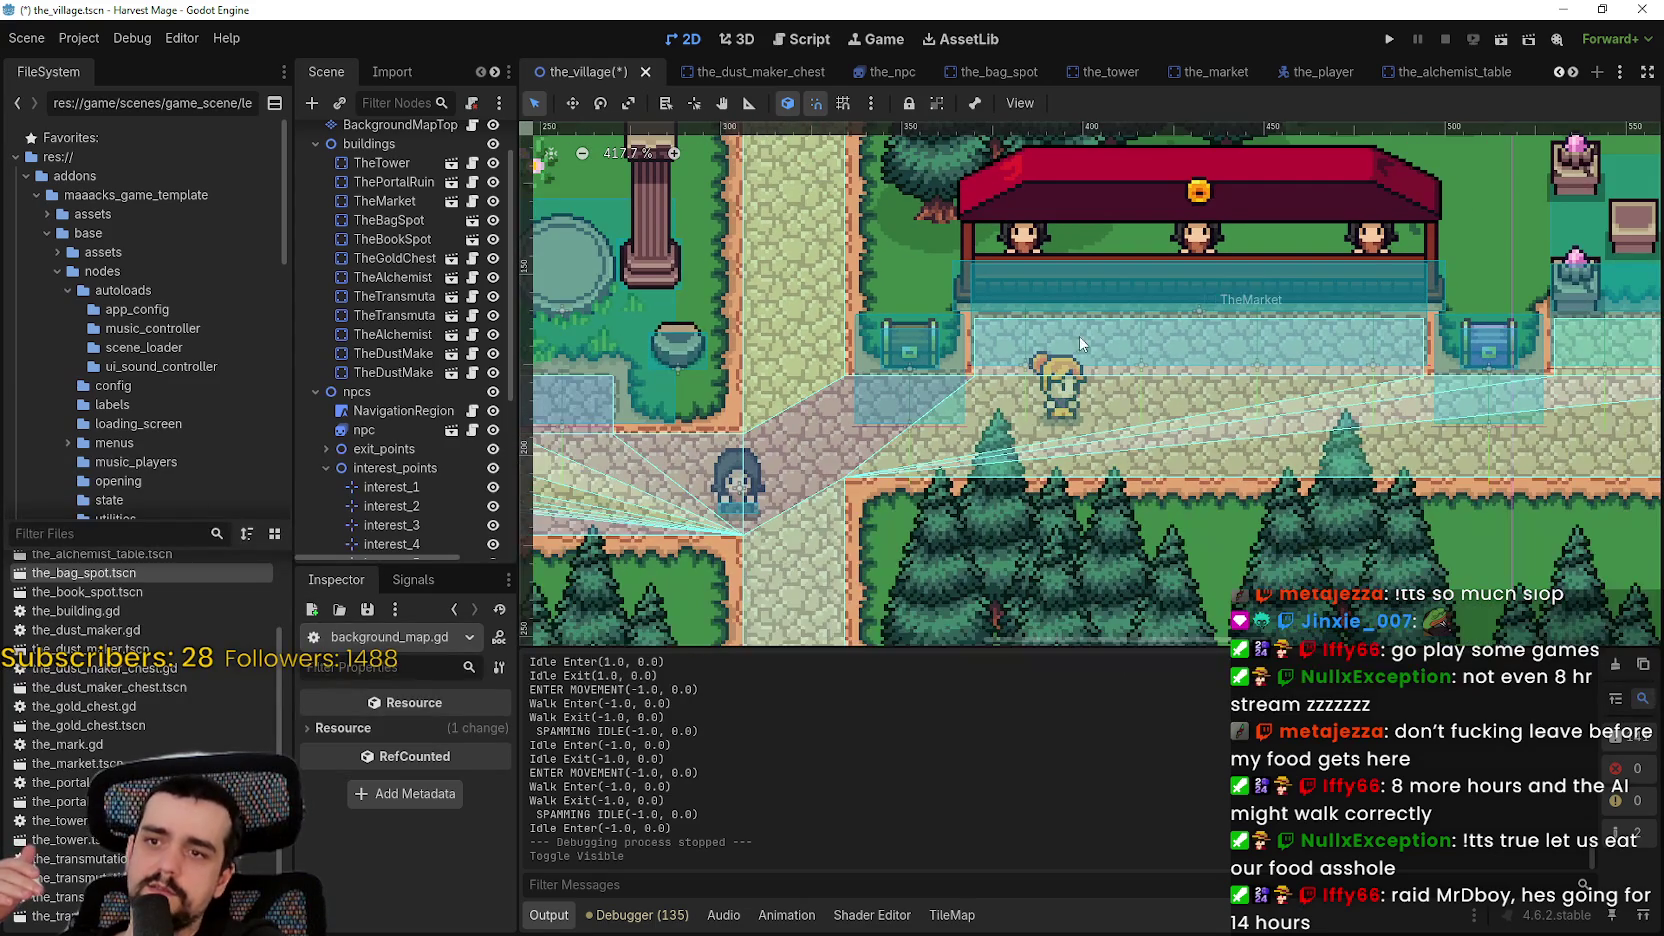
{"action": "scroll", "coordinate": [1235, 470], "scroll_direction": "down", "scroll_amount": 2}
{"action": "mouse_move", "coordinate": [1235, 470]}
{"action": "left_mouse_down"}
{"action": "mouse_move", "coordinate": [1103, 483]}
{"action": "mouse_move", "coordinate": [1027, 452]}
{"action": "left_mouse_up"}
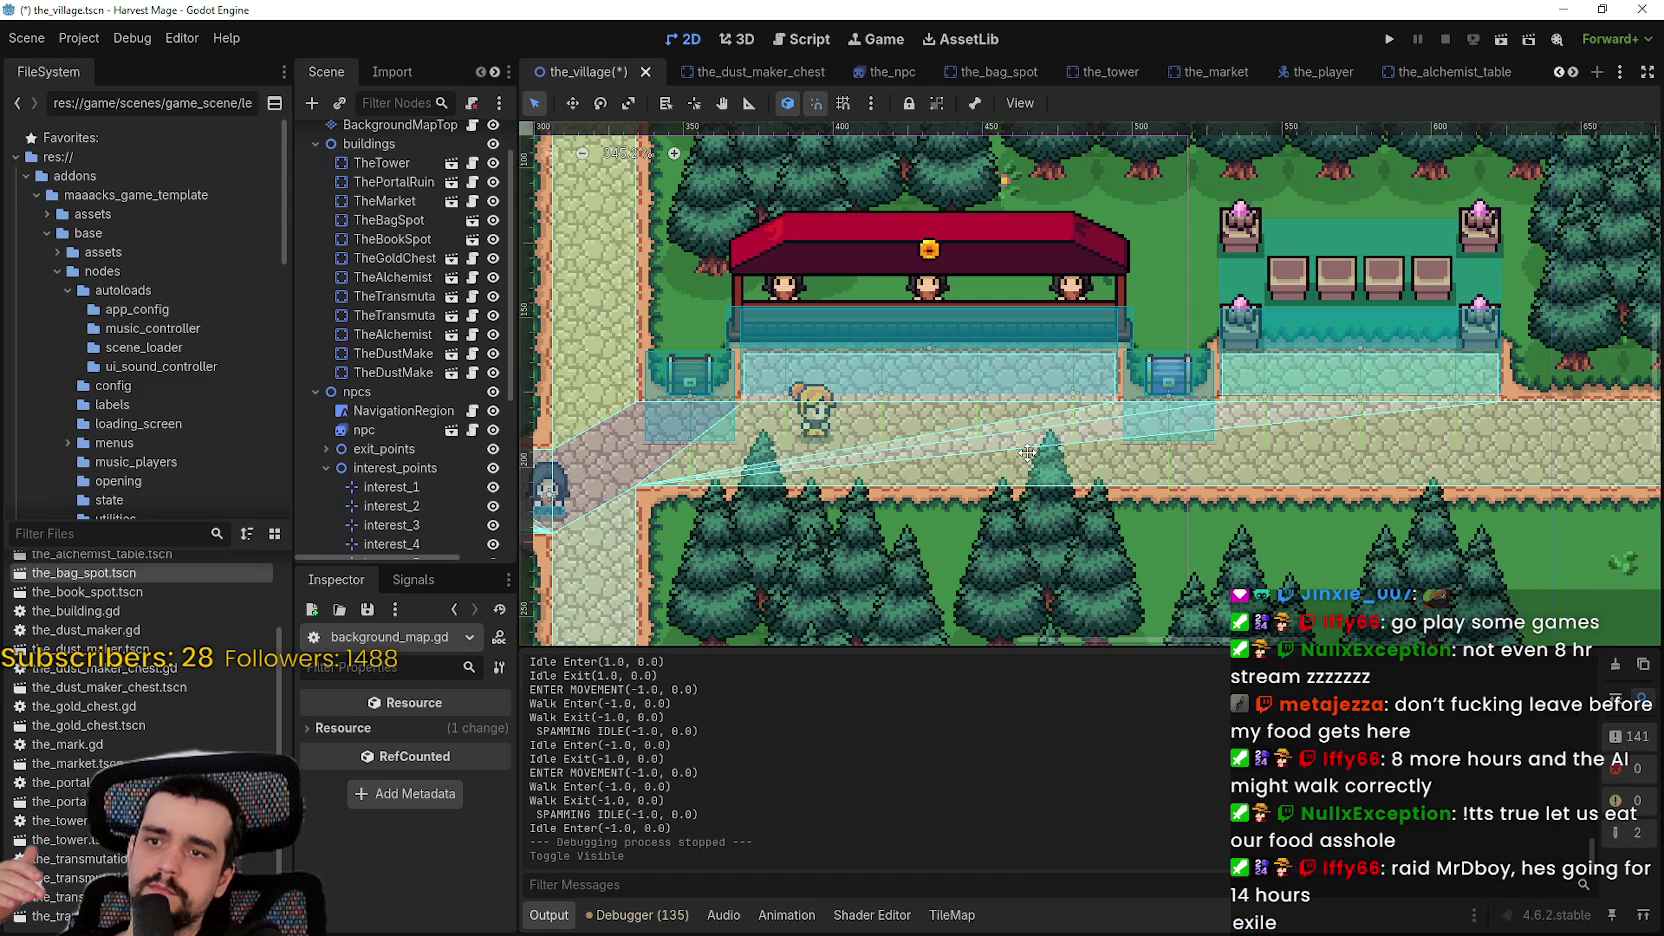
{"action": "scroll", "coordinate": [1027, 452], "scroll_direction": "down", "scroll_amount": 2}
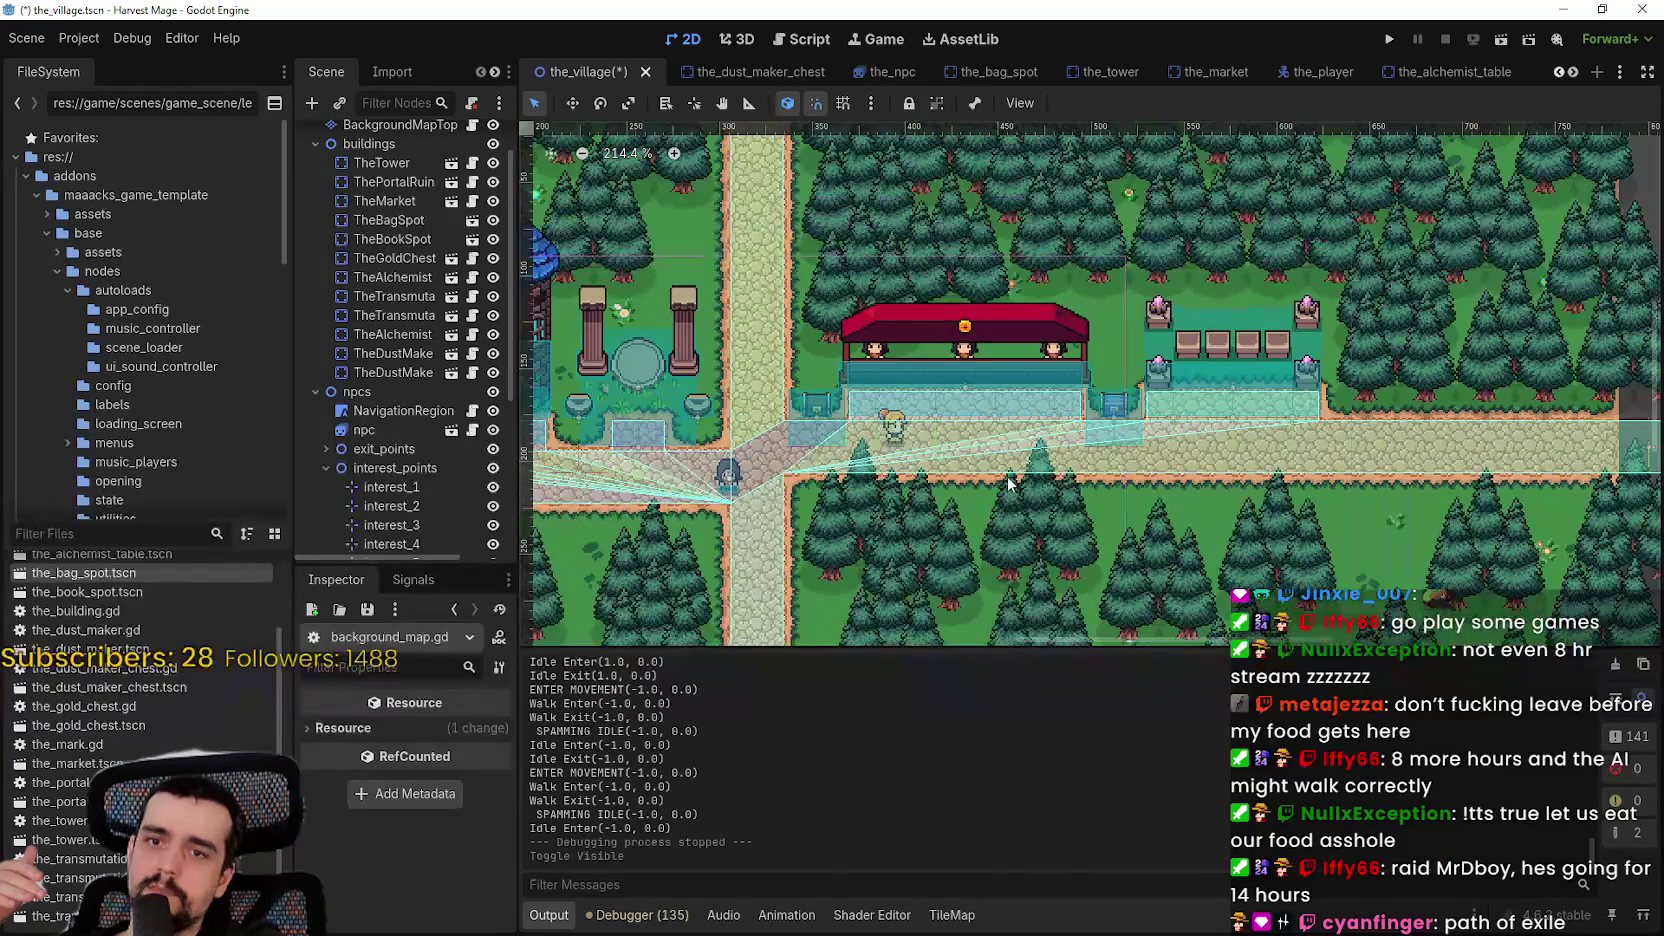
{"action": "scroll", "coordinate": [1150, 302], "scroll_direction": "up", "scroll_amount": 5}
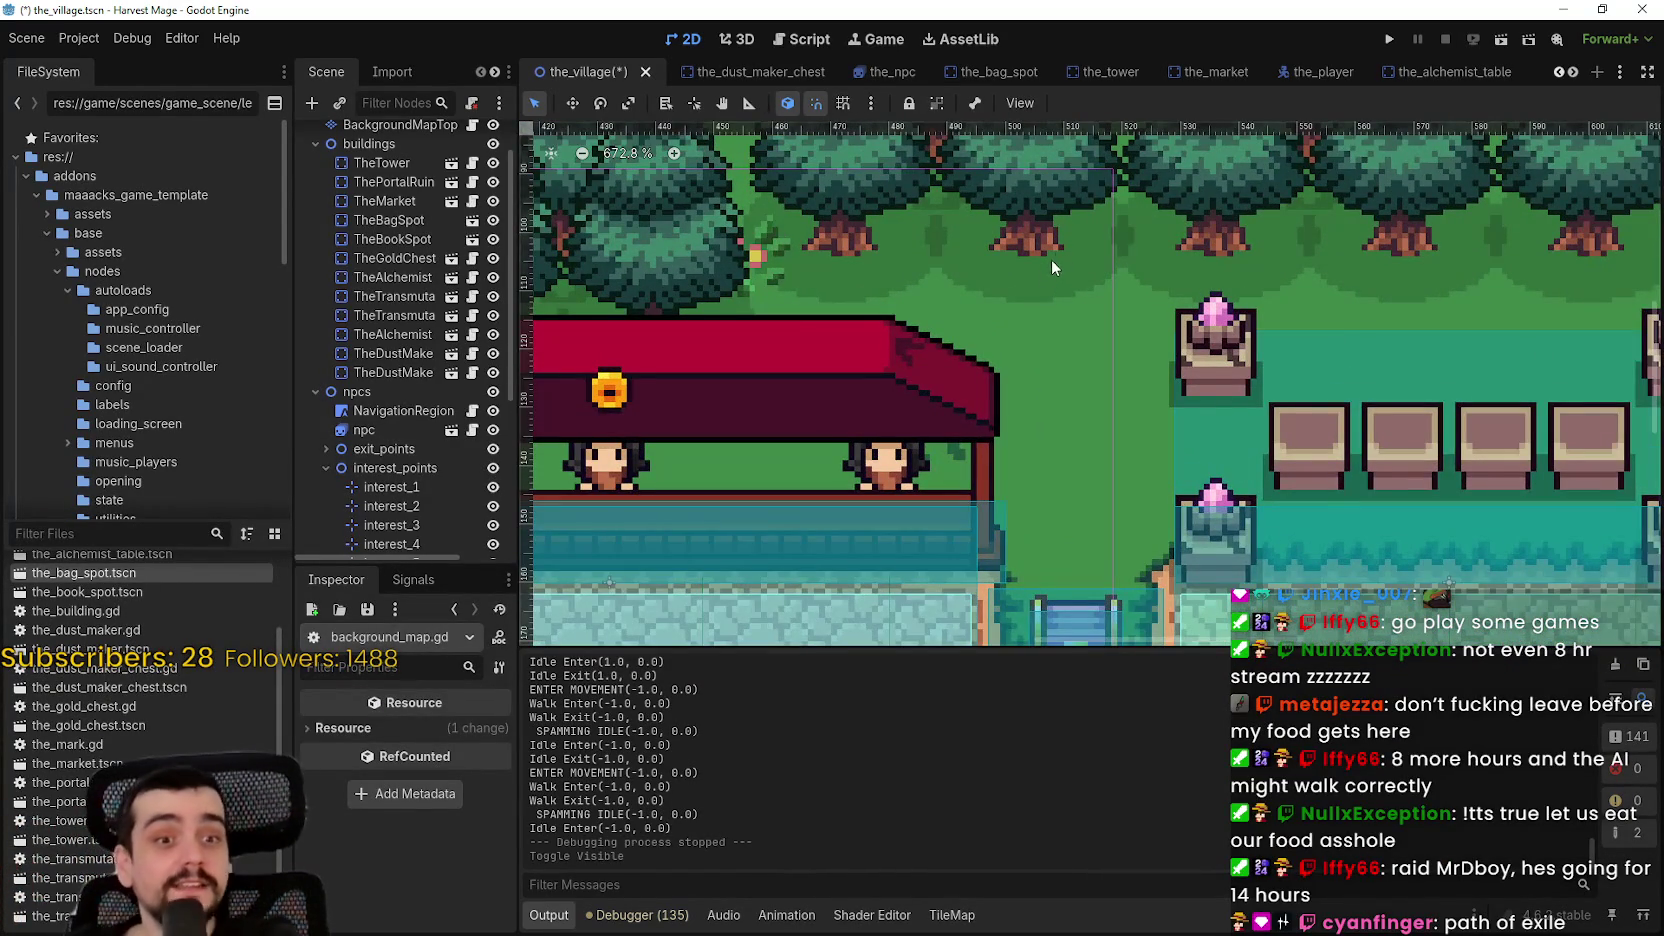
{"action": "scroll", "coordinate": [1050, 259], "scroll_direction": "up", "scroll_amount": 2}
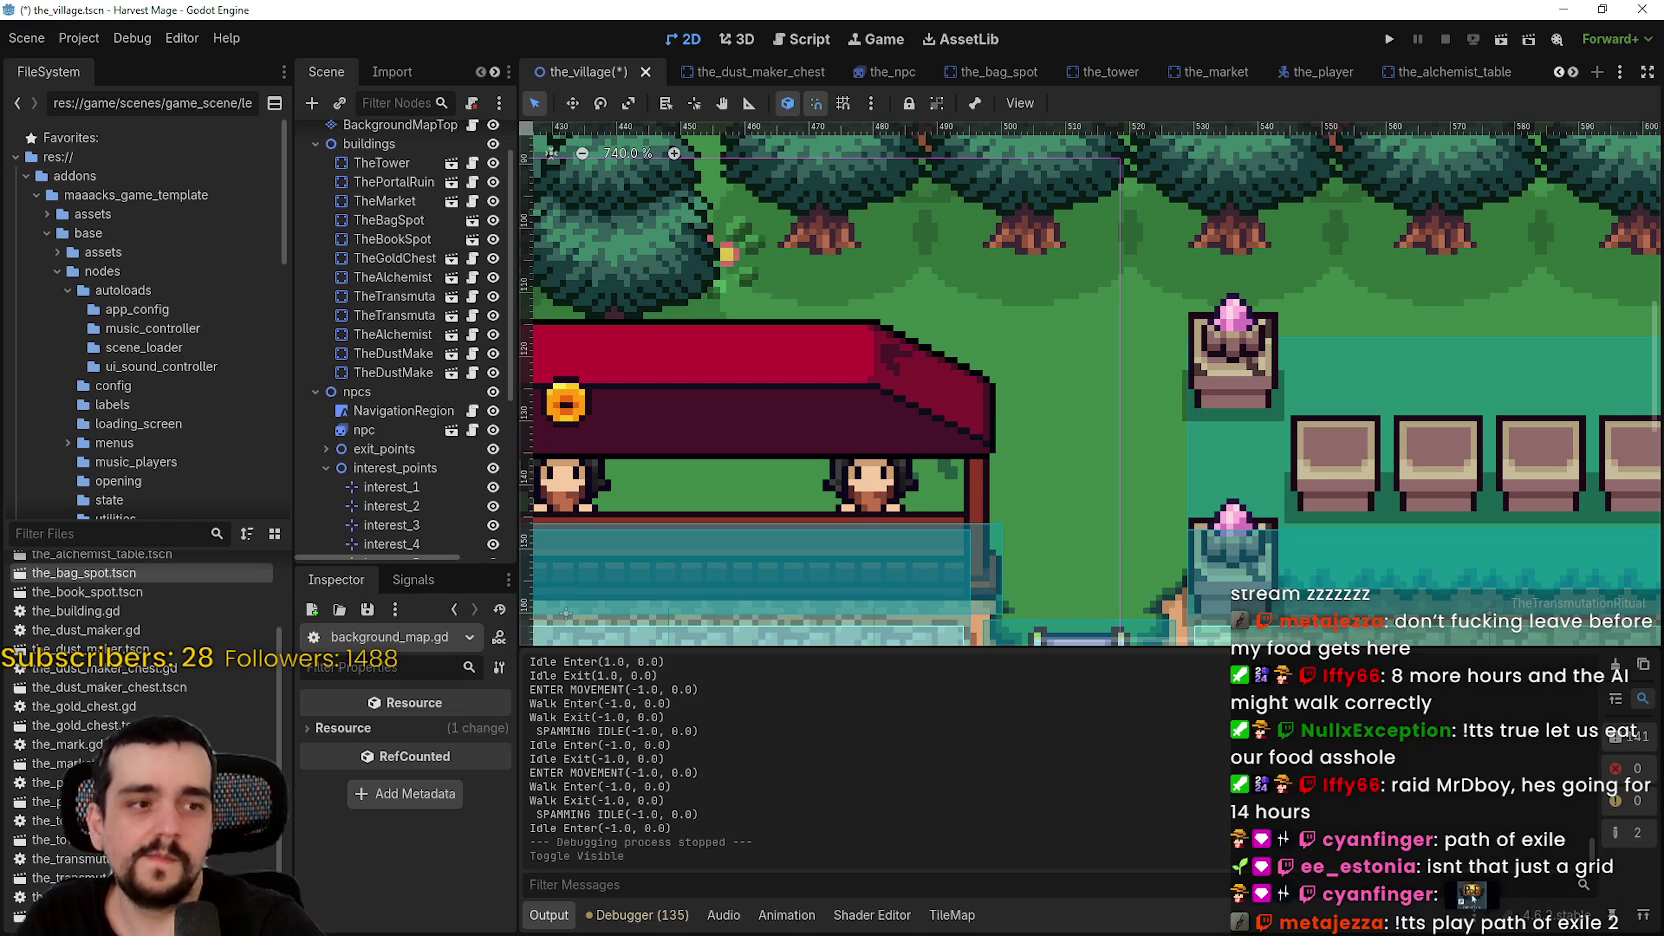
{"action": "scroll", "coordinate": [1252, 545], "scroll_direction": "down", "scroll_amount": 1}
{"action": "scroll", "coordinate": [1252, 545], "scroll_direction": "down", "scroll_amount": 16}
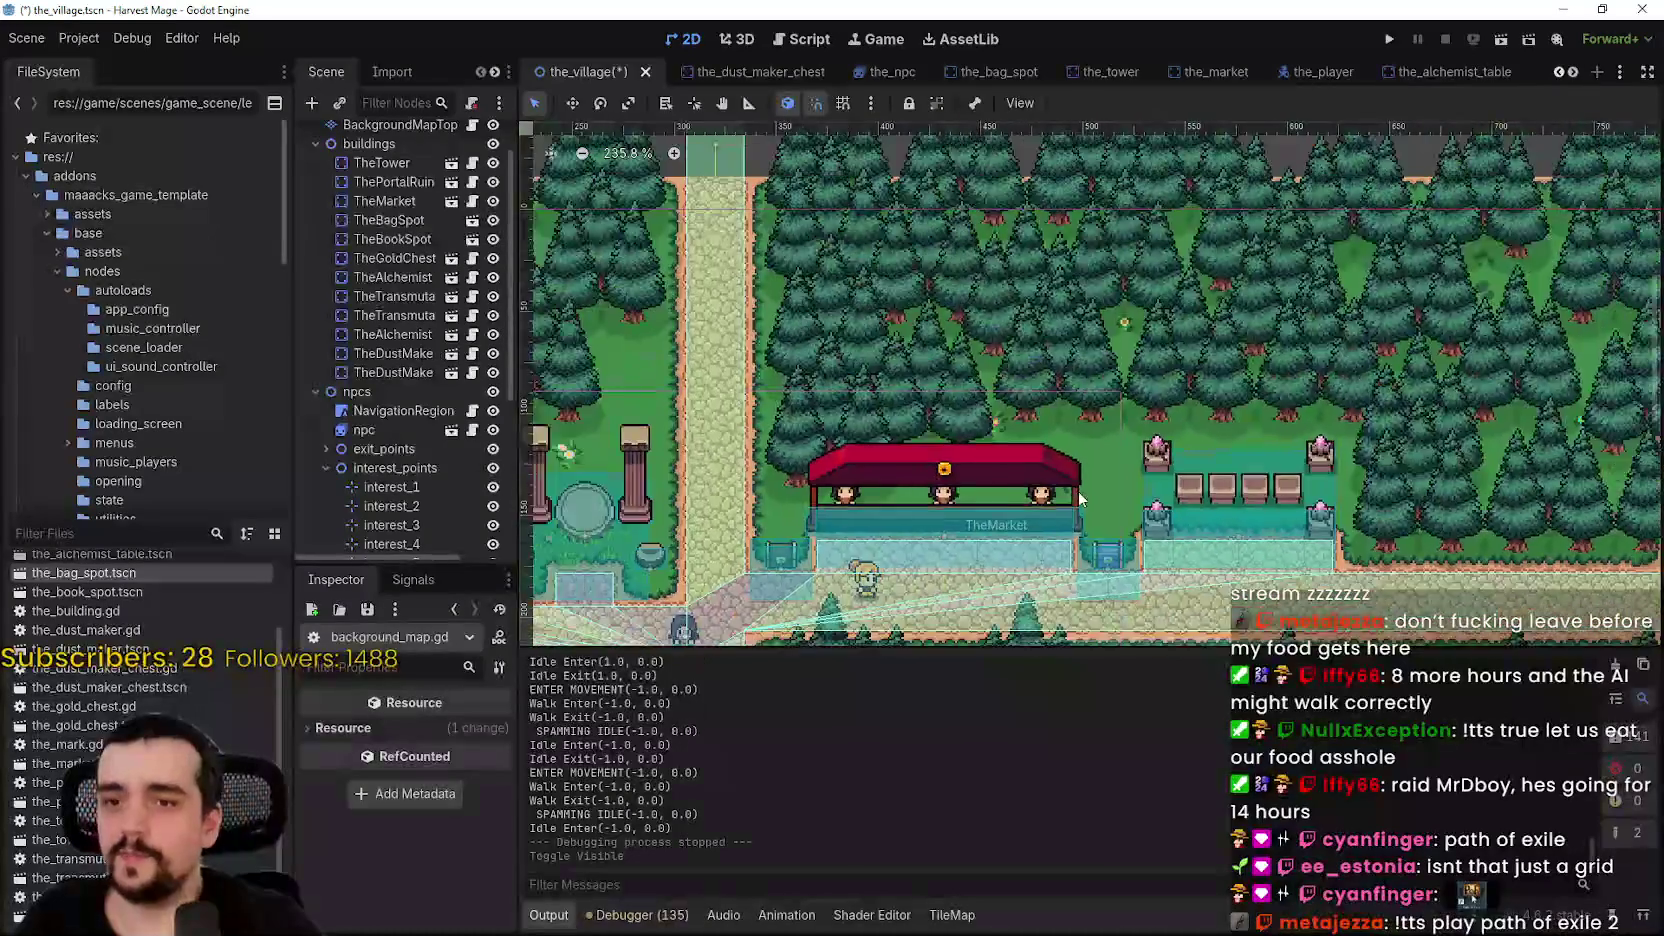
{"action": "scroll", "coordinate": [1169, 413], "scroll_direction": "up", "scroll_amount": 2}
{"action": "scroll", "coordinate": [1072, 589], "scroll_direction": "up", "scroll_amount": 1}
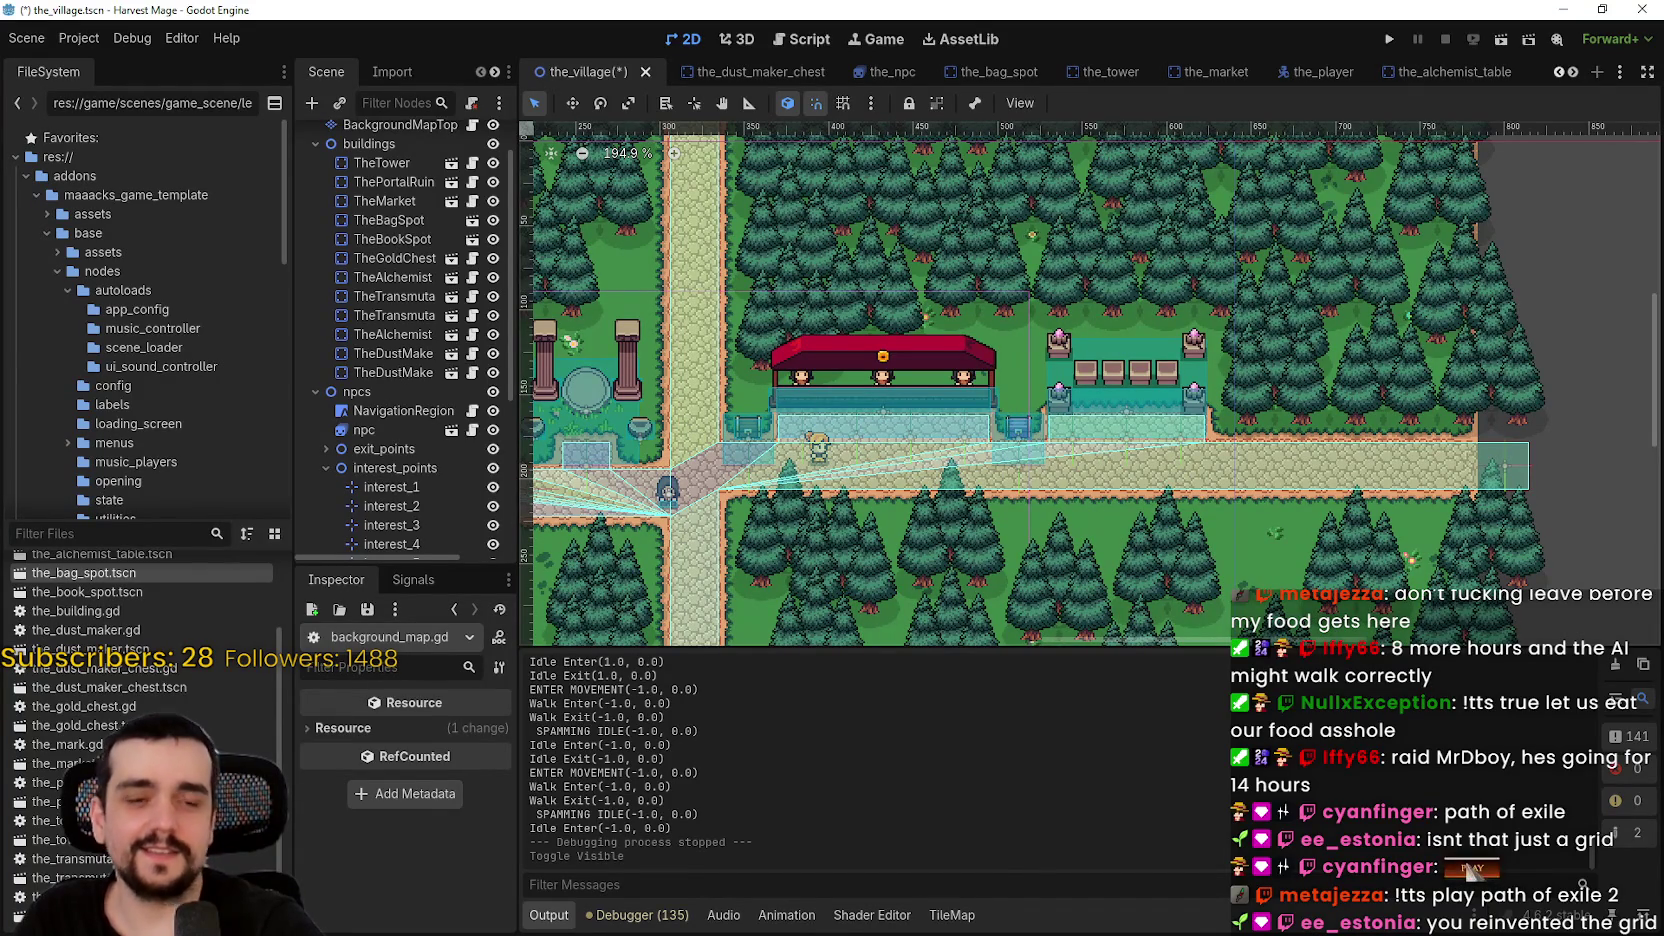
{"action": "scroll", "coordinate": [937, 505], "scroll_direction": "down", "scroll_amount": 3}
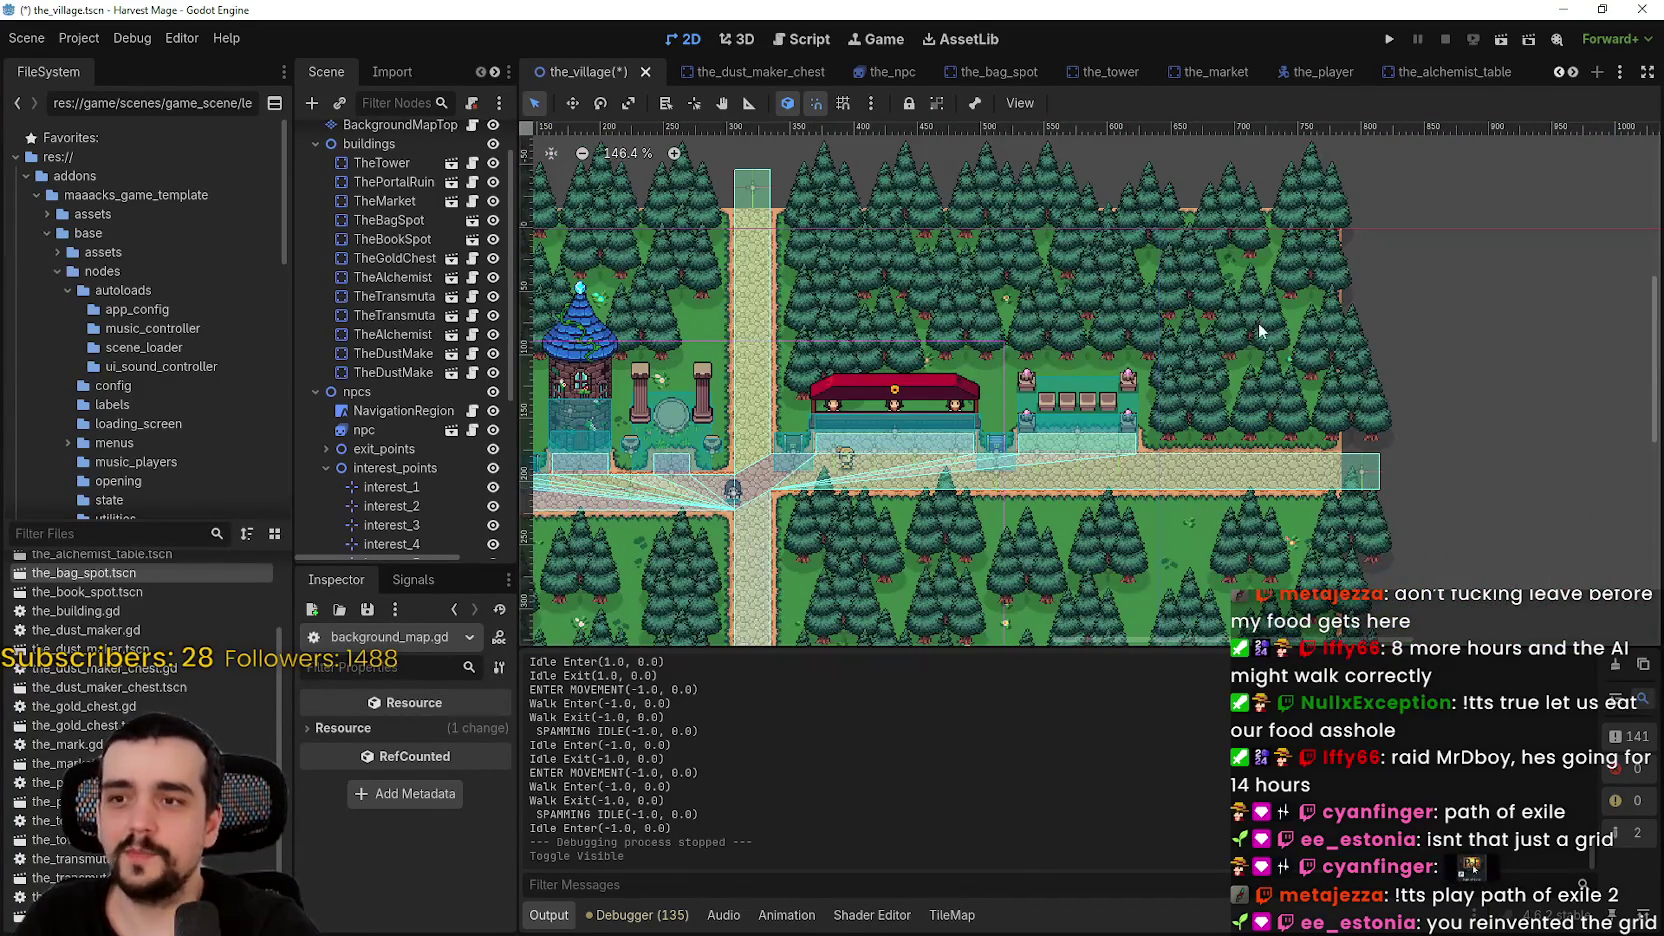
{"action": "scroll", "coordinate": [1050, 480], "scroll_direction": "up", "scroll_amount": 8}
{"action": "scroll", "coordinate": [1050, 480], "scroll_direction": "up", "scroll_amount": 5}
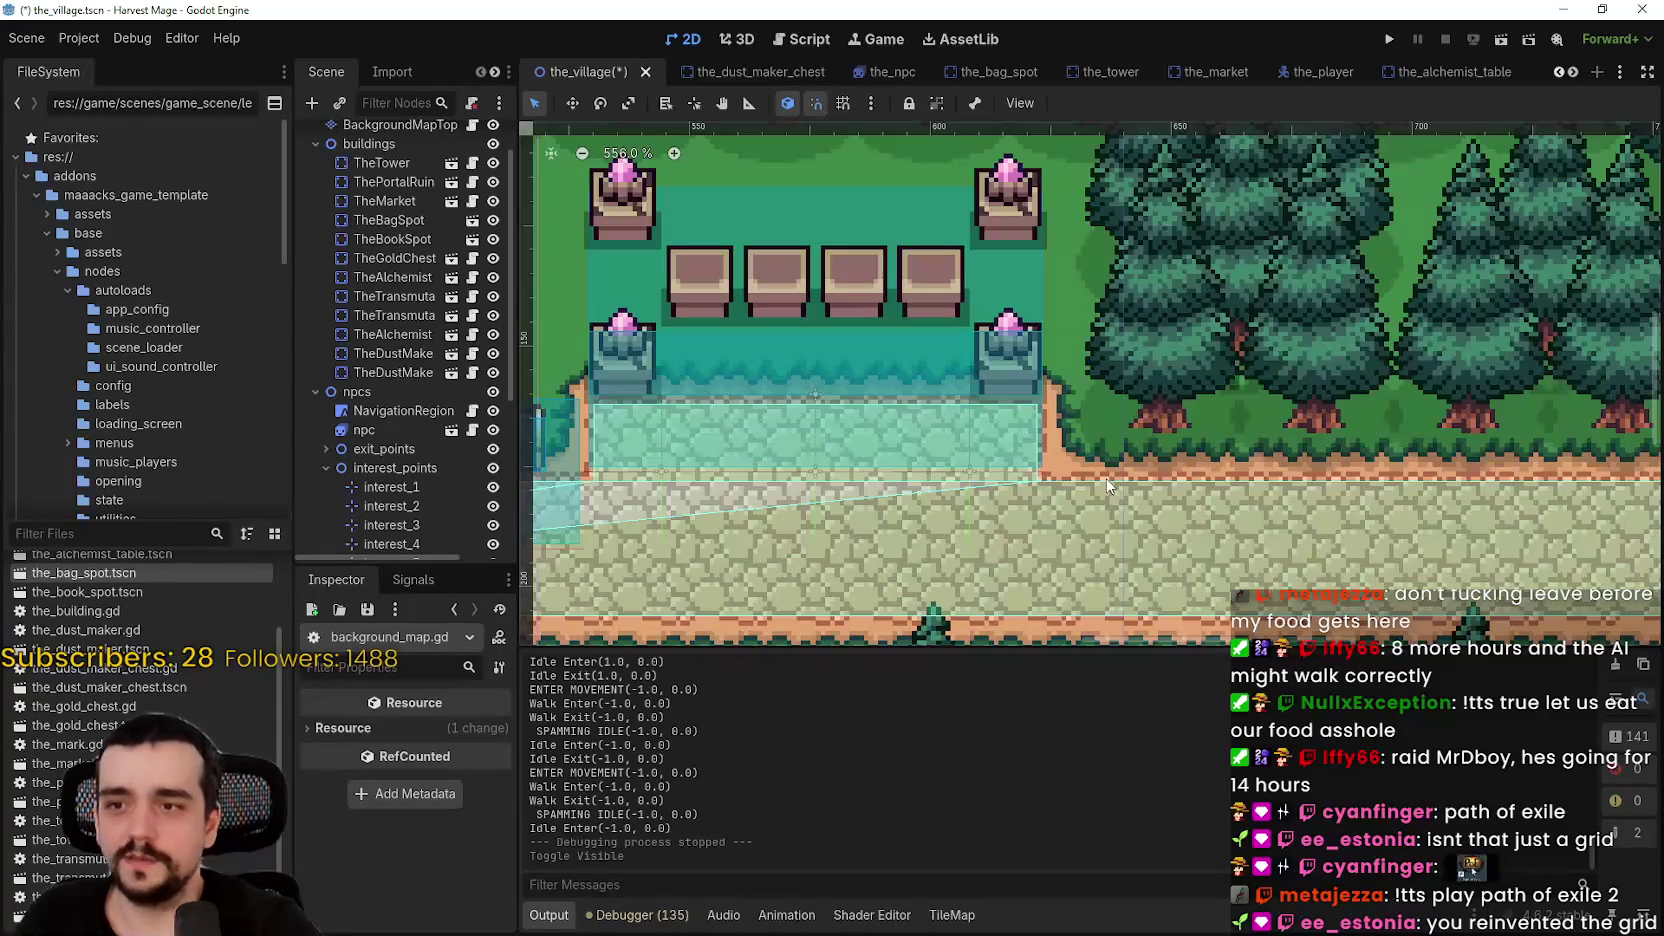
{"action": "scroll", "coordinate": [1106, 478], "scroll_direction": "down", "scroll_amount": 6}
{"action": "scroll", "coordinate": [1086, 459], "scroll_direction": "down", "scroll_amount": 4}
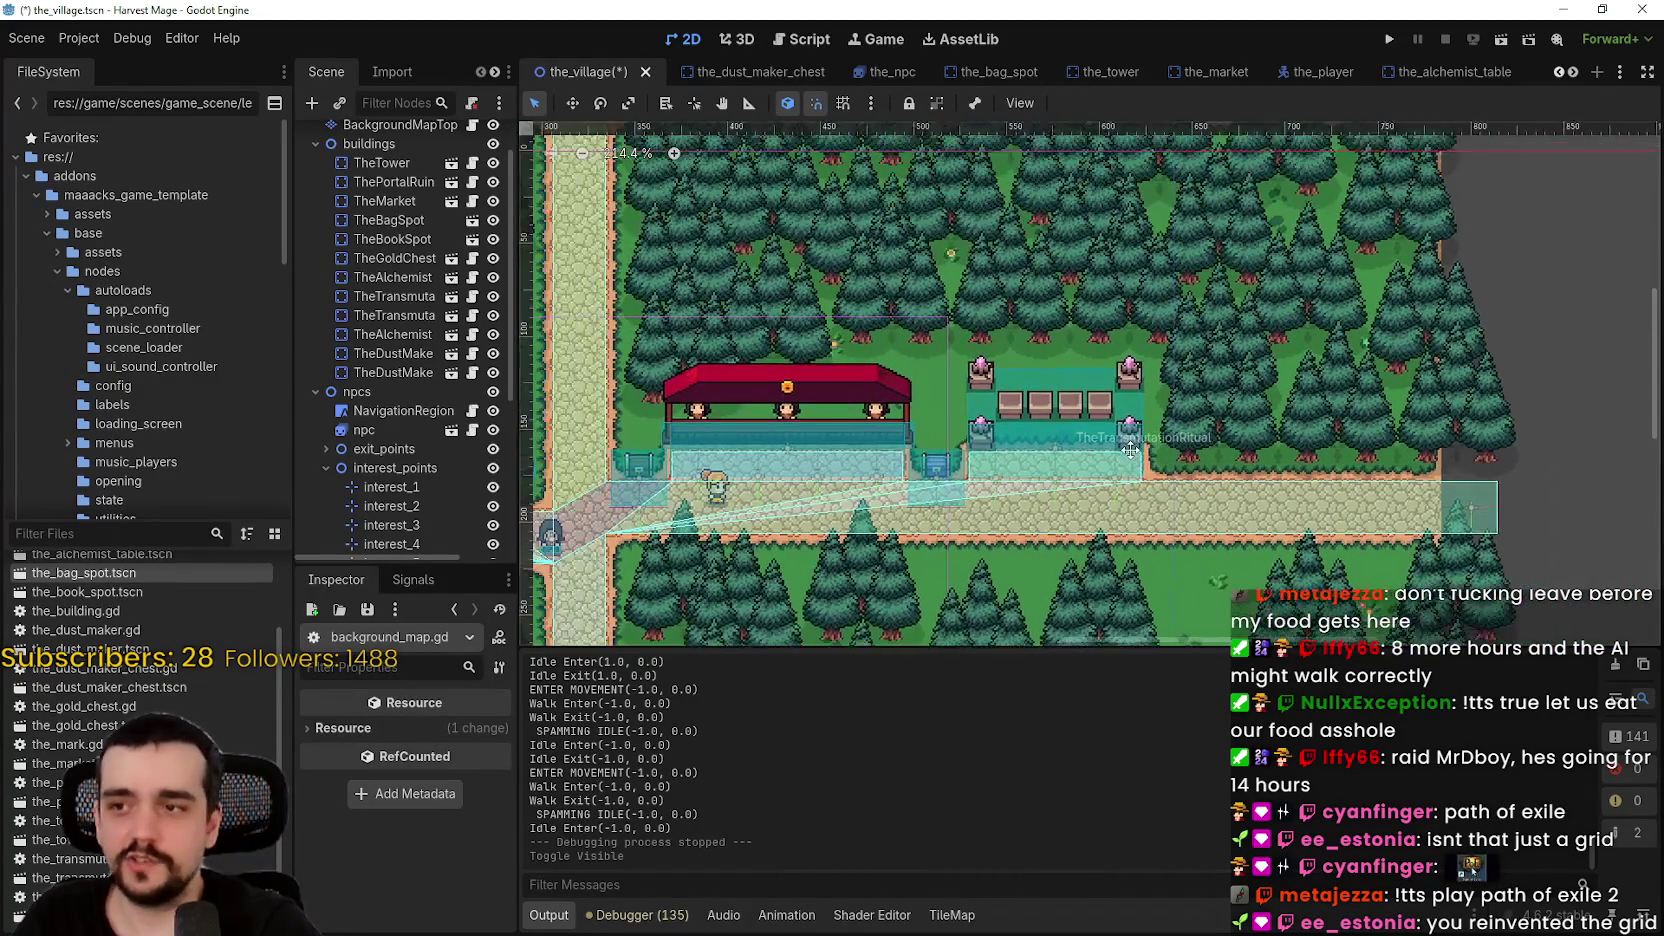
{"action": "left_click_drag", "start_coordinate": [1130, 450], "coordinate": [1187, 453]}
{"action": "scroll", "coordinate": [432, 367], "scroll_direction": "up", "scroll_amount": 2}
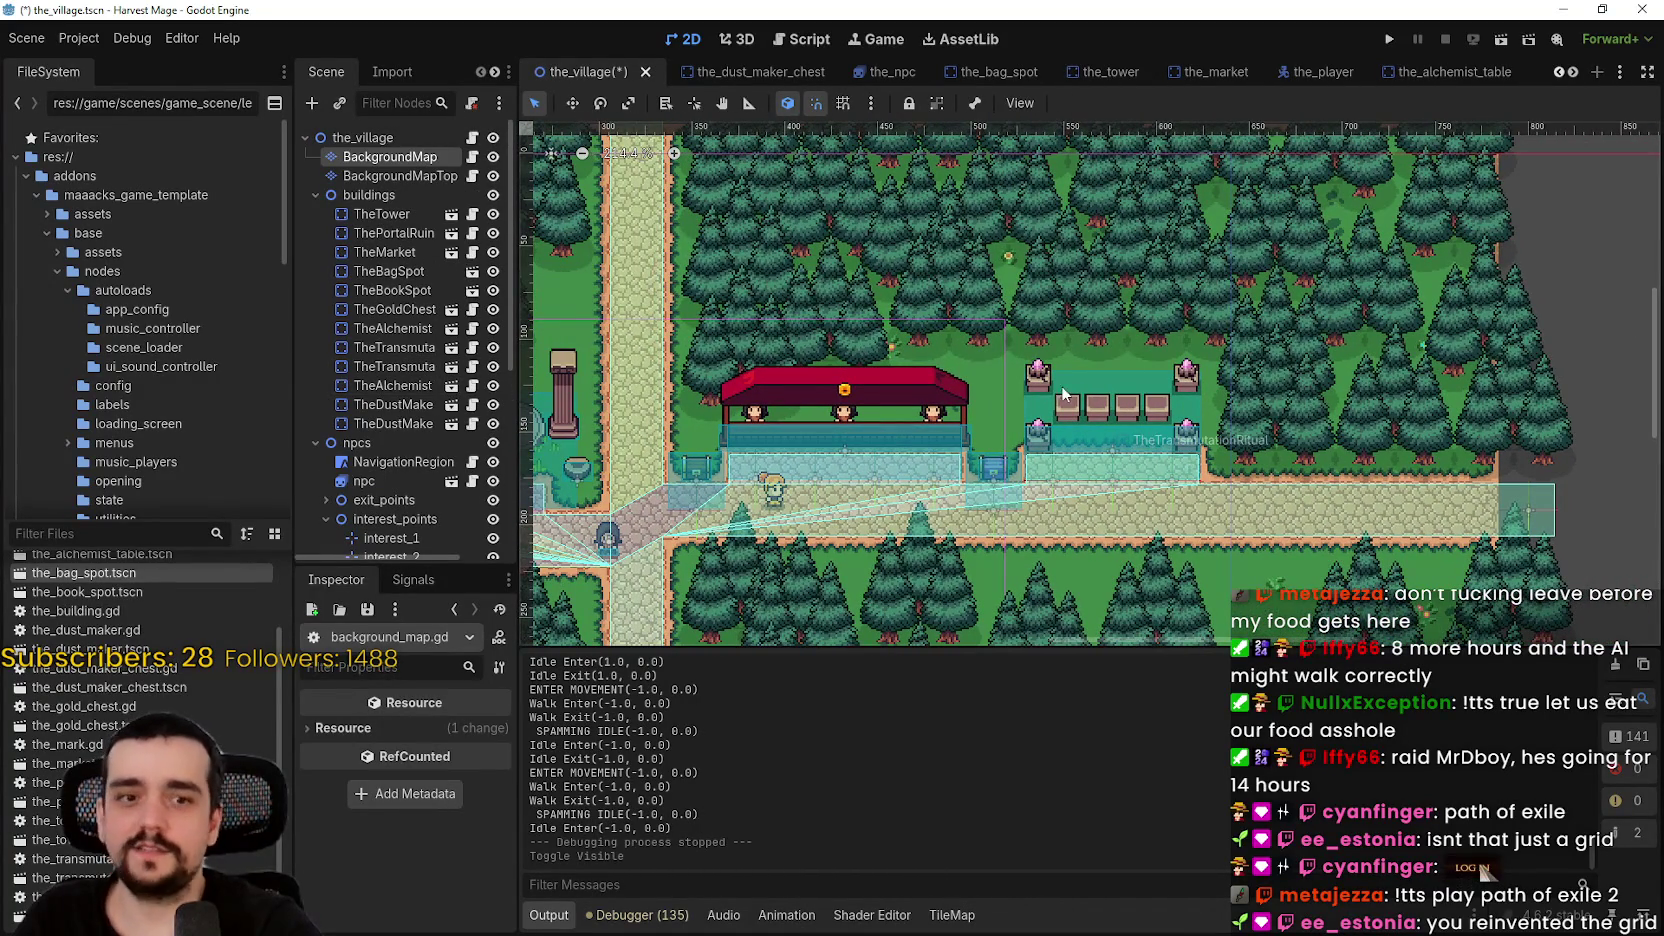
{"action": "scroll", "coordinate": [1055, 420], "scroll_direction": "up", "scroll_amount": 4}
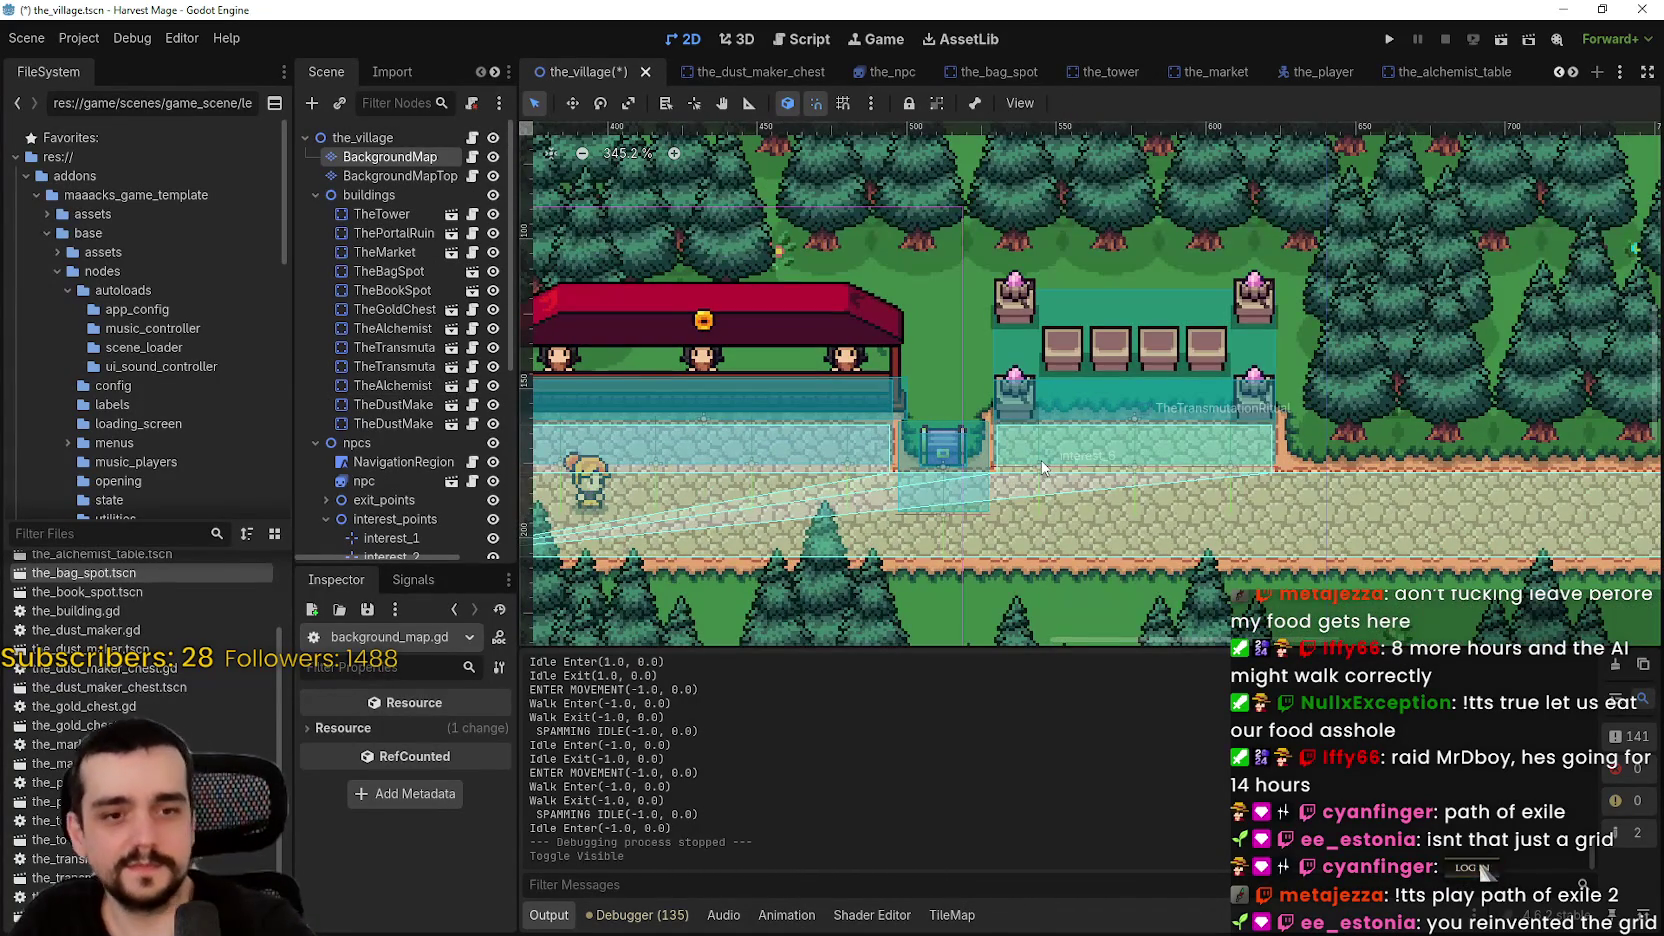
{"action": "left_click", "coordinate": [472, 157]}
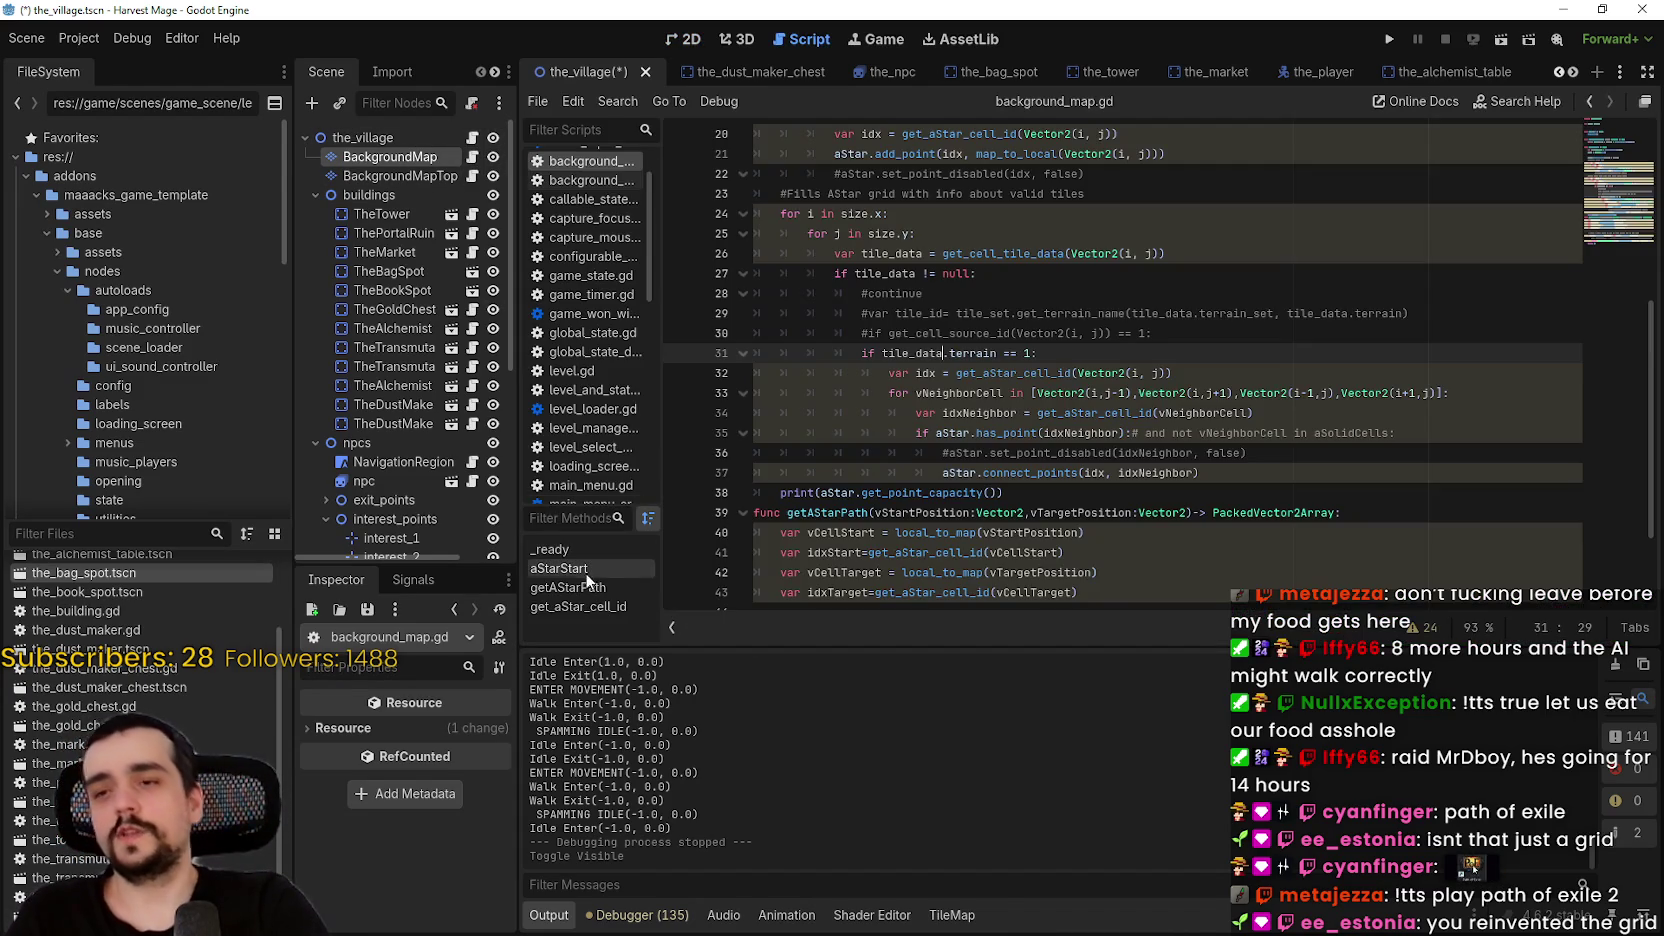
{"action": "scroll", "coordinate": [929, 477], "scroll_direction": "down", "scroll_amount": 2}
{"action": "left_click", "coordinate": [929, 477]}
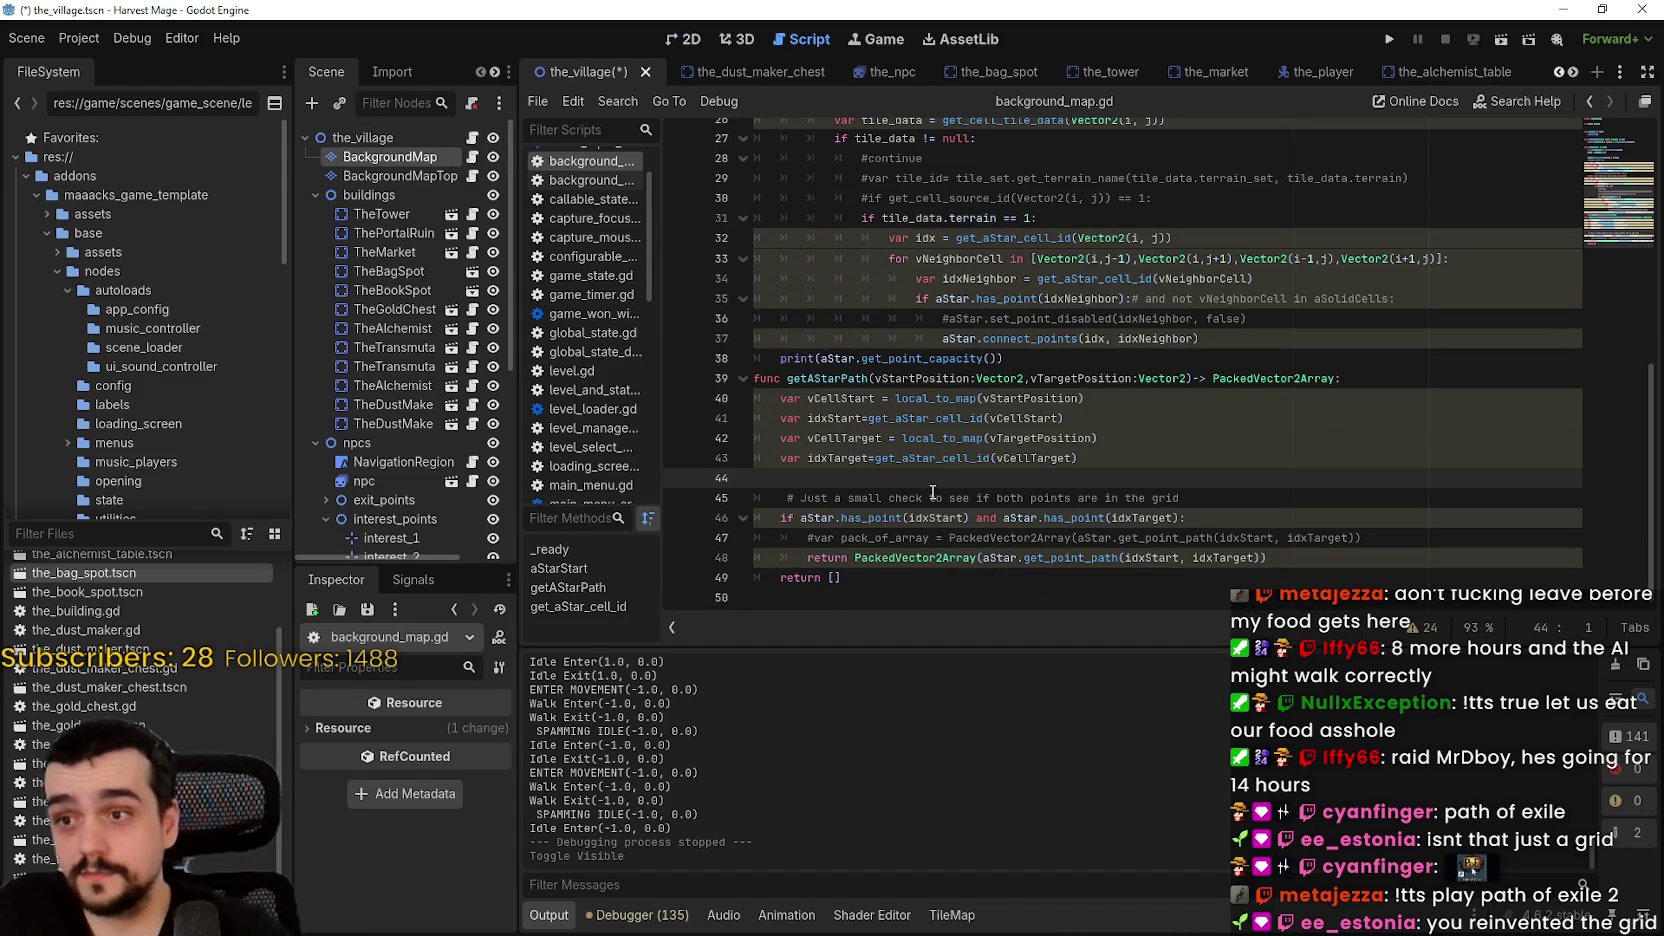
{"action": "scroll", "coordinate": [930, 481], "scroll_direction": "up", "scroll_amount": 5}
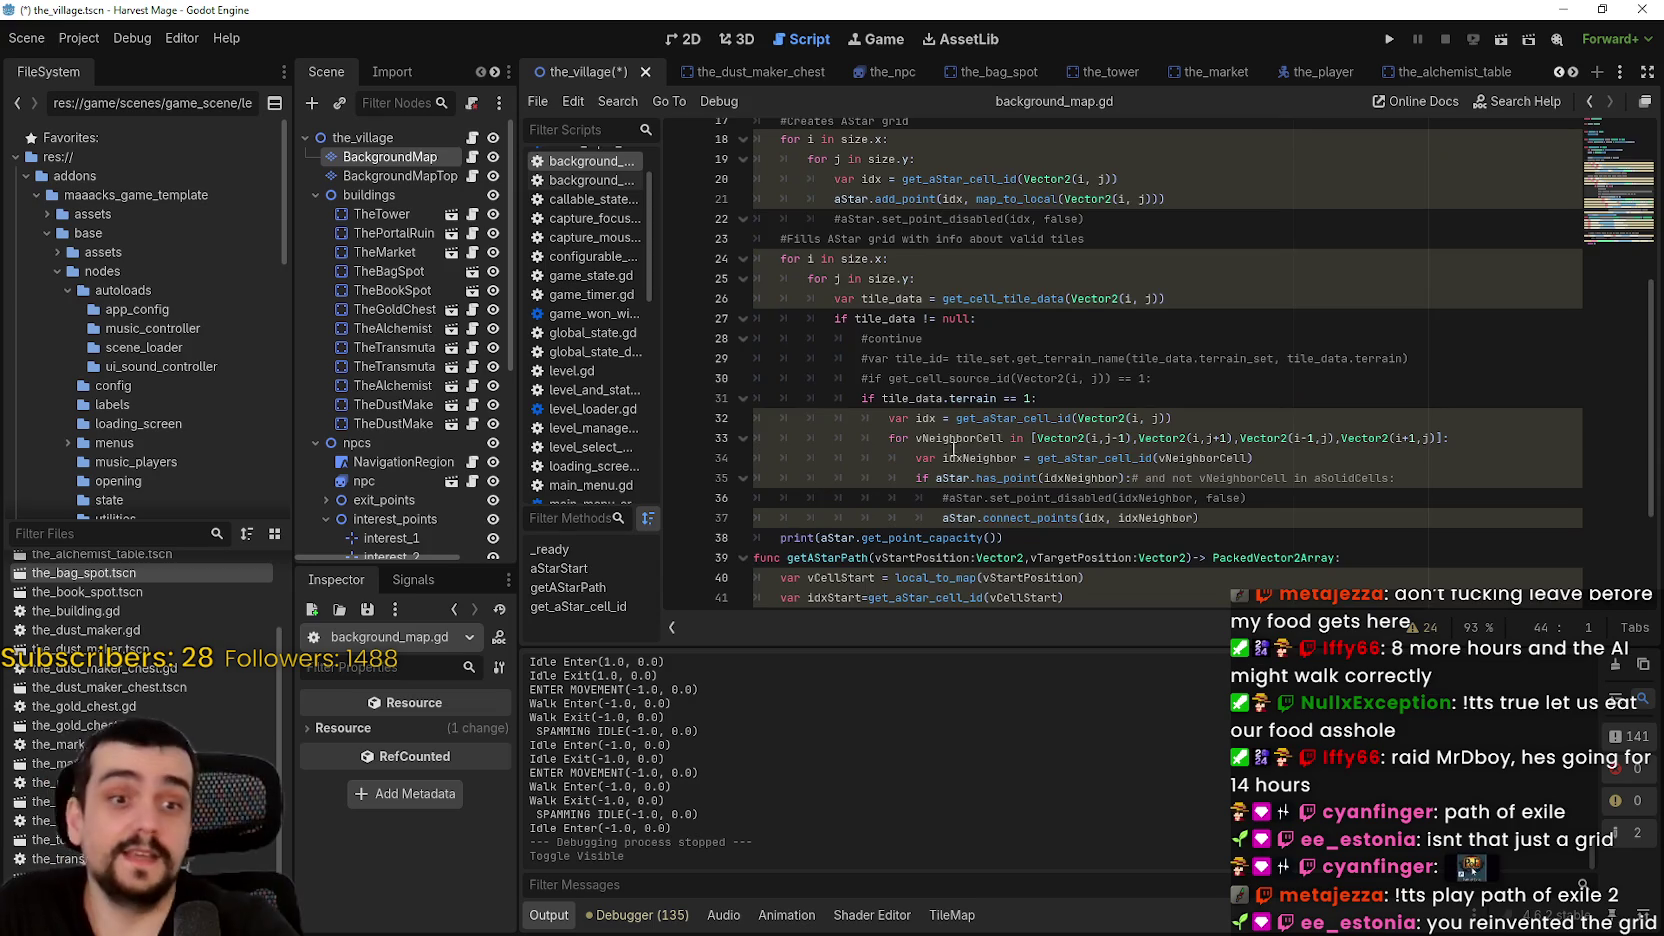
{"action": "scroll", "coordinate": [959, 438], "scroll_direction": "up", "scroll_amount": 1}
{"action": "left_click", "coordinate": [986, 424]}
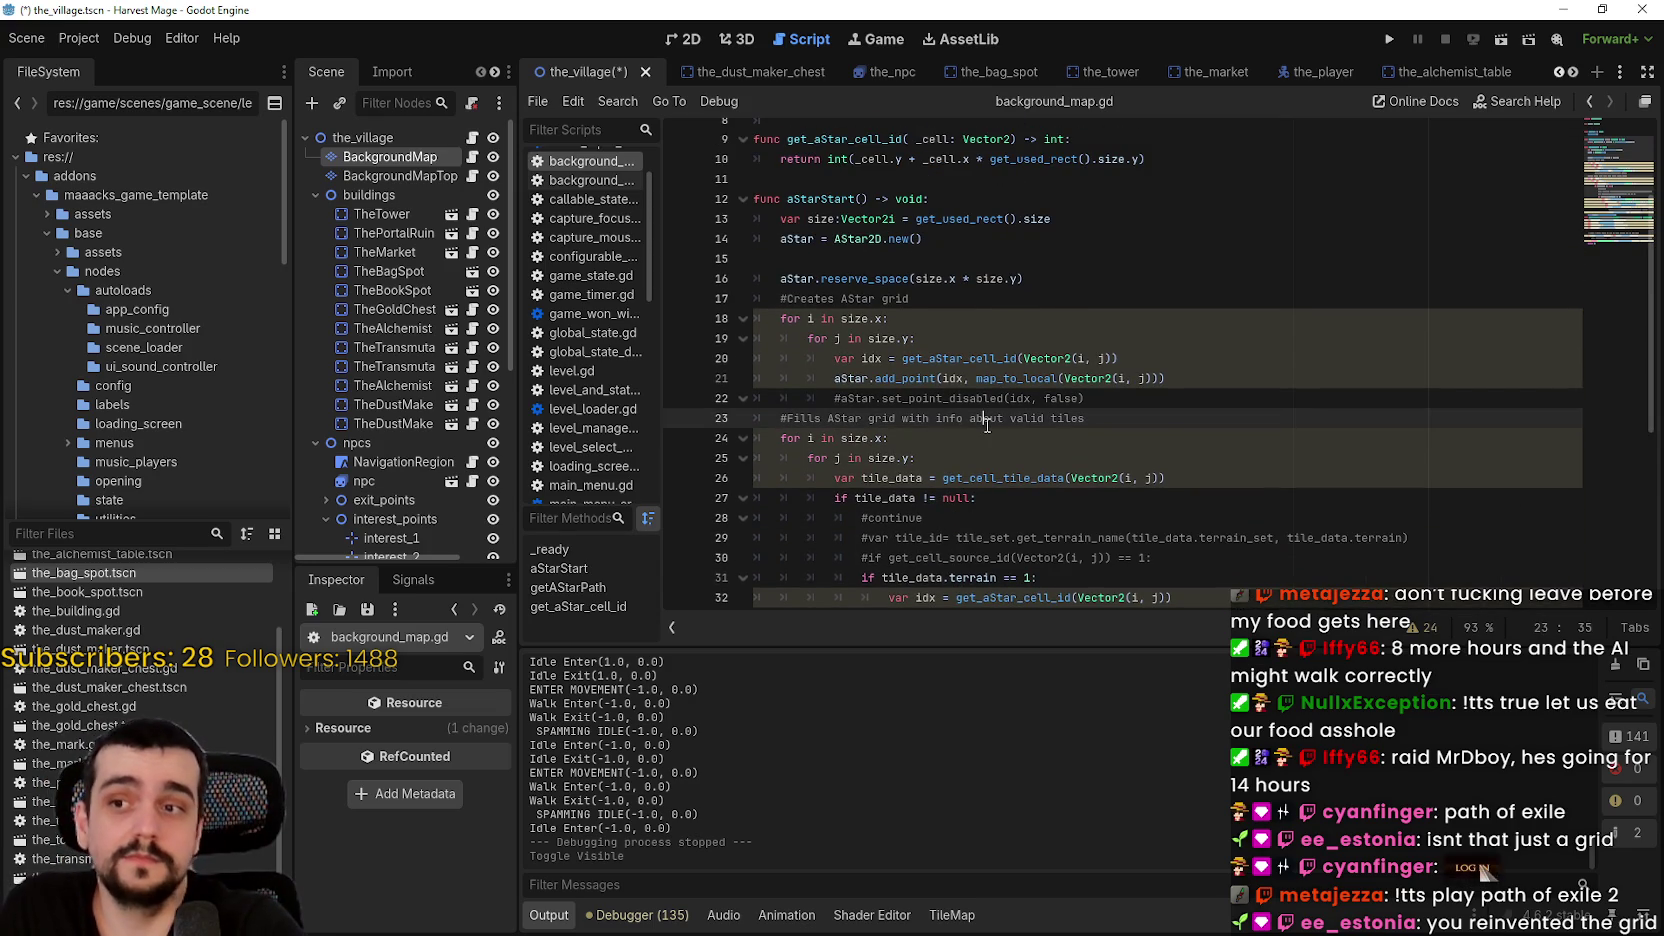
{"action": "left_click", "coordinate": [1163, 433]}
{"action": "scroll", "coordinate": [1188, 420], "scroll_direction": "down", "scroll_amount": 4}
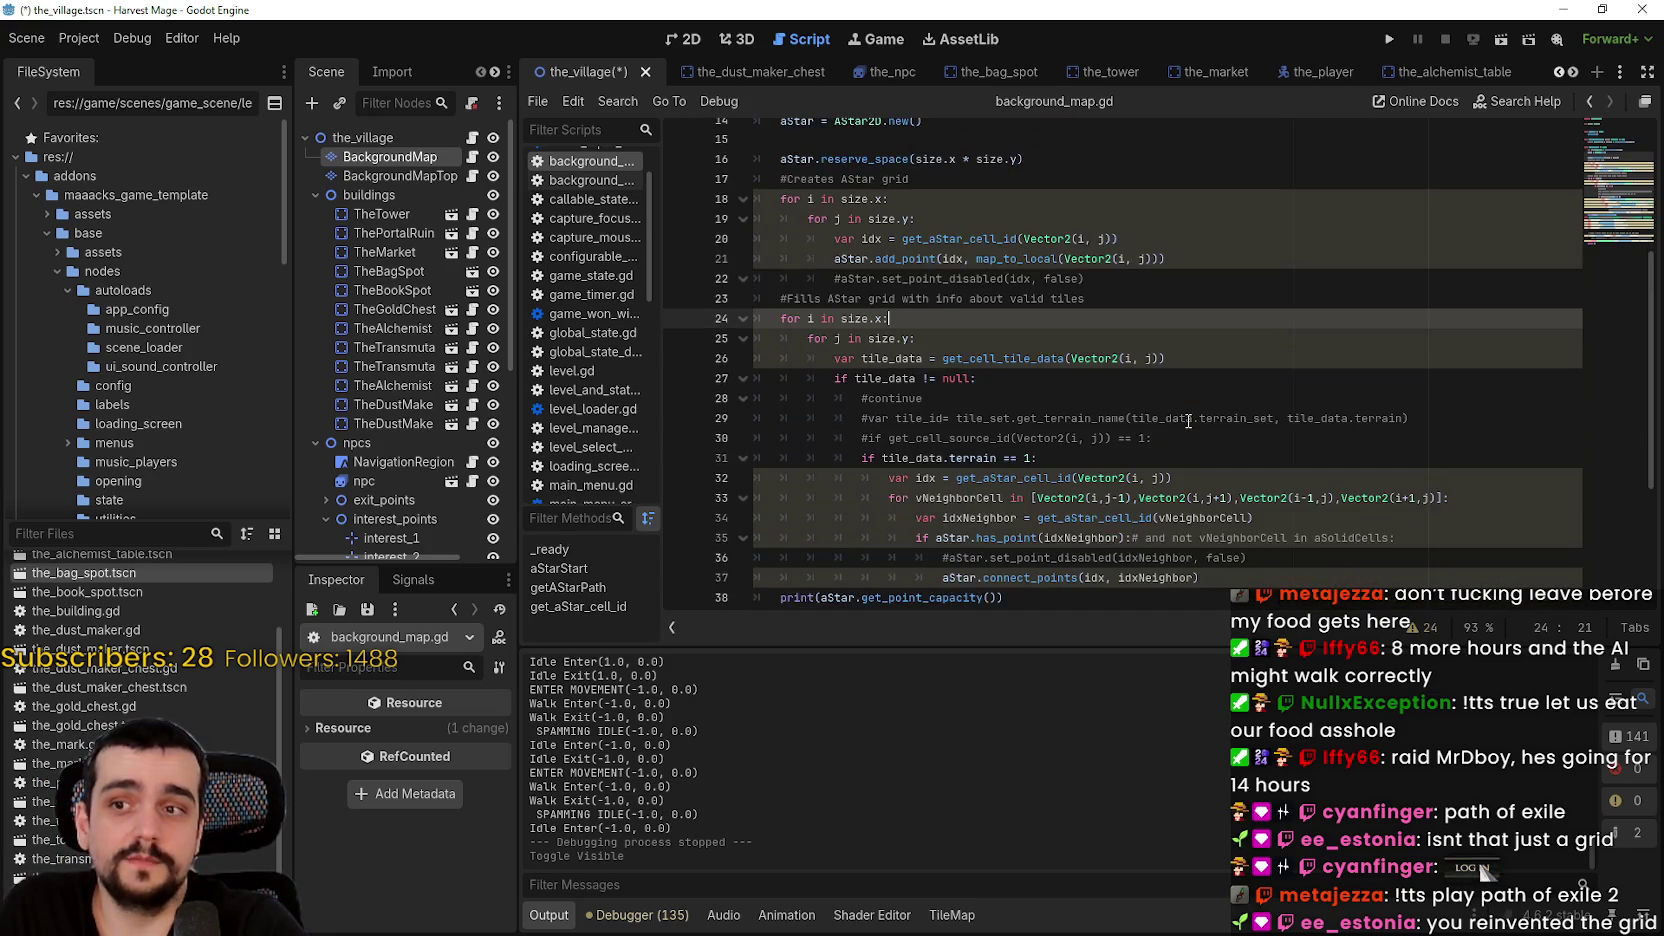
{"action": "left_click", "coordinate": [1180, 398]}
{"action": "scroll", "coordinate": [1250, 377], "scroll_direction": "down", "scroll_amount": 2}
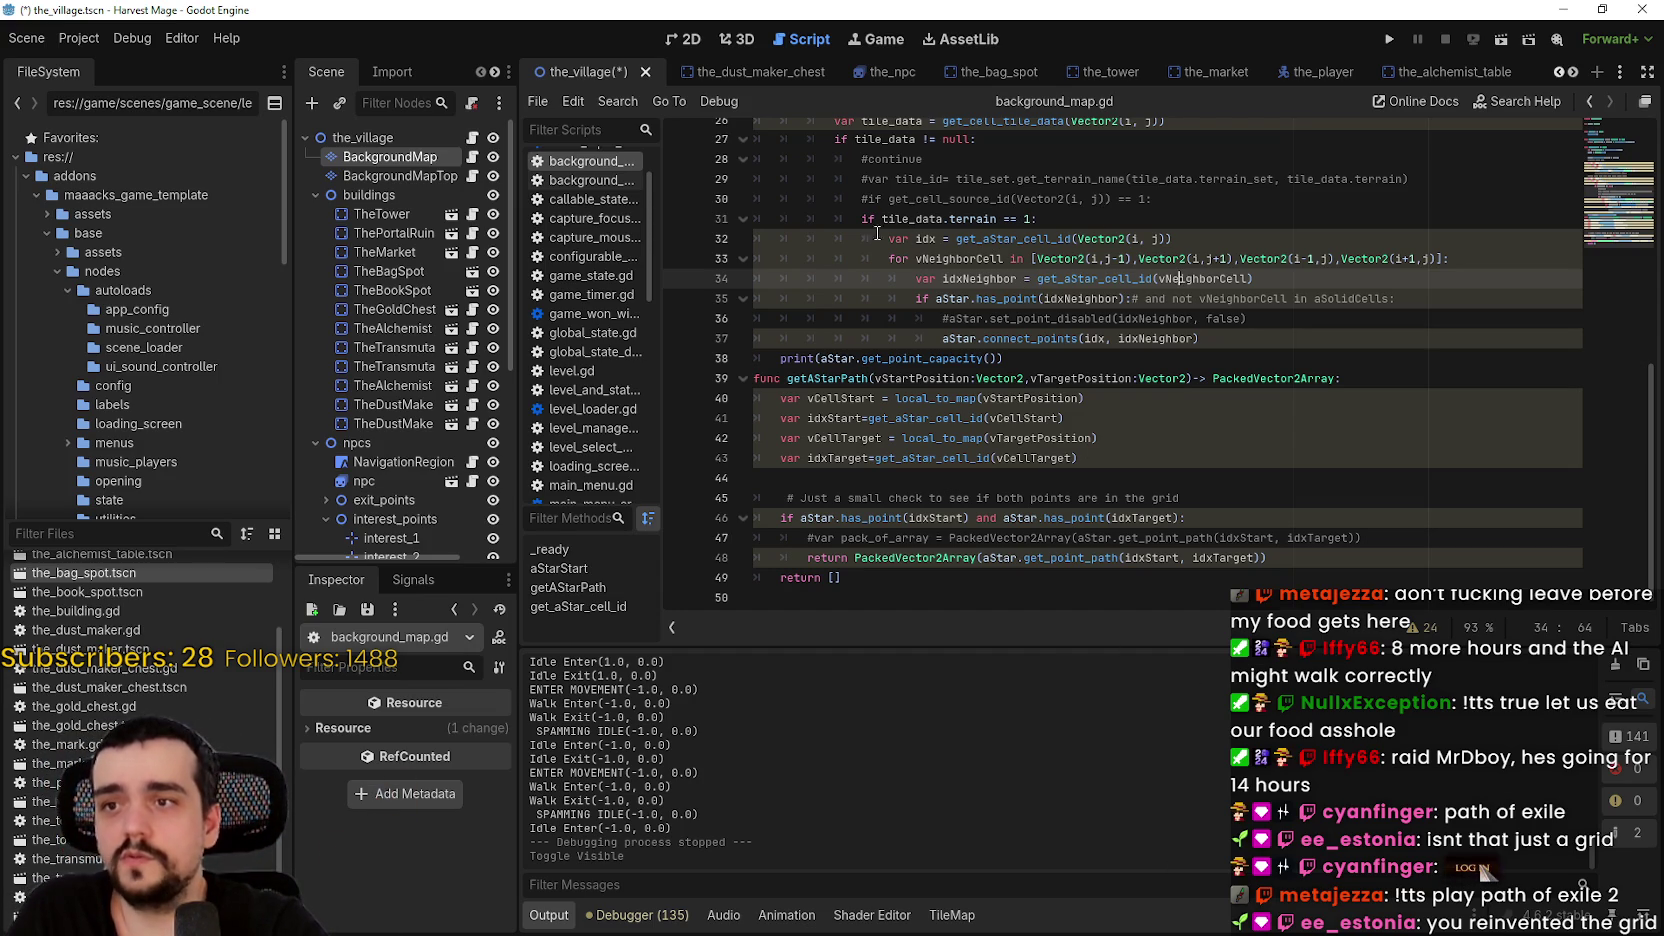
{"action": "mouse_move", "coordinate": [877, 233]}
{"action": "left_mouse_down"}
{"action": "mouse_move", "coordinate": [1300, 268]}
{"action": "mouse_move", "coordinate": [1380, 334]}
{"action": "left_mouse_up"}
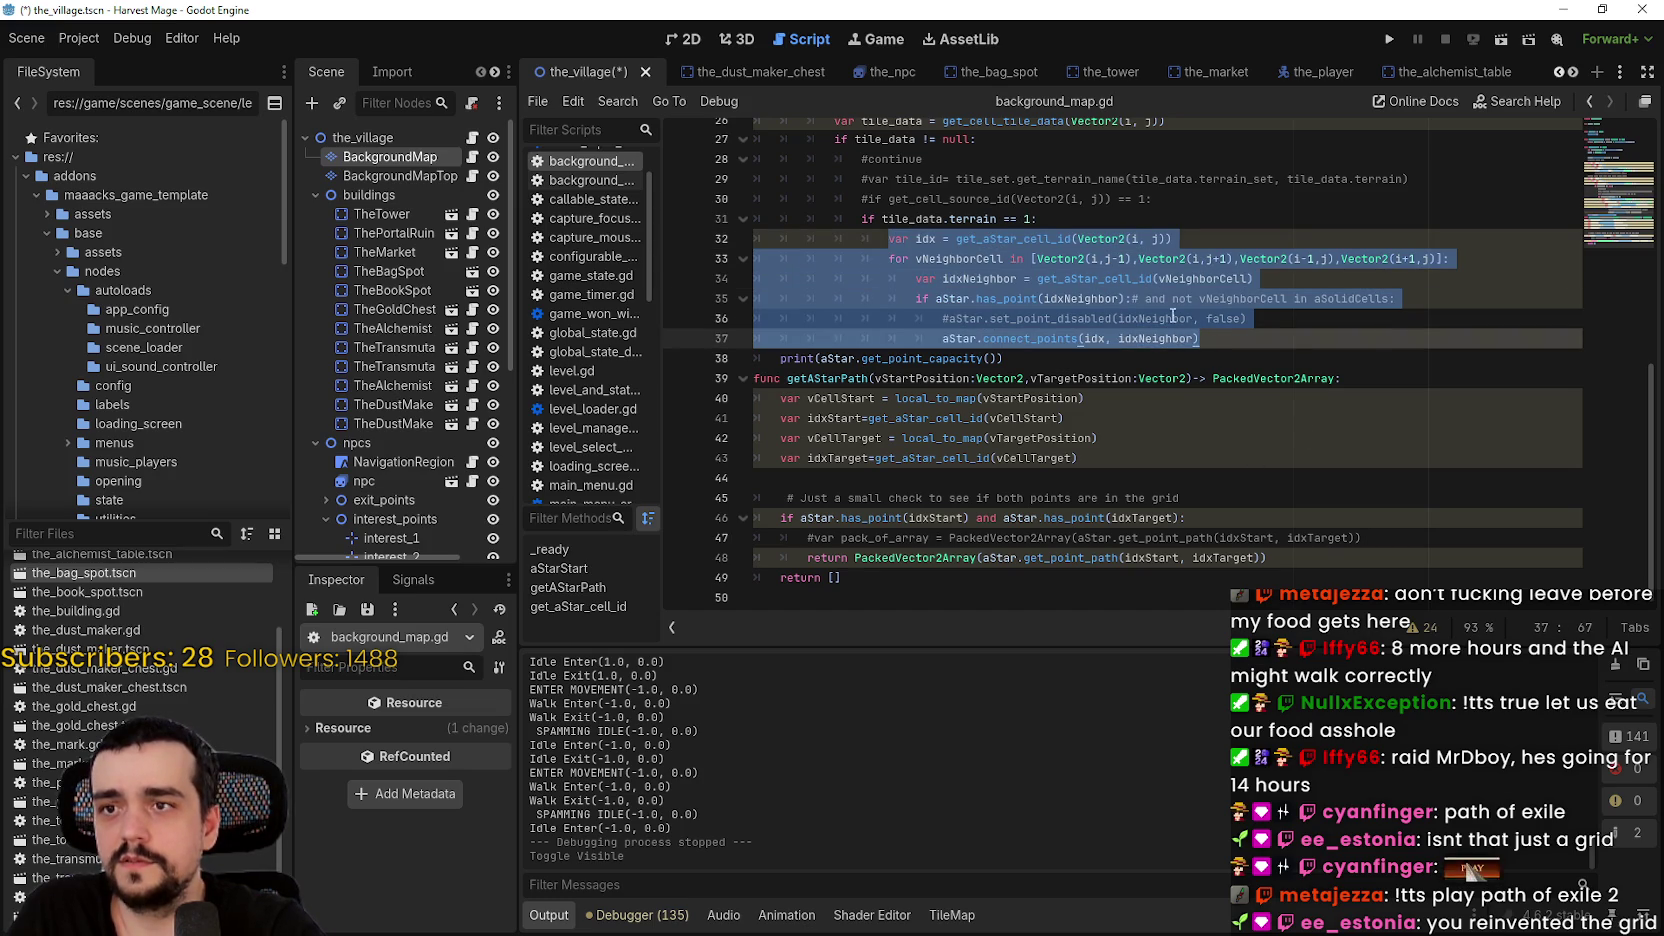
{"action": "left_click", "coordinate": [1005, 238]}
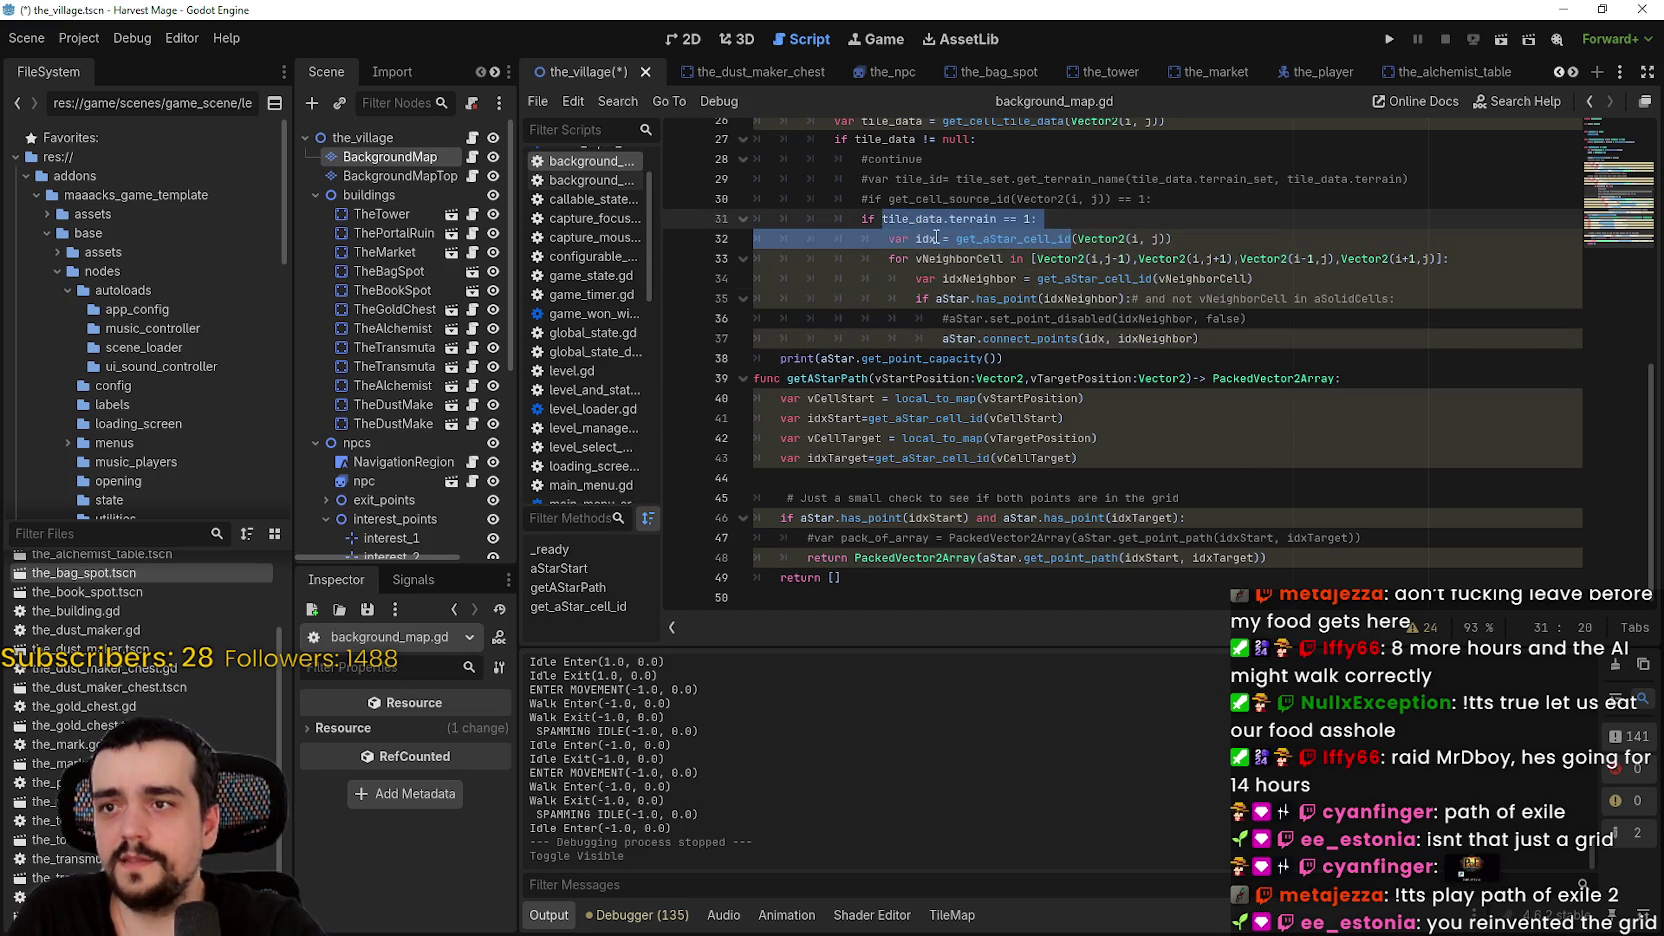
{"action": "double_click", "coordinate": [930, 238]}
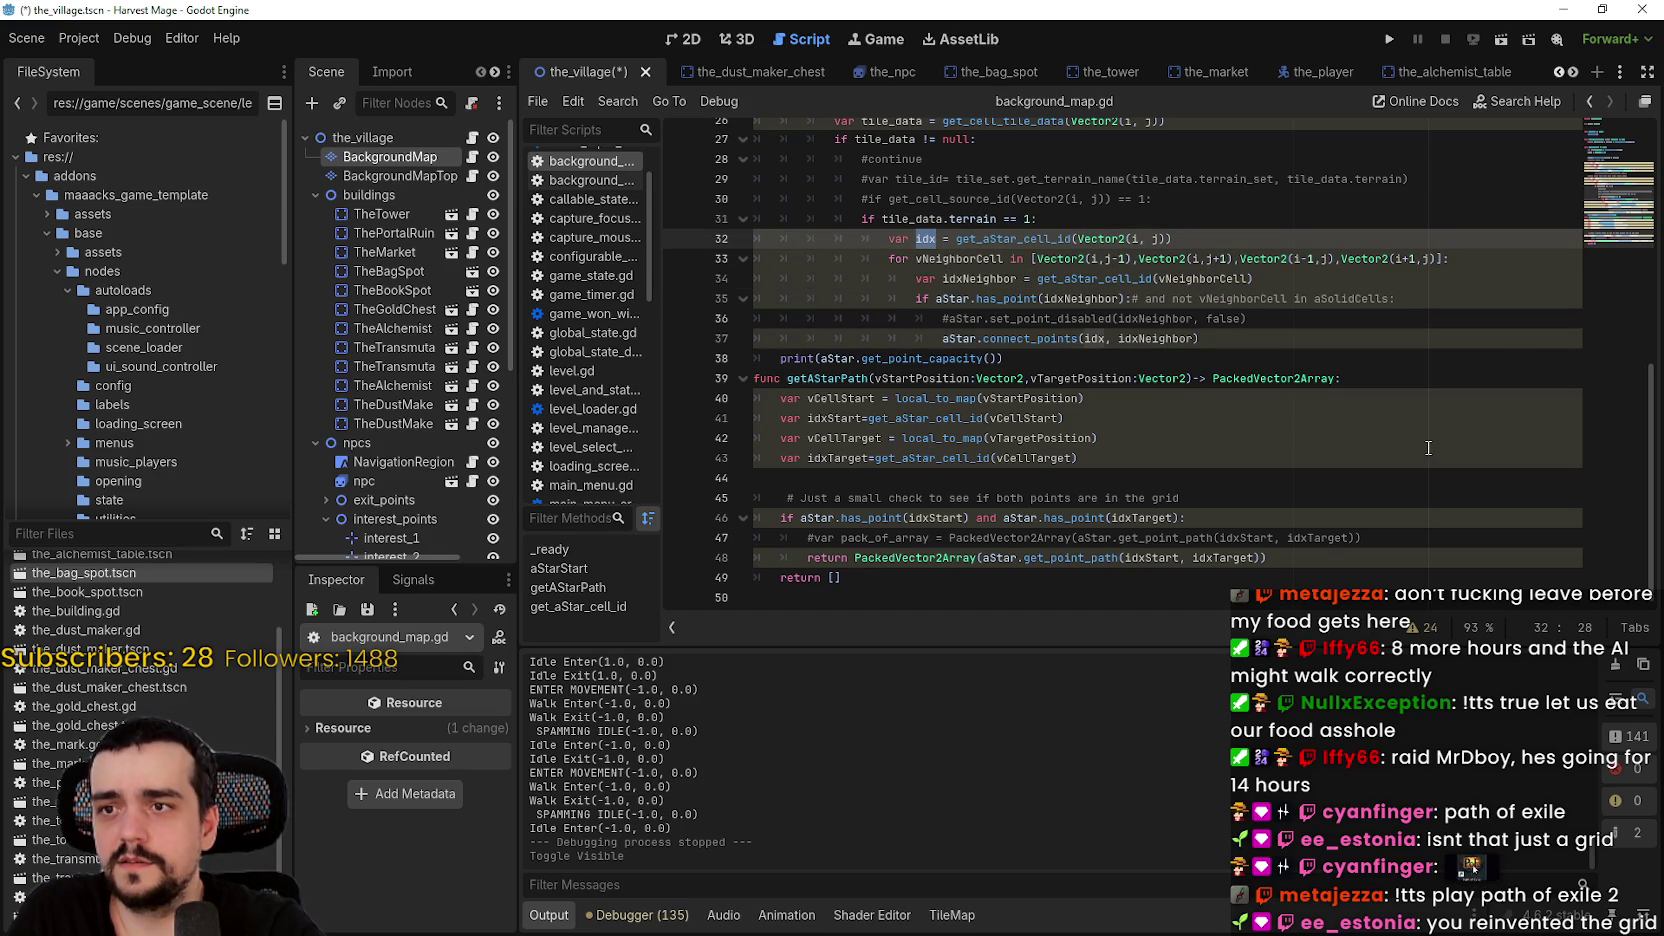
{"action": "left_click_drag", "start_coordinate": [872, 251], "coordinate": [1480, 251]}
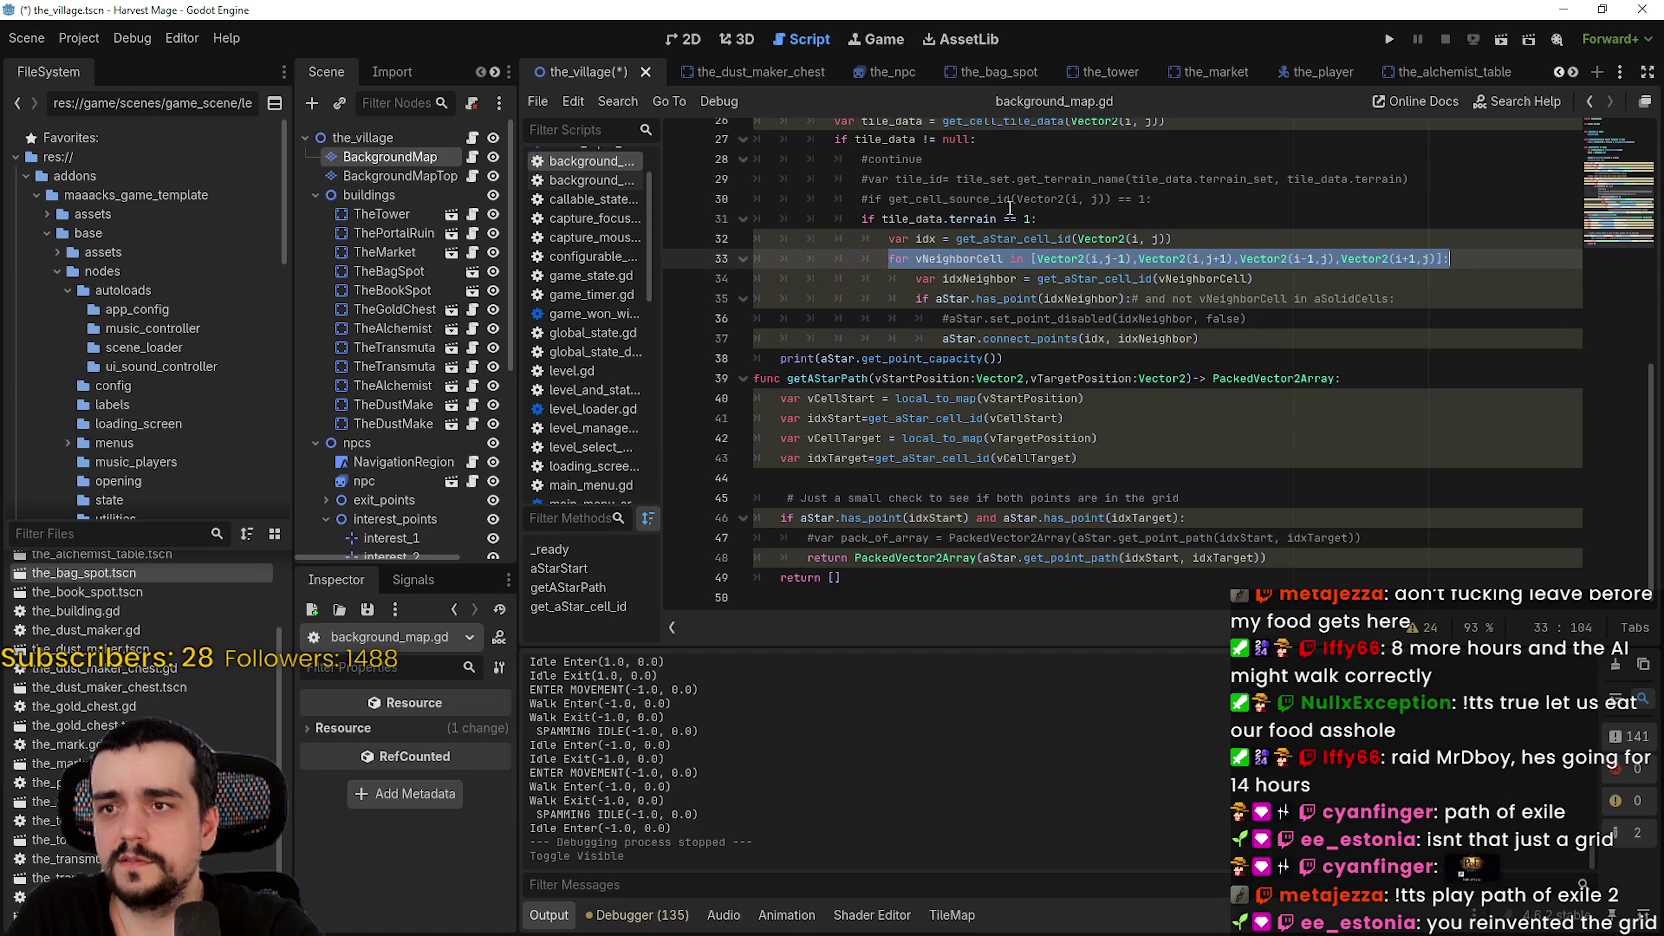
{"action": "scroll", "coordinate": [806, 172], "scroll_direction": "up", "scroll_amount": 2}
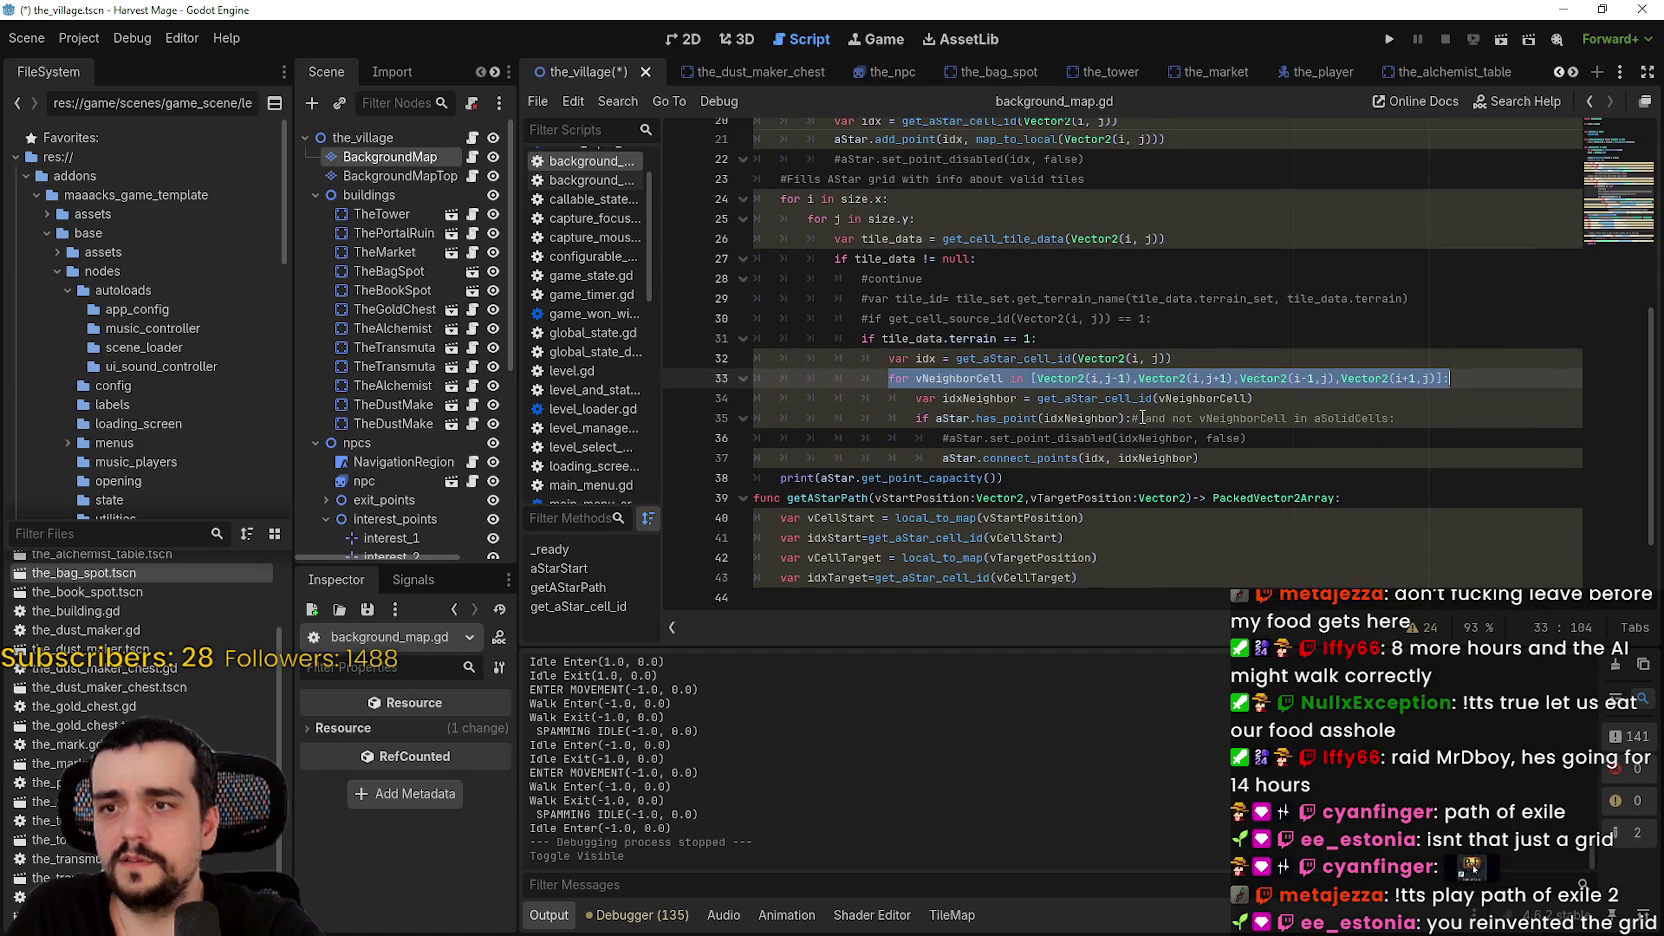
- Review the neighbour-handling lines 35–41 of aStarStart, selecting idxNeighbor
{"action": "scroll", "coordinate": [1143, 417], "scroll_direction": "down", "scroll_amount": 1}
{"action": "left_click", "coordinate": [1241, 471]}
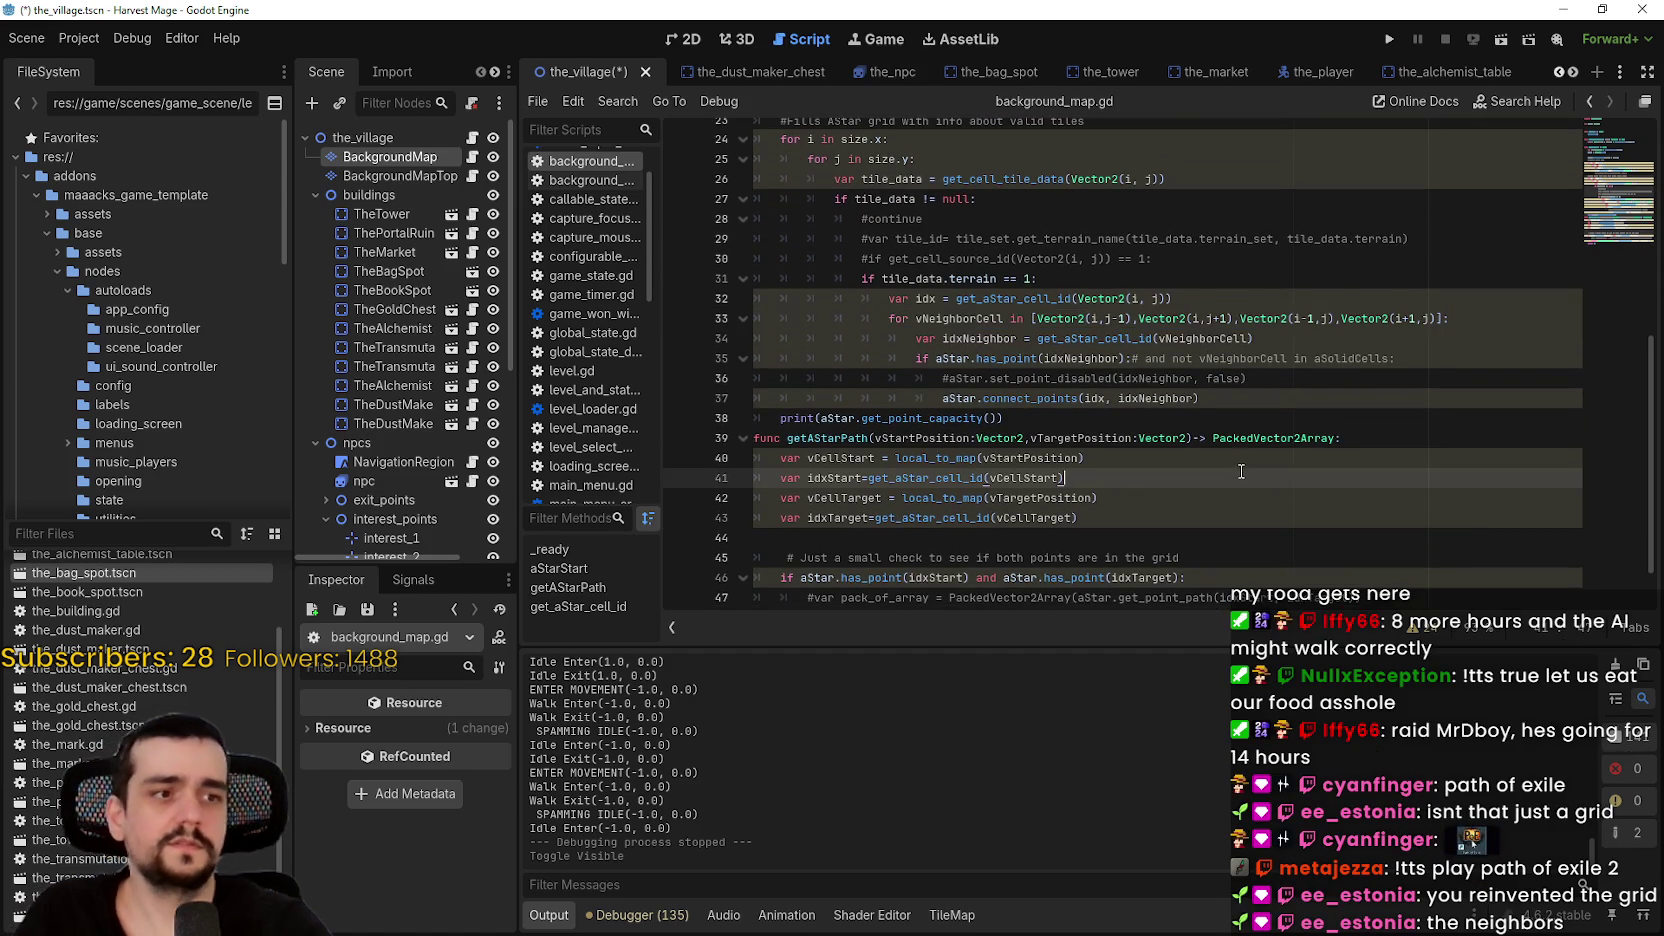
{"action": "scroll", "coordinate": [1241, 471], "scroll_direction": "down", "scroll_amount": 1}
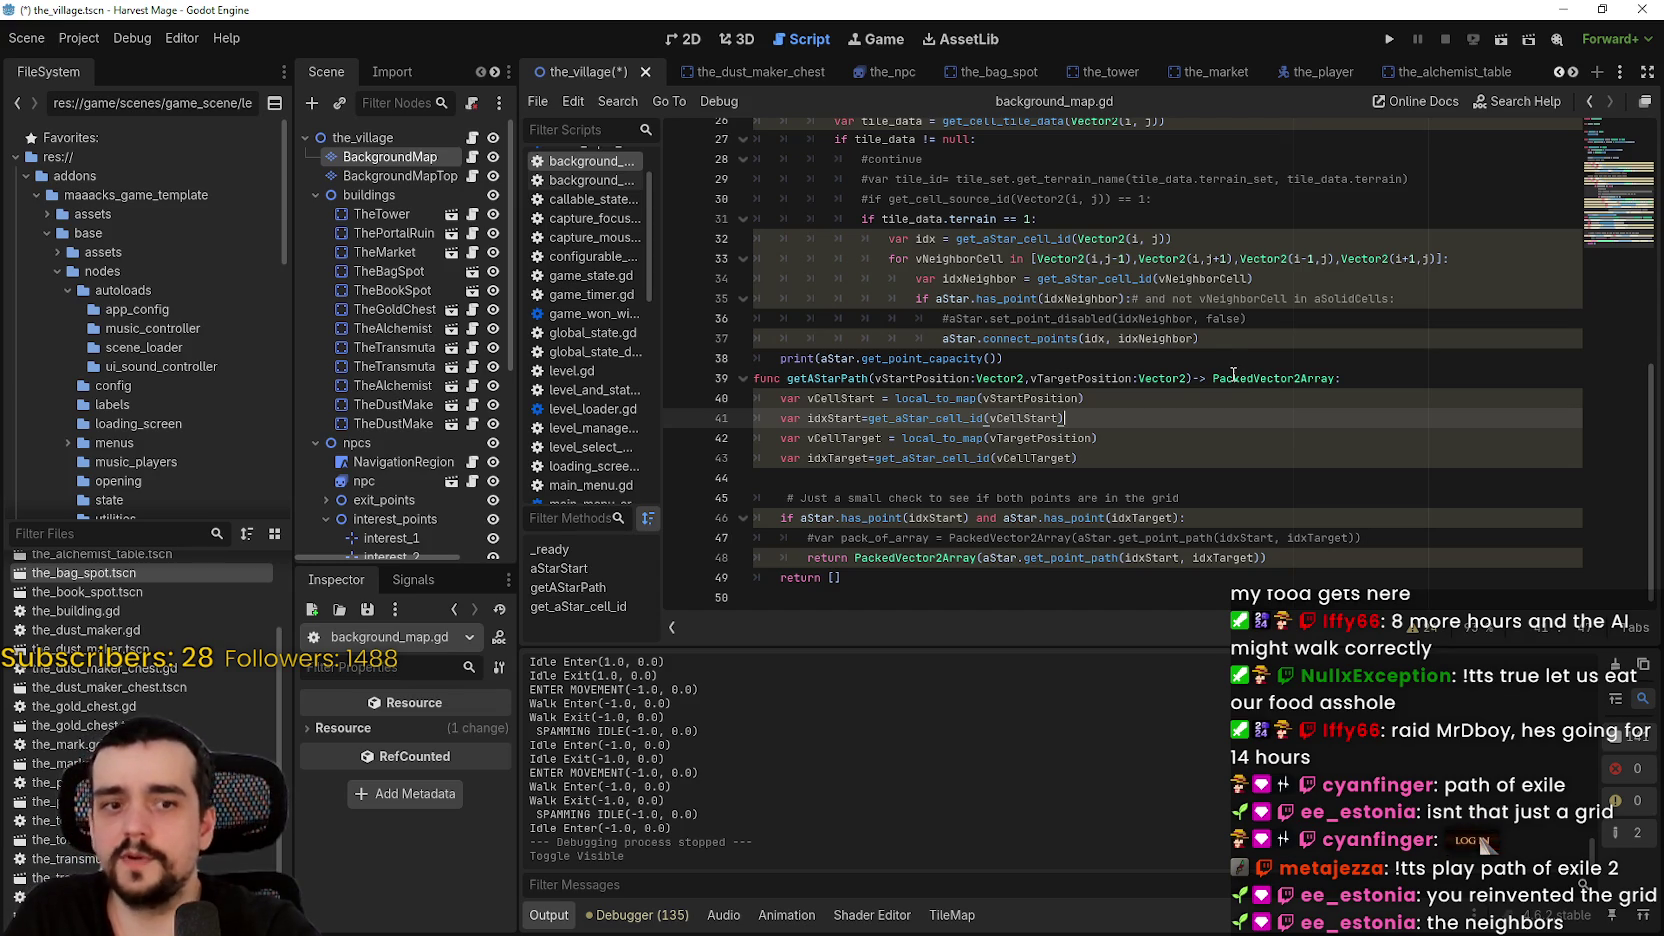
{"action": "left_click", "coordinate": [1264, 330]}
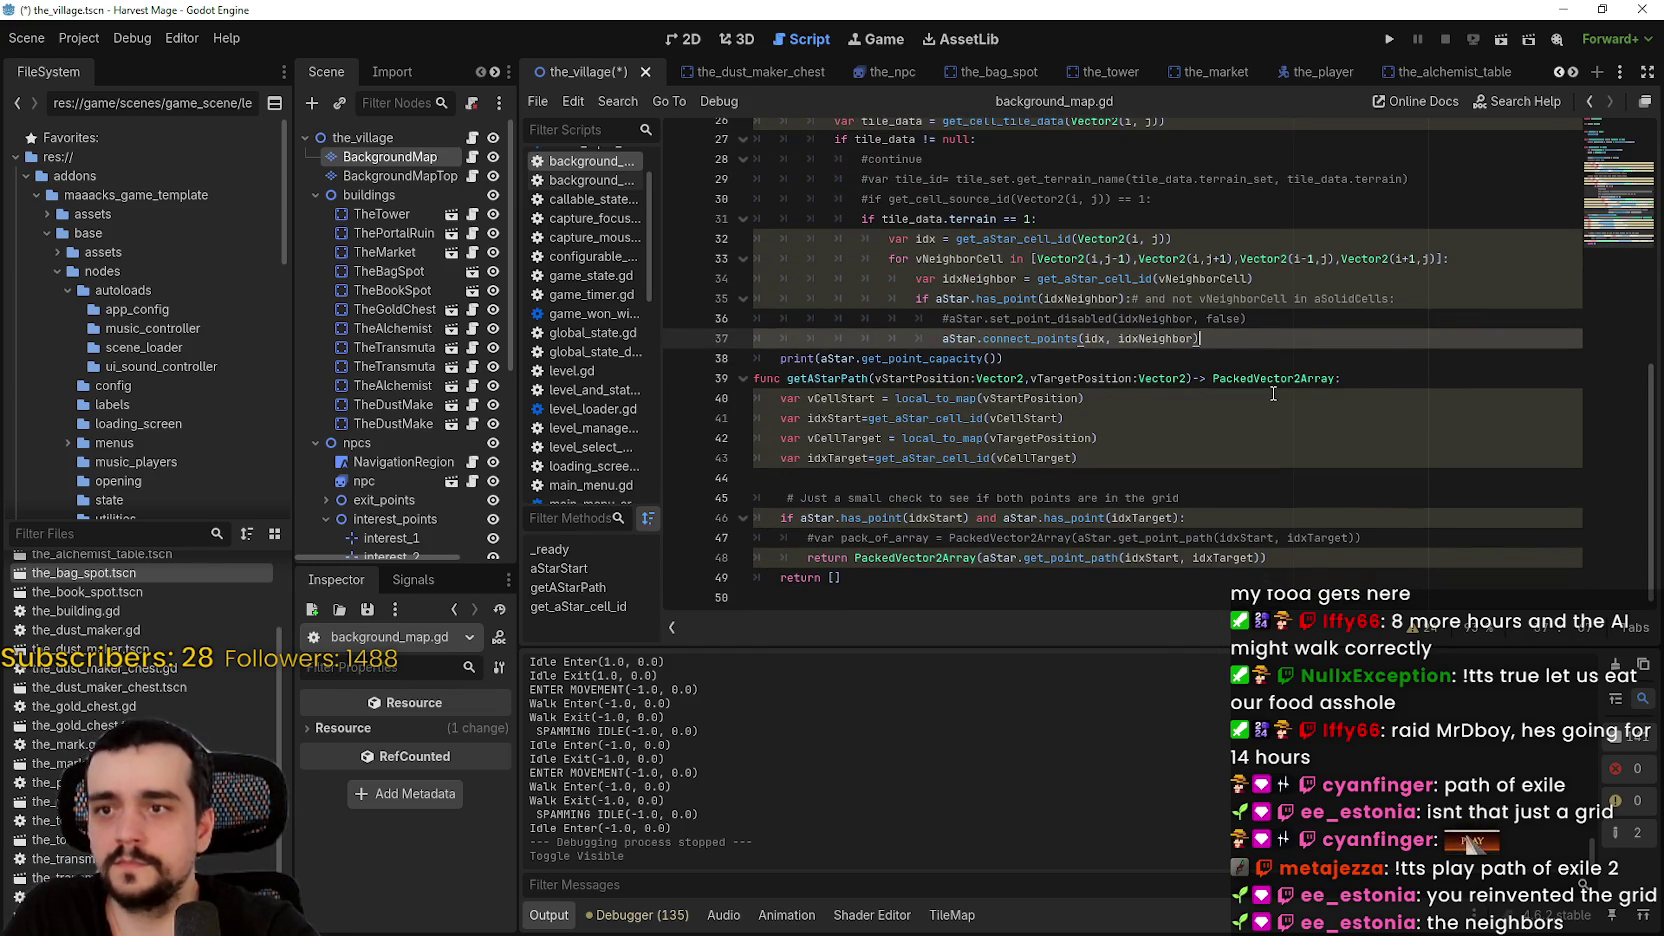
{"action": "double_click", "coordinate": [1110, 300]}
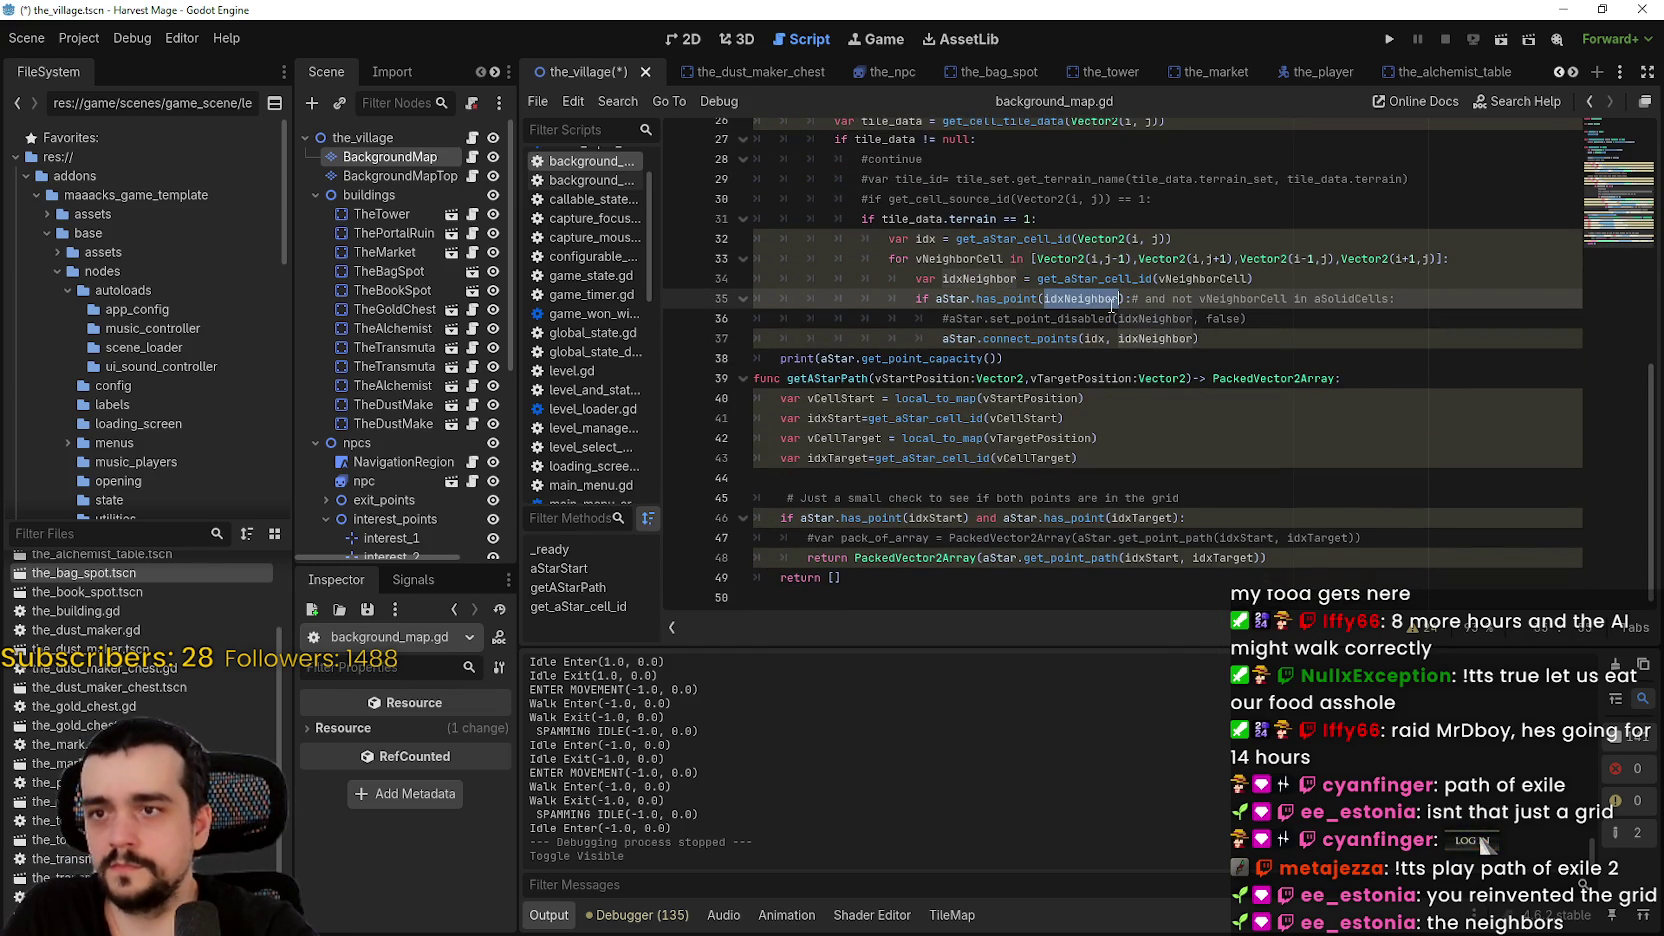
{"action": "right_click", "coordinate": [1336, 431]}
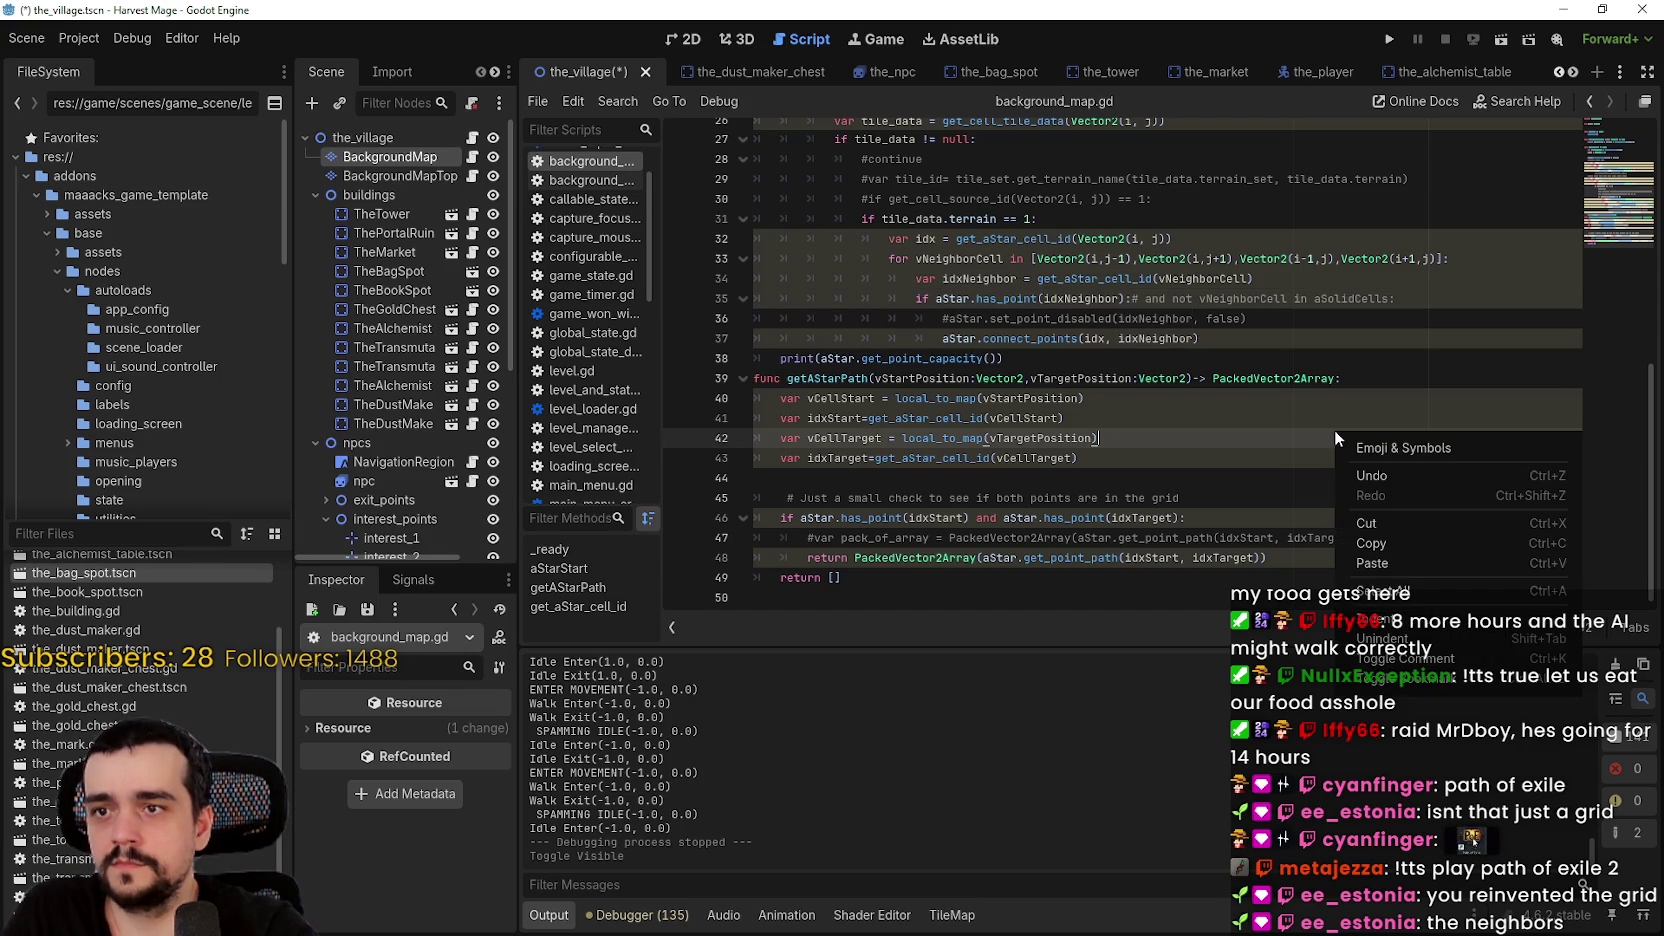
{"action": "left_click", "coordinate": [1161, 317]}
{"action": "left_click", "coordinate": [1165, 318]}
{"action": "left_click", "coordinate": [1148, 297]}
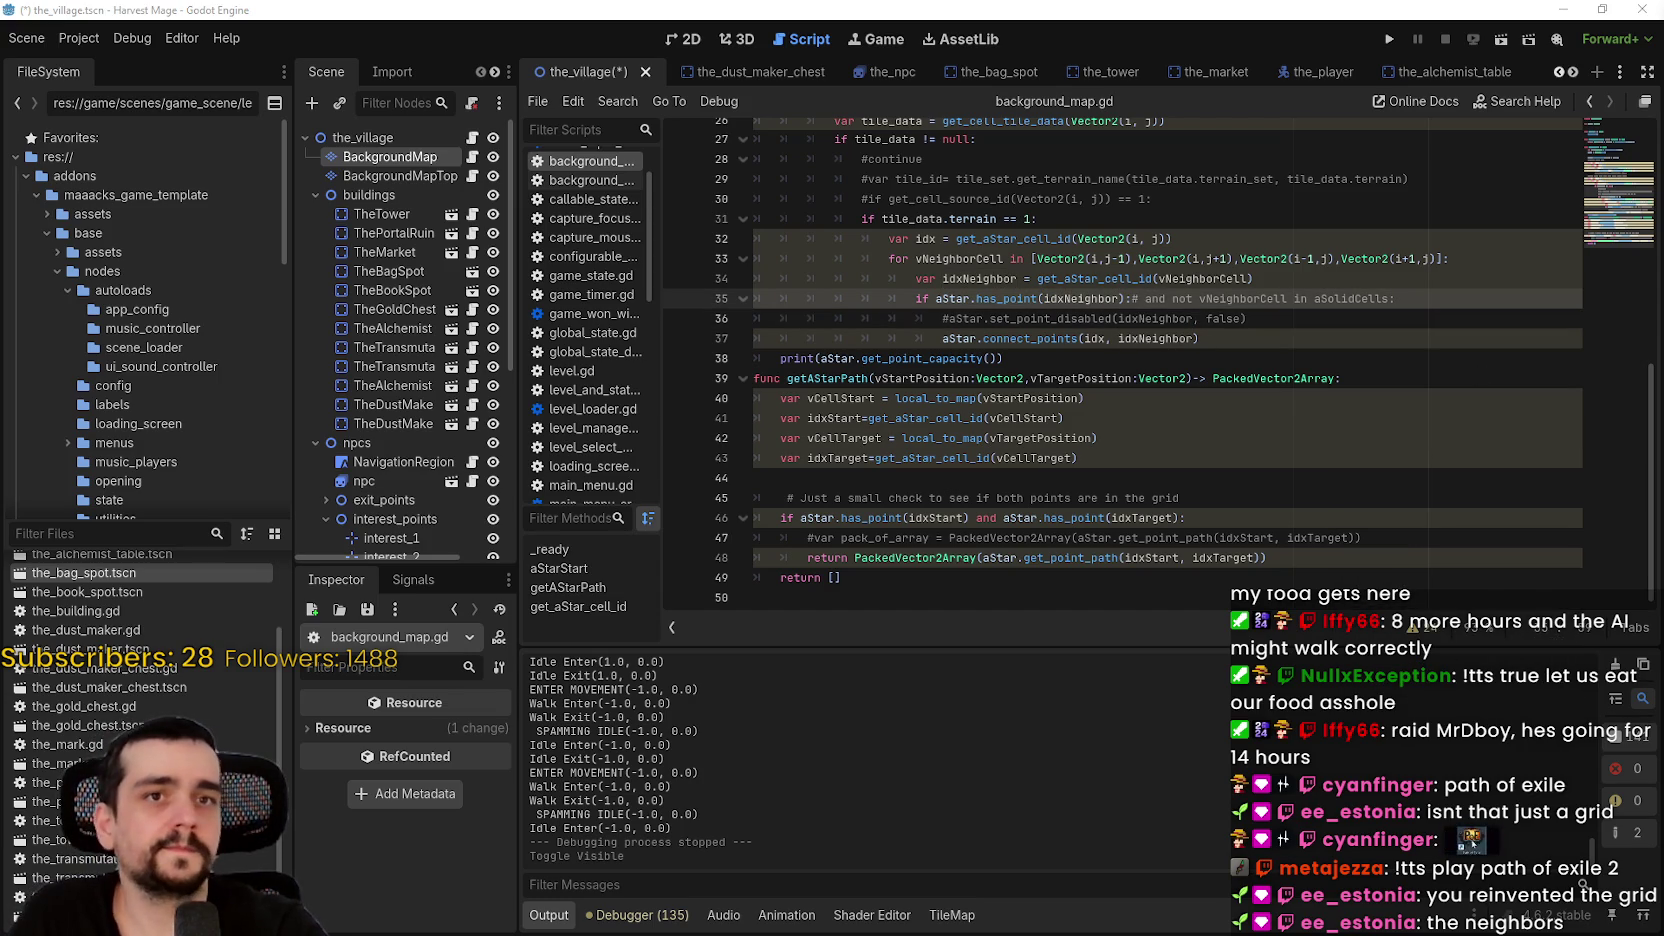
- Review the get_used_rect().size line and the grid-creation loop on lines 13–21
{"action": "scroll", "coordinate": [1015, 333], "scroll_direction": "up", "scroll_amount": 7}
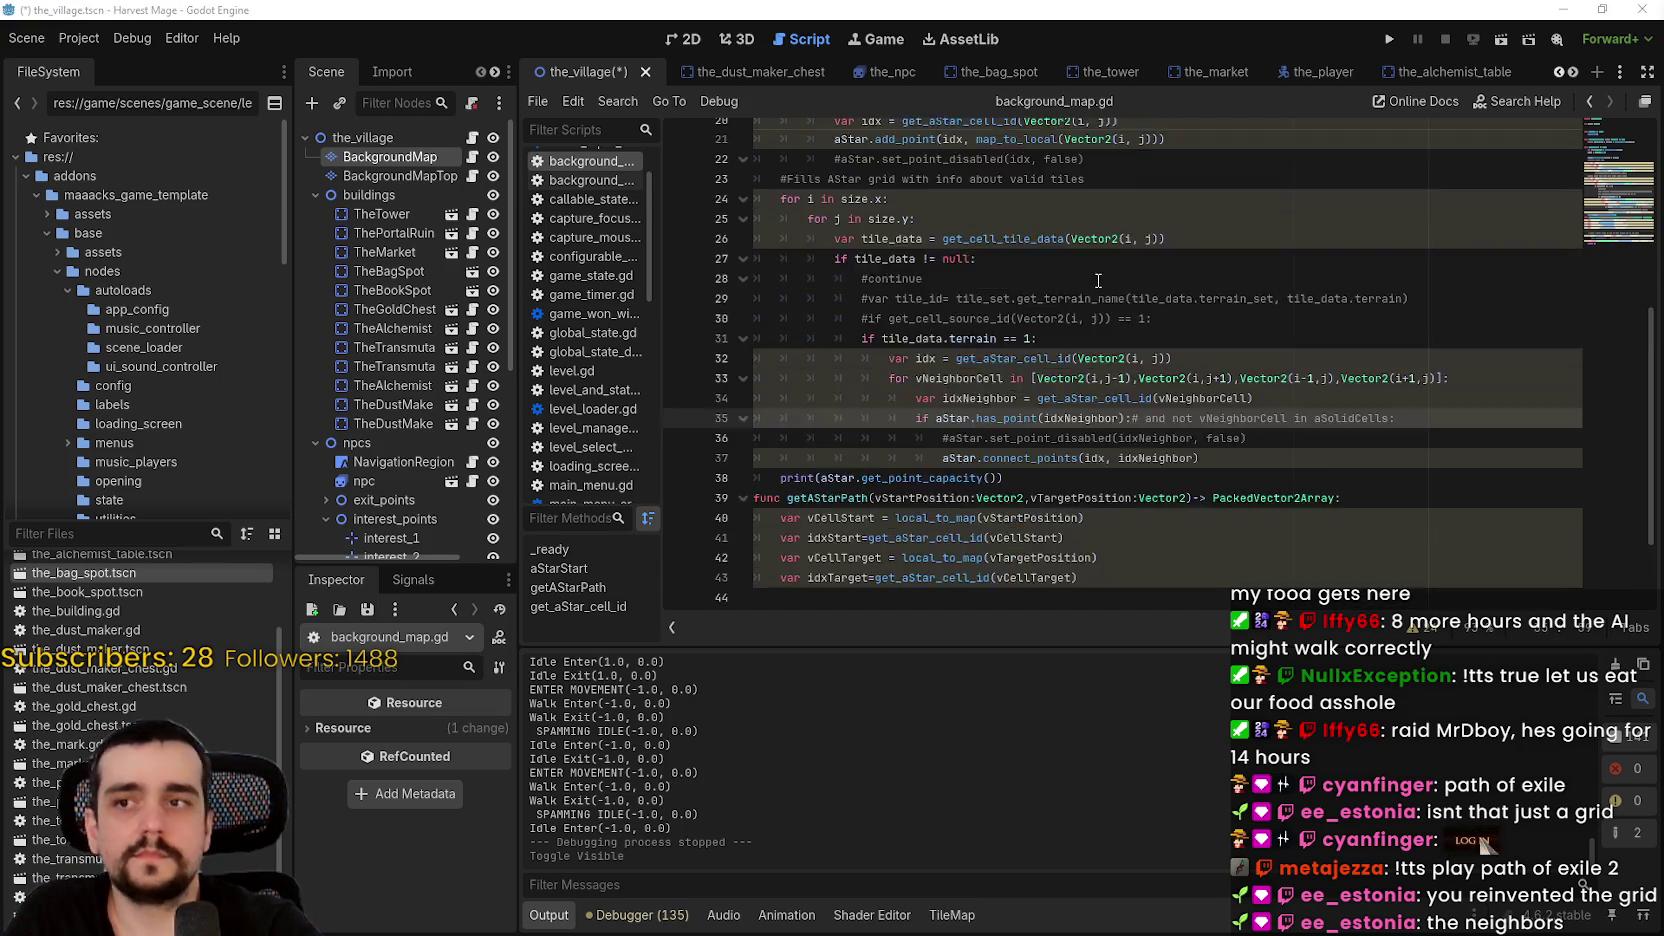
{"action": "scroll", "coordinate": [1015, 328], "scroll_direction": "up", "scroll_amount": 2}
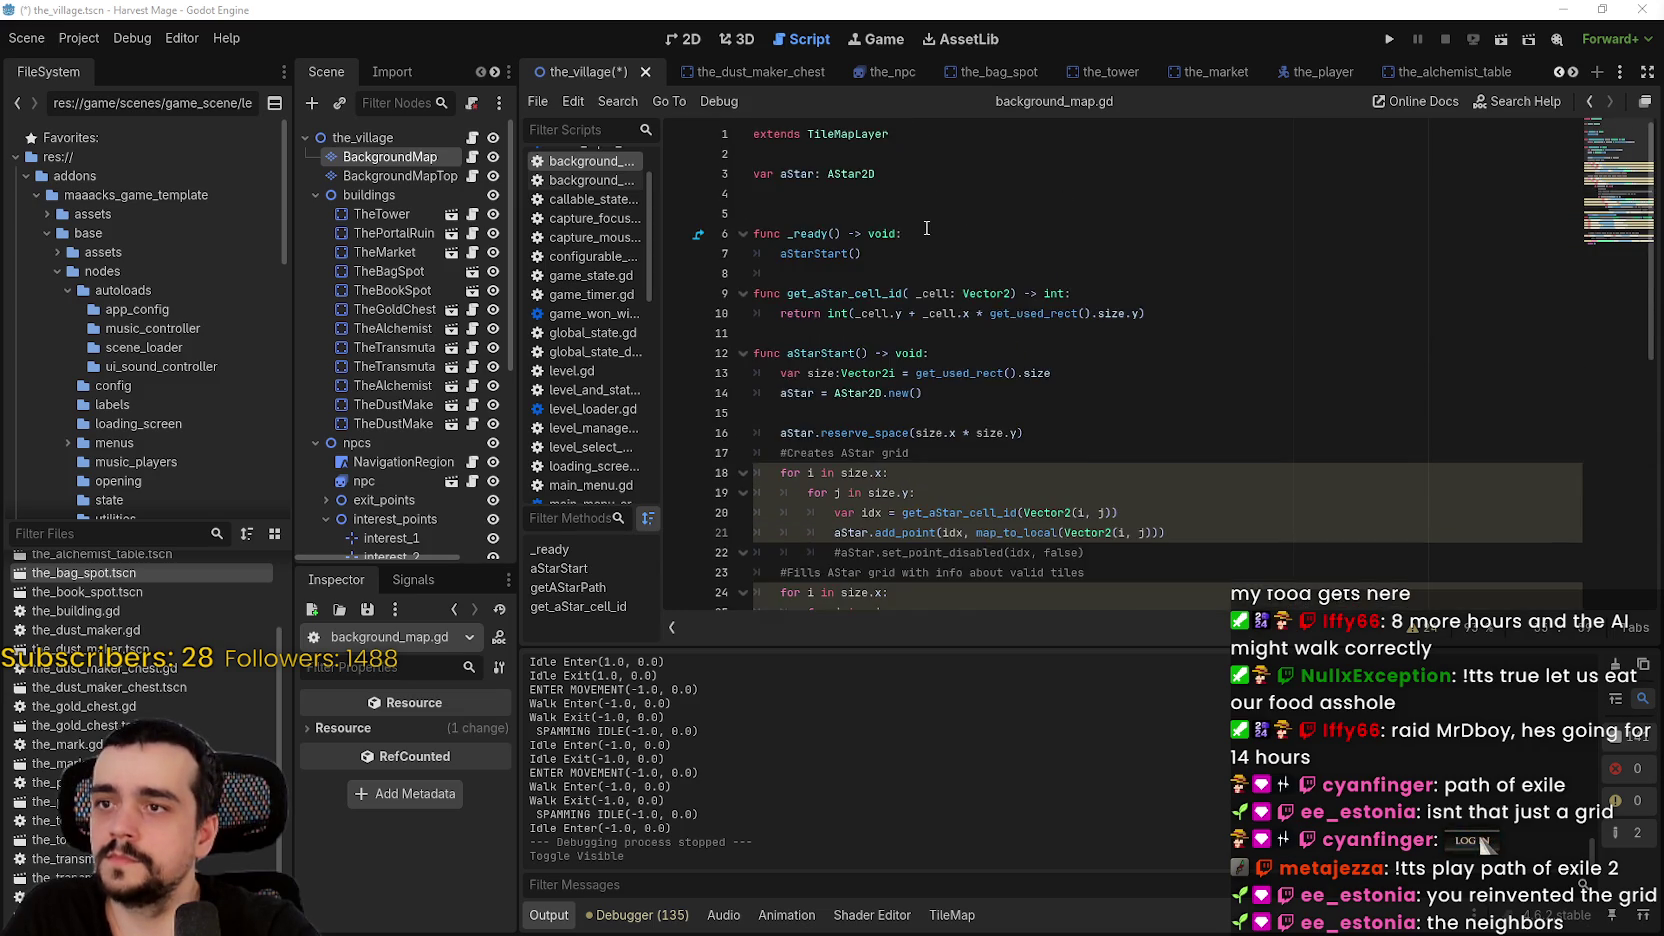
{"action": "scroll", "coordinate": [1025, 333], "scroll_direction": "down", "scroll_amount": 2}
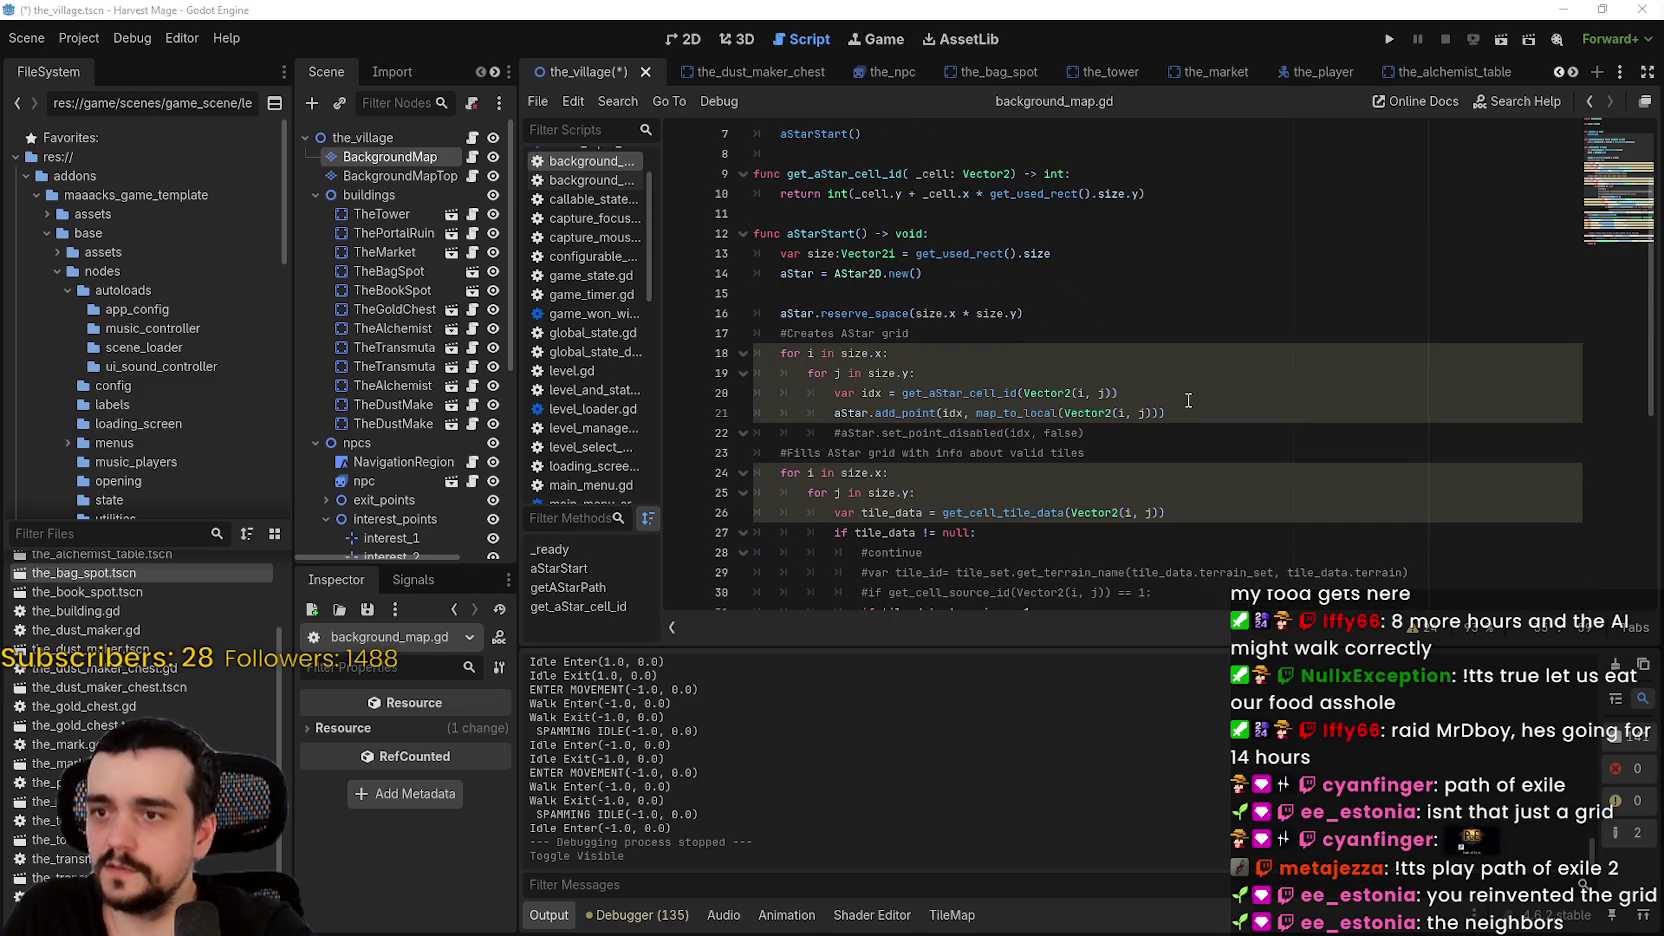
{"action": "scroll", "coordinate": [1188, 400], "scroll_direction": "down", "scroll_amount": 1}
{"action": "scroll", "coordinate": [1130, 360], "scroll_direction": "up", "scroll_amount": 2}
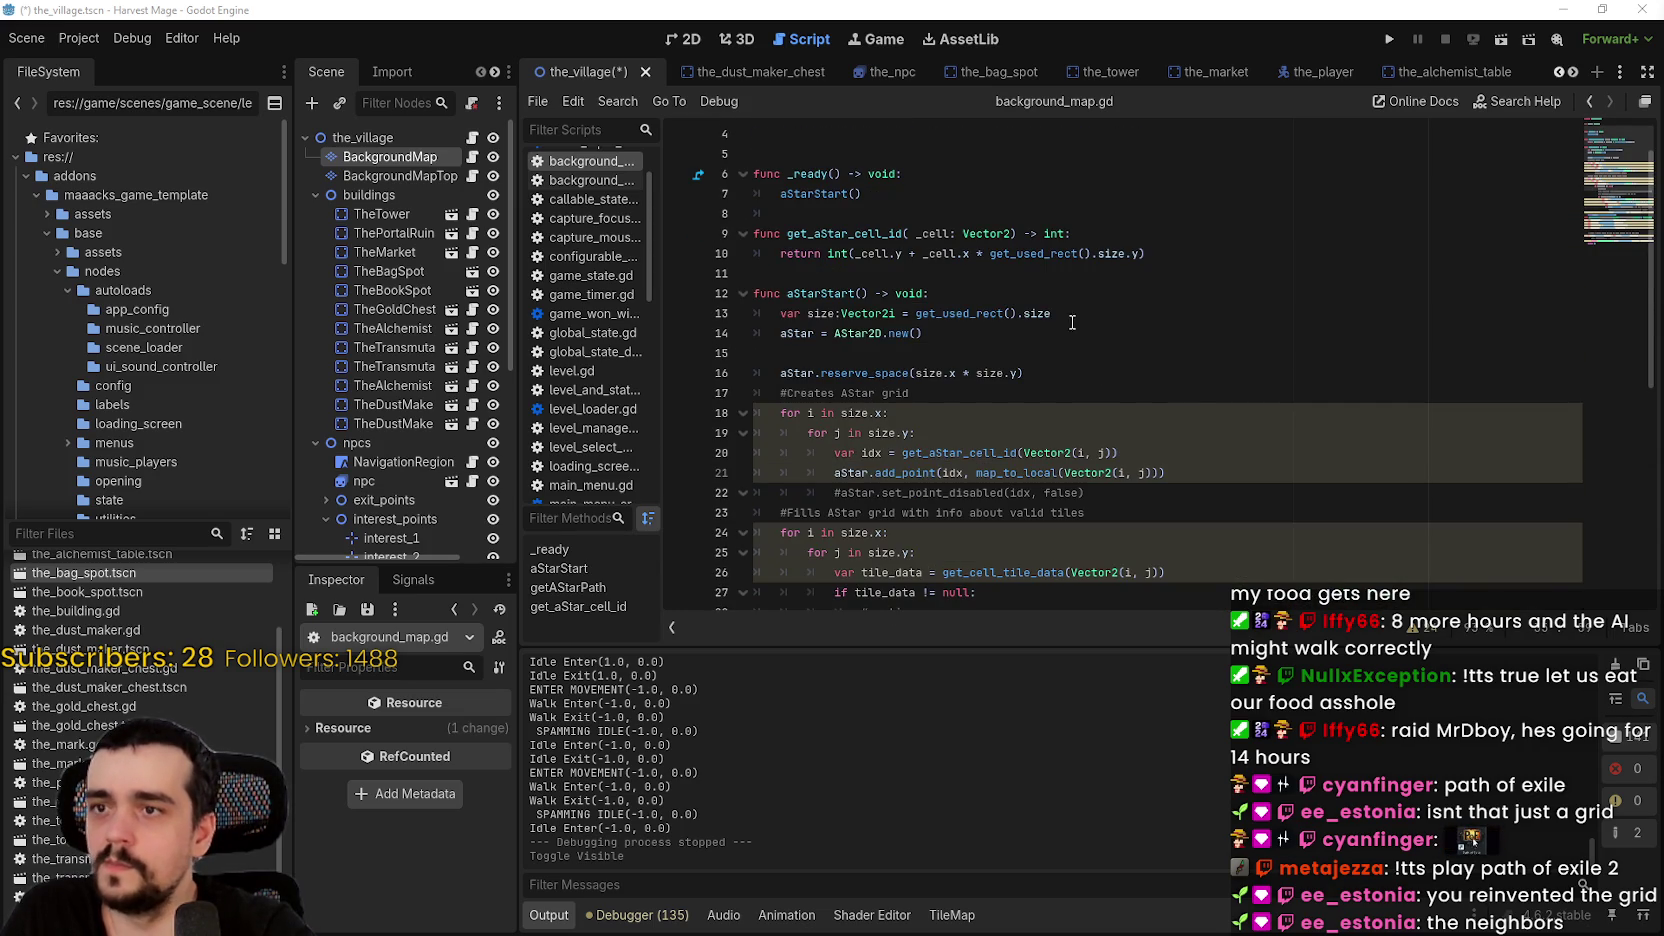
{"action": "left_click_drag", "start_coordinate": [916, 314], "coordinate": [1058, 314]}
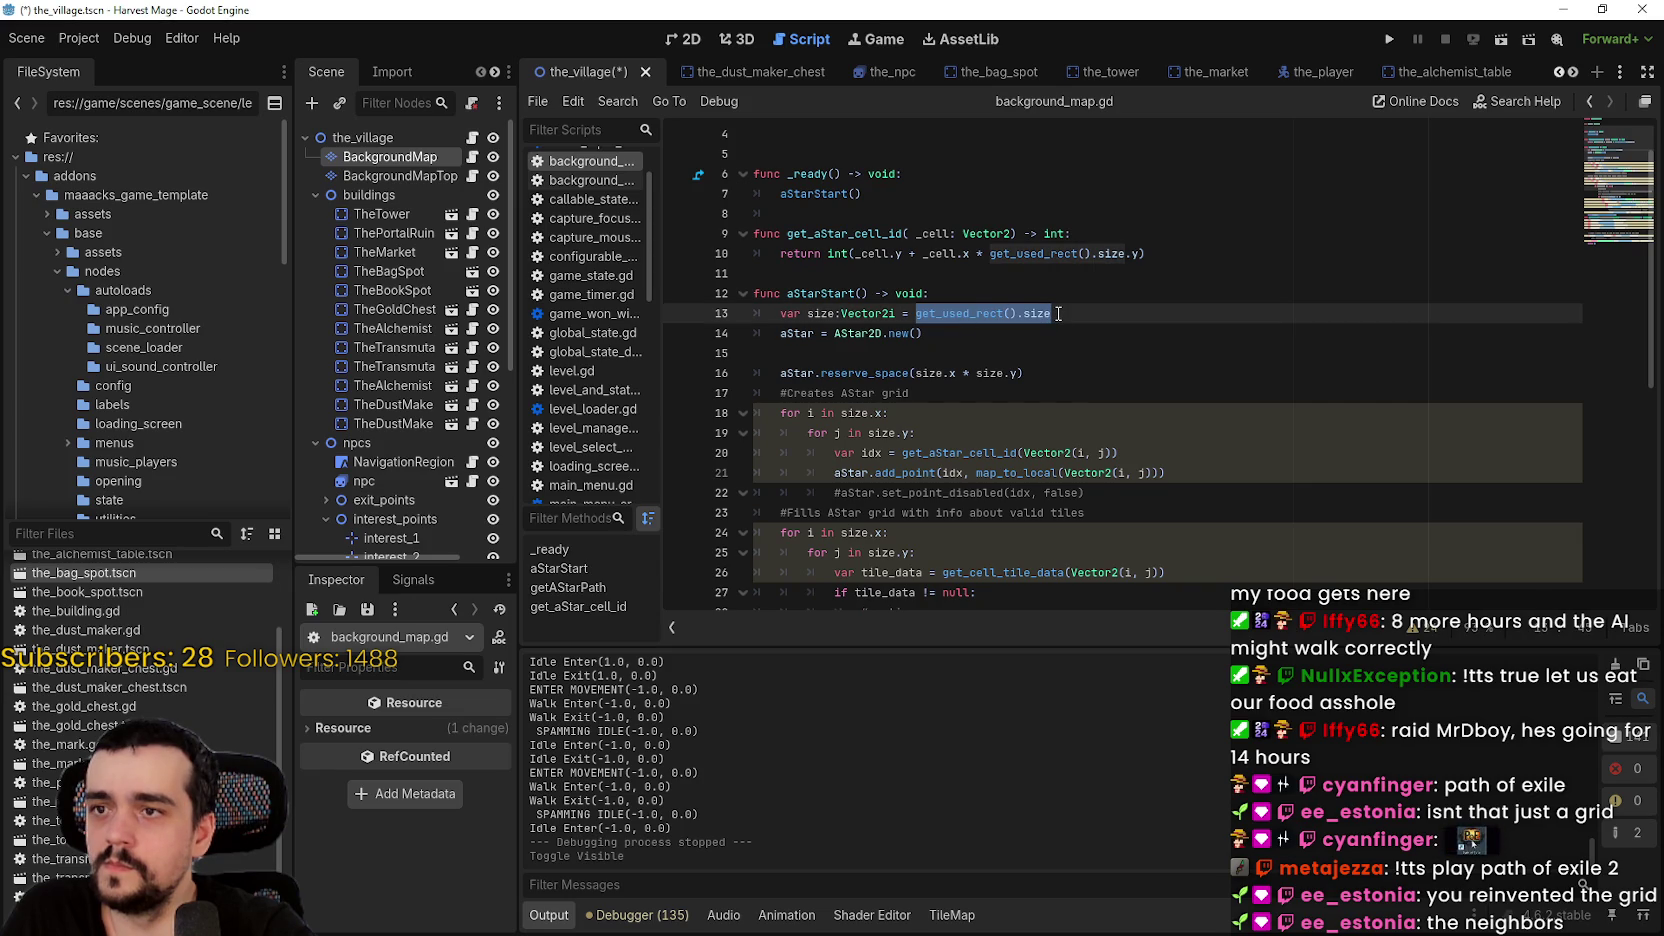
{"action": "scroll", "coordinate": [1050, 370], "scroll_direction": "down", "scroll_amount": 1}
{"action": "left_click_drag", "start_coordinate": [916, 314], "coordinate": [1003, 314]}
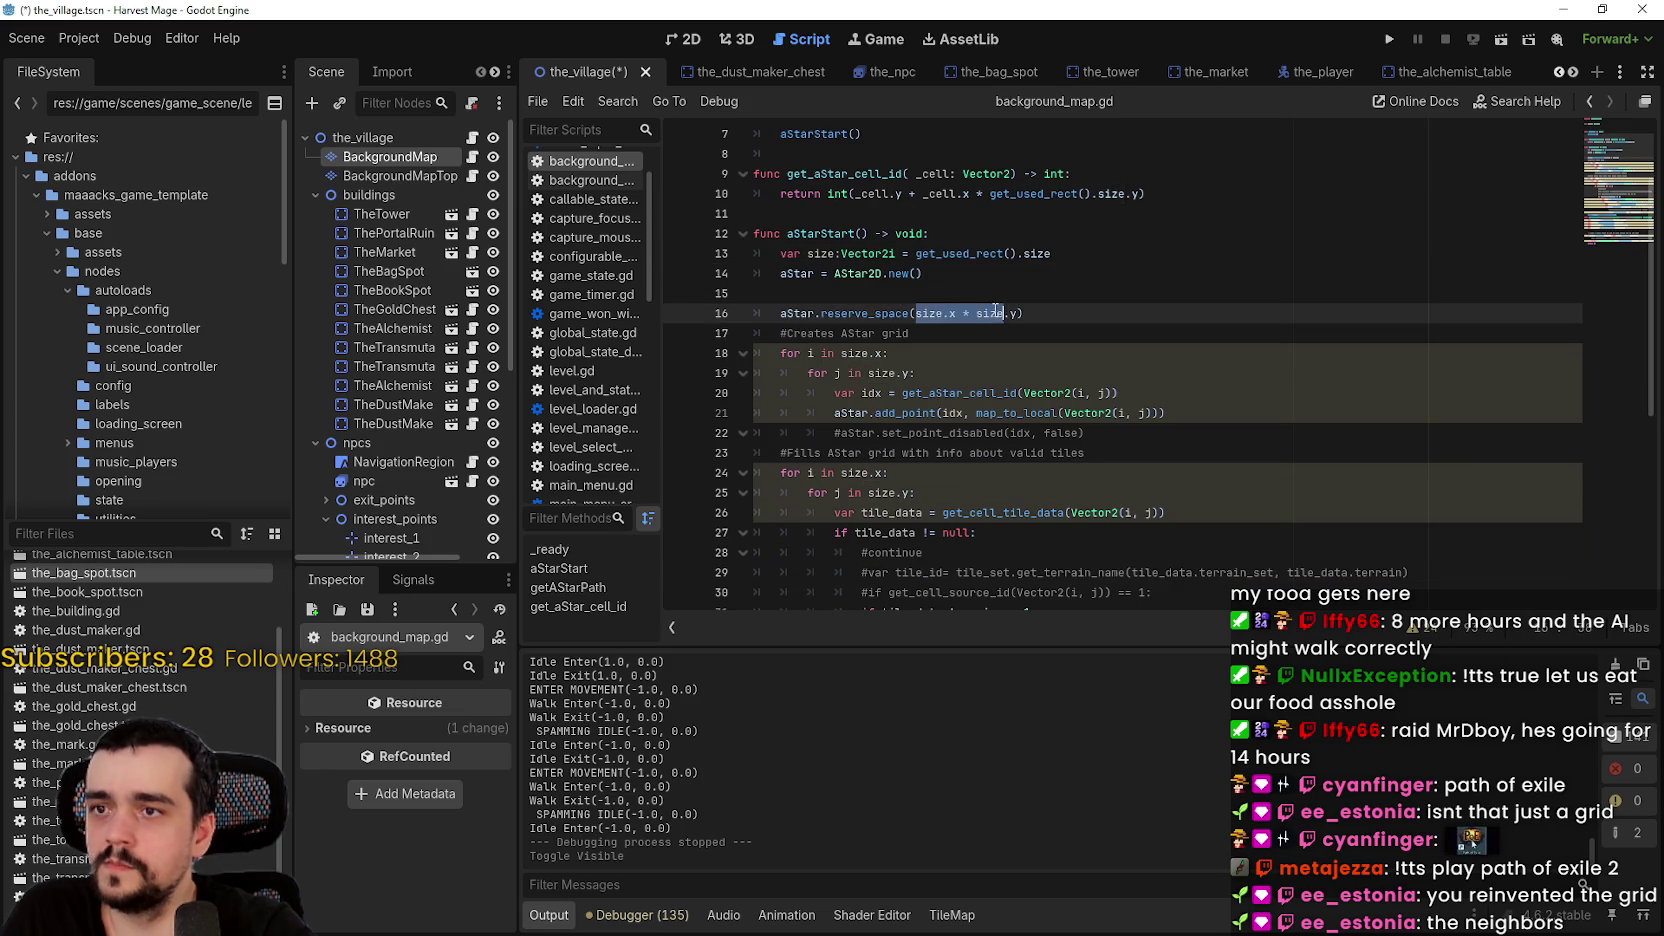
{"action": "scroll", "coordinate": [996, 339], "scroll_direction": "down", "scroll_amount": 2}
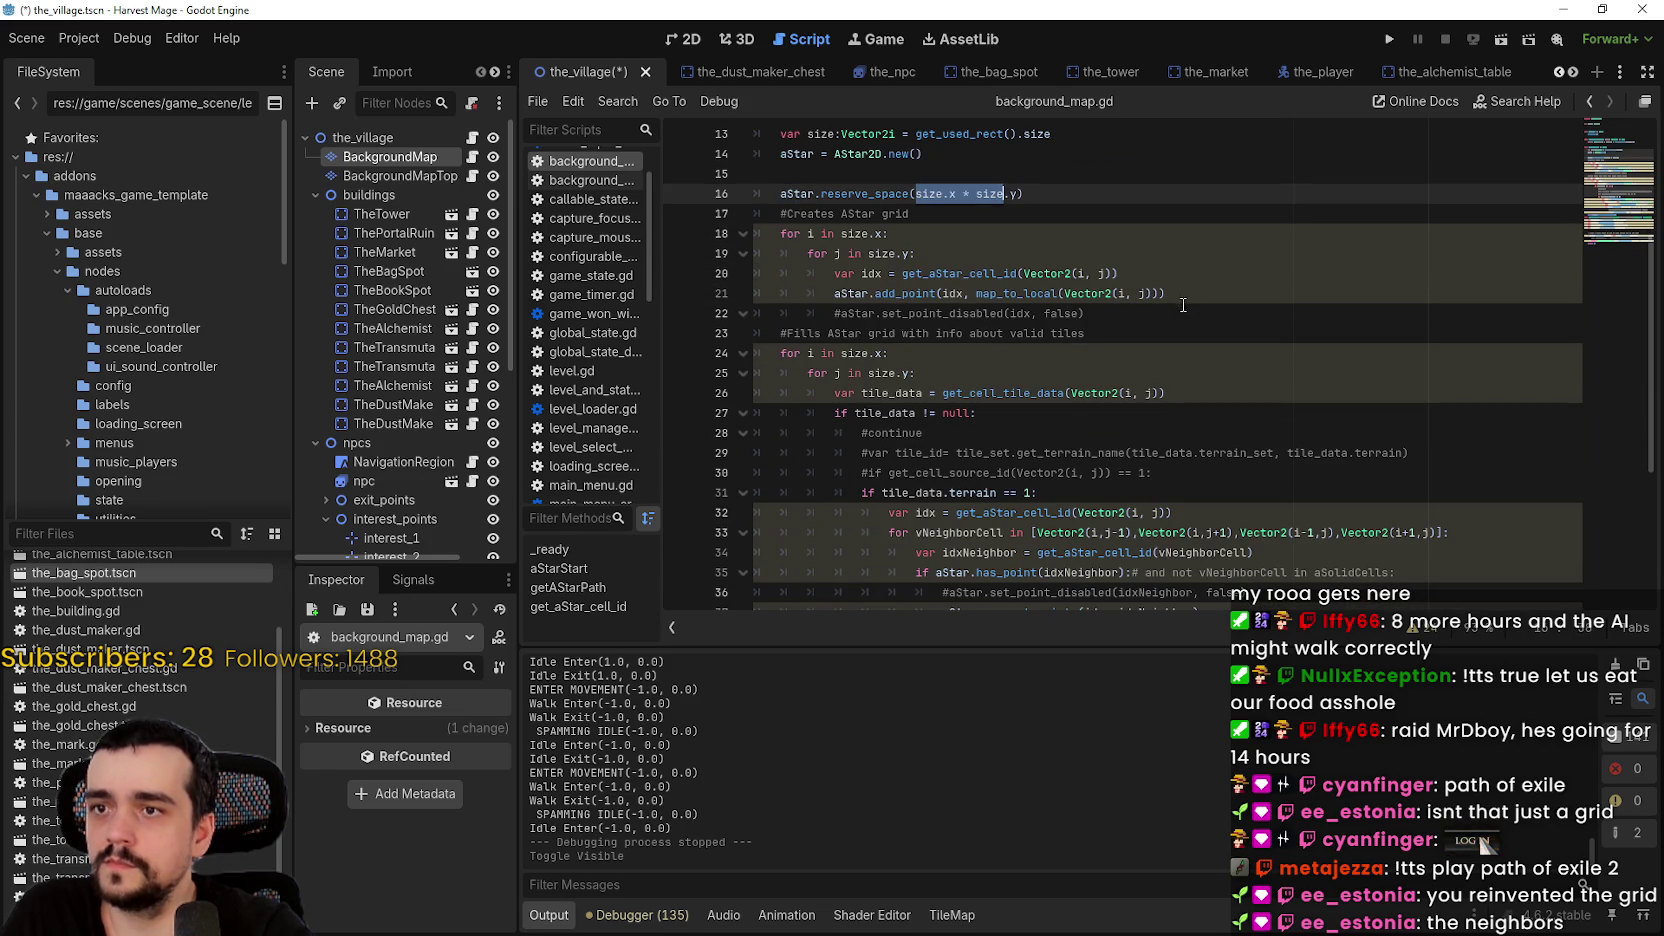
{"action": "mouse_move", "coordinate": [1180, 295]}
{"action": "left_mouse_down"}
{"action": "mouse_move", "coordinate": [950, 270]}
{"action": "mouse_move", "coordinate": [721, 210]}
{"action": "left_mouse_up"}
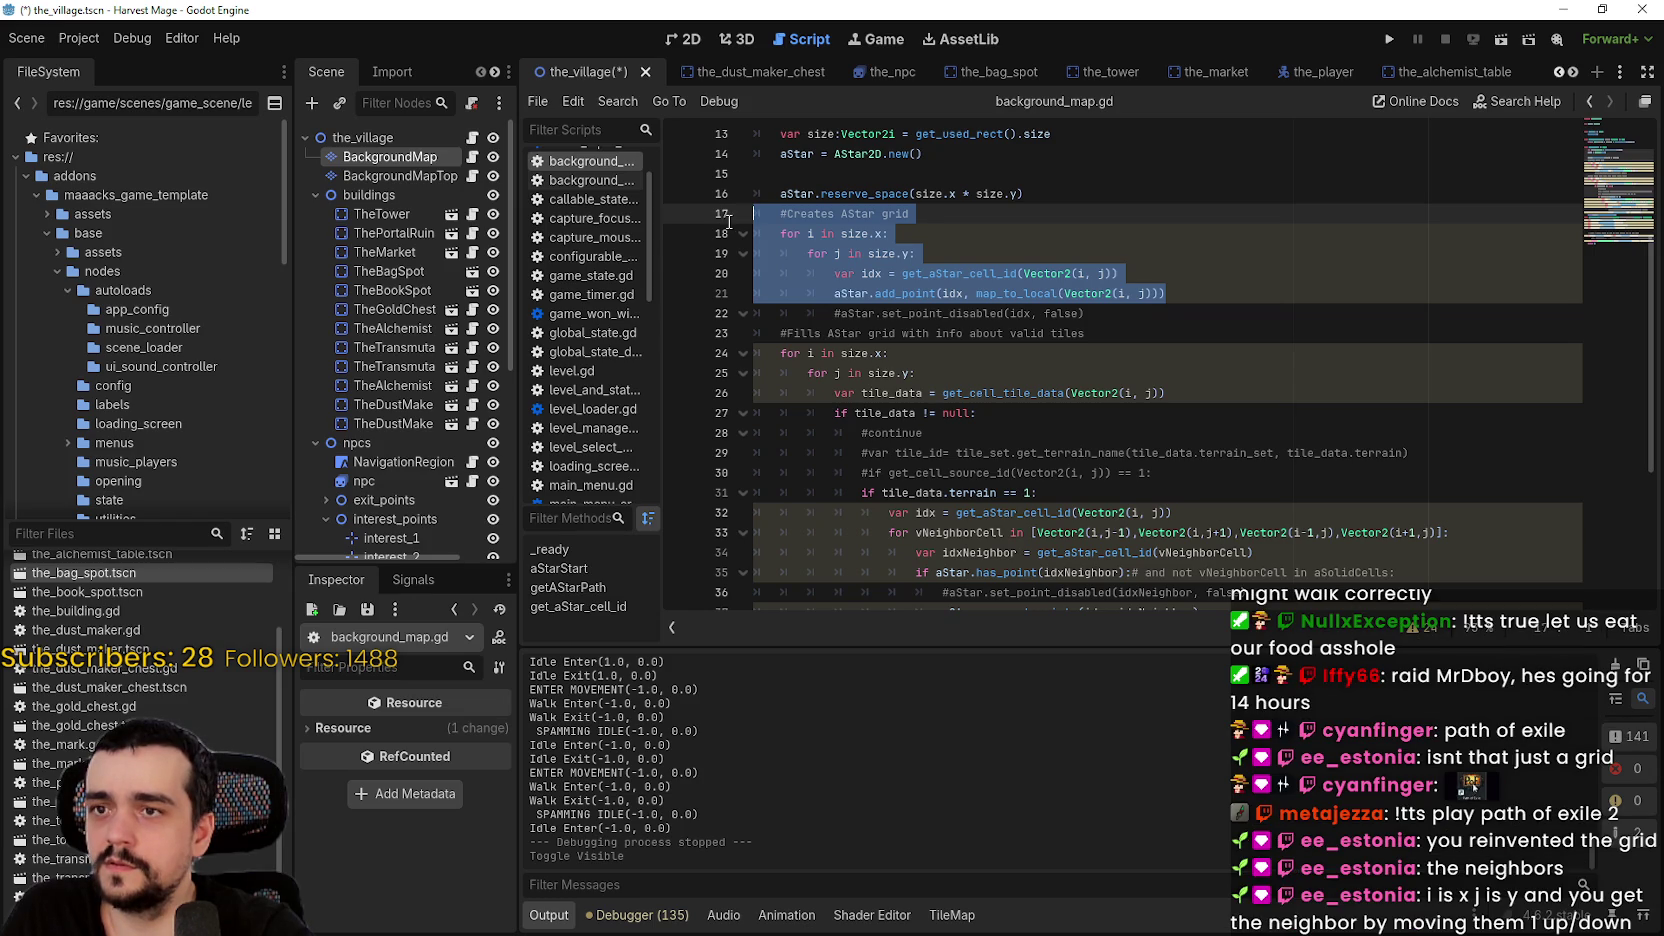
{"action": "left_click_drag", "start_coordinate": [729, 222], "coordinate": [727, 236]}
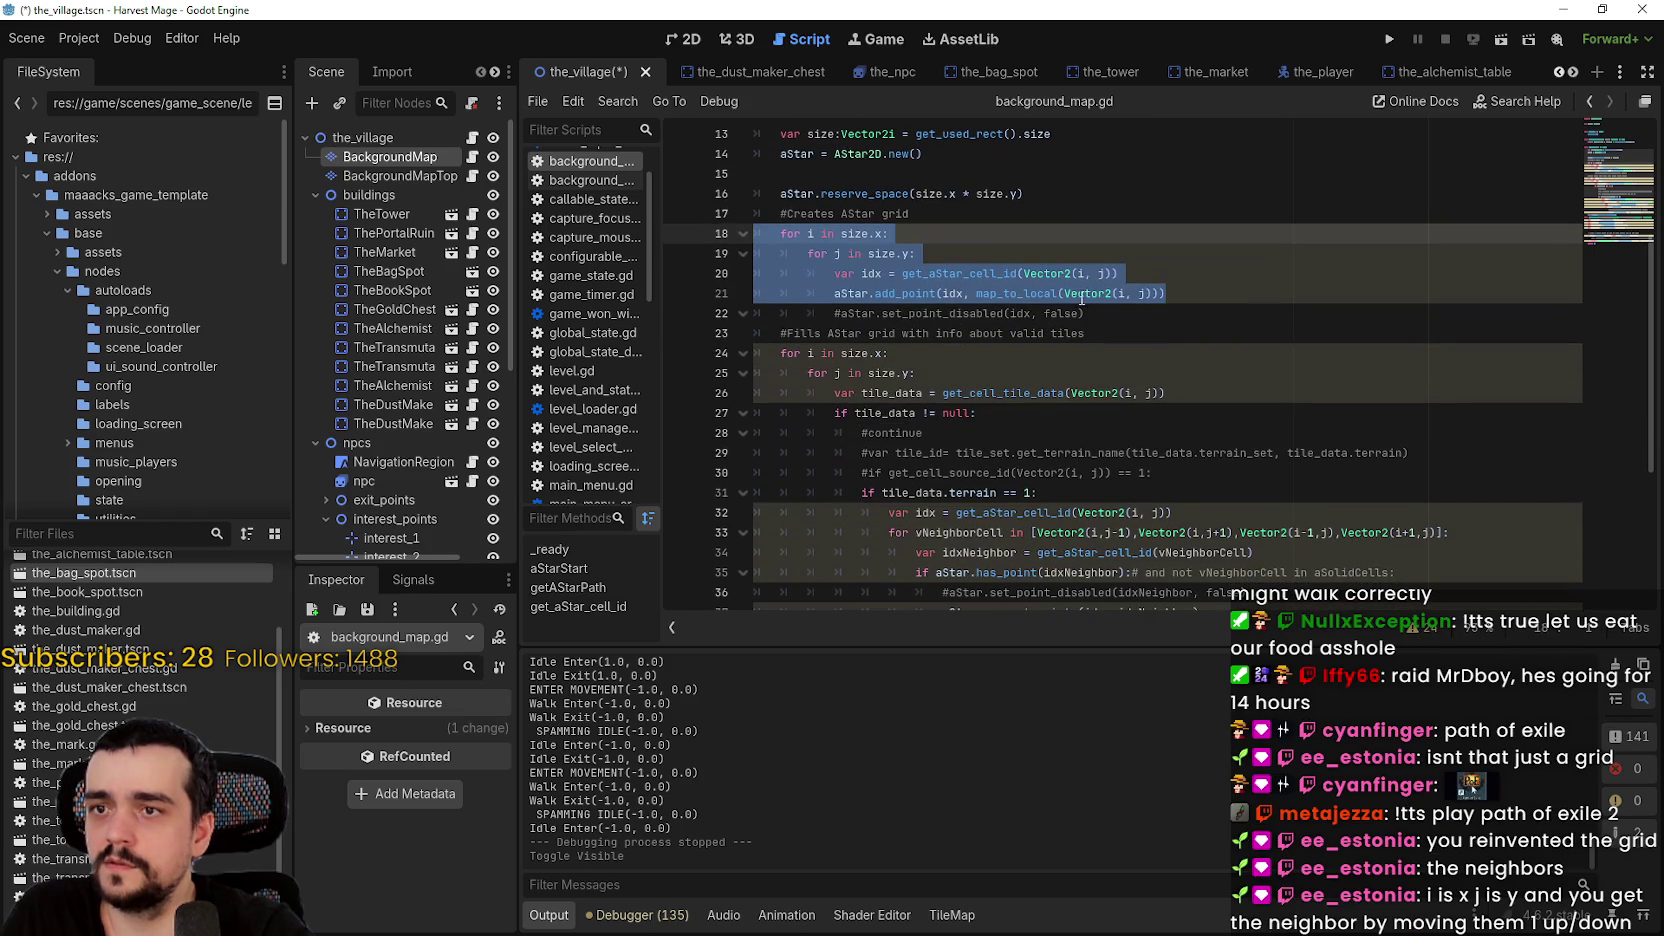
{"action": "left_click", "coordinate": [1223, 292]}
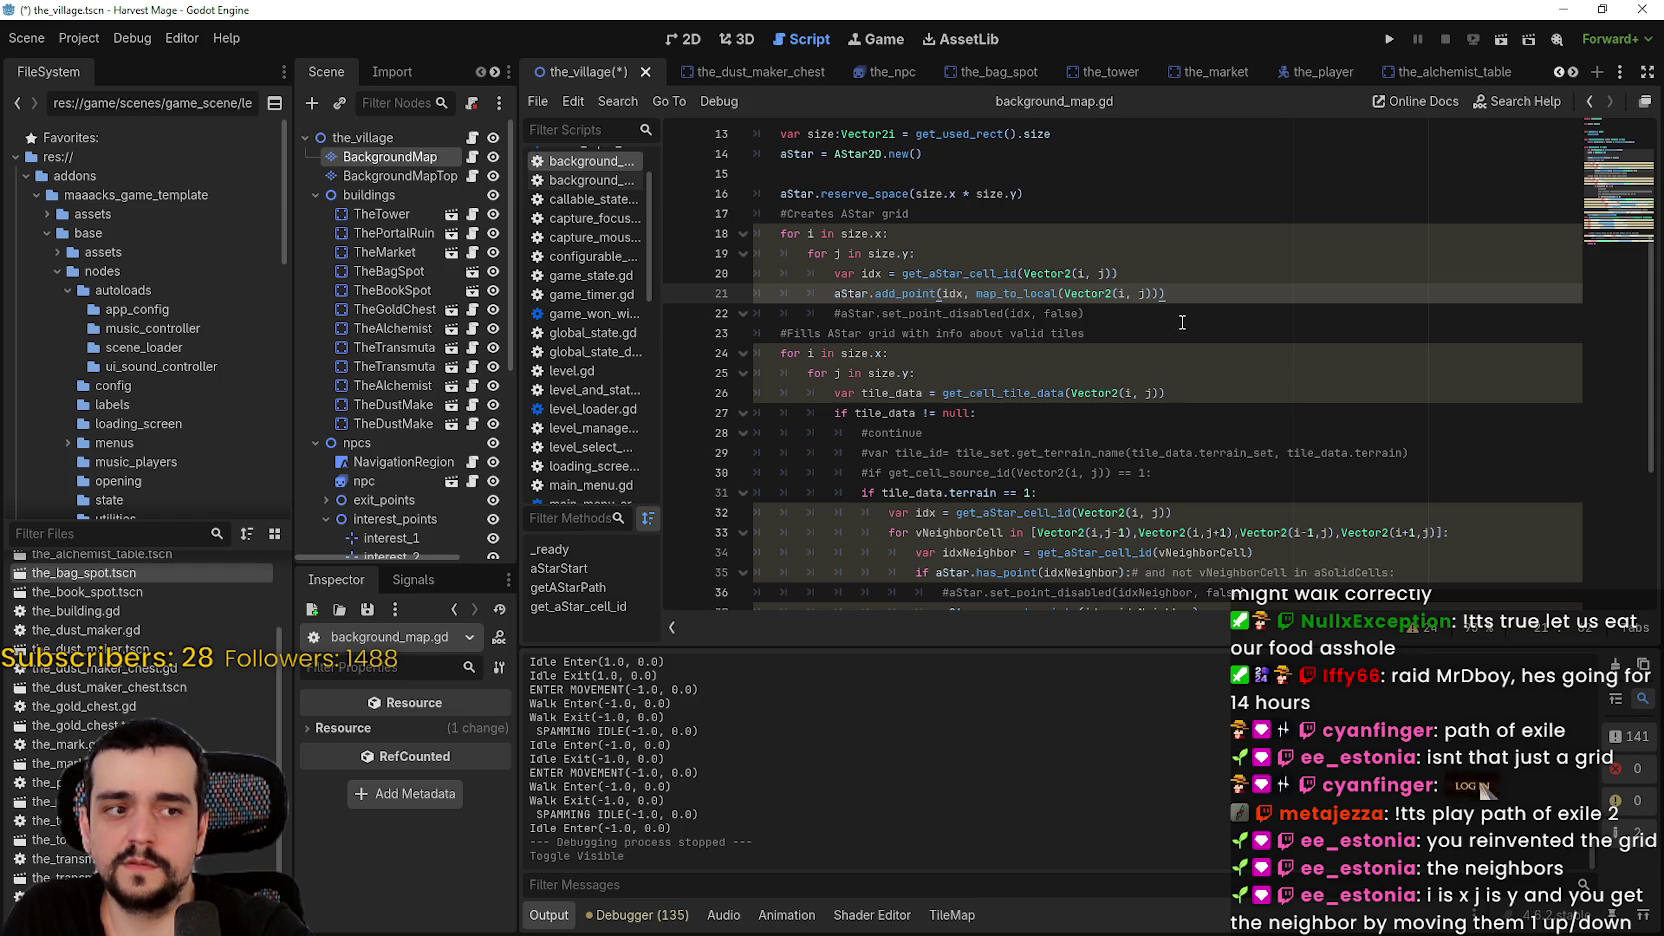
- Review the tile-checking lines 26–35 and scroll further through the function
{"action": "scroll", "coordinate": [1177, 318], "scroll_direction": "down", "scroll_amount": 2}
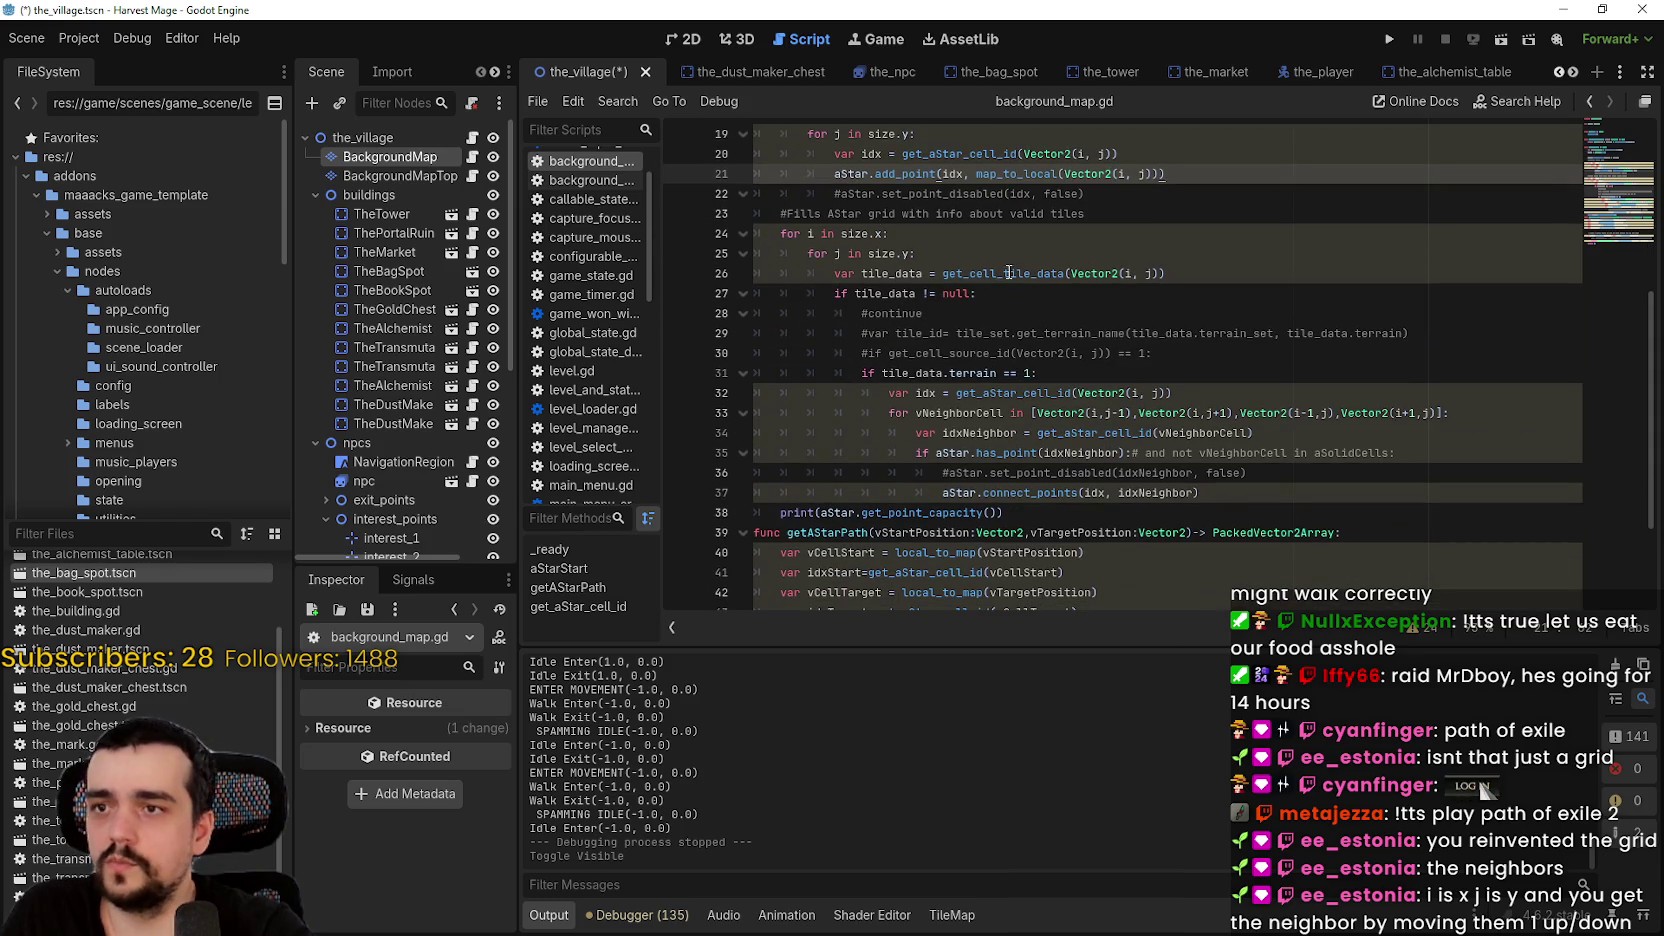
{"action": "left_click_drag", "start_coordinate": [1018, 278], "coordinate": [1119, 388]}
{"action": "left_click", "coordinate": [1230, 452]}
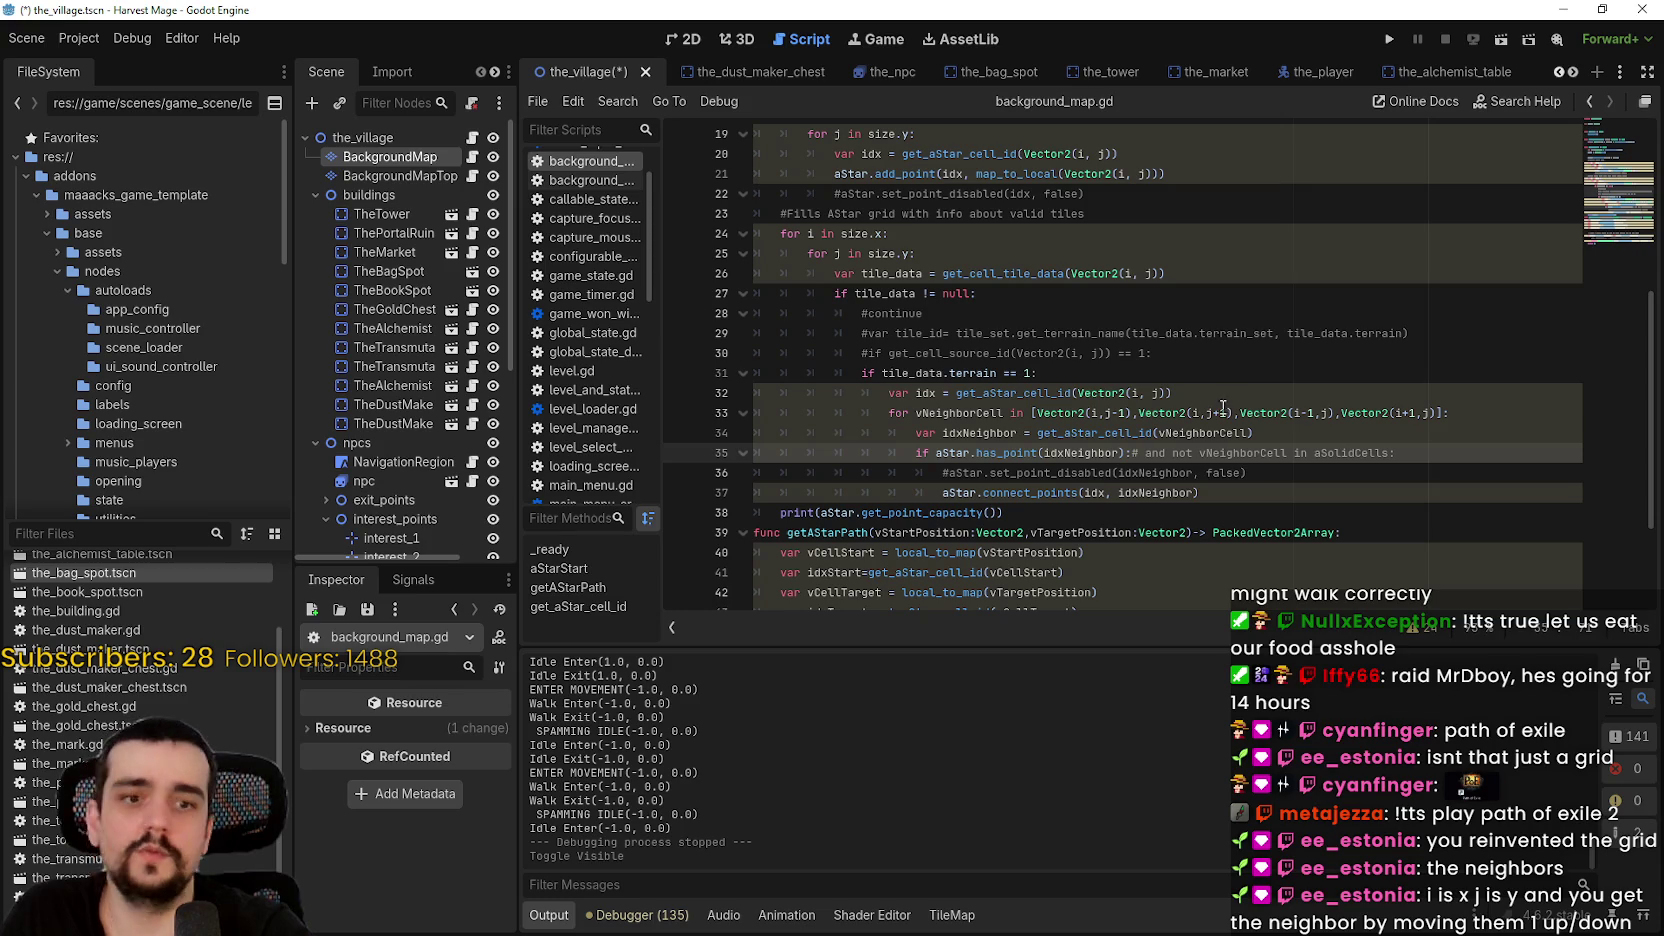
{"action": "scroll", "coordinate": [1100, 300], "scroll_direction": "down", "scroll_amount": 2}
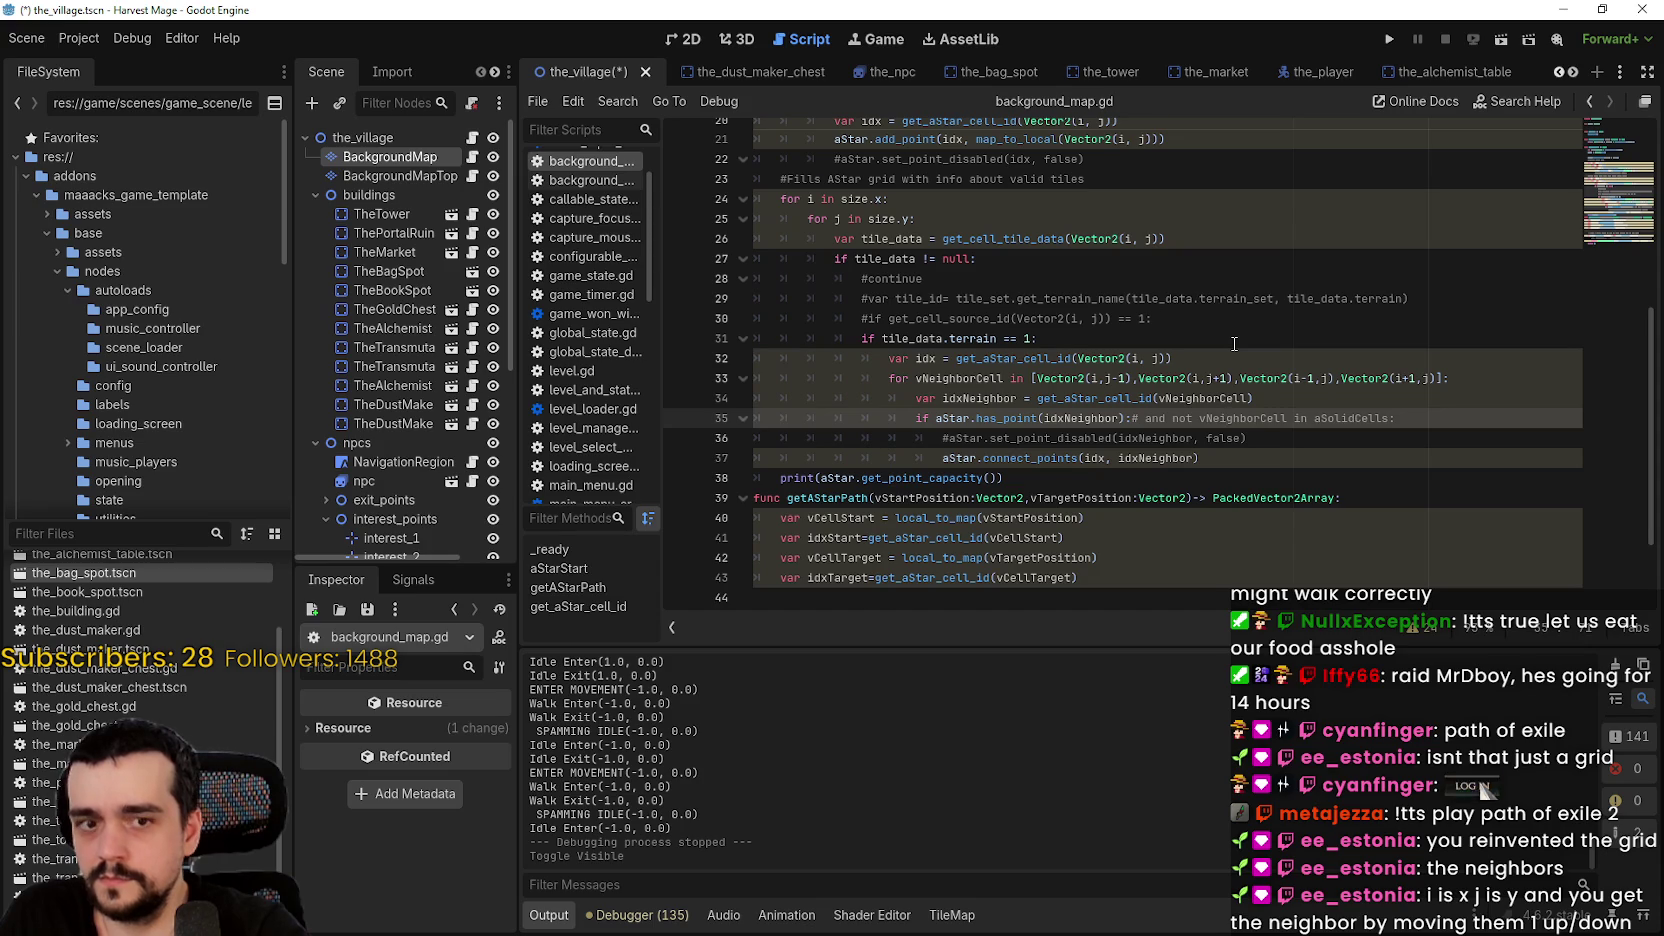
{"action": "scroll", "coordinate": [1234, 344], "scroll_direction": "down", "scroll_amount": 3}
- In the village's 2D view, zoom in and select the interest_5 and interest_3 markers
{"action": "left_click", "coordinate": [689, 40]}
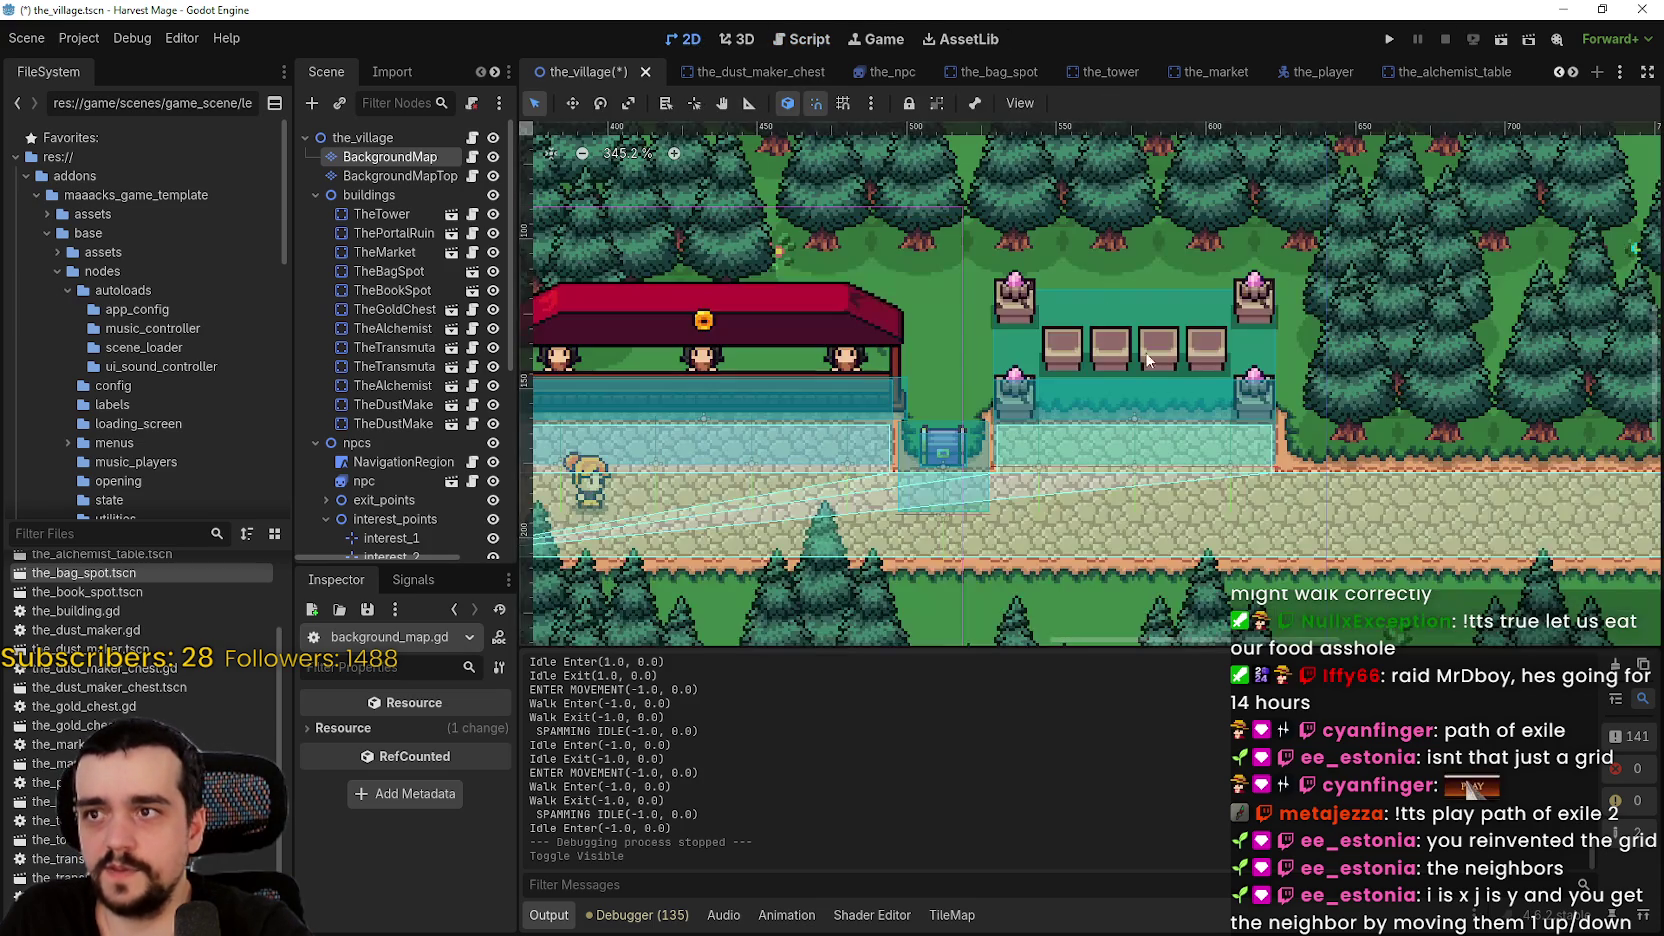
{"action": "scroll", "coordinate": [1000, 420], "scroll_direction": "up", "scroll_amount": 8}
{"action": "scroll", "coordinate": [1000, 420], "scroll_direction": "up", "scroll_amount": 1}
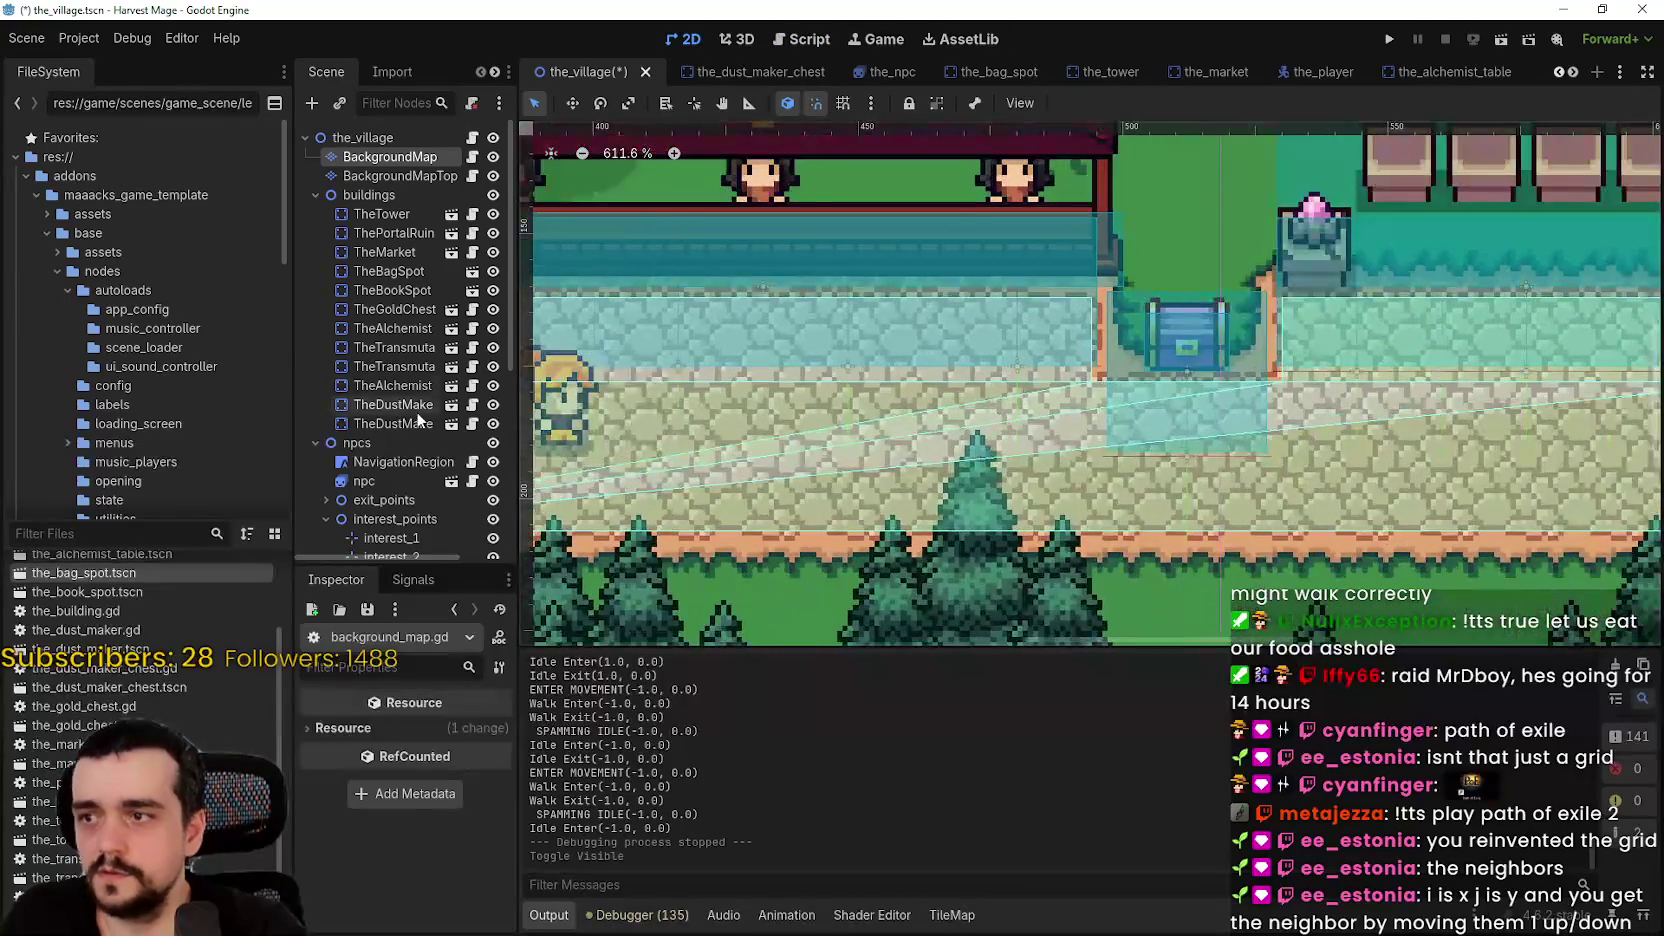
{"action": "scroll", "coordinate": [374, 458], "scroll_direction": "down", "scroll_amount": 5}
{"action": "left_click", "coordinate": [400, 407]}
{"action": "scroll", "coordinate": [864, 393], "scroll_direction": "up", "scroll_amount": 1}
{"action": "scroll", "coordinate": [707, 356], "scroll_direction": "up", "scroll_amount": 4}
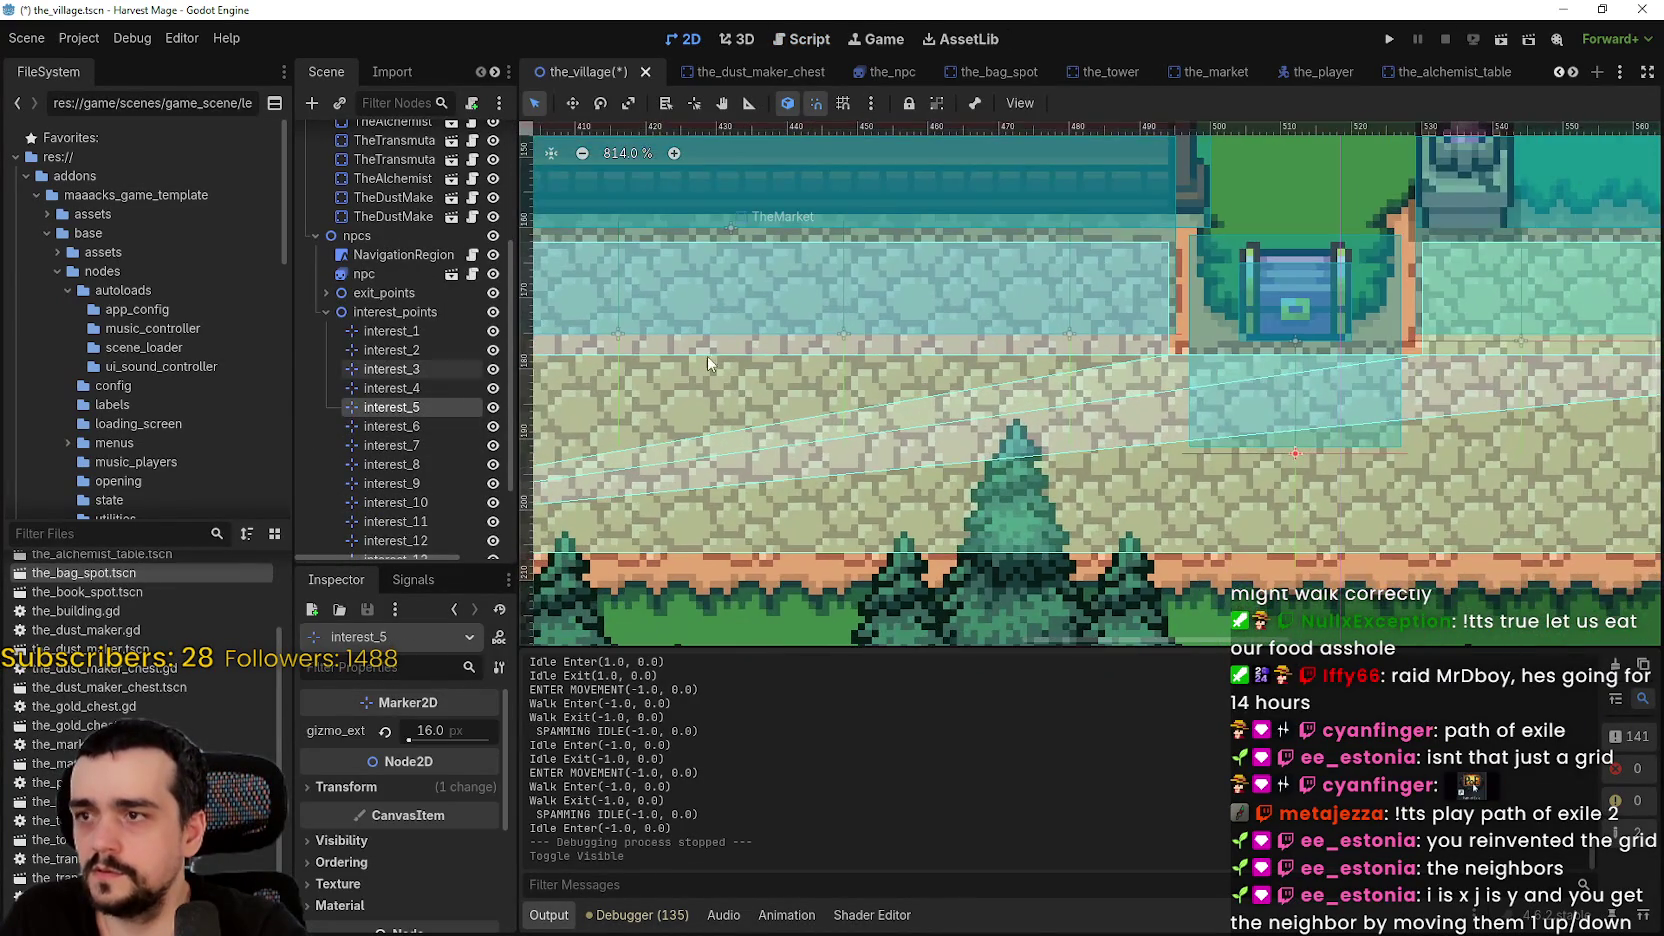
{"action": "left_click", "coordinate": [799, 330]}
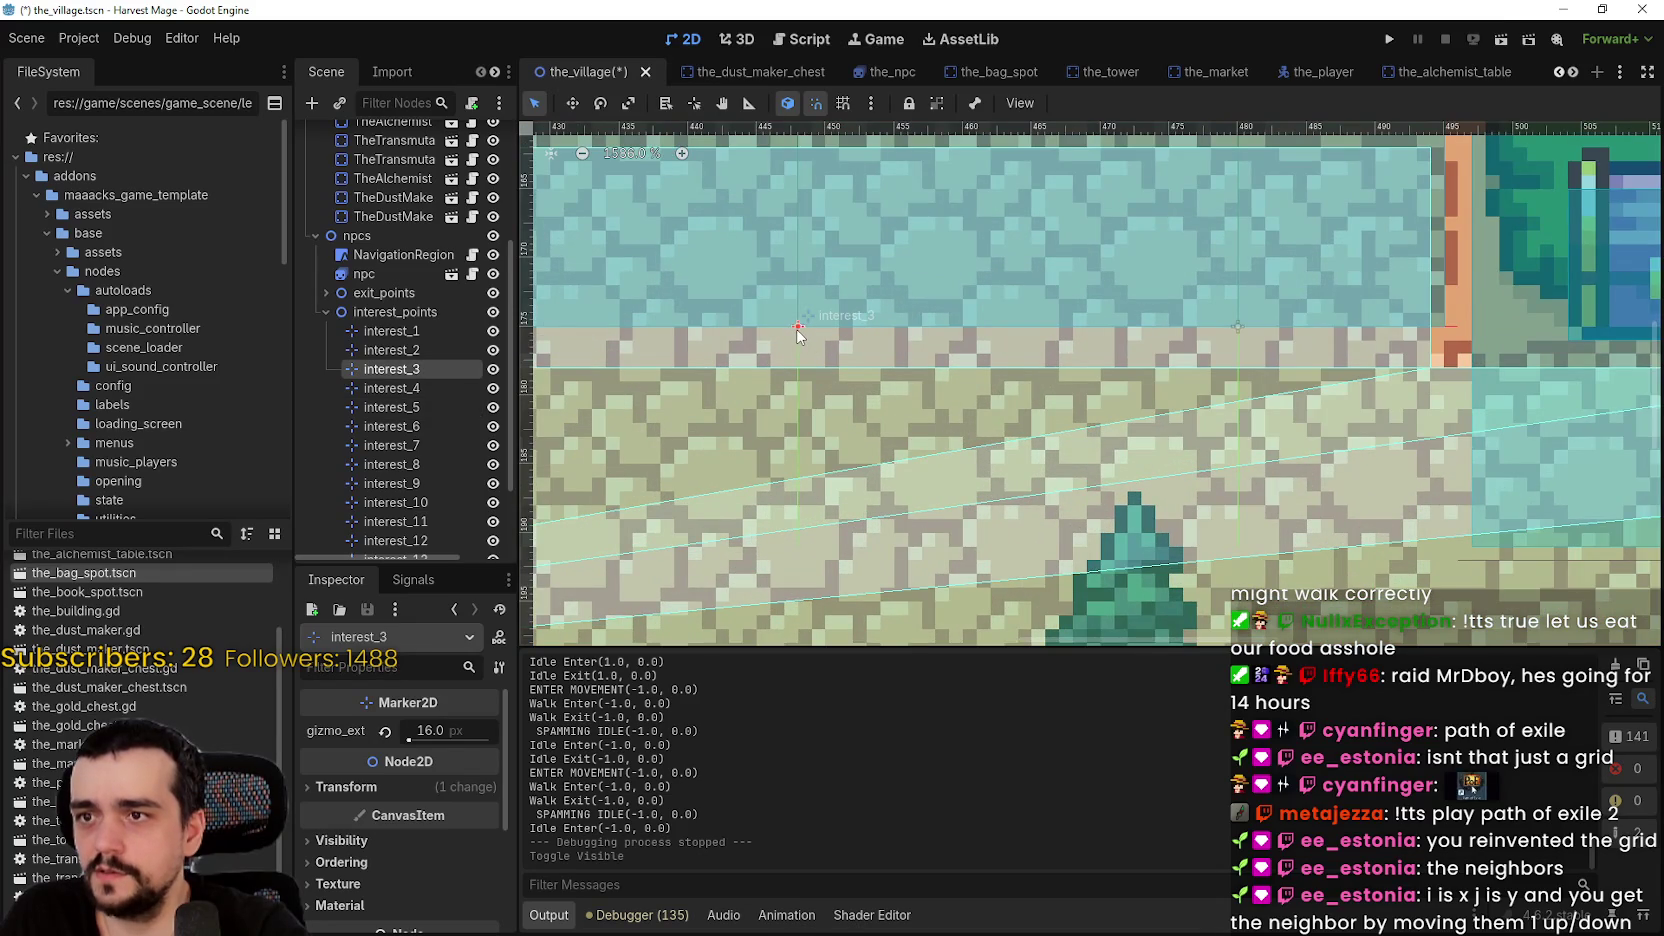
{"action": "scroll", "coordinate": [1176, 594], "scroll_direction": "down", "scroll_amount": 2}
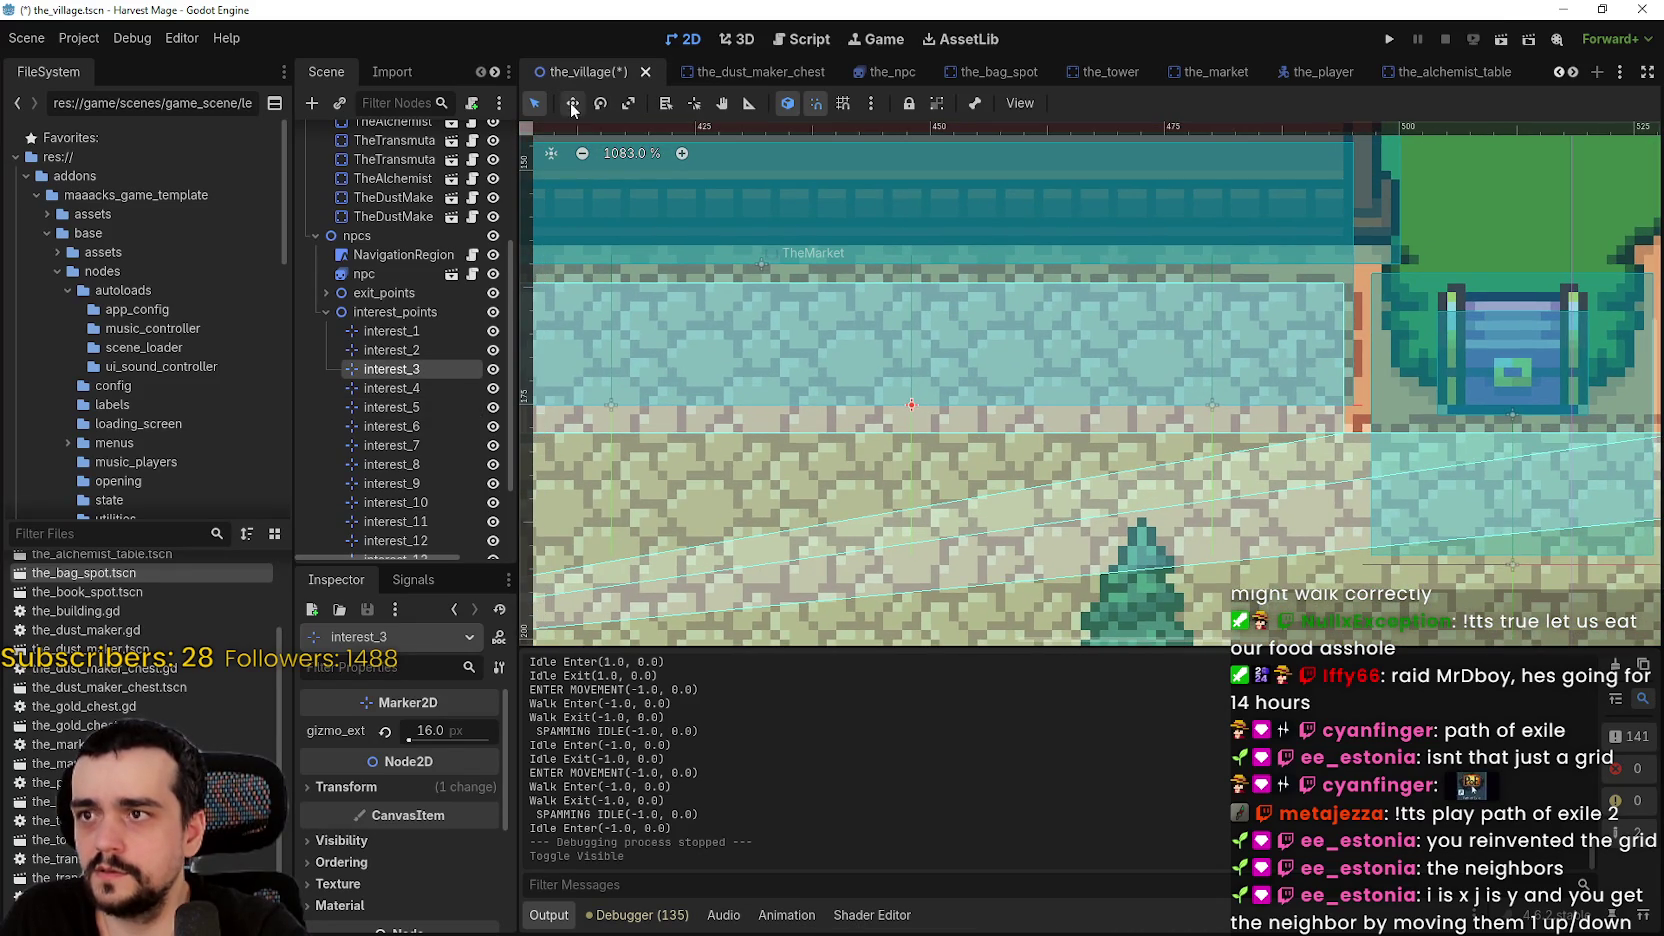
- With the Move tool, shift interest_3 slightly up and left on the path
{"action": "left_click", "coordinate": [572, 103]}
{"action": "scroll", "coordinate": [886, 377], "scroll_direction": "up", "scroll_amount": 2}
{"action": "mouse_move", "coordinate": [930, 415]}
{"action": "left_mouse_down"}
{"action": "mouse_move", "coordinate": [818, 306]}
{"action": "mouse_move", "coordinate": [866, 280]}
{"action": "mouse_move", "coordinate": [861, 306]}
{"action": "left_mouse_up"}
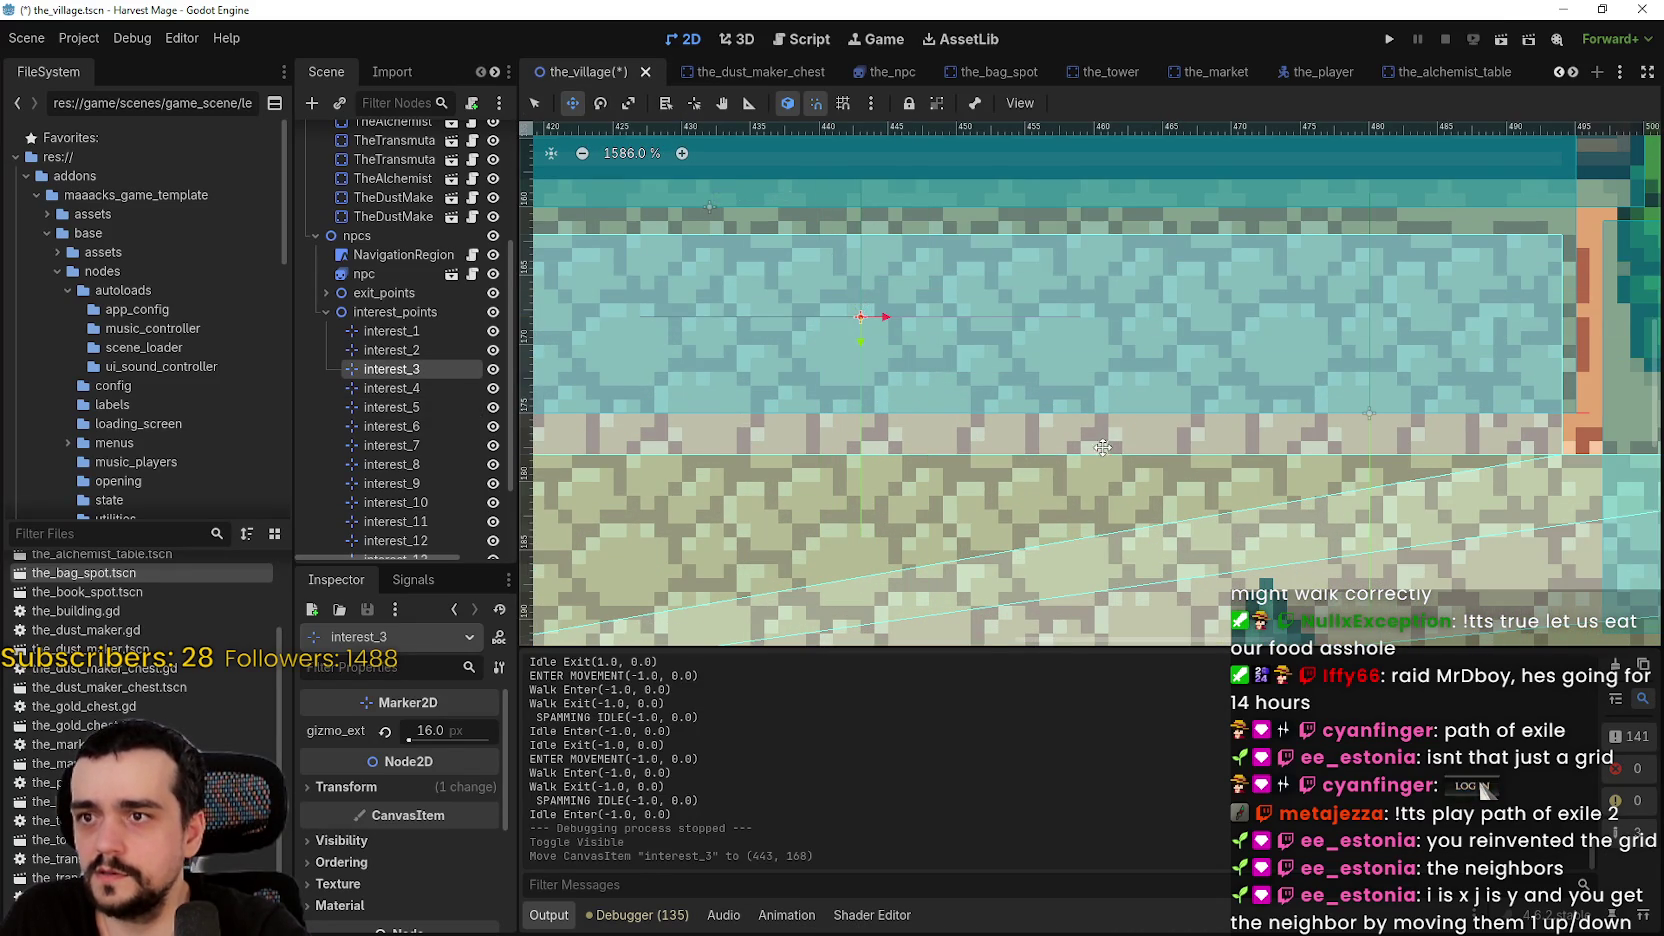
{"action": "scroll", "coordinate": [964, 412], "scroll_direction": "down", "scroll_amount": 3}
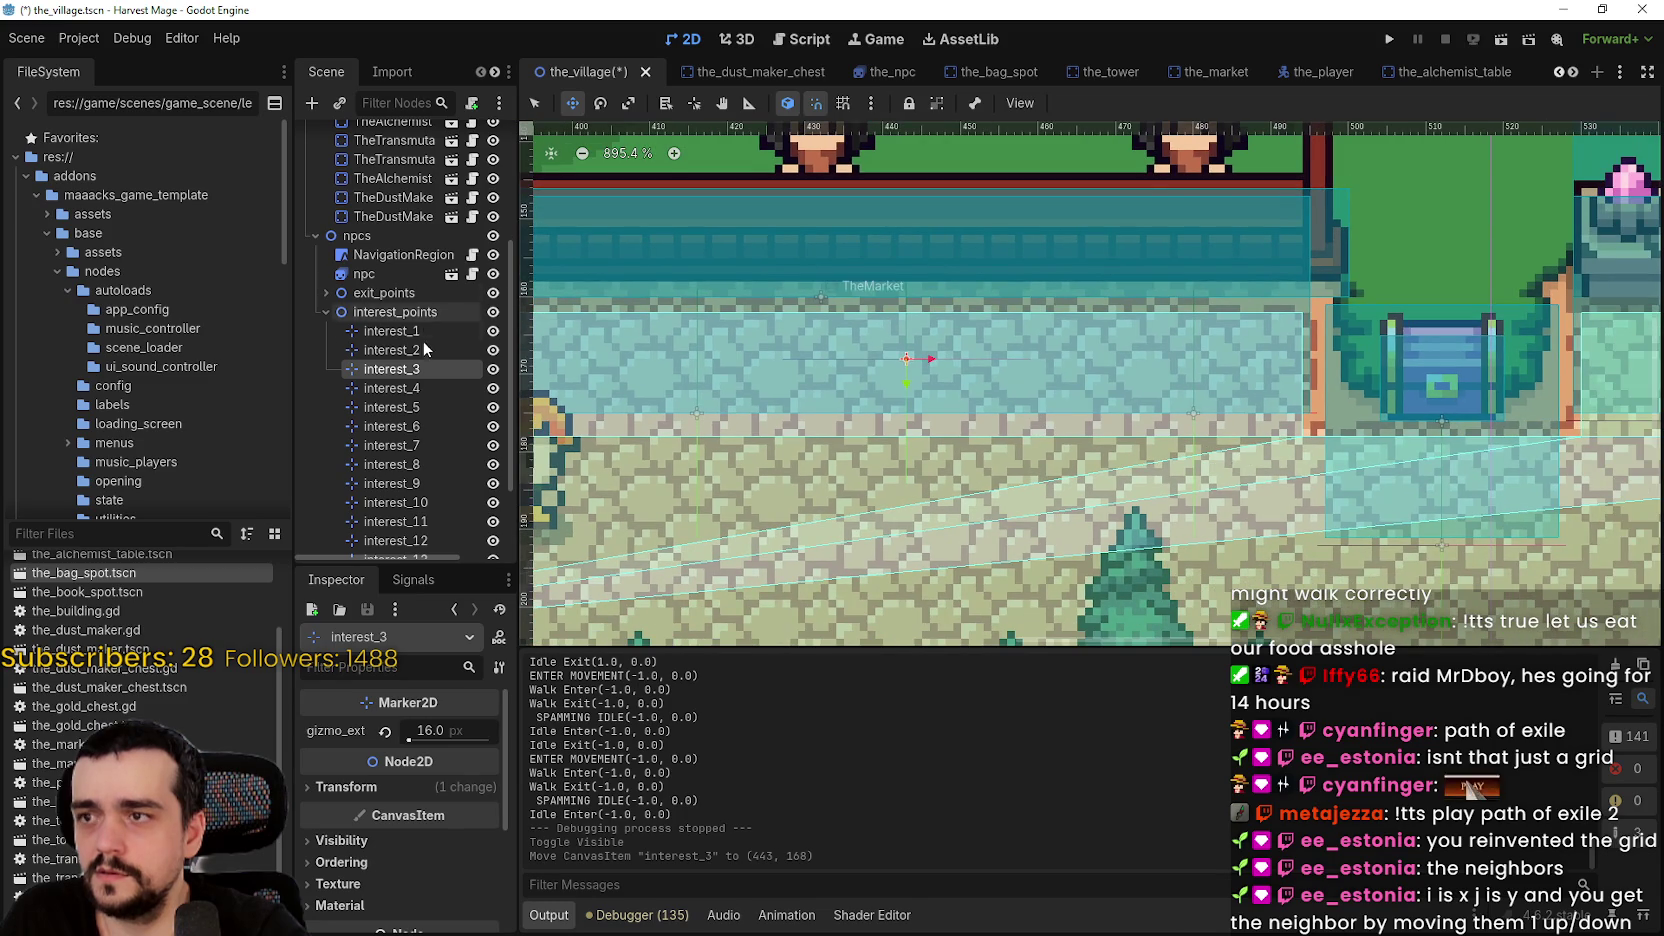
- Drag interest_2 up and right until it sits at (436, 183)
{"action": "left_click", "coordinate": [420, 350]}
{"action": "scroll", "coordinate": [697, 414], "scroll_direction": "up", "scroll_amount": 2}
{"action": "left_click_drag", "start_coordinate": [697, 414], "coordinate": [800, 527]}
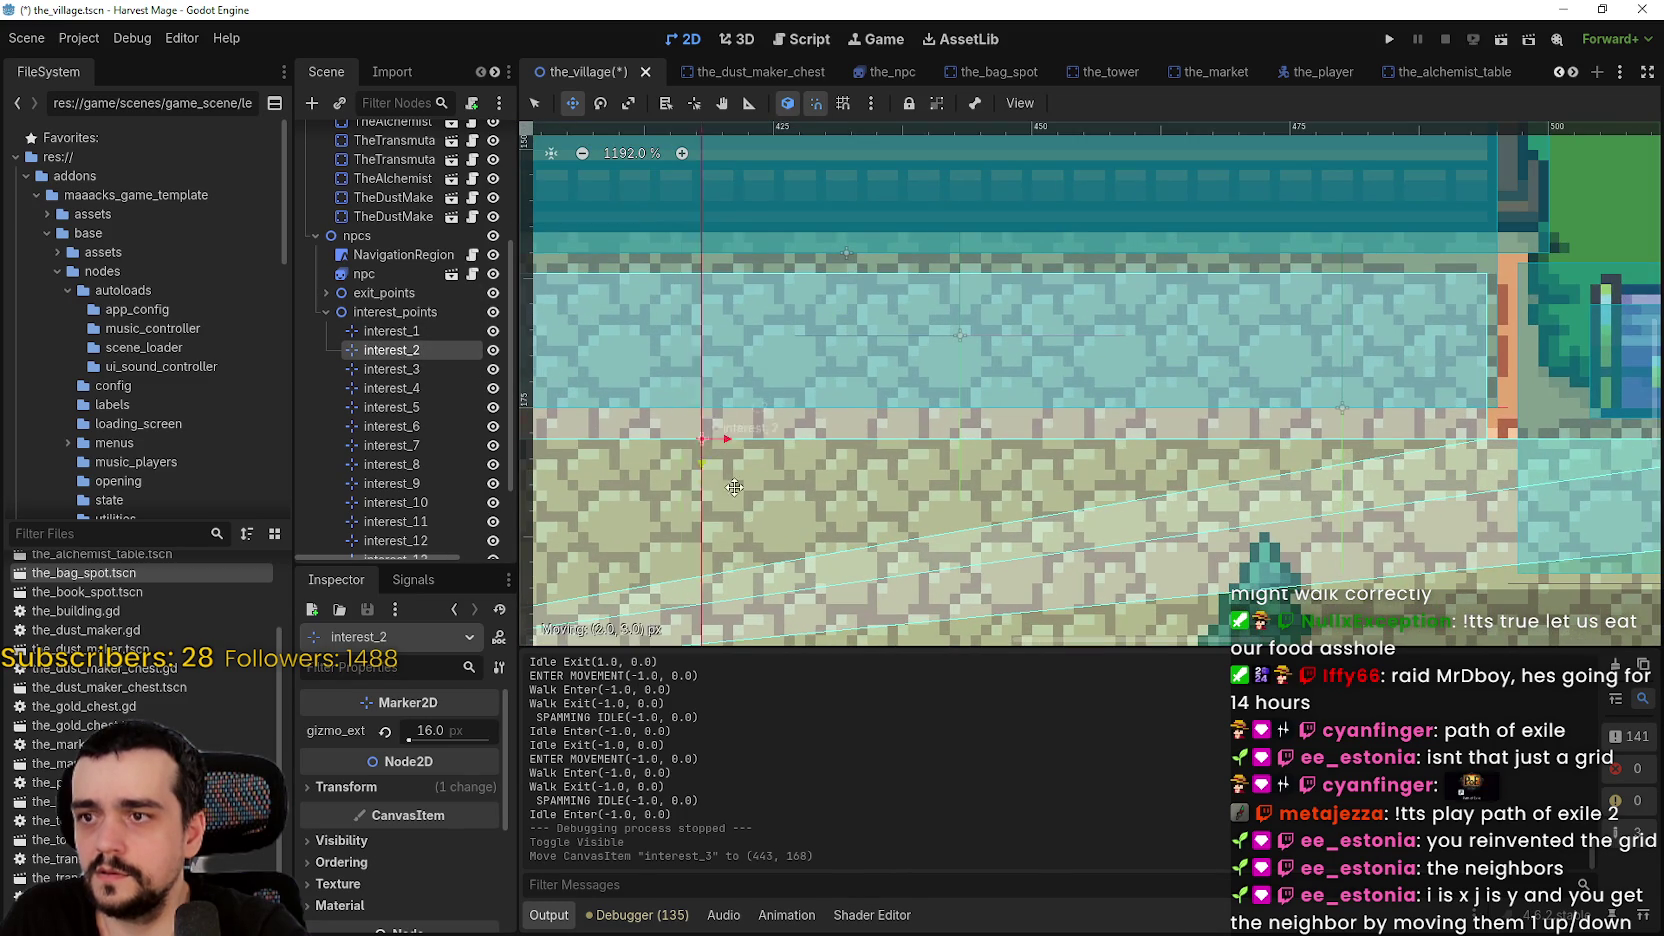
{"action": "scroll", "coordinate": [800, 527], "scroll_direction": "down", "scroll_amount": 5}
{"action": "left_click_drag", "start_coordinate": [861, 319], "coordinate": [982, 272]}
{"action": "scroll", "coordinate": [966, 272], "scroll_direction": "up", "scroll_amount": 1}
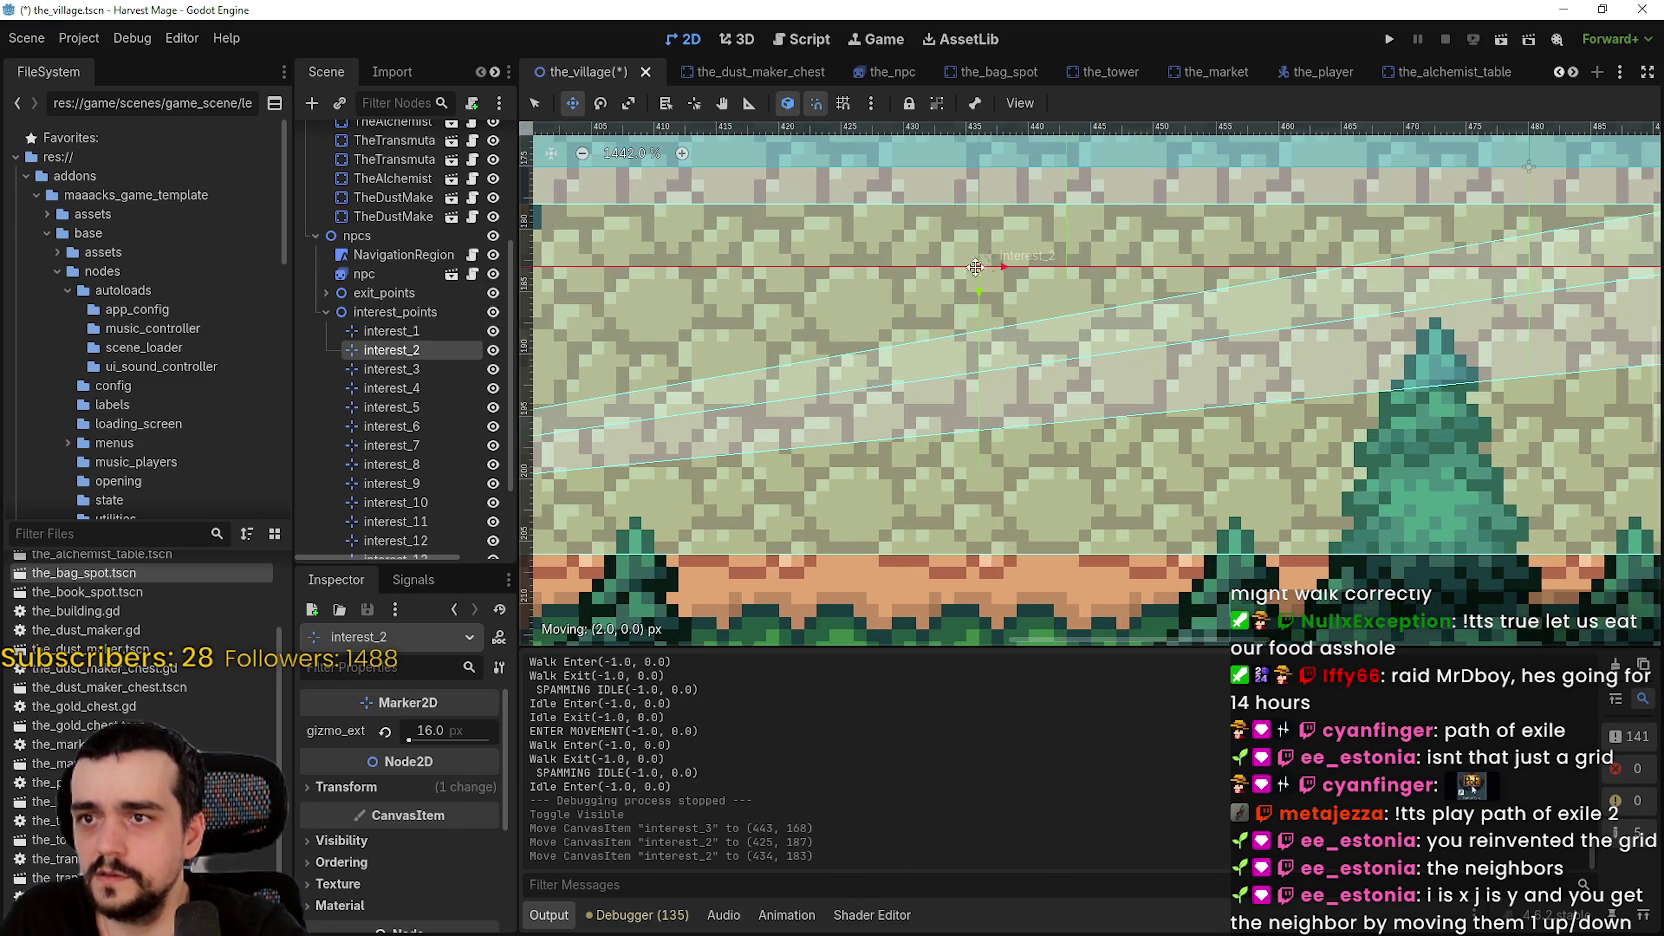
{"action": "scroll", "coordinate": [982, 272], "scroll_direction": "down", "scroll_amount": 3}
{"action": "scroll", "coordinate": [1085, 253], "scroll_direction": "up", "scroll_amount": 2}
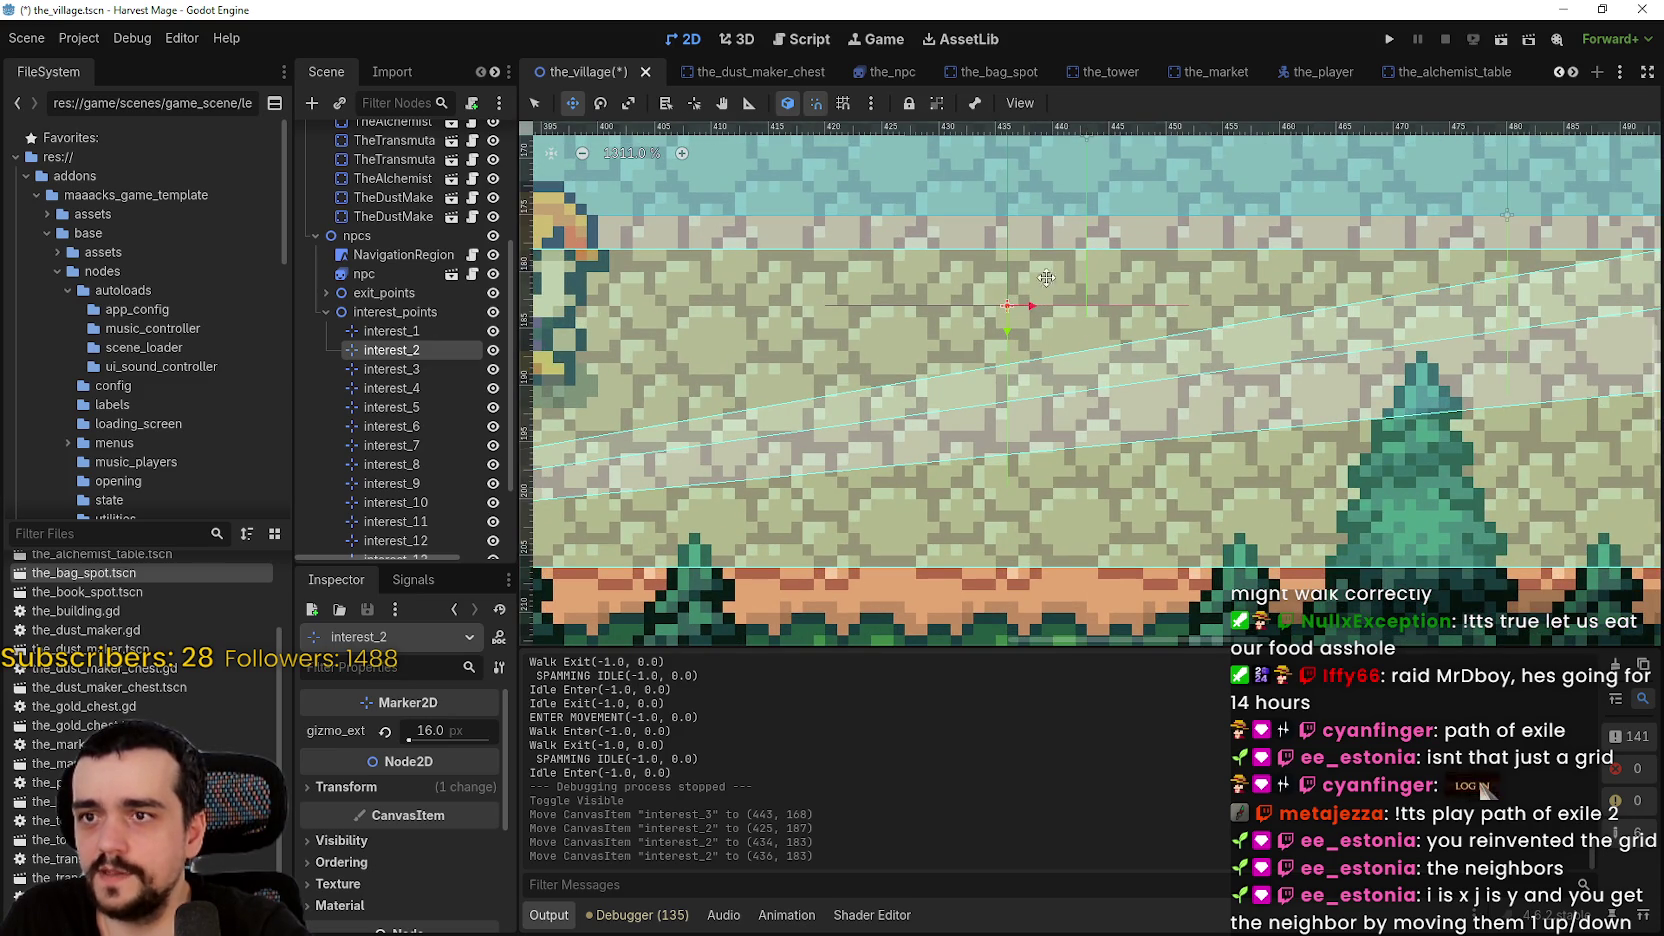
{"action": "scroll", "coordinate": [1046, 277], "scroll_direction": "down", "scroll_amount": 15}
{"action": "scroll", "coordinate": [1092, 399], "scroll_direction": "up", "scroll_amount": 6}
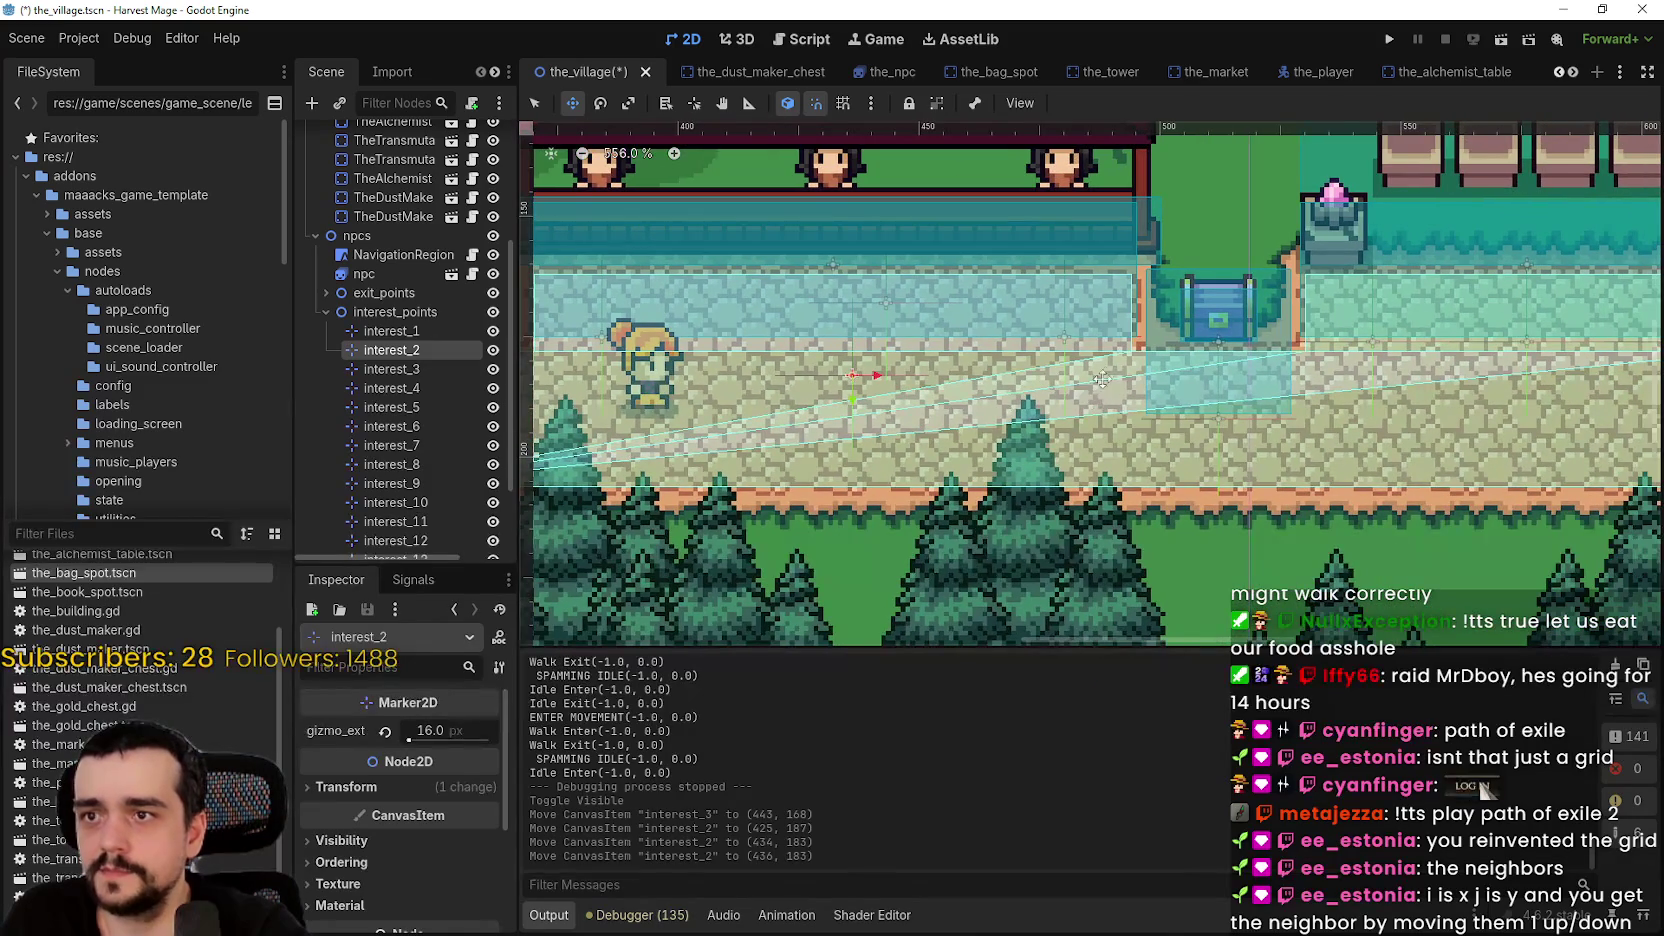
{"action": "scroll", "coordinate": [1101, 379], "scroll_direction": "down", "scroll_amount": 1}
- Run the game, start play from the title menu, then stop it
{"action": "left_click", "coordinate": [1389, 40]}
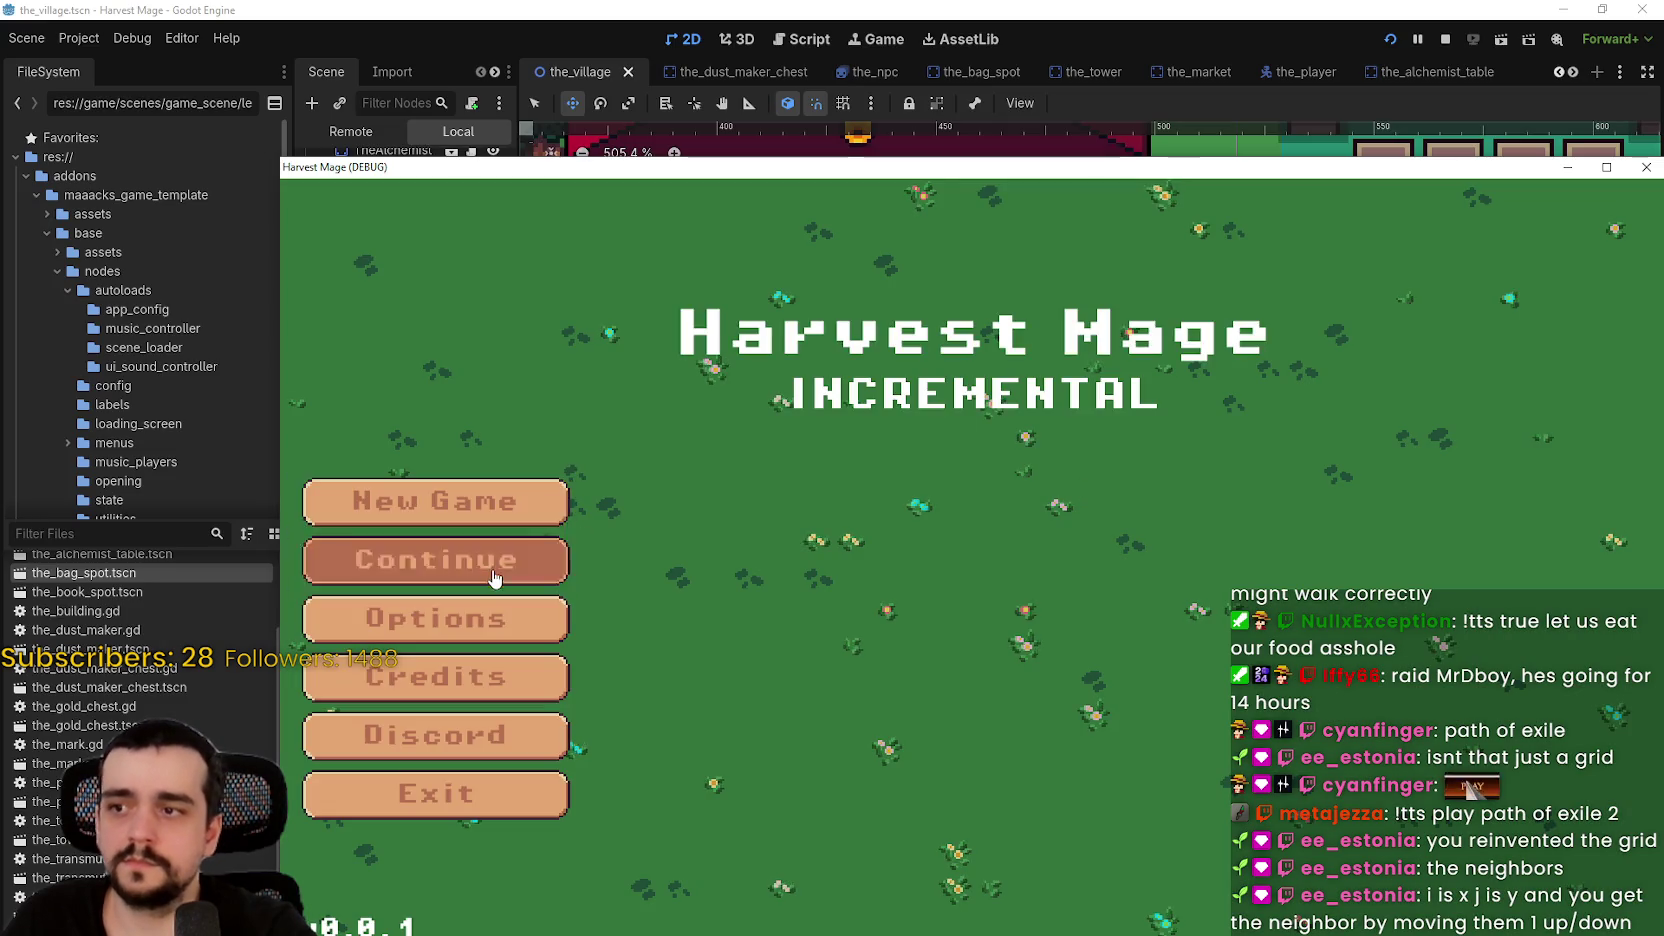
{"action": "left_click", "coordinate": [494, 578]}
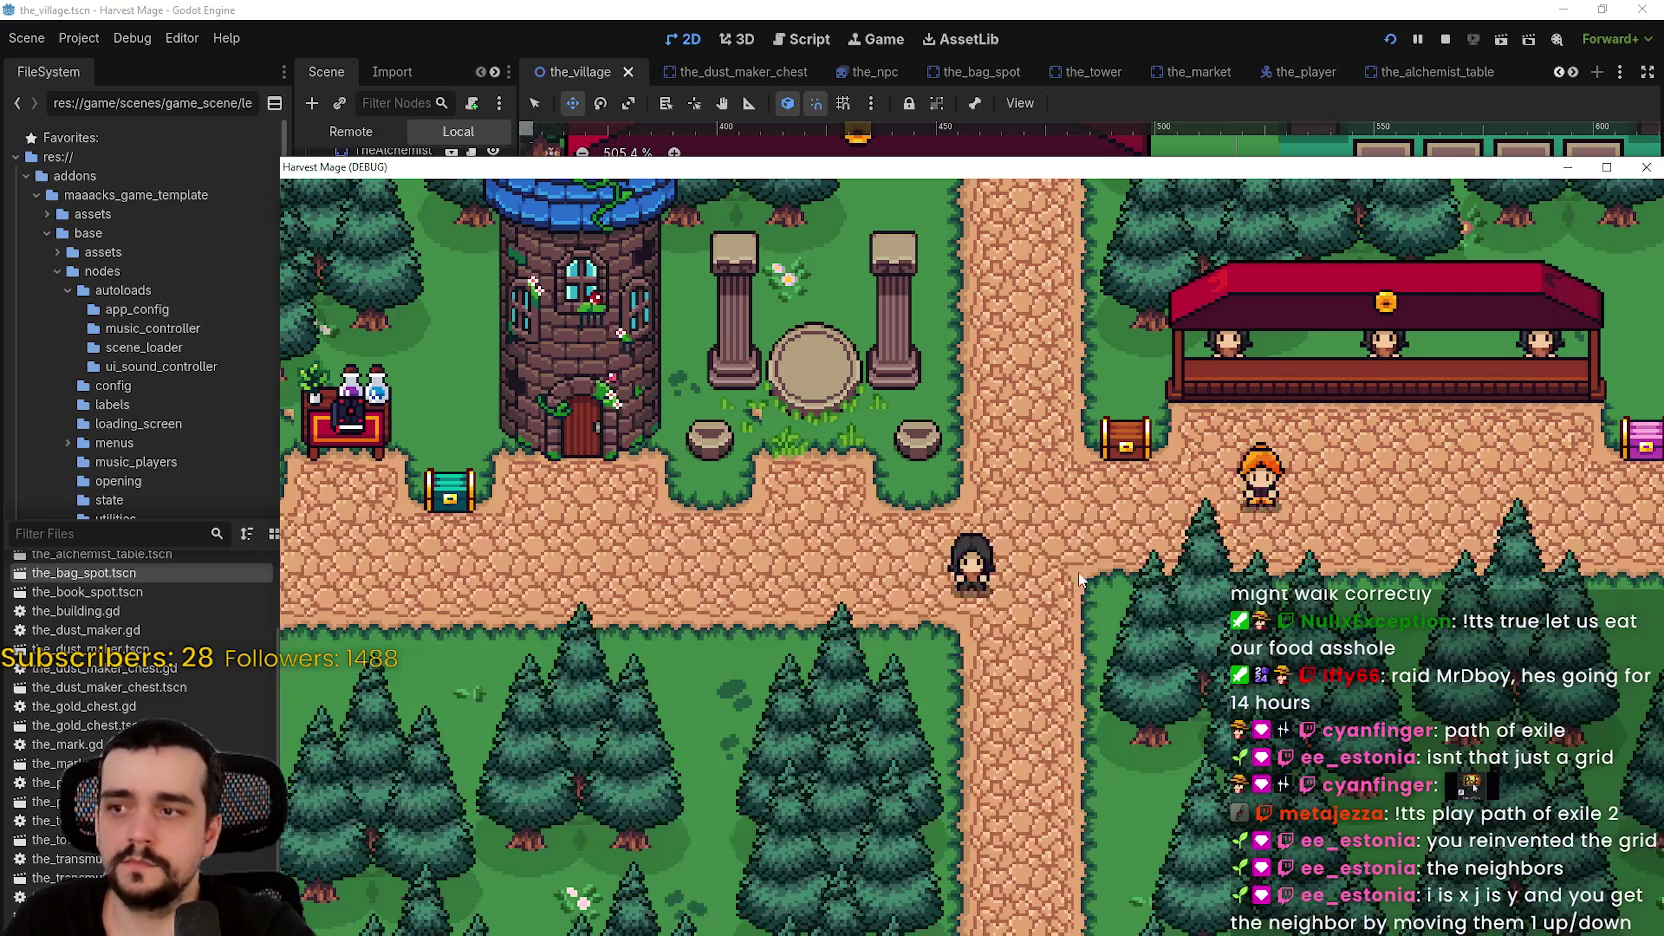
{"action": "left_click", "coordinate": [1446, 40]}
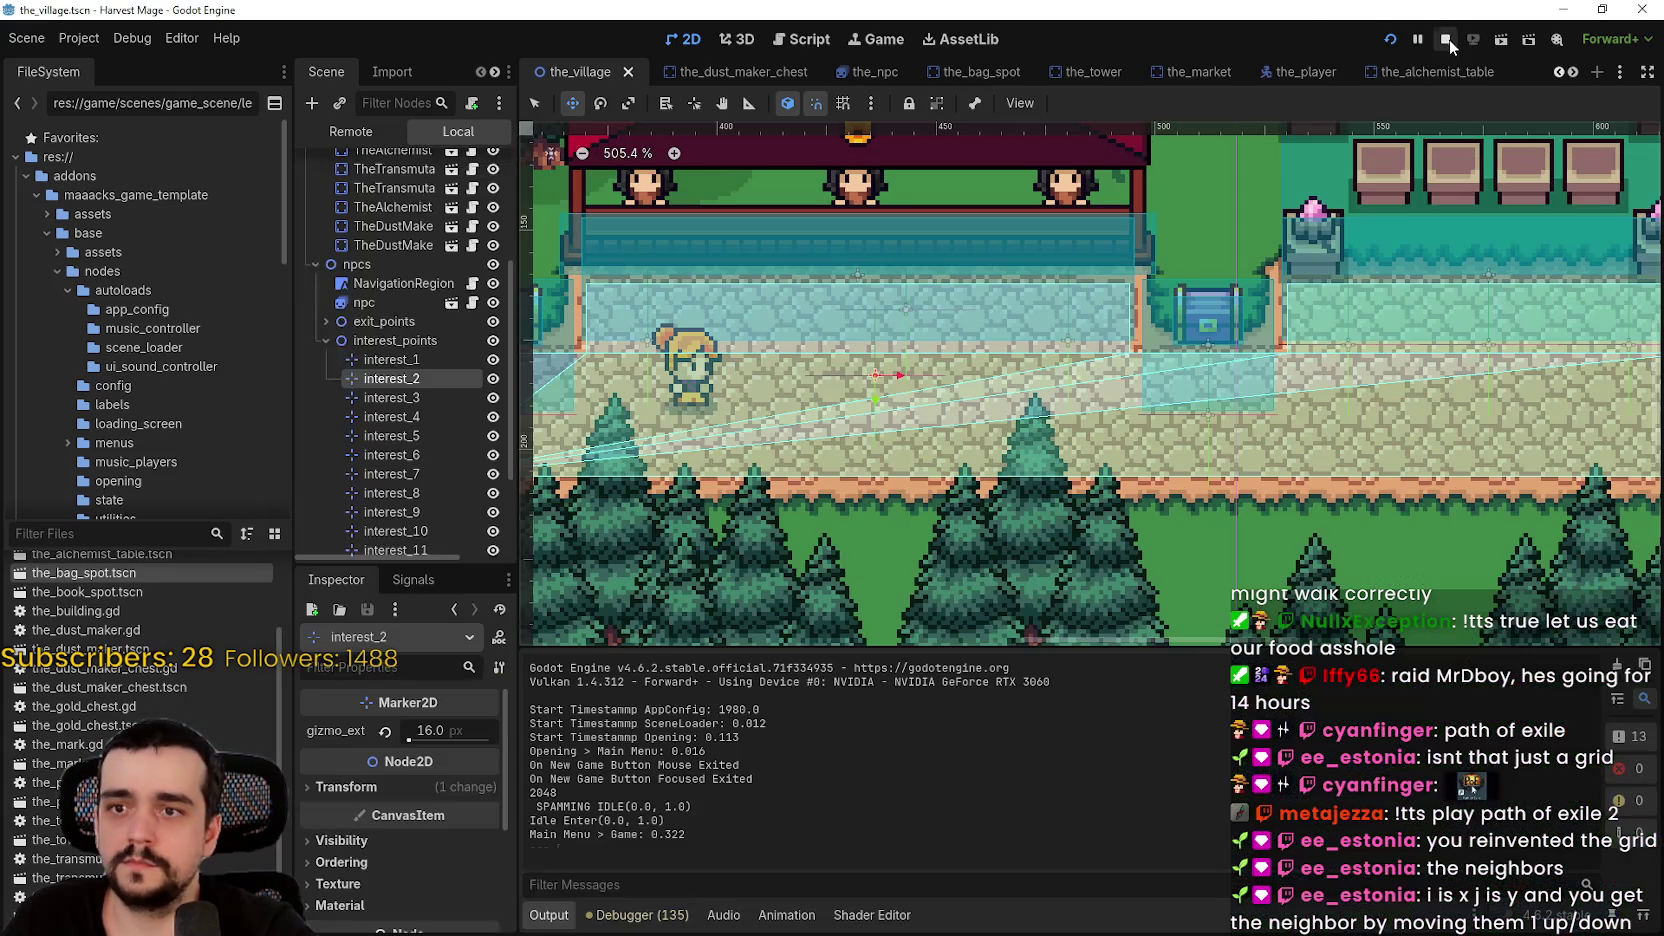
- Enable Visible Navigation, Avoidance, Paths and Collision Shapes in the Debug menu
{"action": "left_click", "coordinate": [79, 38]}
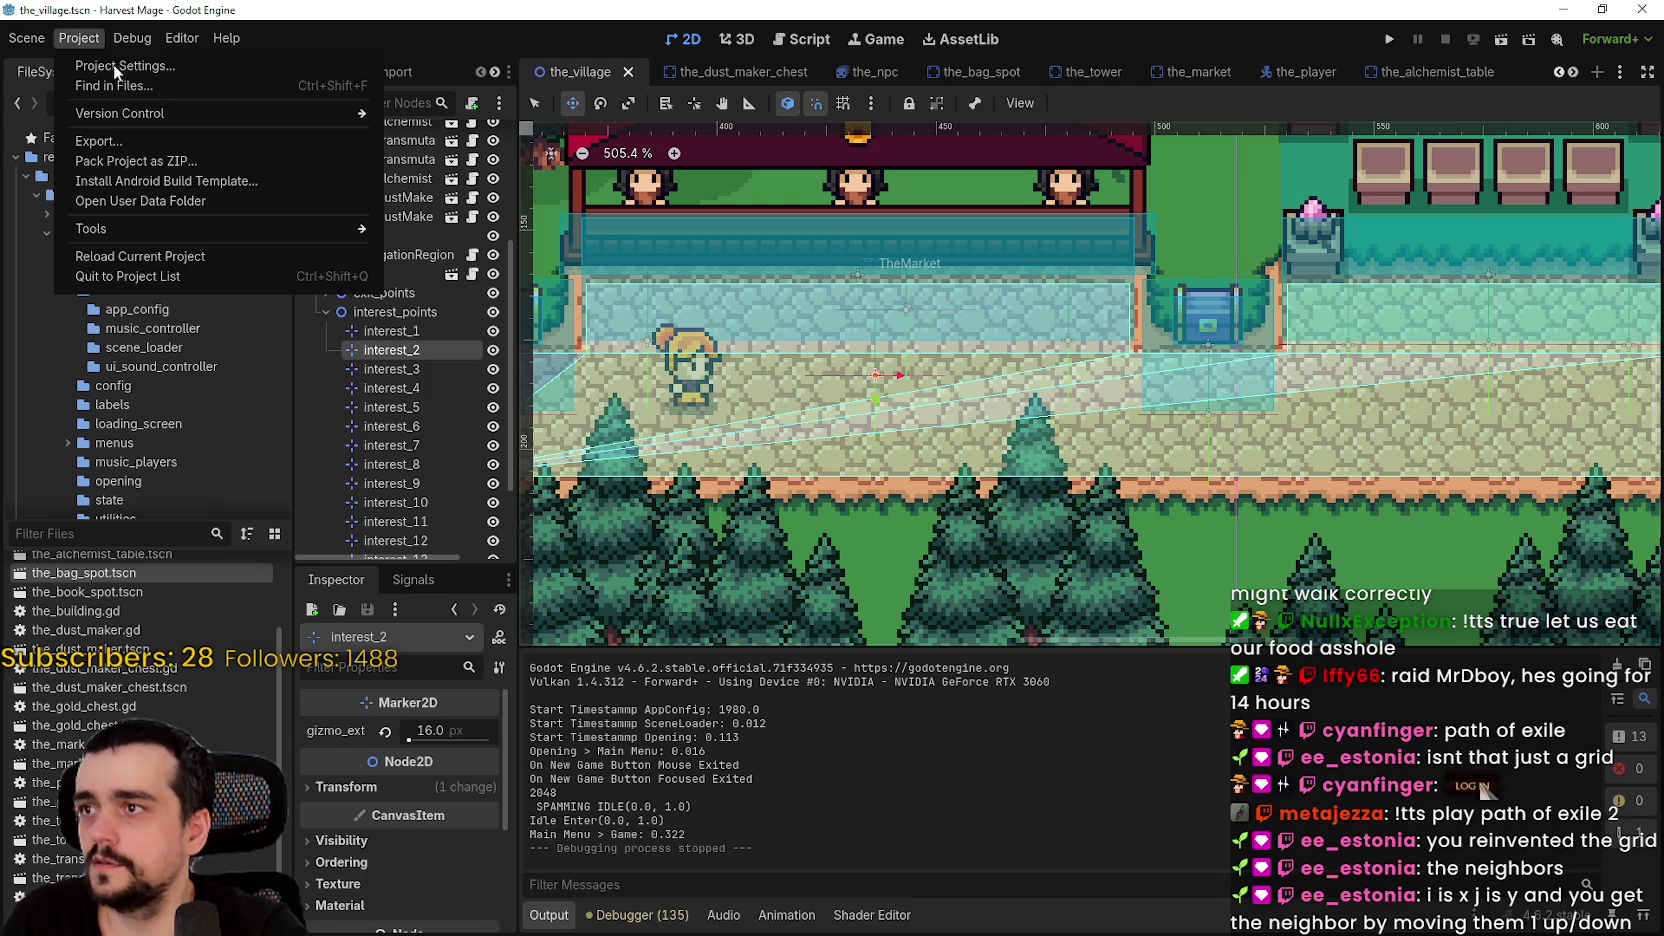
{"action": "mouse_move", "coordinate": [118, 39]}
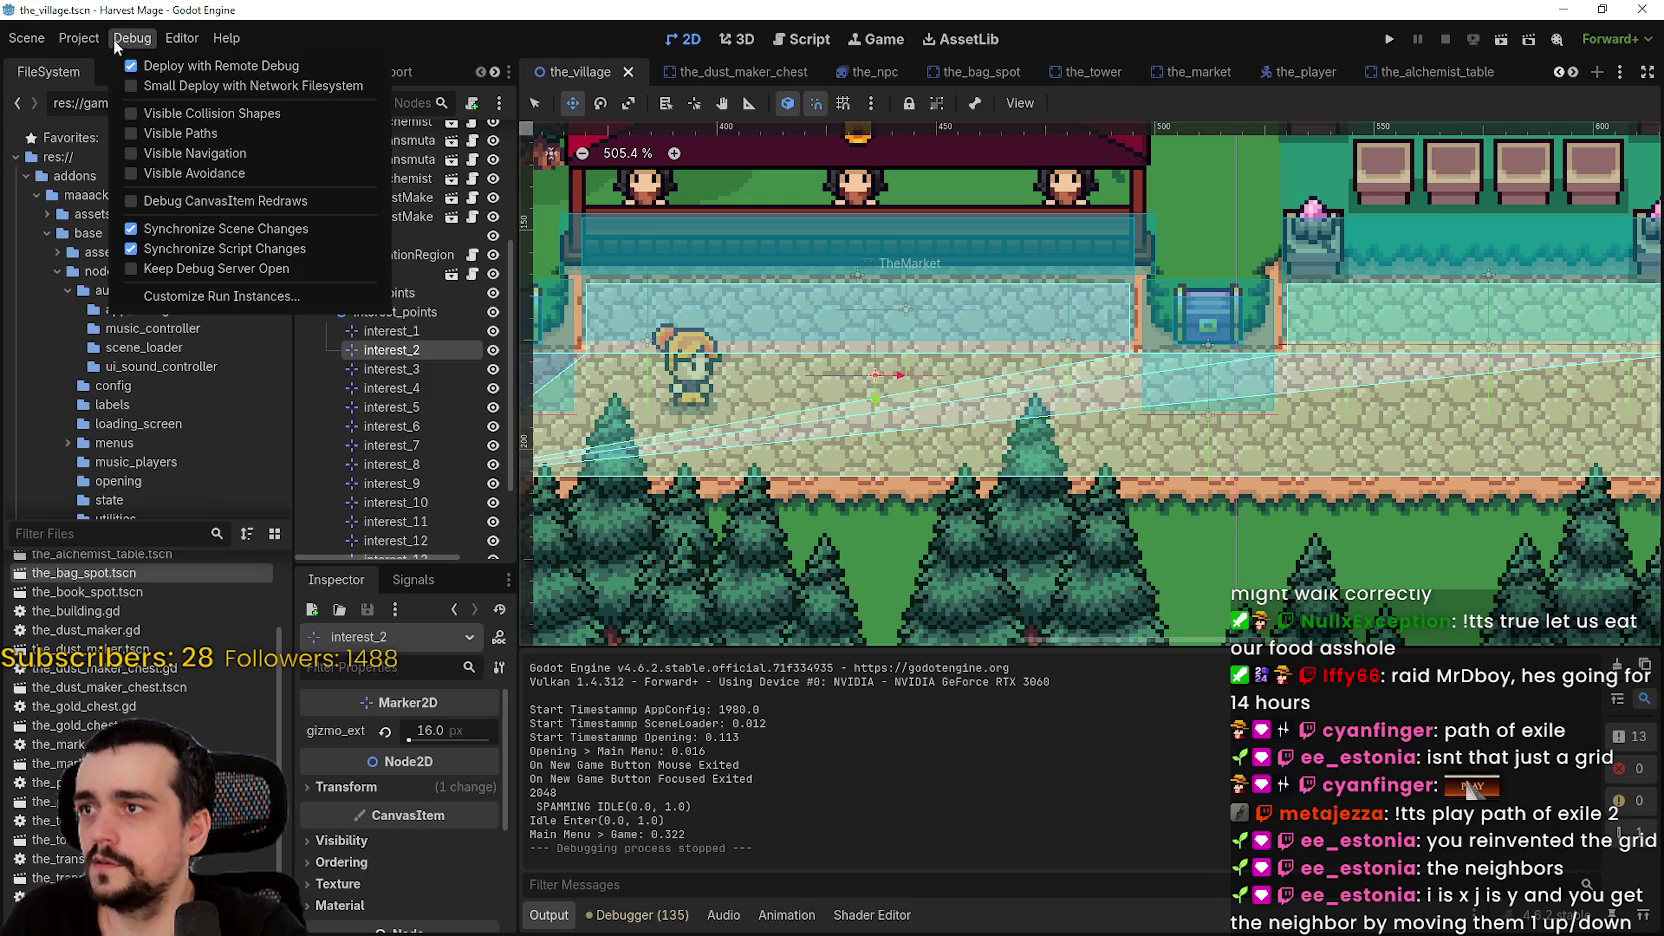
{"action": "left_click", "coordinate": [256, 152]}
{"action": "left_click", "coordinate": [228, 175]}
{"action": "left_click", "coordinate": [222, 135]}
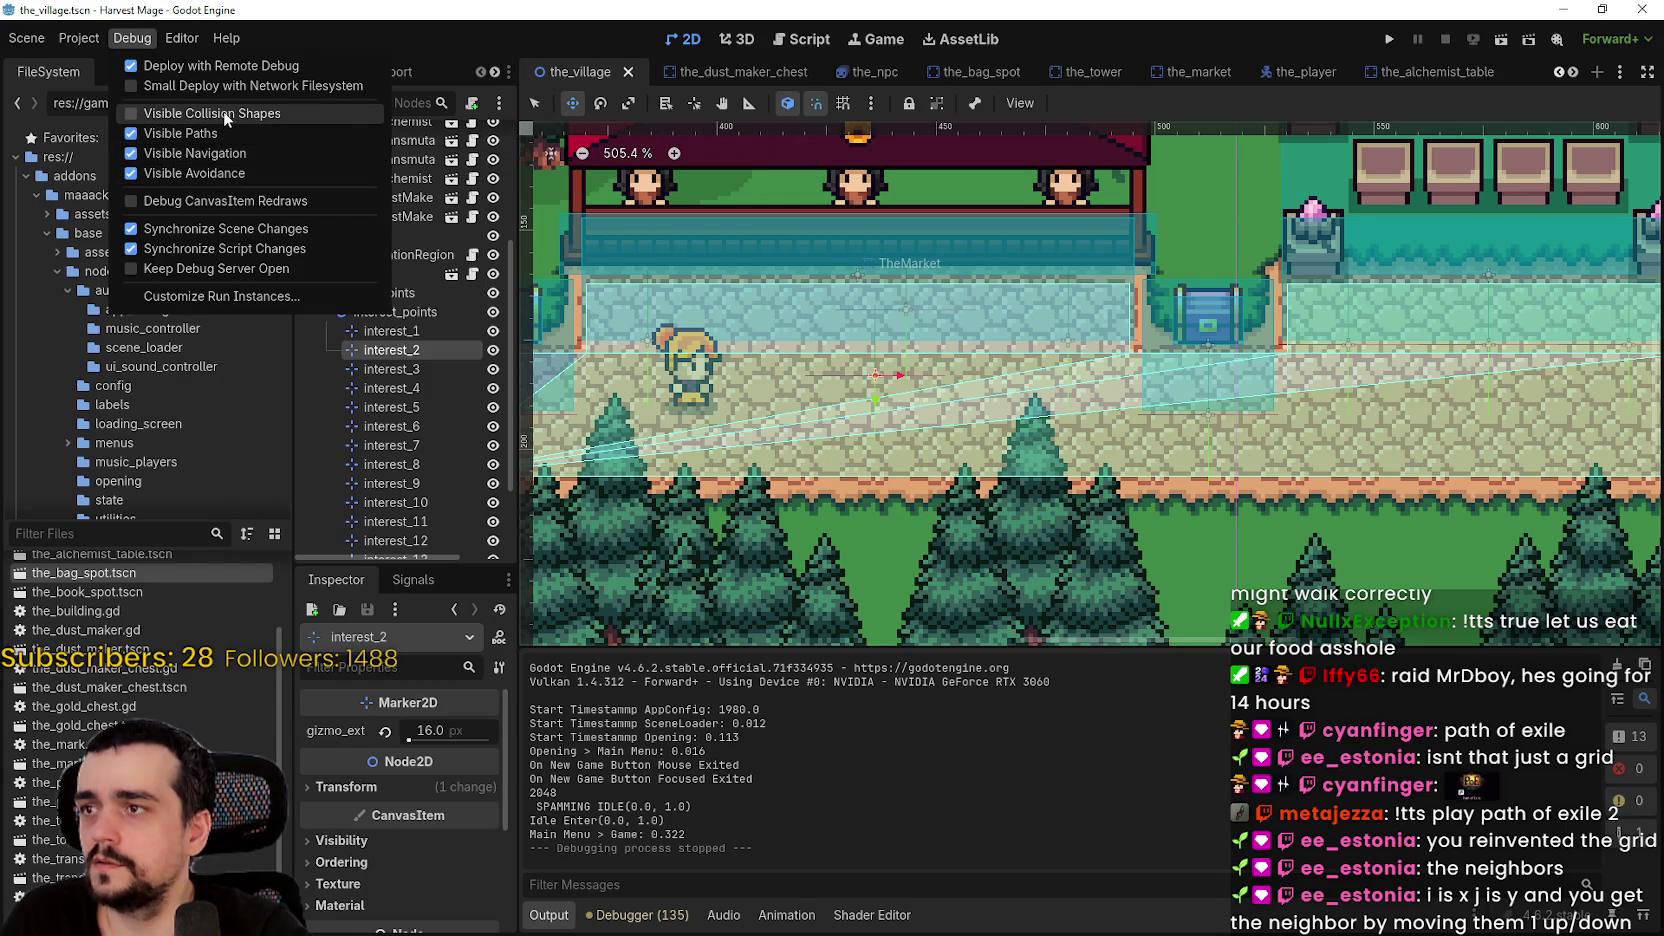
{"action": "left_click", "coordinate": [224, 112]}
{"action": "scroll", "coordinate": [462, 377], "scroll_direction": "up", "scroll_amount": 2}
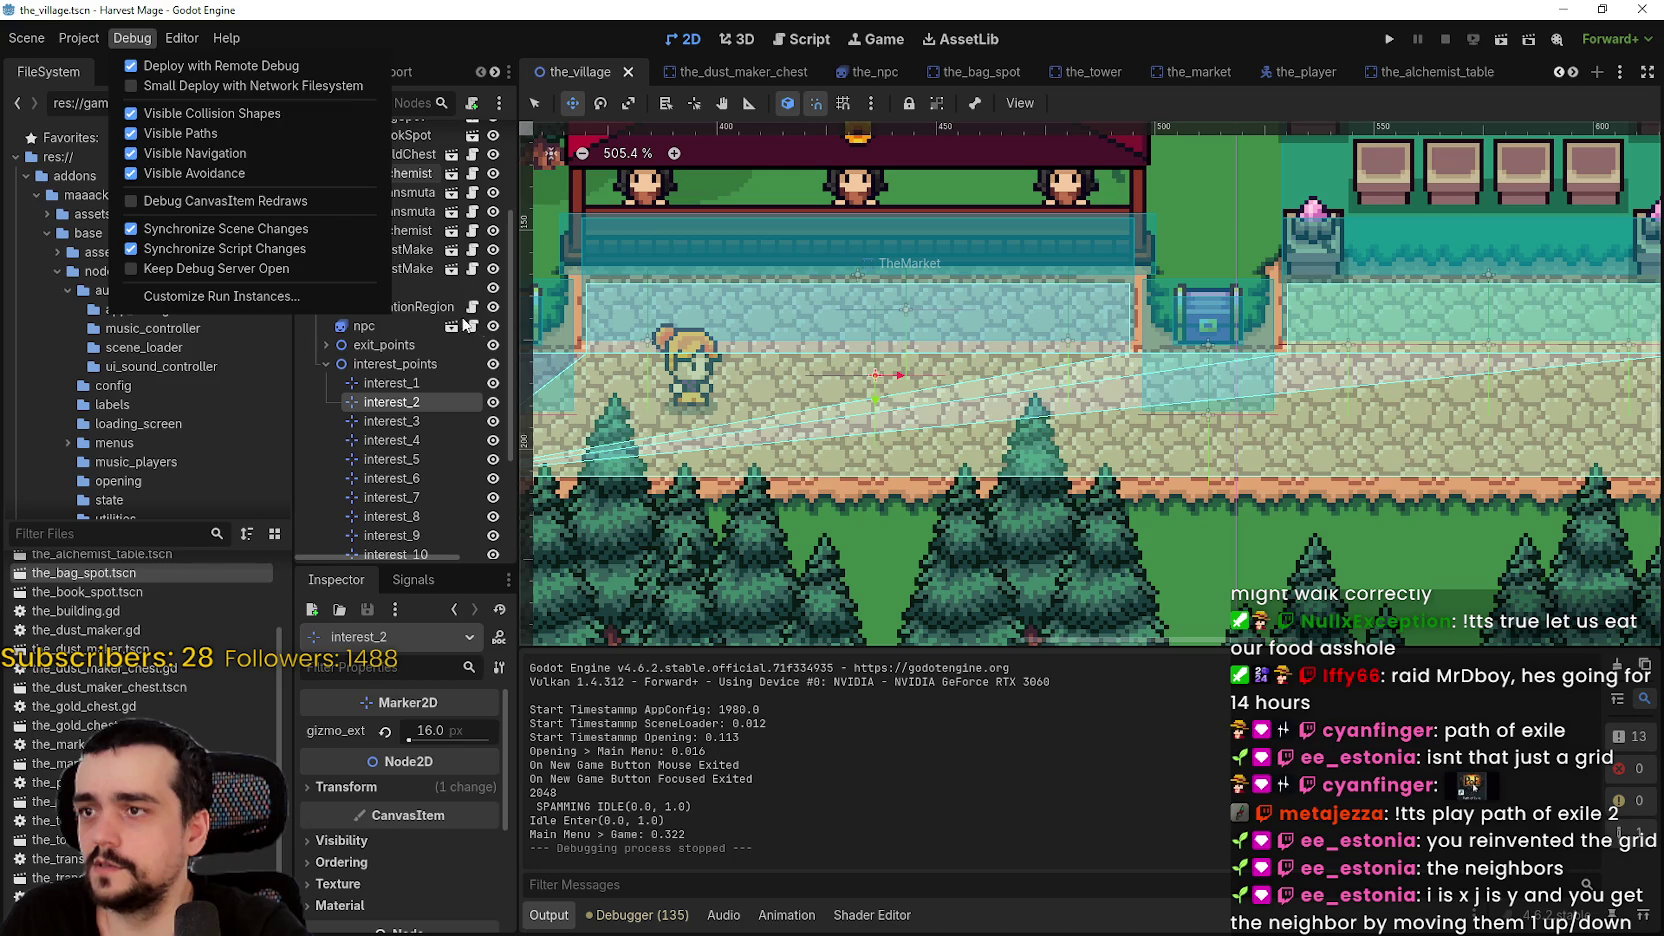
{"action": "left_click", "coordinate": [465, 322]}
- Hide the NavigationRegion overlay in the editor and relaunch the game
{"action": "scroll", "coordinate": [480, 350], "scroll_direction": "up", "scroll_amount": 2}
{"action": "left_click", "coordinate": [493, 360]}
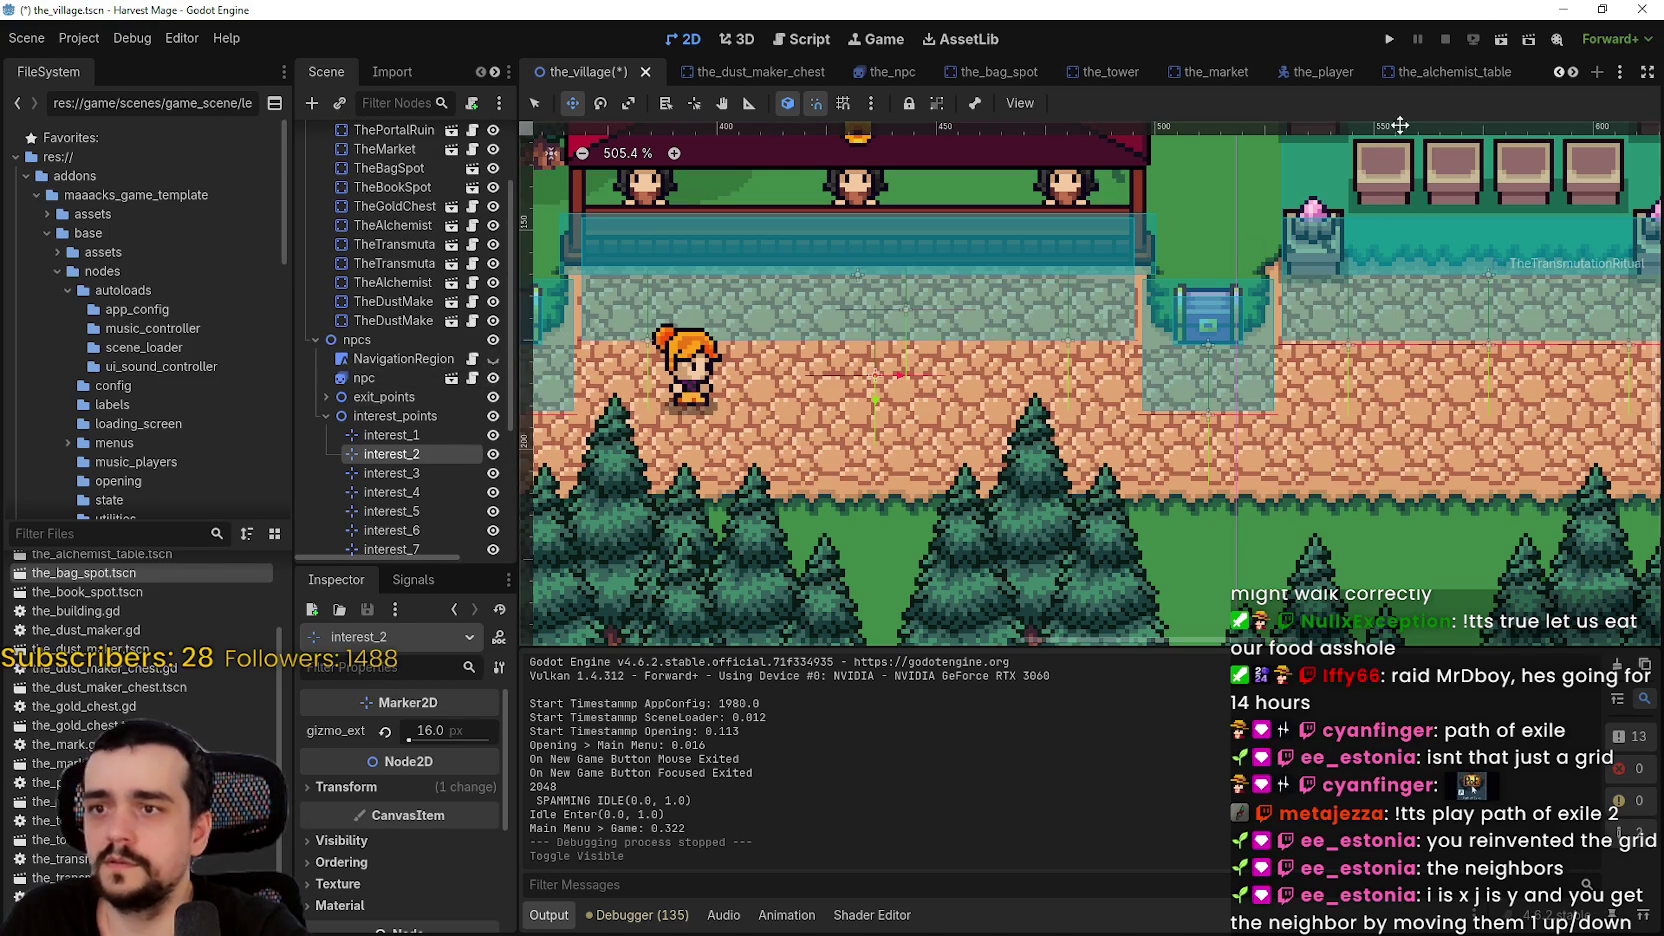
{"action": "left_click", "coordinate": [1393, 39]}
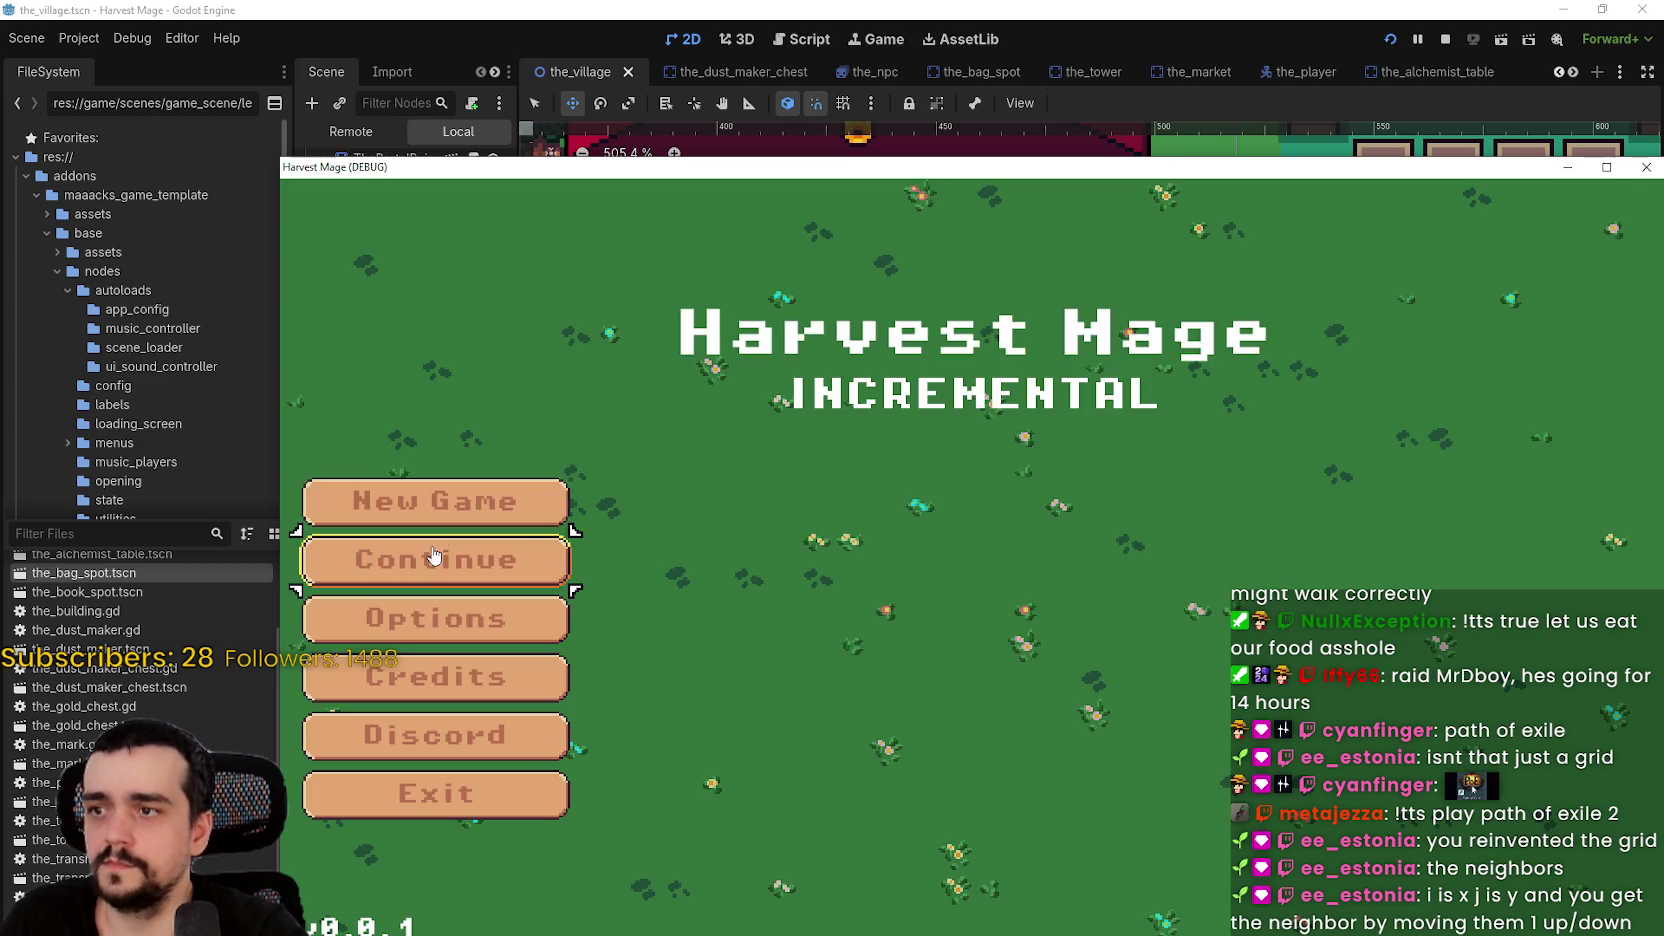
- Start play fullscreen and walk the player right past the NPC, then back left onto the road
{"action": "left_click", "coordinate": [458, 500]}
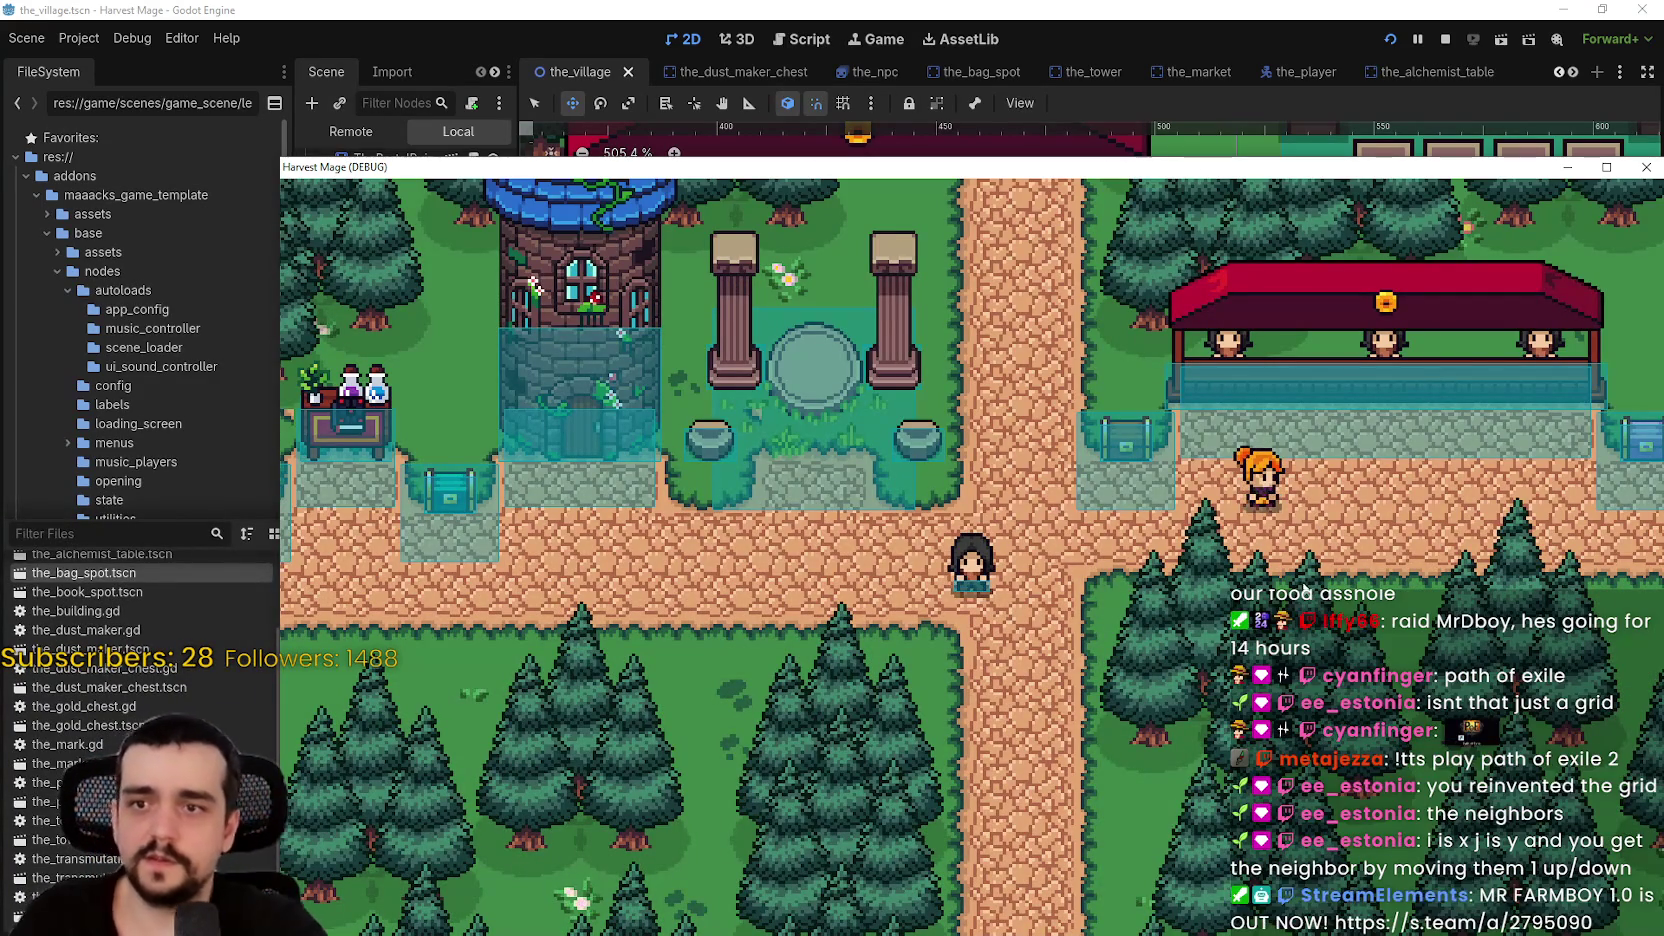
{"action": "key", "text": "d"}
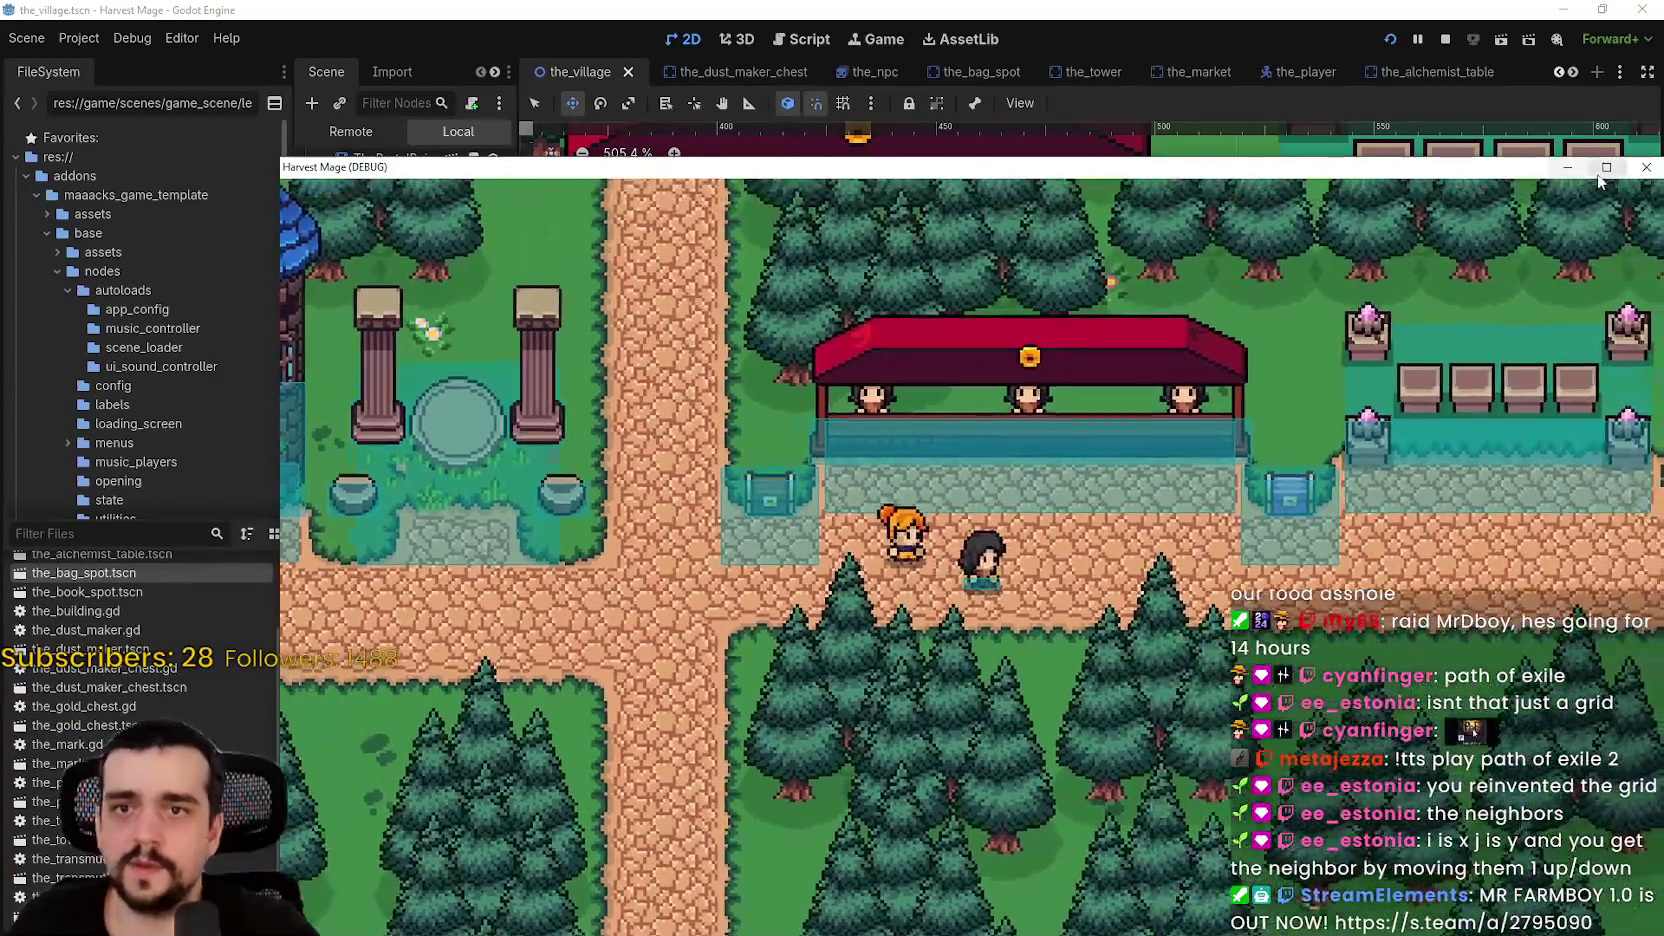
{"action": "left_click", "coordinate": [1606, 167]}
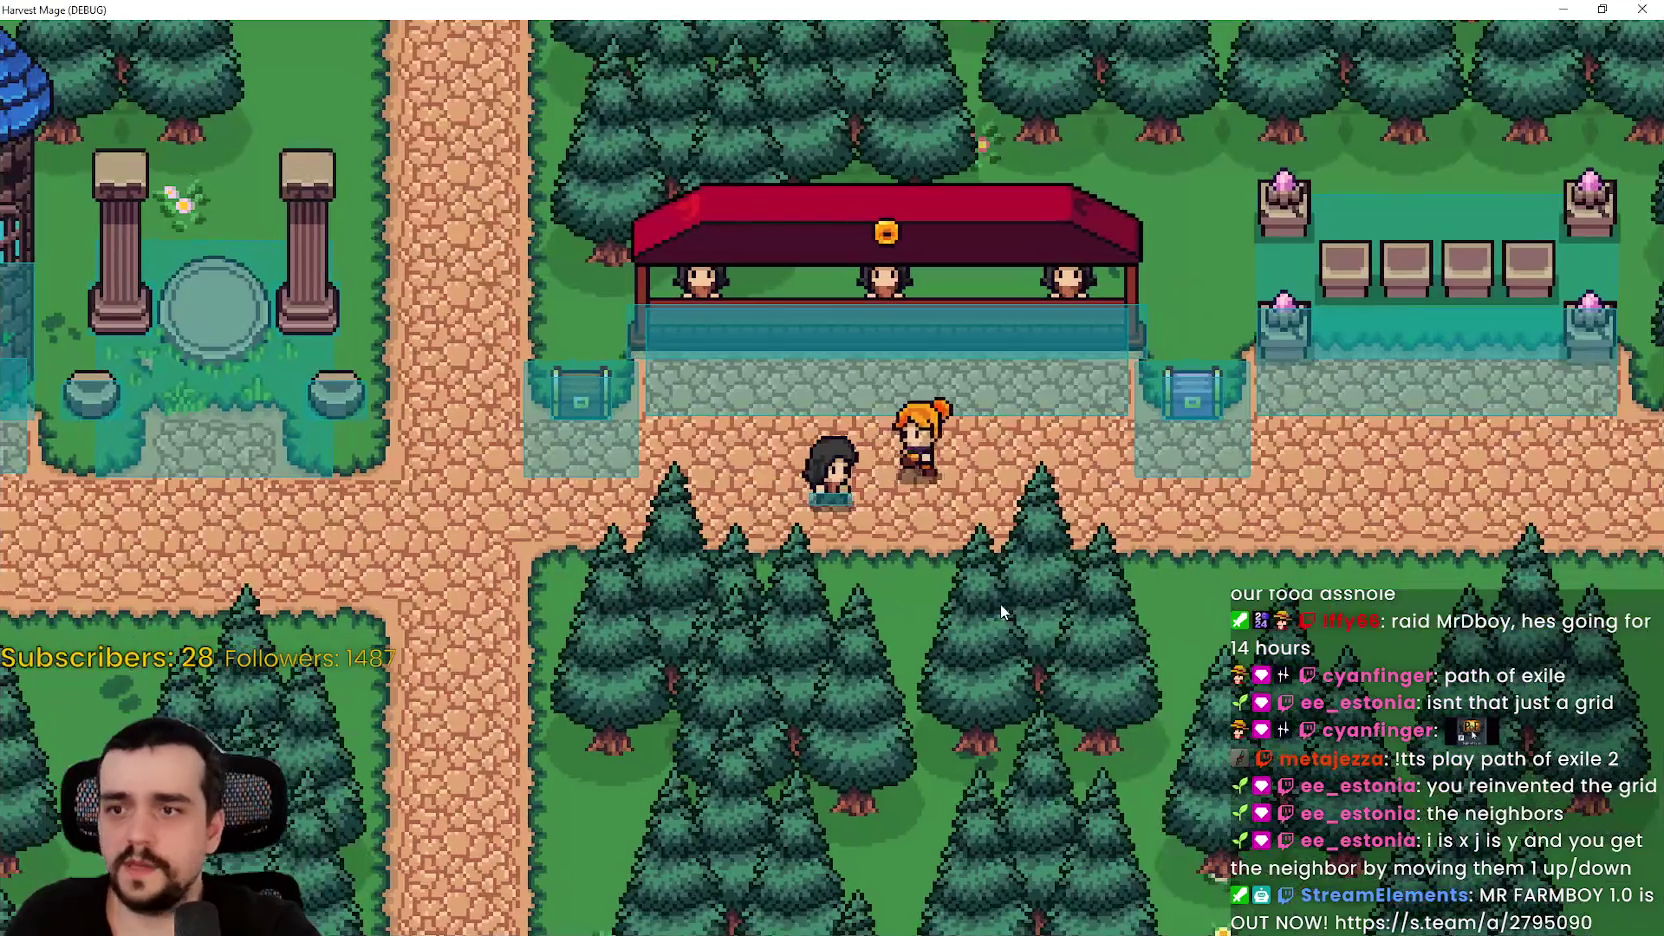
{"action": "key", "text": "d"}
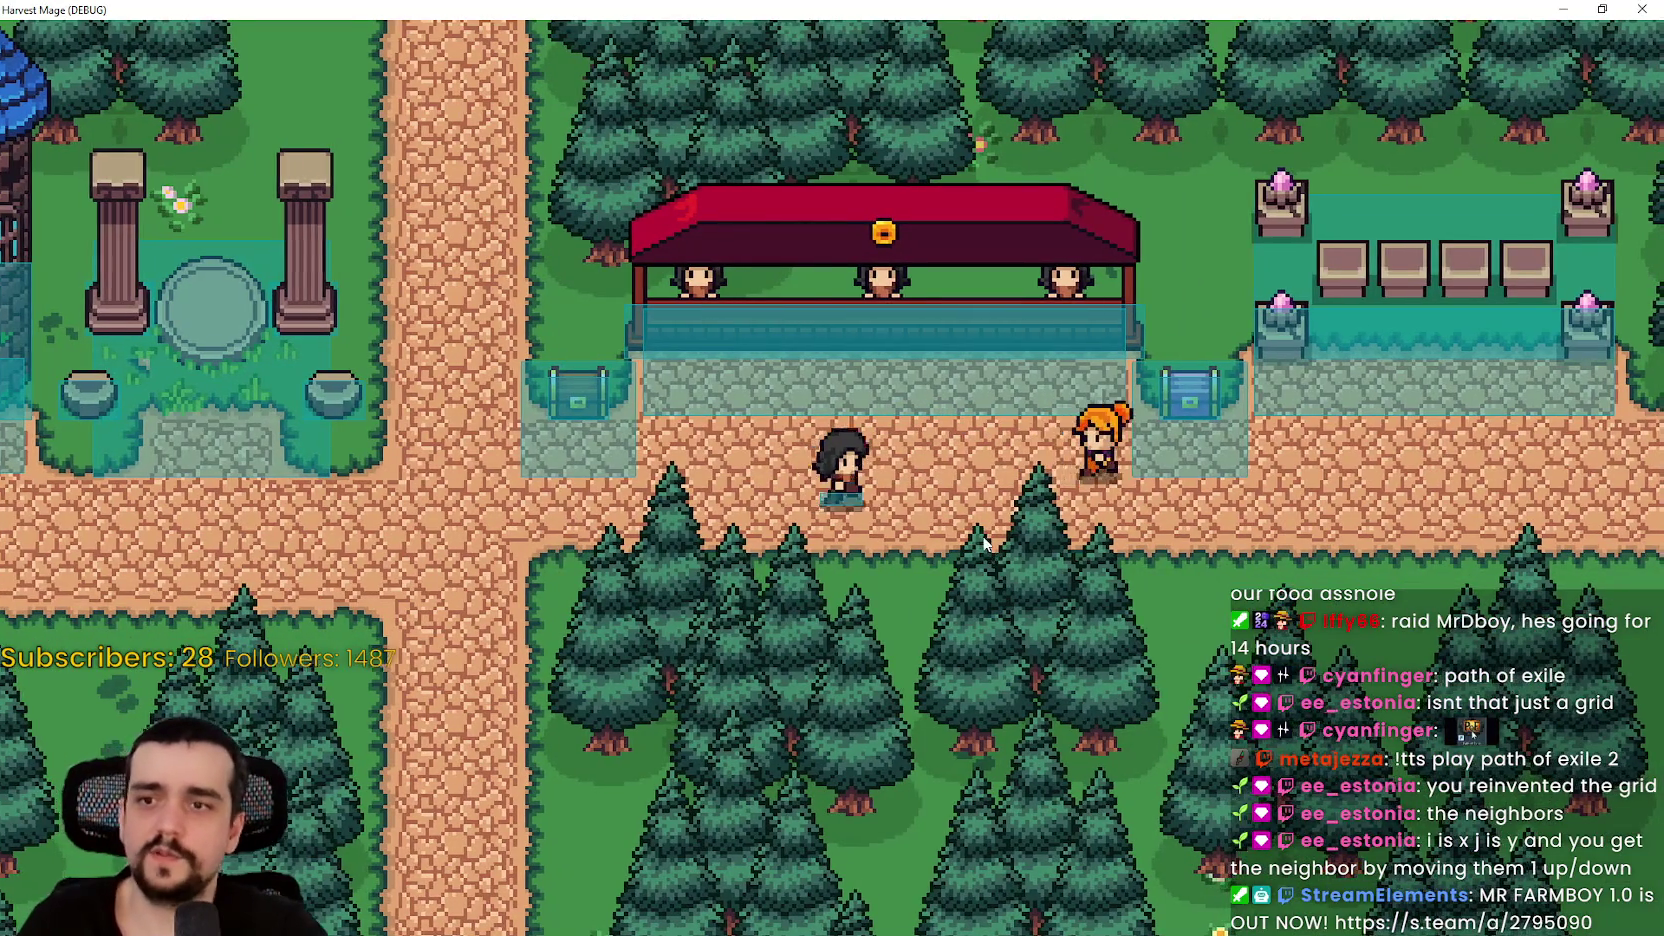
{"action": "key", "text": "d"}
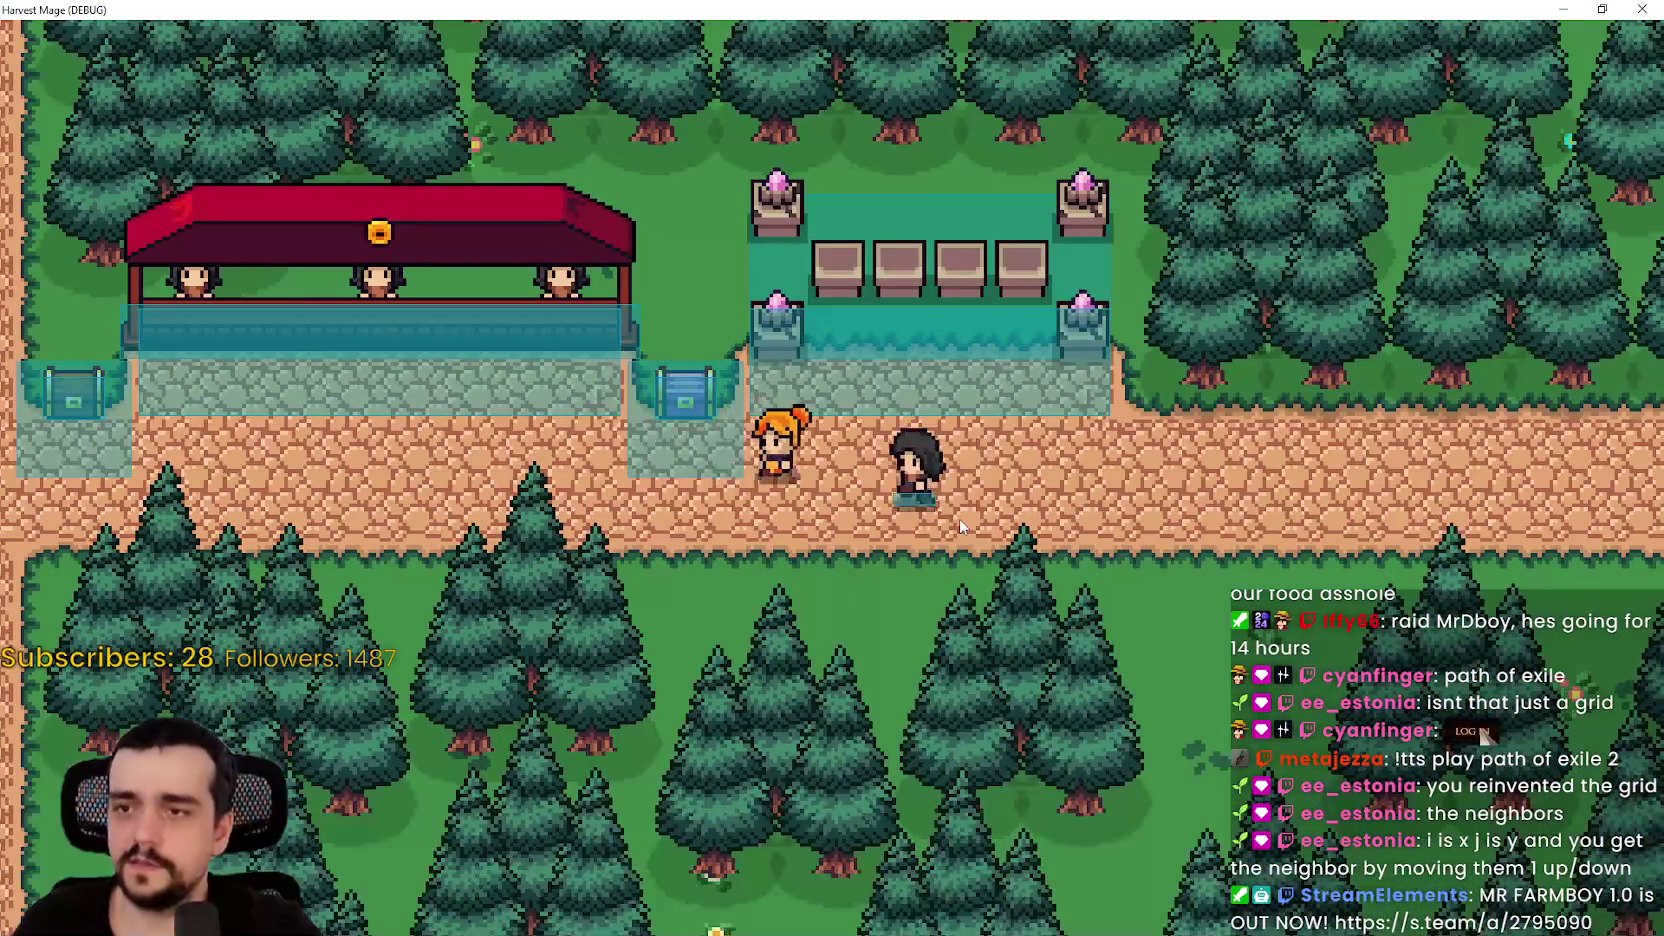
{"action": "key", "text": "d"}
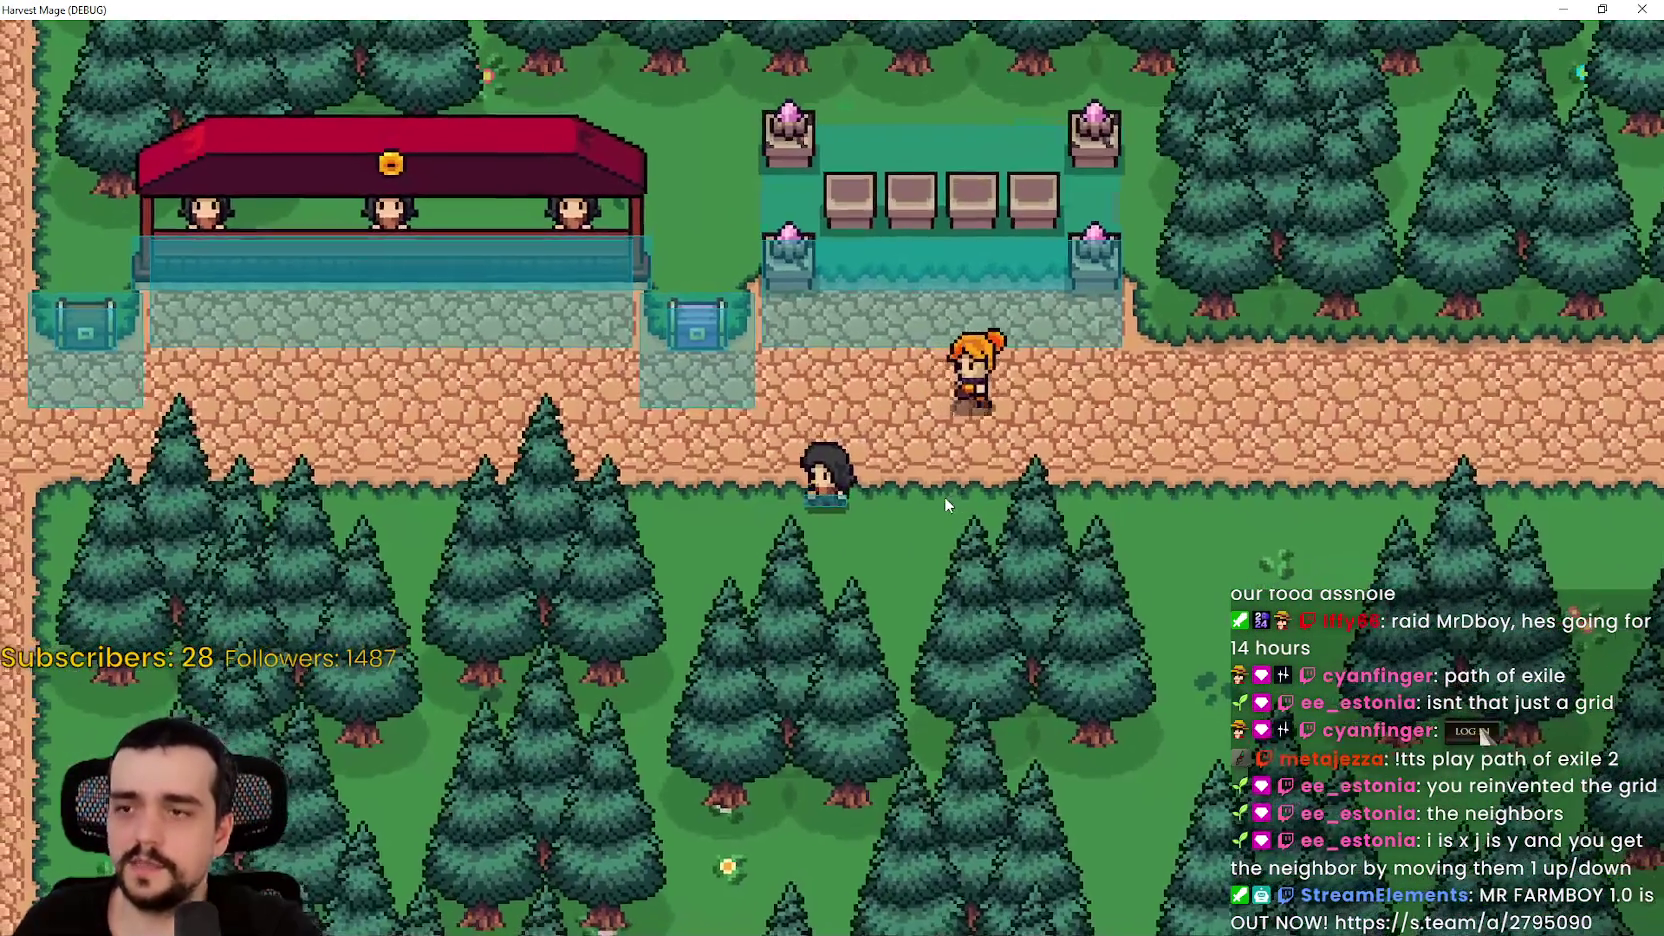
{"action": "key", "text": "d"}
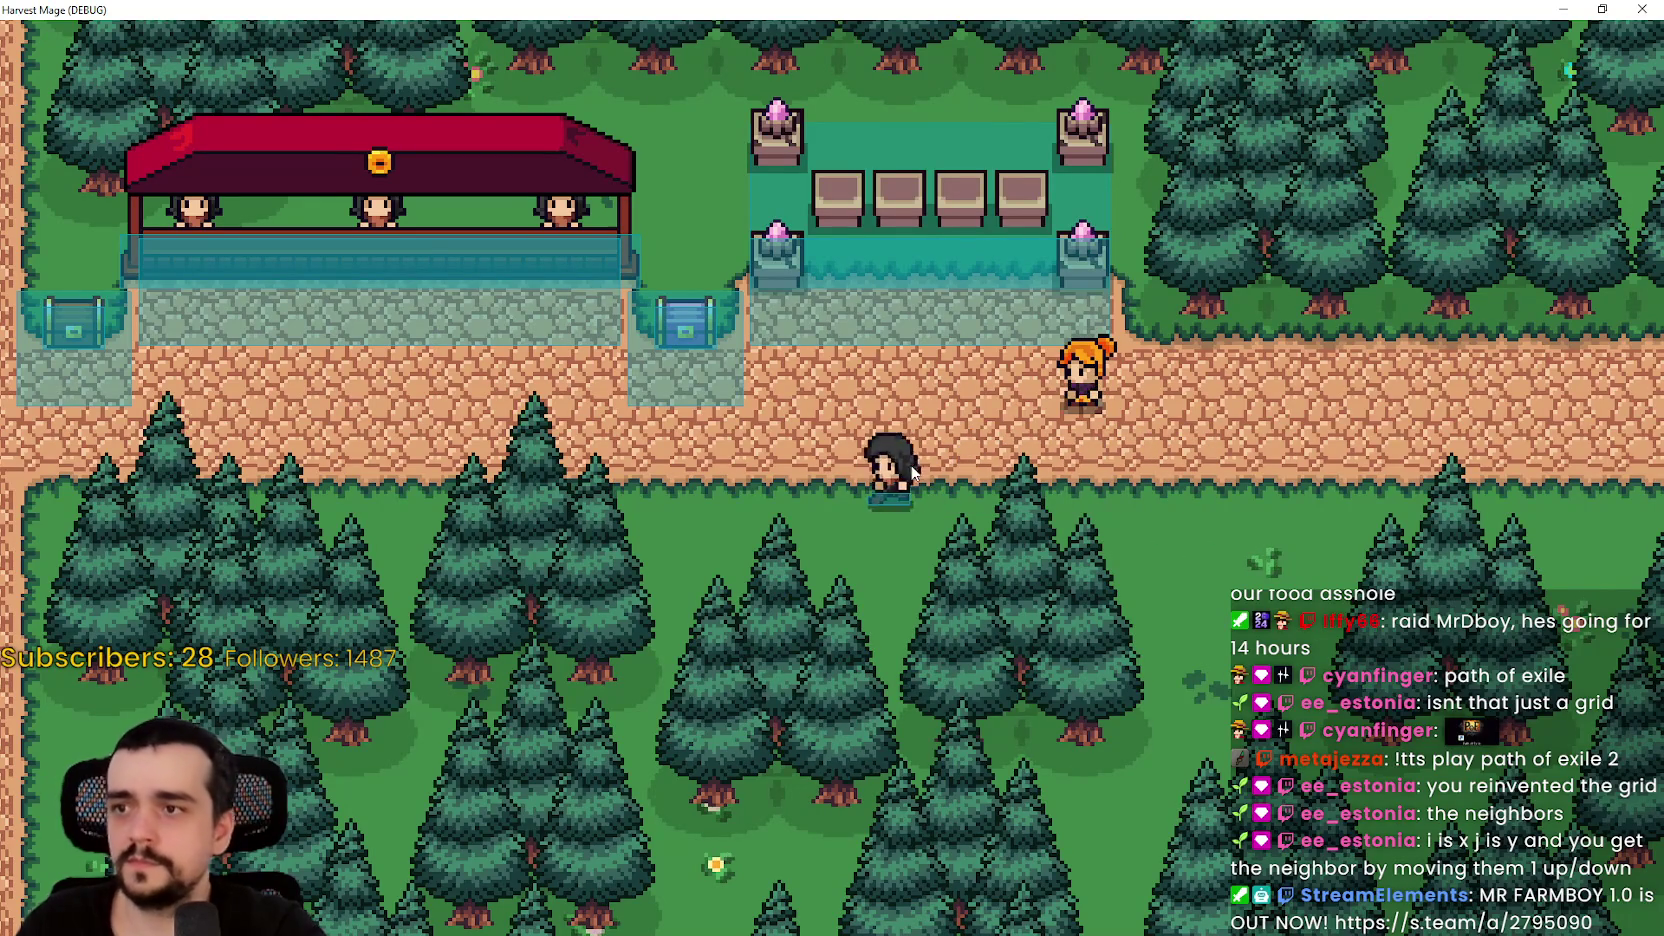
{"action": "key", "text": "a"}
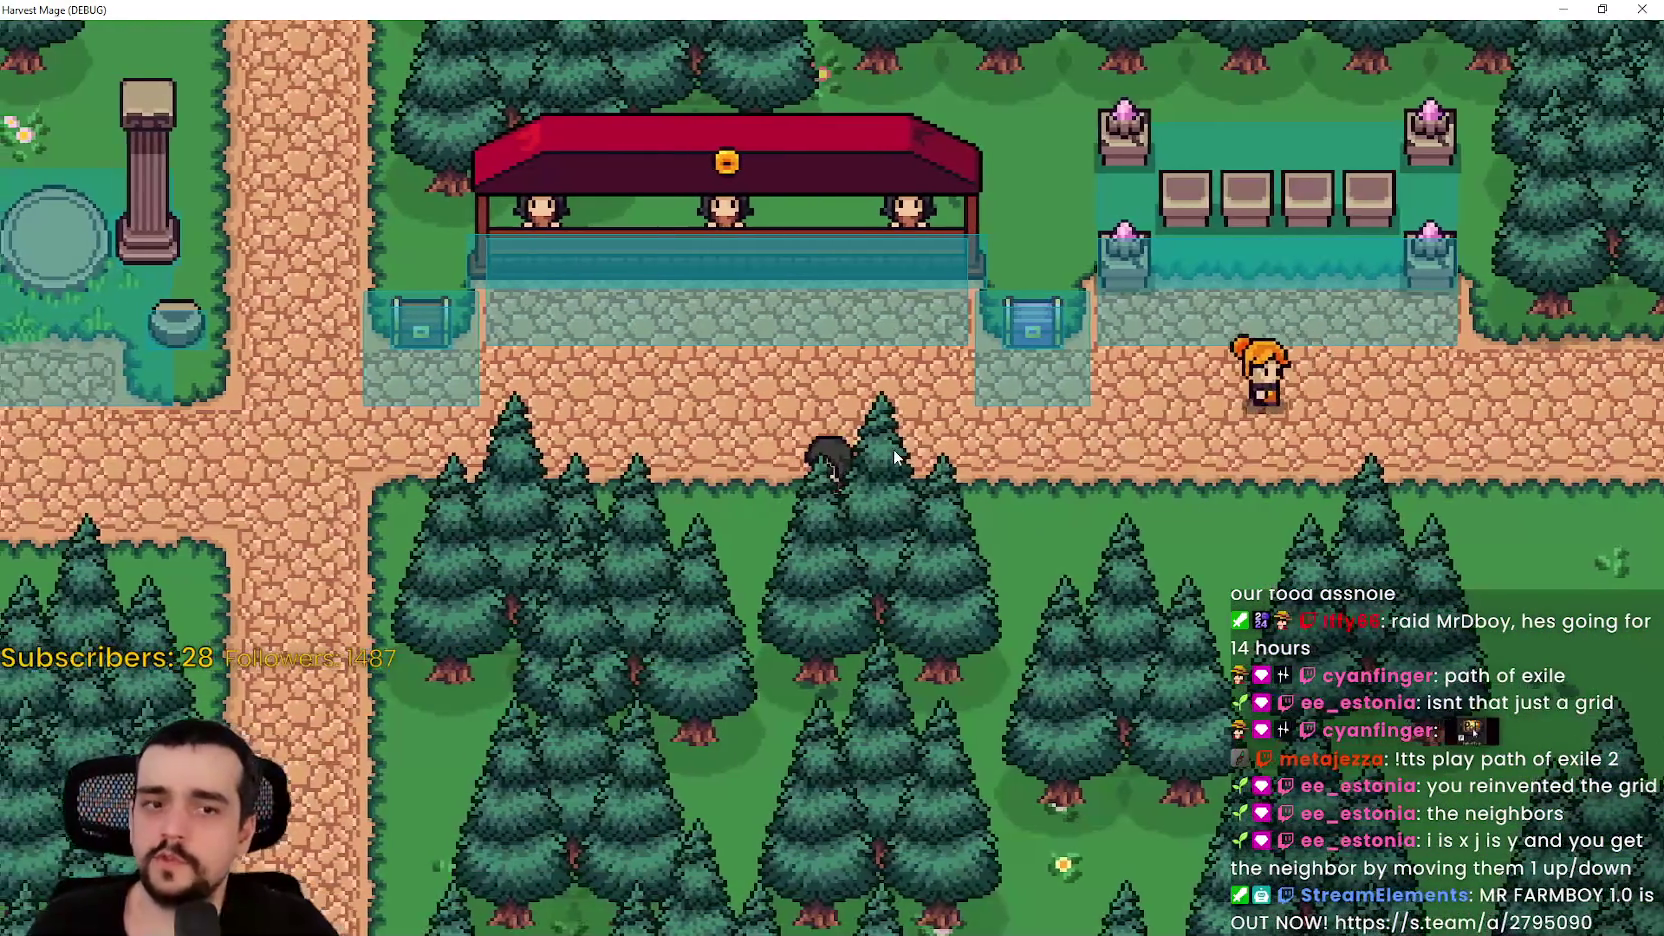
{"action": "key", "text": "a"}
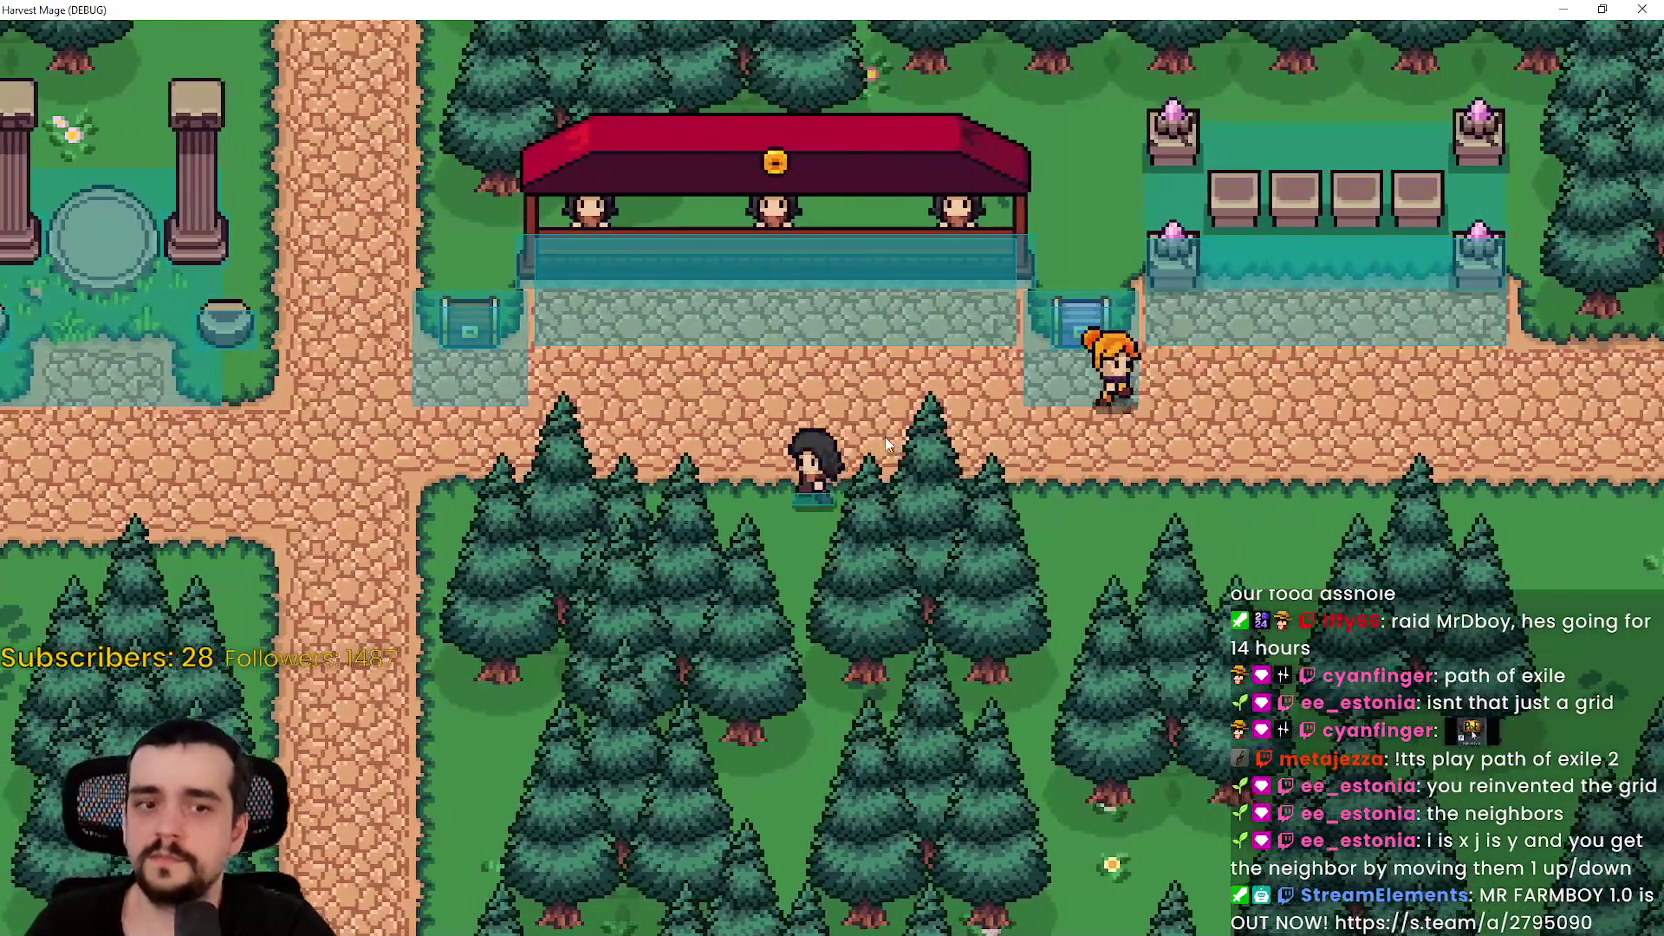
{"action": "key", "text": "a"}
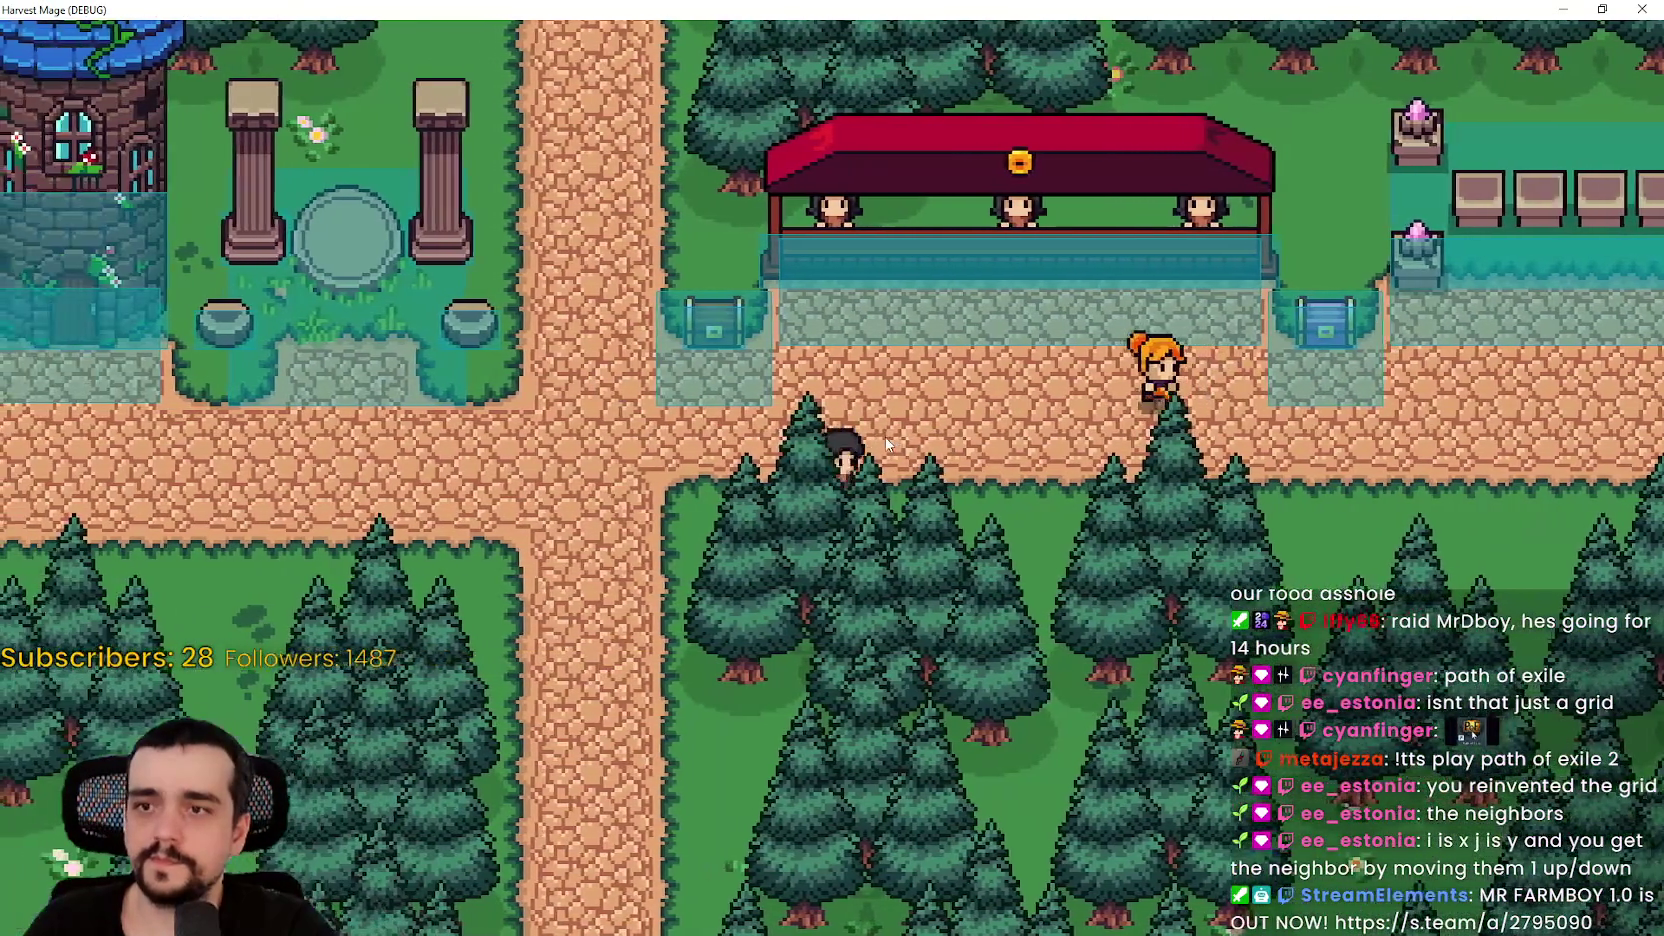
{"action": "key", "text": "a"}
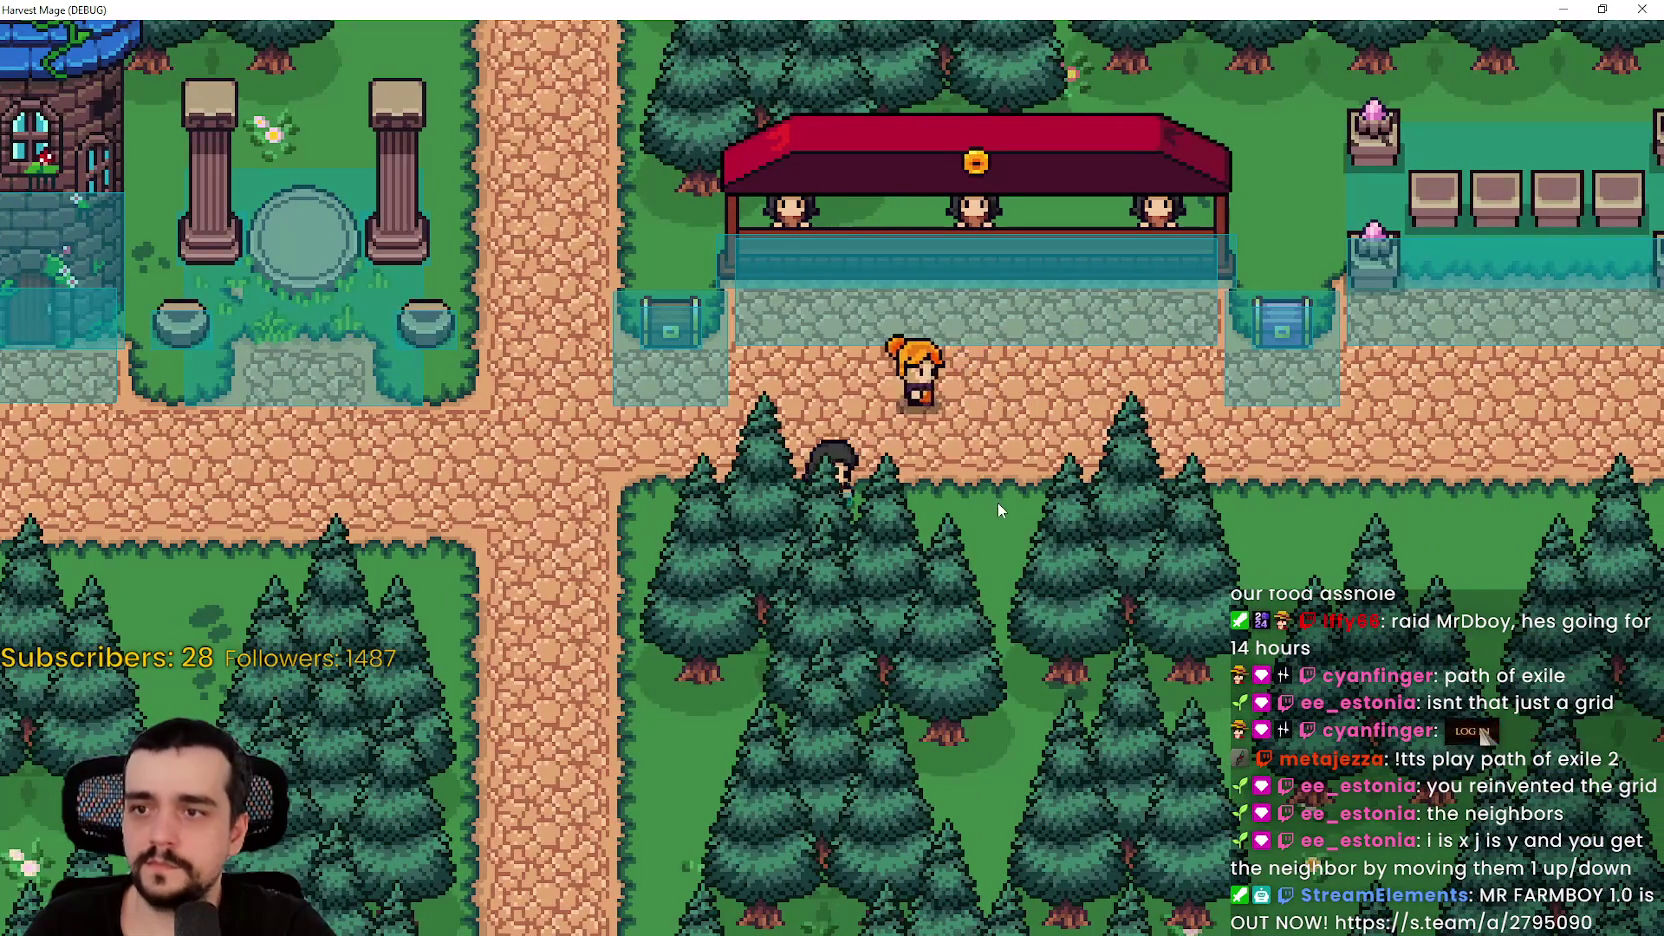
{"action": "key", "text": "a"}
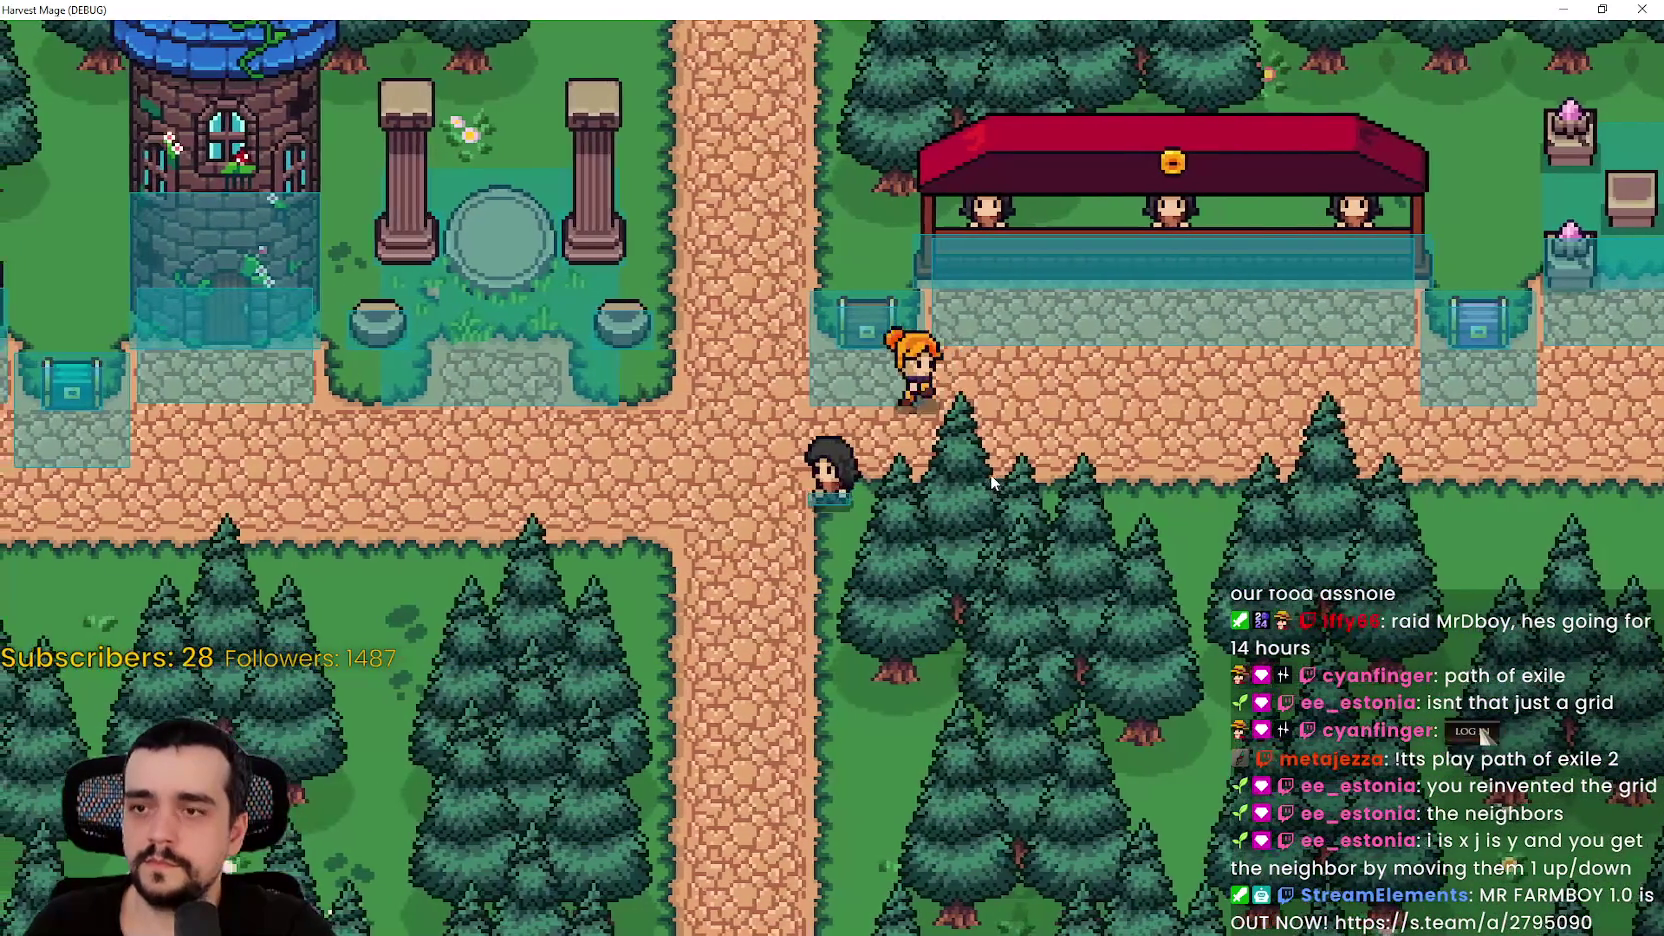
{"action": "key", "text": "a"}
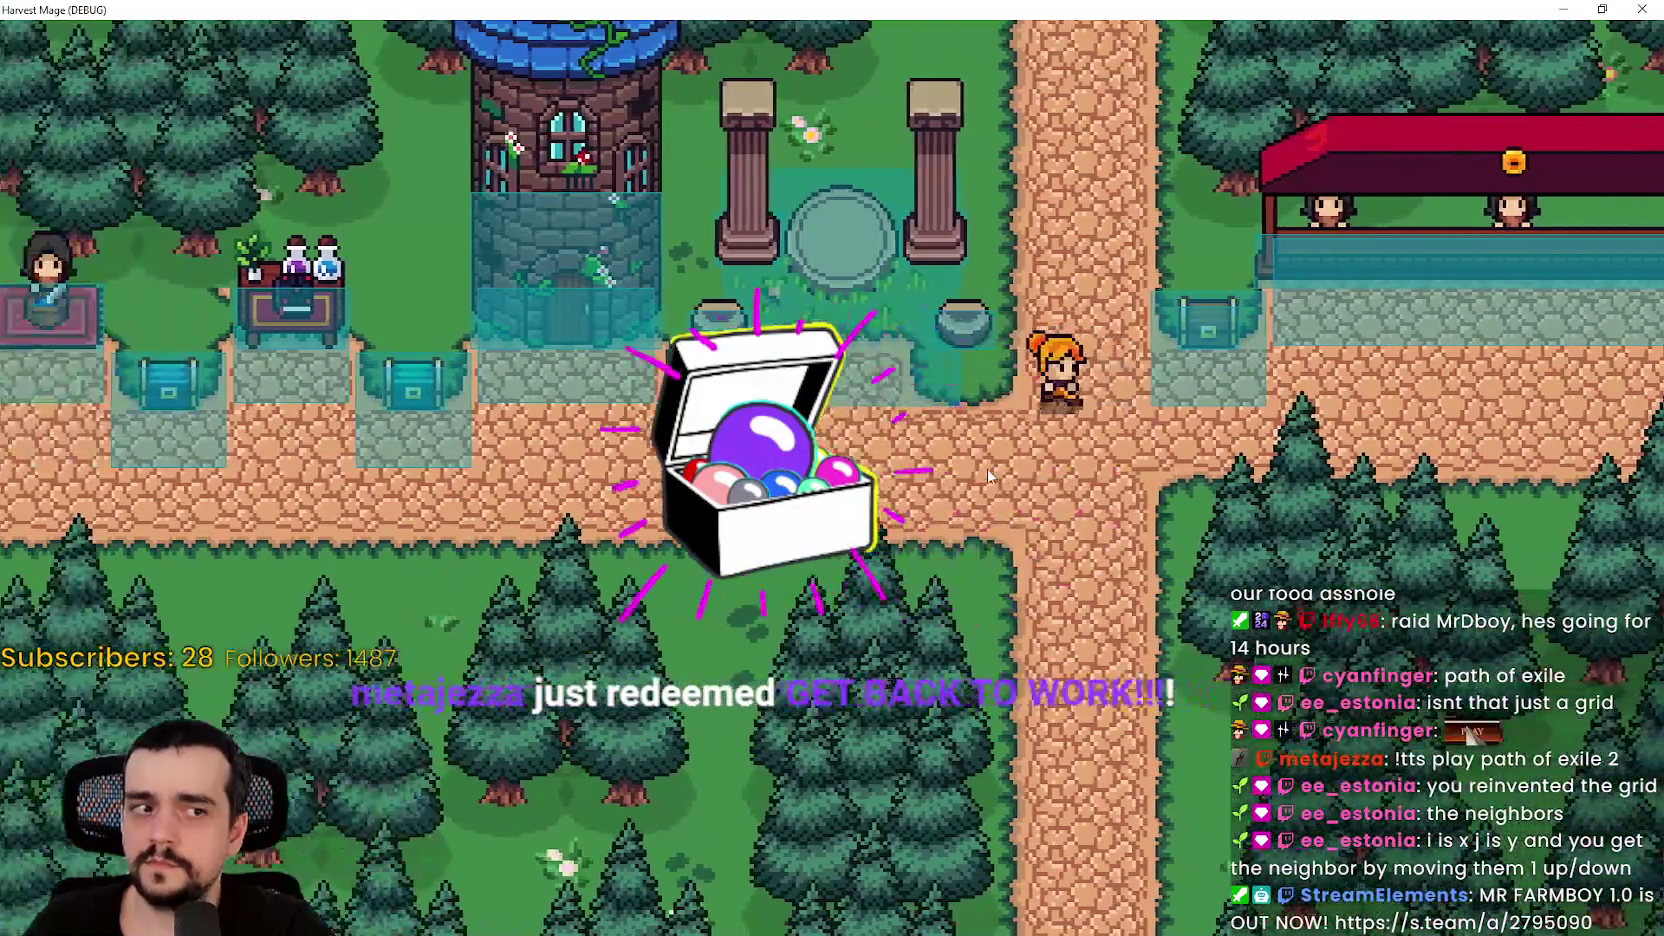
{"action": "key", "text": "a"}
{"action": "key", "text": "s"}
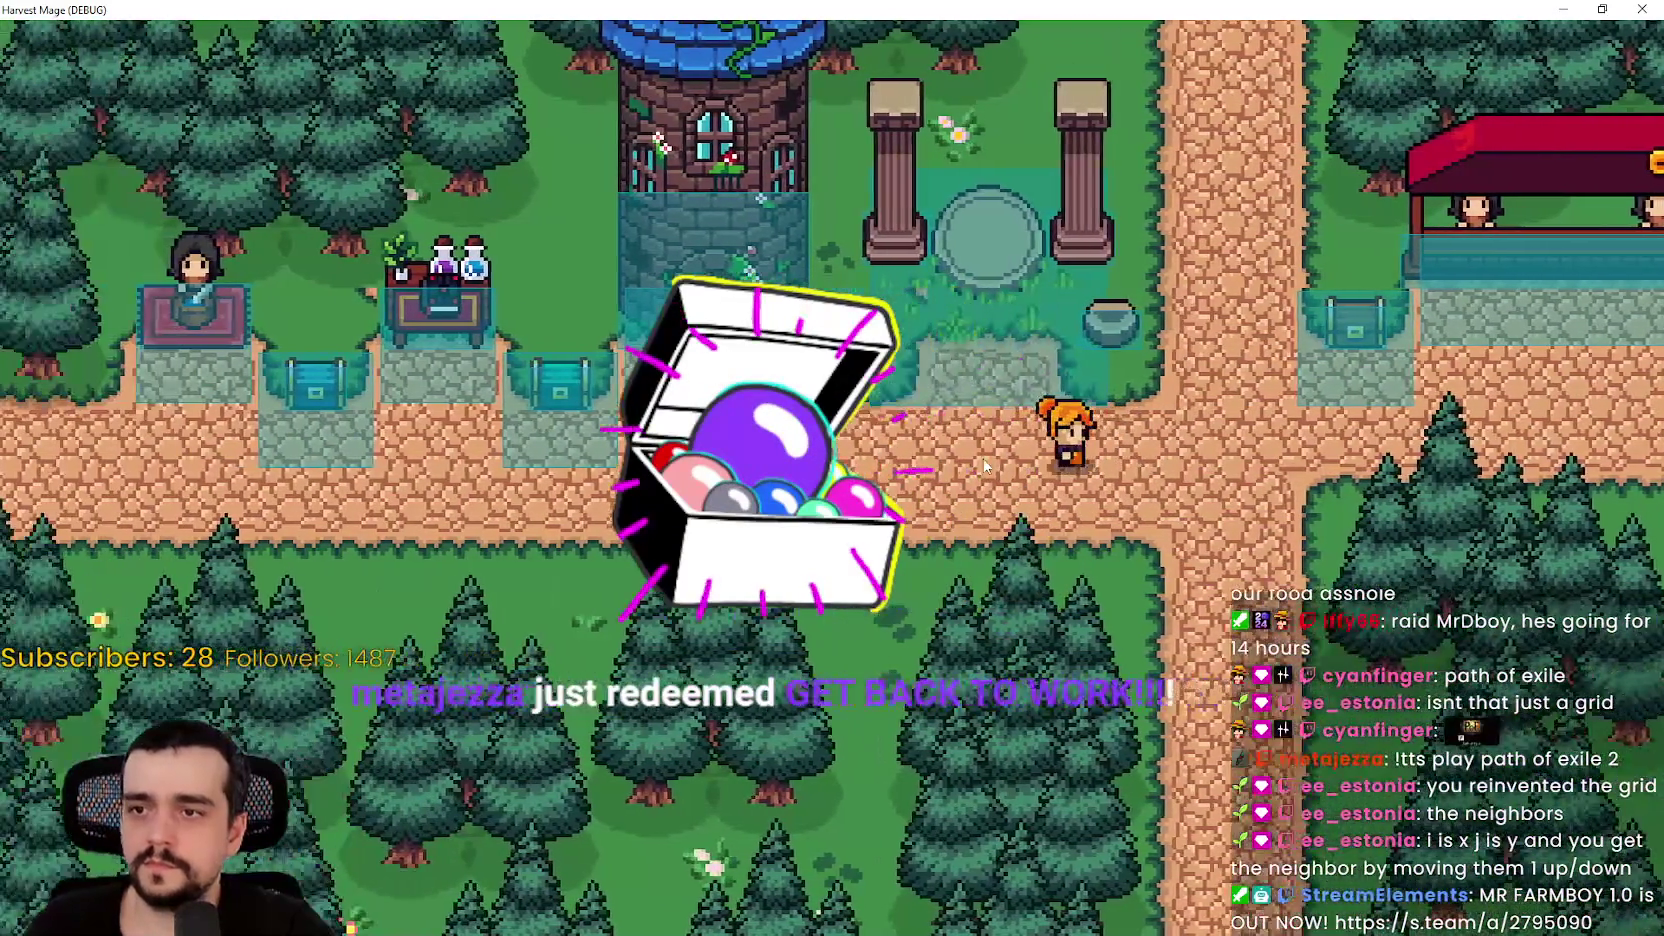
{"action": "key", "text": "a"}
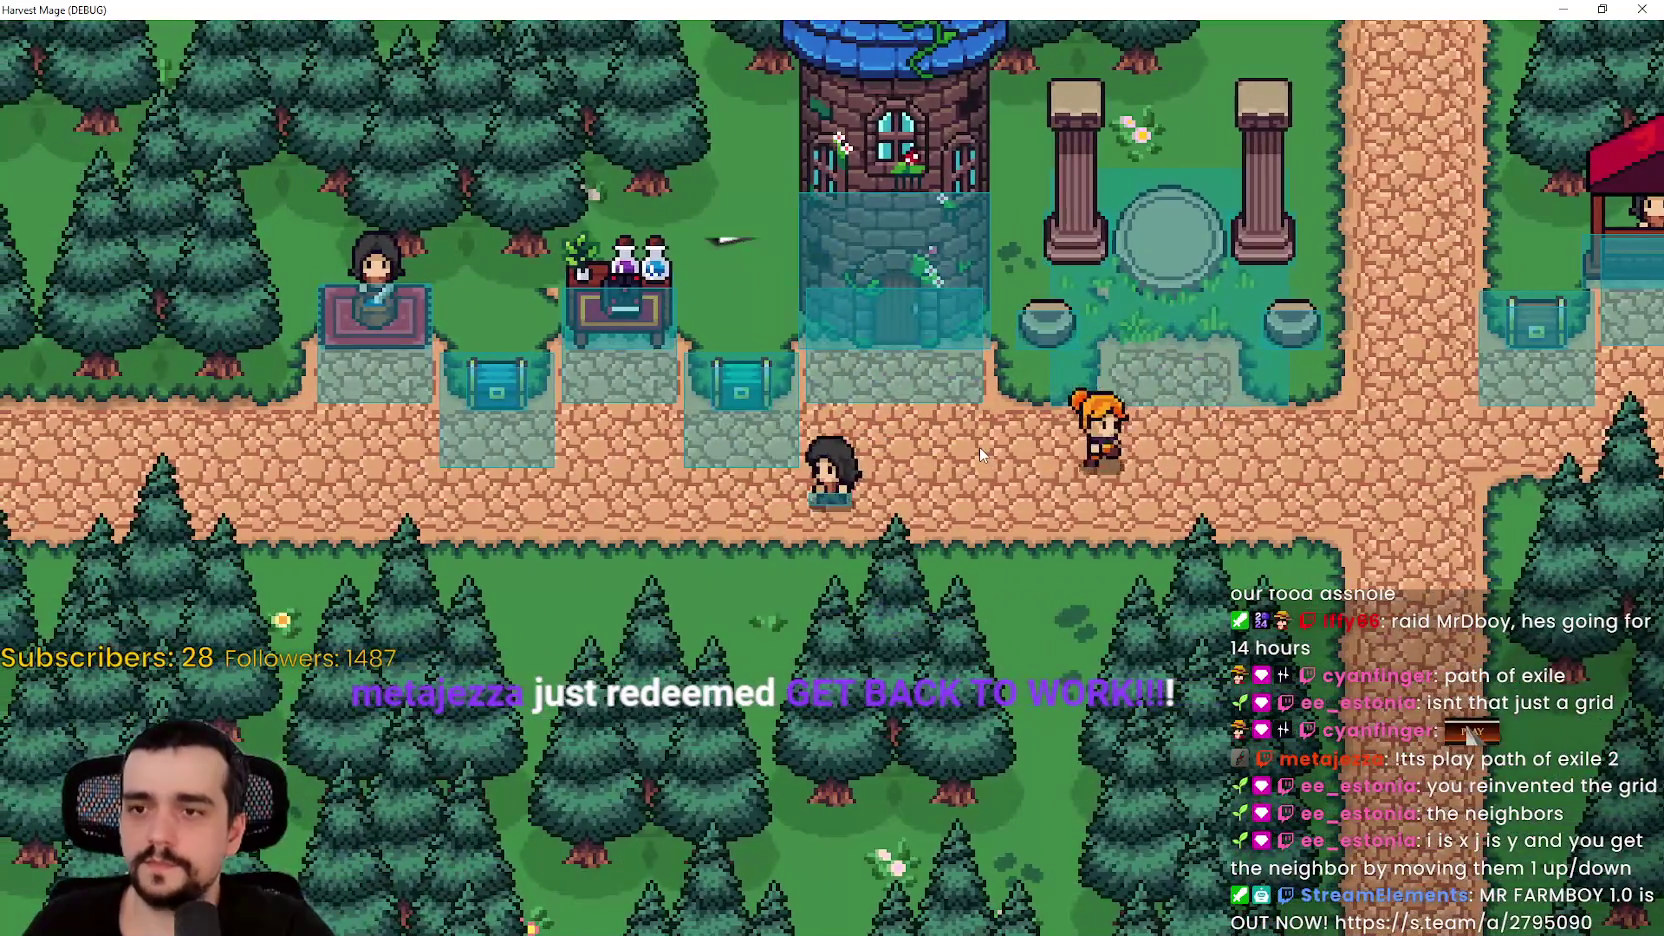
{"action": "key", "text": "a"}
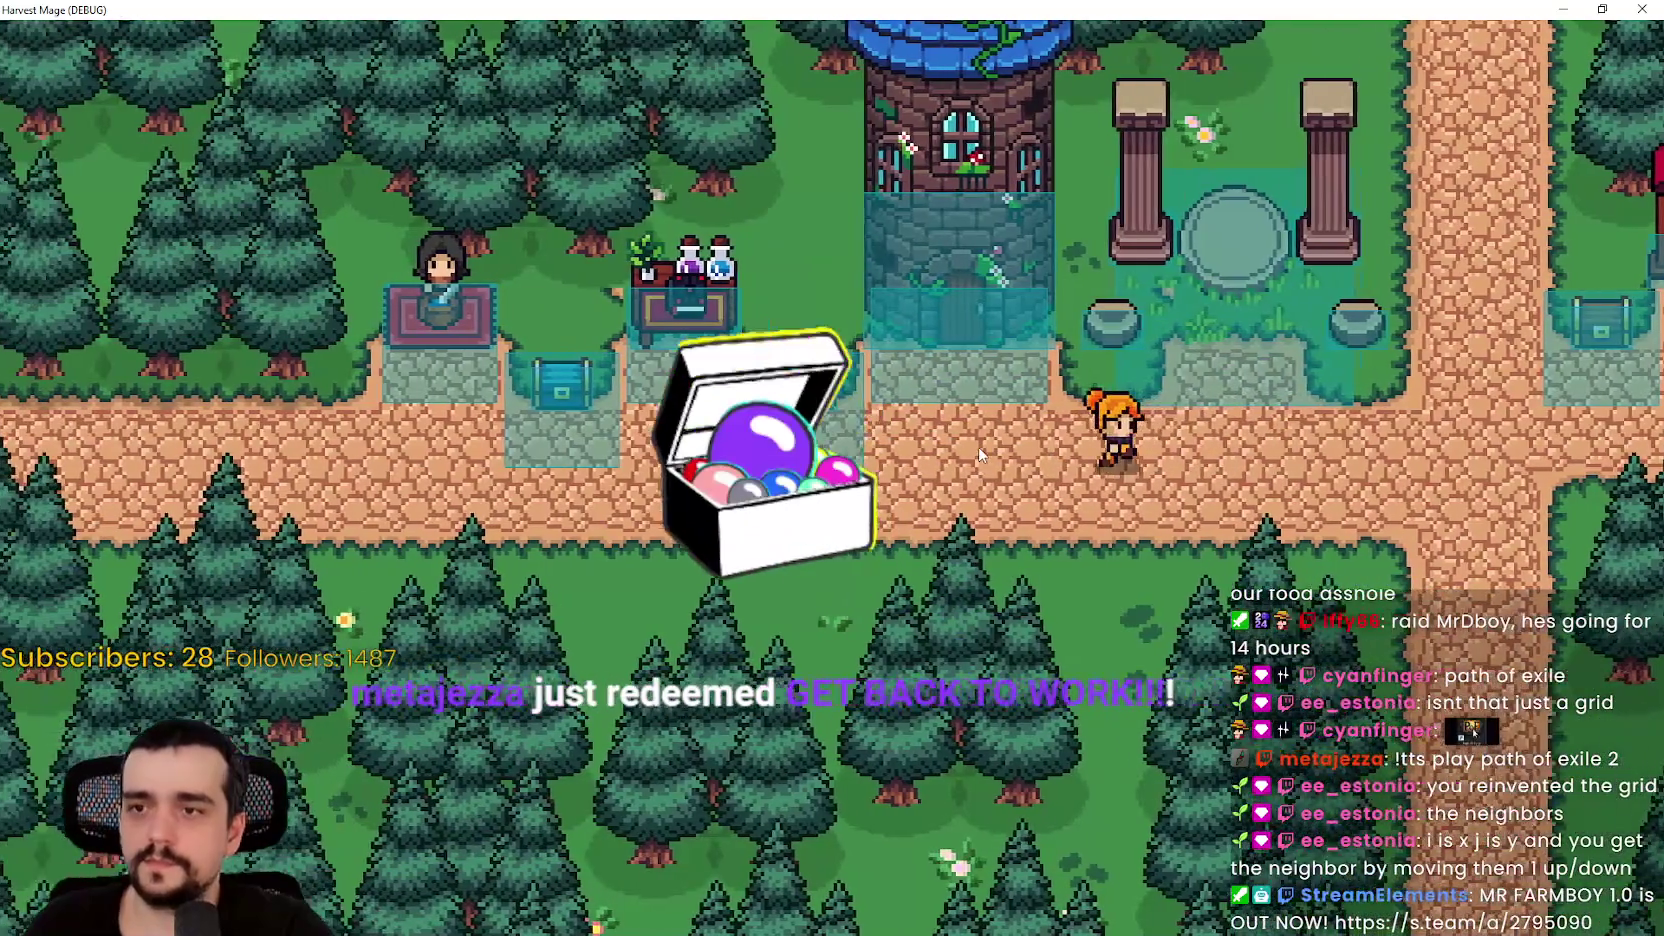
{"action": "key", "text": "a"}
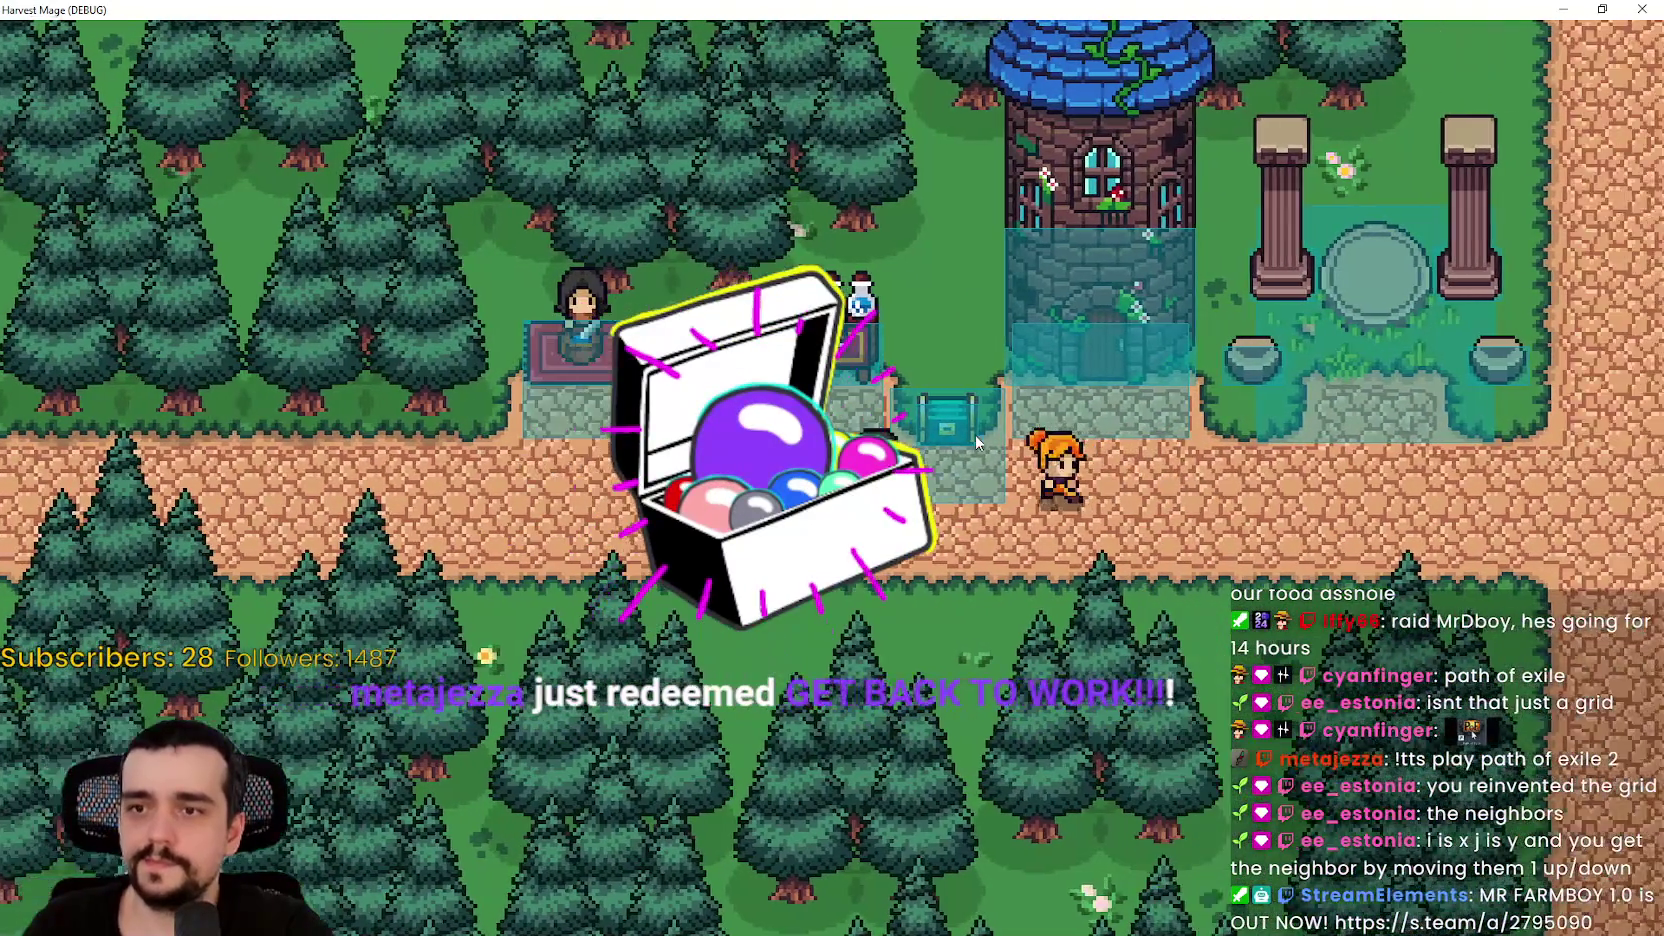
- Walk the player back and forth along the road past the crossroads to watch the NPC
{"action": "key", "text": "d"}
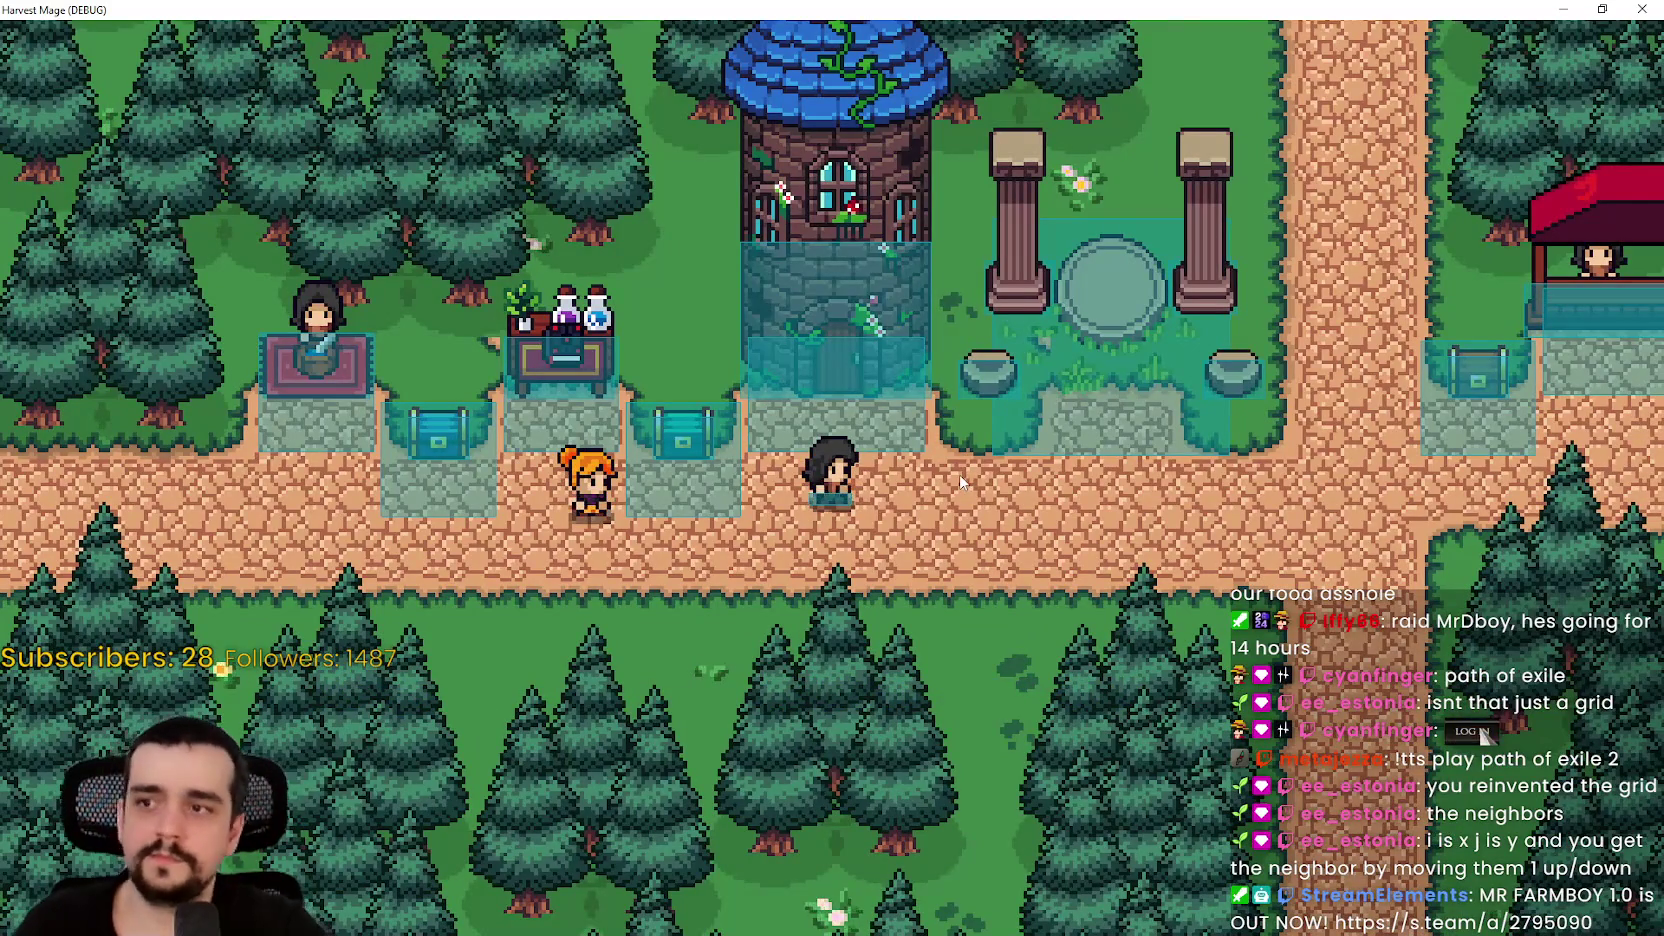
{"action": "key", "text": "a"}
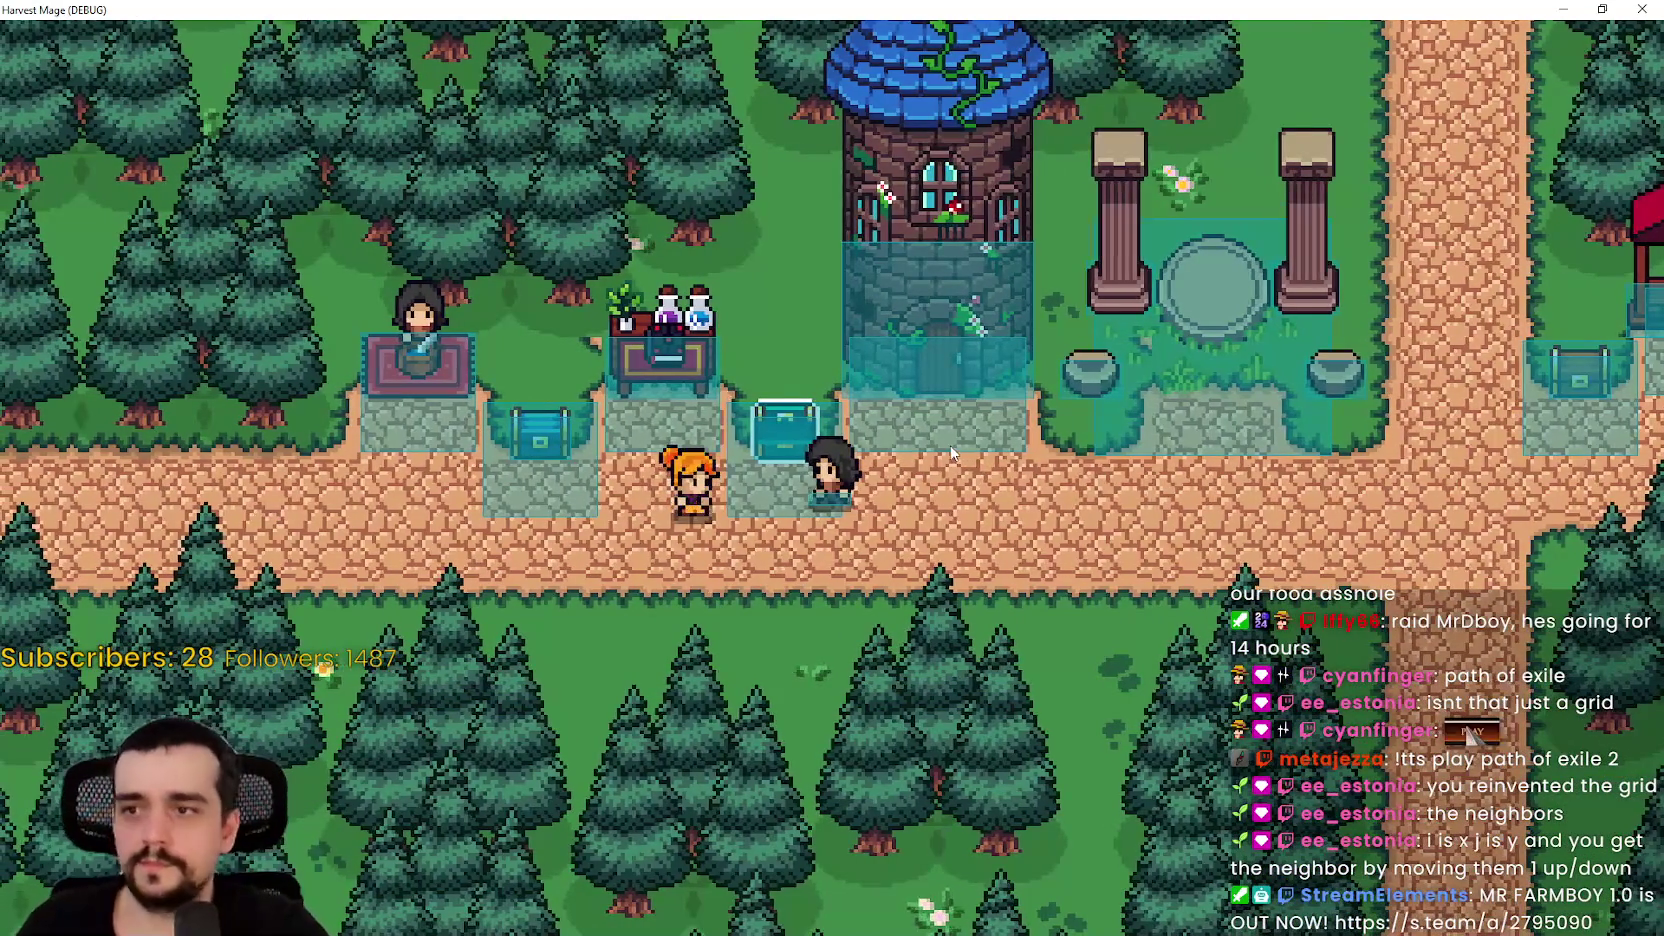
{"action": "key", "text": "d"}
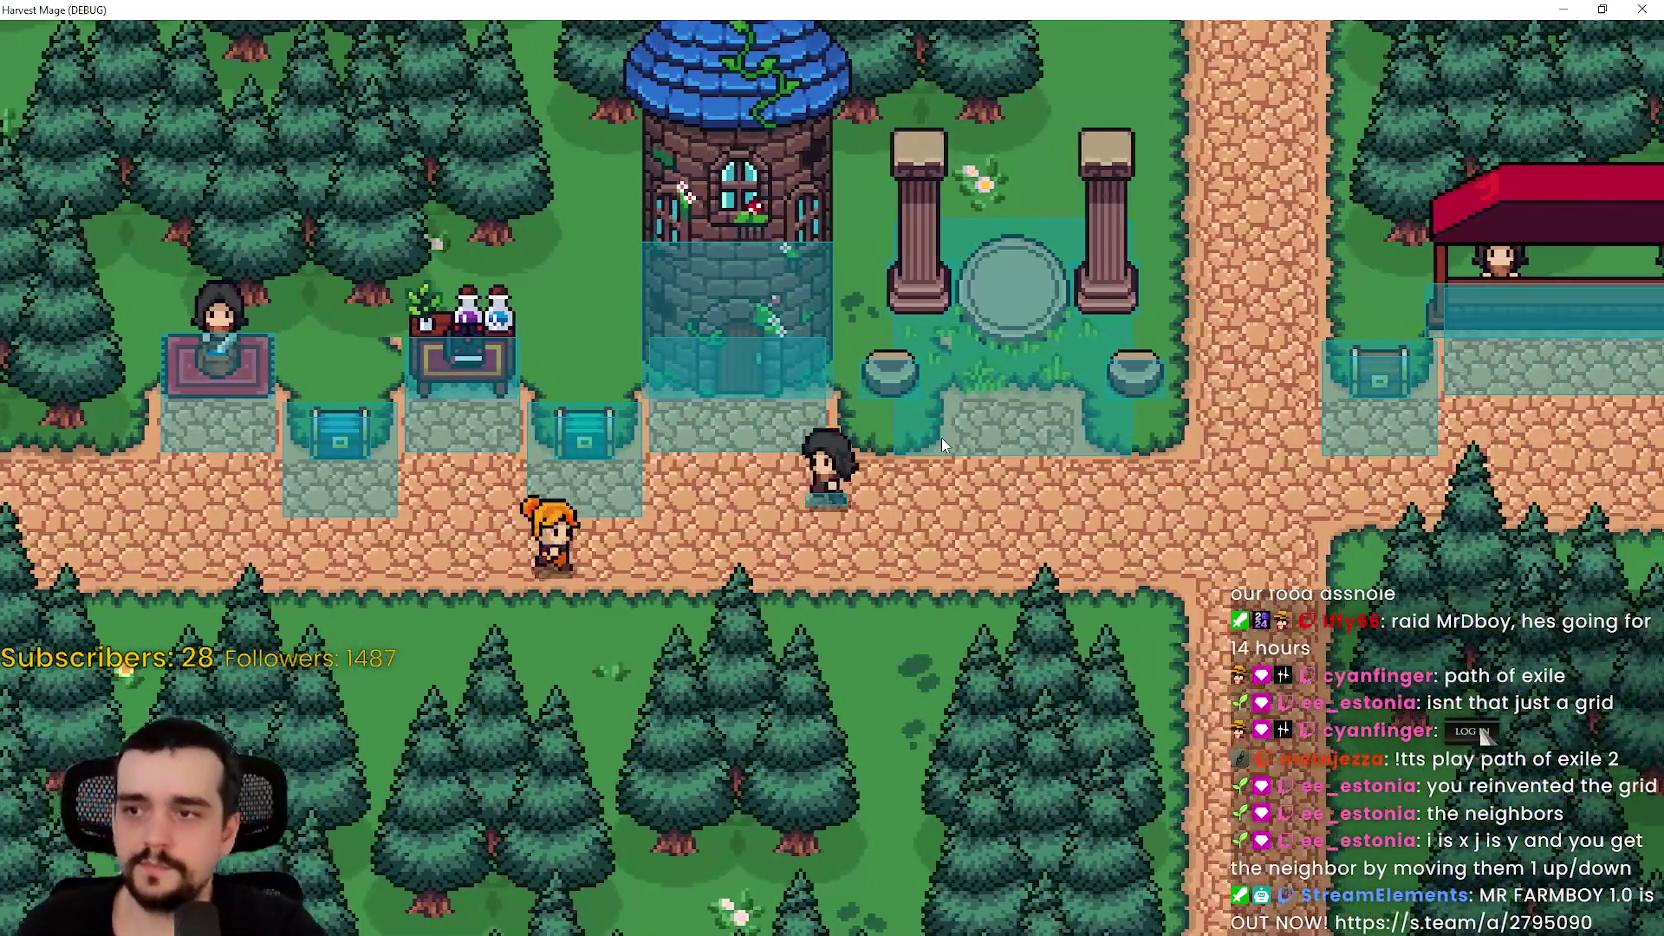
{"action": "key", "text": "a"}
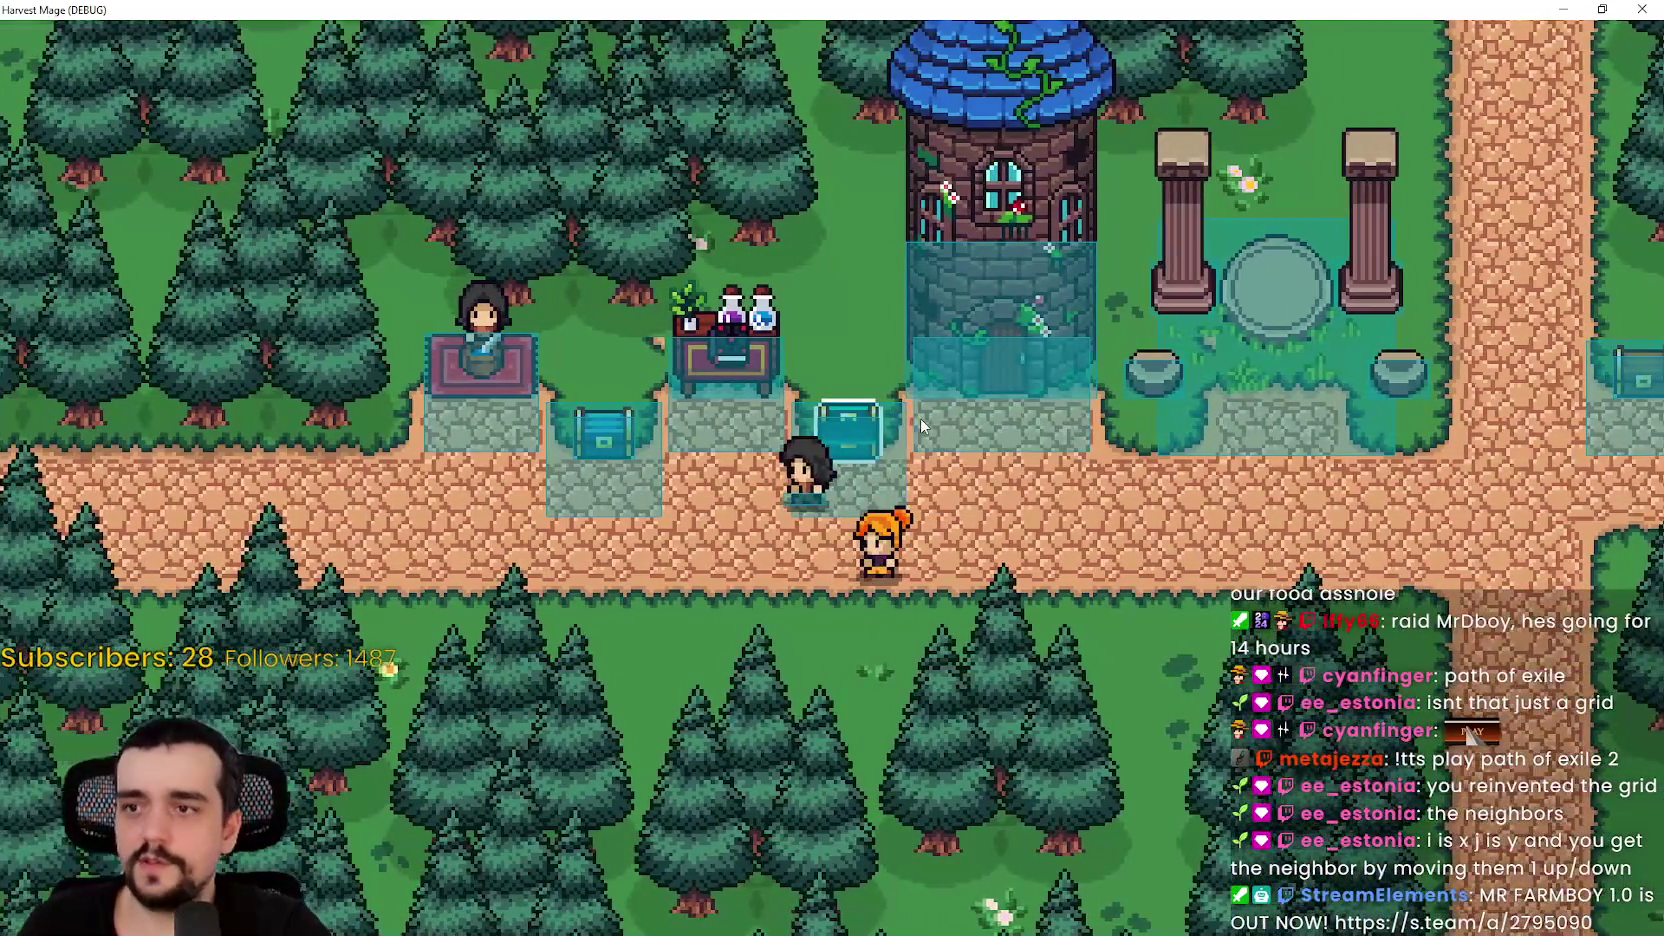
{"action": "key", "text": "d"}
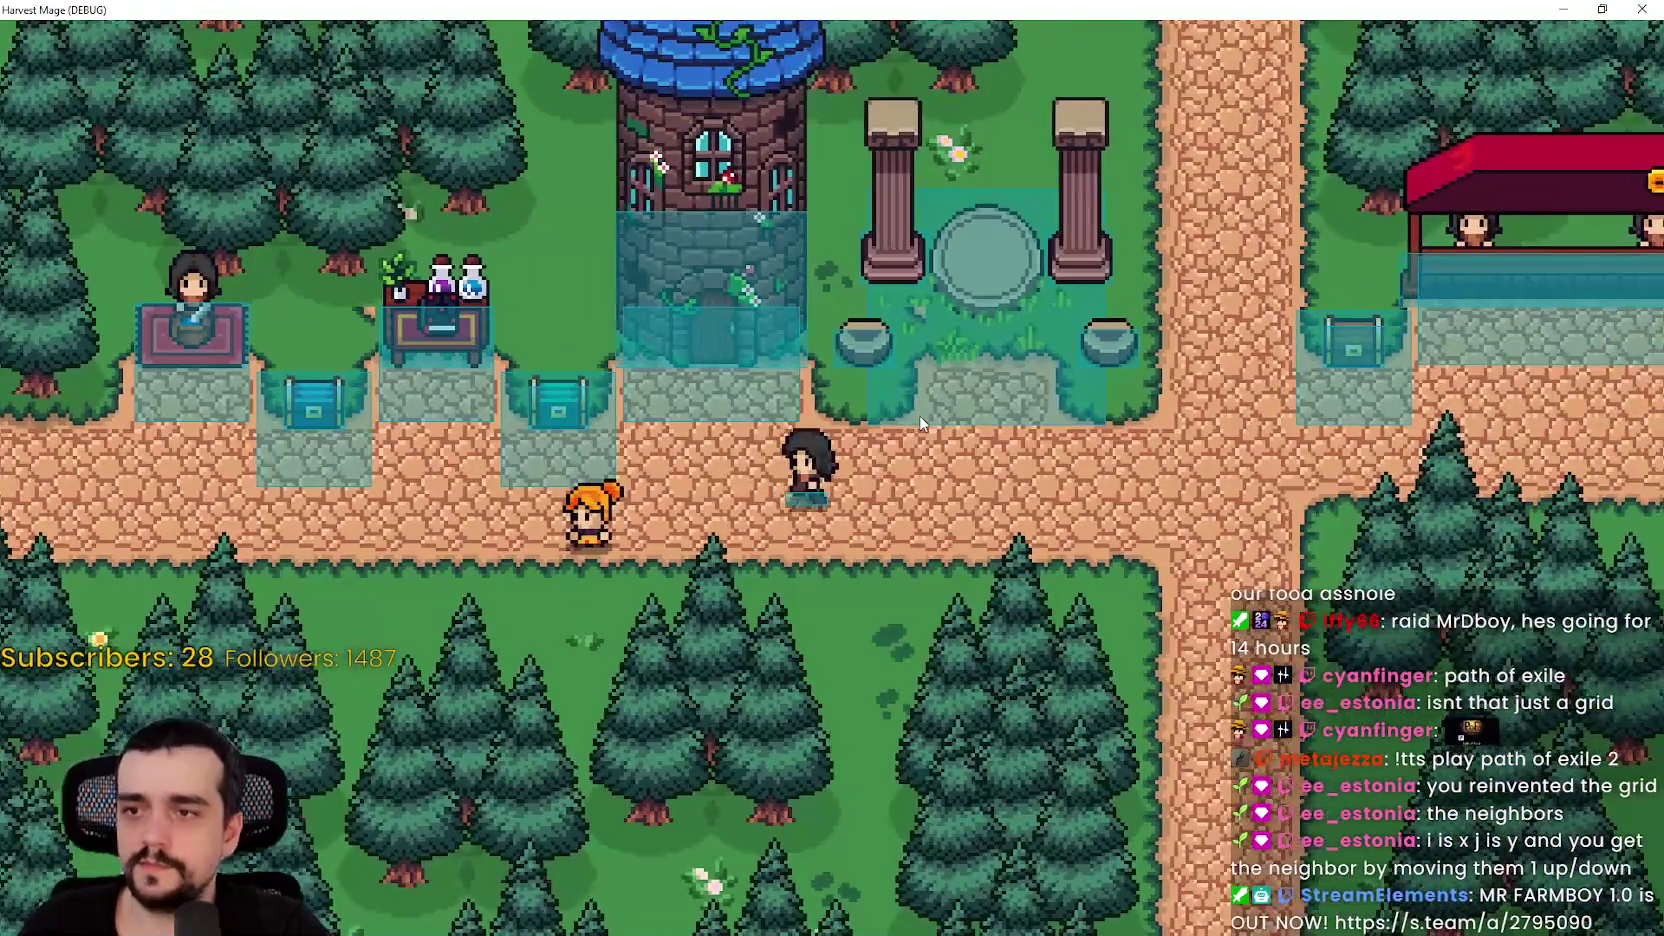
{"action": "key", "text": "a"}
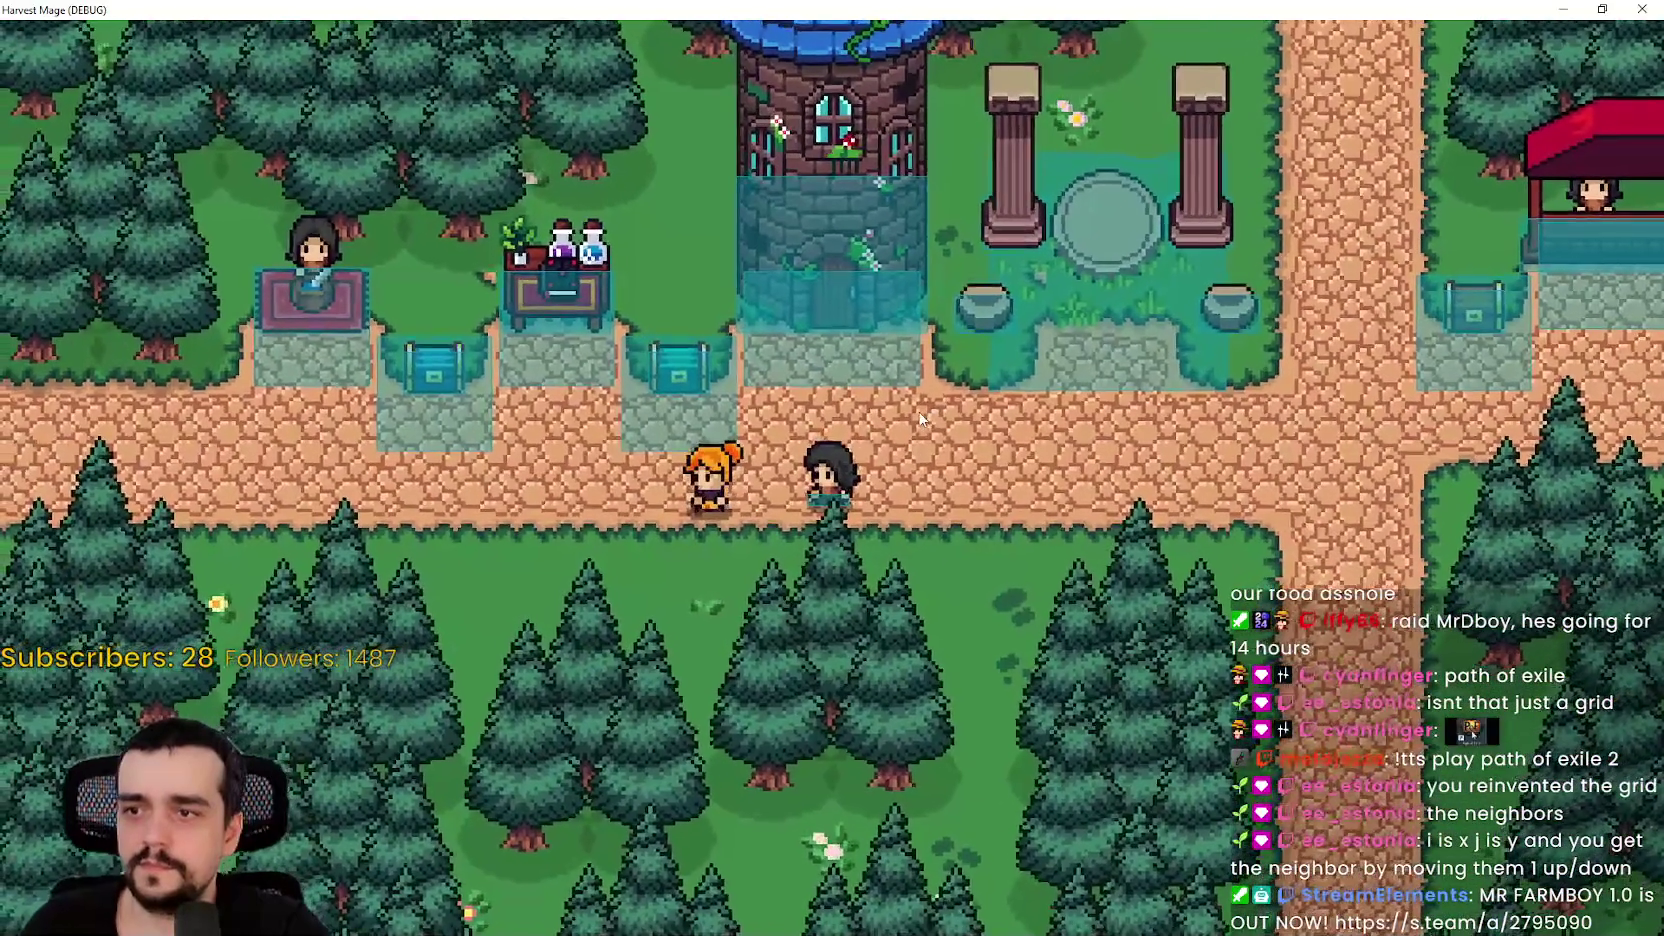
{"action": "key", "text": "d"}
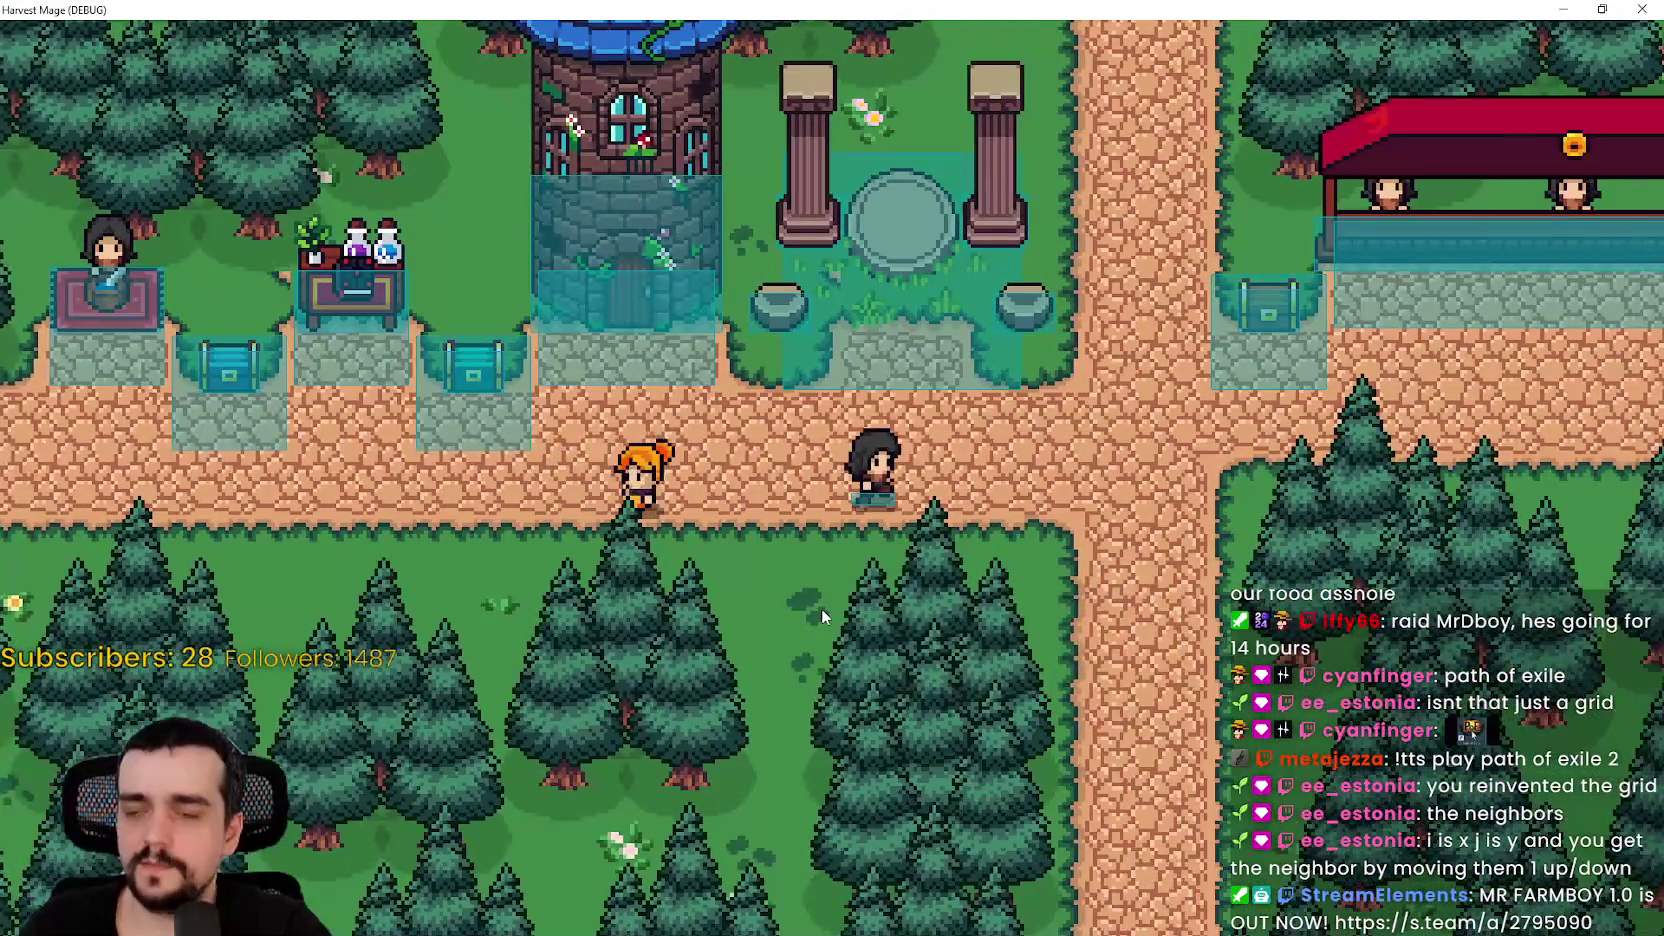
{"action": "key", "text": "d"}
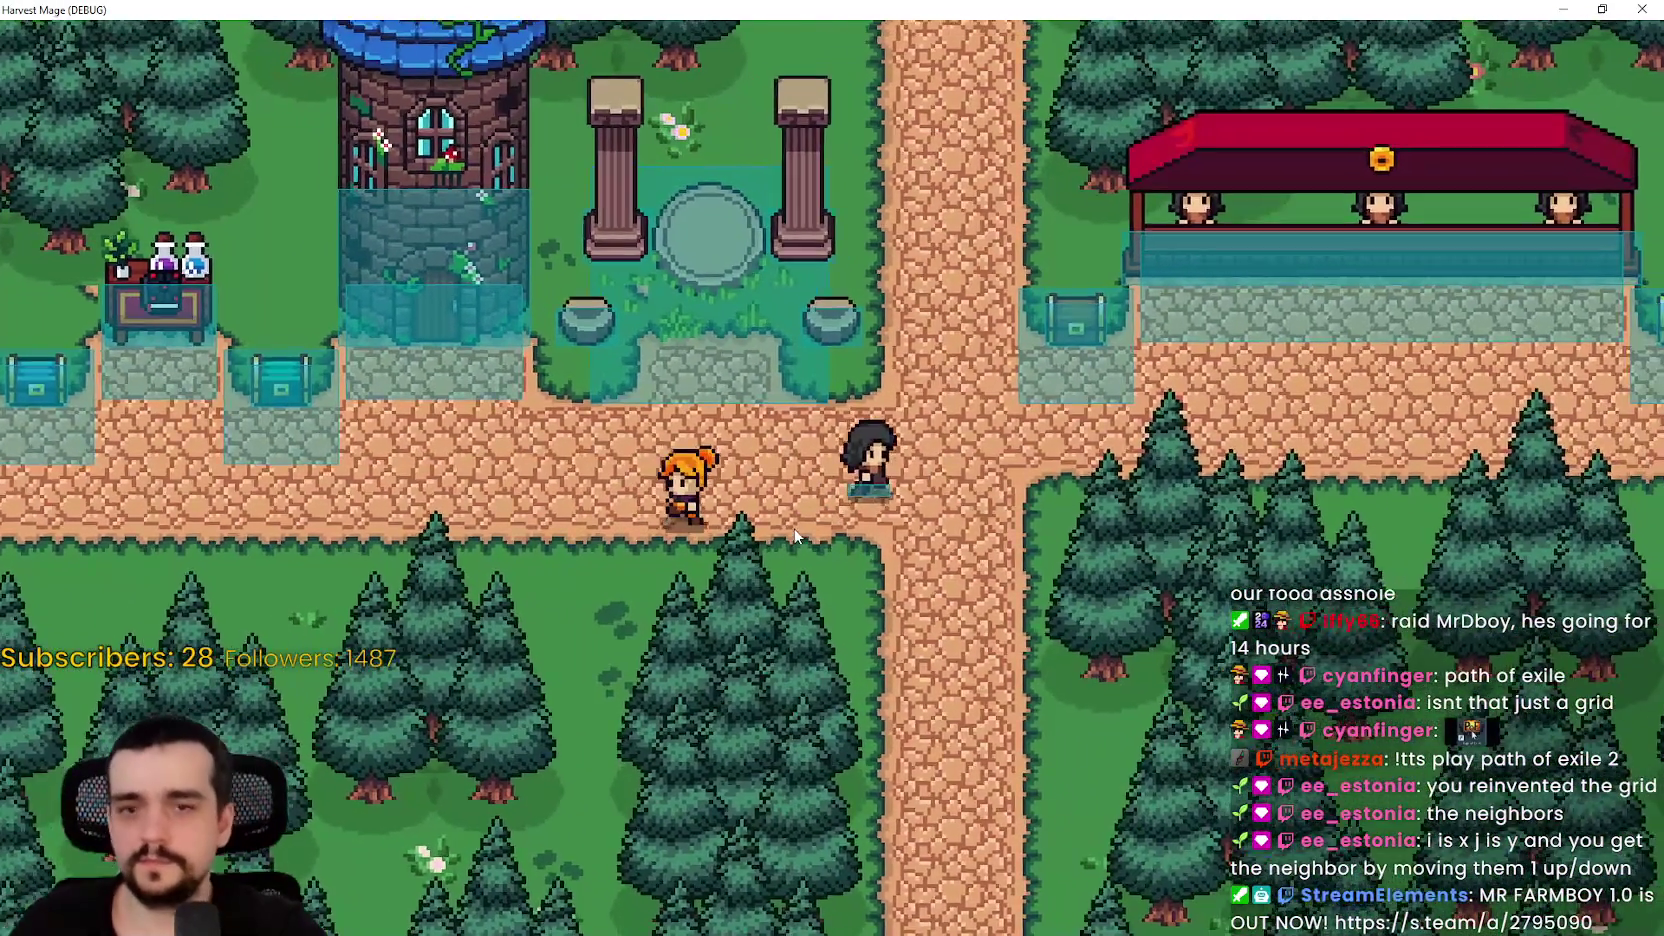
{"action": "key", "text": "d"}
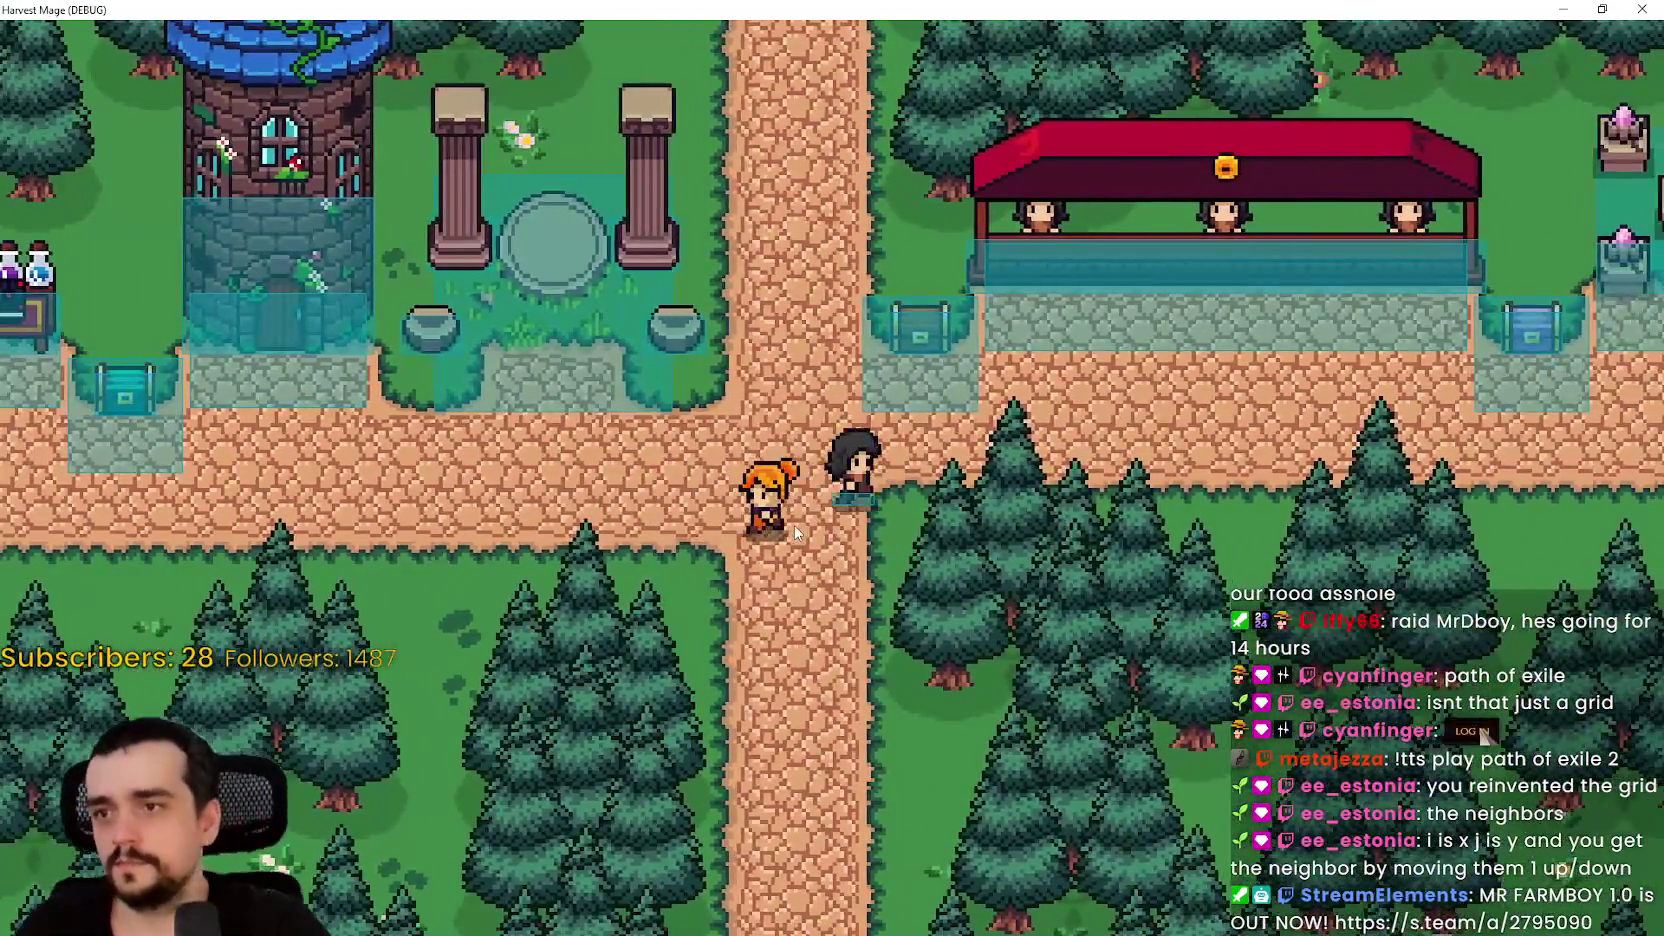
{"action": "key", "text": "d"}
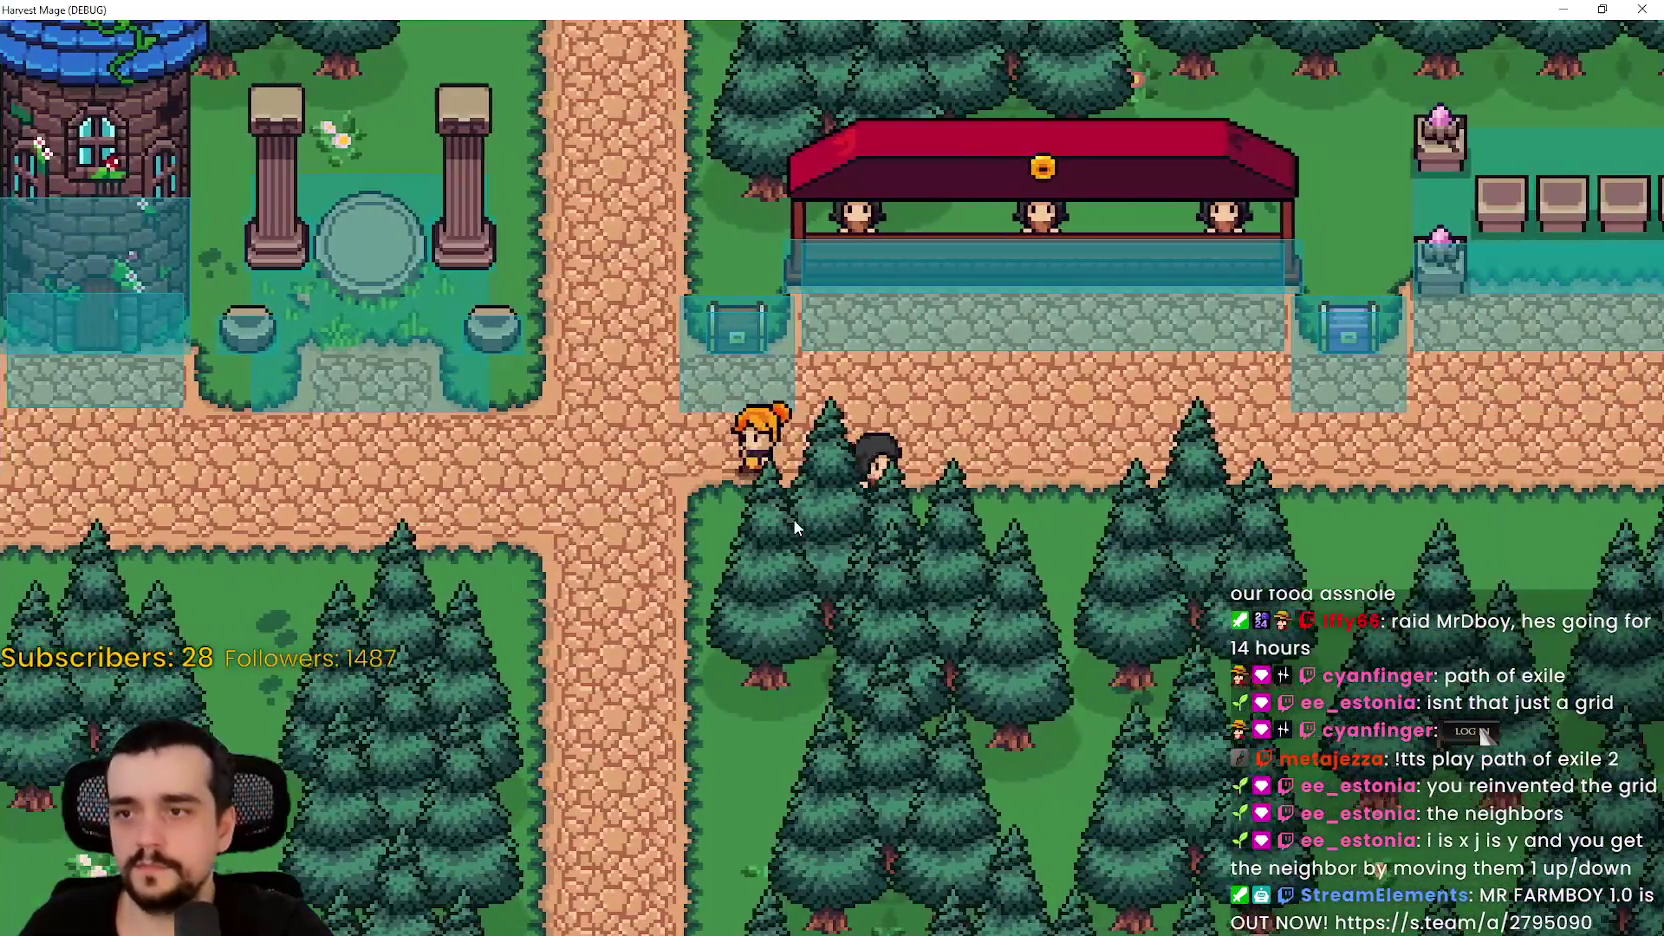
{"action": "key", "text": "d"}
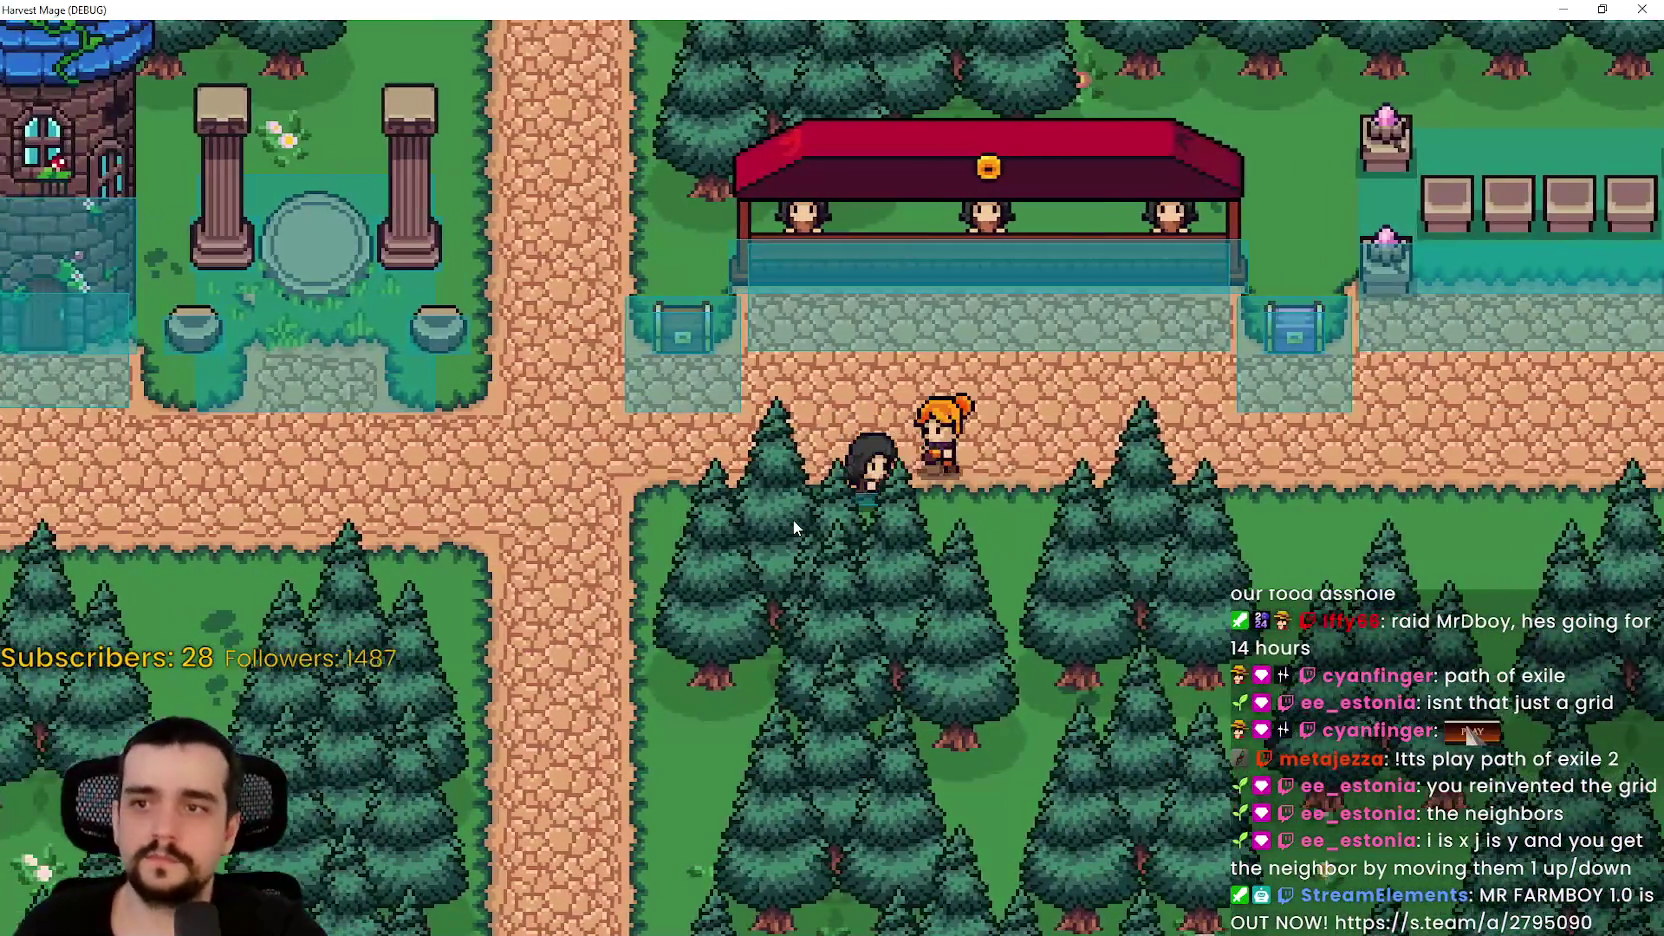
{"action": "key", "text": "d"}
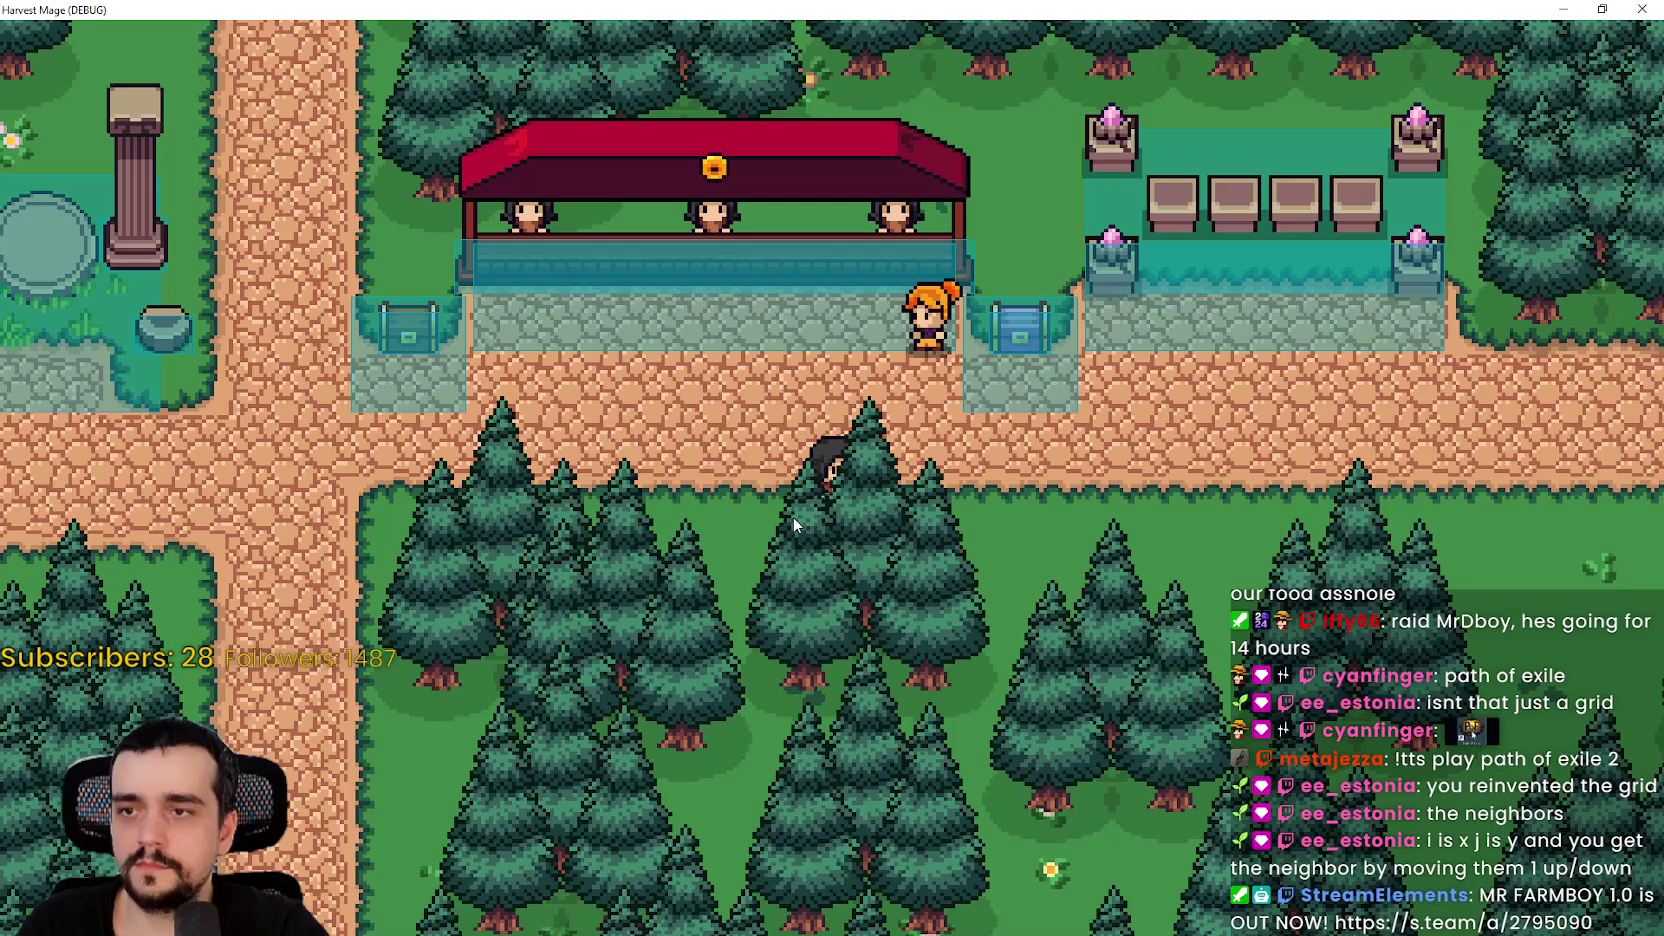
{"action": "key", "text": "a"}
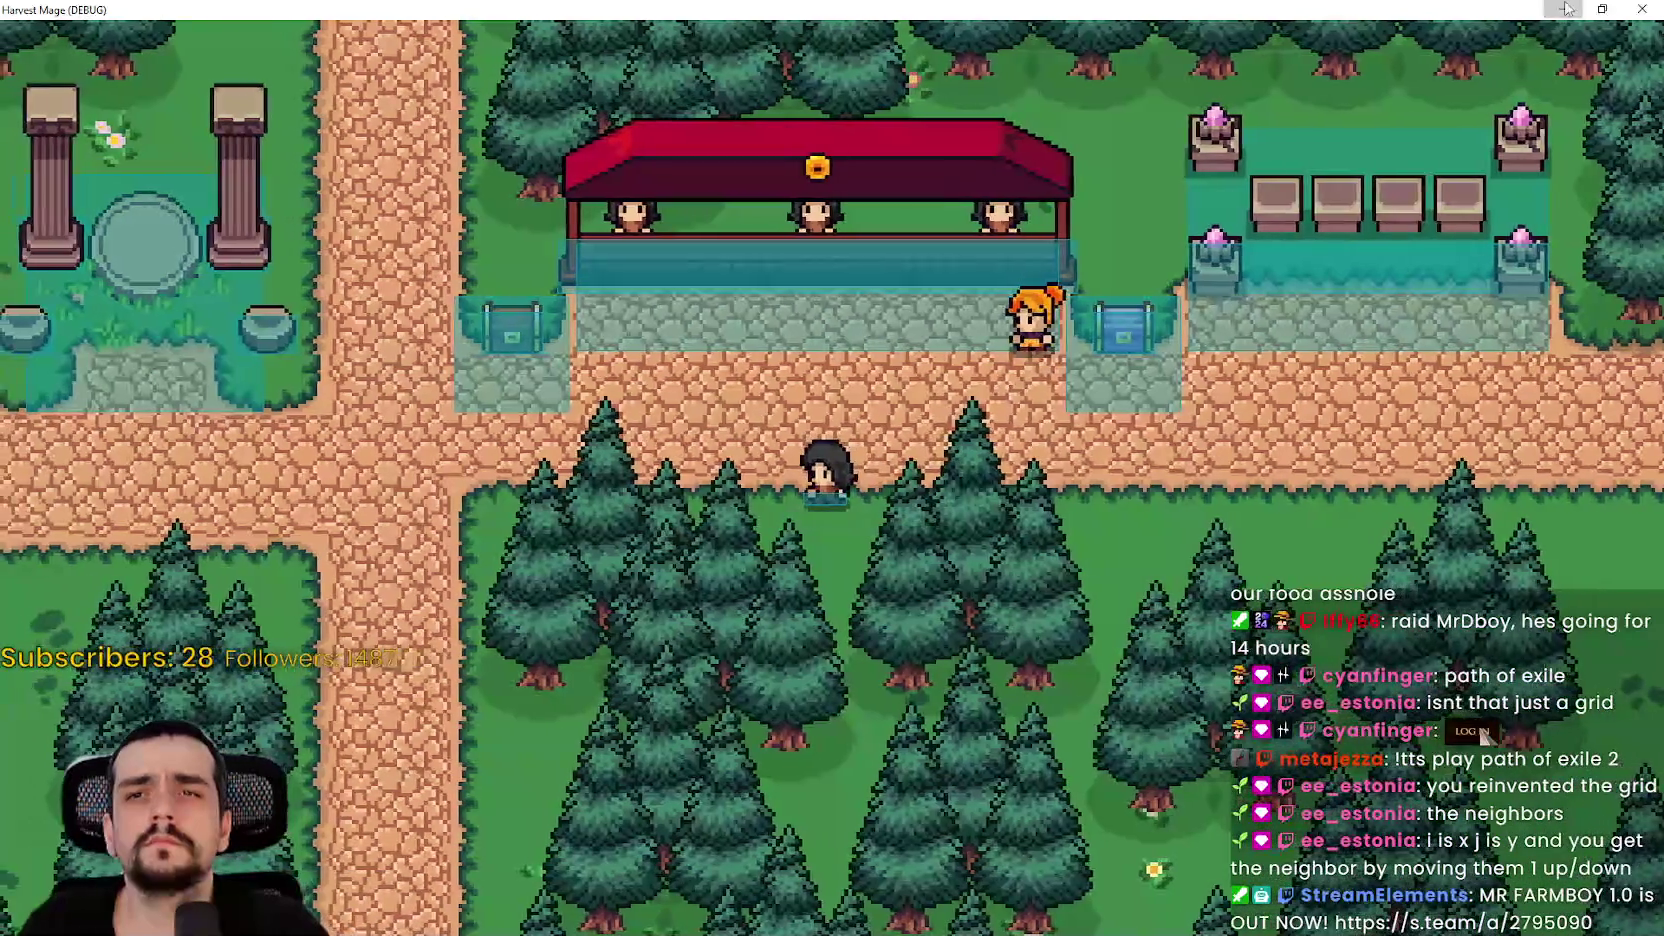
- Close the game with F8, relaunch and close it twice more, returning to the editor
{"action": "key", "text": "F8"}
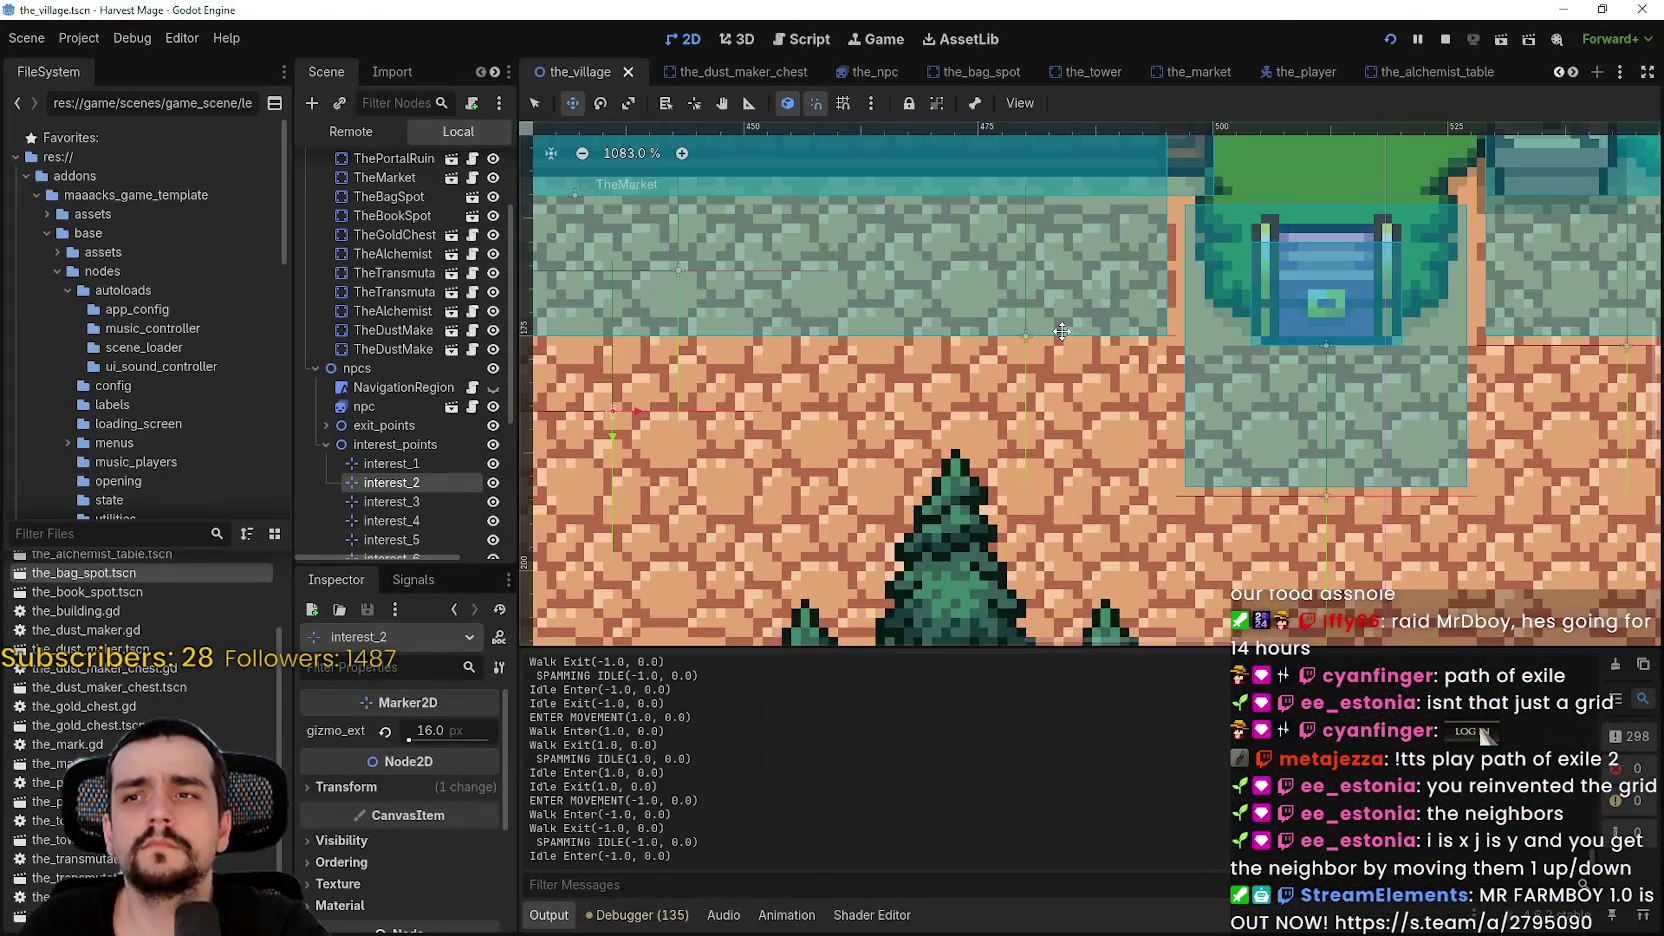
{"action": "scroll", "coordinate": [1061, 331], "scroll_direction": "down", "scroll_amount": 5}
{"action": "key", "text": "F5"}
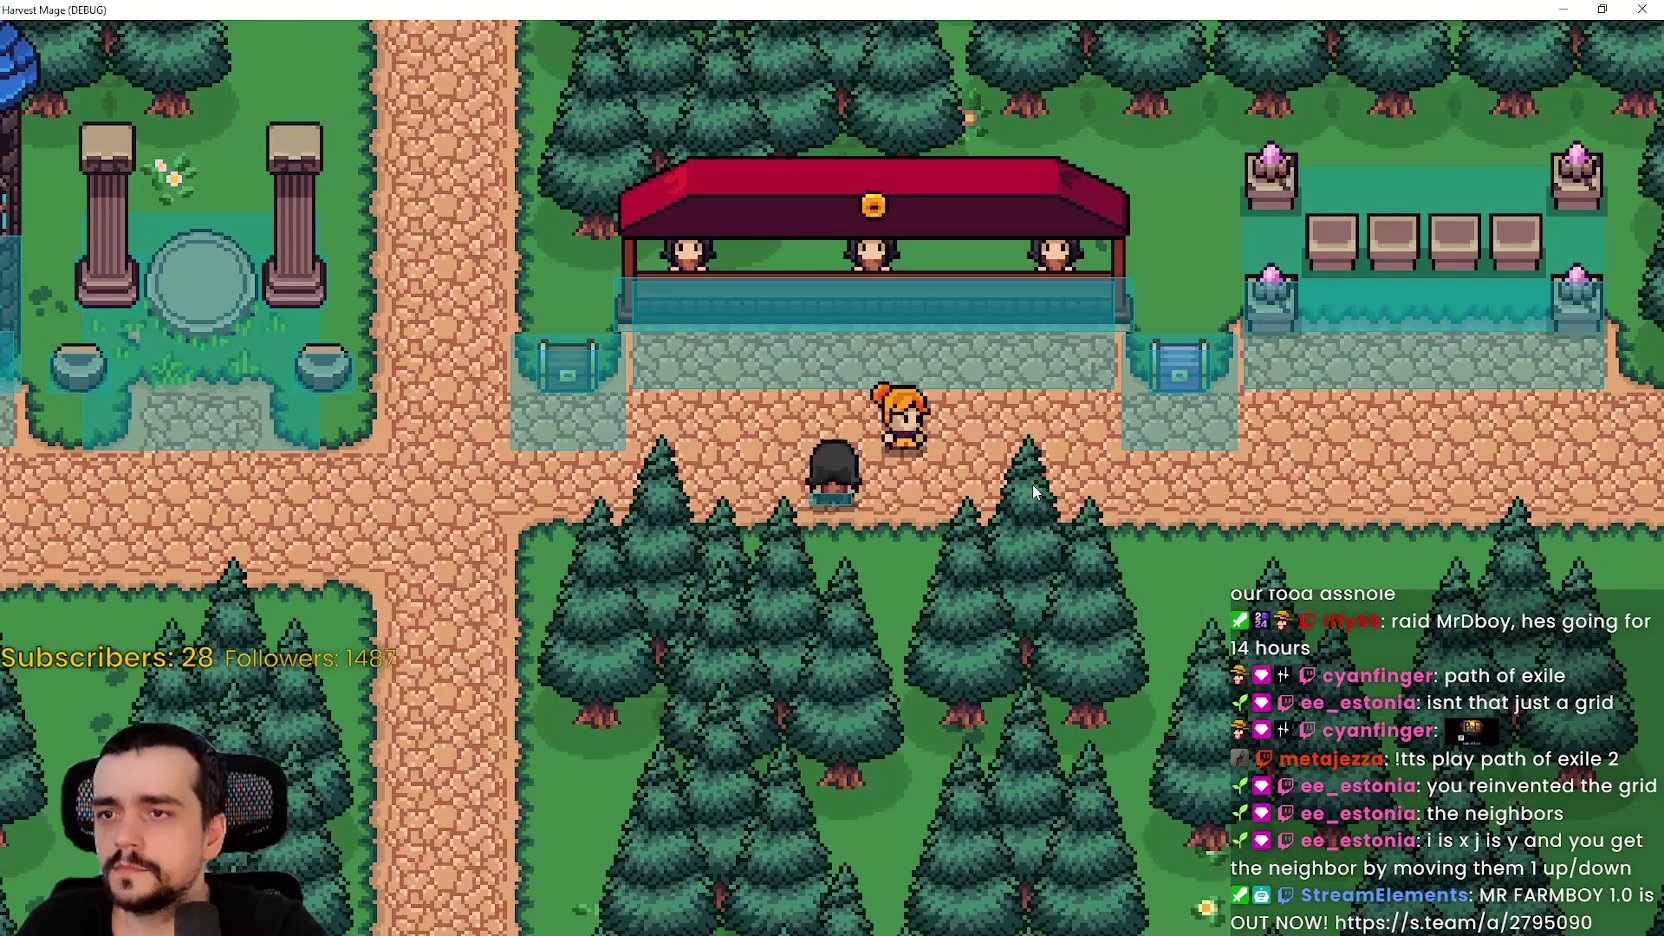
{"action": "key", "text": "F8"}
{"action": "key", "text": "F5"}
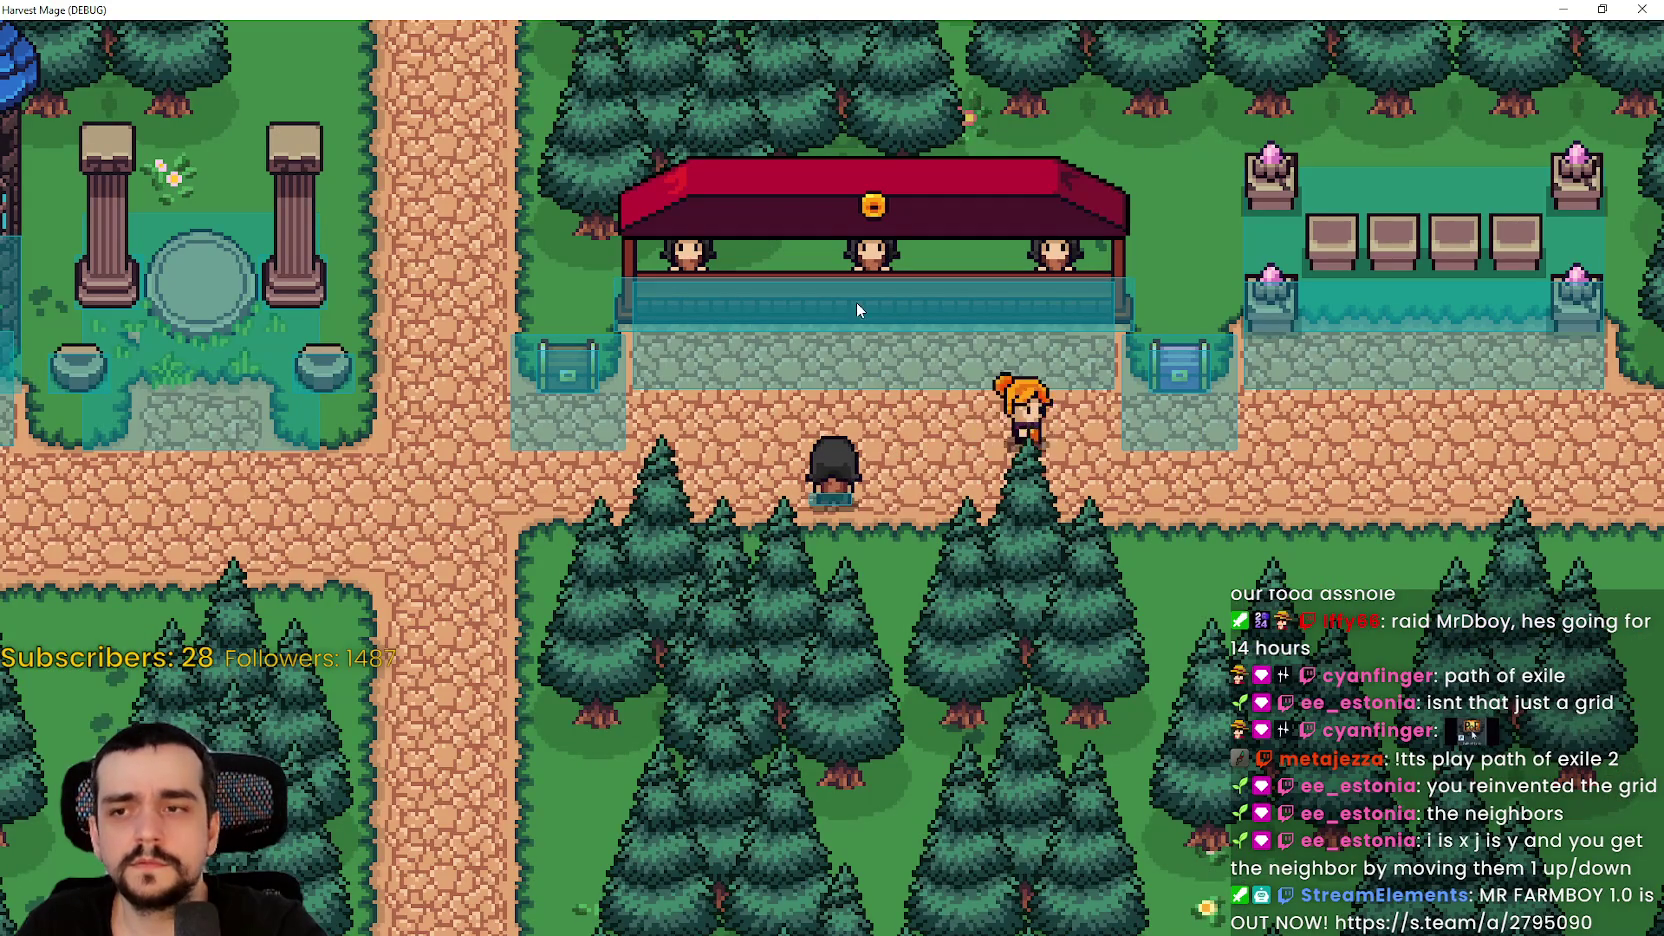
{"action": "key", "text": "F8"}
{"action": "right_click", "coordinate": [994, 416]}
{"action": "scroll", "coordinate": [960, 310], "scroll_direction": "down", "scroll_amount": 4}
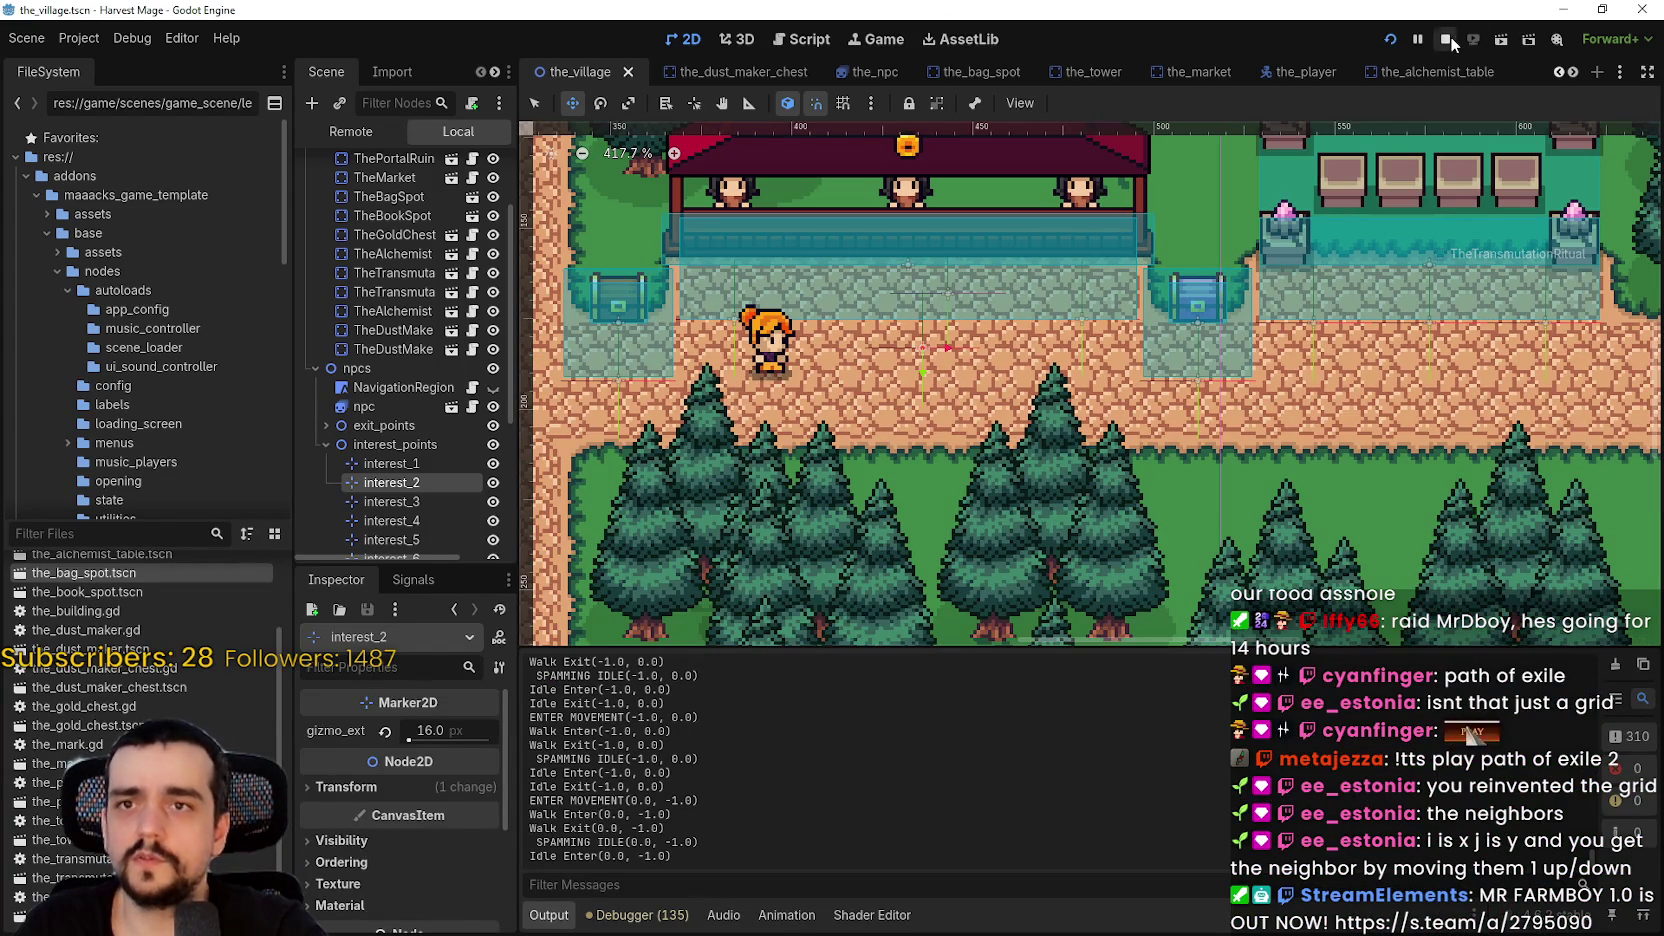
- Stop debugging and uncheck Visible Collision Shapes, Visible Paths and Visible Avoidance under Debug
{"action": "left_click", "coordinate": [1450, 38]}
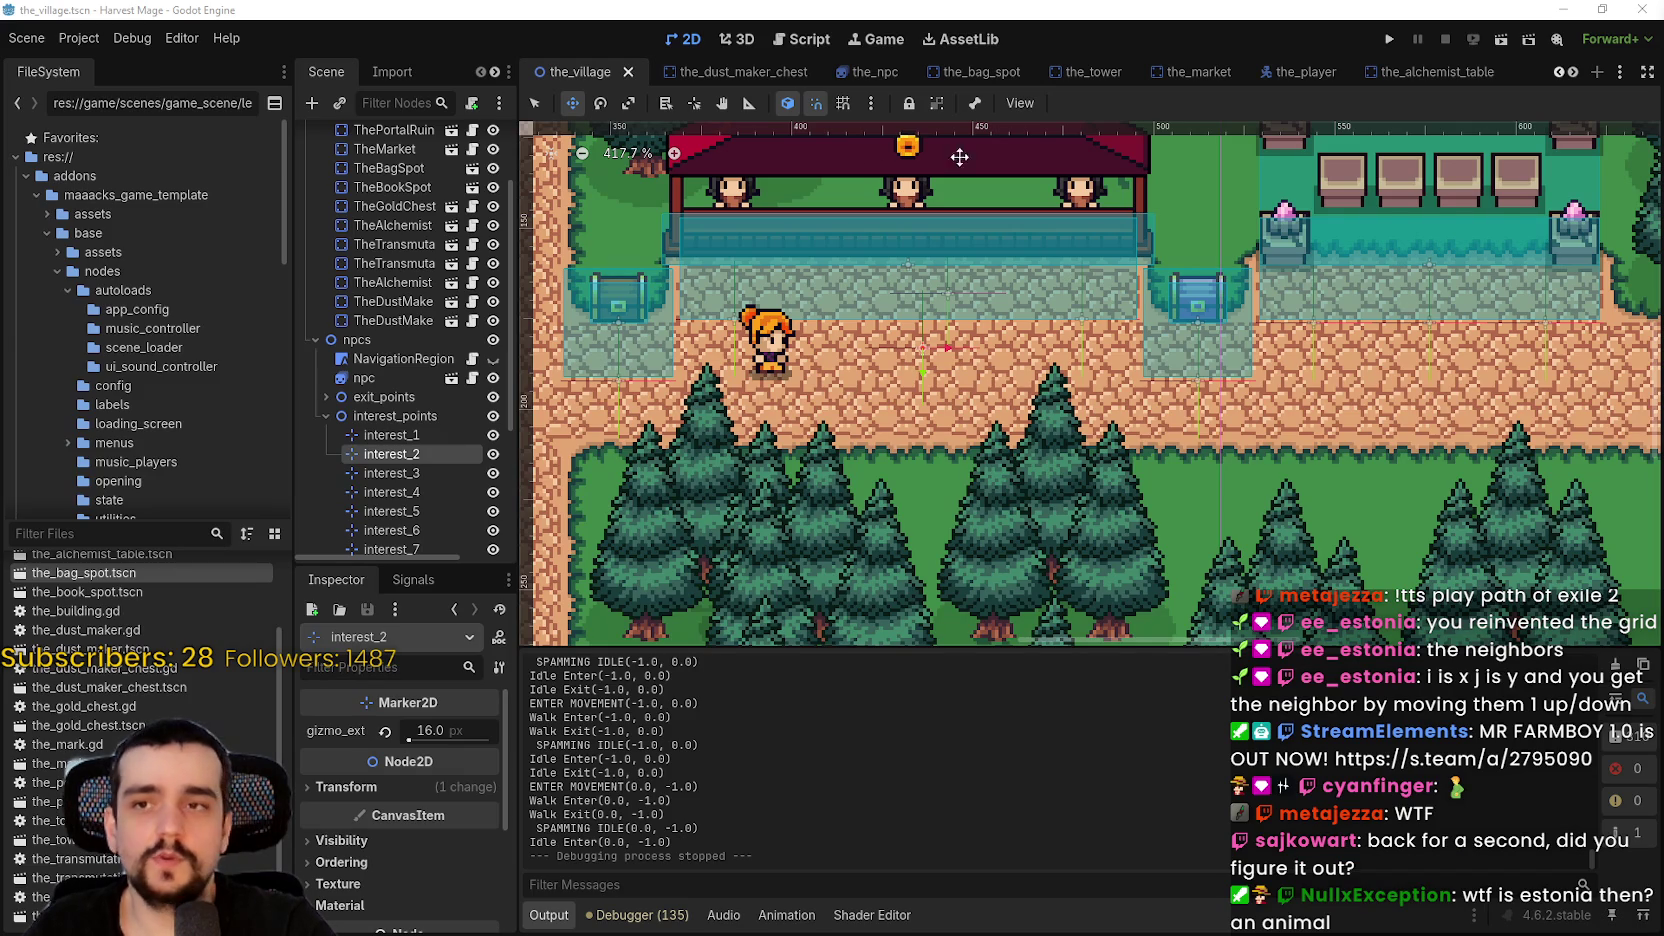
{"action": "left_click", "coordinate": [79, 38]}
{"action": "mouse_move", "coordinate": [132, 38]}
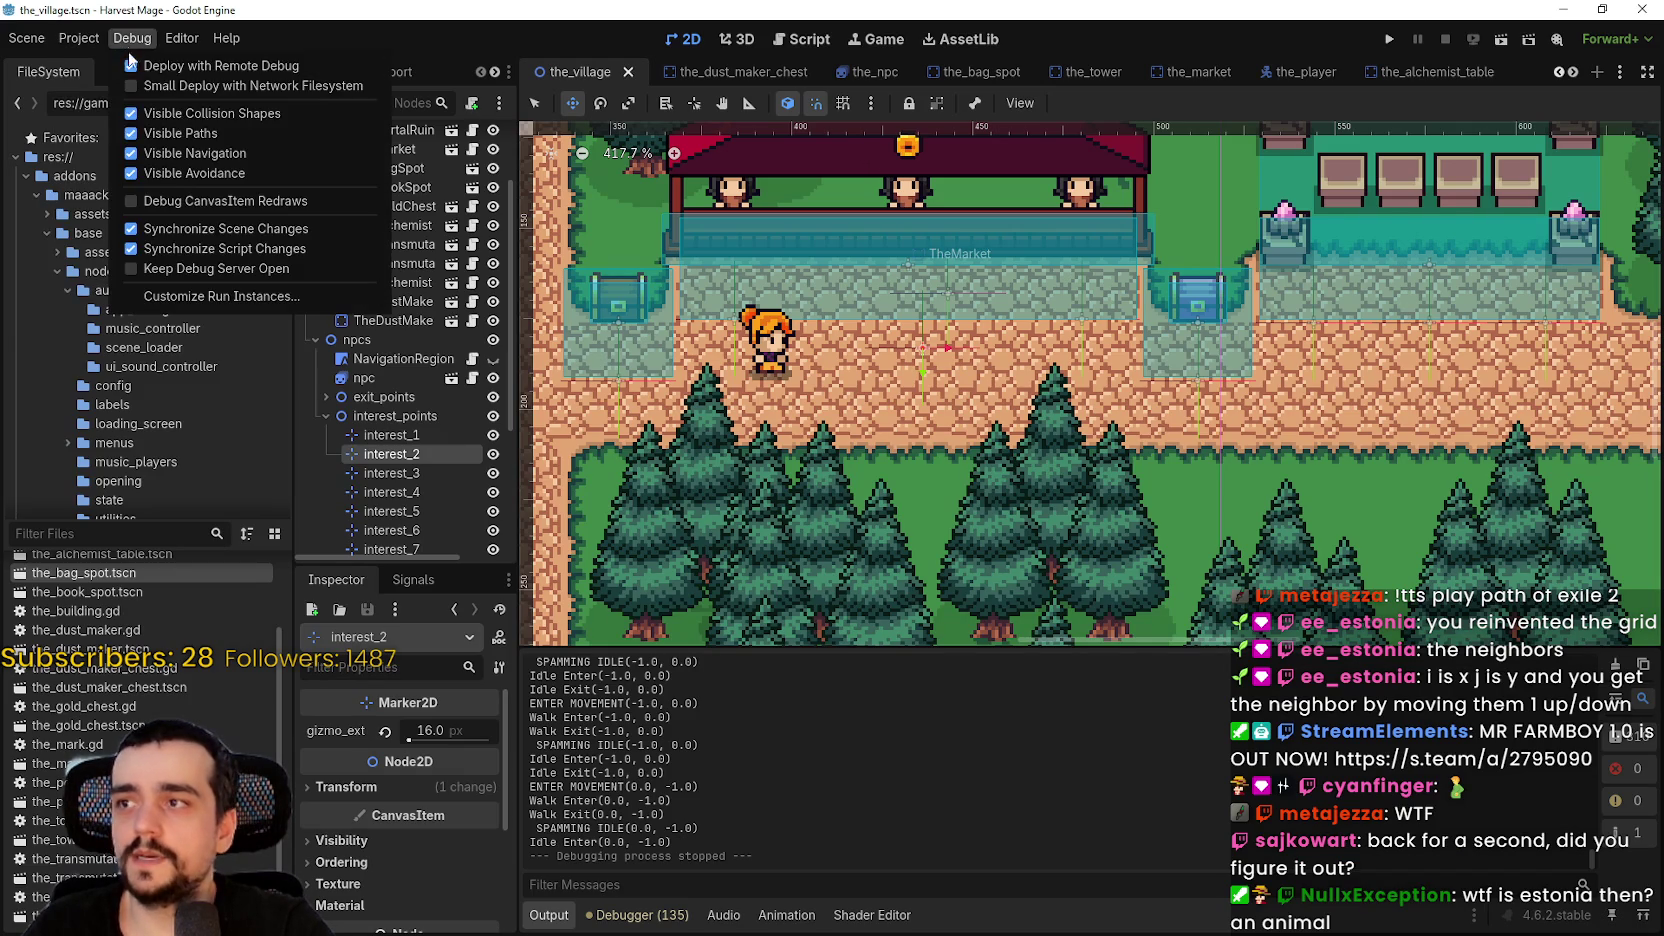
{"action": "left_click", "coordinate": [189, 115]}
{"action": "left_click", "coordinate": [187, 133]}
{"action": "left_click", "coordinate": [196, 171]}
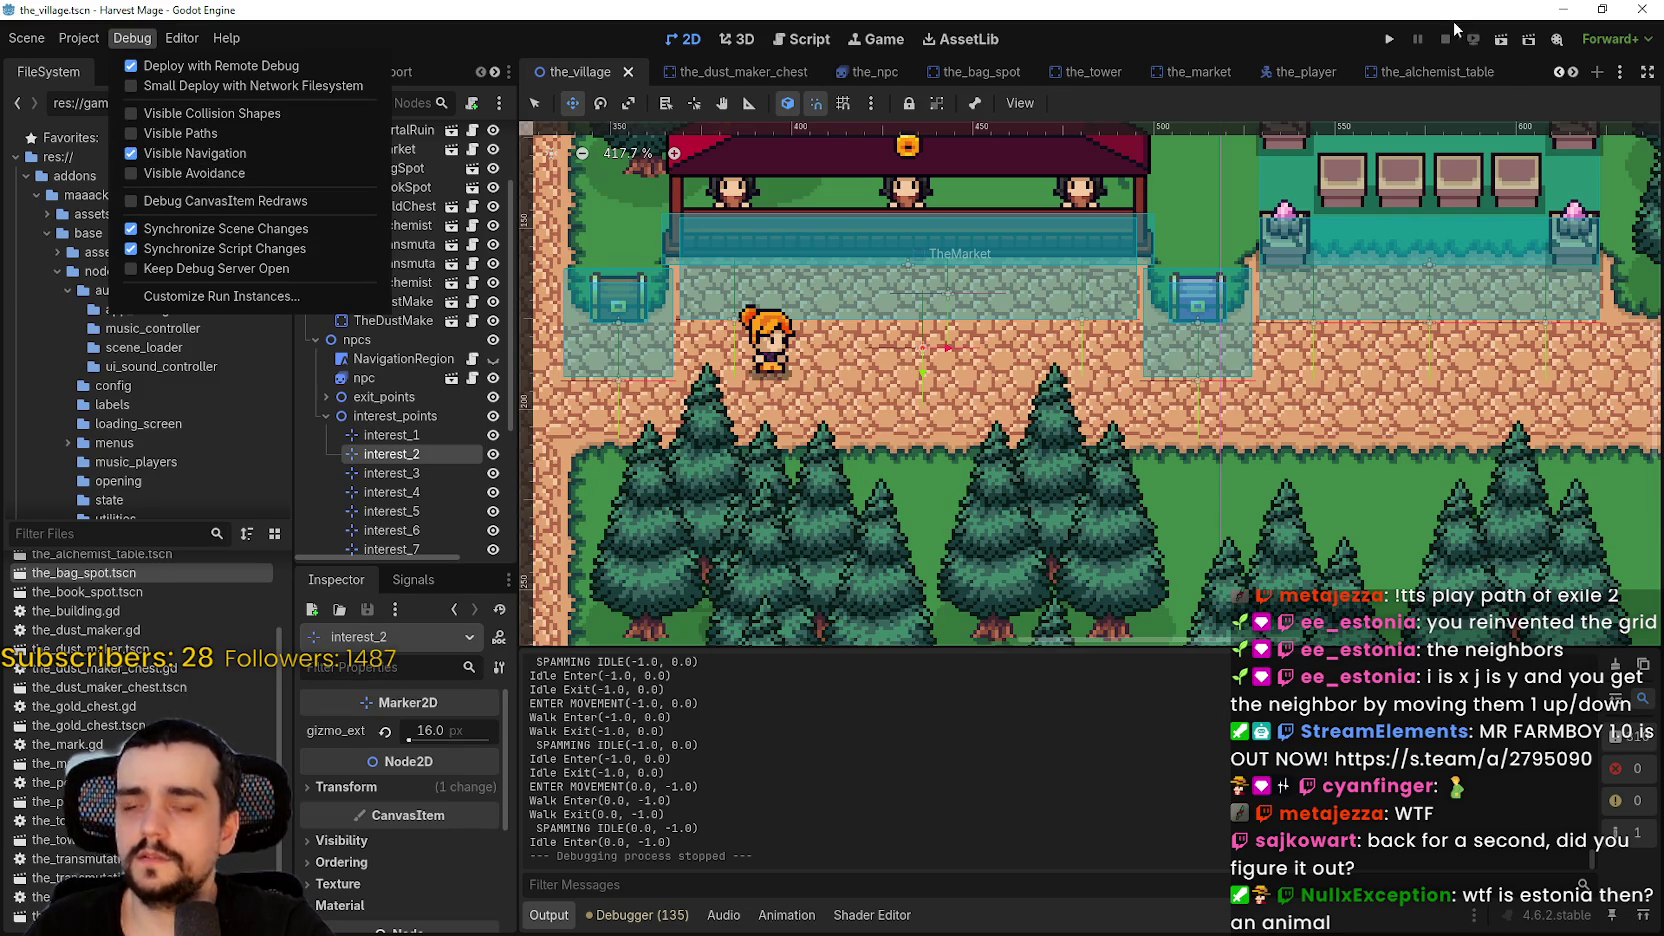
{"action": "left_click", "coordinate": [1393, 38]}
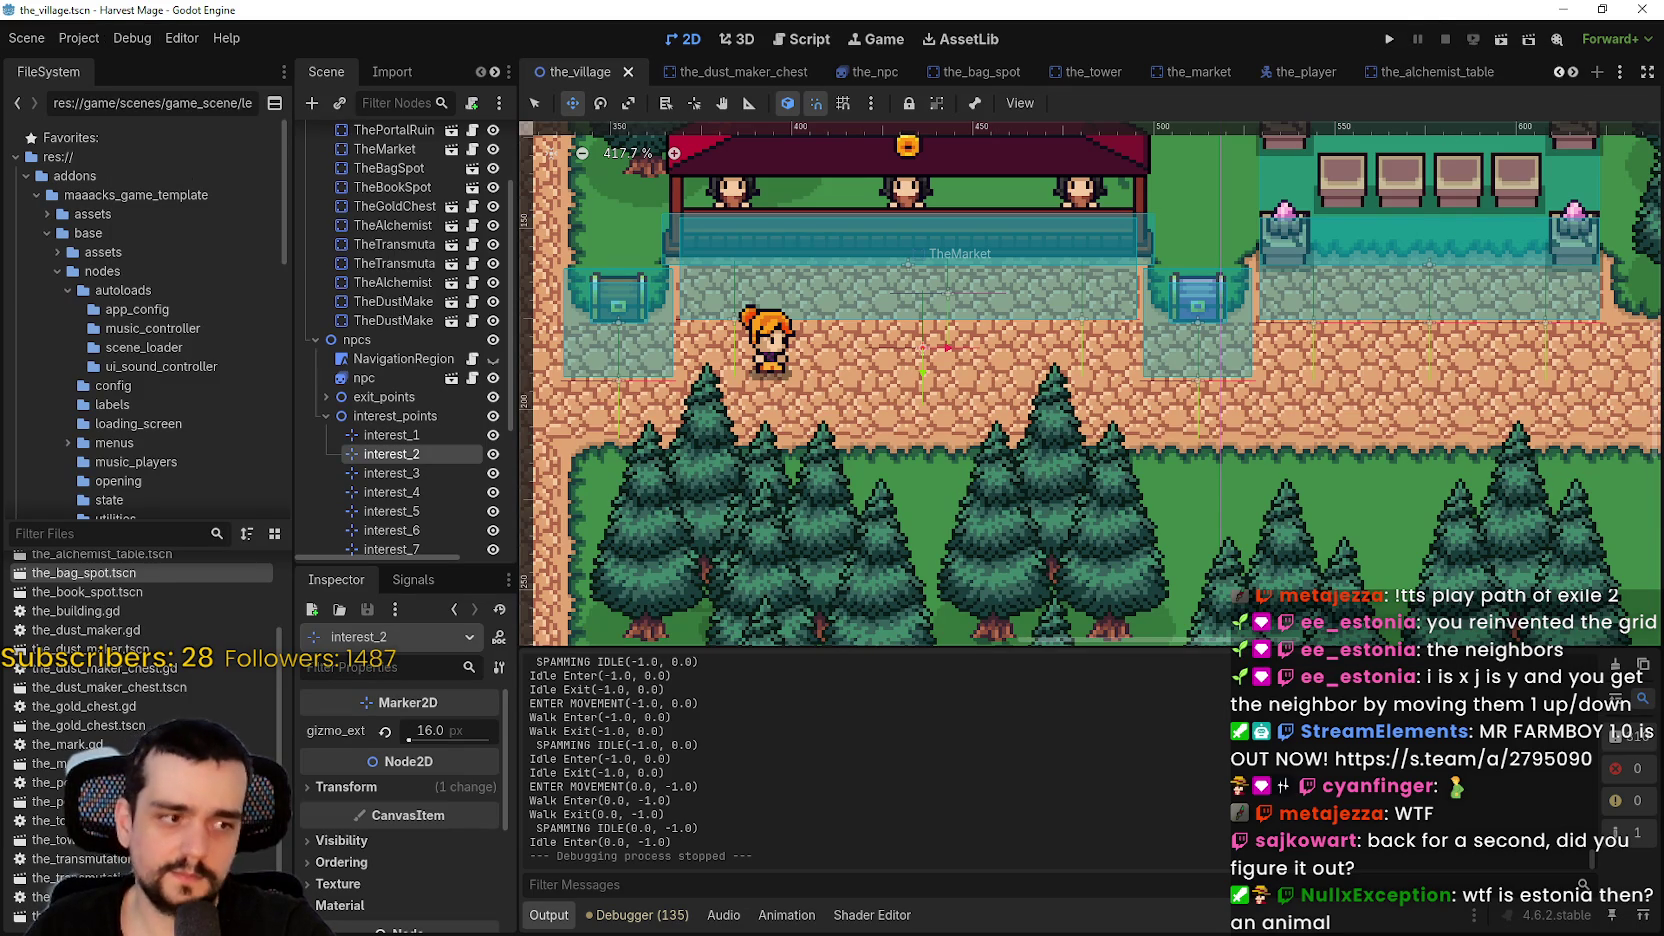
- Run the game and walk the player right and left along the road past the walking NPC
{"action": "left_click", "coordinate": [1382, 39]}
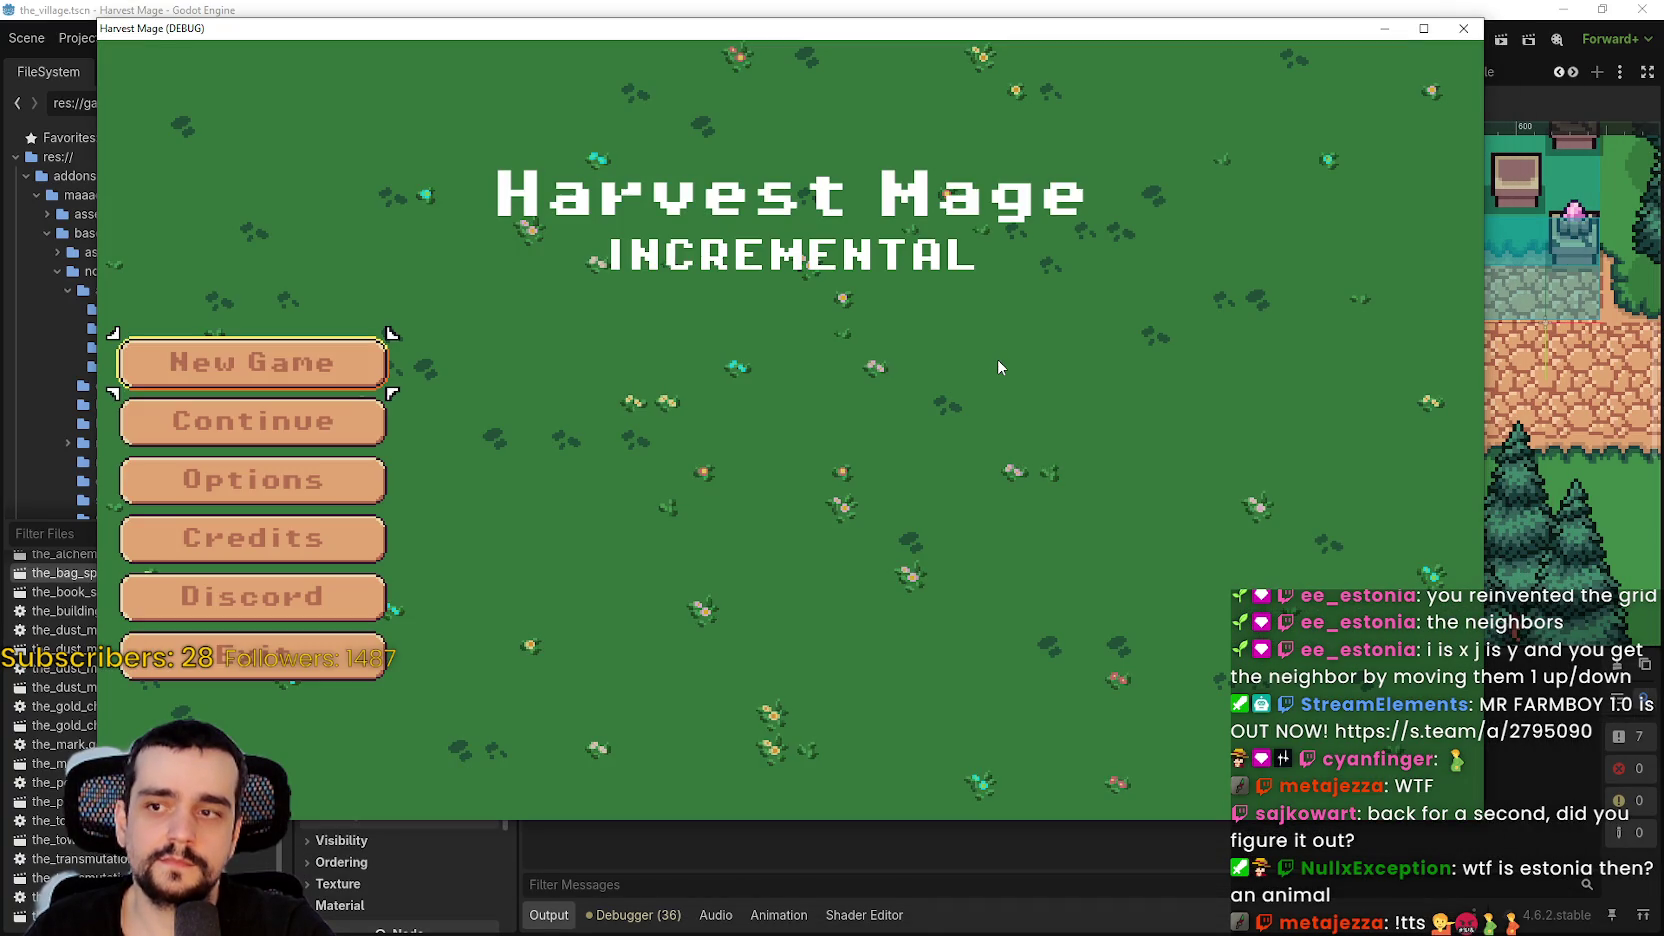
{"action": "key", "text": "Right"}
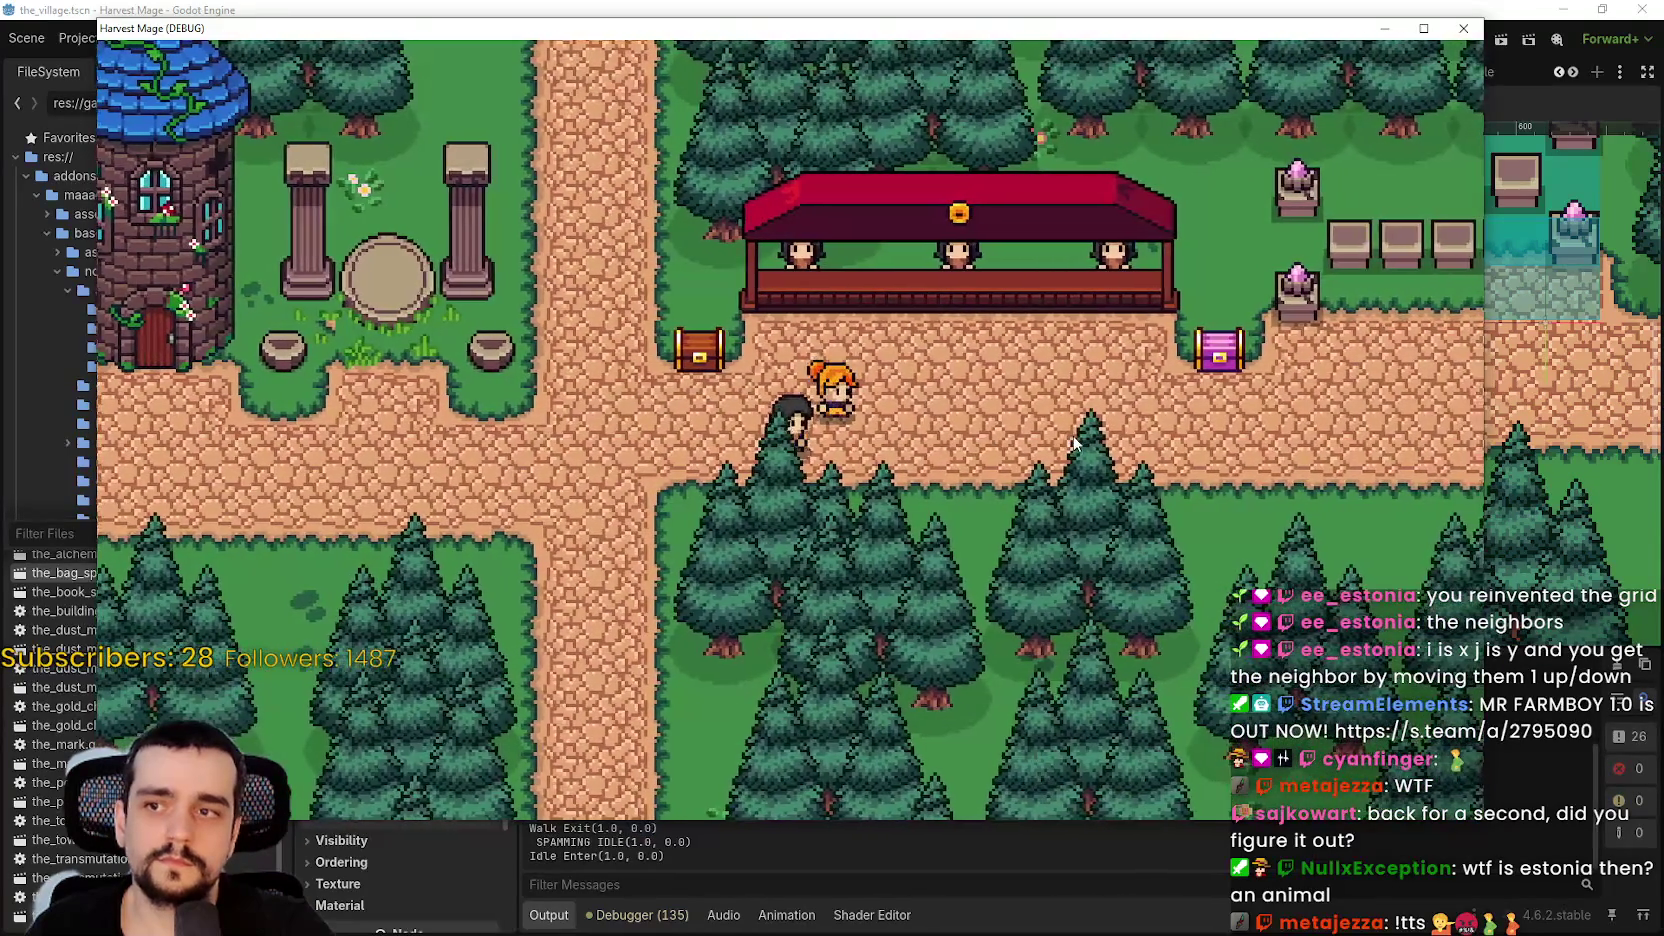
{"action": "key", "text": "Left"}
{"action": "key", "text": "Right"}
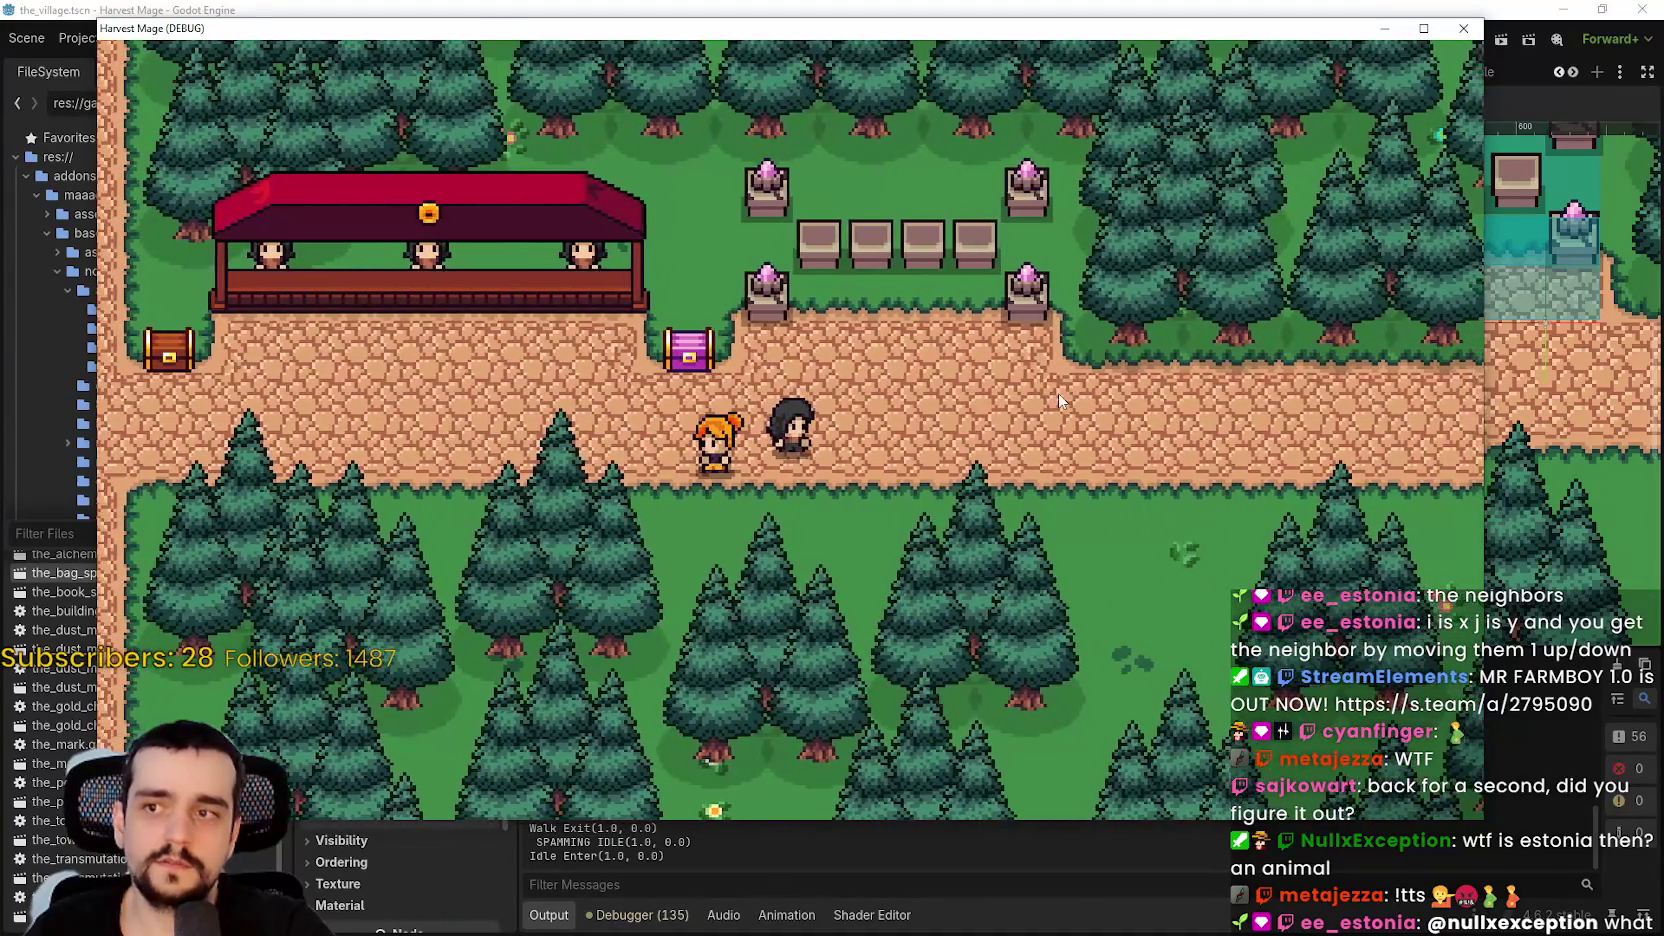
{"action": "key", "text": "Right"}
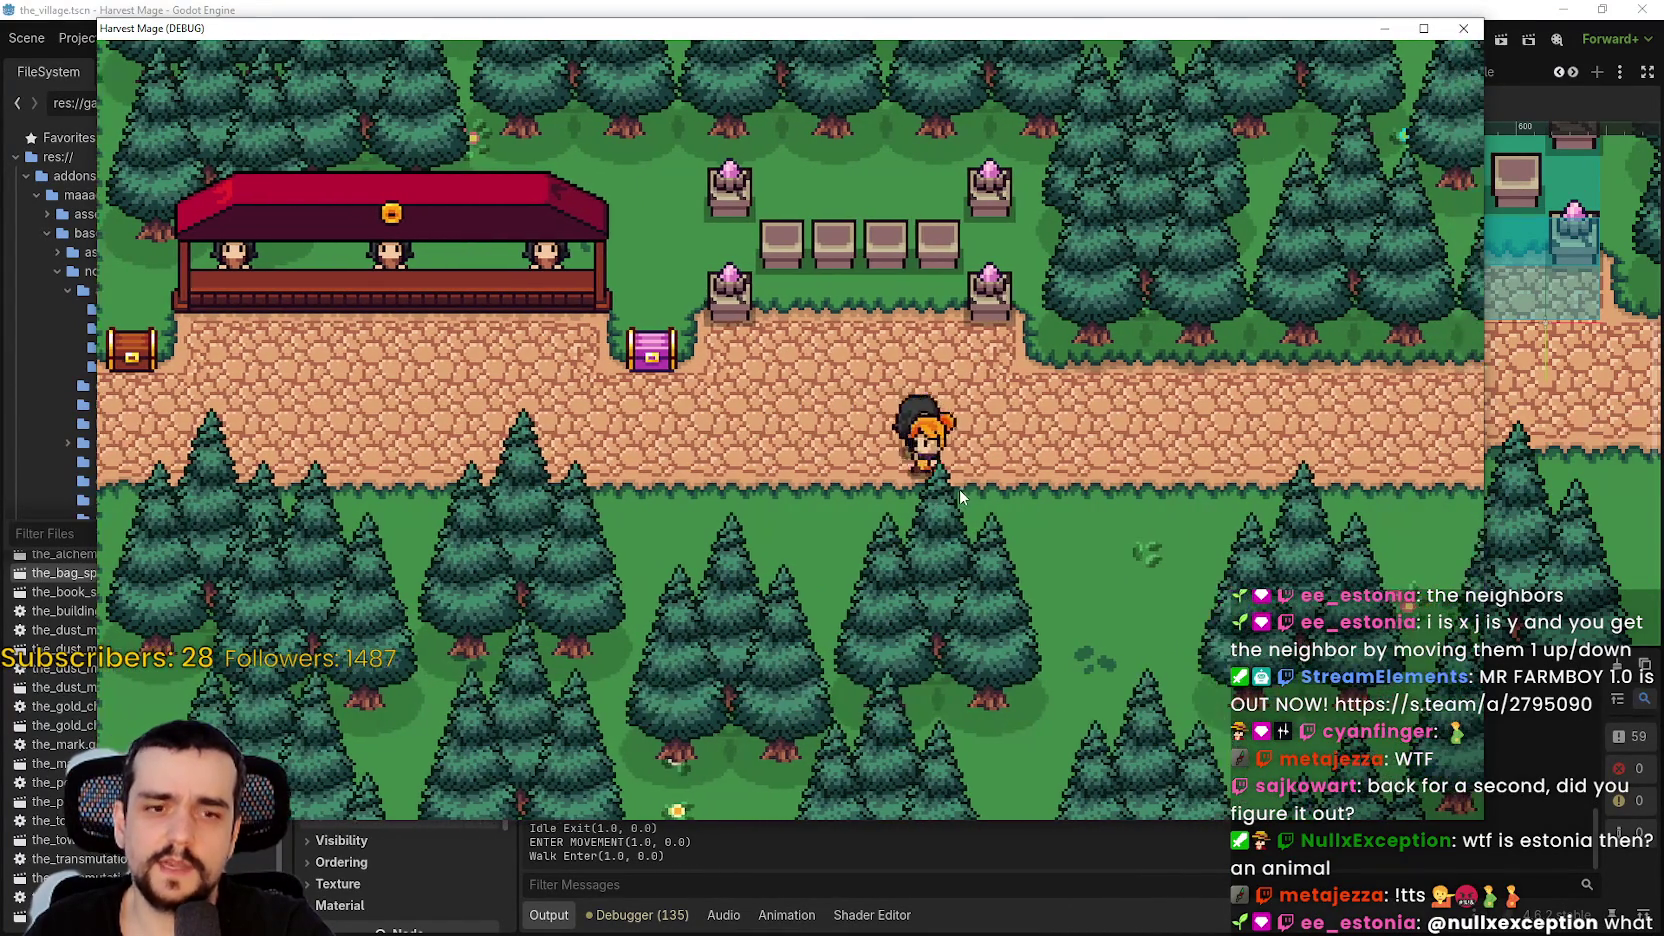
{"action": "key", "text": "Left"}
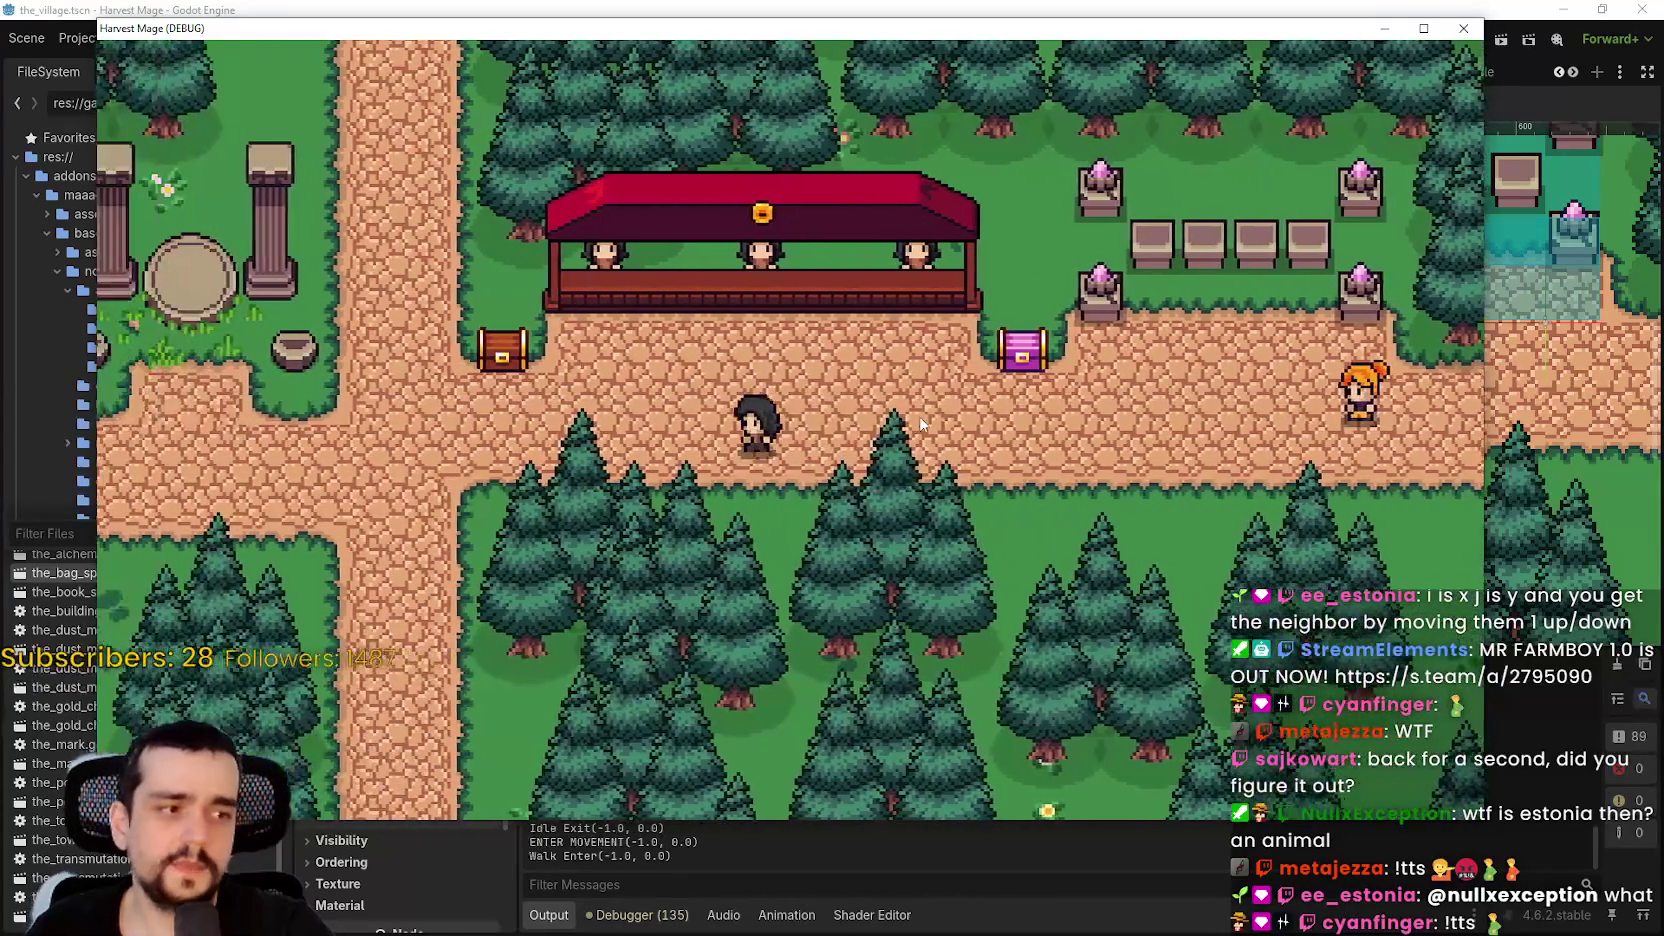
{"action": "key", "text": "Right"}
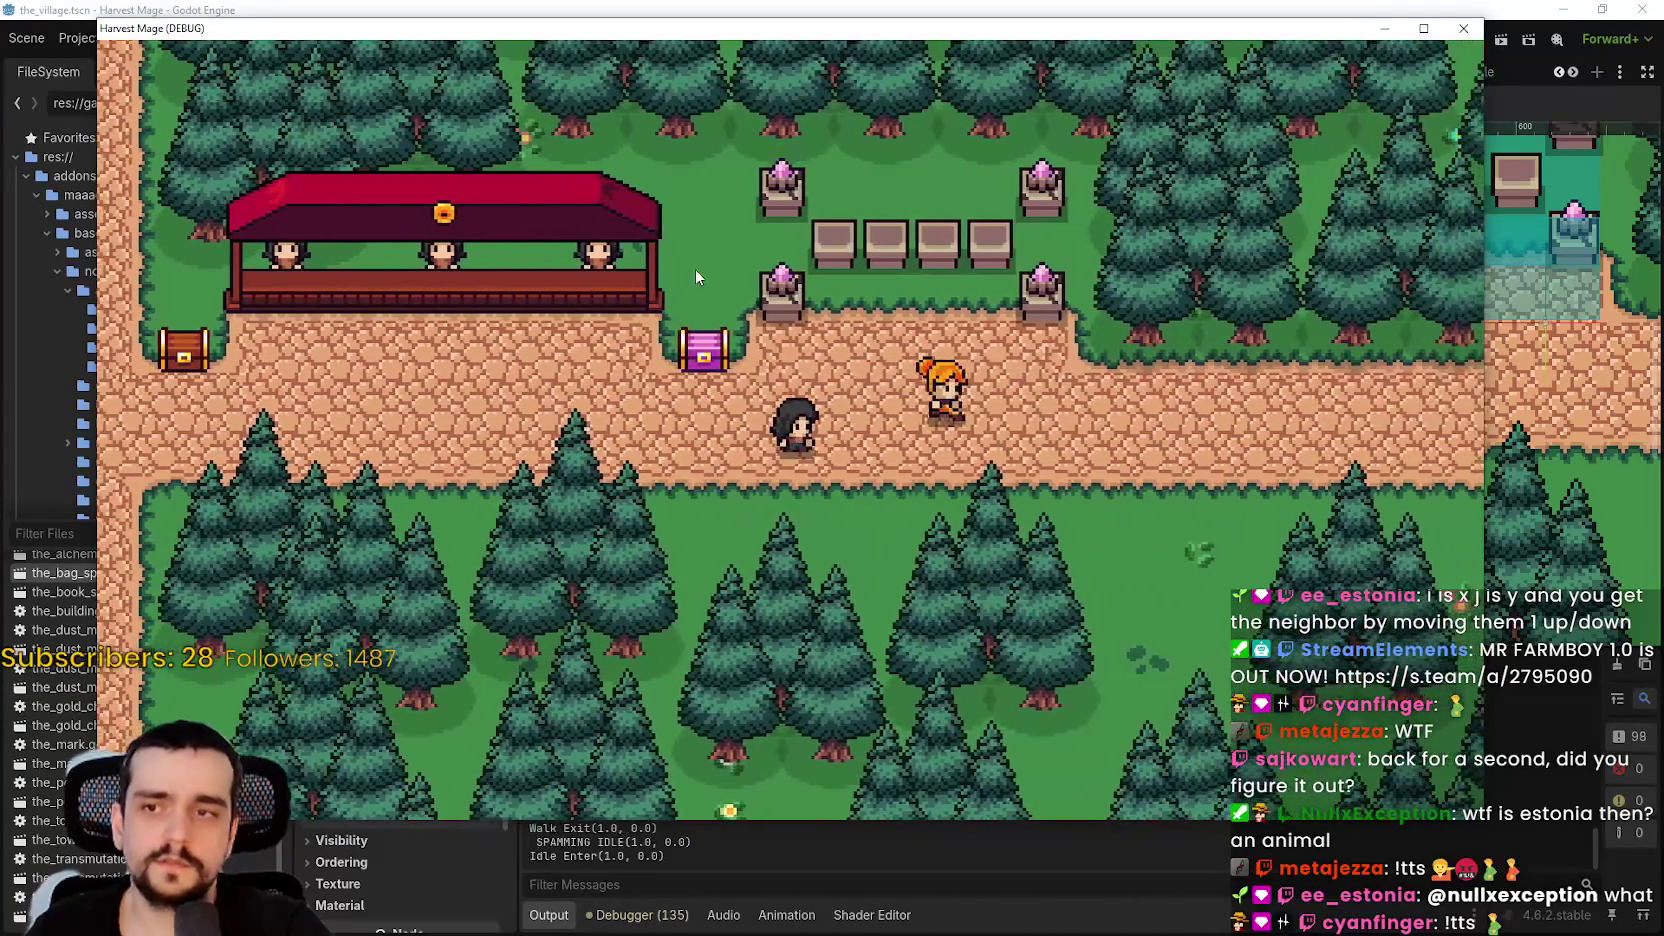
{"action": "key", "text": "Left"}
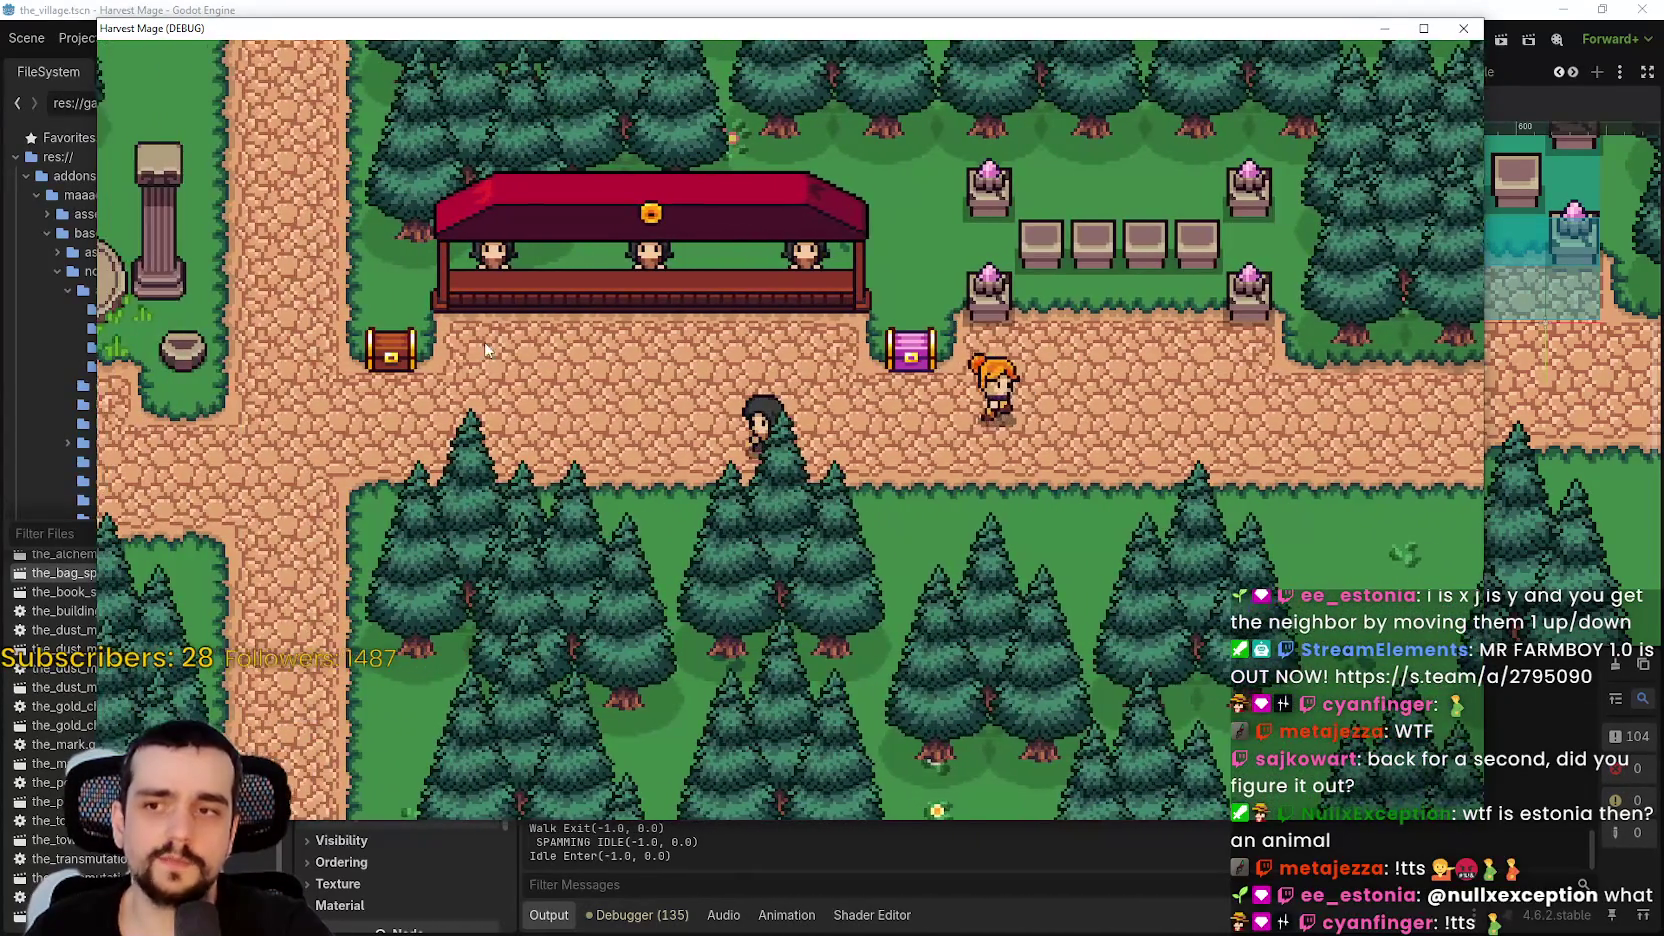
{"action": "key", "text": "Left"}
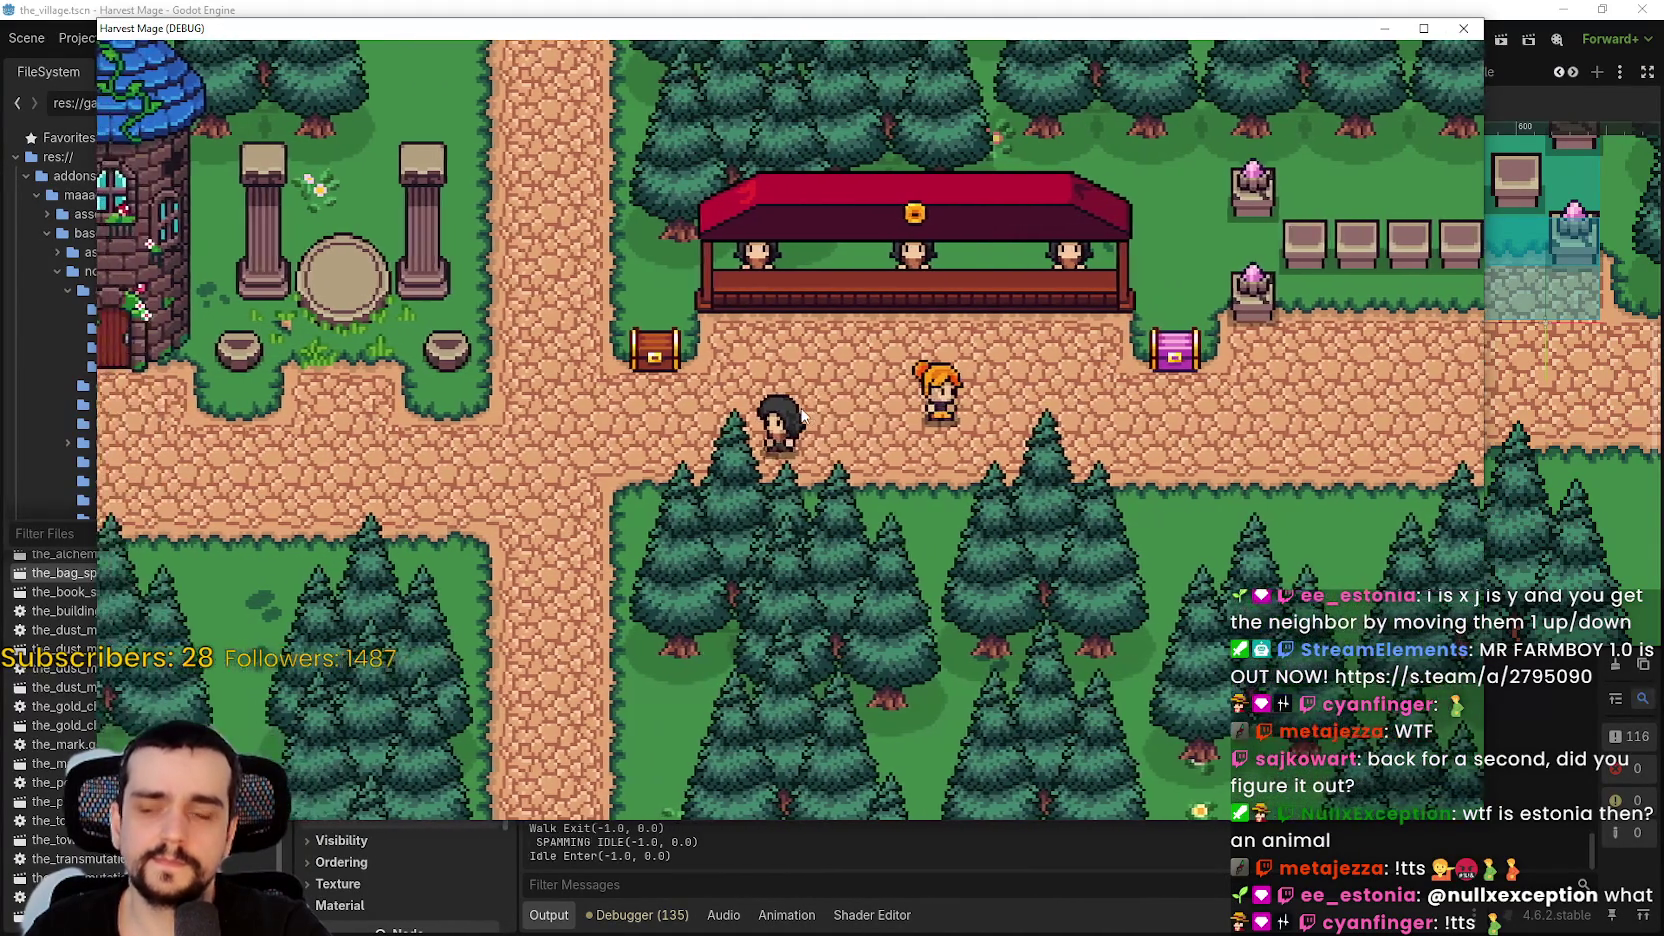
{"action": "key", "text": "Right"}
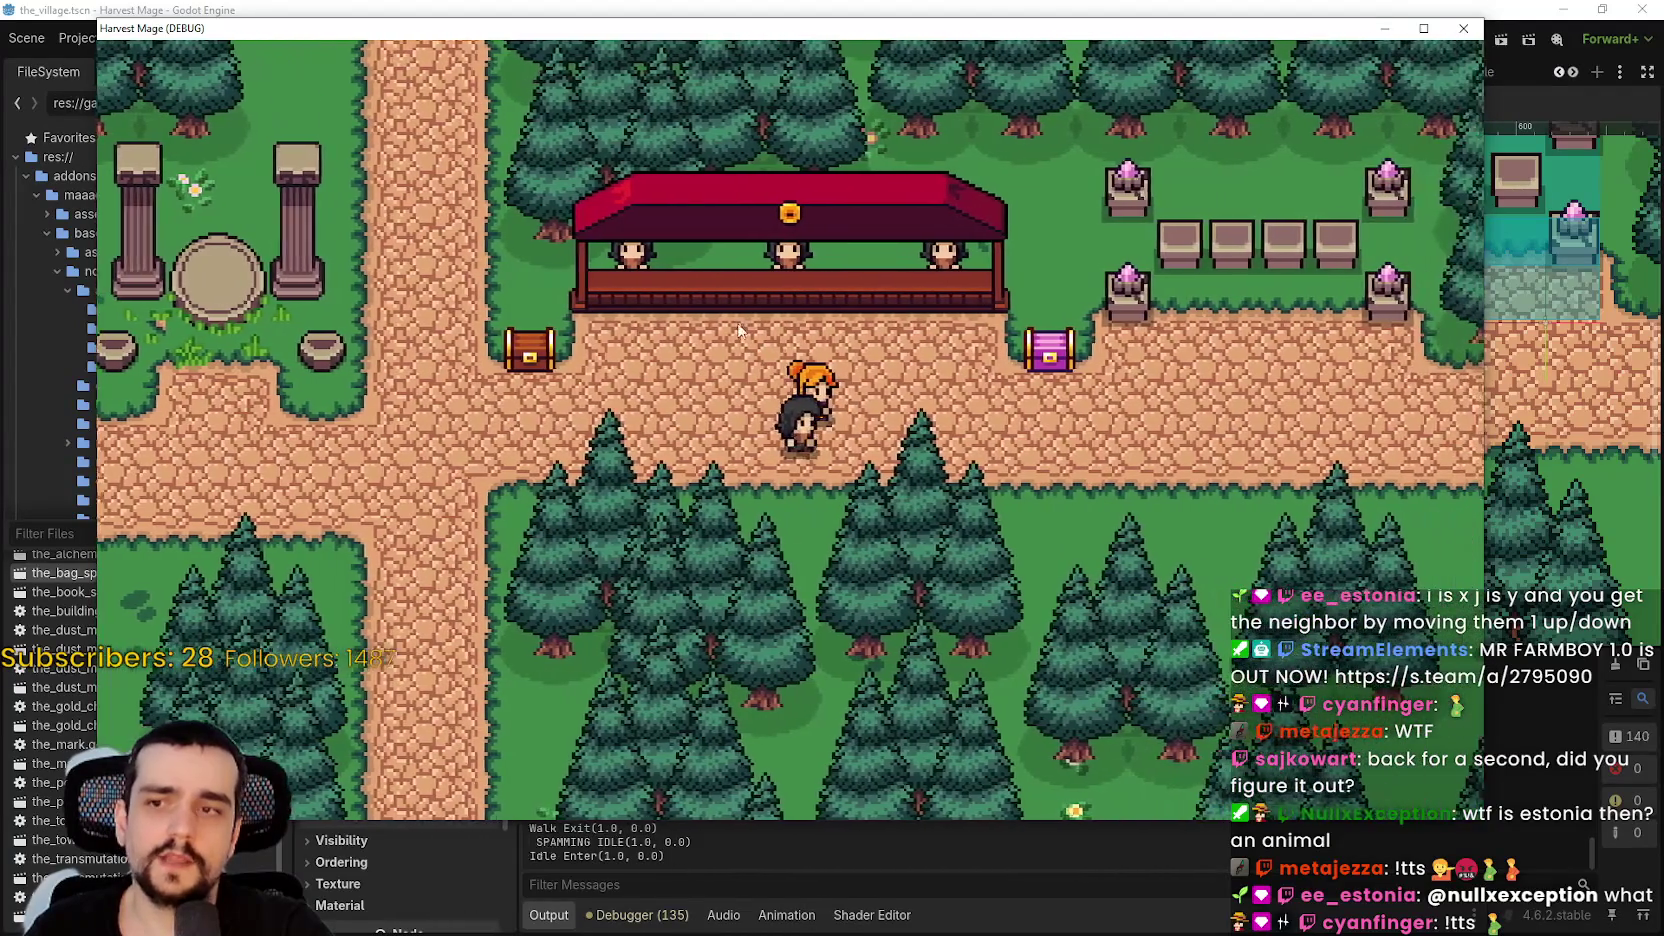
- Walk the player left toward the tower and back right, then switch to Snipping Tool
{"action": "key", "text": "Left"}
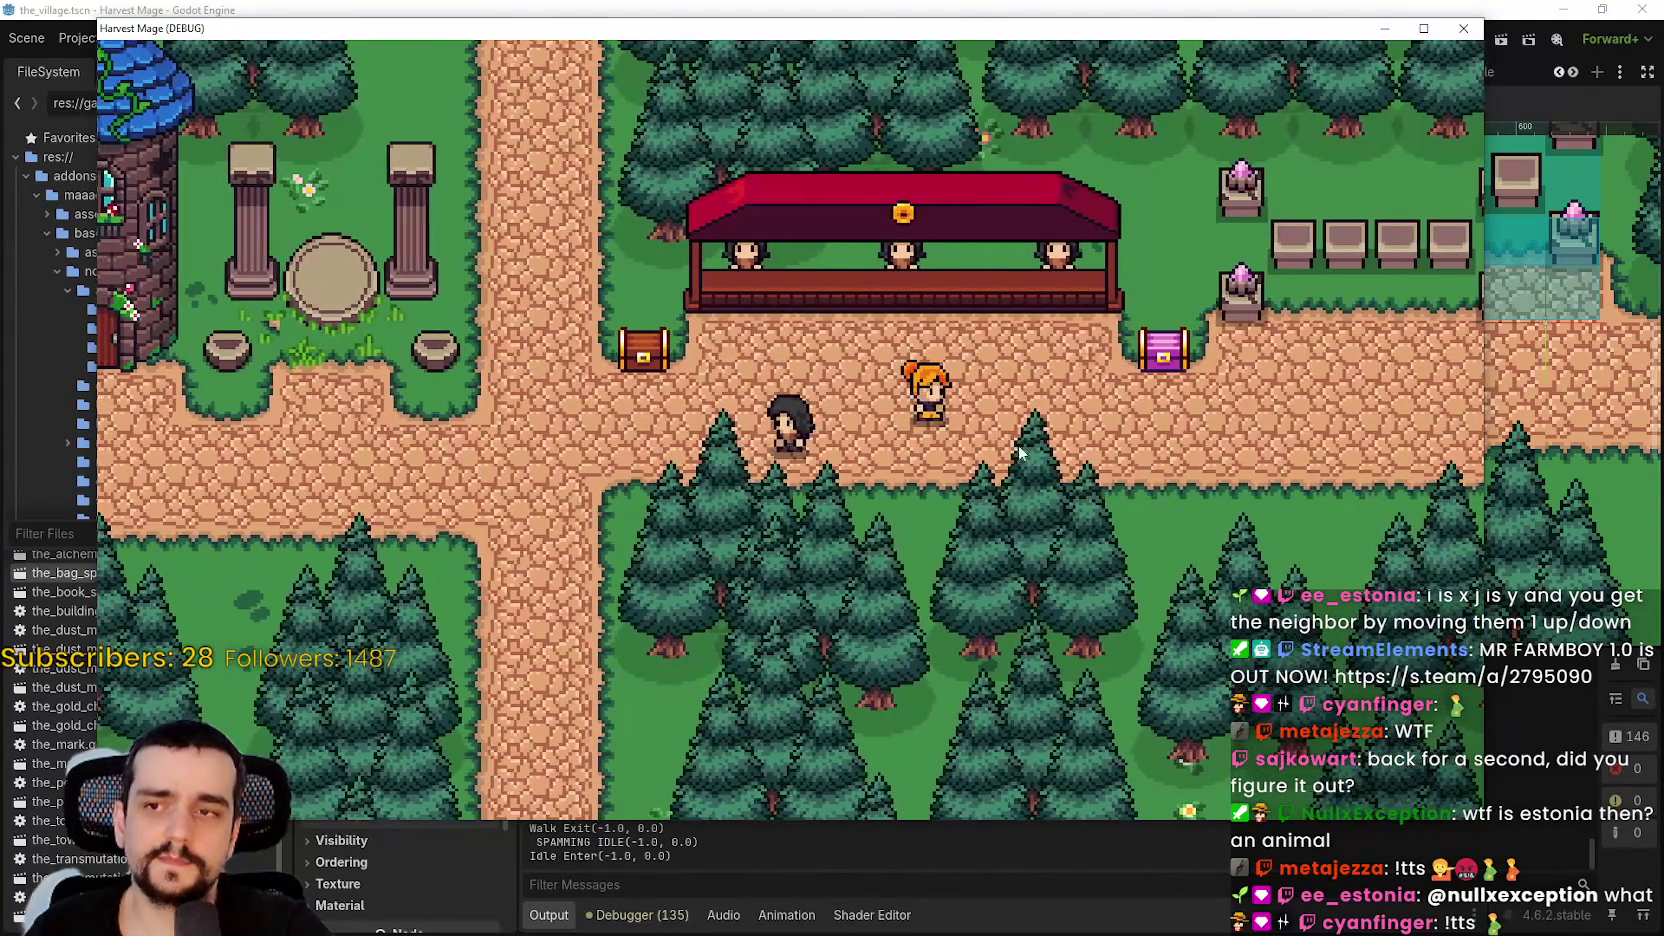
{"action": "key", "text": "Left"}
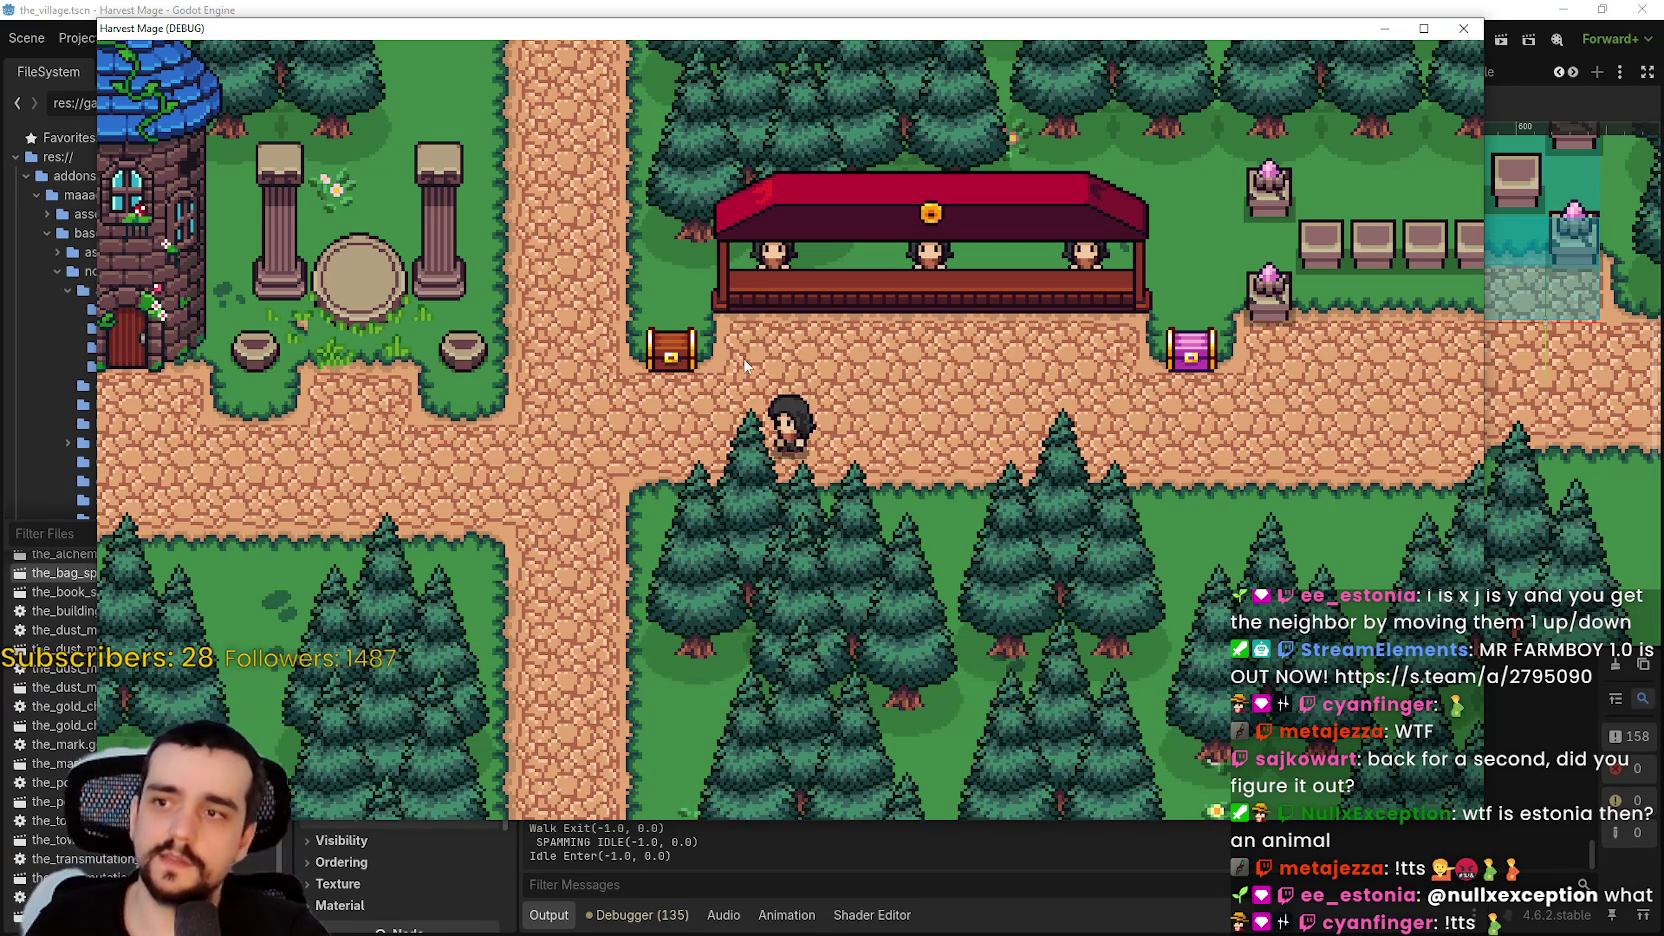
{"action": "key", "text": "Left"}
{"action": "key", "text": "Down"}
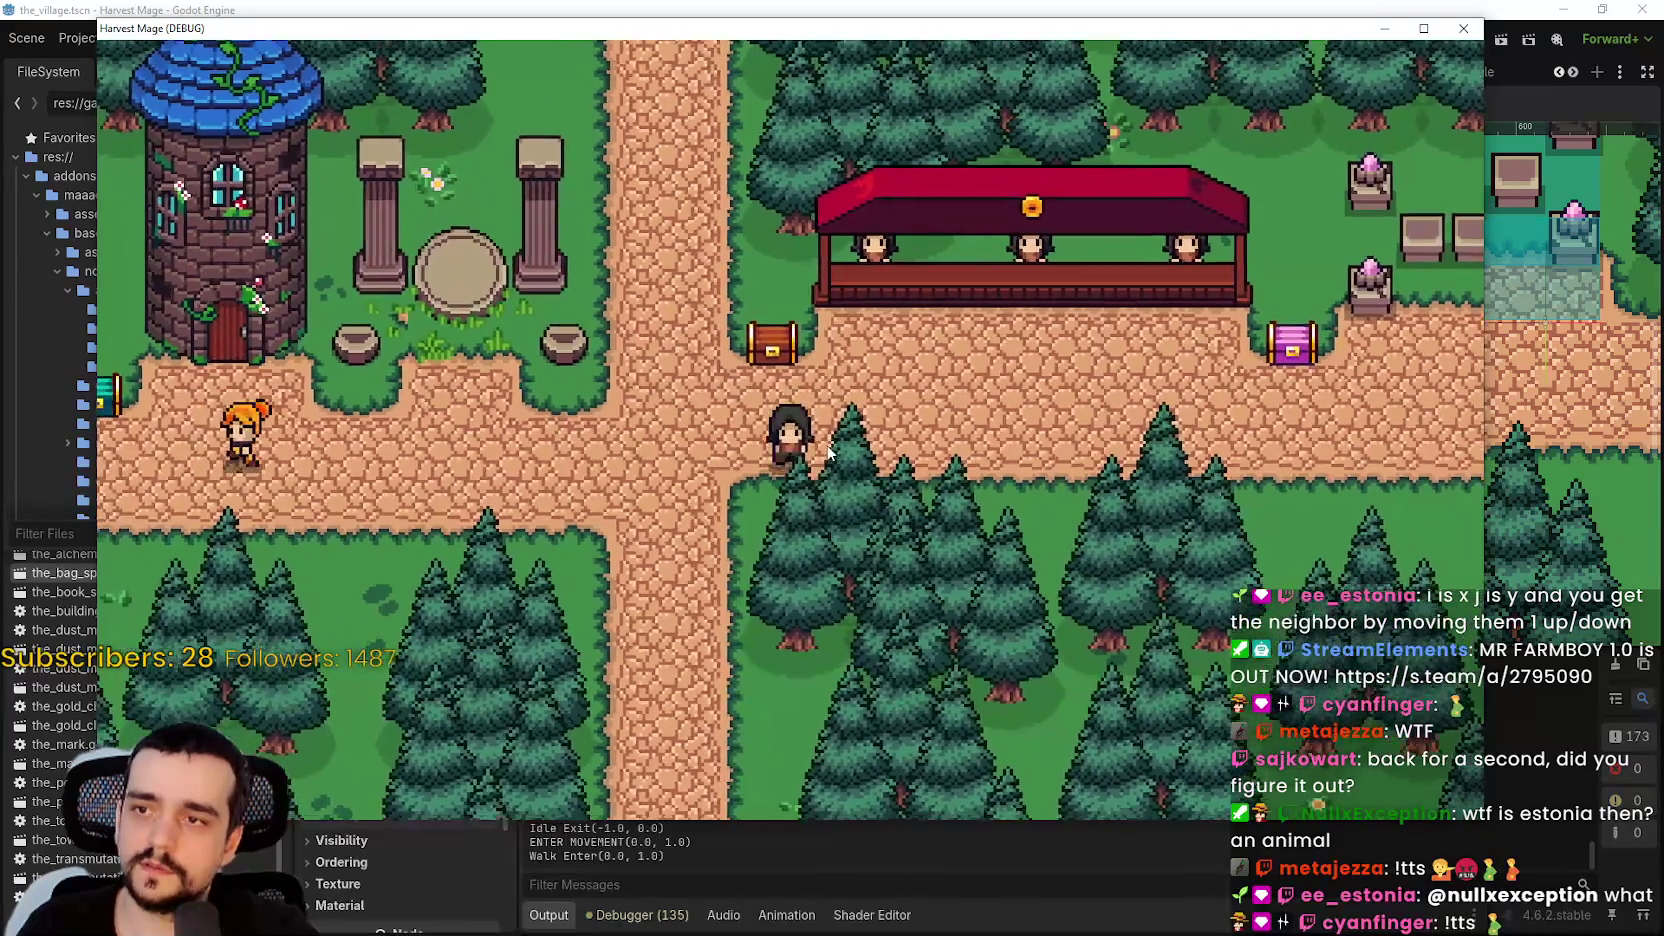
{"action": "key", "text": "Right"}
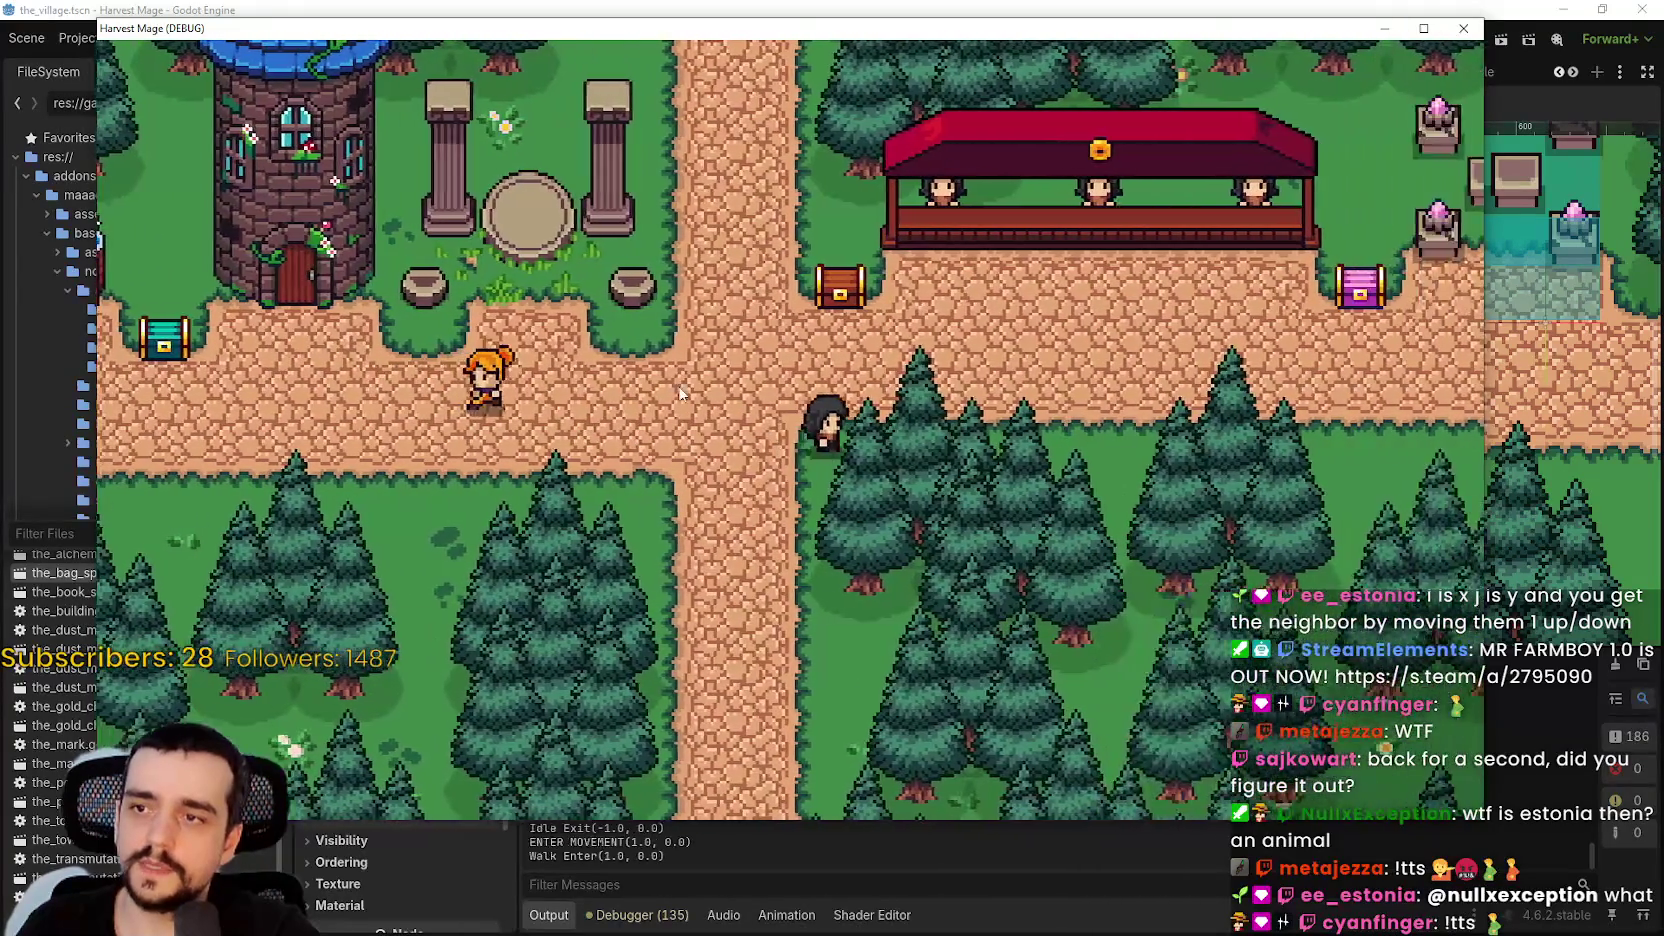
{"action": "key", "text": "Right"}
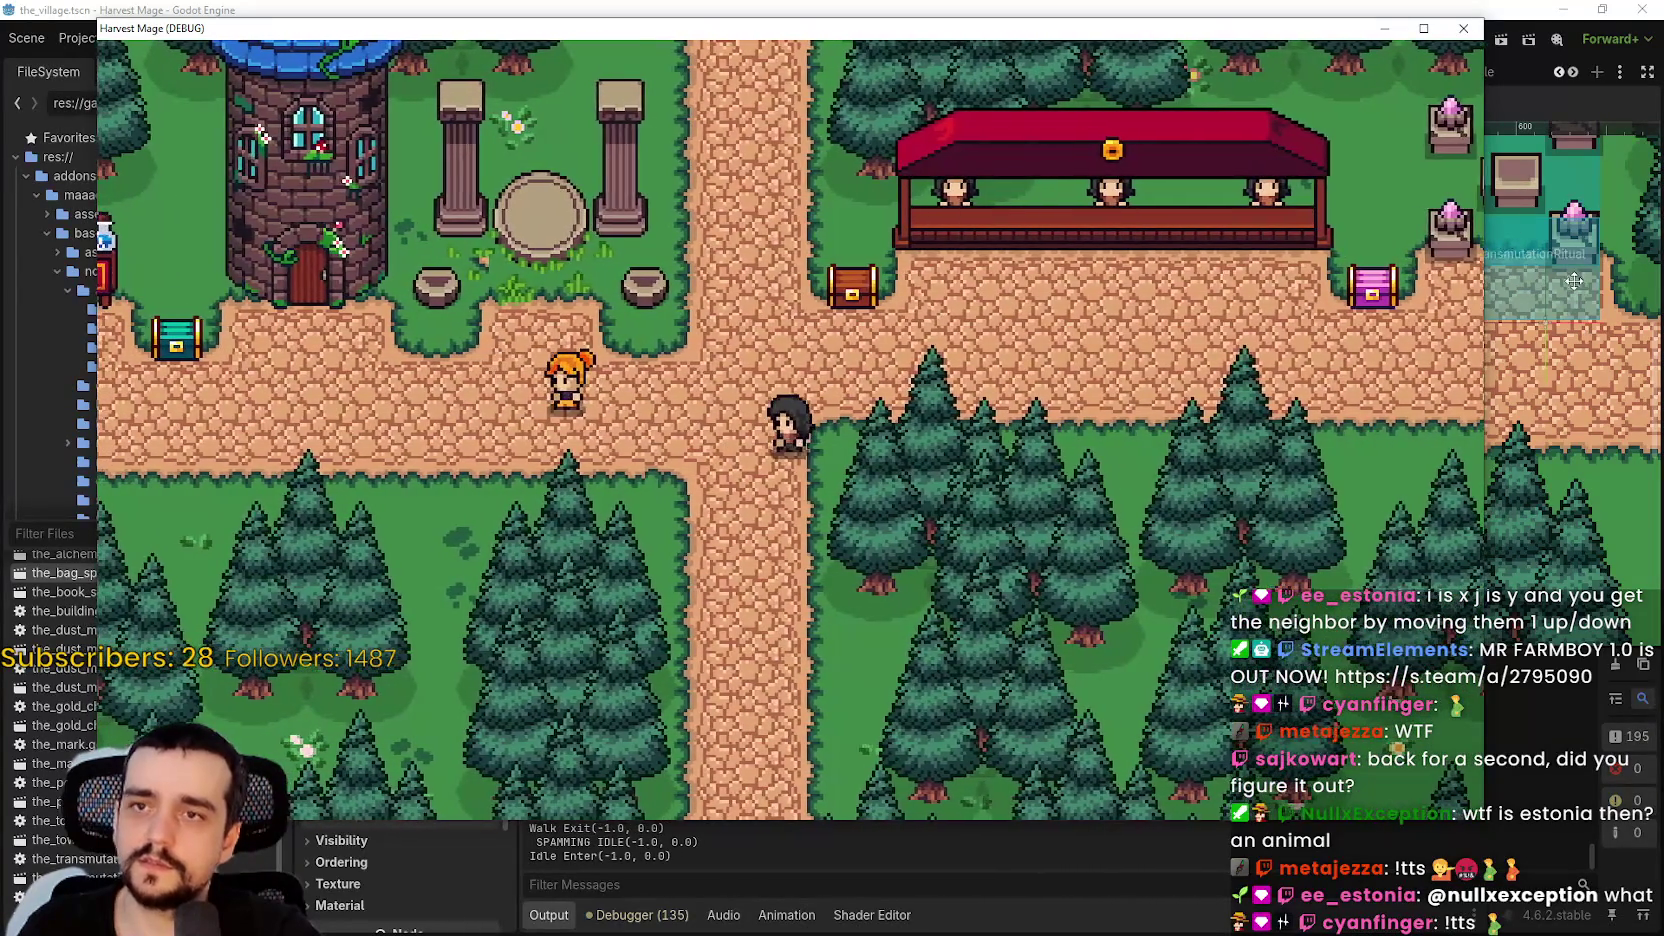
{"action": "key", "text": "Left"}
{"action": "key", "text": "alt+Tab"}
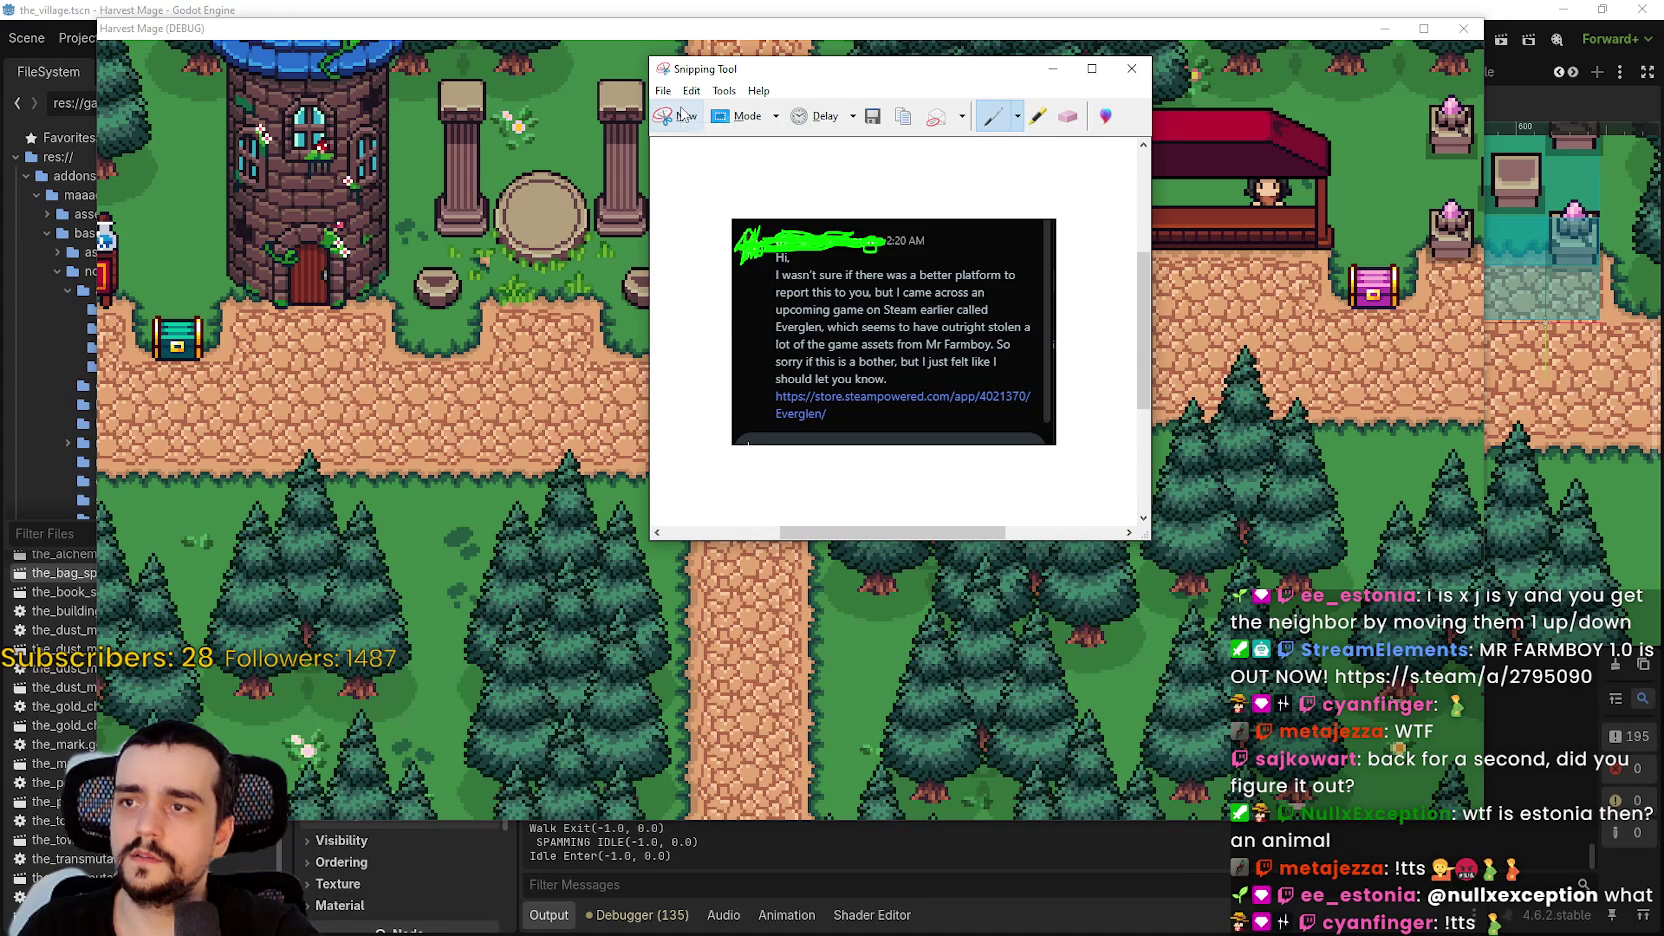
- Snip the village game area and trace the NPC's current route in green
{"action": "left_click", "coordinate": [685, 116]}
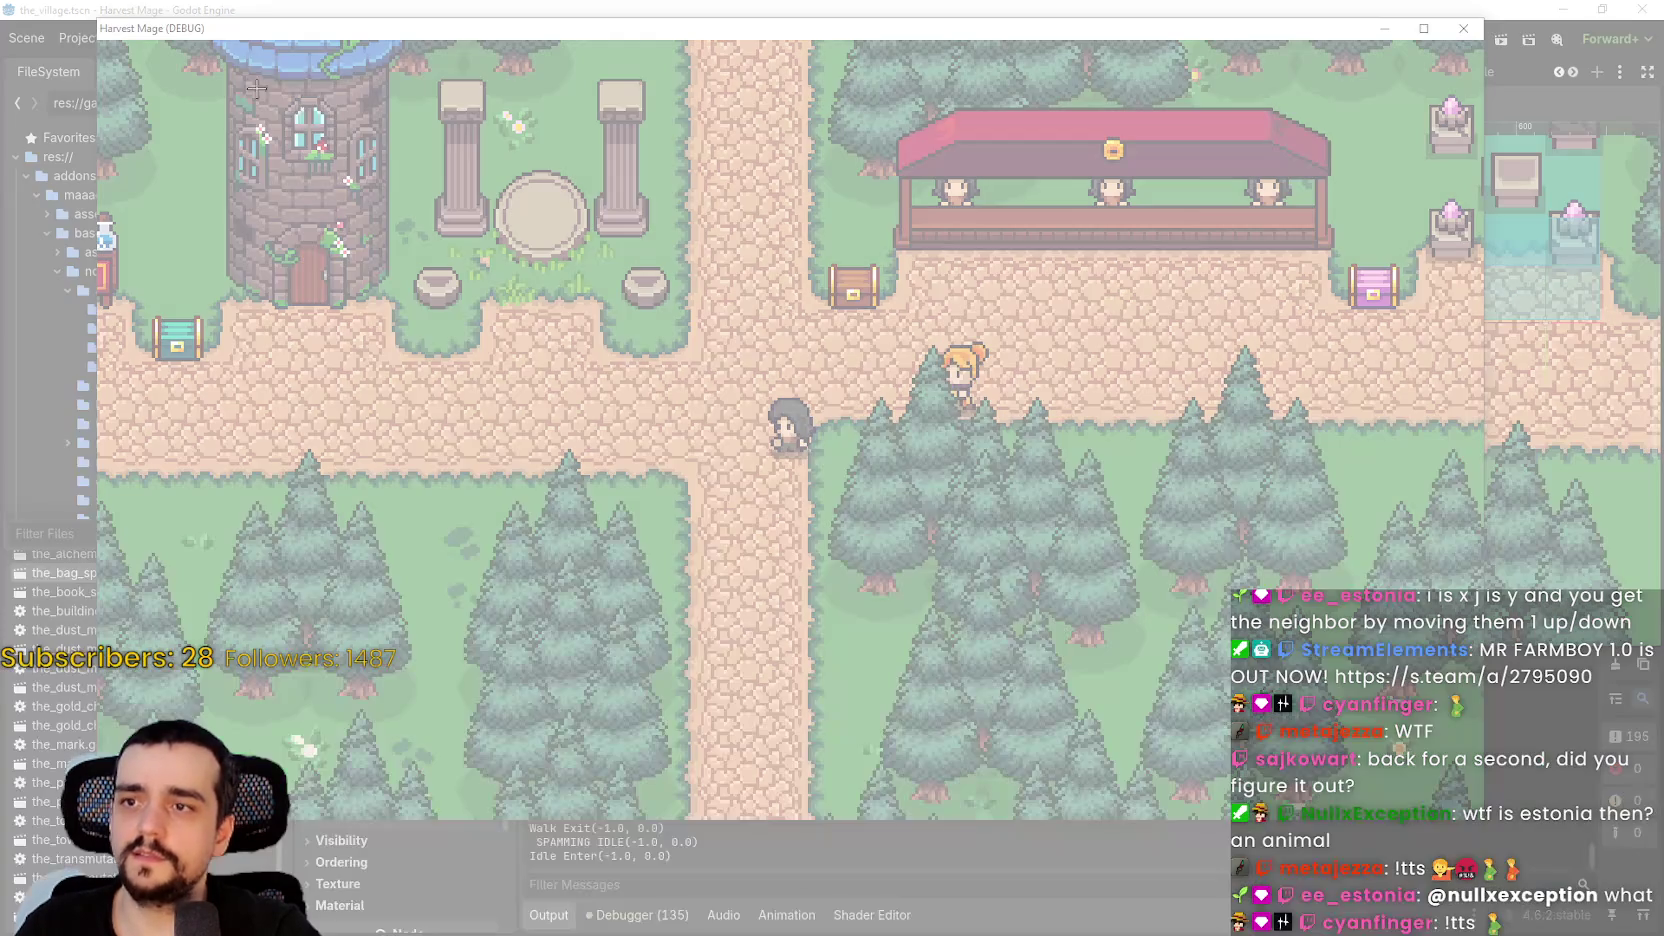
{"action": "mouse_move", "coordinate": [242, 73]}
{"action": "left_mouse_down"}
{"action": "mouse_move", "coordinate": [1460, 720]}
{"action": "mouse_move", "coordinate": [1459, 750]}
{"action": "left_mouse_up"}
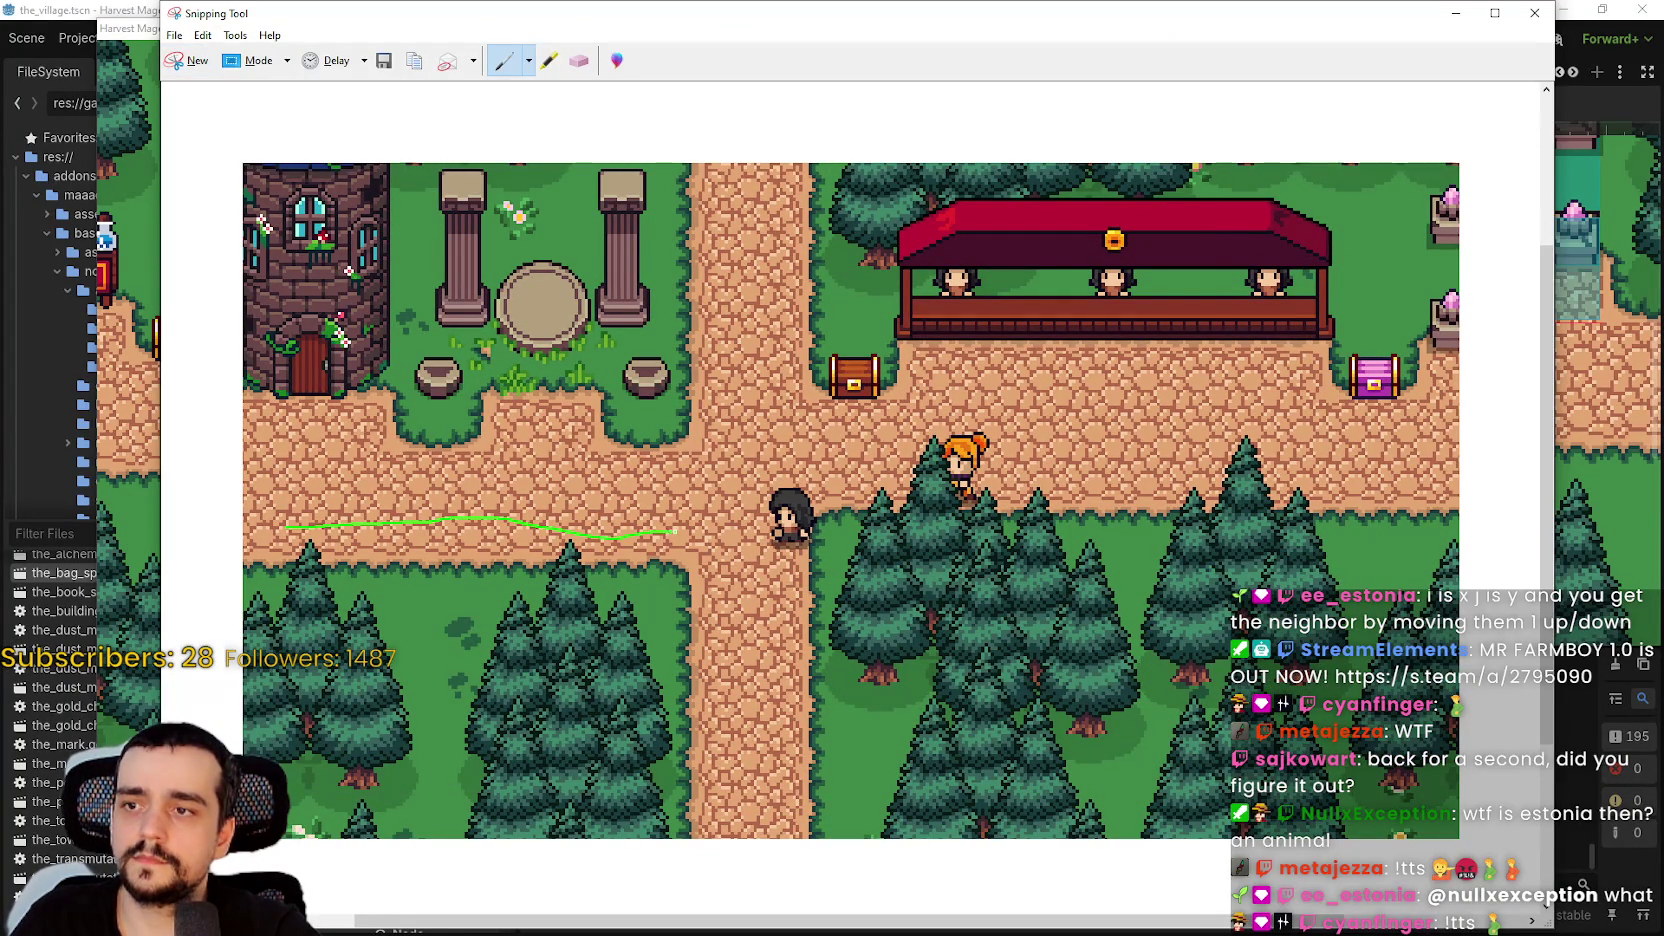
{"action": "left_click_drag", "start_coordinate": [745, 435], "coordinate": [742, 428]}
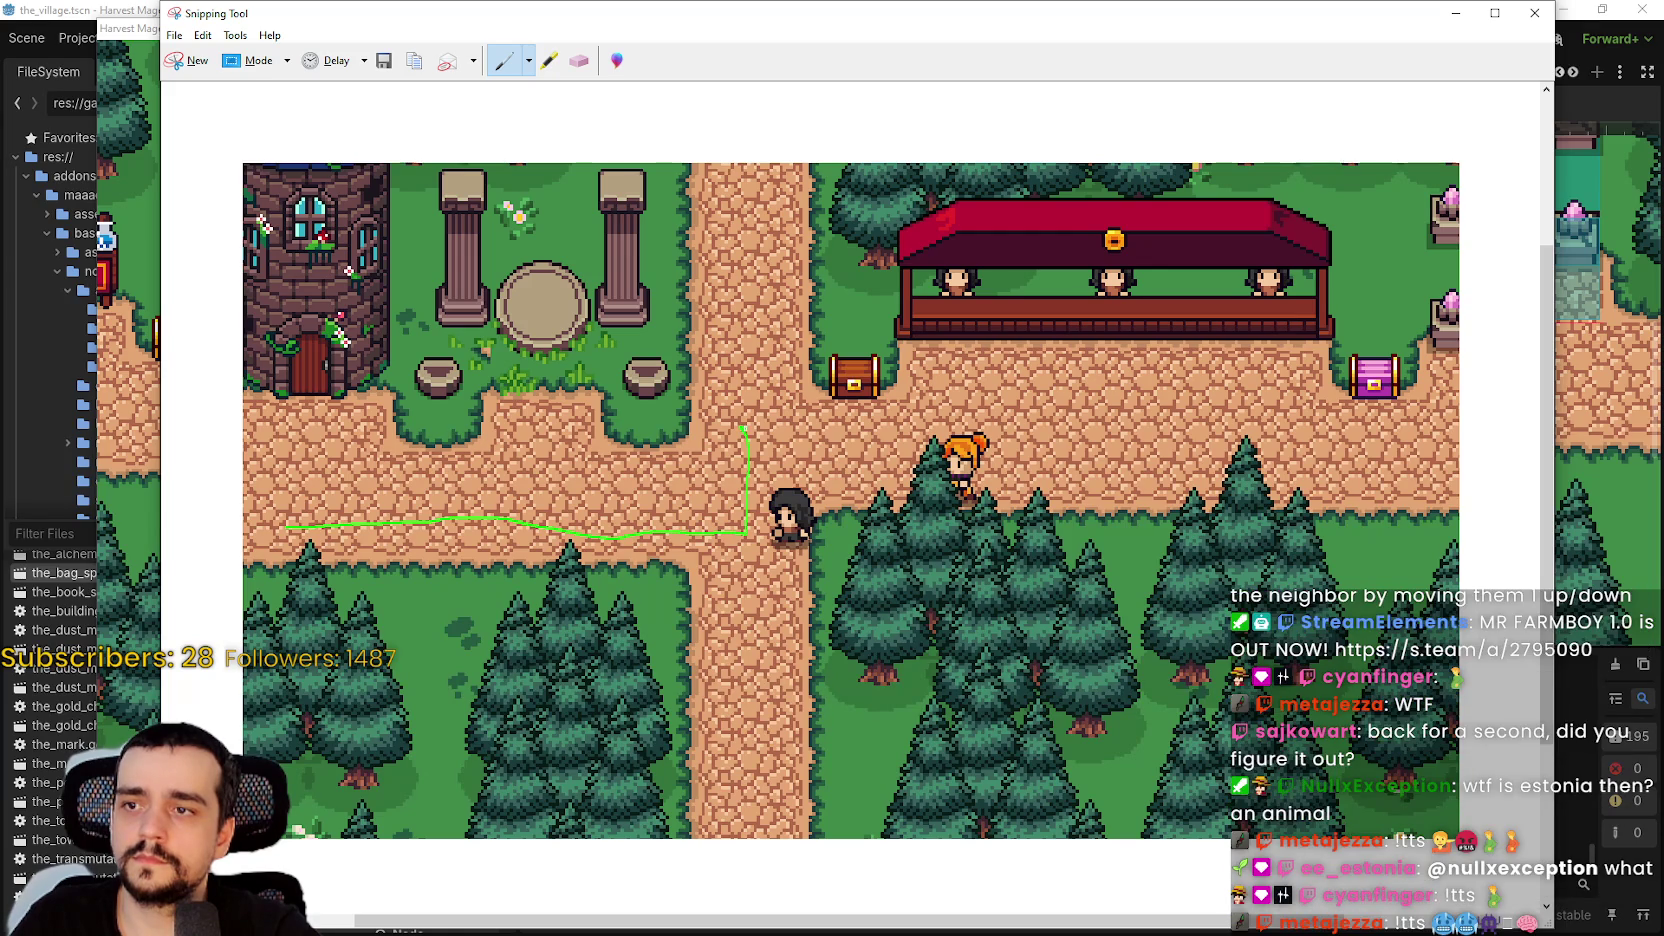
{"action": "left_click_drag", "start_coordinate": [1215, 412], "coordinate": [1340, 423]}
- Draw a red diagonal shortcut route, then hide Snipping Tool and return to Godot
{"action": "left_click", "coordinate": [529, 60]}
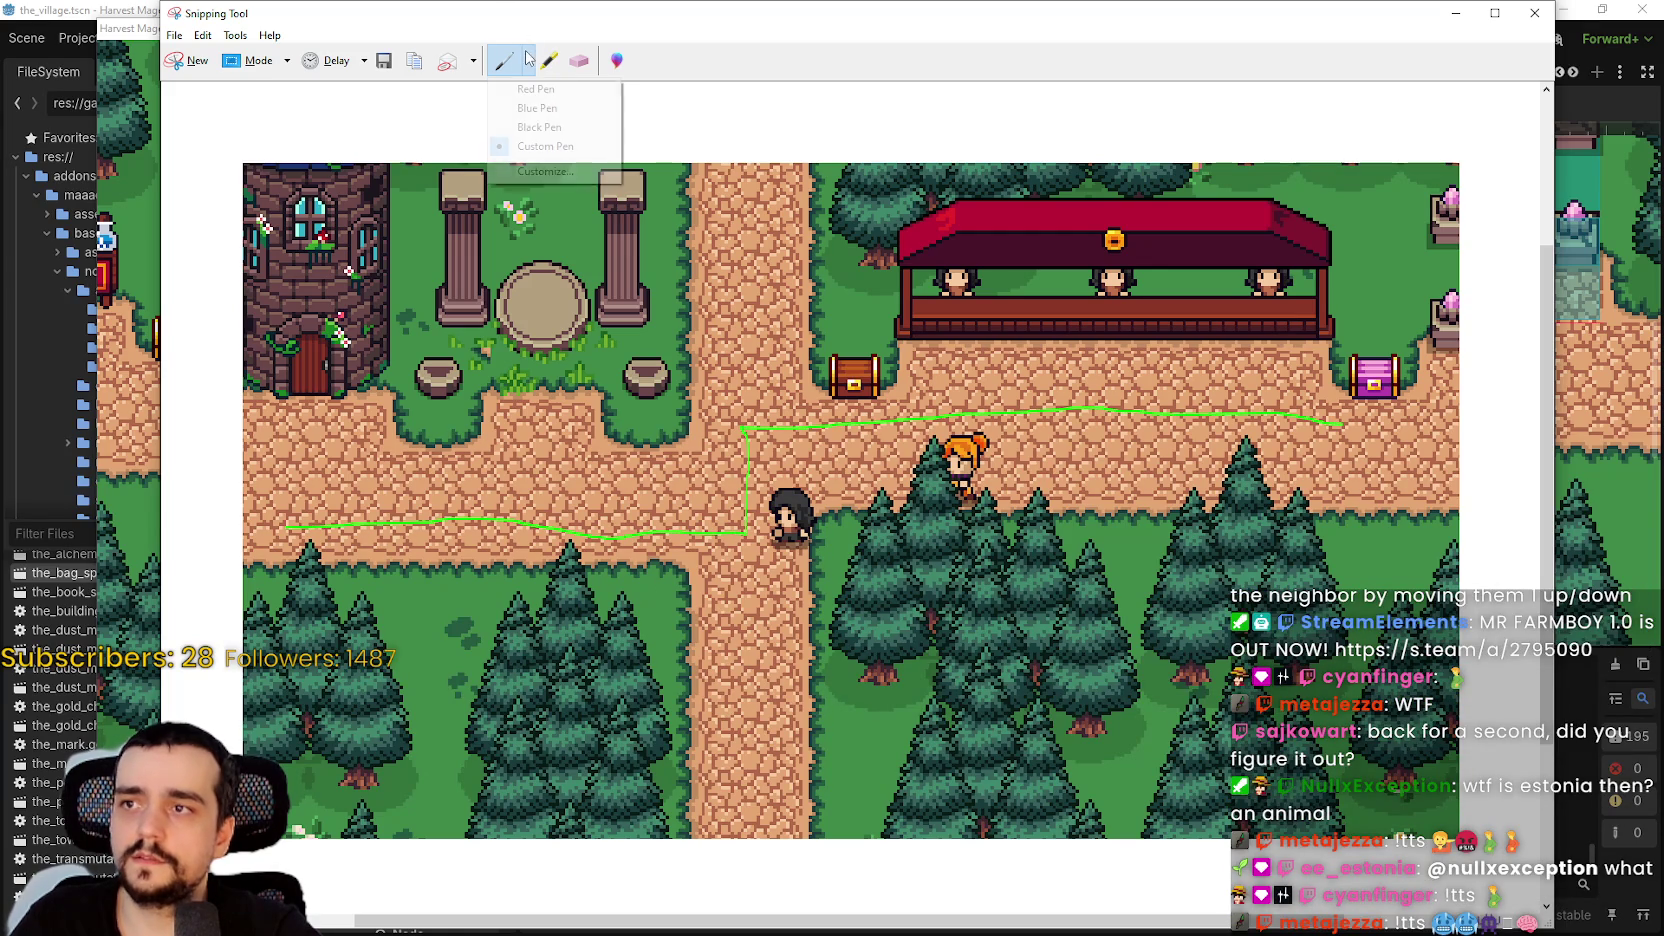
{"action": "left_click", "coordinate": [540, 108]}
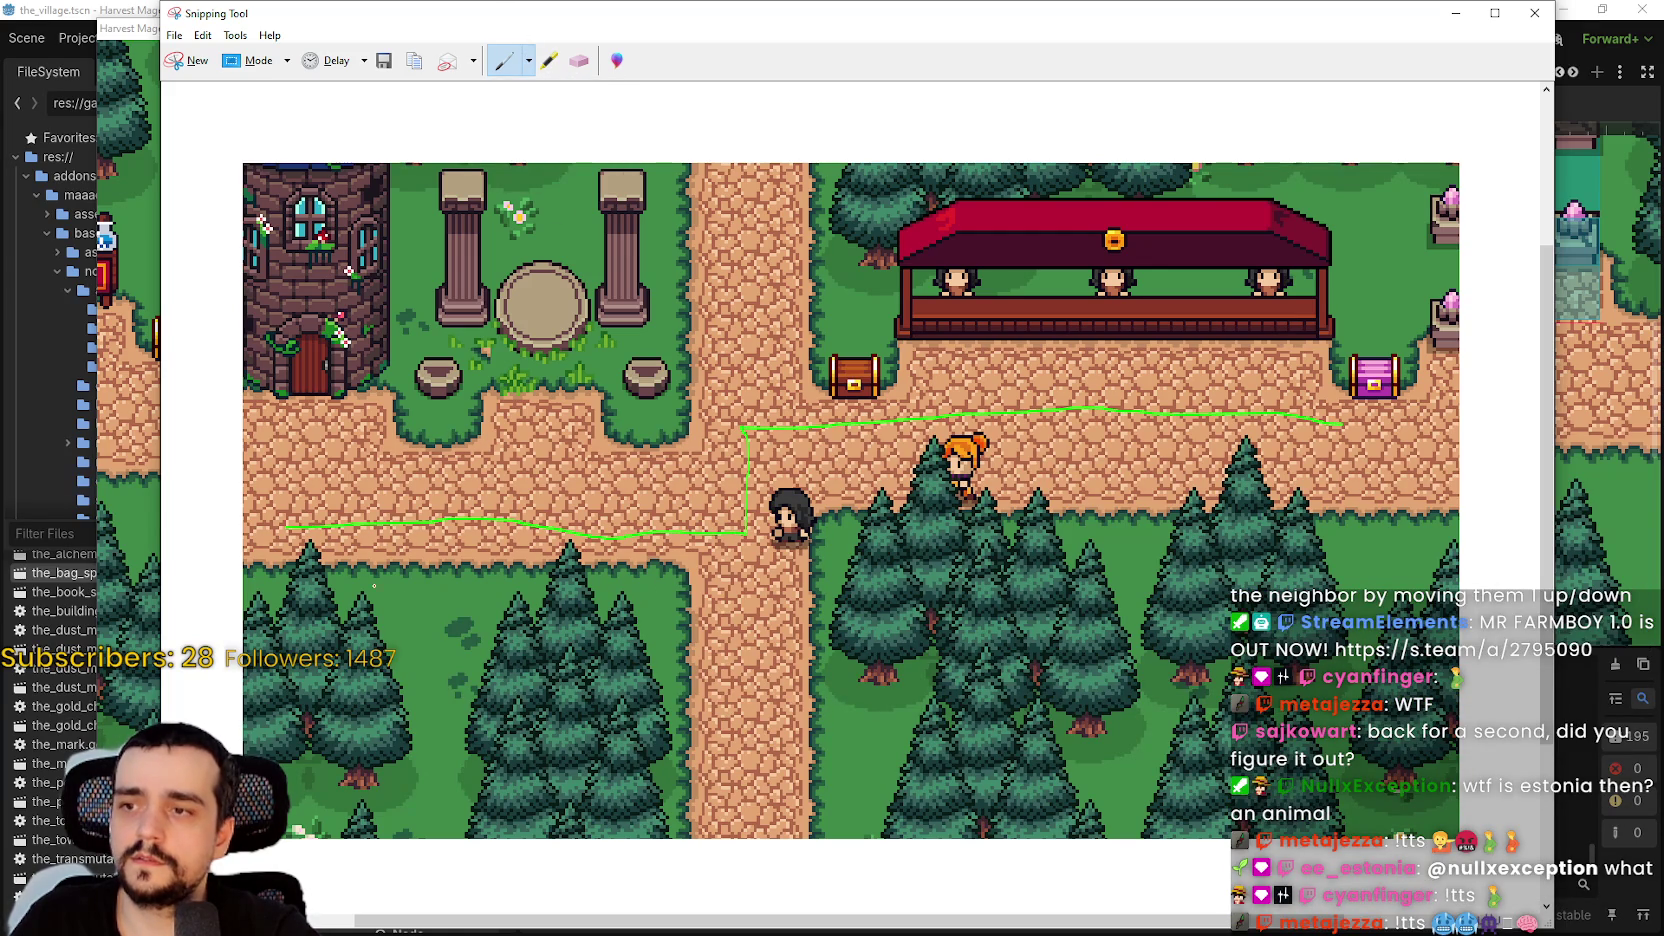
{"action": "mouse_move", "coordinate": [287, 537]}
{"action": "left_mouse_down"}
{"action": "mouse_move", "coordinate": [665, 546]}
{"action": "mouse_move", "coordinate": [822, 432]}
{"action": "mouse_move", "coordinate": [1170, 404]}
{"action": "mouse_move", "coordinate": [1320, 421]}
{"action": "left_mouse_up"}
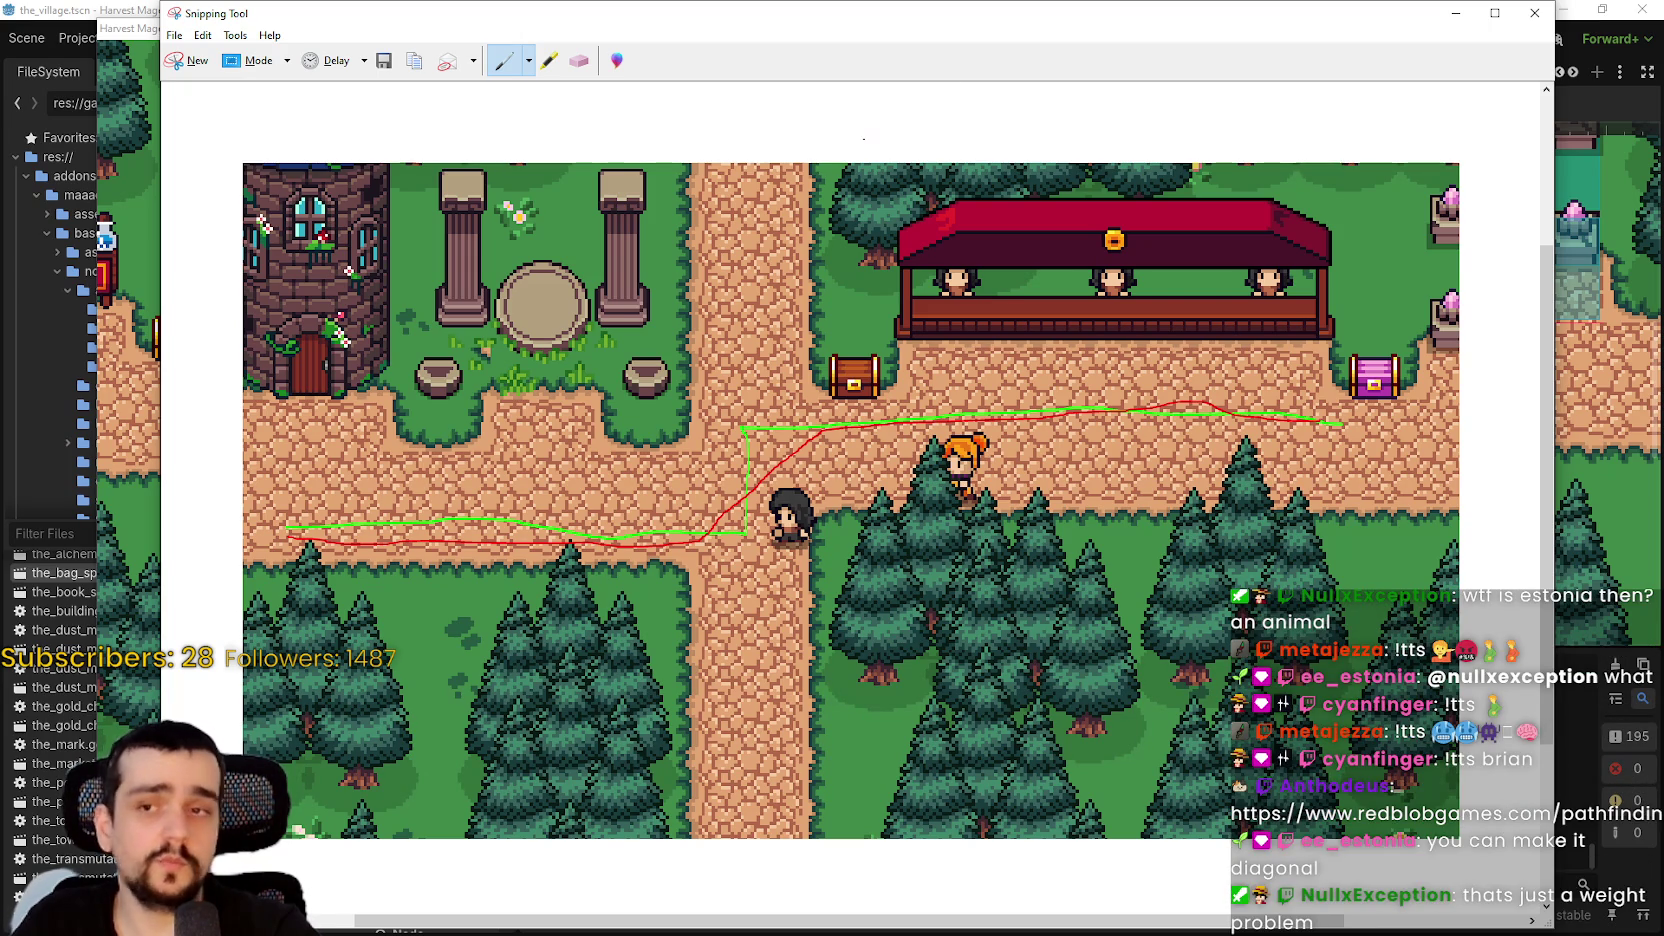
{"action": "left_click", "coordinate": [1455, 13]}
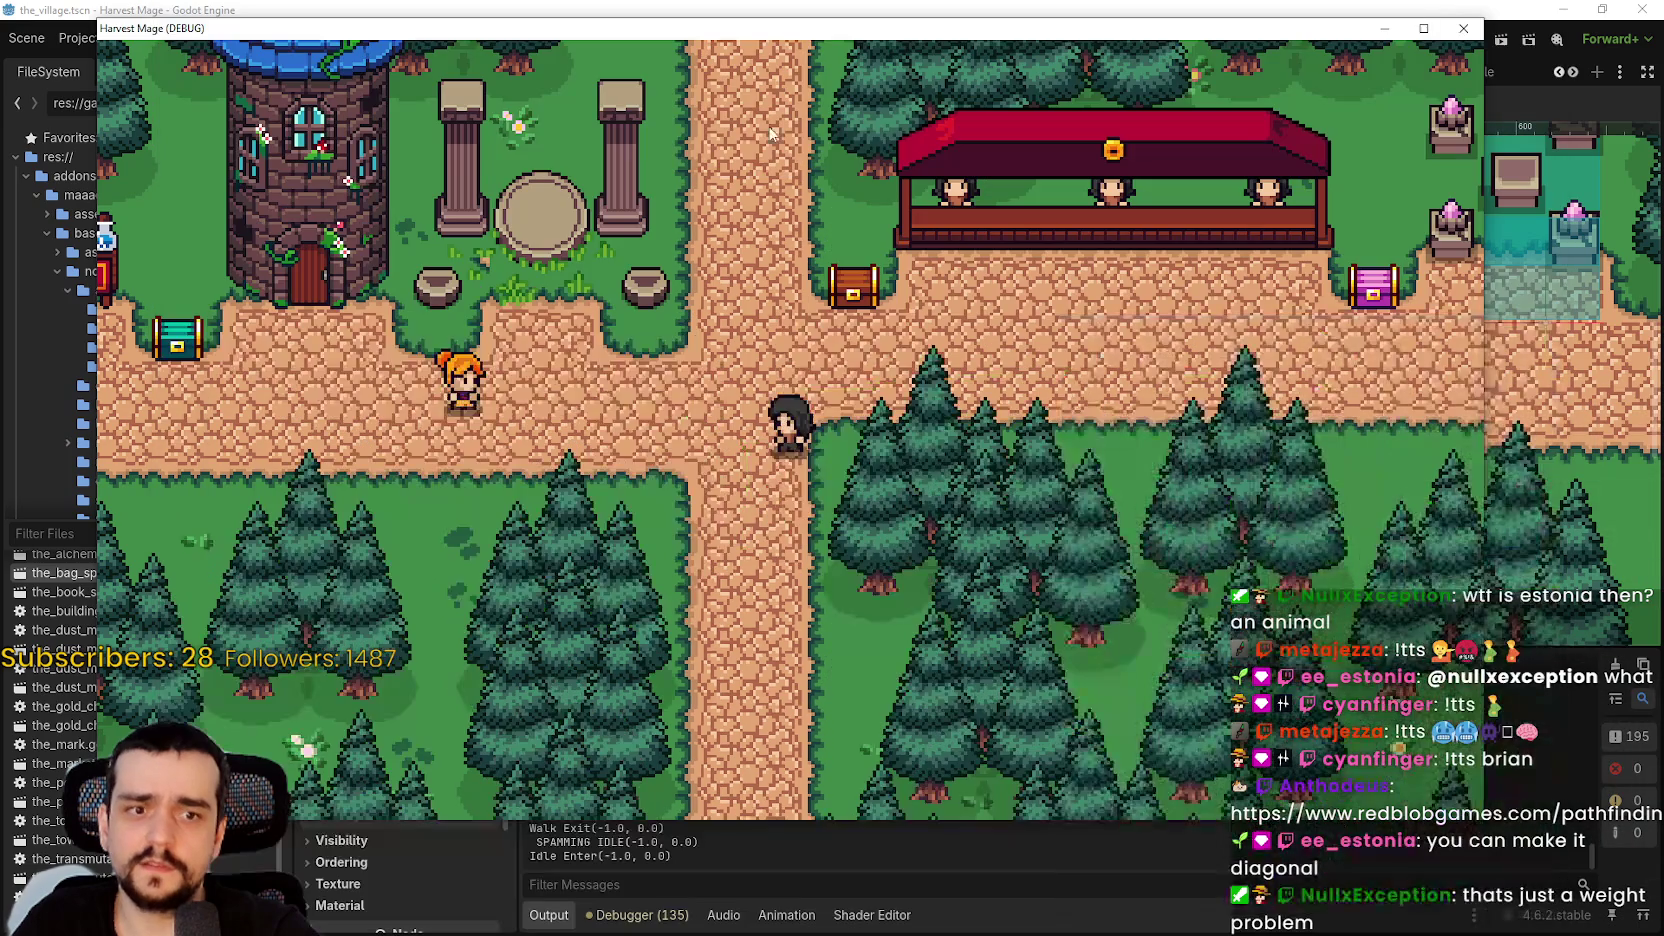
{"action": "left_click", "coordinate": [1020, 8]}
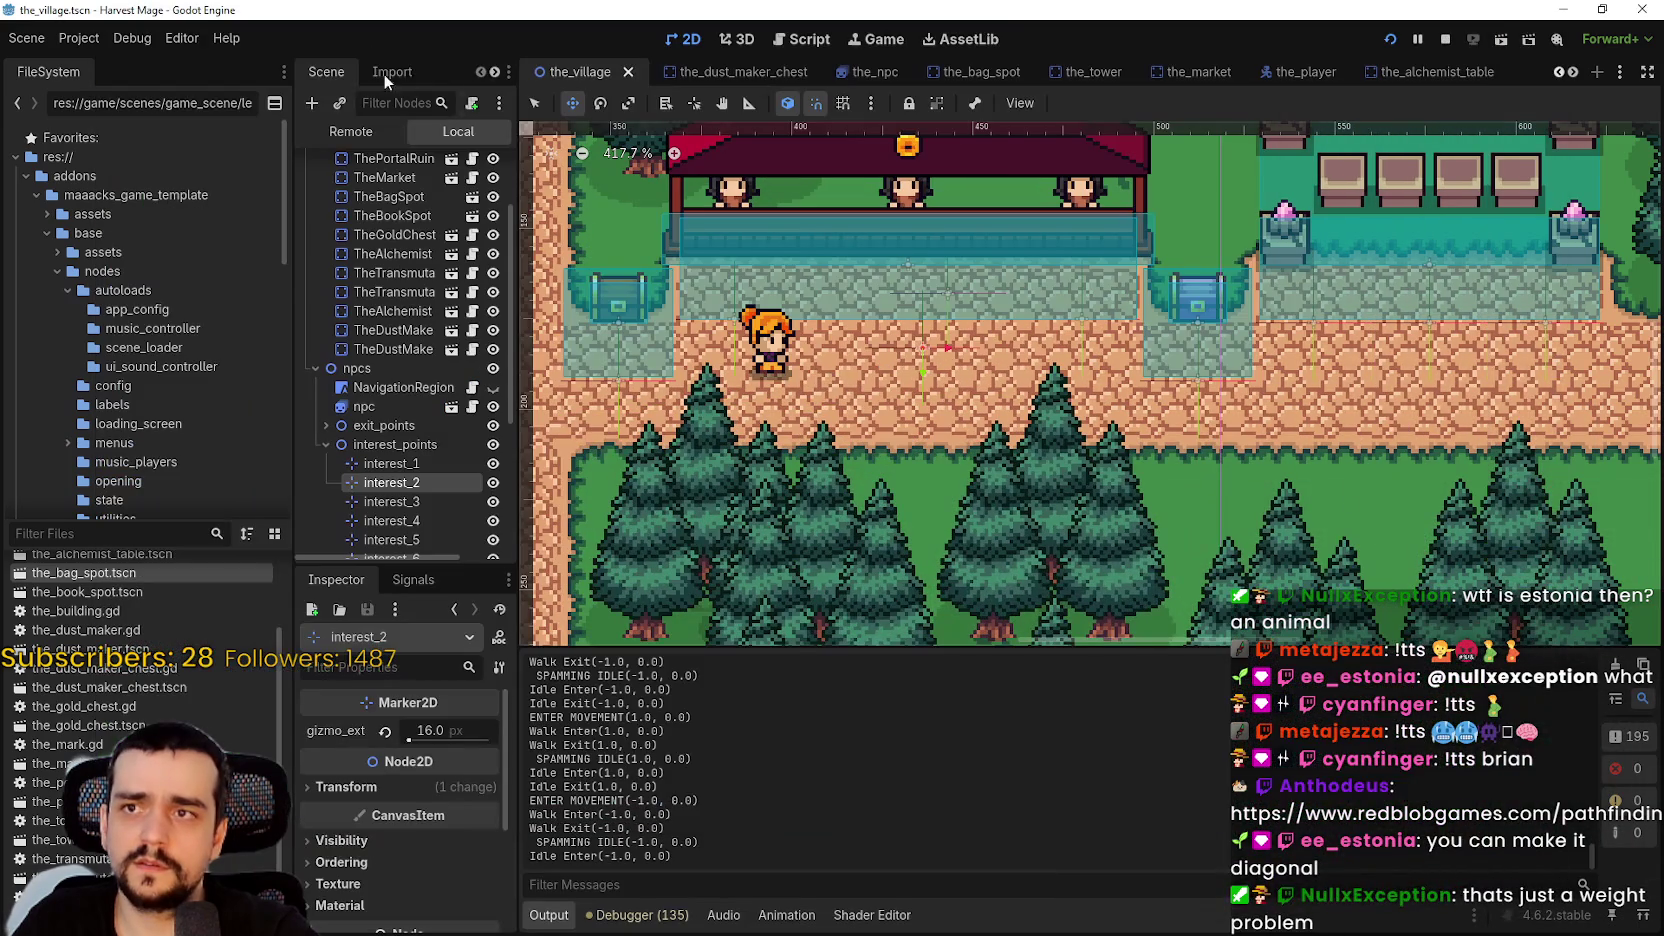
- Open BackgroundMap's script and look up the AStar2D class with Lookup Symbol
{"action": "left_click", "coordinate": [226, 38]}
{"action": "scroll", "coordinate": [420, 500], "scroll_direction": "up", "scroll_amount": 3}
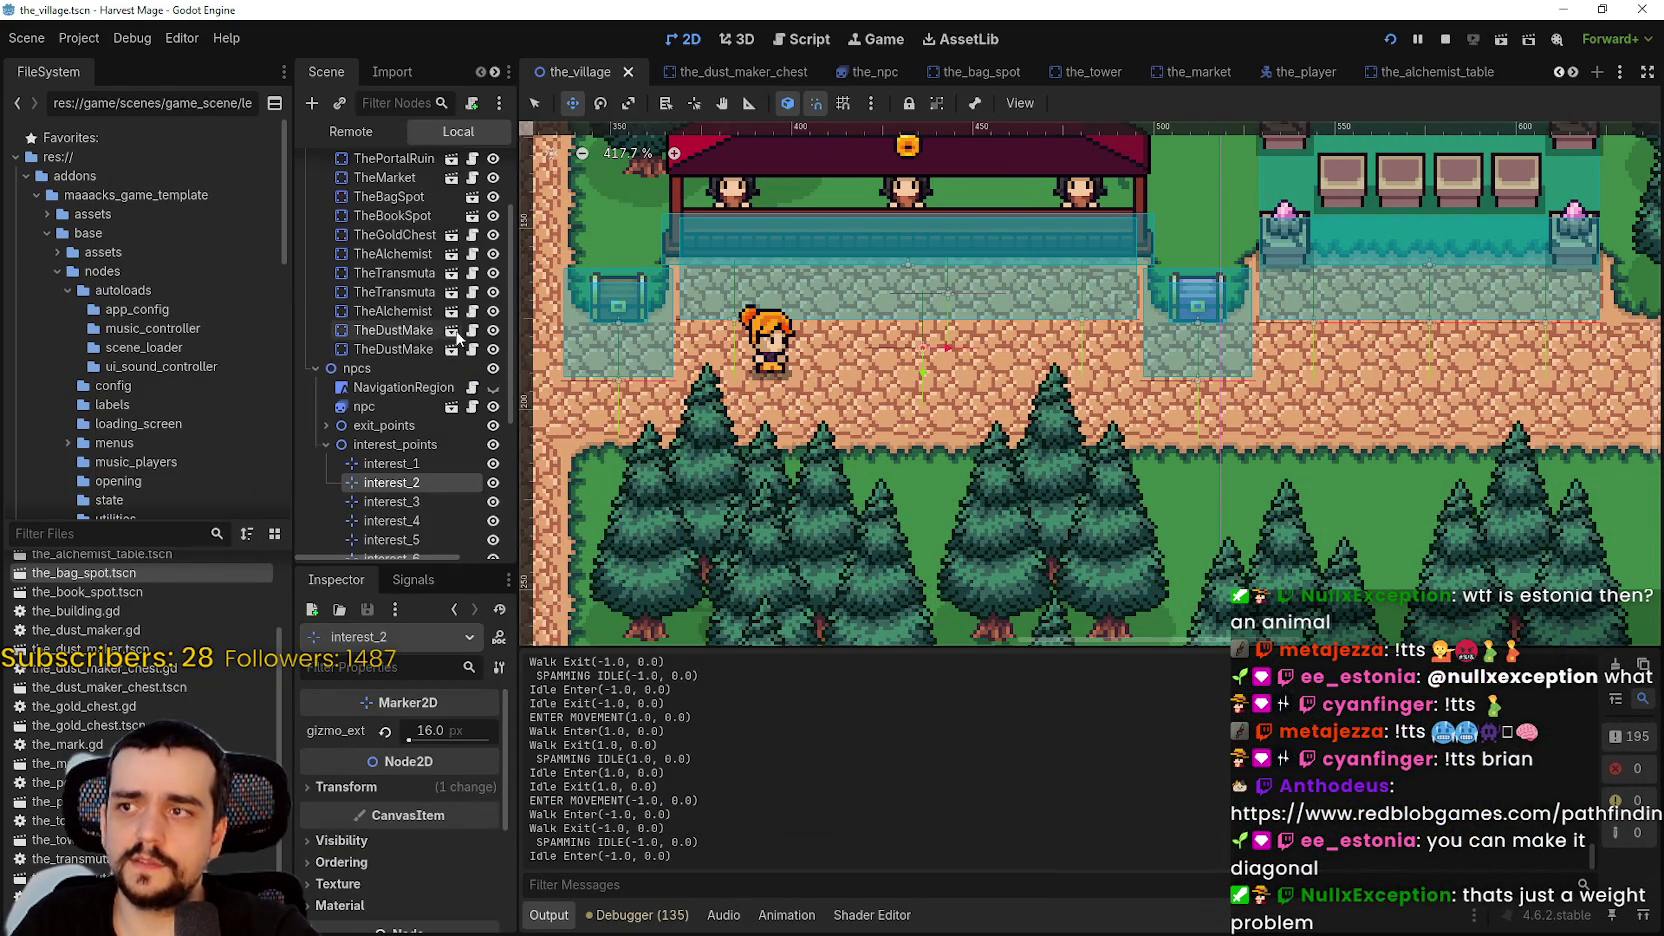
{"action": "scroll", "coordinate": [480, 192], "scroll_direction": "up", "scroll_amount": 2}
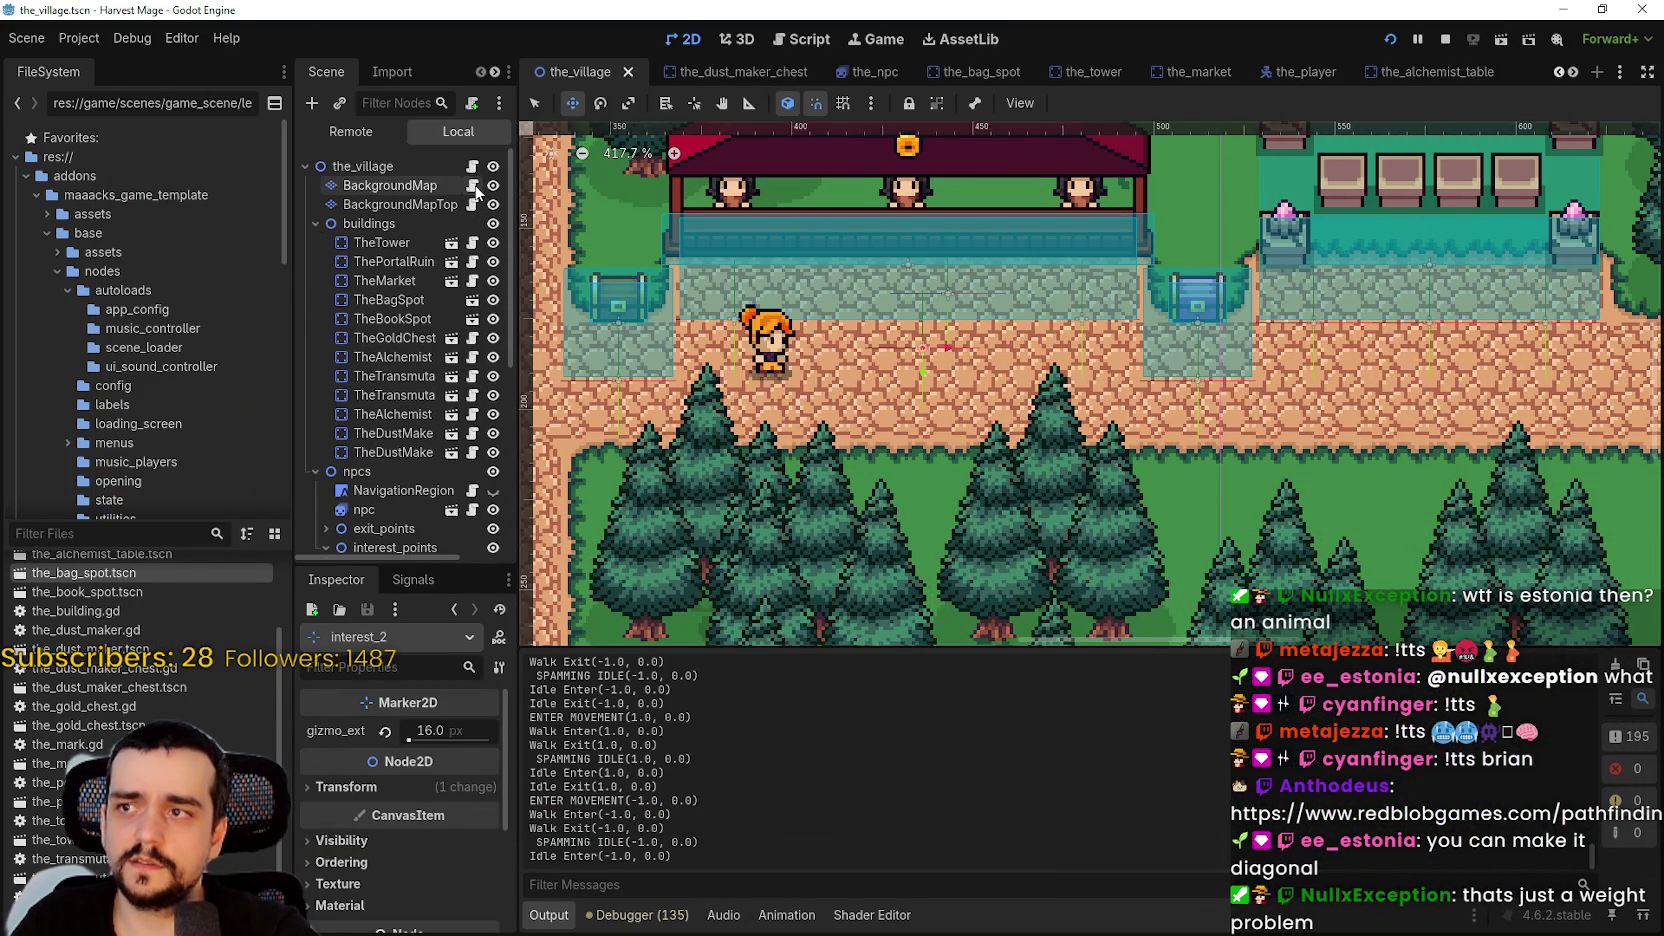
{"action": "left_click", "coordinate": [472, 185]}
{"action": "left_click", "coordinate": [1138, 405]}
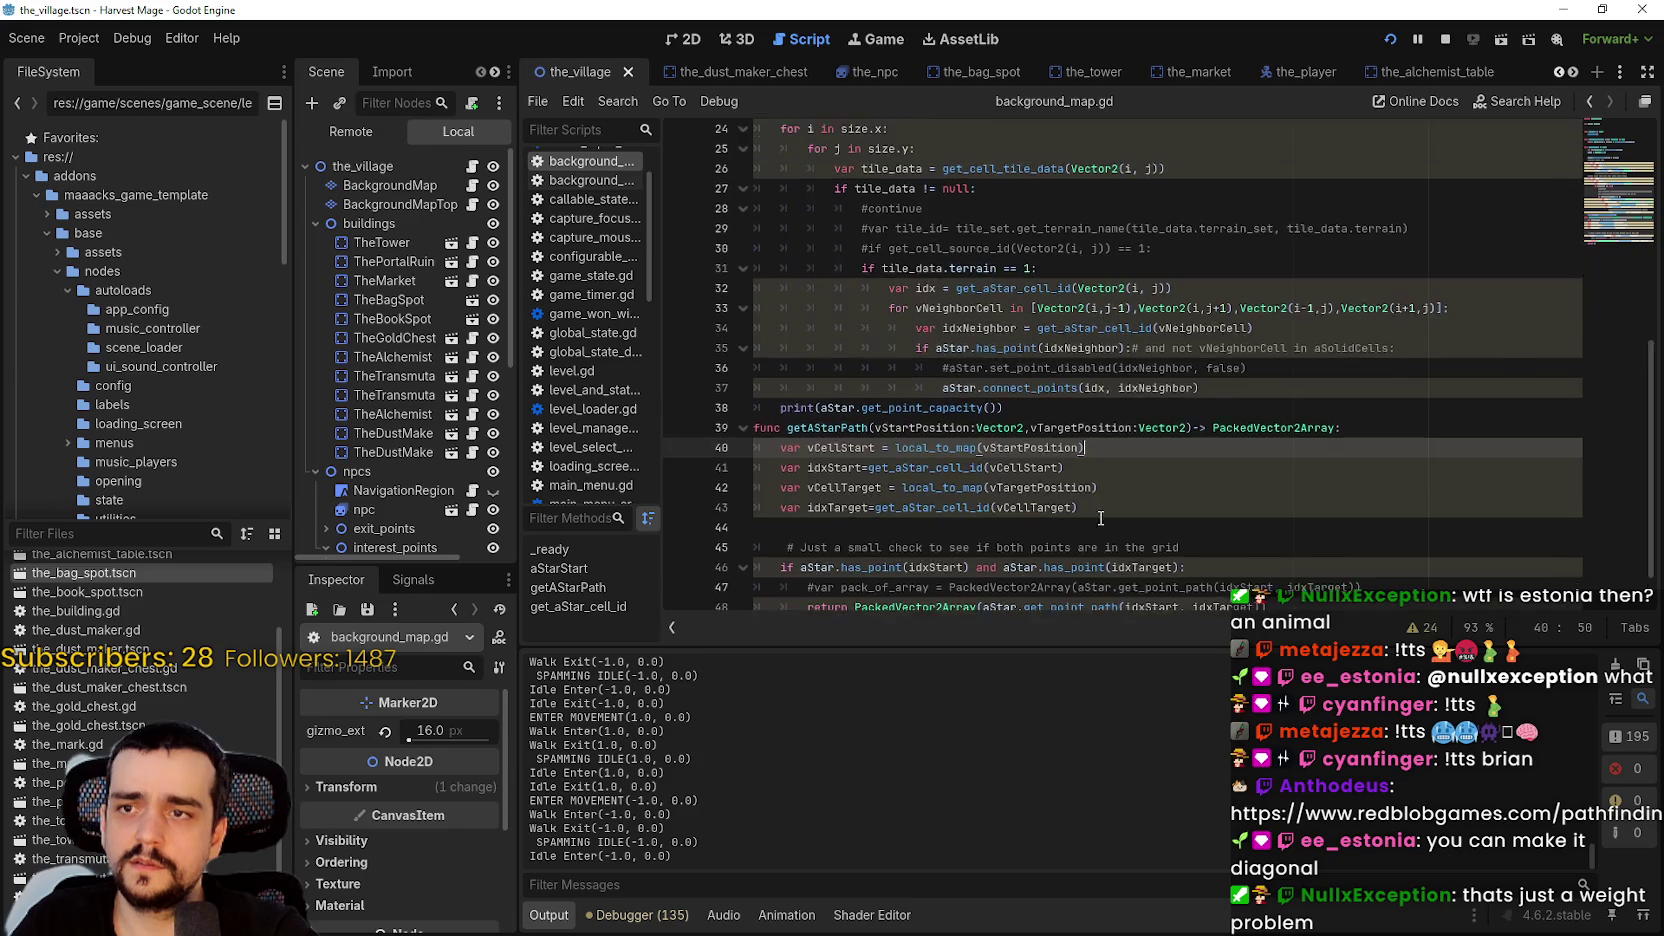
{"action": "scroll", "coordinate": [1000, 350], "scroll_direction": "up", "scroll_amount": 8}
{"action": "right_click", "coordinate": [866, 378]}
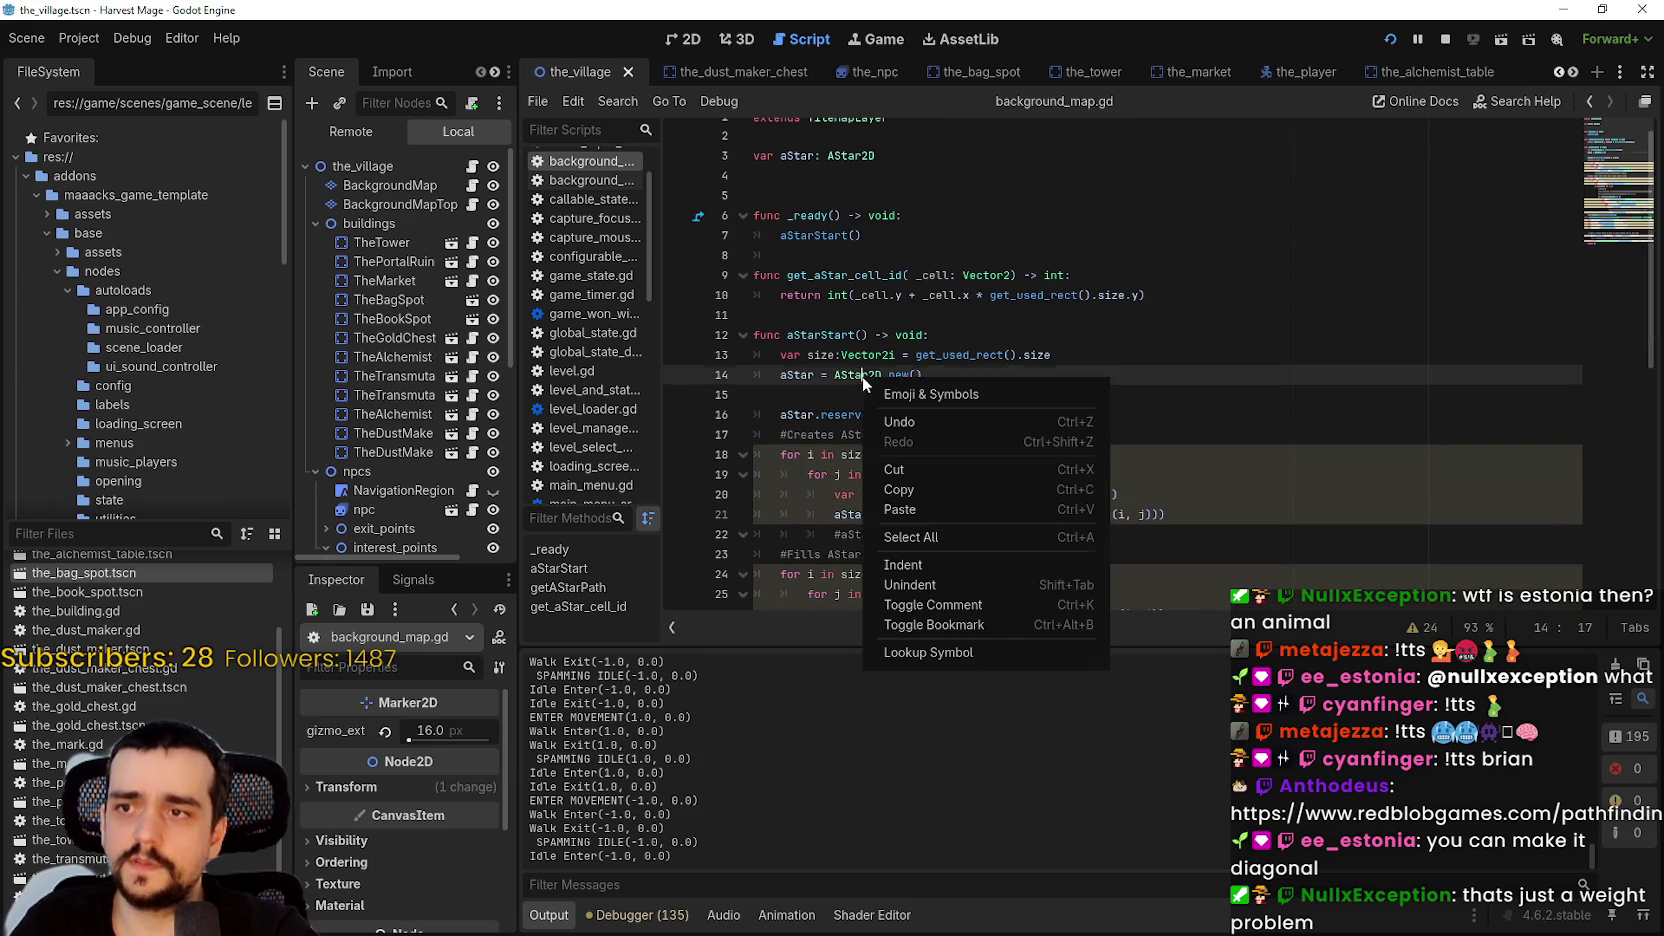
{"action": "left_click", "coordinate": [912, 655]}
- Read the set_point_weight_scale description, then go back to background_map.gd
{"action": "scroll", "coordinate": [1195, 440], "scroll_direction": "down", "scroll_amount": 5}
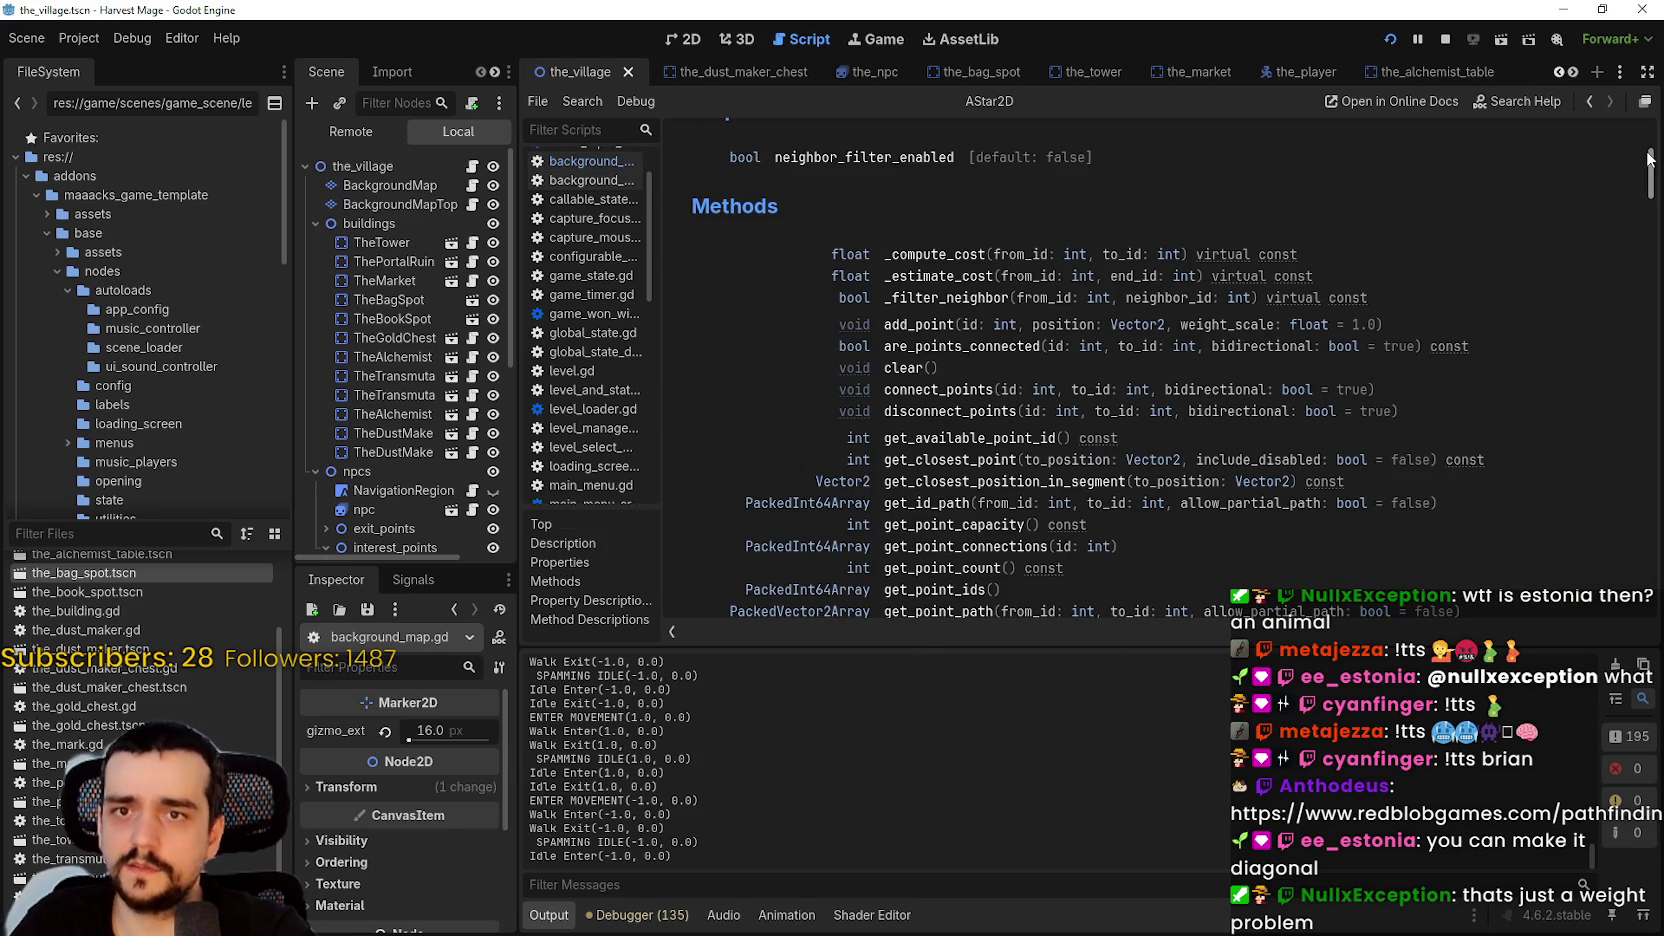
{"action": "scroll", "coordinate": [1643, 196], "scroll_direction": "down", "scroll_amount": 8}
{"action": "scroll", "coordinate": [1643, 196], "scroll_direction": "up", "scroll_amount": 4}
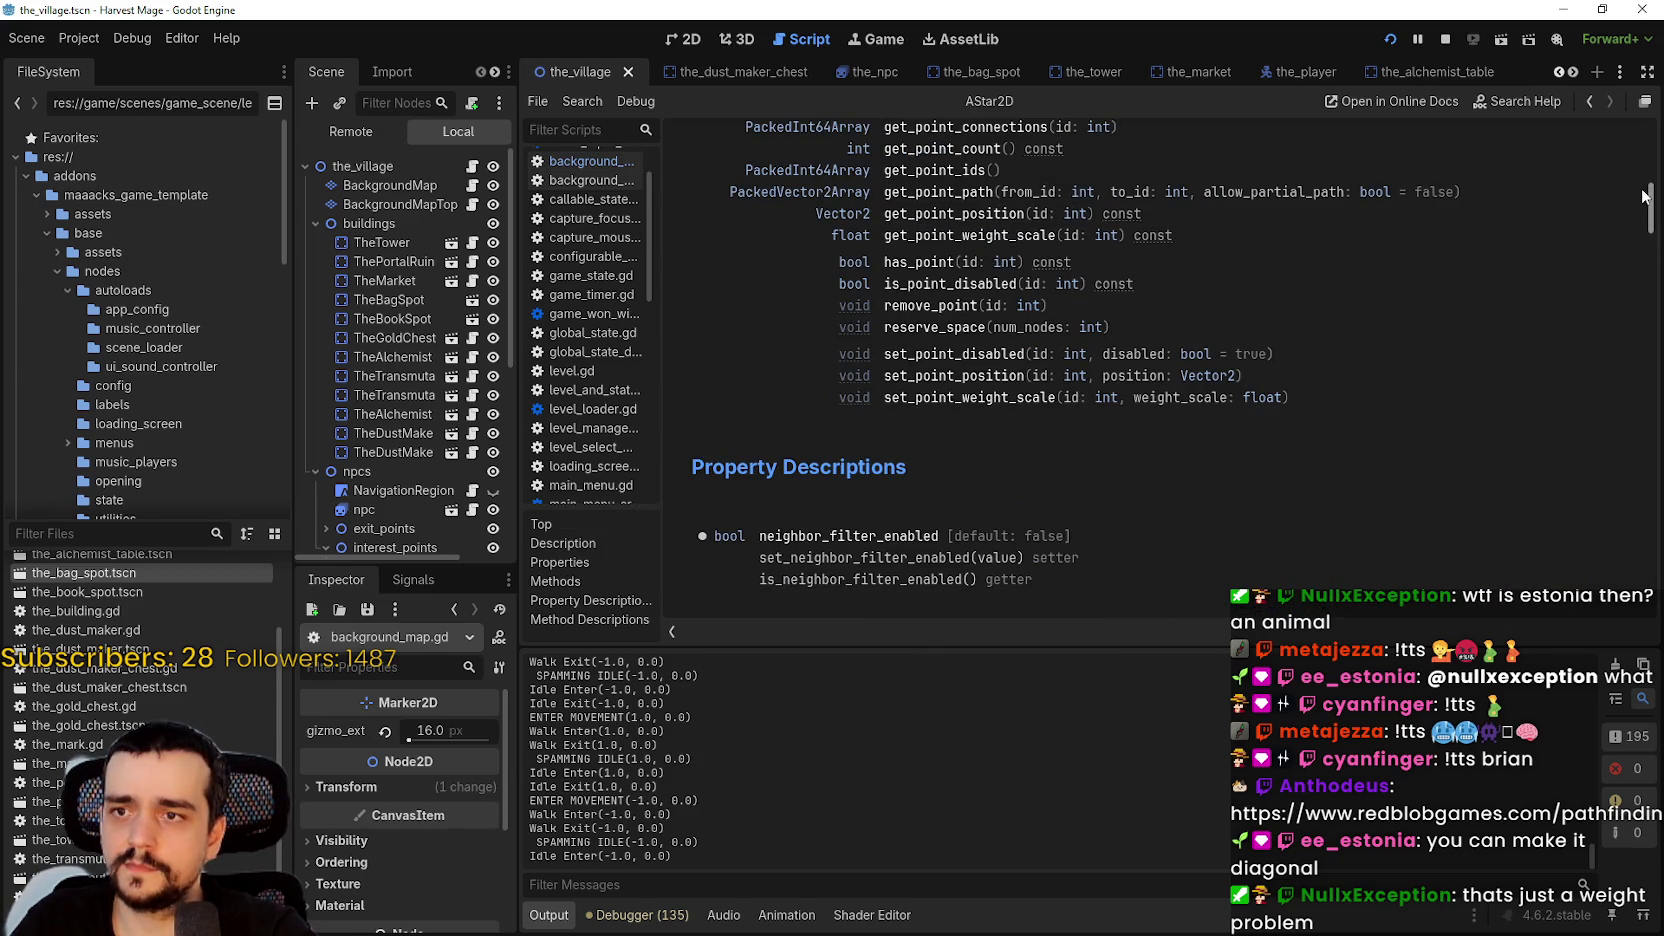
{"action": "scroll", "coordinate": [736, 206], "scroll_direction": "down", "scroll_amount": 15}
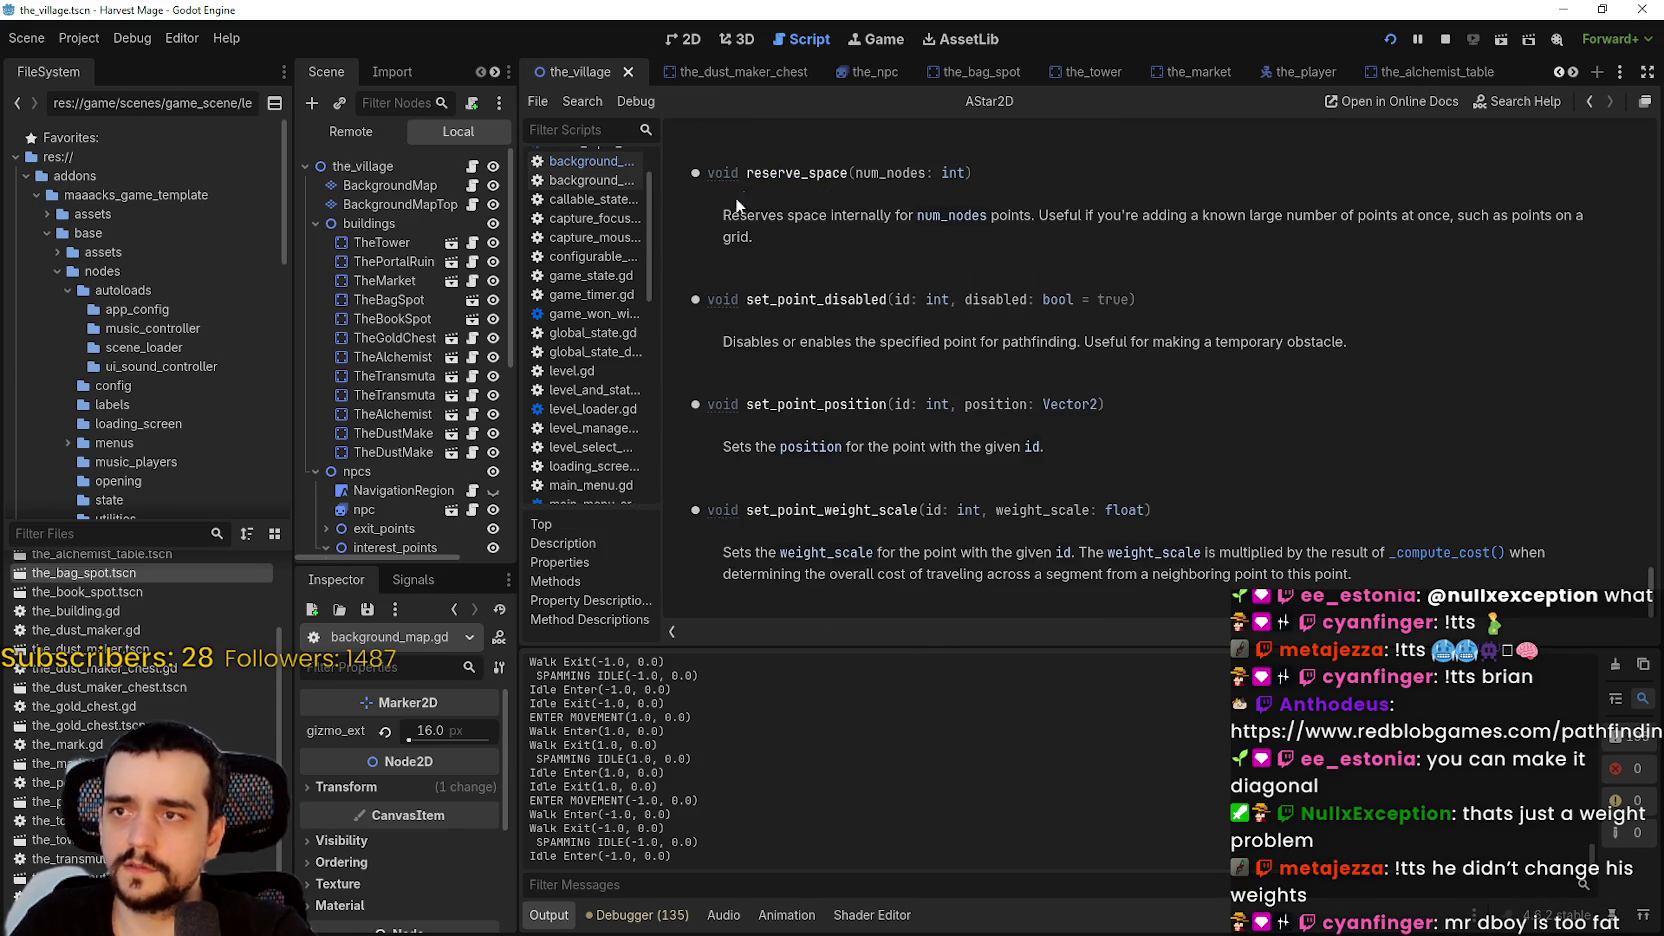
{"action": "left_click_drag", "start_coordinate": [704, 500], "coordinate": [1289, 606]}
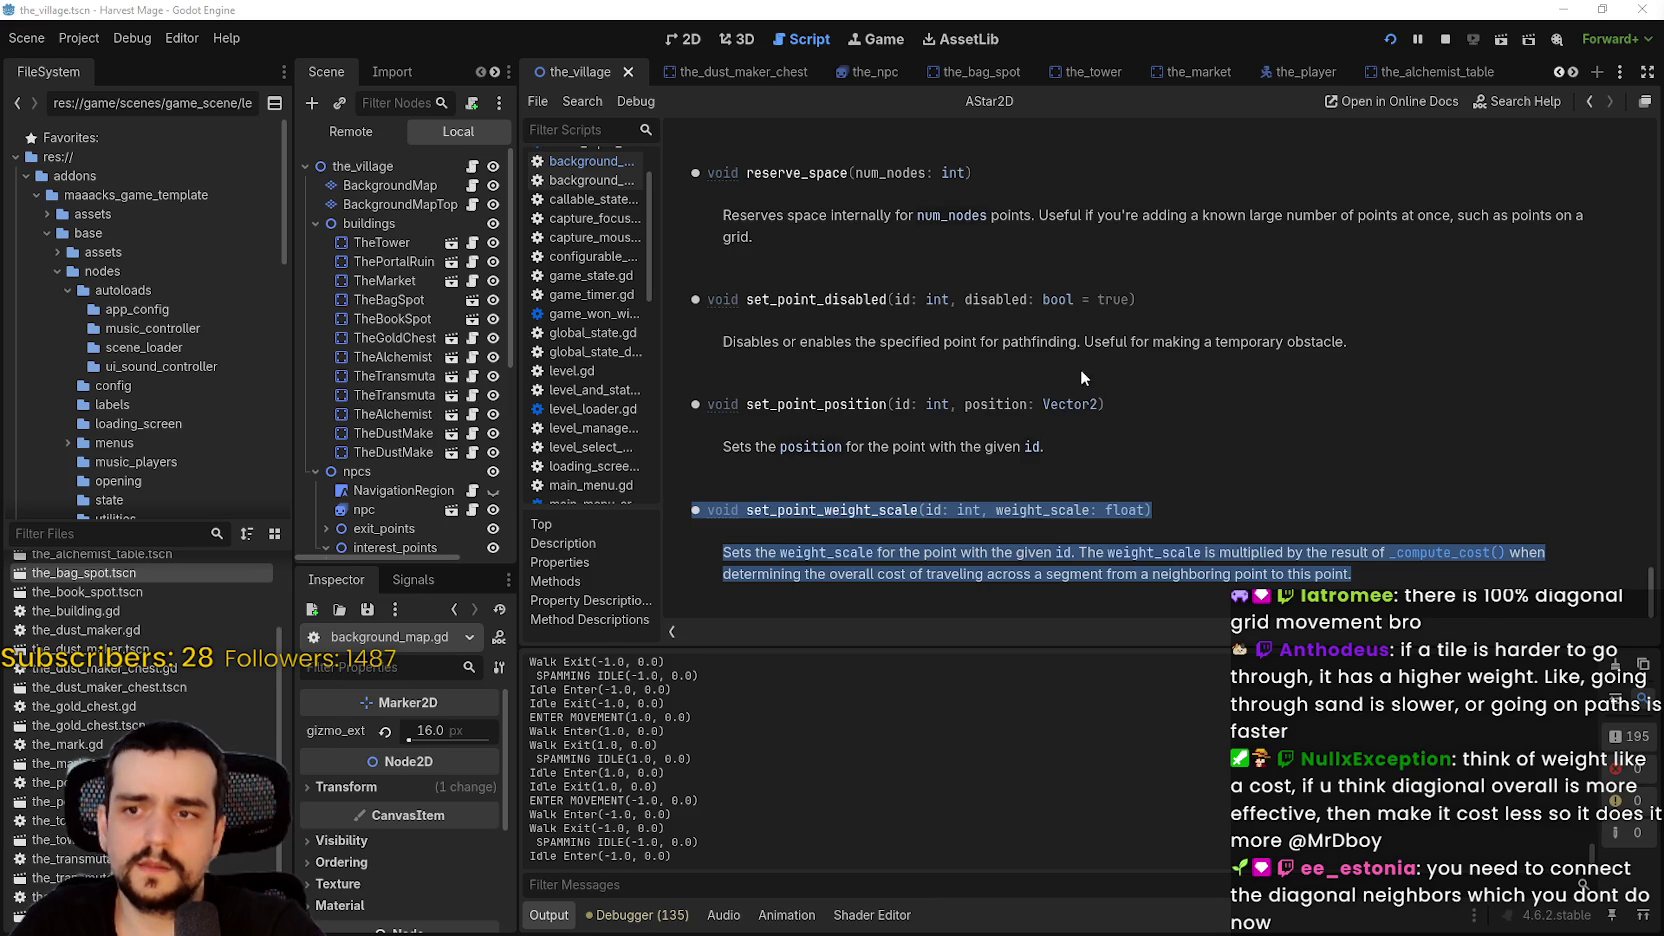
{"action": "left_click", "coordinate": [1088, 505]}
{"action": "scroll", "coordinate": [1150, 500], "scroll_direction": "up", "scroll_amount": 5}
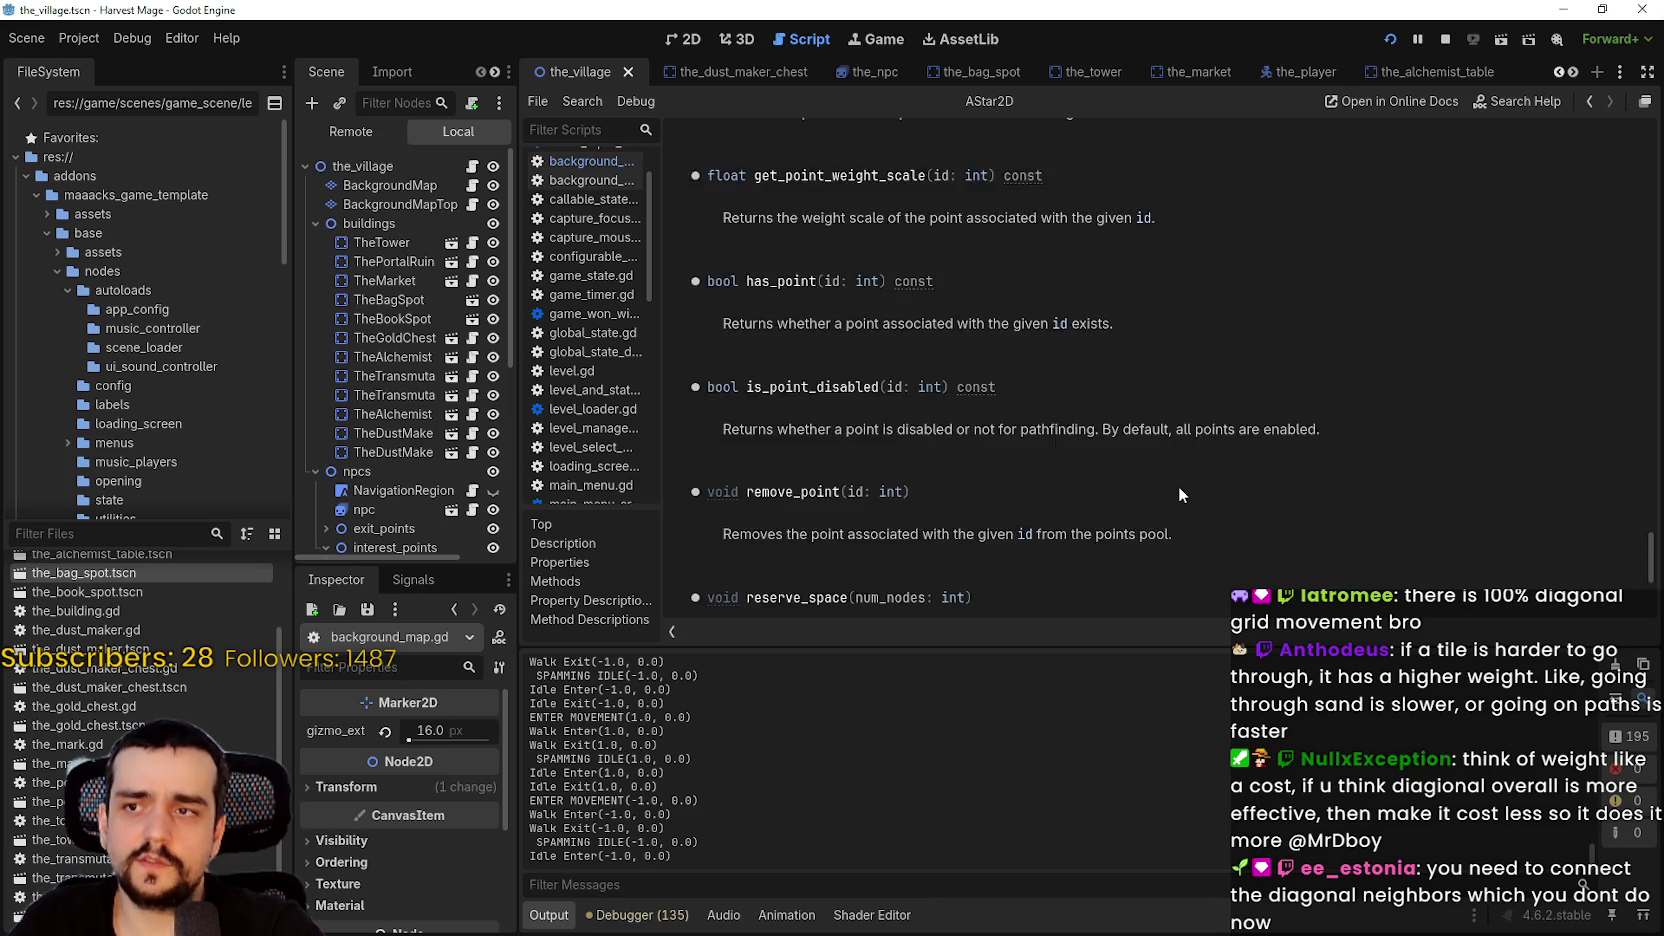
{"action": "scroll", "coordinate": [1180, 495], "scroll_direction": "up", "scroll_amount": 5}
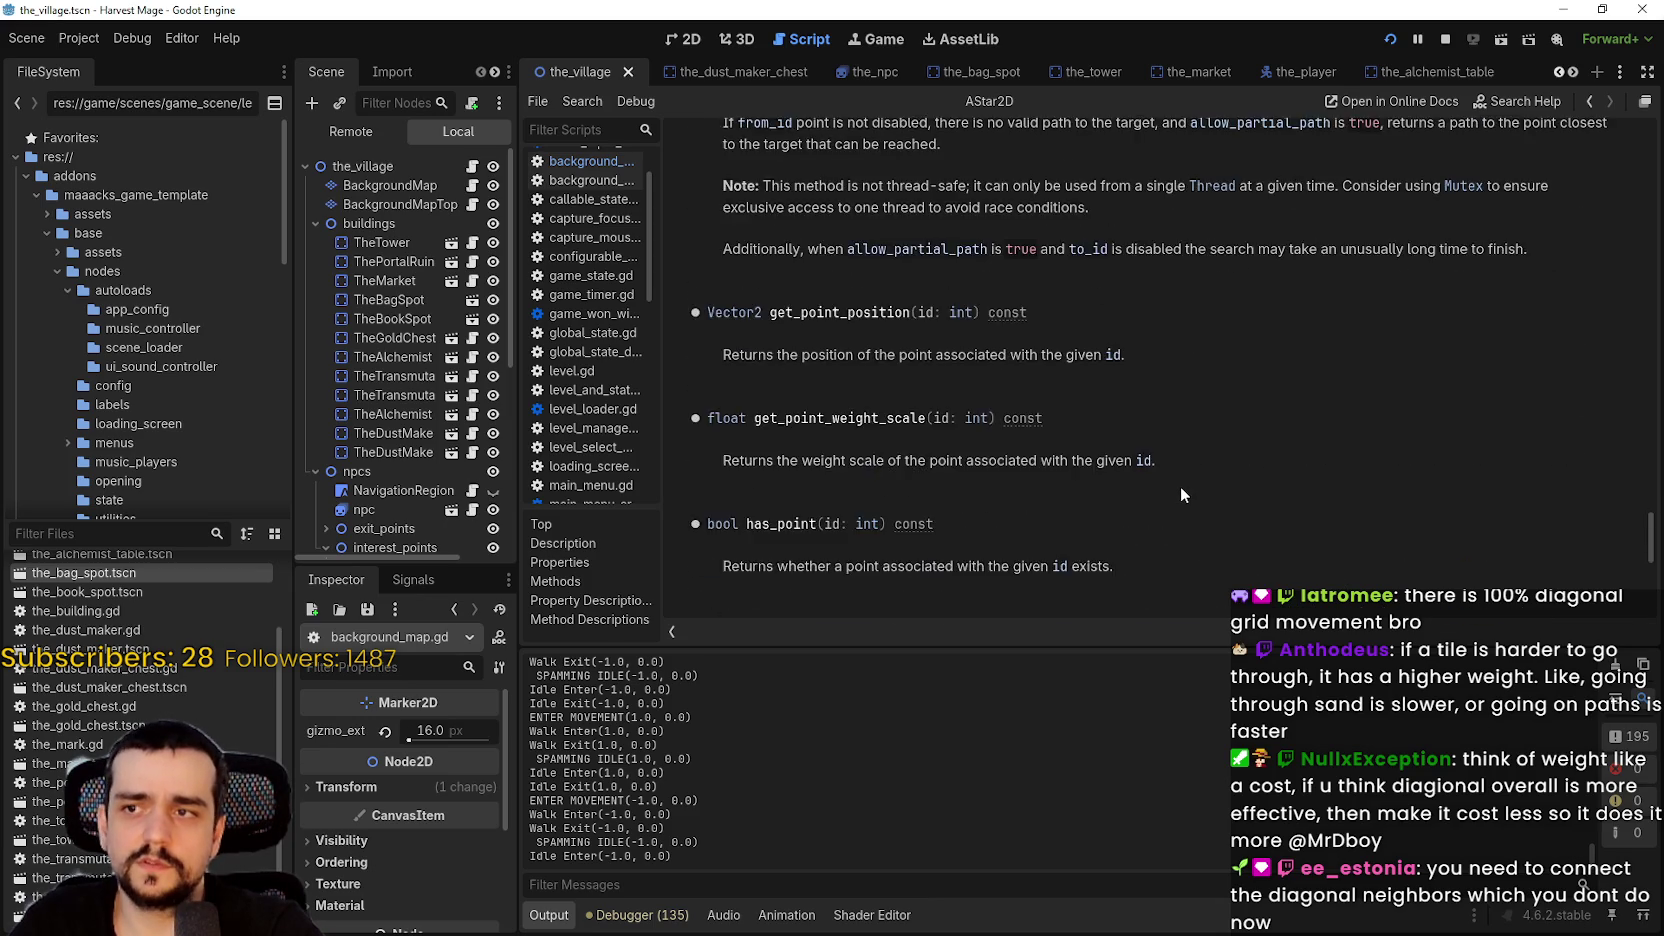
{"action": "left_click", "coordinate": [473, 187]}
{"action": "scroll", "coordinate": [1275, 448], "scroll_direction": "down", "scroll_amount": 2}
- Place the caret at the end of line 35 in the A* neighbour loop
{"action": "left_click", "coordinate": [1275, 448]}
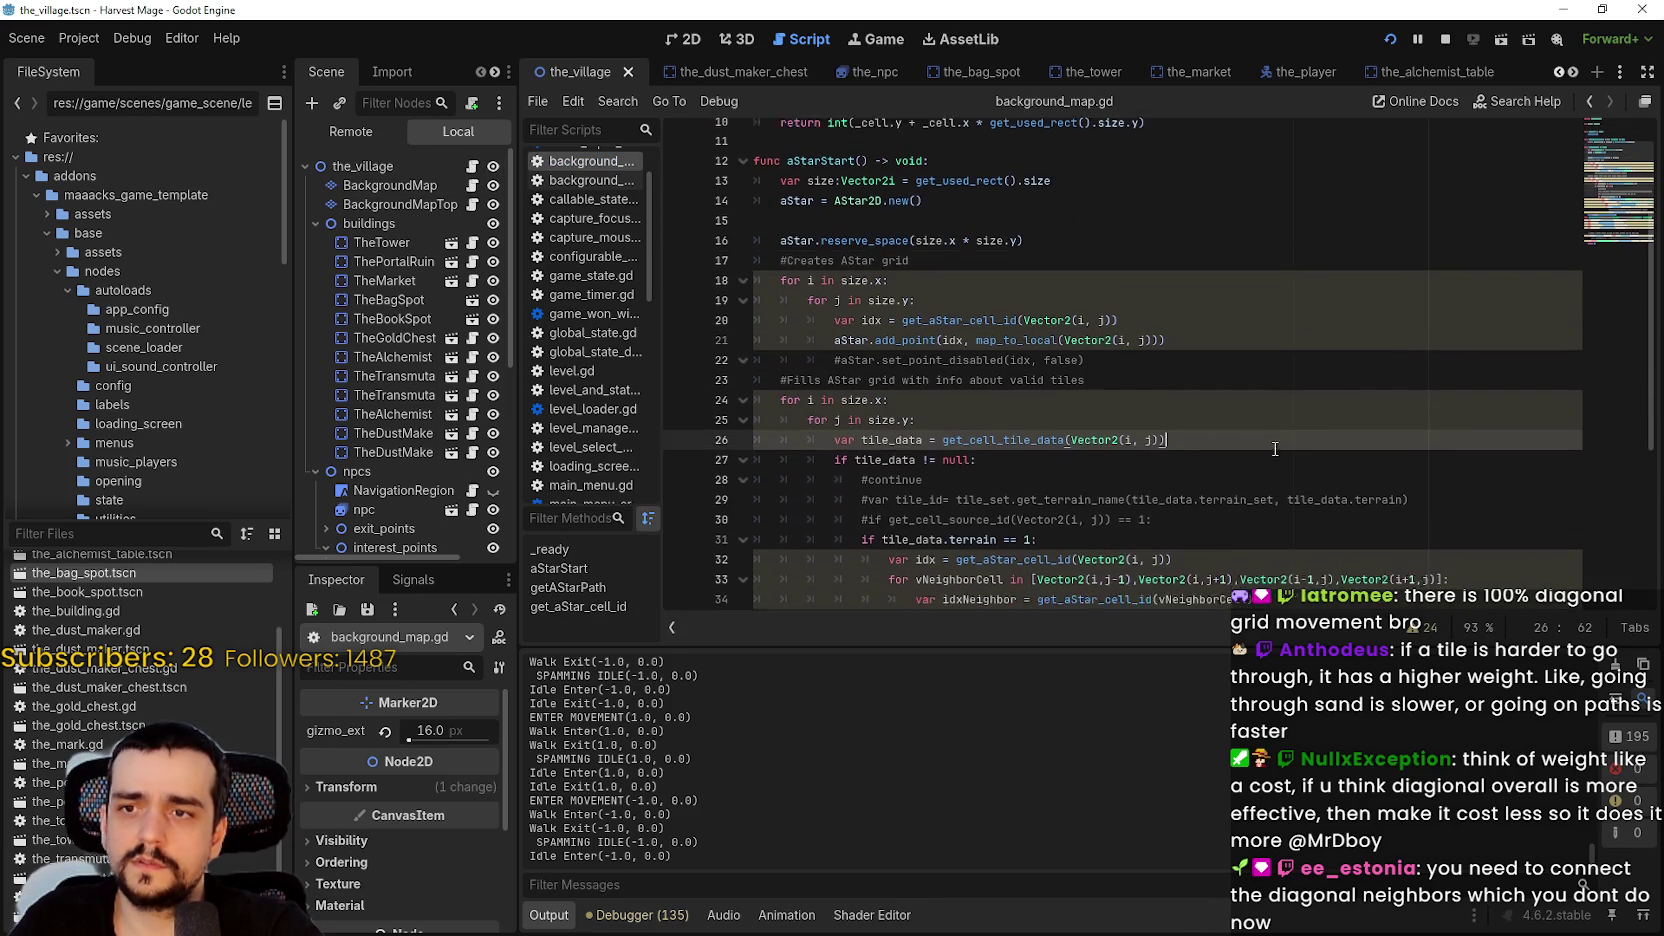
{"action": "scroll", "coordinate": [1275, 448], "scroll_direction": "down", "scroll_amount": 4}
{"action": "left_click", "coordinate": [1275, 434]}
{"action": "scroll", "coordinate": [1315, 434], "scroll_direction": "down", "scroll_amount": 2}
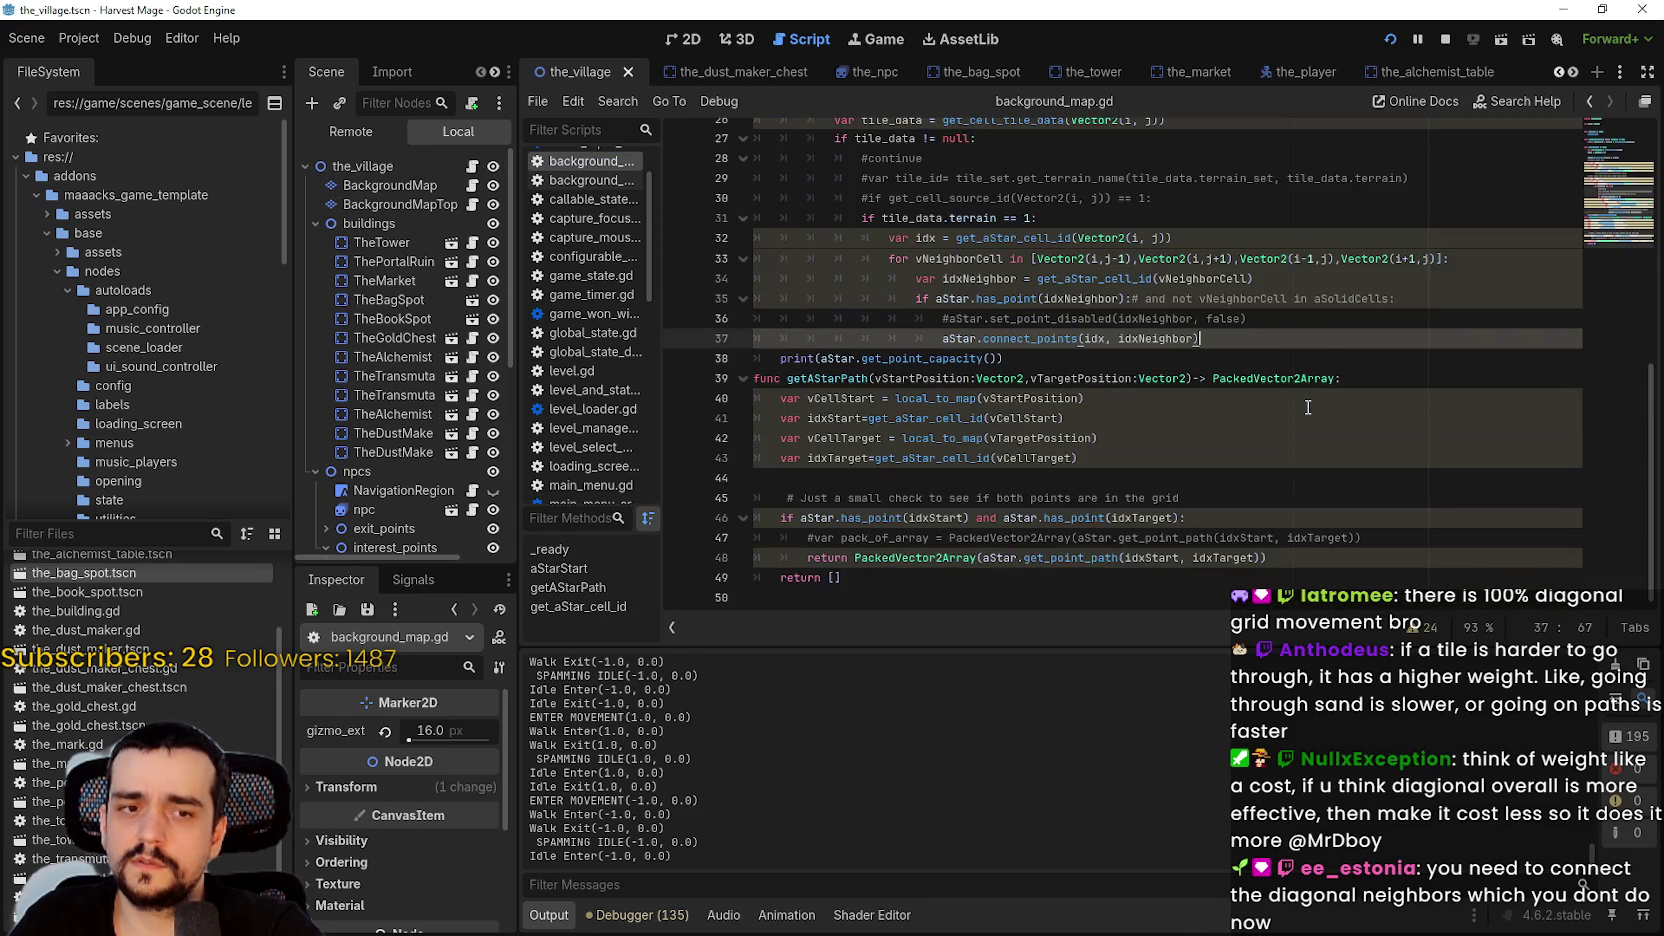
{"action": "key", "text": "Up"}
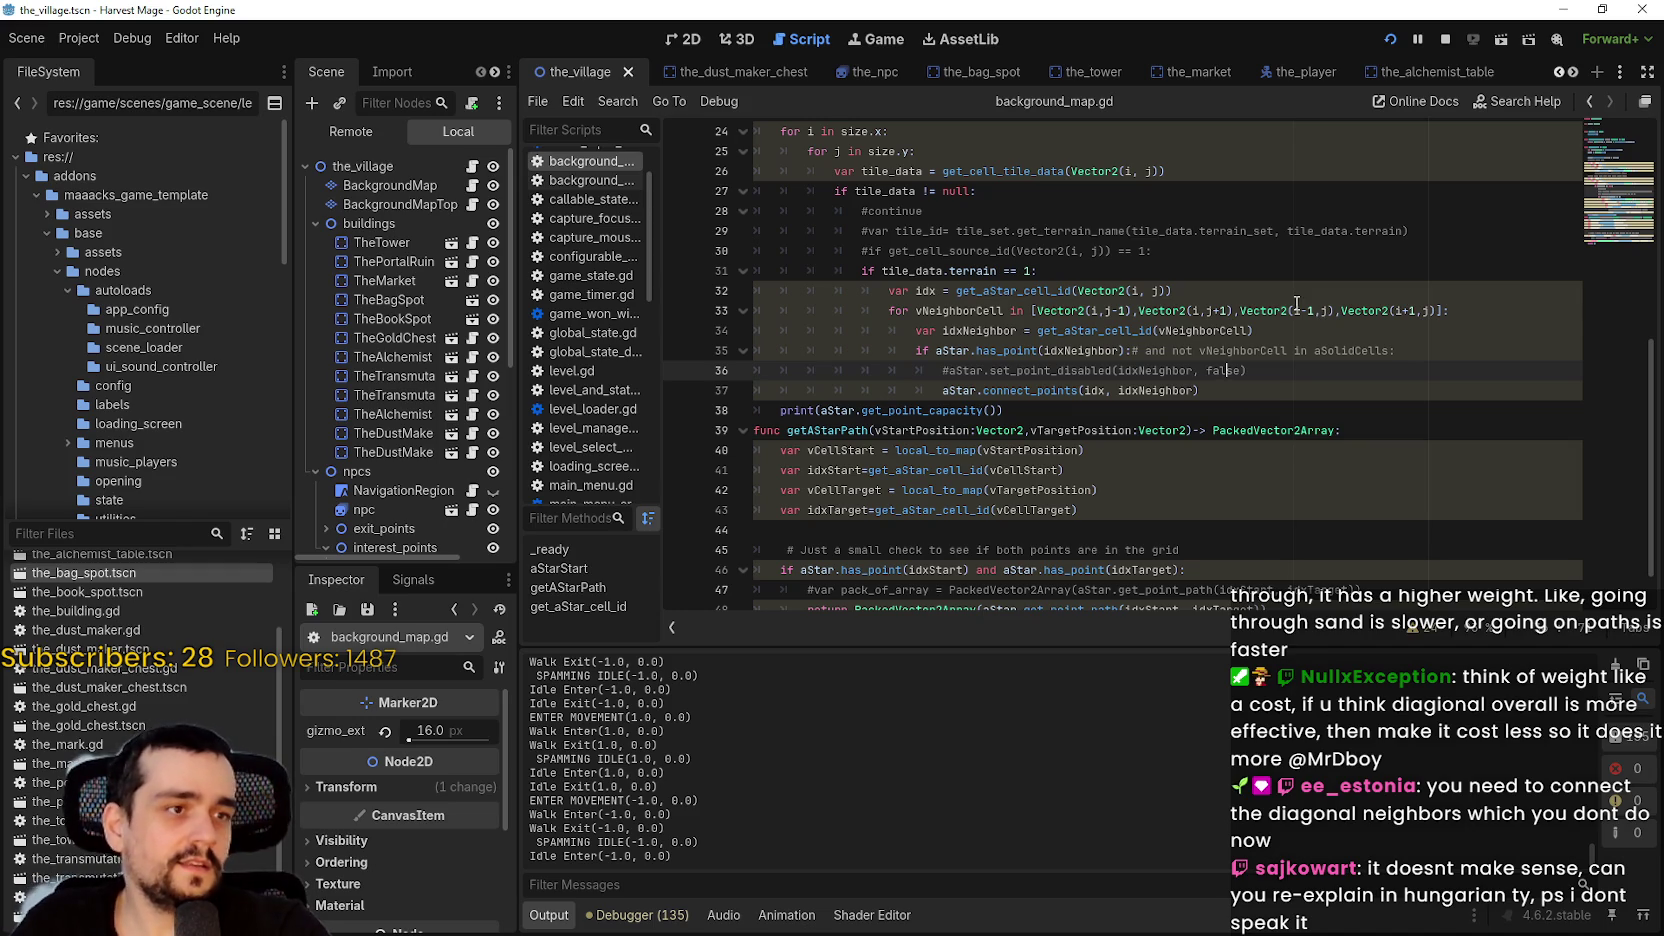
{"action": "left_click", "coordinate": [1231, 390]}
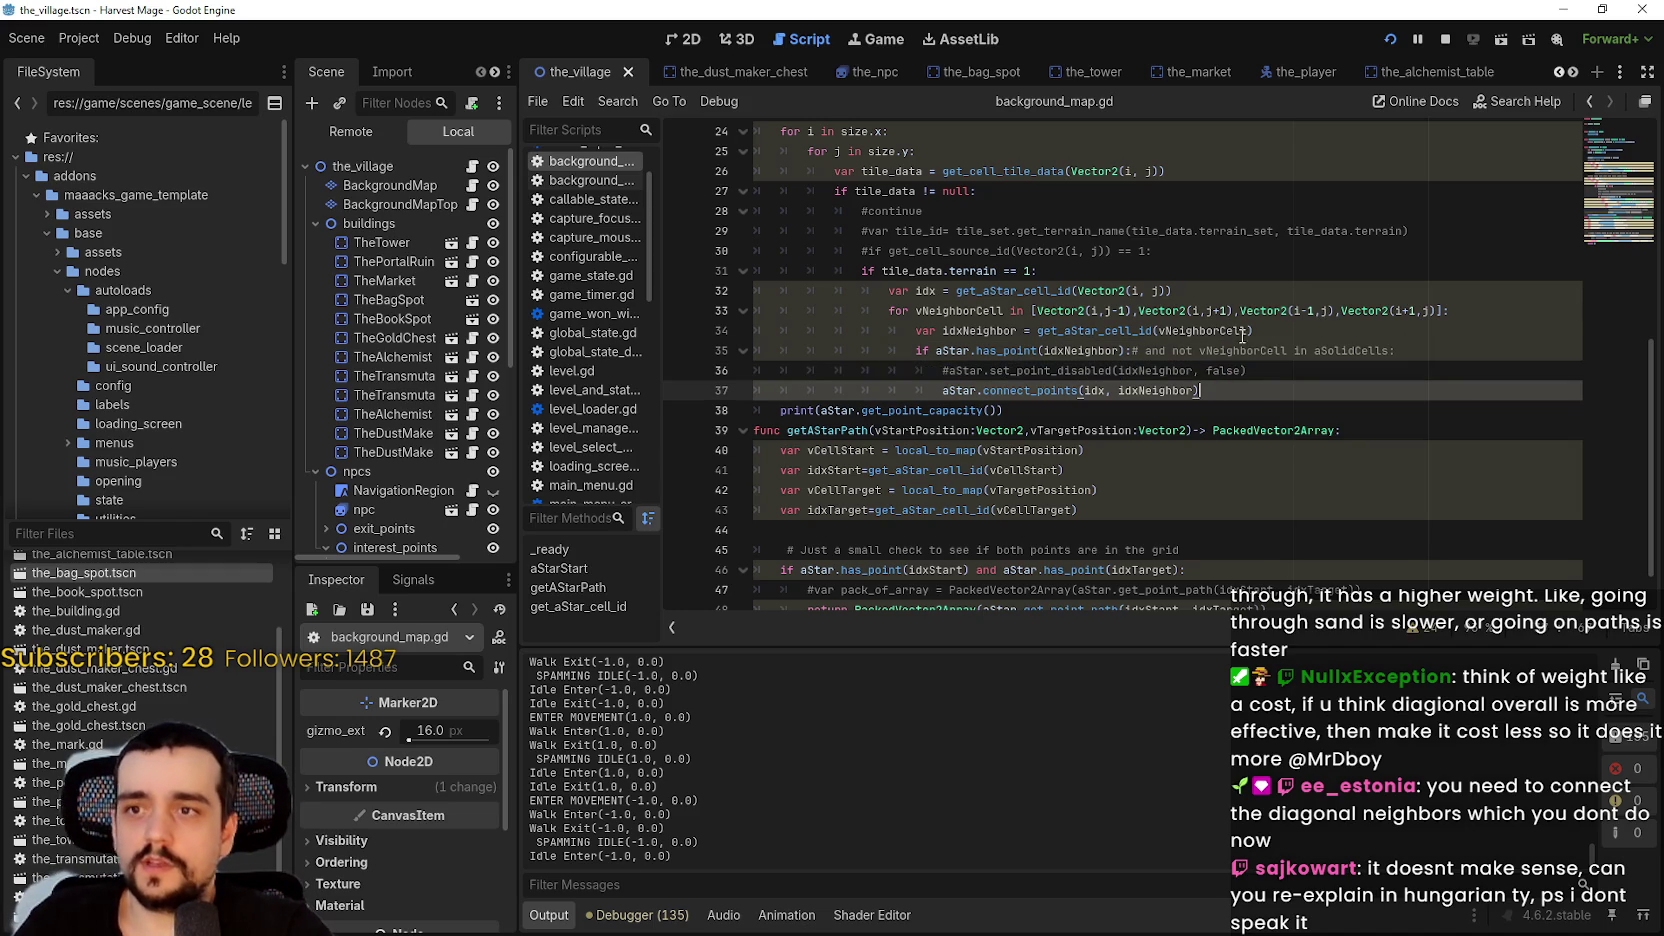
{"action": "left_click", "coordinate": [1430, 350]}
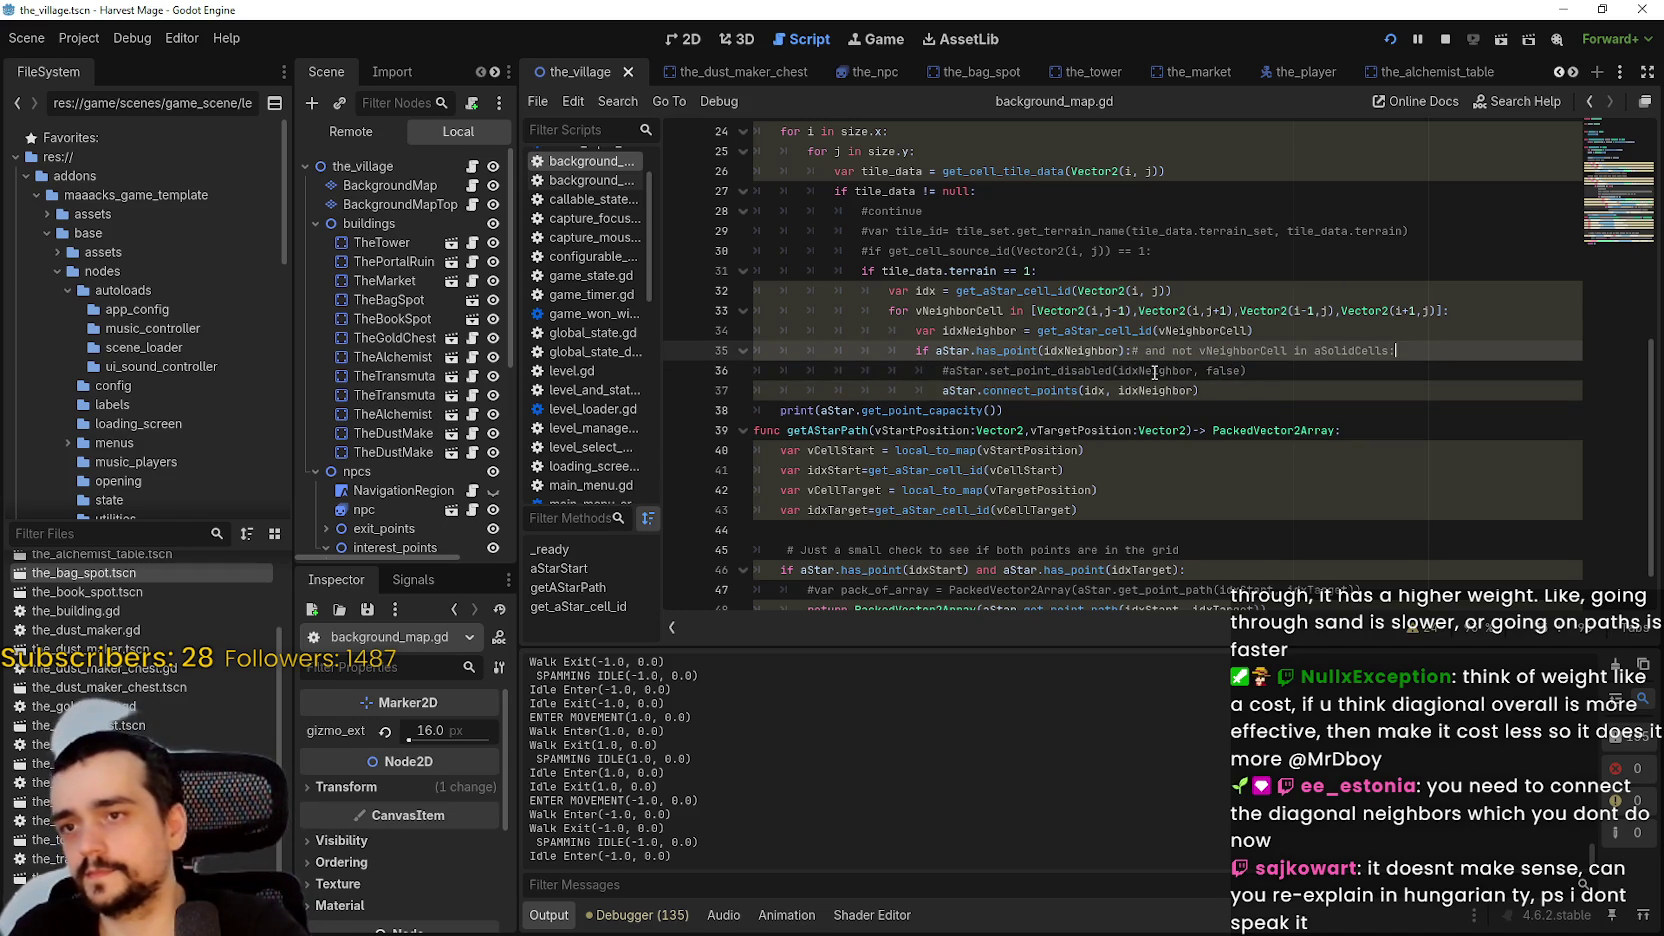
- Add aStar.set_point_weight_scale(idx, 0.5) on a new line 36, then save and run with F5
{"action": "key", "text": "Return"}
{"action": "type", "text": "astar"}
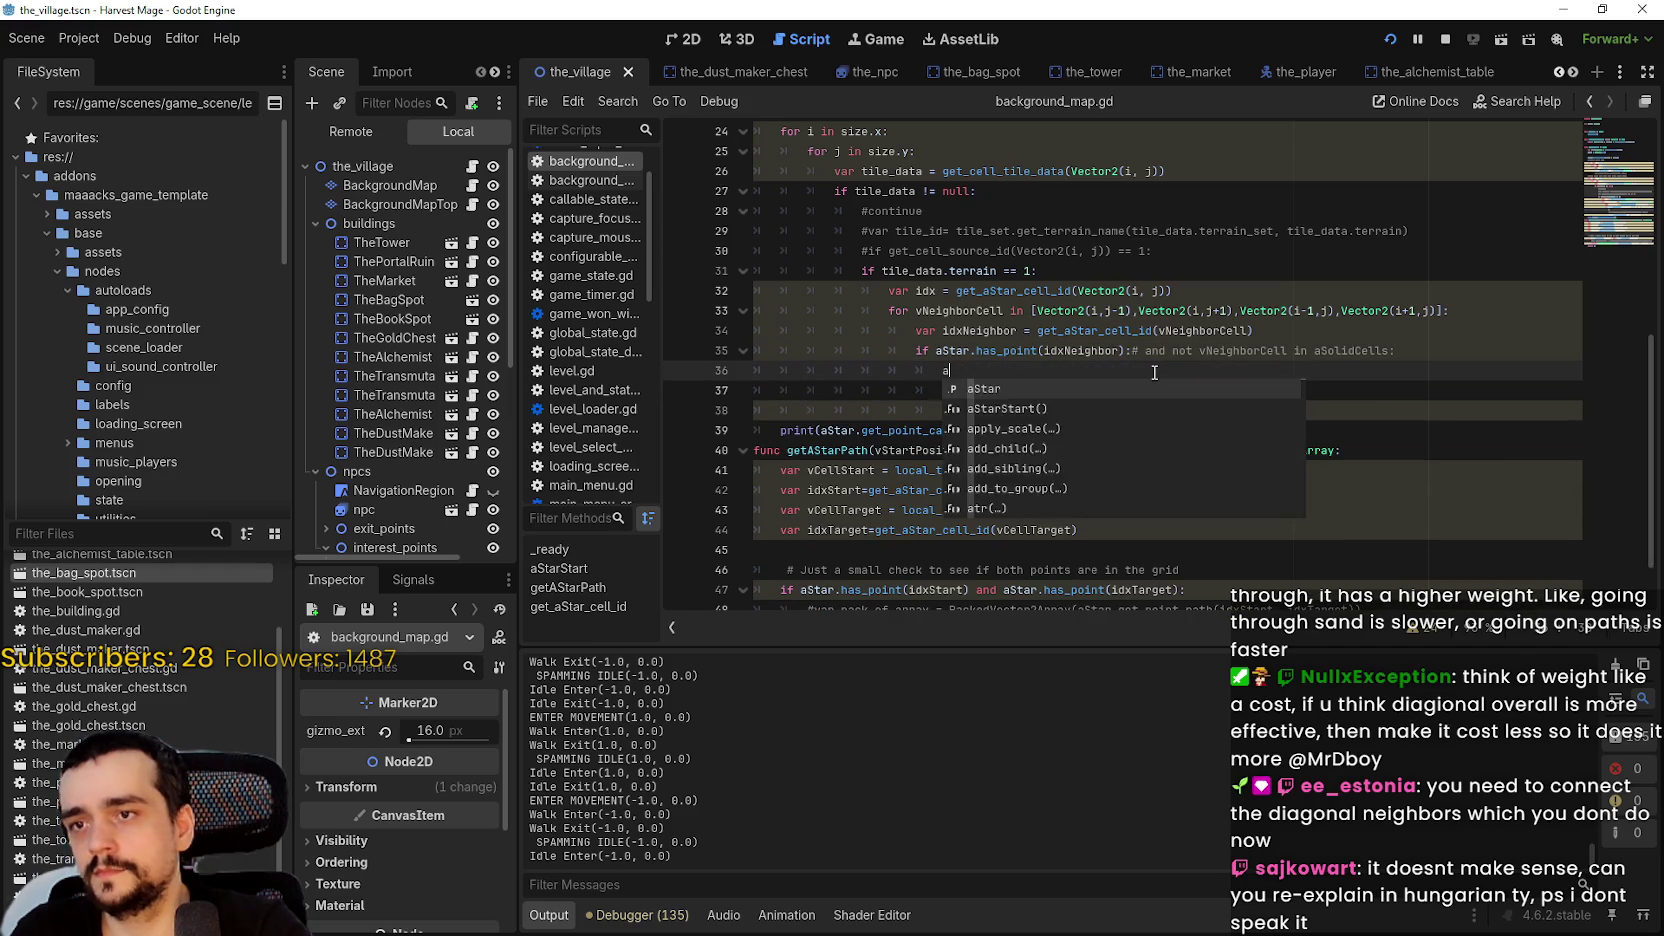
{"action": "key", "text": "Return"}
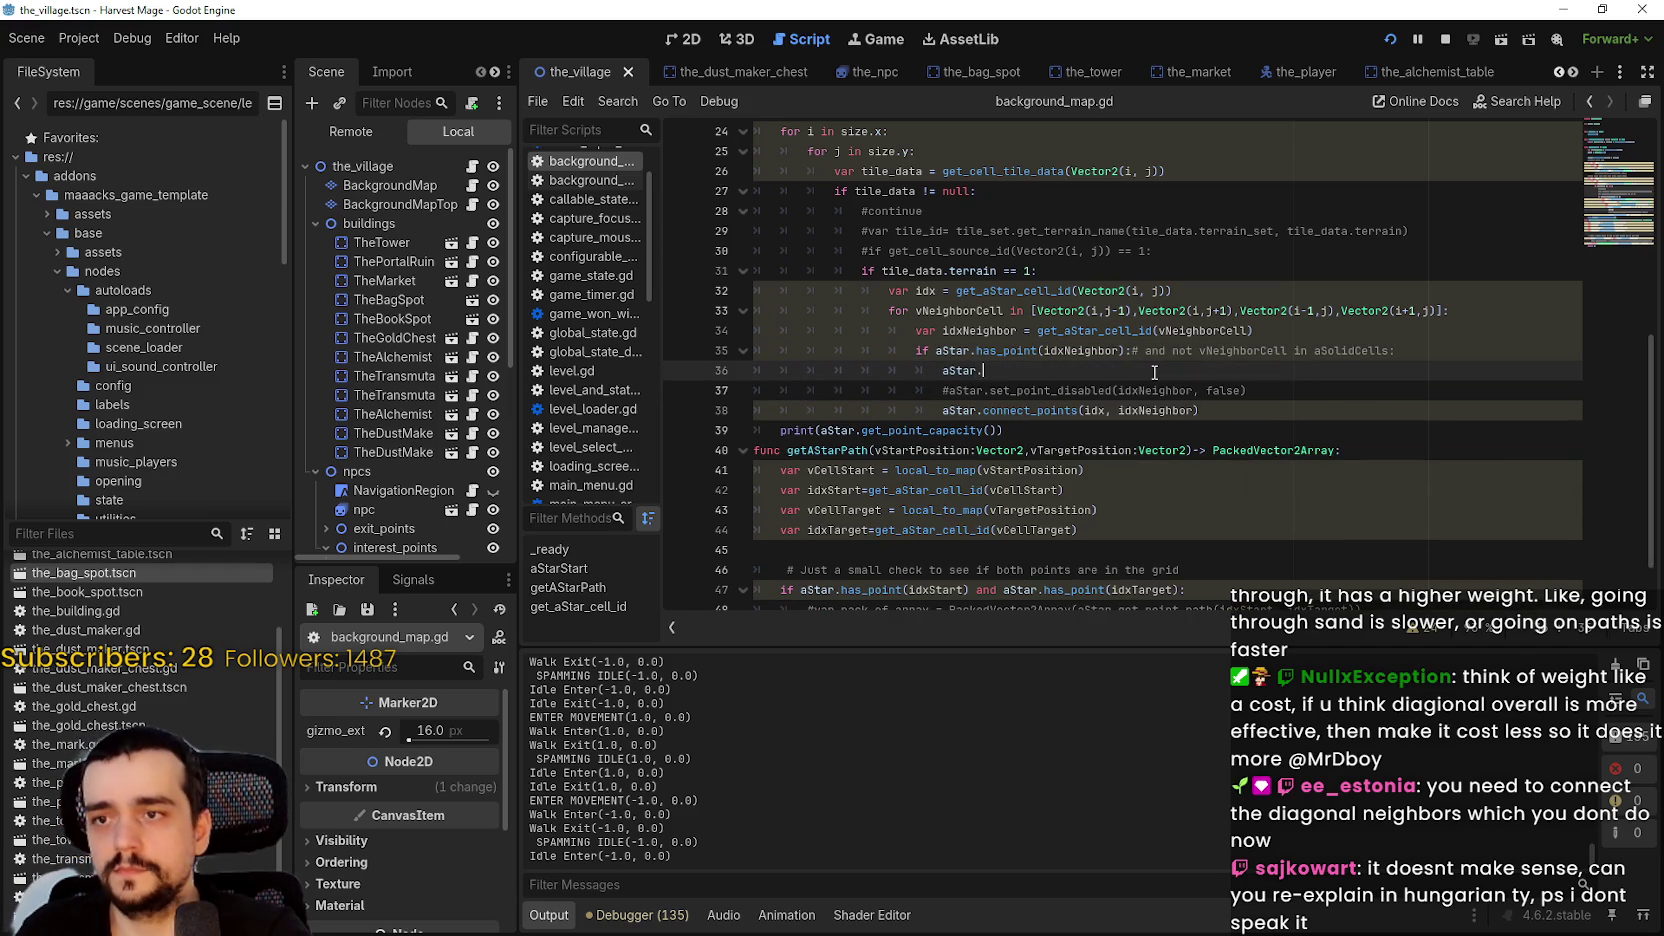
{"action": "type", "text": "set_"}
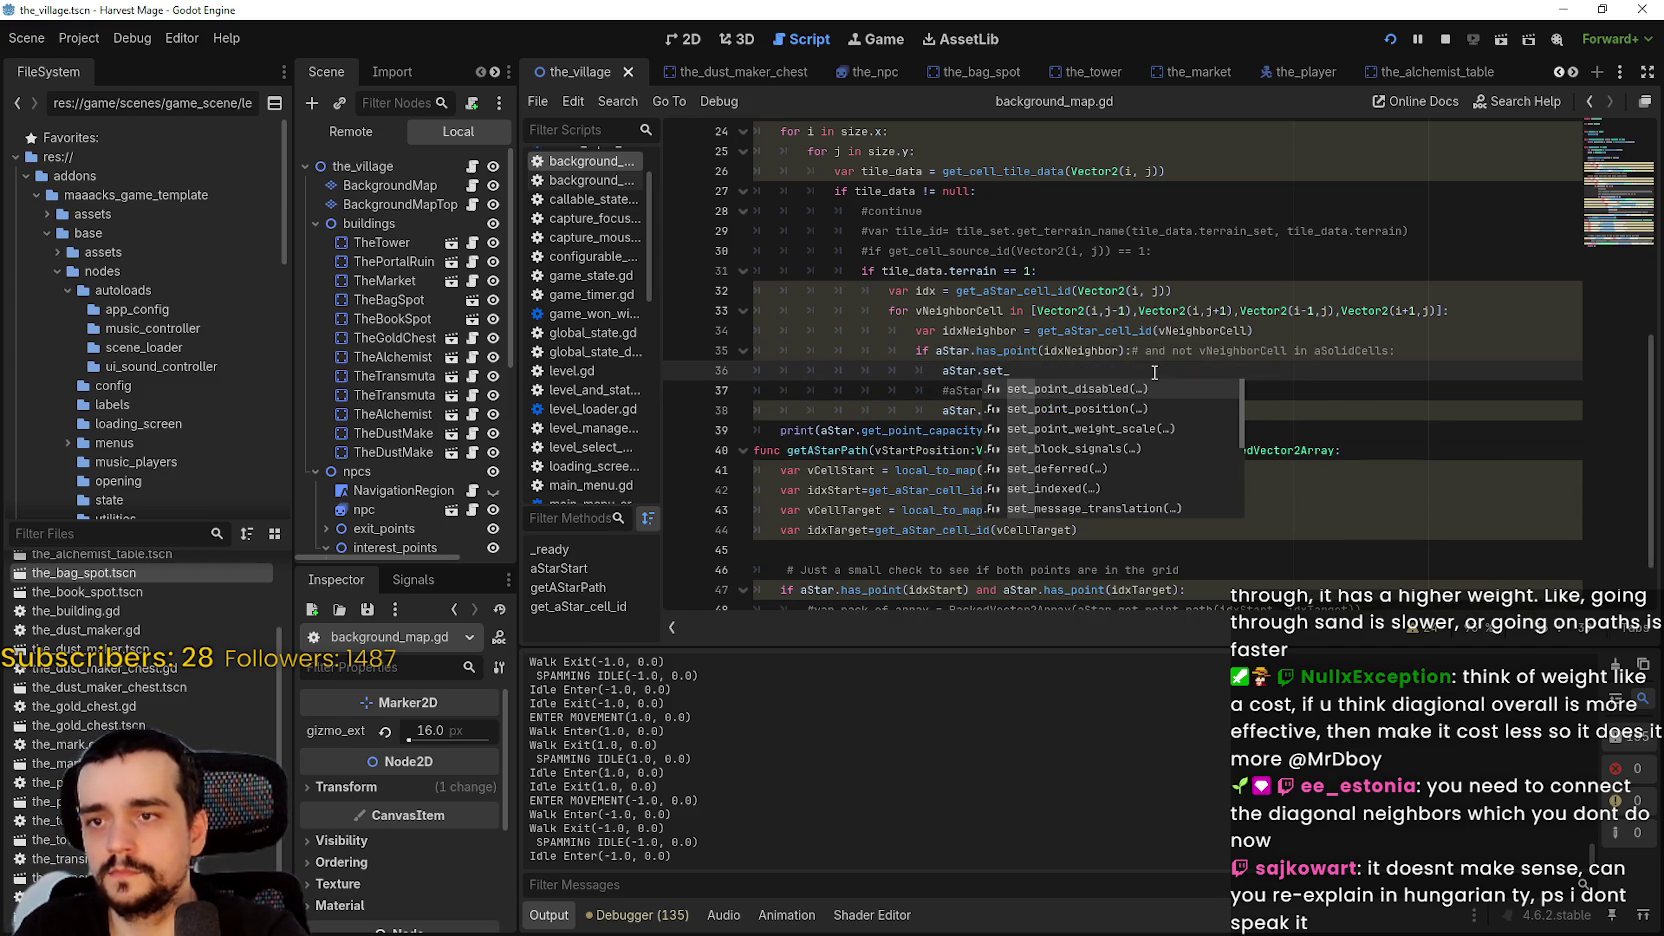
{"action": "key", "text": "Down"}
{"action": "key", "text": "Down"}
{"action": "key", "text": "Return"}
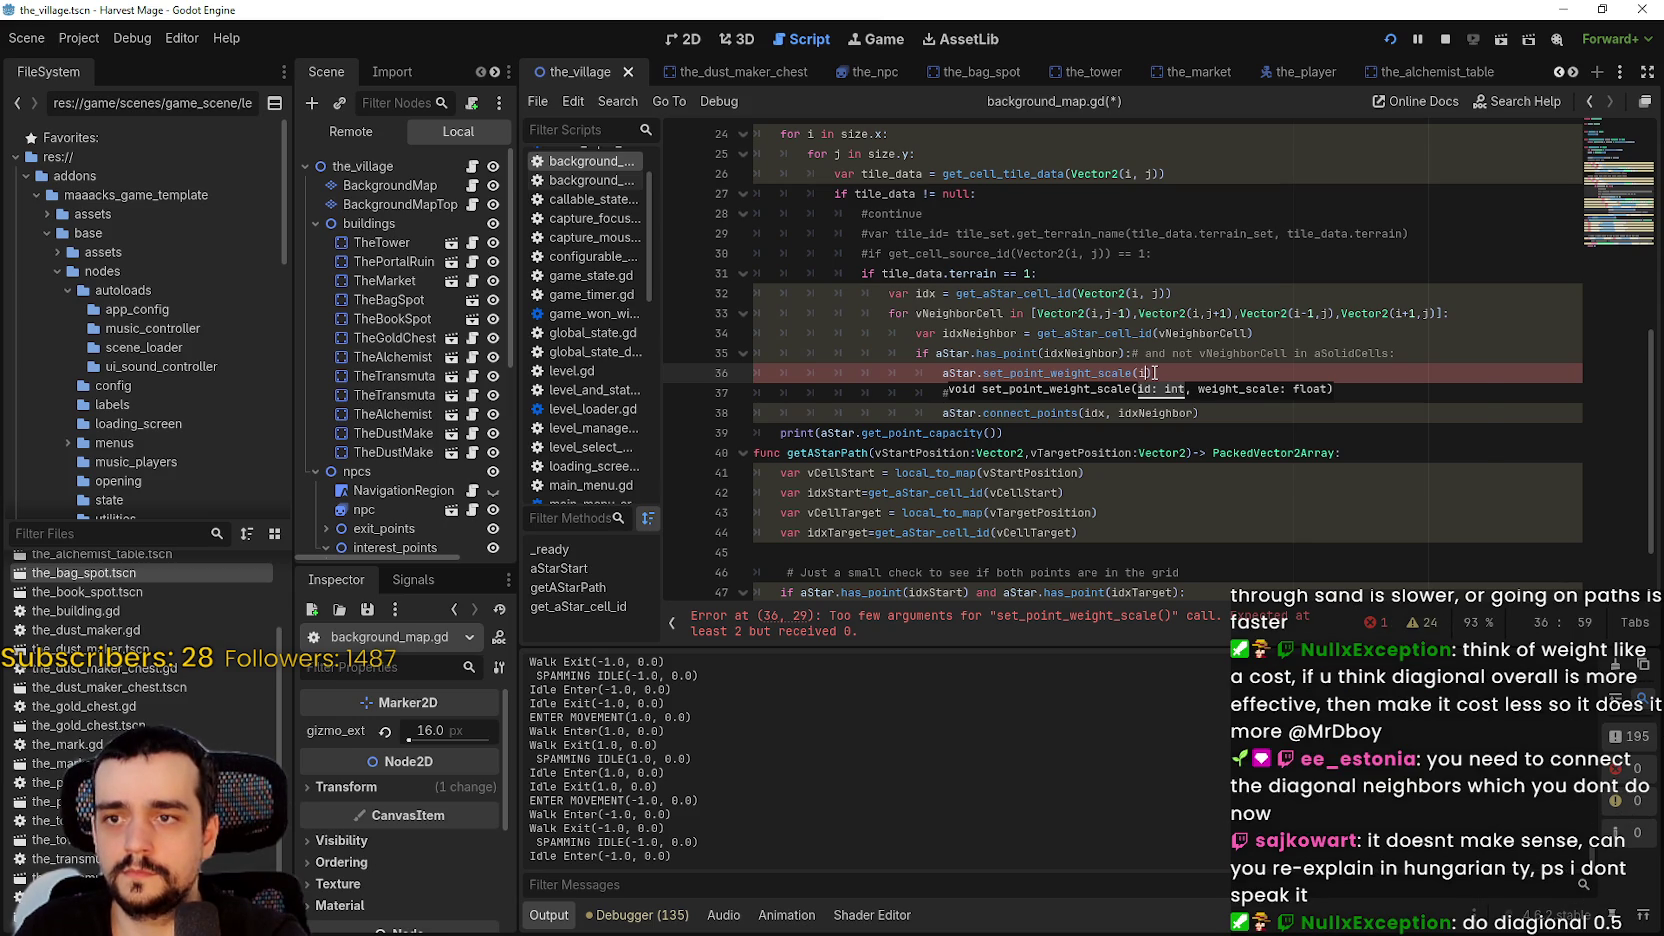
{"action": "type", "text": "idx,"}
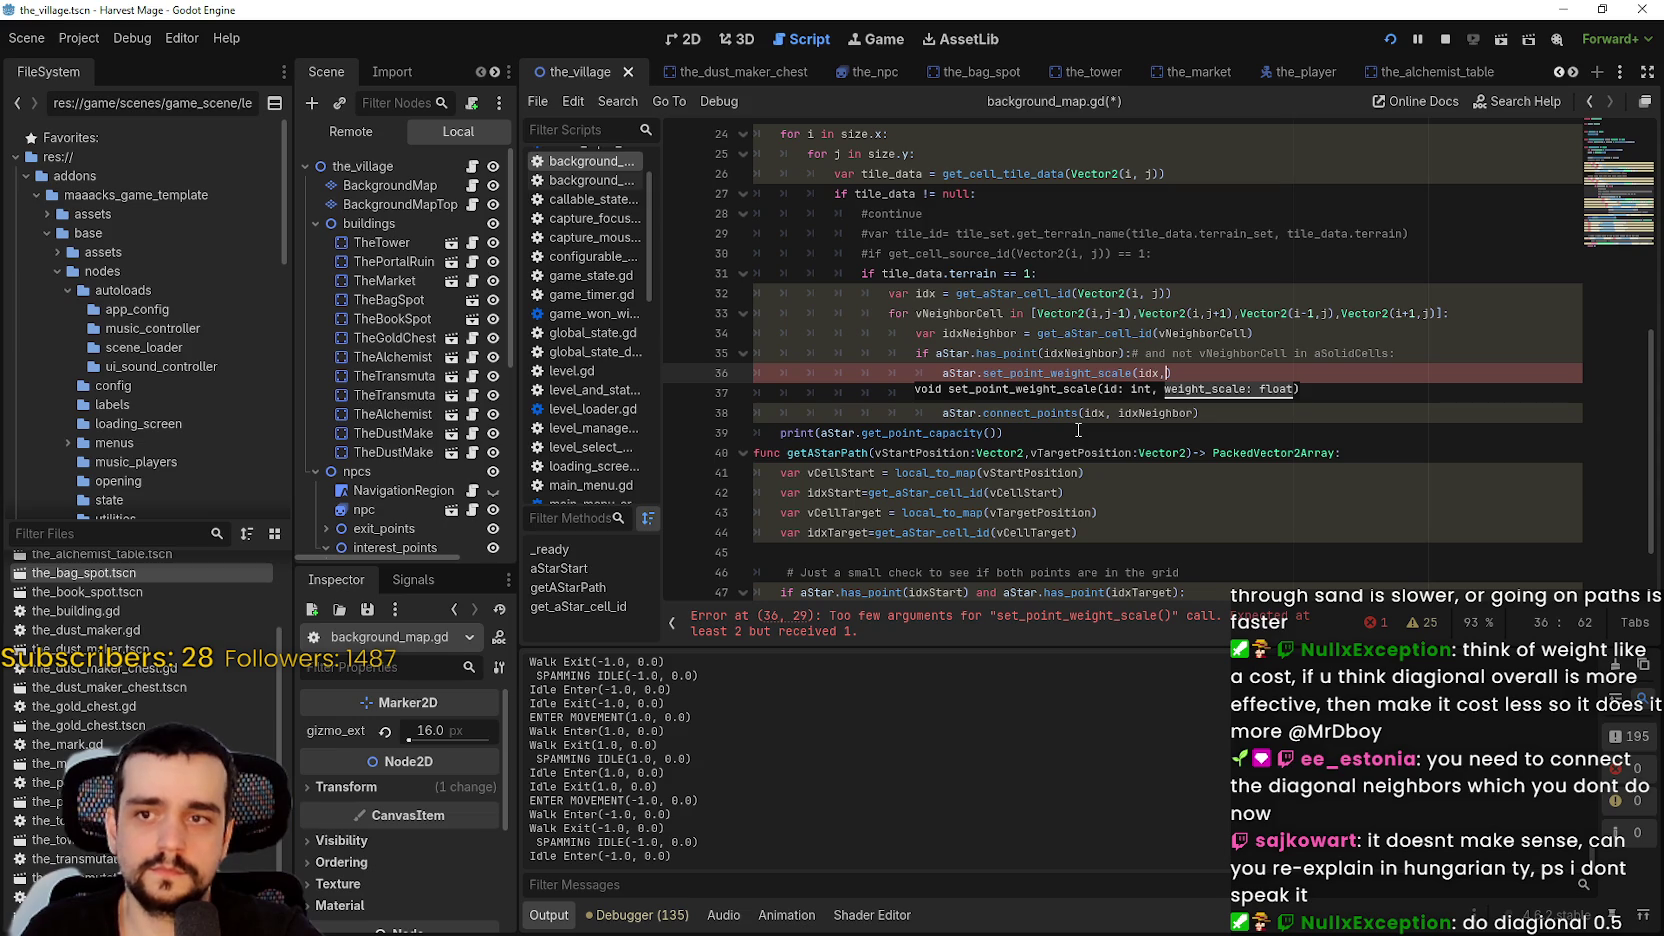
{"action": "type", "text": "0.5"}
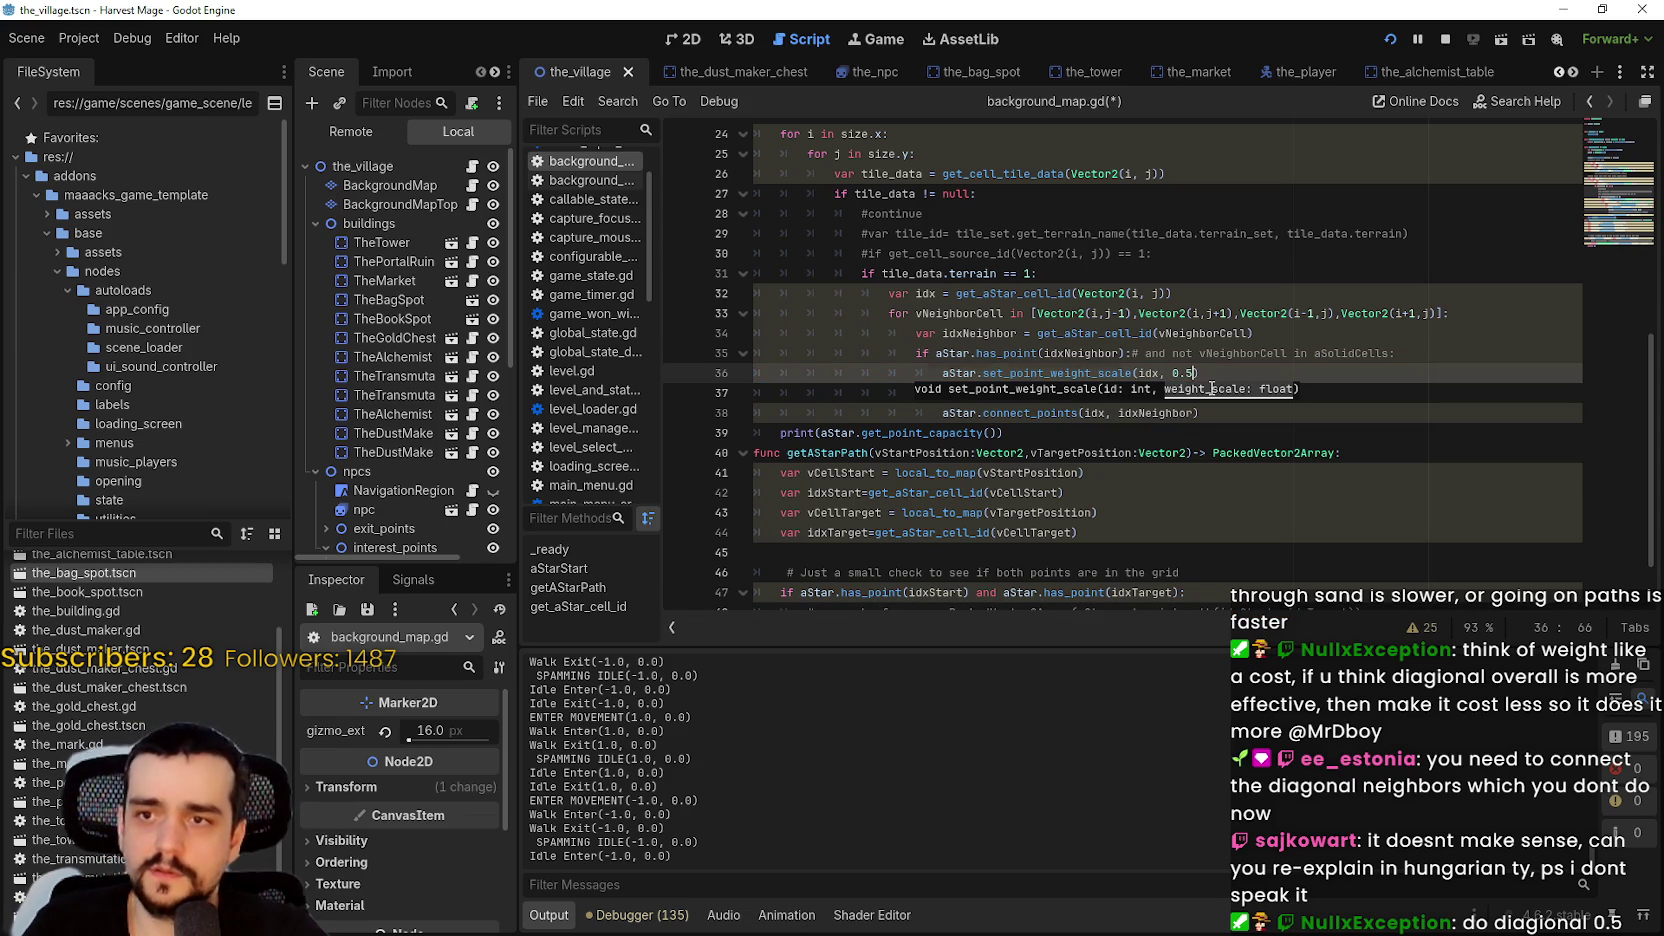
{"action": "key", "text": "Down"}
{"action": "key", "text": "F5"}
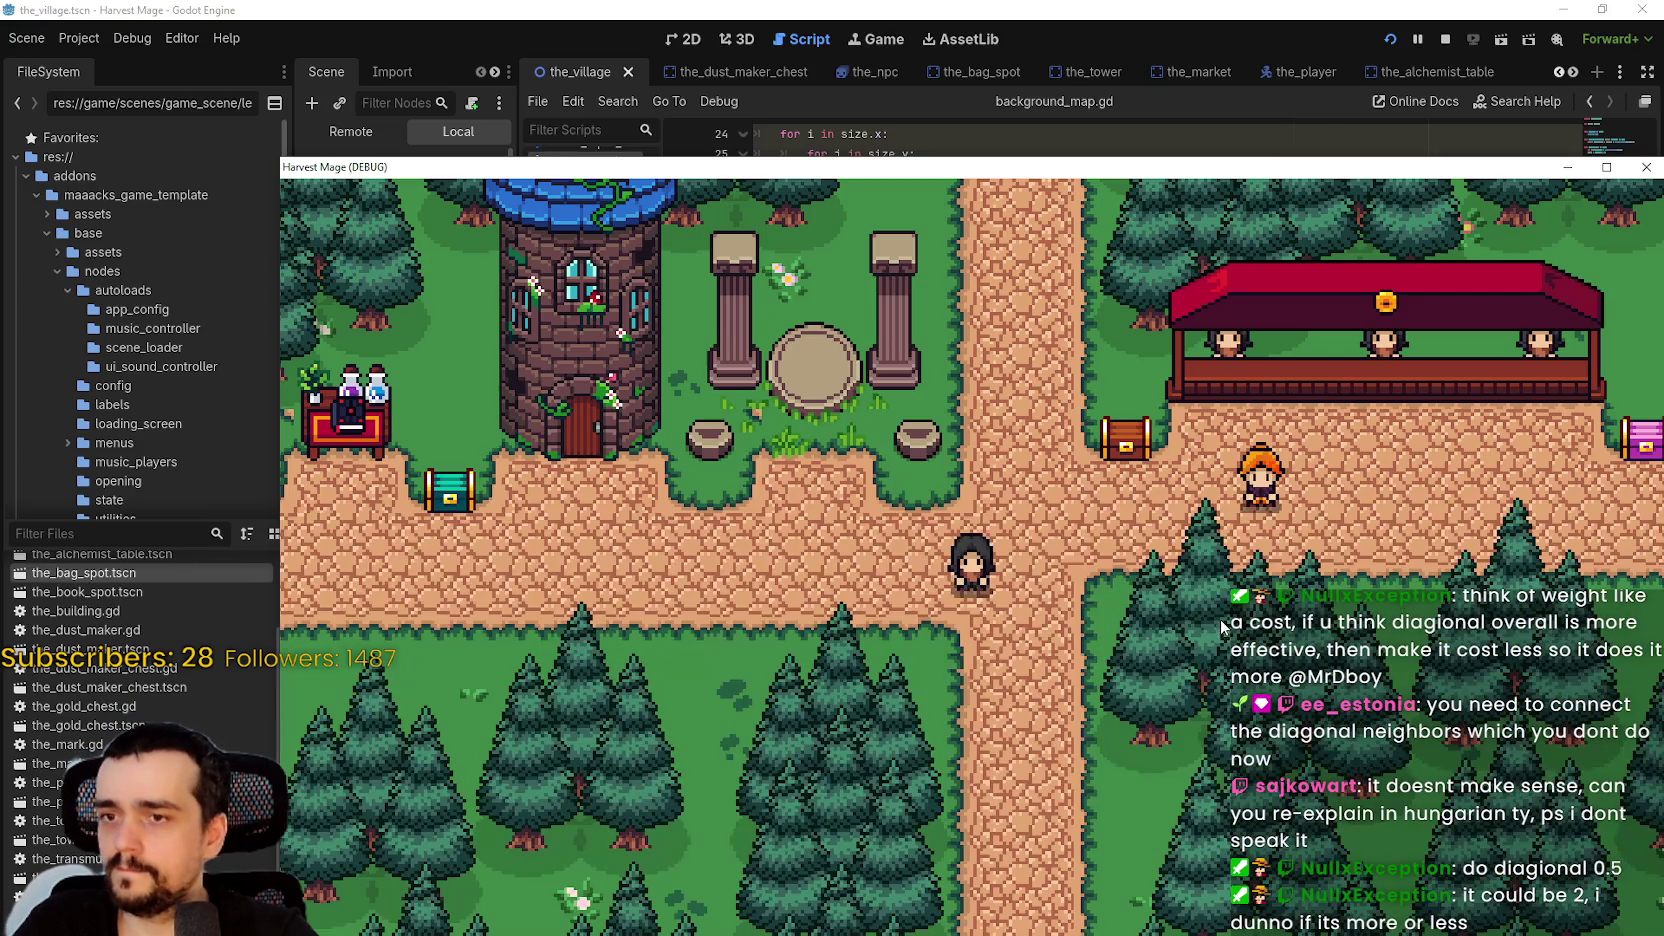
- Walk the player right, down, left and up around the market stall, then stop the game
{"action": "key", "text": "Right"}
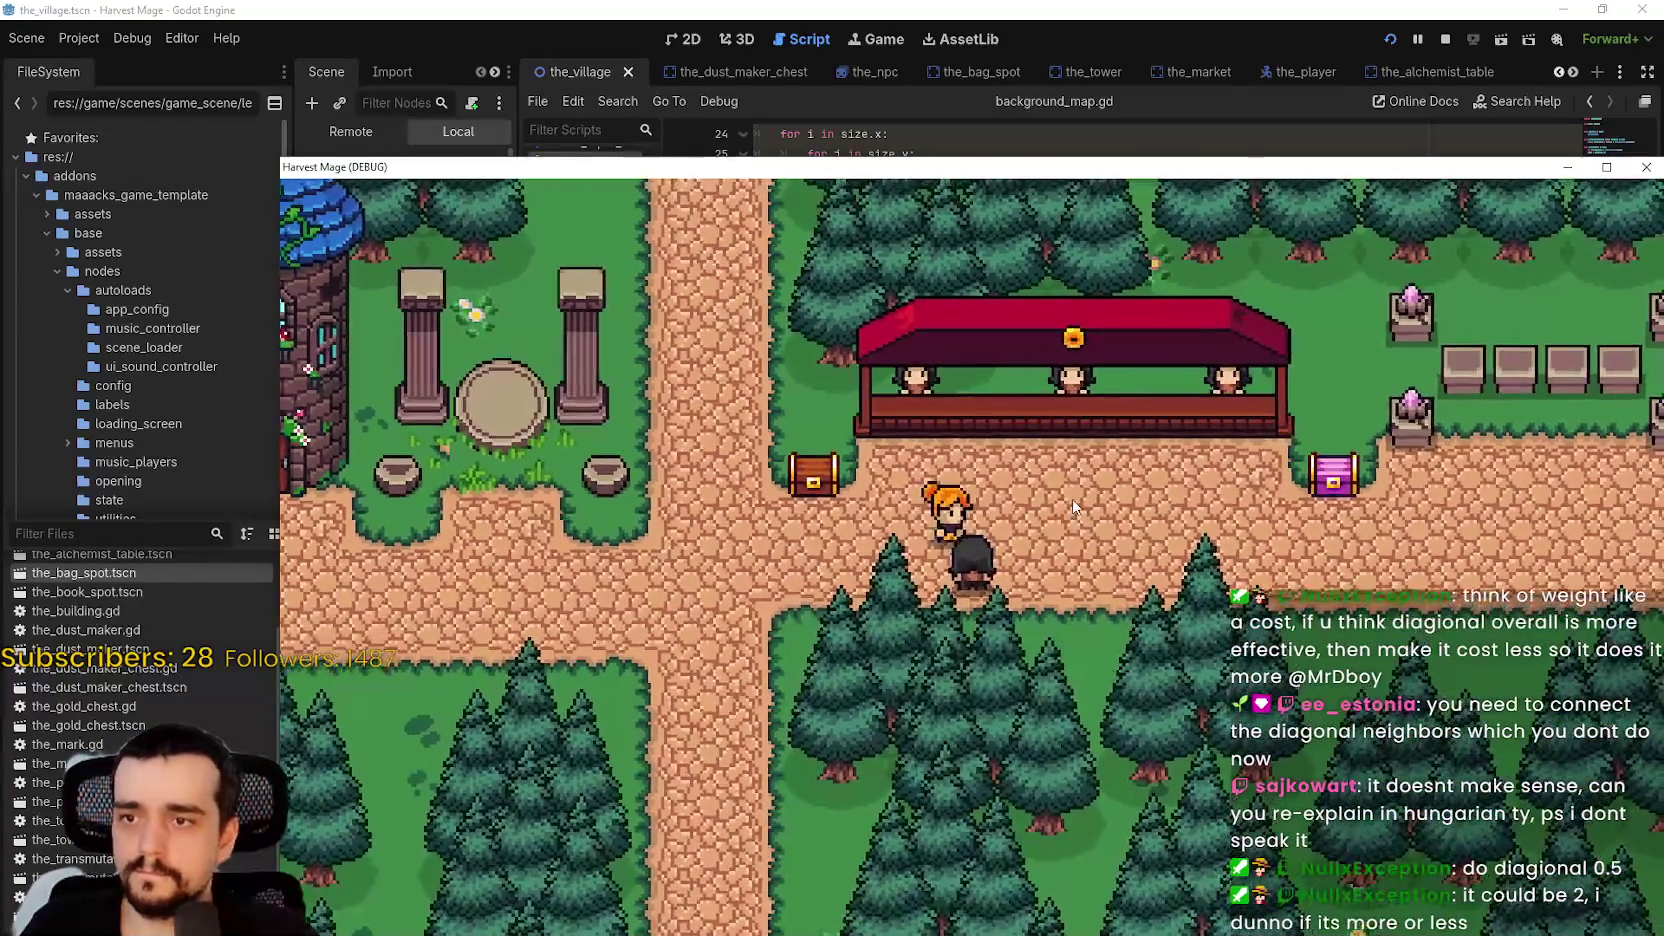
{"action": "key", "text": "Right"}
{"action": "key", "text": "Down"}
{"action": "key", "text": "Left"}
{"action": "key", "text": "Down"}
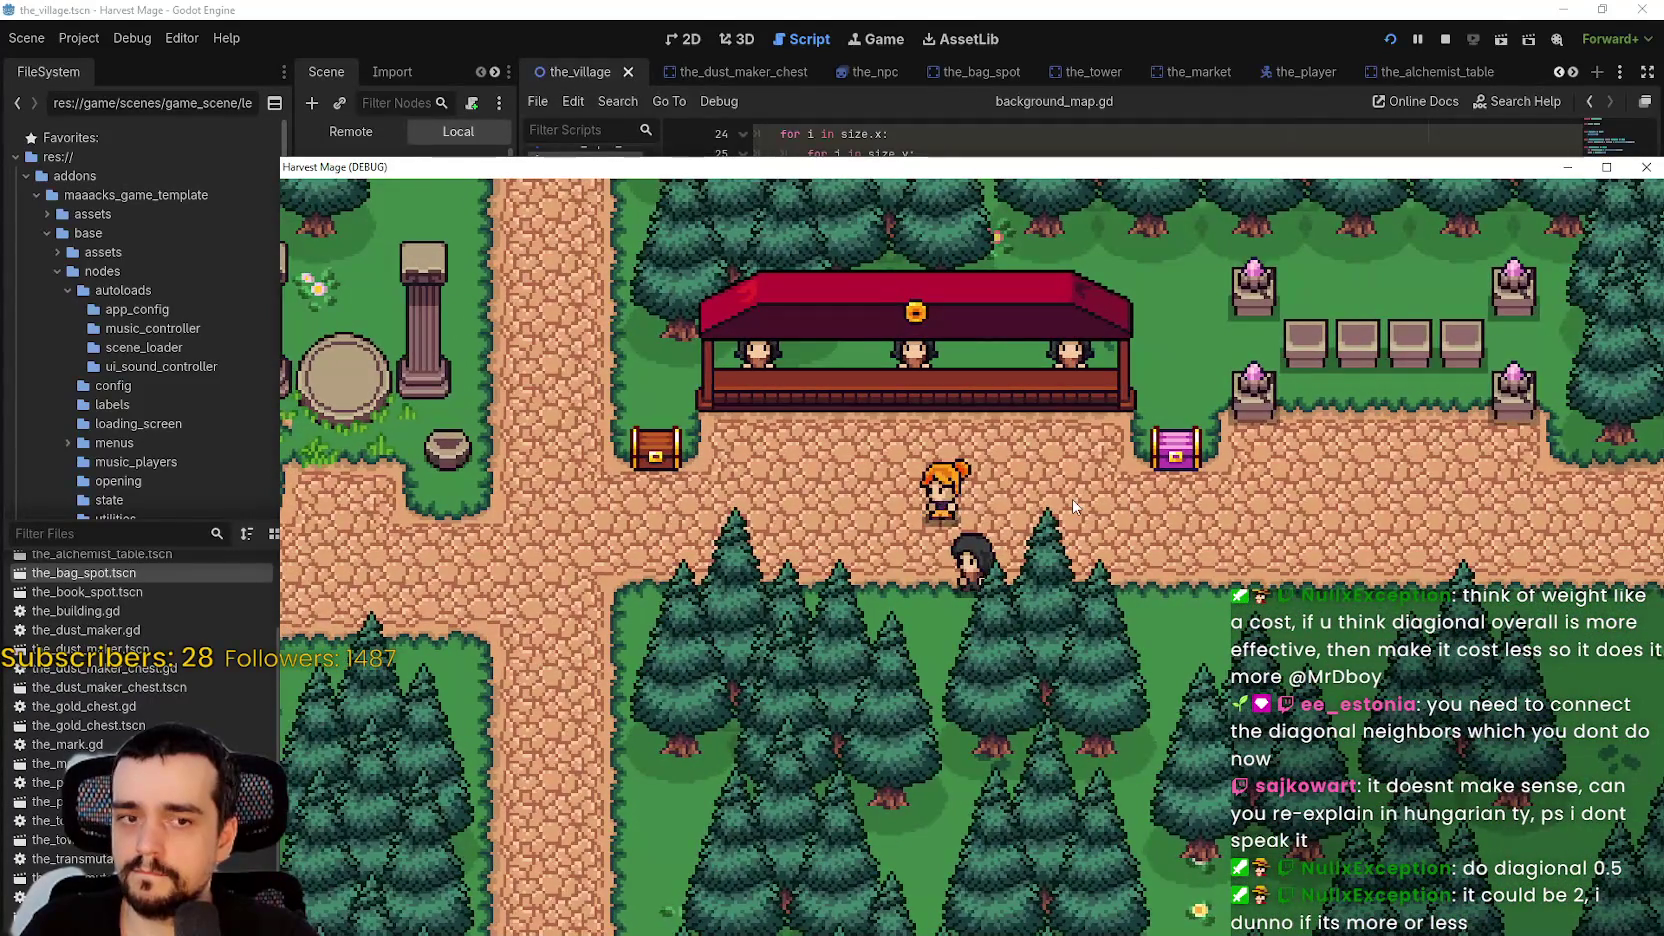
{"action": "key", "text": "Left"}
{"action": "key", "text": "Up"}
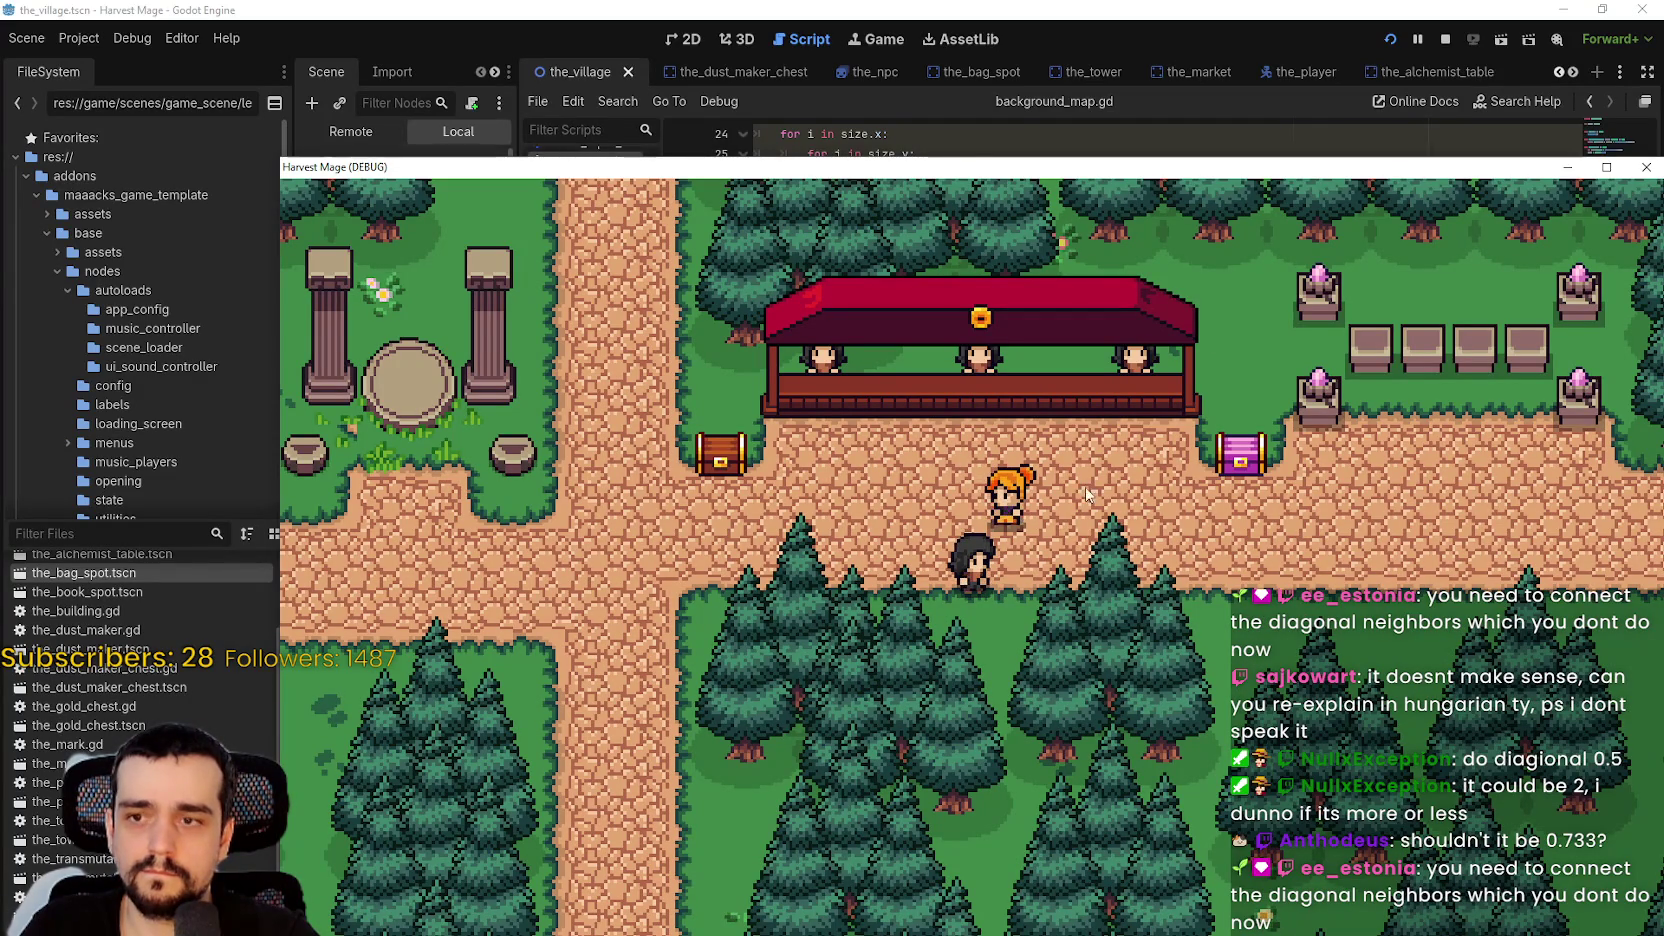
{"action": "left_click", "coordinate": [1447, 40]}
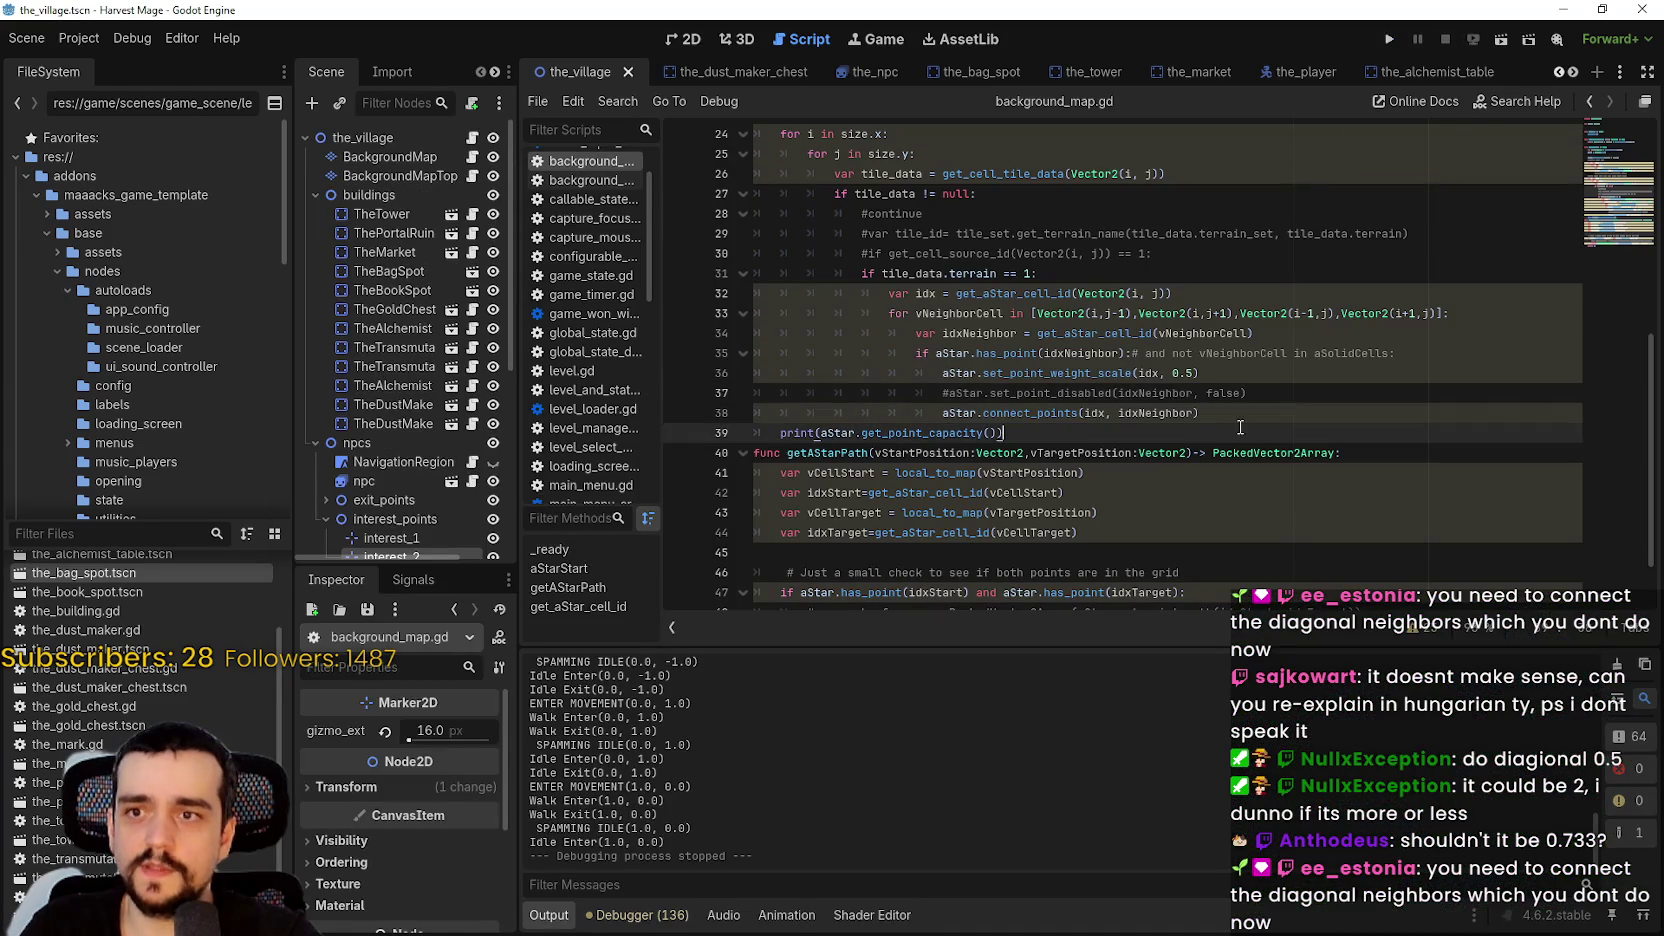
- Comment out the set_point_weight_scale(idx, 0.5) line with Ctrl+K and save
{"action": "left_click", "coordinate": [1195, 373]}
{"action": "key", "text": "BackSpace"}
{"action": "key", "text": "BackSpace"}
{"action": "key", "text": "BackSpace"}
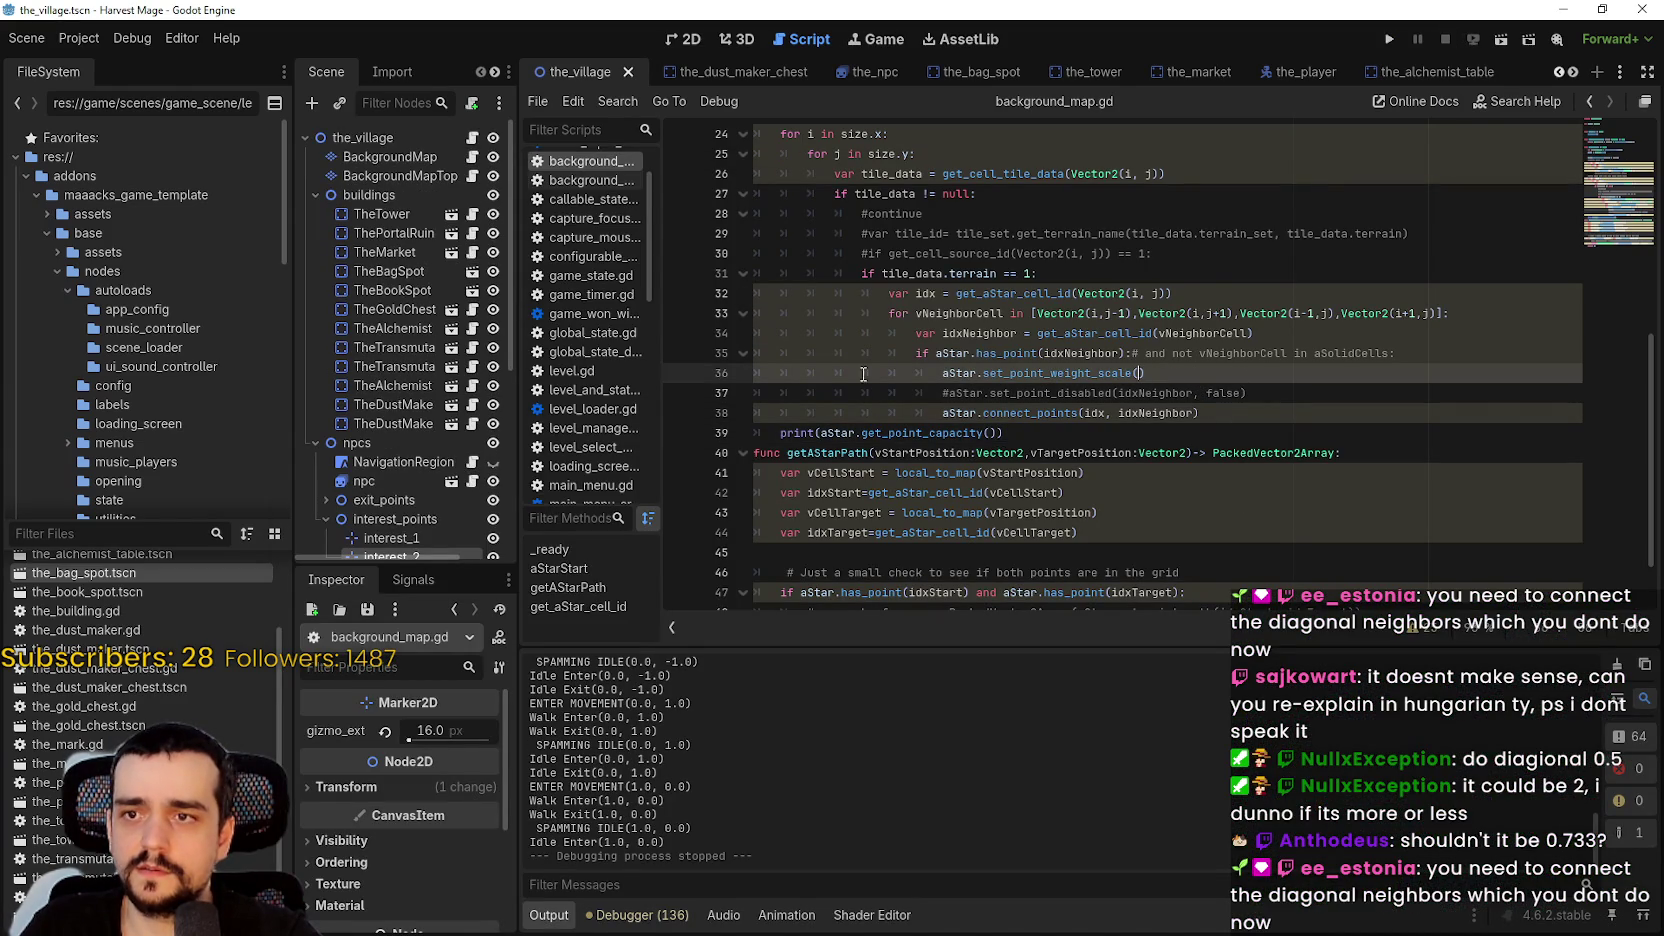
{"action": "type", "text": "idx, 0.5"}
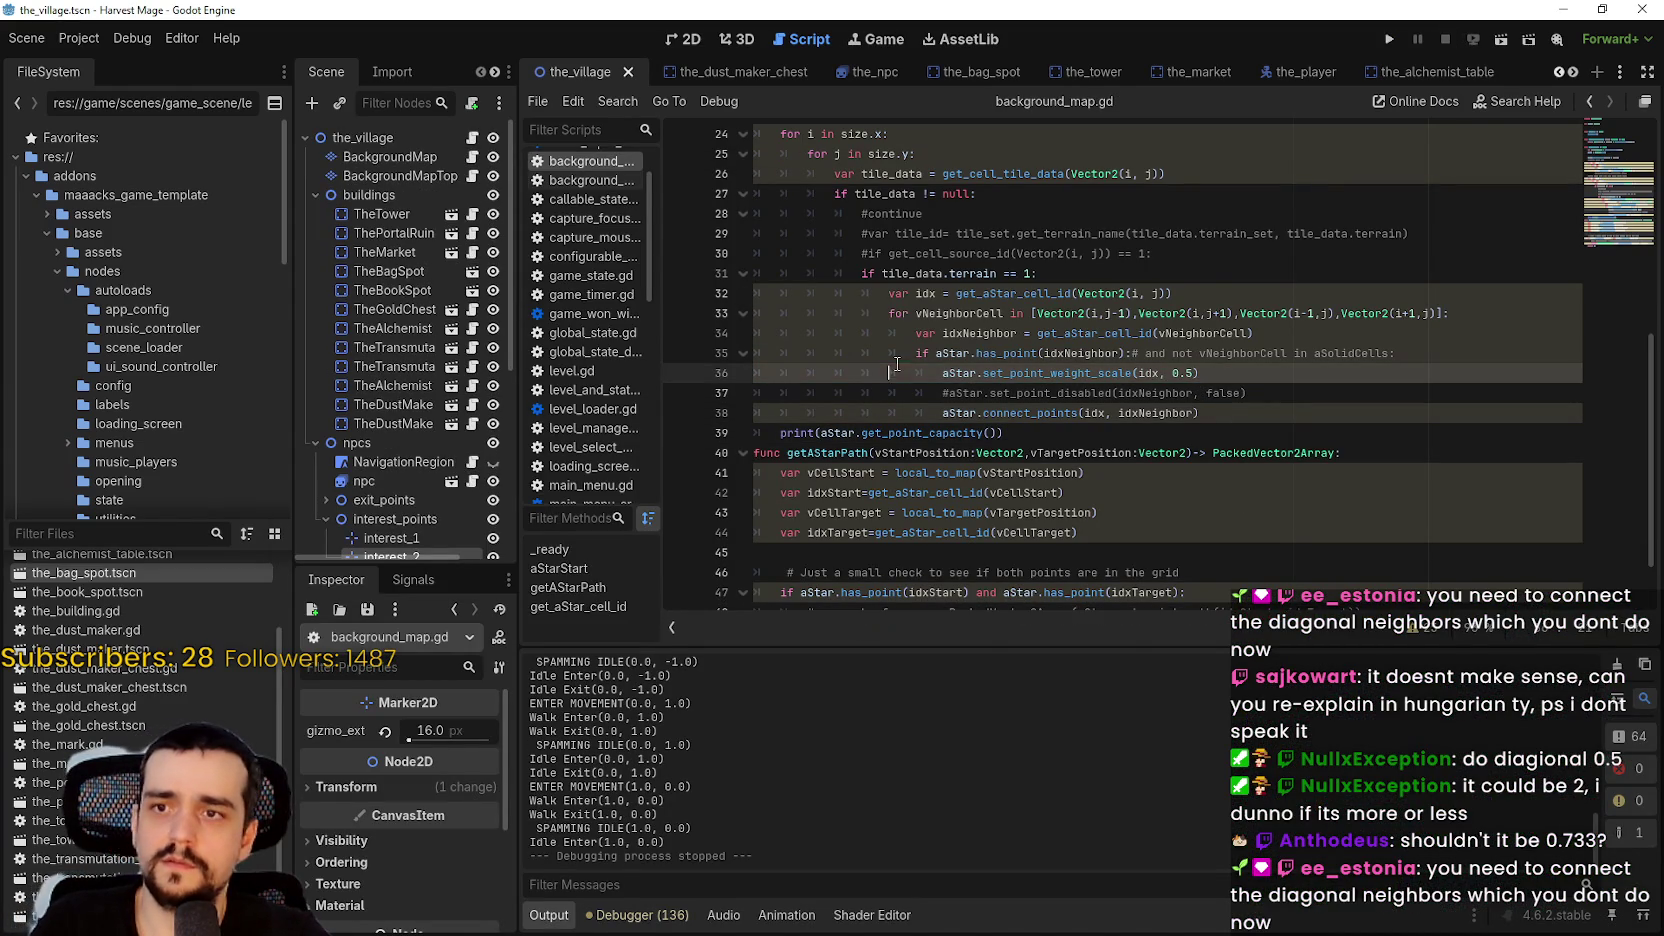
{"action": "key", "text": "ctrl+k"}
{"action": "key", "text": "ctrl+s"}
- Change the Vector2(i,j-1) neighbour offset on line 33 to j-0.5
{"action": "double_click", "coordinate": [1121, 313]}
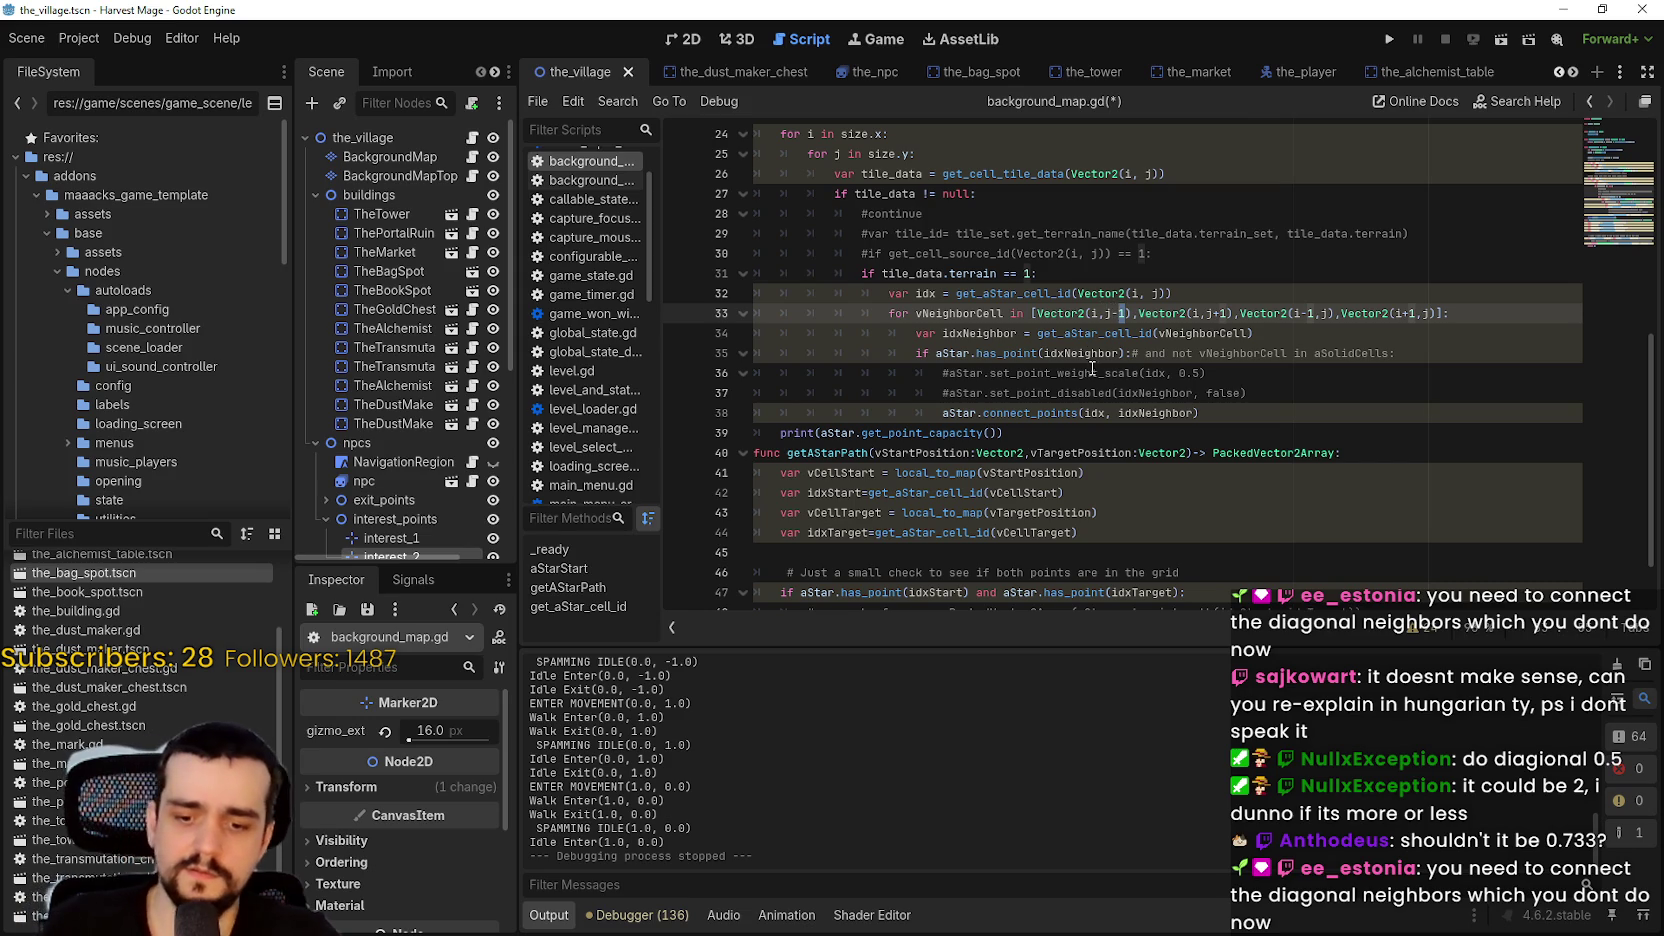
{"action": "type", "text": "9.9"}
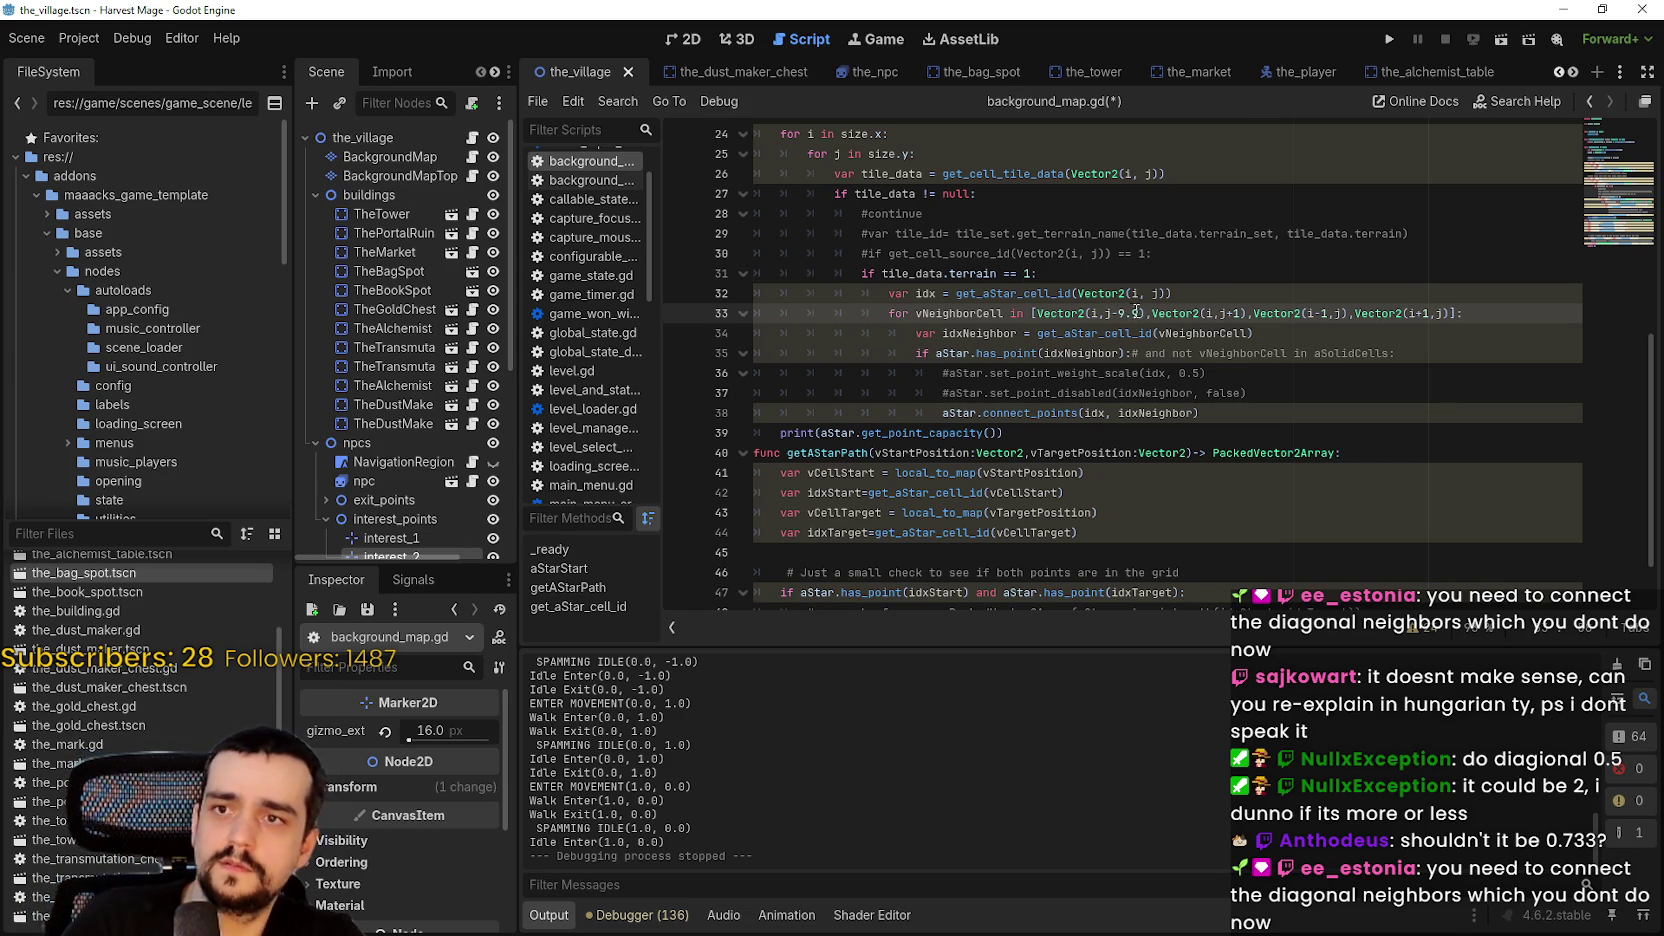
{"action": "double_click", "coordinate": [1121, 313]}
{"action": "left_click", "coordinate": [1142, 312]}
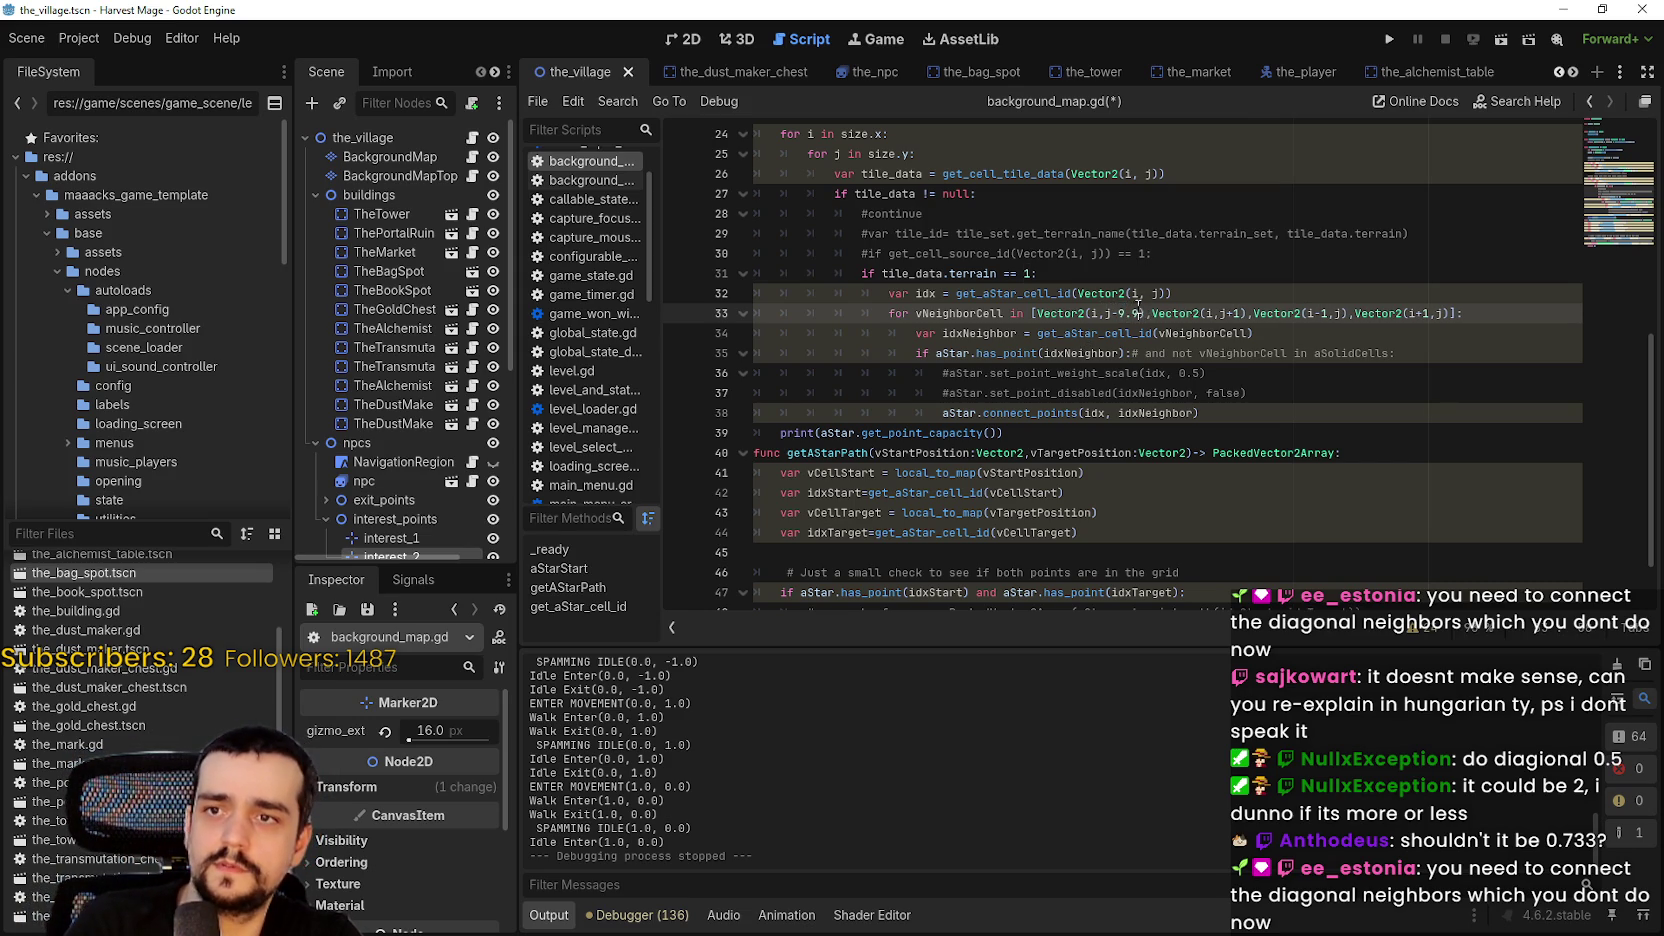
{"action": "left_click_drag", "start_coordinate": [1139, 311], "coordinate": [1121, 312]}
{"action": "left_click", "coordinate": [1141, 313]}
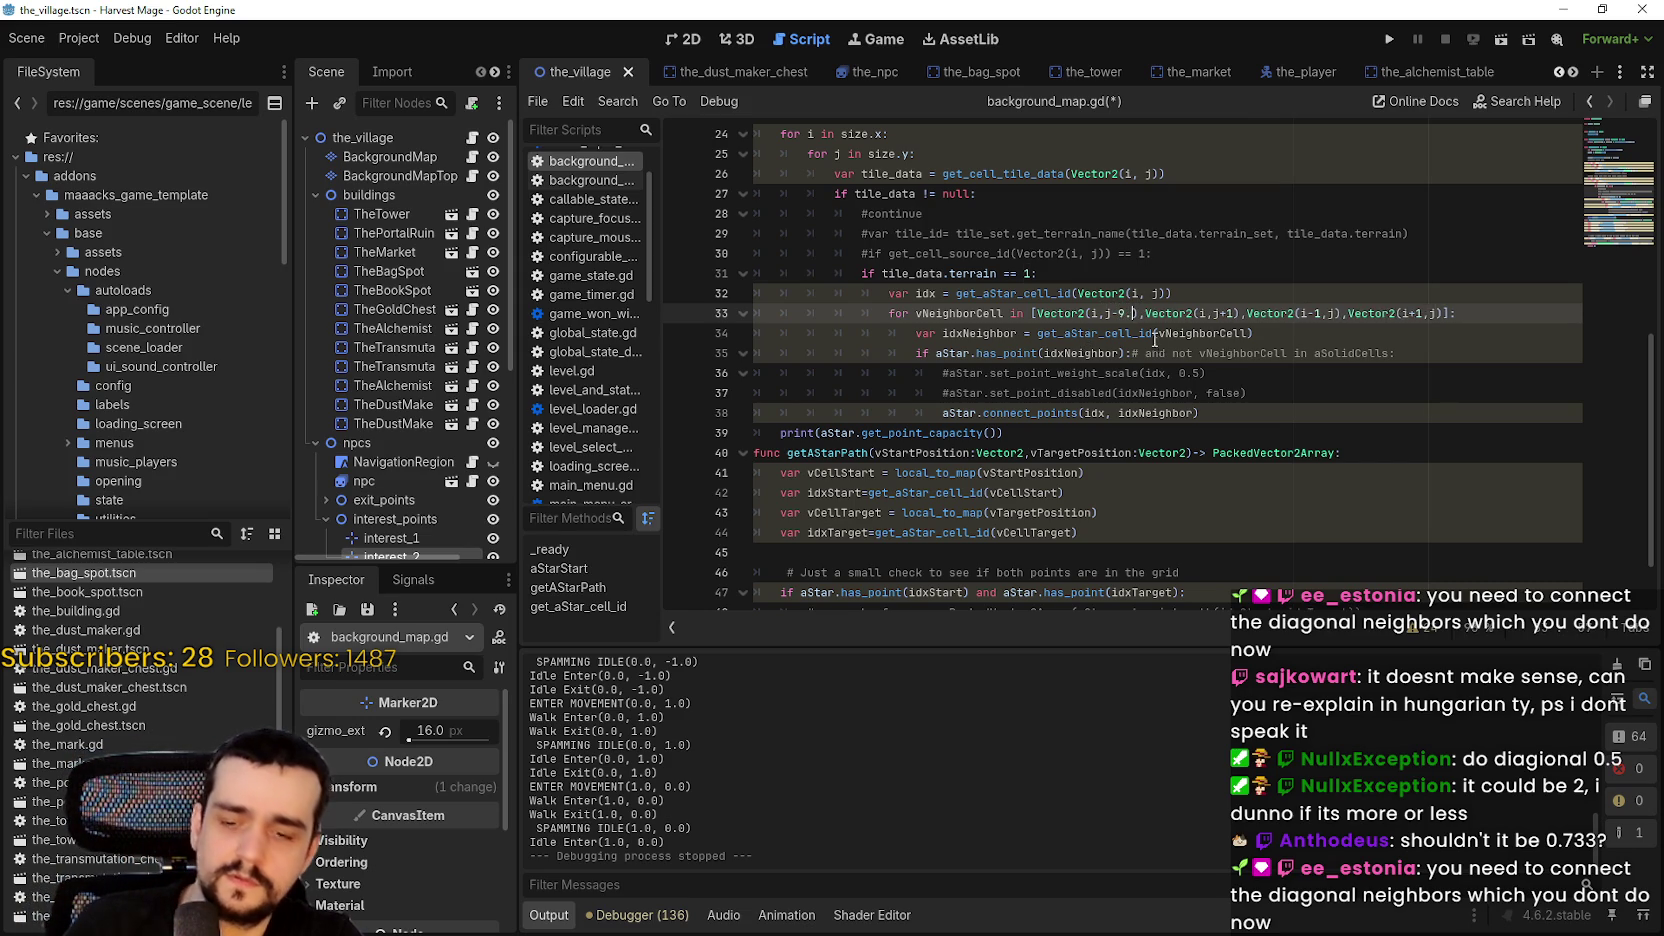
{"action": "left_click_drag", "start_coordinate": [1141, 313], "coordinate": [1121, 313]}
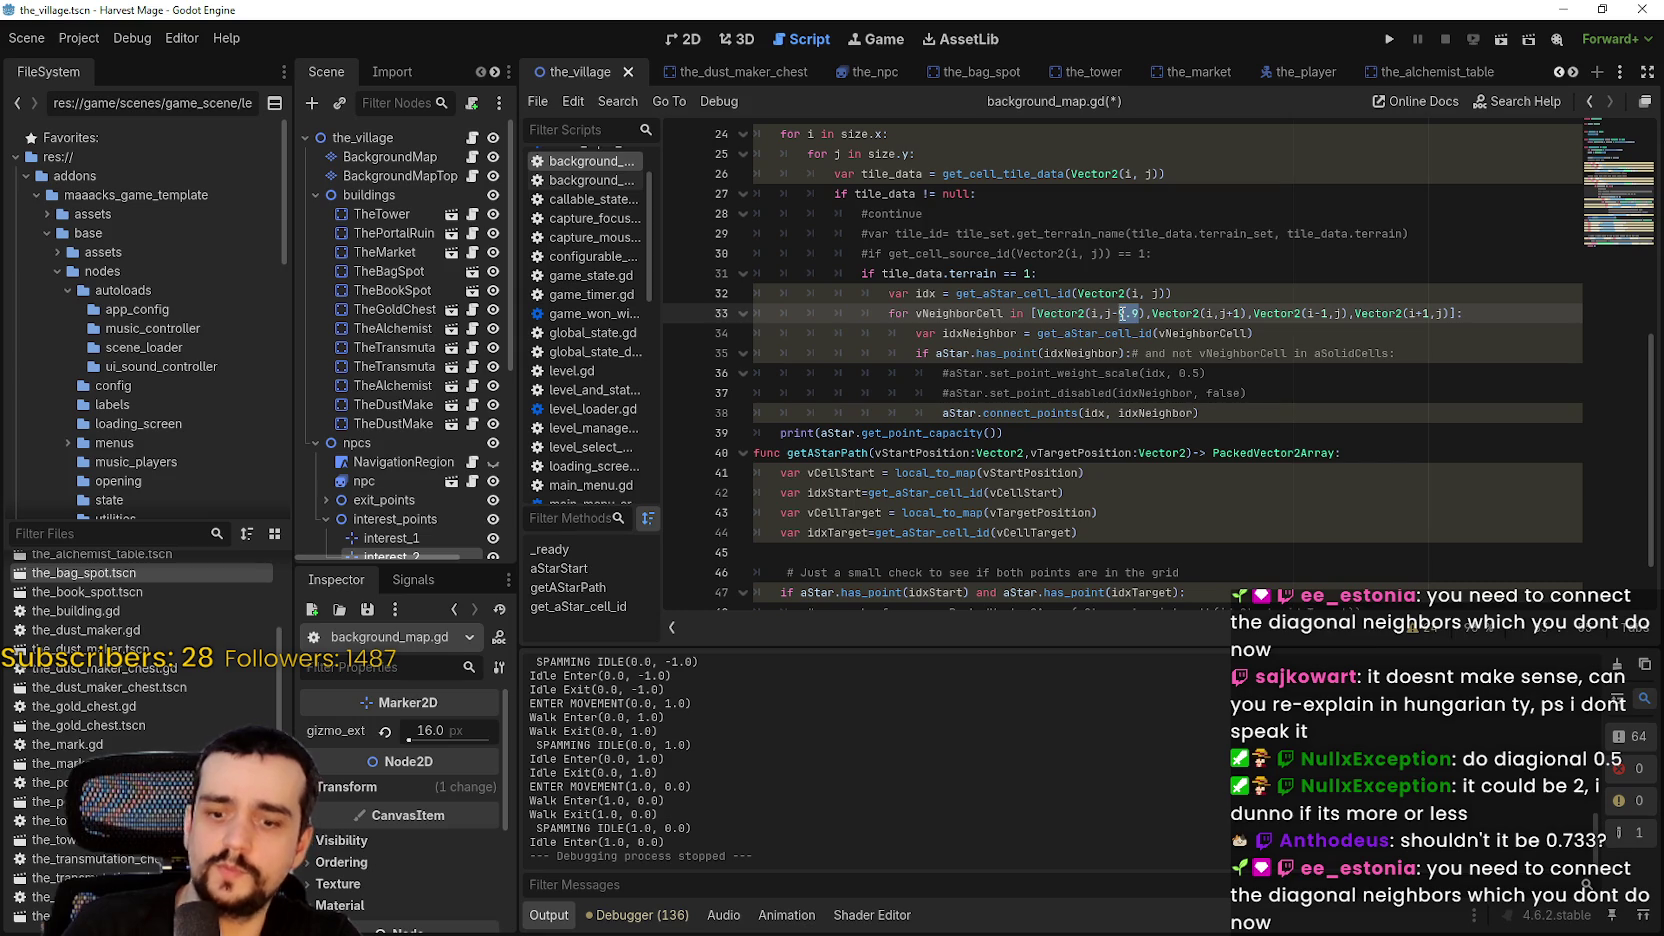
{"action": "type", "text": "0.5"}
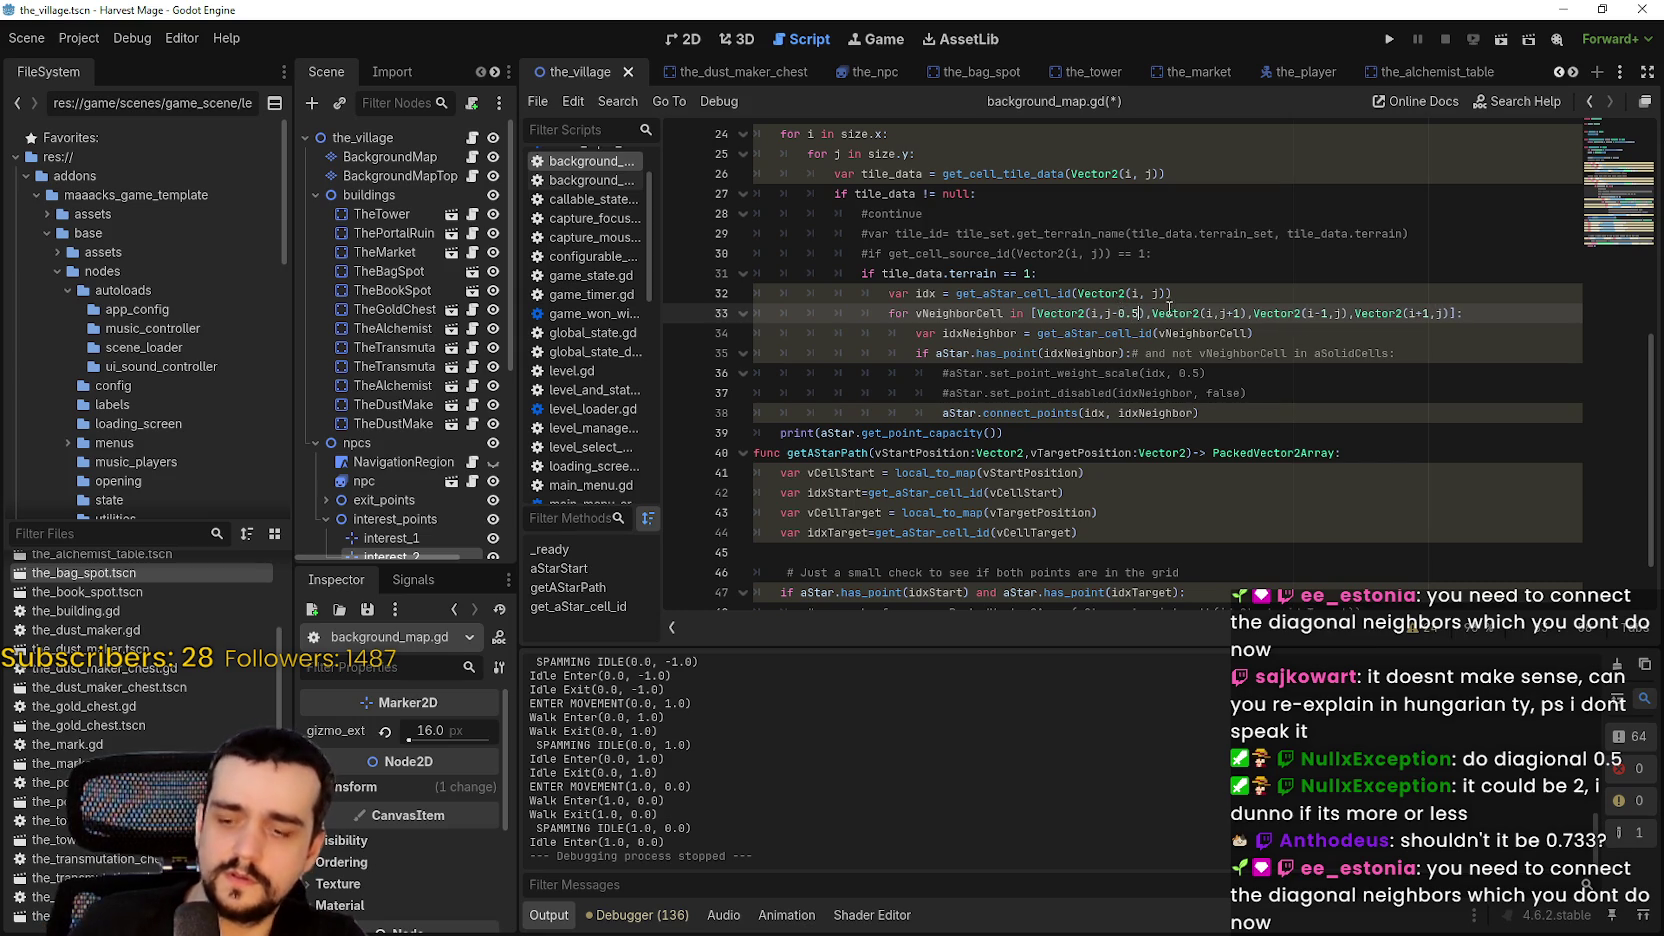
{"action": "left_click_drag", "start_coordinate": [1140, 313], "coordinate": [1119, 314]}
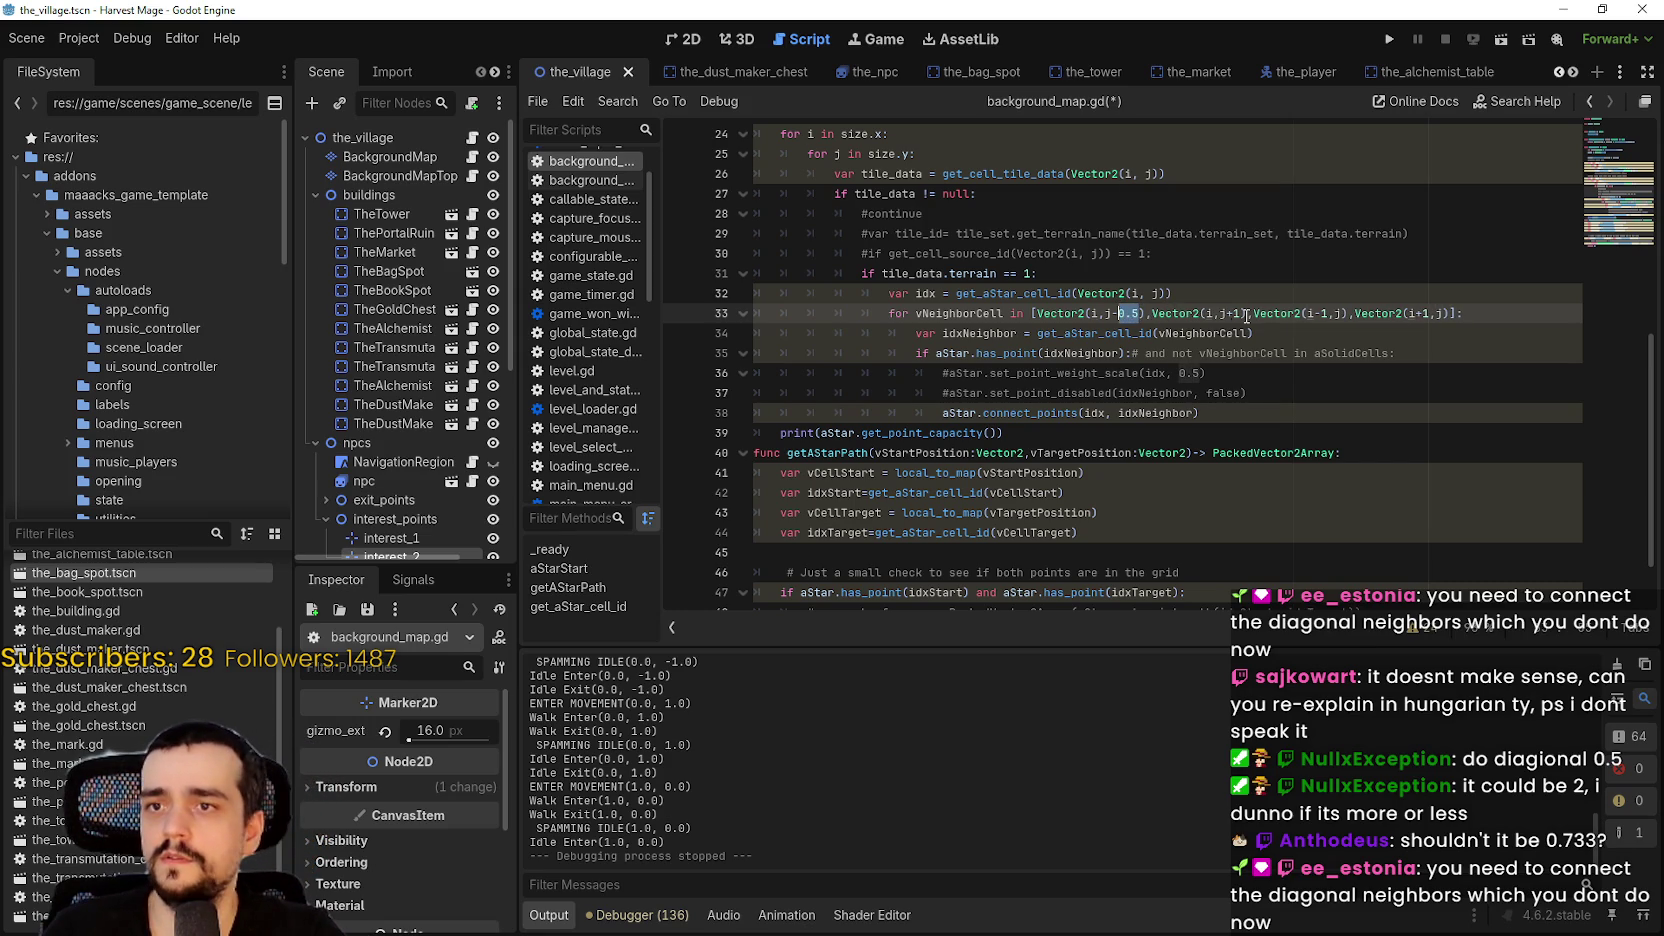
- Set the j+1, i-1 and i+1 neighbour offsets to 0.5 and run the game
{"action": "double_click", "coordinate": [1237, 313]}
{"action": "type", "text": "0.5"}
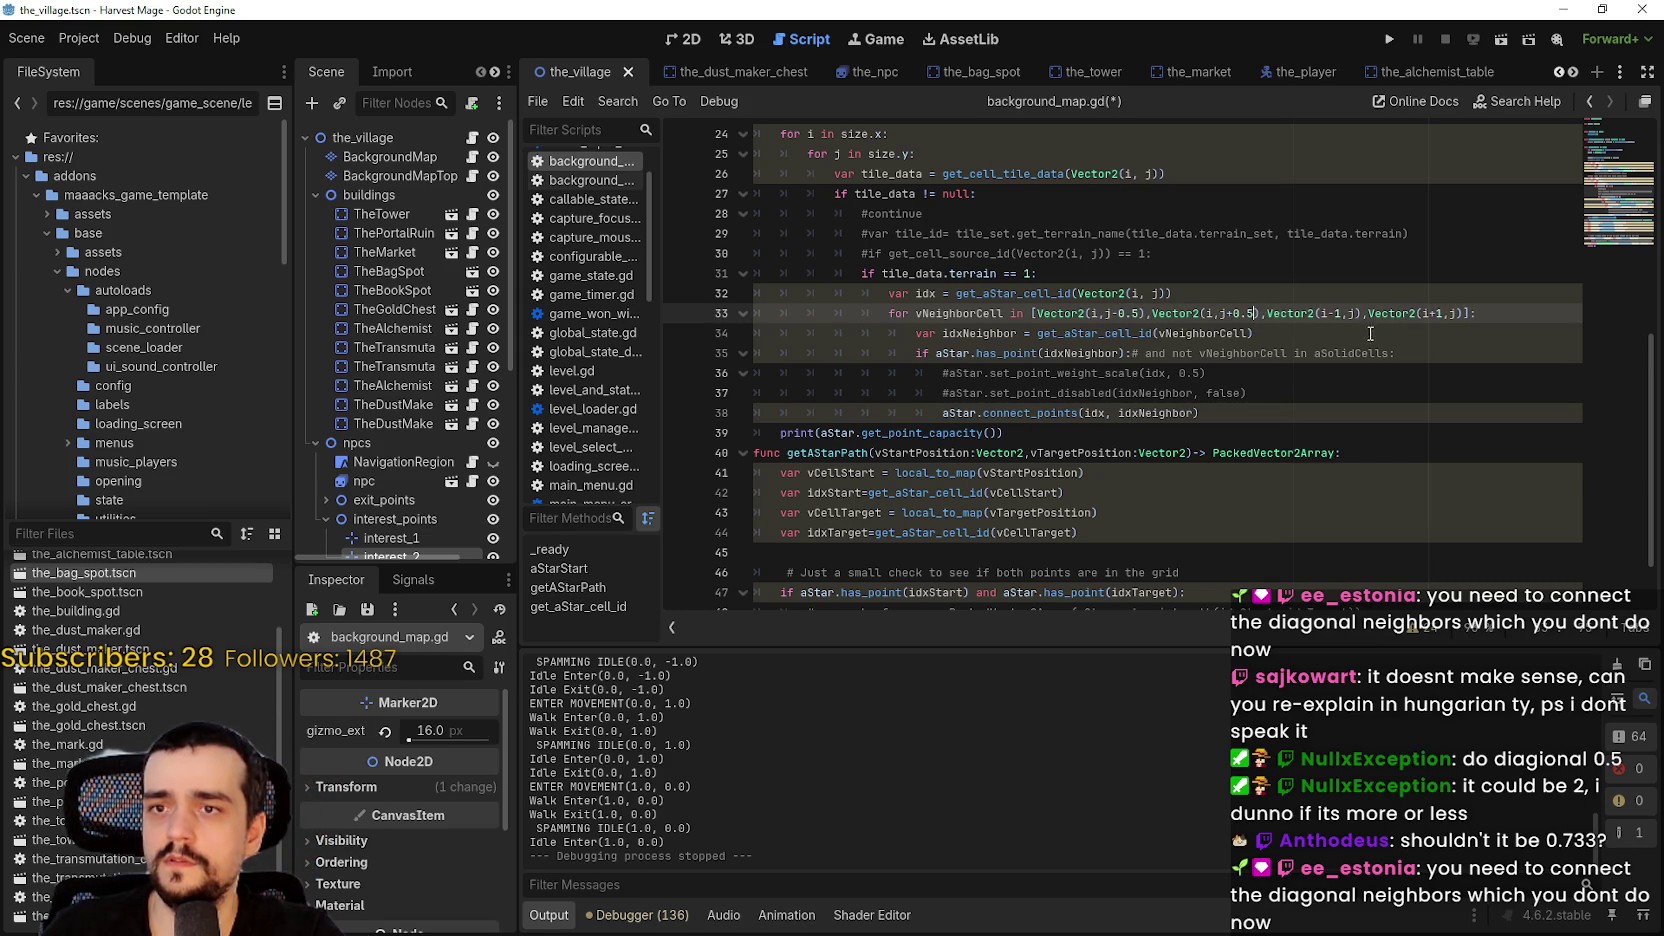
{"action": "double_click", "coordinate": [1344, 314]}
{"action": "type", "text": "0.5"}
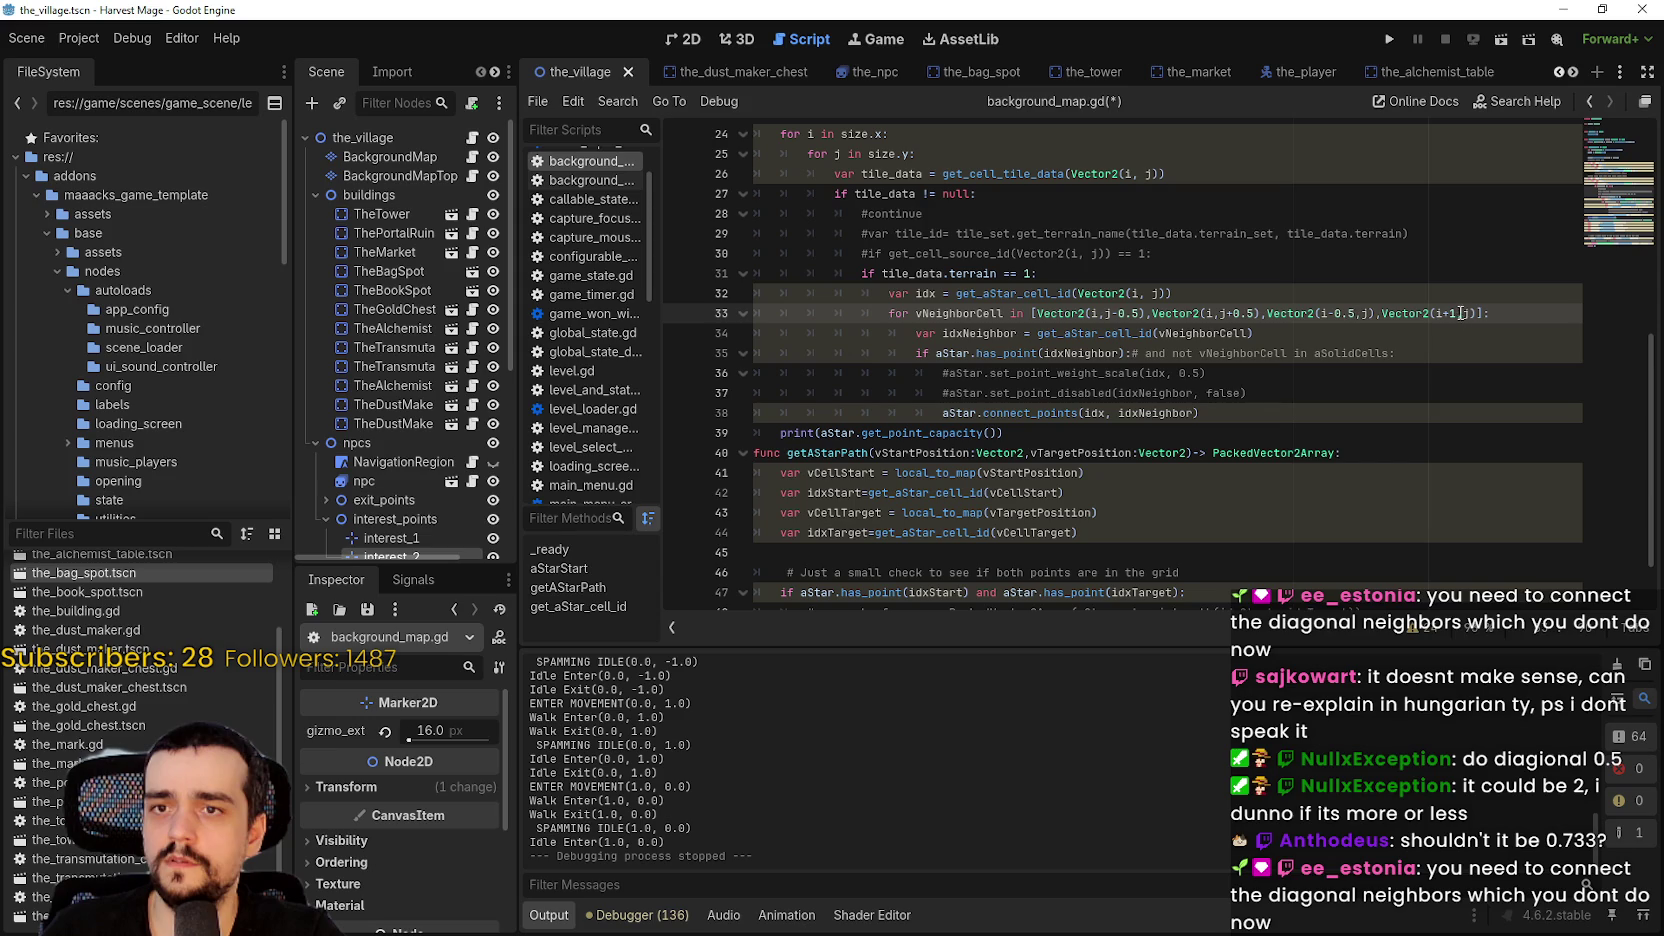
{"action": "double_click", "coordinate": [1461, 313]}
{"action": "type", "text": "0.5"}
{"action": "left_click", "coordinate": [1389, 38]}
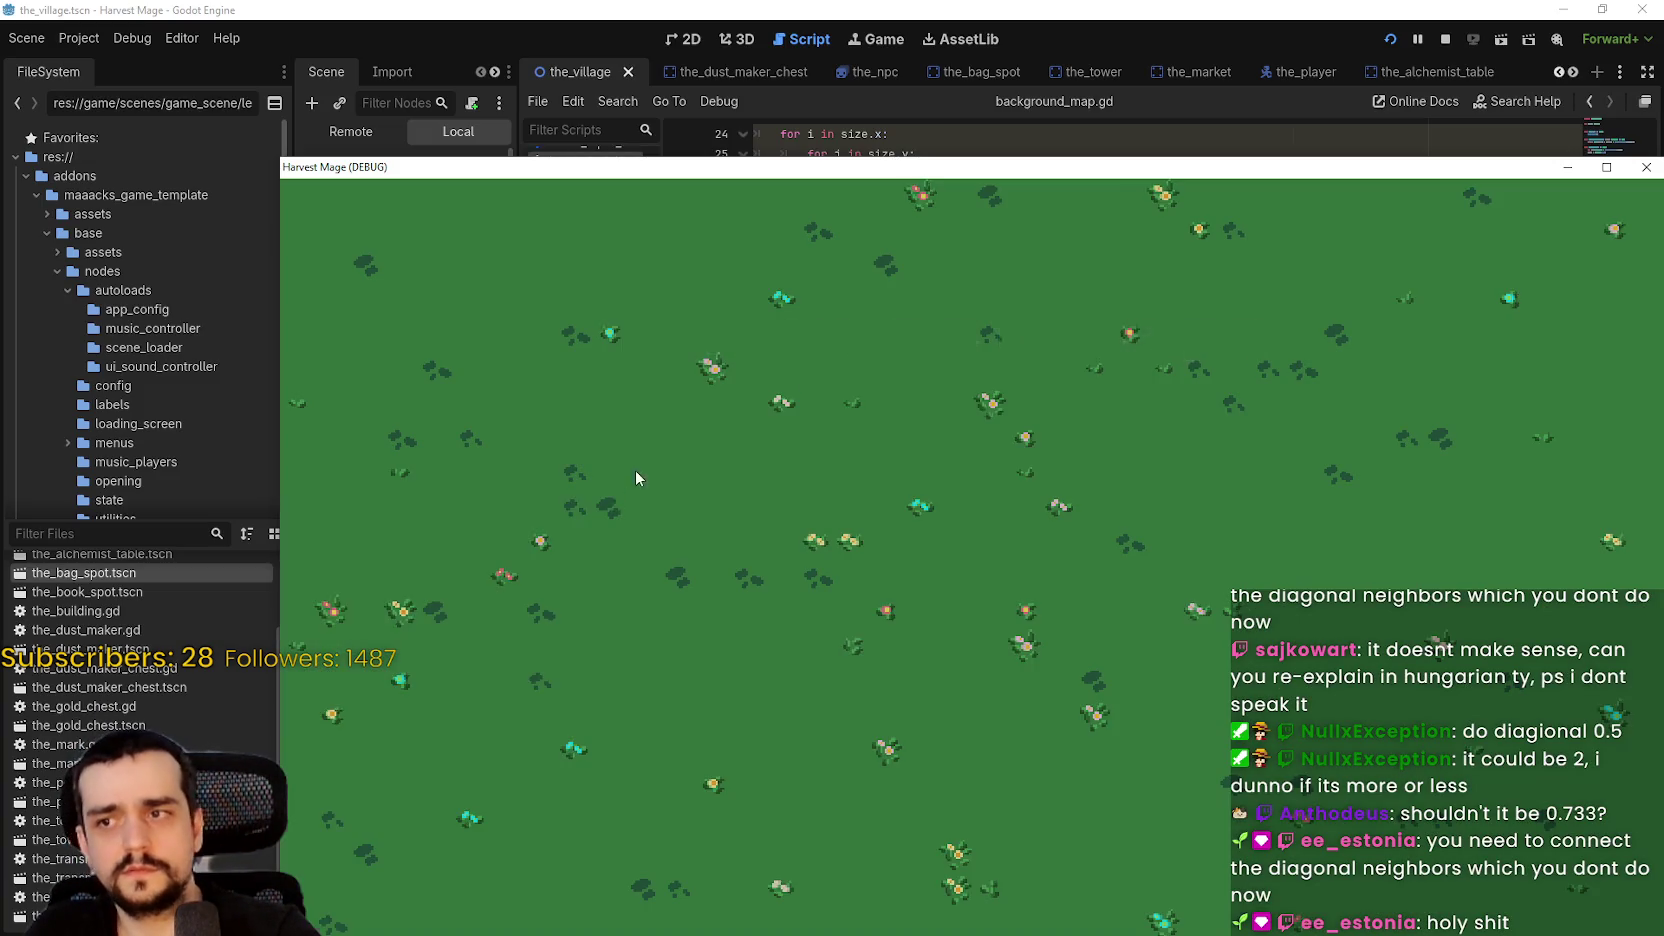
- Start the game from the main menu and walk the player right, left and down into the trees
{"action": "left_click", "coordinate": [497, 553]}
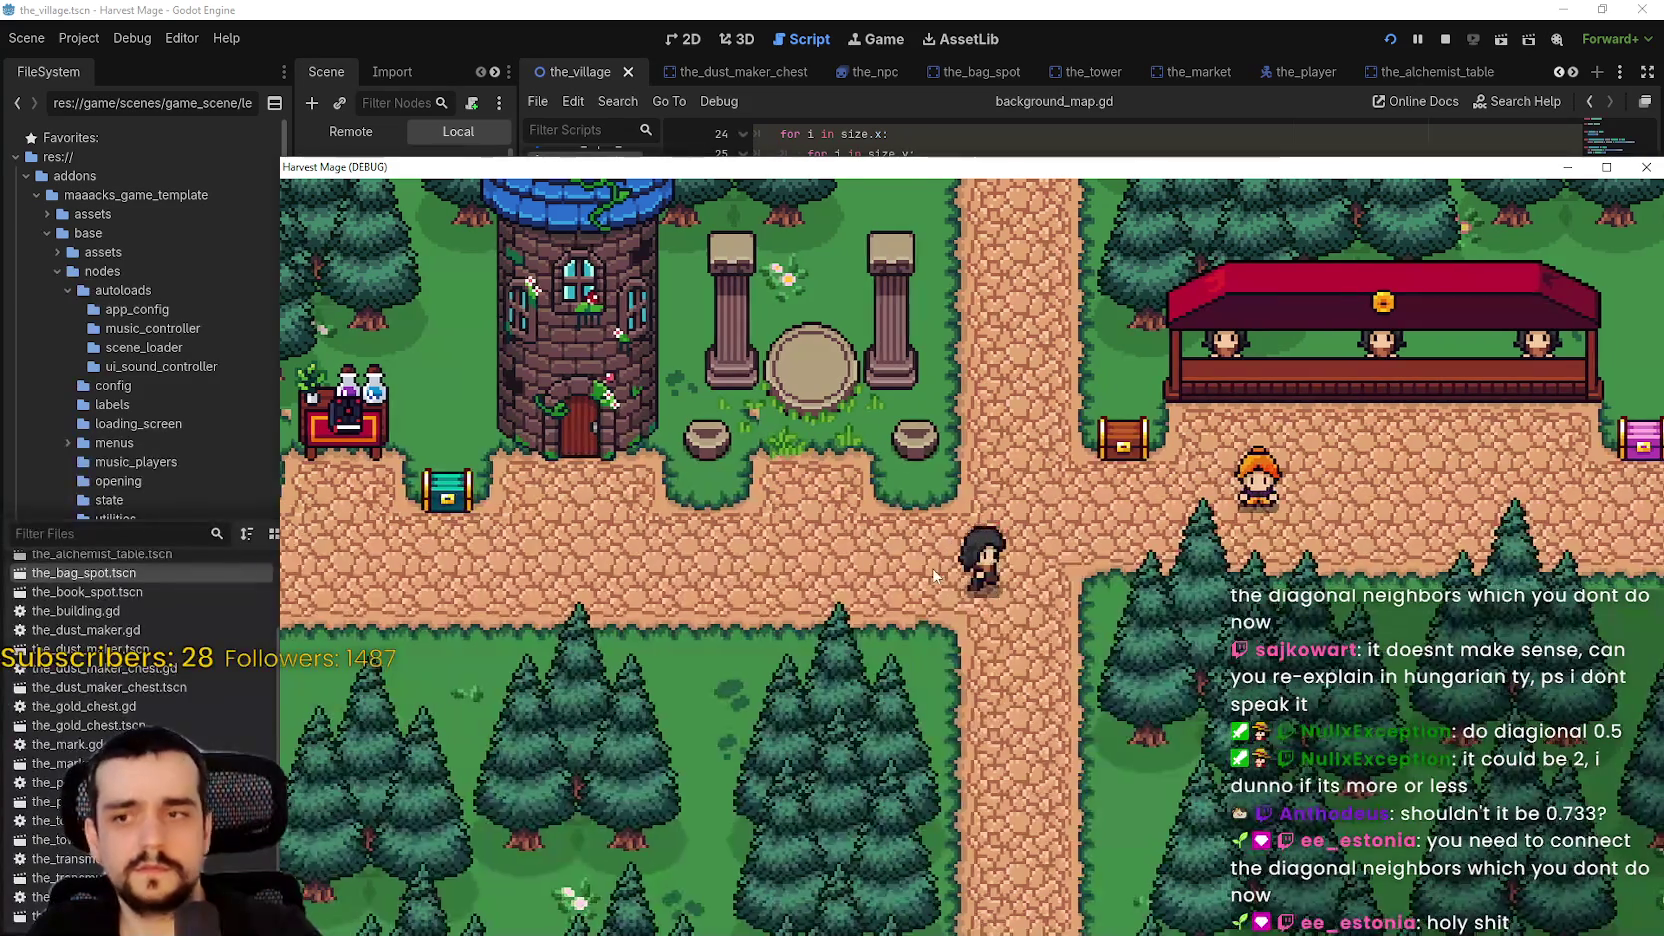
{"action": "key", "text": "d"}
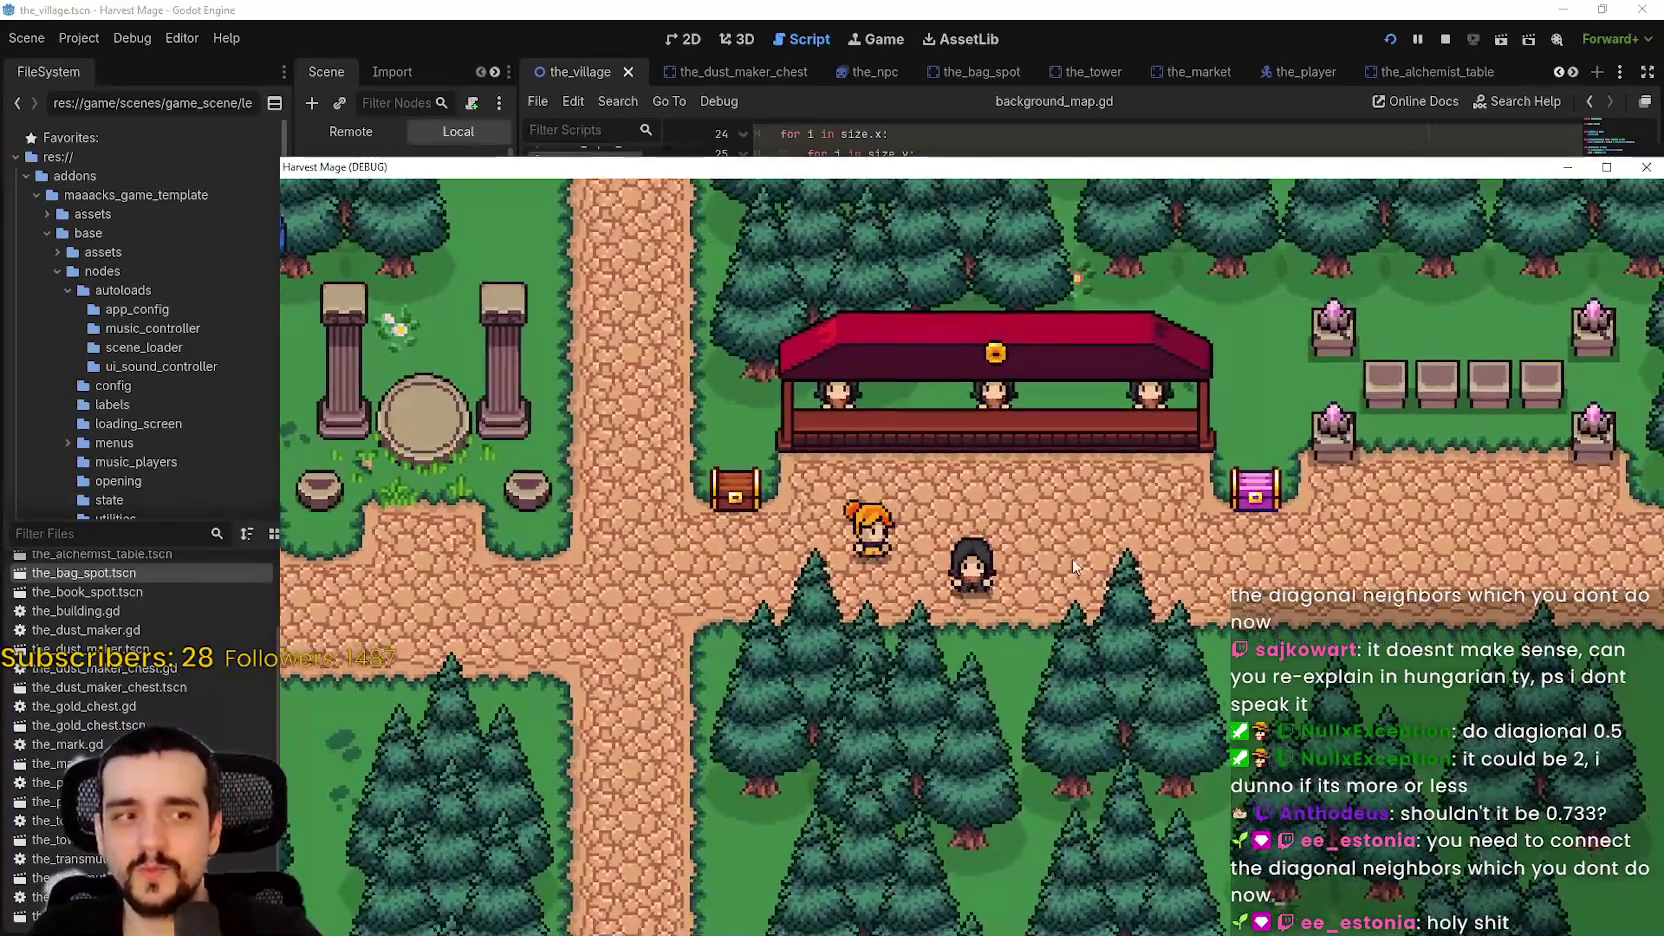
{"action": "key", "text": "a"}
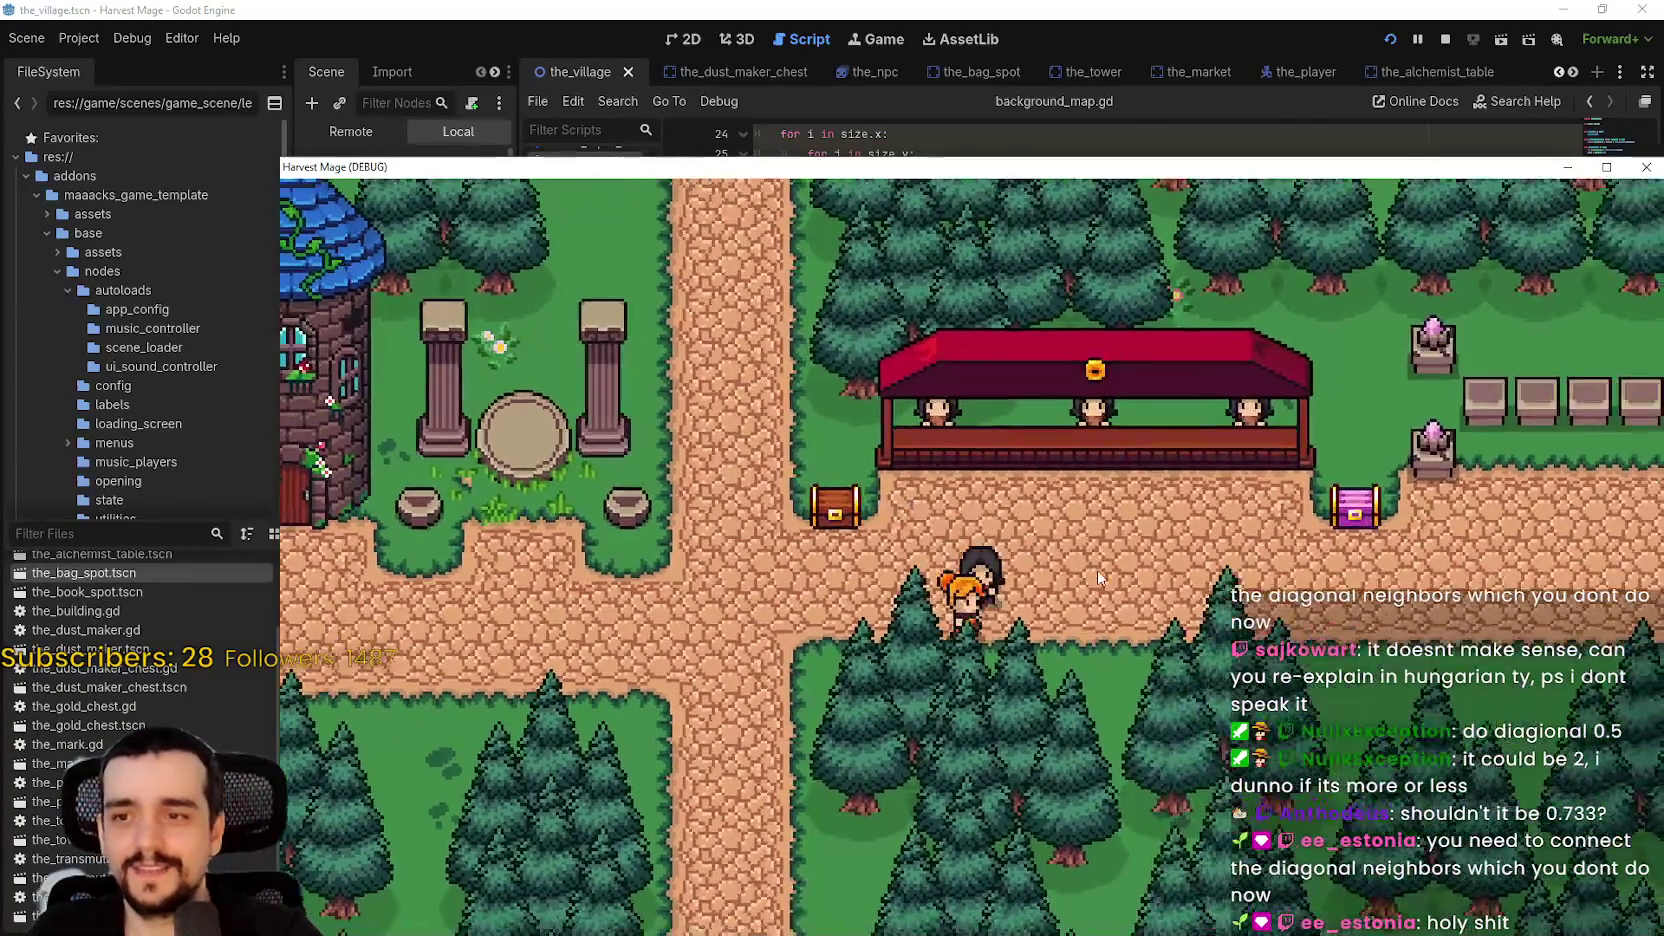
{"action": "key", "text": "s"}
{"action": "key", "text": "a"}
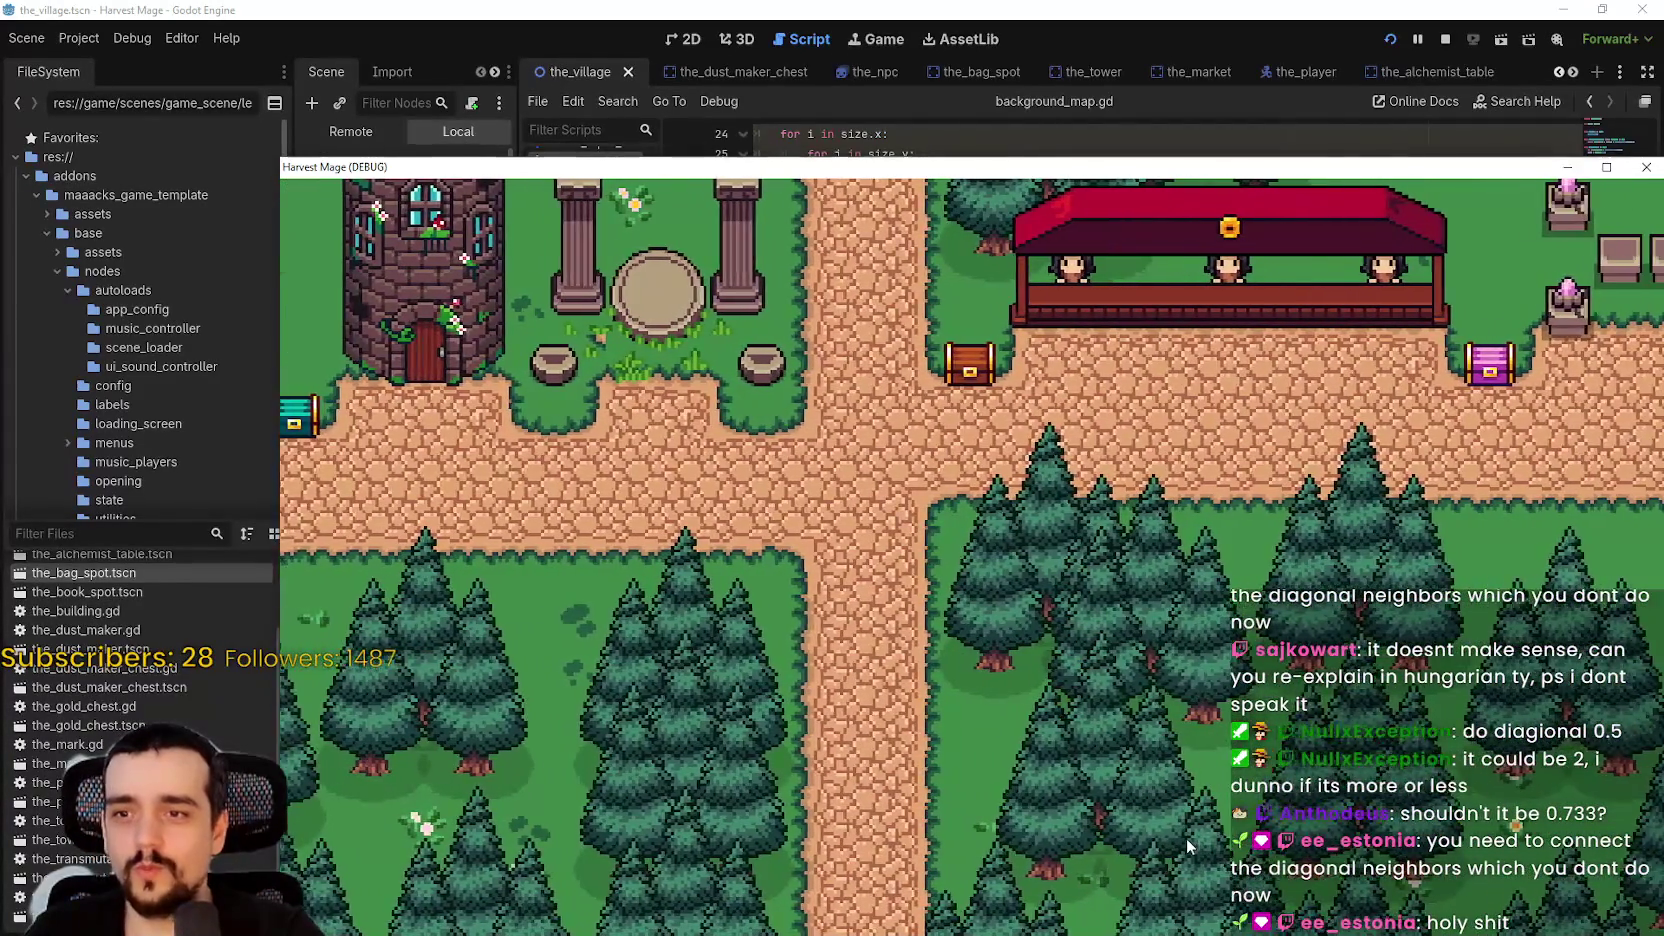
{"action": "key", "text": "a"}
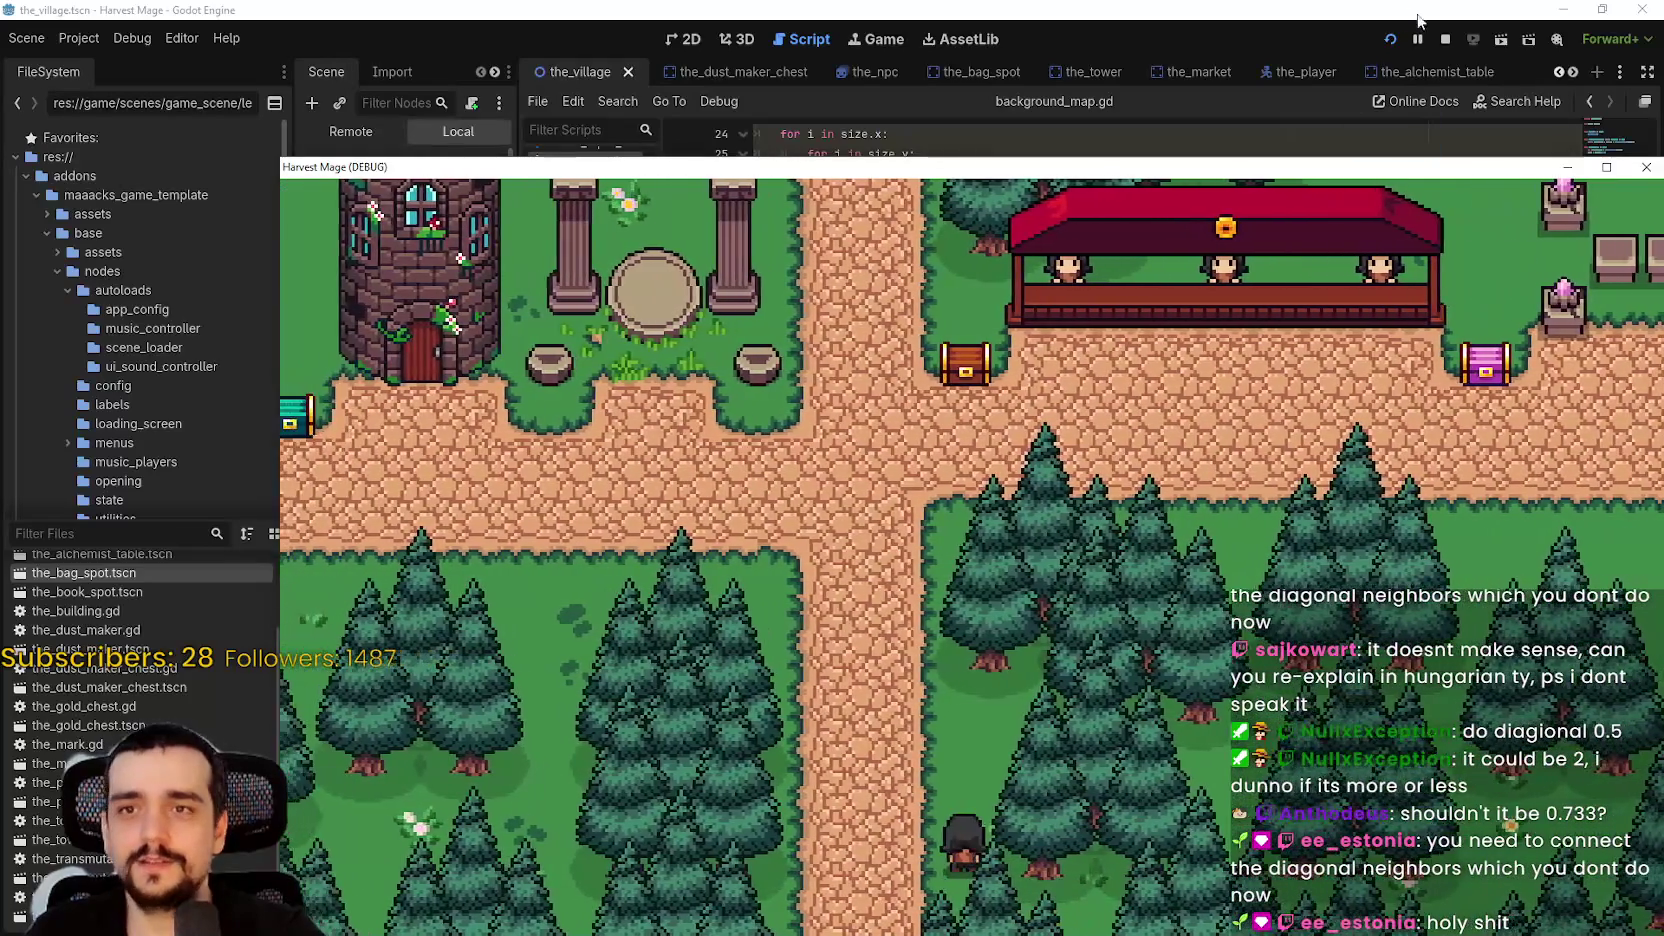
- Stop the game with F8 and undo the 0.5 offsets on line 33
{"action": "key", "text": "F8"}
{"action": "left_click", "coordinate": [1186, 507]}
{"action": "key", "text": "ctrl+z"}
{"action": "key", "text": "ctrl+z"}
{"action": "key", "text": "ctrl+z"}
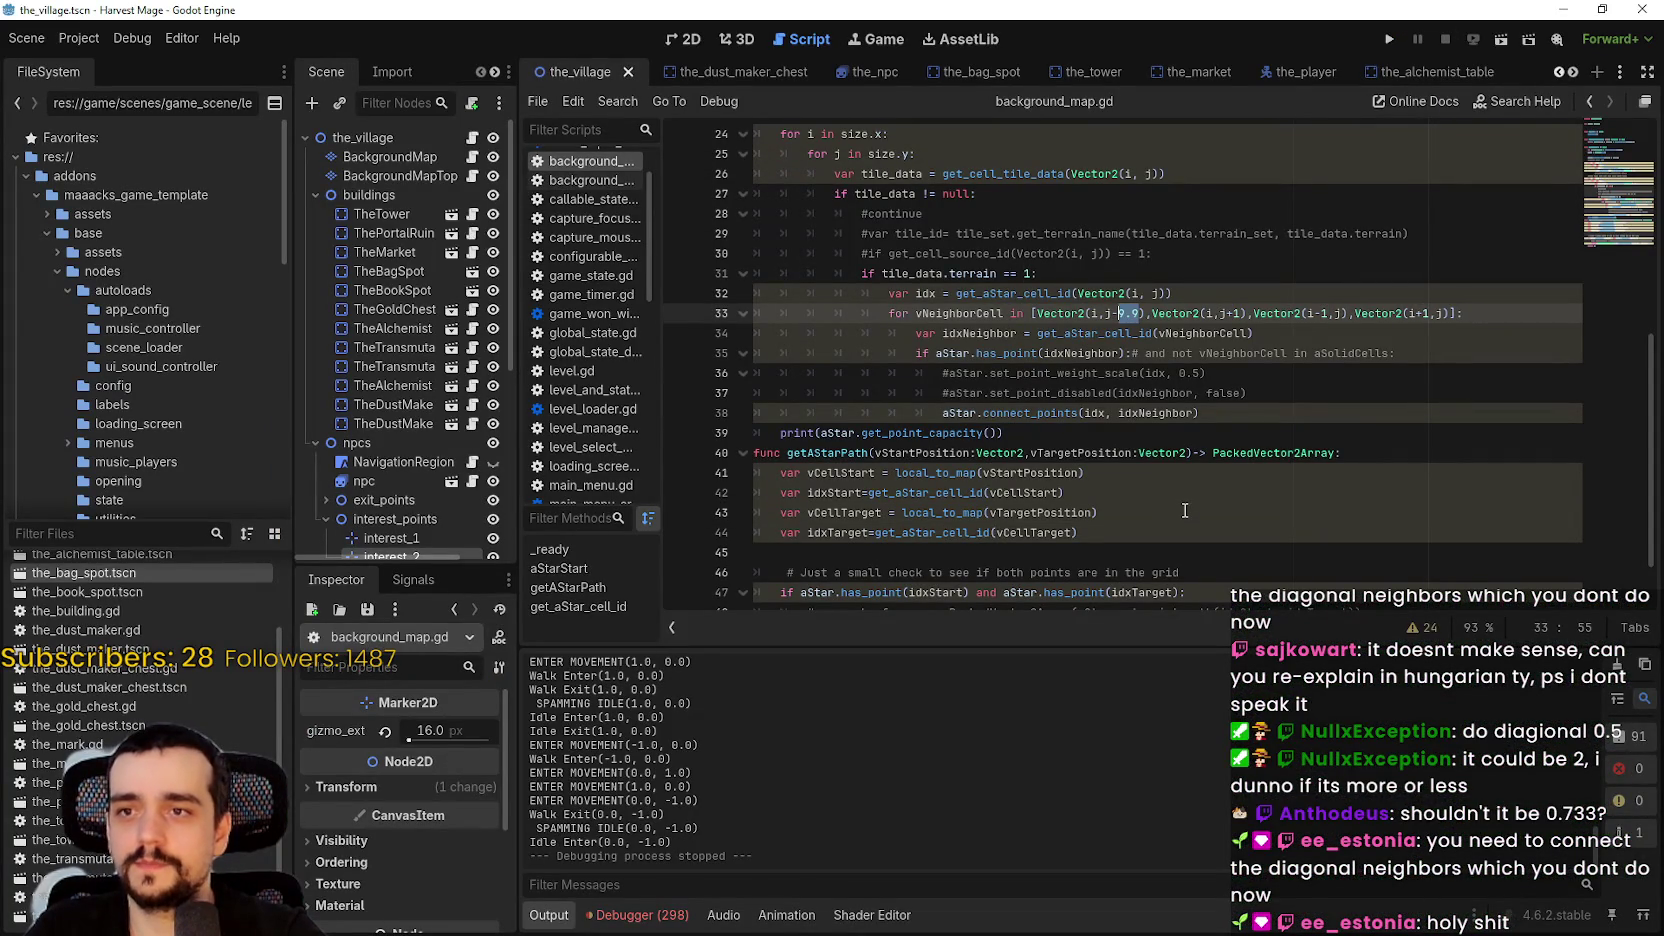
- Restore the last neighbour offset on line 33 to 1 and save the script
{"action": "type", "text": "1"}
{"action": "left_click", "coordinate": [1099, 393]}
{"action": "key", "text": "ctrl+s"}
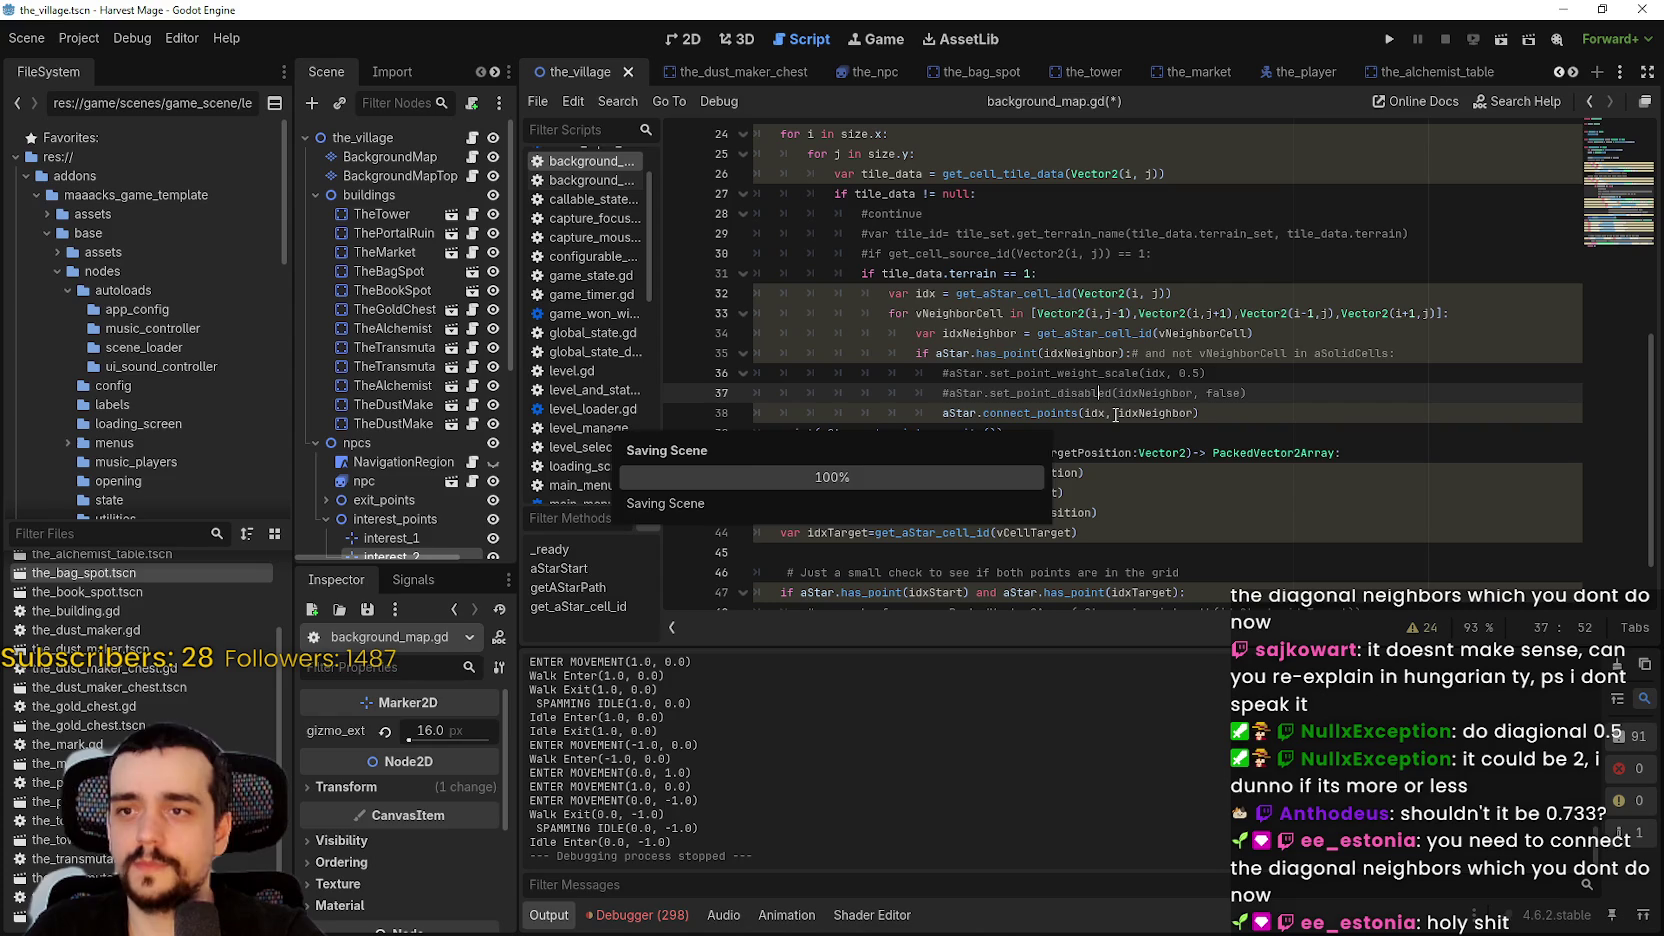
{"action": "left_click", "coordinate": [1277, 400]}
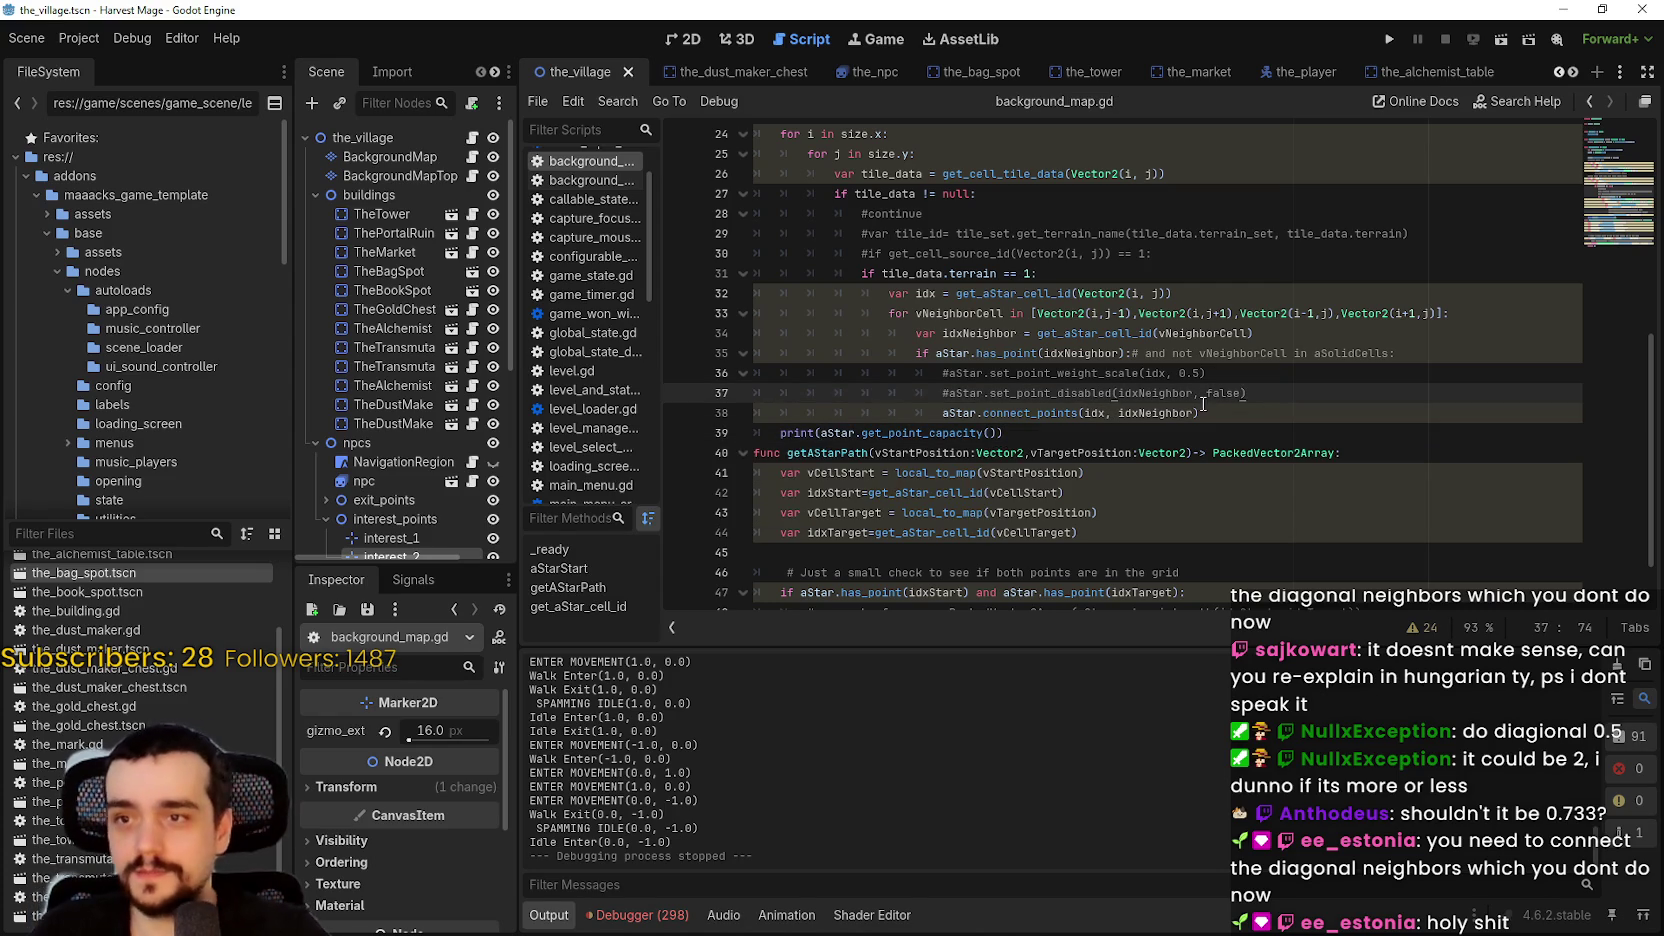
{"action": "left_click", "coordinate": [1203, 405]}
{"action": "left_click", "coordinate": [1292, 378]}
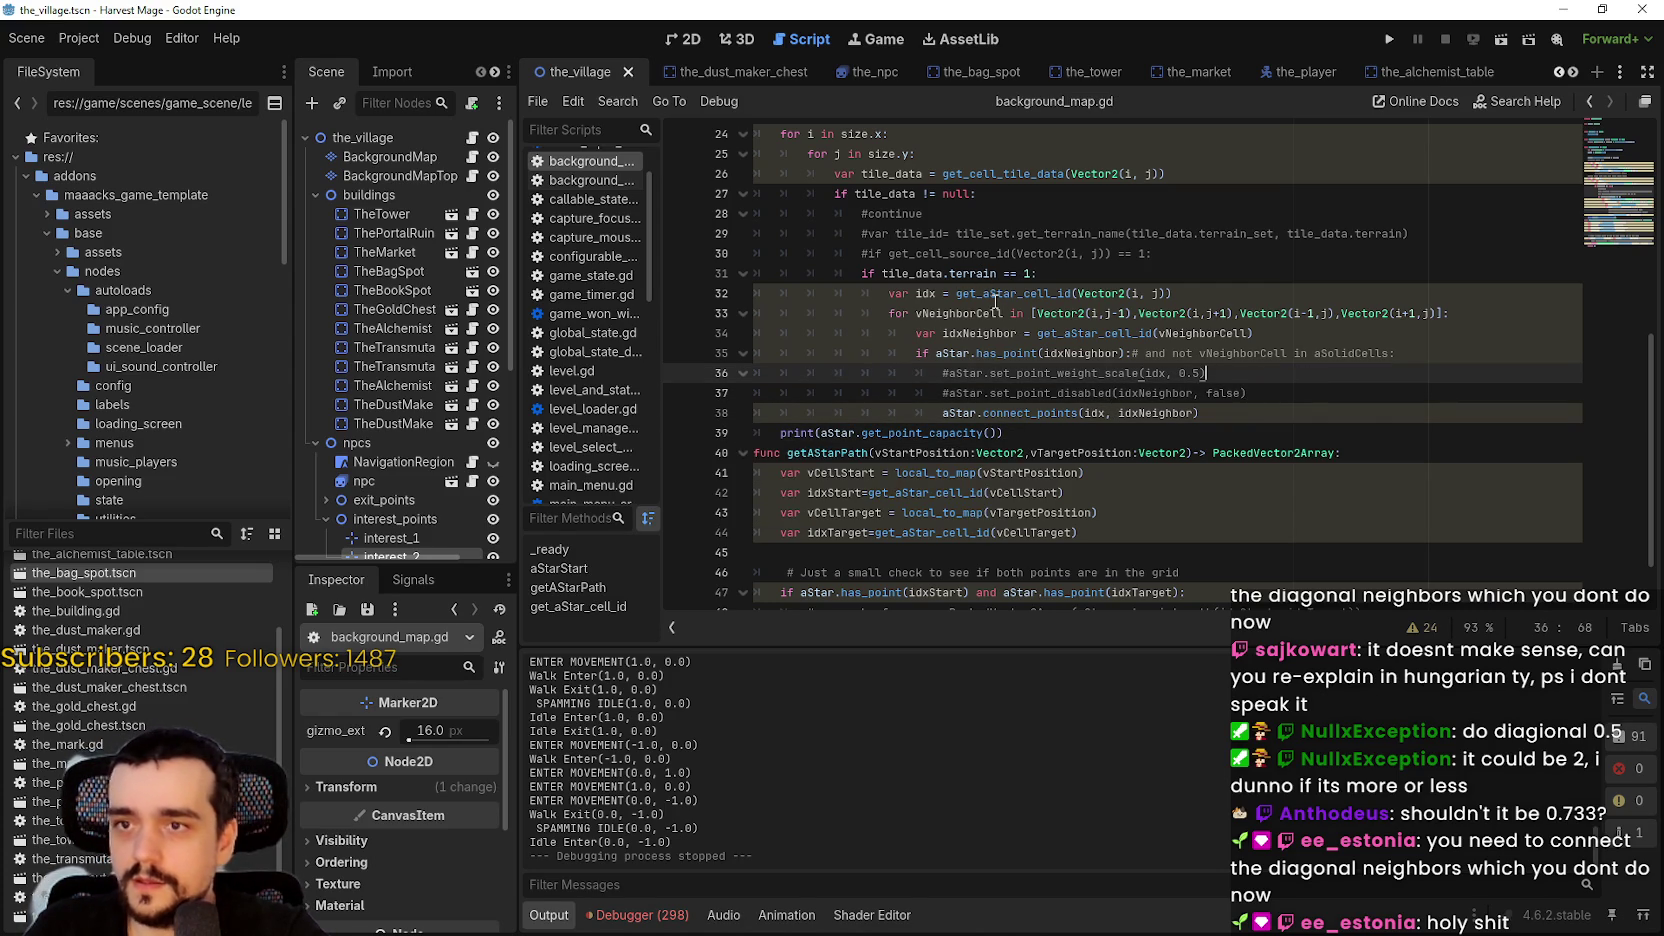
{"action": "left_click", "coordinate": [996, 295]}
{"action": "left_click", "coordinate": [1225, 413]}
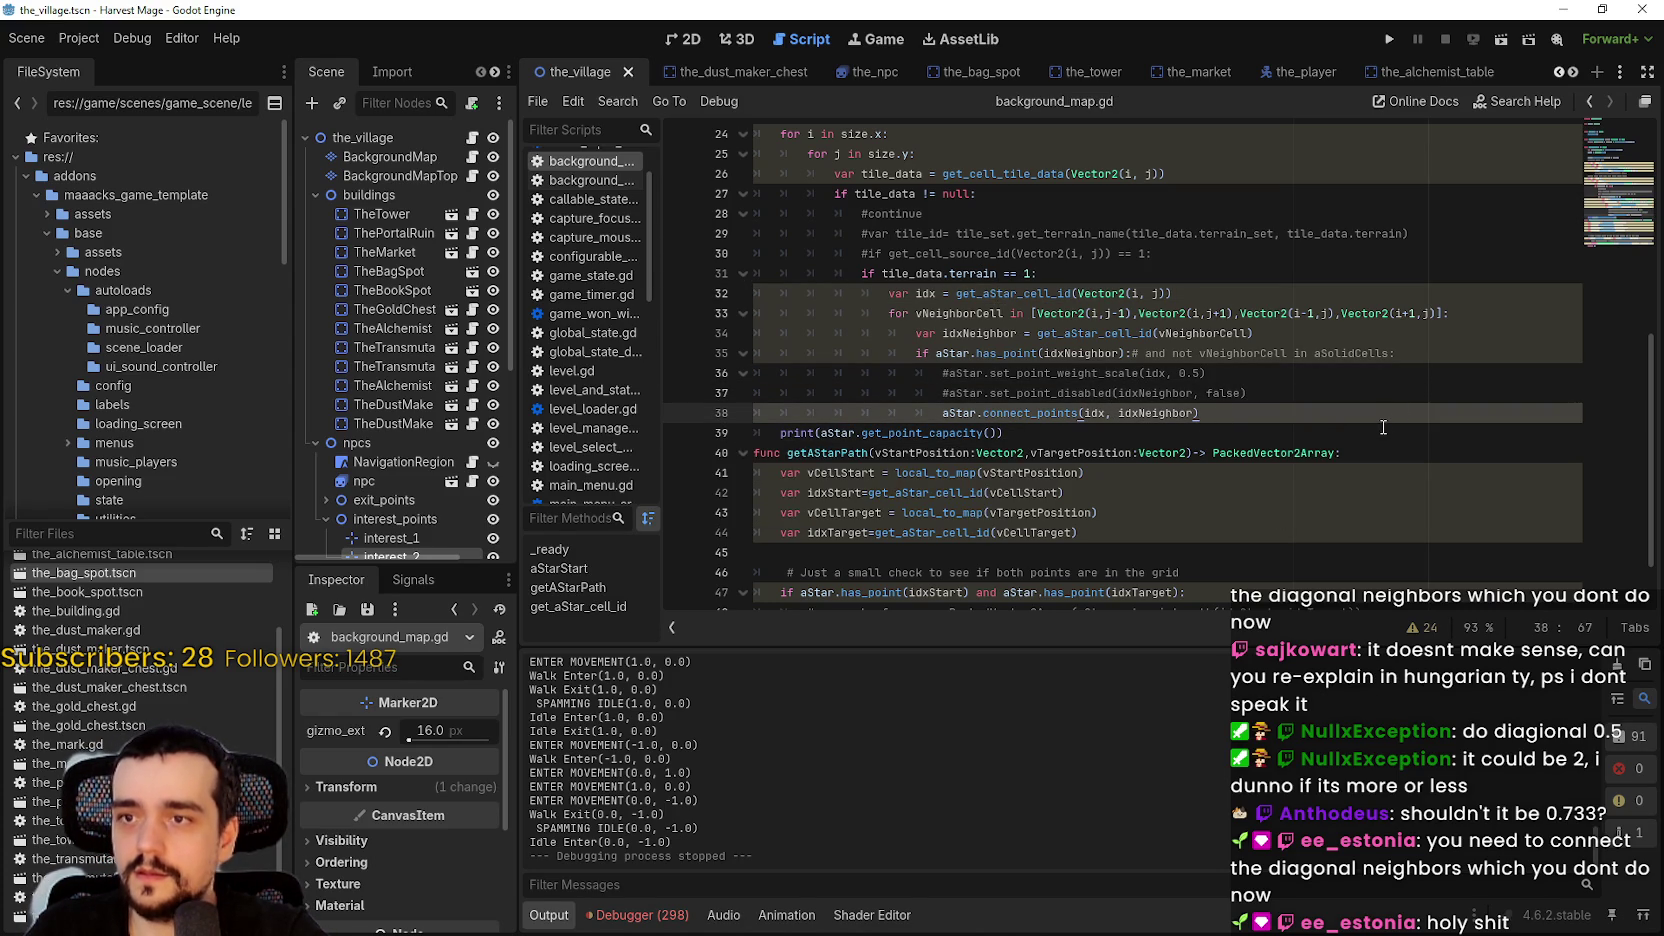
{"action": "key", "text": "shift+Up"}
- Uncomment line 36, change its idx argument to idxNeighbor, then save and run with F5
{"action": "left_click", "coordinate": [950, 394]}
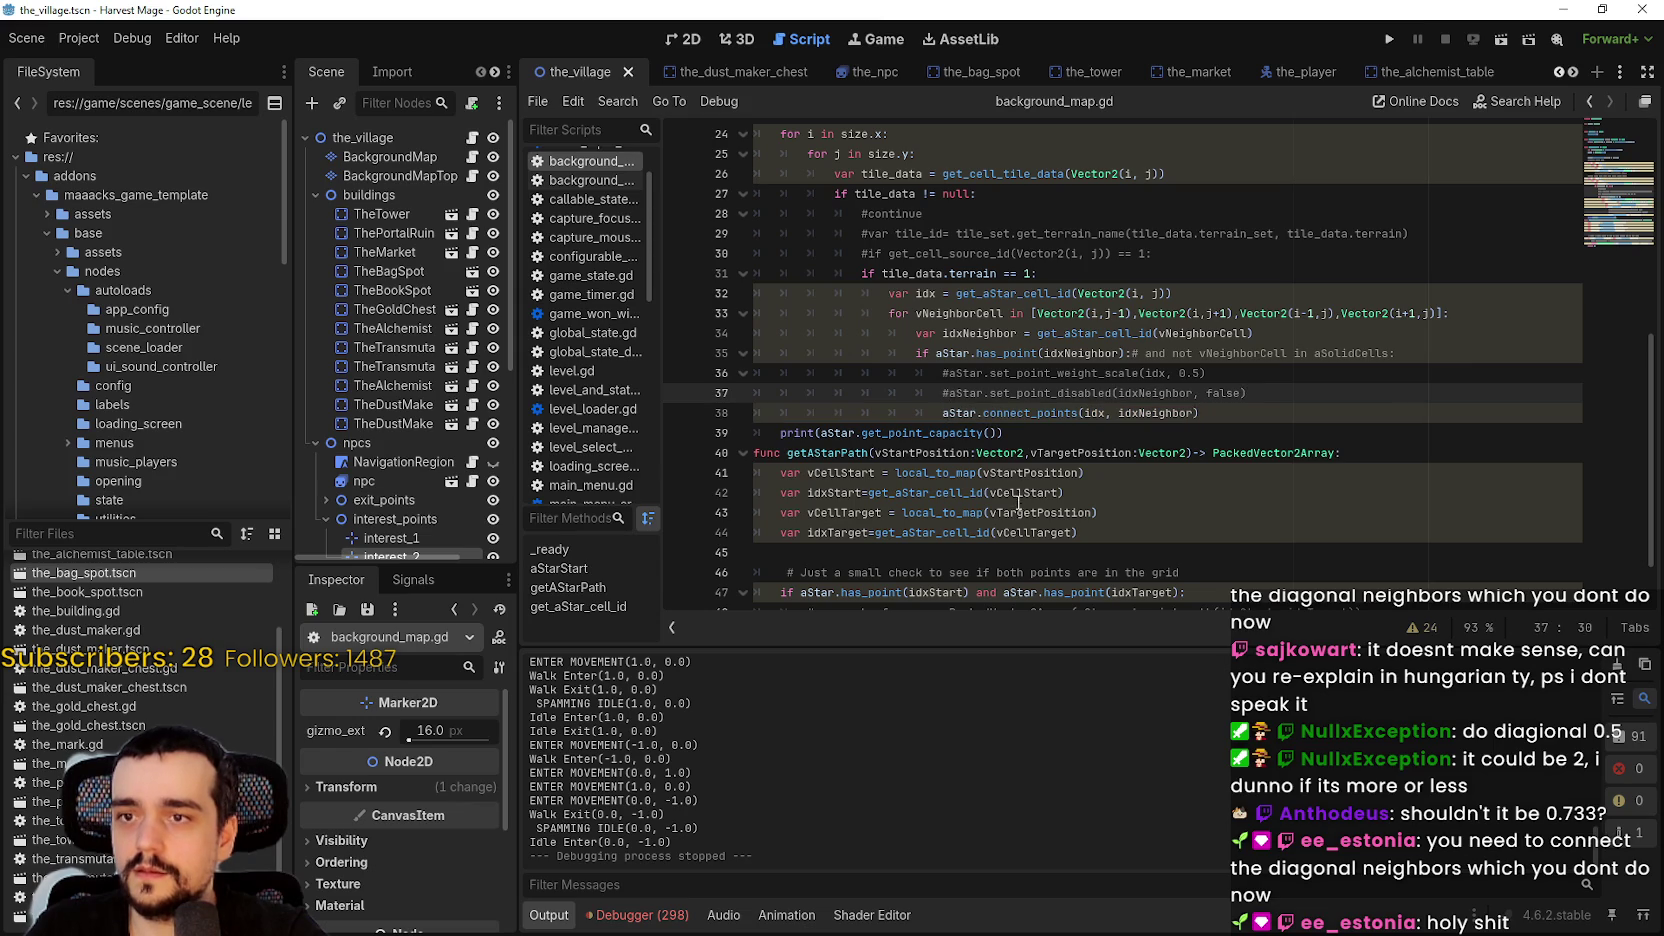
{"action": "left_click", "coordinate": [950, 372]}
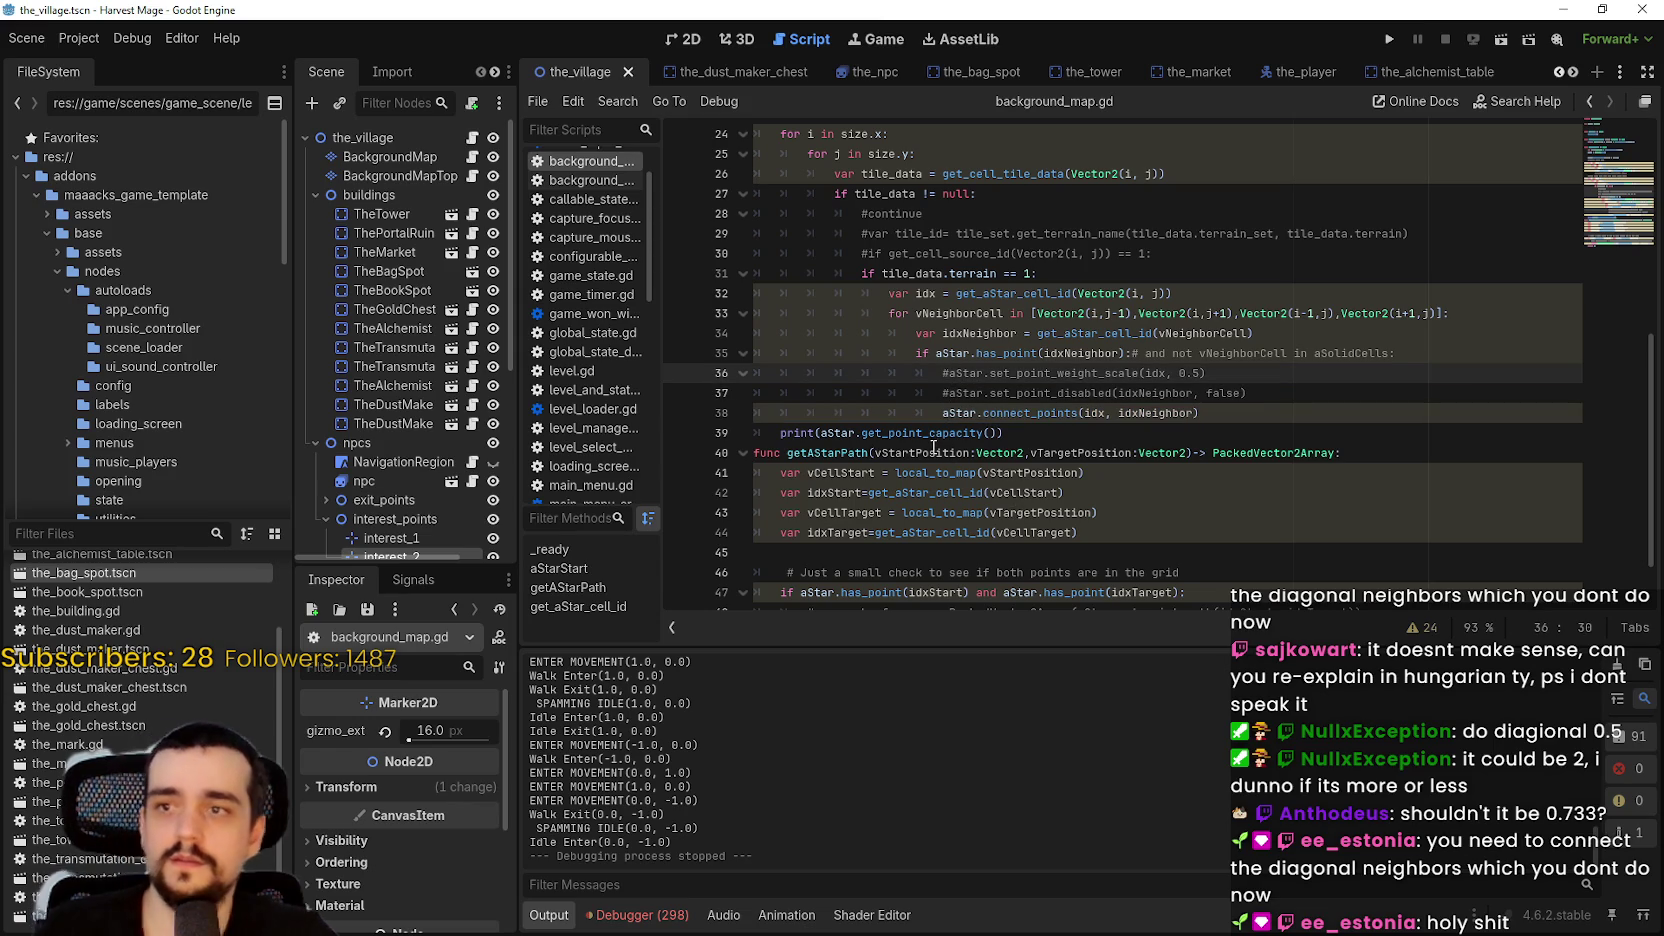
{"action": "key", "text": "BackSpace"}
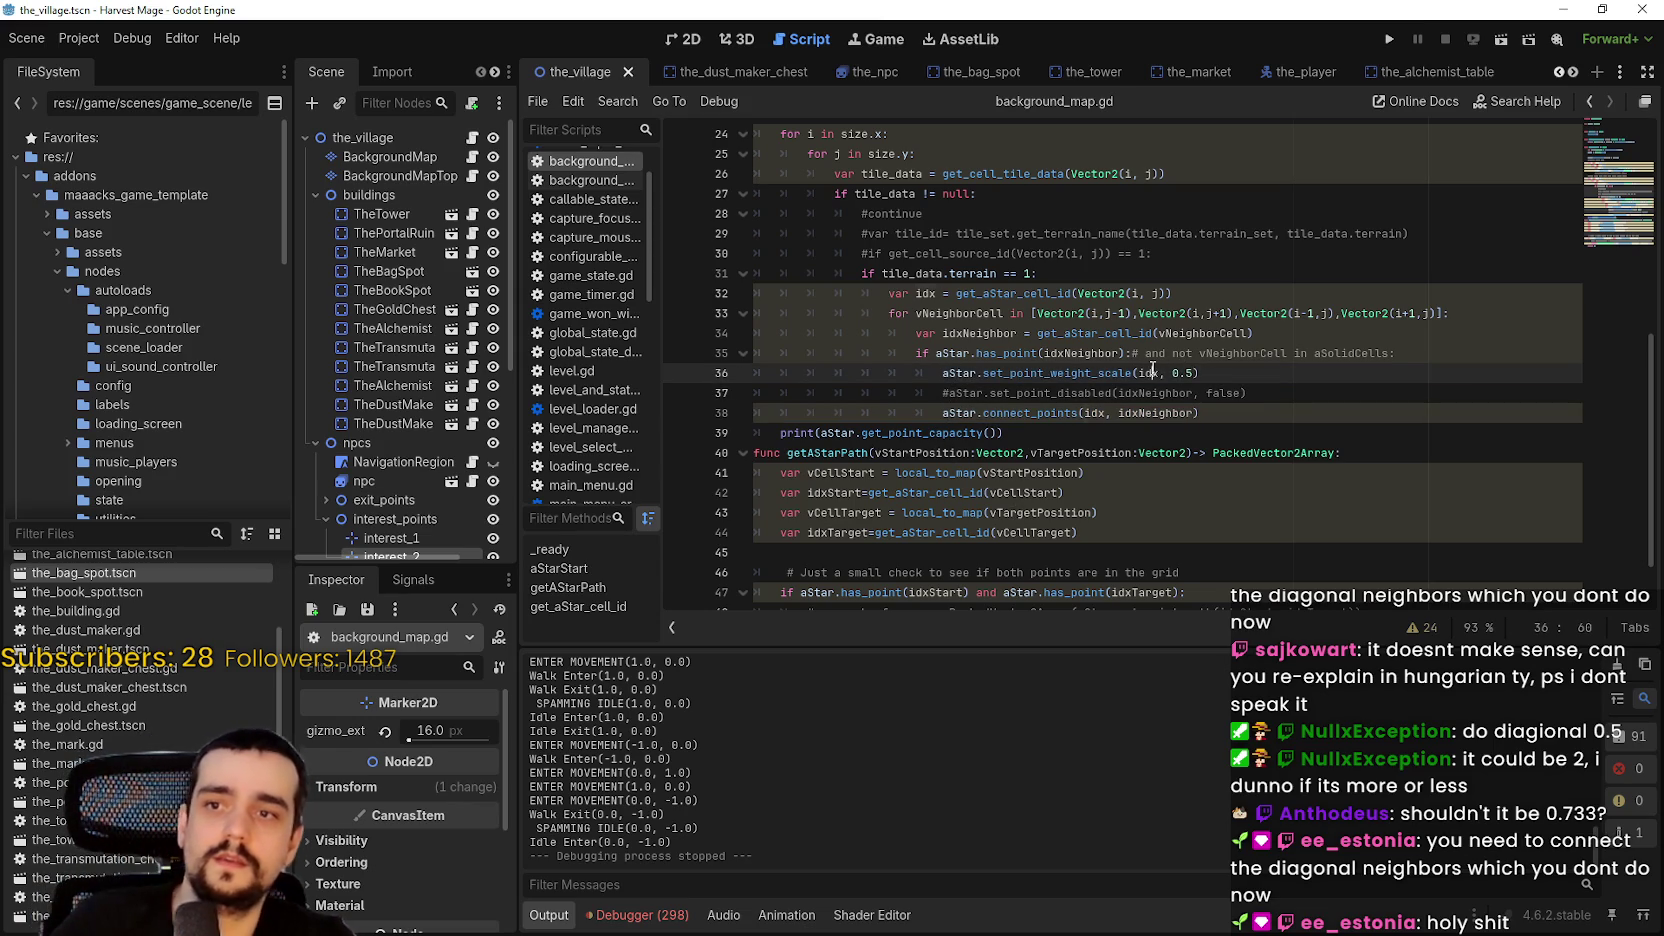
{"action": "left_click", "coordinate": [1220, 374]}
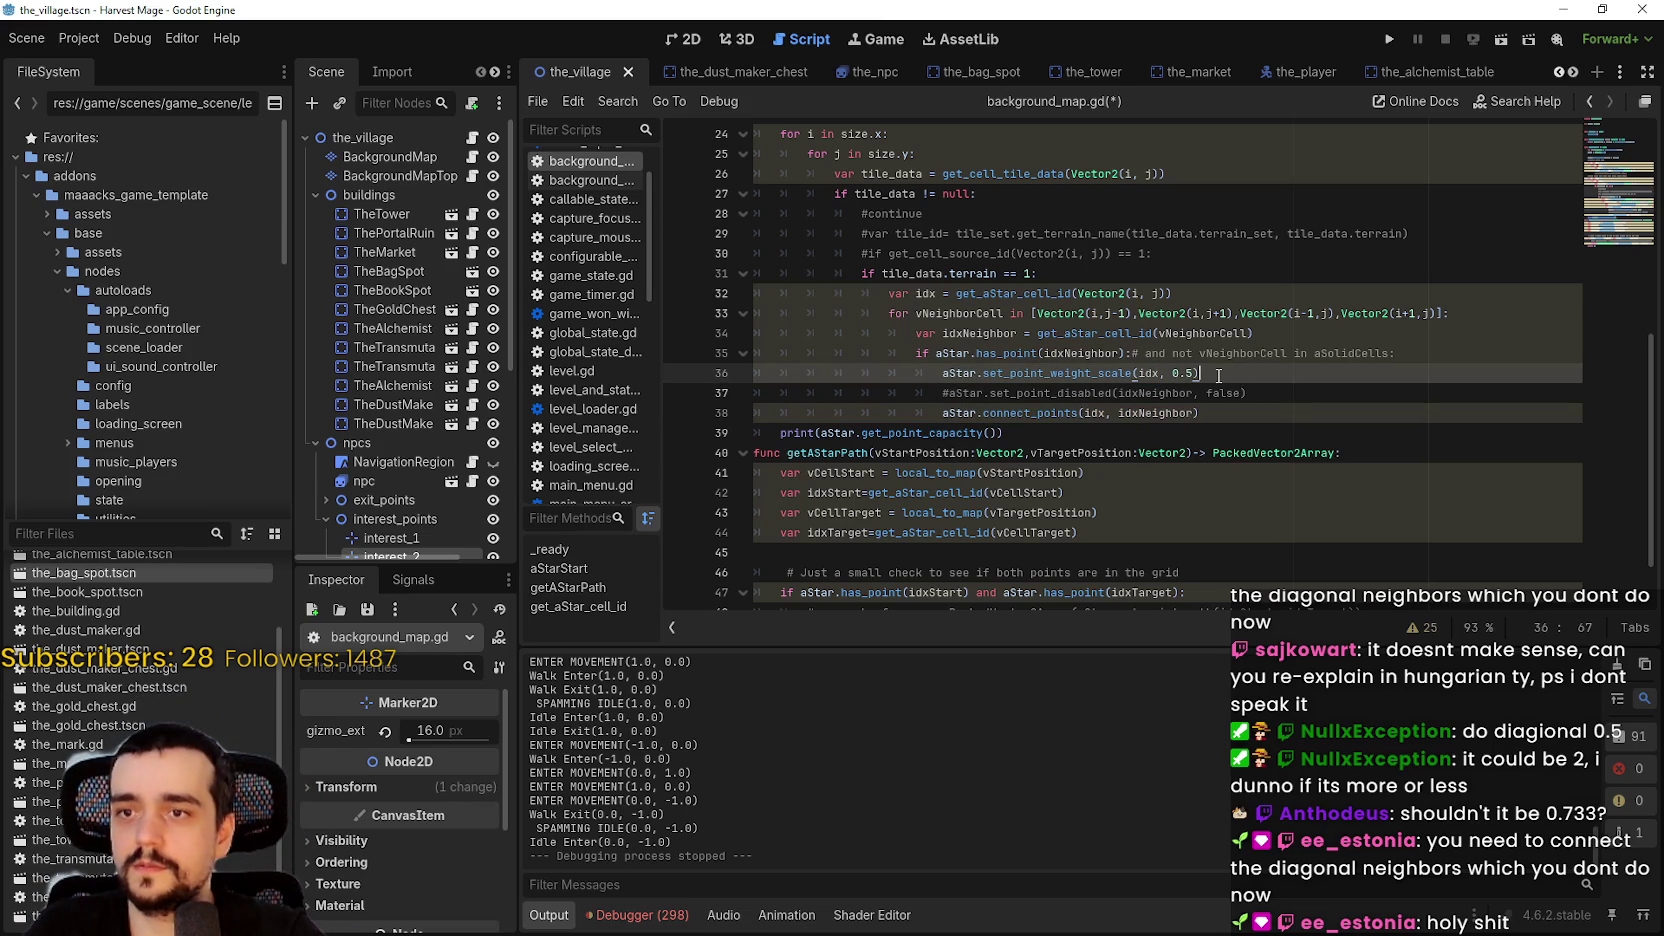
{"action": "left_click_drag", "start_coordinate": [1219, 375], "coordinate": [931, 380]}
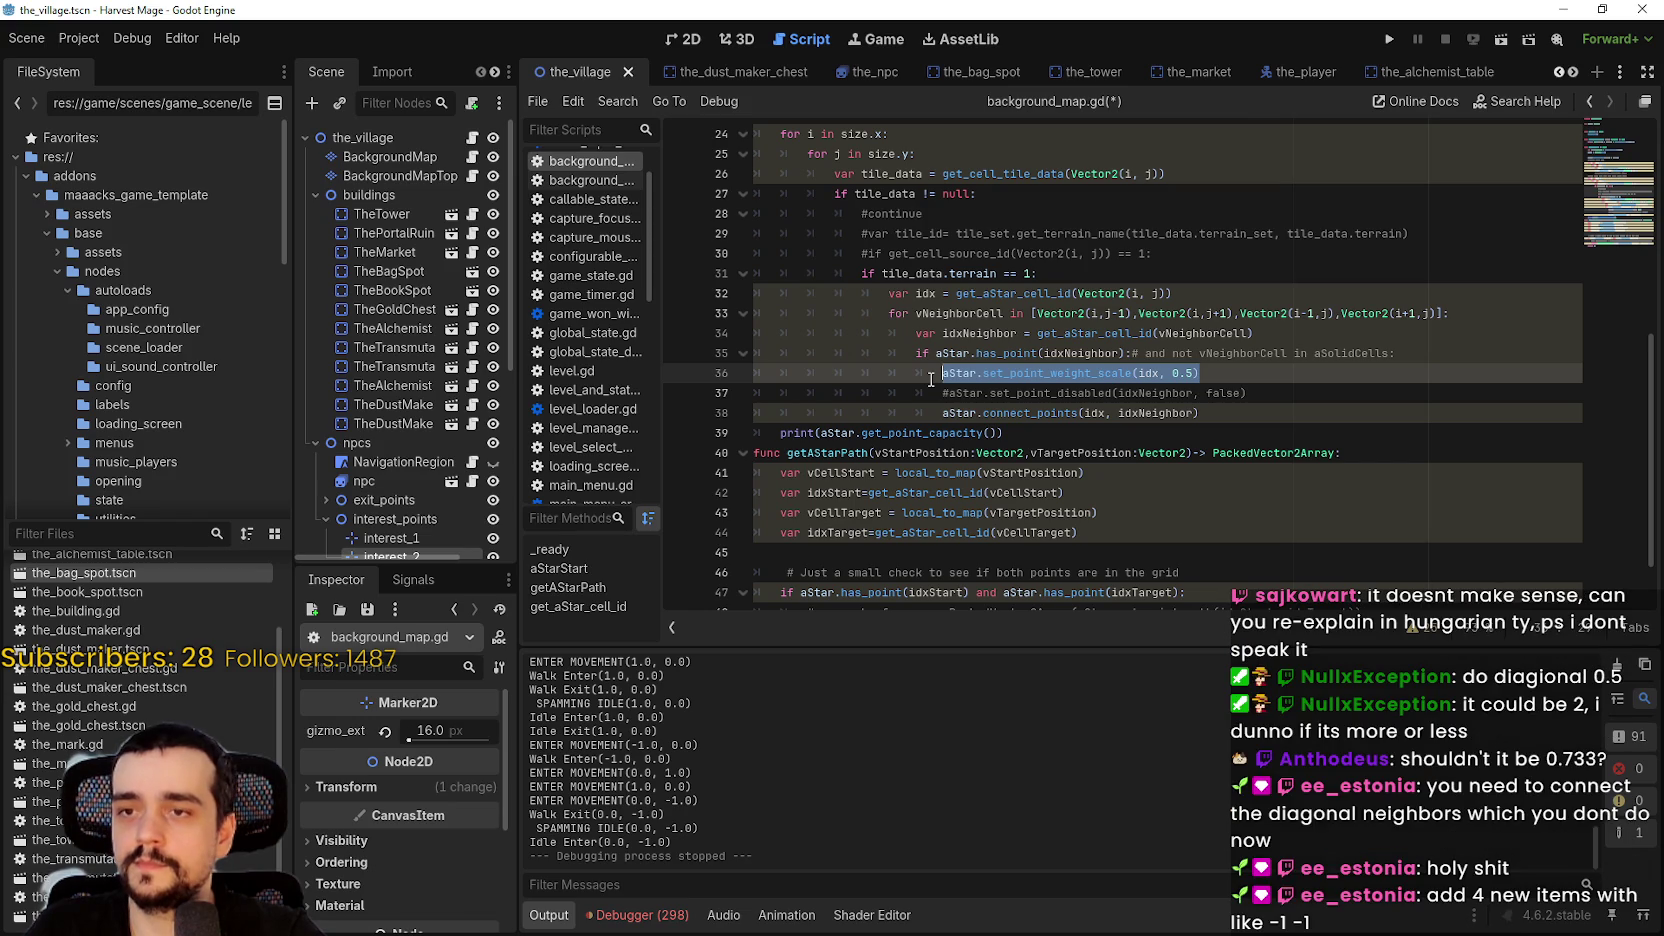
{"action": "double_click", "coordinate": [1152, 374]}
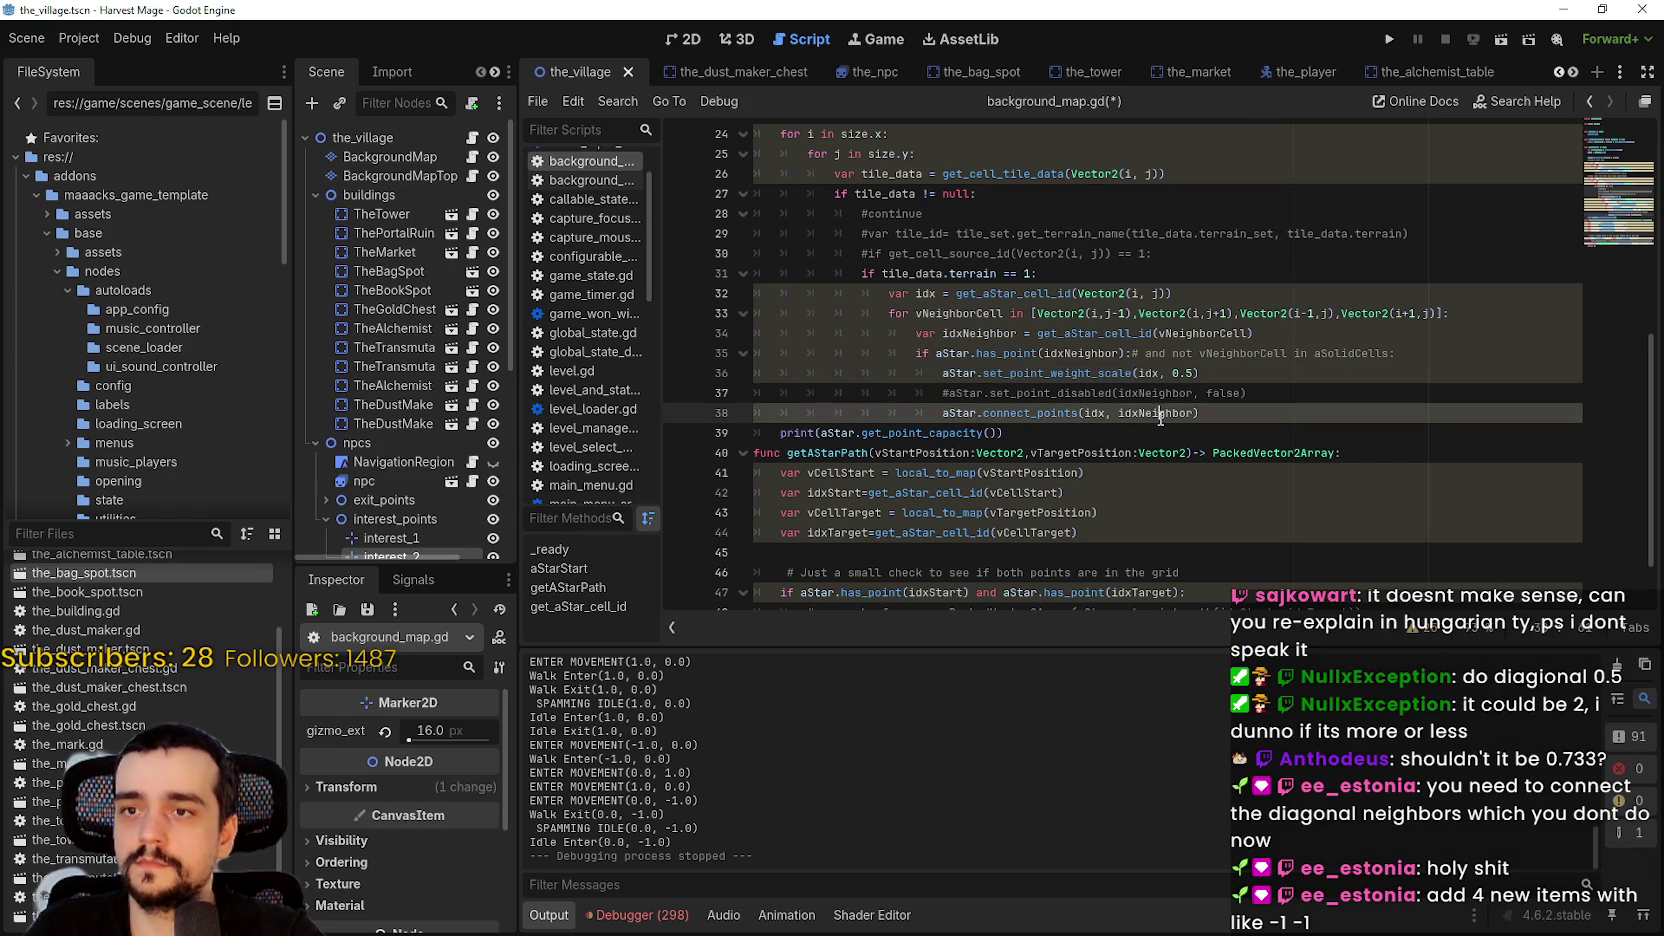
{"action": "type", "text": "idxNeighbor"}
{"action": "key", "text": "F5"}
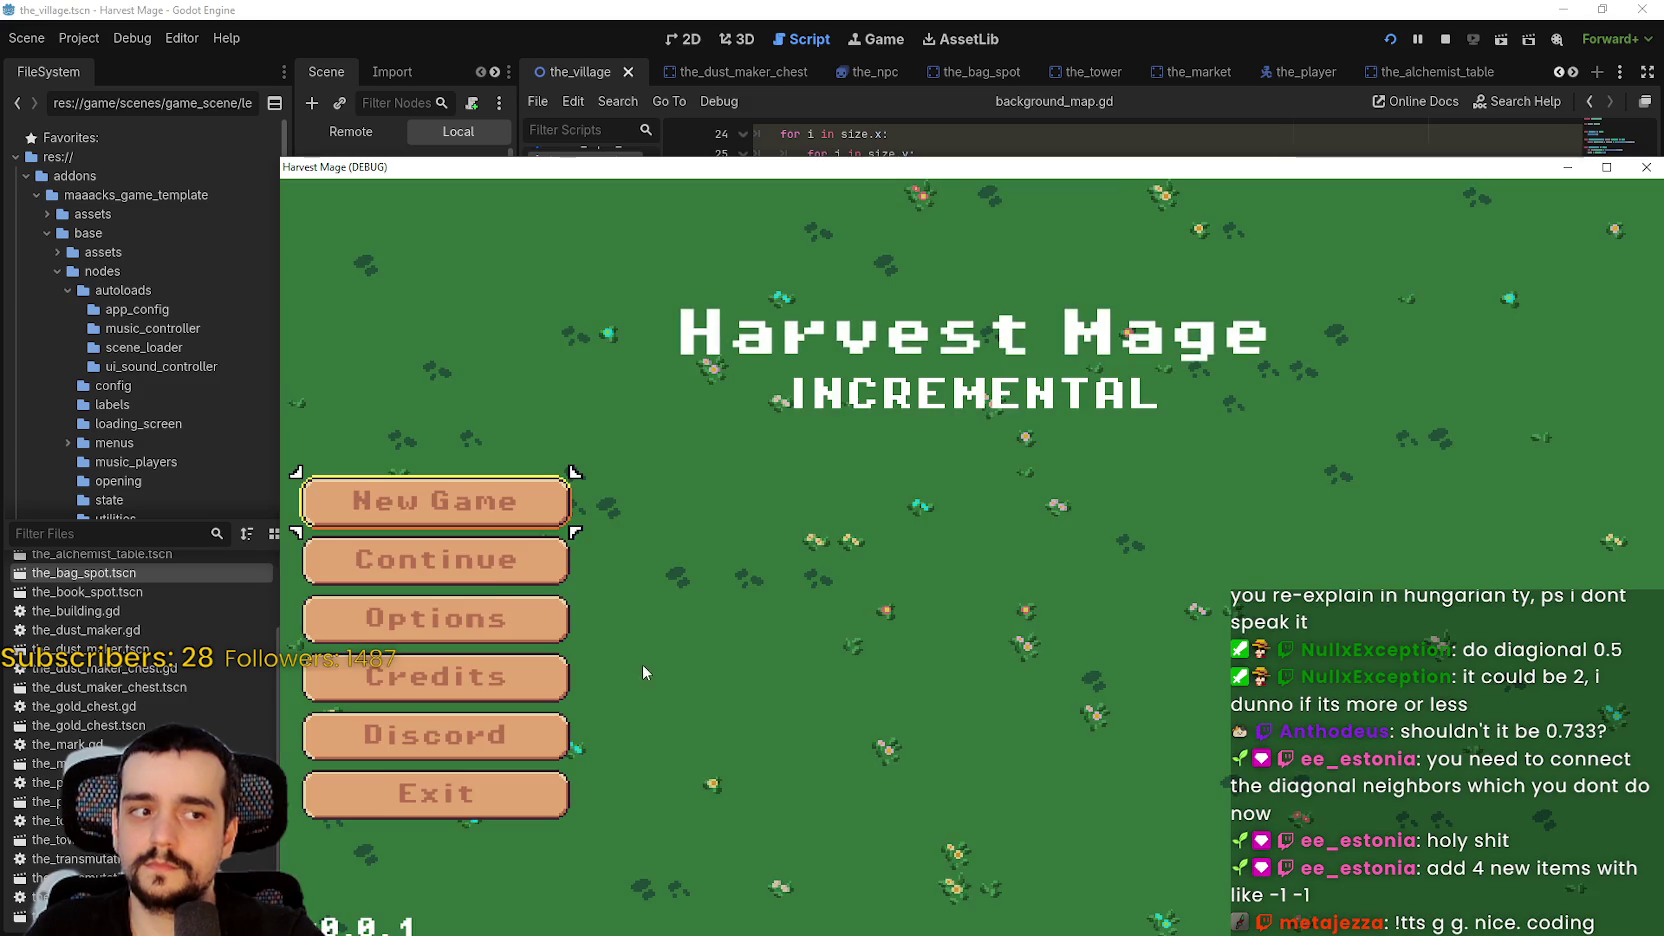
- Continue the saved game and walk the character left, right, up and down around the village
{"action": "left_click", "coordinate": [438, 557]}
{"action": "key", "text": "d"}
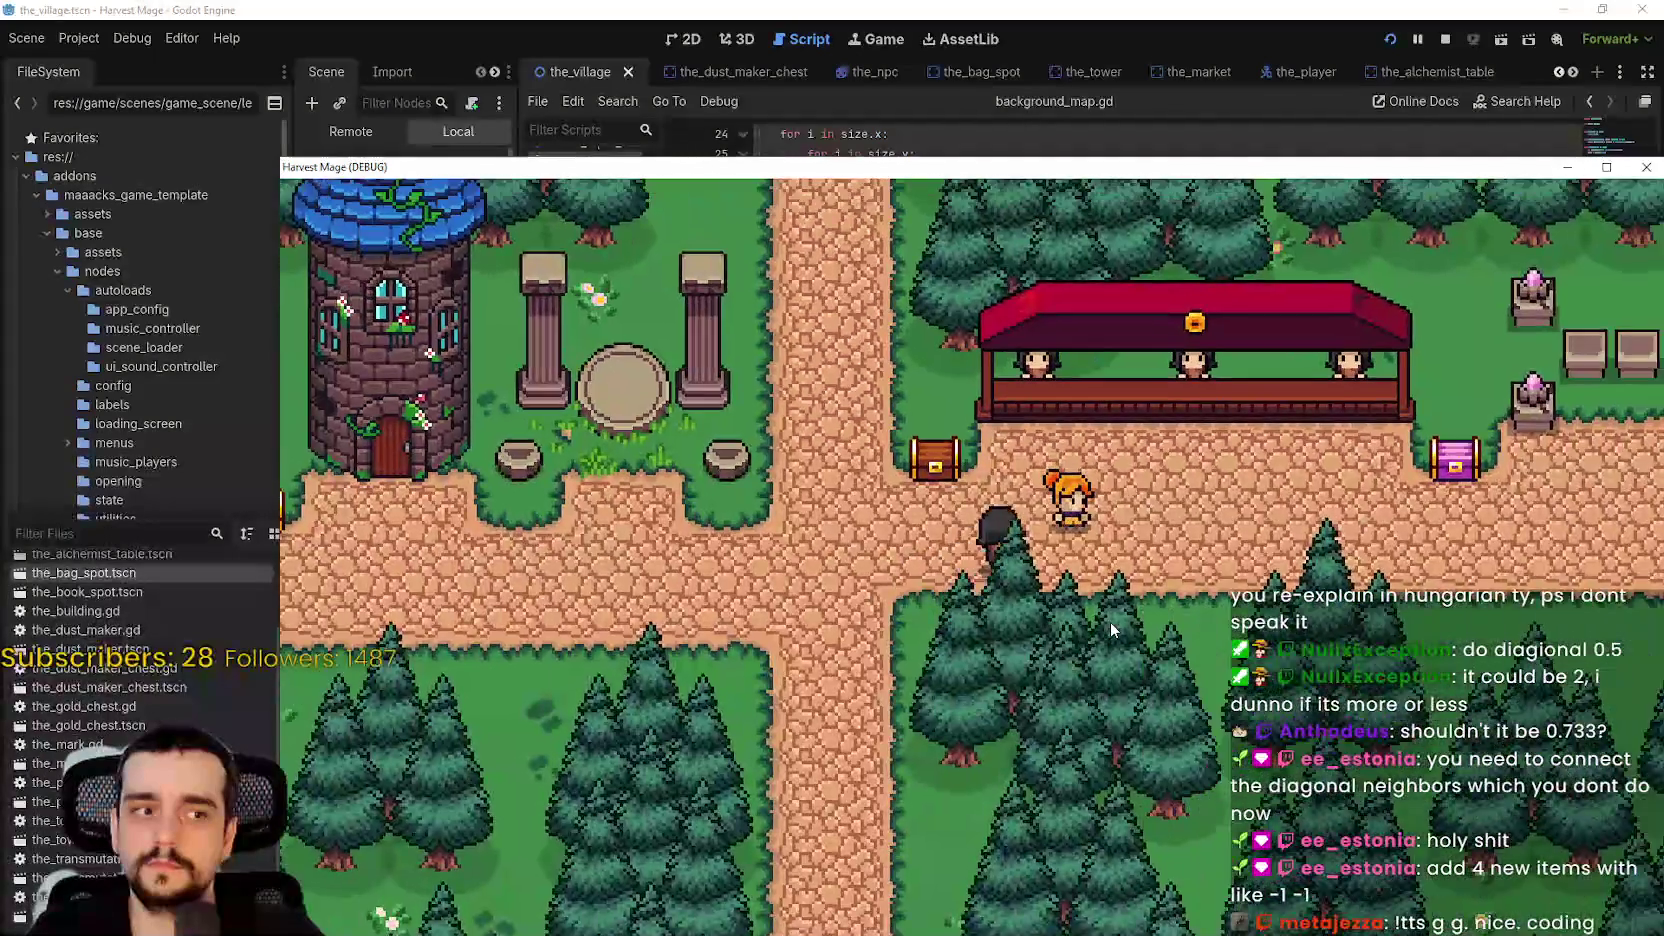
{"action": "key", "text": "a"}
{"action": "key", "text": "w"}
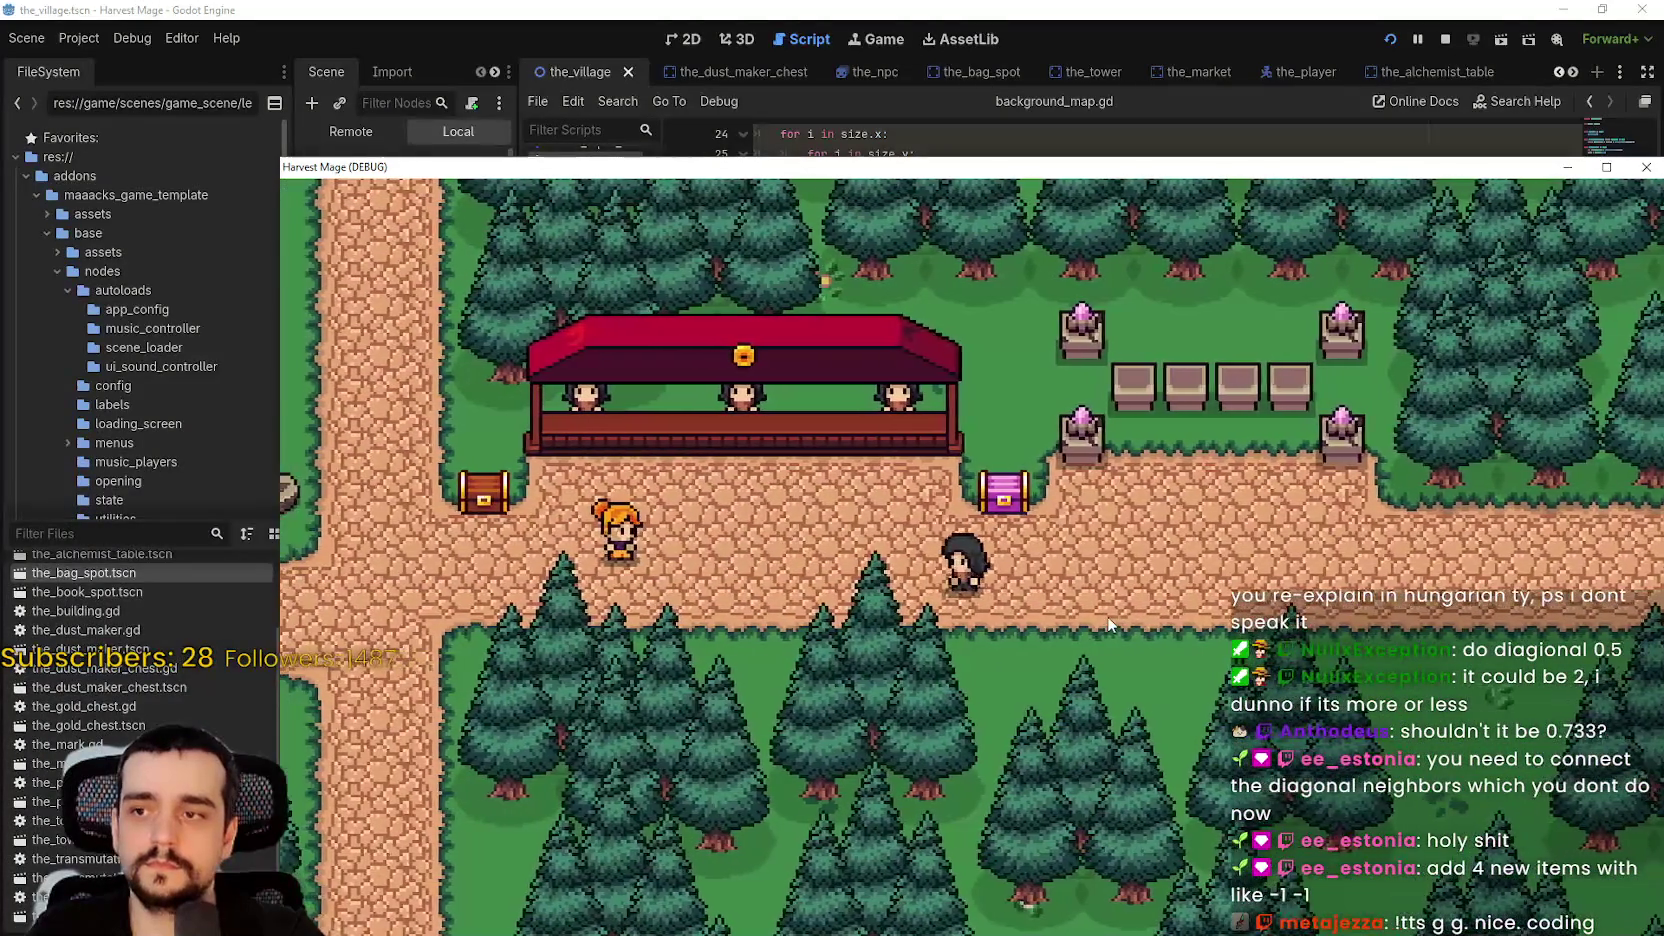
{"action": "key", "text": "a"}
{"action": "key", "text": "s"}
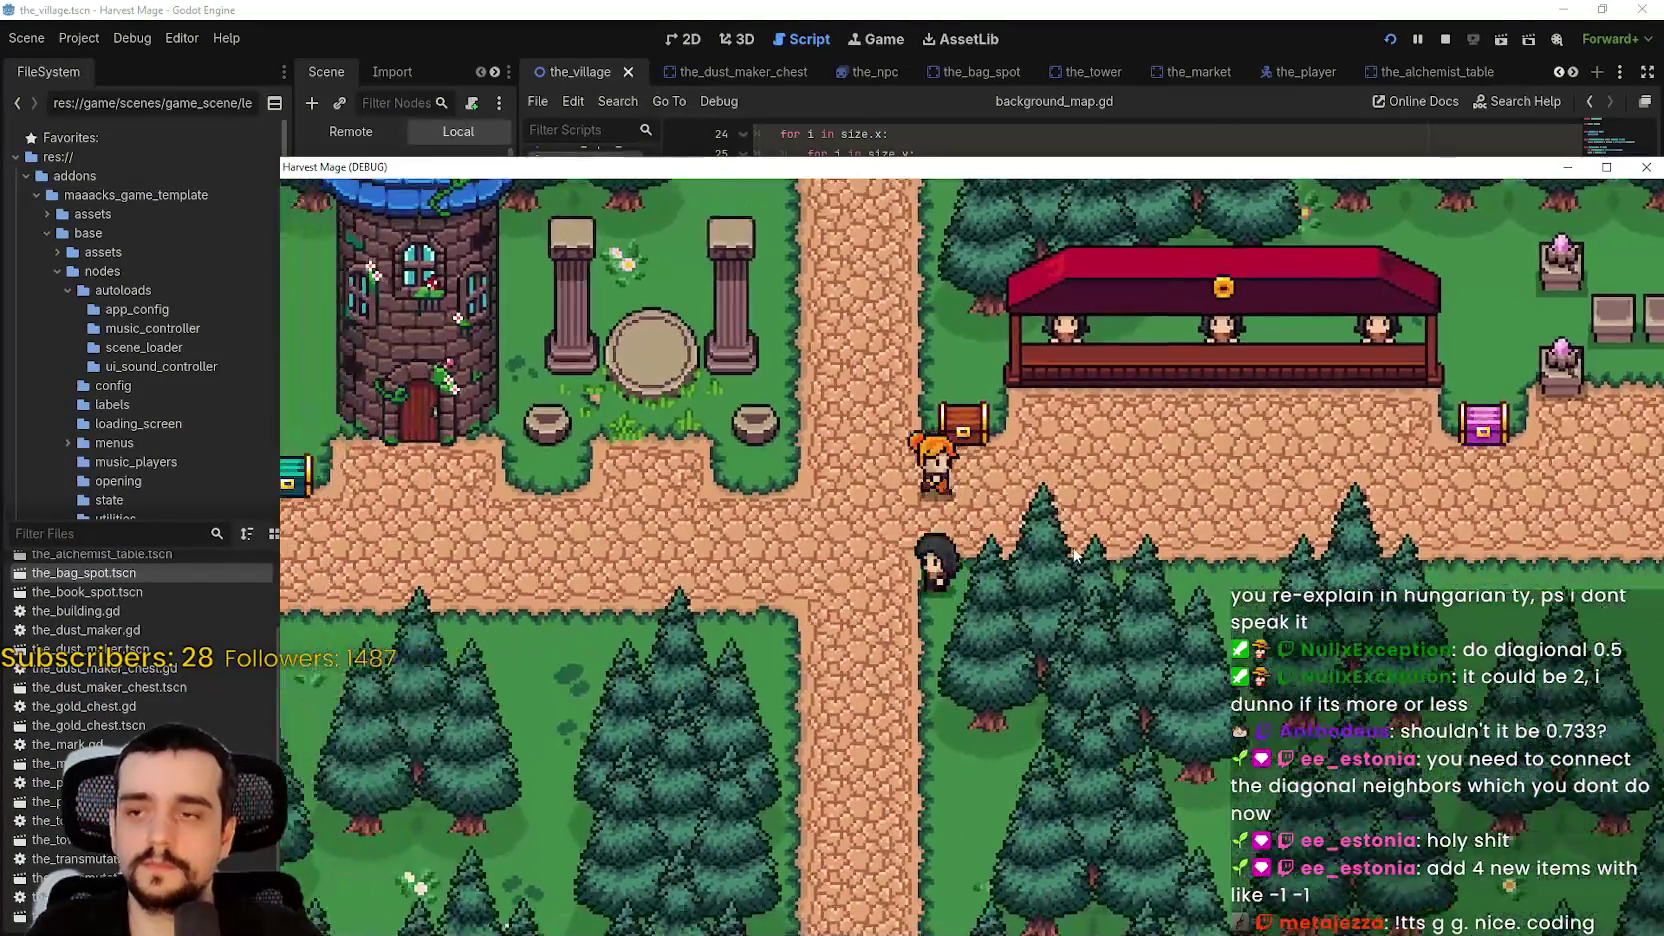
{"action": "key", "text": "a"}
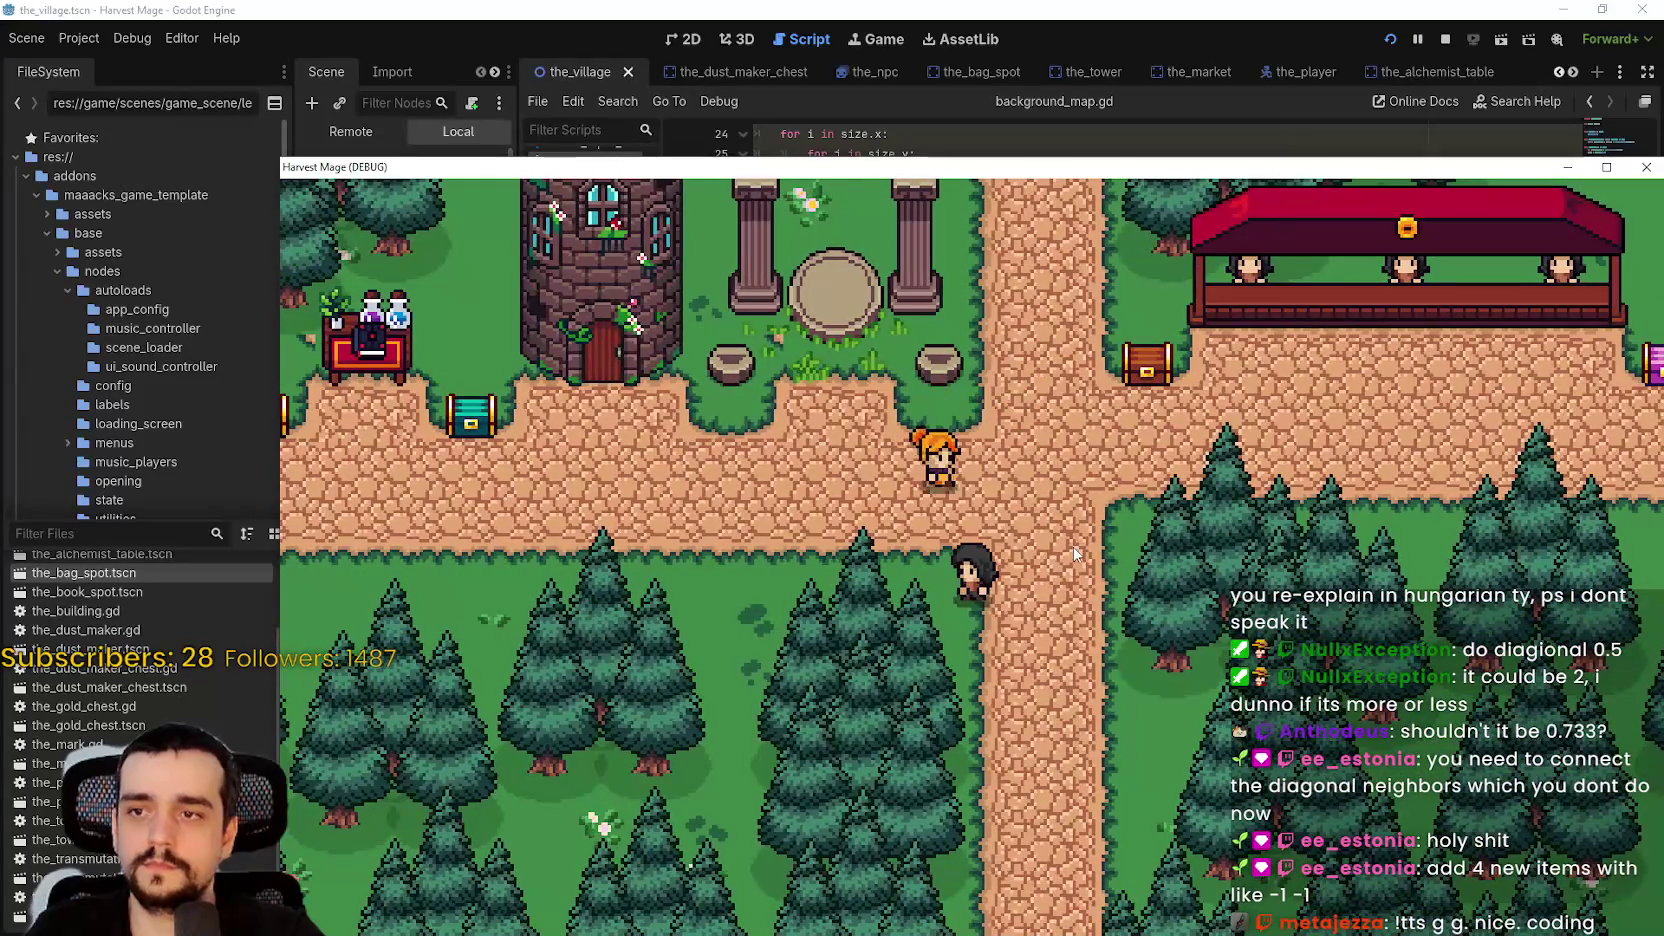
{"action": "key", "text": "a"}
{"action": "key", "text": "a"}
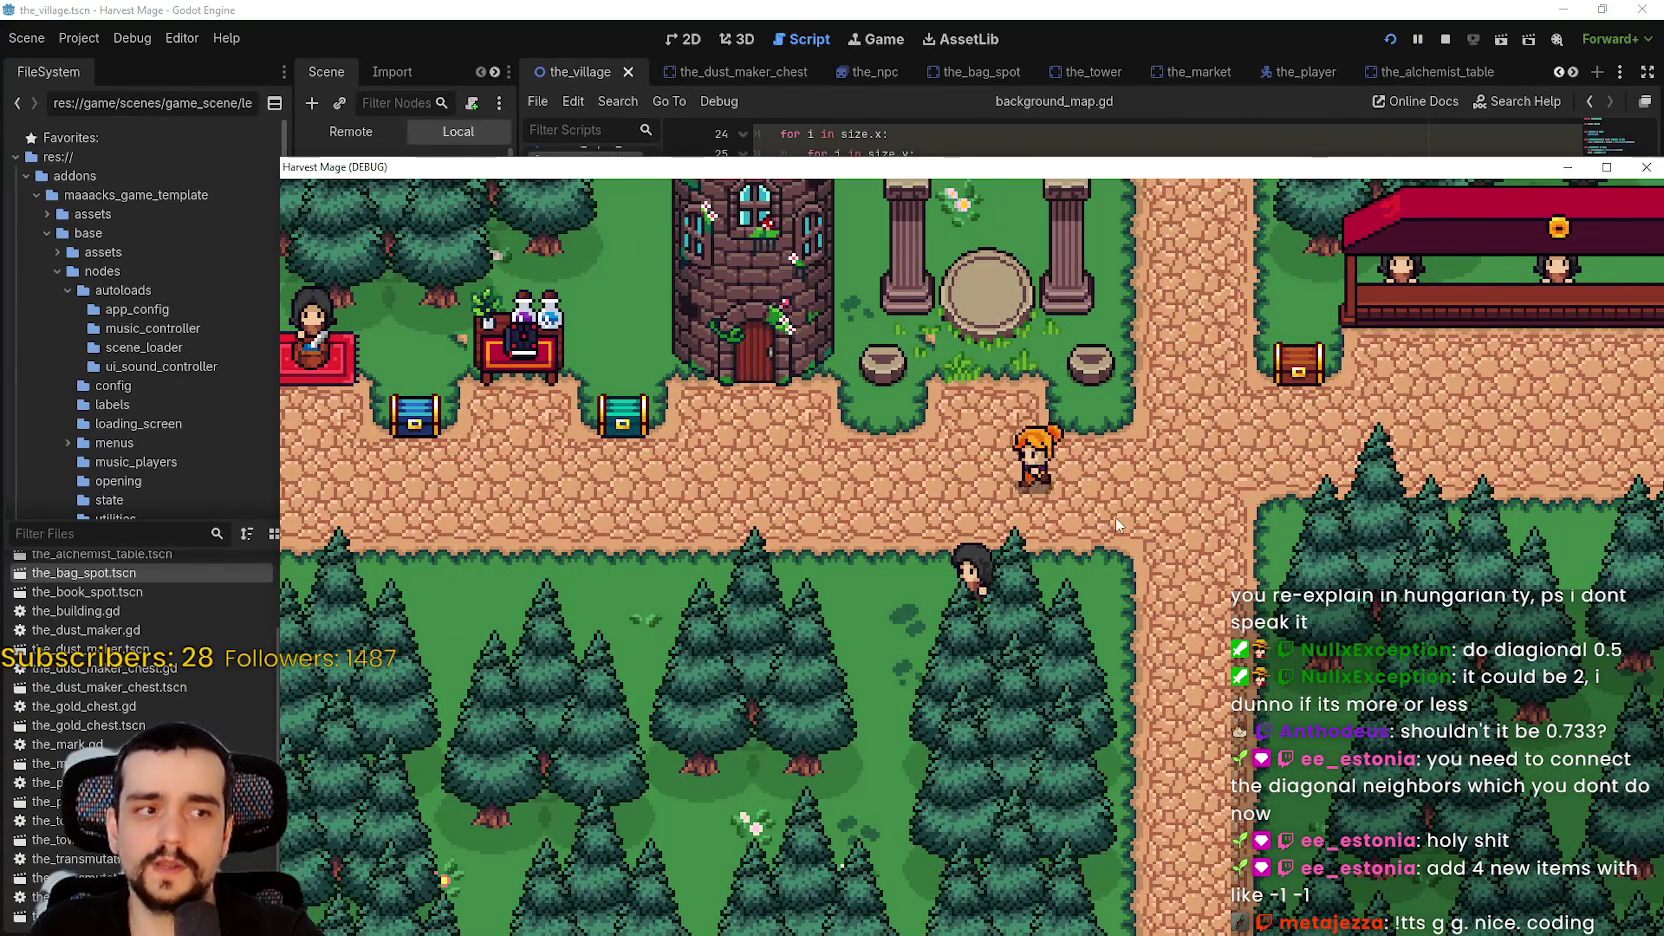
{"action": "key", "text": "d"}
{"action": "key", "text": "d"}
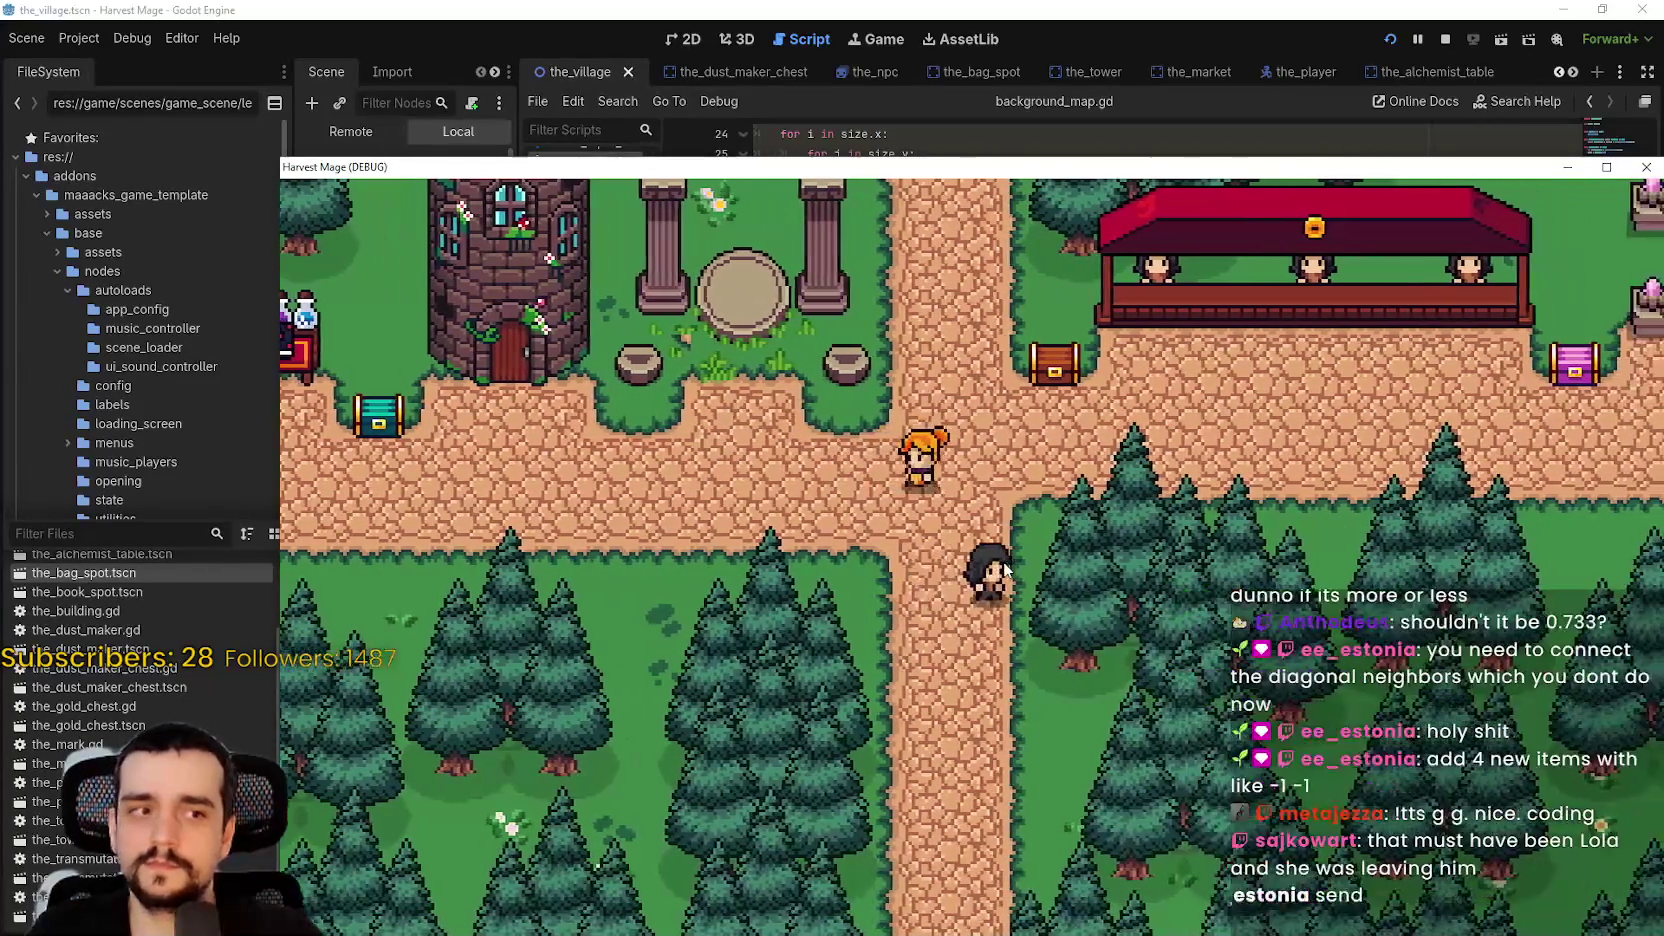
{"action": "key", "text": "d"}
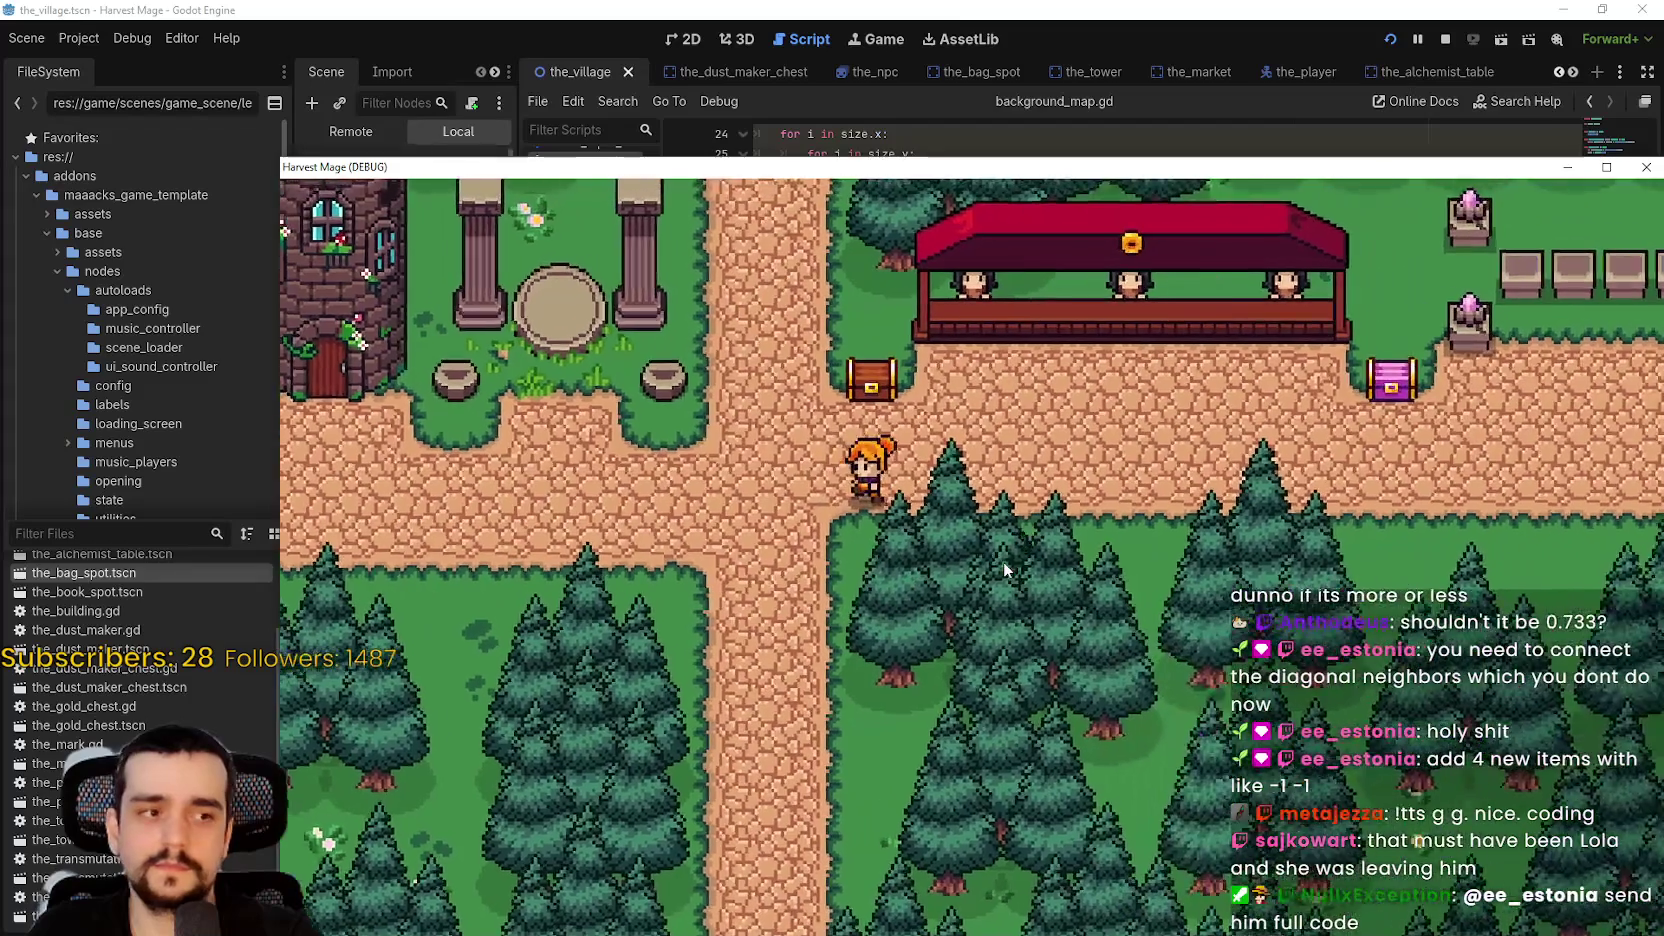
- Walk the character left toward the tower and back right past the NPC, then stop the game
{"action": "key", "text": "w"}
{"action": "key", "text": "a"}
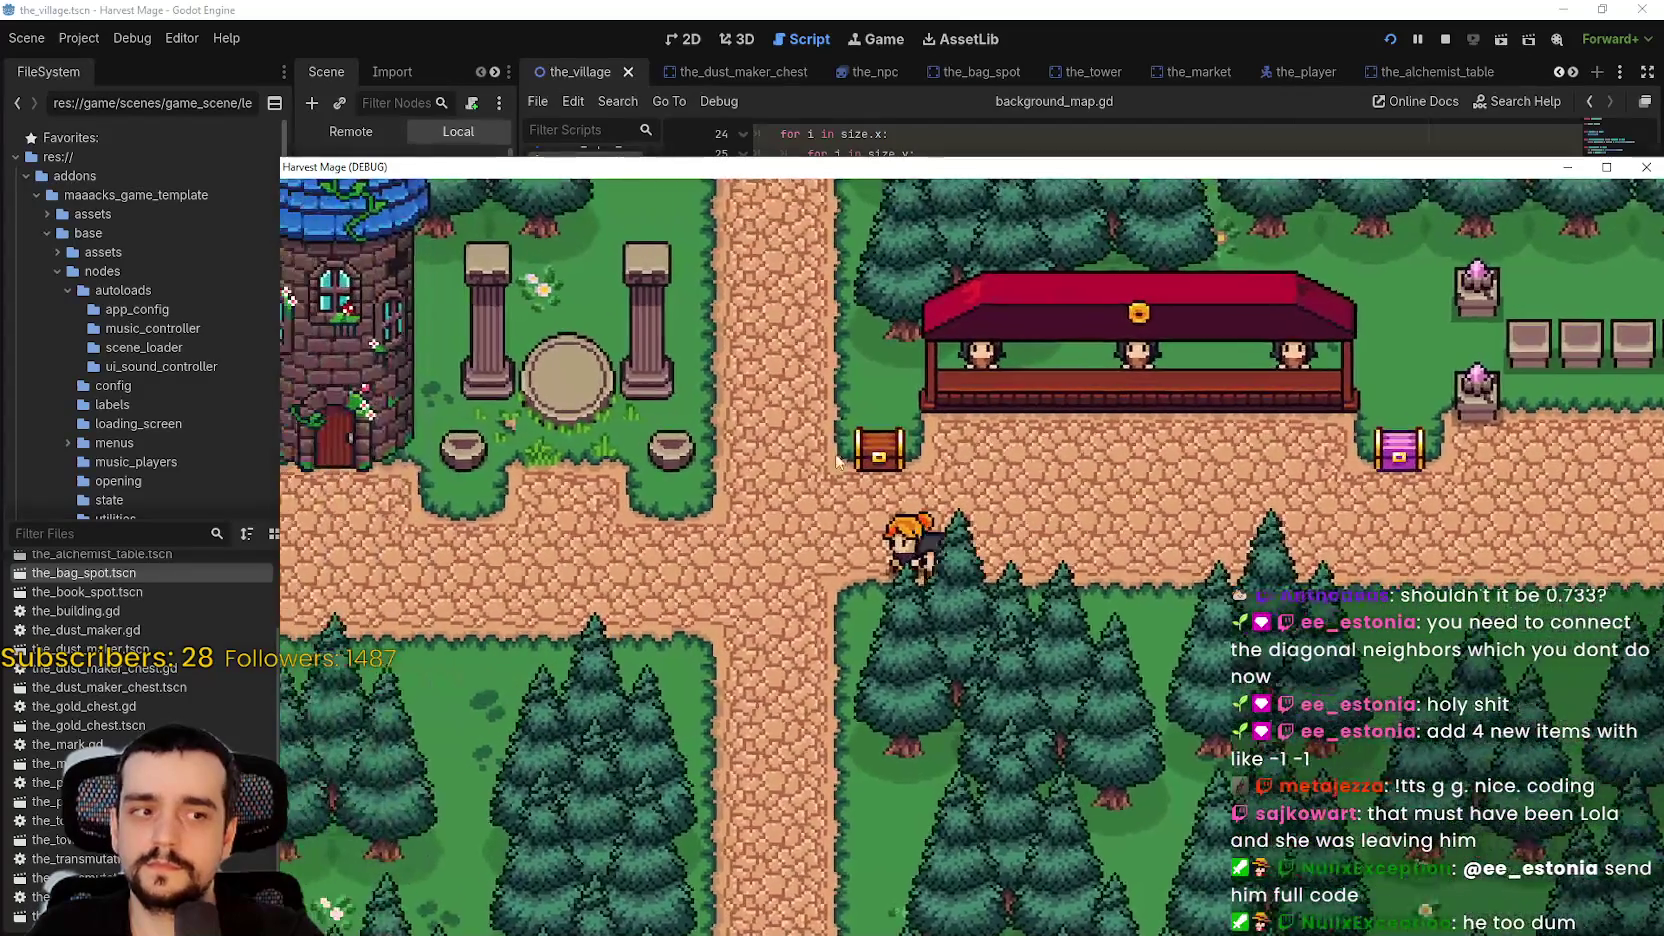
{"action": "key", "text": "a"}
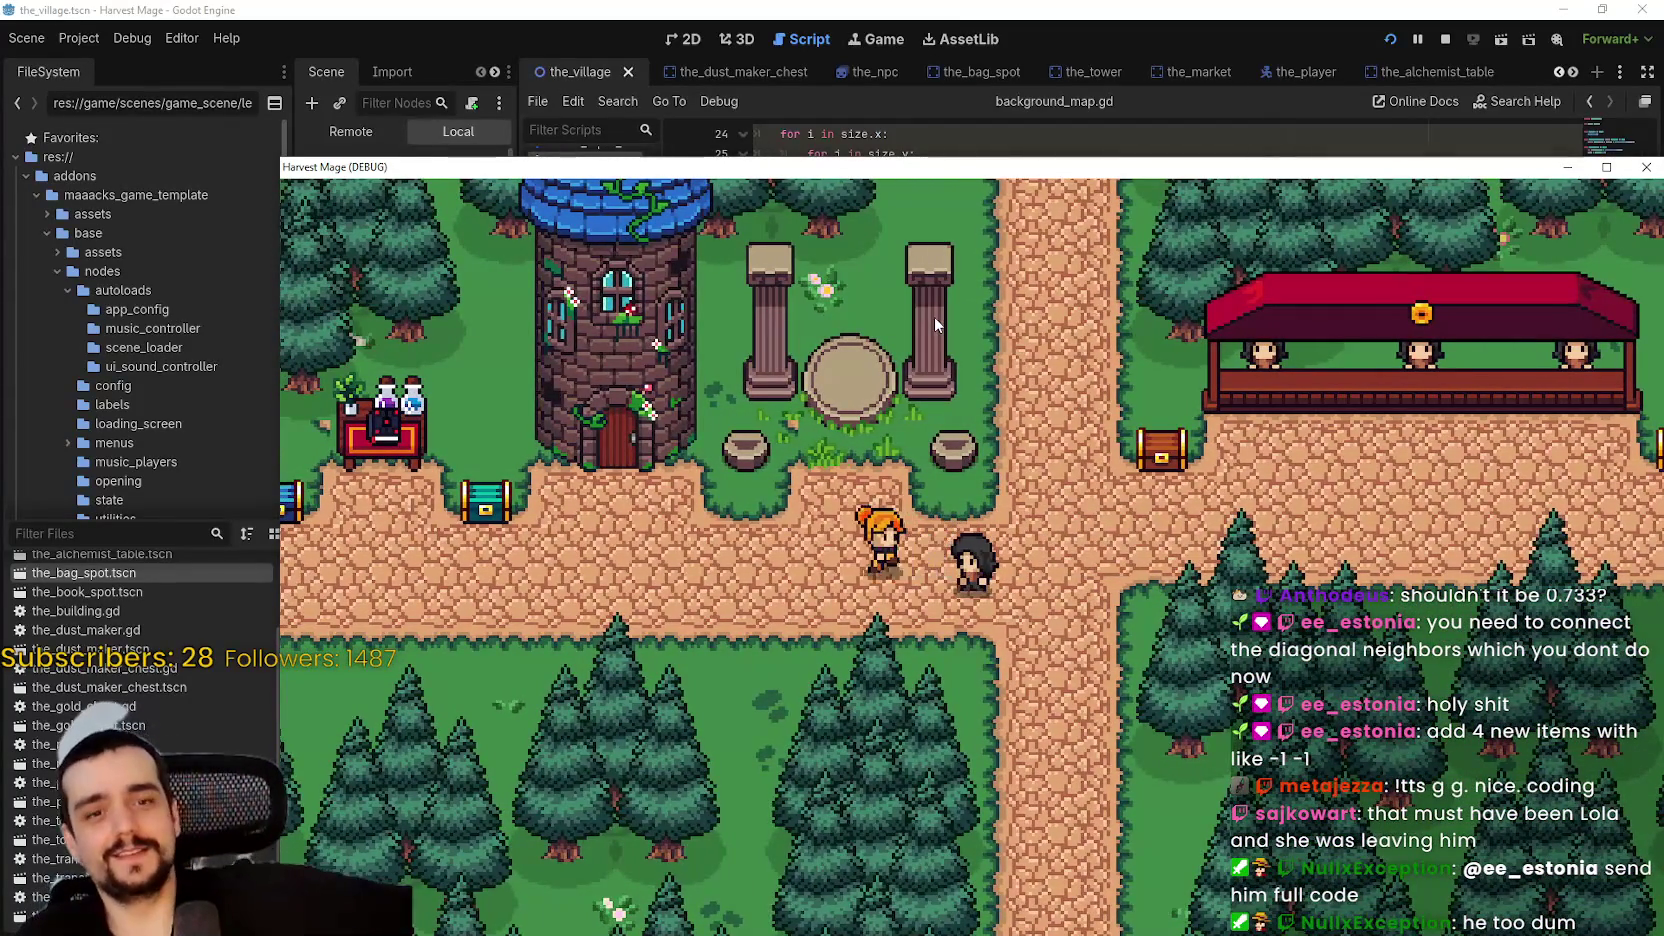
{"action": "key", "text": "a"}
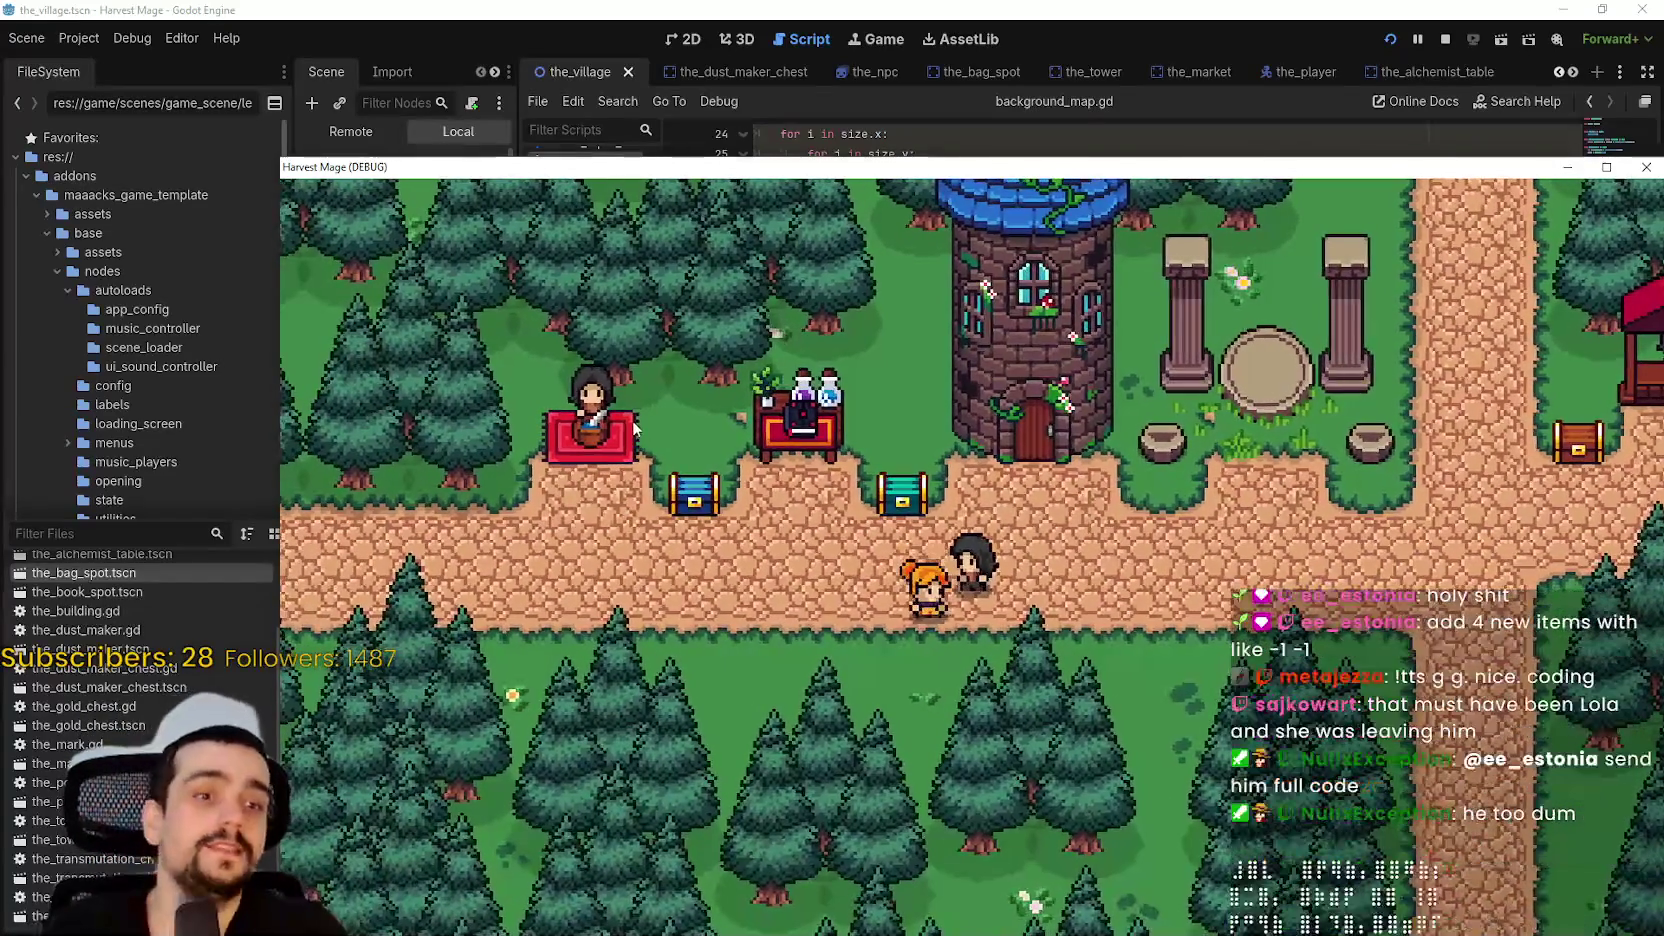
{"action": "key", "text": "a"}
{"action": "key", "text": "d"}
{"action": "key", "text": "s"}
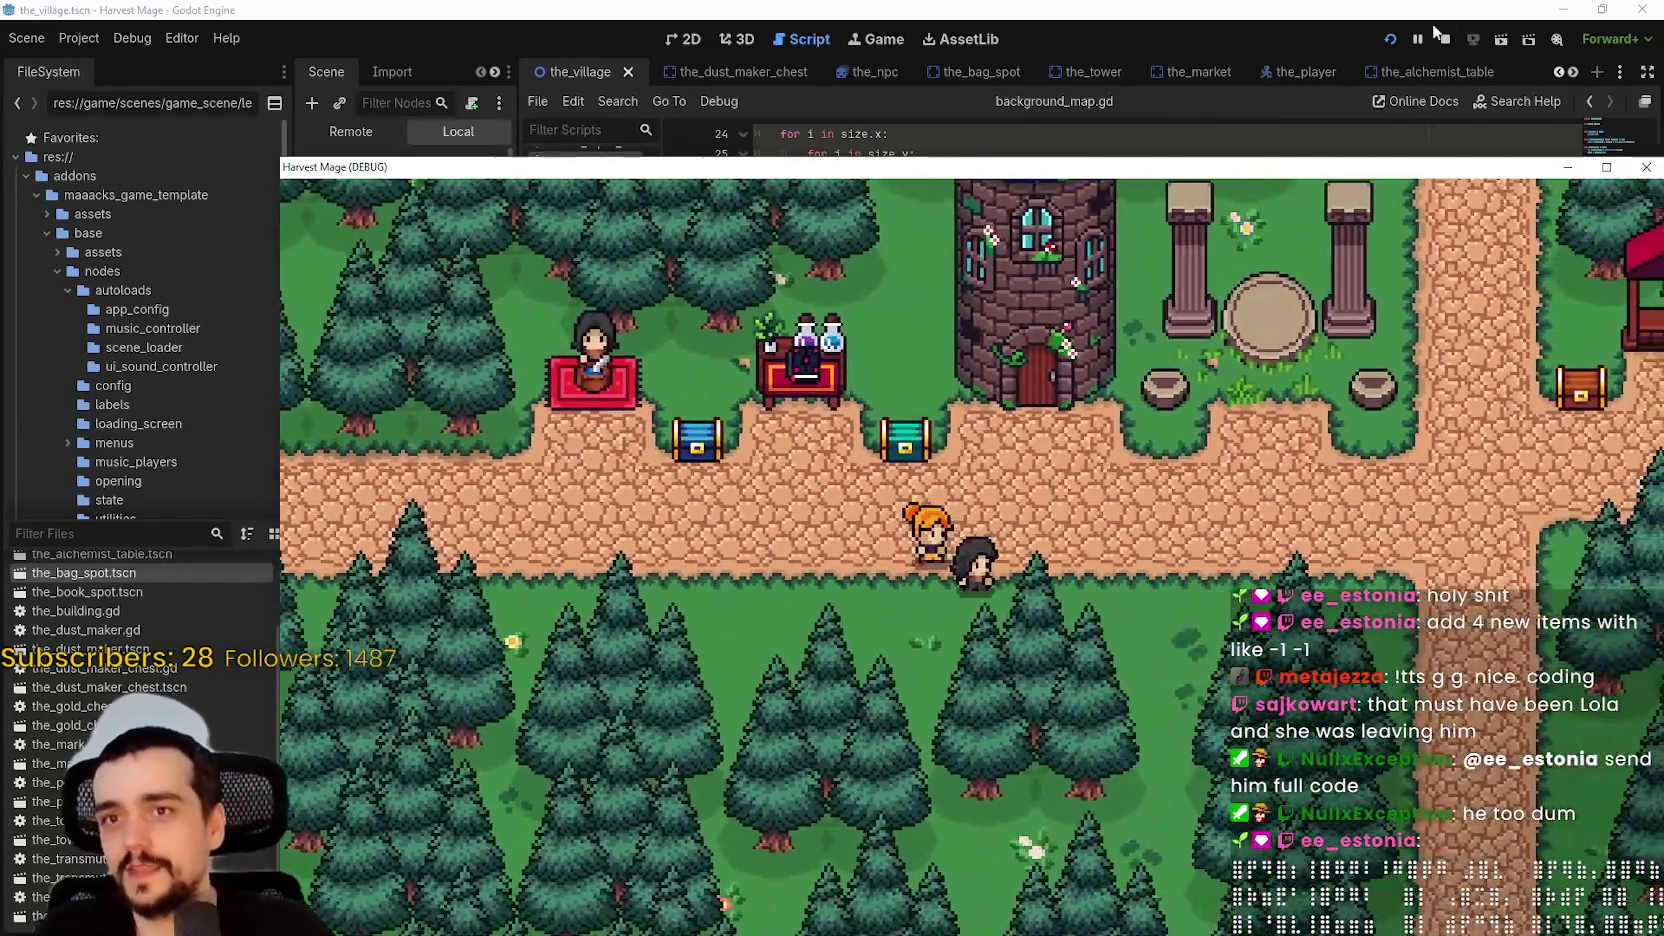
{"action": "left_click", "coordinate": [1440, 36]}
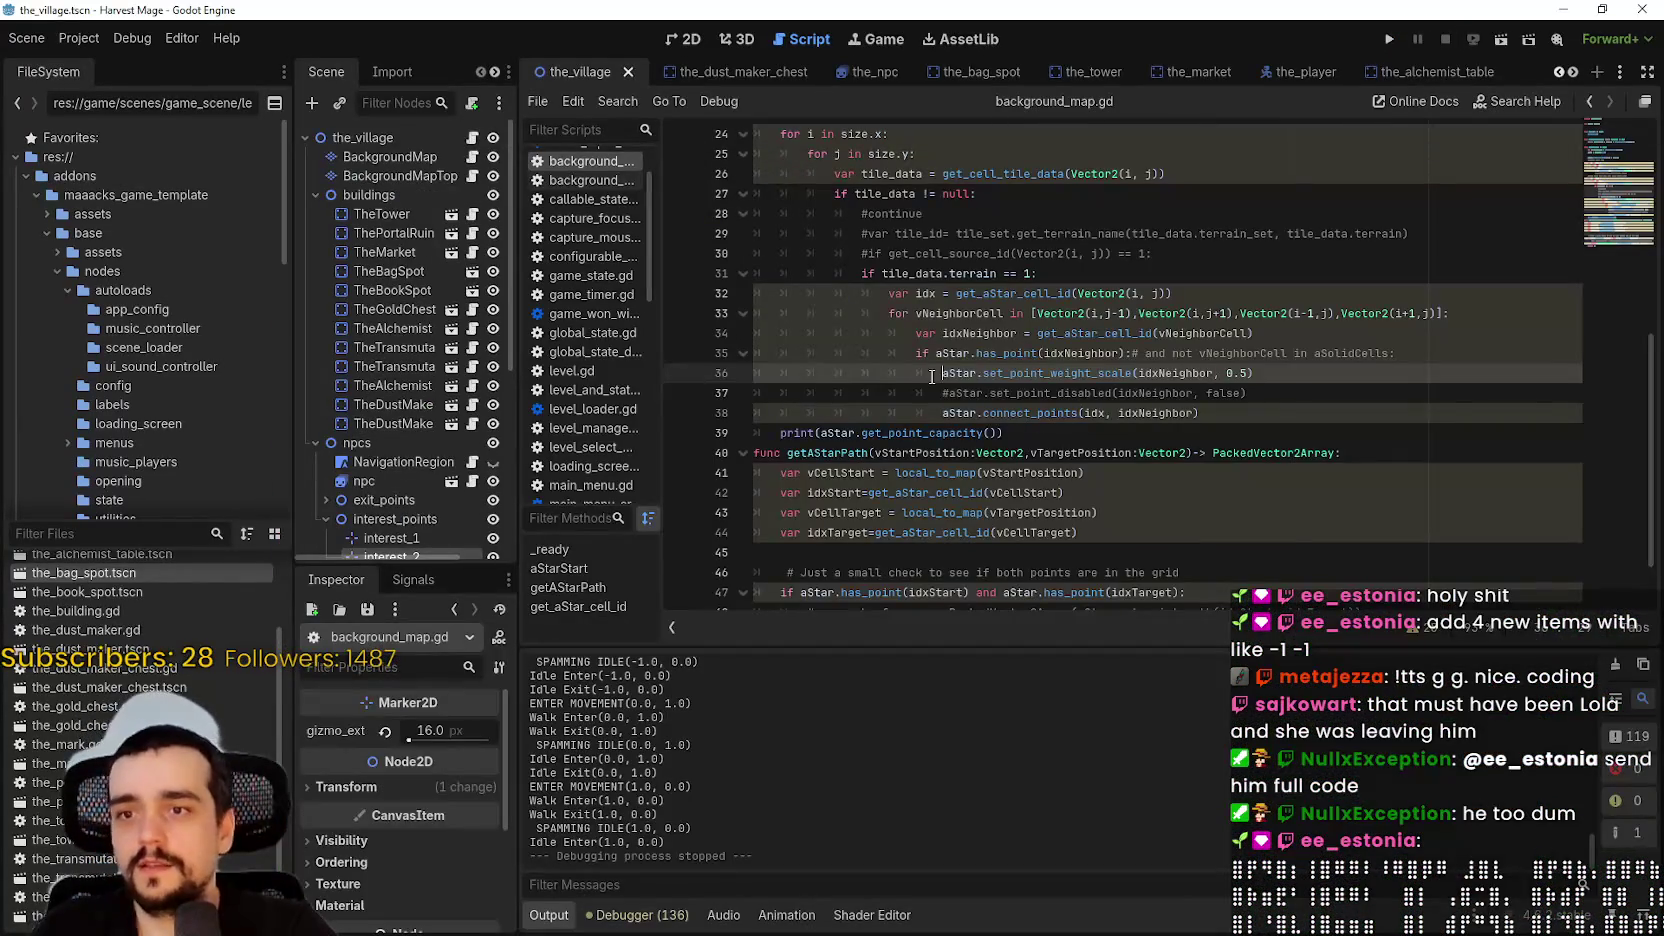
- Duplicate the last neighbour offset on line 33 and edit its j term into a diagonal entry
{"action": "left_click", "coordinate": [1344, 314]}
{"action": "left_click", "coordinate": [1444, 310]}
{"action": "type", "text": ":"}
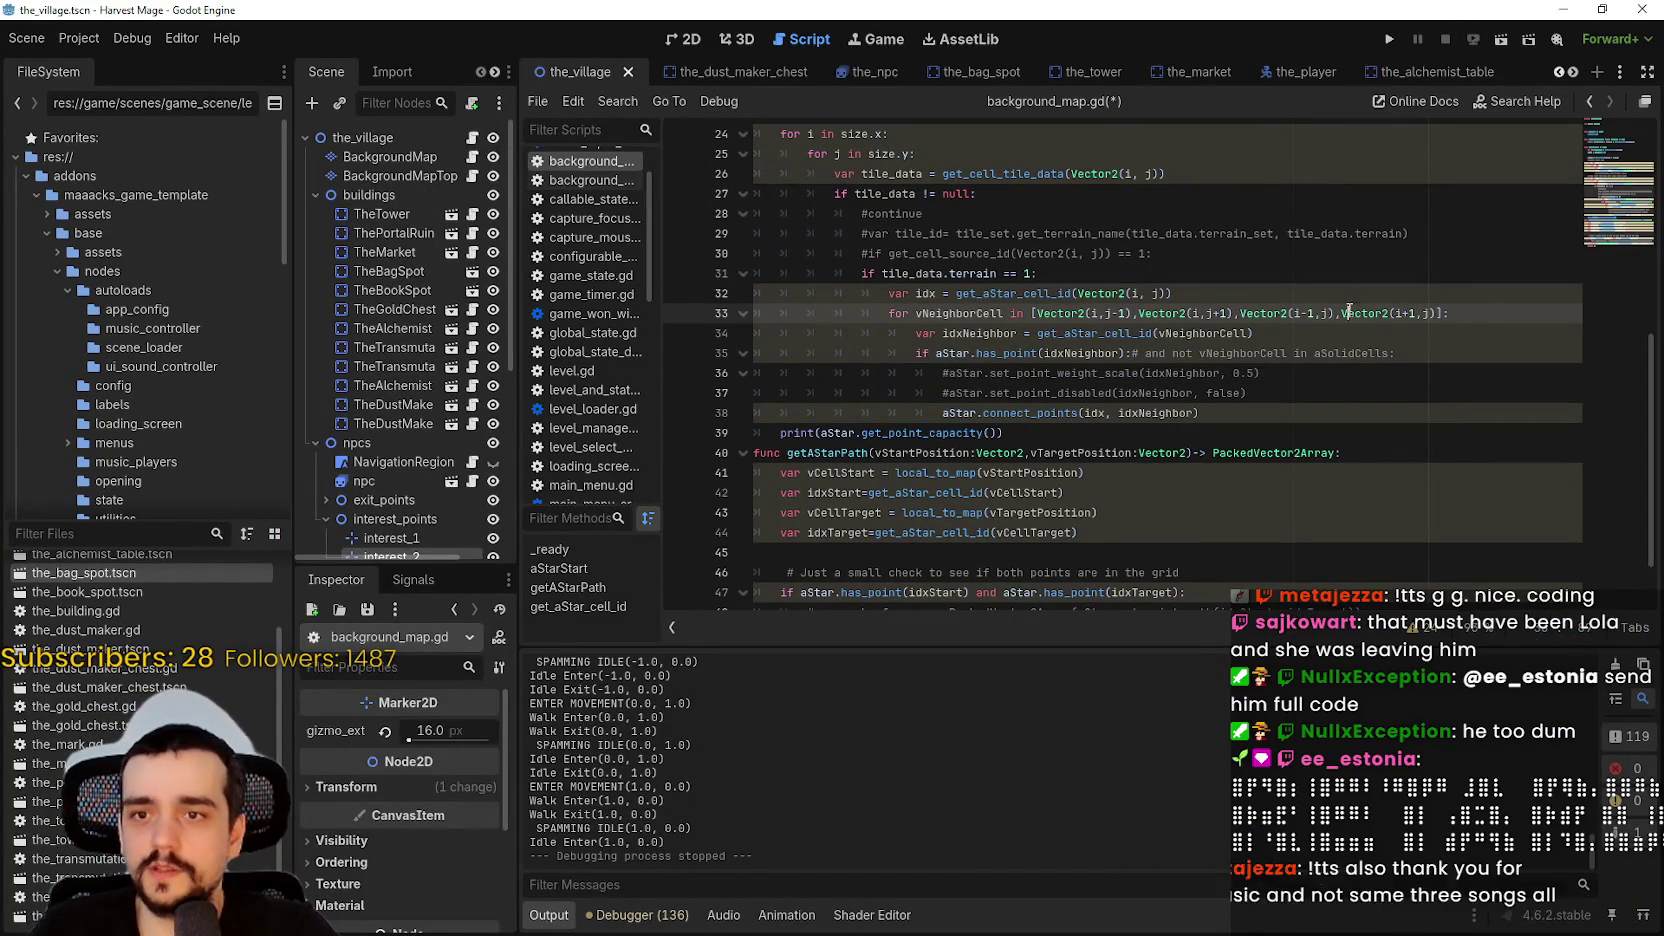
{"action": "left_click_drag", "start_coordinate": [1341, 313], "coordinate": [1411, 313]}
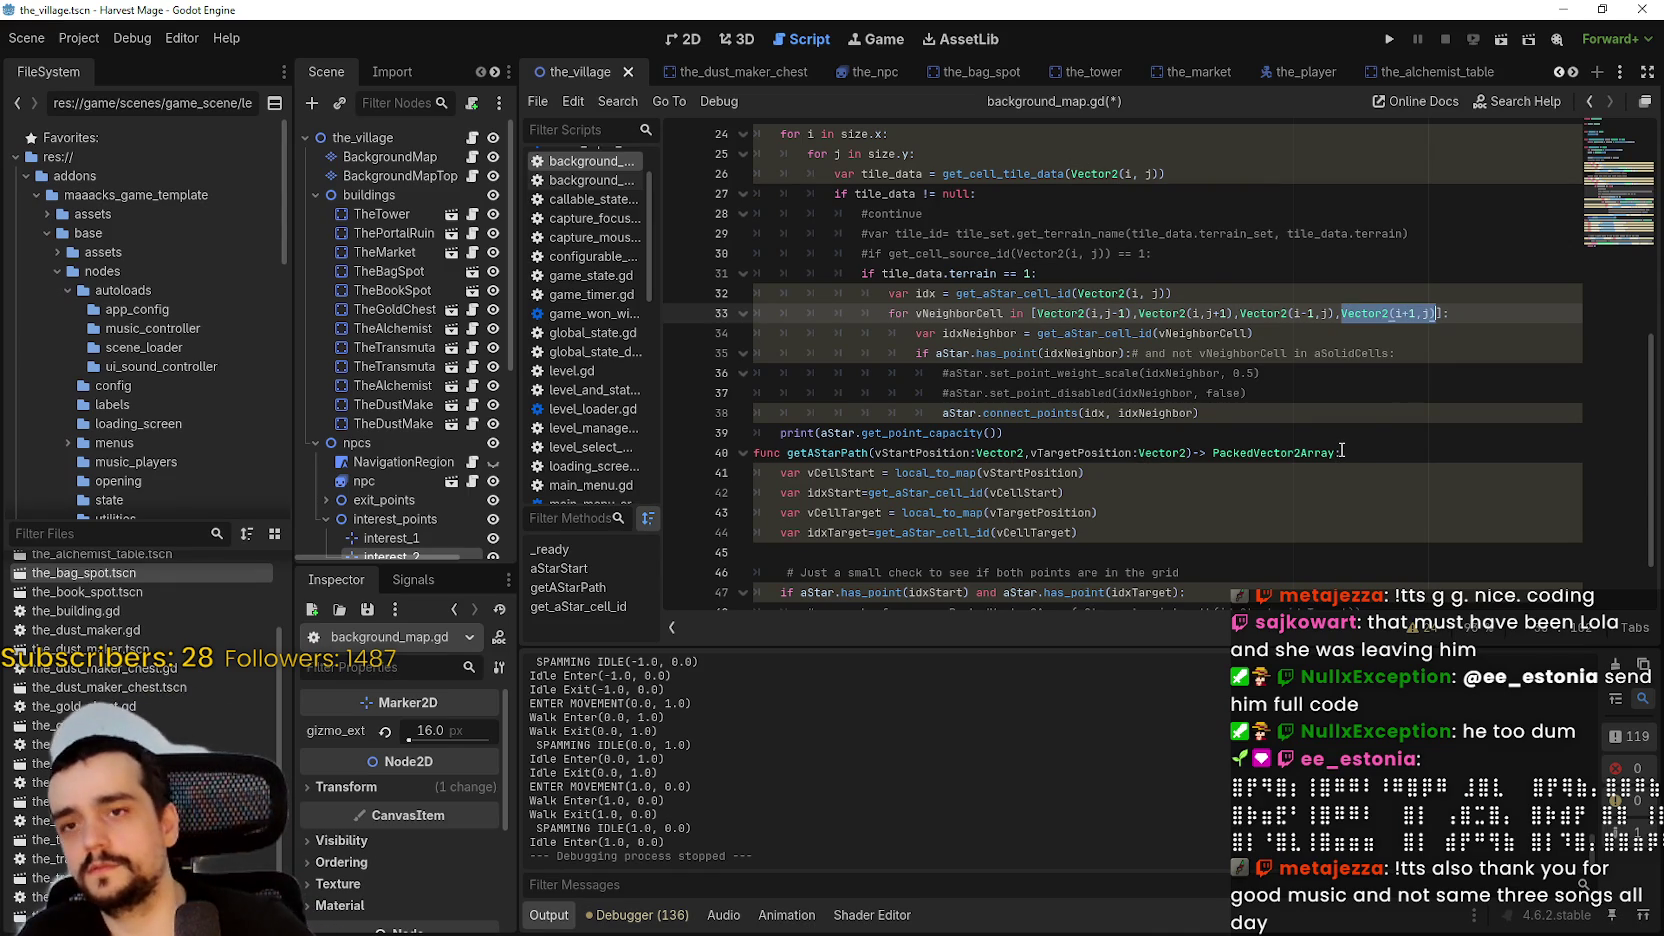
{"action": "key", "text": "Right"}
{"action": "type", "text": "Vector2(i+1,j)"}
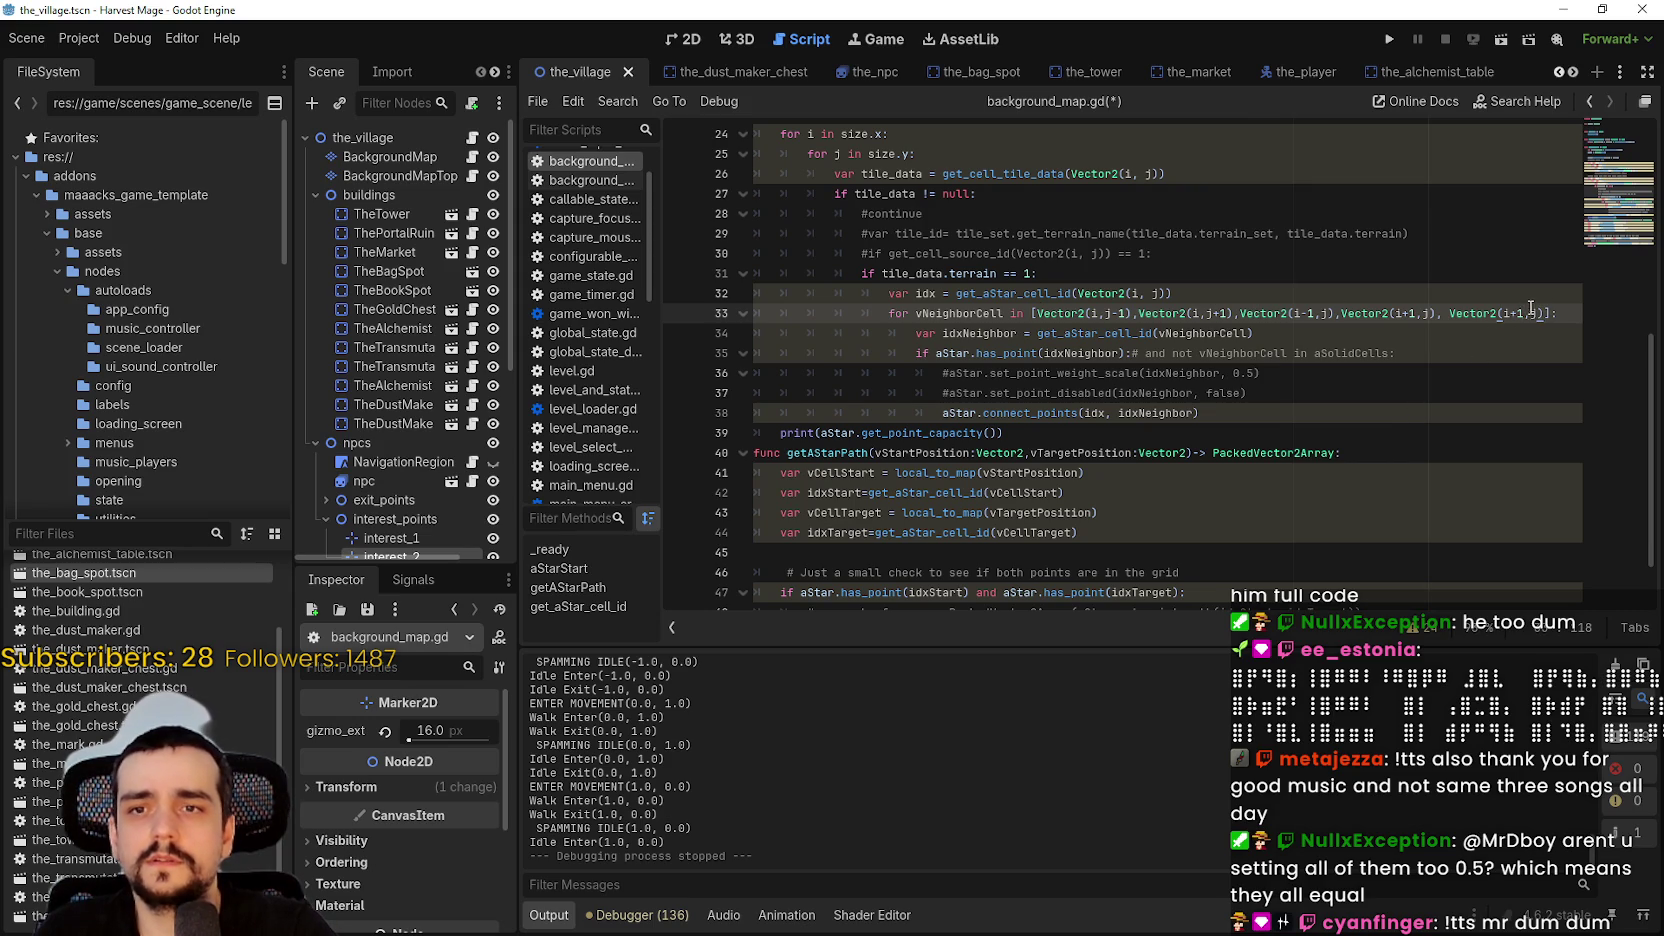
{"action": "key", "text": "BackSpace"}
{"action": "type", "text": "j"}
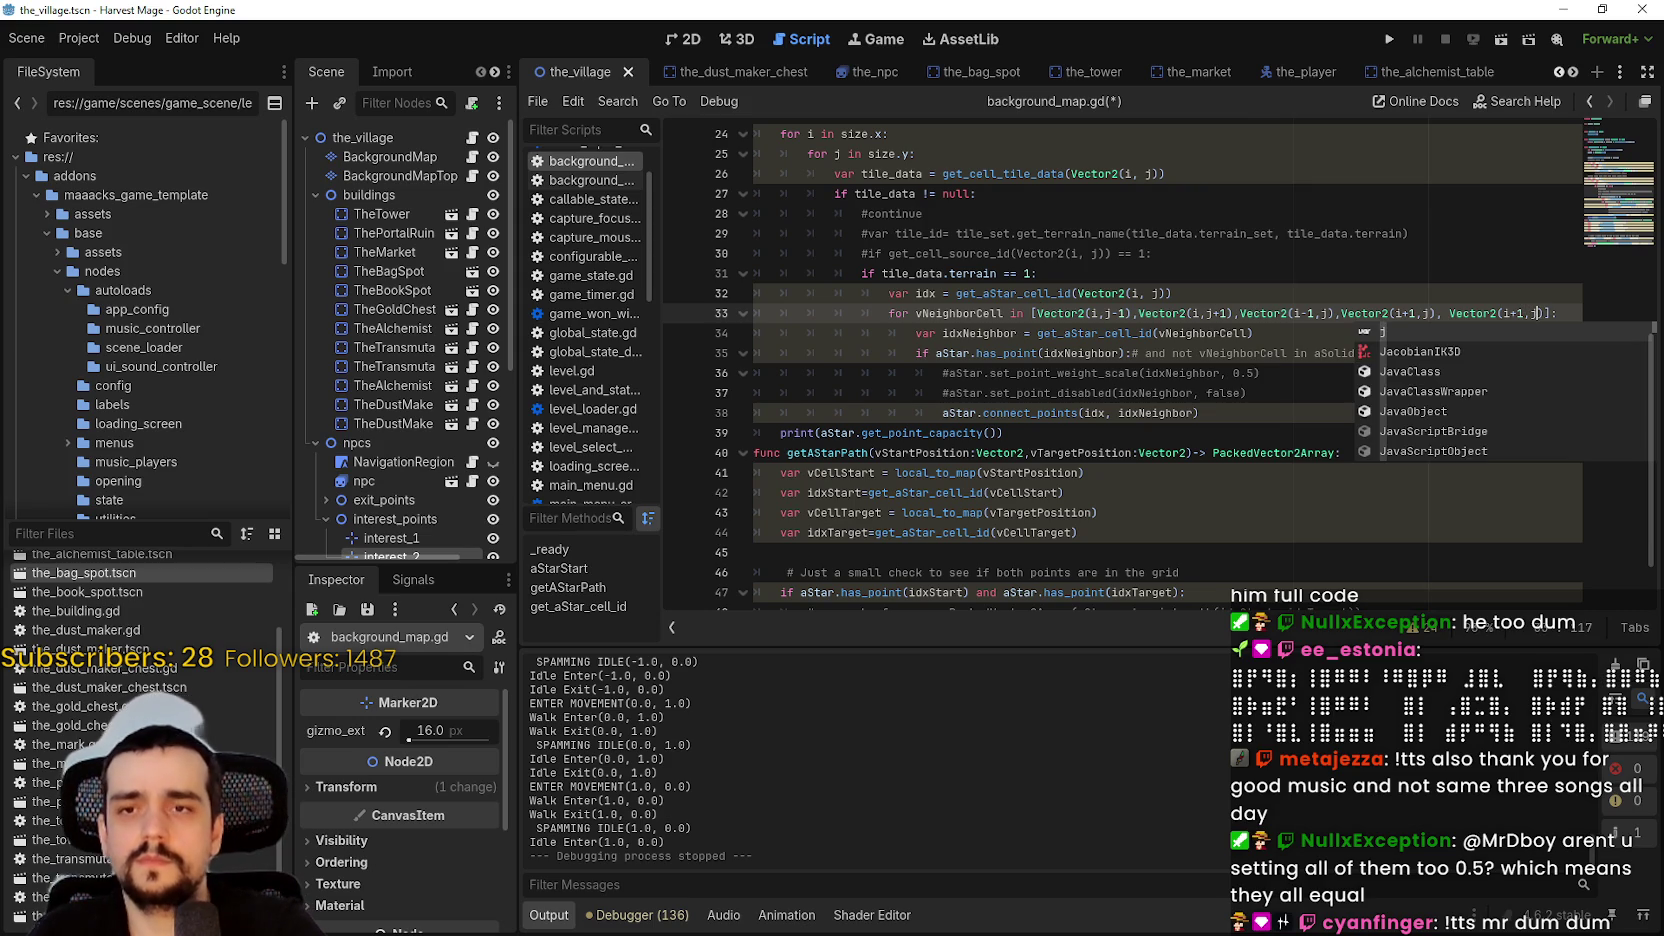
{"action": "type", "text": "+1"}
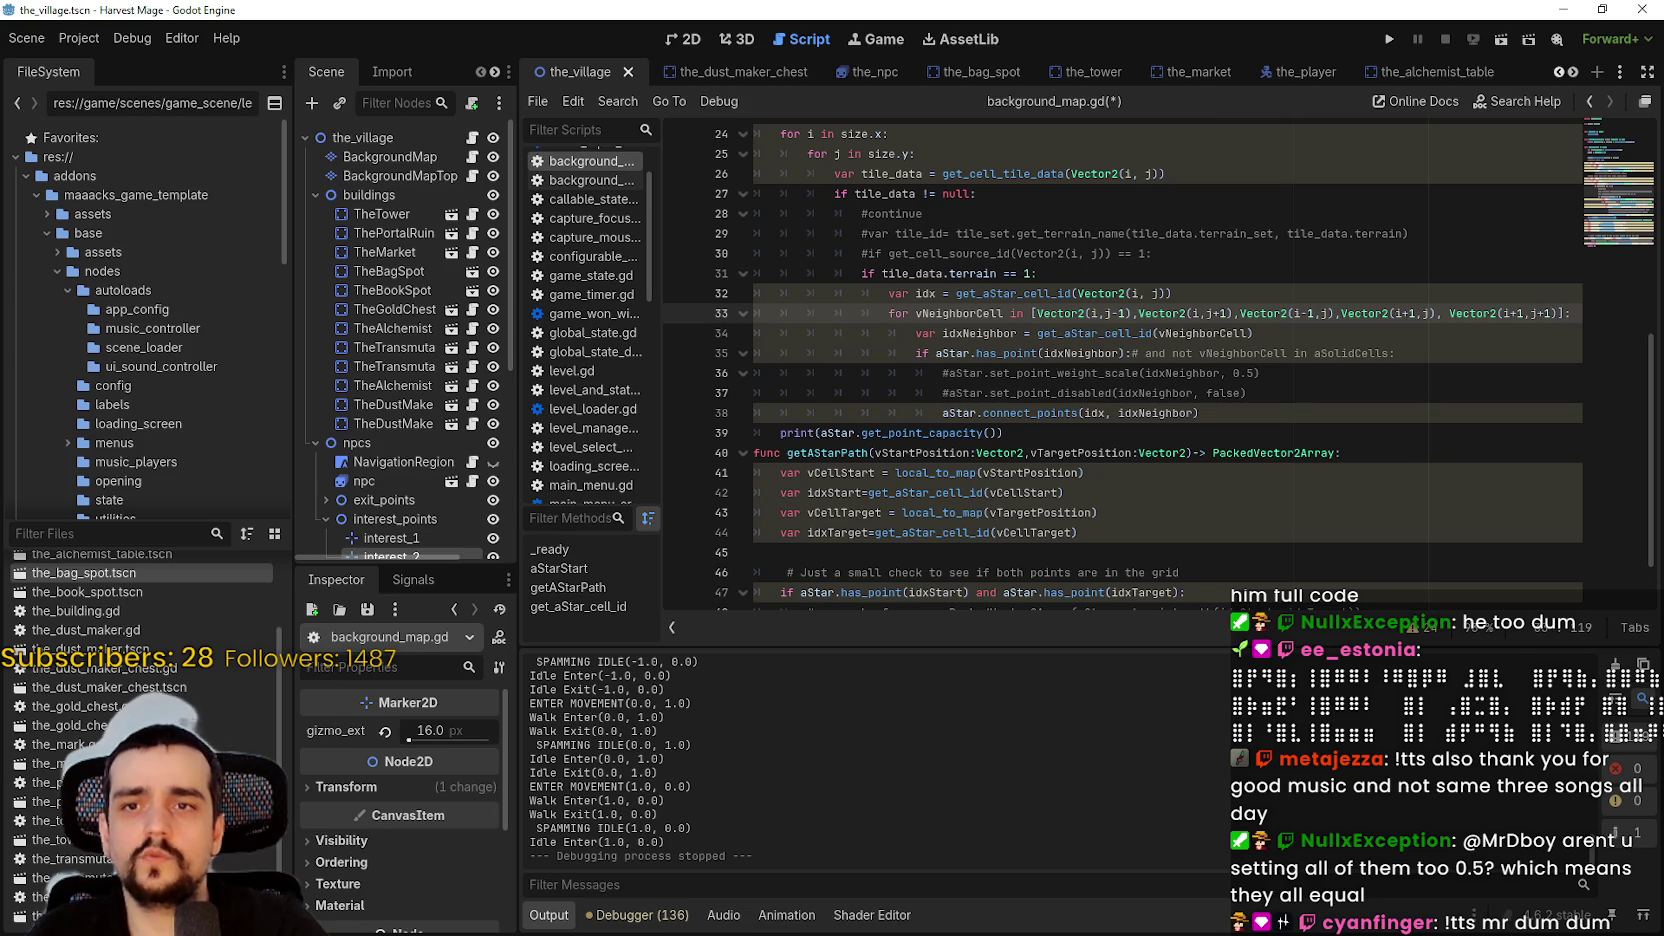
- Add the diagonal offsets Vector2(i+1,j+1), Vector2(i-1,j-1) and Vector2(i+1,j-1) to line 33, then save and run
{"action": "left_click_drag", "start_coordinate": [1450, 314], "coordinate": [1563, 314]}
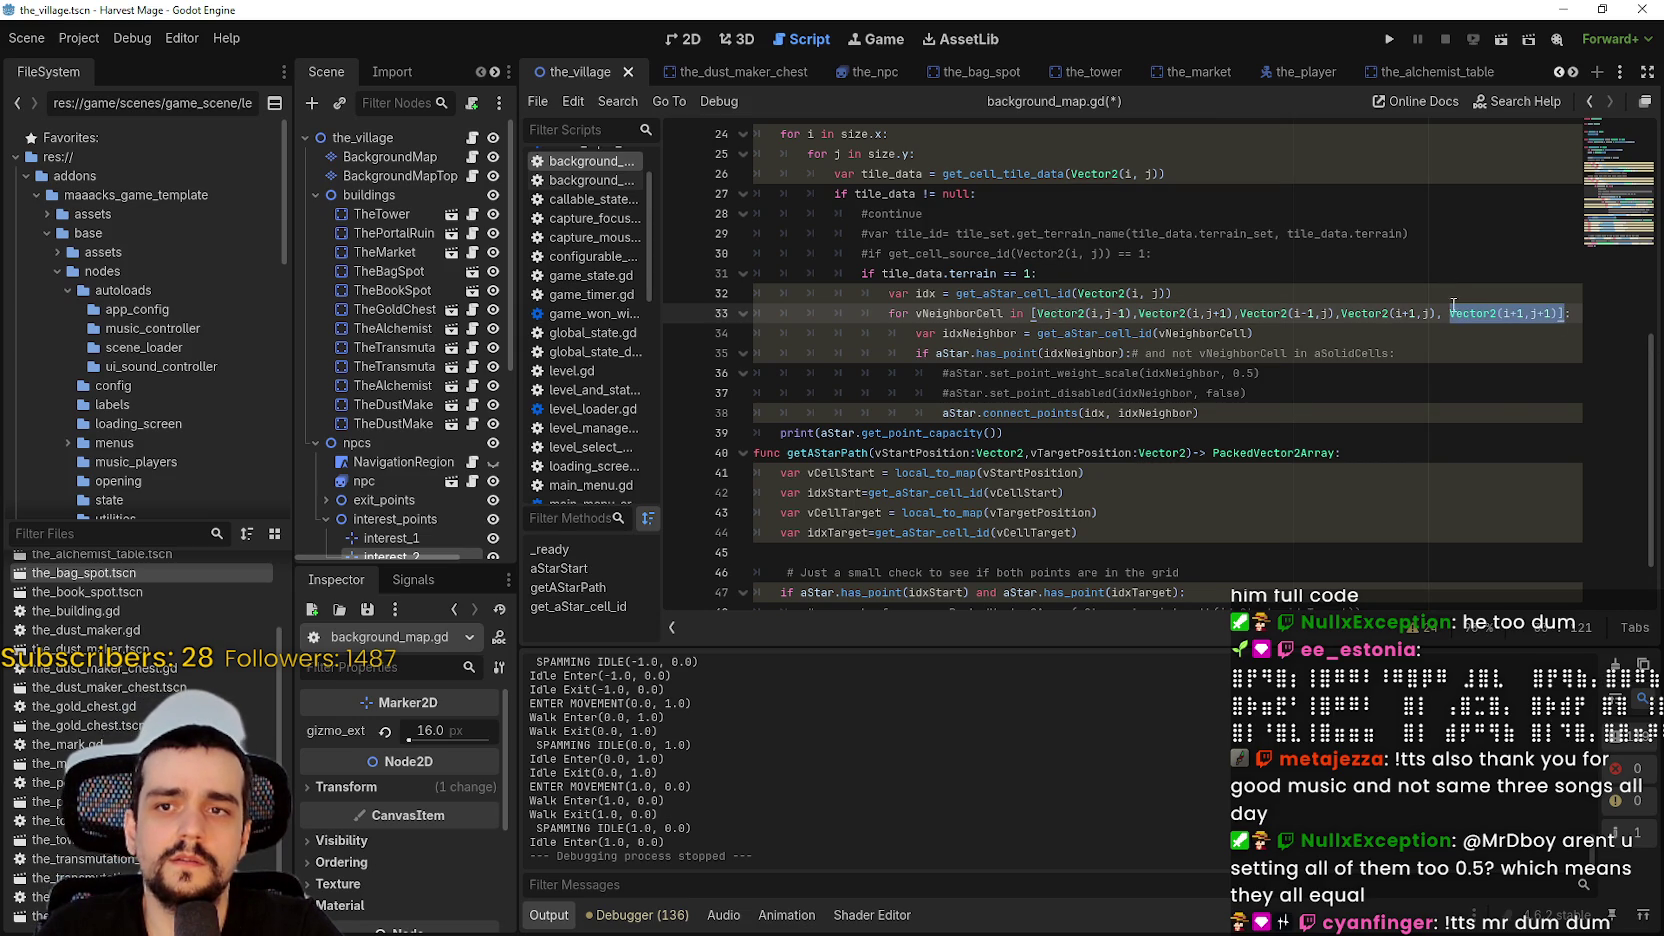
{"action": "left_click_drag", "start_coordinate": [1437, 314], "coordinate": [1544, 313]}
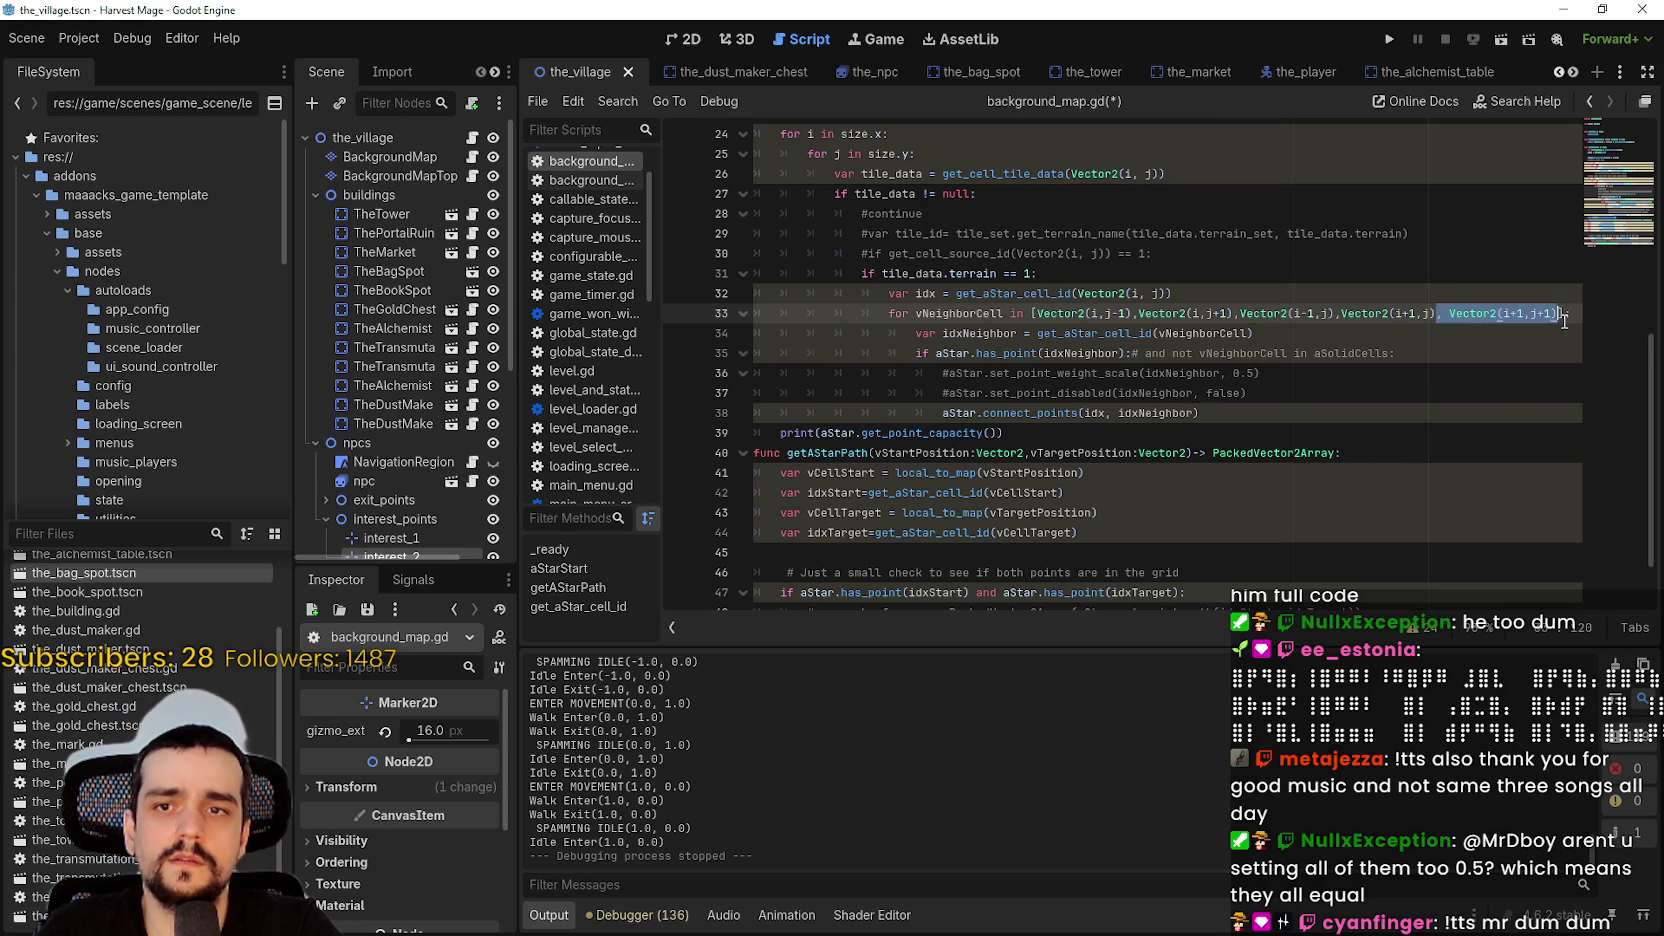
{"action": "key", "text": "ctrl+c"}
{"action": "key", "text": "Right"}
{"action": "key", "text": "ctrl+v"}
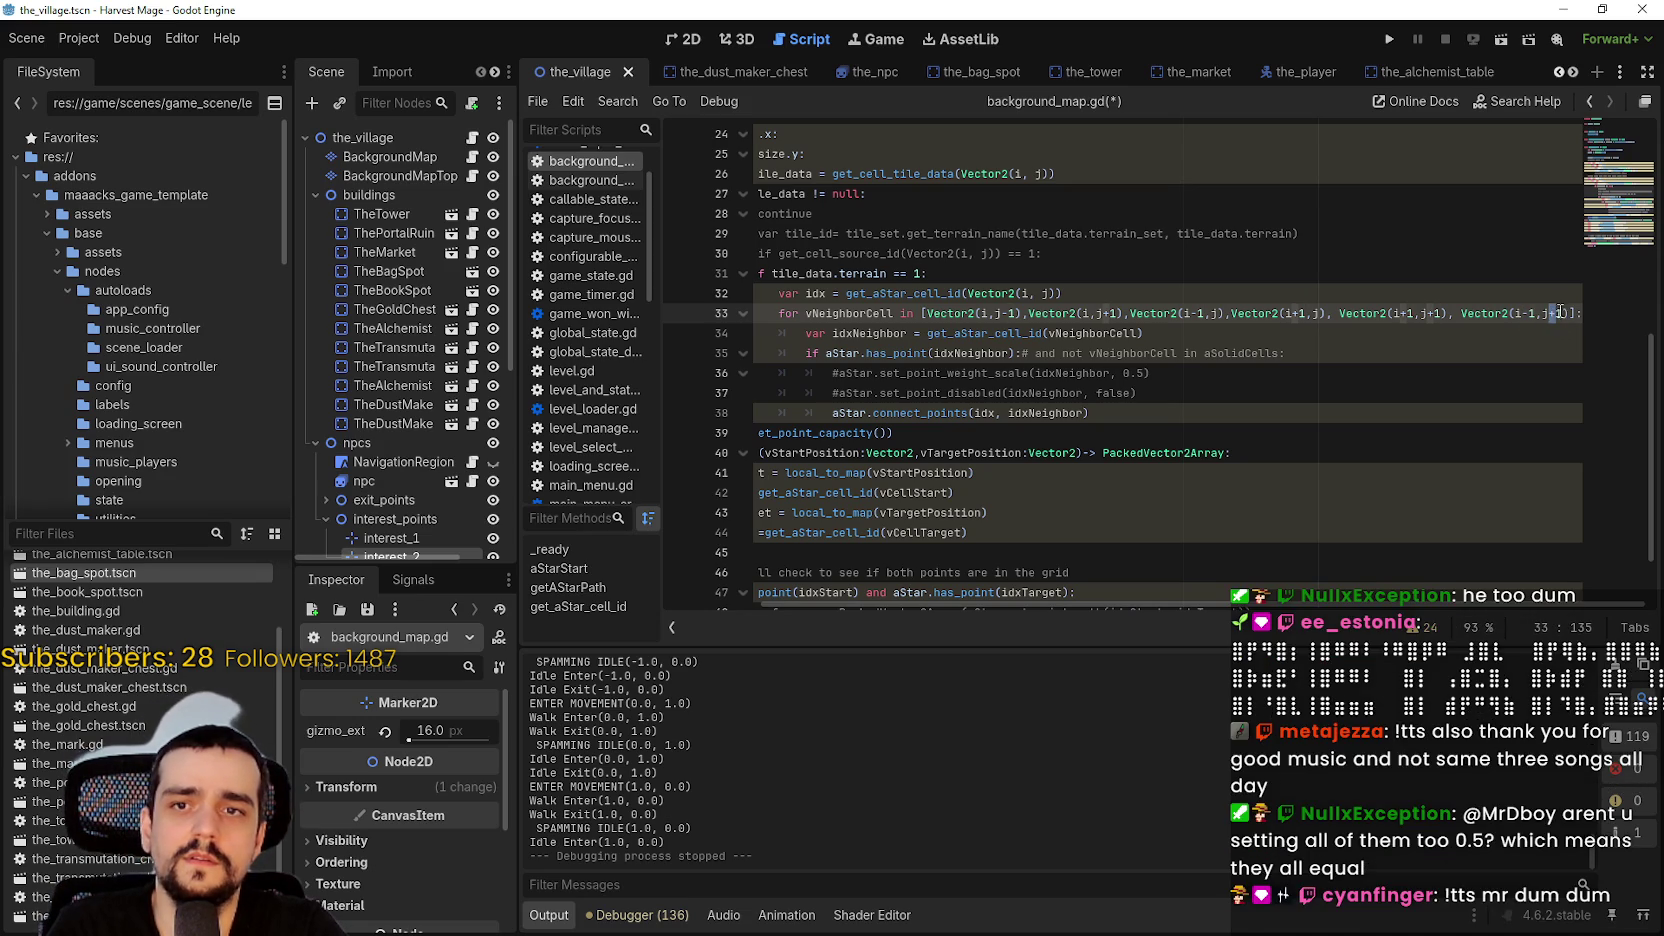
{"action": "left_click", "coordinate": [1554, 312]}
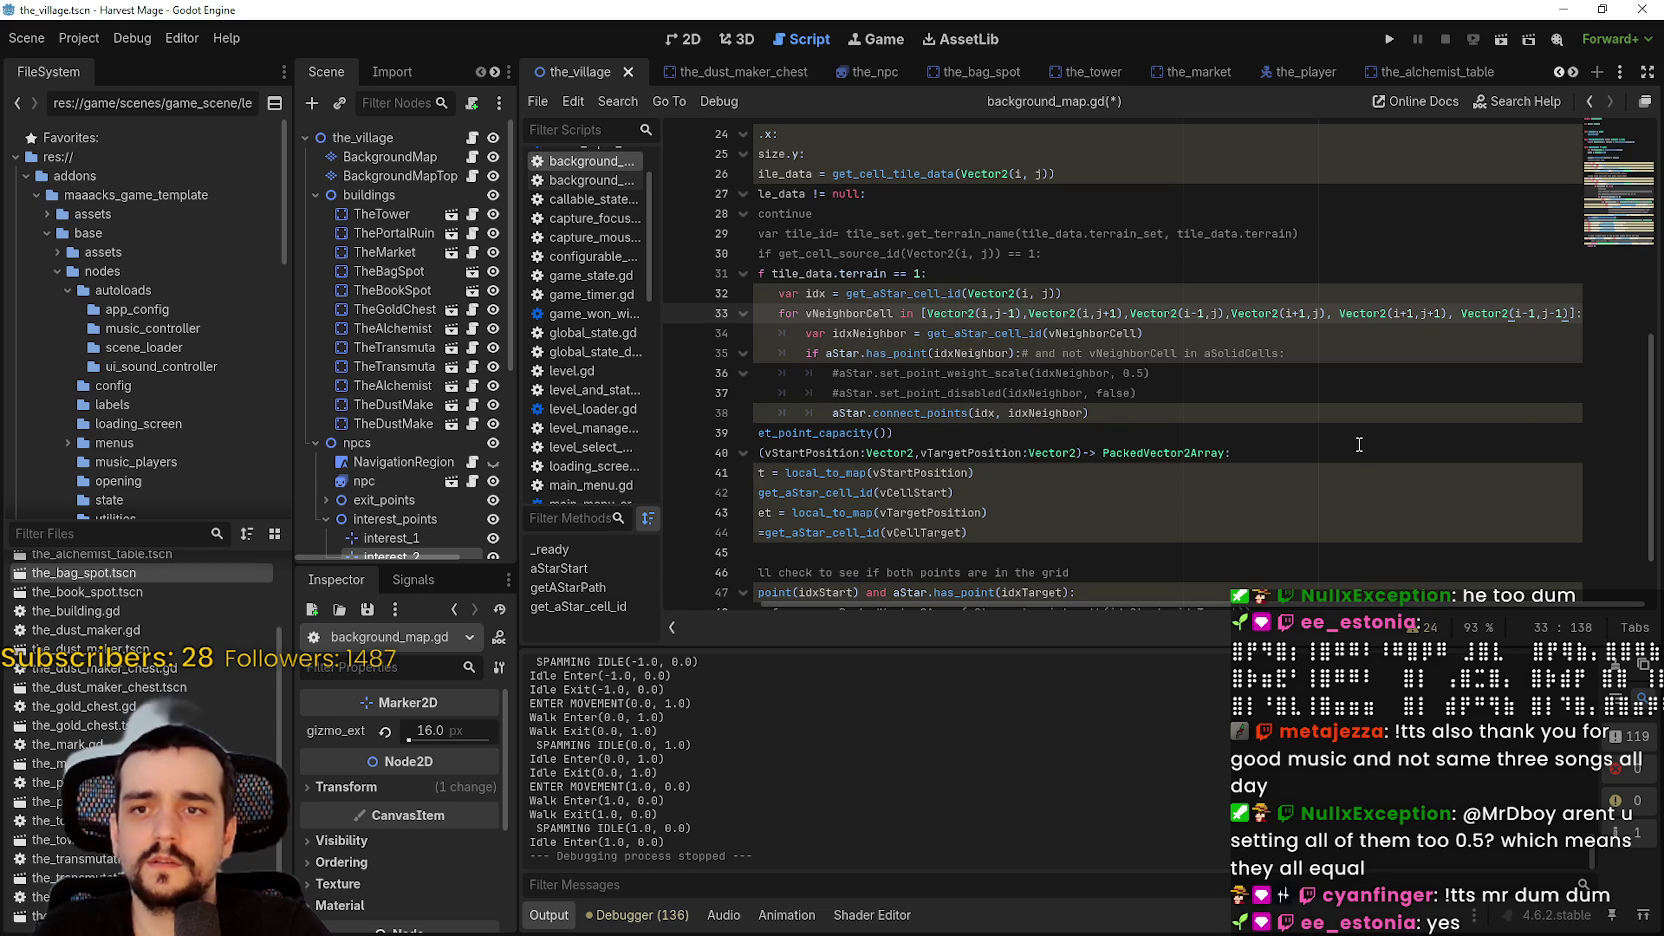
{"action": "type", "text": ", Vector2(i+1,j+1)"}
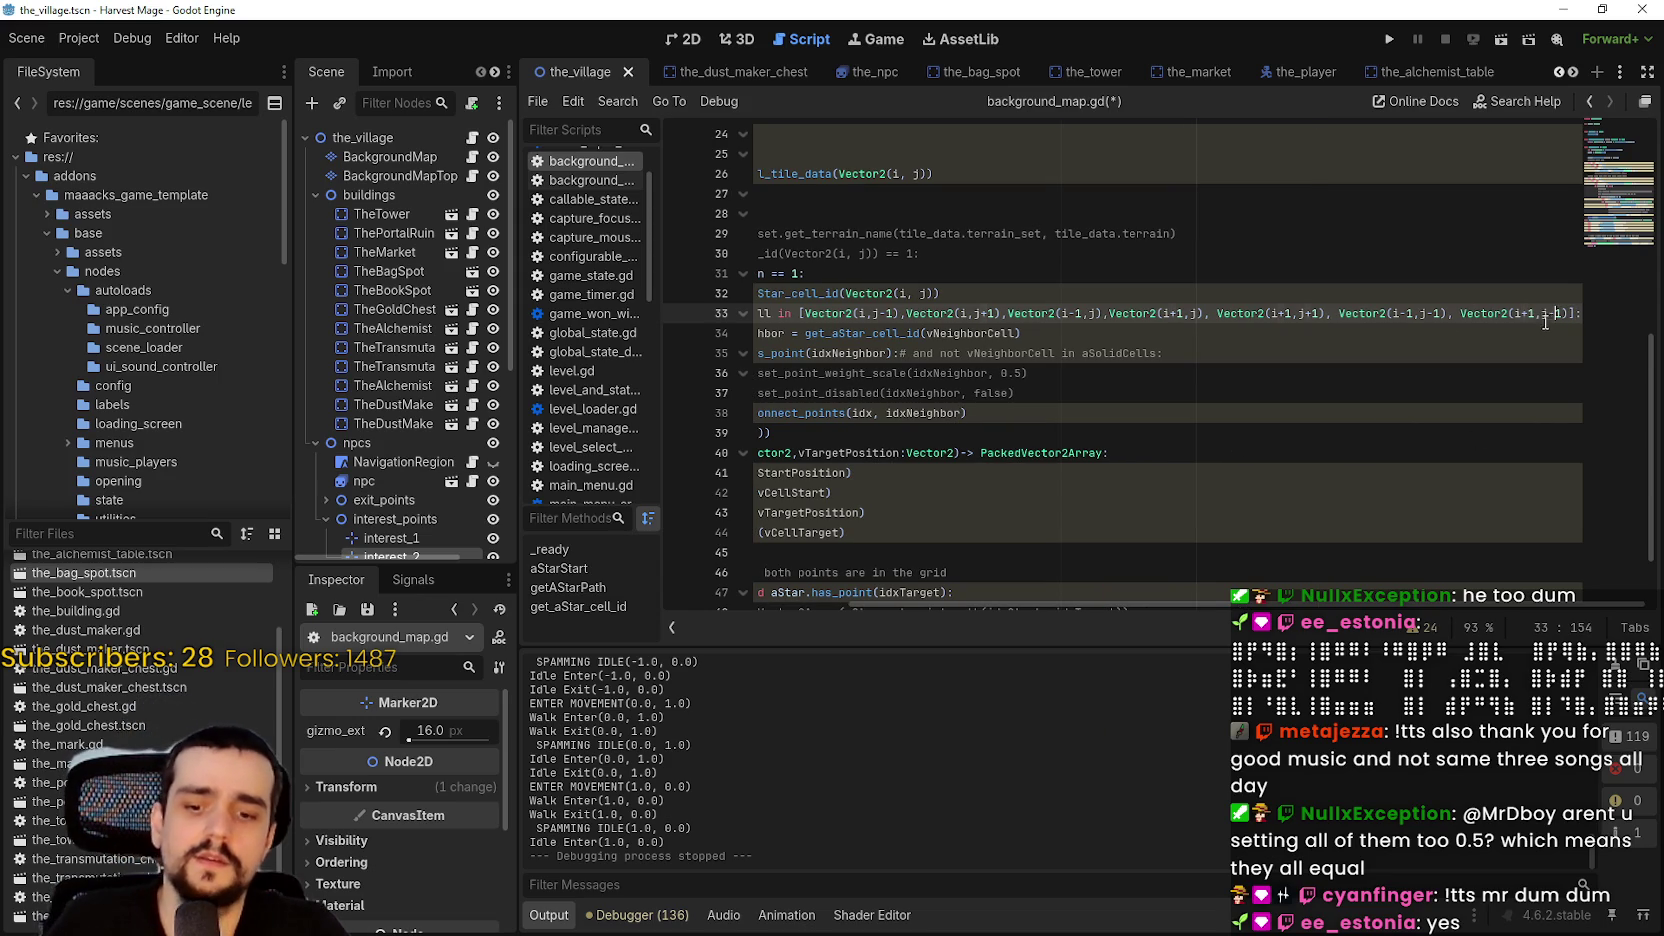
{"action": "type", "text": ", Vector2(i-1,j-1), Vector2(i+1,j-1)"}
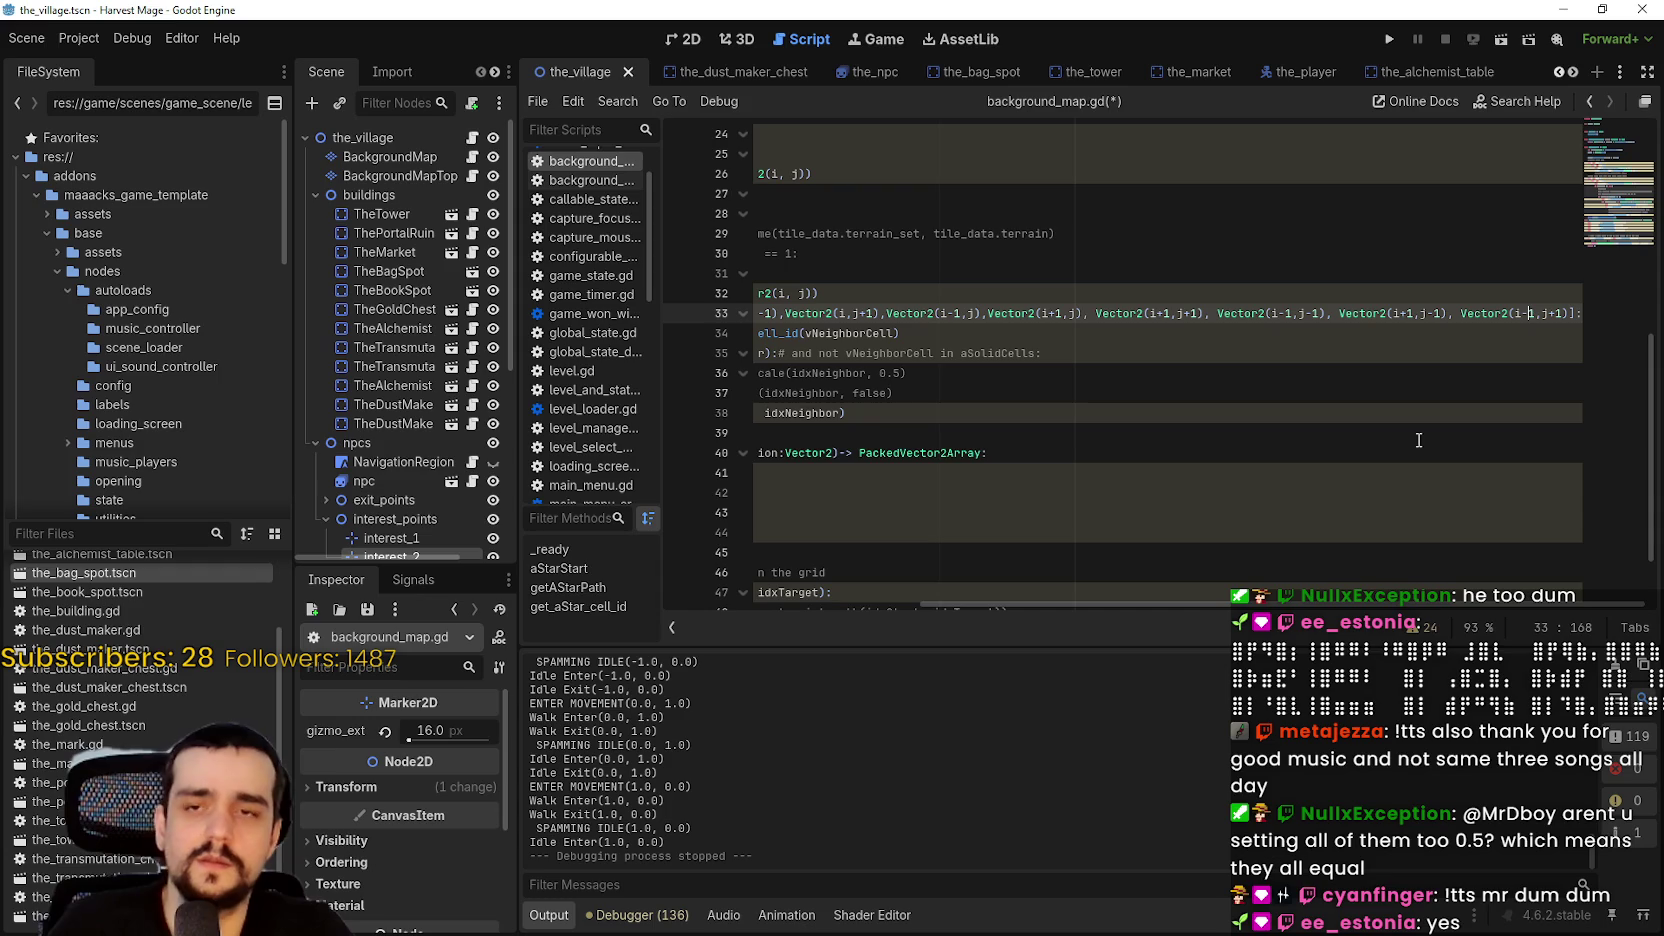
{"action": "key", "text": "F5"}
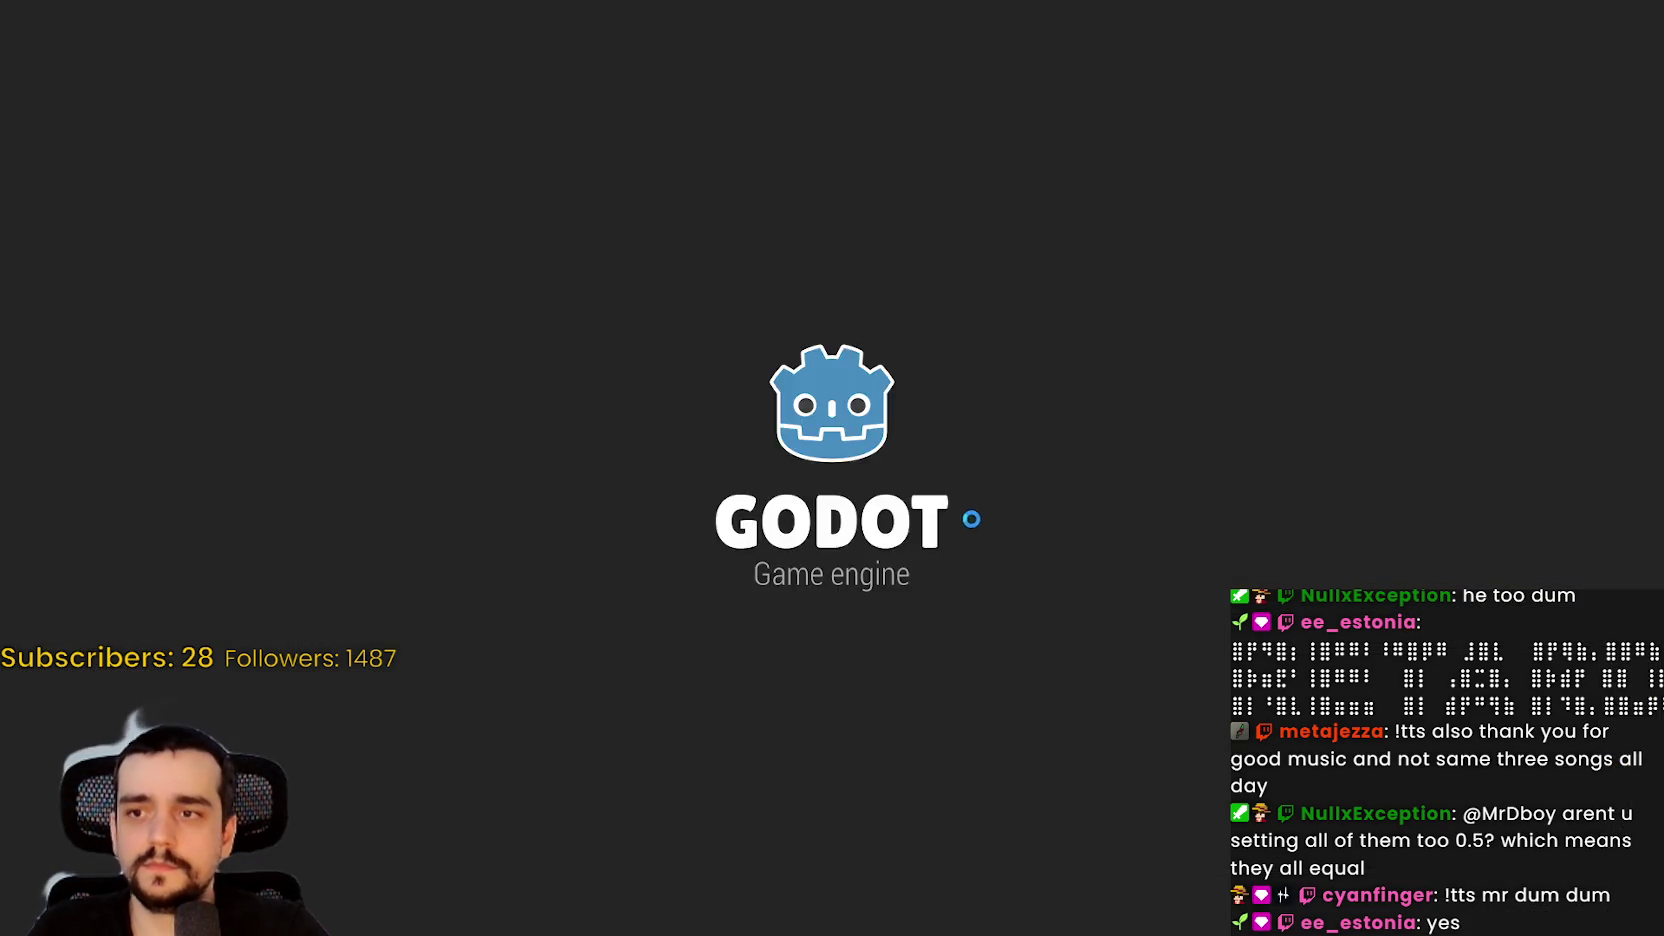
- Enter the village and walk the player beside the NPC, following it right toward the market stalls
{"action": "key", "text": "Return"}
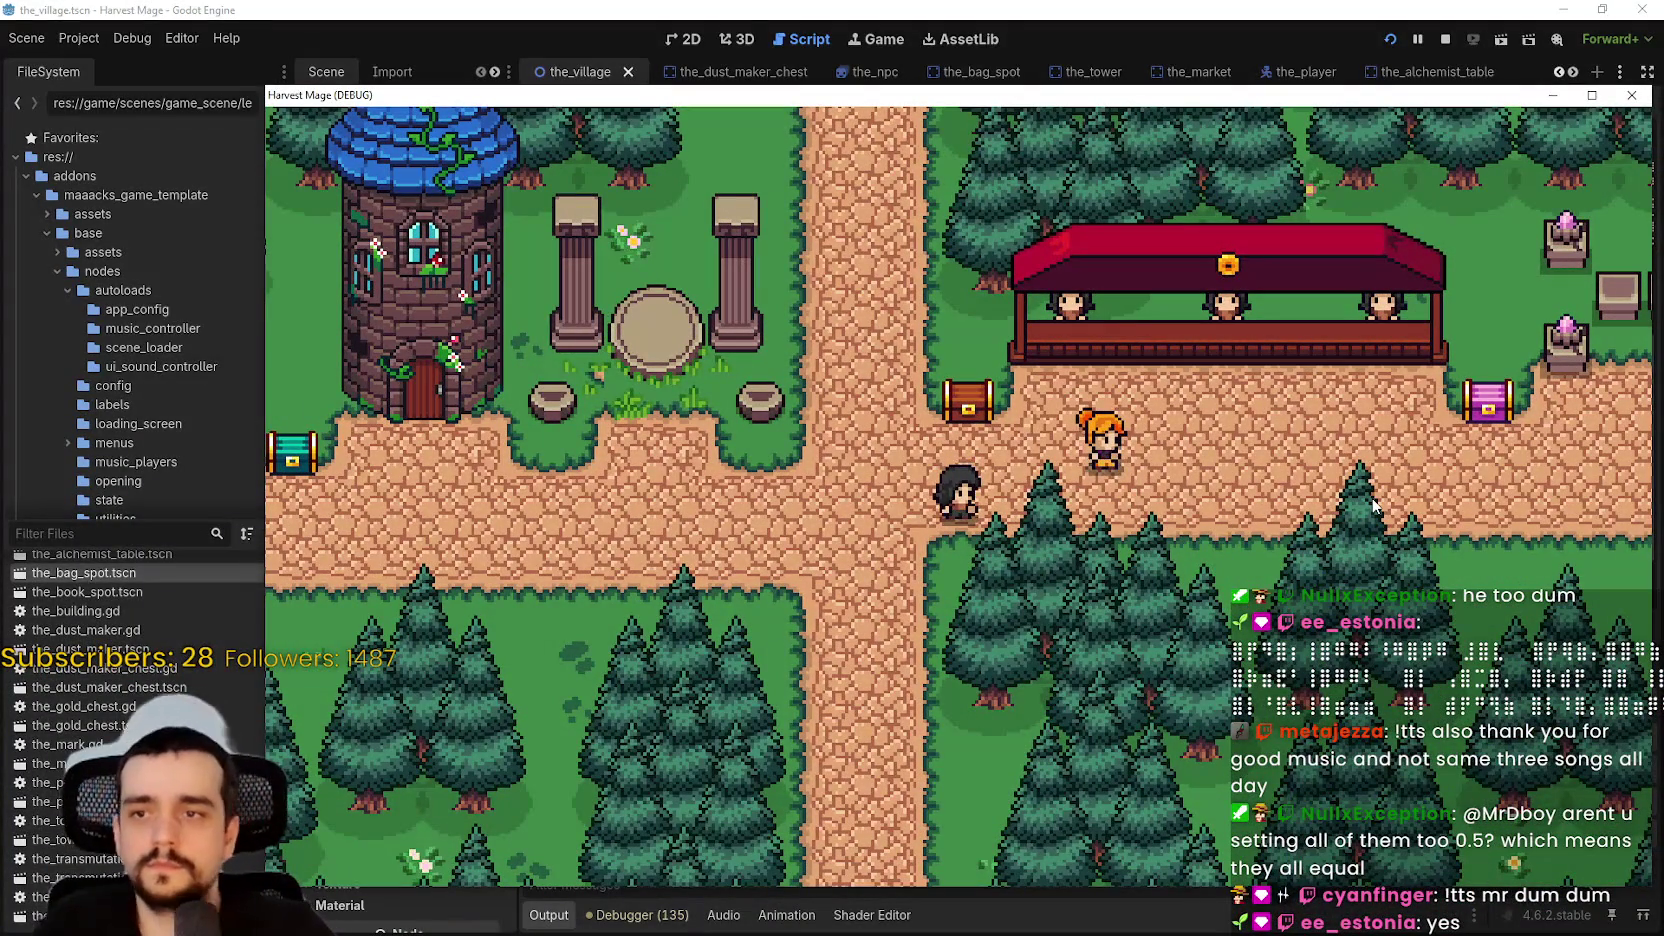
{"action": "key", "text": "Down"}
{"action": "key", "text": "Left"}
{"action": "key", "text": "Left"}
{"action": "key", "text": "Down"}
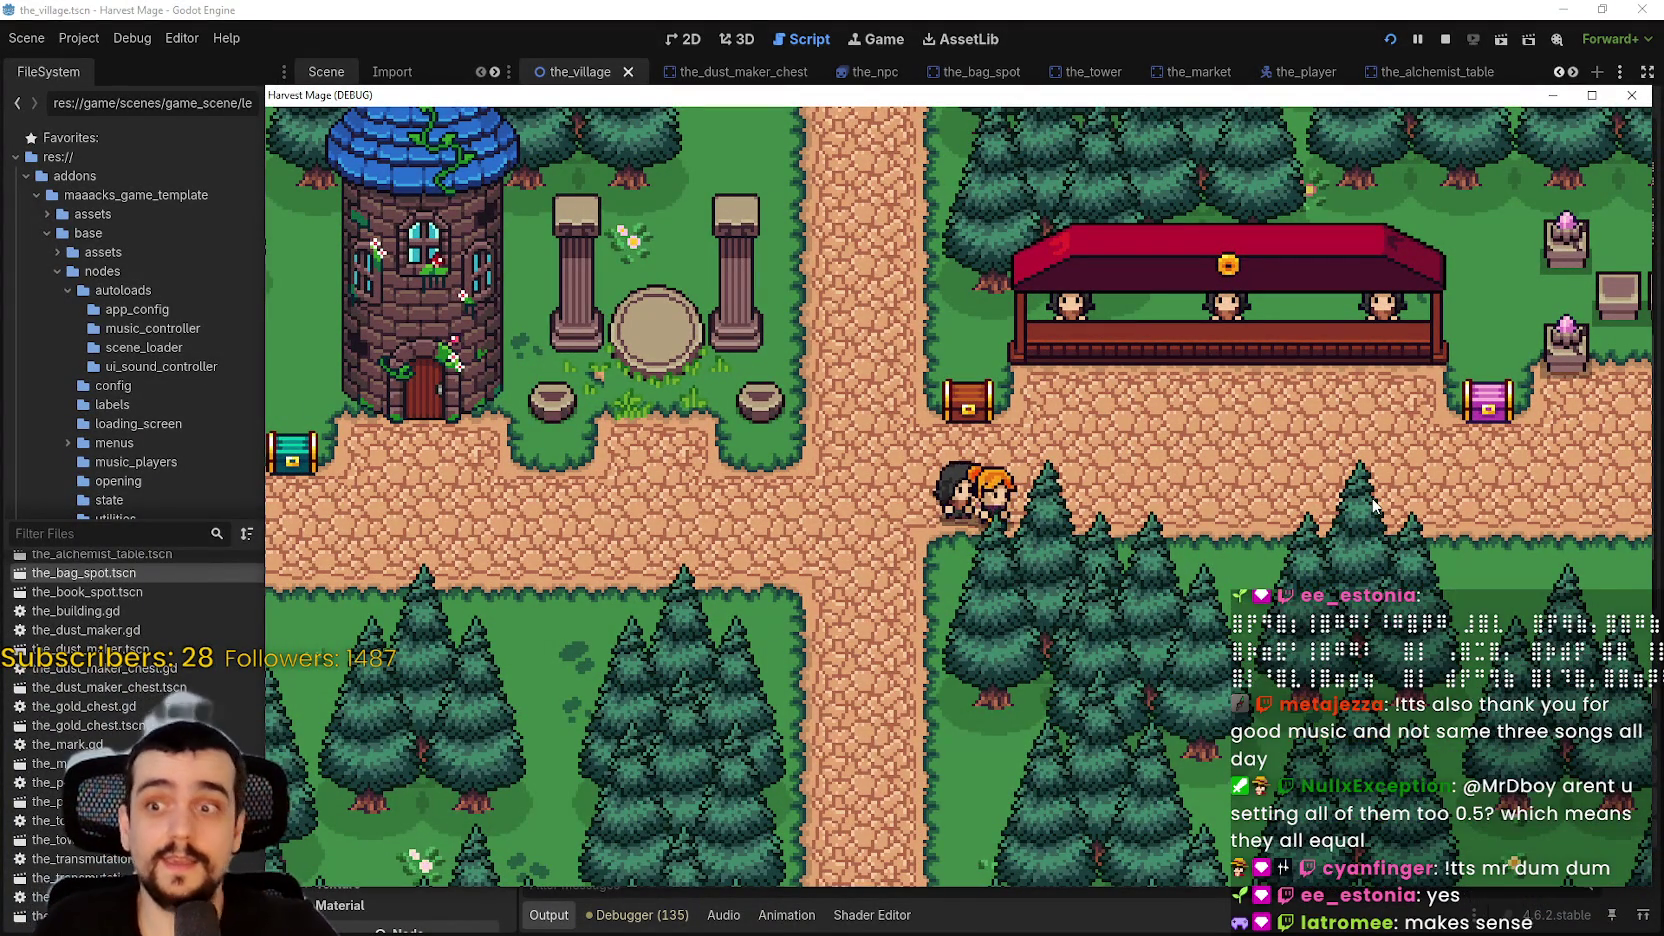
{"action": "key", "text": "Left"}
{"action": "key", "text": "Right"}
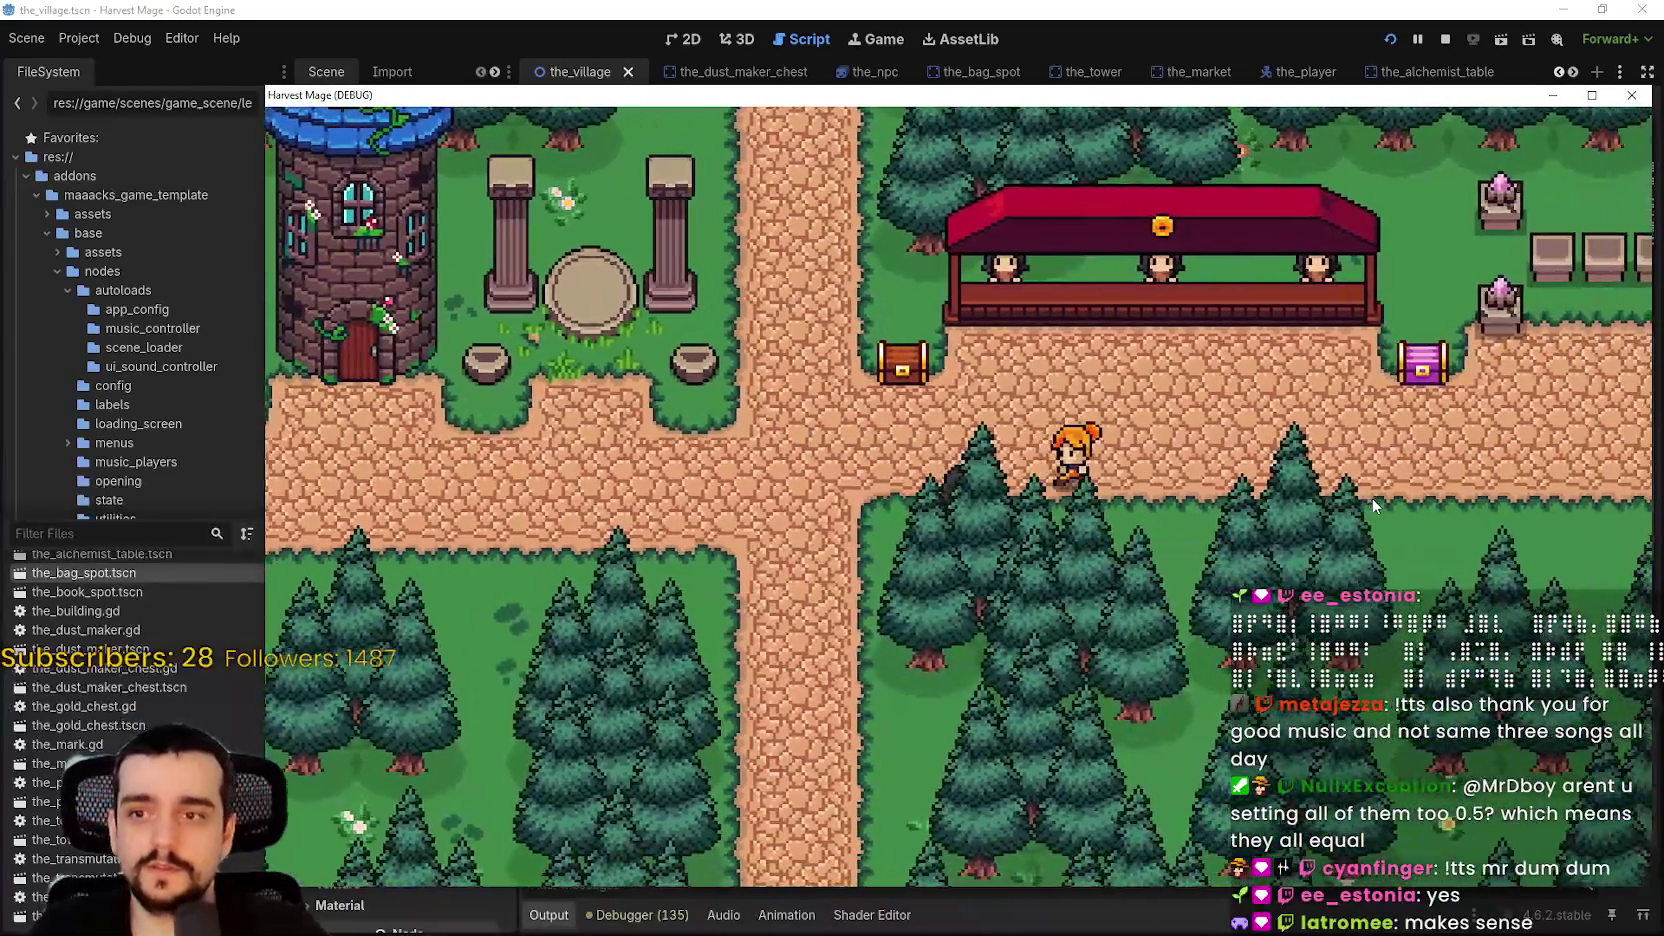
{"action": "key", "text": "Right"}
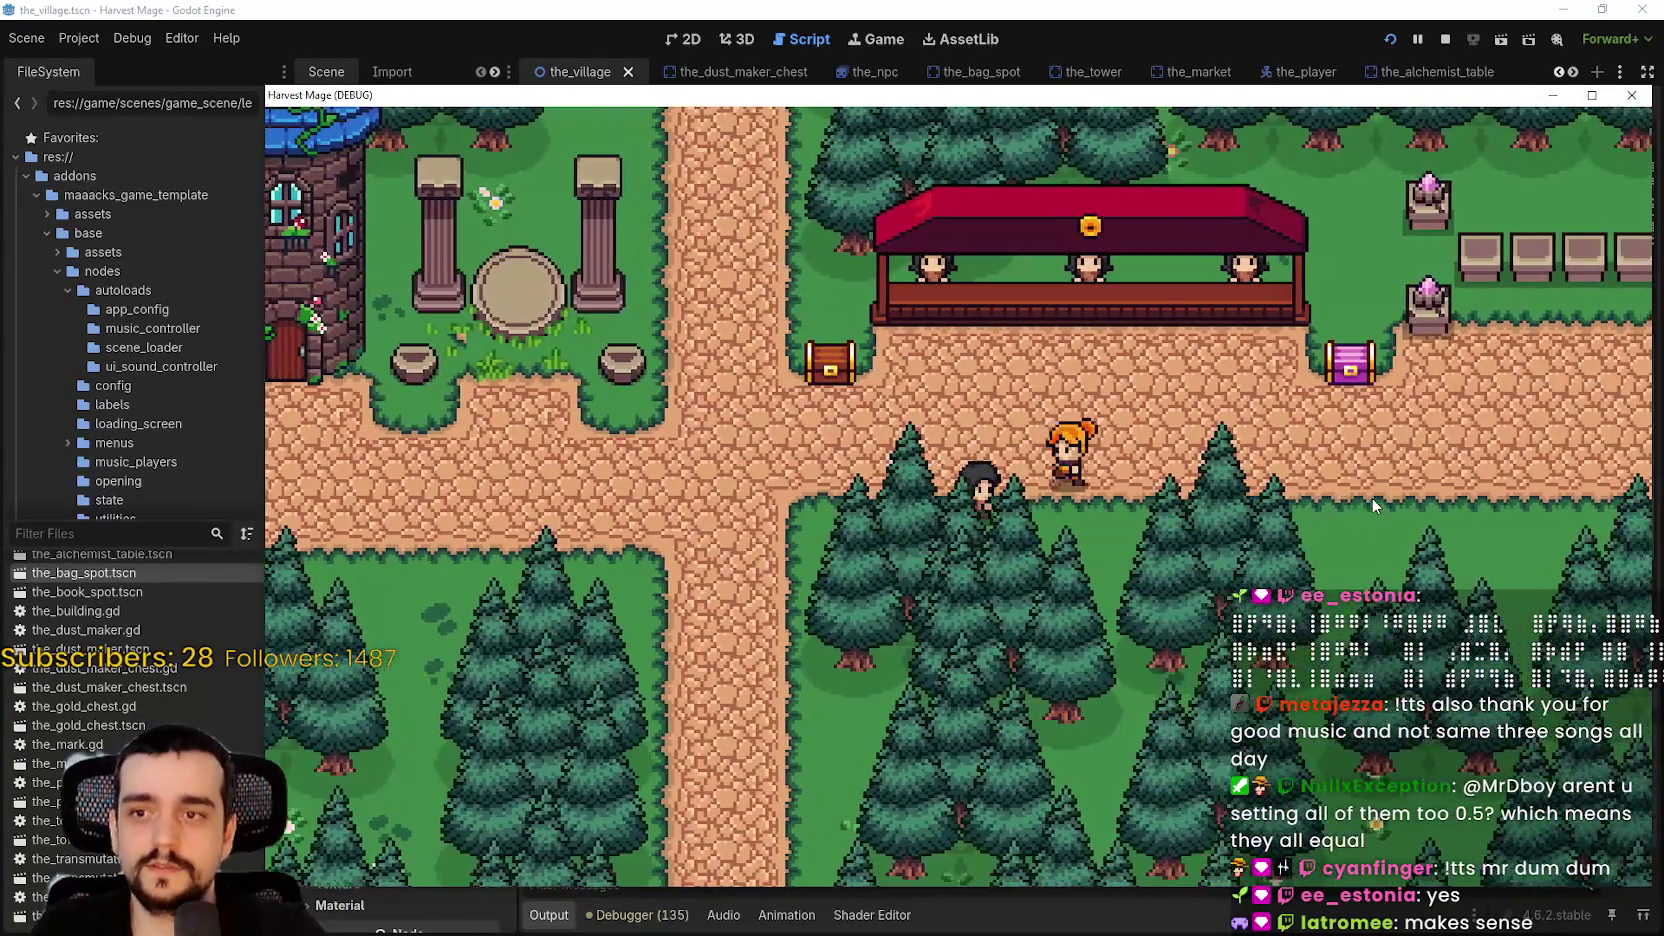
{"action": "key", "text": "Right"}
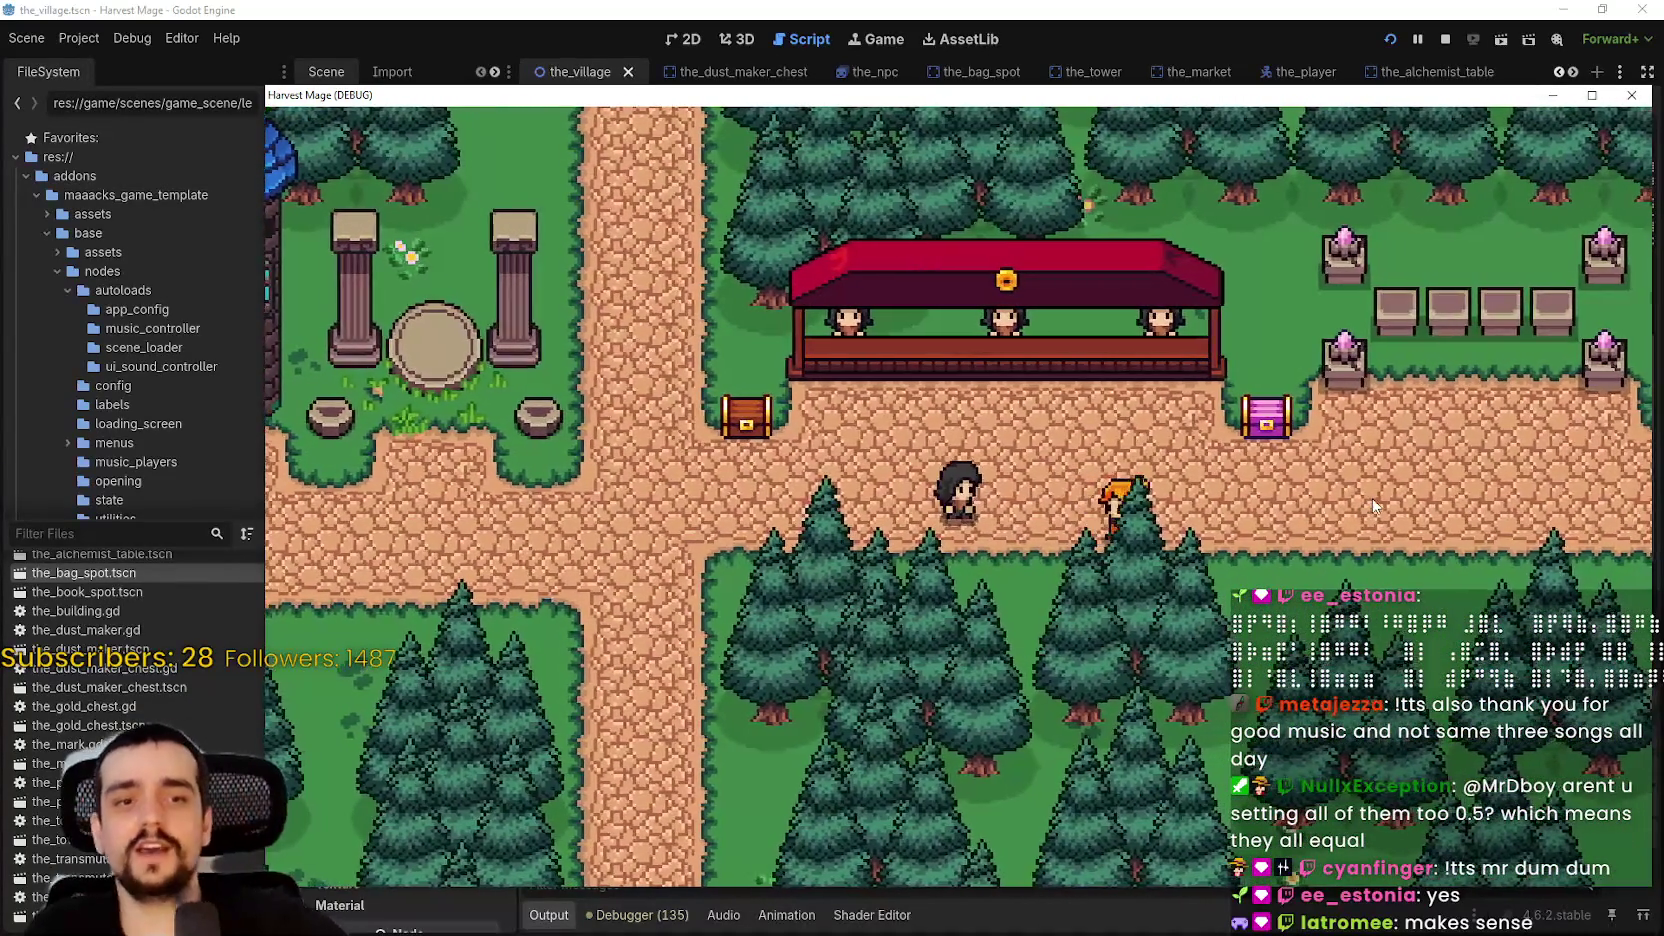
{"action": "key", "text": "Right"}
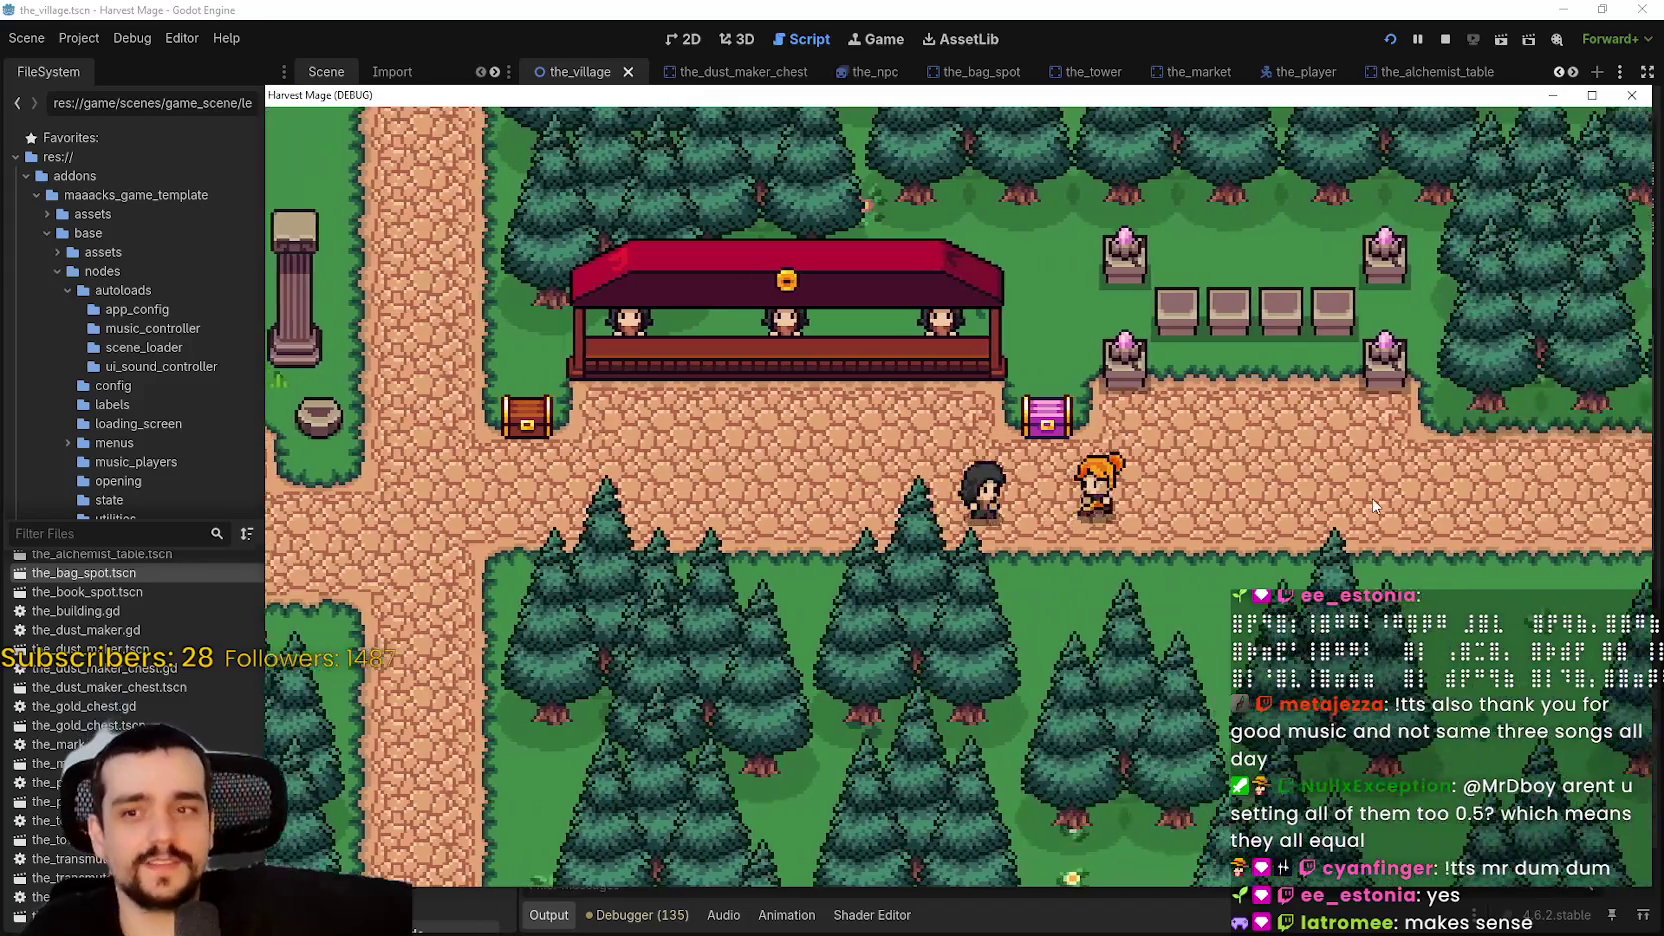
{"action": "key", "text": "Right"}
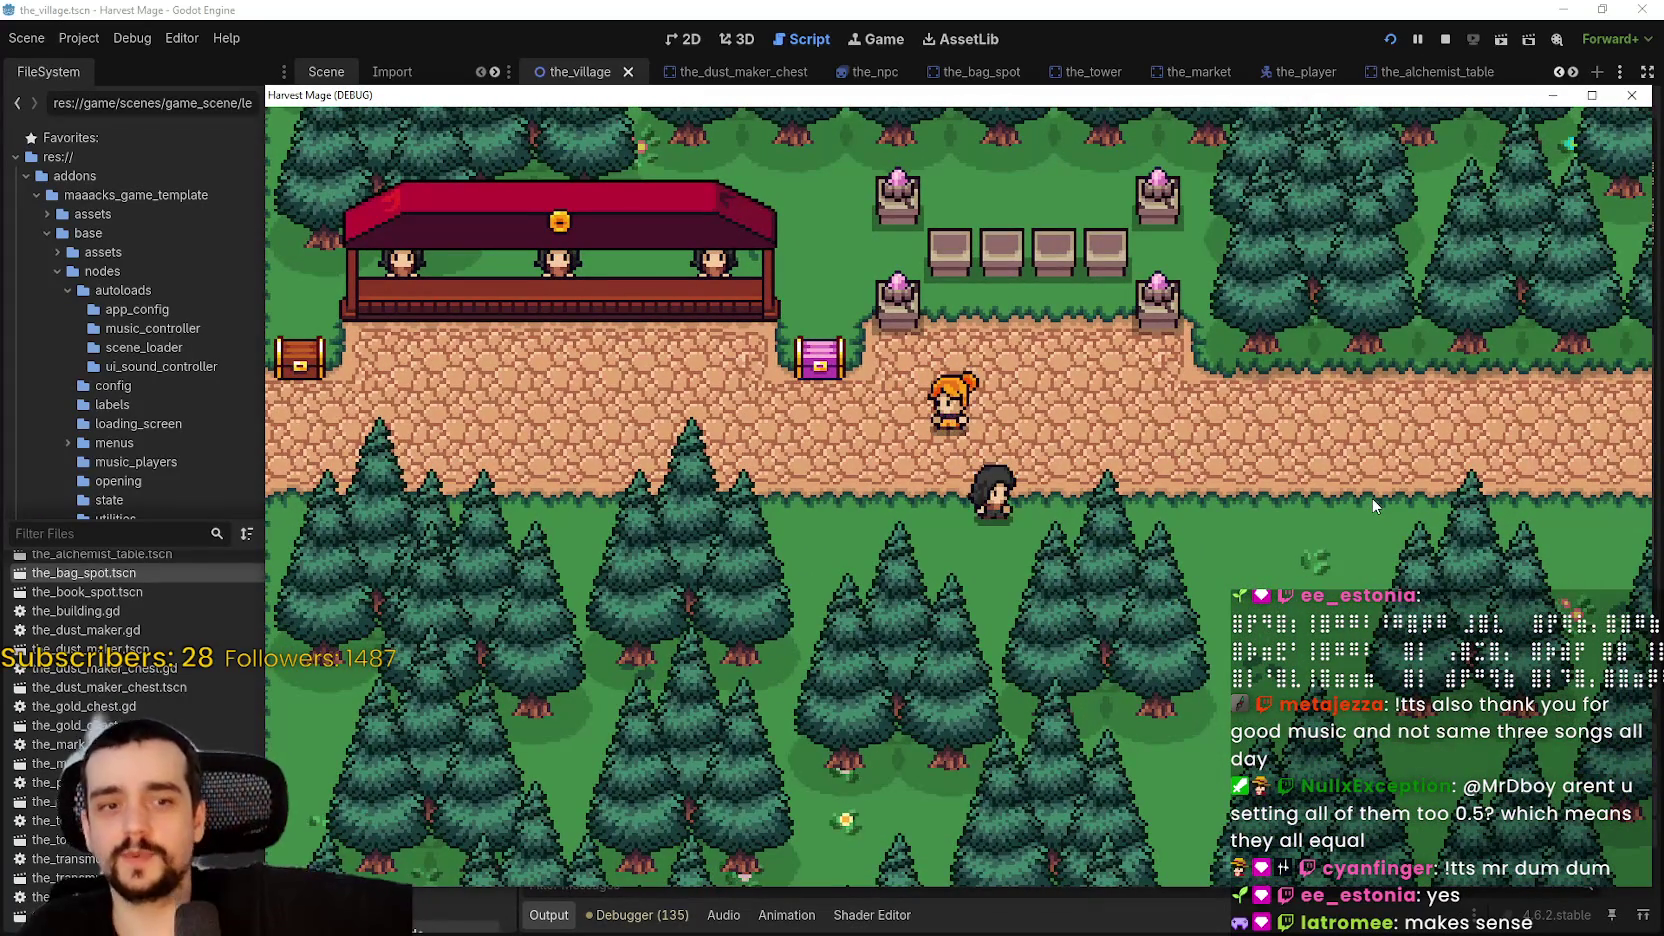
- Walk the player around to keep watching the NPC's path, then stop the running game
{"action": "key", "text": "Left"}
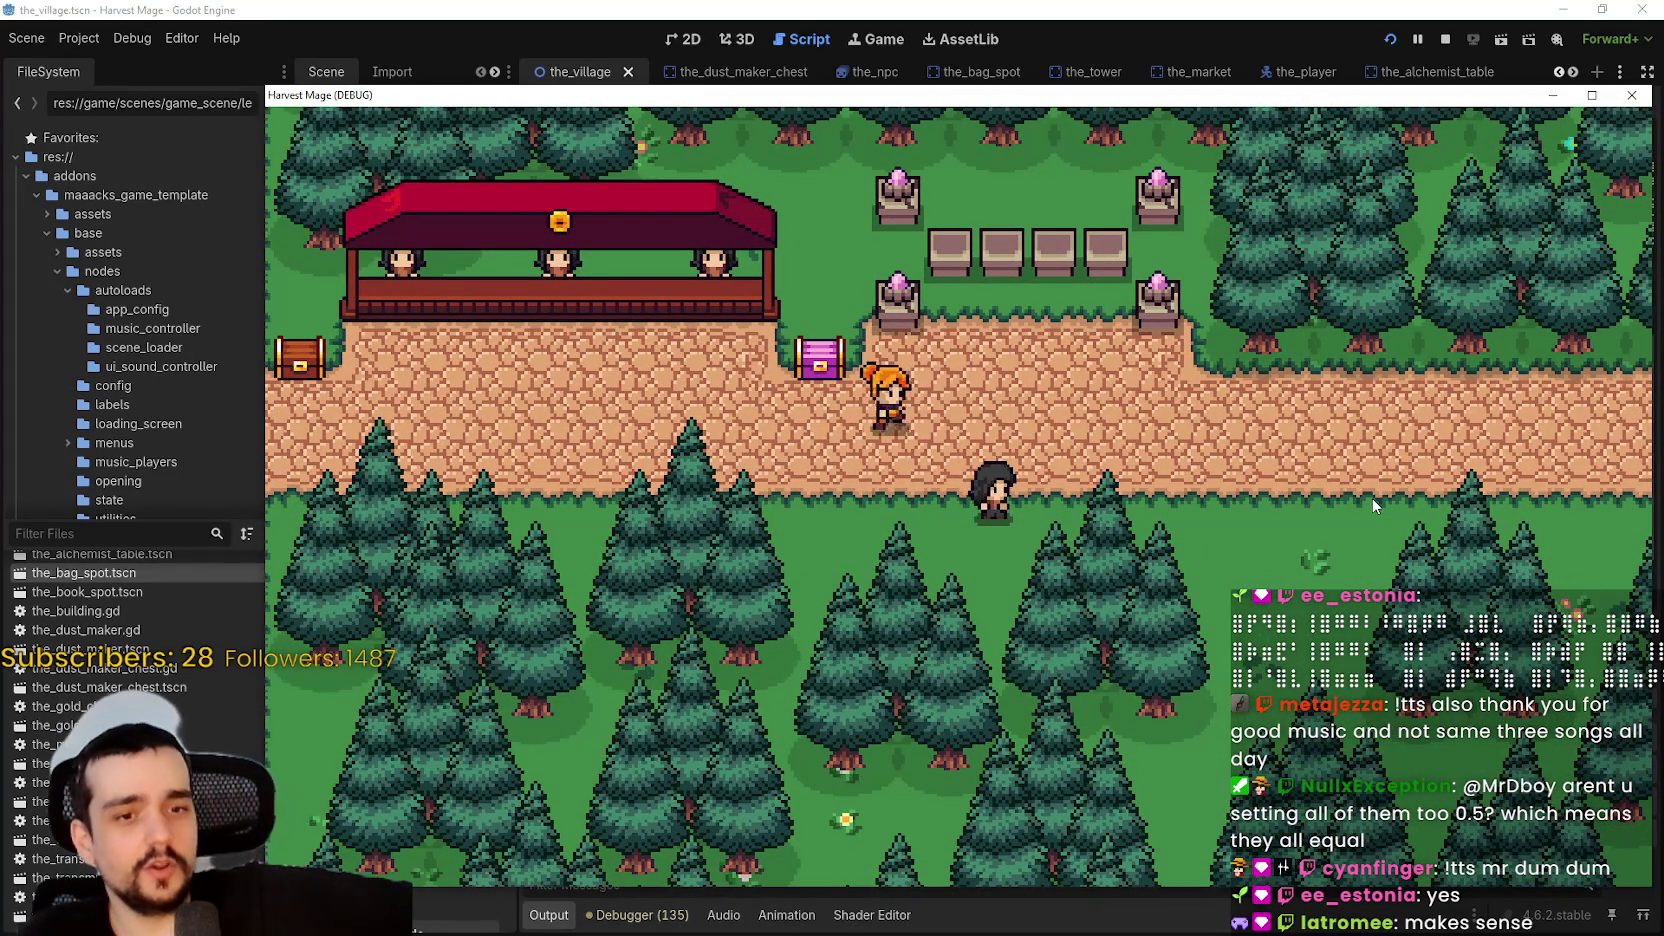
{"action": "key", "text": "Left"}
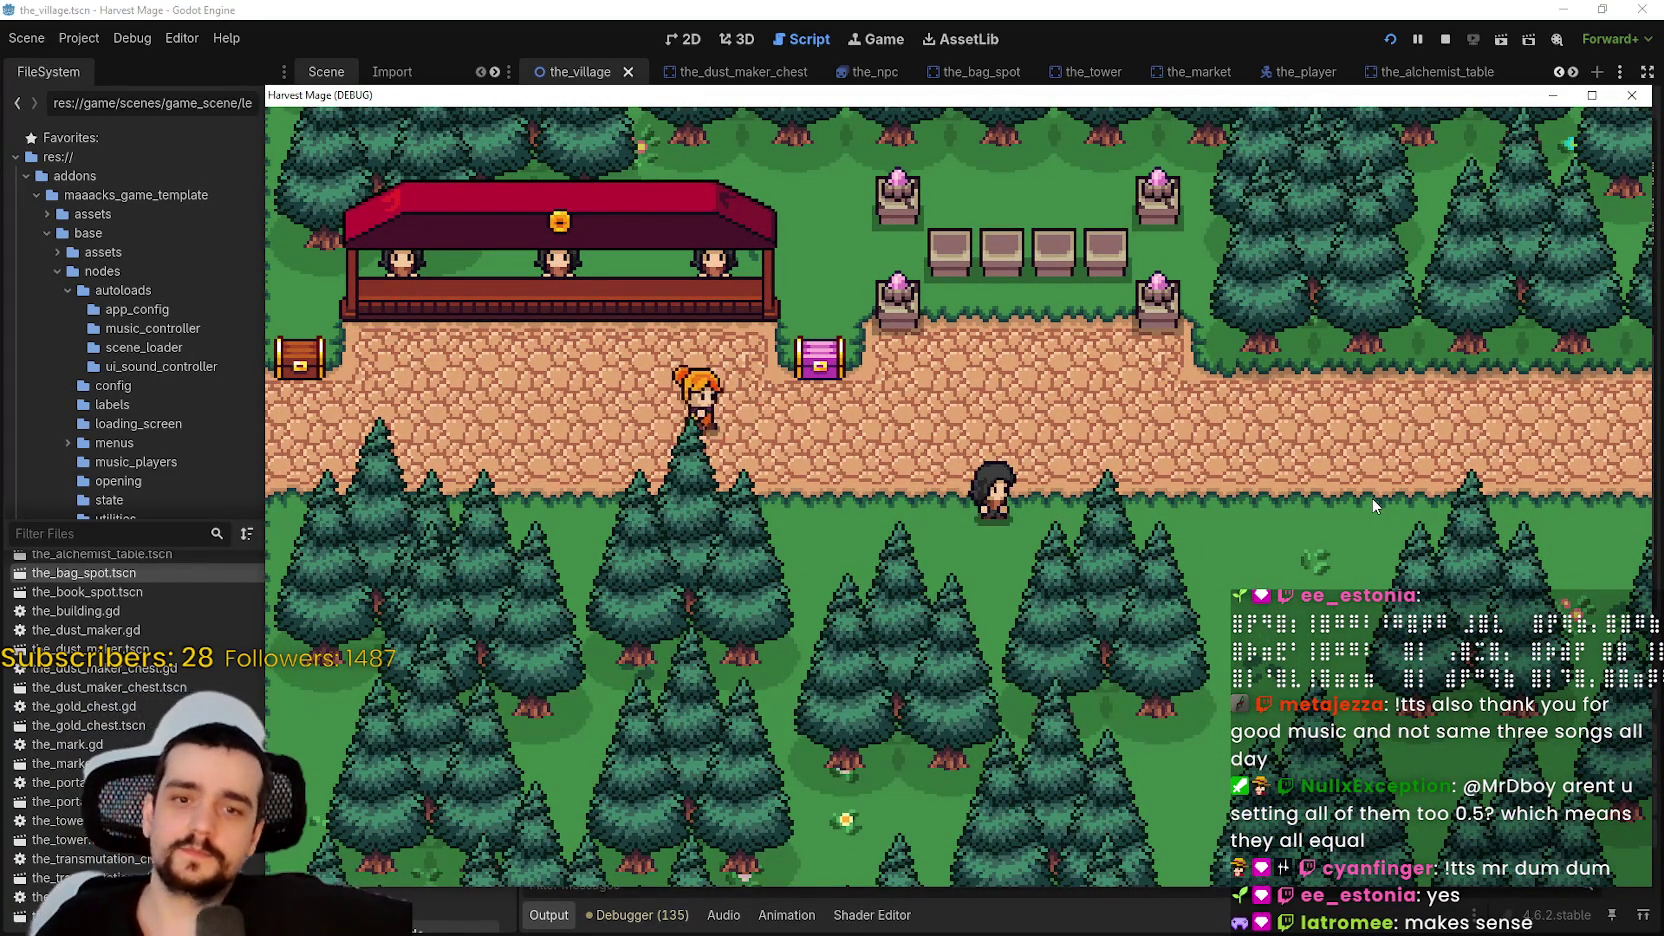
{"action": "key", "text": "Up"}
{"action": "key", "text": "Left"}
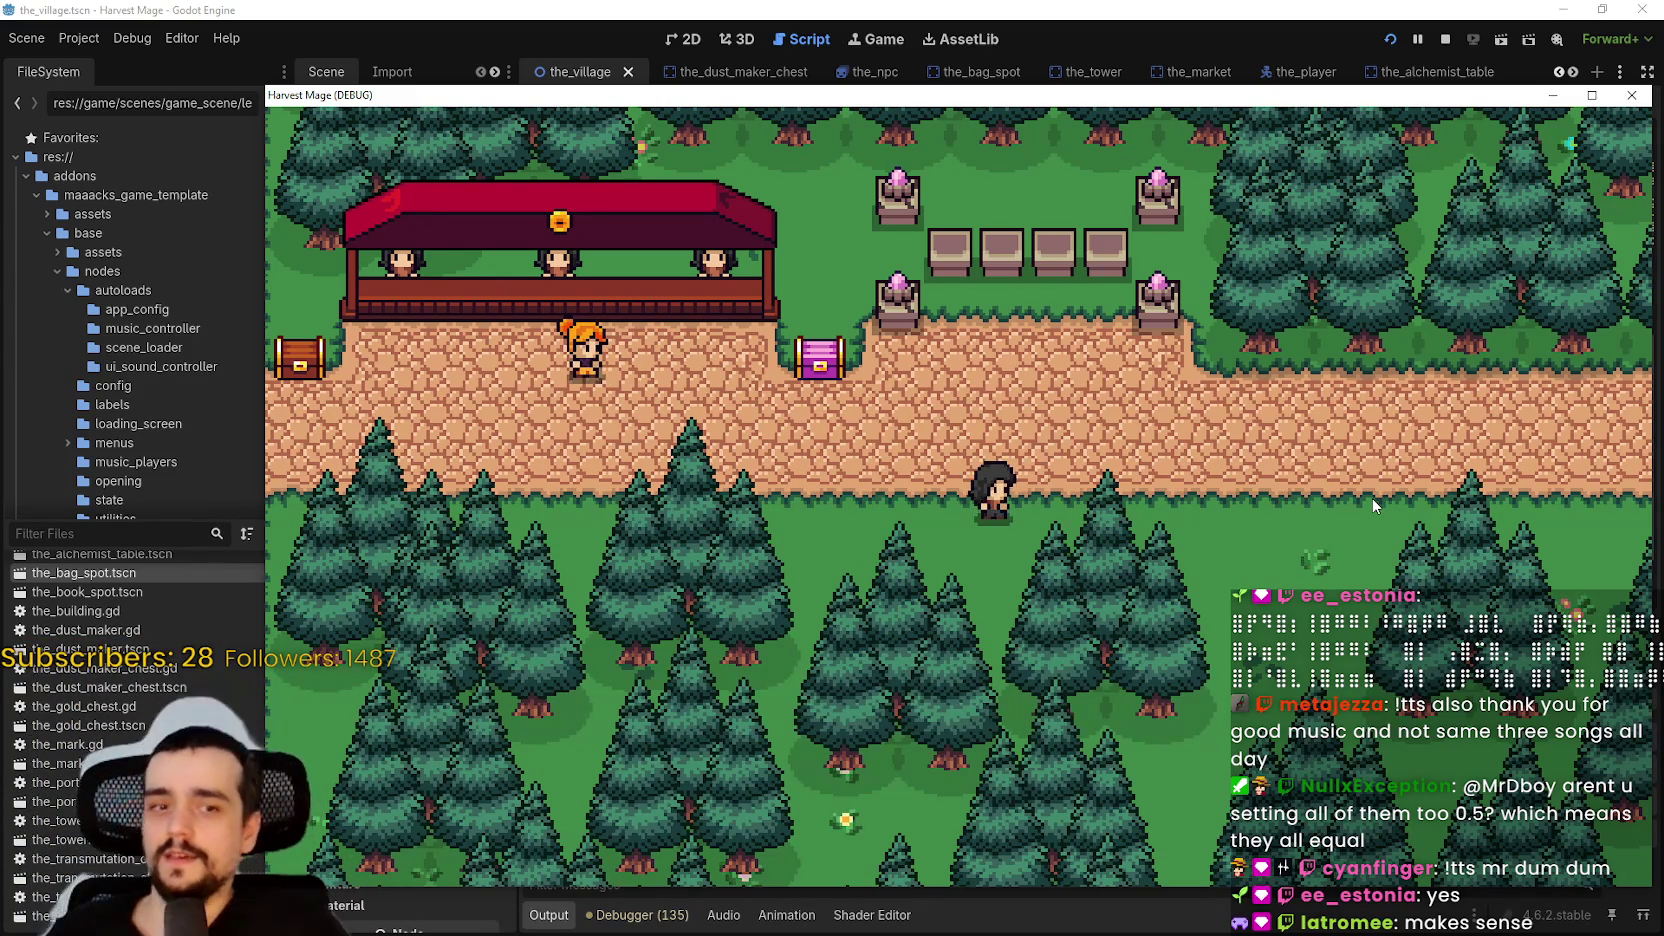
{"action": "key", "text": "Down"}
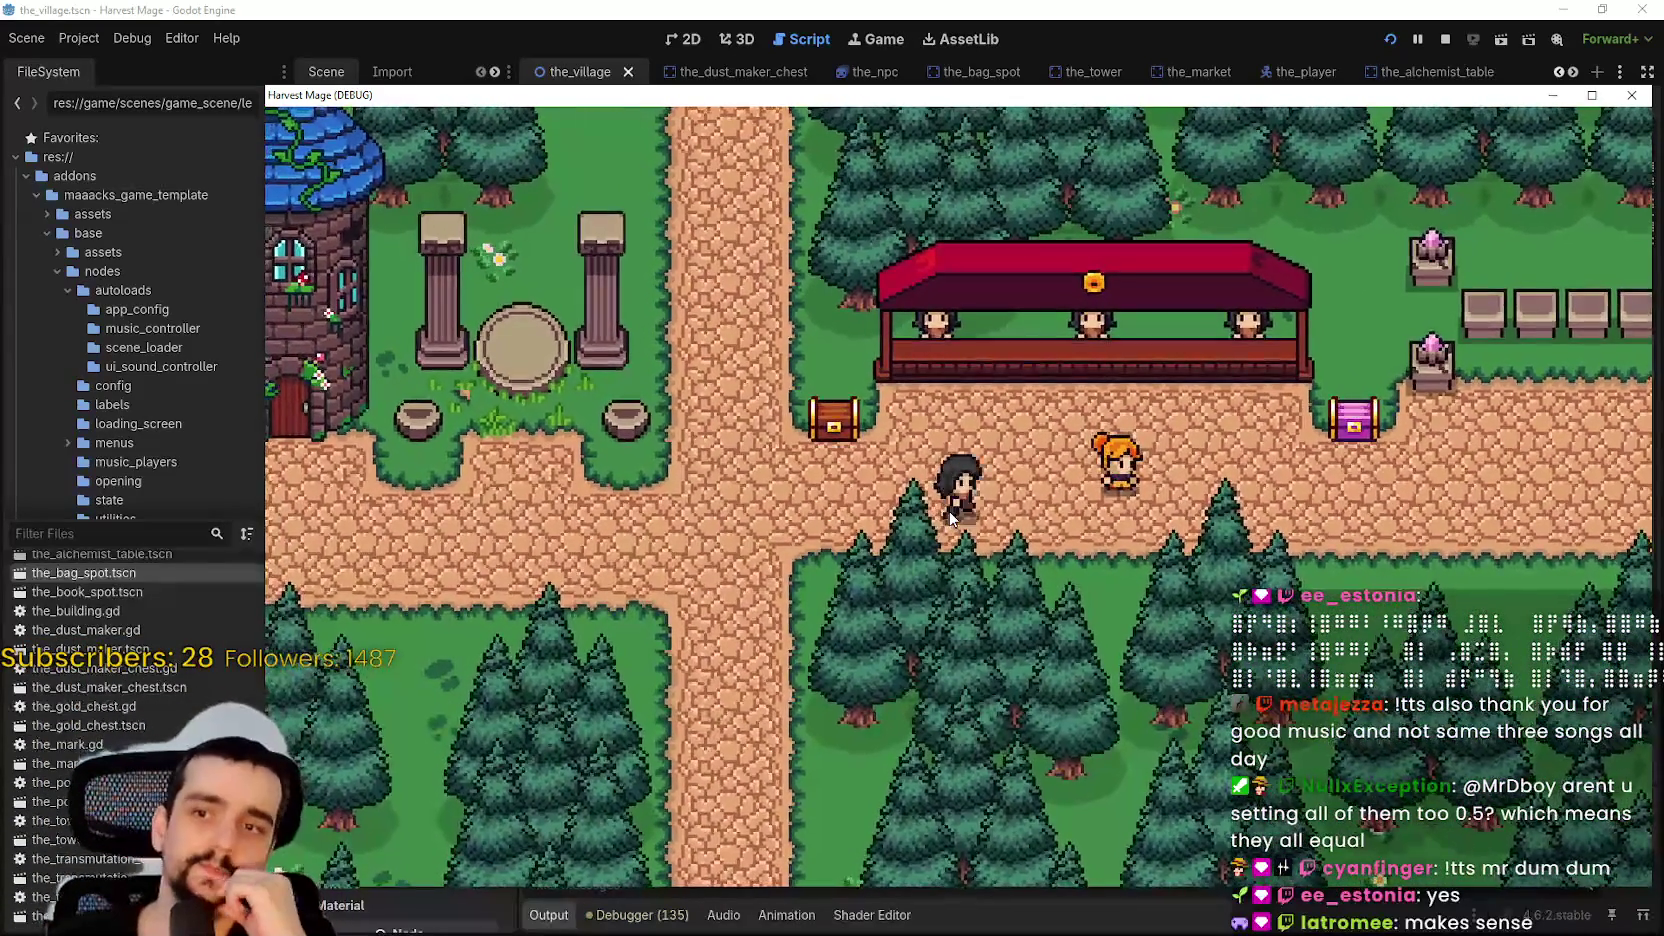
{"action": "key", "text": "Right"}
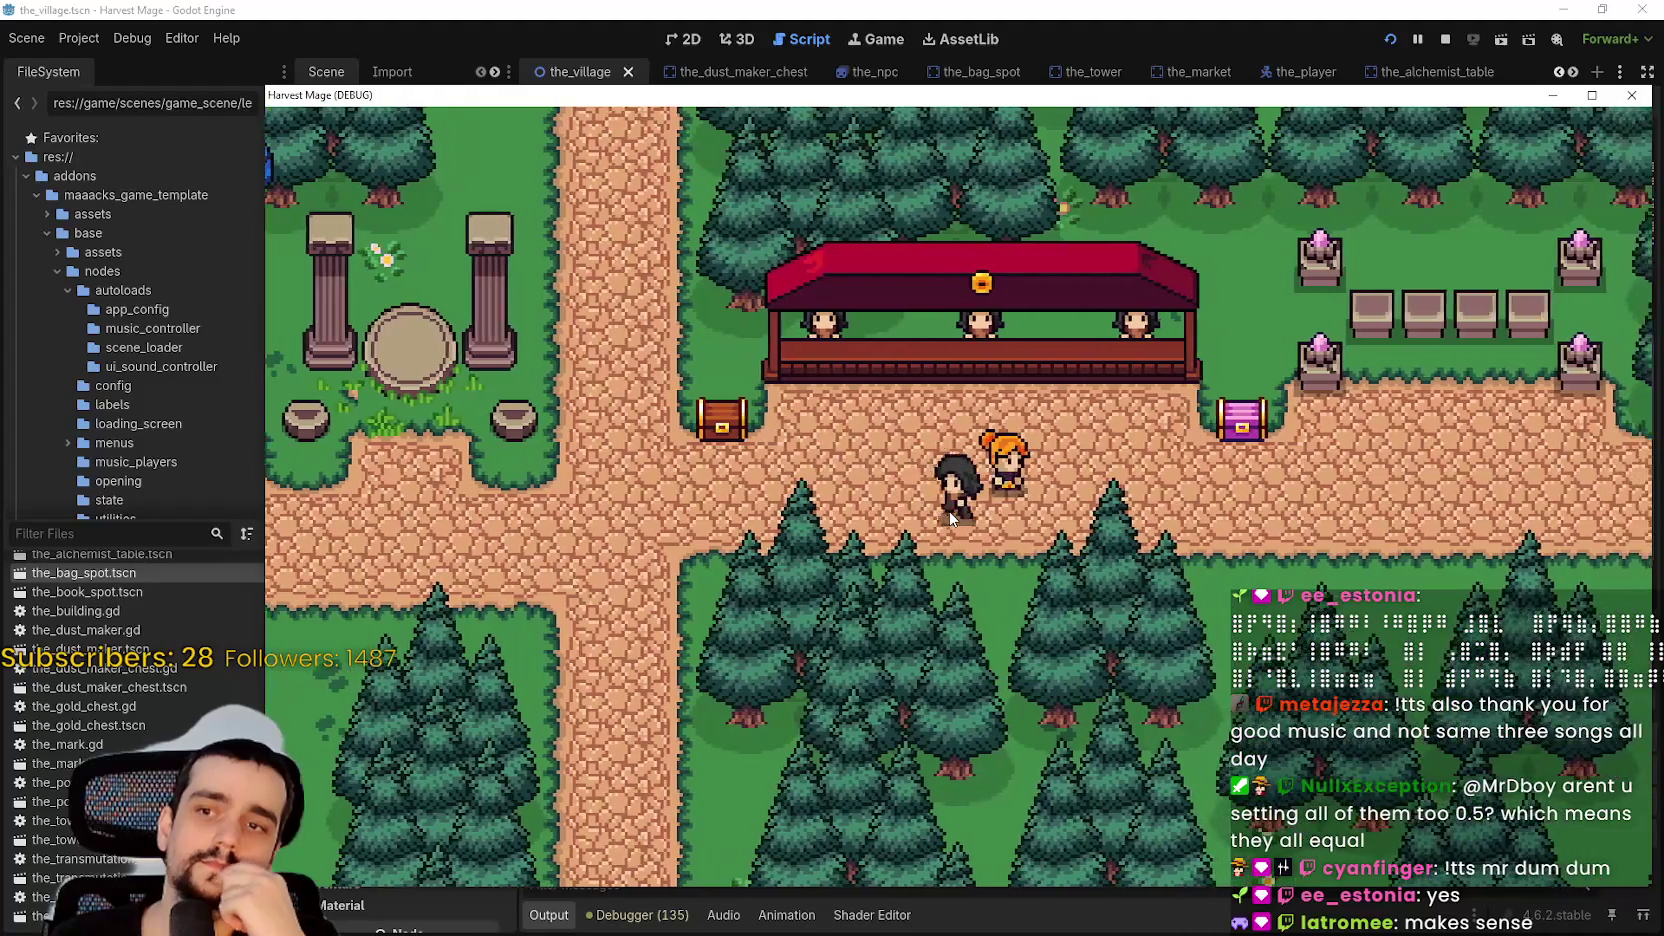
{"action": "key", "text": "Left"}
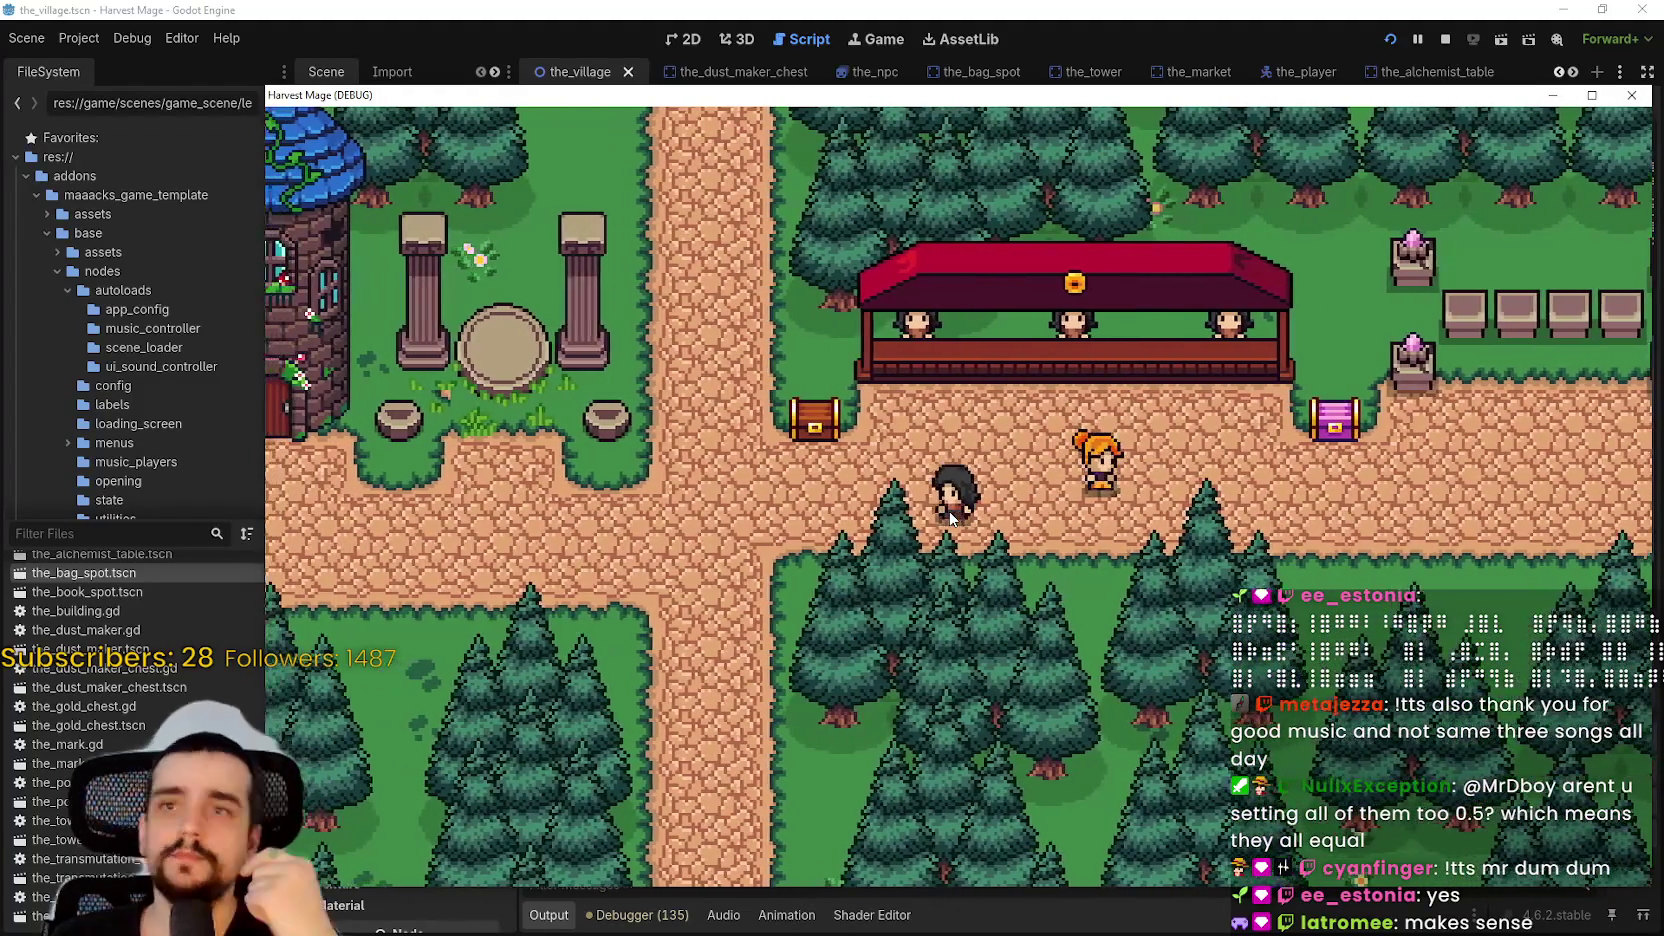
{"action": "left_click", "coordinate": [1449, 41]}
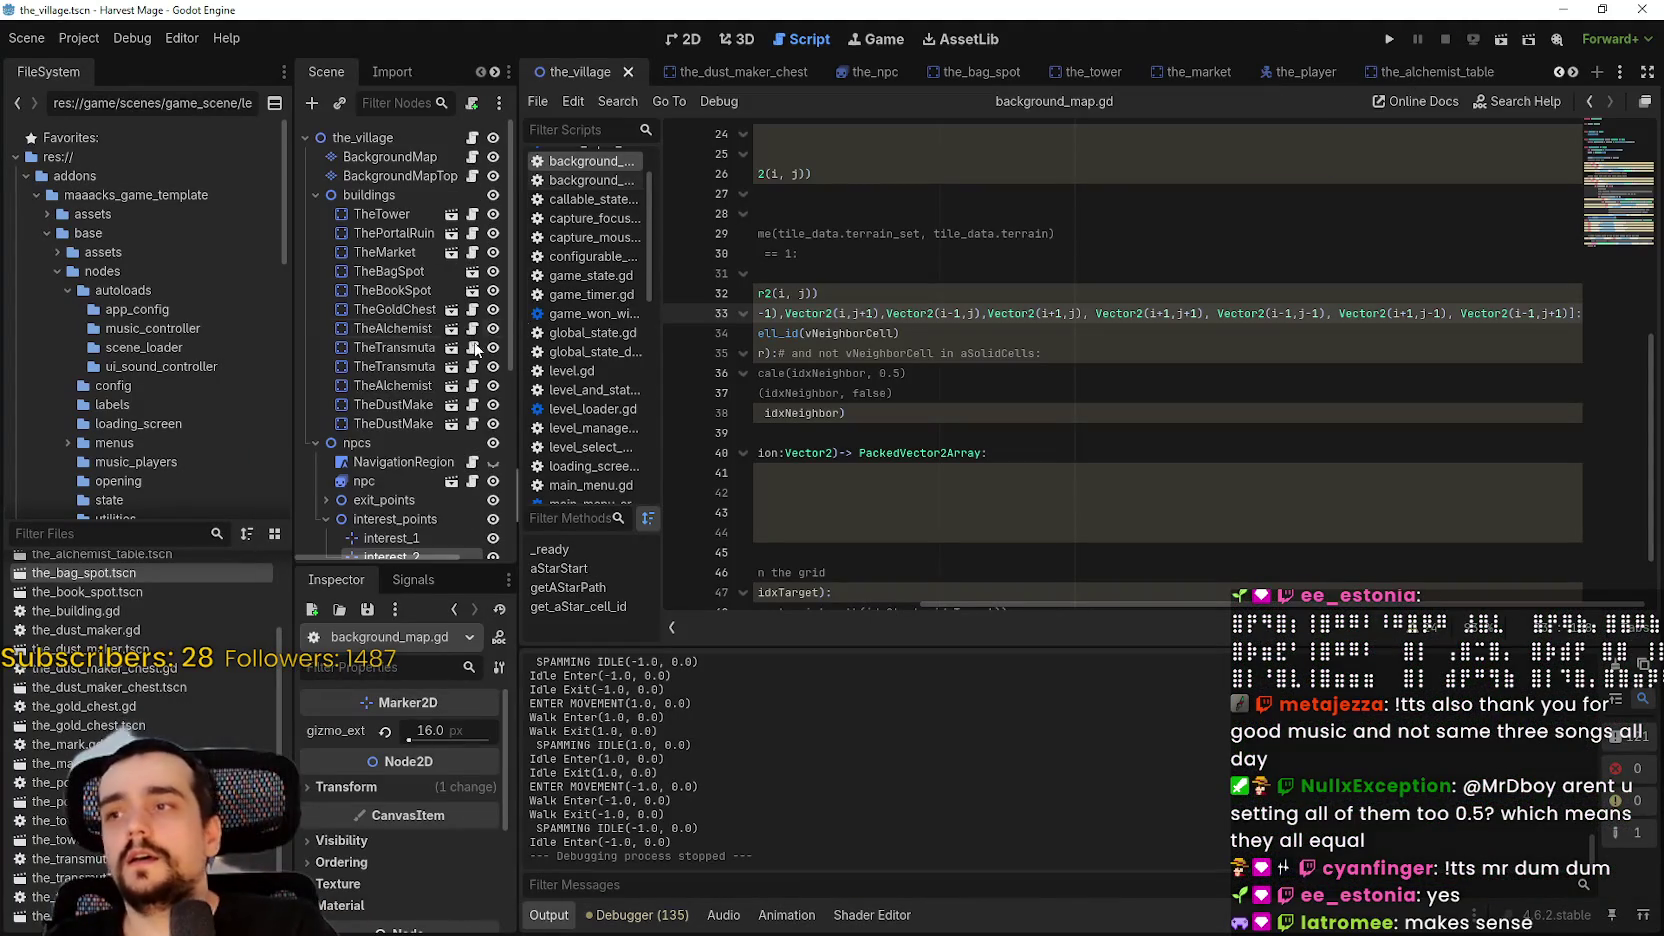
- Open the_npc.gd from the npc node and scroll to set_walk_animation
{"action": "scroll", "coordinate": [476, 348], "scroll_direction": "down", "scroll_amount": 2}
{"action": "left_click", "coordinate": [471, 430]}
{"action": "left_click", "coordinate": [1192, 393]}
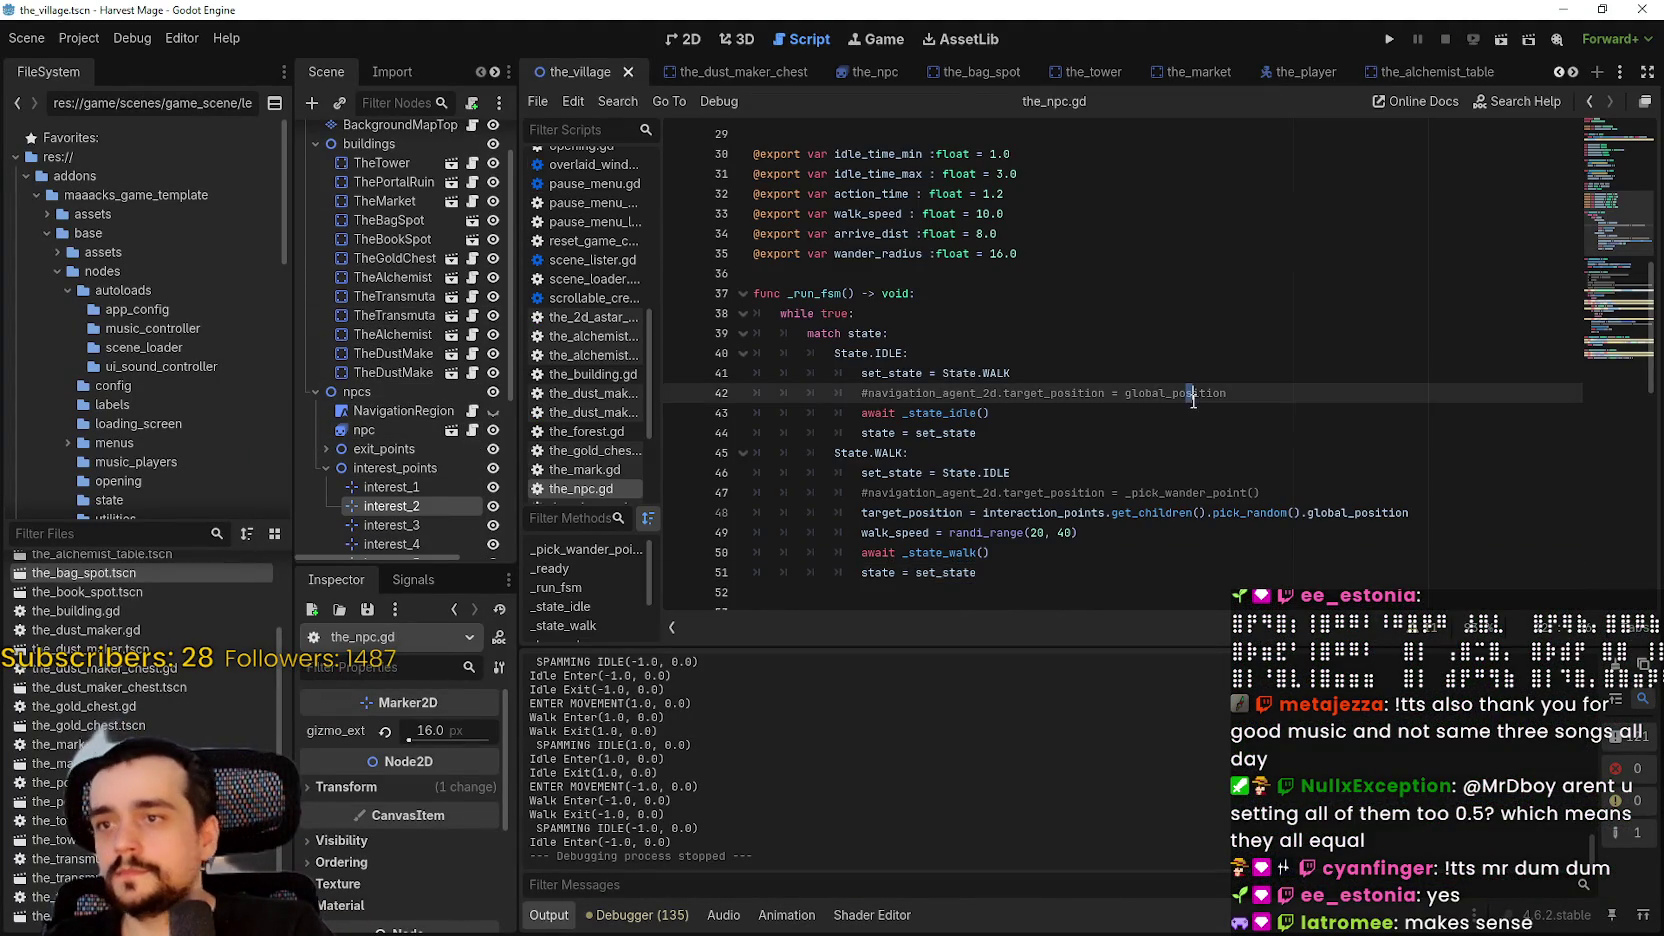
{"action": "scroll", "coordinate": [1180, 430], "scroll_direction": "down", "scroll_amount": 2}
{"action": "left_click", "coordinate": [1165, 472]}
{"action": "scroll", "coordinate": [1165, 475], "scroll_direction": "up", "scroll_amount": 2}
{"action": "scroll", "coordinate": [1000, 430], "scroll_direction": "down", "scroll_amount": 4}
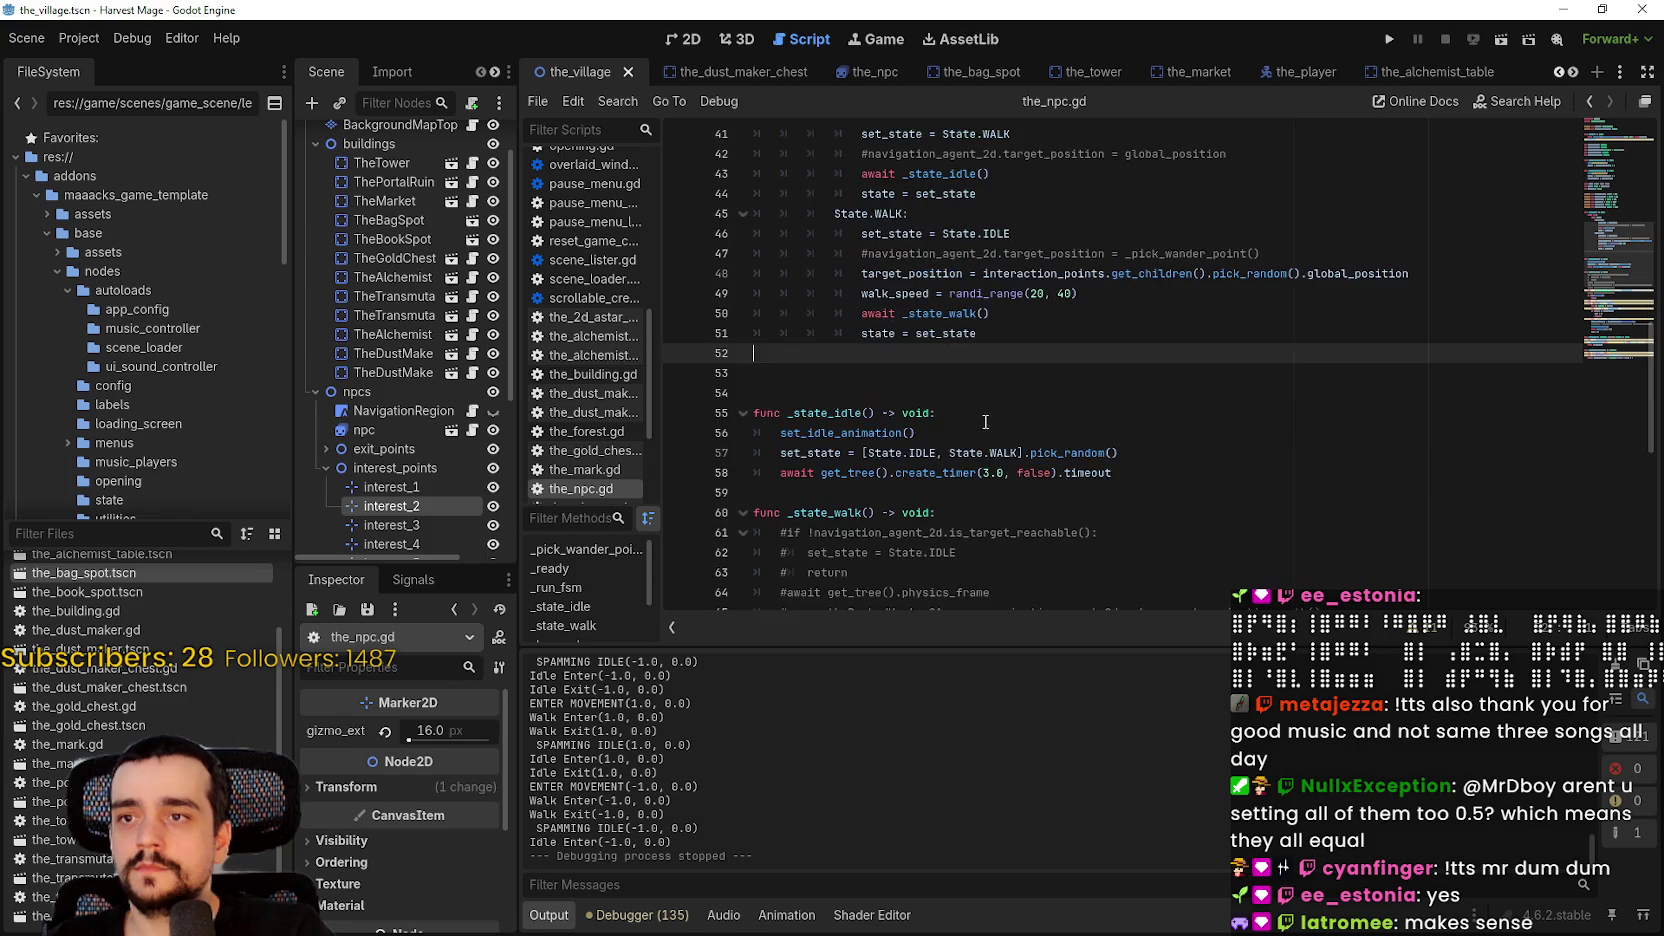
{"action": "scroll", "coordinate": [1000, 405], "scroll_direction": "down", "scroll_amount": 7}
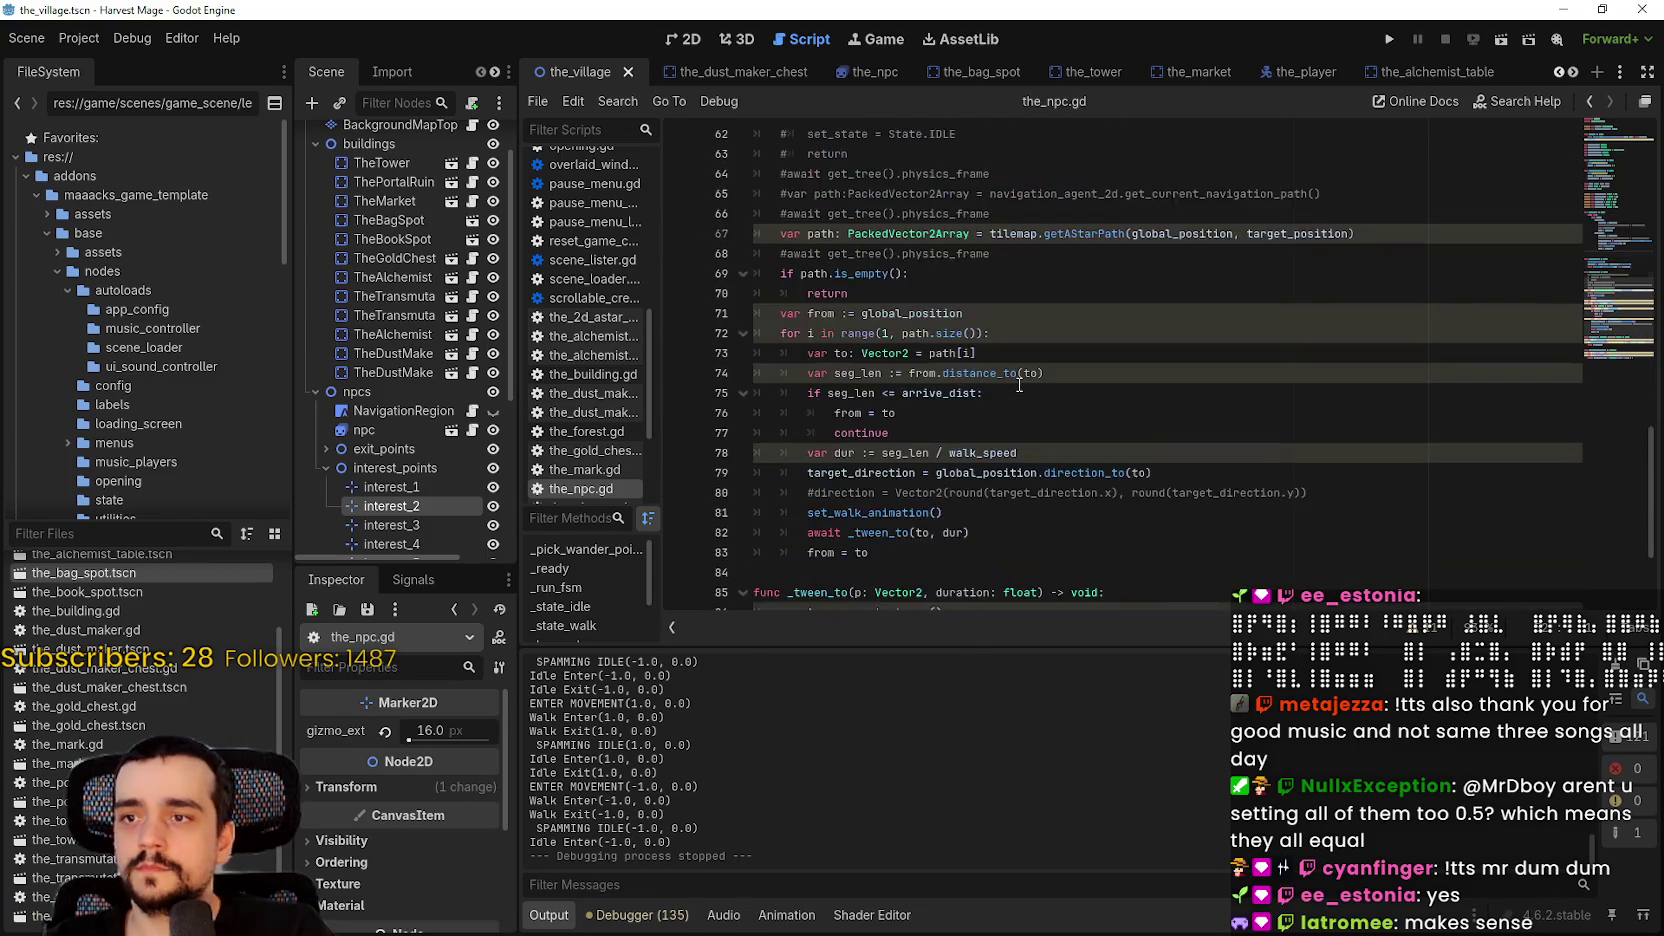
{"action": "scroll", "coordinate": [1019, 385], "scroll_direction": "down", "scroll_amount": 3}
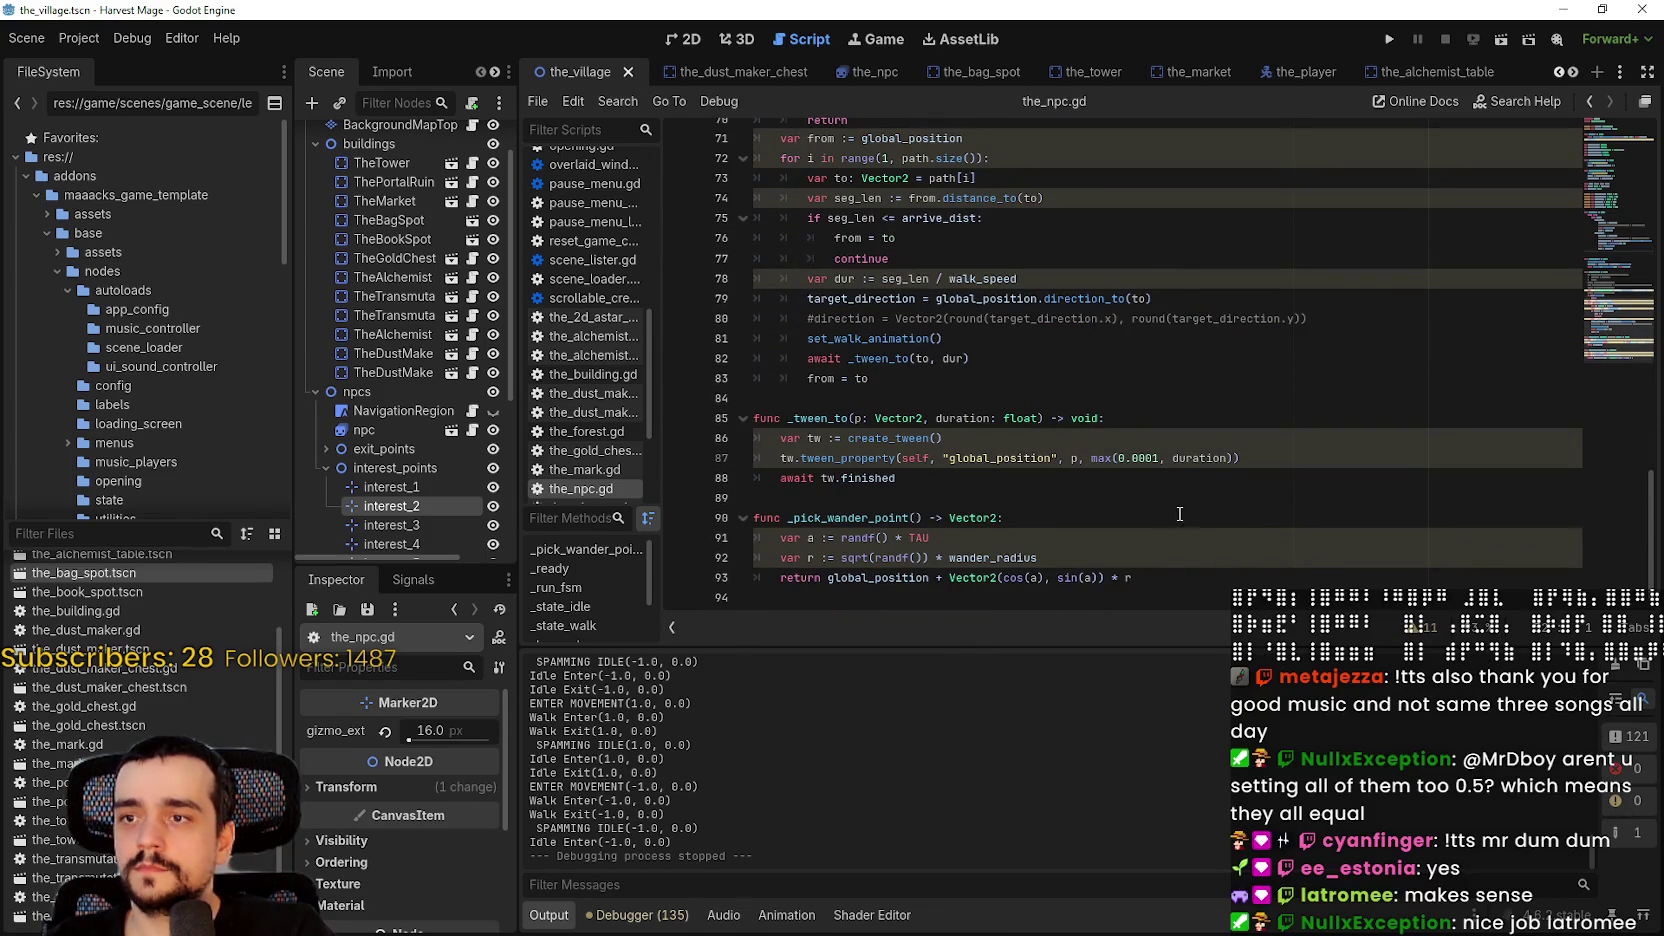
{"action": "scroll", "coordinate": [1180, 514], "scroll_direction": "up", "scroll_amount": 10}
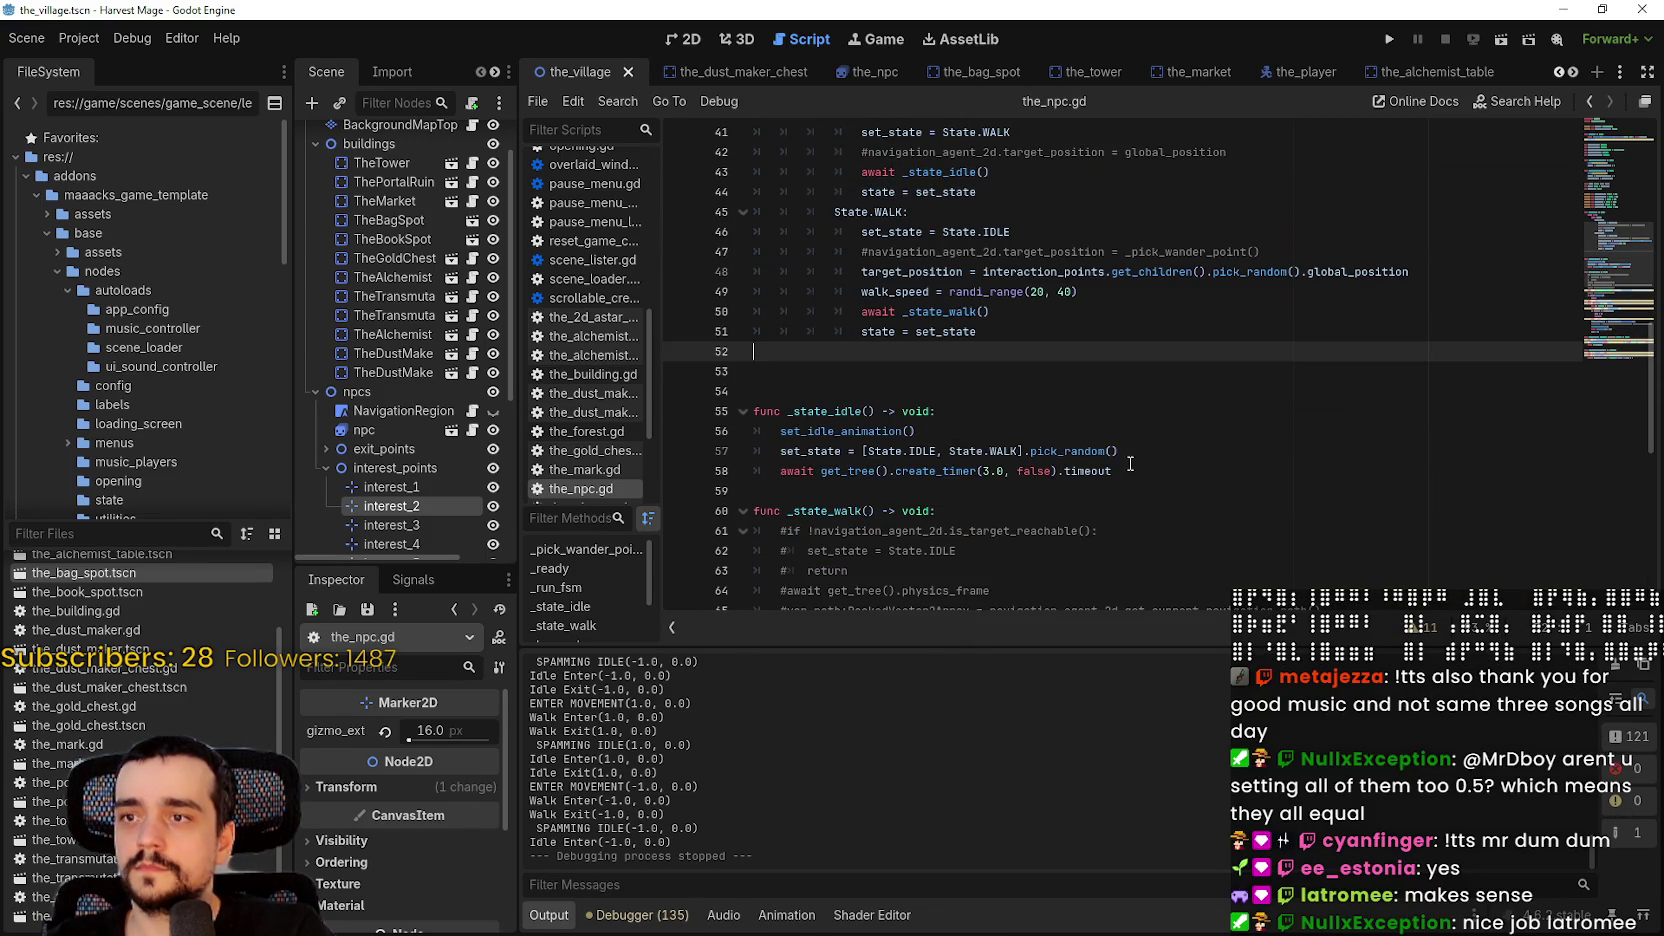
{"action": "scroll", "coordinate": [1130, 463], "scroll_direction": "up", "scroll_amount": 6}
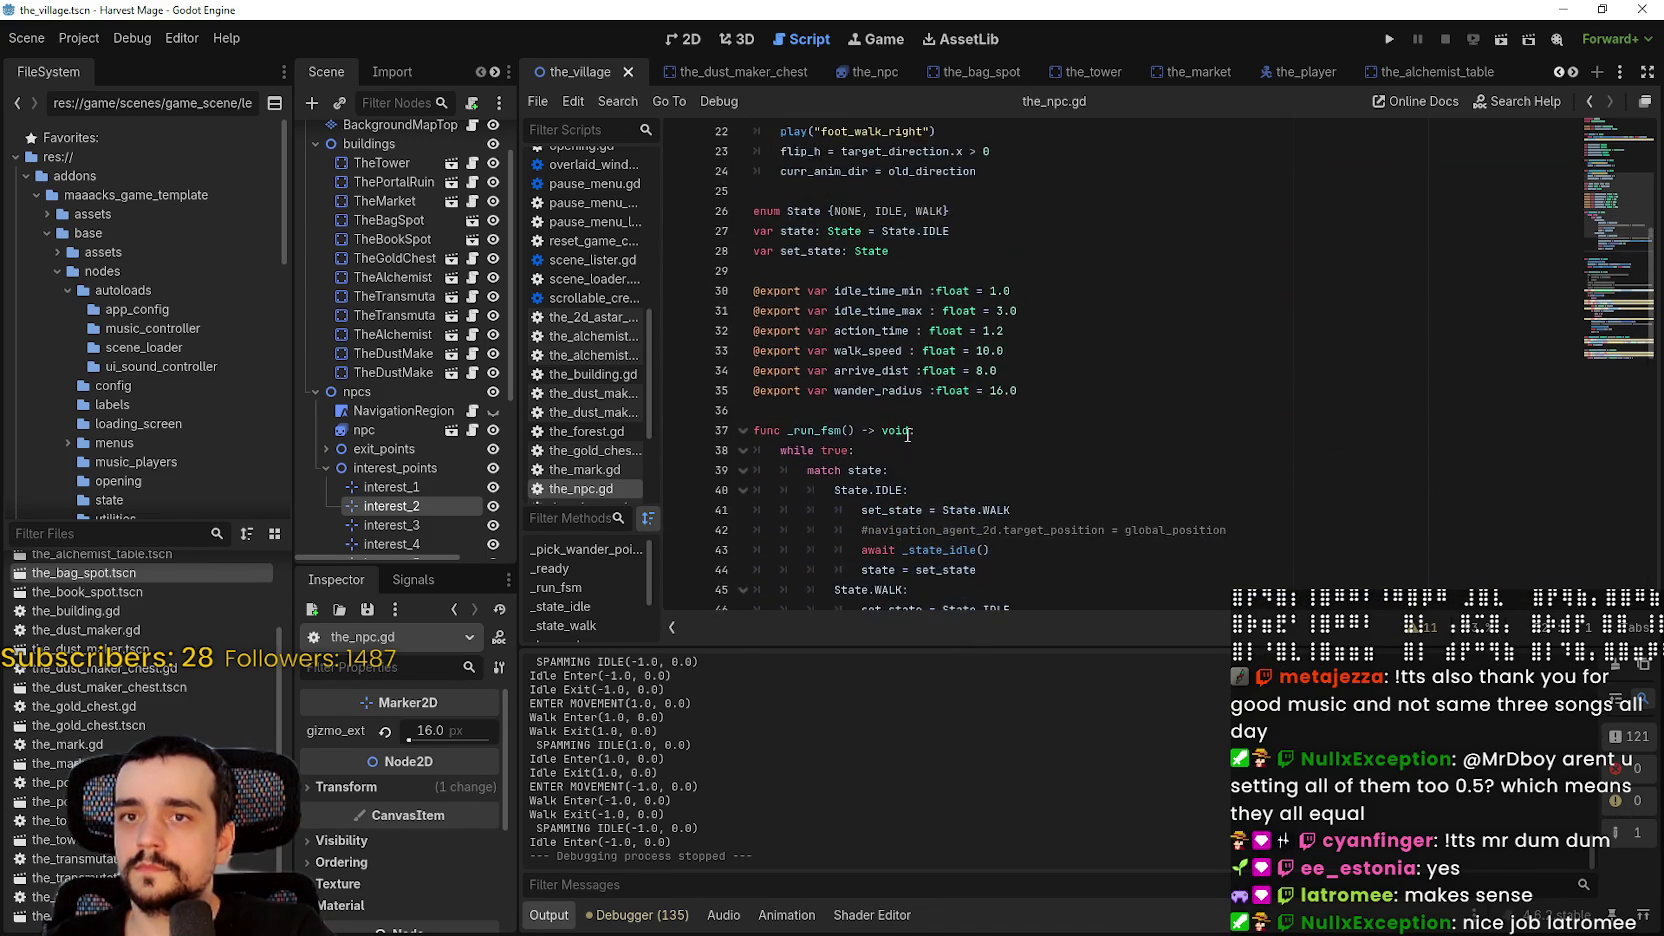
{"action": "scroll", "coordinate": [908, 434], "scroll_direction": "up", "scroll_amount": 4}
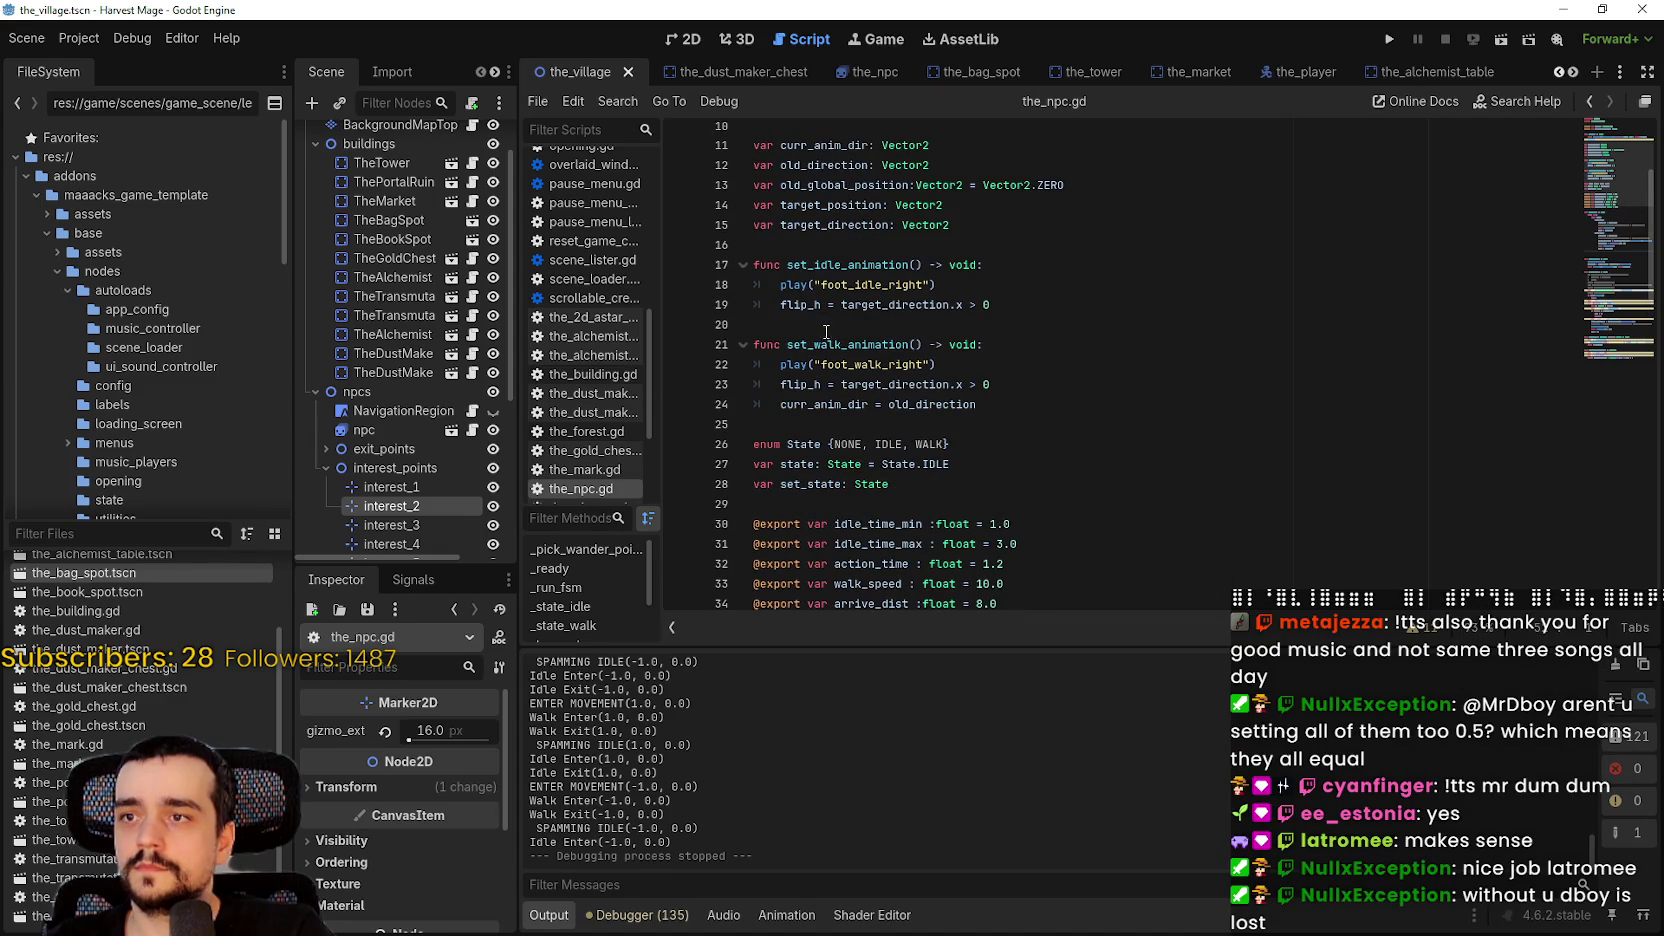
- Change the flip_h conditions on lines 19 and 23 to target_direction.x < 0, then save and run
{"action": "left_click", "coordinate": [845, 326]}
{"action": "left_click", "coordinate": [977, 309]}
{"action": "type", "text": "<"}
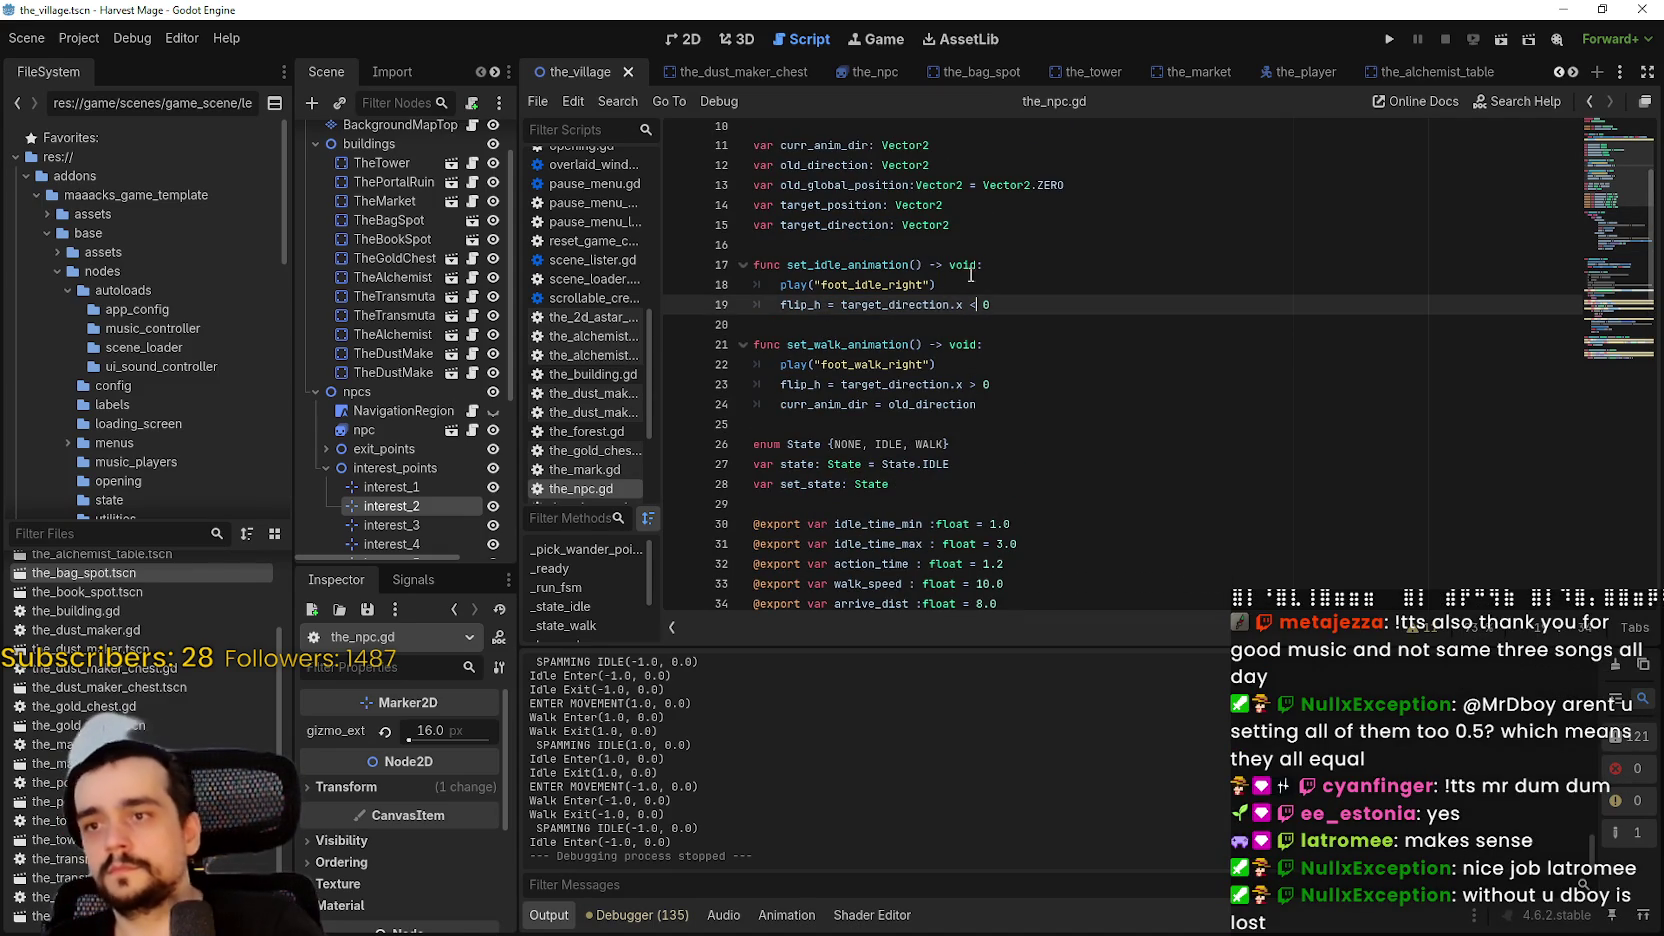
{"action": "left_click", "coordinate": [976, 382]}
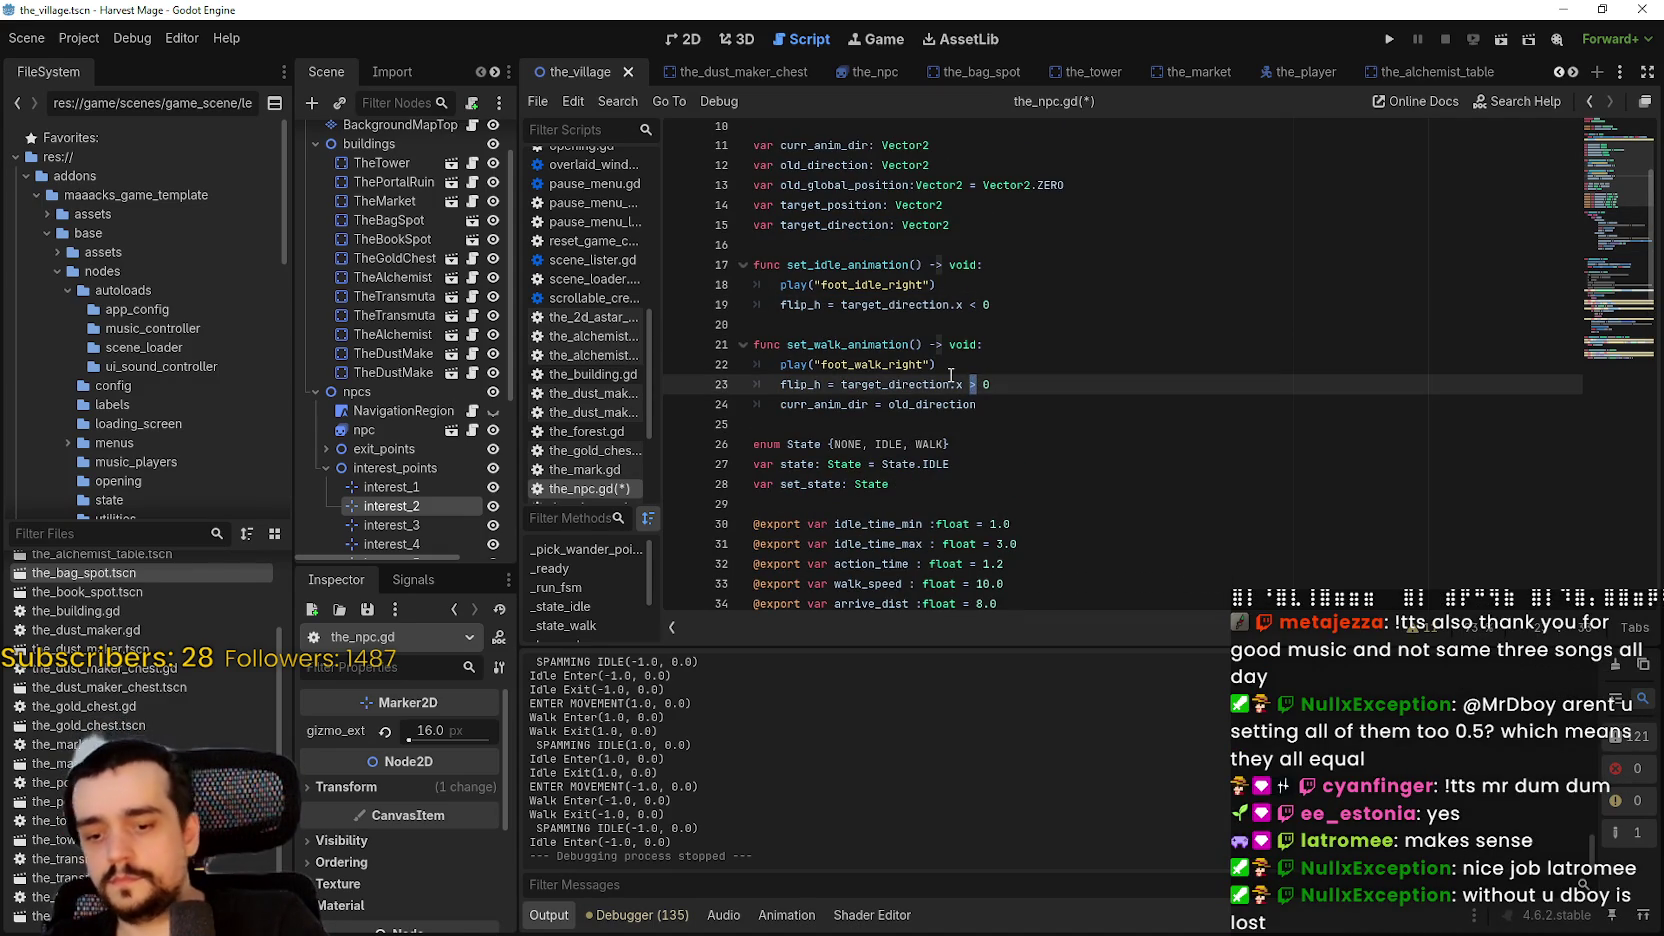
{"action": "type", "text": "<"}
{"action": "left_click", "coordinate": [1389, 39]}
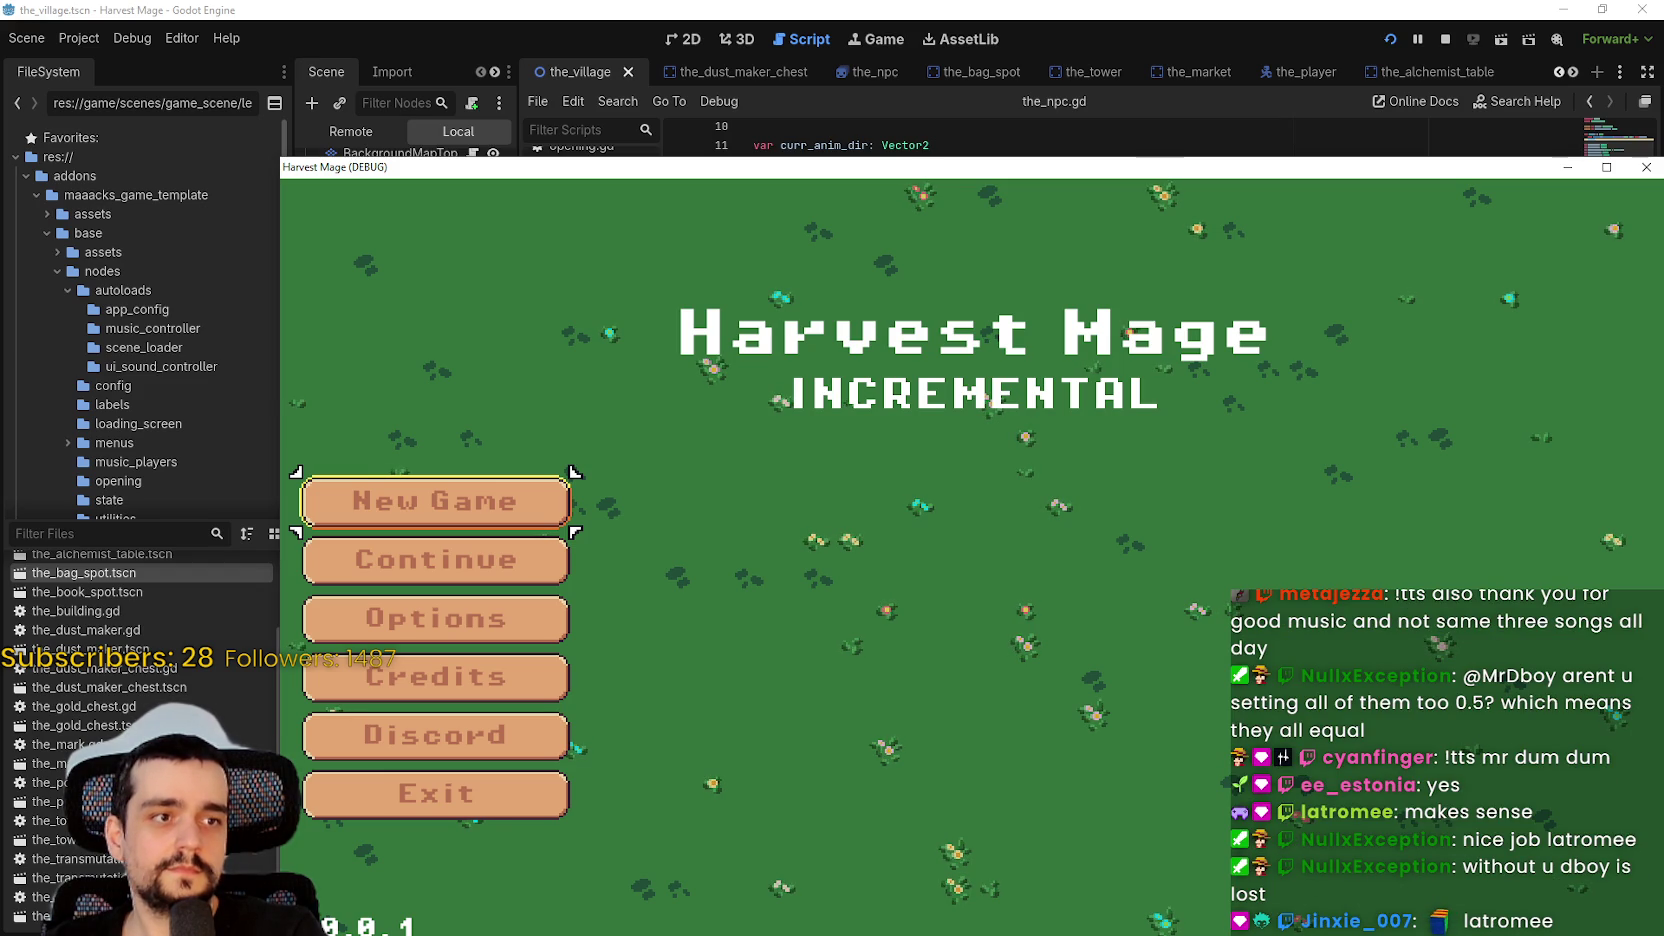
- Choose Continue in Harvest Mage's menu to load the village, then walk right toward the orange NPC
{"action": "left_click", "coordinate": [448, 551]}
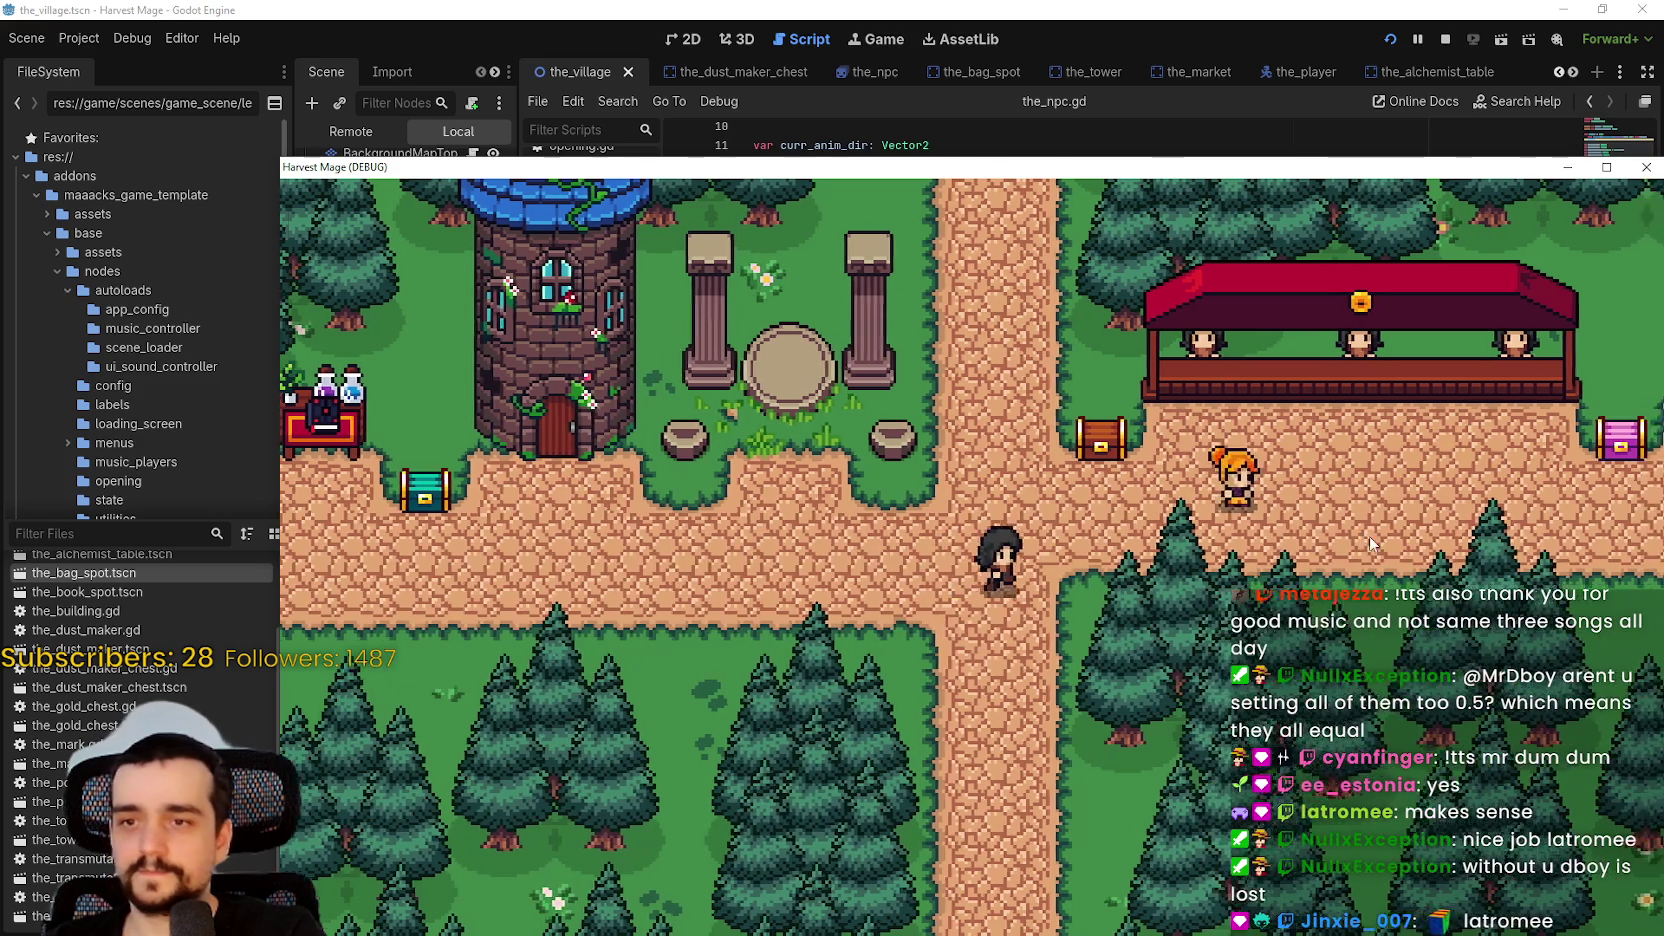
{"action": "key", "text": "Right"}
{"action": "left_click", "coordinate": [1606, 167]}
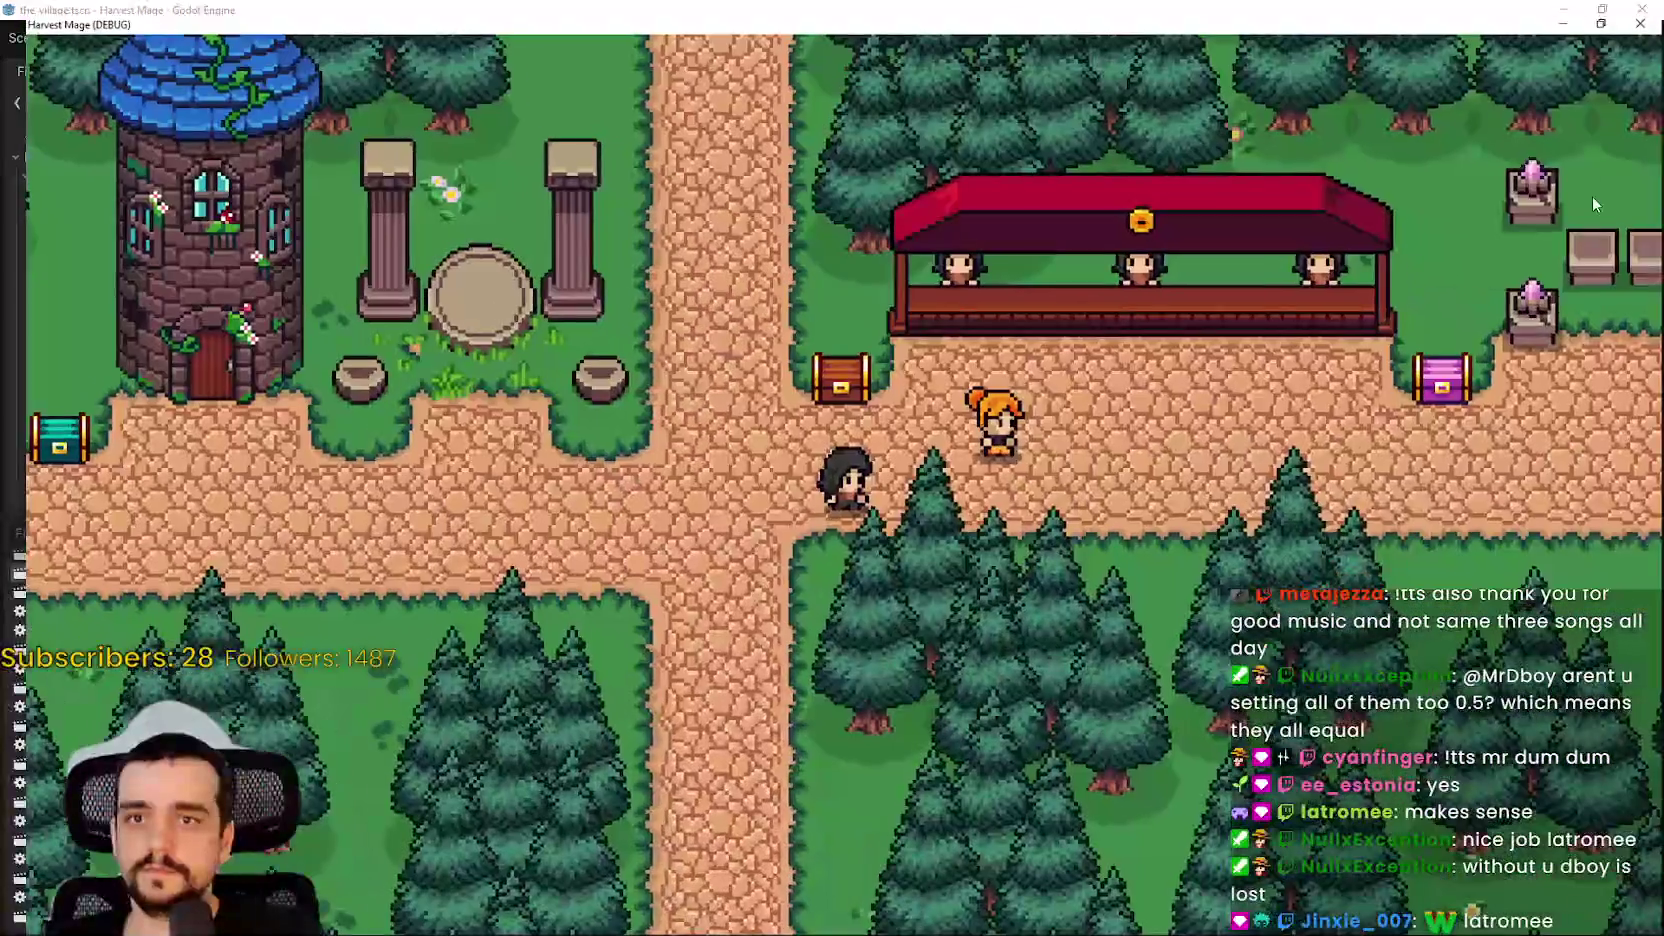
{"action": "key", "text": "Left"}
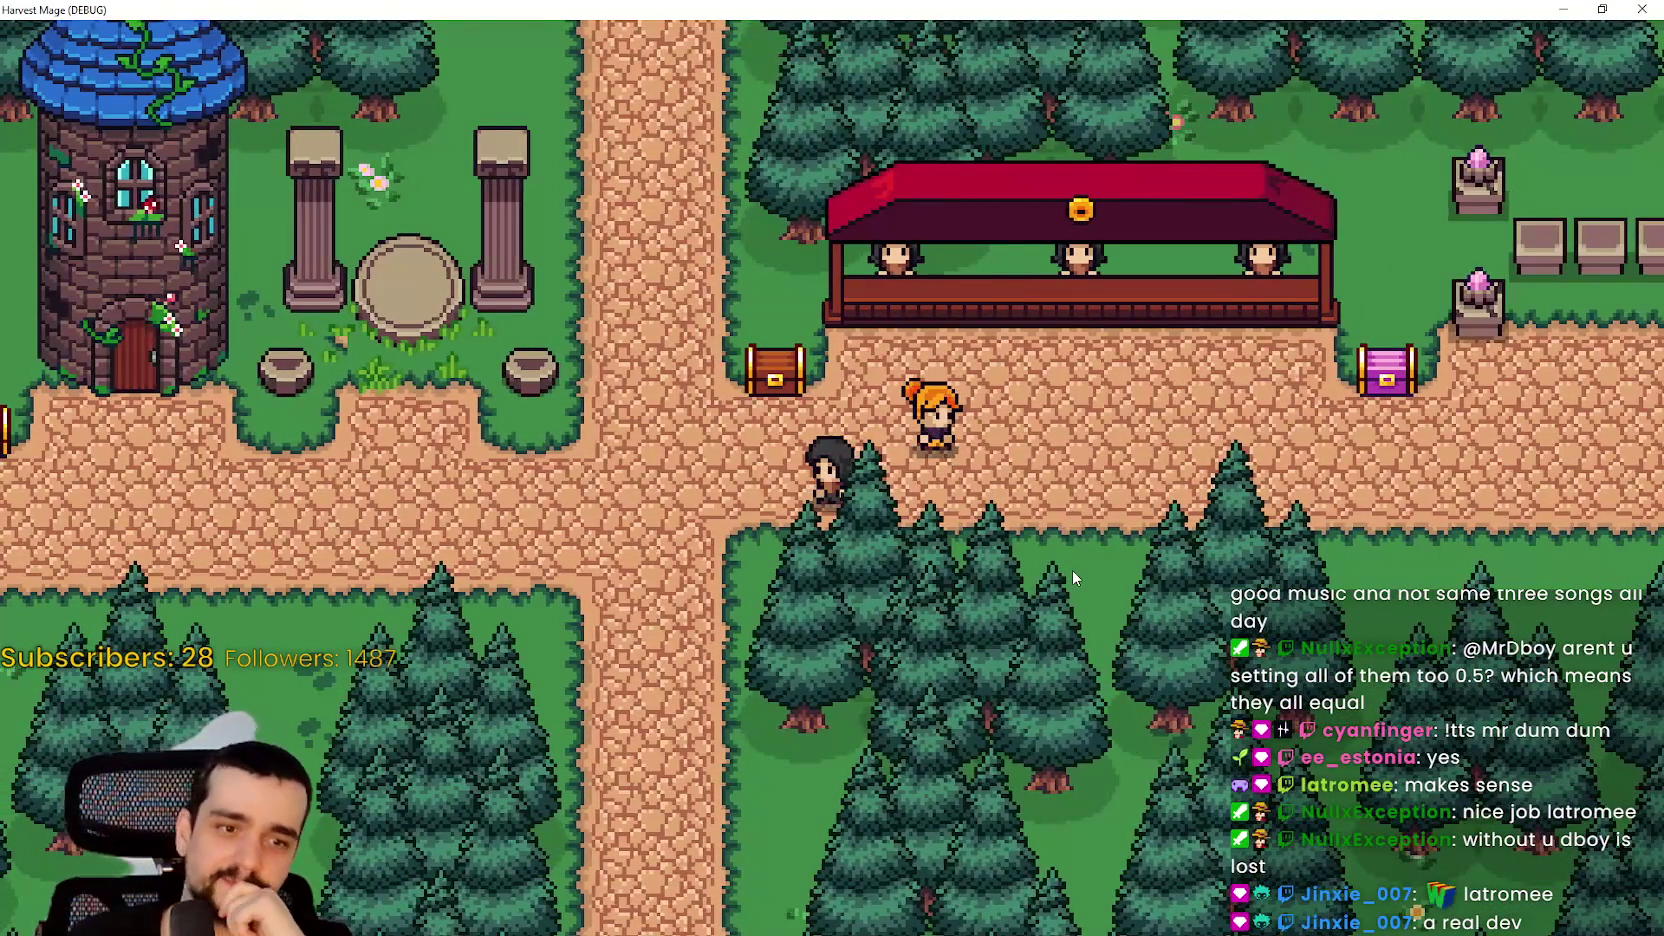
{"action": "key", "text": "Right"}
{"action": "key", "text": "Right"}
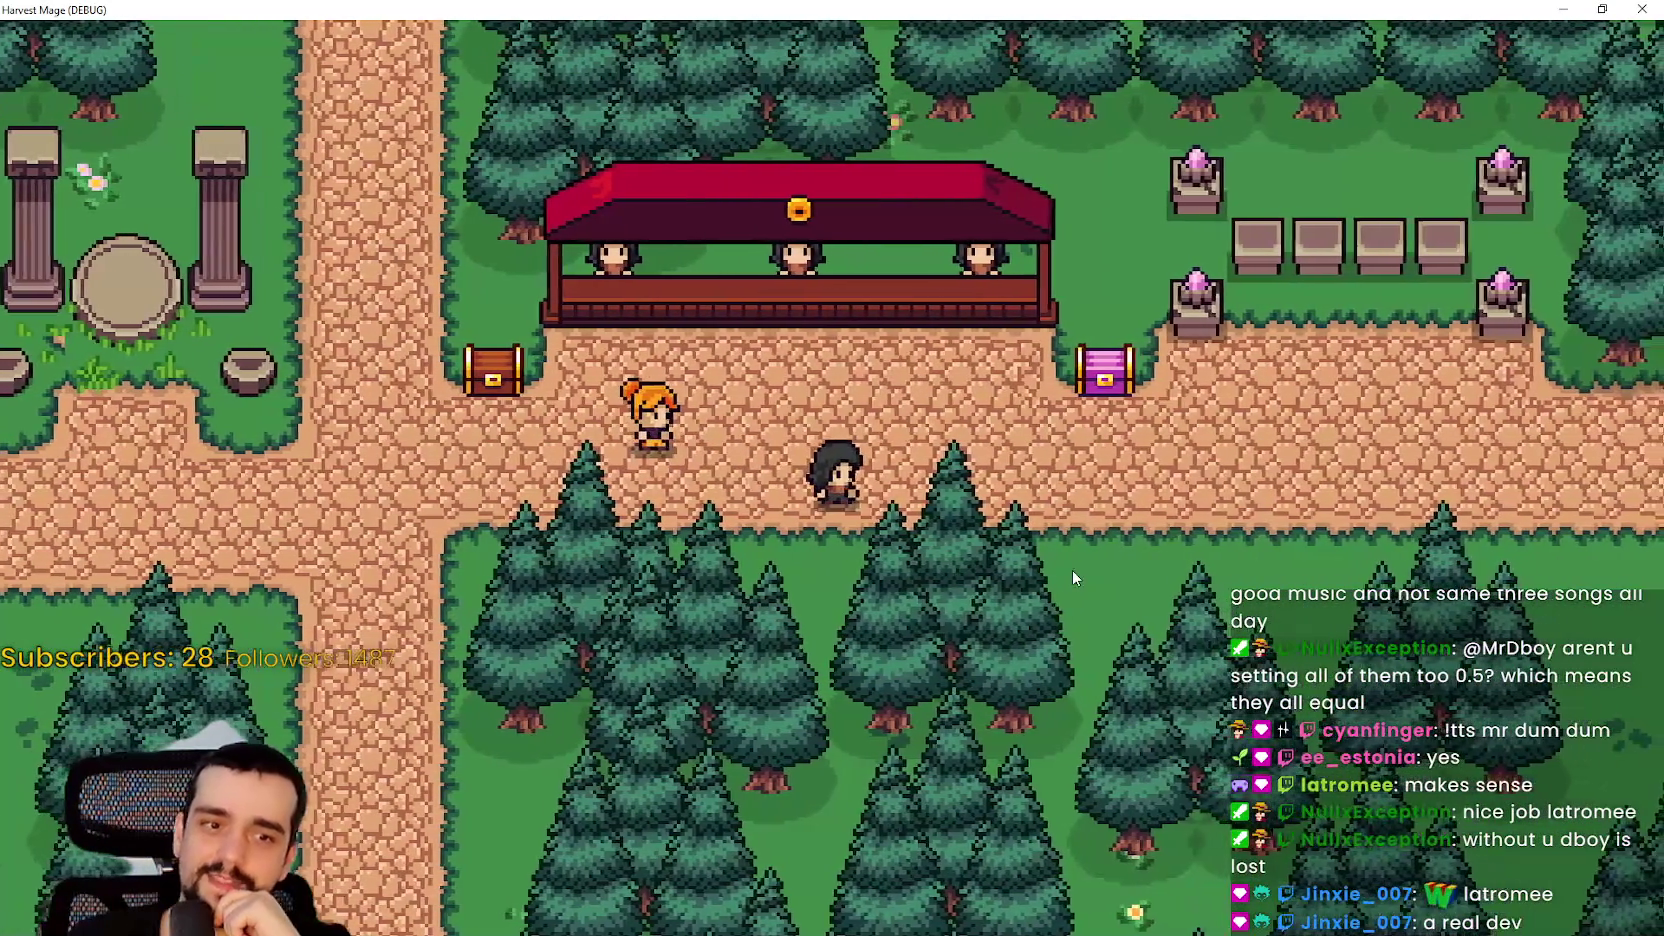
{"action": "key", "text": "d"}
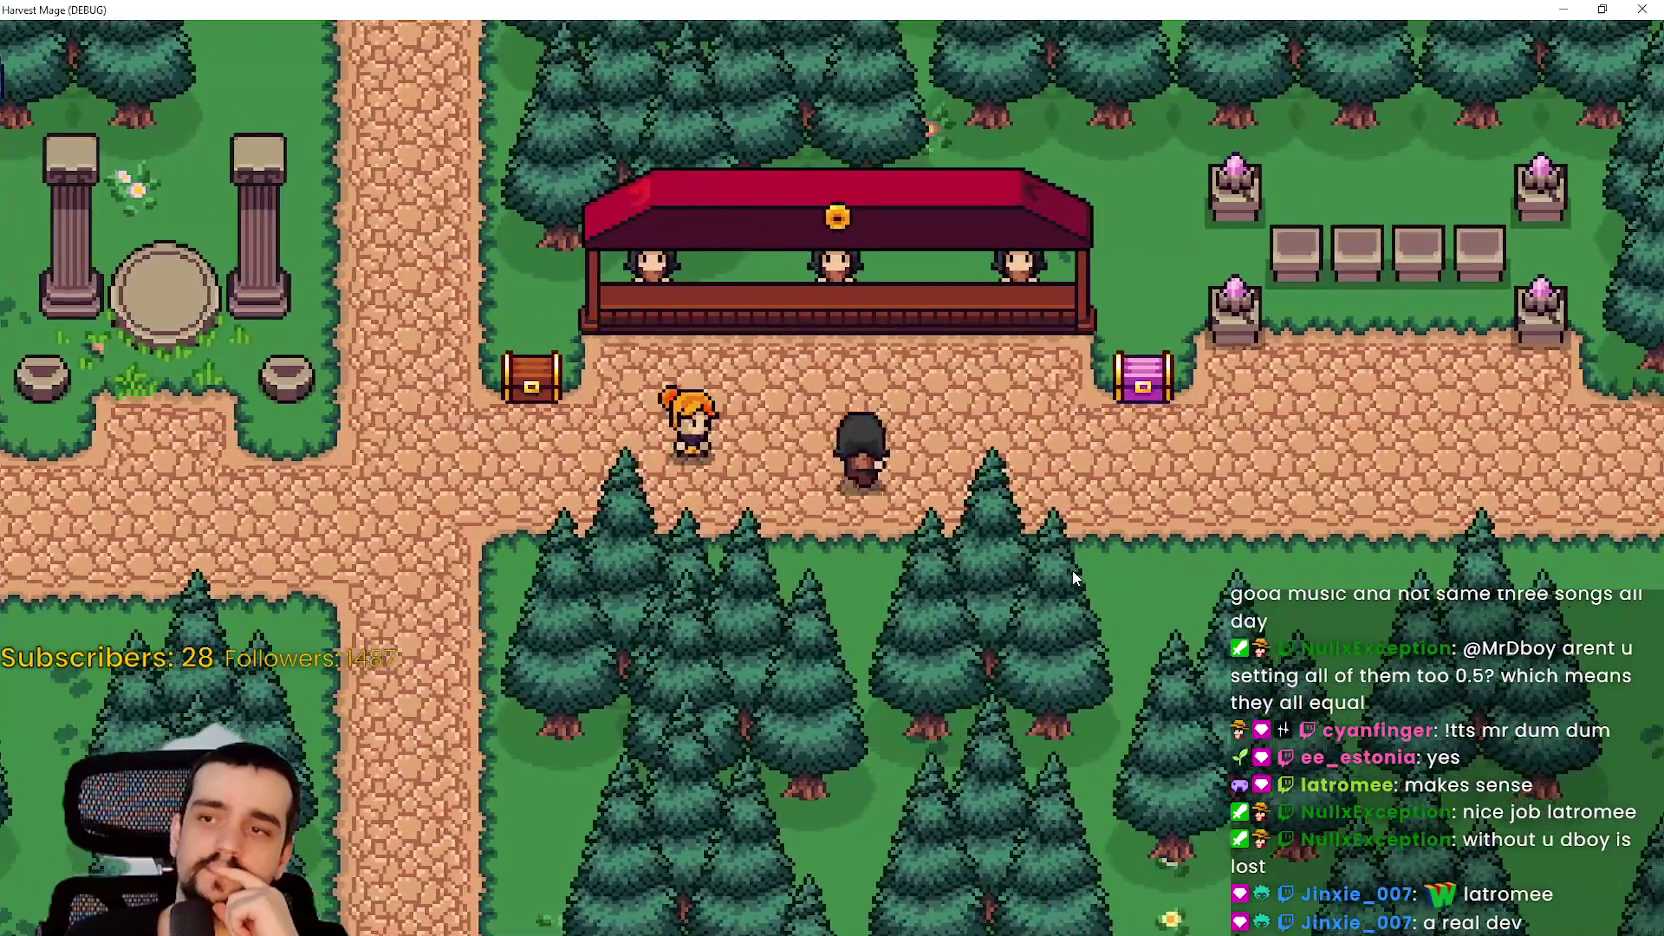
{"action": "key", "text": "a"}
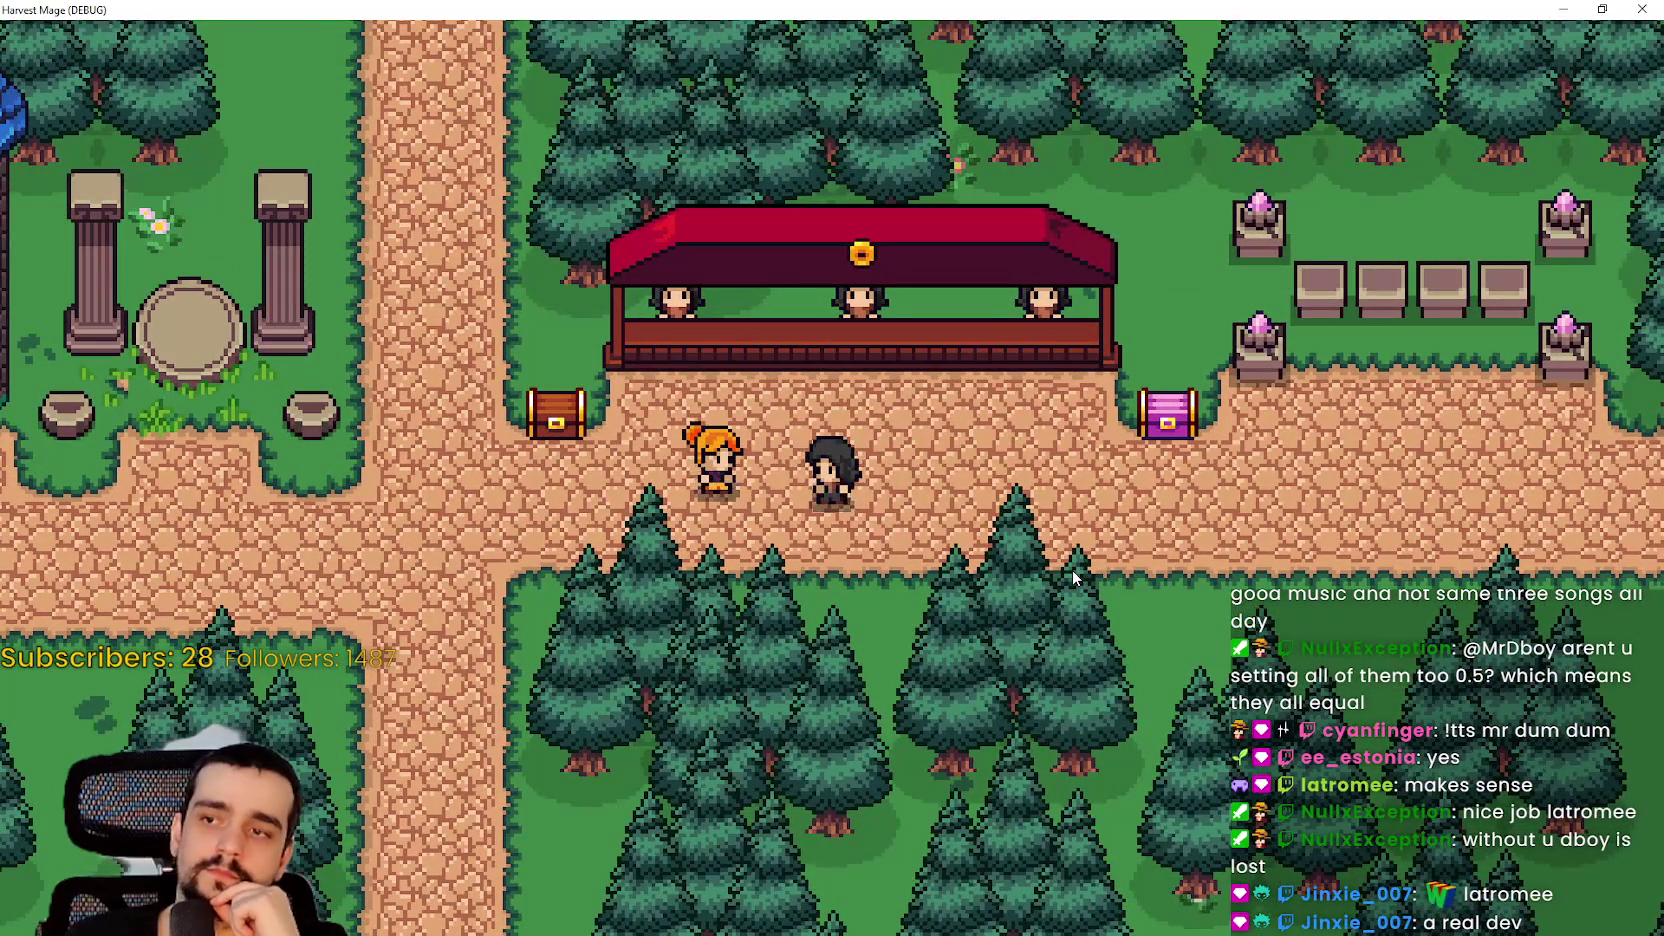
{"action": "key", "text": "a"}
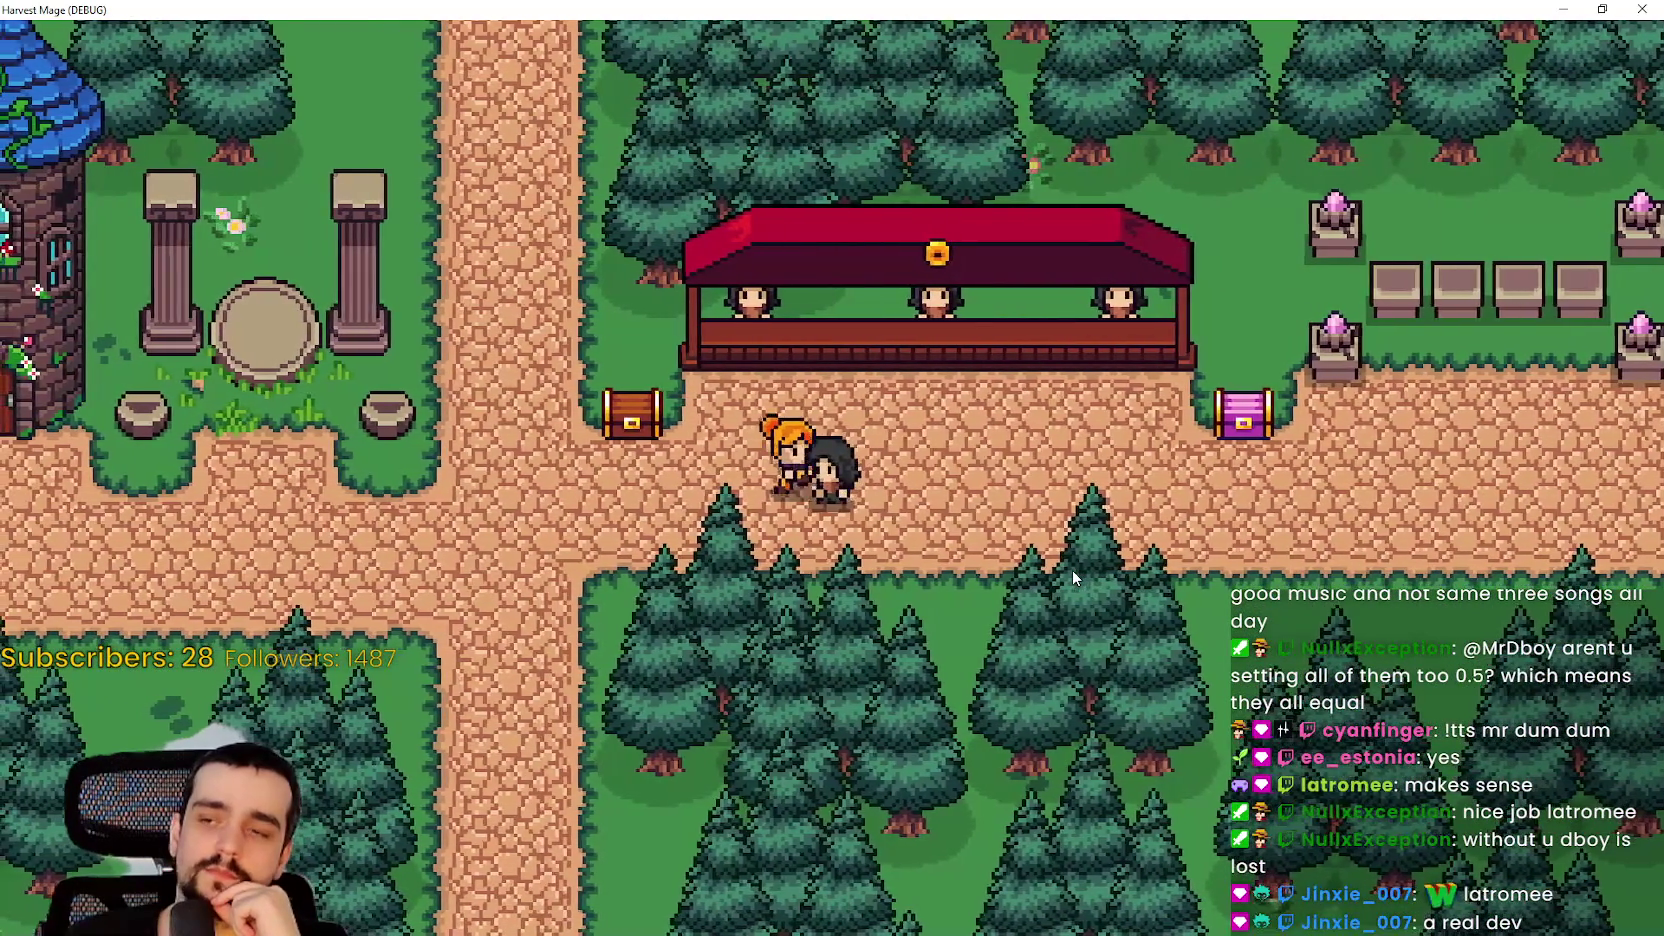
{"action": "key", "text": "a"}
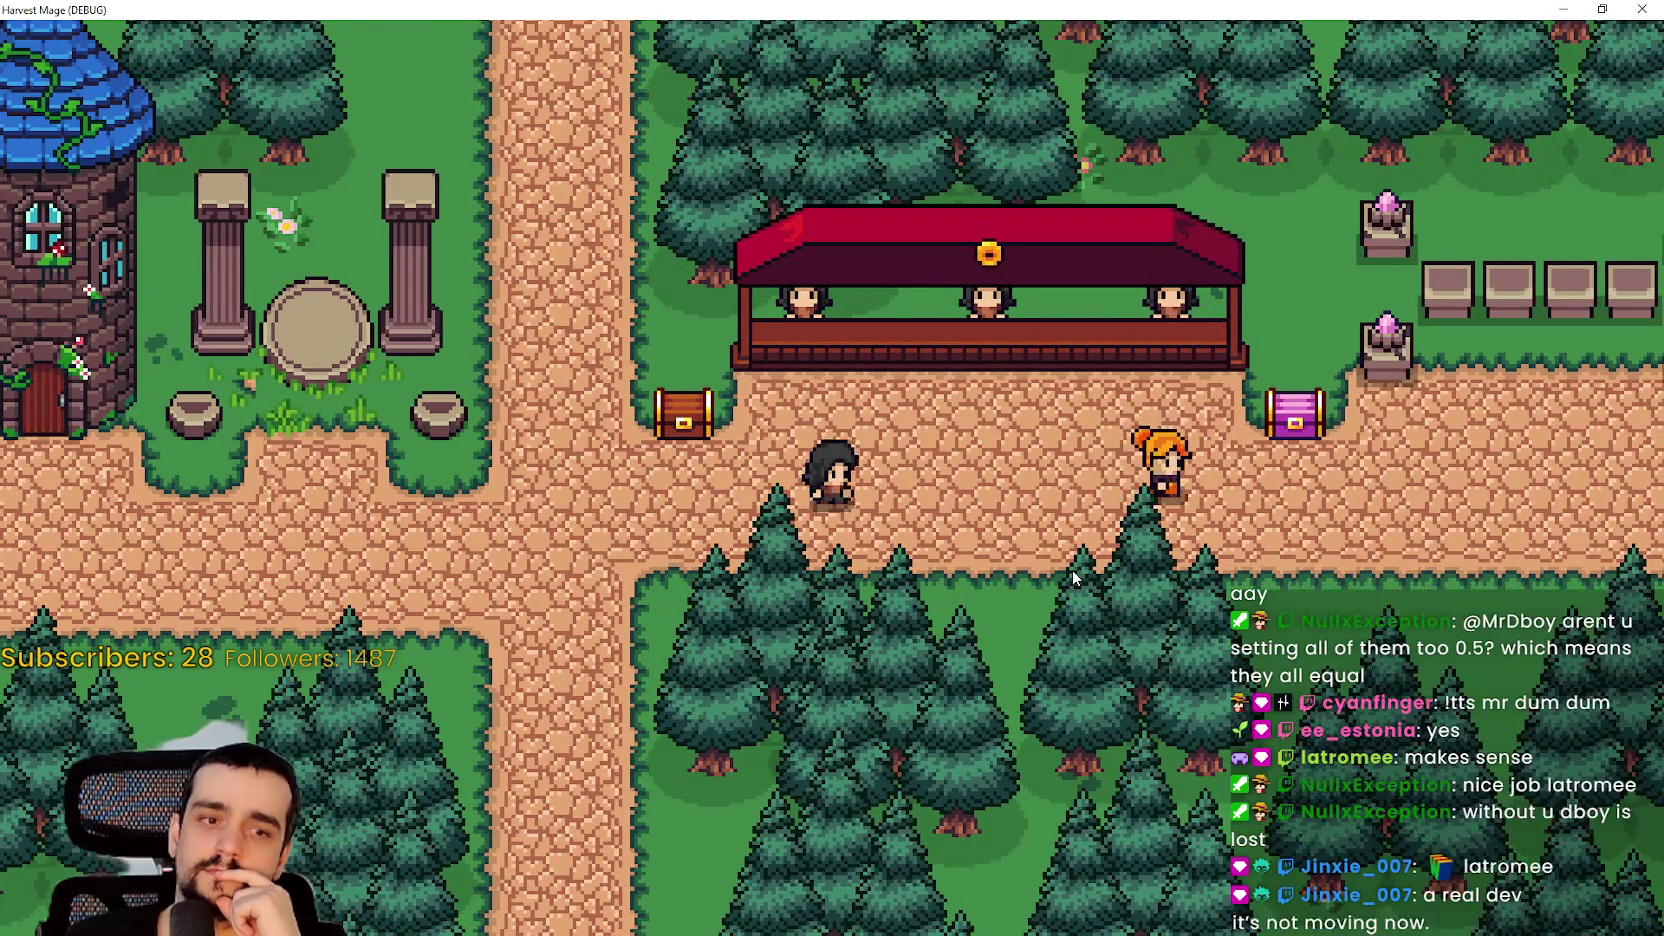
{"action": "key", "text": "d"}
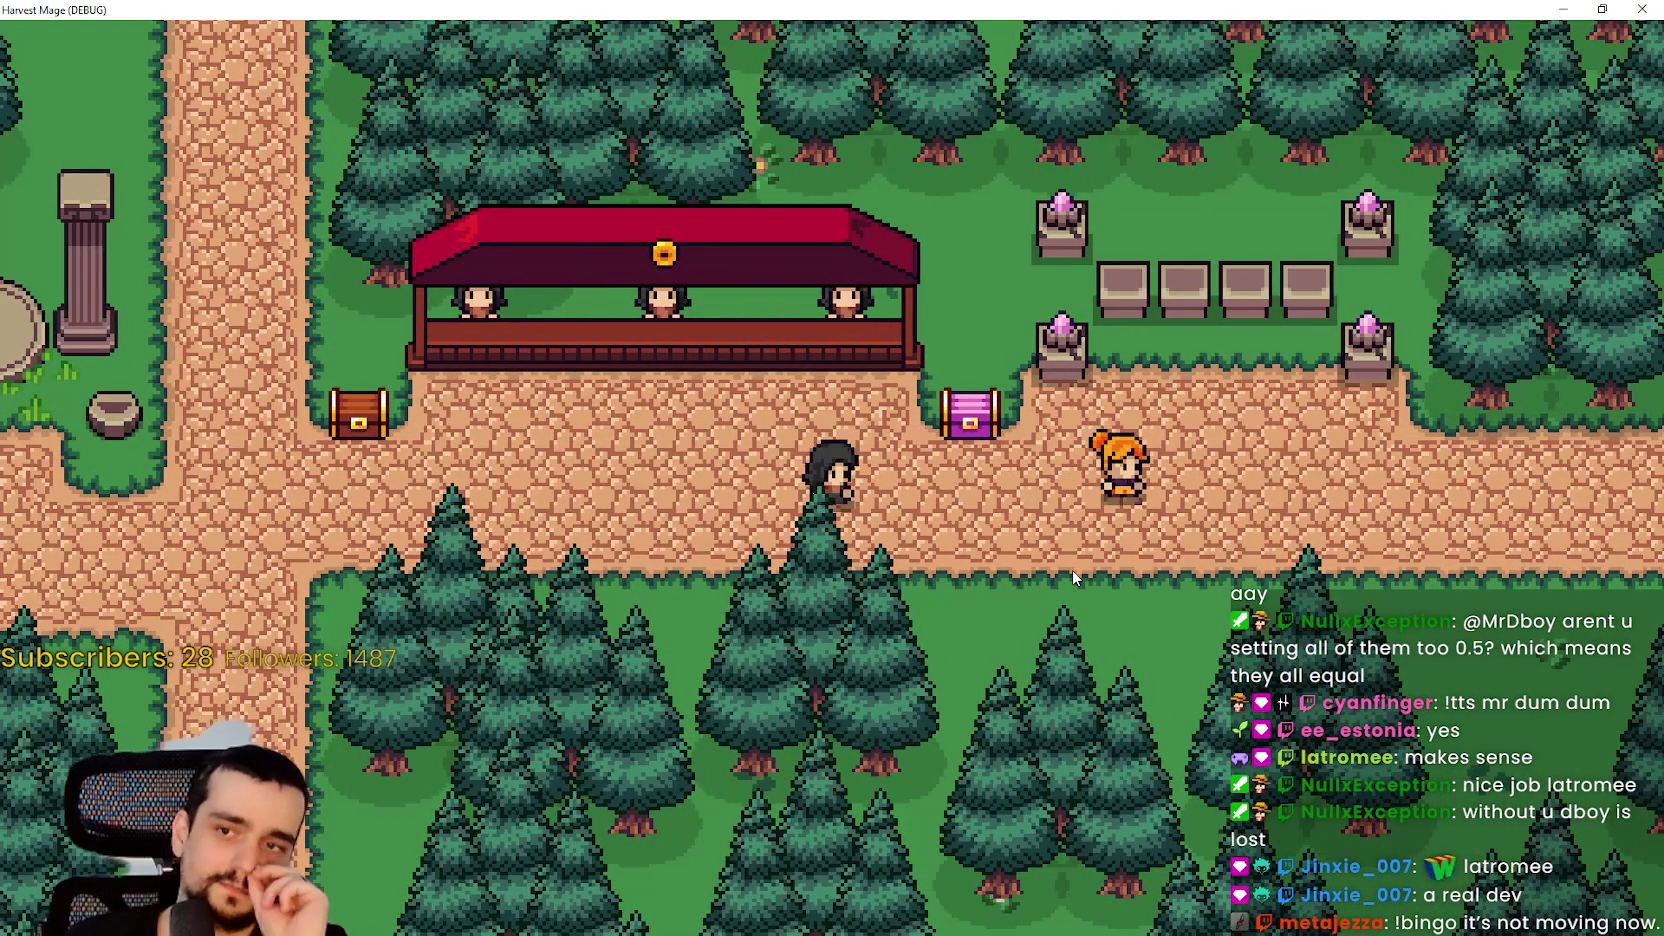
{"action": "key", "text": "d"}
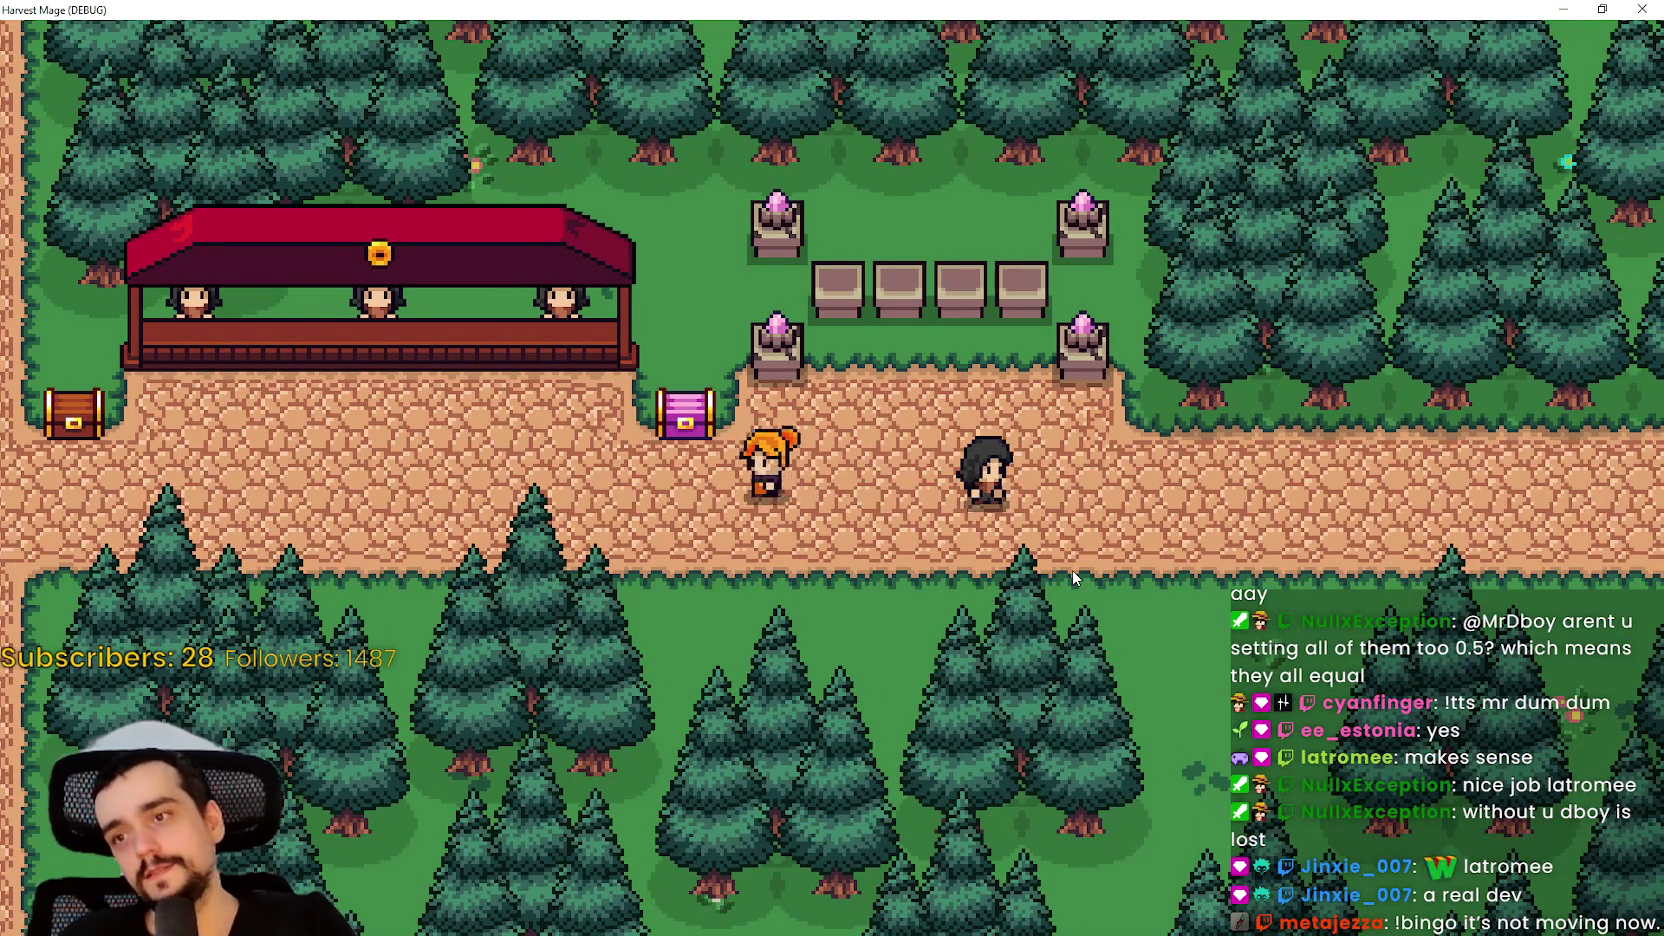
{"action": "key", "text": "a"}
{"action": "key", "text": "a"}
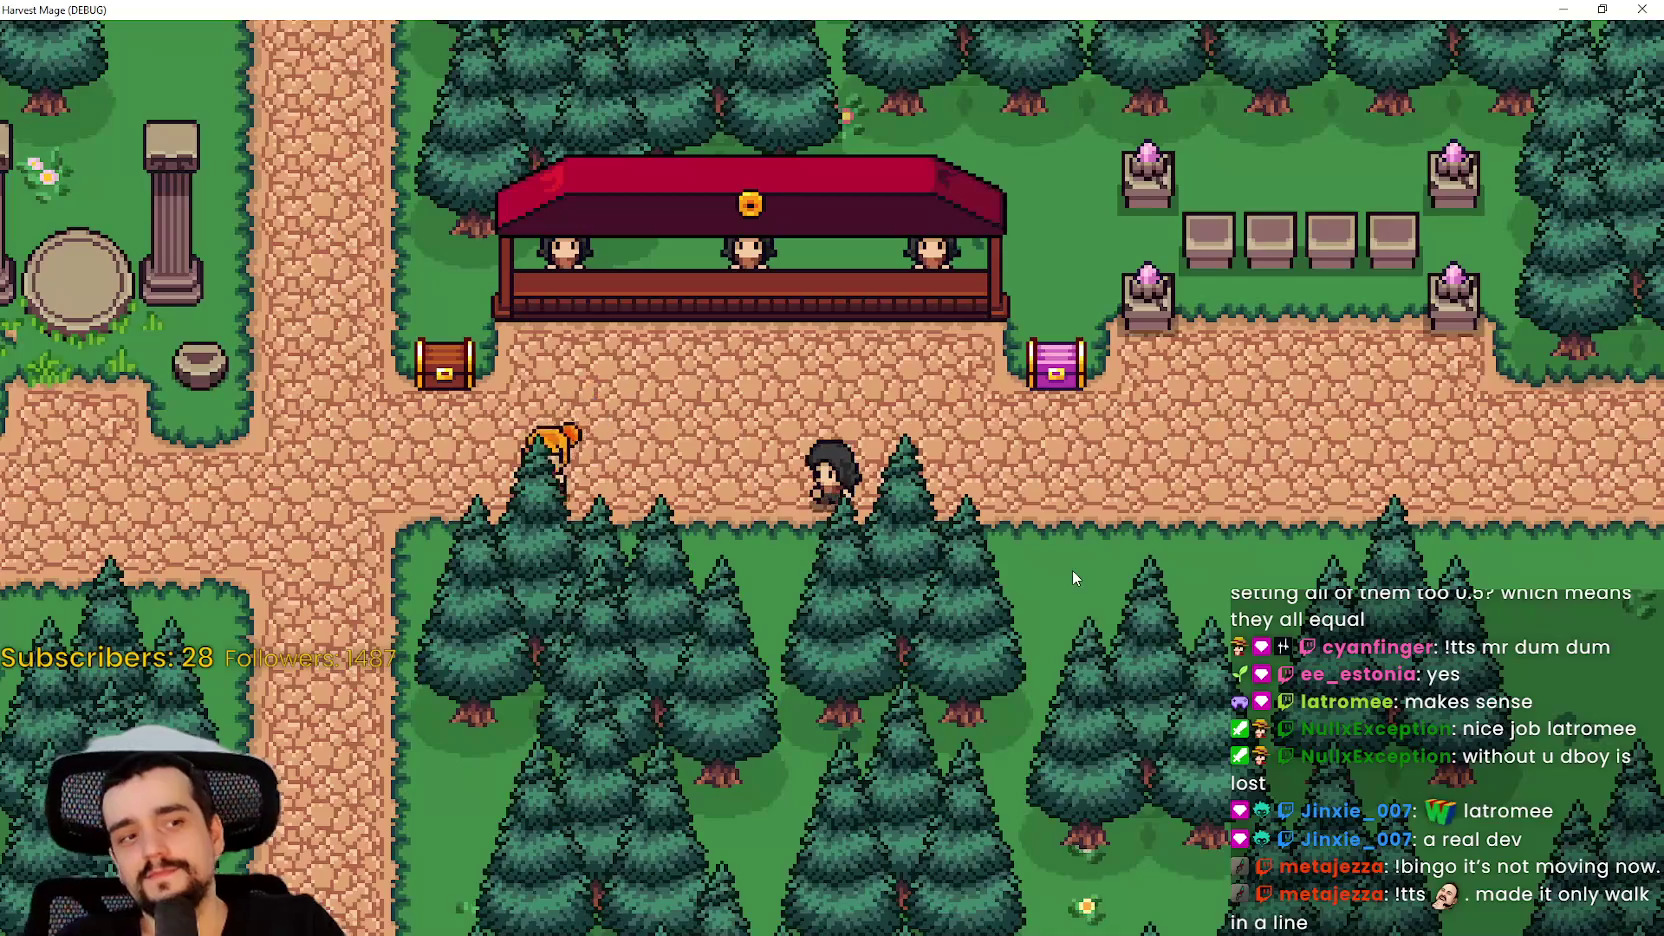
{"action": "key", "text": "a"}
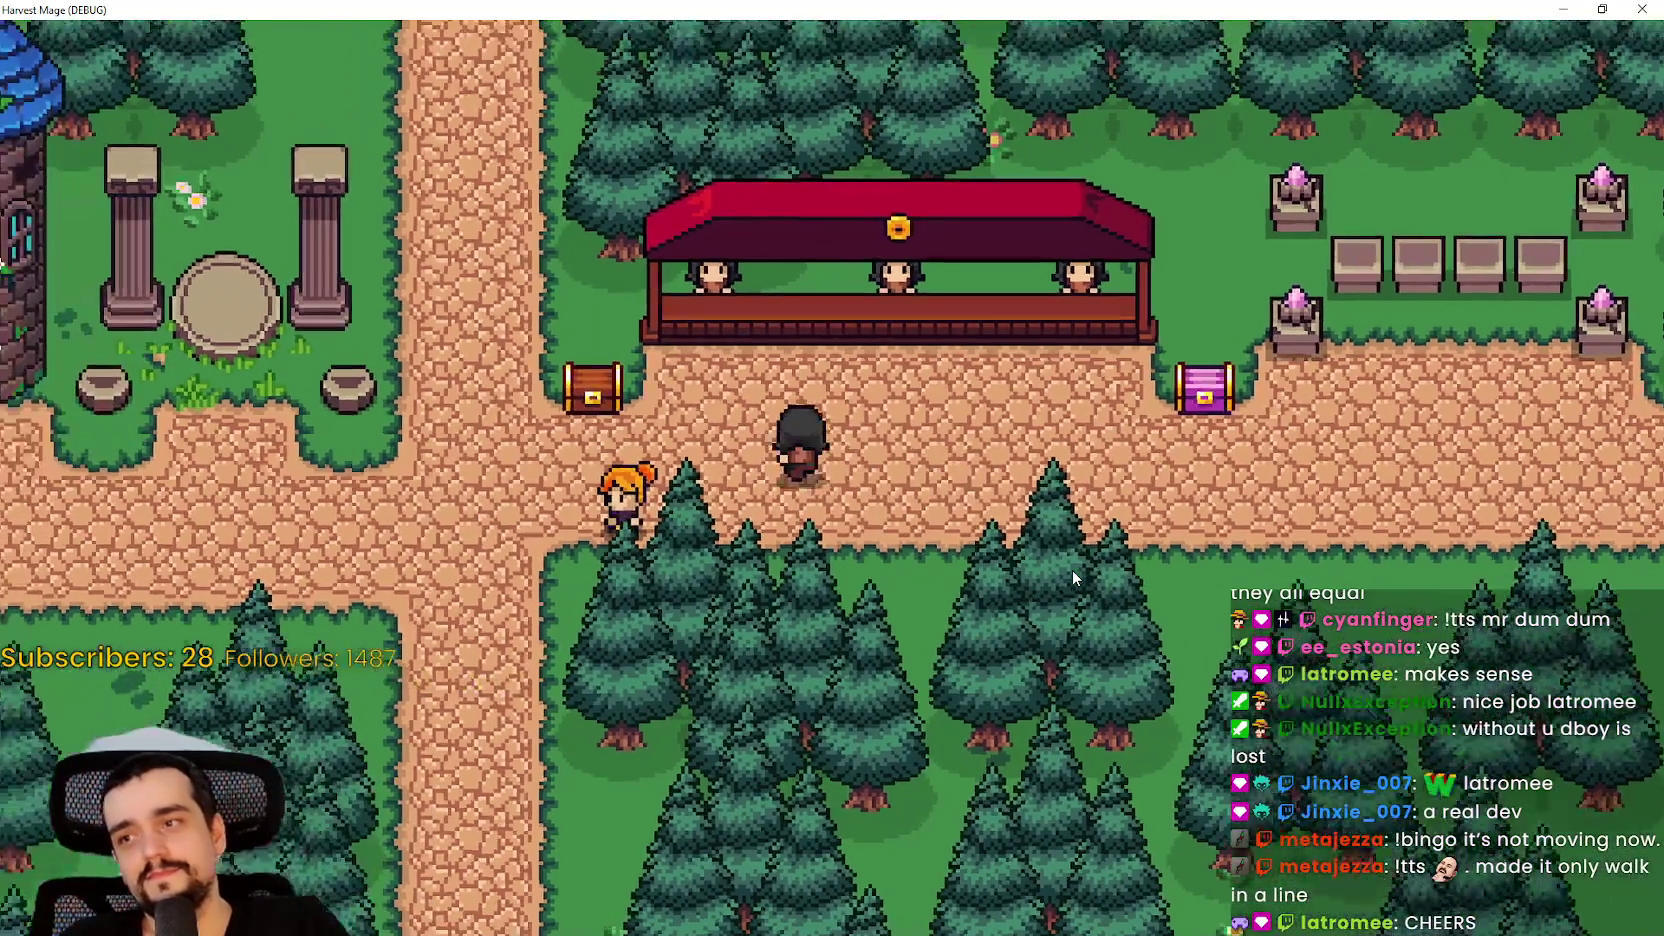
{"action": "key", "text": "d"}
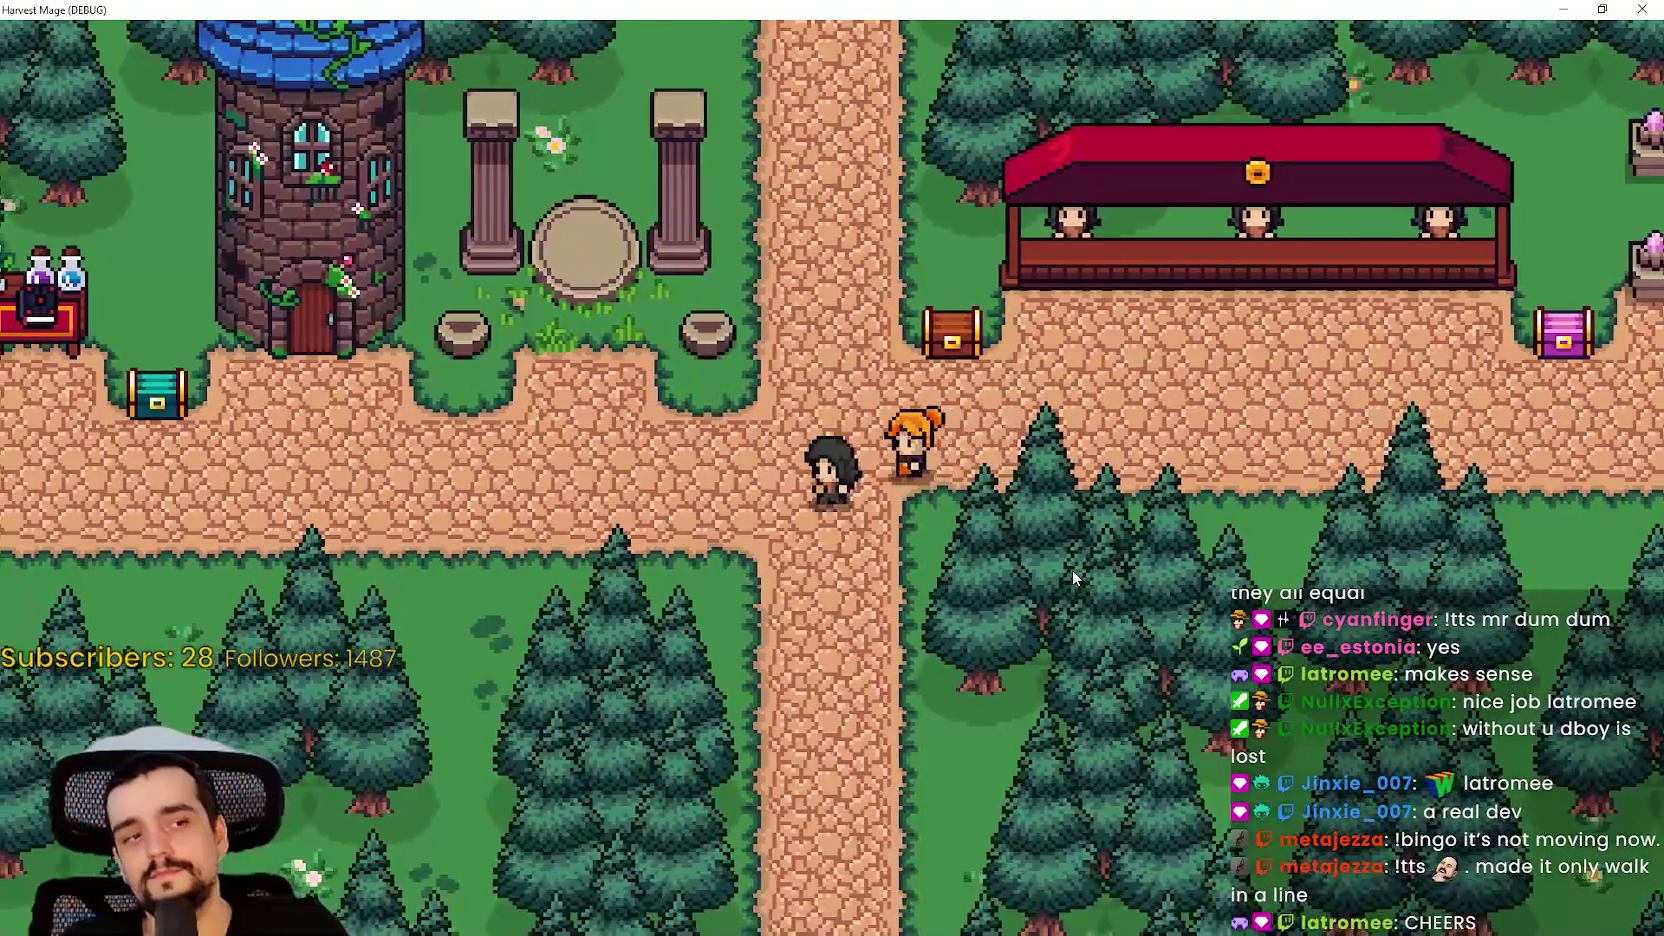
{"action": "key", "text": "a"}
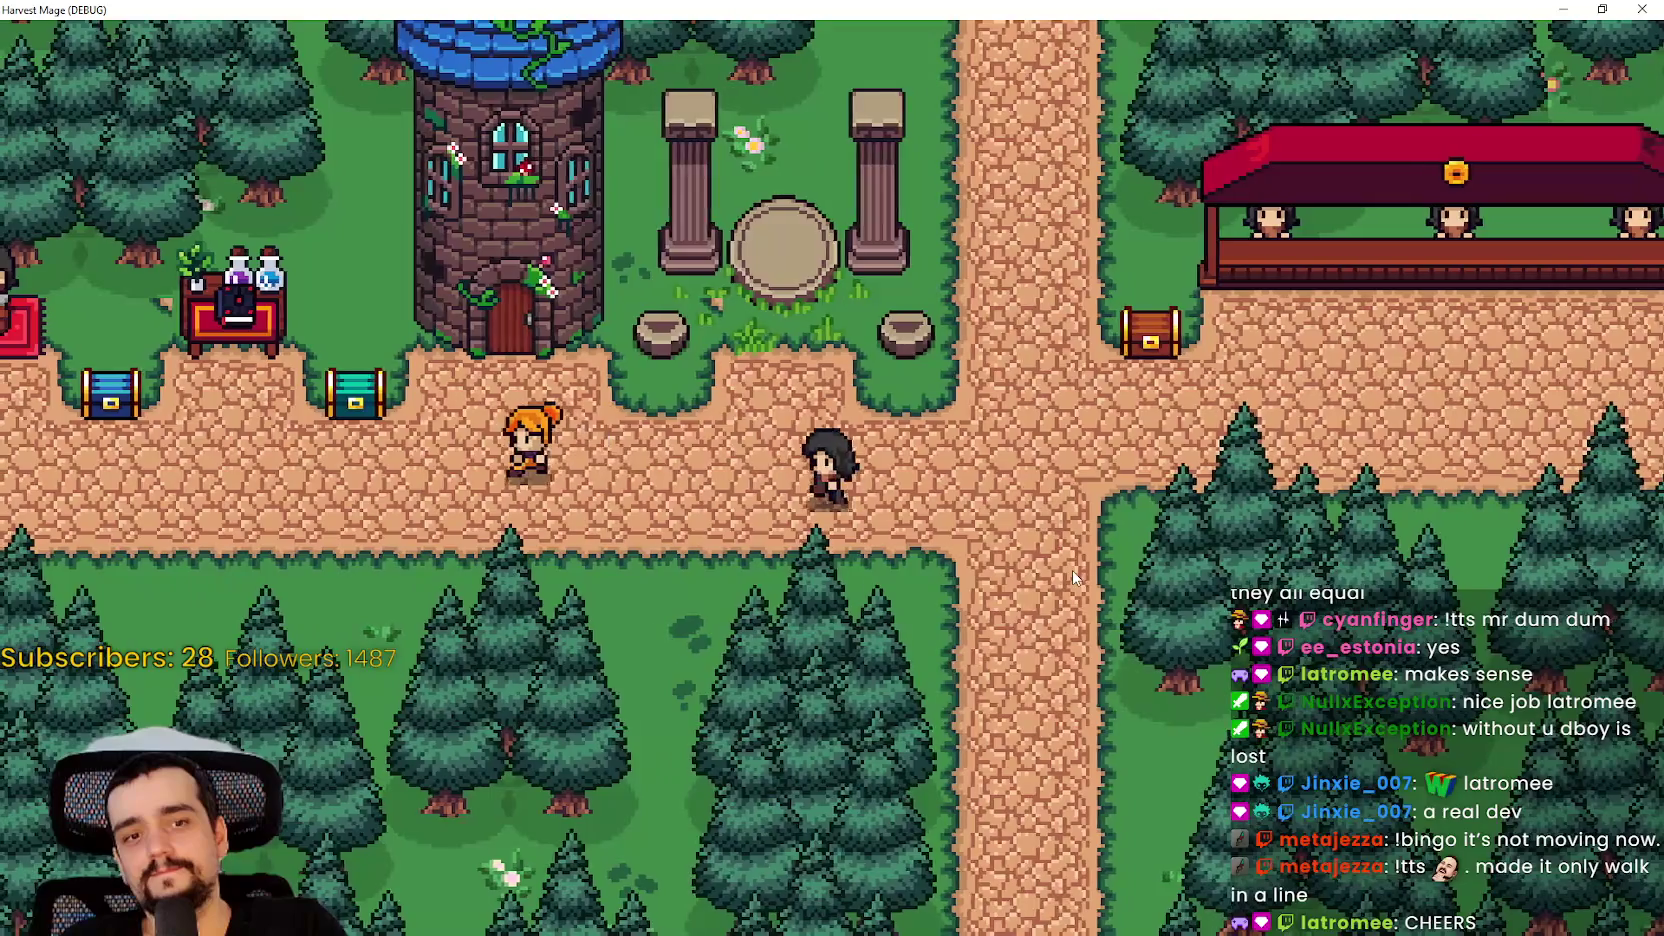
{"action": "key", "text": "a"}
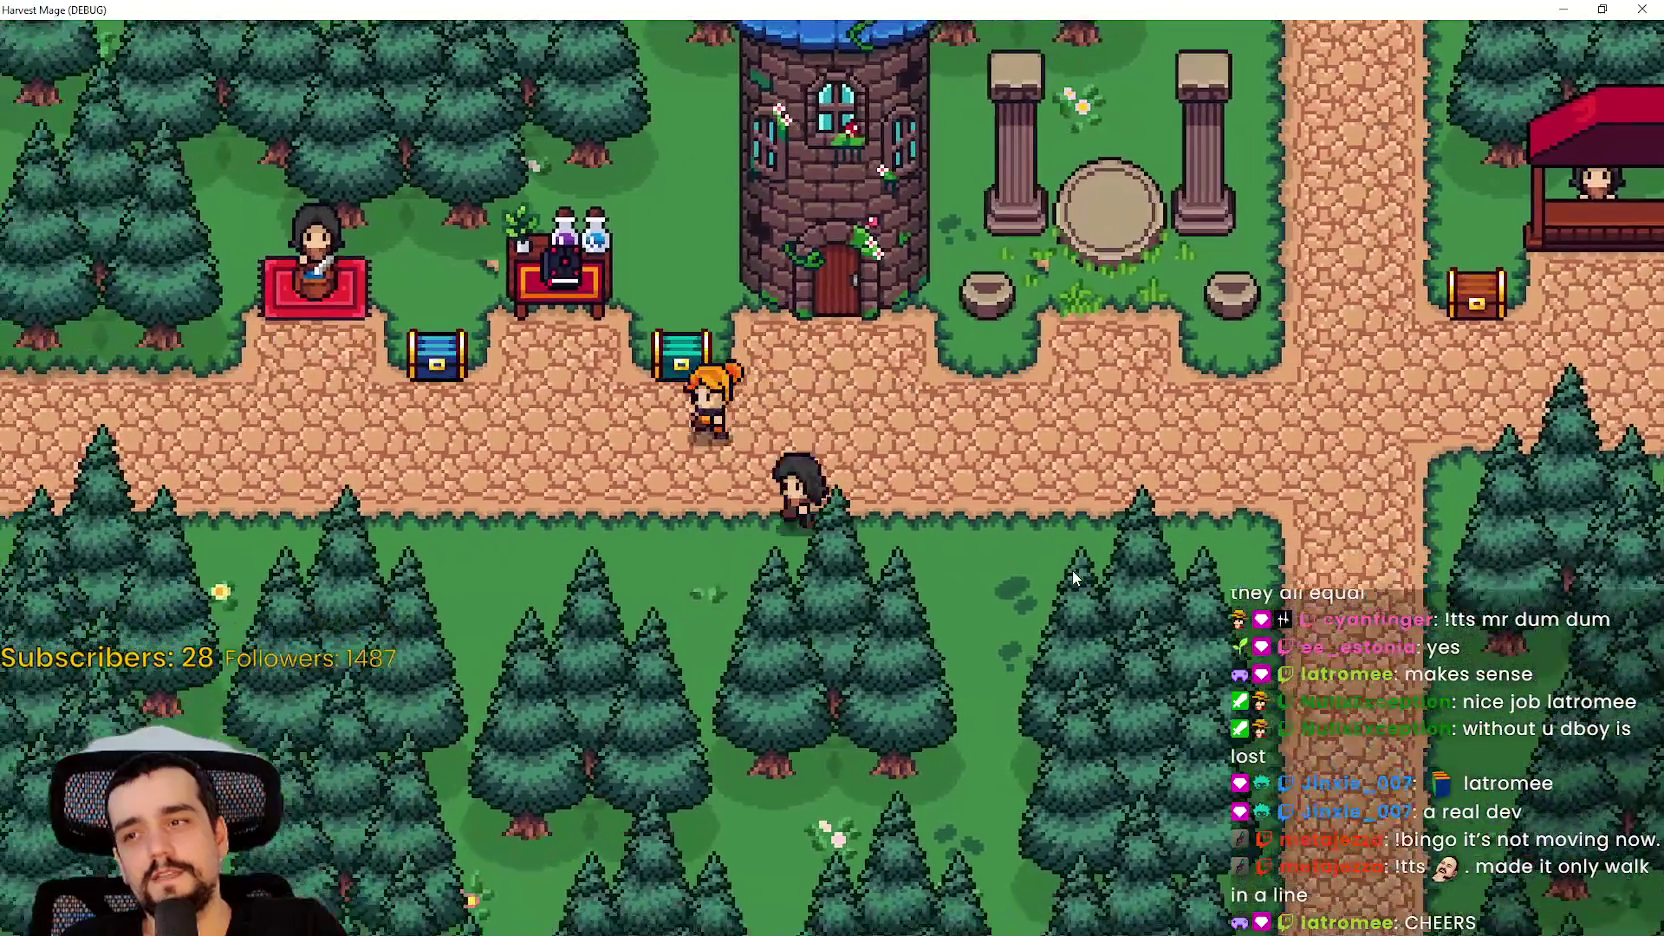
{"action": "key", "text": "a"}
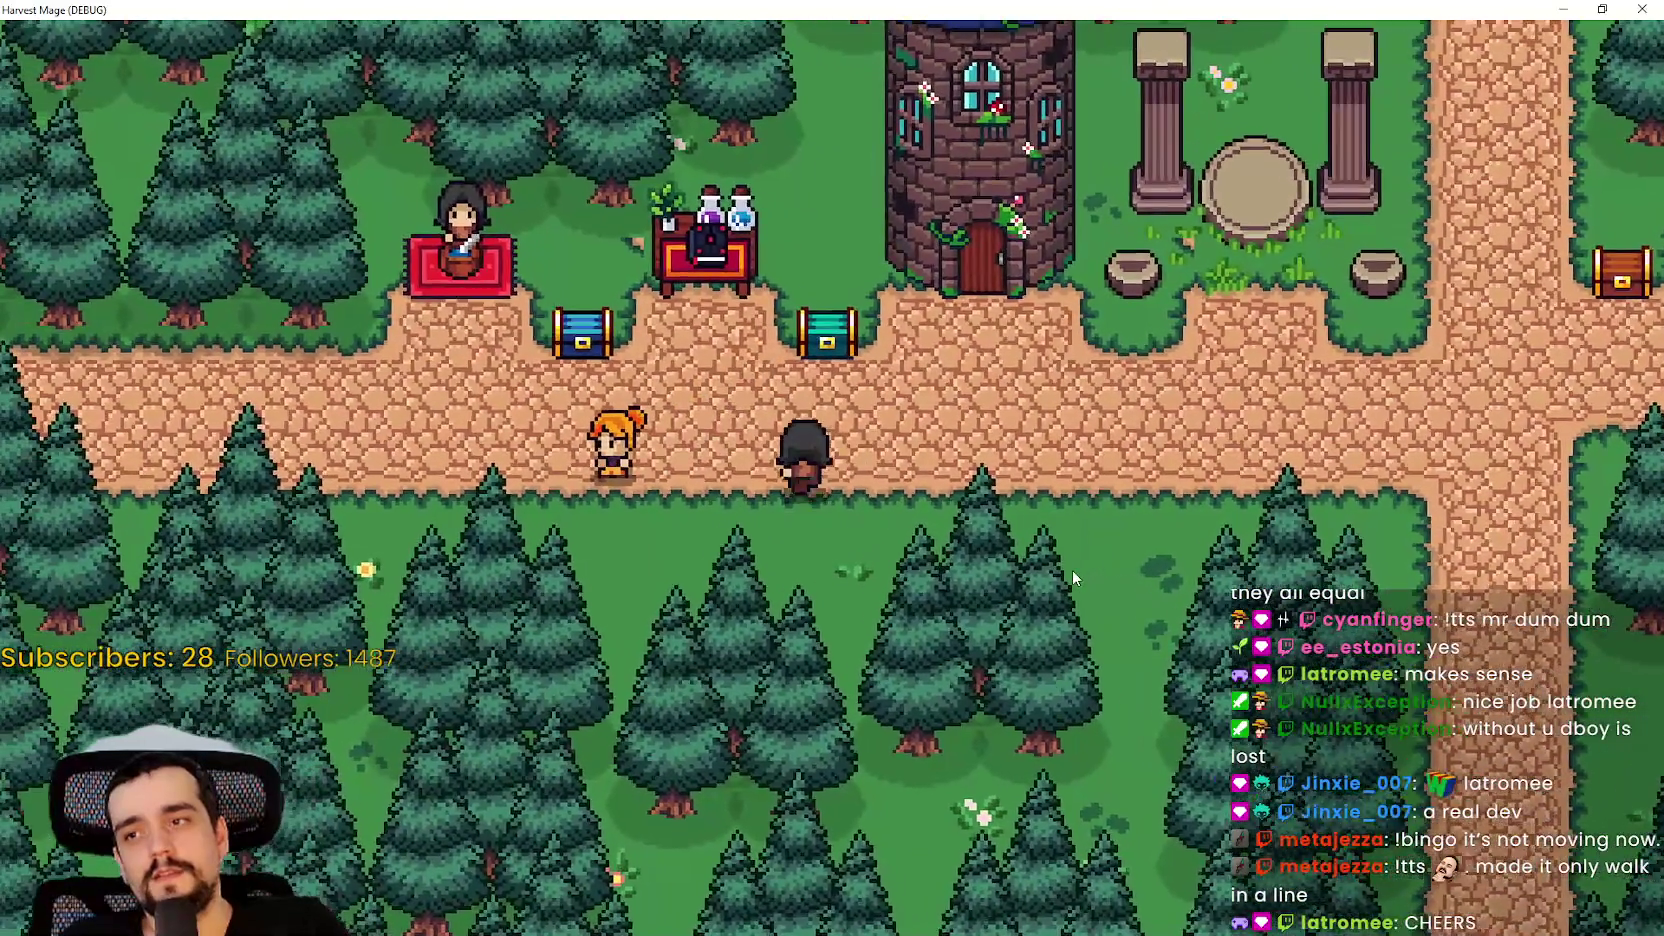
{"action": "key", "text": "a"}
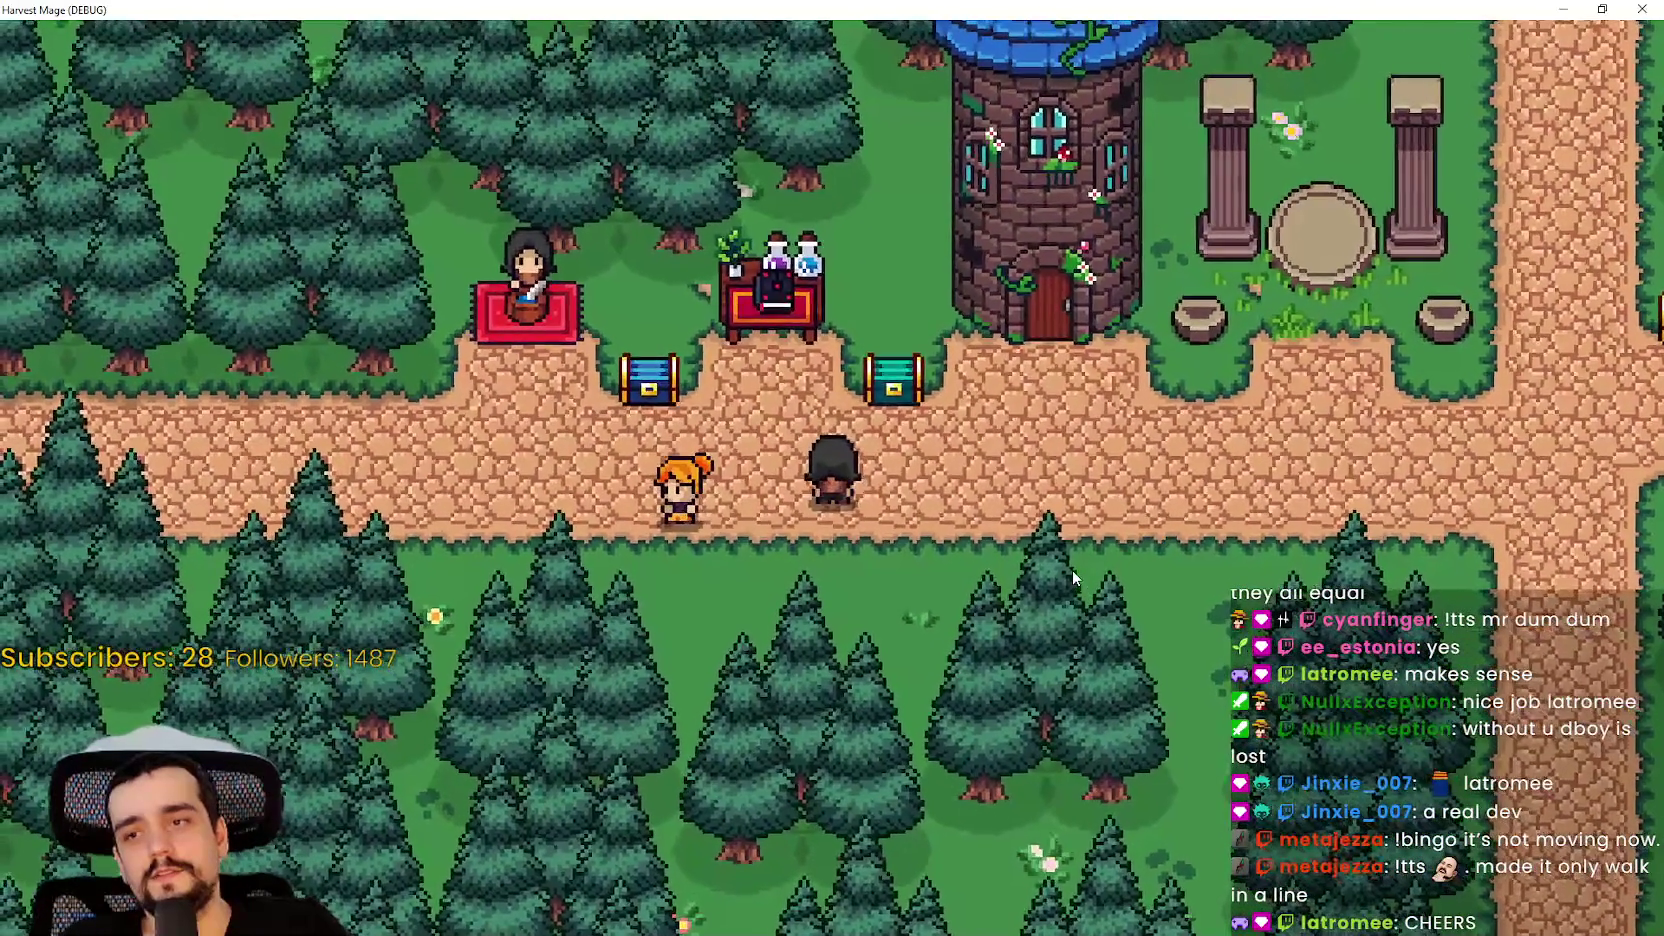
{"action": "key", "text": "d"}
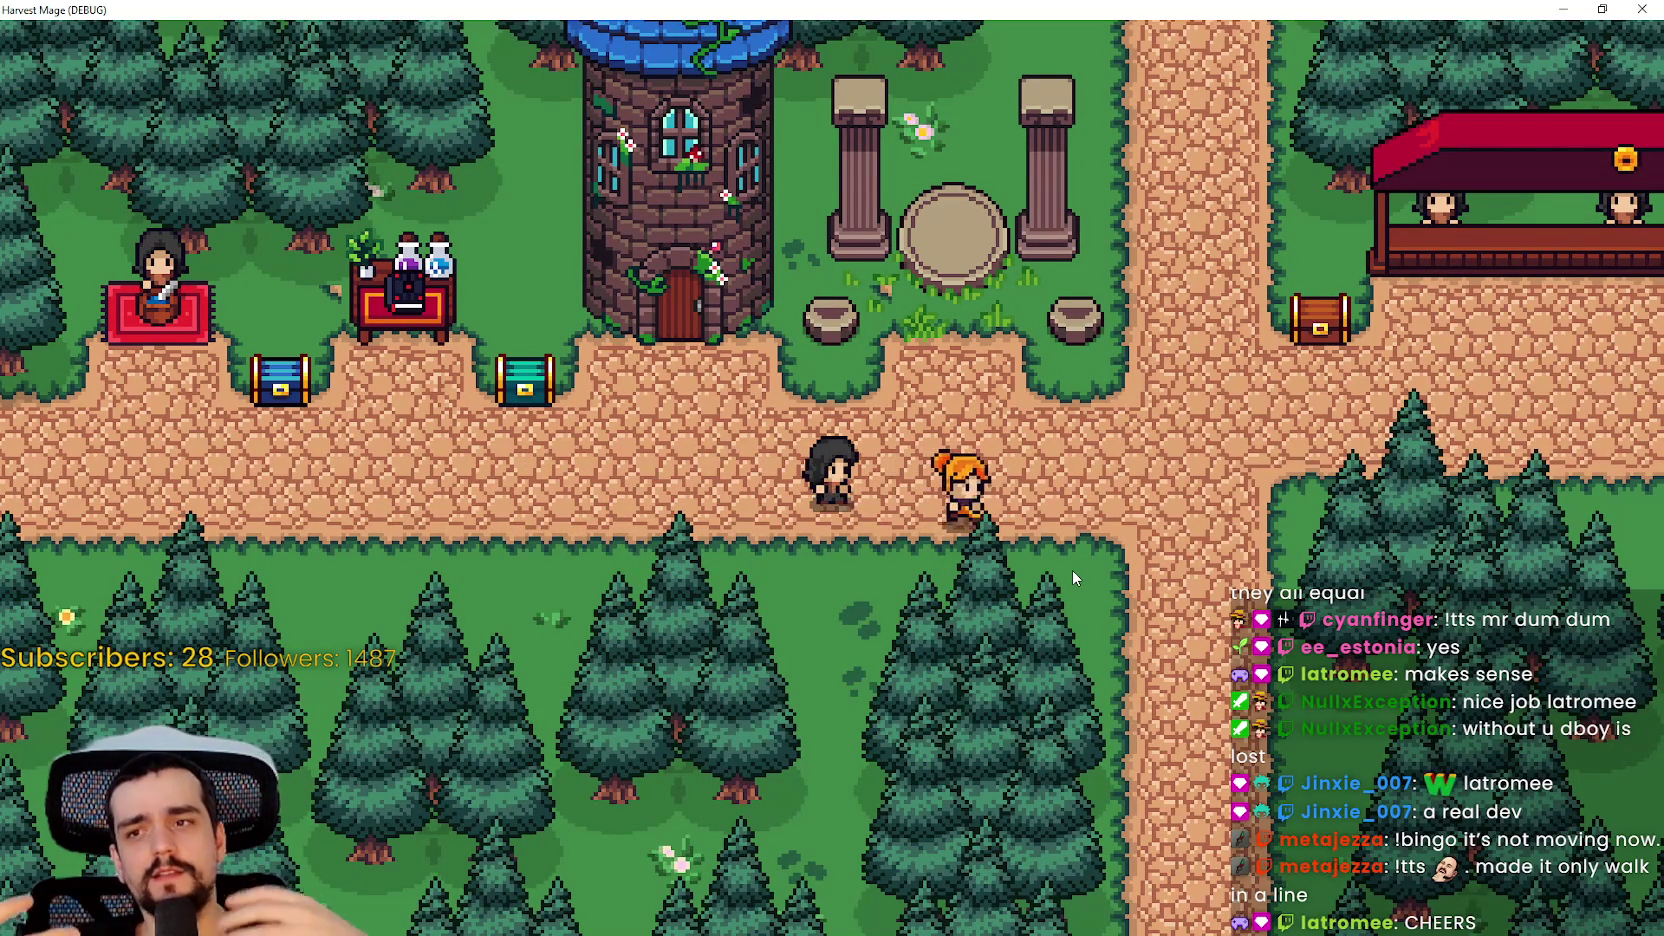
{"action": "key", "text": "d"}
{"action": "key", "text": "a"}
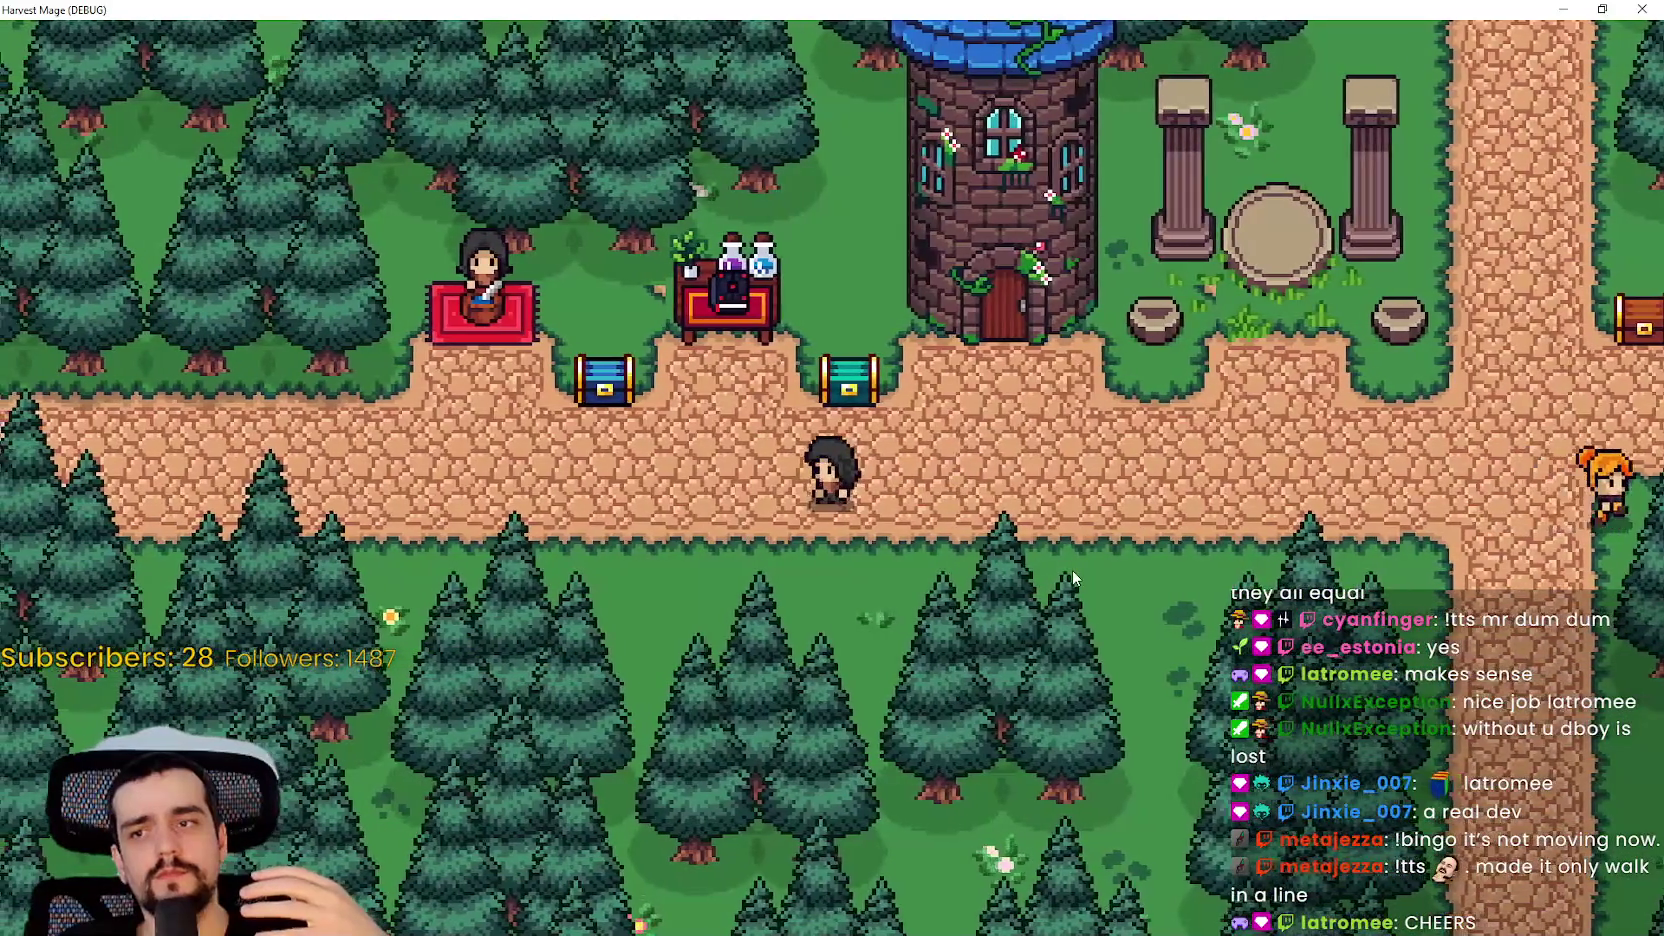
{"action": "key", "text": "d"}
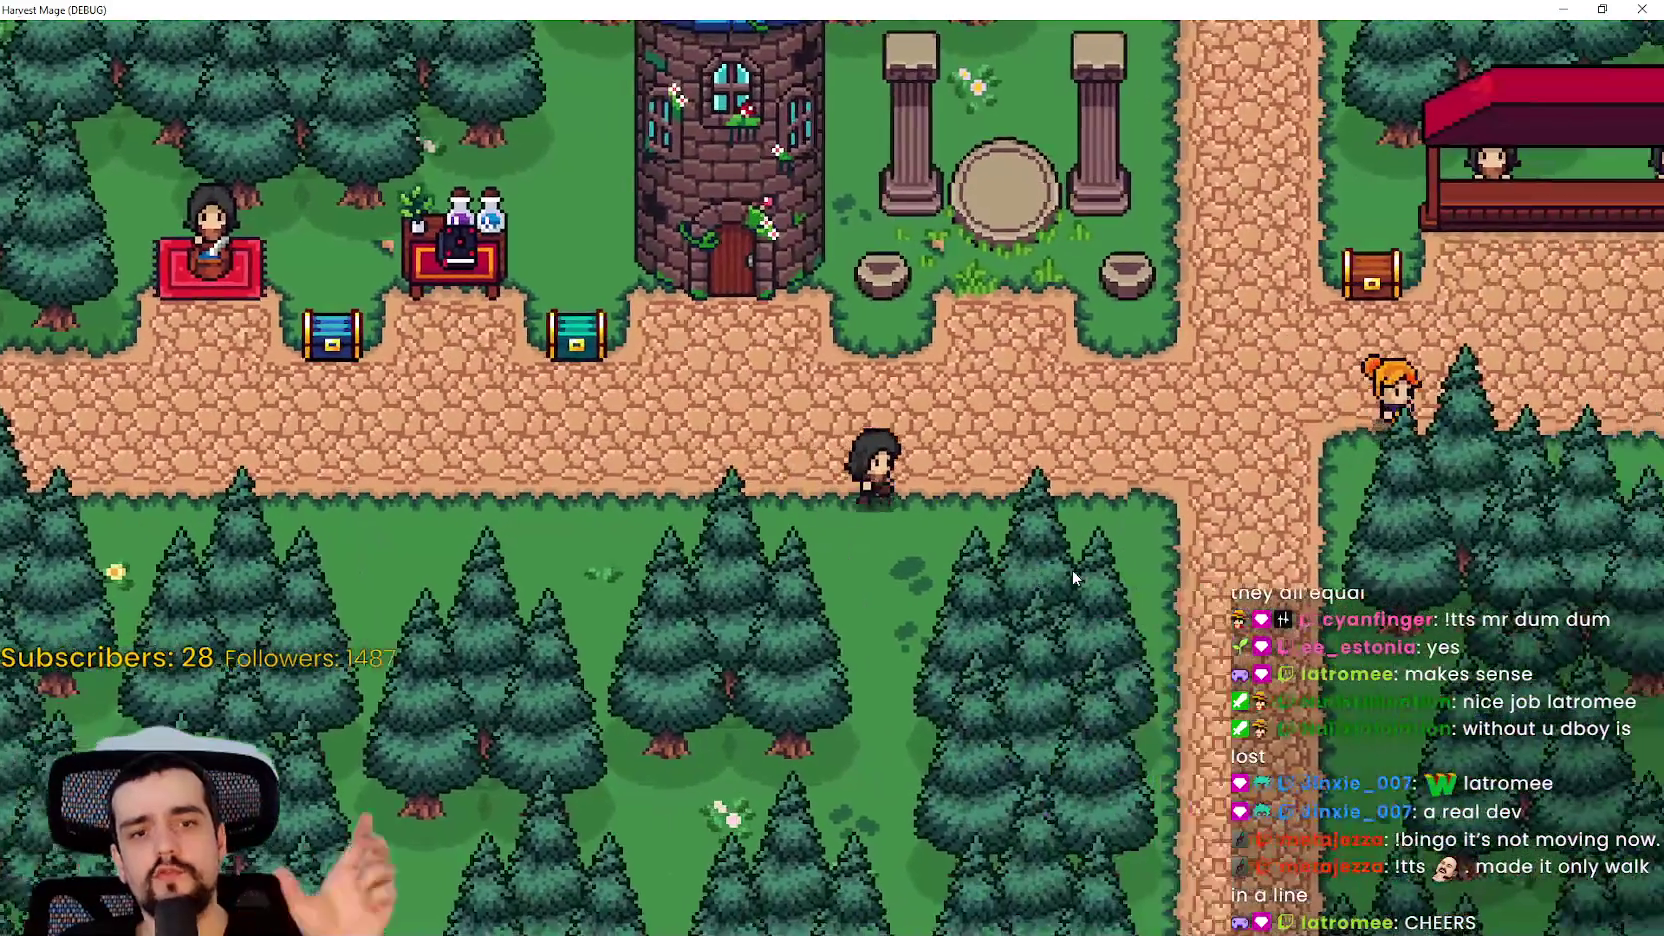
{"action": "key", "text": "d"}
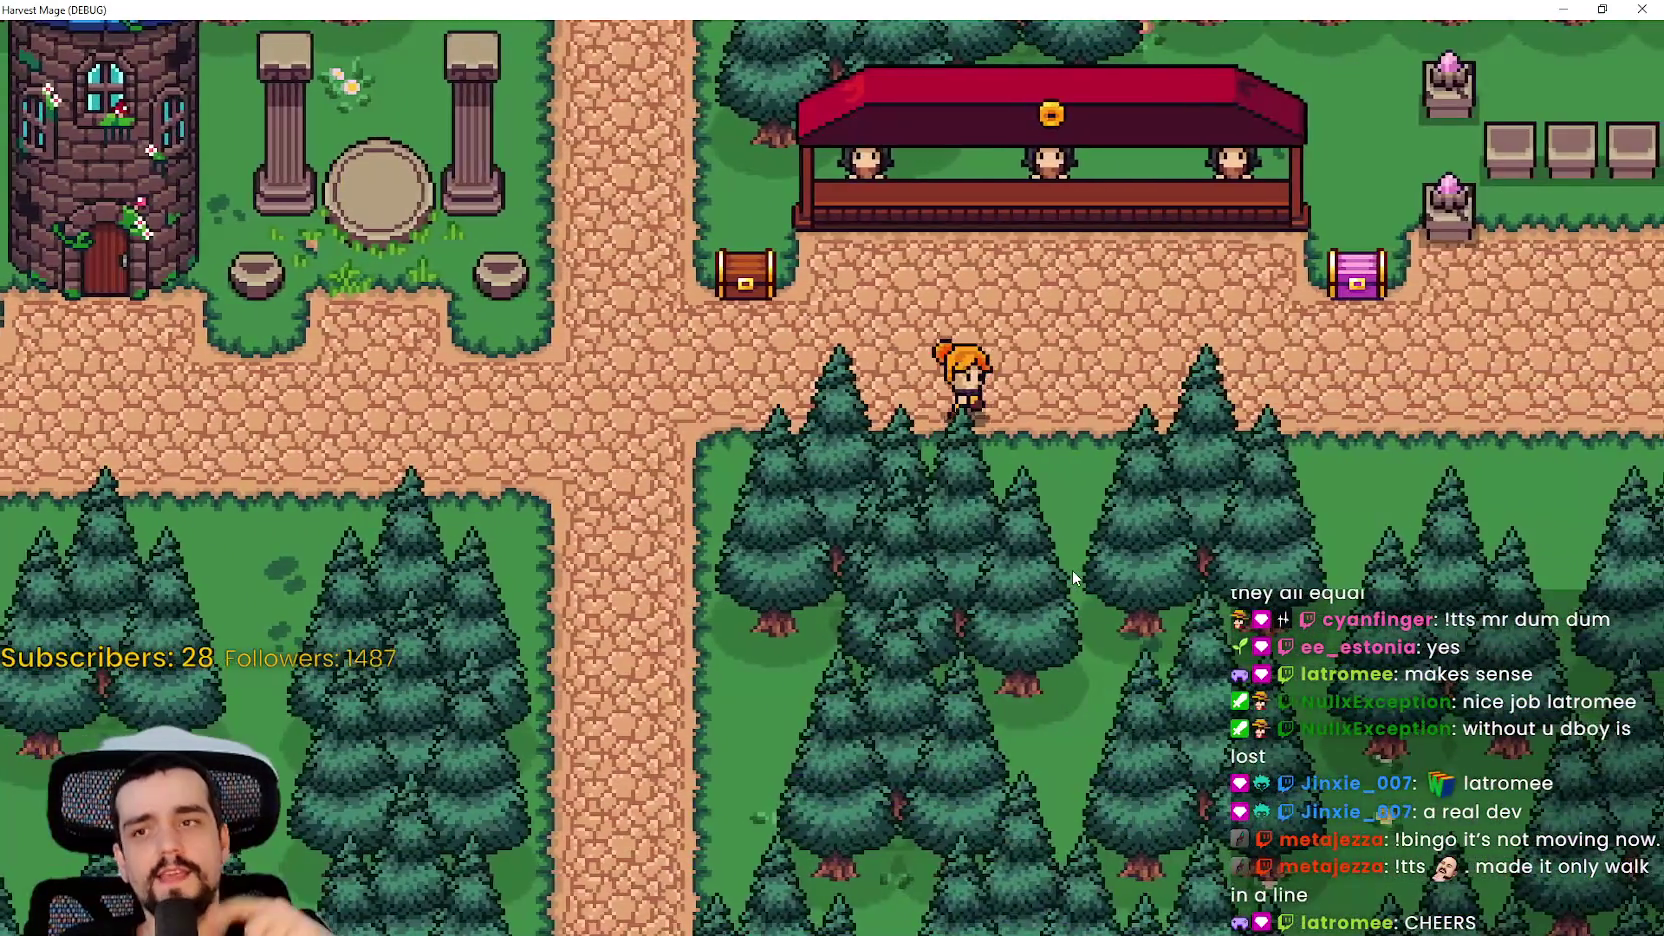
{"action": "key", "text": "a"}
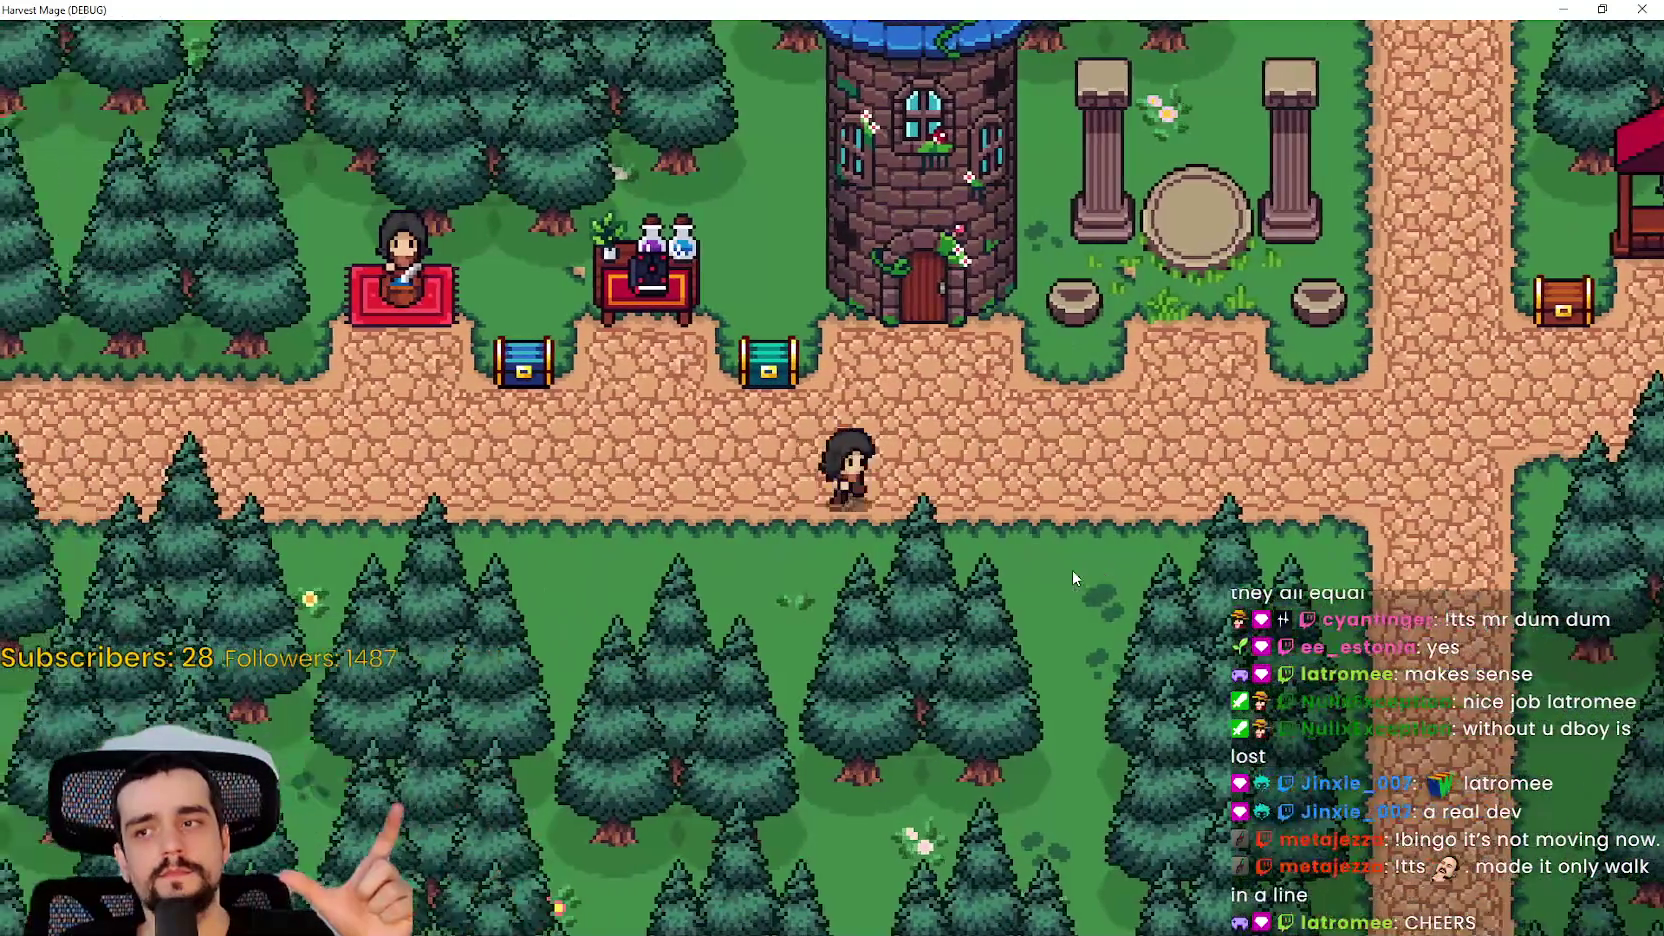
{"action": "key", "text": "d"}
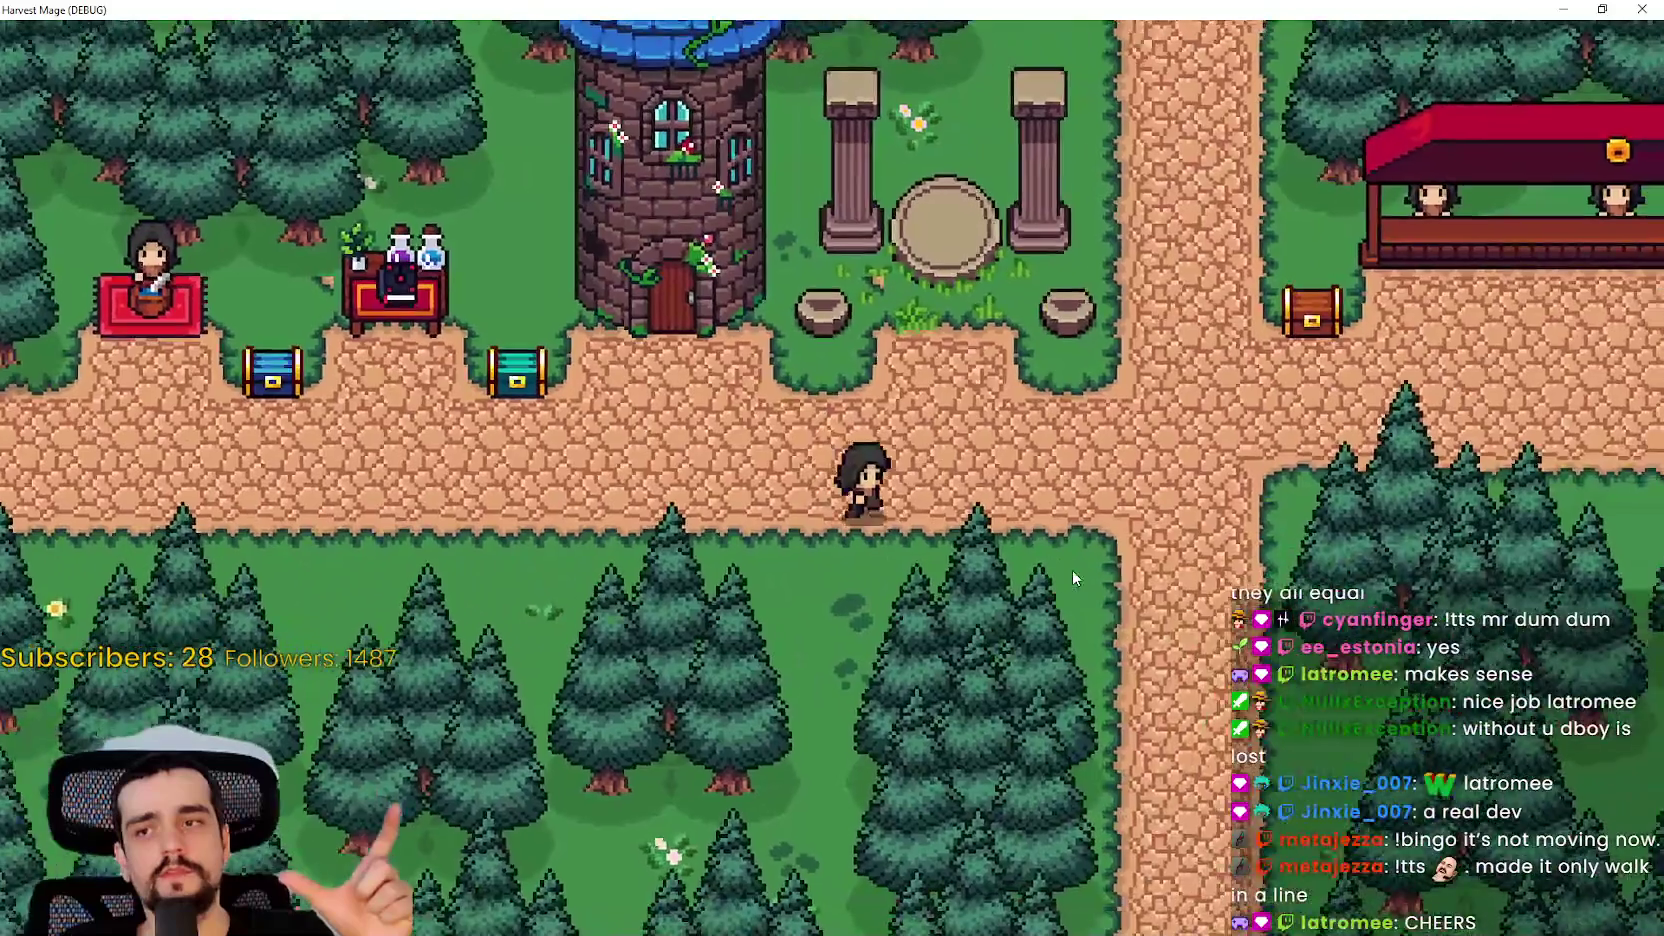
{"action": "key", "text": "d"}
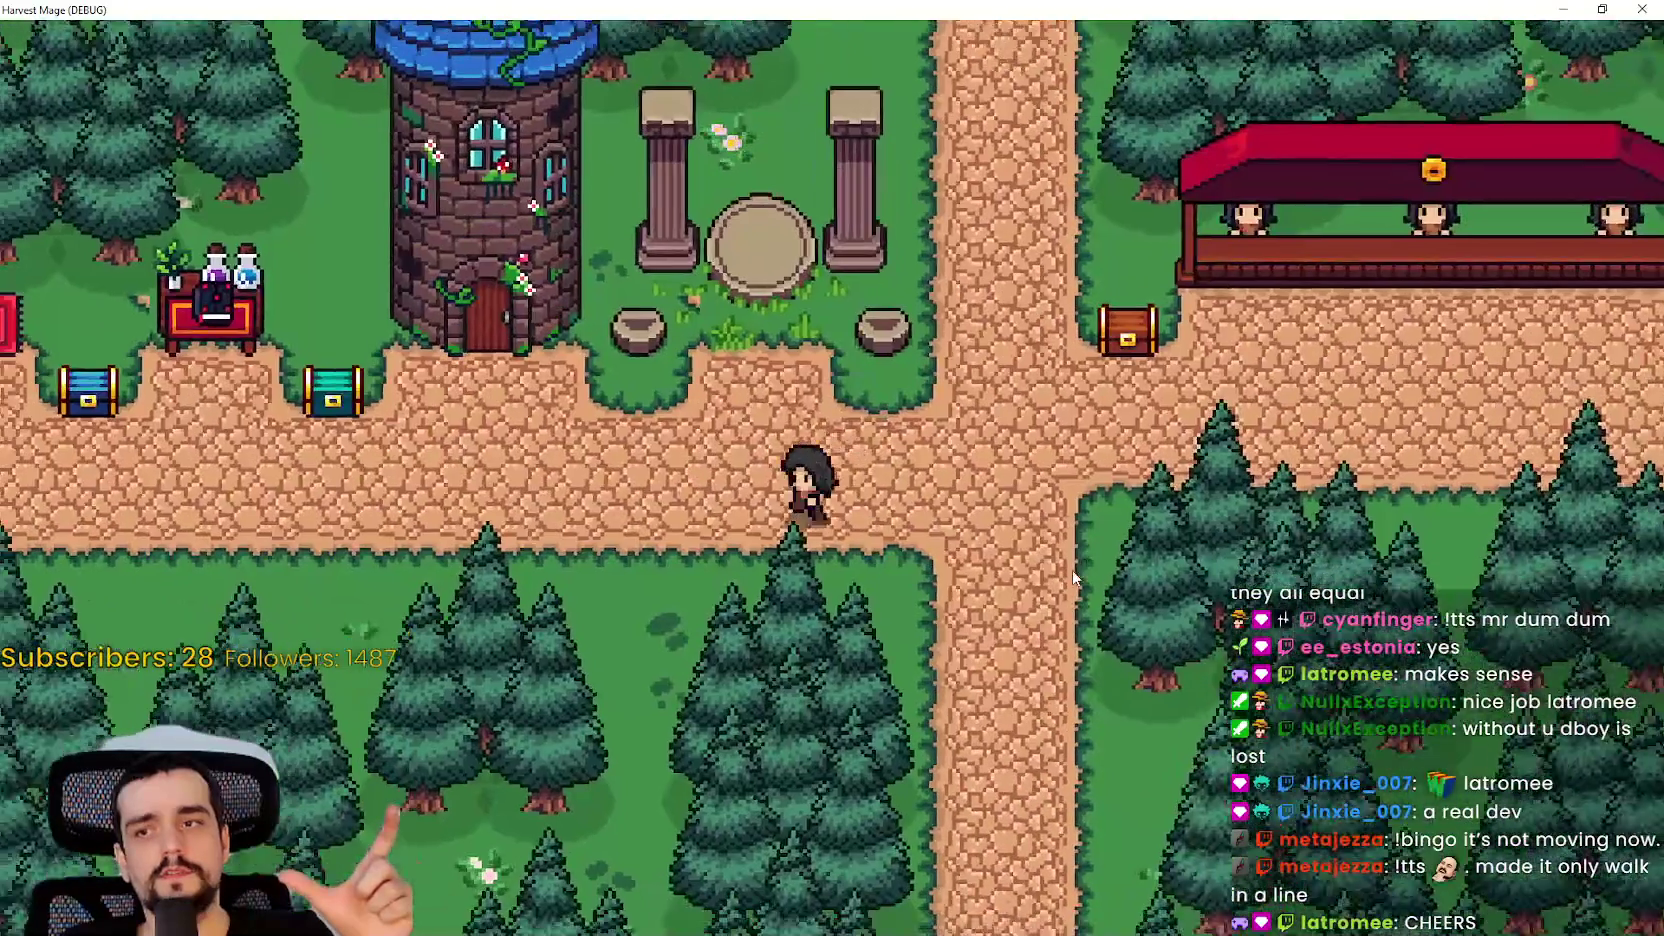
{"action": "key", "text": "a"}
{"action": "key", "text": "d"}
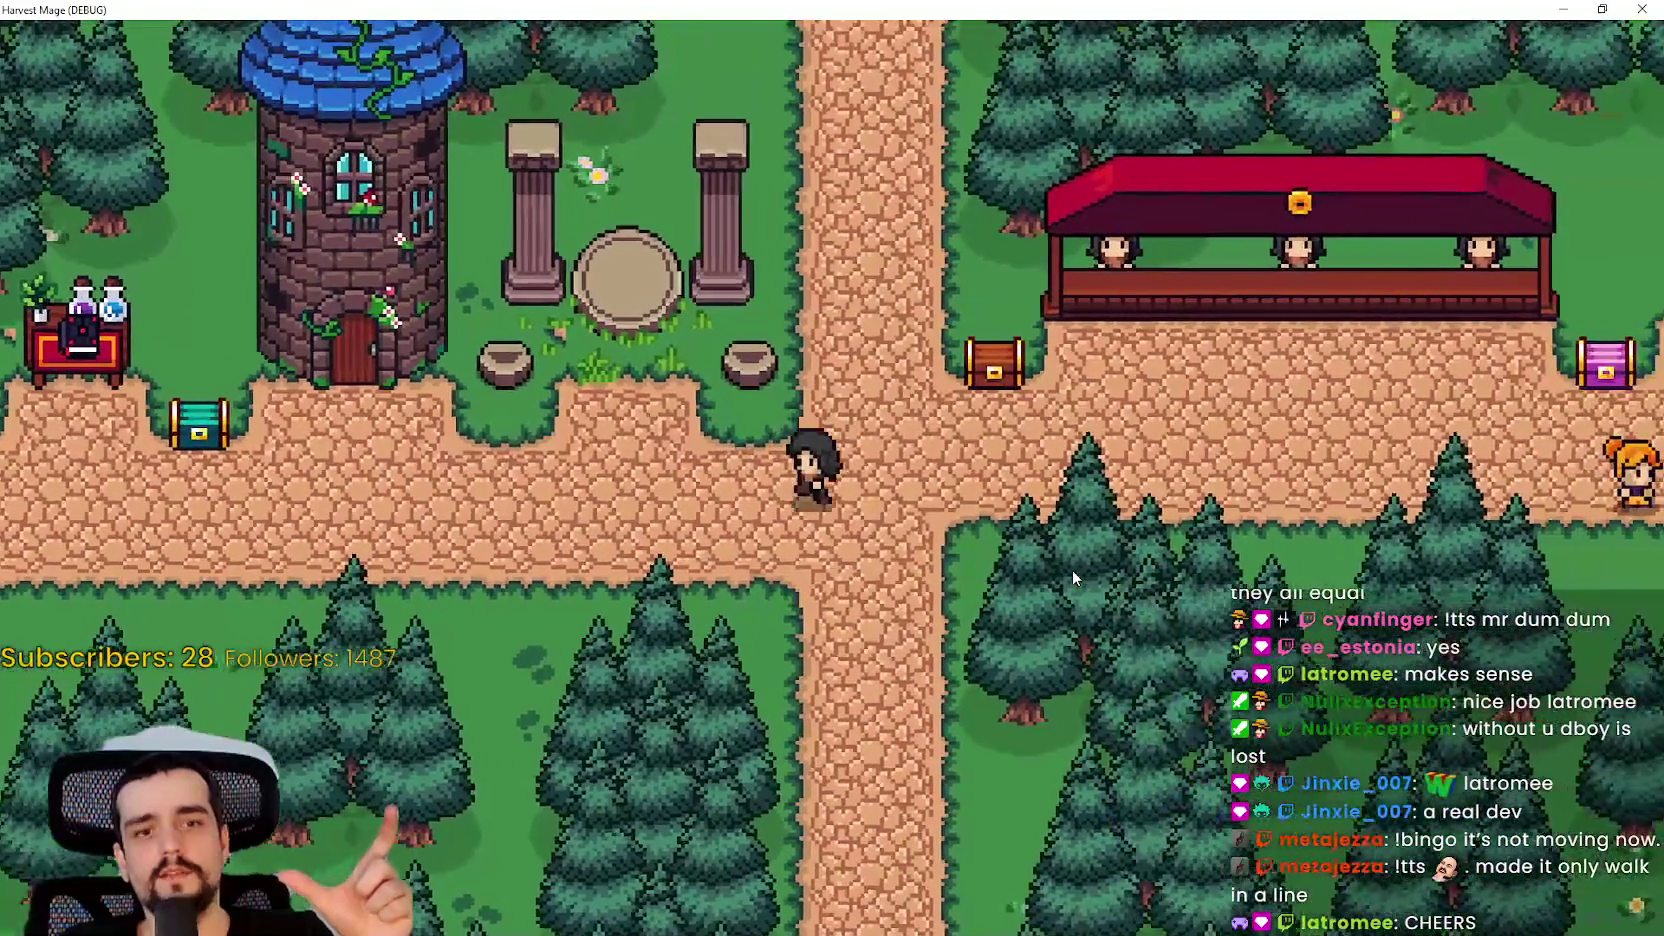
{"action": "key", "text": "a"}
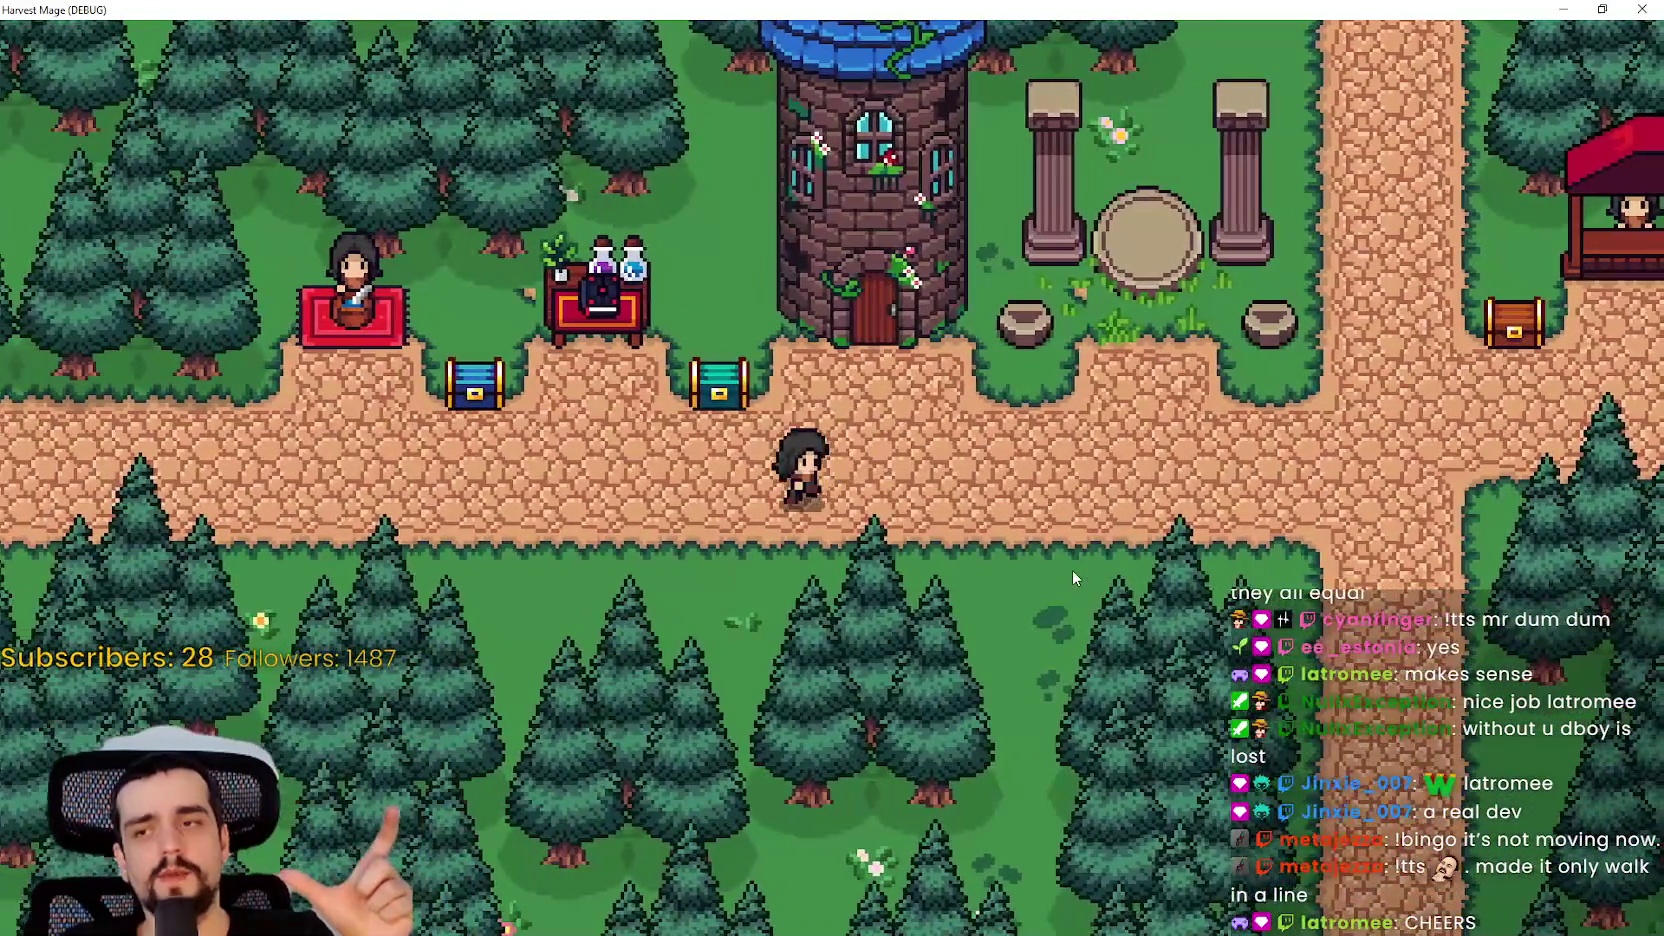
{"action": "key", "text": "d"}
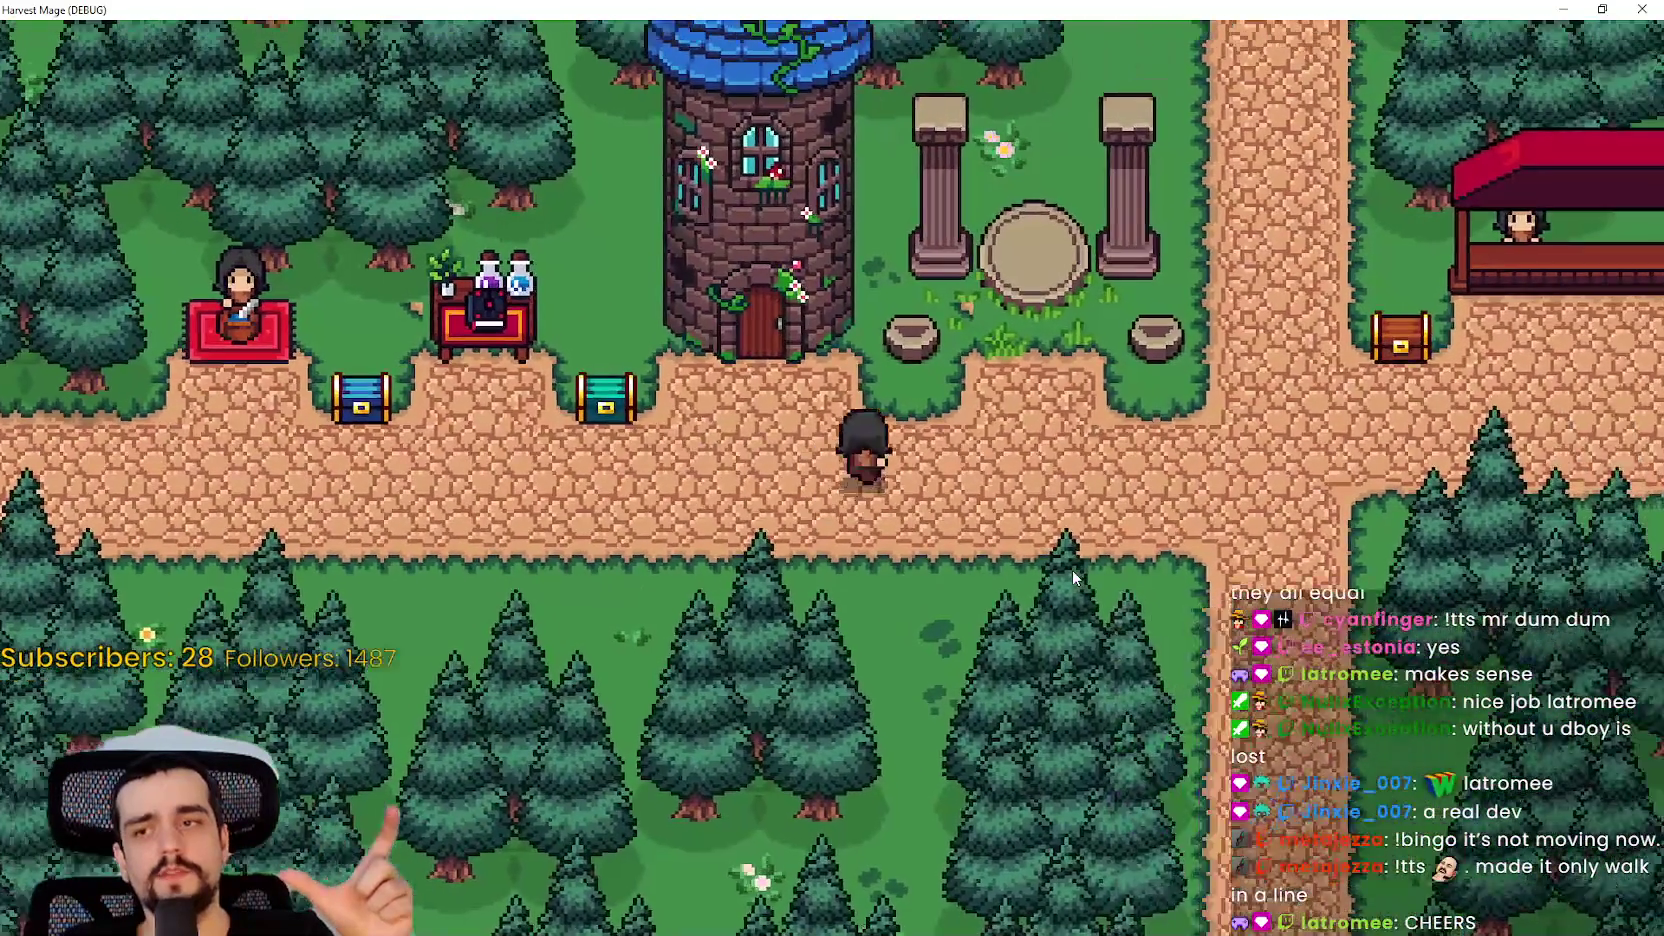
{"action": "key", "text": "d"}
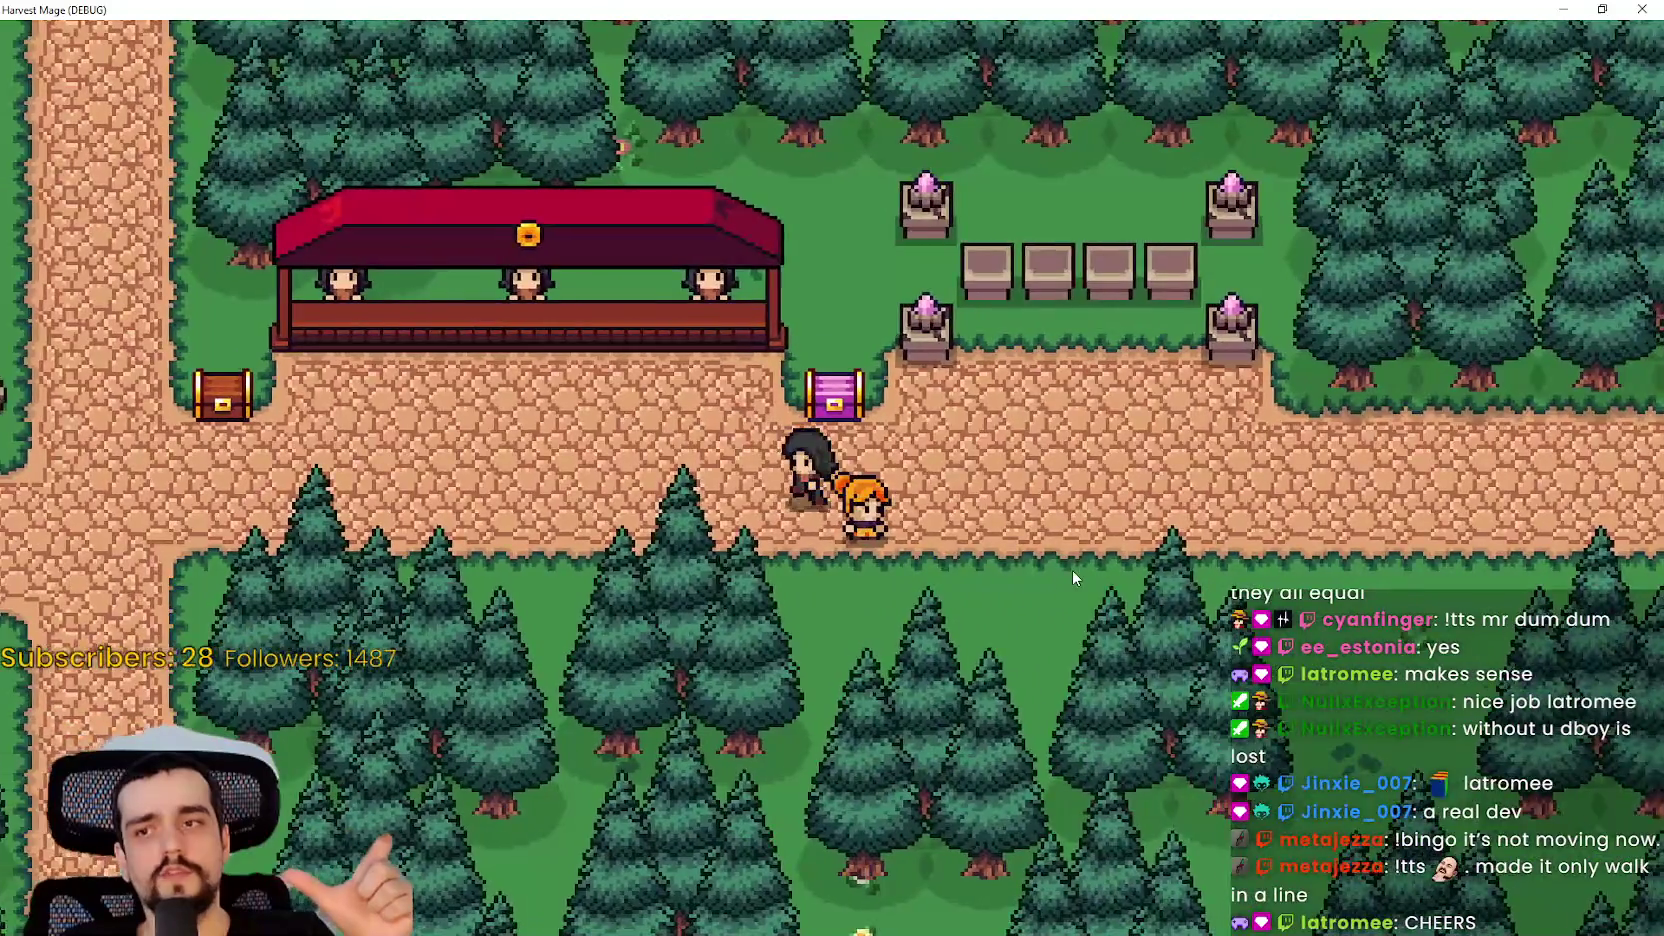
{"action": "key", "text": "a"}
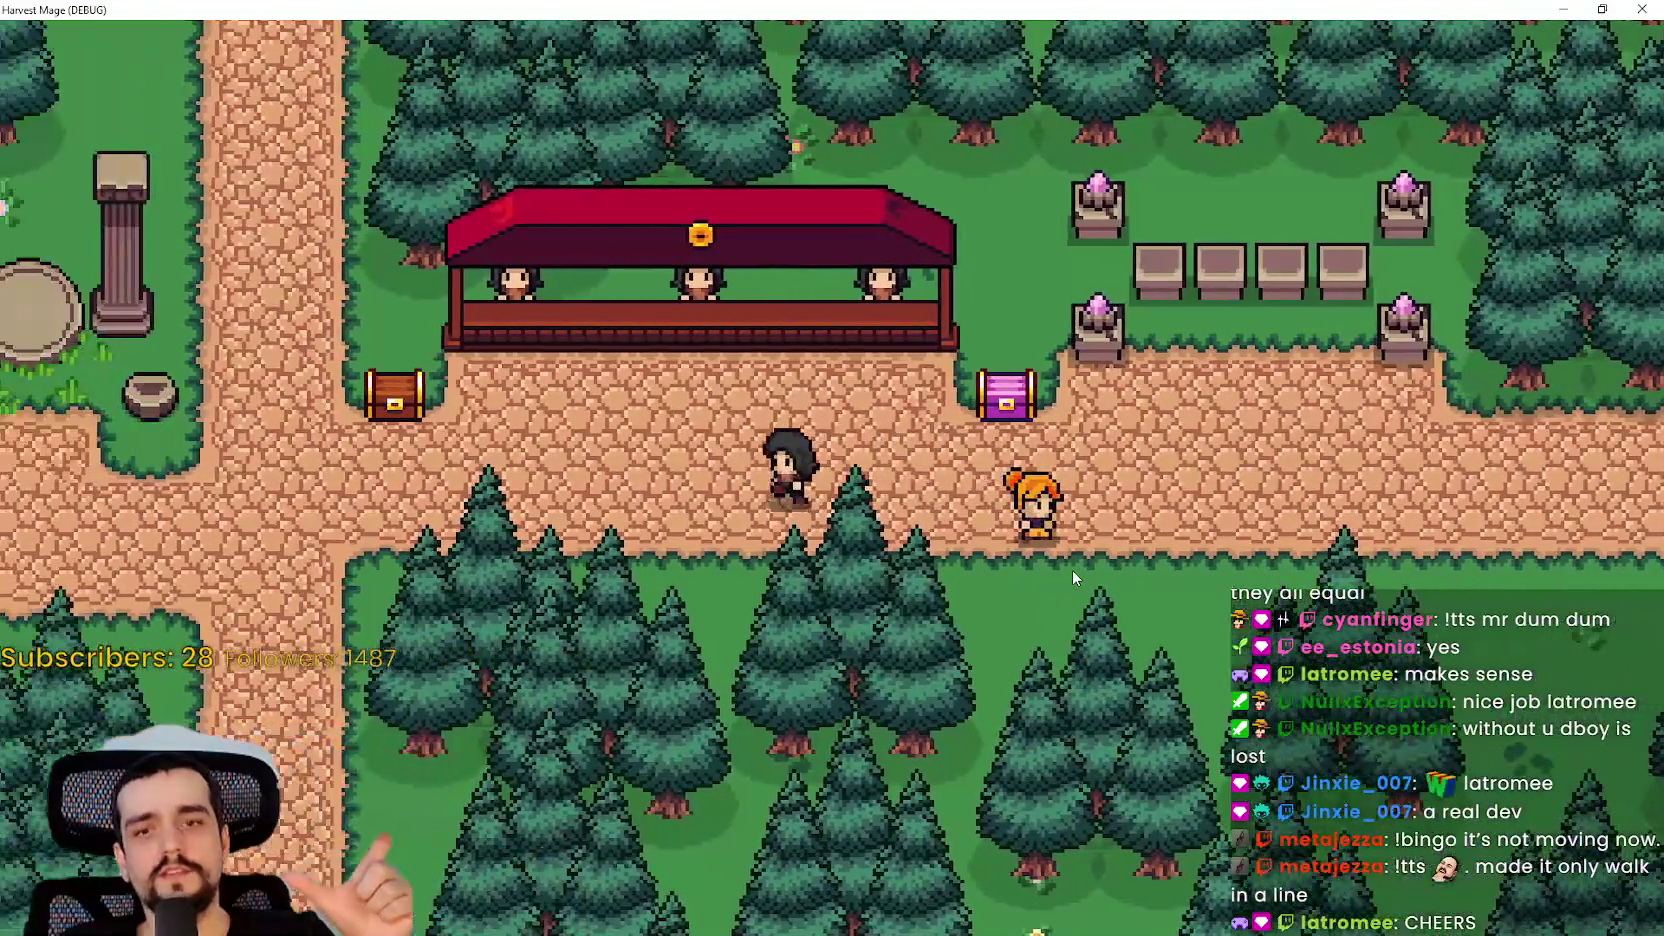
{"action": "key", "text": "d"}
{"action": "key", "text": "a"}
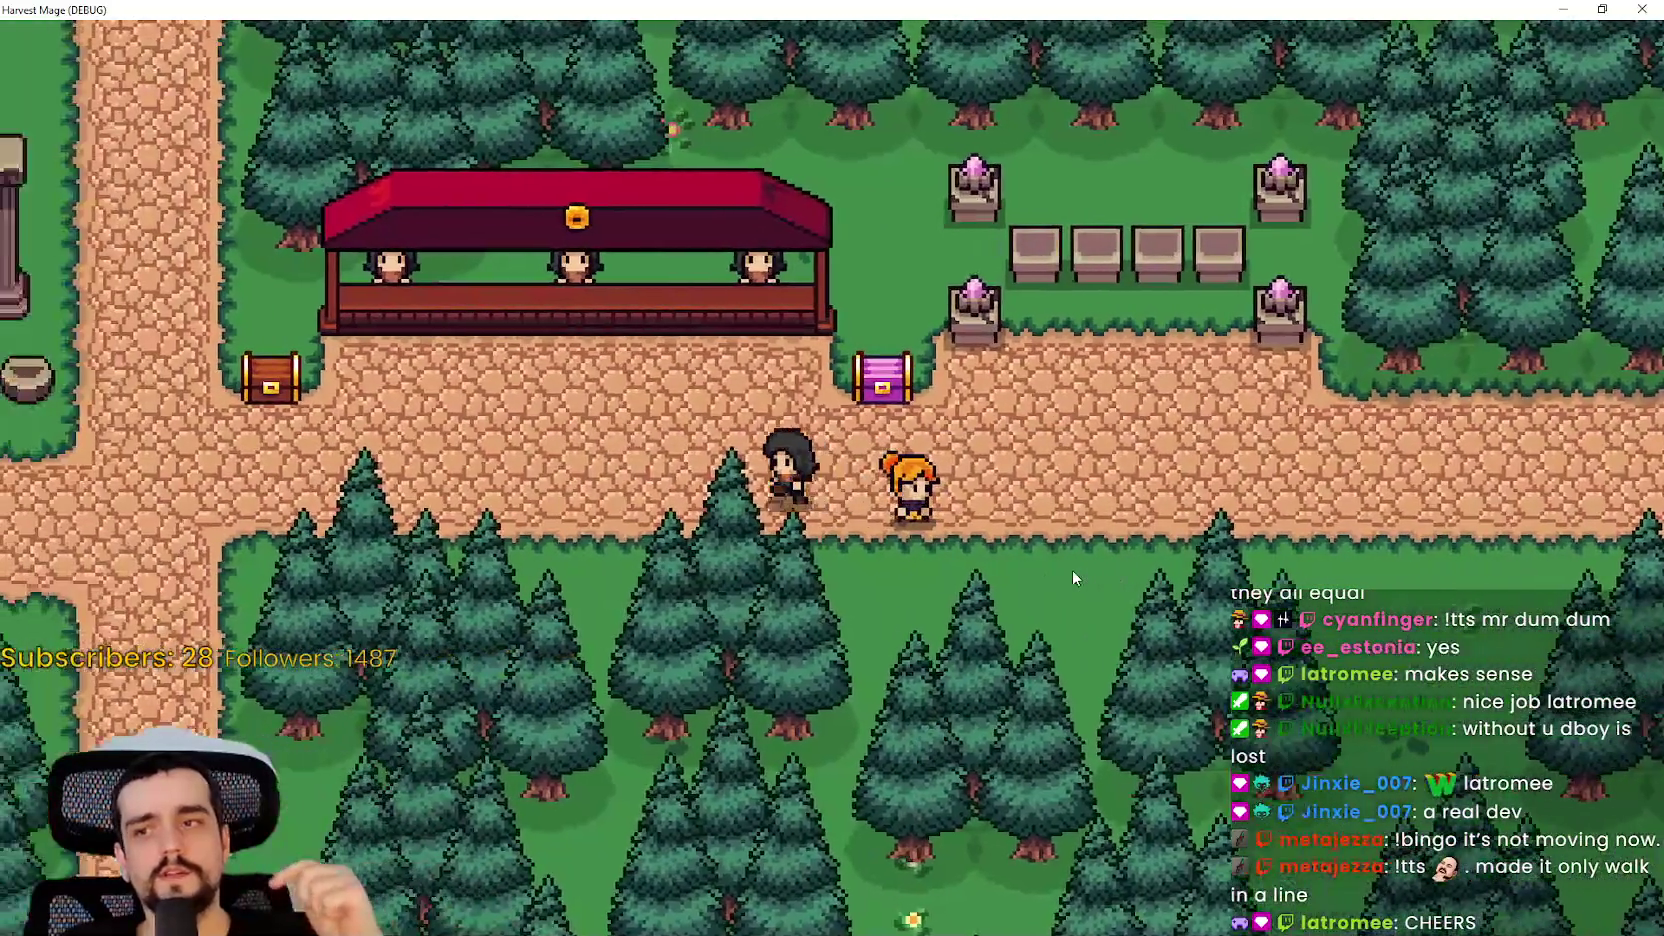
{"action": "key", "text": "d"}
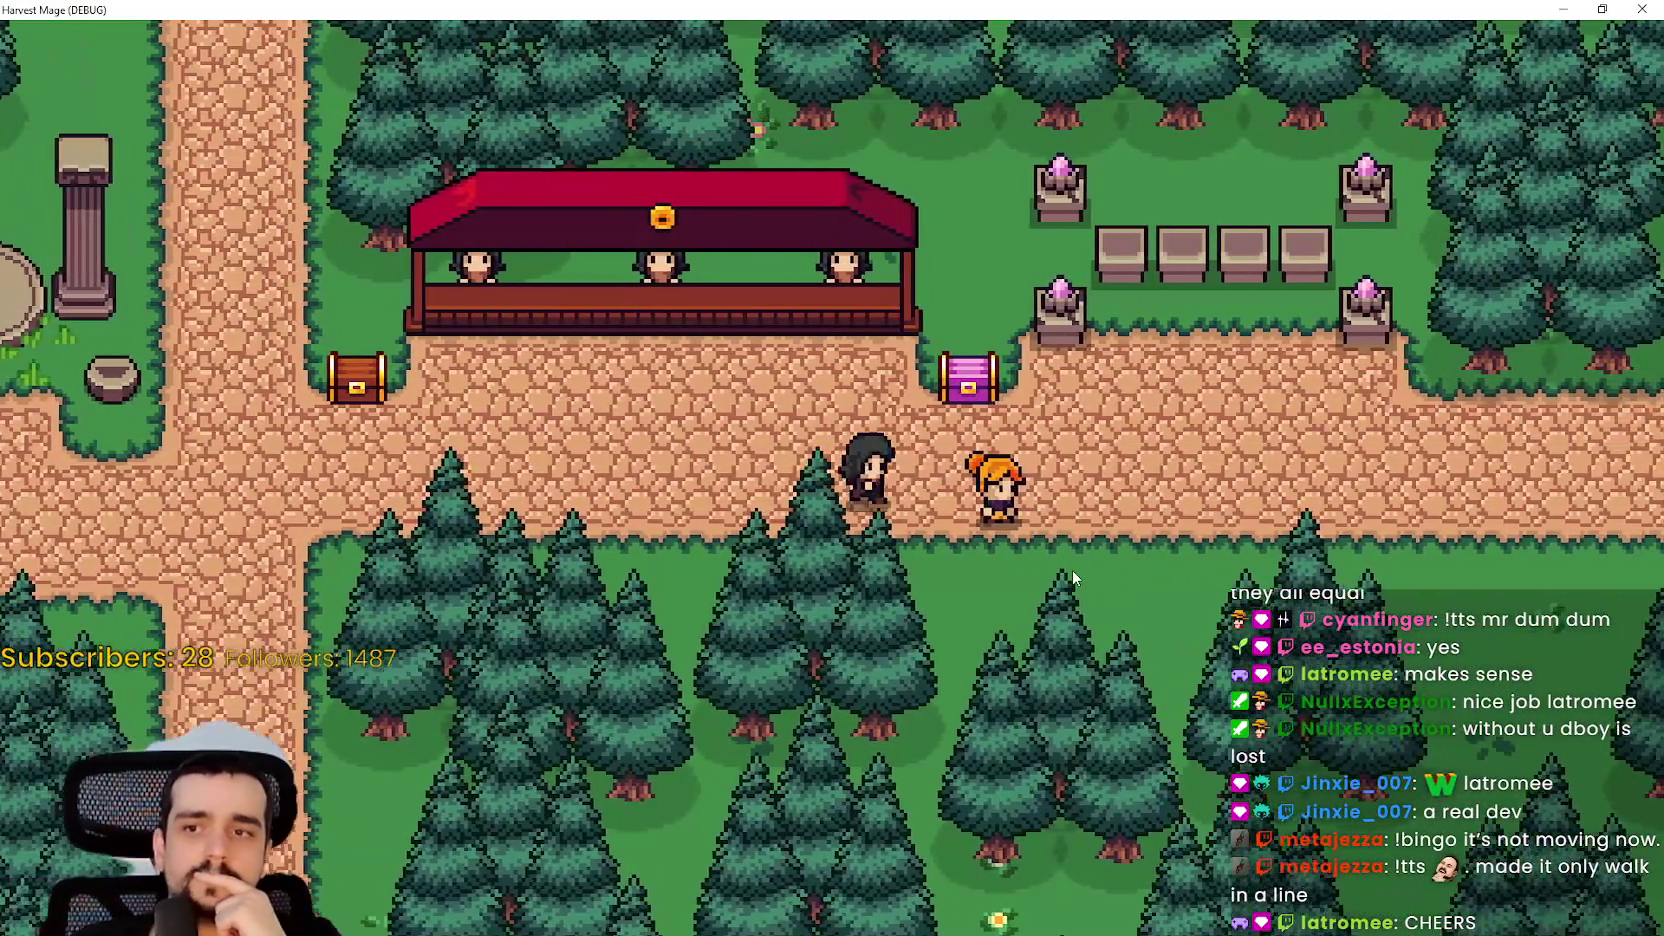
{"action": "key", "text": "d"}
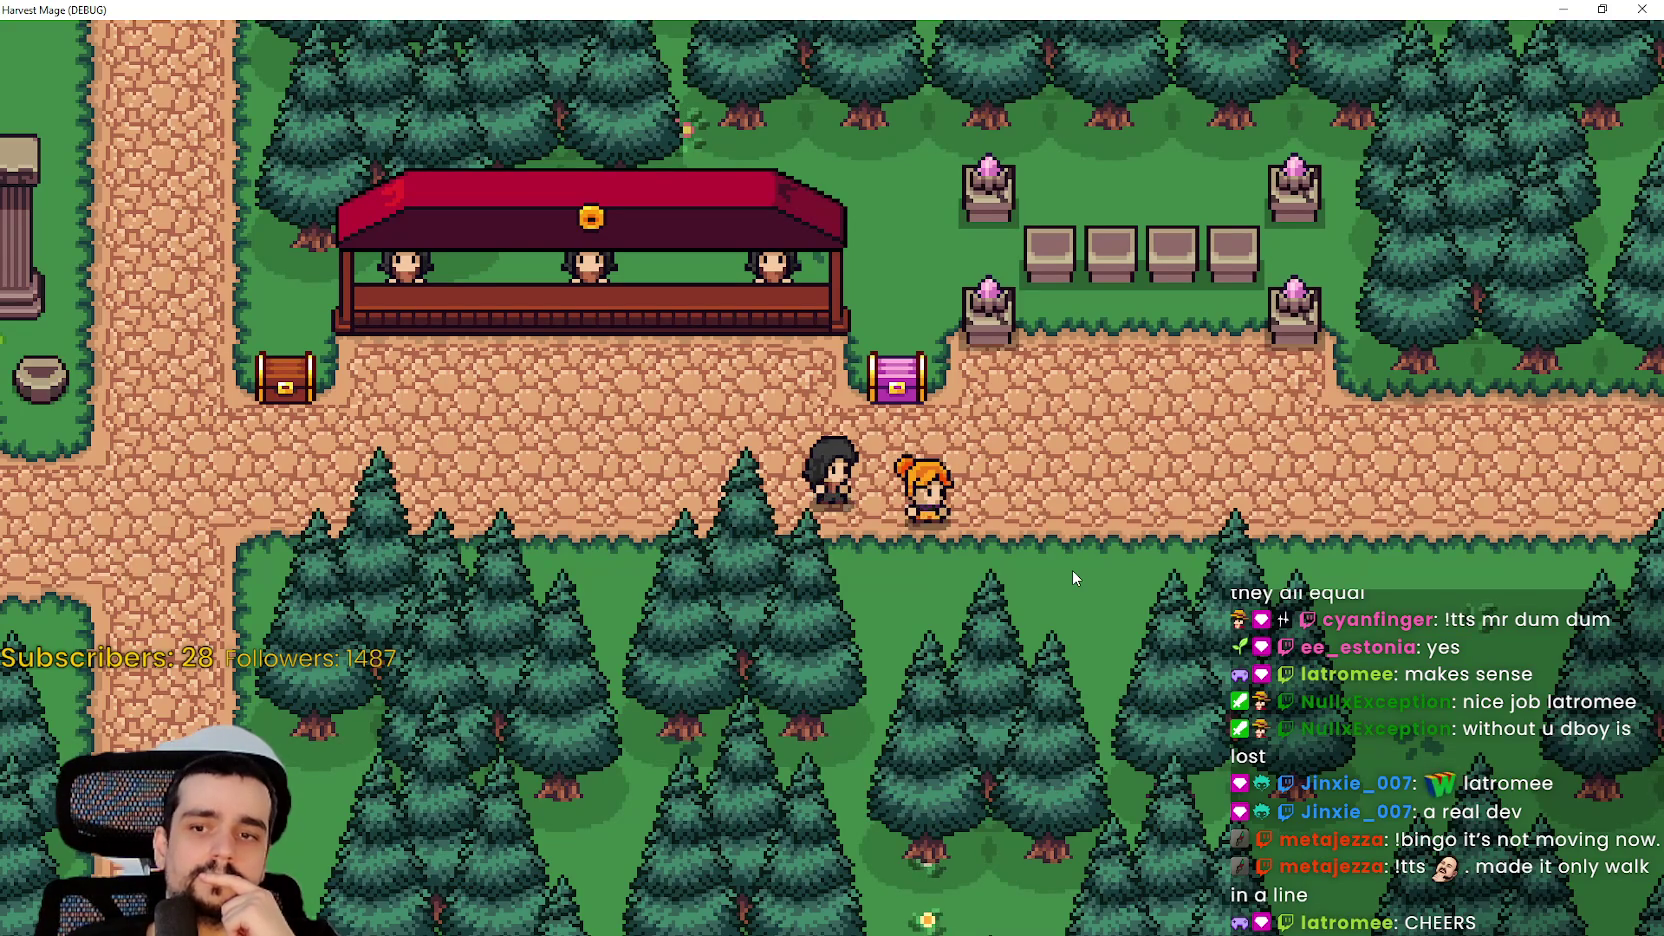
{"action": "key", "text": "a"}
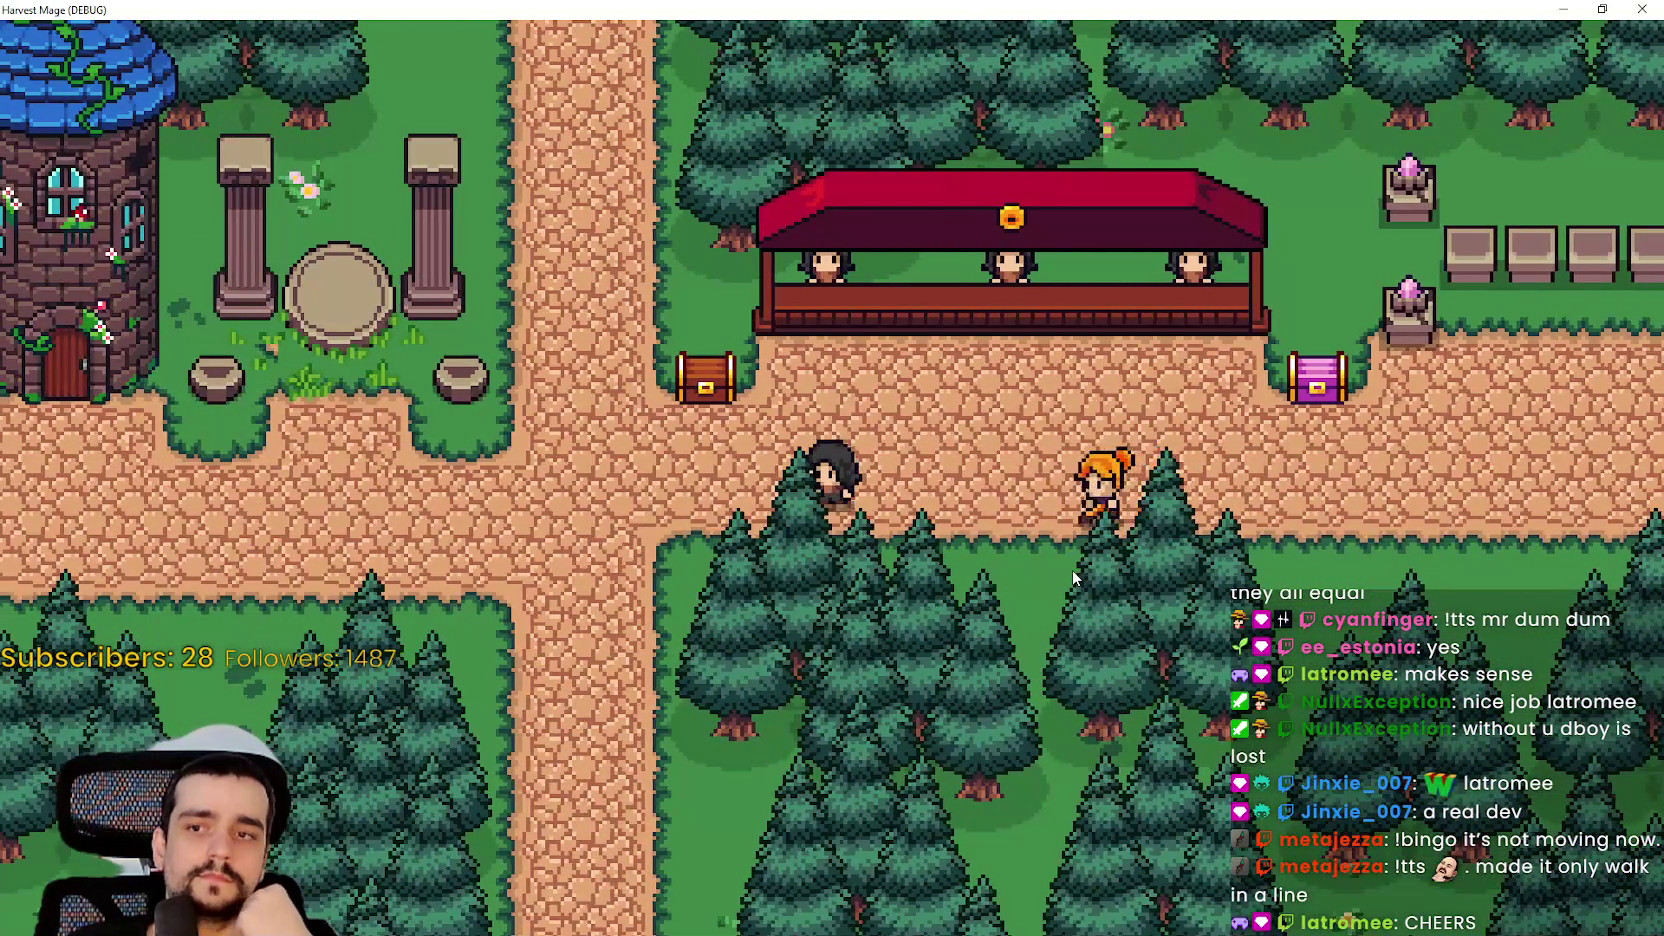
{"action": "key", "text": "a"}
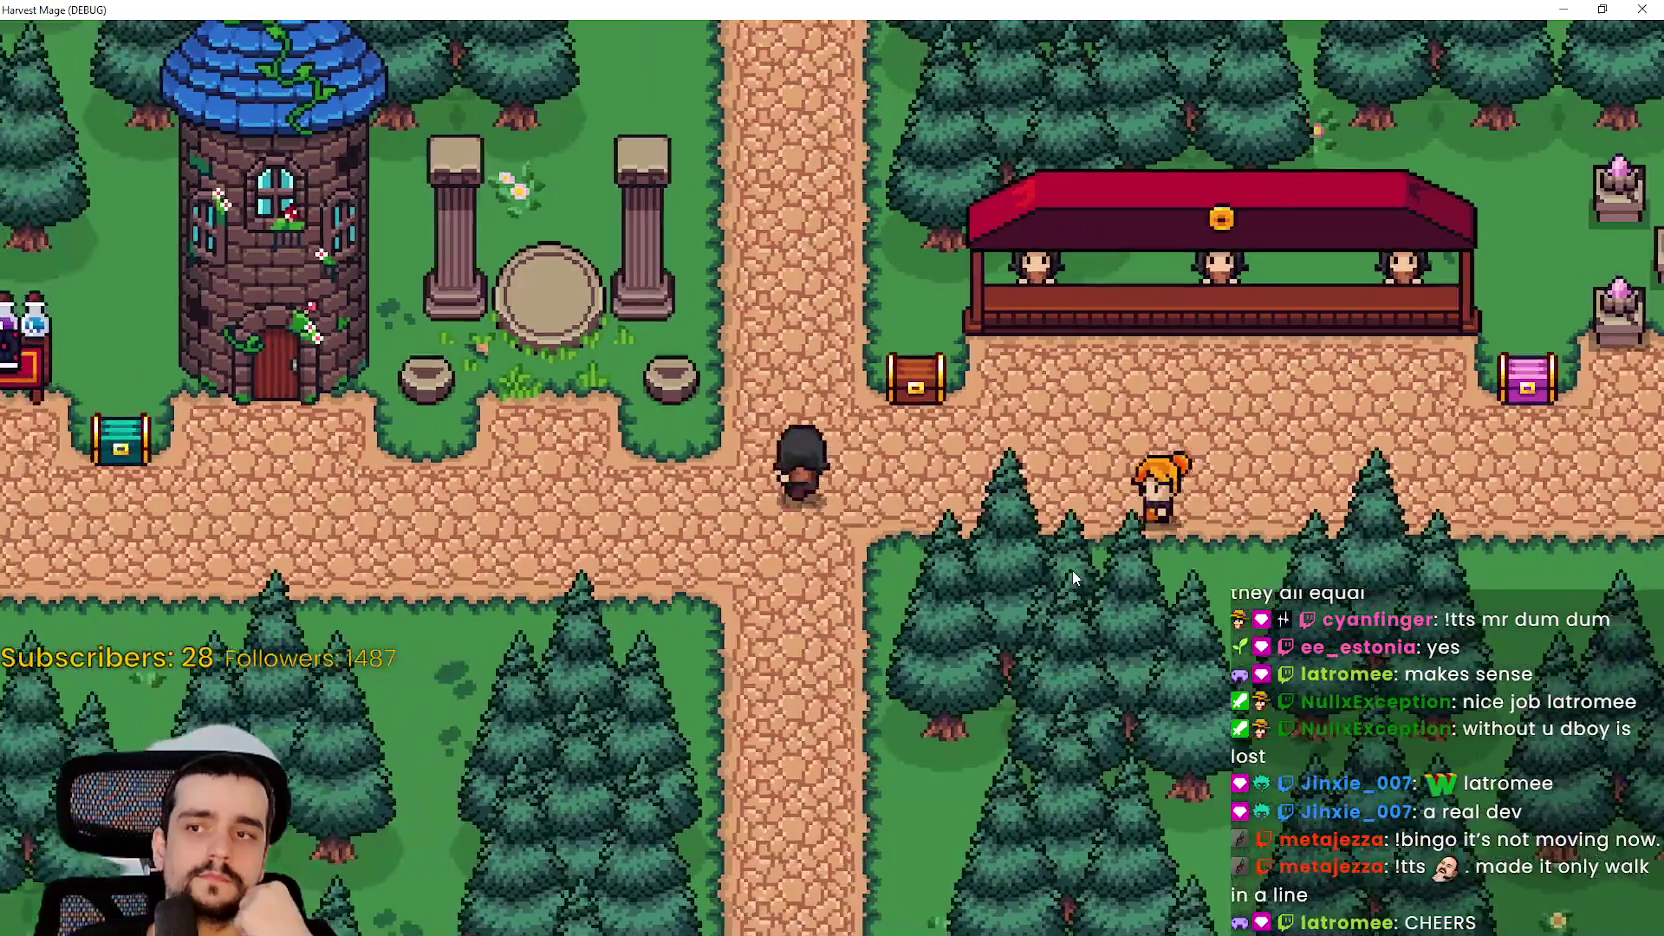
{"action": "key", "text": "d"}
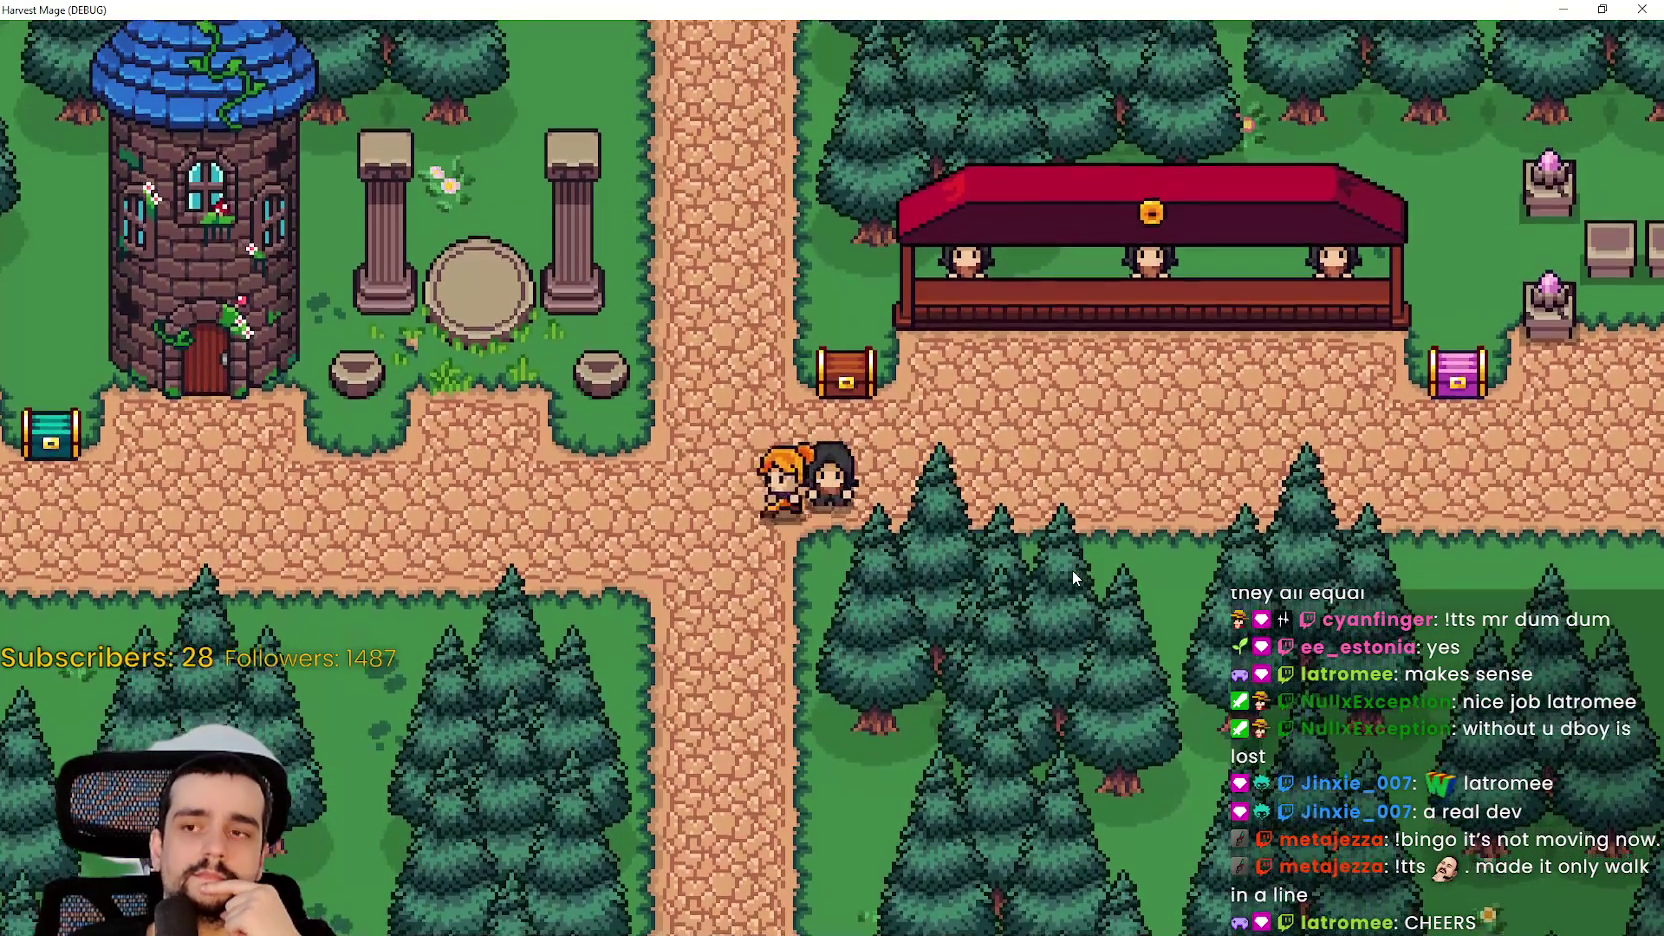
{"action": "key", "text": "d"}
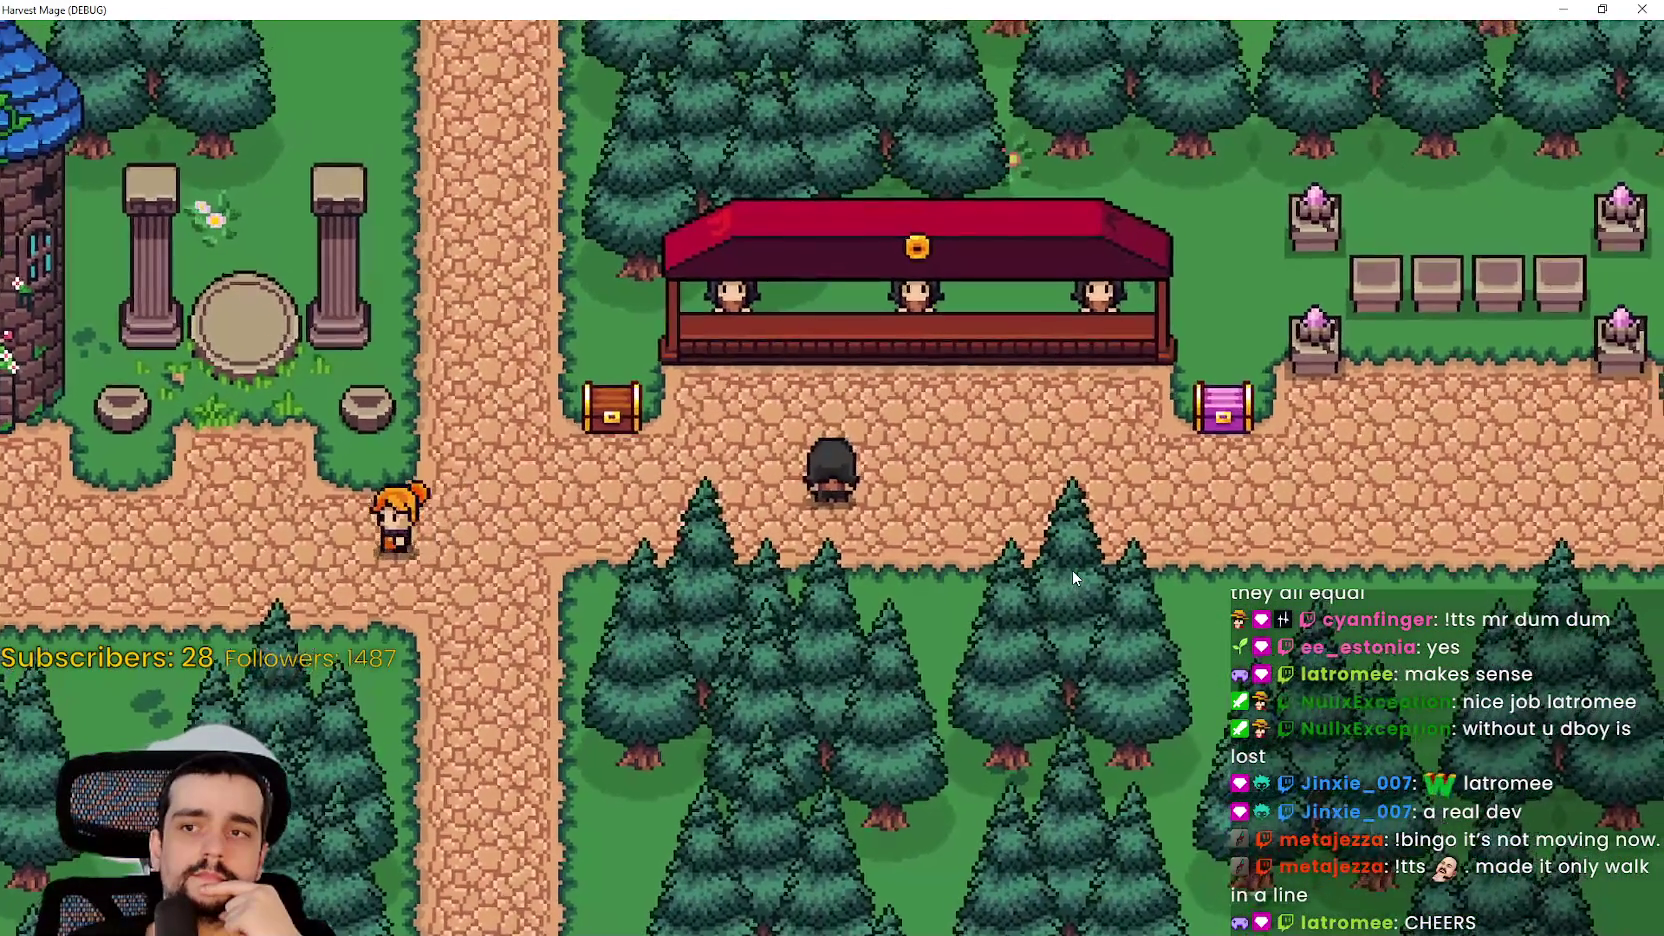
{"action": "key", "text": "a"}
{"action": "key", "text": "a"}
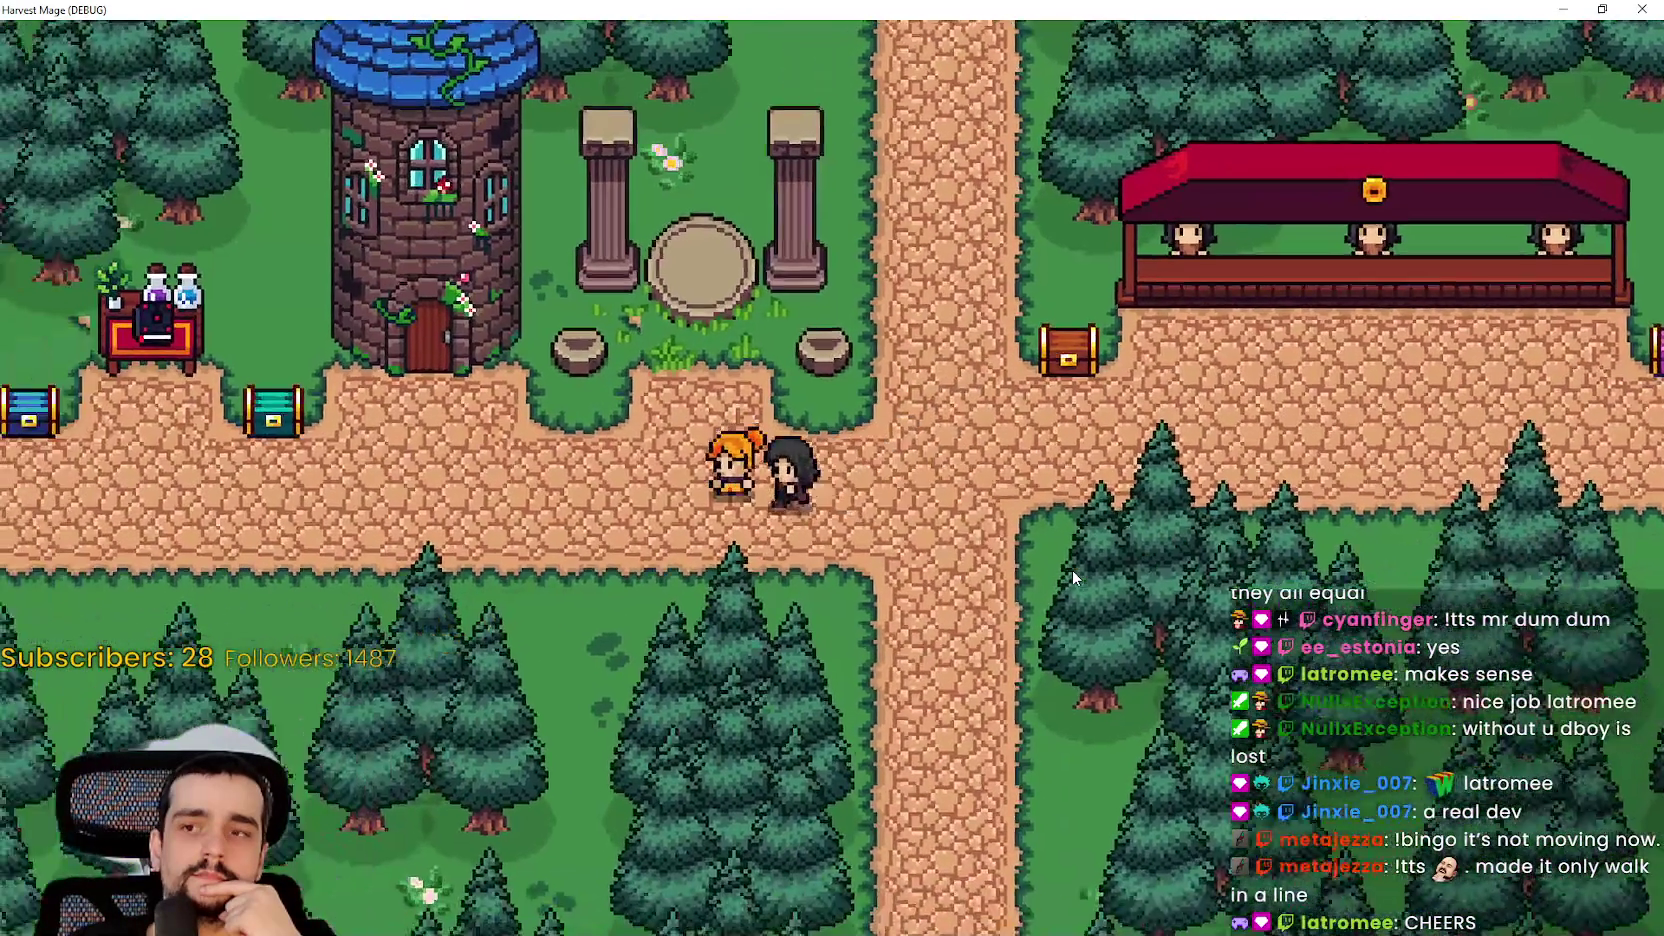
{"action": "key", "text": "d"}
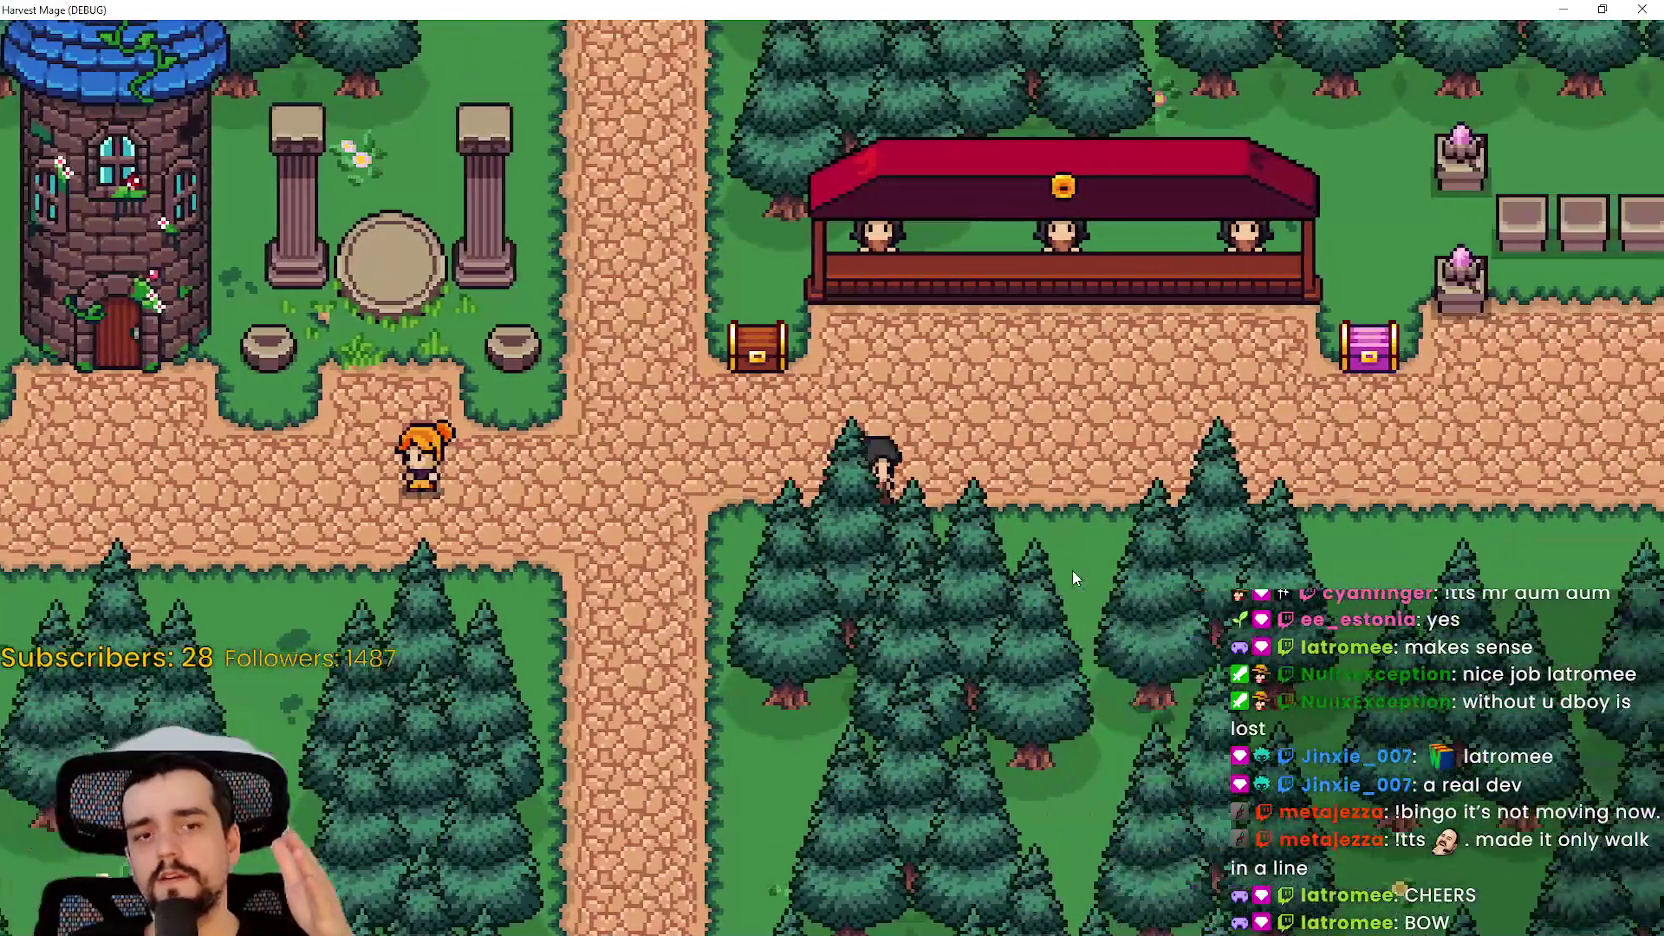
{"action": "key", "text": "w"}
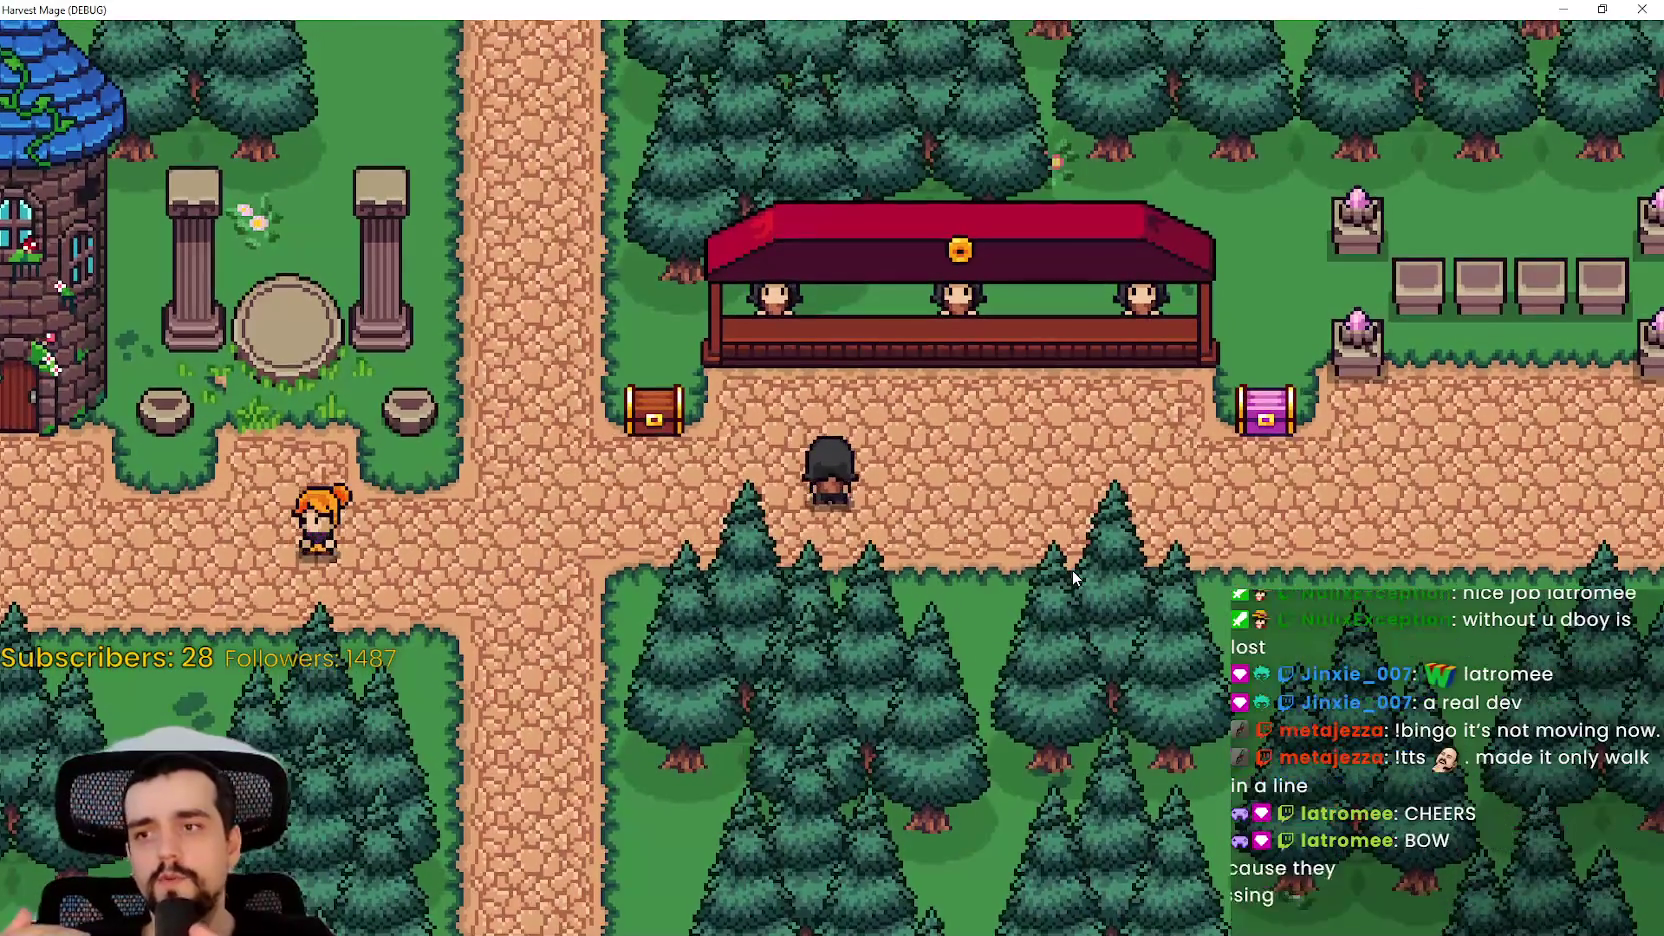
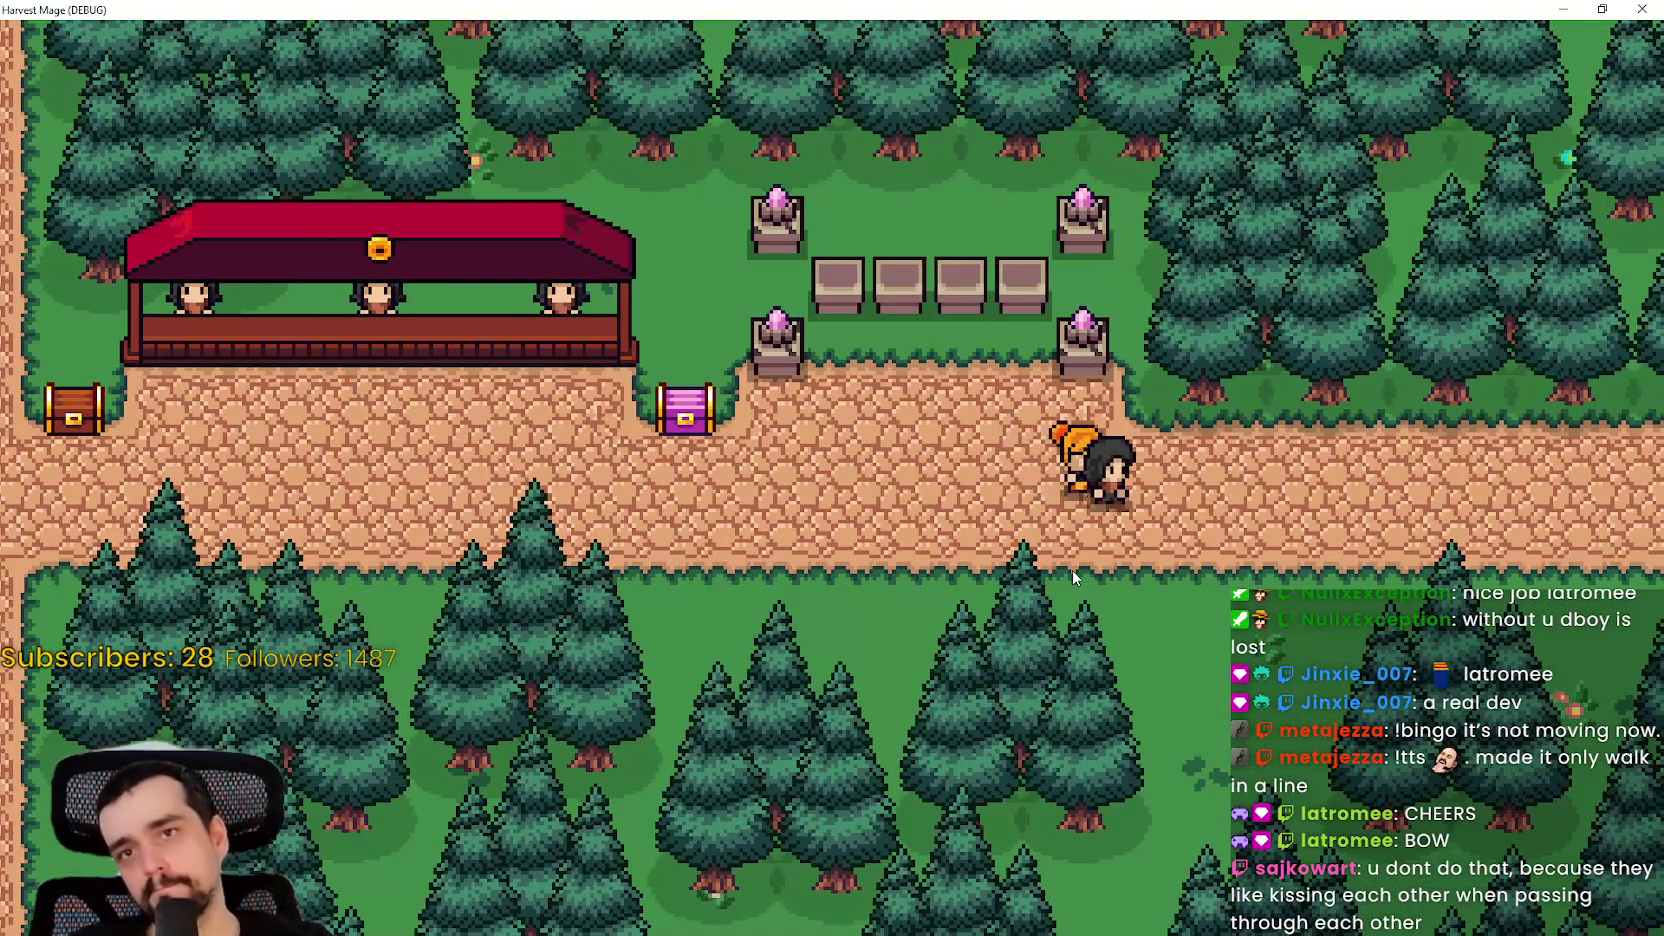
- Stop the running game and show the village scene in the 2D view
{"action": "left_click", "coordinate": [1602, 9]}
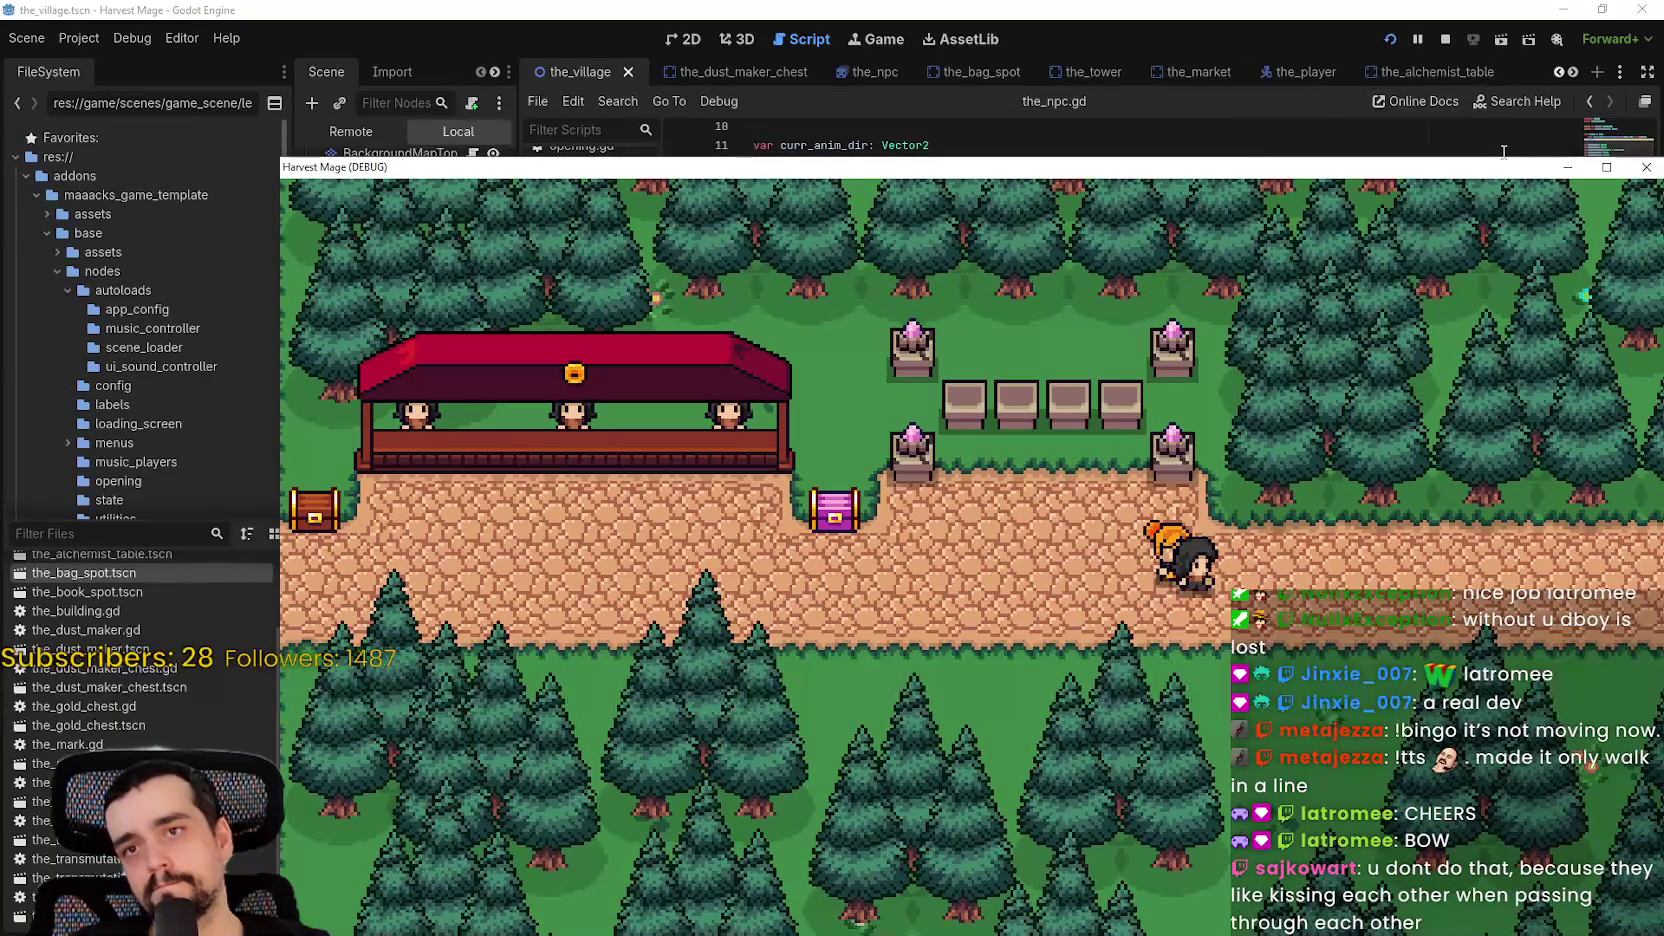
{"action": "left_click", "coordinate": [1441, 38]}
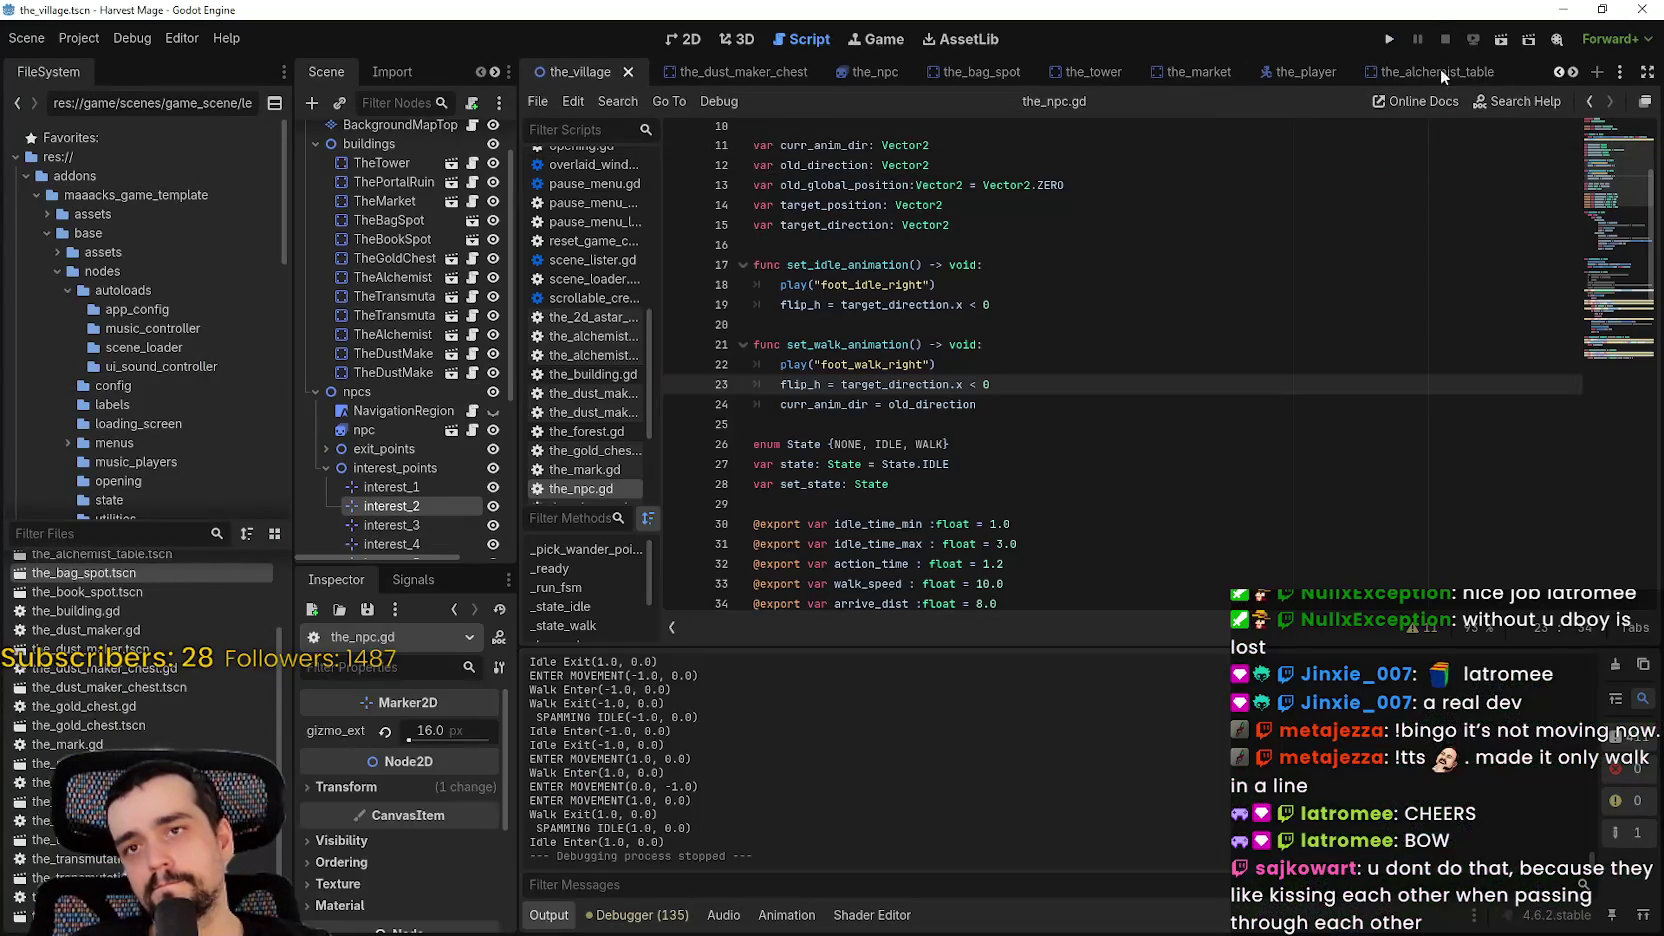
{"action": "left_click", "coordinate": [680, 39]}
{"action": "scroll", "coordinate": [441, 413], "scroll_direction": "down", "scroll_amount": 3}
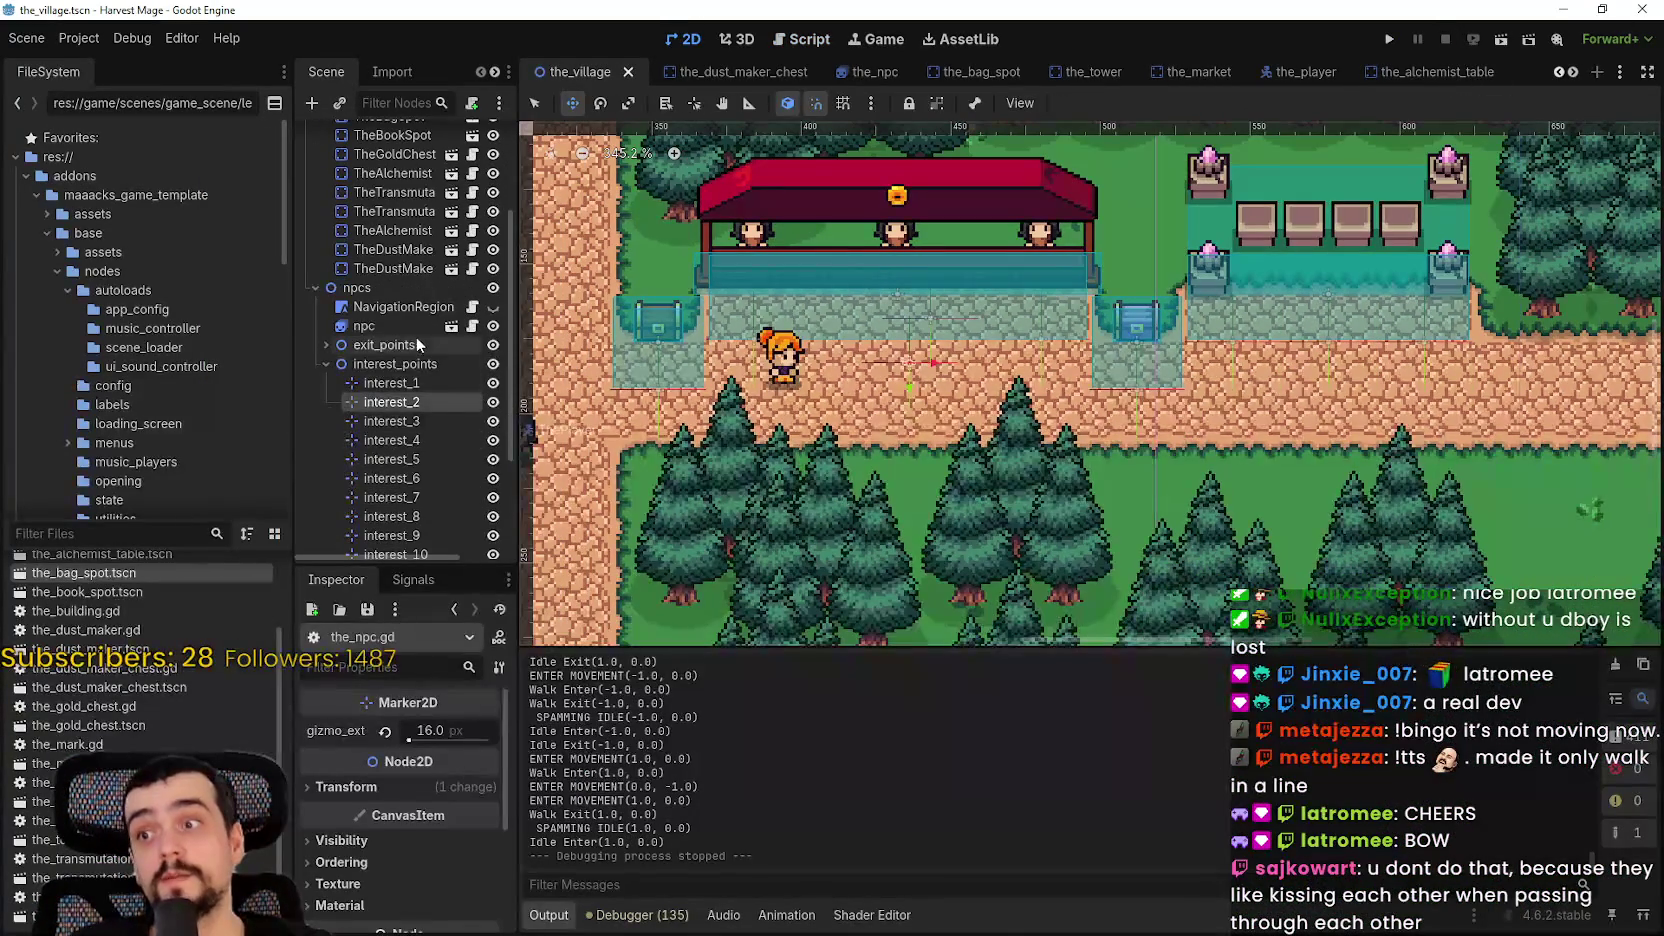
{"action": "scroll", "coordinate": [697, 447], "scroll_direction": "down", "scroll_amount": 2}
- Duplicate the npc node into npc2 through npc9 and spread the copies along the path
{"action": "key", "text": "ctrl+d"}
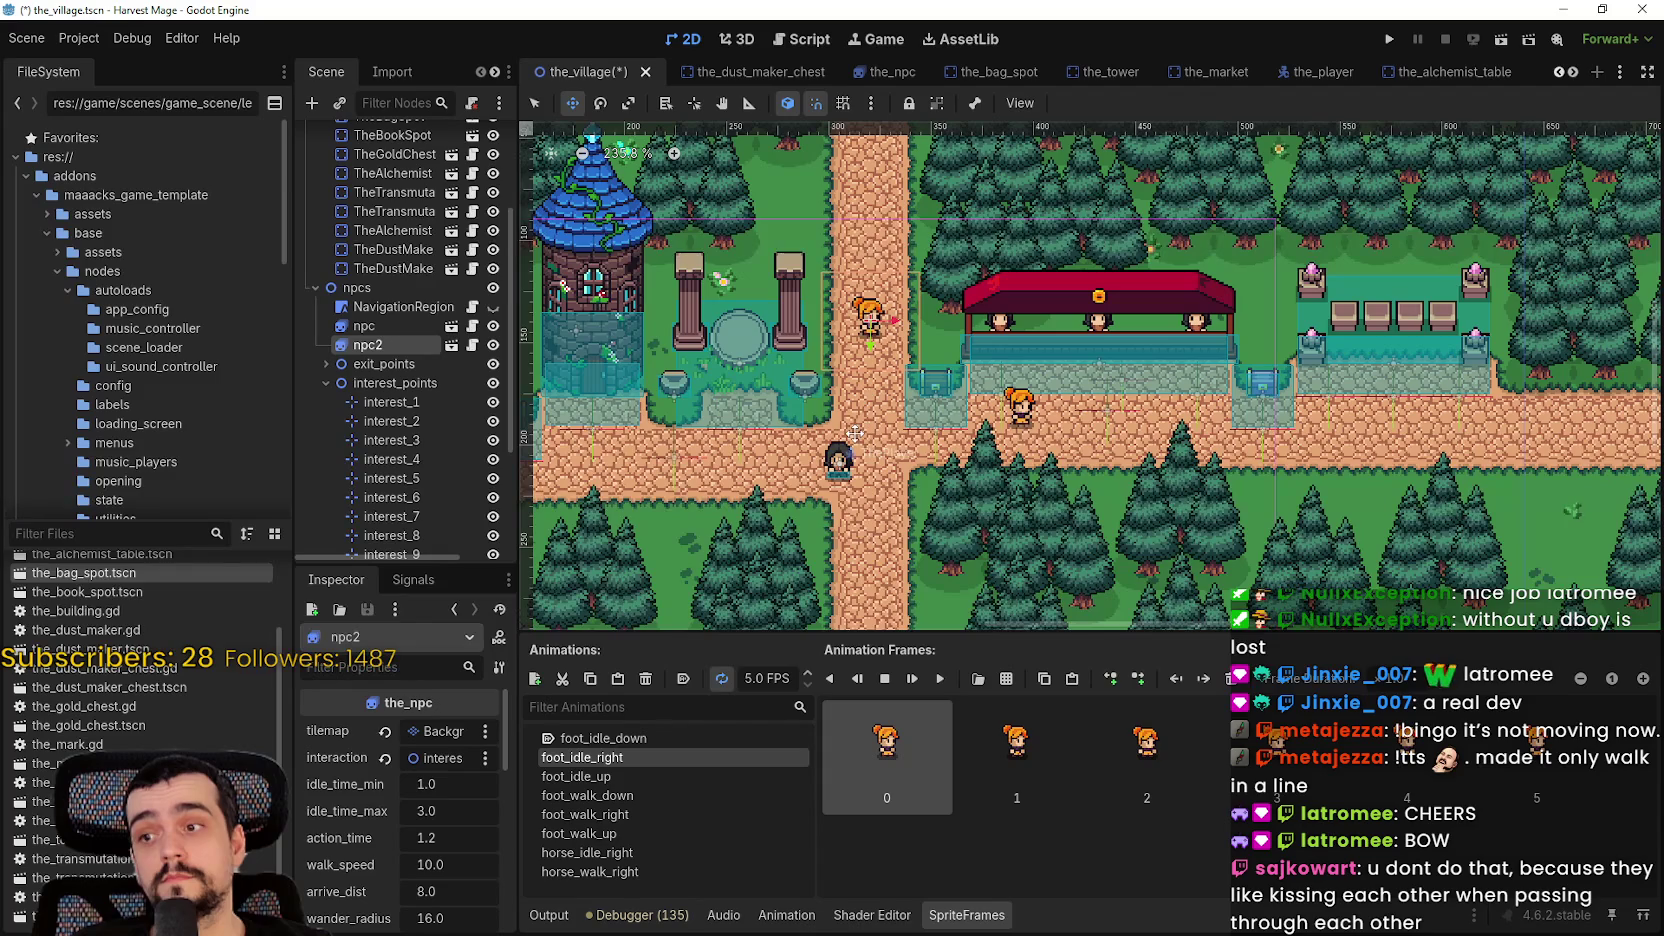
{"action": "key", "text": "ctrl+d"}
{"action": "mouse_move", "coordinate": [865, 422]}
{"action": "left_mouse_down"}
{"action": "mouse_move", "coordinate": [896, 388]}
{"action": "mouse_move", "coordinate": [1003, 352]}
{"action": "left_mouse_up"}
{"action": "key", "text": "ctrl+d"}
{"action": "left_click_drag", "start_coordinate": [878, 409], "coordinate": [1120, 424]}
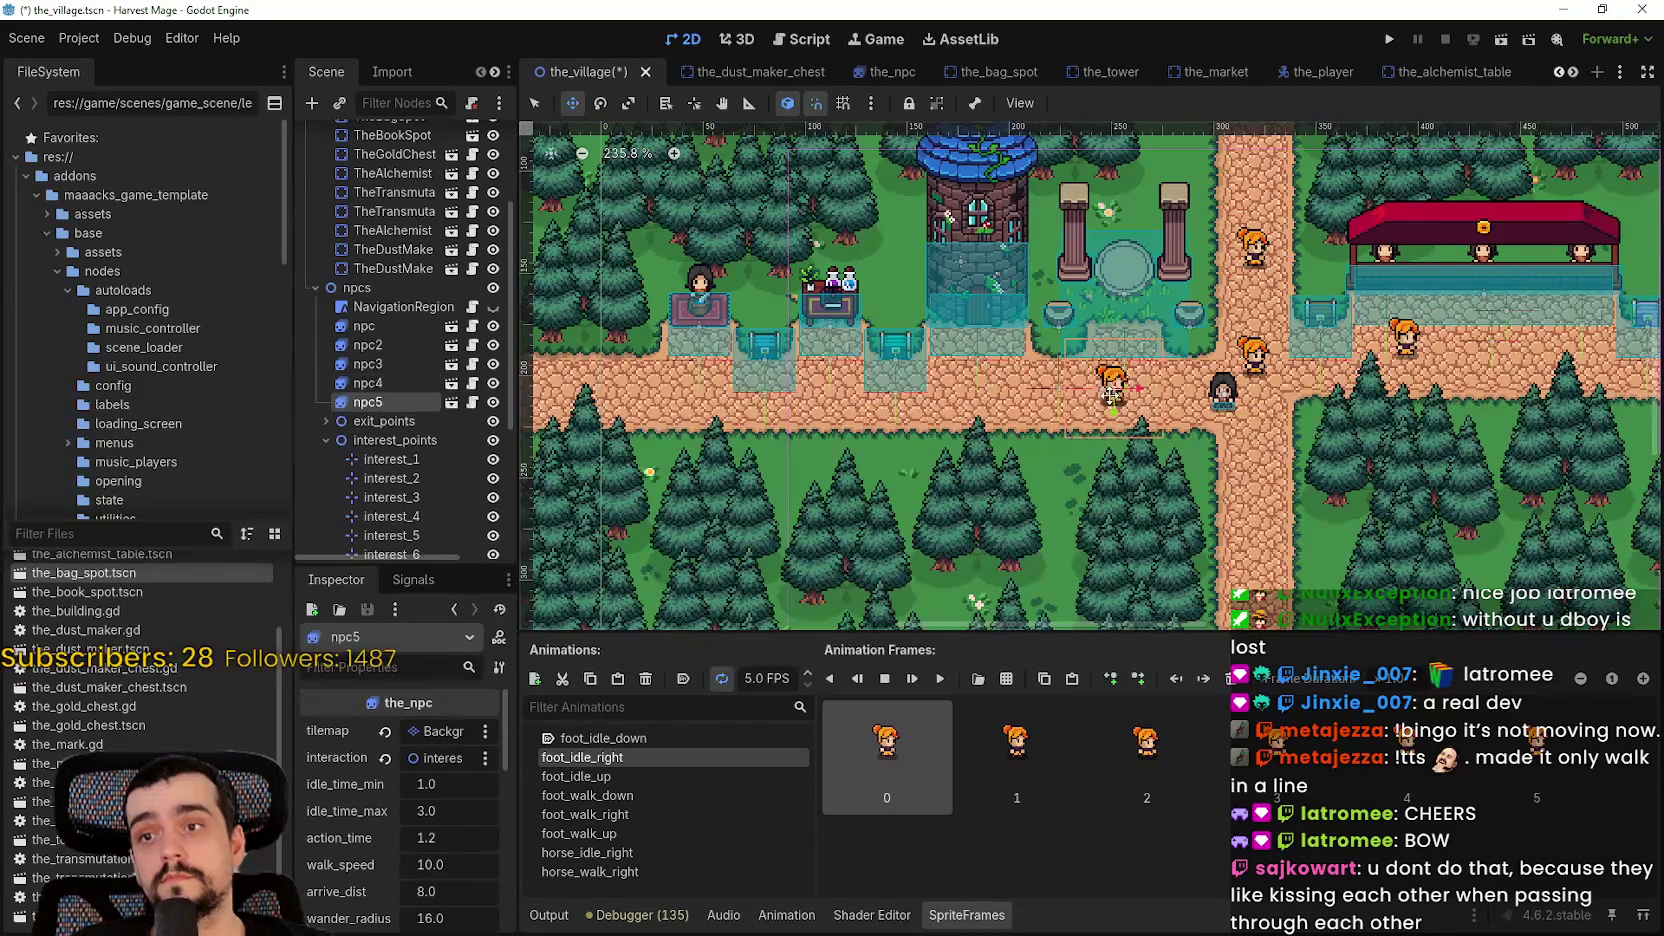
{"action": "mouse_move", "coordinate": [969, 400]}
{"action": "left_mouse_down"}
{"action": "mouse_move", "coordinate": [728, 394]}
{"action": "mouse_move", "coordinate": [952, 389]}
{"action": "left_mouse_up"}
{"action": "key", "text": "ctrl+d"}
{"action": "mouse_move", "coordinate": [857, 345]}
{"action": "left_mouse_down"}
{"action": "mouse_move", "coordinate": [650, 340]}
{"action": "mouse_move", "coordinate": [716, 340]}
{"action": "left_mouse_up"}
{"action": "key", "text": "ctrl+d"}
{"action": "left_click_drag", "start_coordinate": [979, 392], "coordinate": [766, 347]}
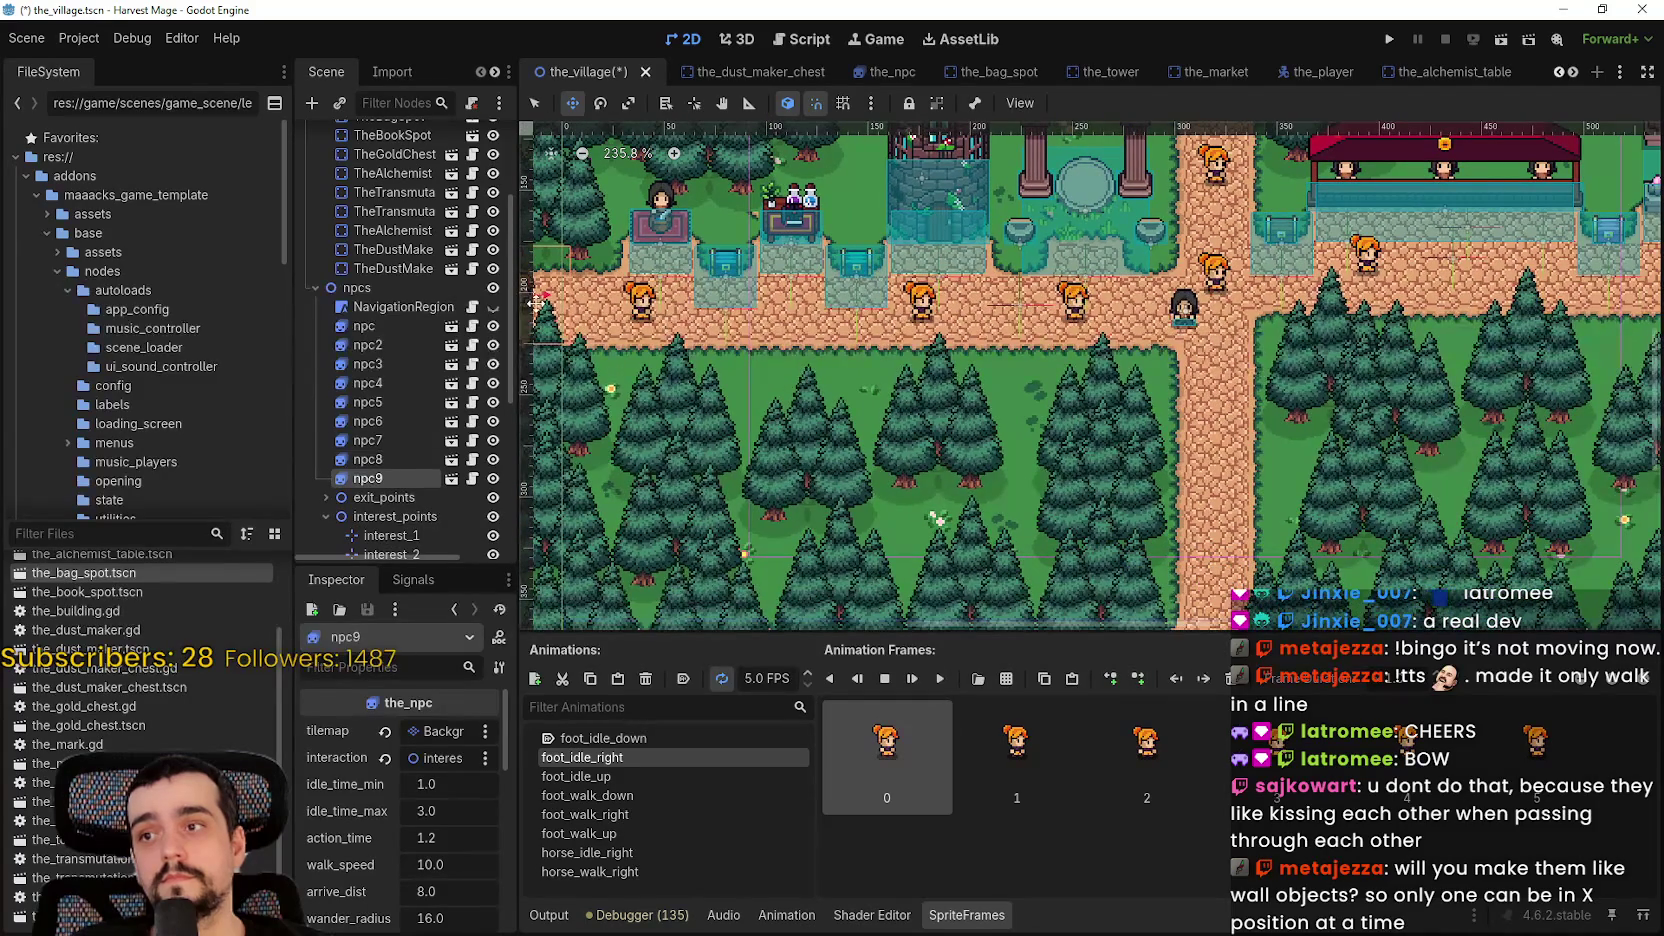
{"action": "left_click_drag", "start_coordinate": [1243, 453], "coordinate": [1217, 379]}
- Add npc10 through npc19, placing them up the north path and along the east path
{"action": "key", "text": "ctrl+d"}
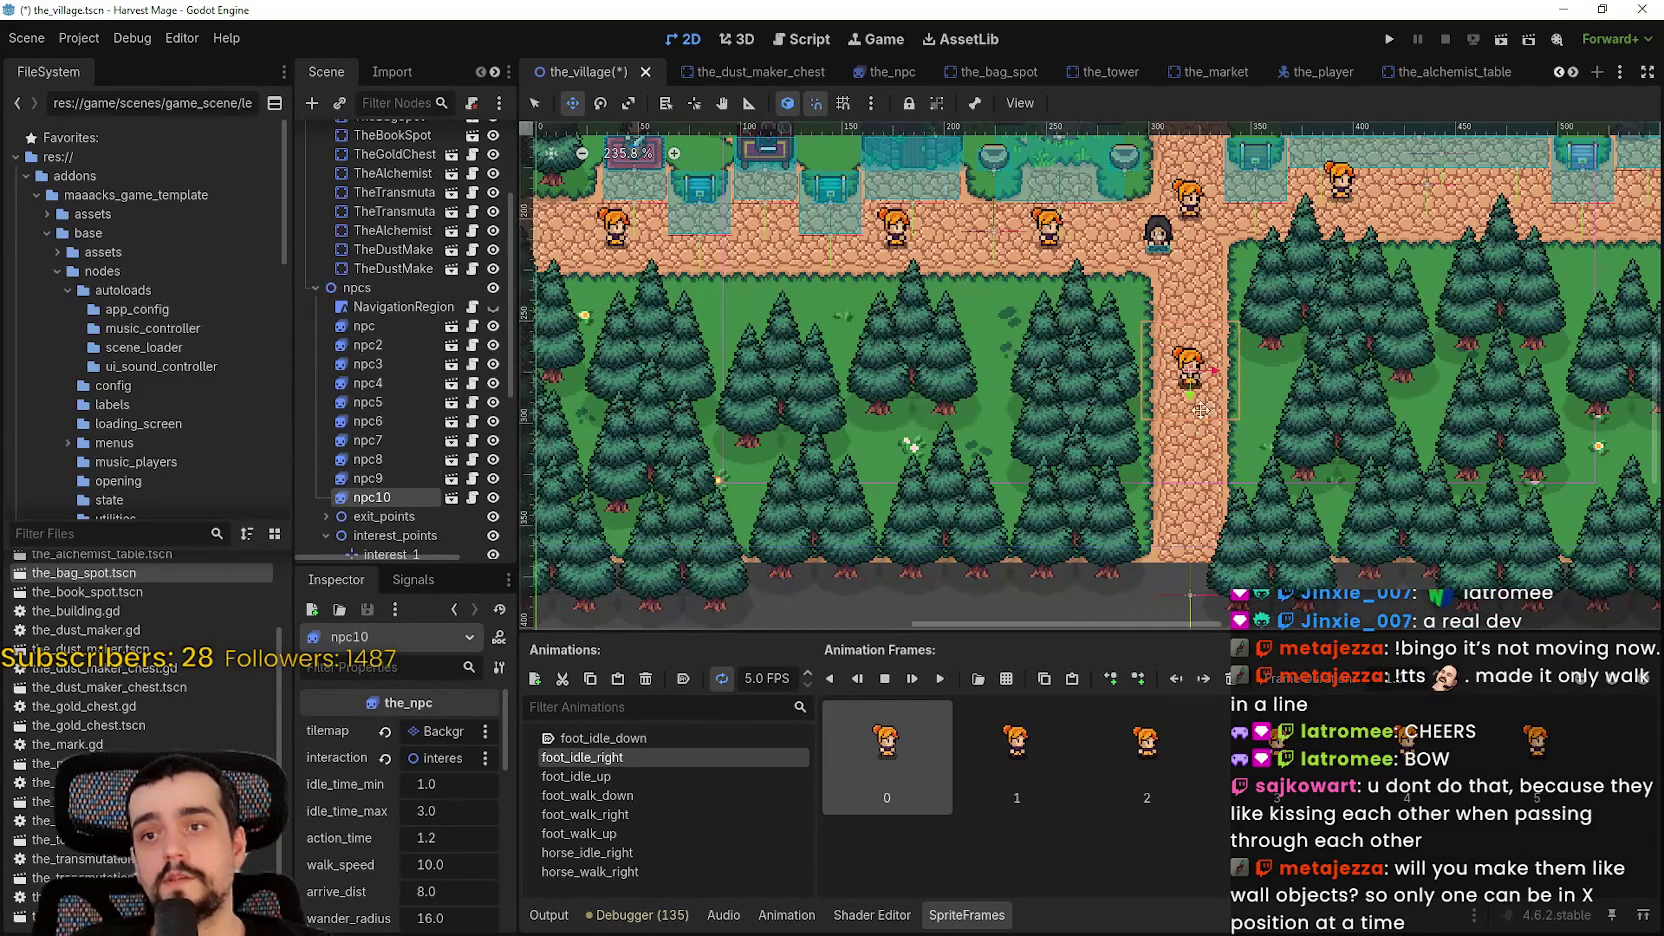
{"action": "key", "text": "ctrl+d"}
{"action": "left_click_drag", "start_coordinate": [1209, 266], "coordinate": [1187, 537]}
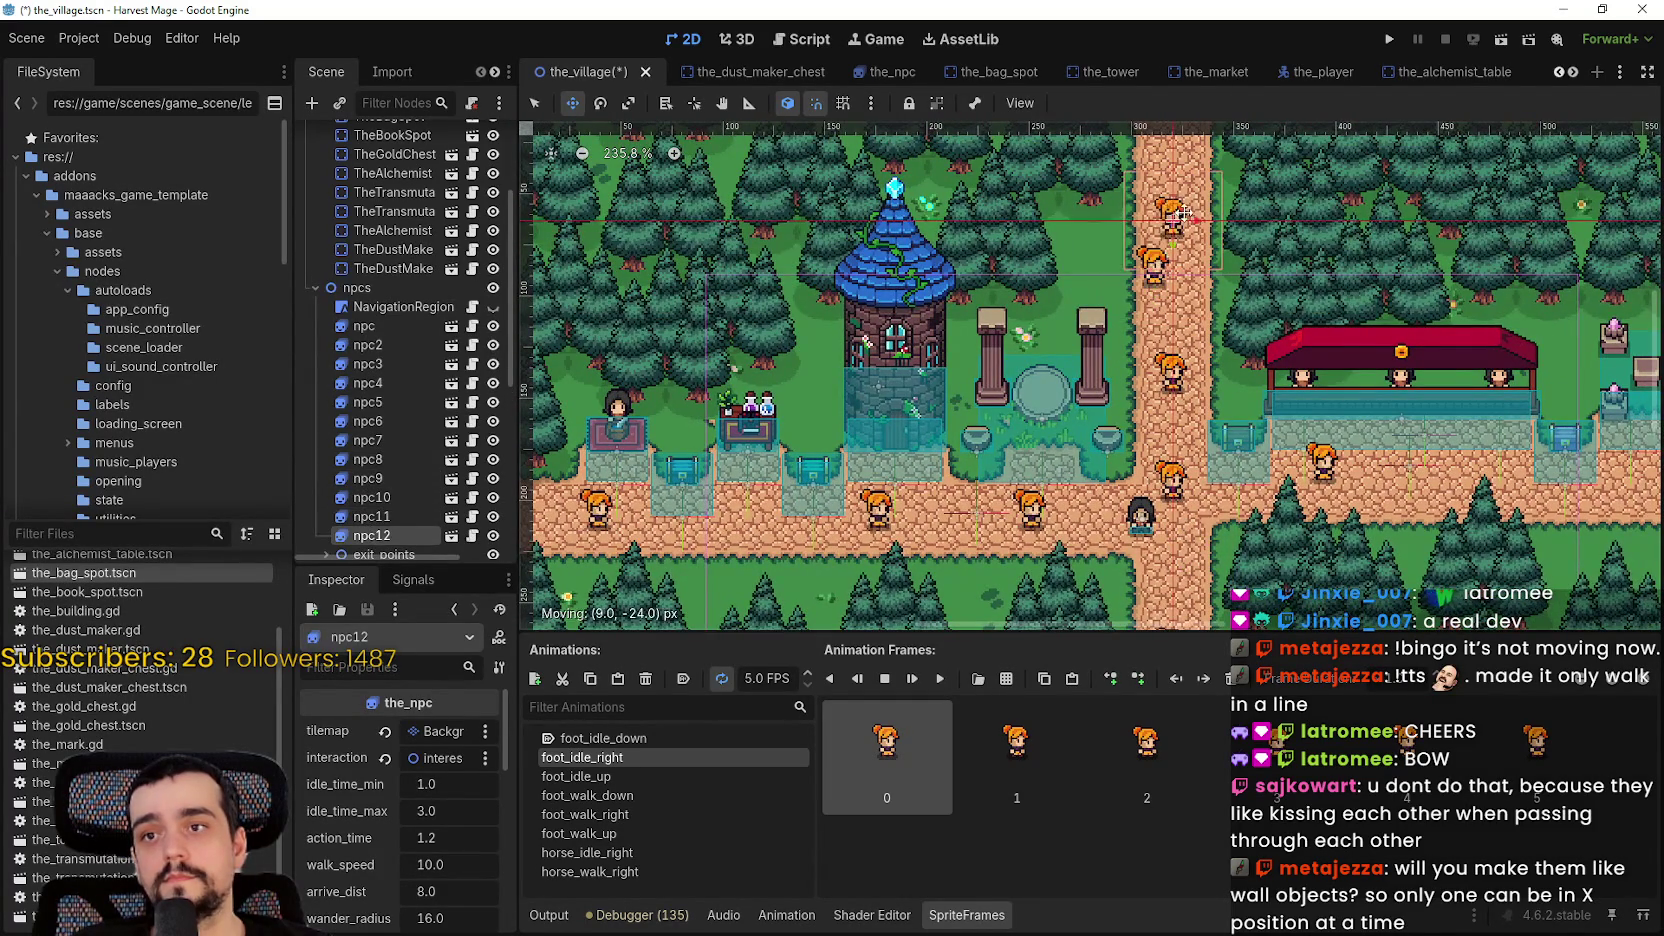
{"action": "scroll", "coordinate": [1183, 213], "scroll_direction": "up", "scroll_amount": 3}
{"action": "key", "text": "ctrl+d"}
{"action": "left_click_drag", "start_coordinate": [1140, 345], "coordinate": [1140, 245]}
{"action": "scroll", "coordinate": [1176, 340], "scroll_direction": "down", "scroll_amount": 3}
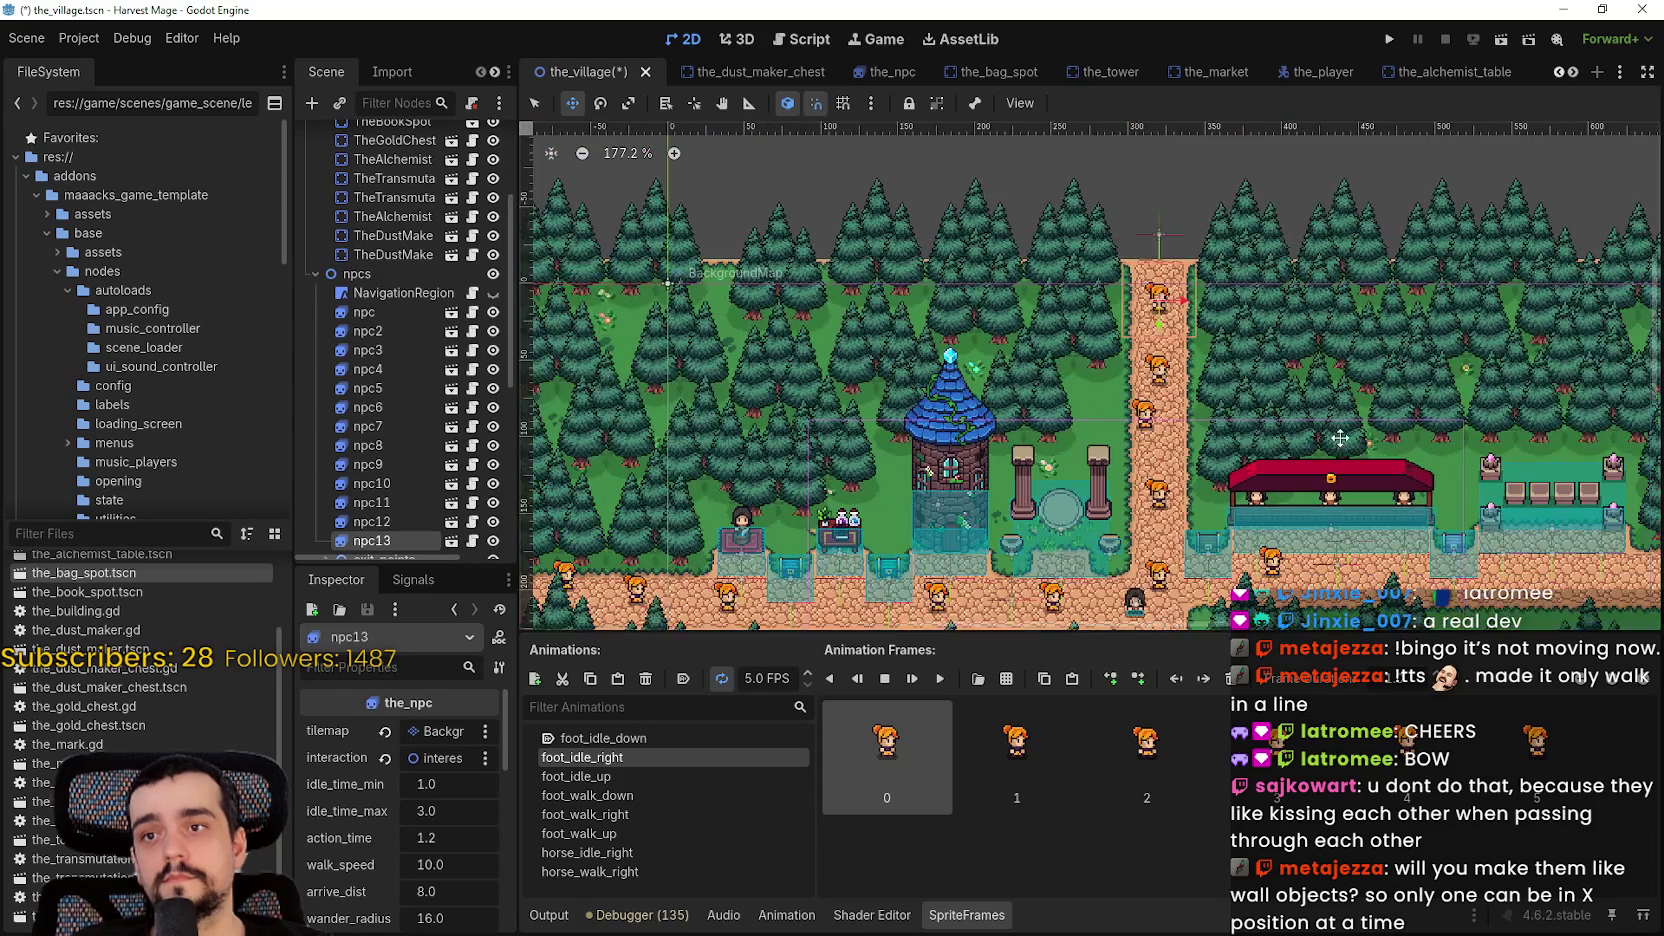
{"action": "left_click_drag", "start_coordinate": [1340, 437], "coordinate": [1137, 297]}
{"action": "key", "text": "ctrl+d"}
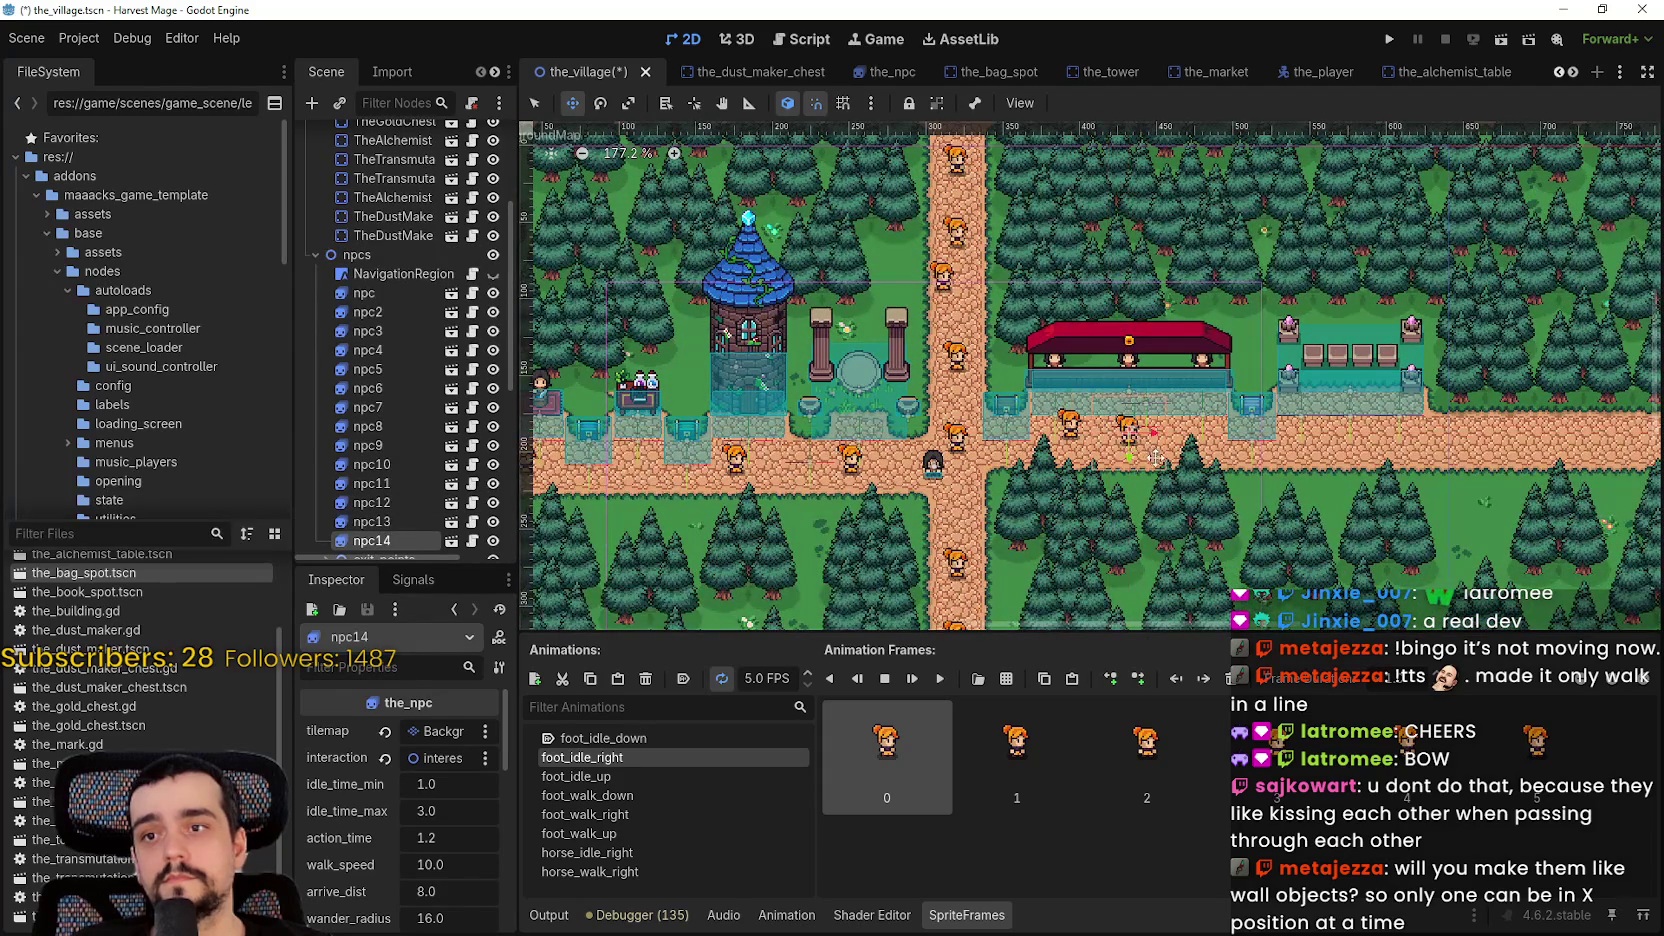
{"action": "left_click_drag", "start_coordinate": [1155, 445], "coordinate": [1172, 421]}
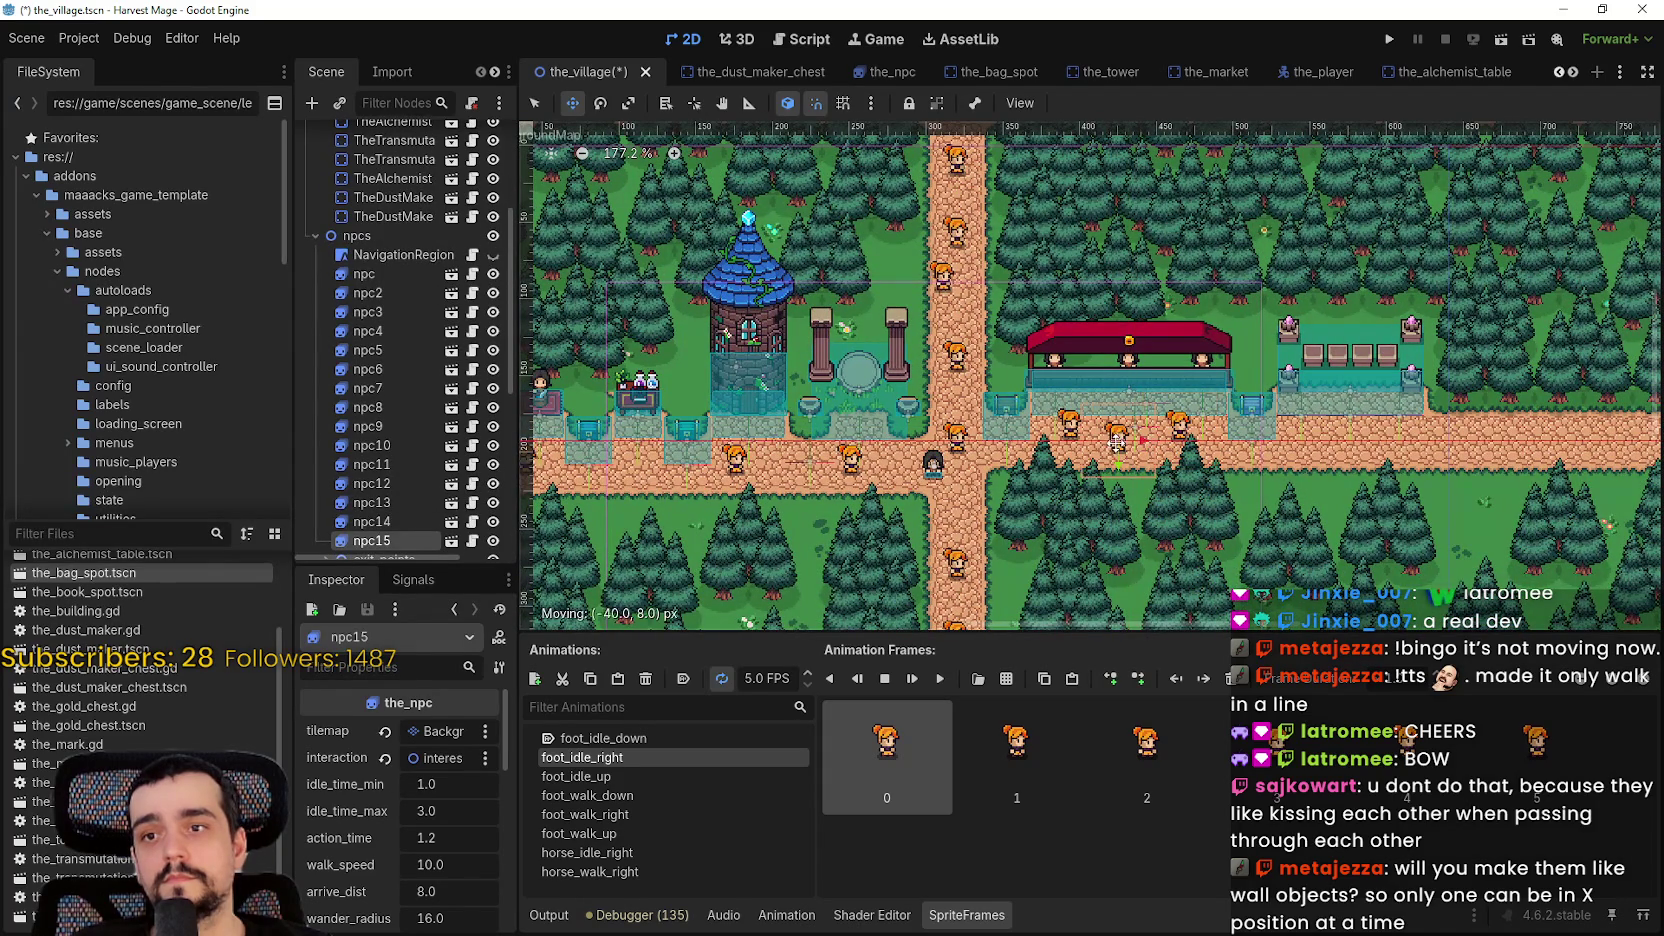
{"action": "scroll", "coordinate": [1117, 442], "scroll_direction": "up", "scroll_amount": 2}
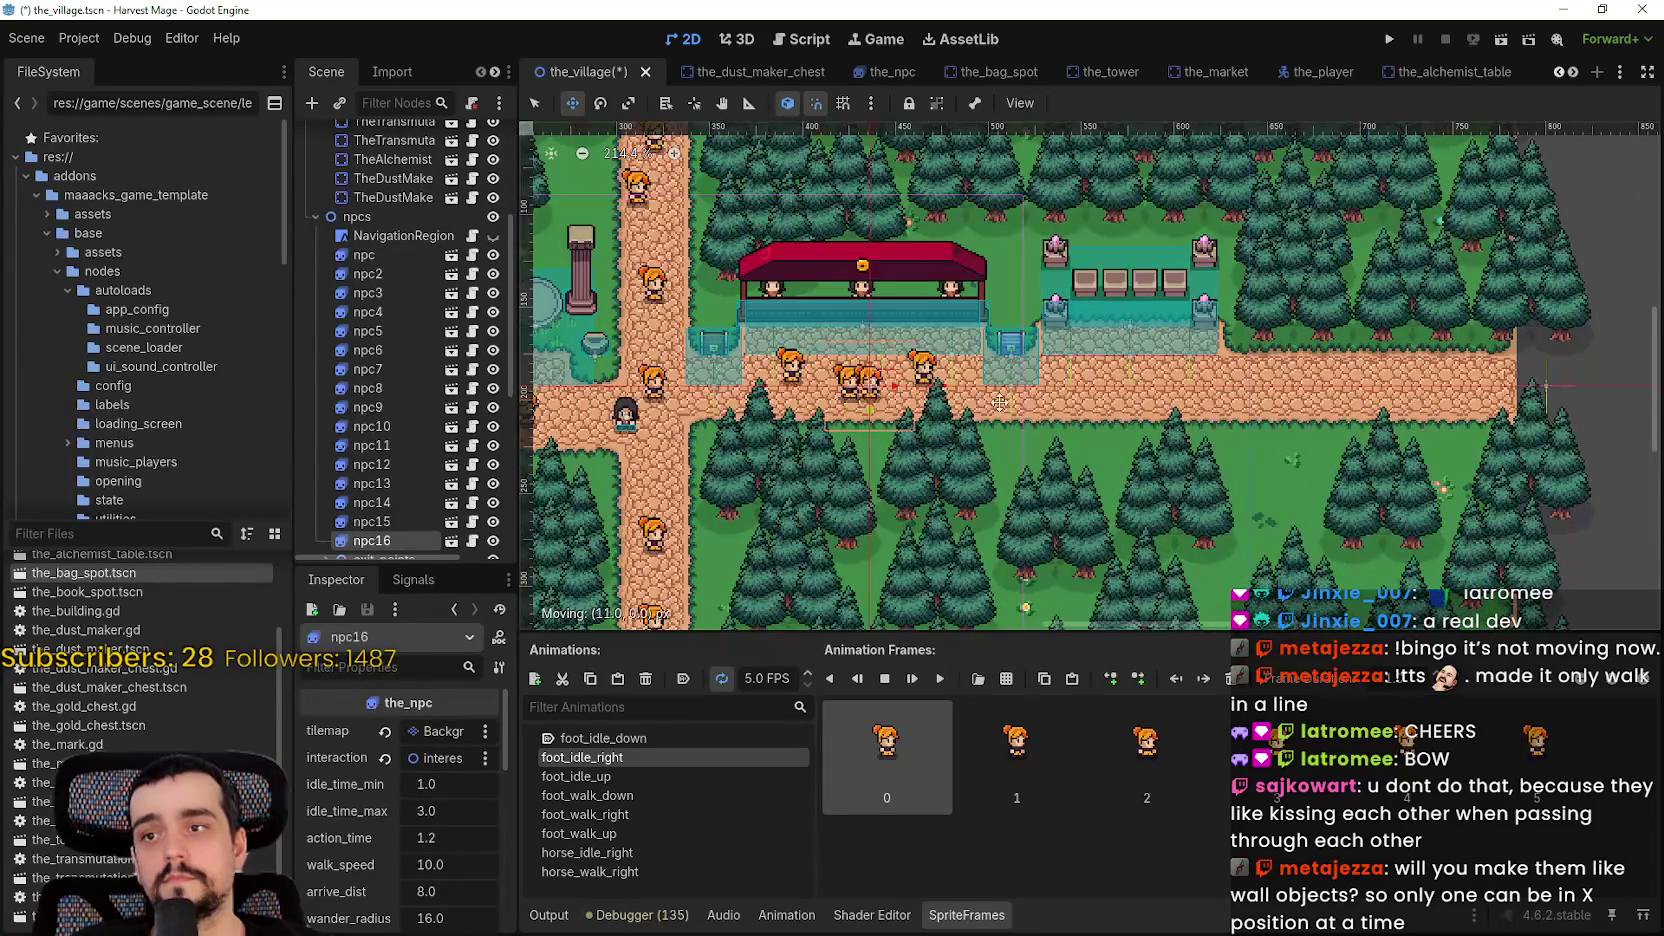
{"action": "mouse_move", "coordinate": [1000, 402]}
{"action": "left_mouse_down"}
{"action": "mouse_move", "coordinate": [1110, 382]}
{"action": "mouse_move", "coordinate": [1247, 392]}
{"action": "mouse_move", "coordinate": [1377, 364]}
{"action": "left_mouse_up"}
{"action": "key", "text": "ctrl+d"}
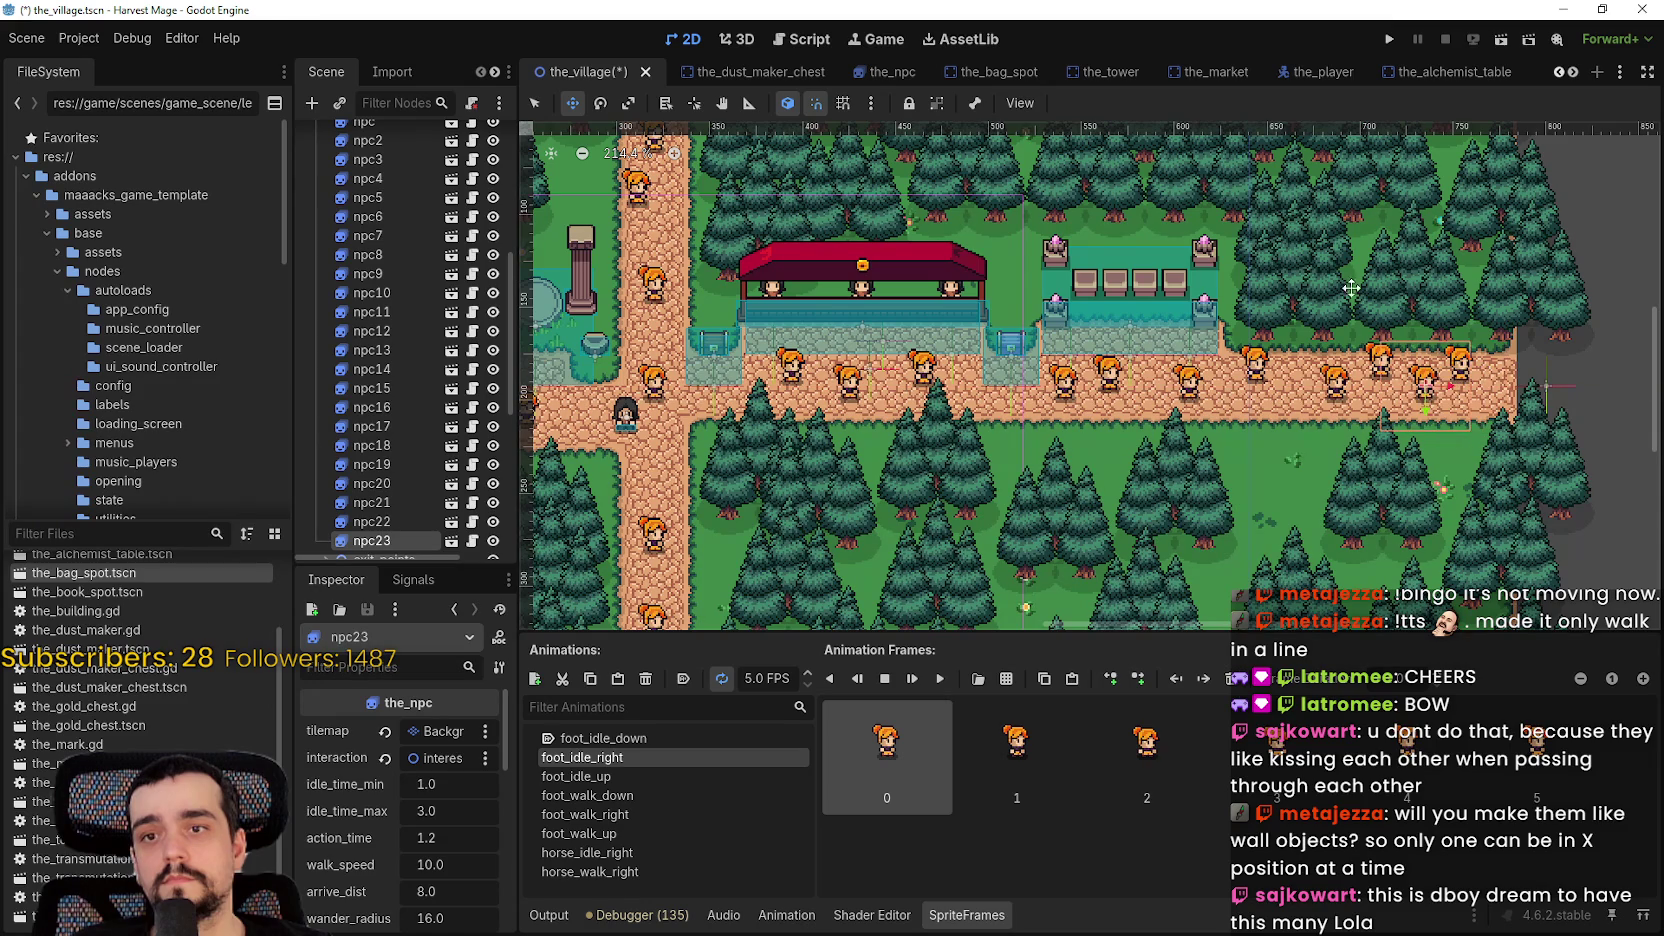
- Save and run the game, continue into the village level, and maximize the game window
{"action": "left_click", "coordinate": [1388, 42]}
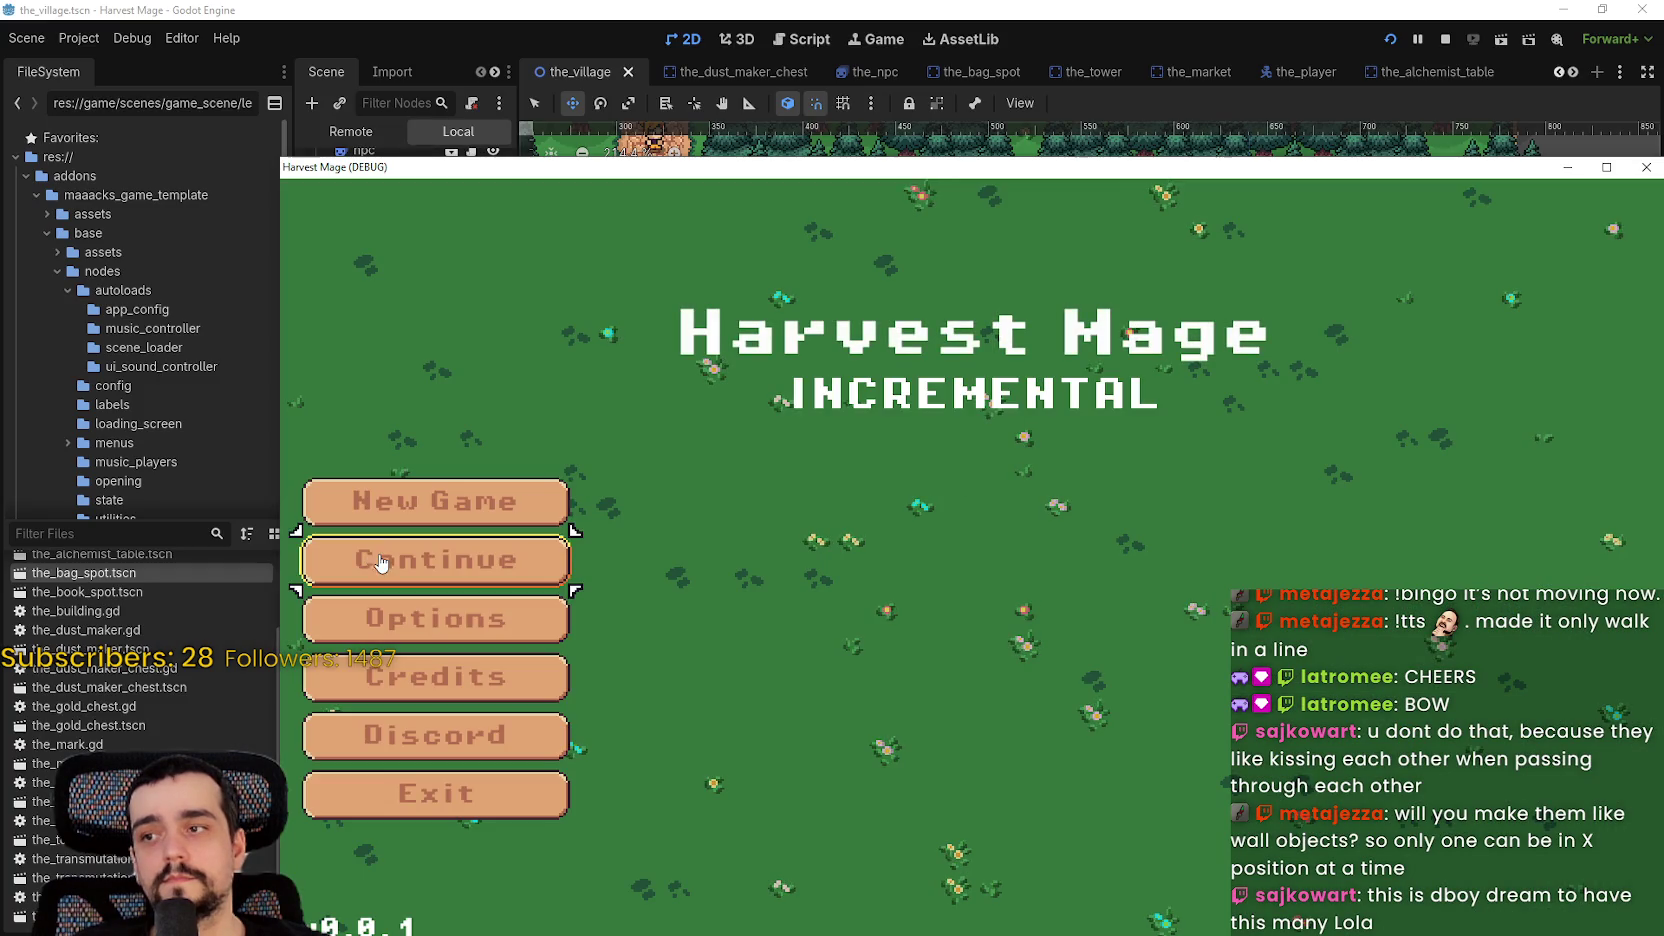
{"action": "left_click", "coordinate": [378, 560]}
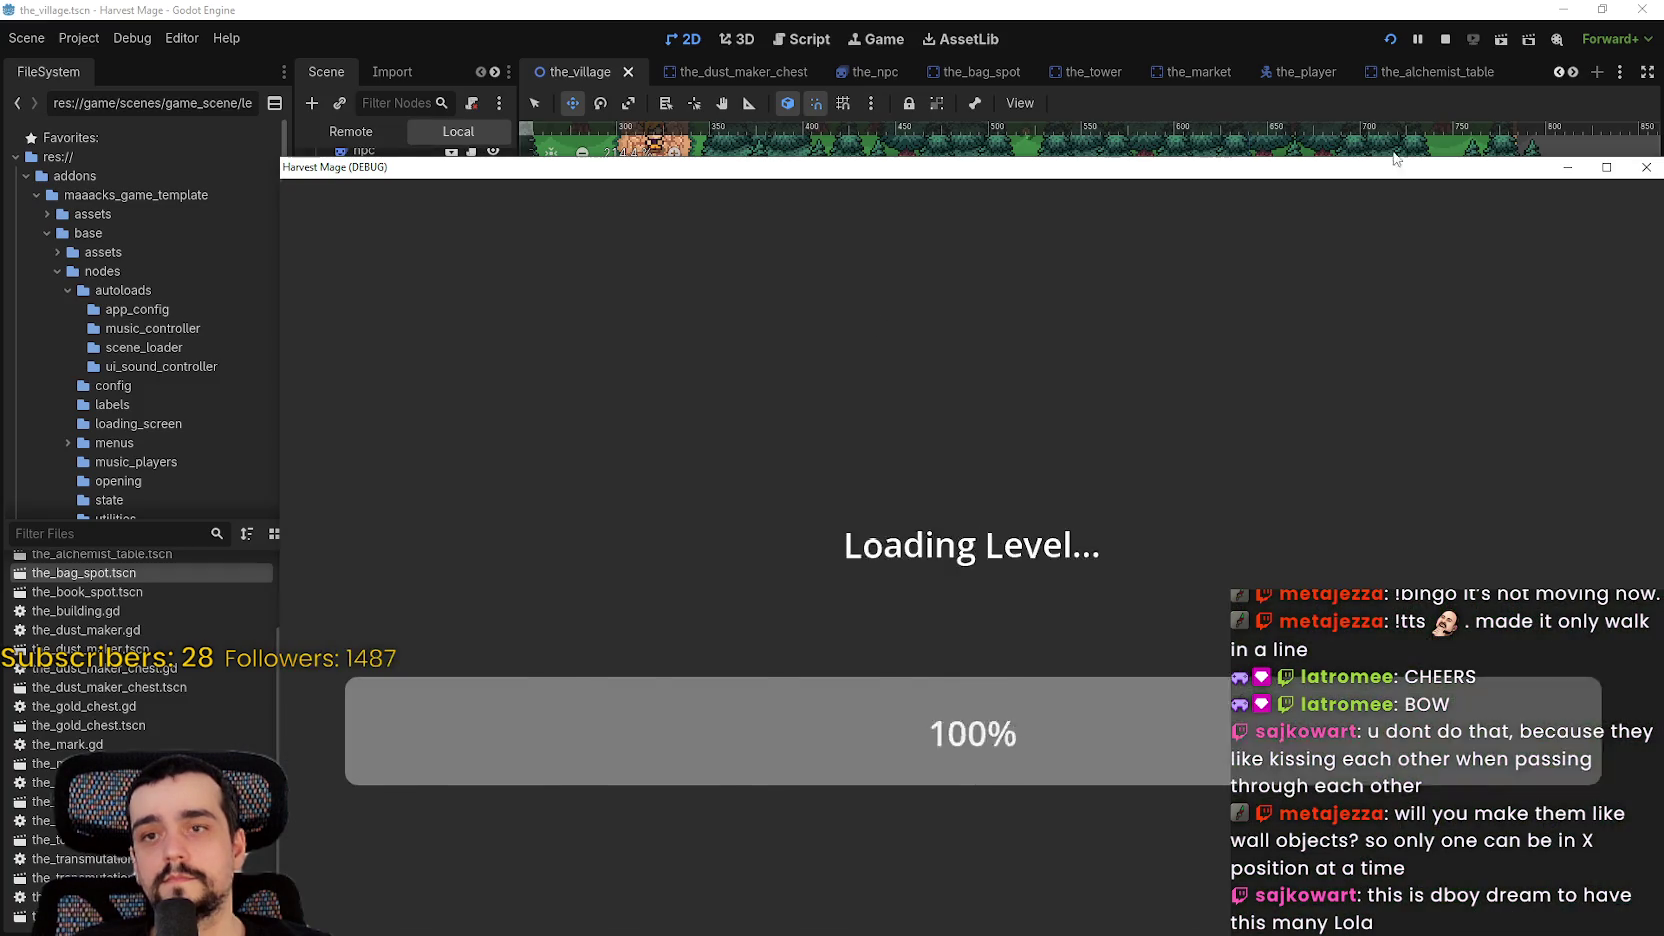
{"action": "double_click", "coordinate": [1395, 165]}
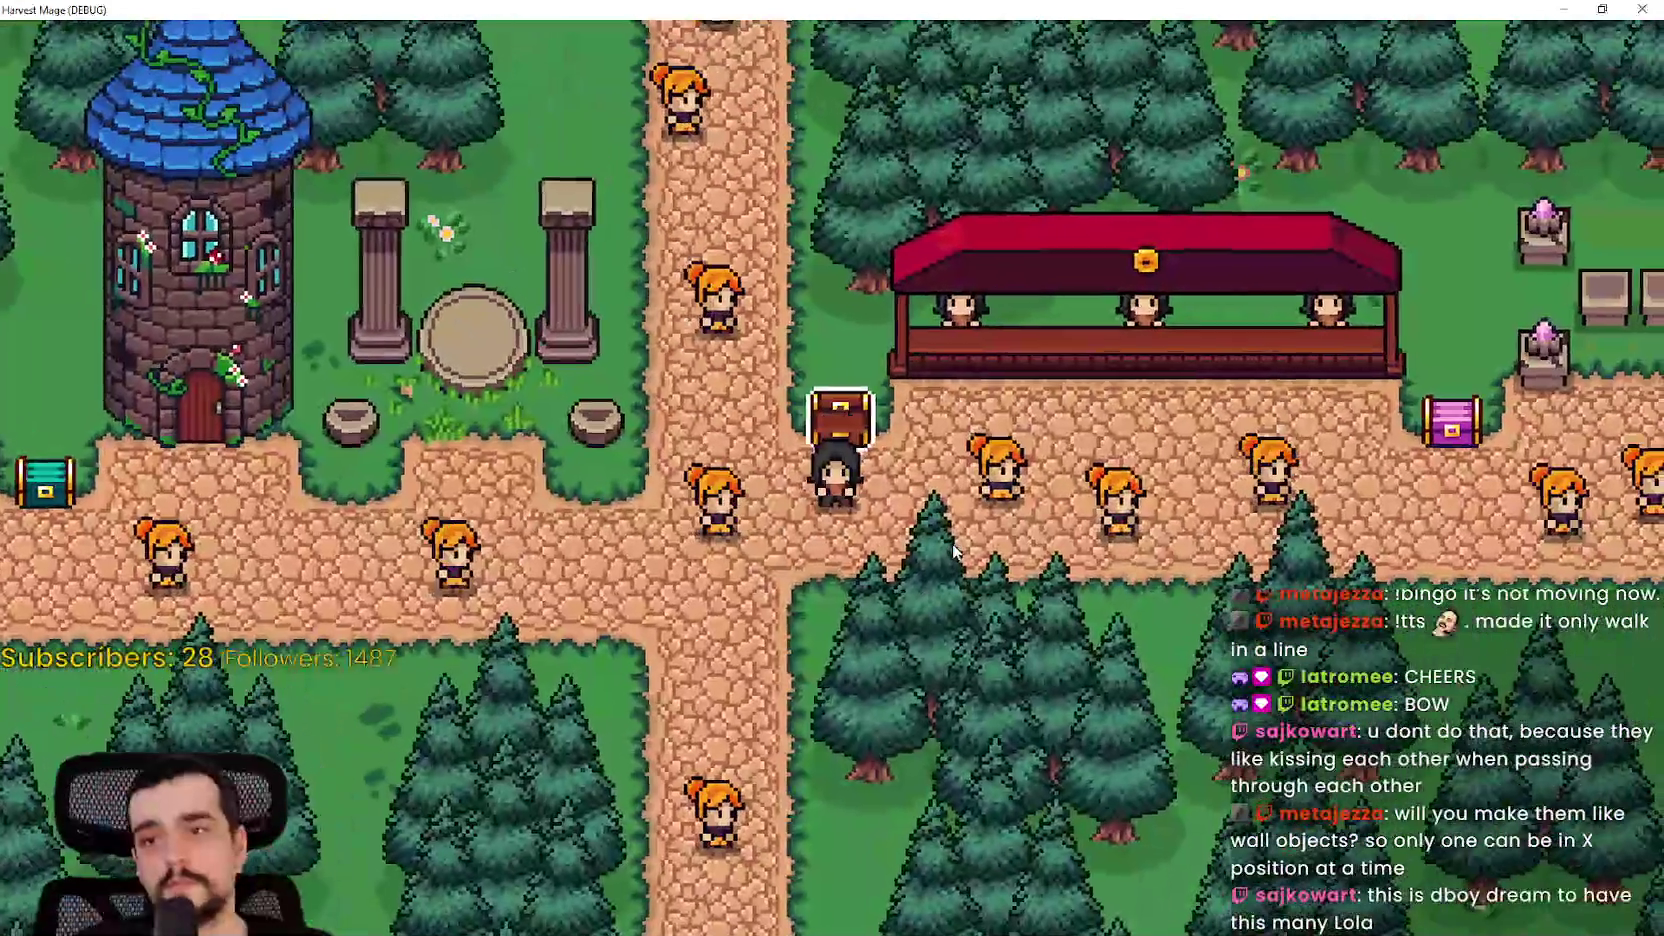
- Walk the player back and forth along the path around the tower among the NPCs
{"action": "key", "text": "d"}
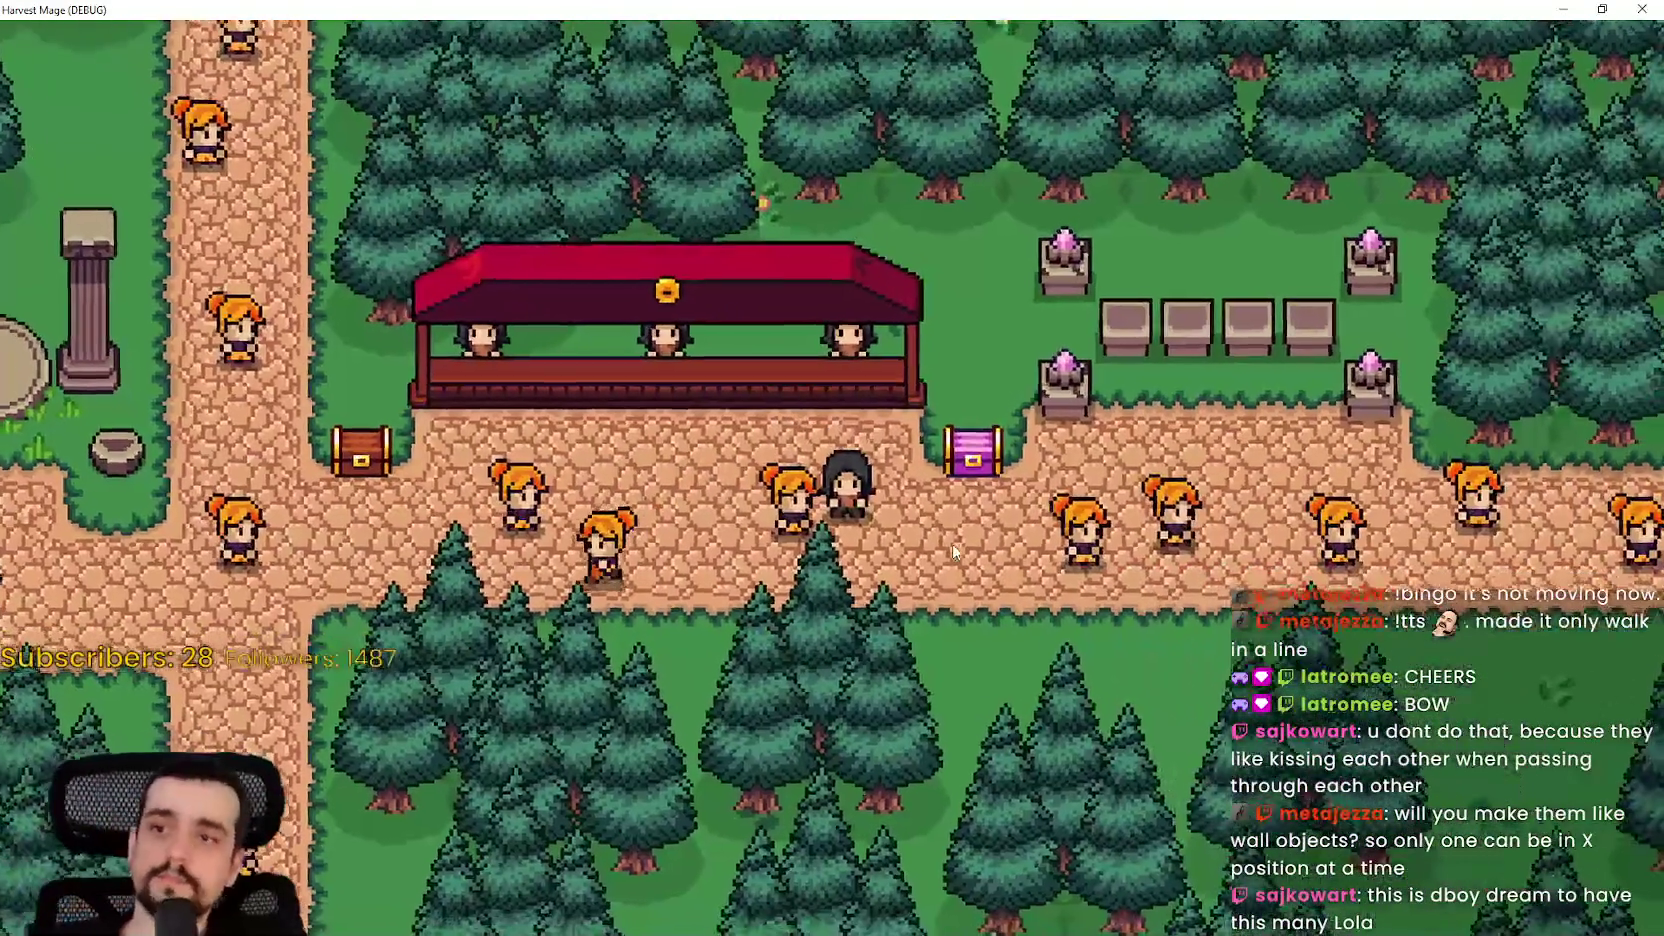
{"action": "key", "text": "a"}
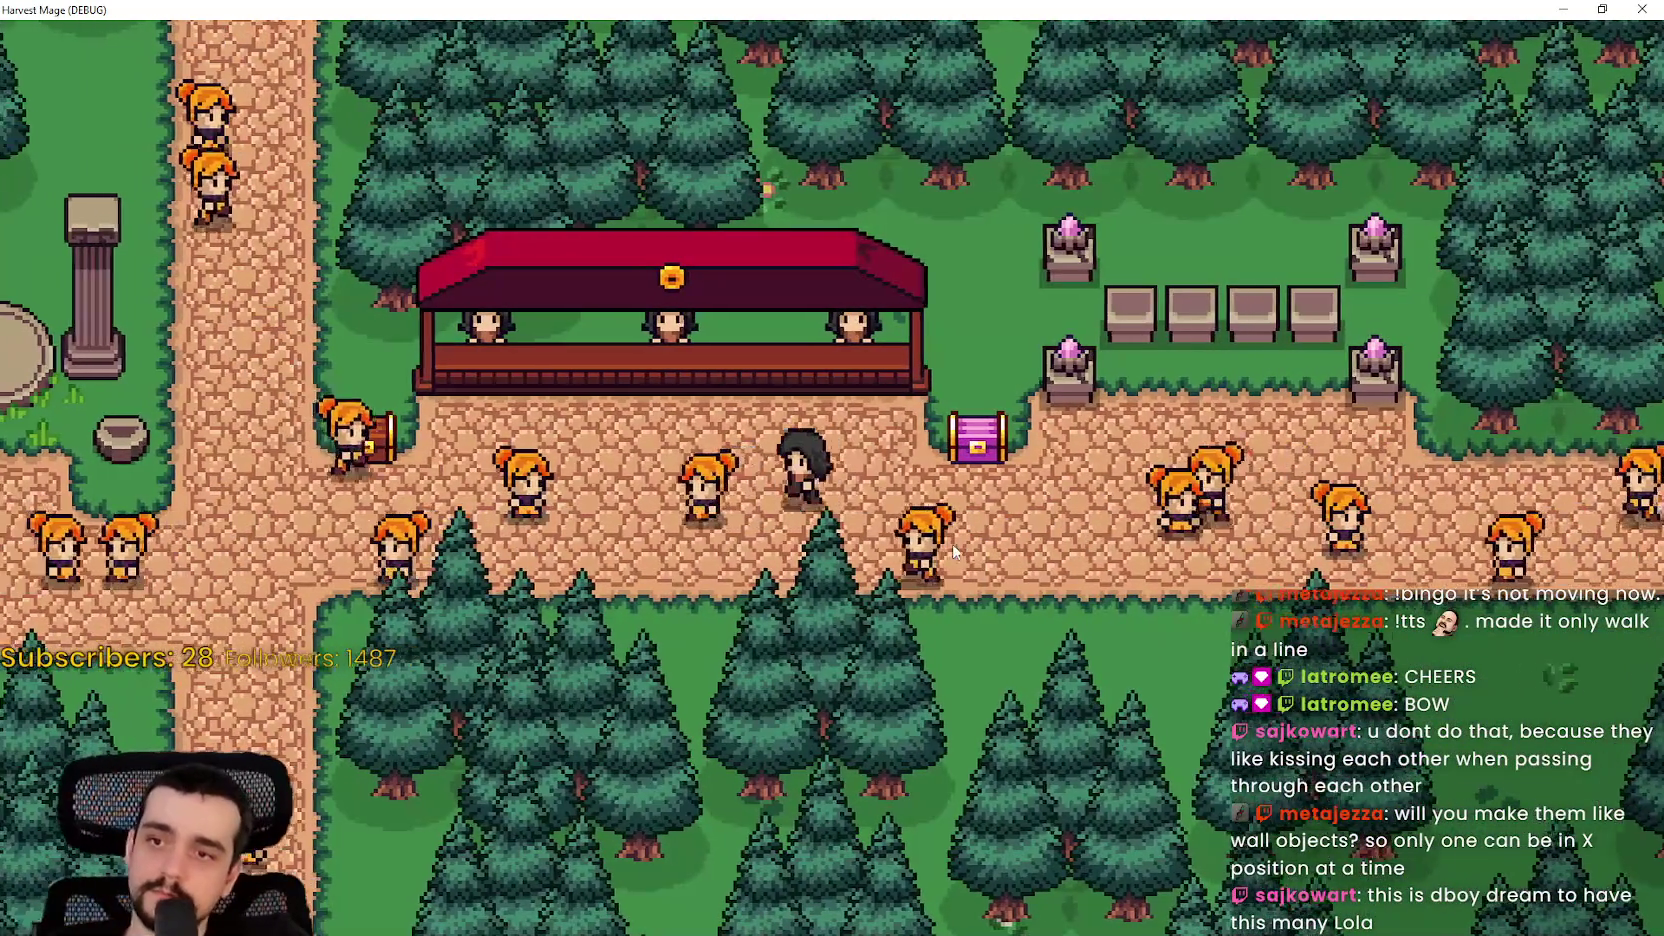
{"action": "key", "text": "a"}
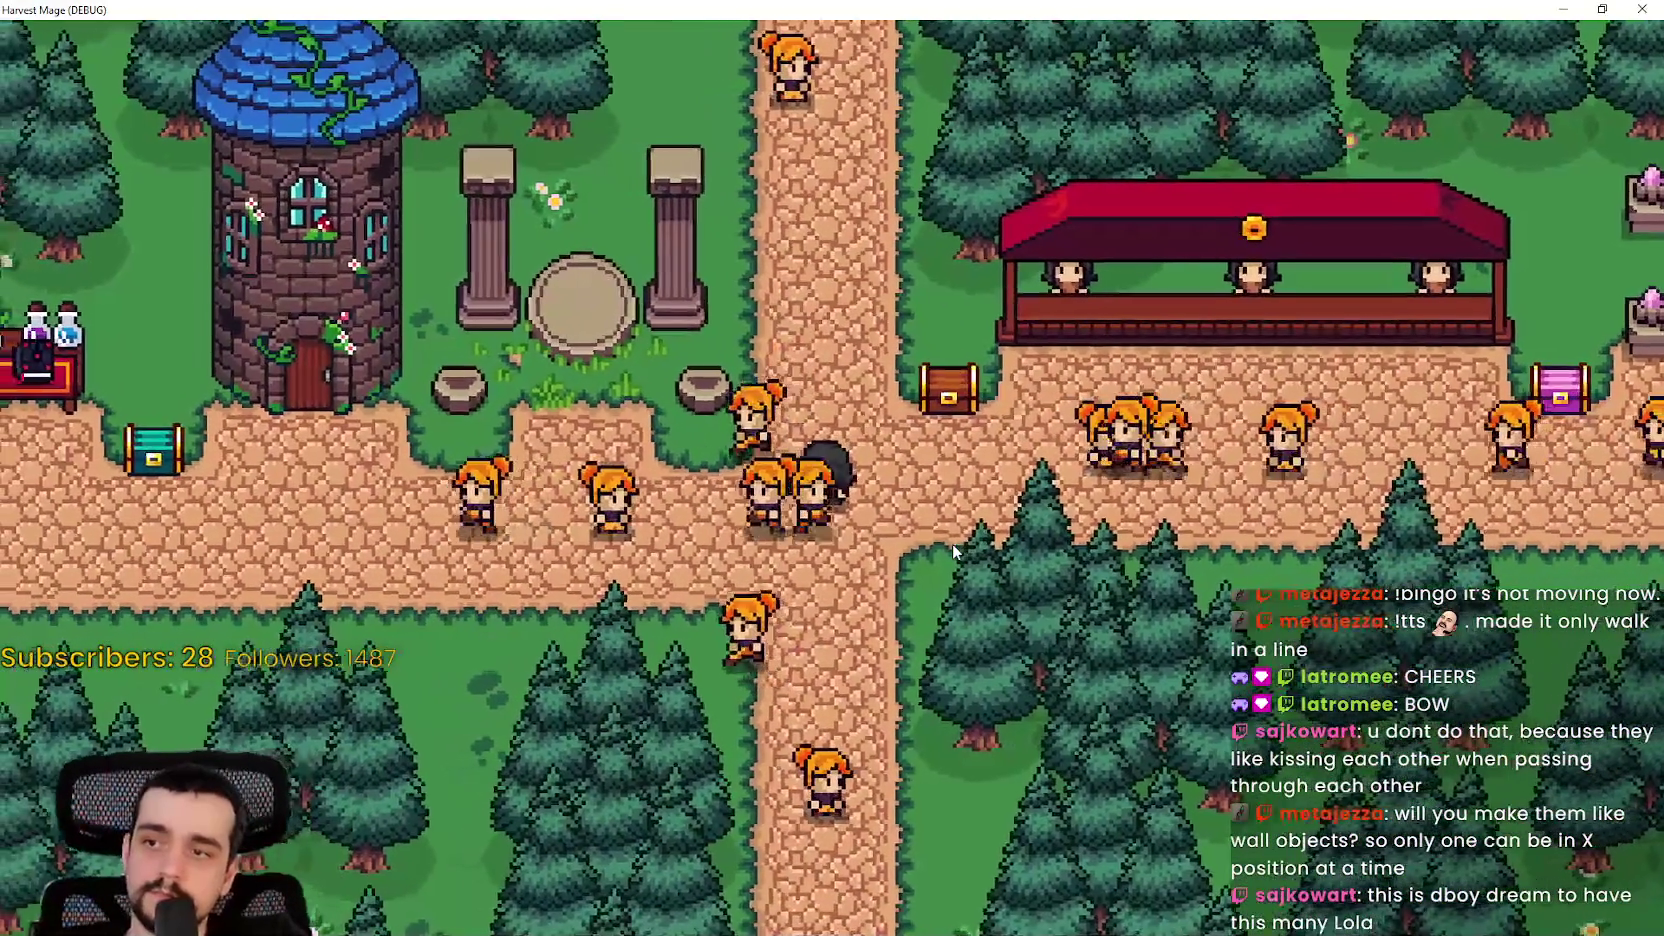
{"action": "key", "text": "a"}
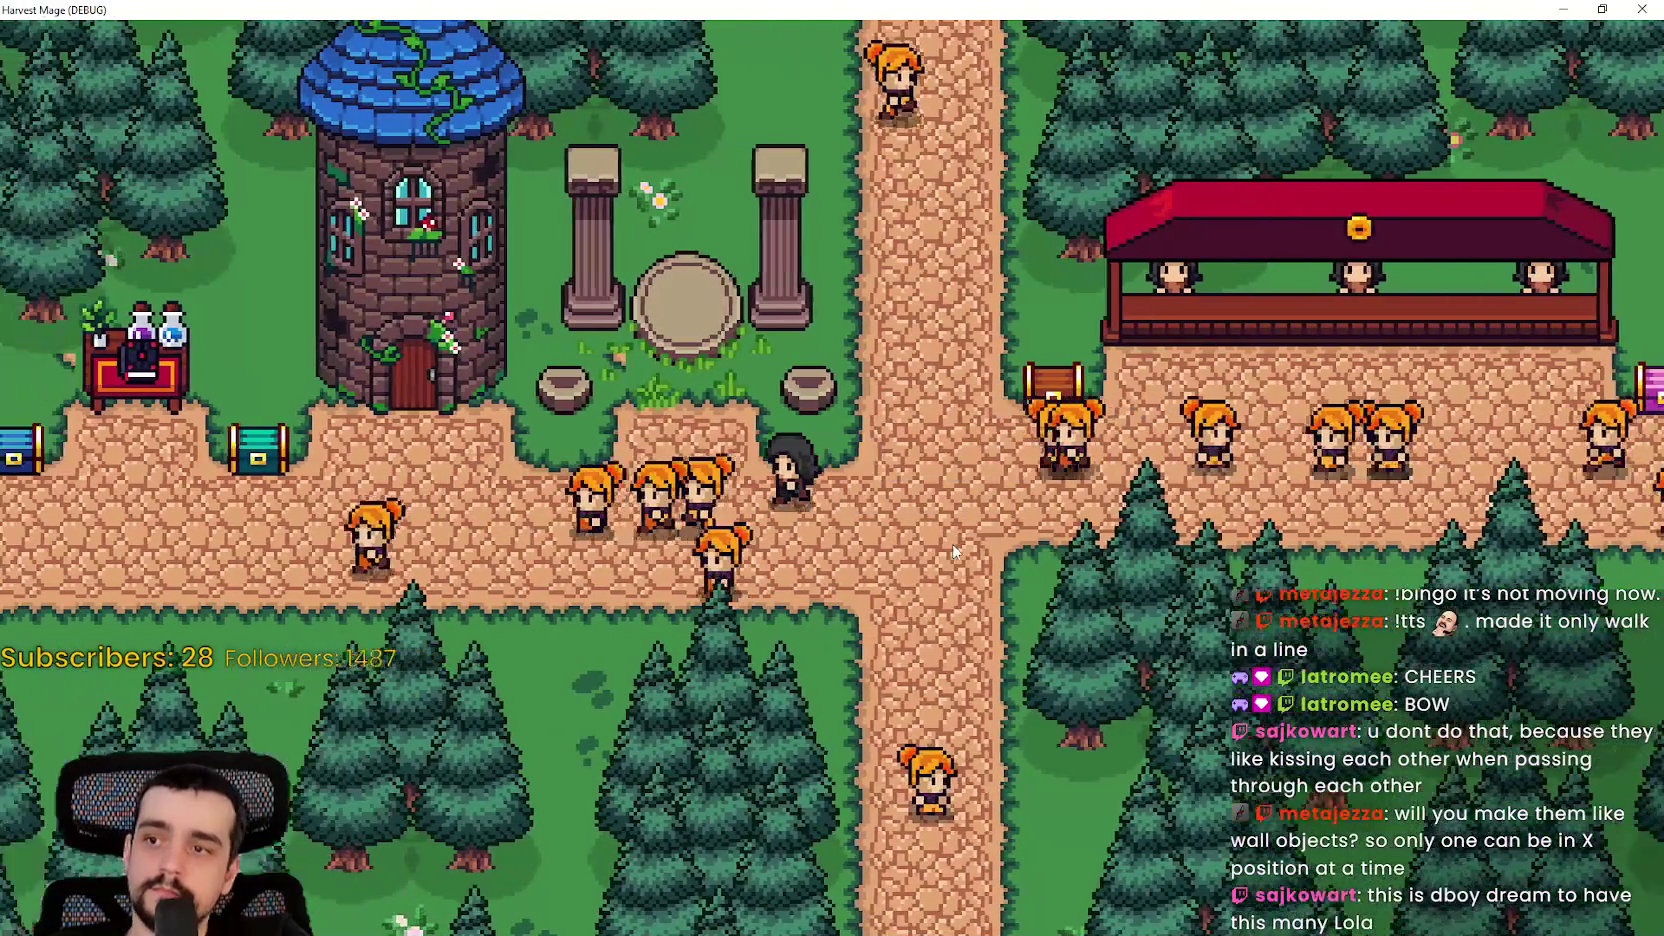
{"action": "key", "text": "a"}
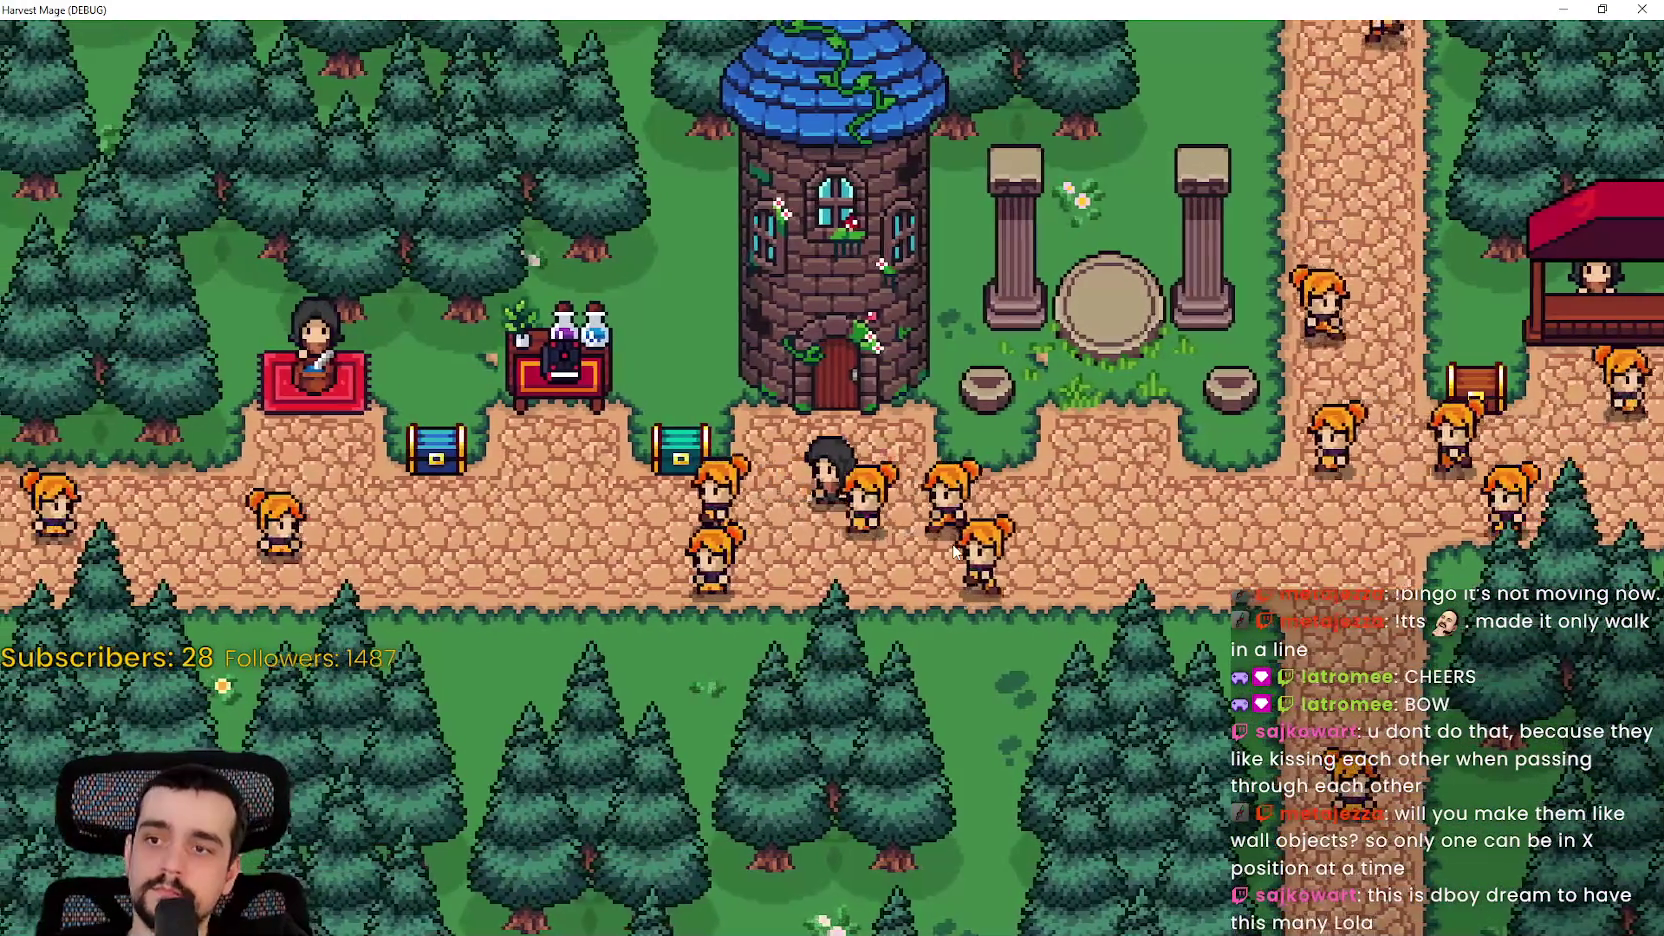
{"action": "key", "text": "a"}
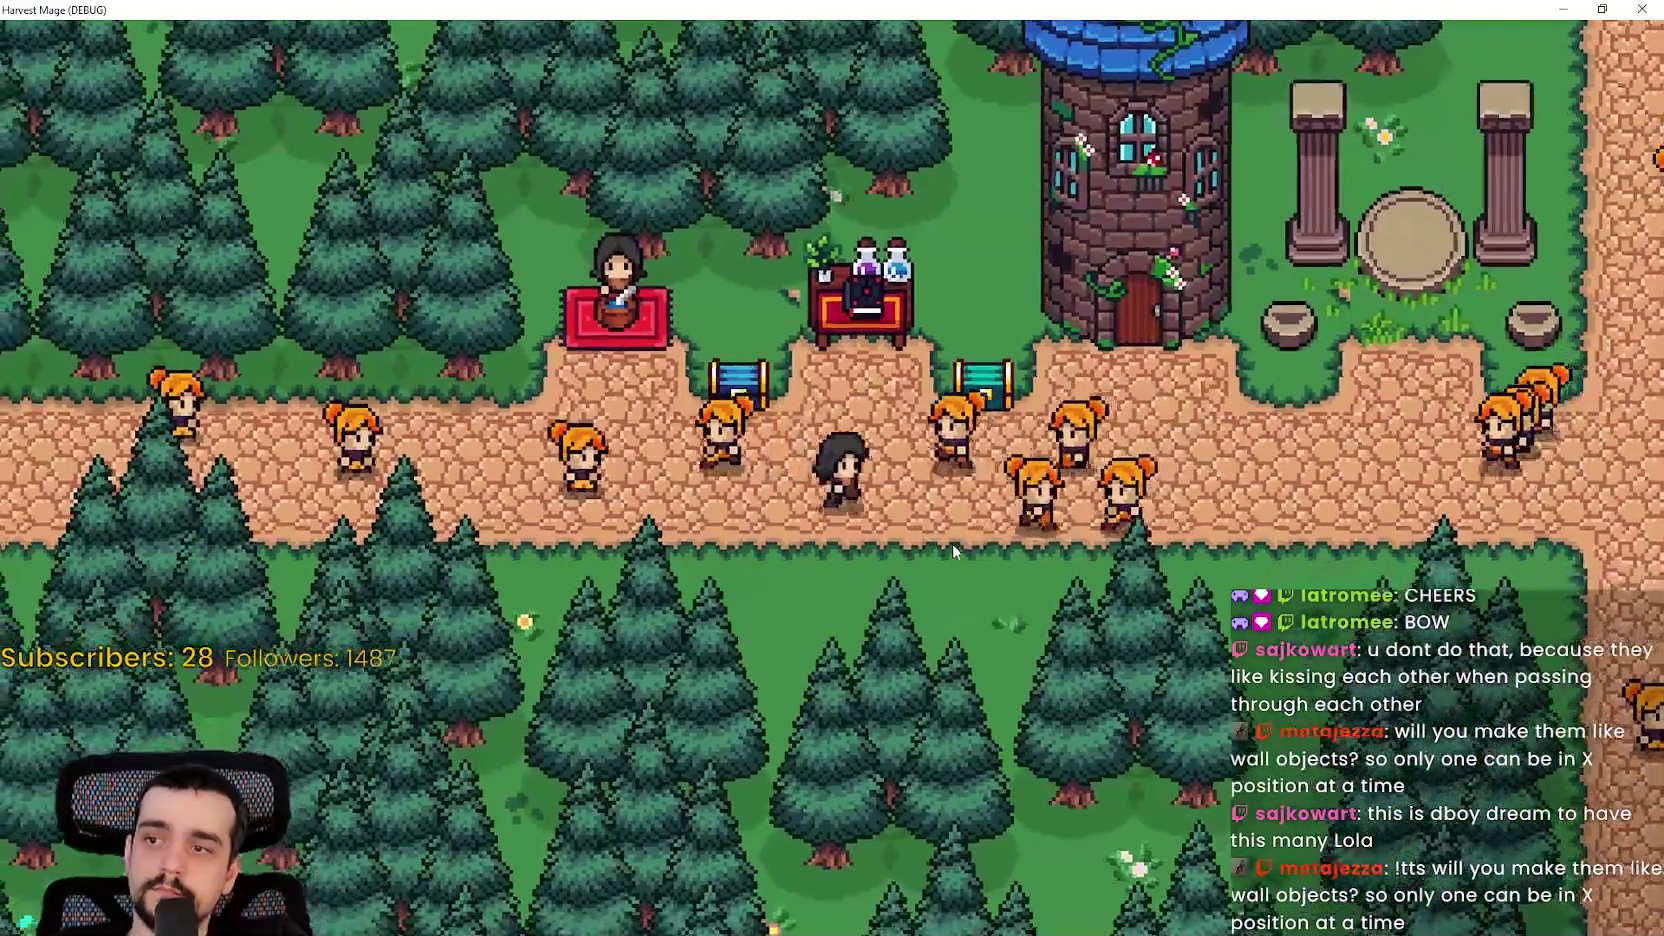
{"action": "key", "text": "d"}
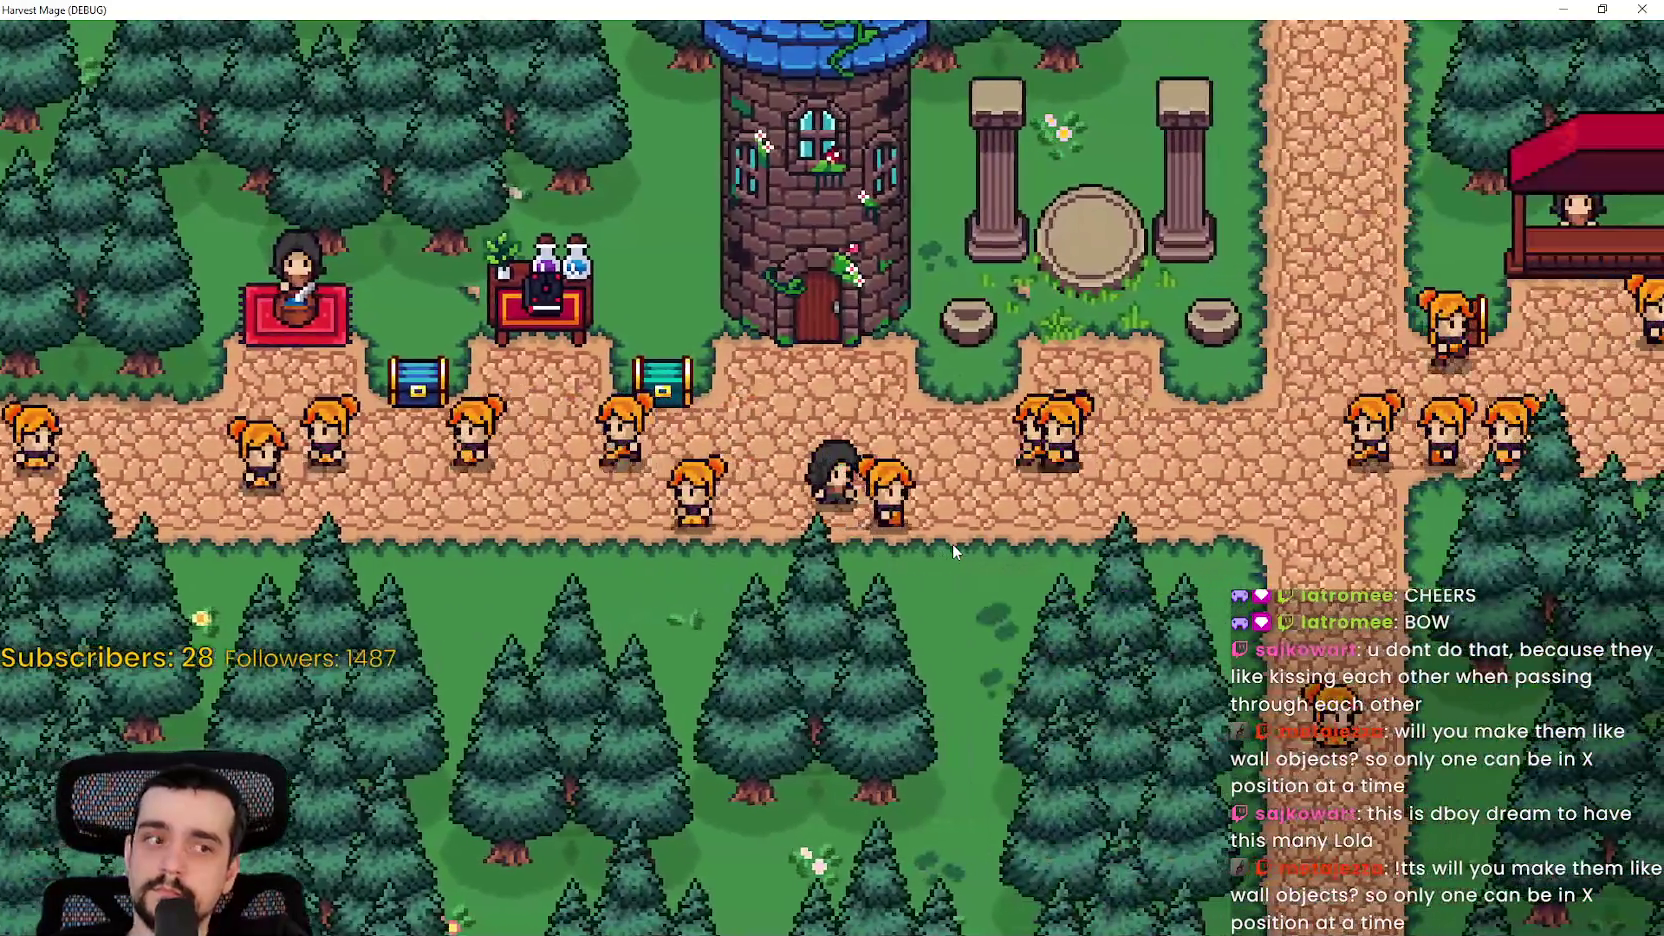
{"action": "key", "text": "a"}
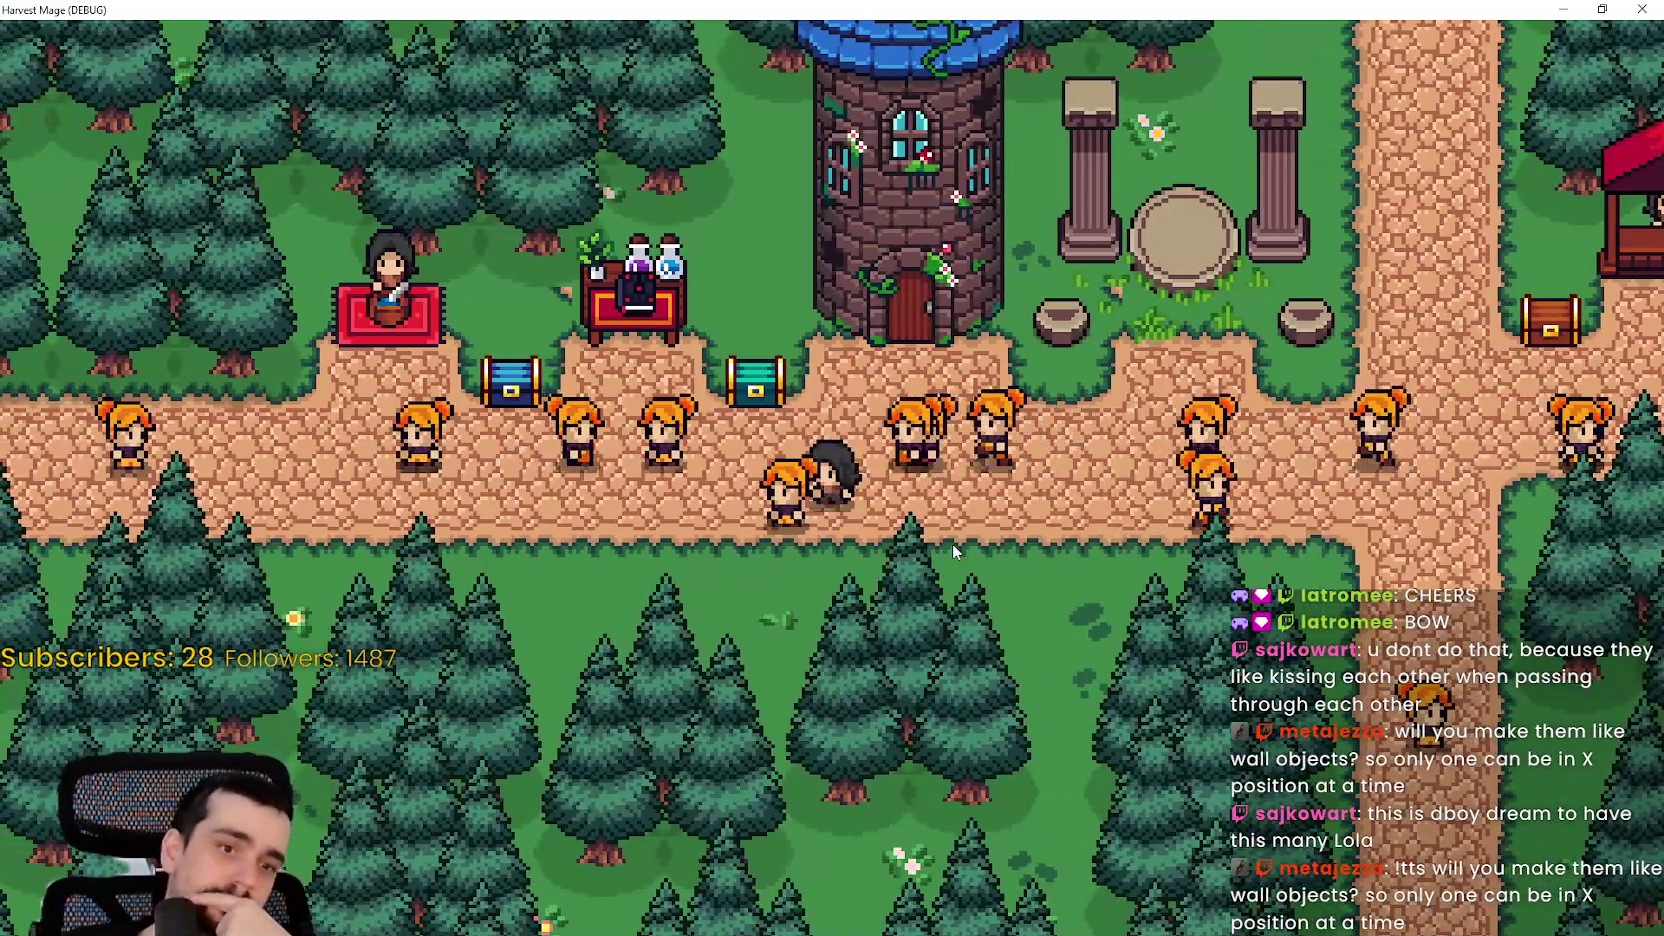
{"action": "key", "text": "d"}
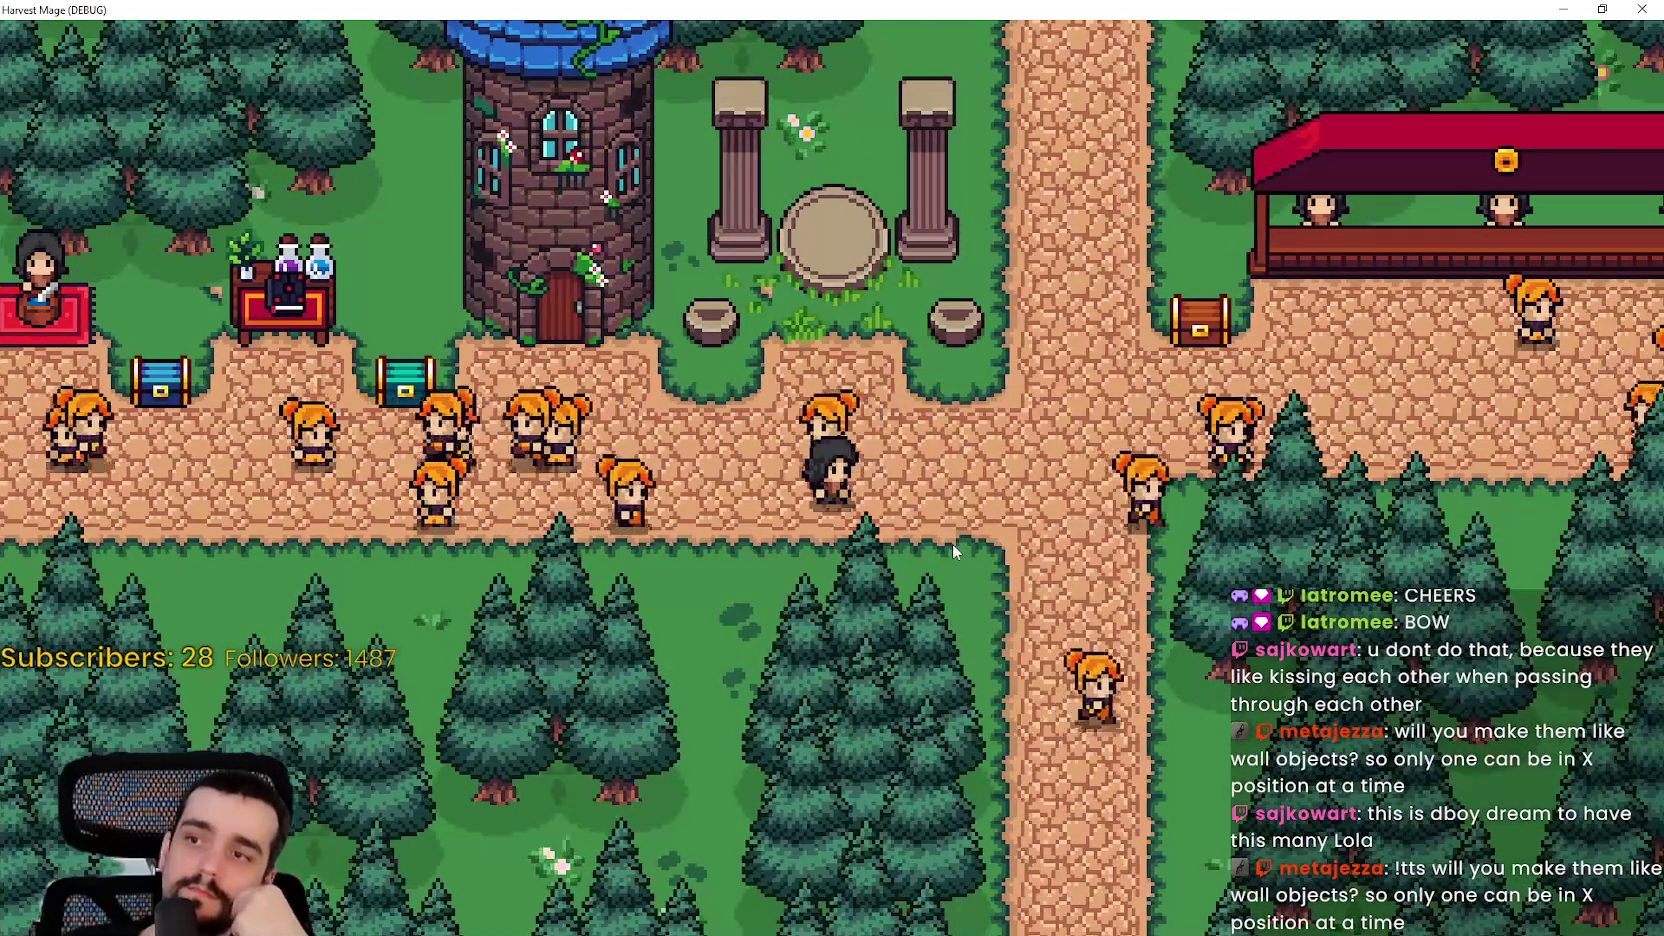
{"action": "key", "text": "d"}
{"action": "key", "text": "w"}
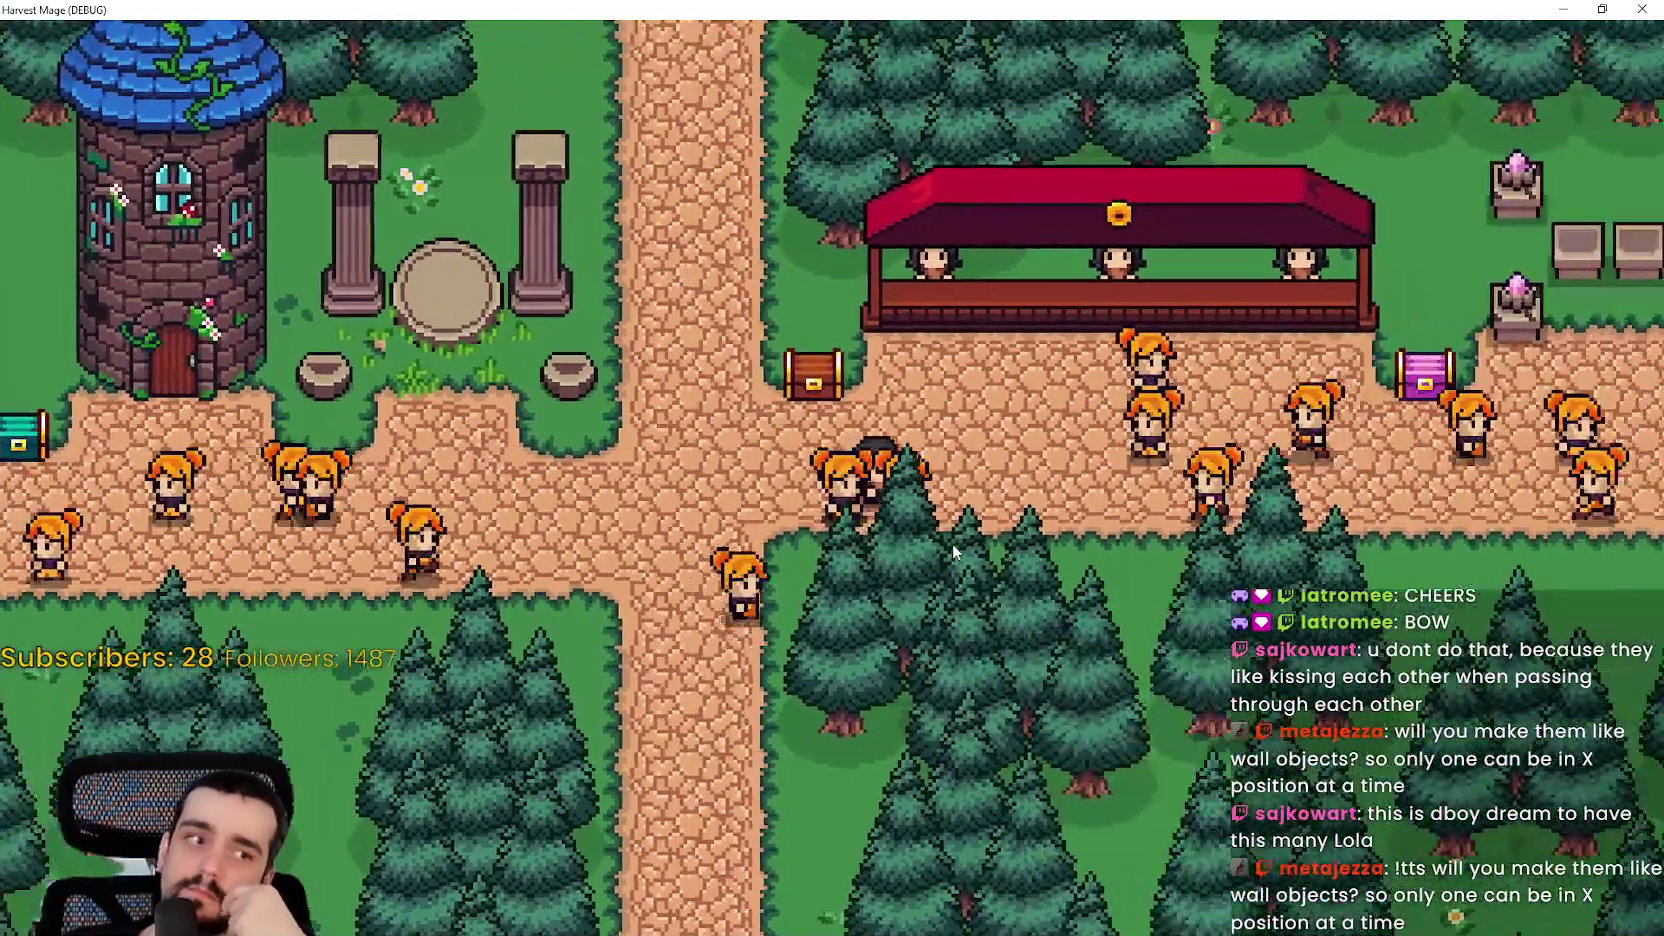
{"action": "key", "text": "d"}
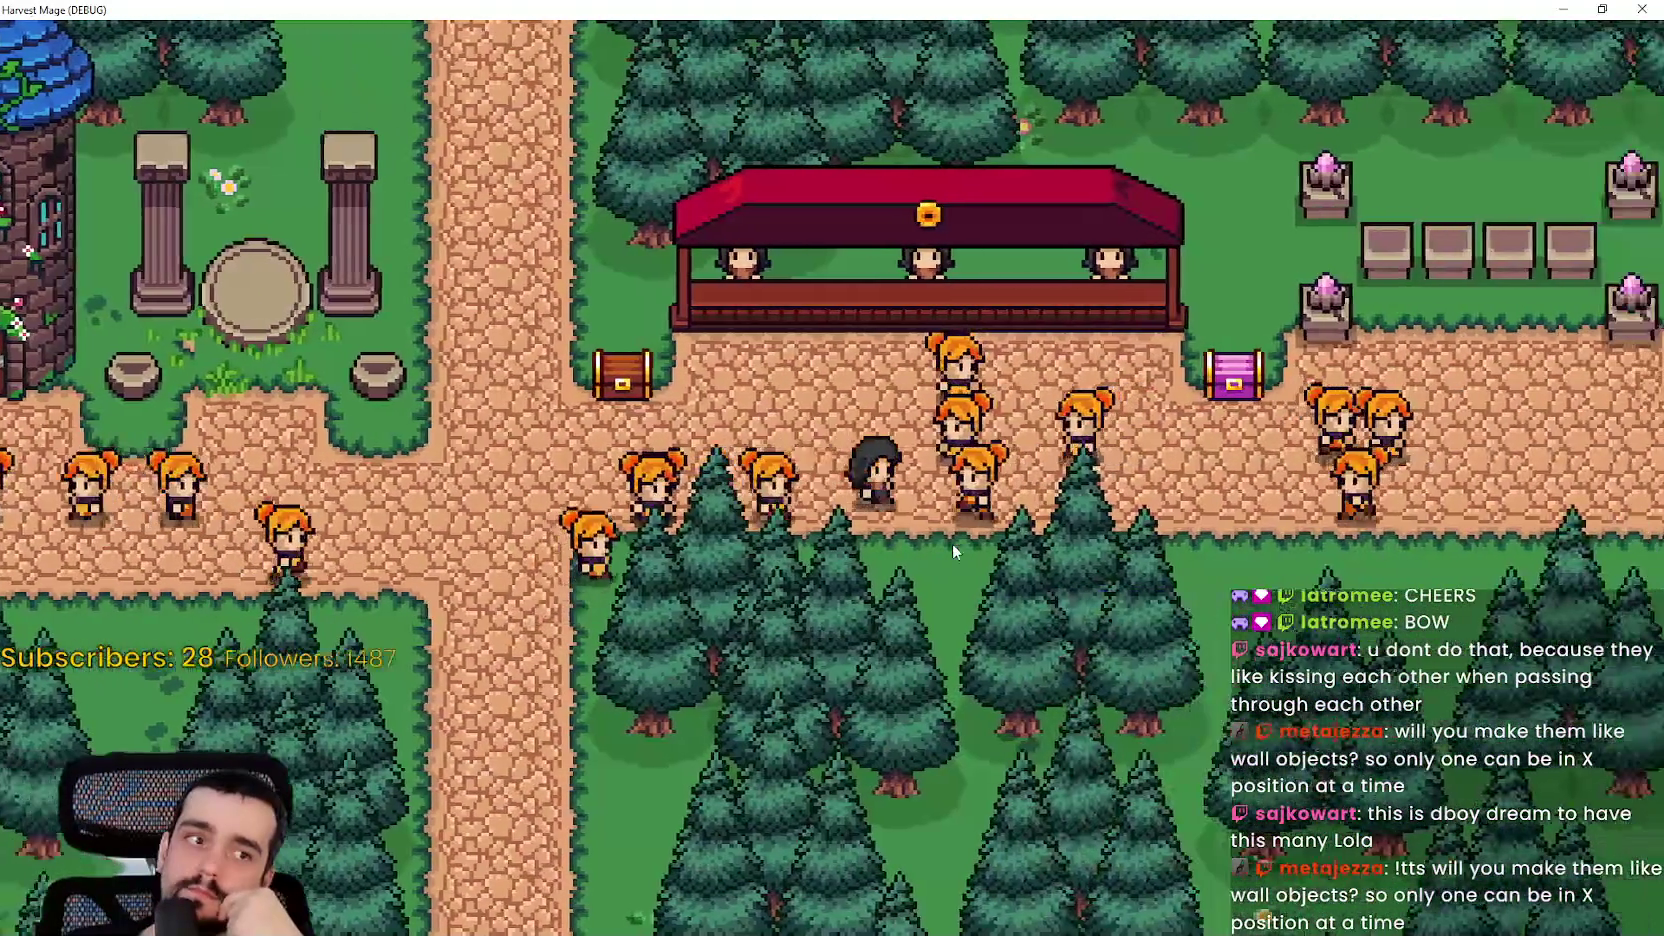
{"action": "key", "text": "a"}
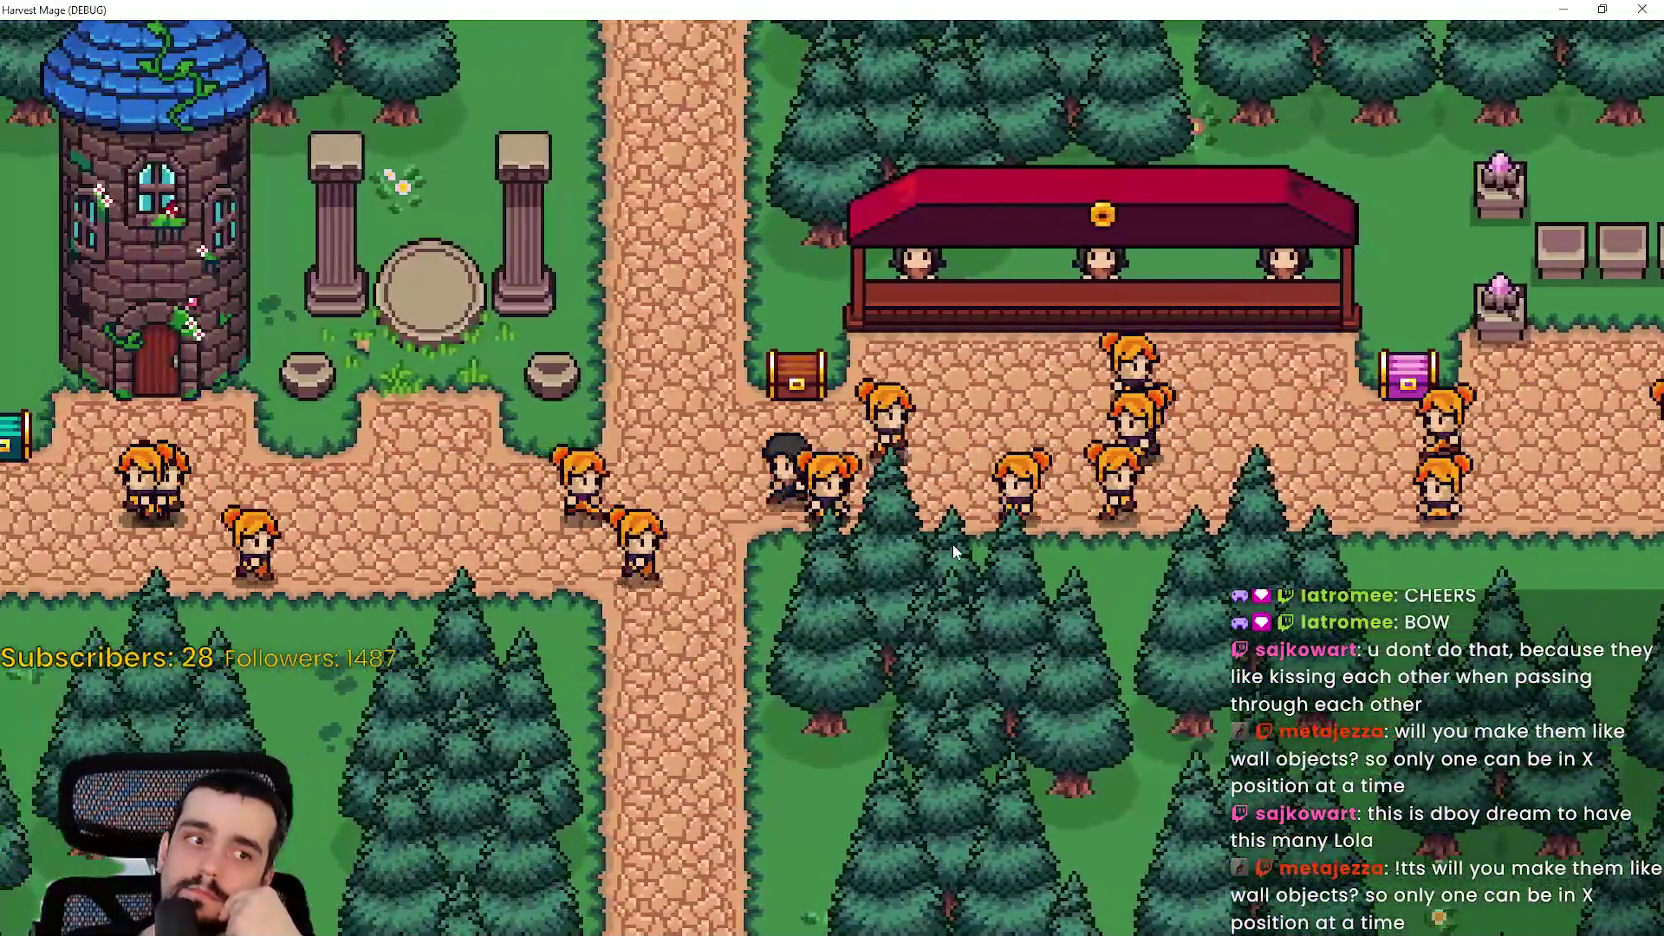
{"action": "key", "text": "a"}
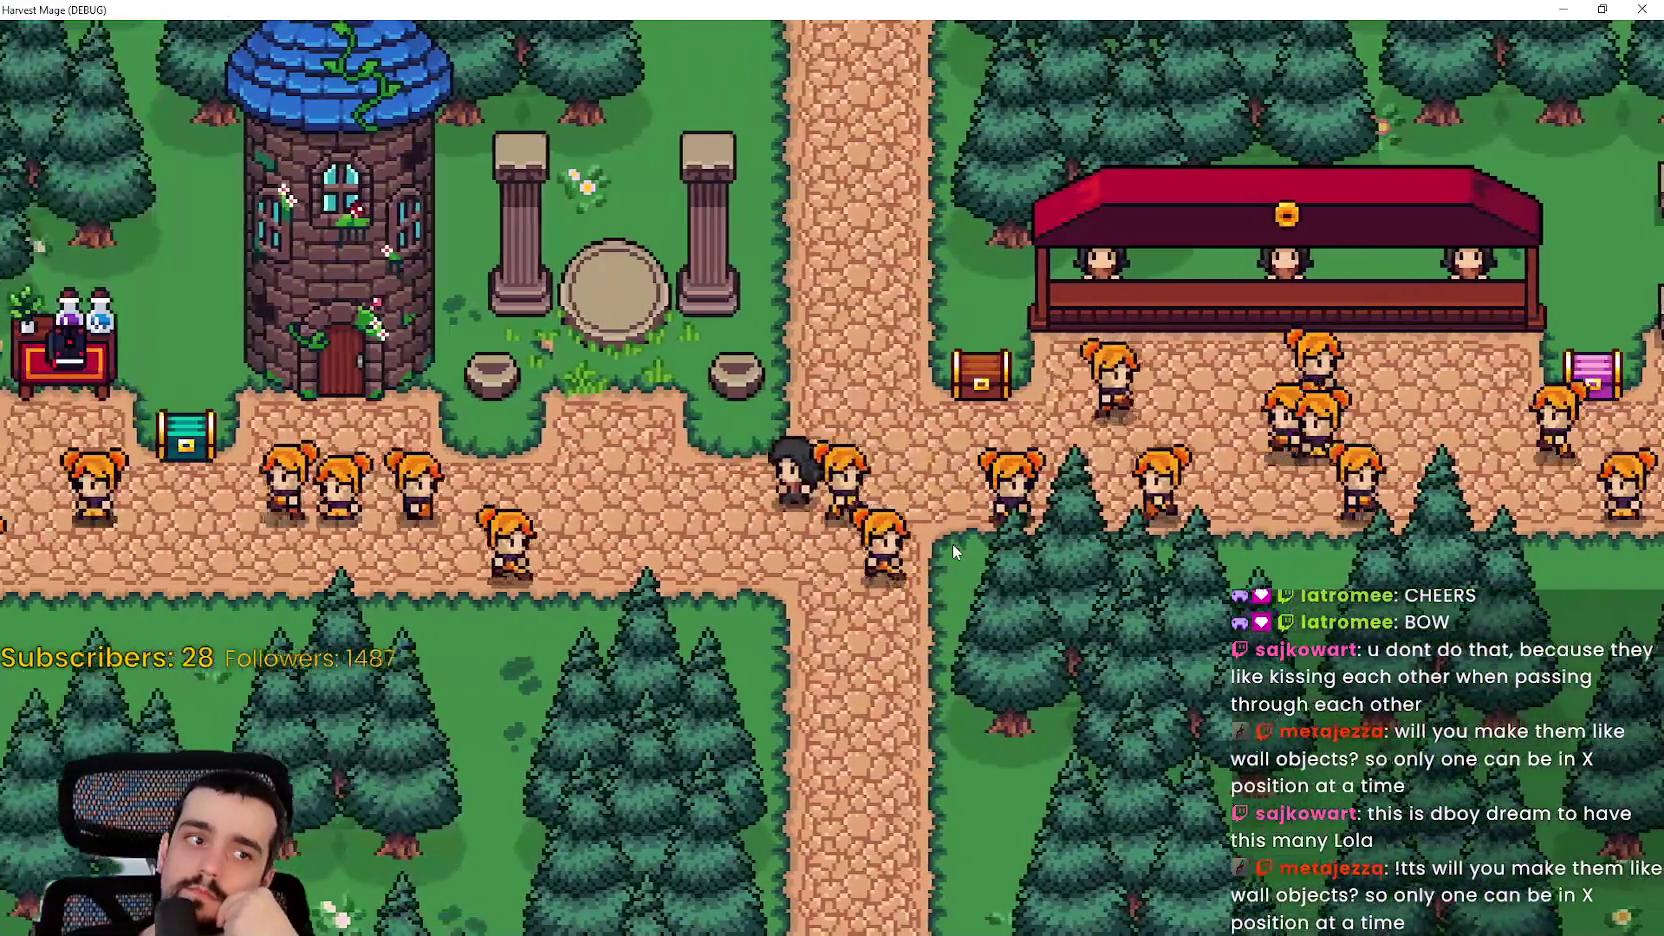
{"action": "key", "text": "d"}
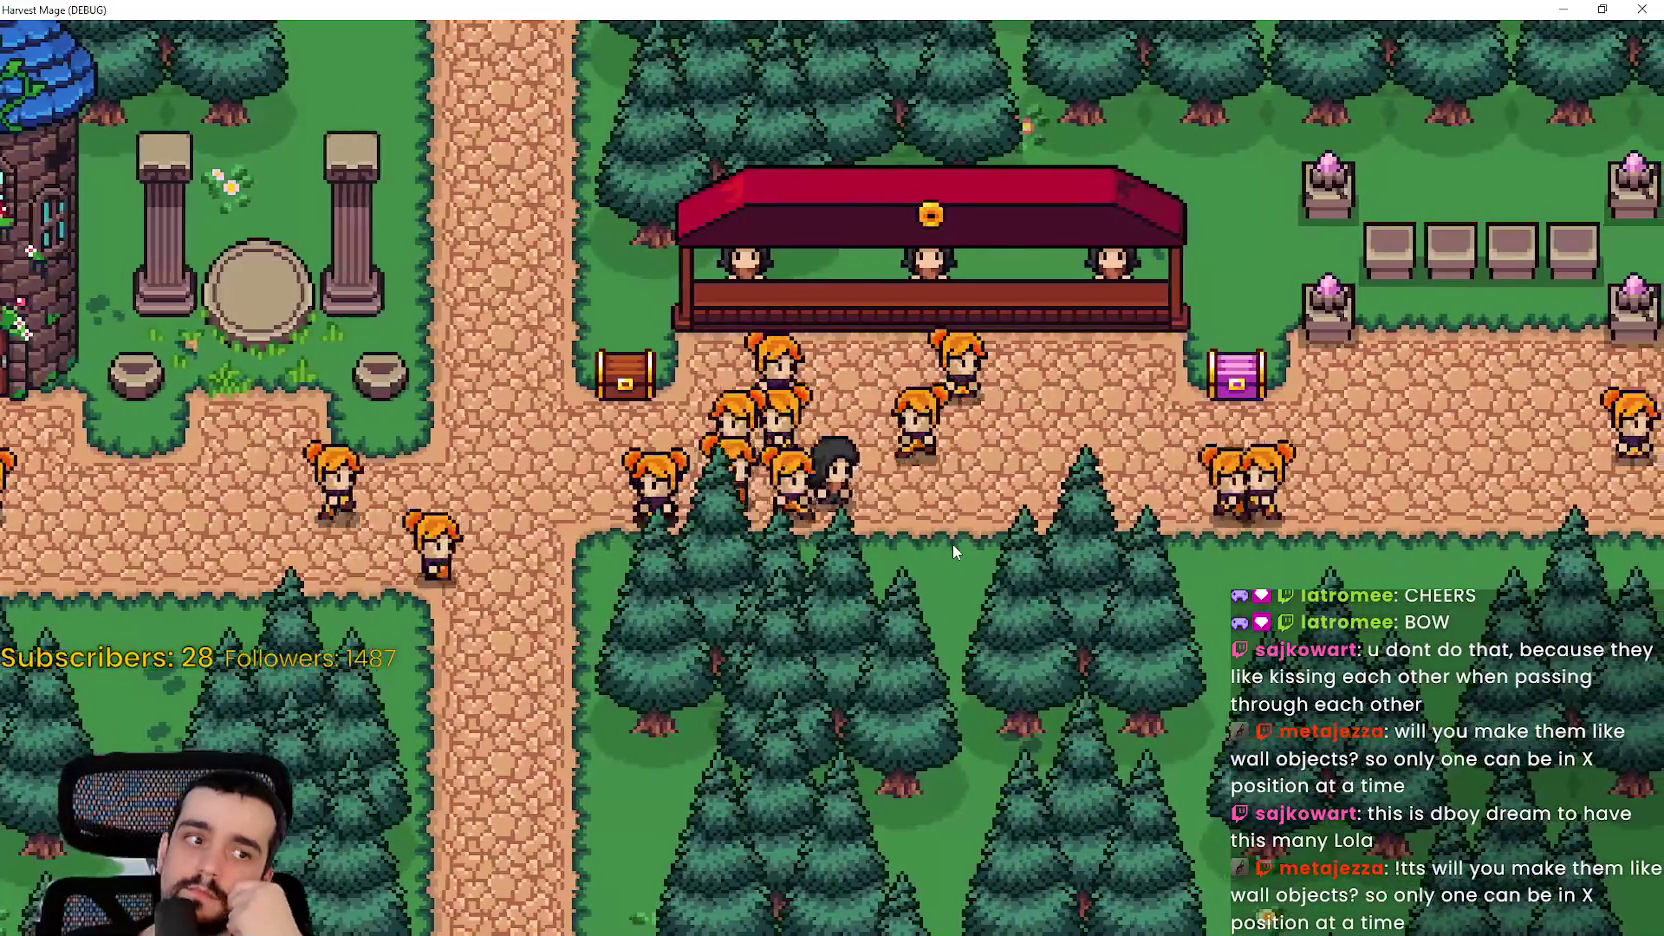
{"action": "key", "text": "d"}
{"action": "key", "text": "w"}
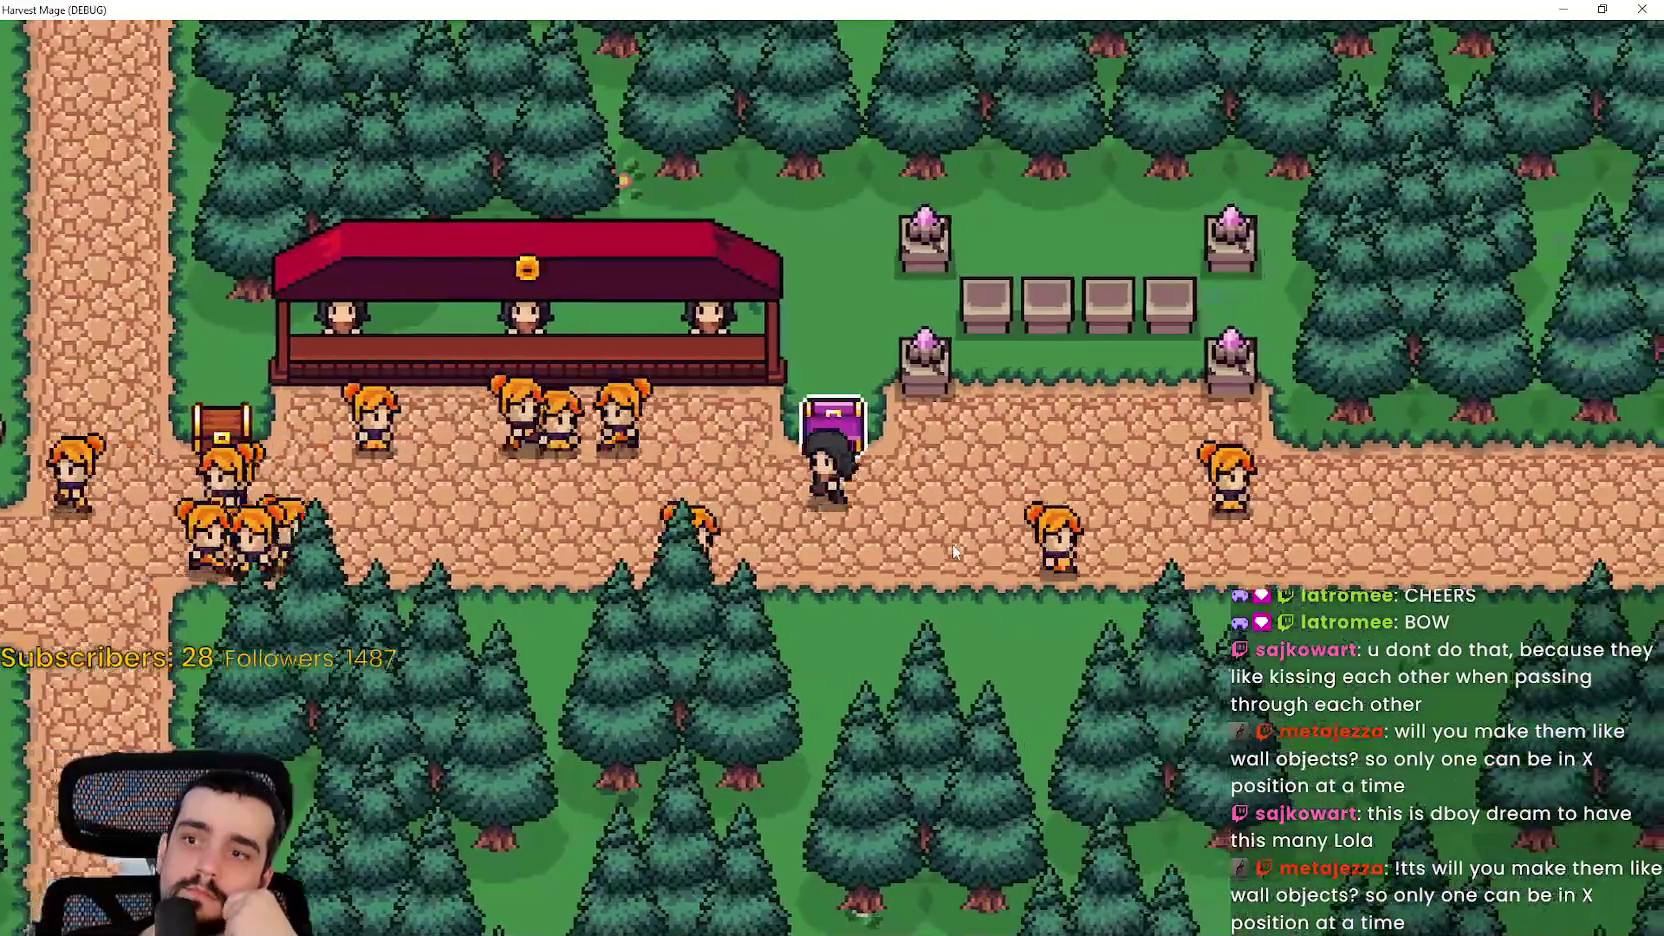
{"action": "key", "text": "a"}
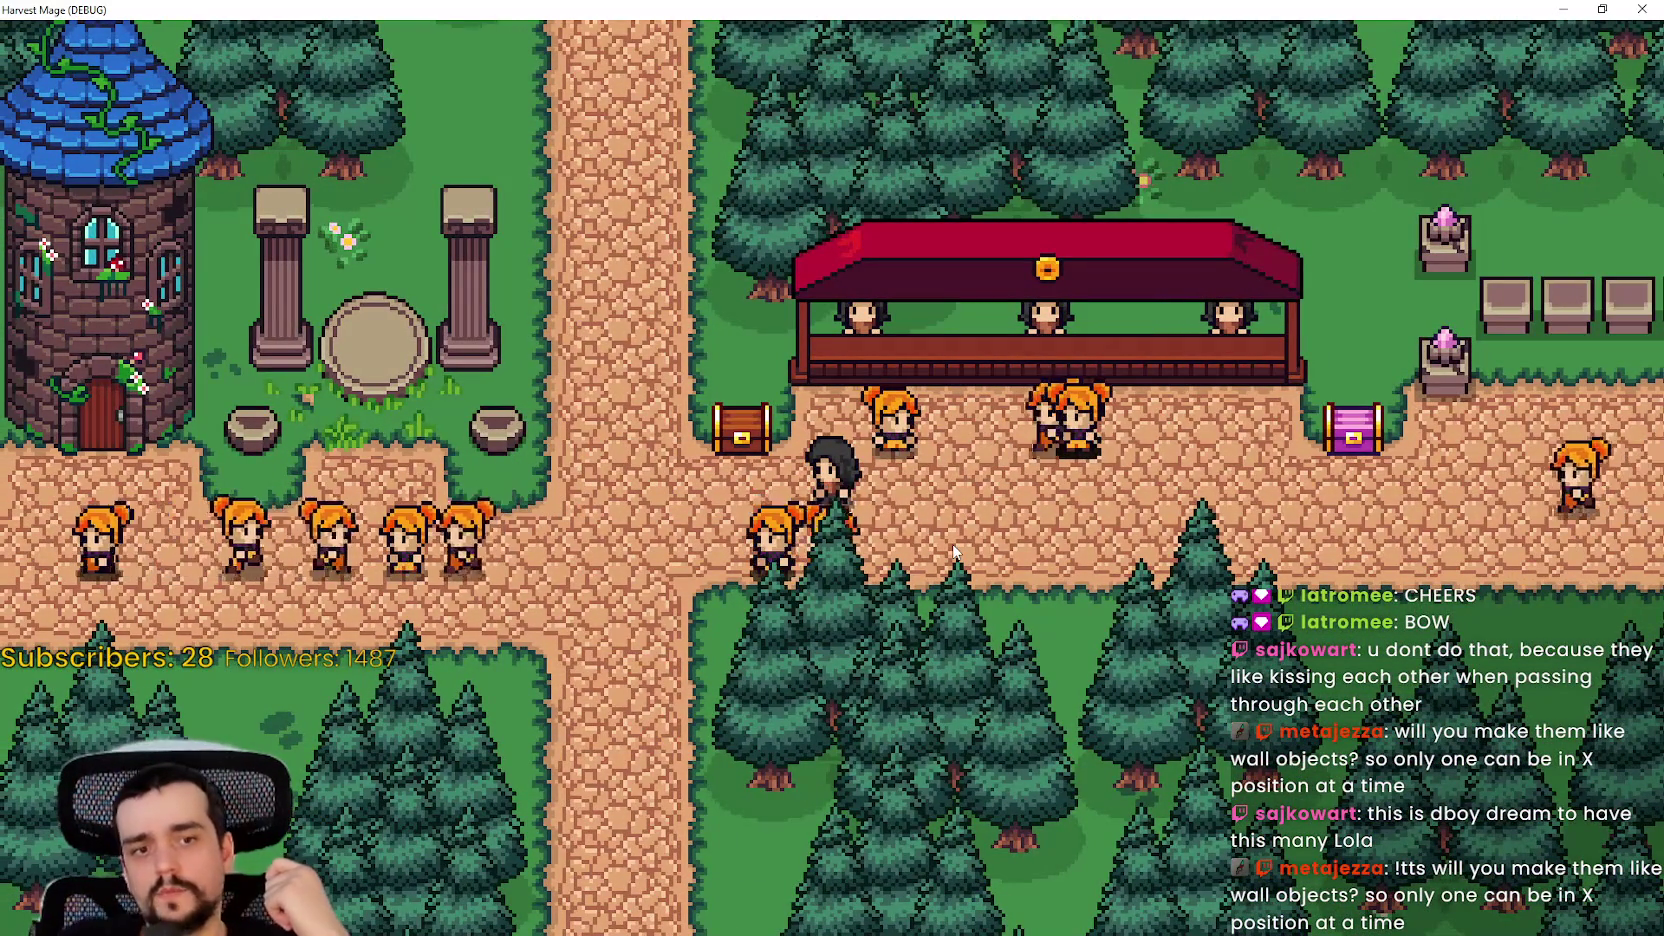
{"action": "key", "text": "d"}
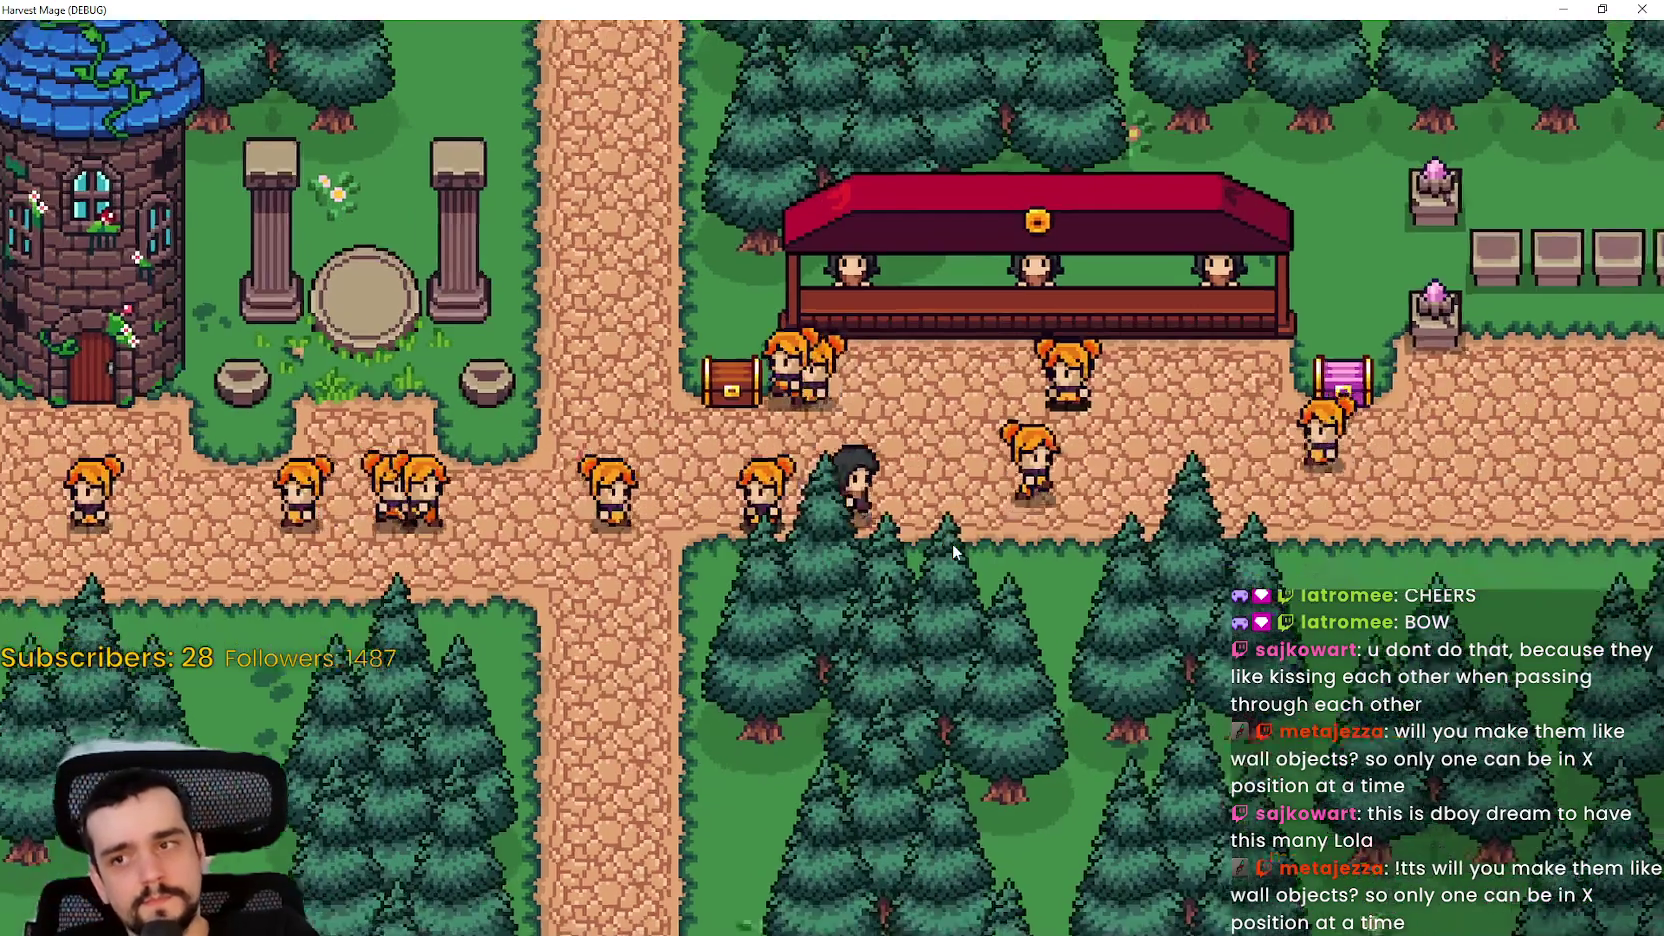
{"action": "key", "text": "s"}
{"action": "key", "text": "a"}
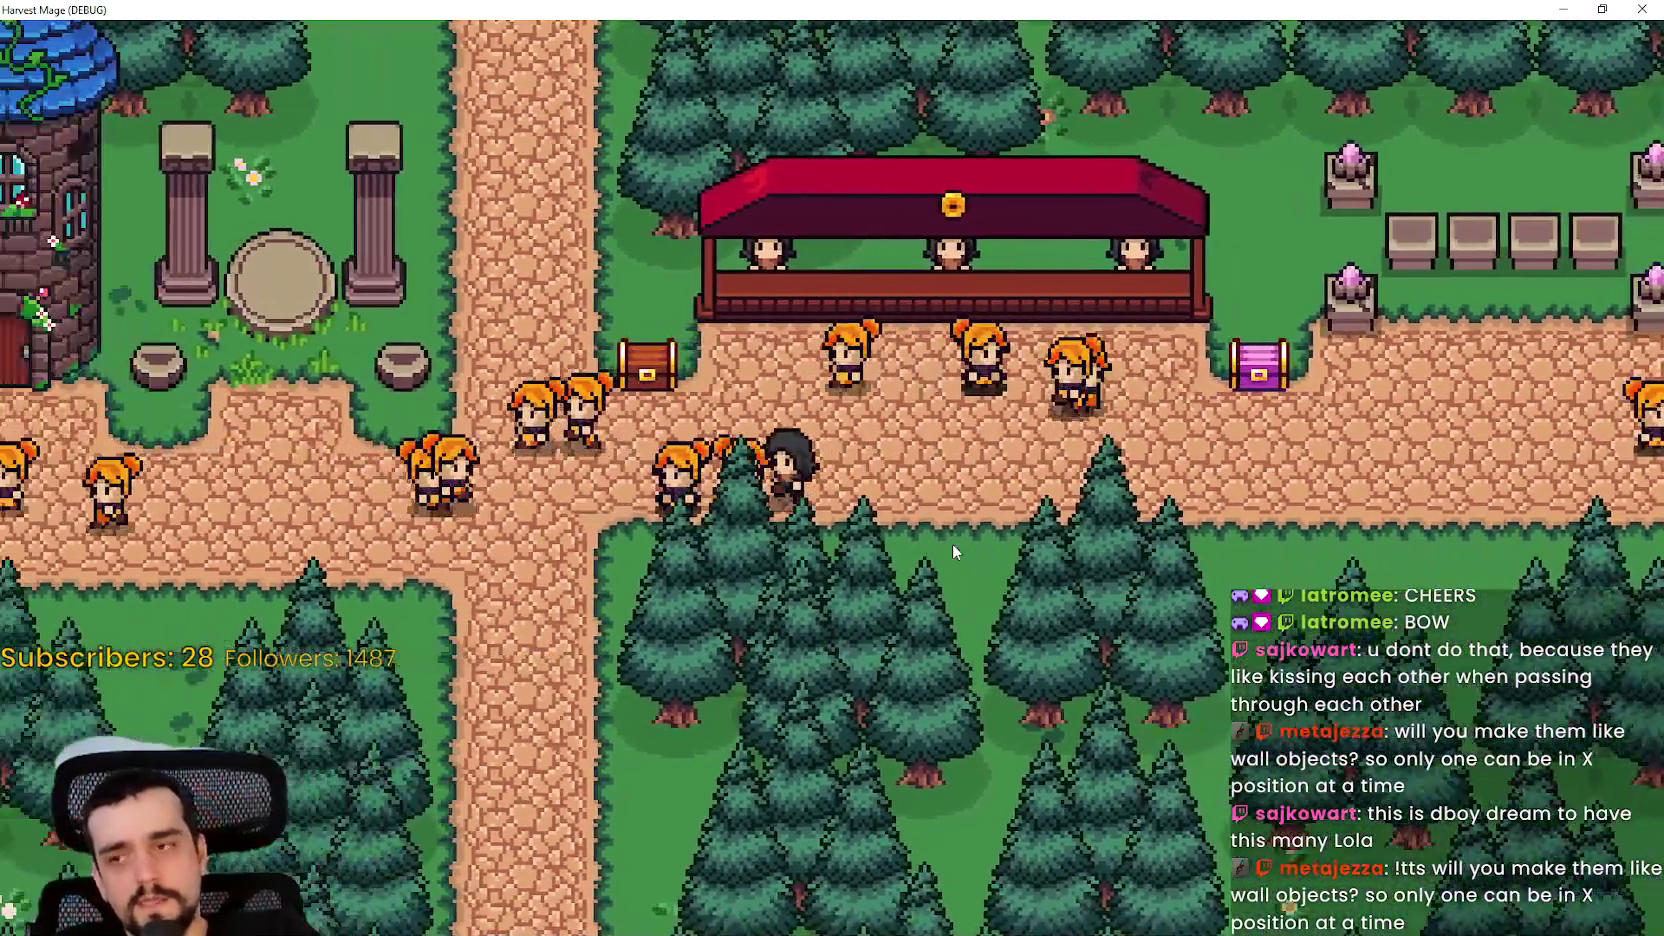
{"action": "key", "text": "a"}
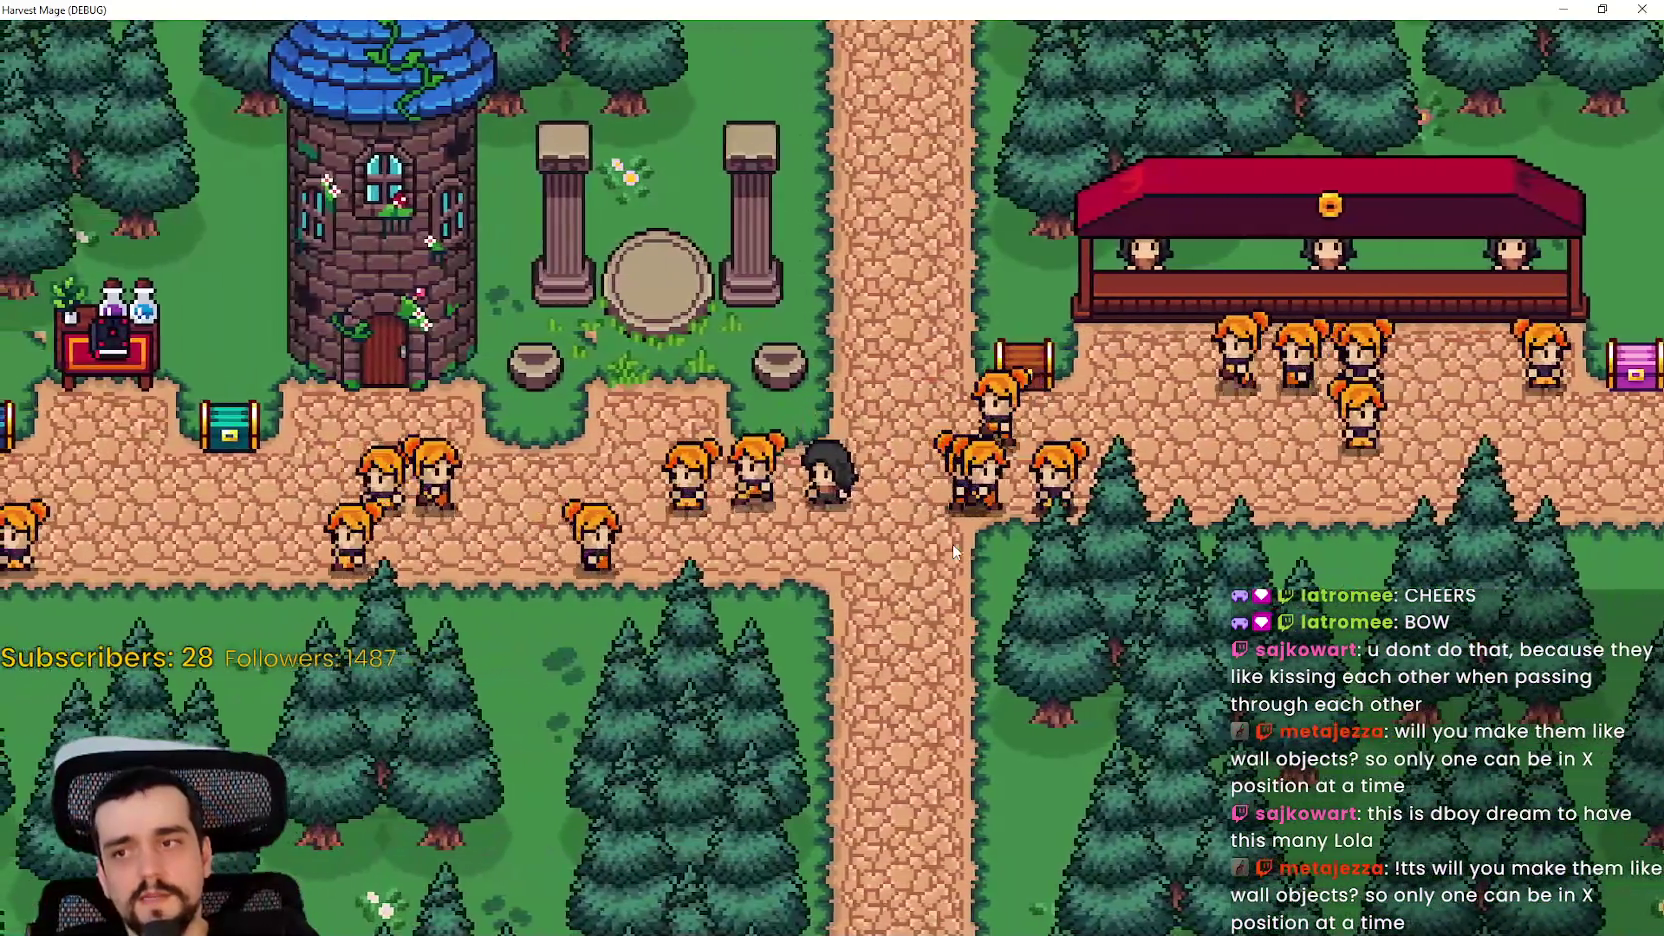
- Walk the player past, up to, and away from the red pavilion counter
{"action": "key", "text": "d"}
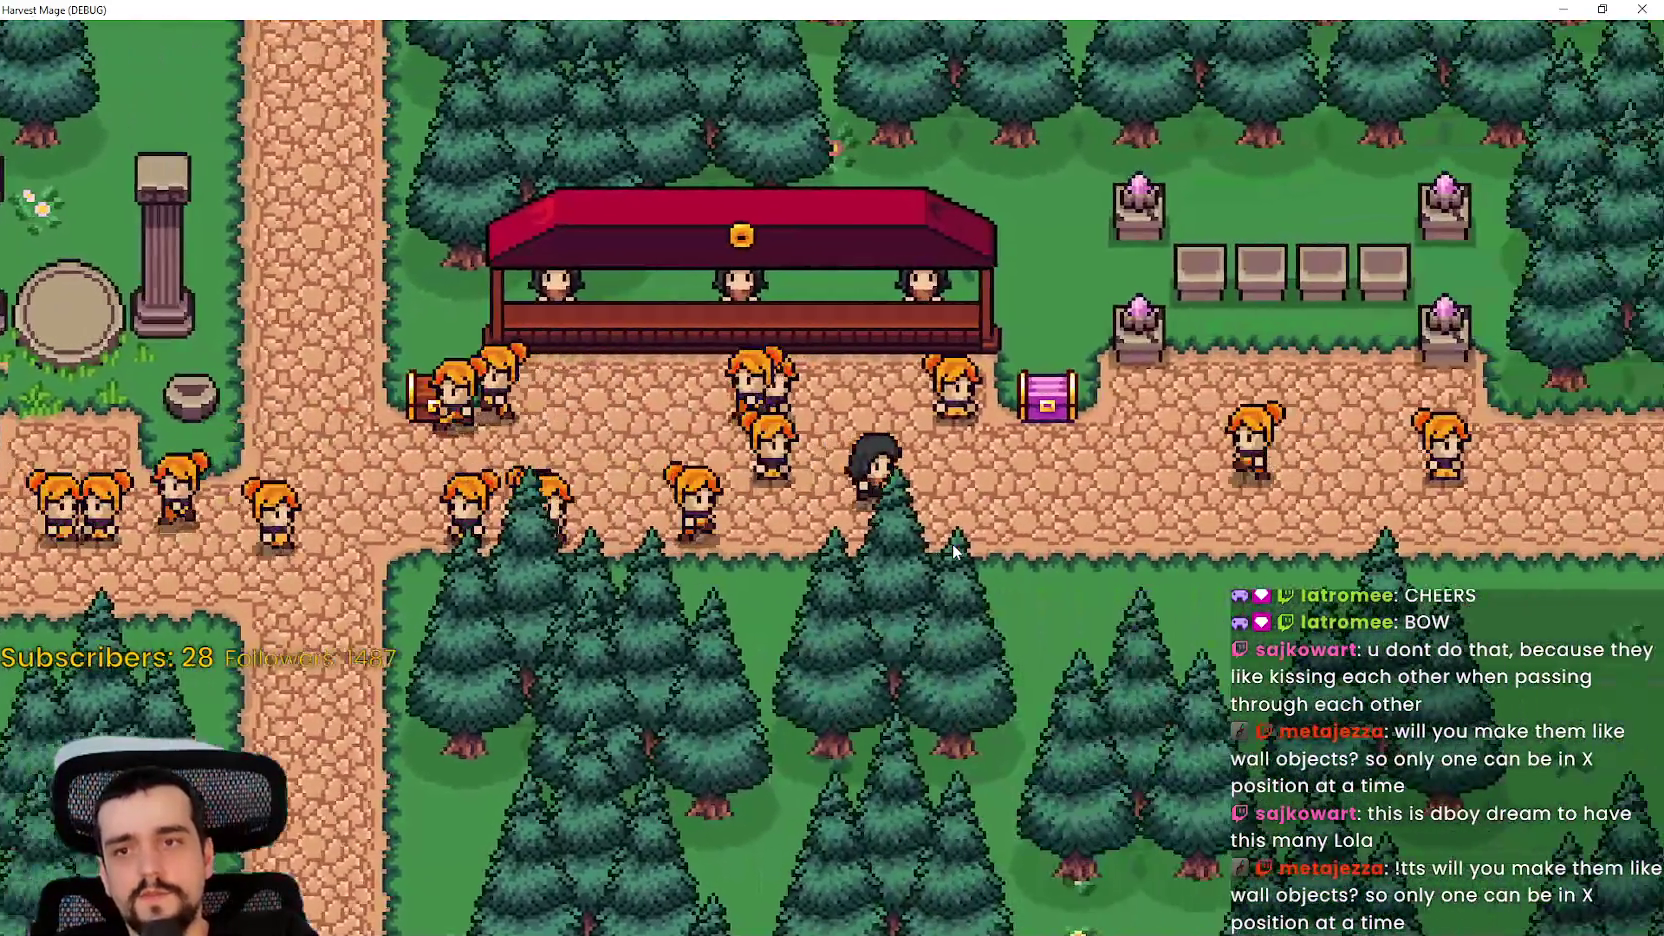
{"action": "key", "text": "d"}
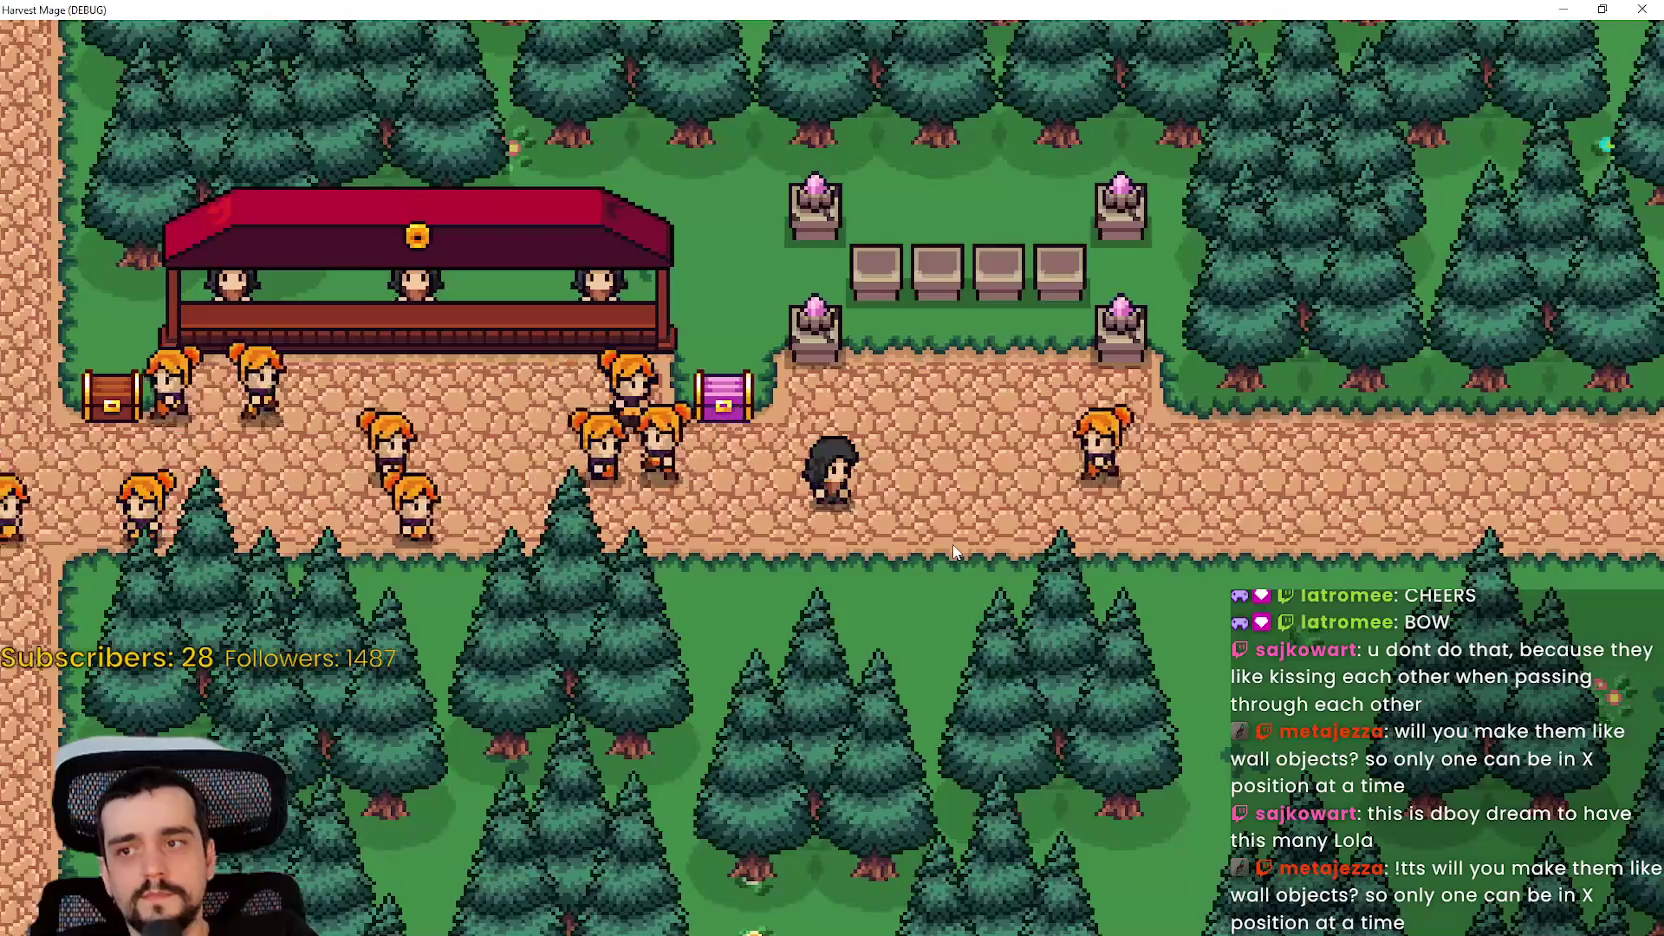
{"action": "key", "text": "a"}
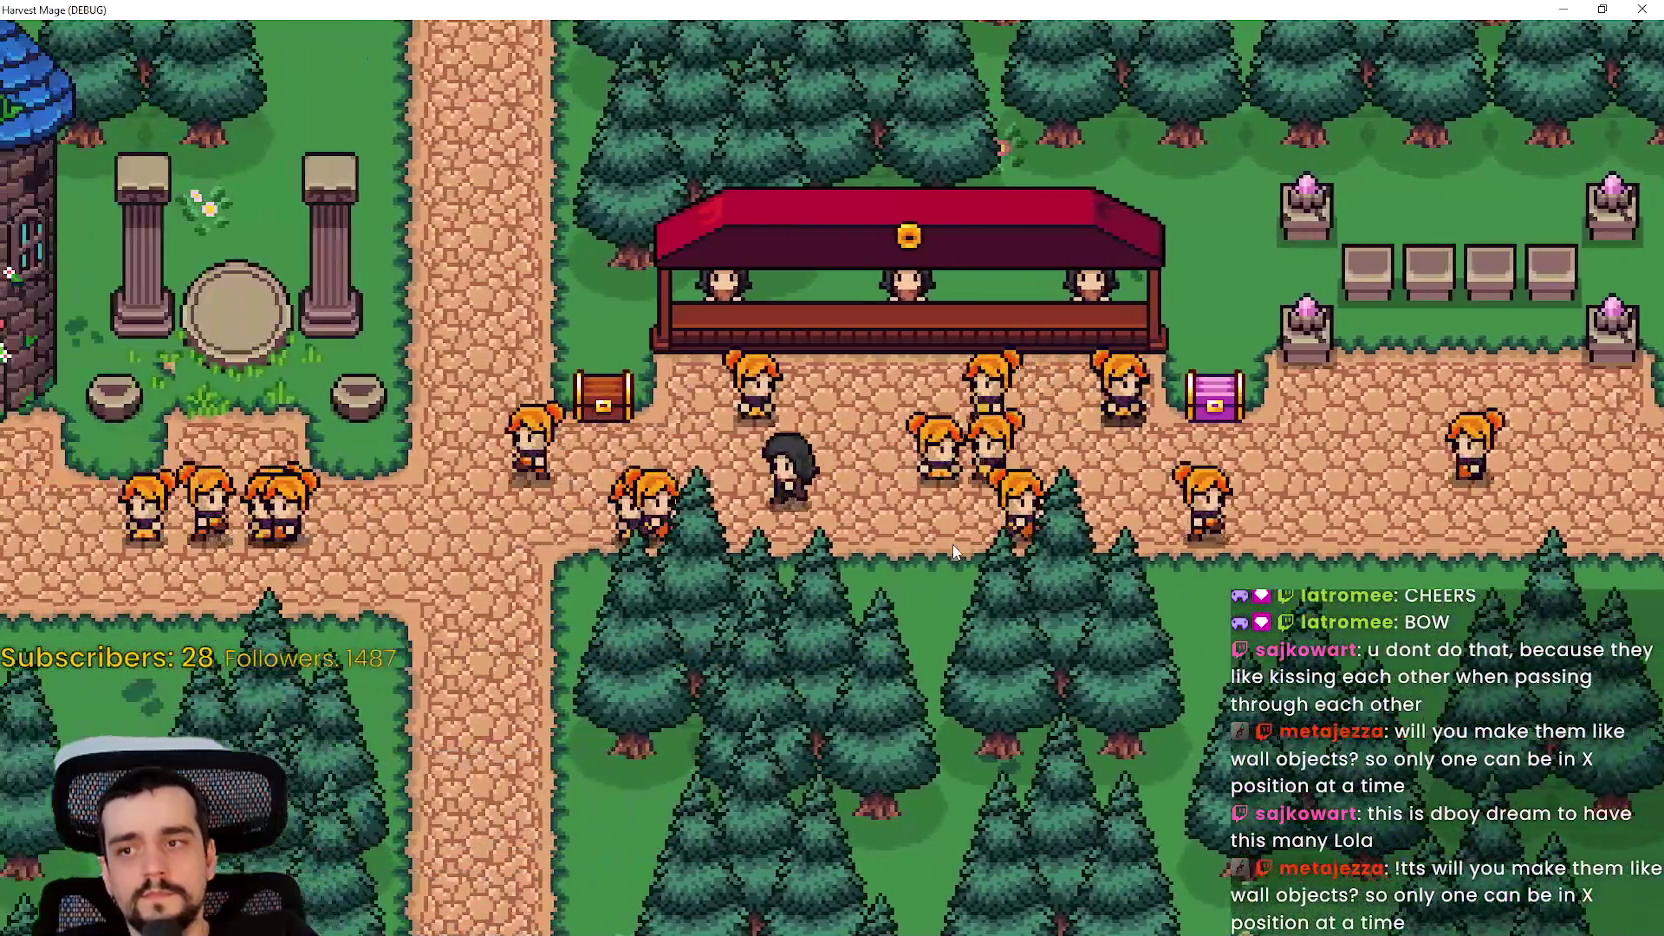
{"action": "key", "text": "a"}
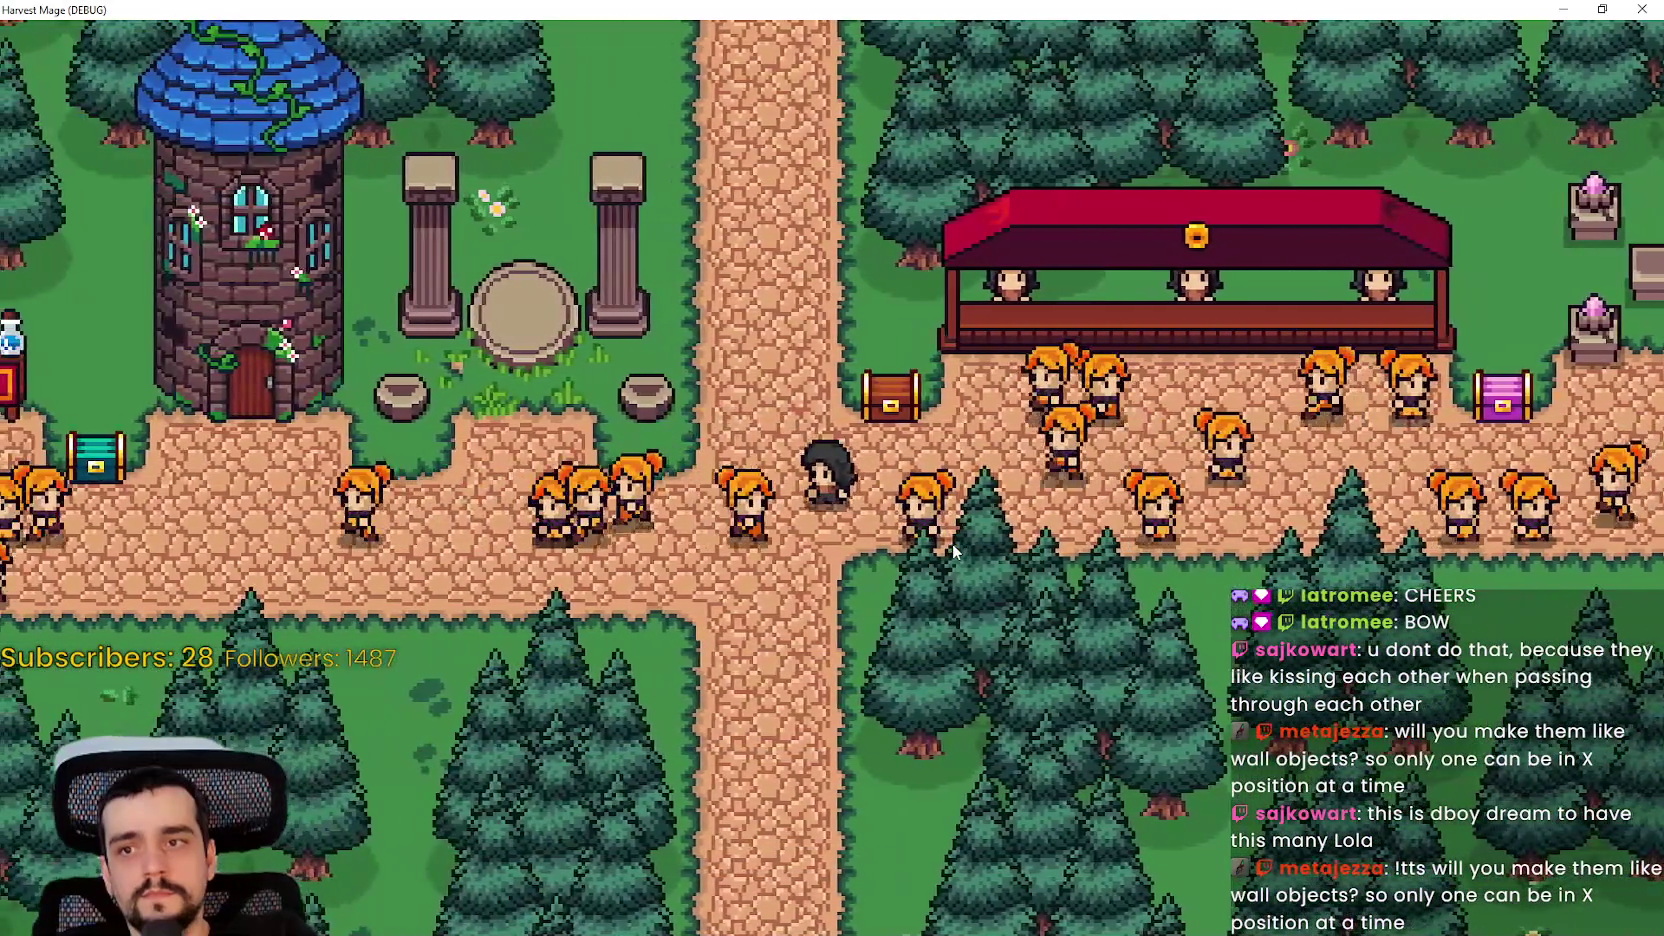
{"action": "key", "text": "d"}
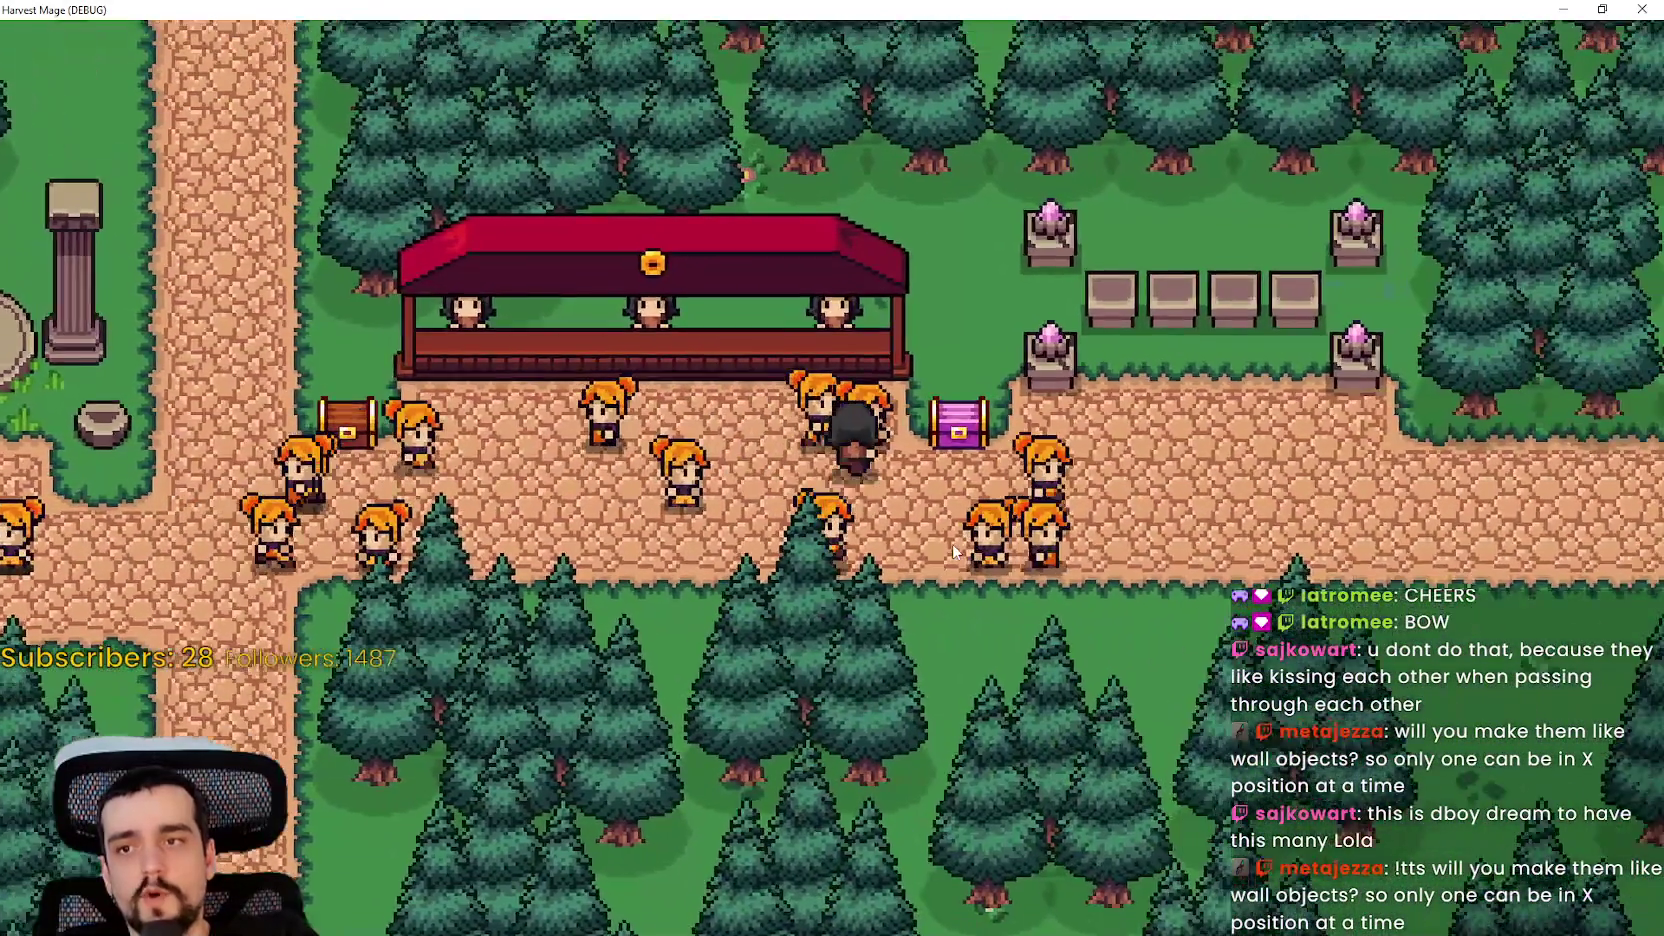
{"action": "key", "text": "w"}
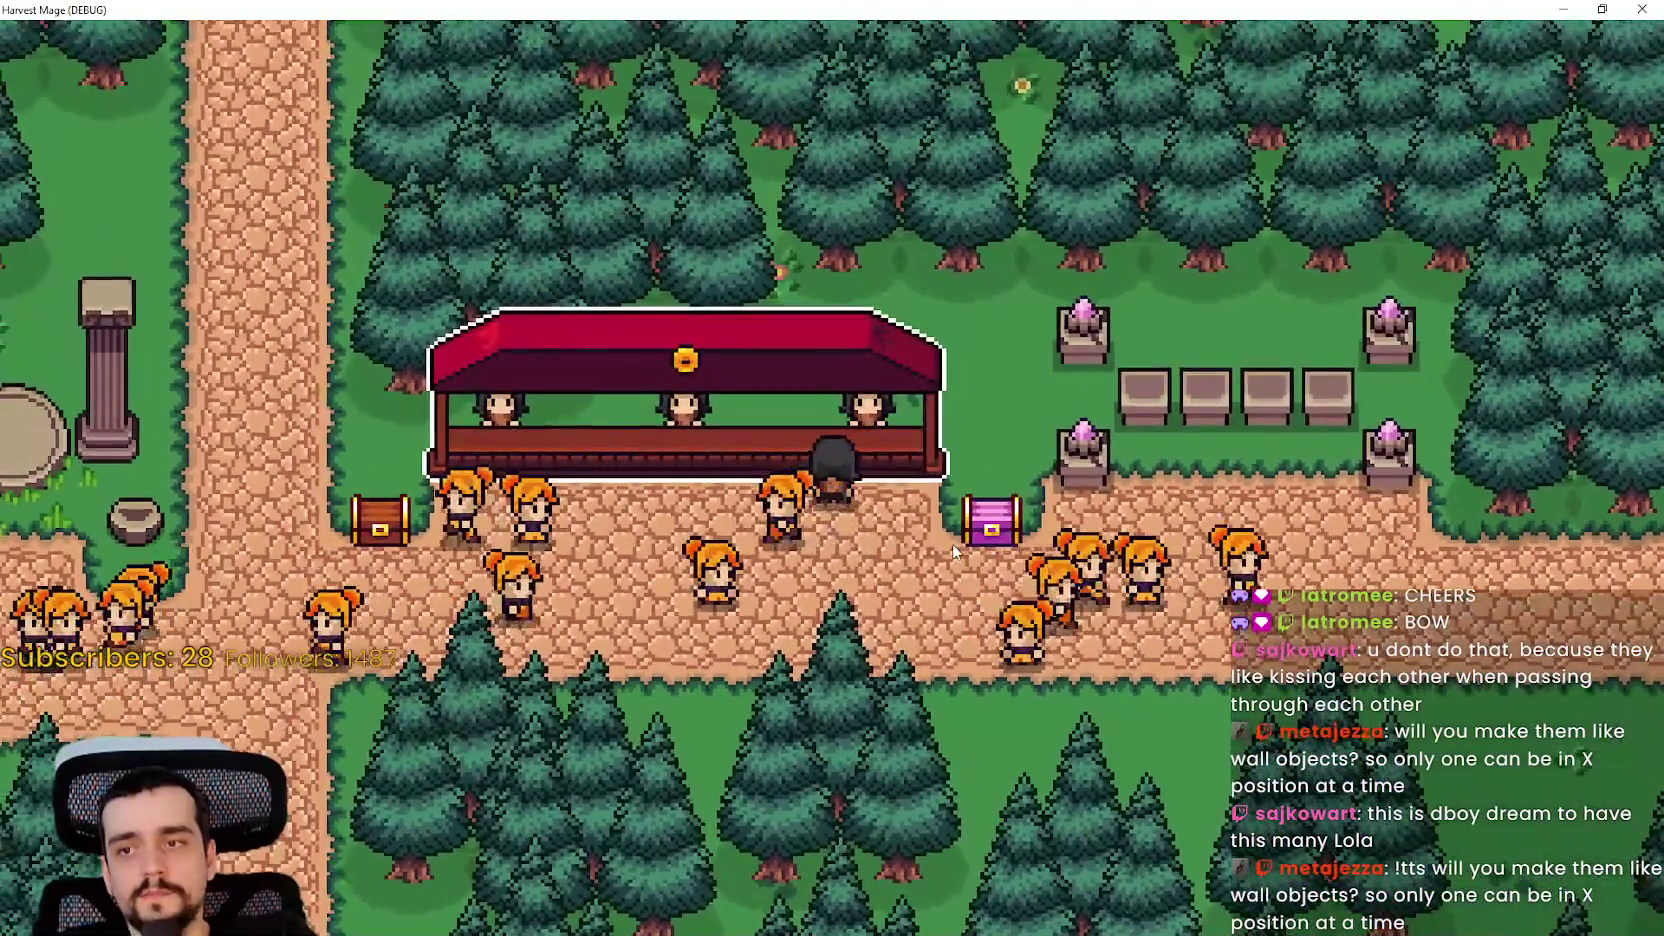
{"action": "key", "text": "s"}
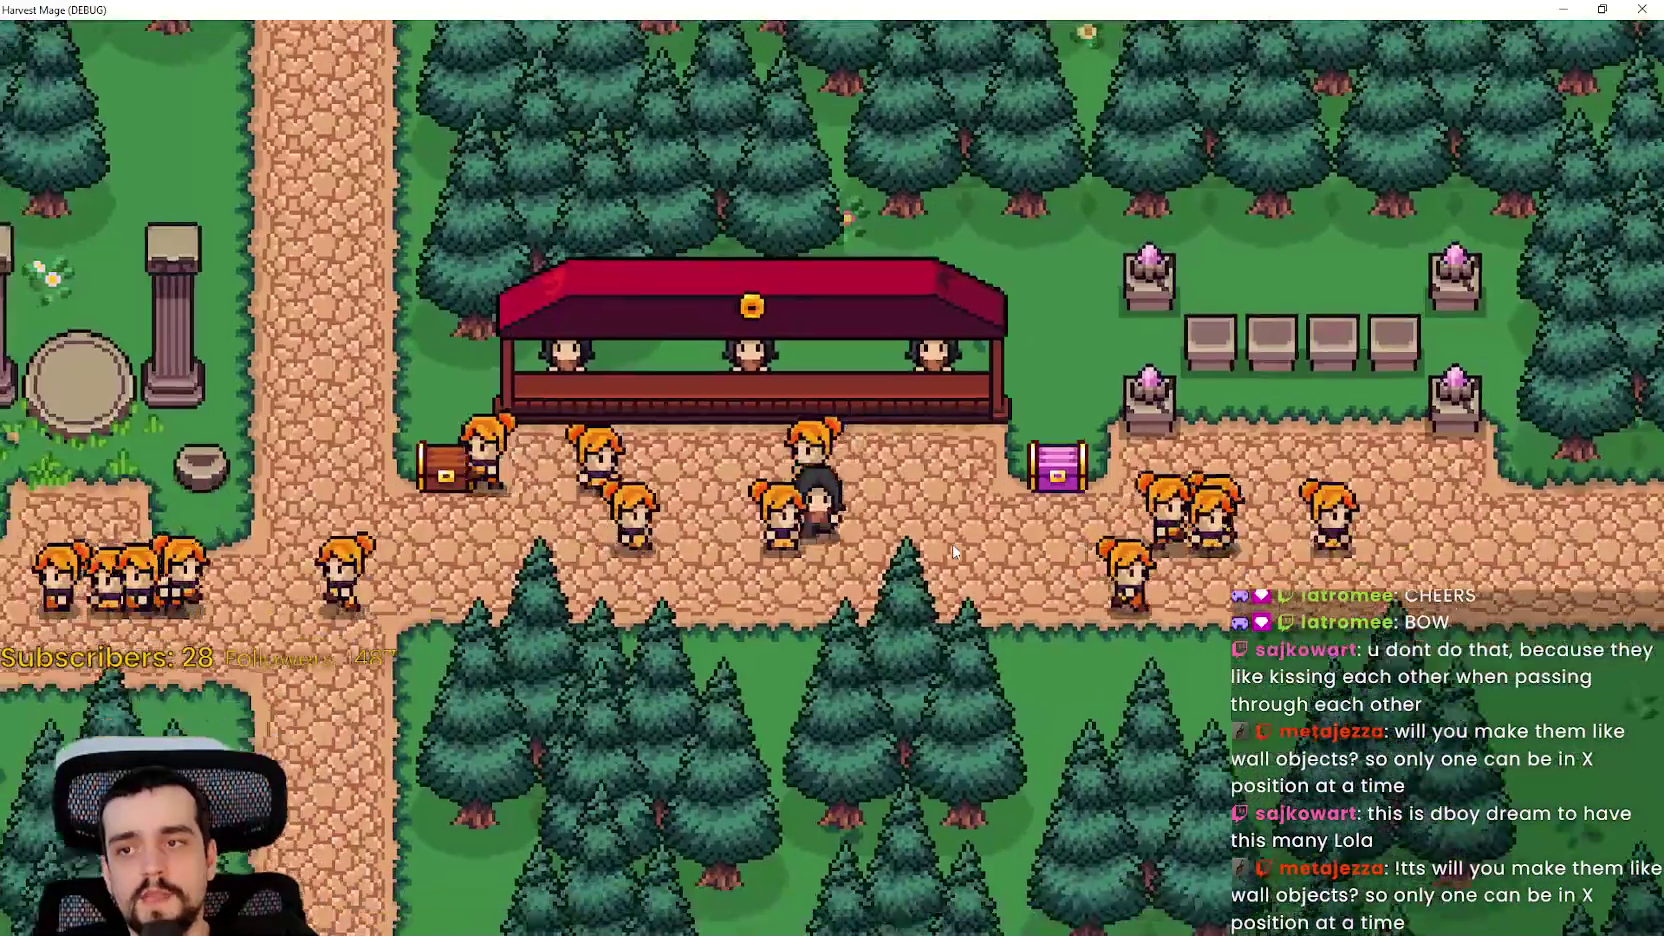
{"action": "key", "text": "s"}
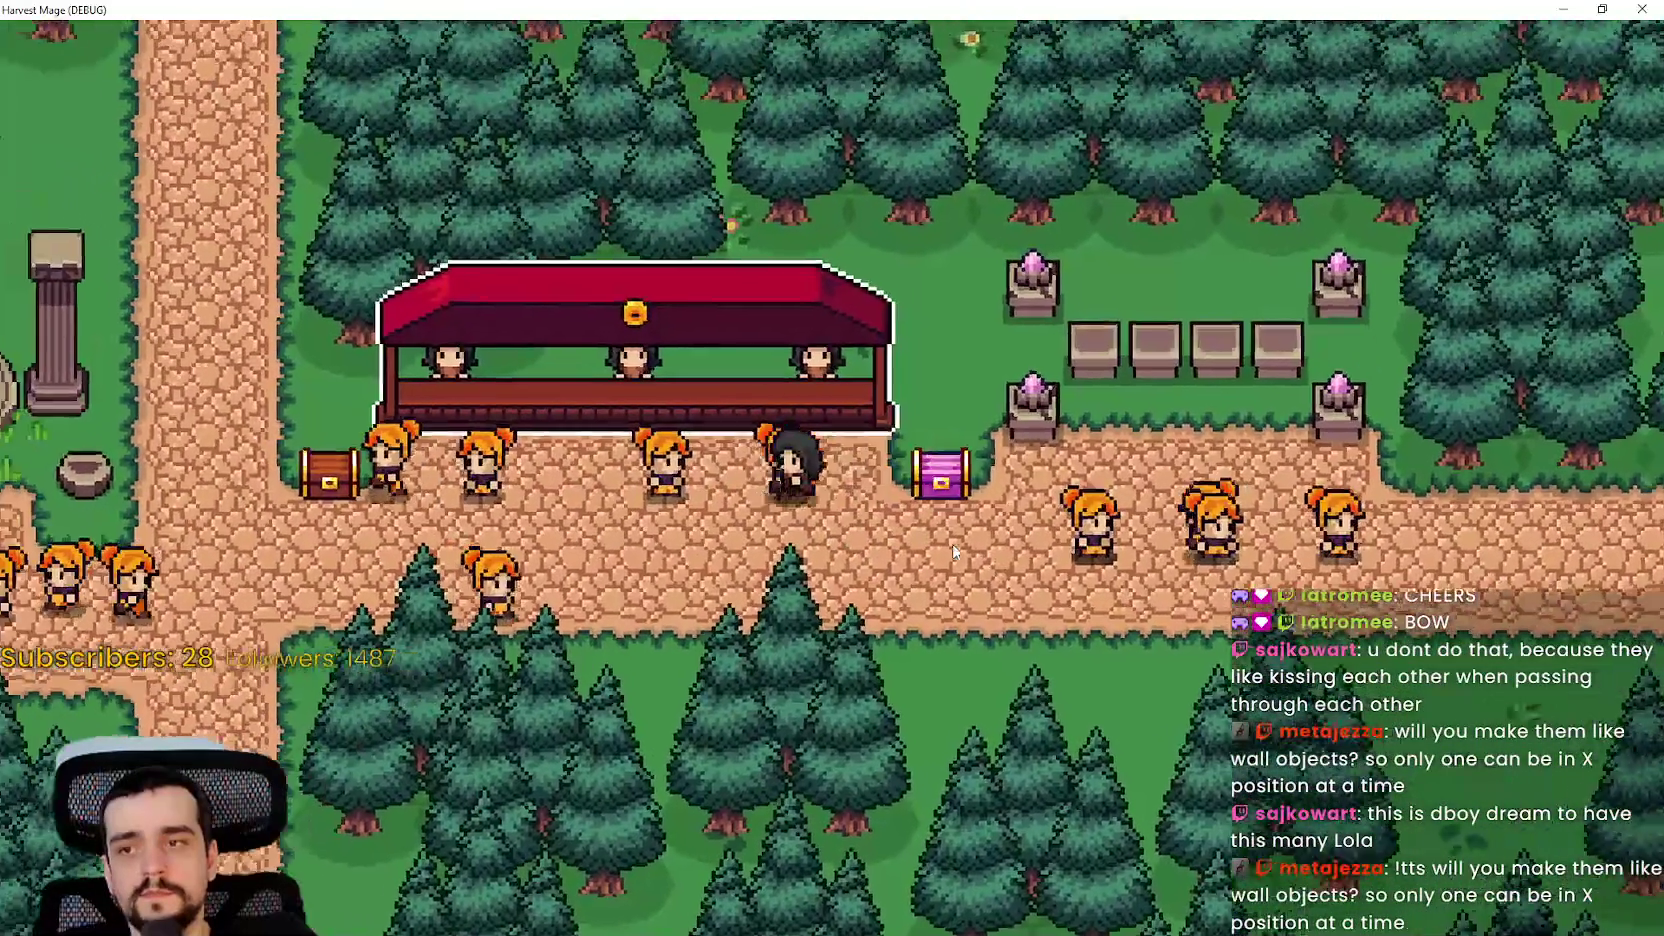
{"action": "key", "text": "w"}
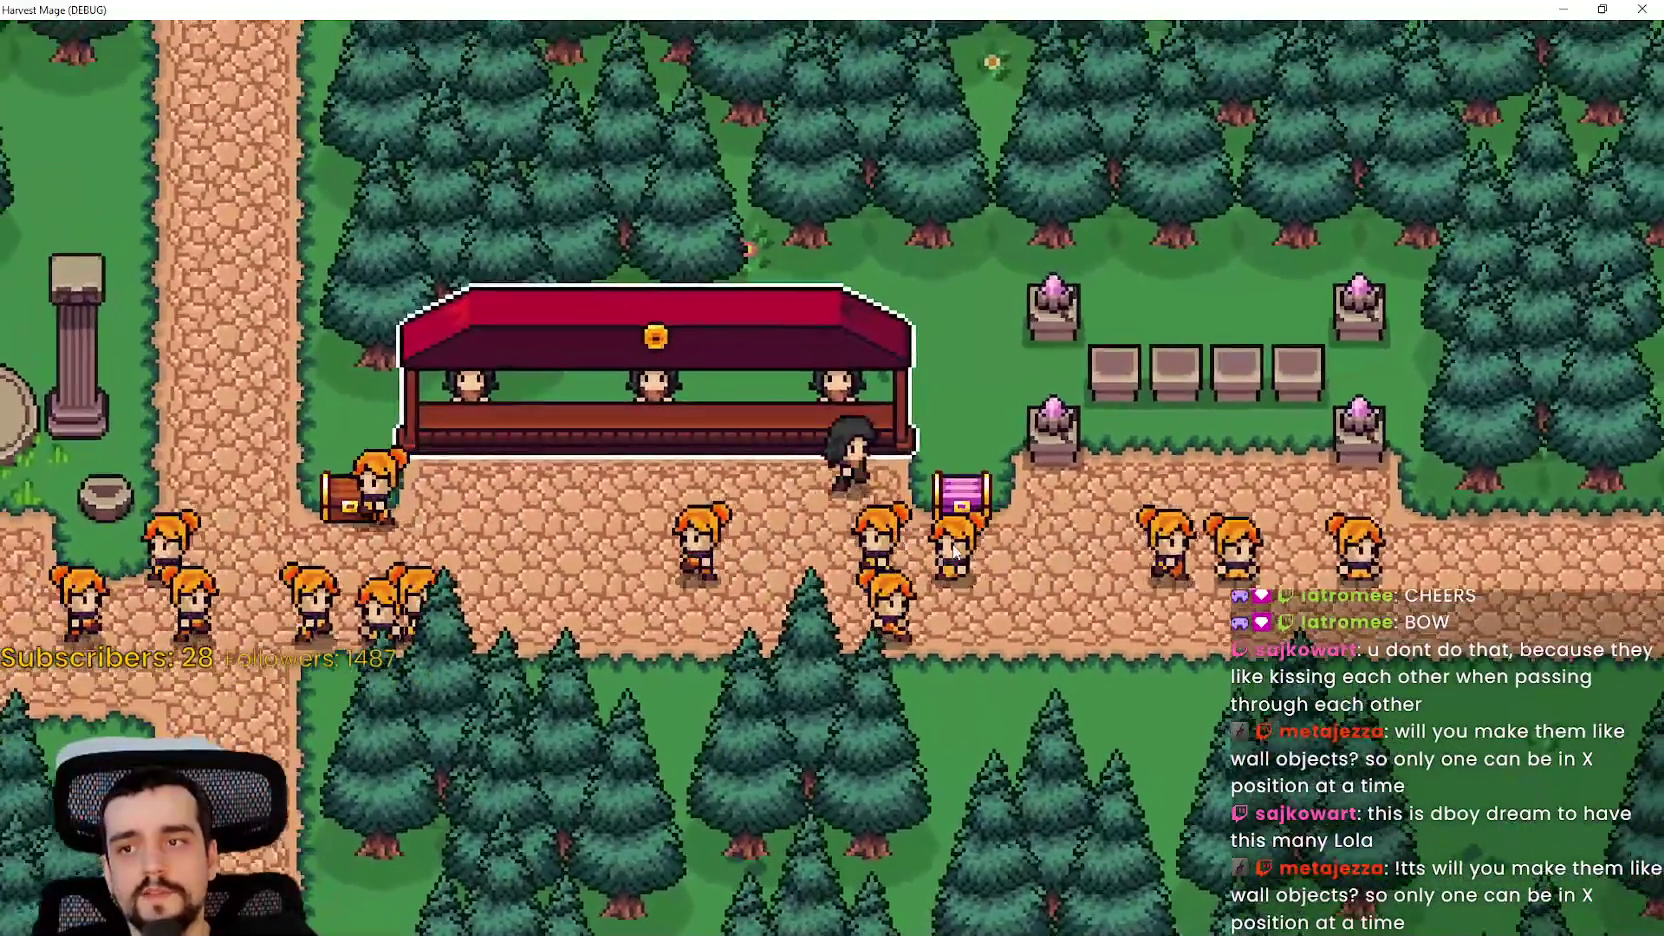
{"action": "key", "text": "s"}
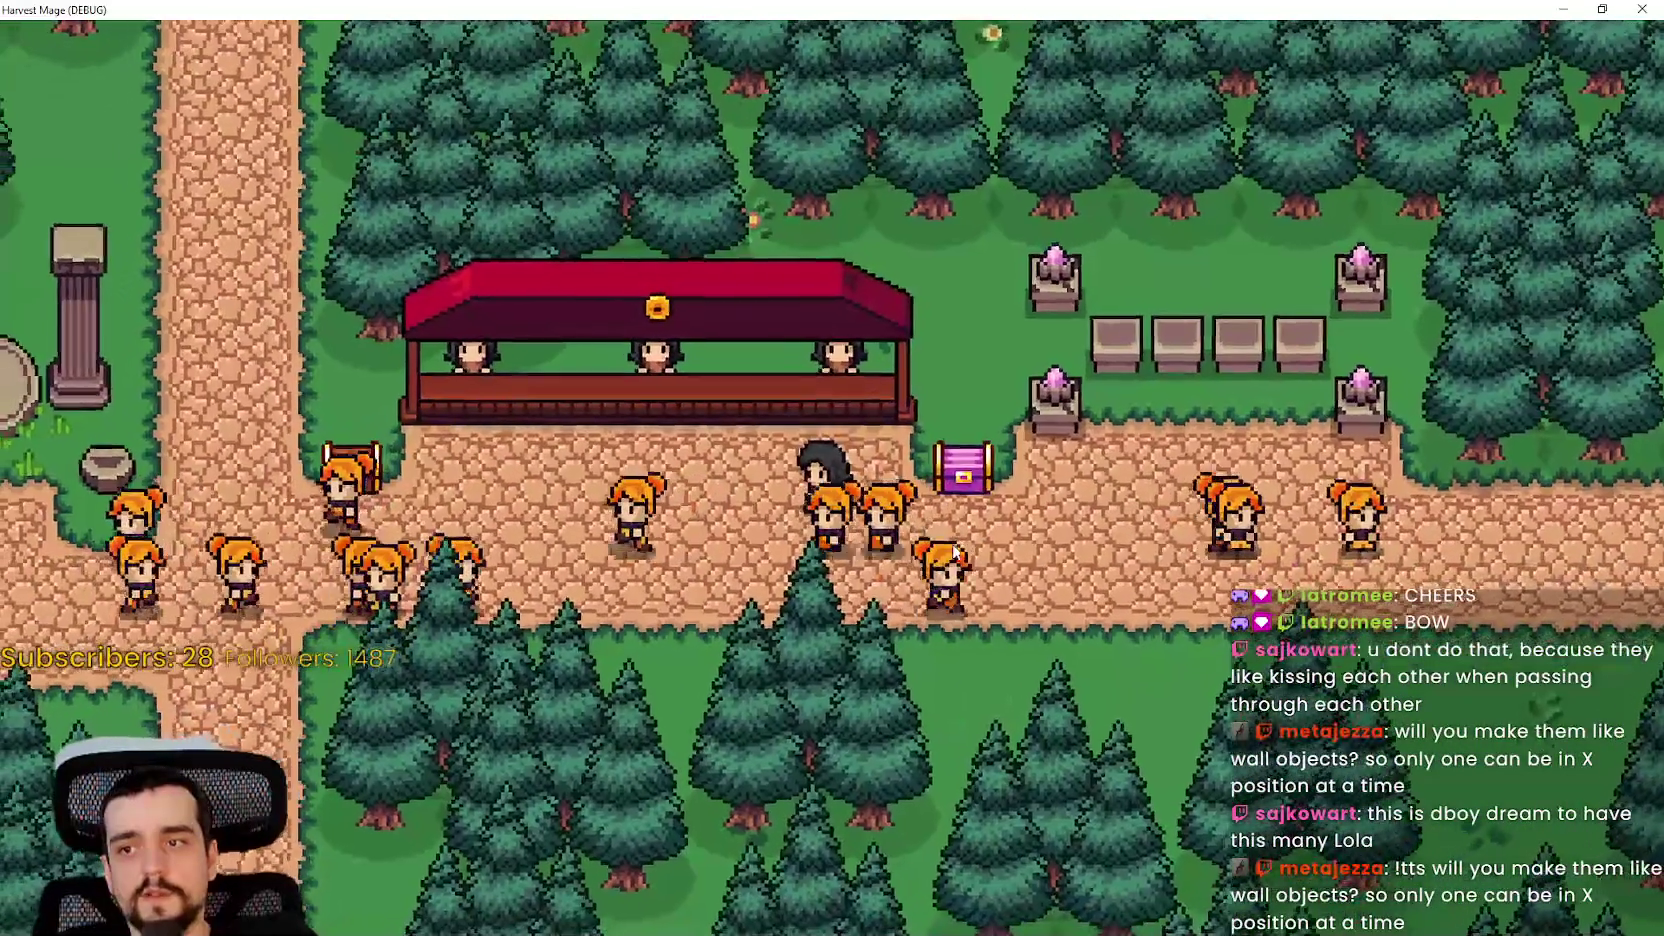
{"action": "key", "text": "a"}
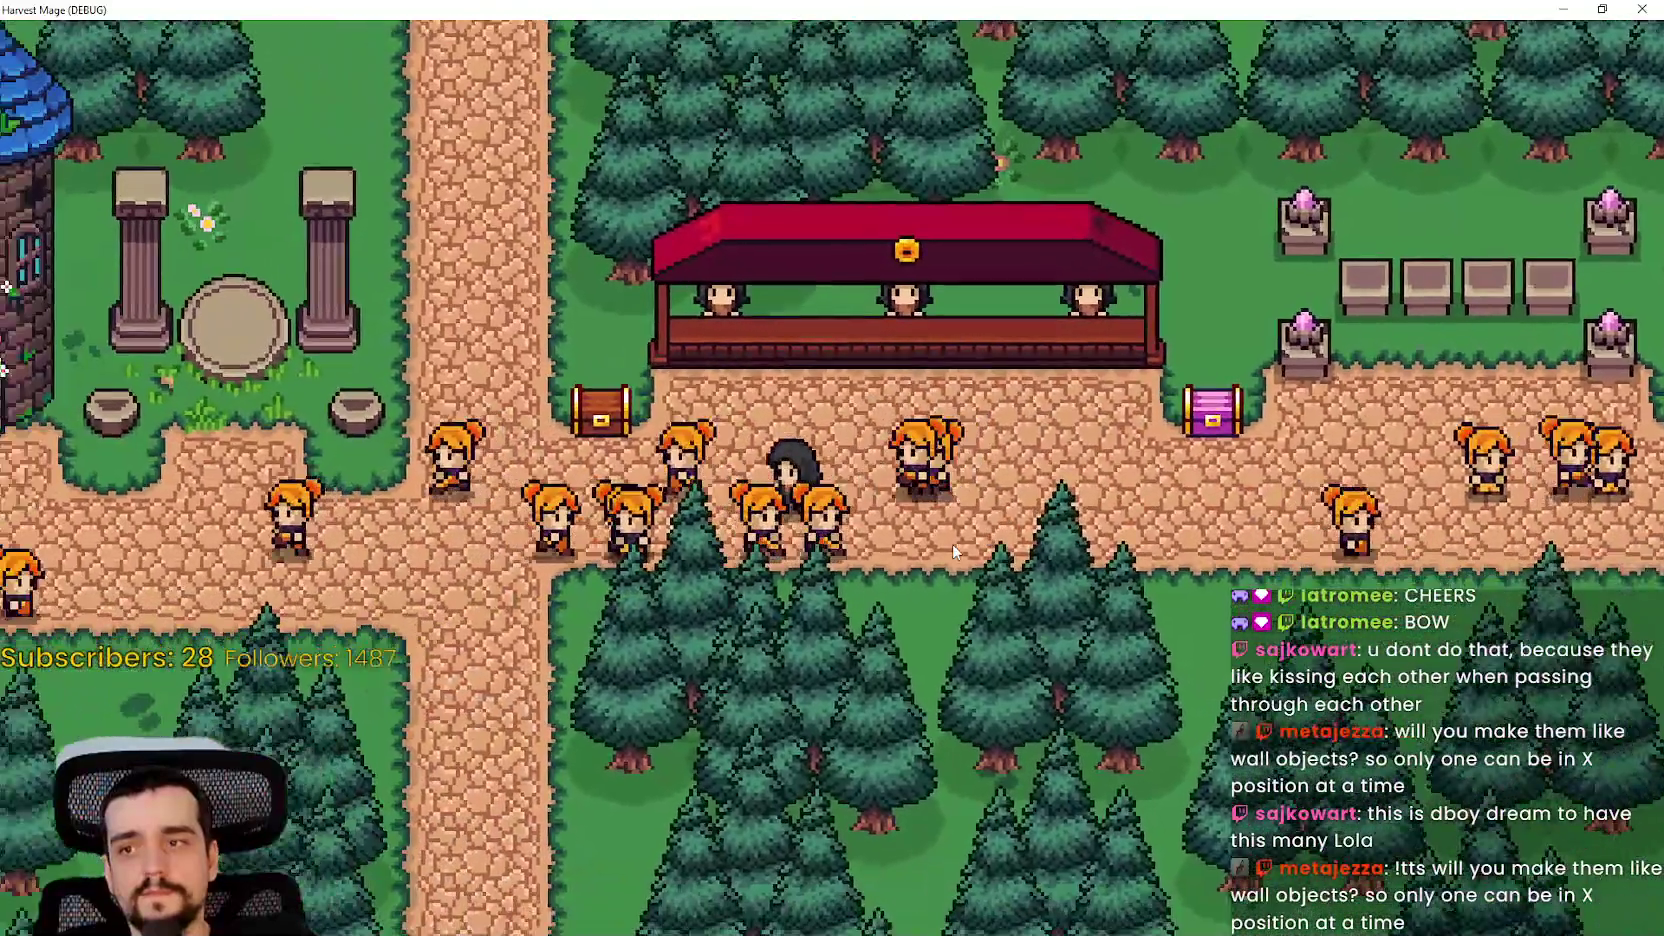
{"action": "key", "text": "a"}
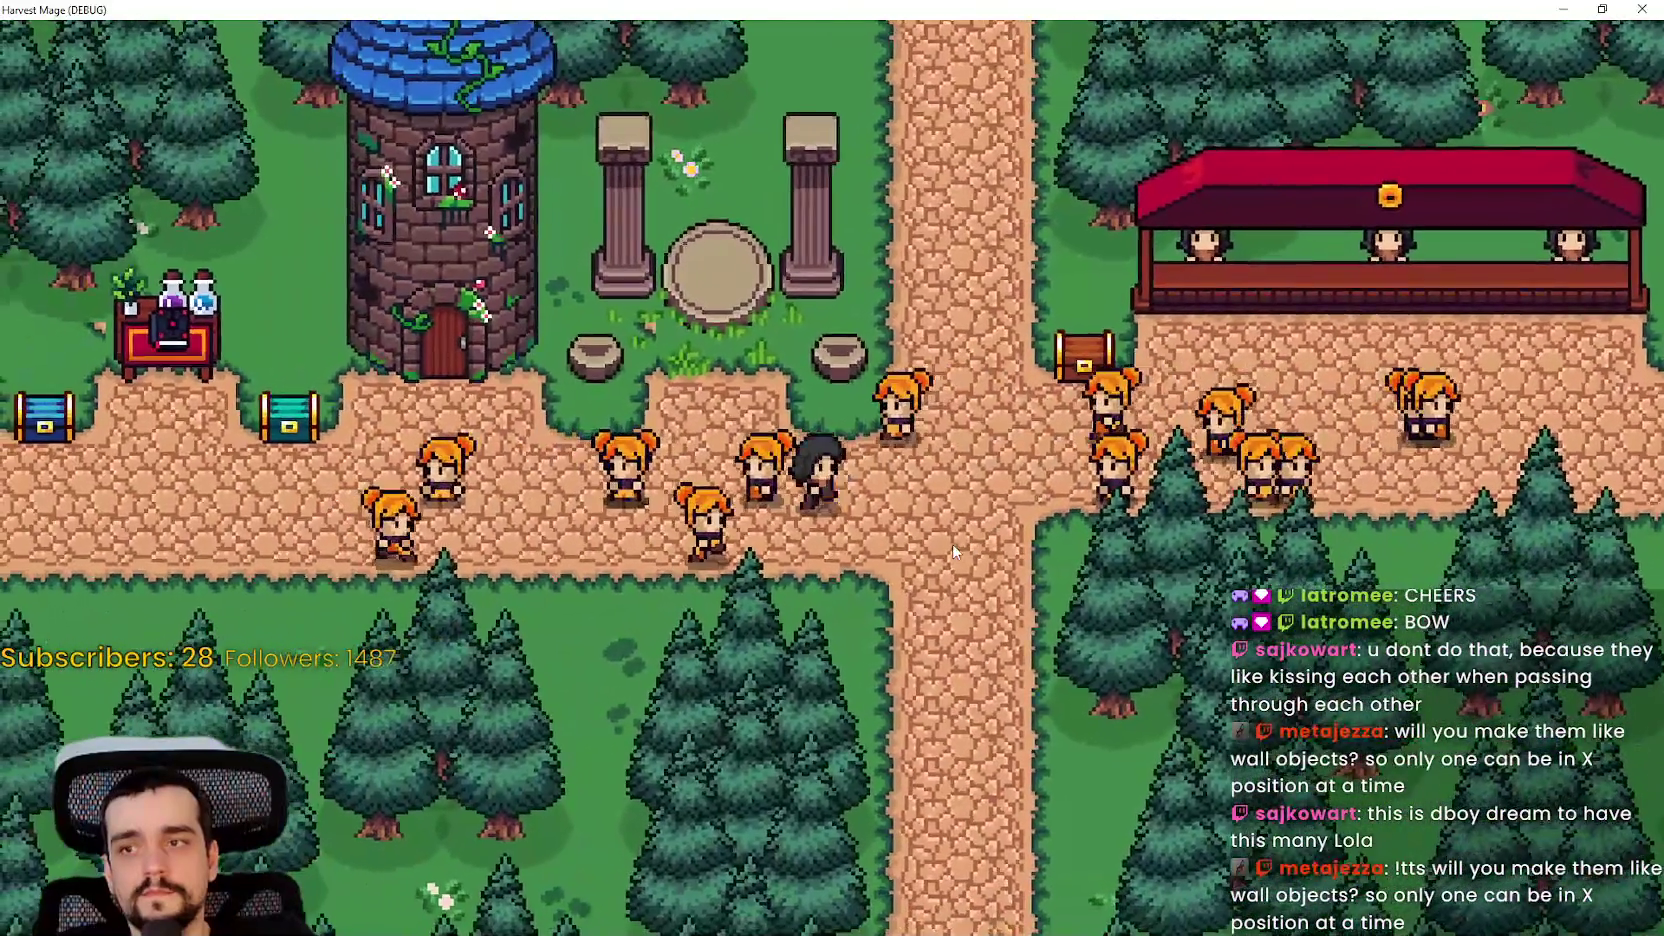
{"action": "key", "text": "d"}
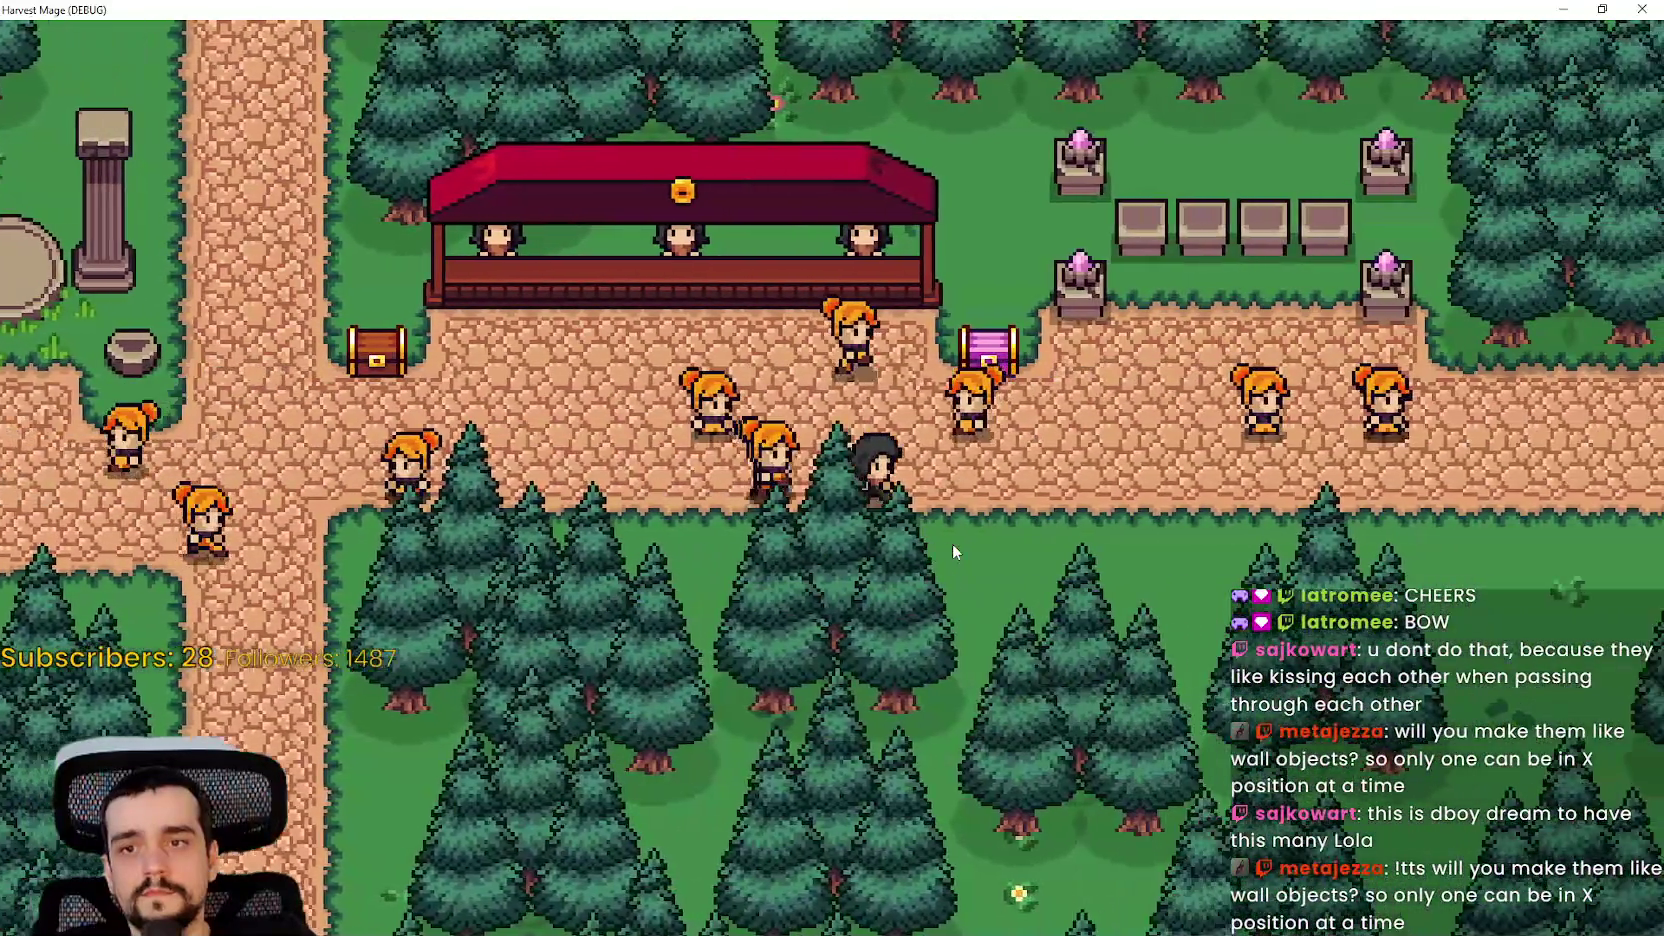
{"action": "key", "text": "d"}
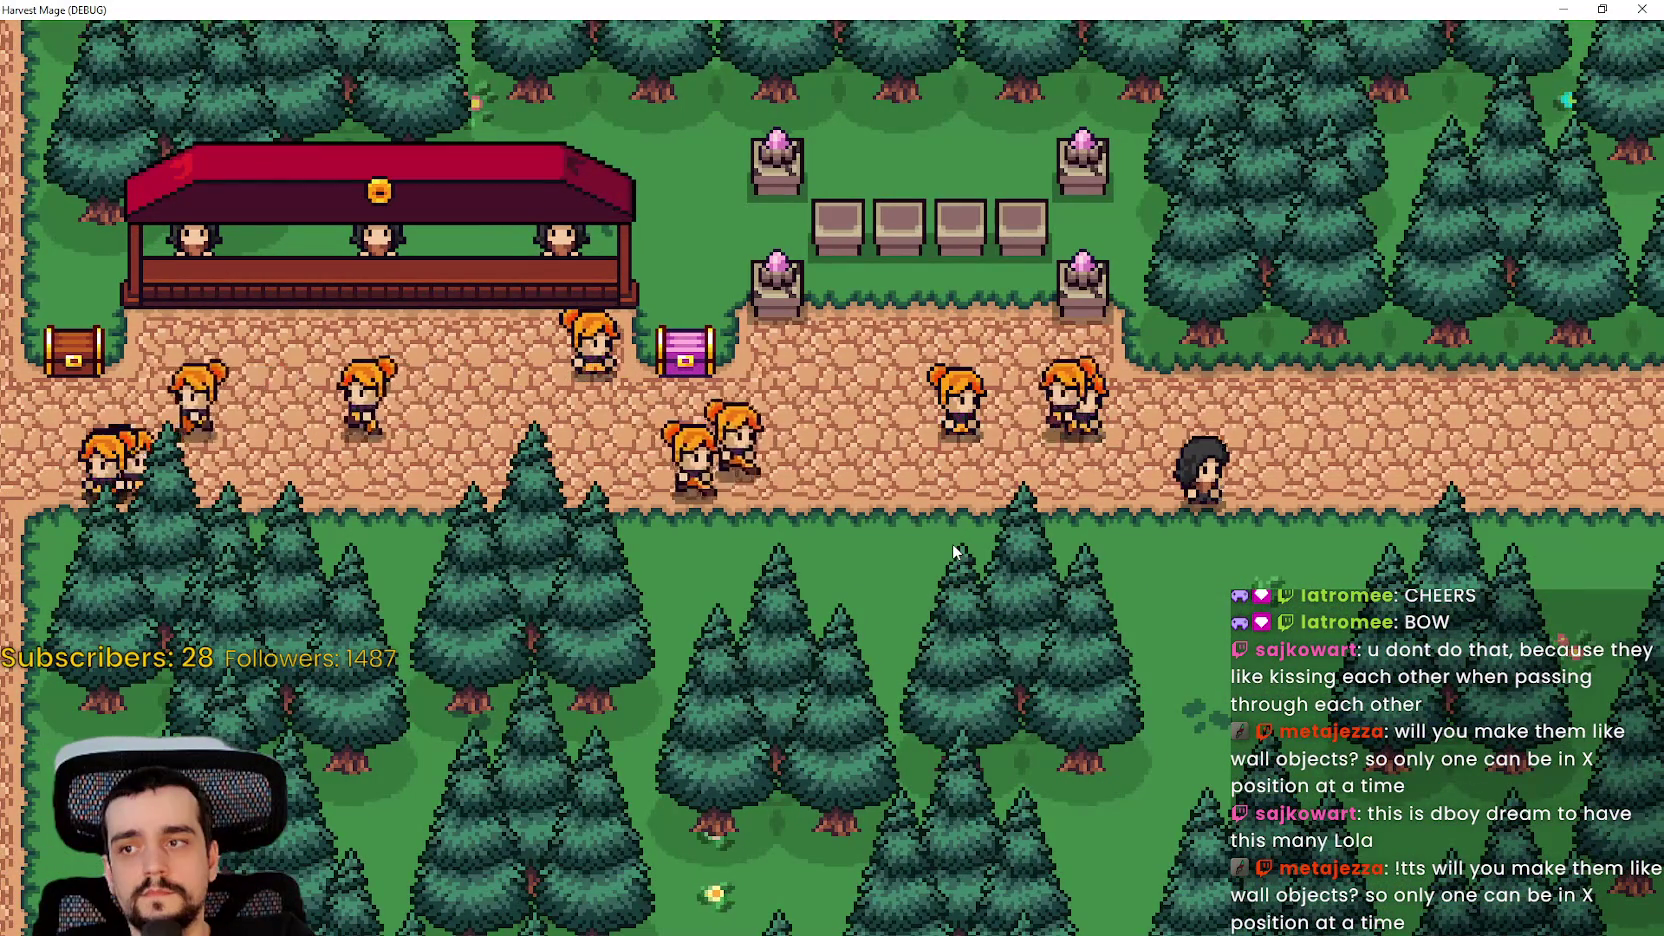
- Walk through the NPC crowd toward the shops and crossroad, then leave fullscreen and exit the game
{"action": "key", "text": "a"}
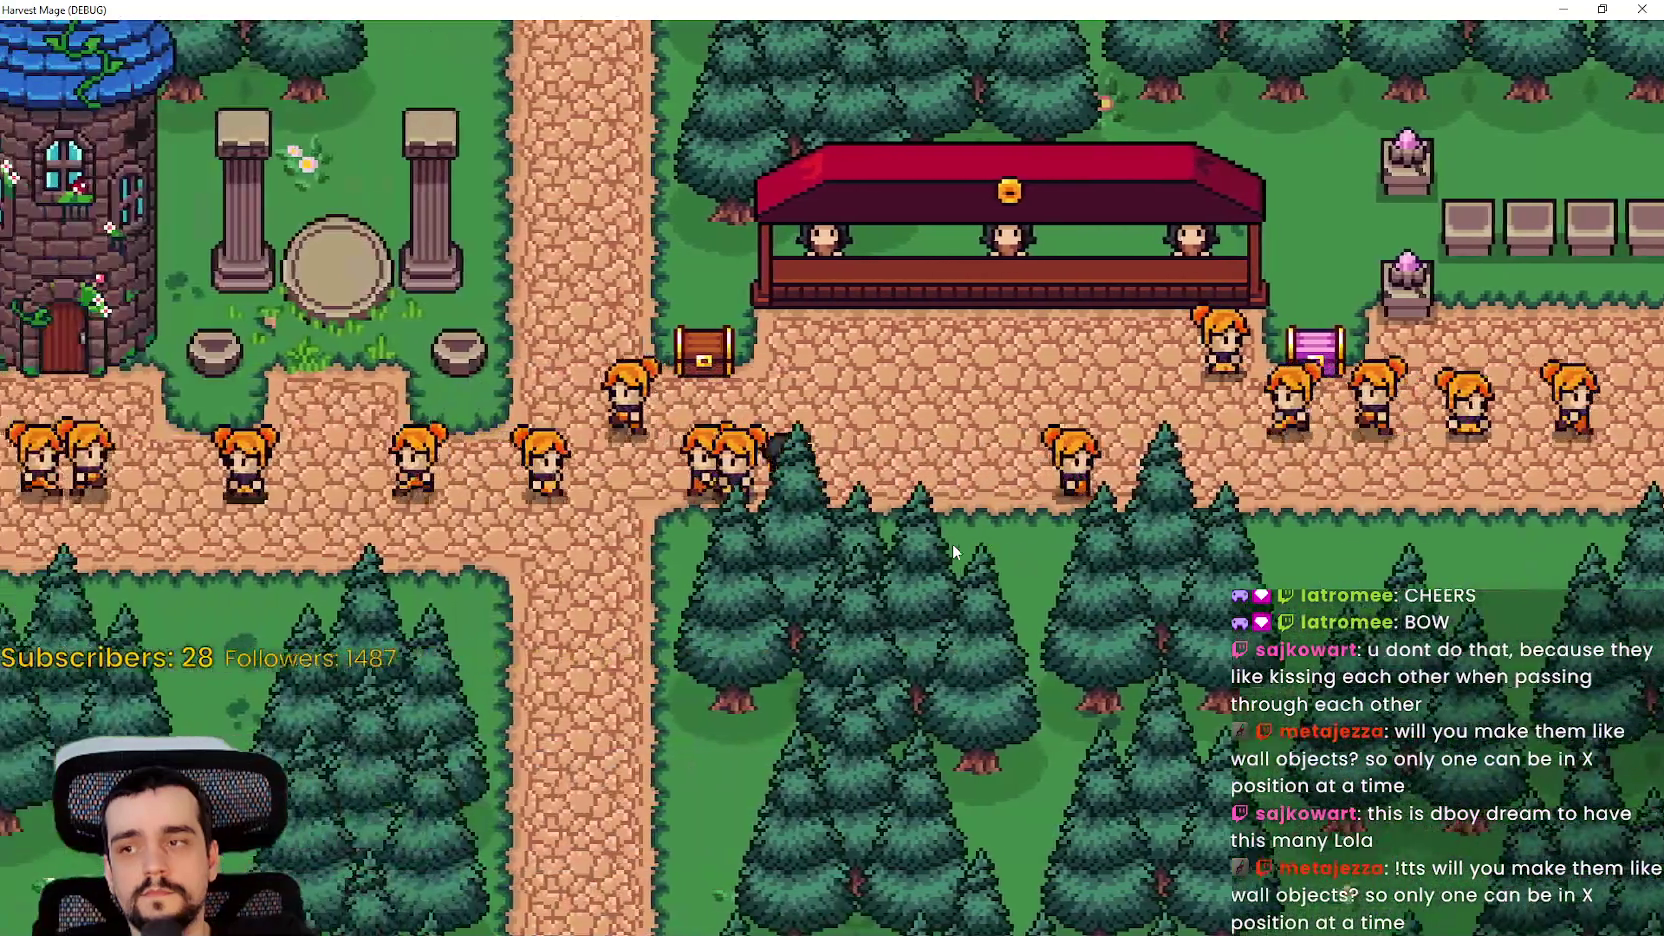
{"action": "key", "text": "a"}
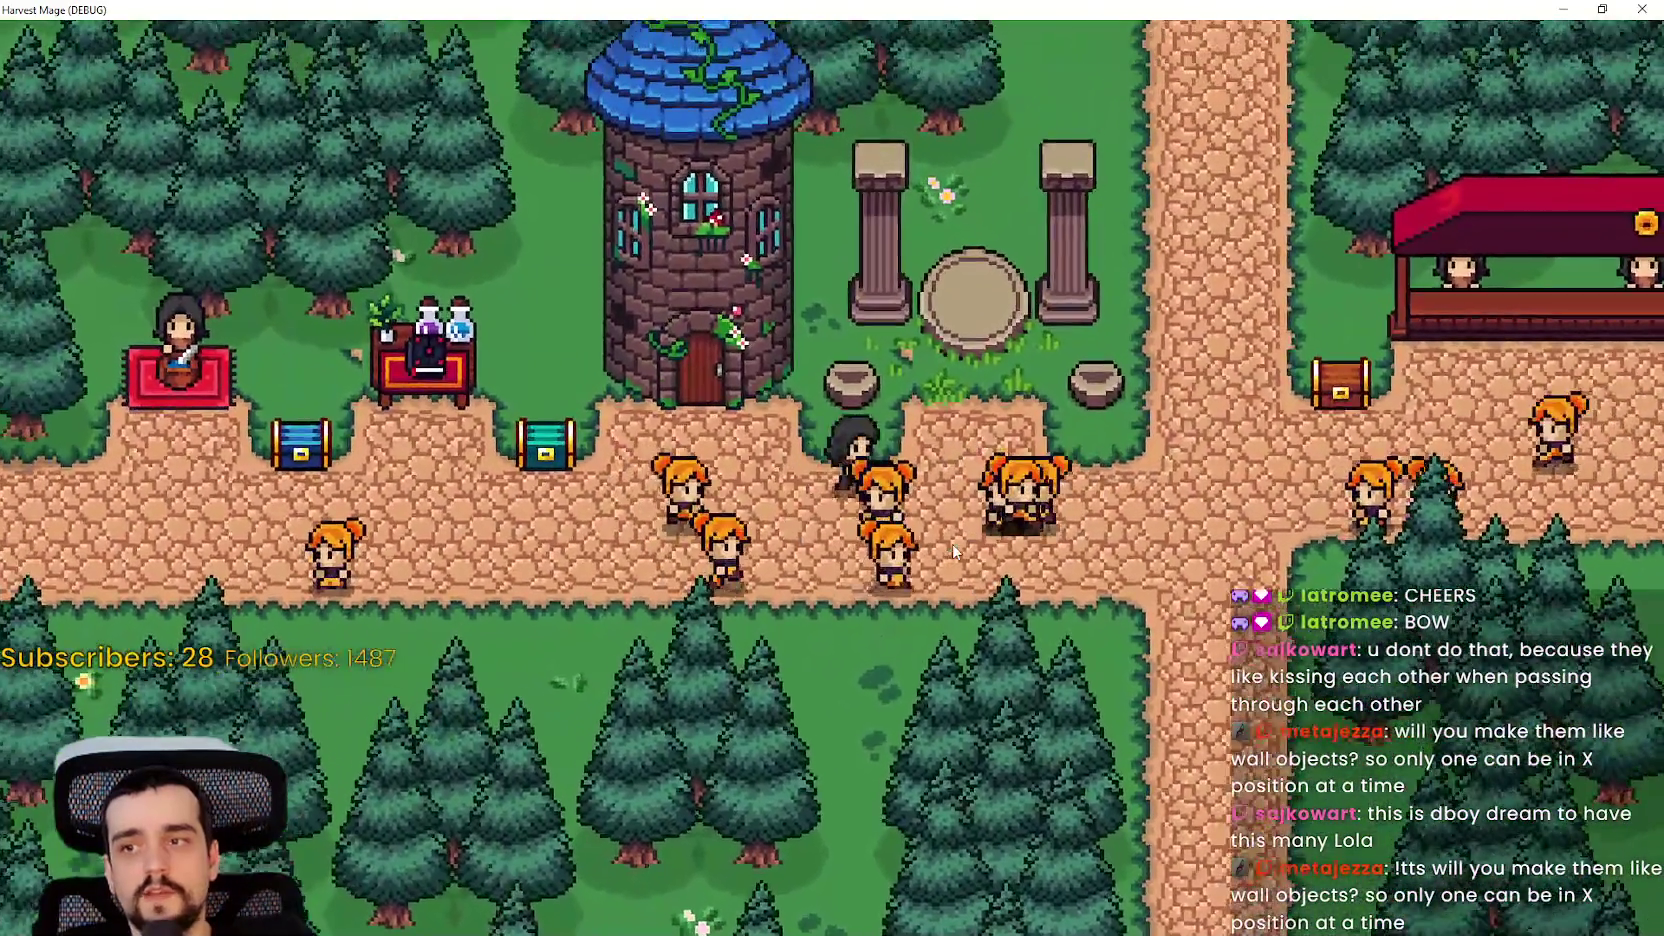
{"action": "key", "text": "s"}
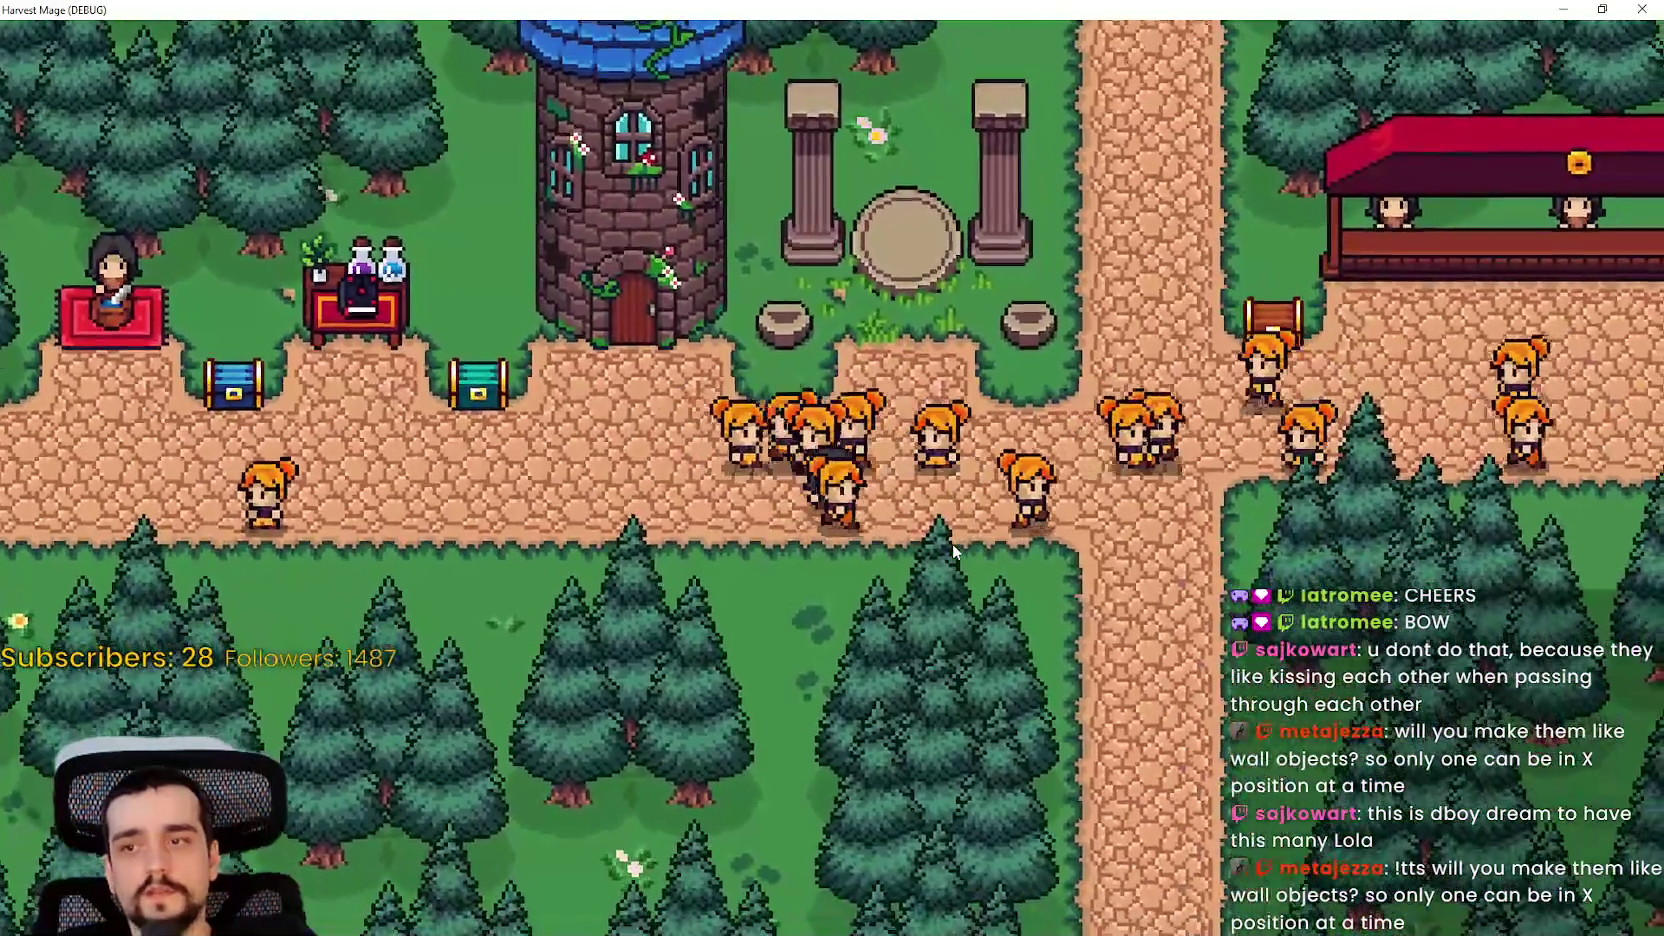
{"action": "key", "text": "a"}
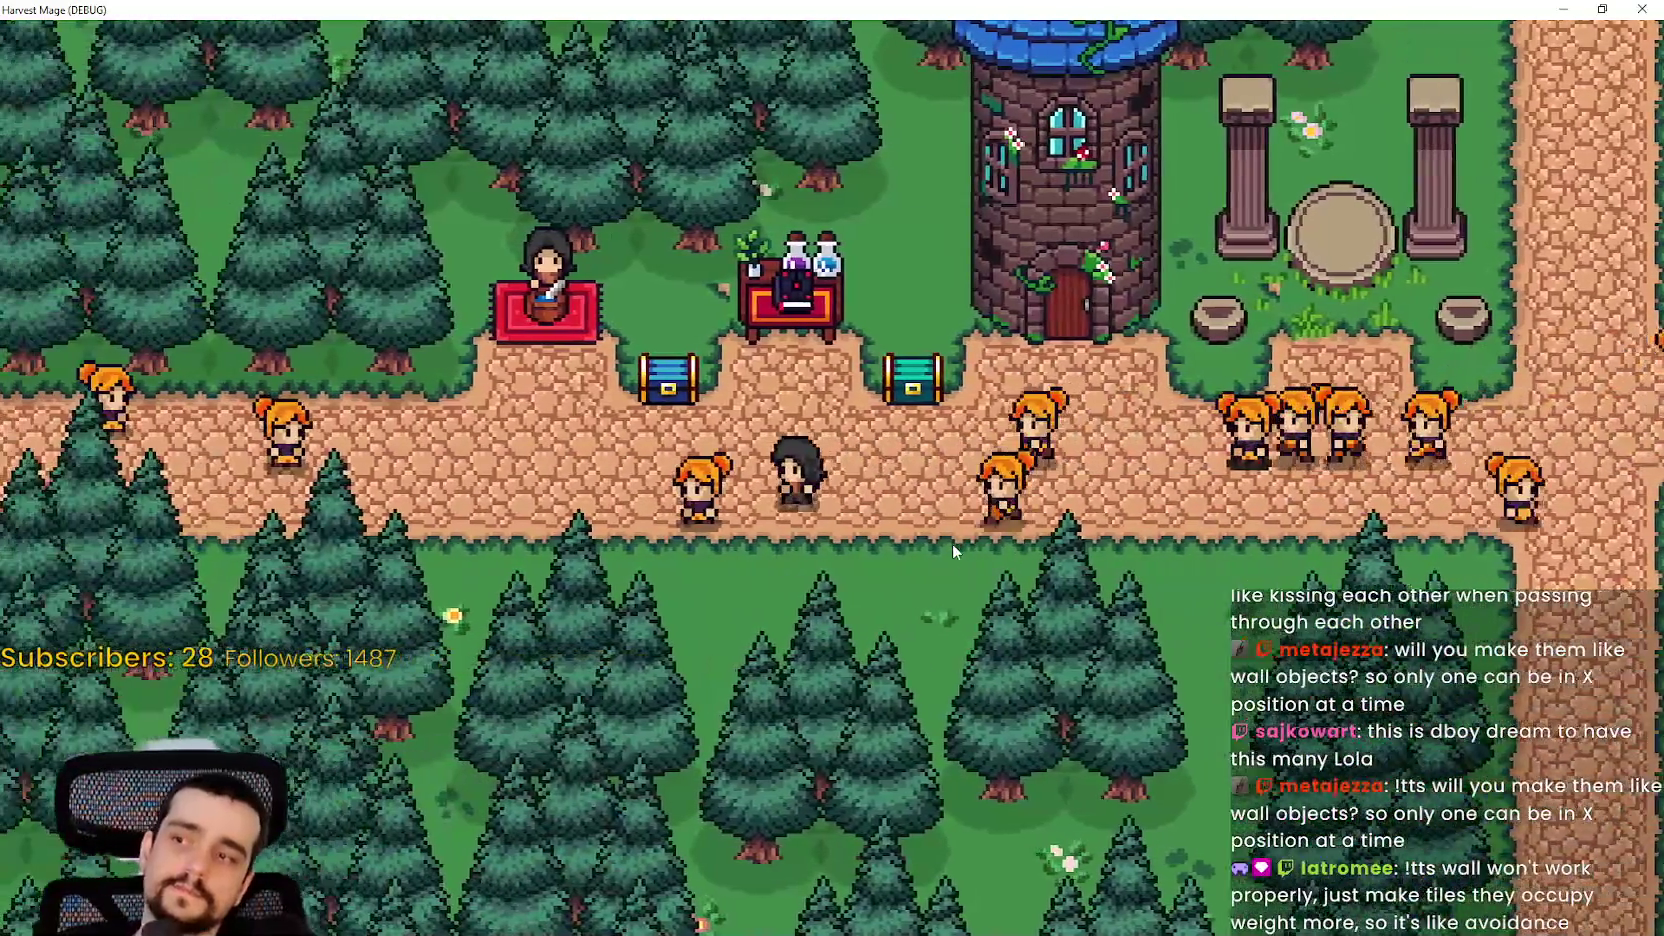
{"action": "key", "text": "d"}
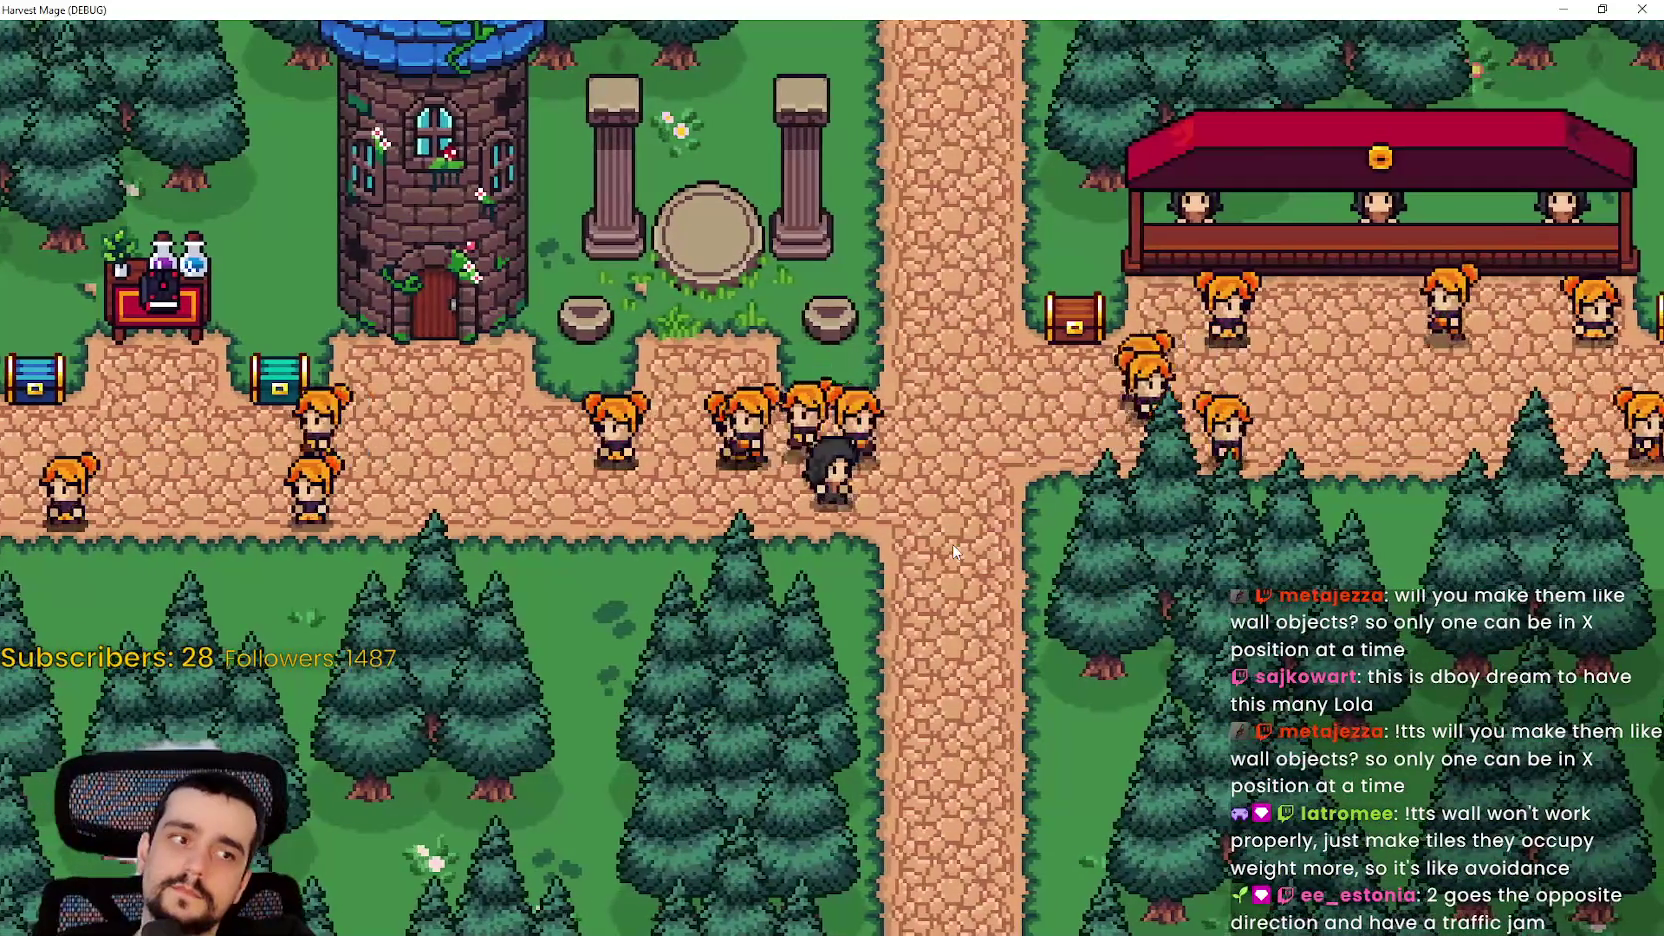
{"action": "key", "text": "d"}
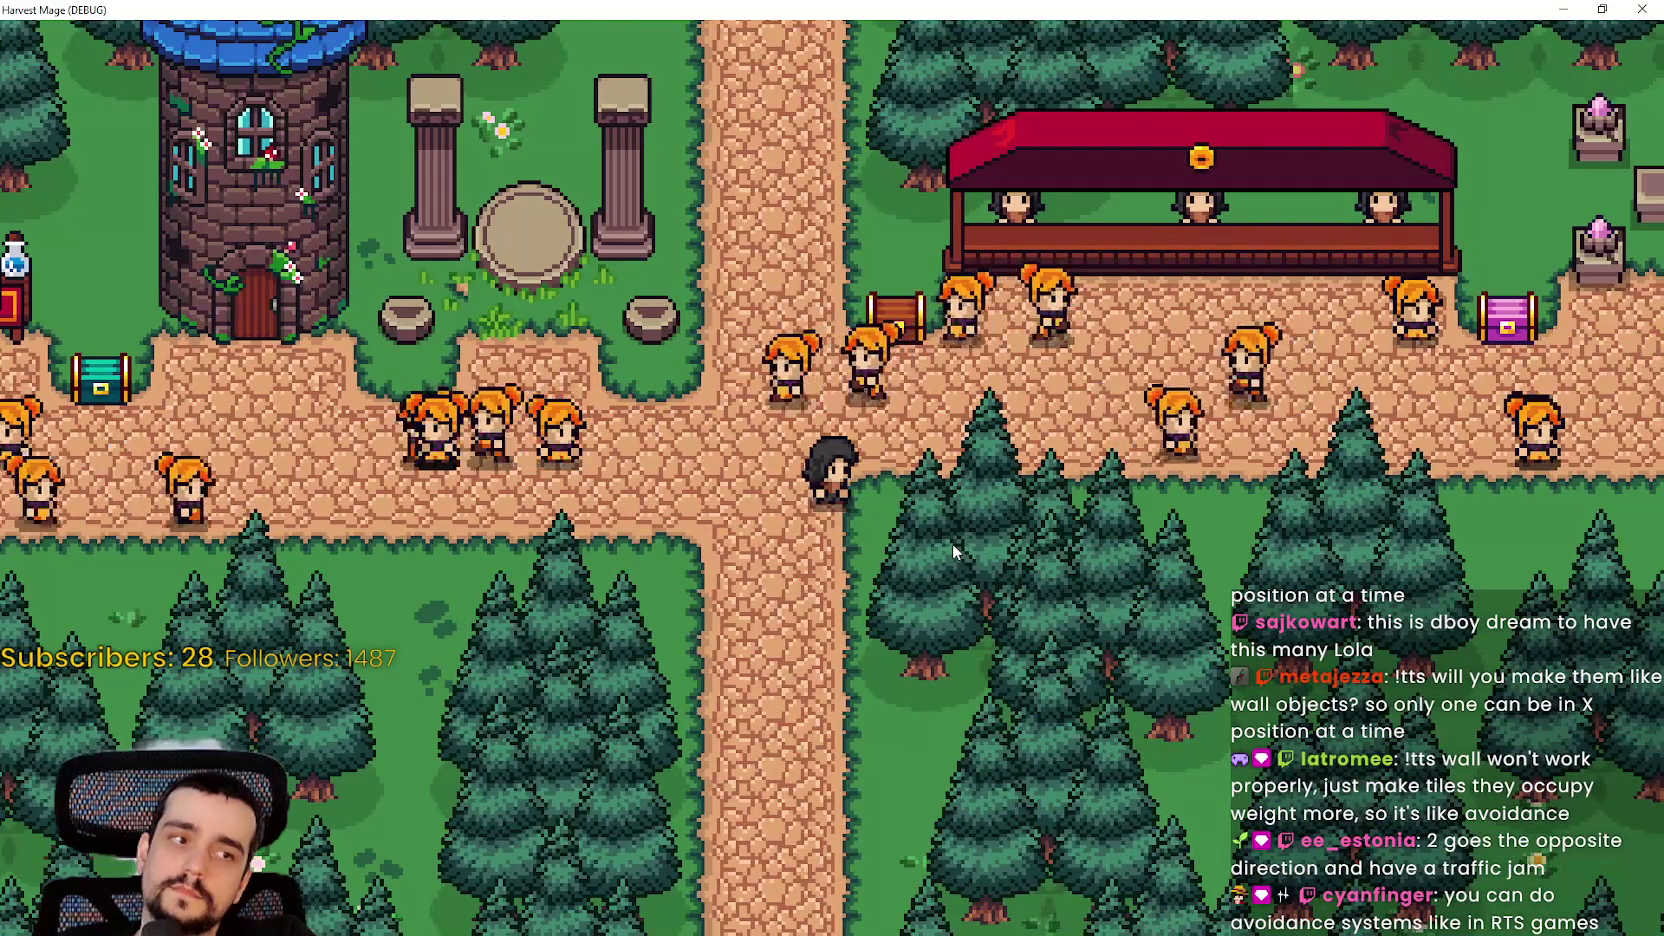
{"action": "key", "text": "a"}
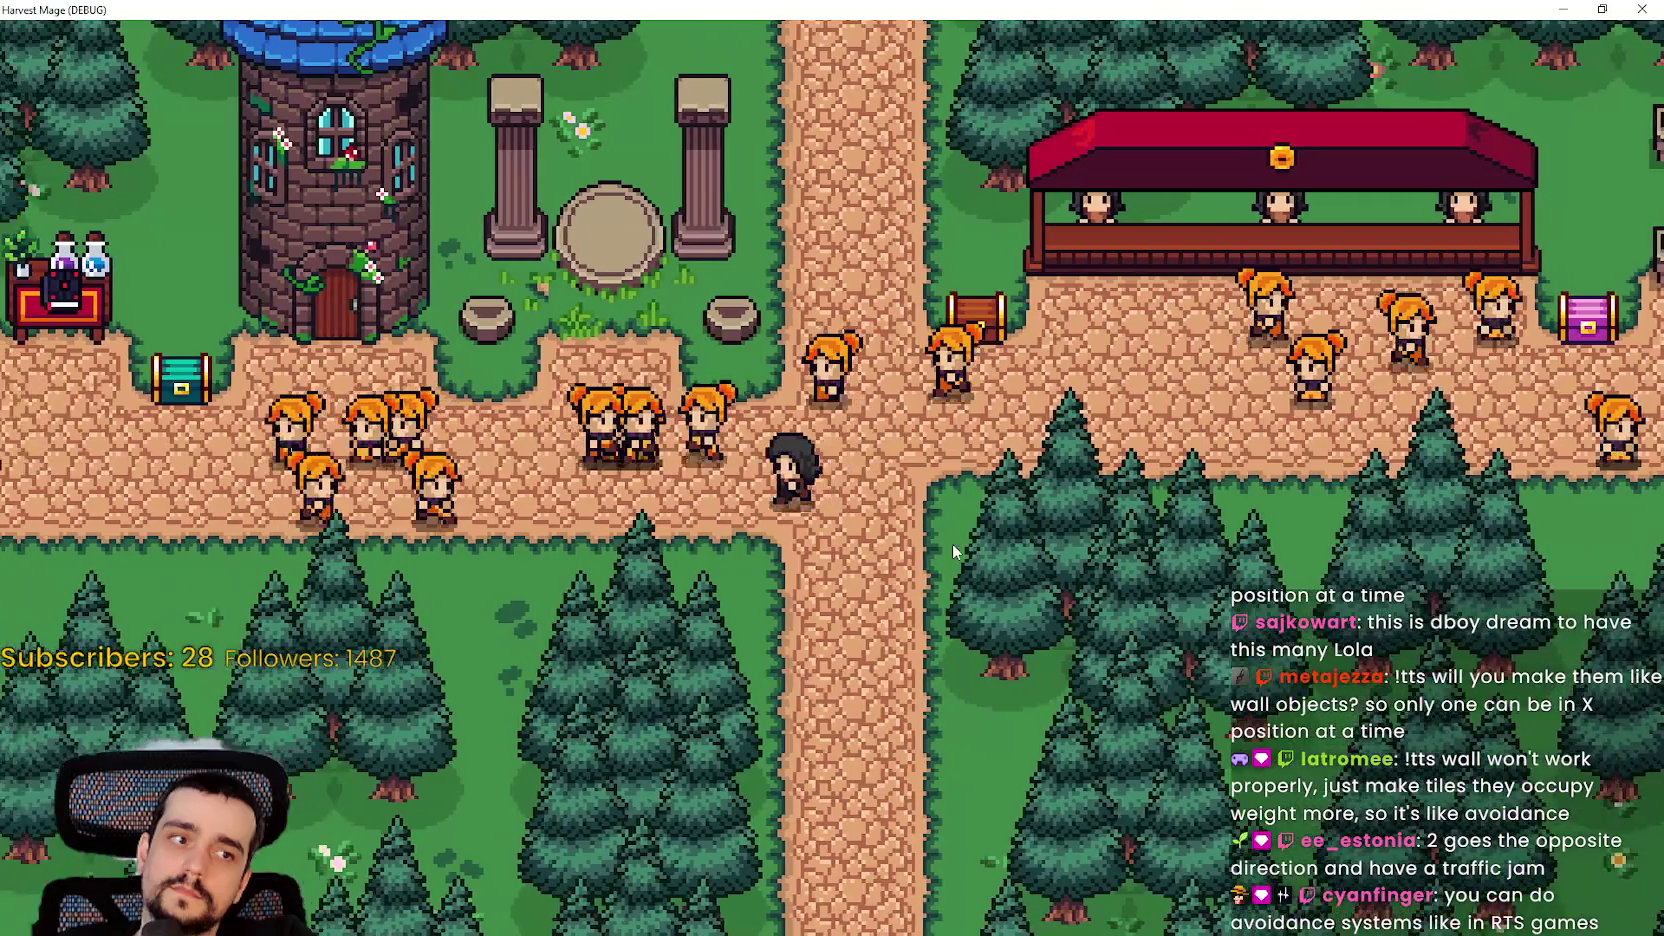
{"action": "key", "text": "a"}
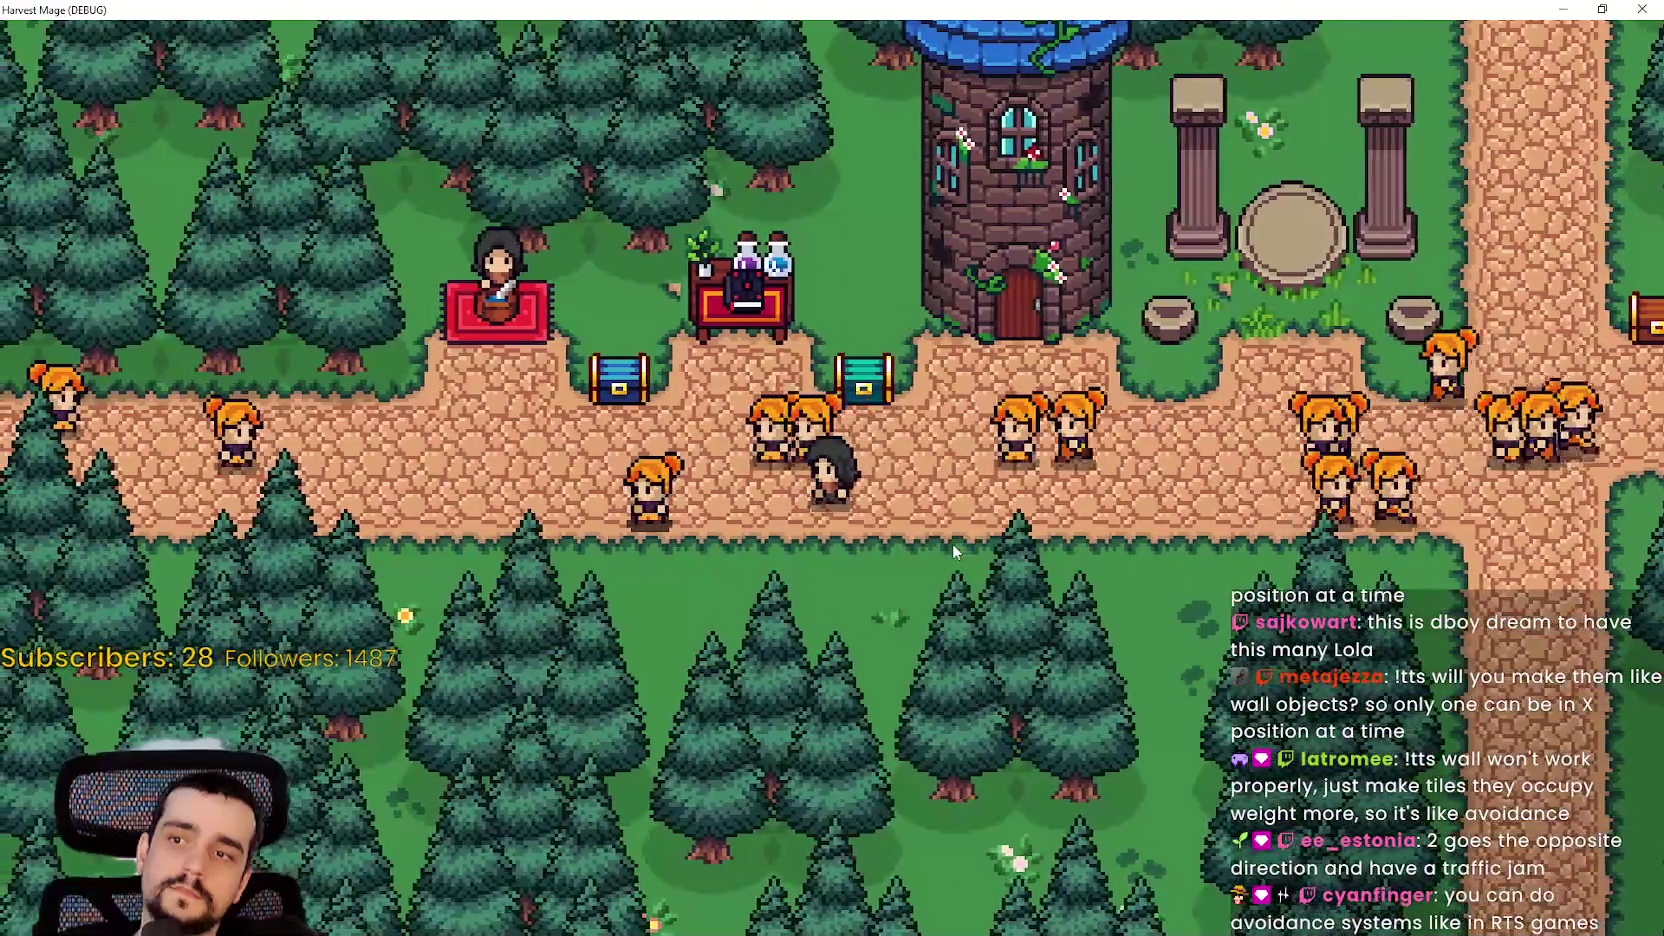
{"action": "key", "text": "d"}
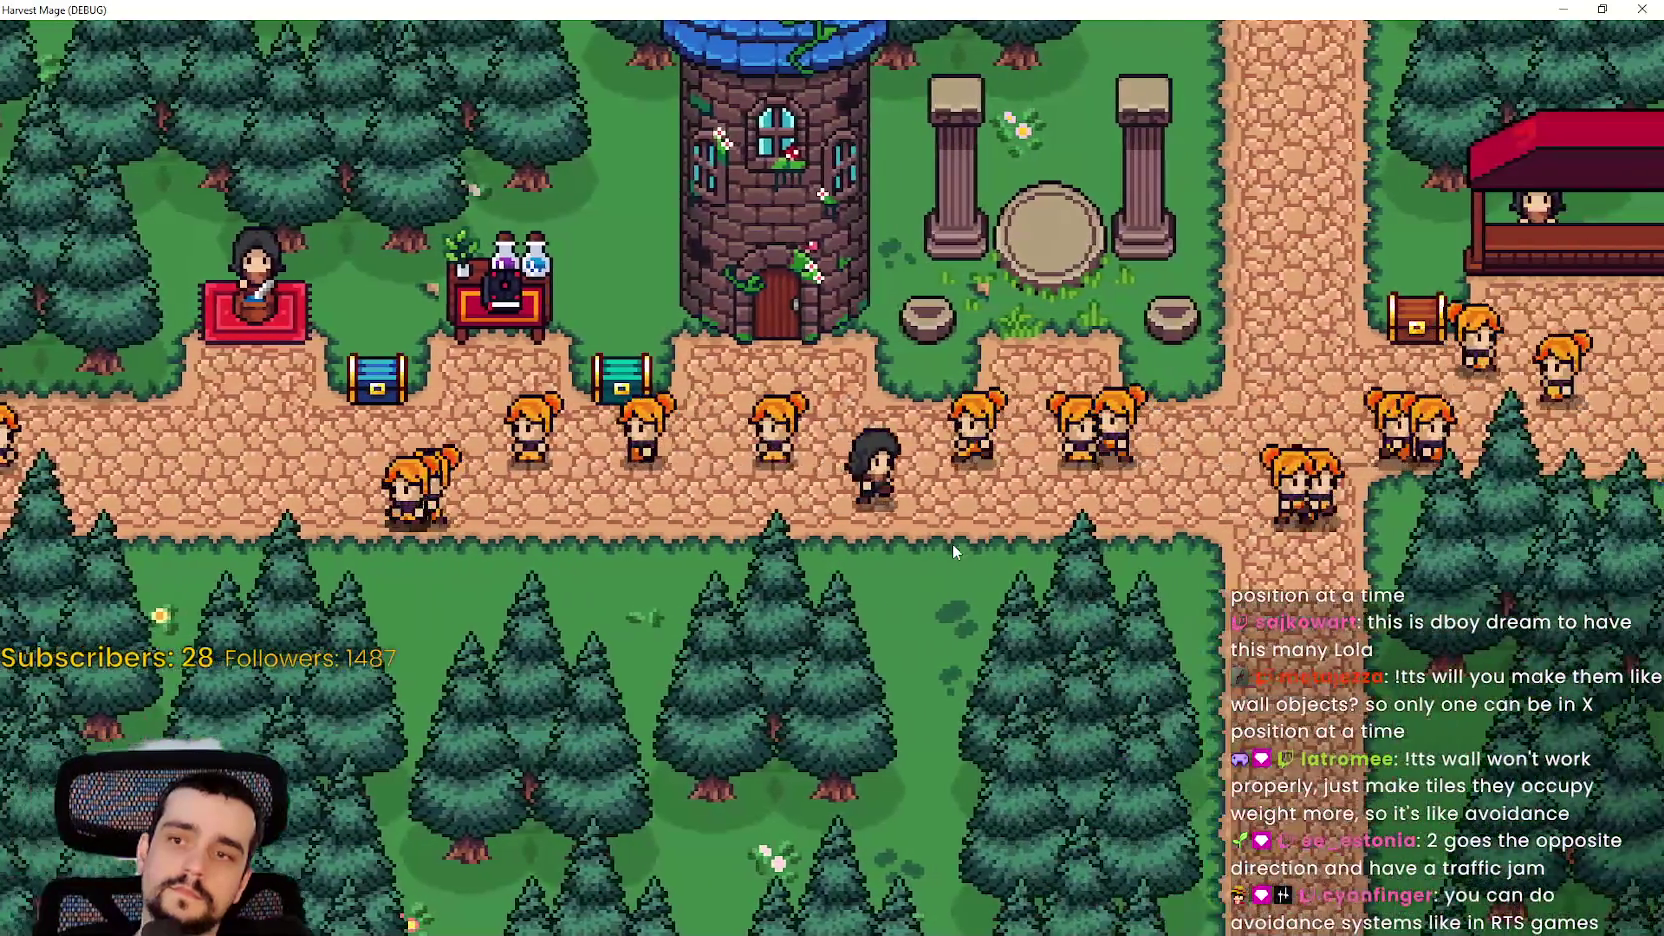
{"action": "key", "text": "d"}
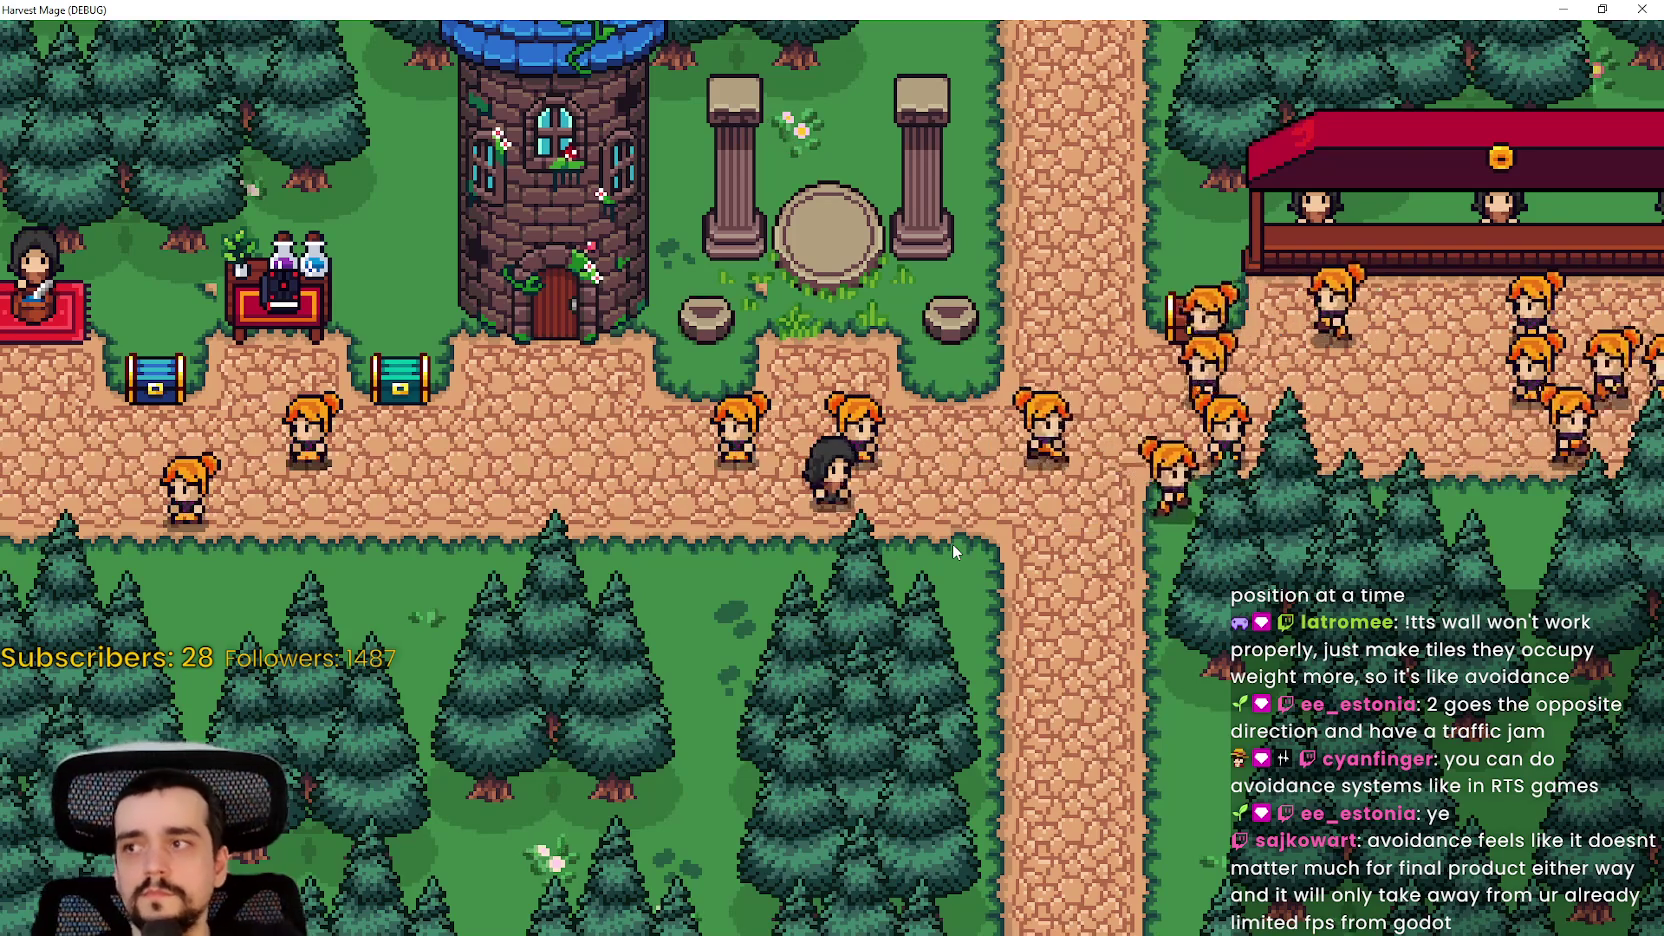
{"action": "key", "text": "d"}
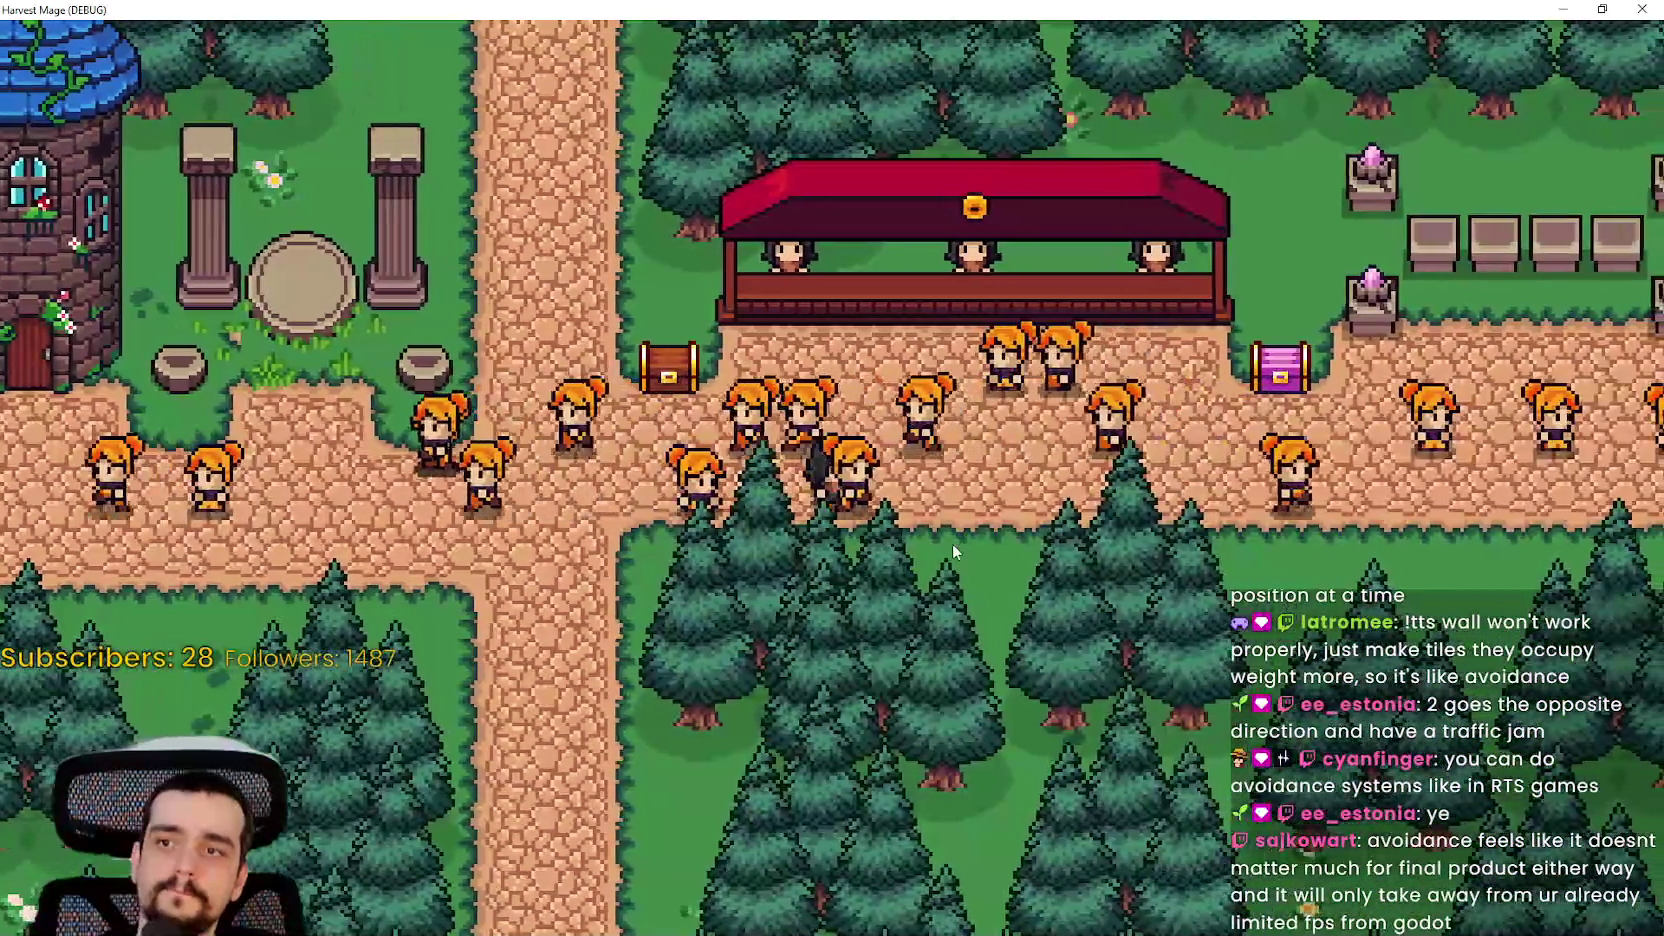
{"action": "key", "text": "a"}
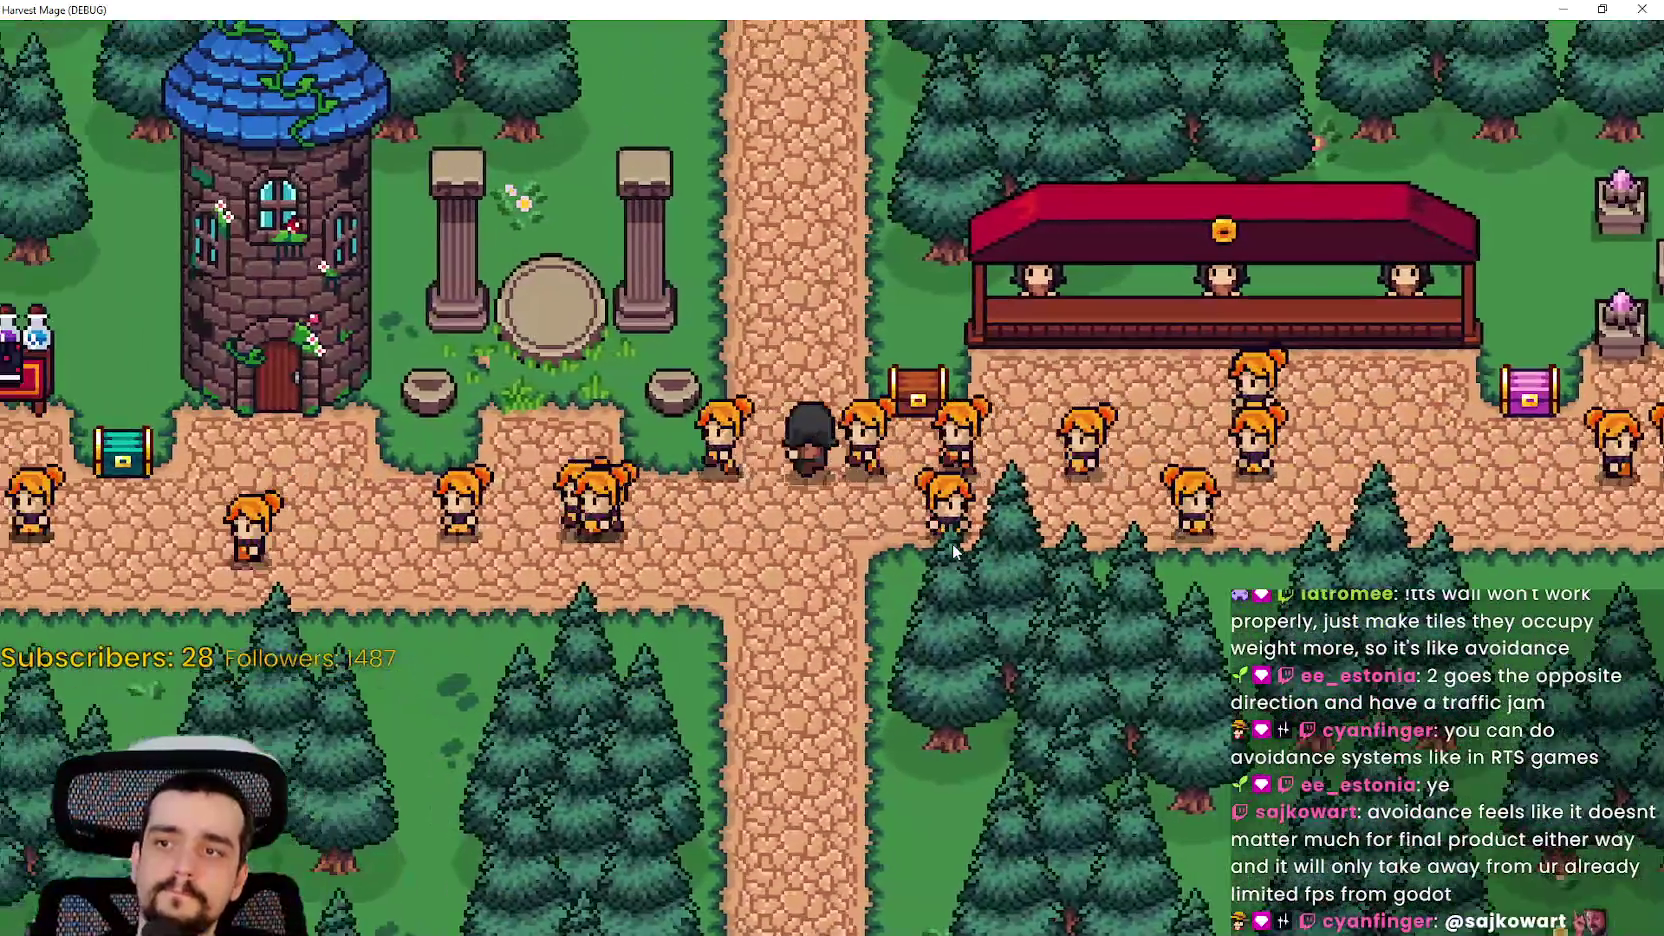
{"action": "key", "text": "s"}
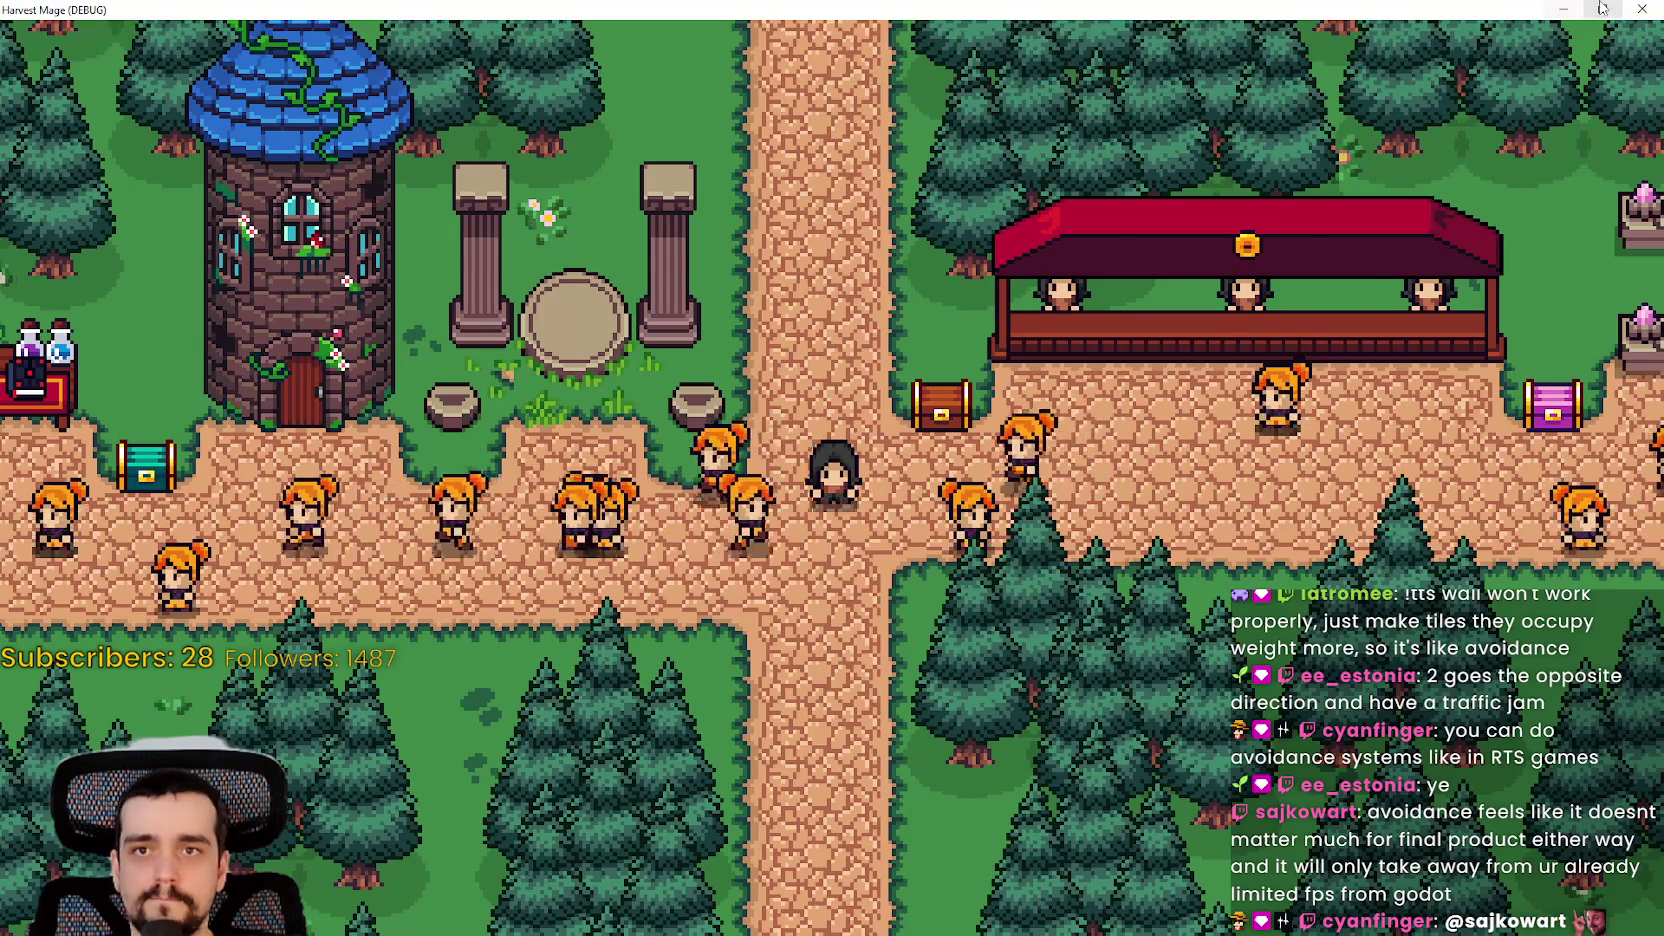
{"action": "double_click", "coordinate": [1470, 8]}
{"action": "key", "text": "alt+Tab"}
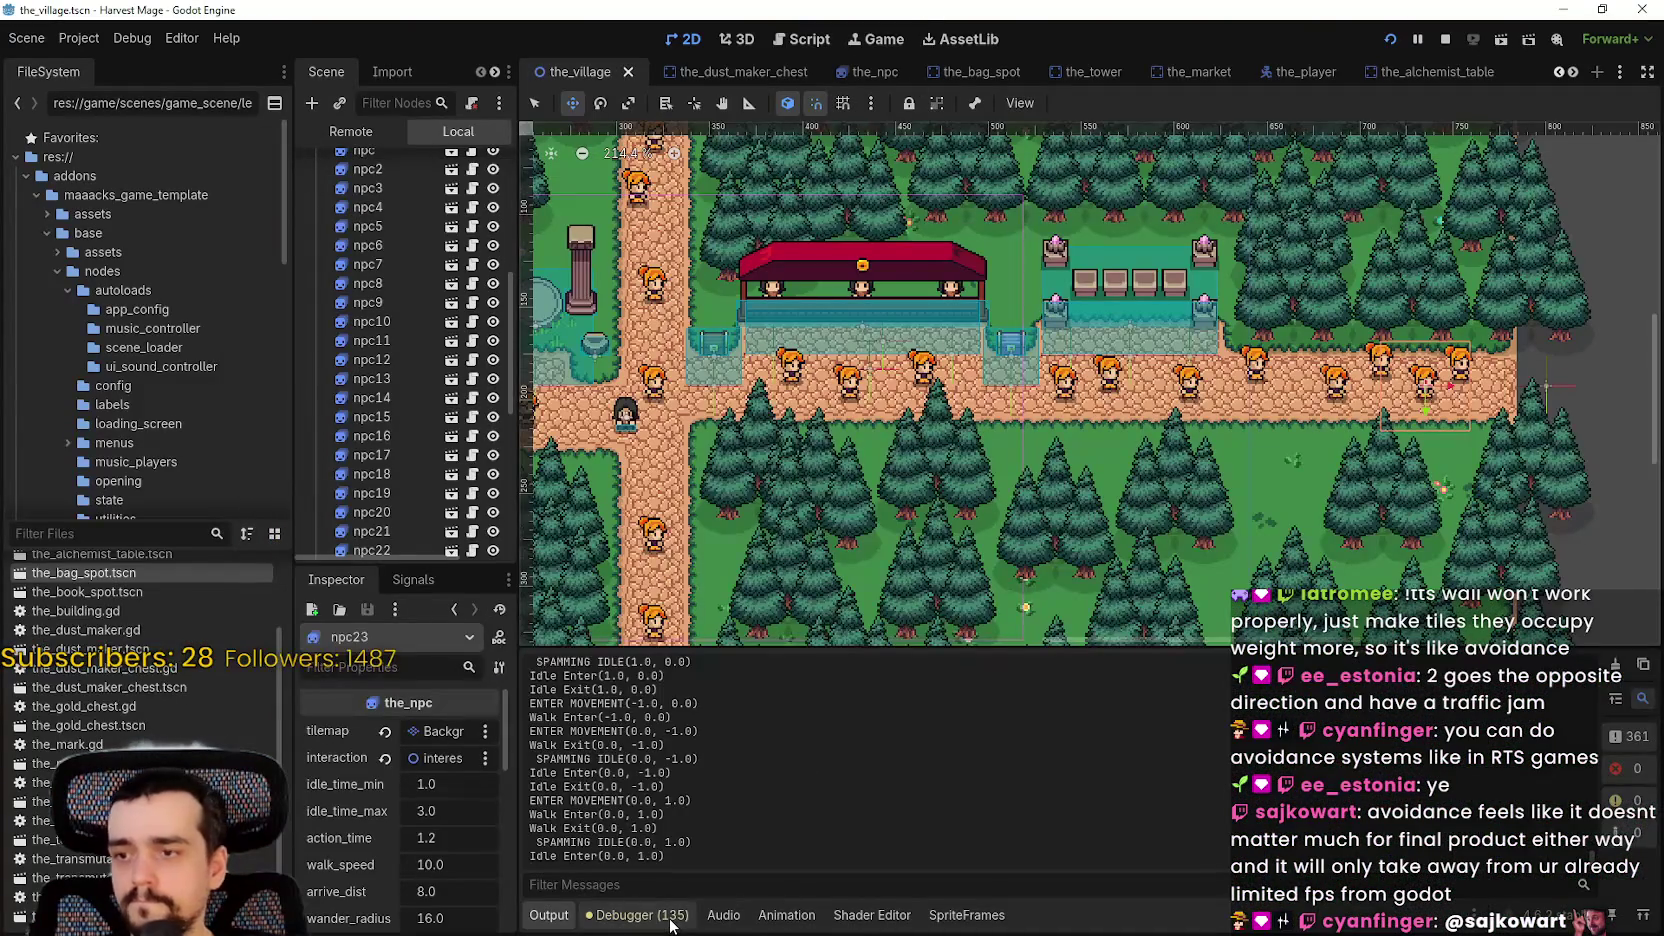
- Graph FPS and Process time in the debugger Monitors and enlarge the panel
{"action": "left_click", "coordinate": [670, 922]}
{"action": "left_click", "coordinate": [1022, 698]}
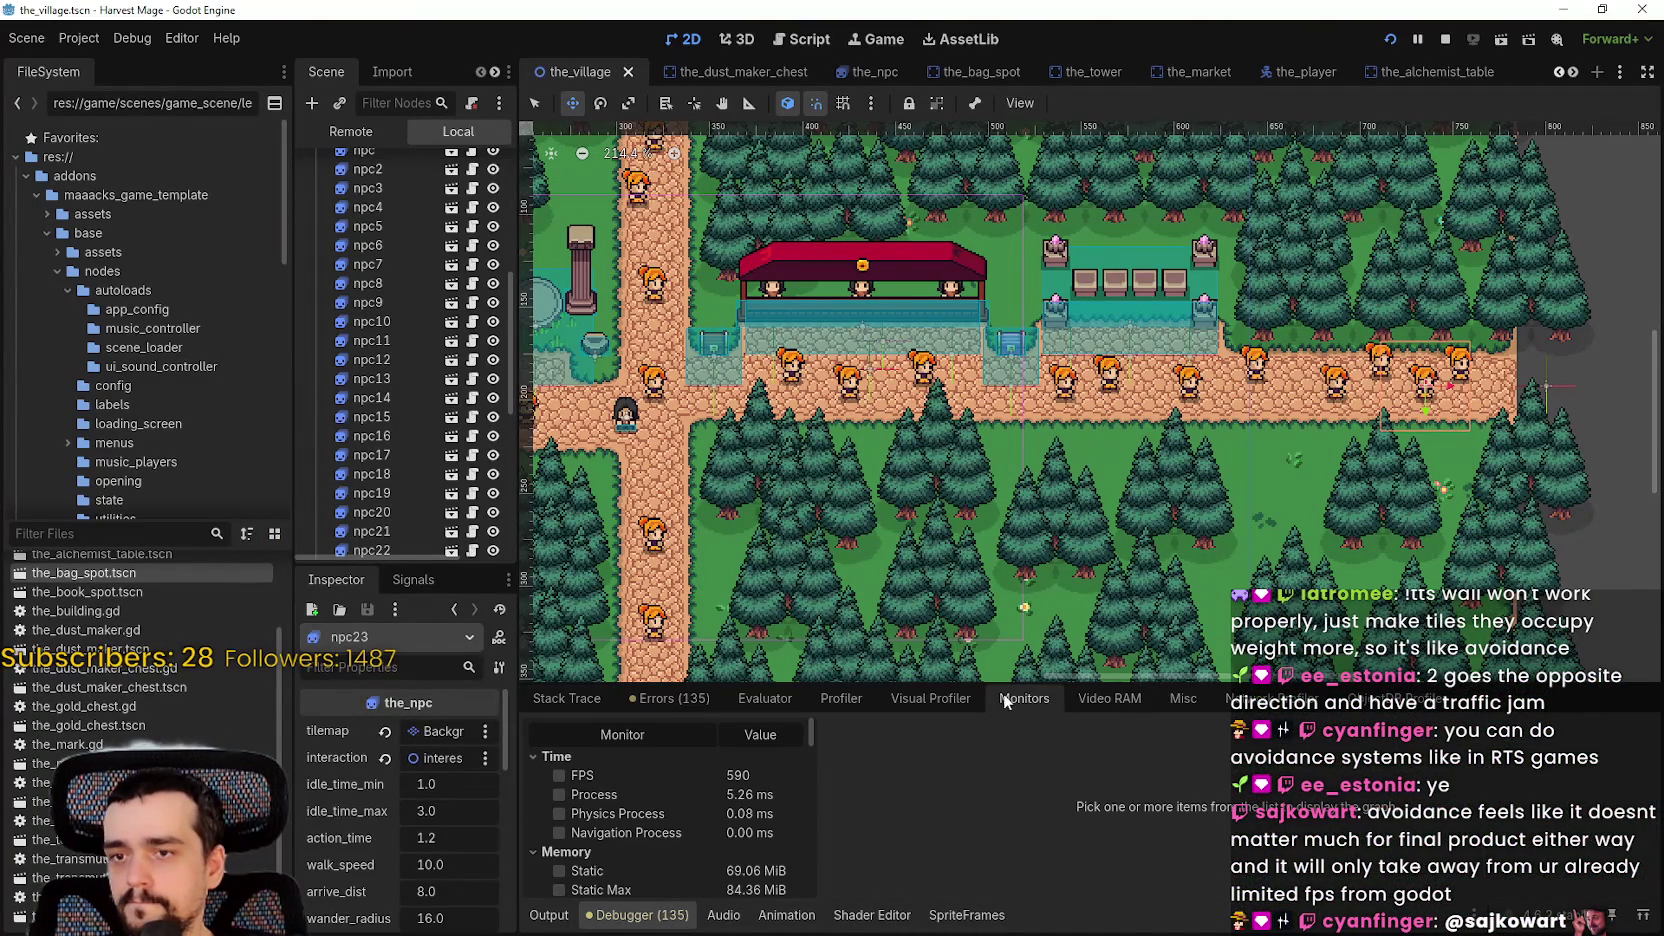
{"action": "left_click", "coordinate": [588, 776]}
{"action": "left_click", "coordinate": [598, 795]}
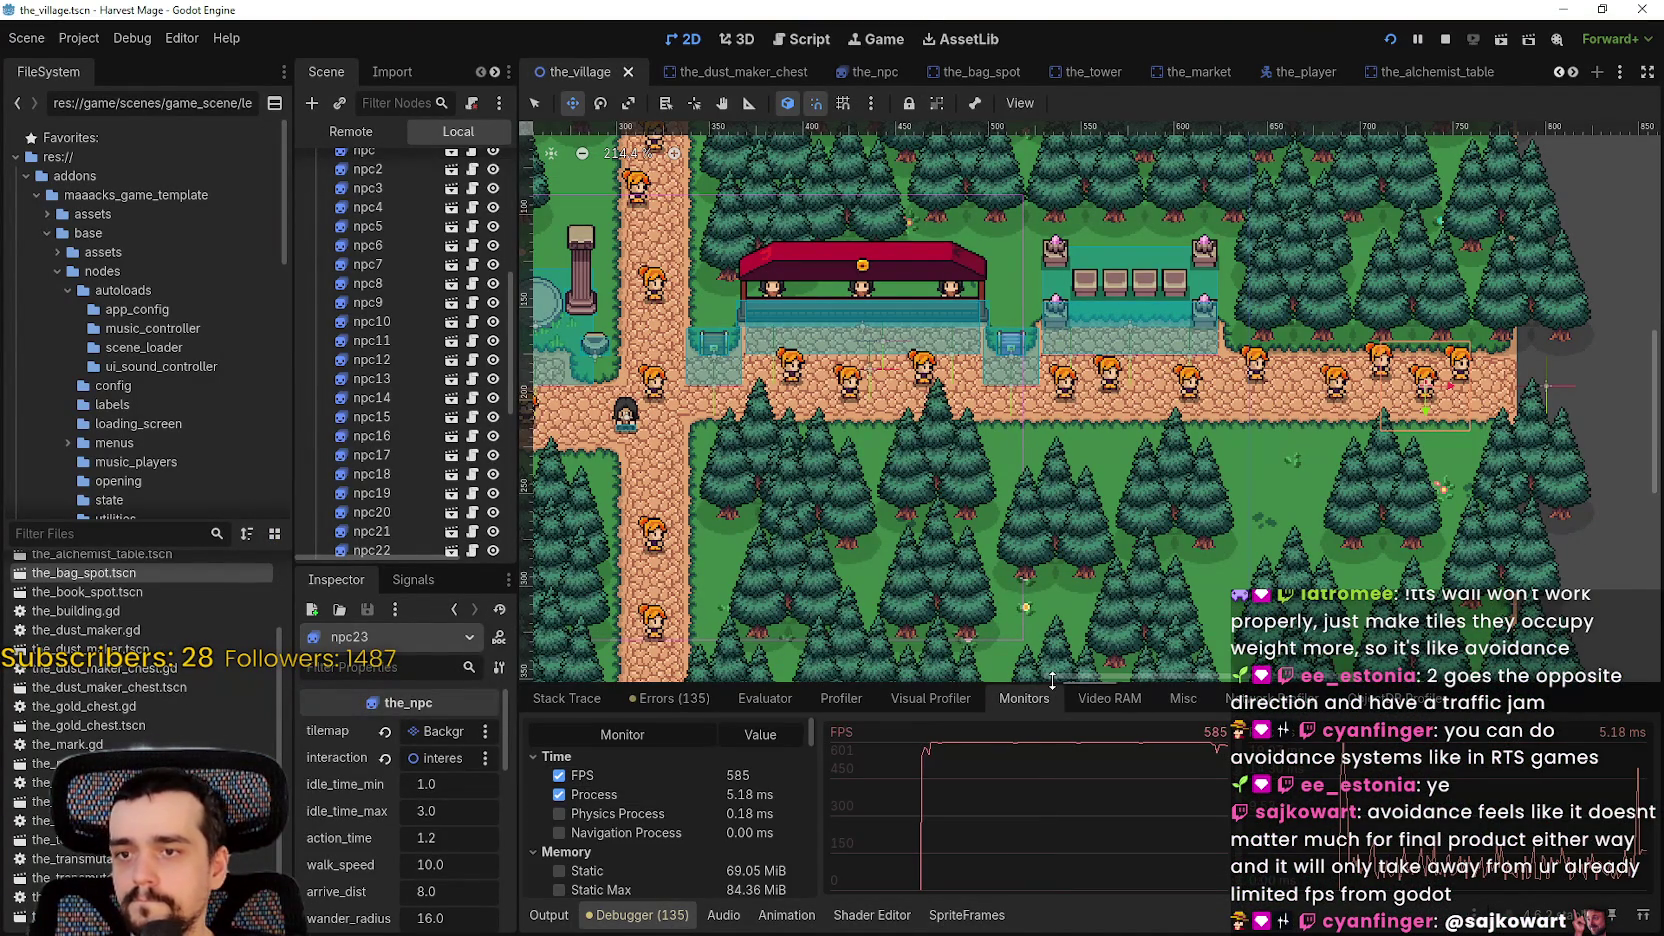
{"action": "left_click_drag", "start_coordinate": [1056, 686], "coordinate": [1054, 398]}
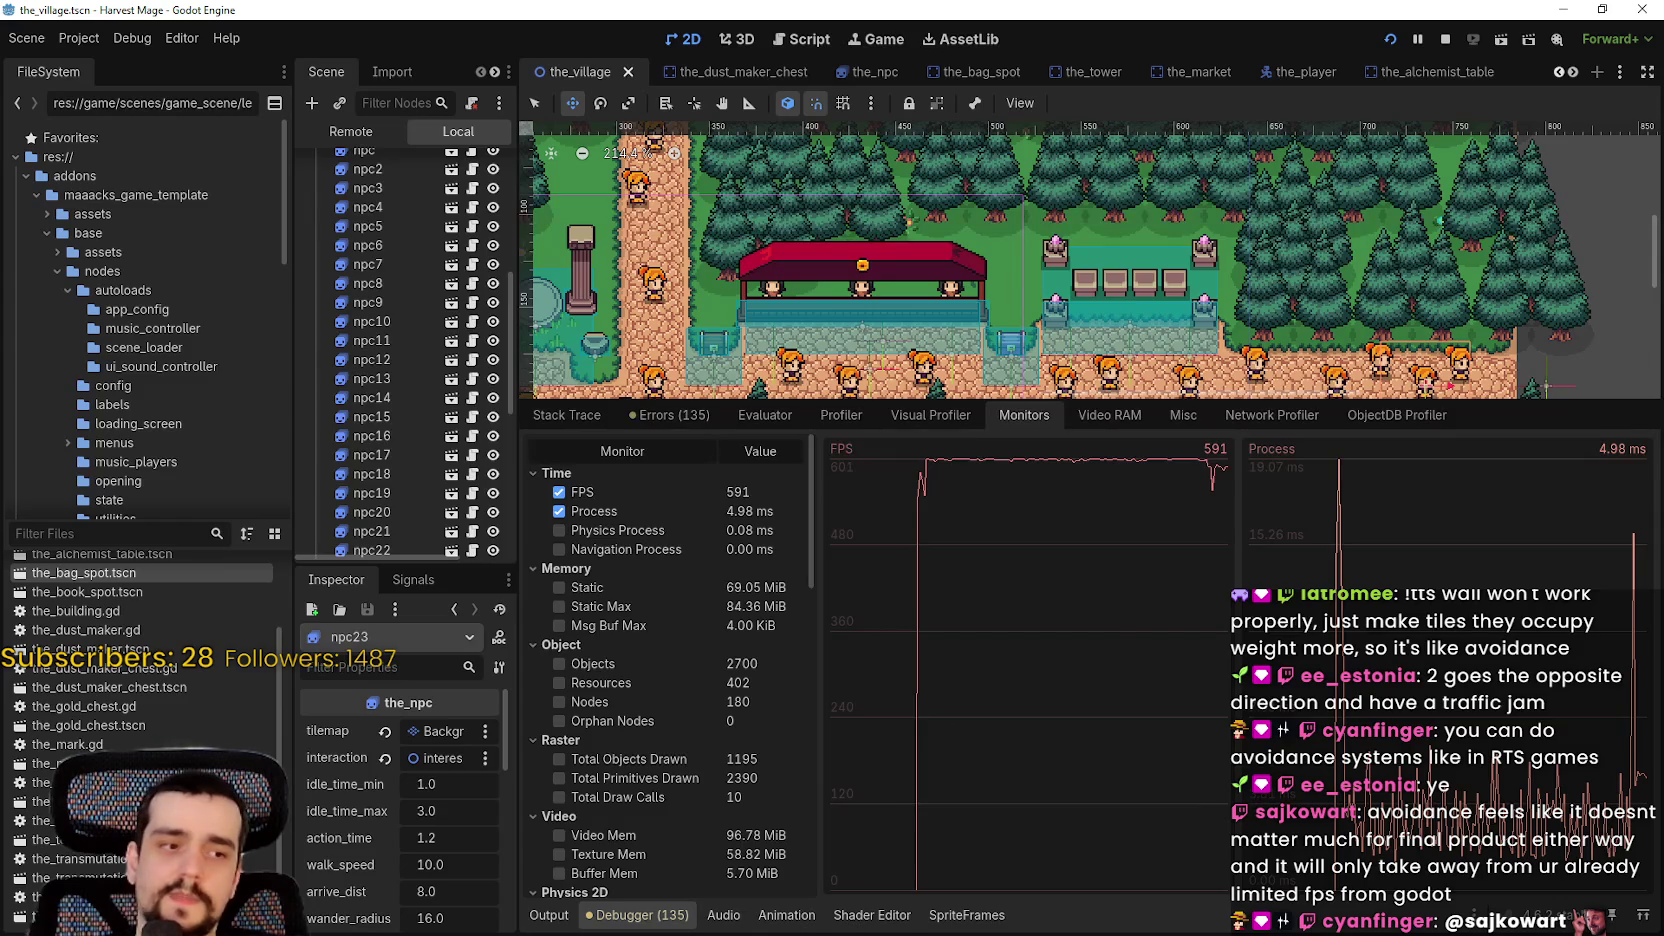
- Add Physics Process to the graphs, then return to the game and pause it with Esc
{"action": "key", "text": "alt+Tab"}
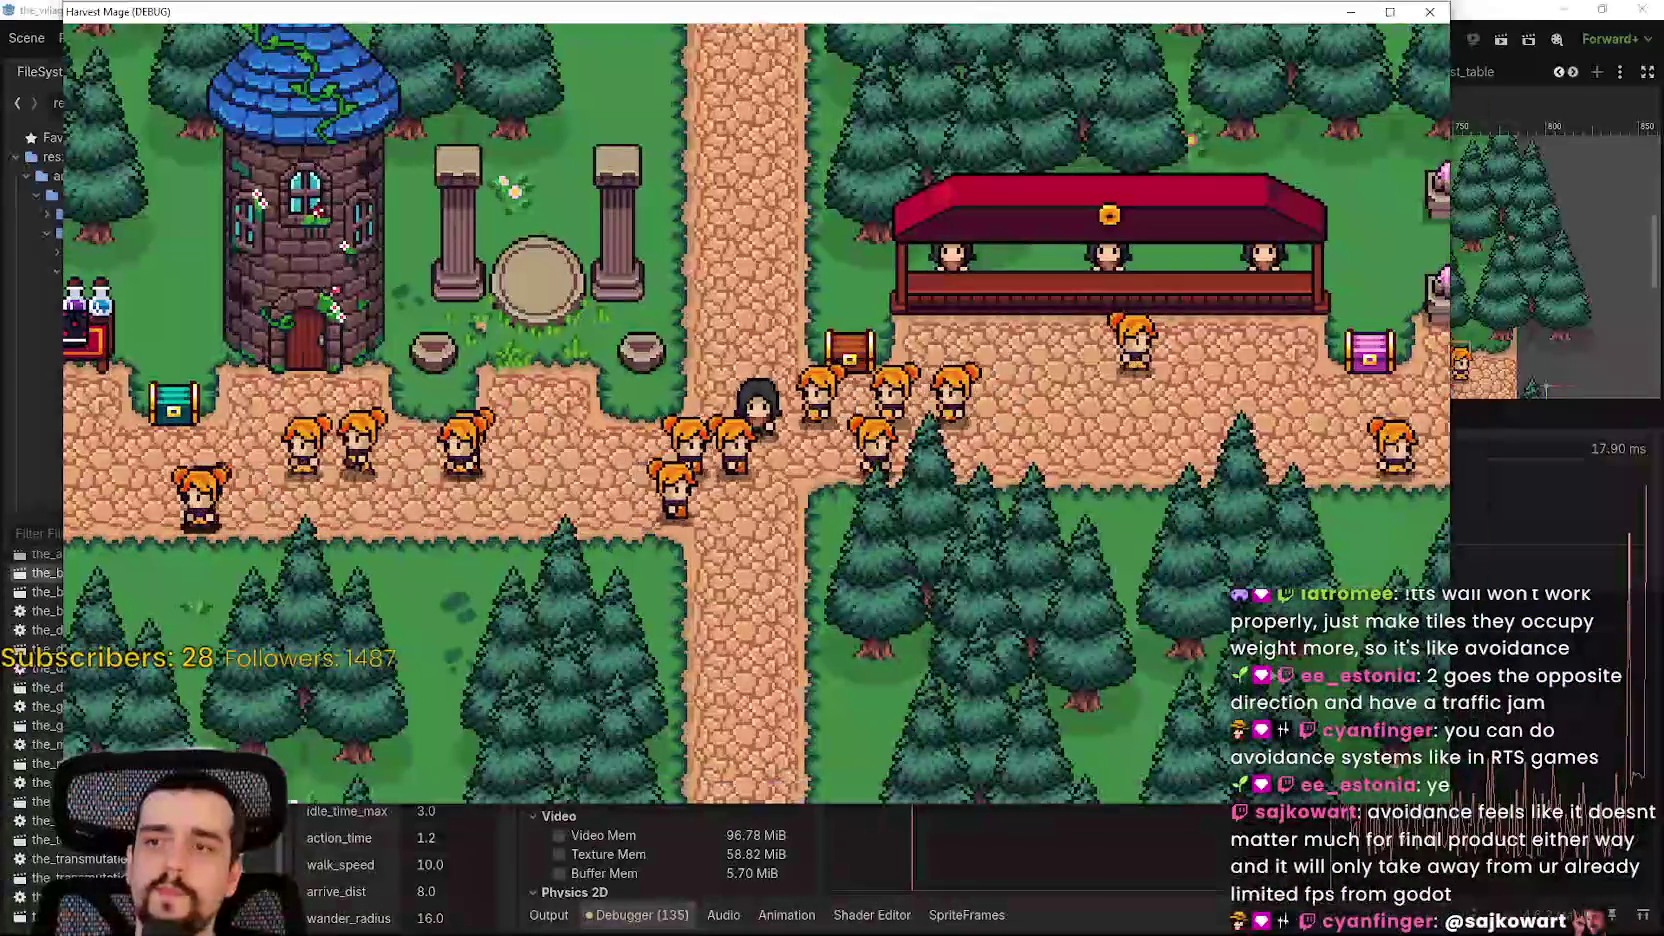
{"action": "left_click", "coordinate": [1573, 410]}
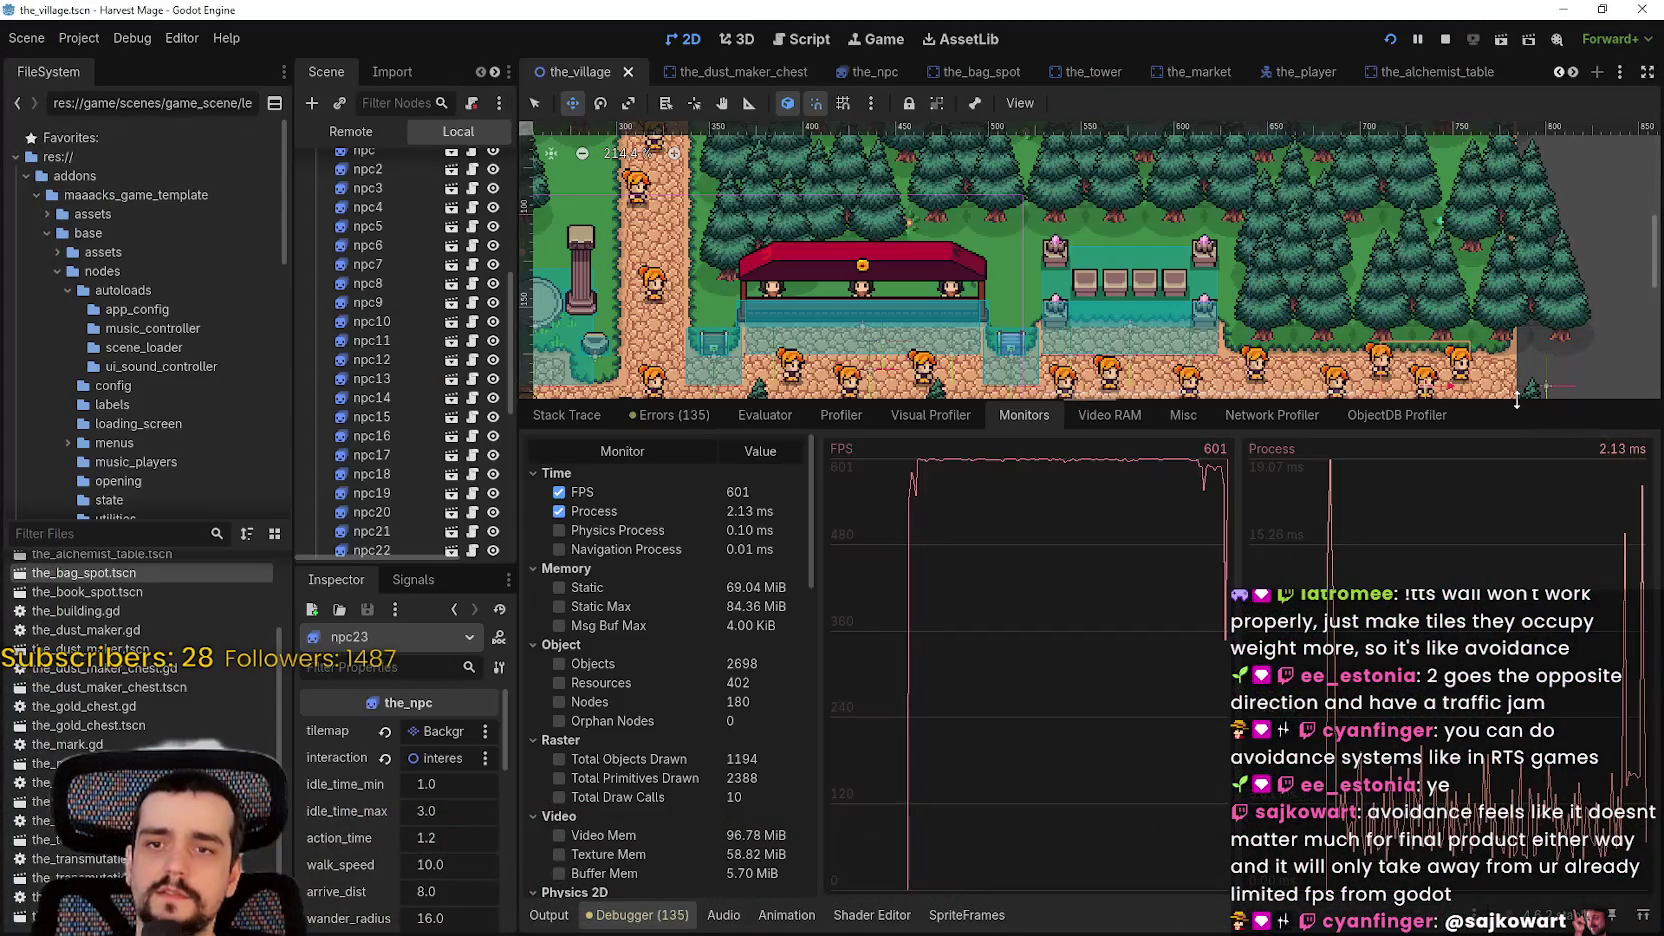
{"action": "left_click_drag", "start_coordinate": [1516, 400], "coordinate": [1347, 878]}
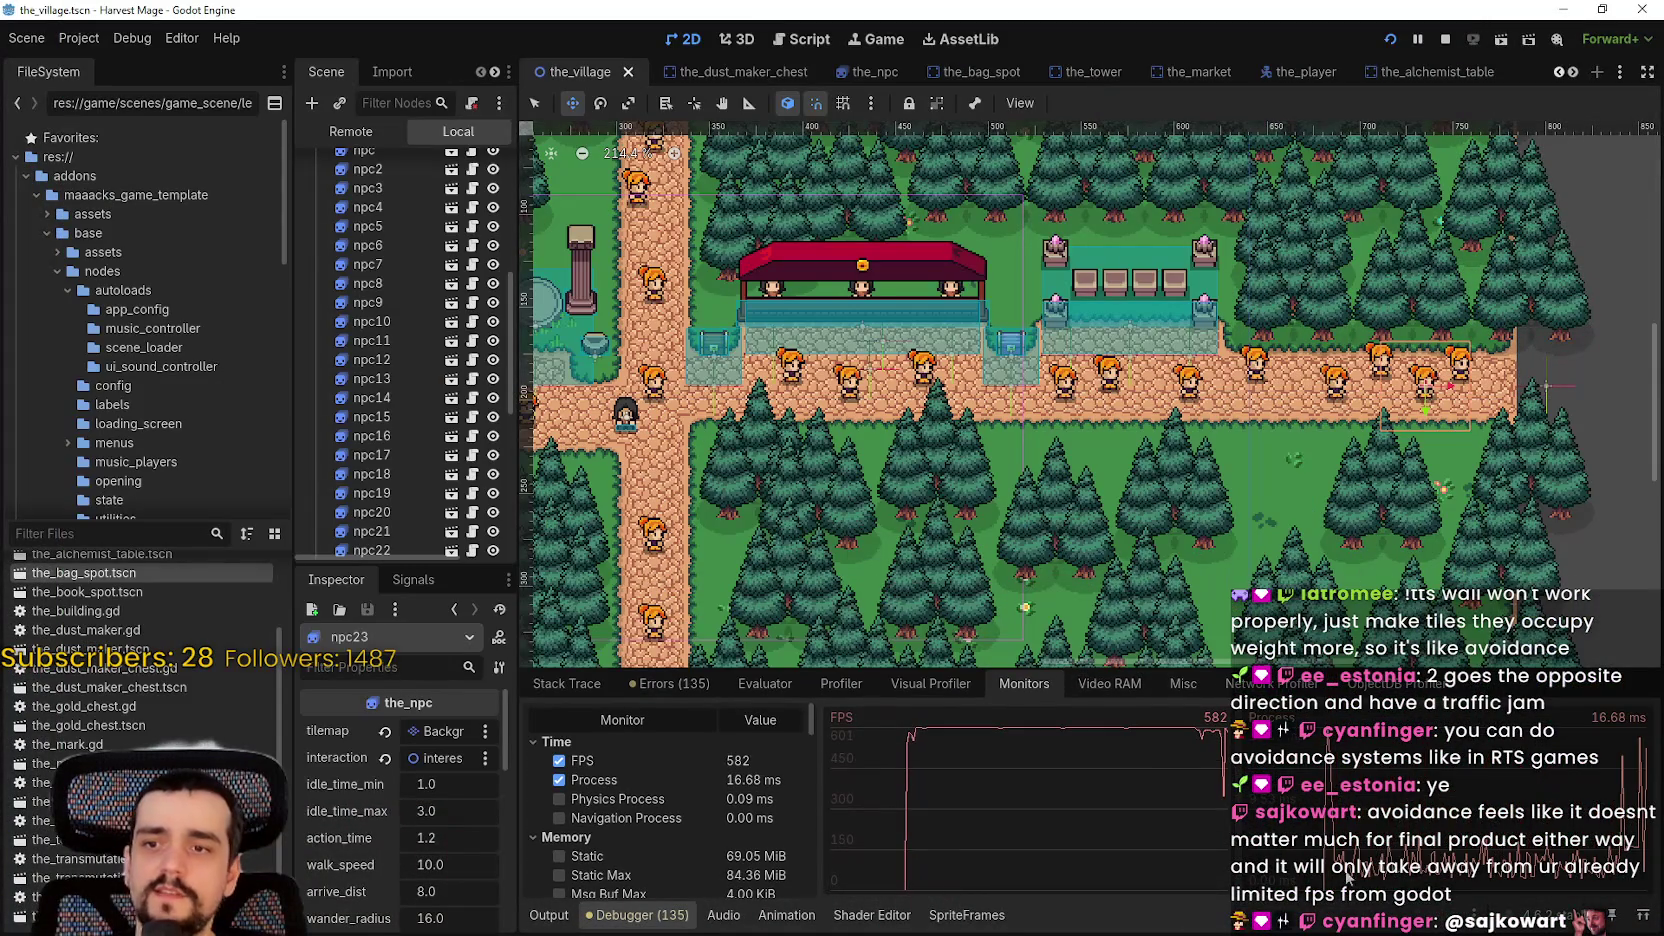
{"action": "left_click", "coordinate": [609, 799]}
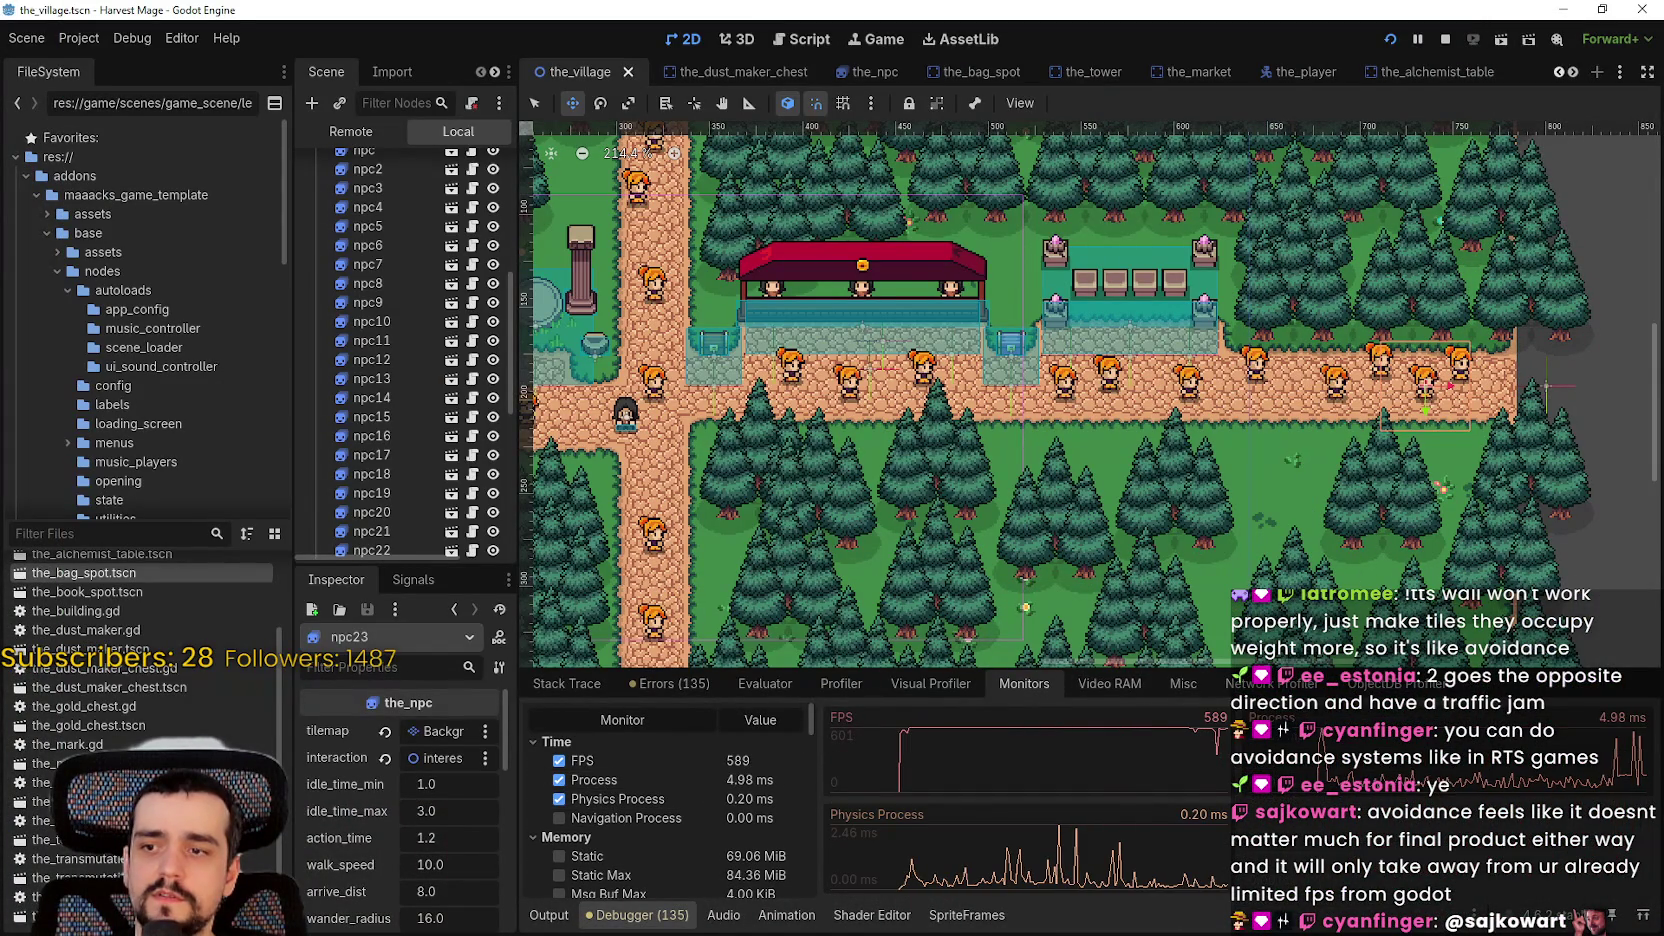
{"action": "key", "text": "alt+Tab"}
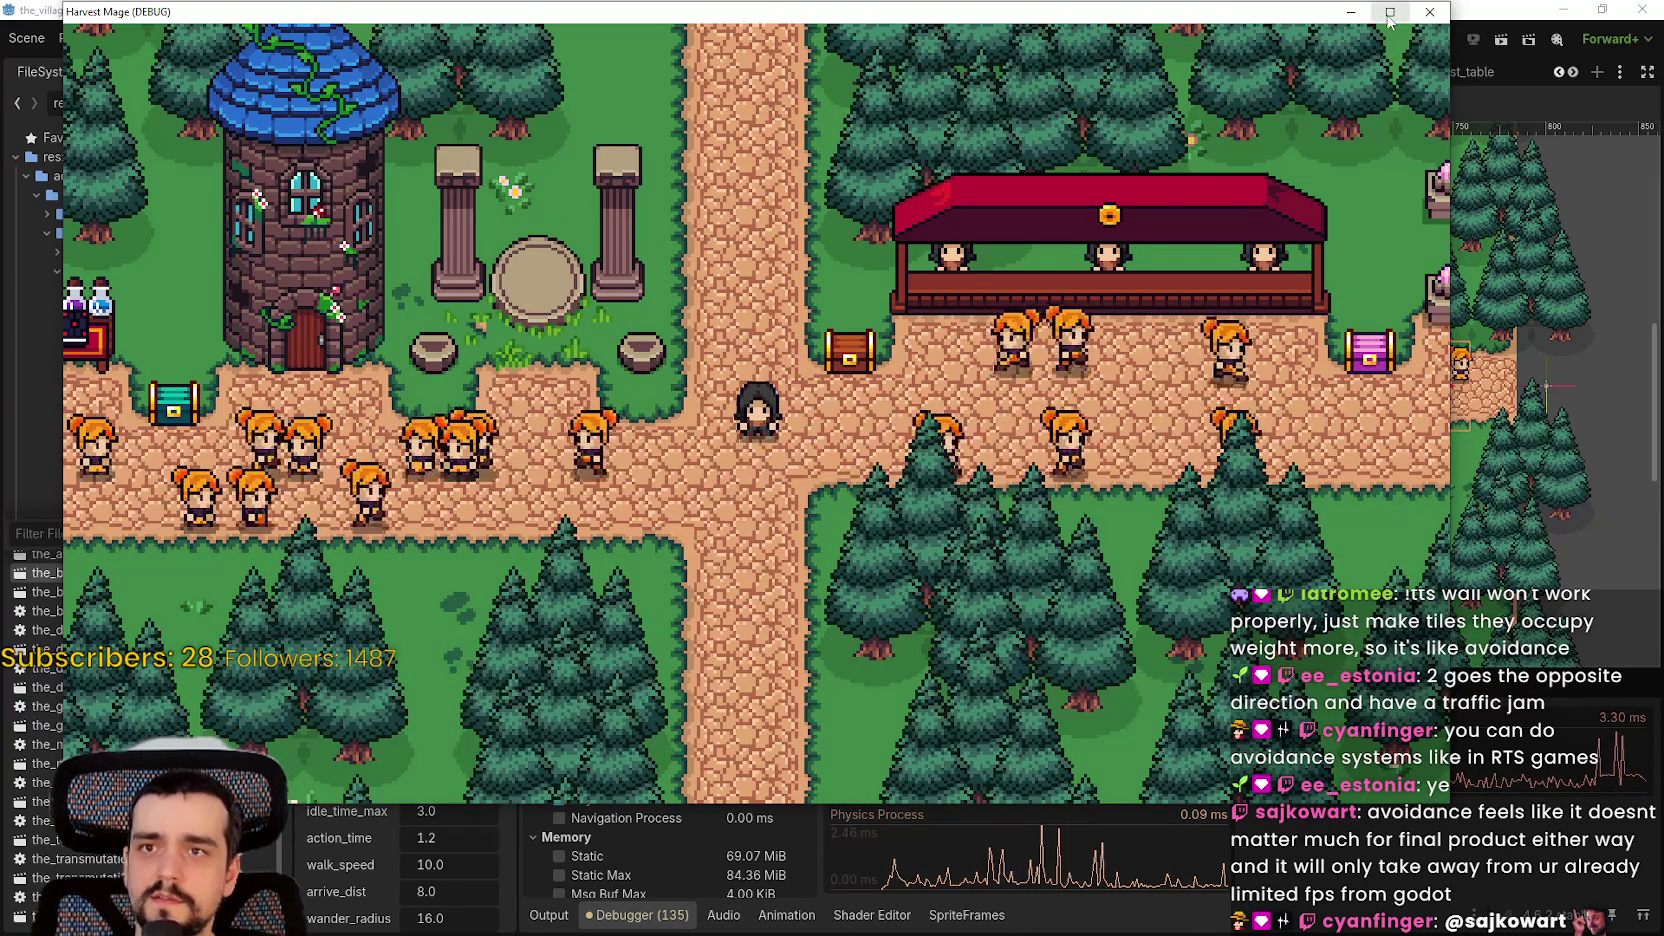
{"action": "key", "text": "Escape"}
- Set the game's Video resolution to 1280 x 720, resume play, and nudge the window right
{"action": "left_click", "coordinate": [303, 414]}
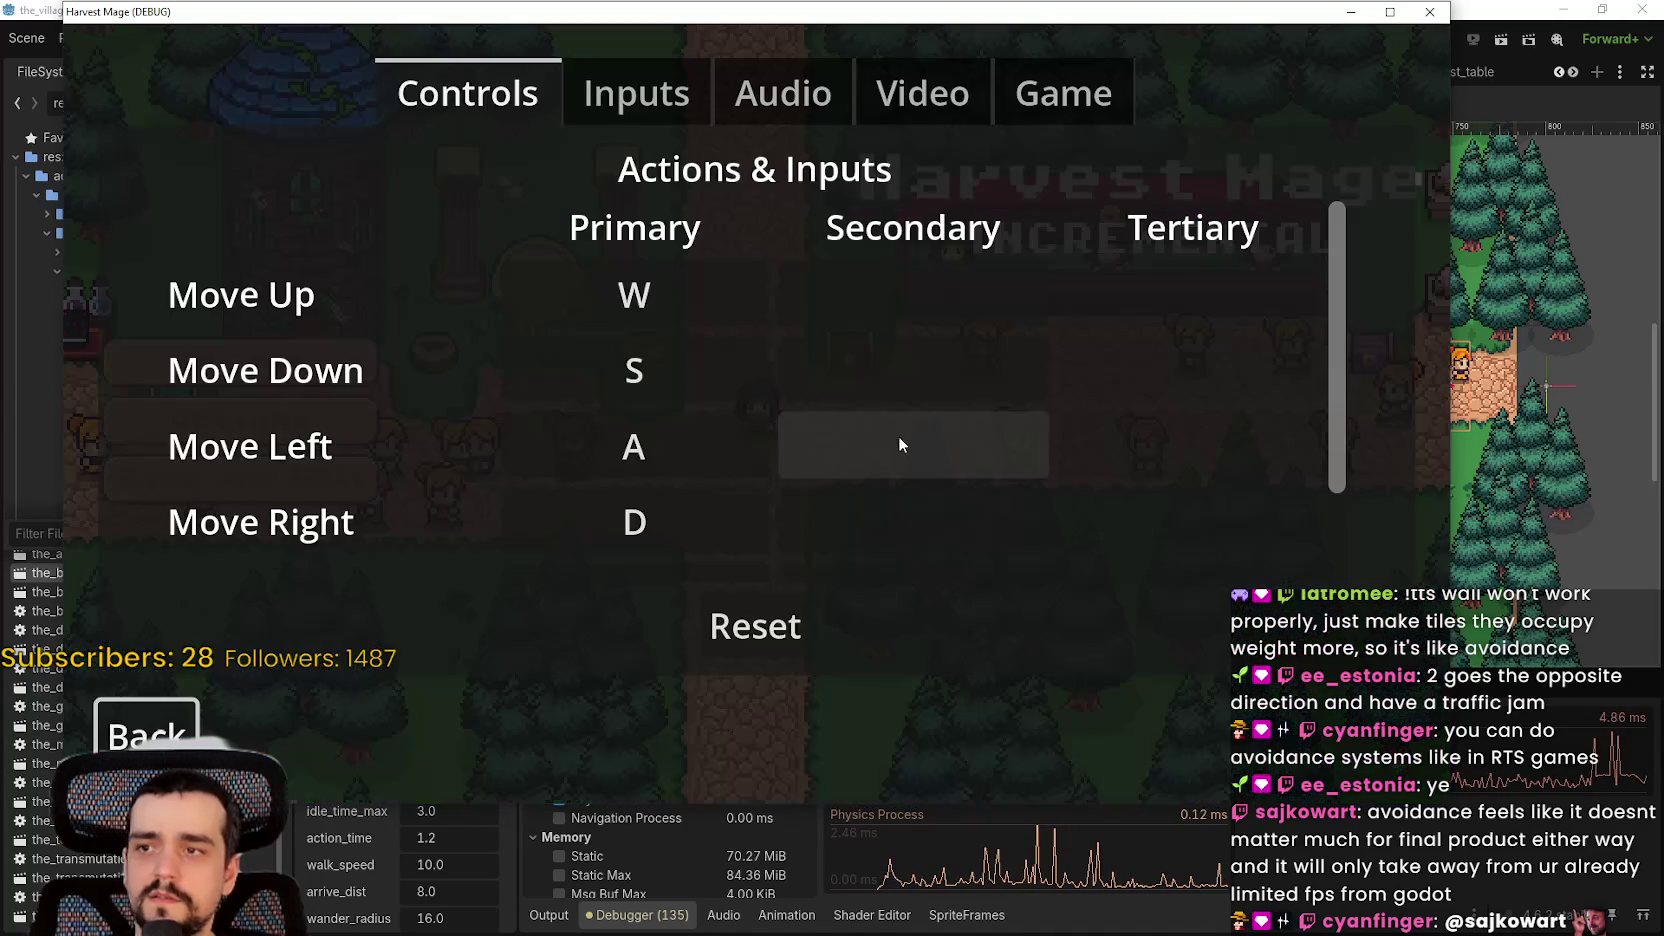
{"action": "left_click", "coordinate": [961, 114]}
{"action": "left_click", "coordinate": [1019, 360]}
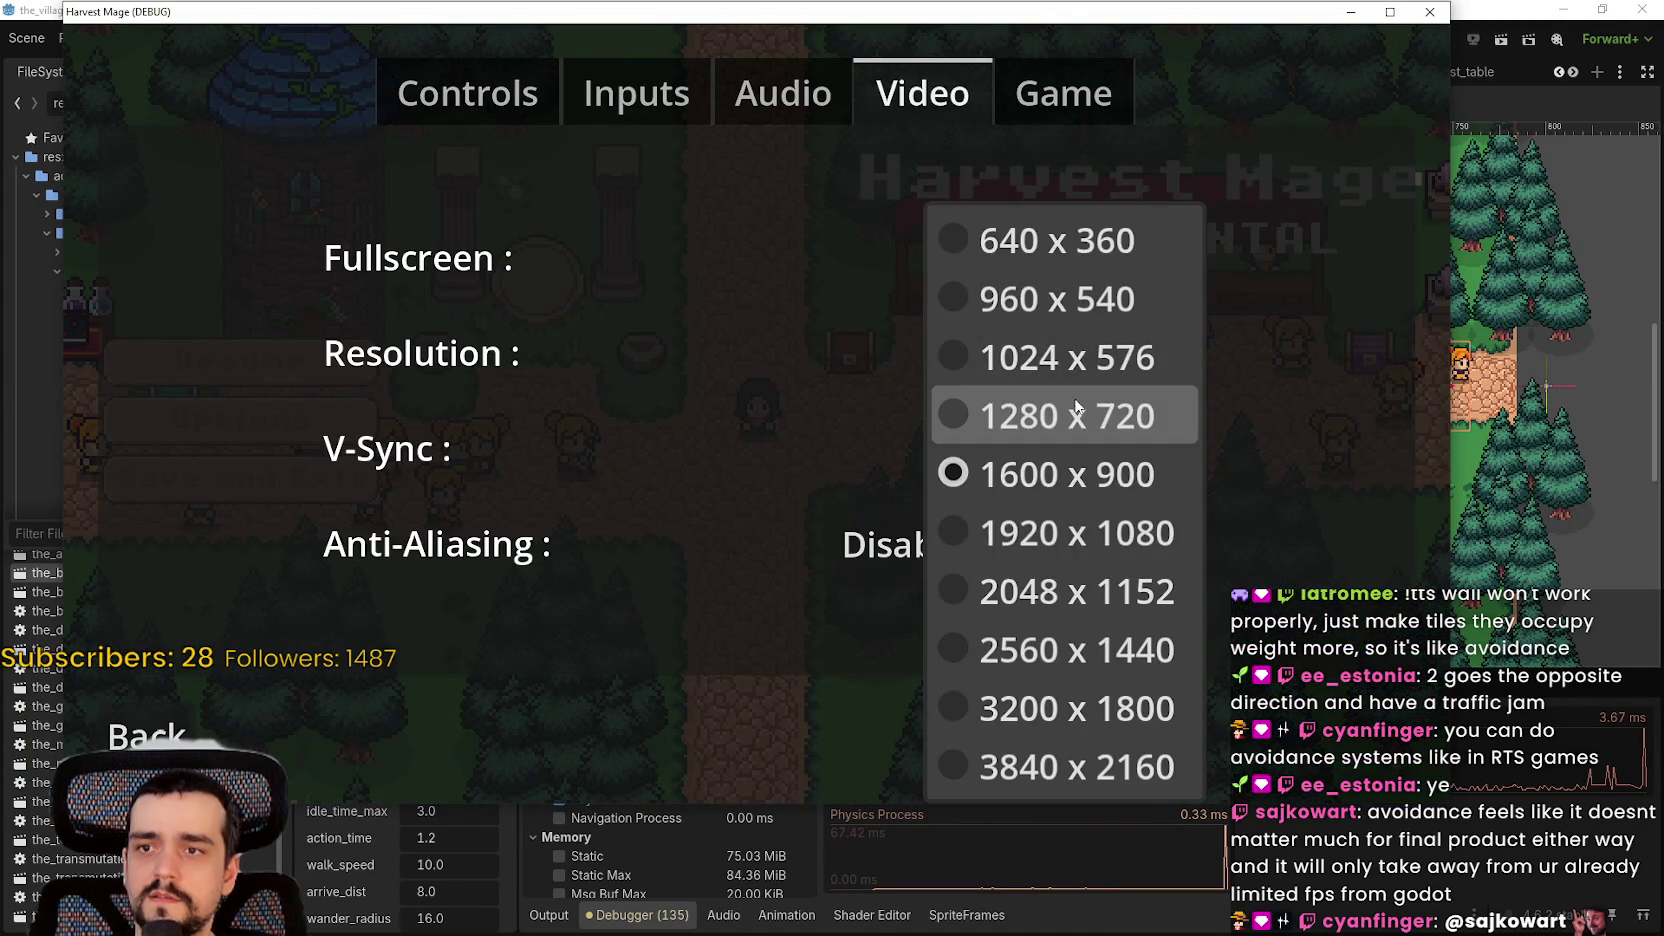
{"action": "left_click", "coordinate": [1025, 416]}
{"action": "left_click", "coordinate": [103, 588]}
{"action": "left_click", "coordinate": [178, 290]}
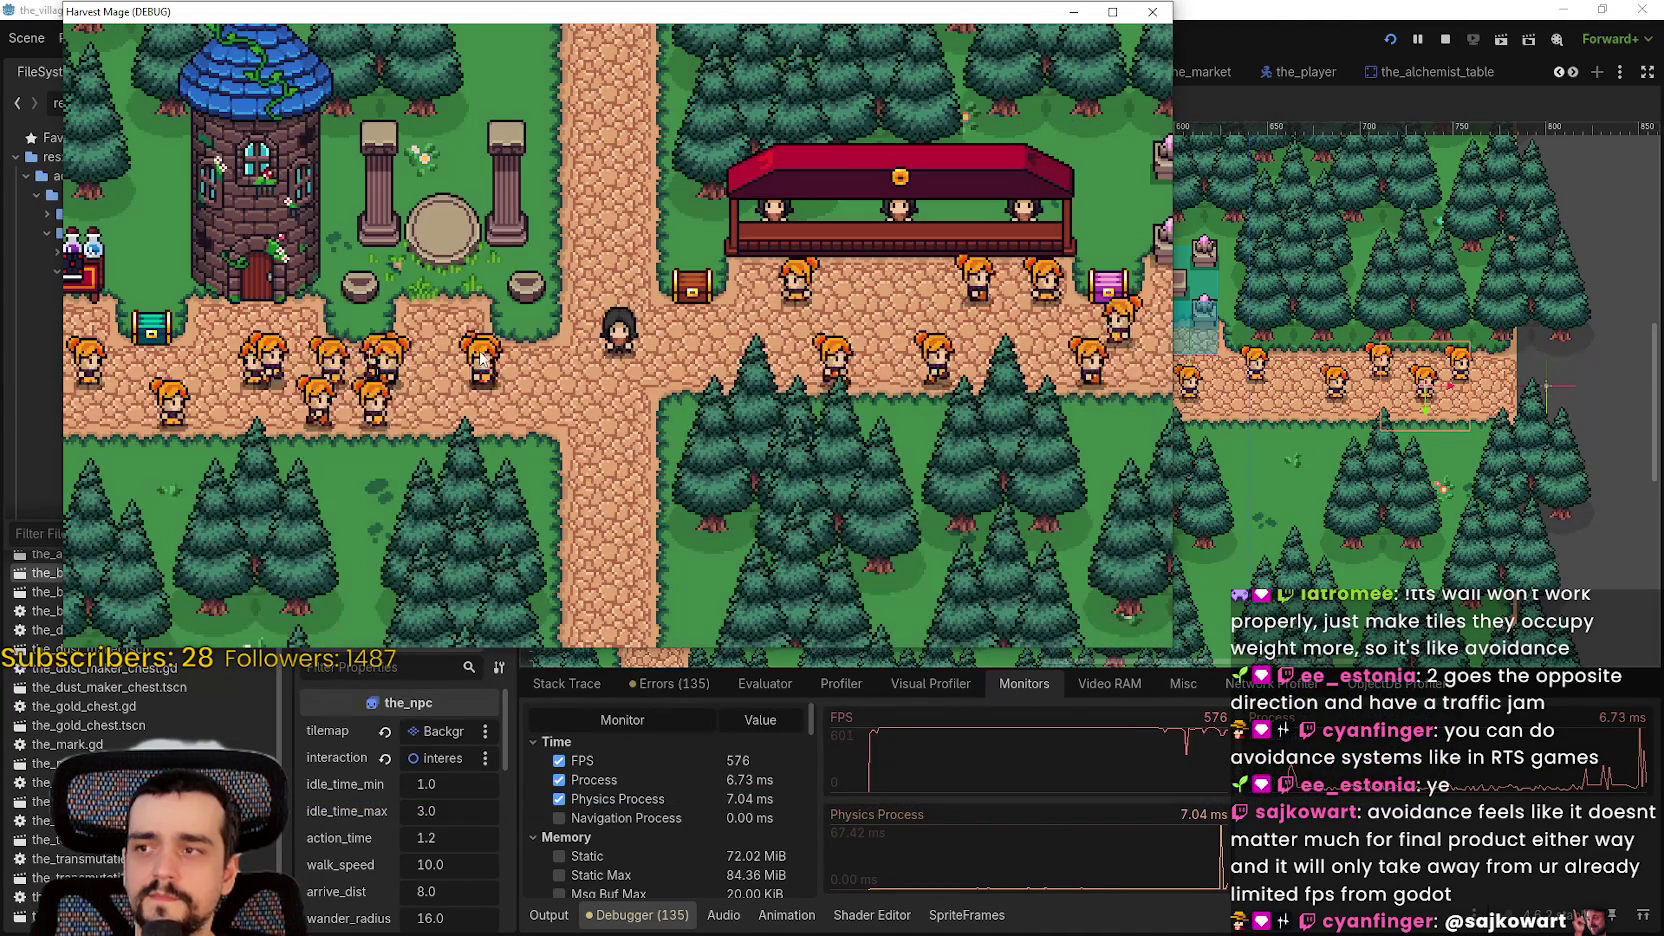
{"action": "left_click_drag", "start_coordinate": [706, 20], "coordinate": [741, 20]}
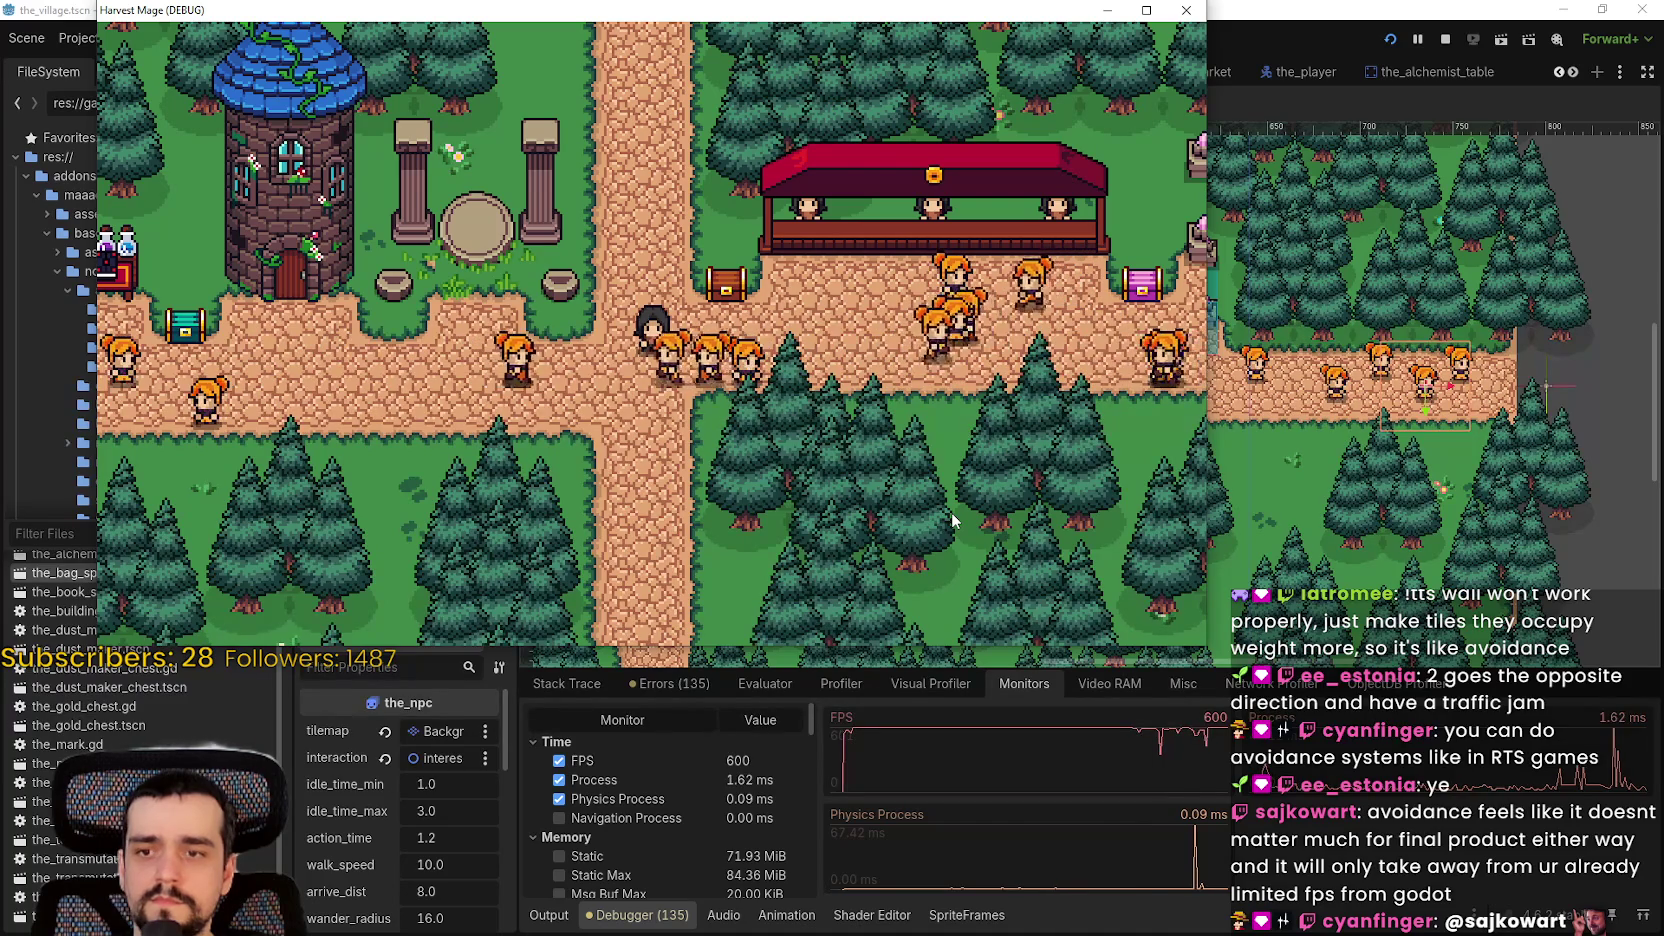
- Stop the game, revert Application > Run Max FPS from 600 to 0, and relaunch the project
{"action": "left_click", "coordinate": [1445, 39]}
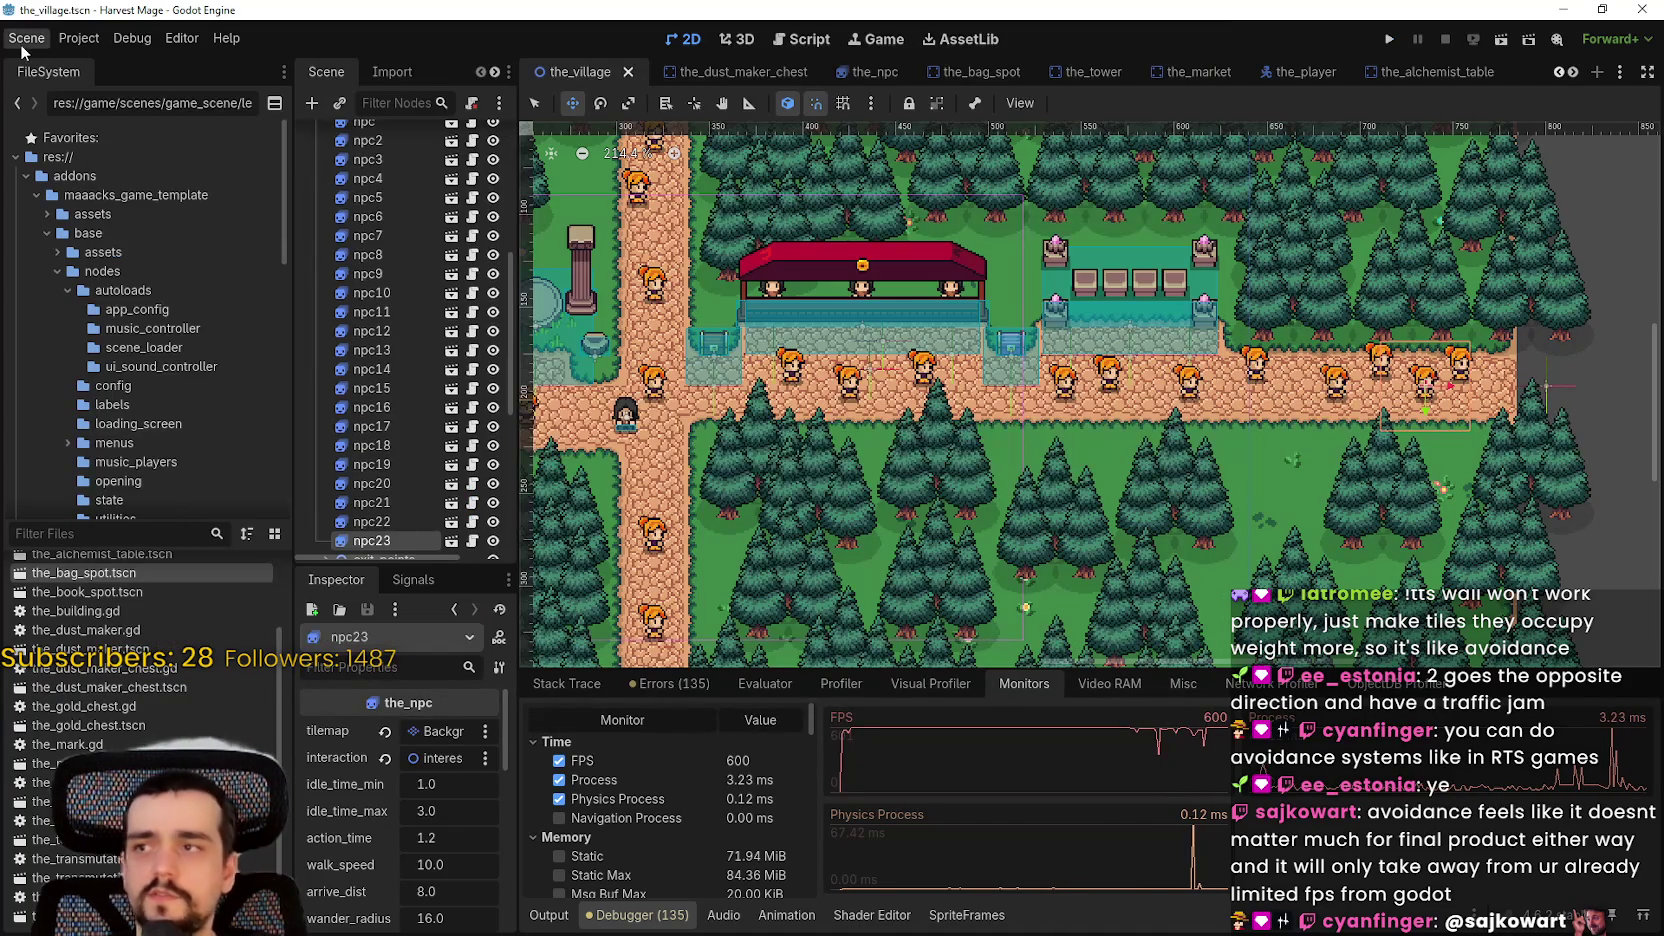
{"action": "left_click", "coordinate": [79, 38]}
{"action": "left_click", "coordinate": [120, 66]}
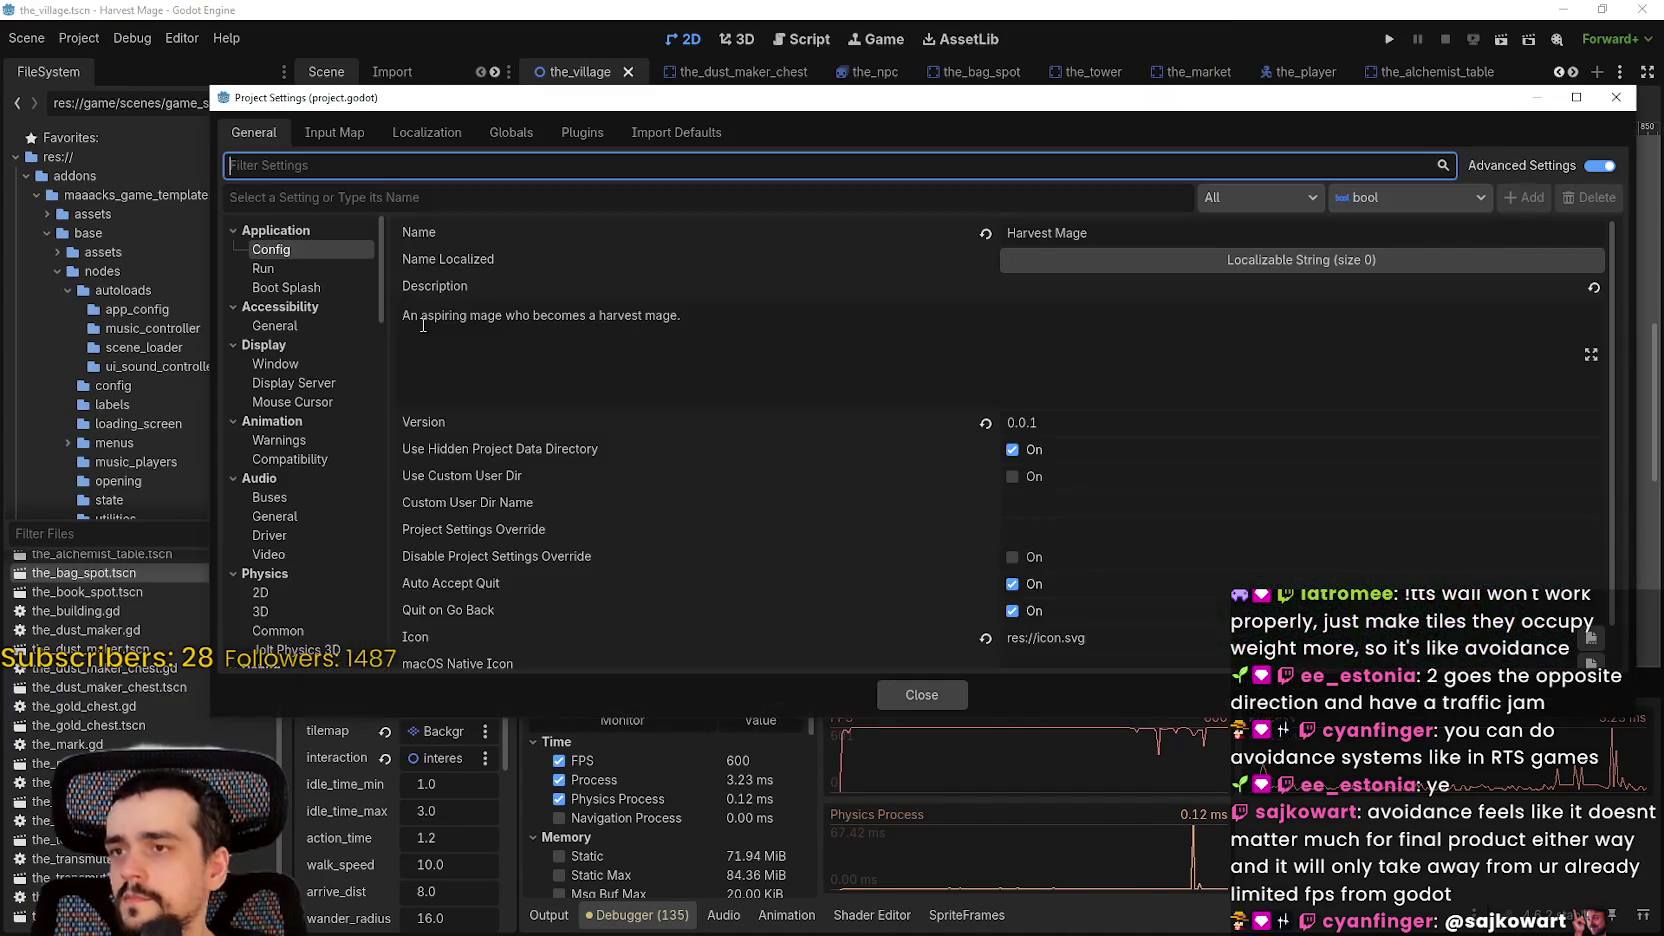
{"action": "left_click", "coordinate": [308, 271]}
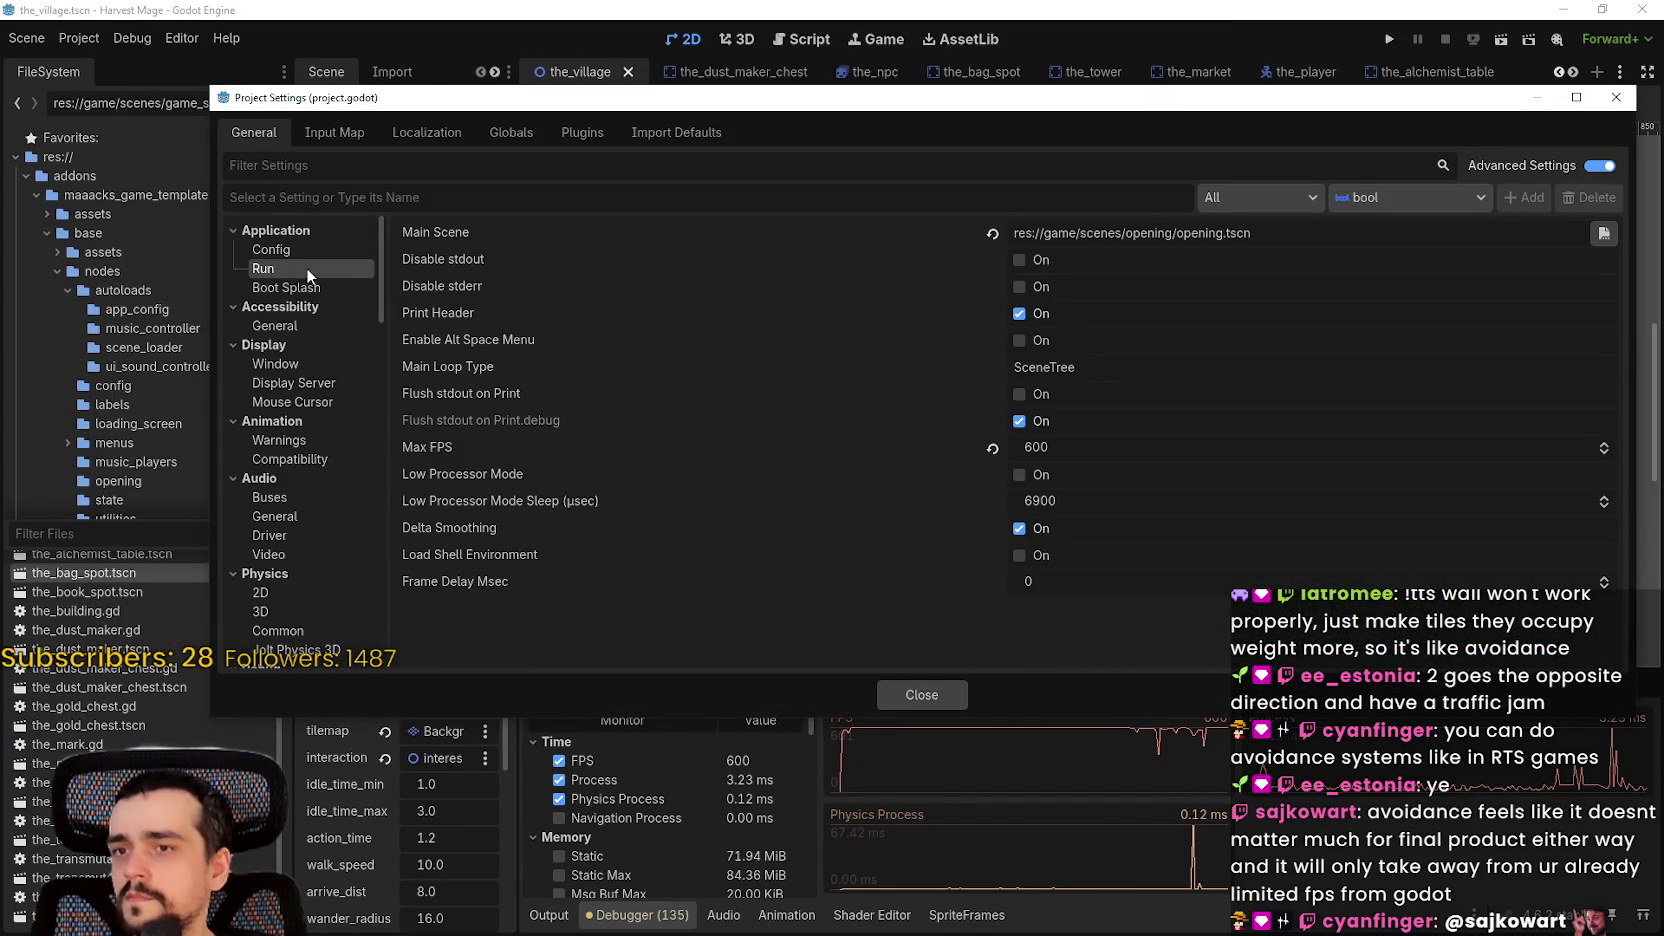
{"action": "left_click", "coordinate": [993, 449]}
{"action": "left_click", "coordinate": [924, 694]}
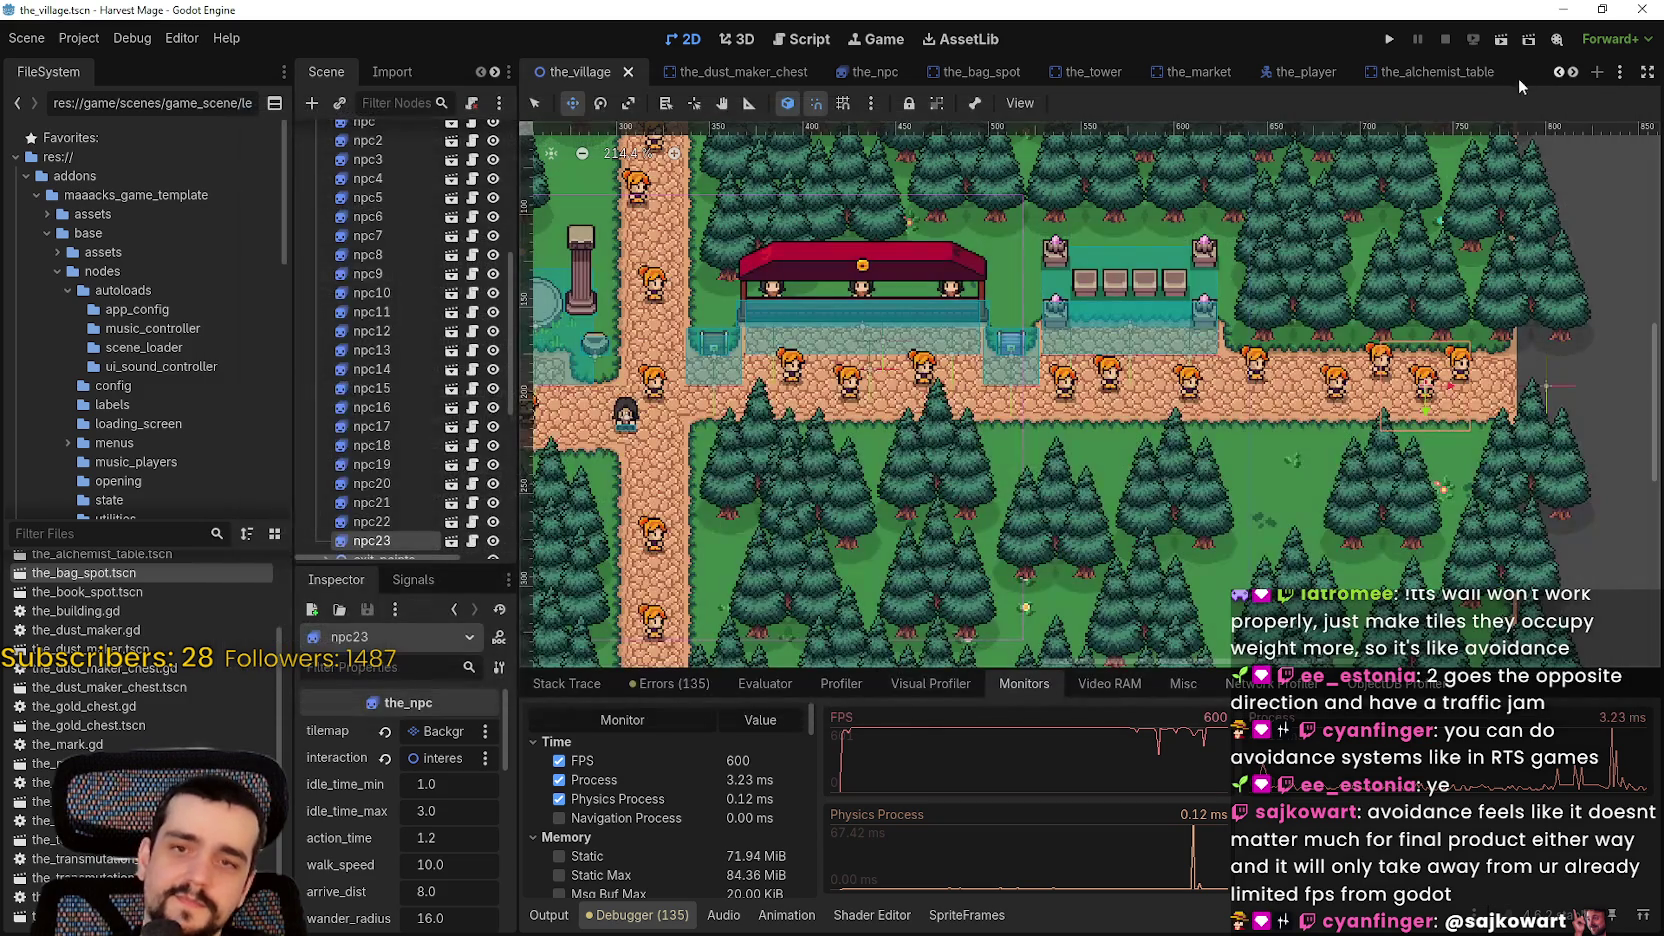
{"action": "left_click", "coordinate": [1392, 41]}
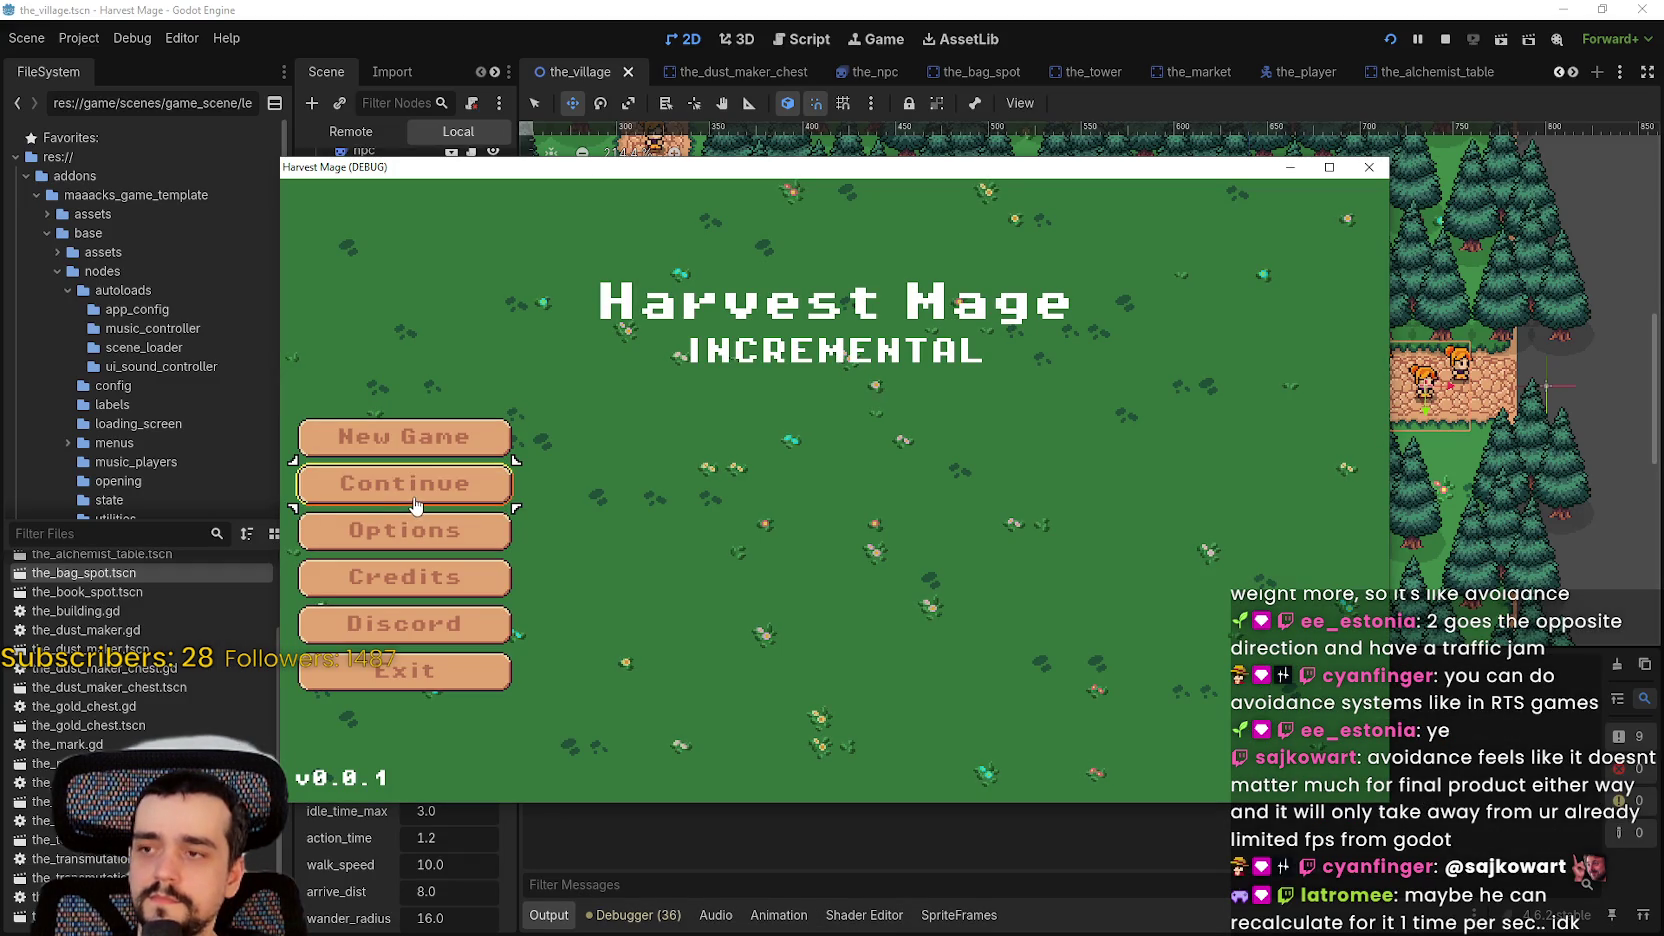
- Continue the saved game, move its window to the screen top, and check the Monitors graphs
{"action": "left_click", "coordinate": [415, 505]}
{"action": "left_click_drag", "start_coordinate": [851, 178], "coordinate": [851, 25]}
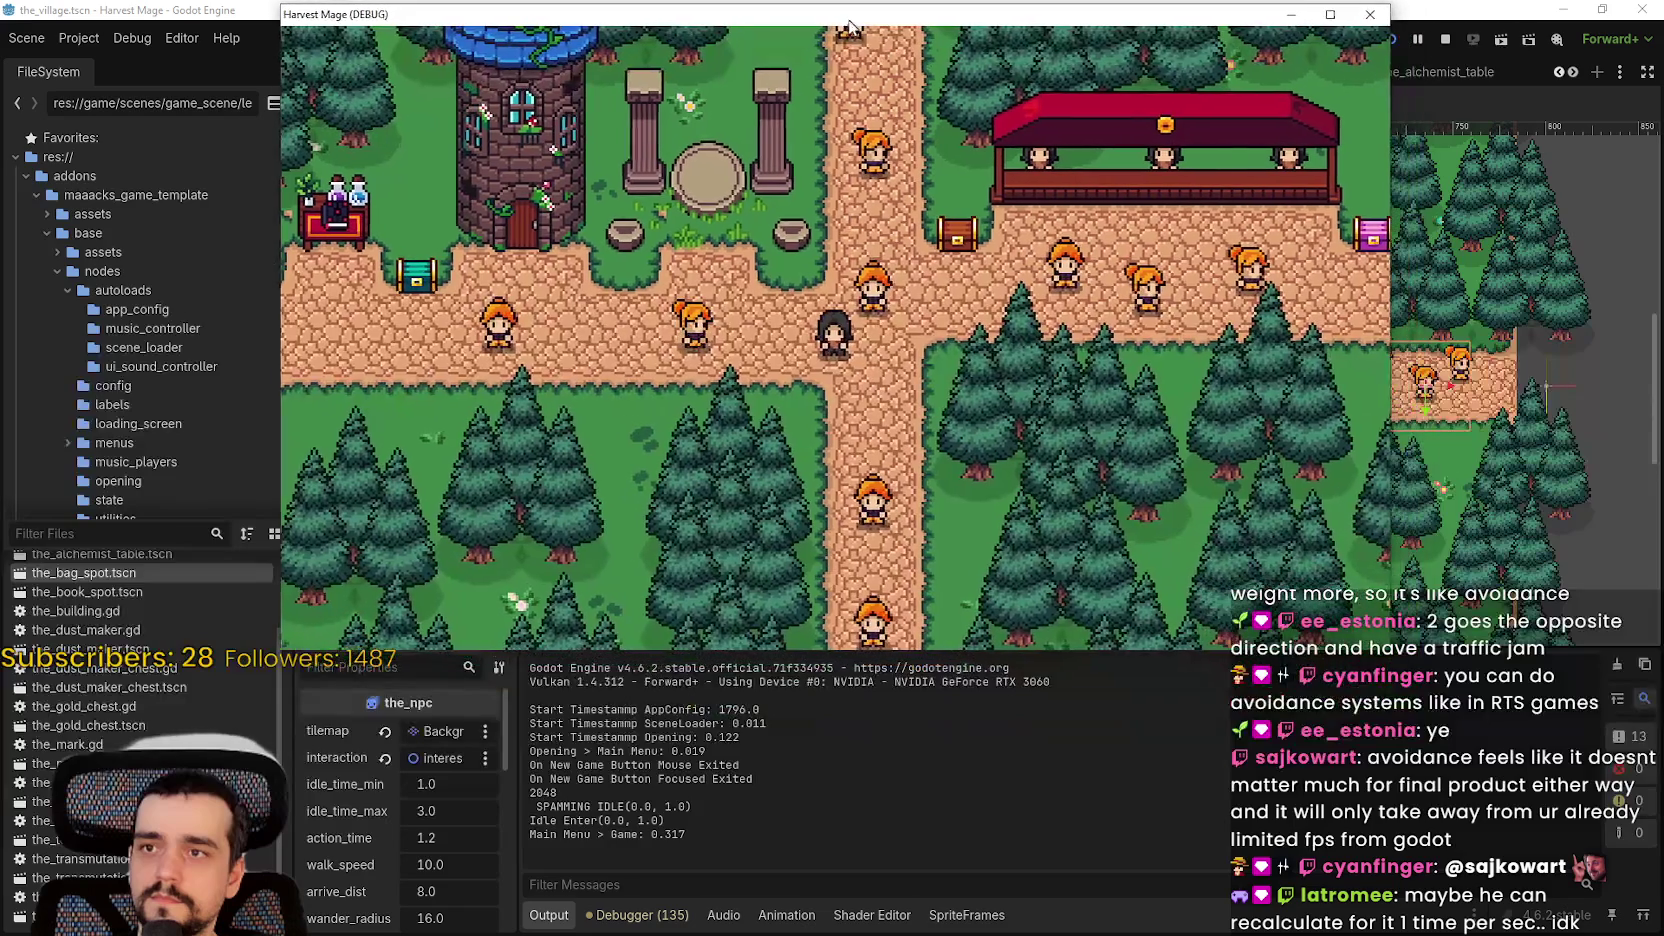
{"action": "left_click", "coordinate": [643, 915]}
{"action": "key", "text": "alt+Tab"}
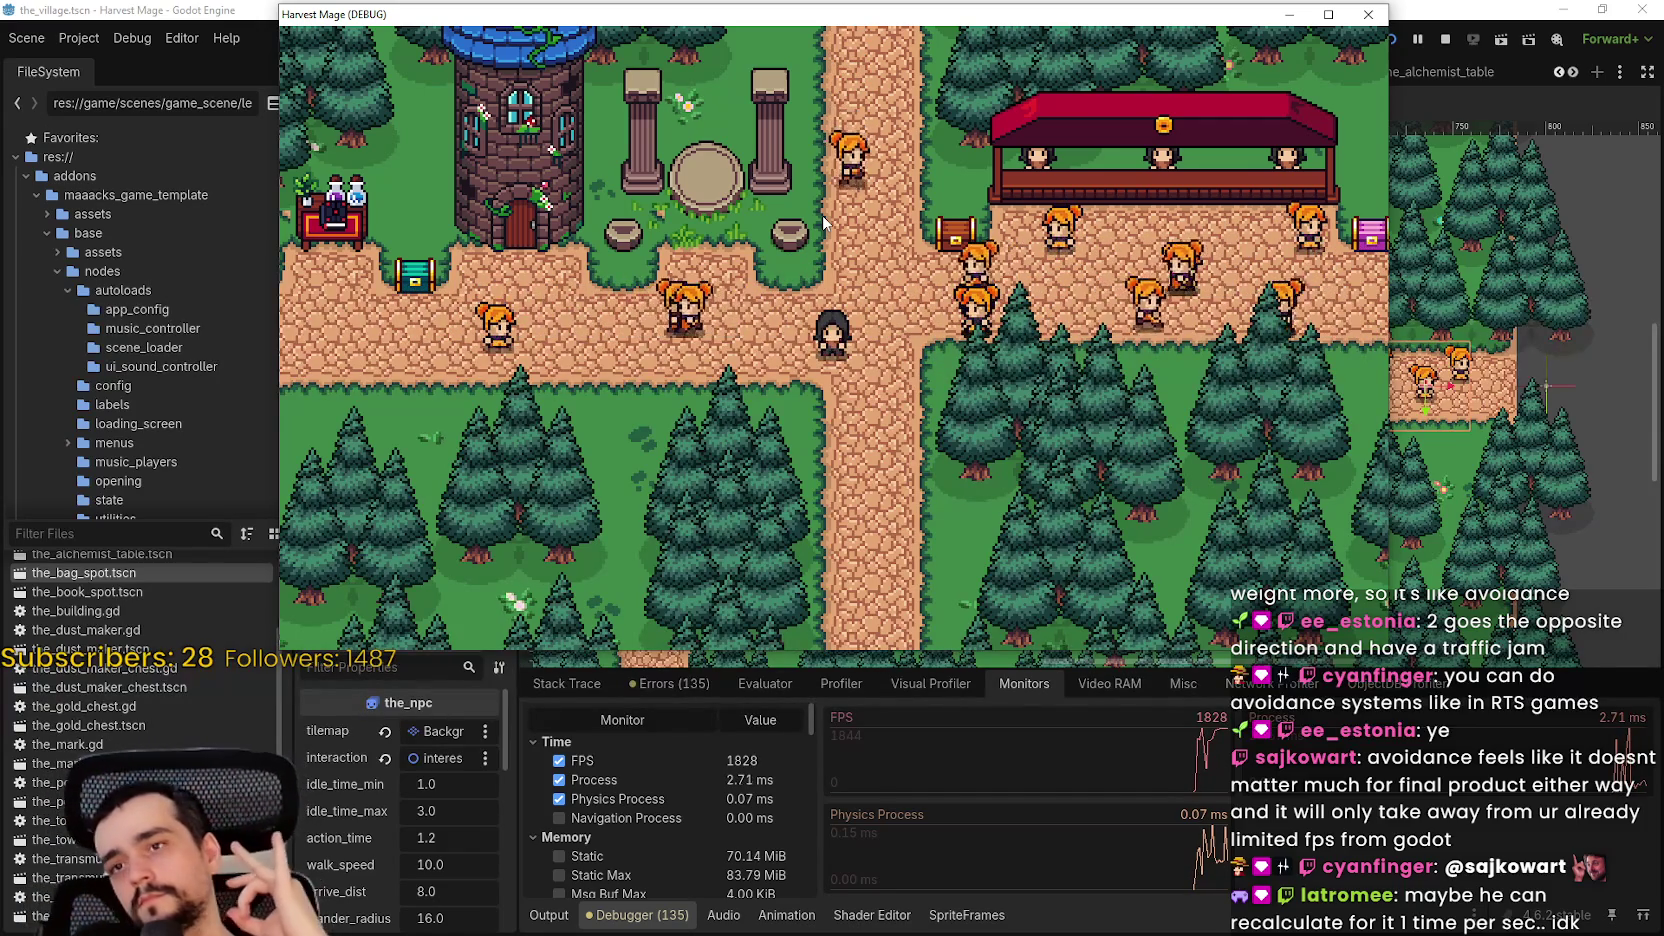
- Walk the player right, left past the villagers, then toward the blue chest and tower
{"action": "key", "text": "d"}
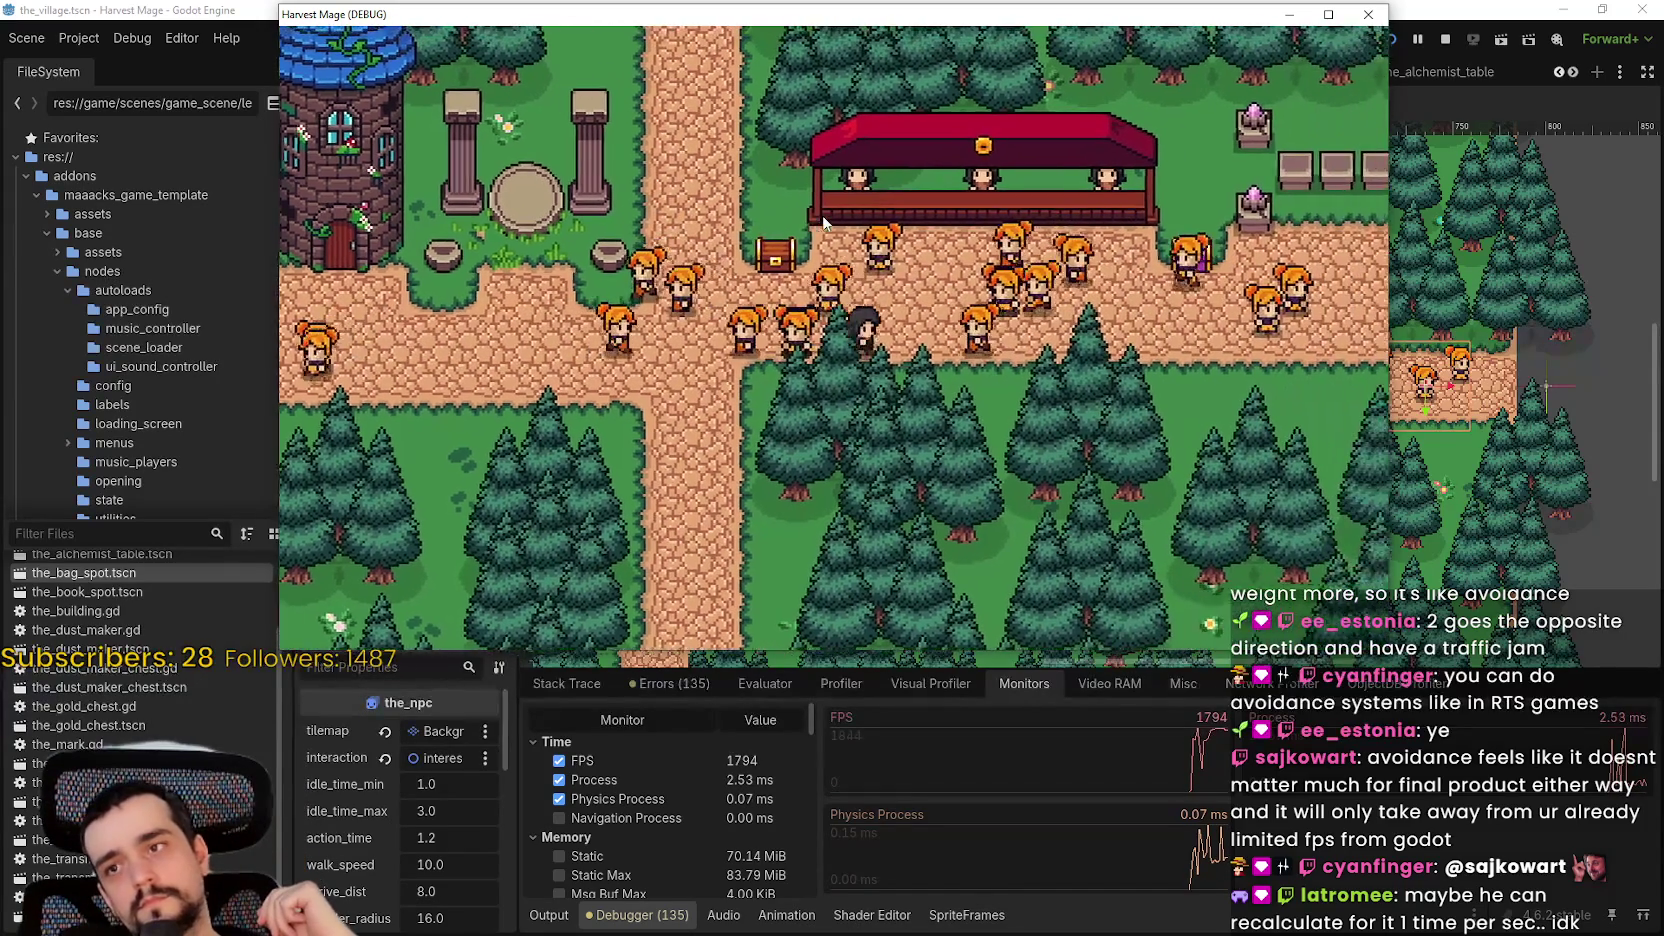
{"action": "key", "text": "d"}
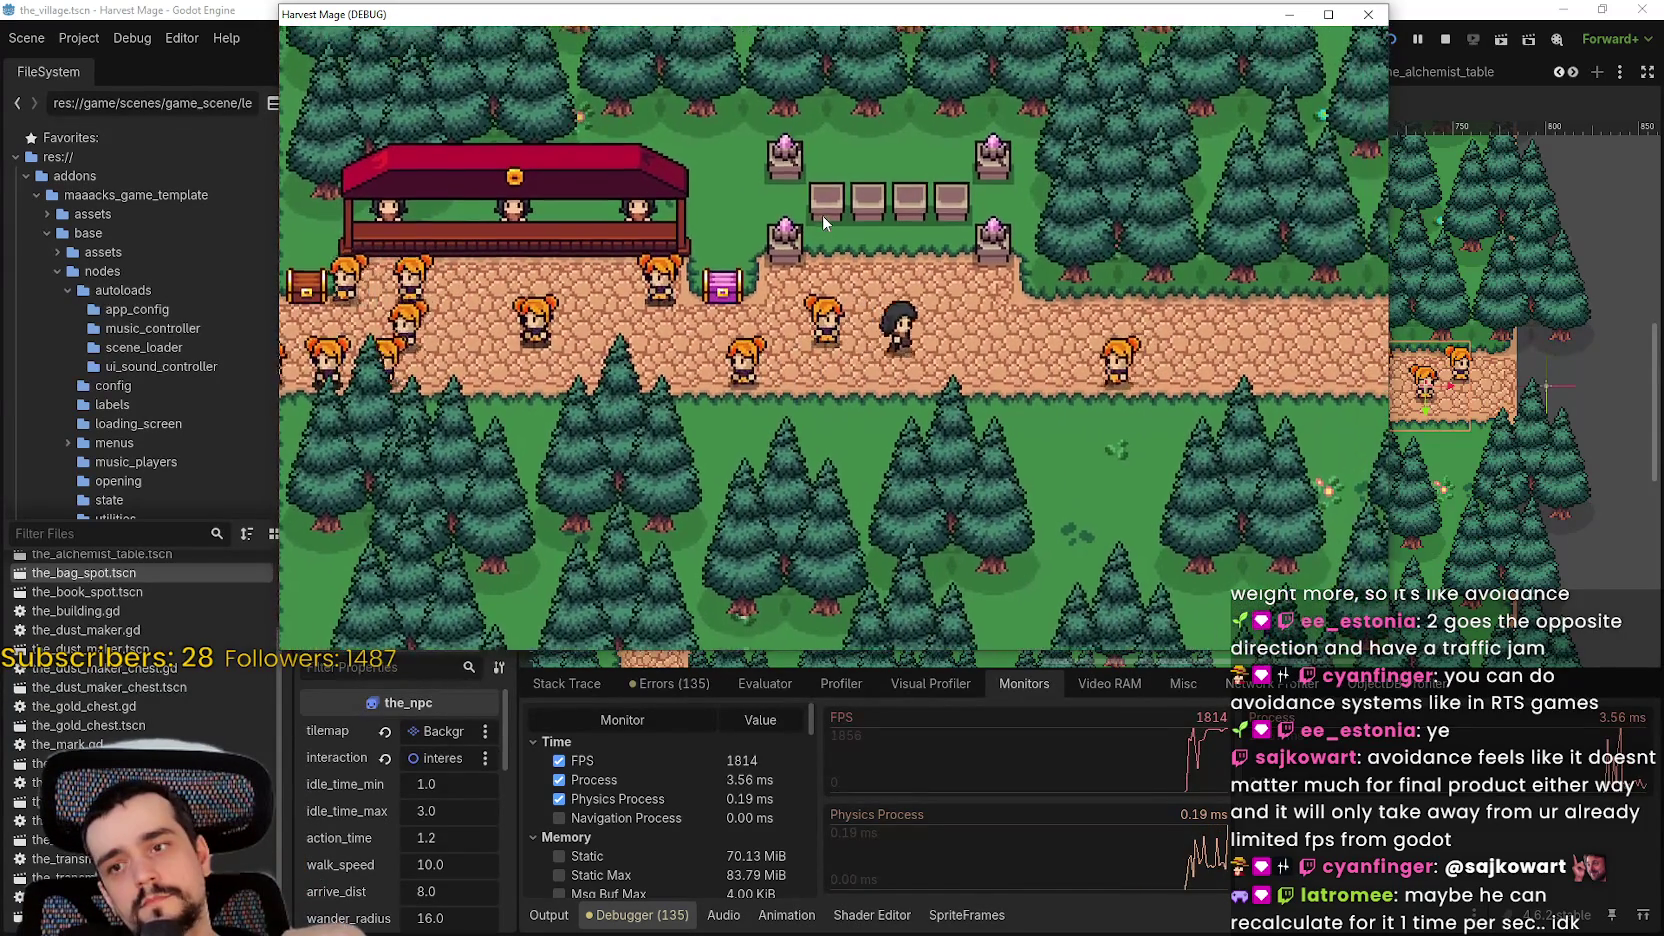
{"action": "key", "text": "a"}
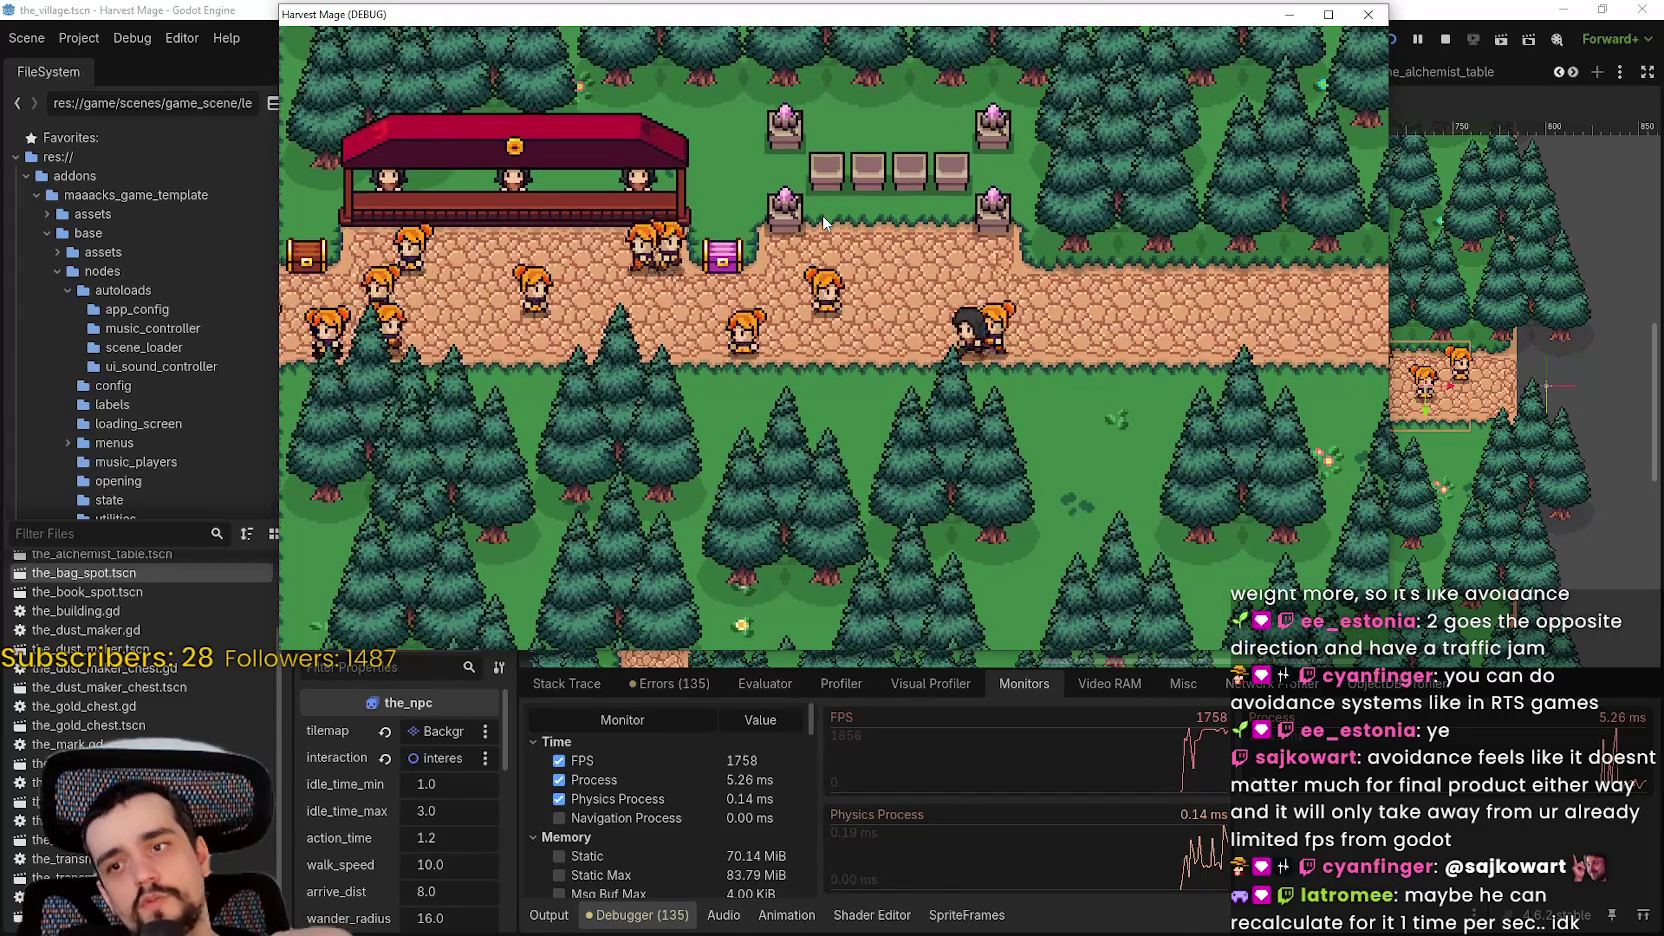
{"action": "key", "text": "a"}
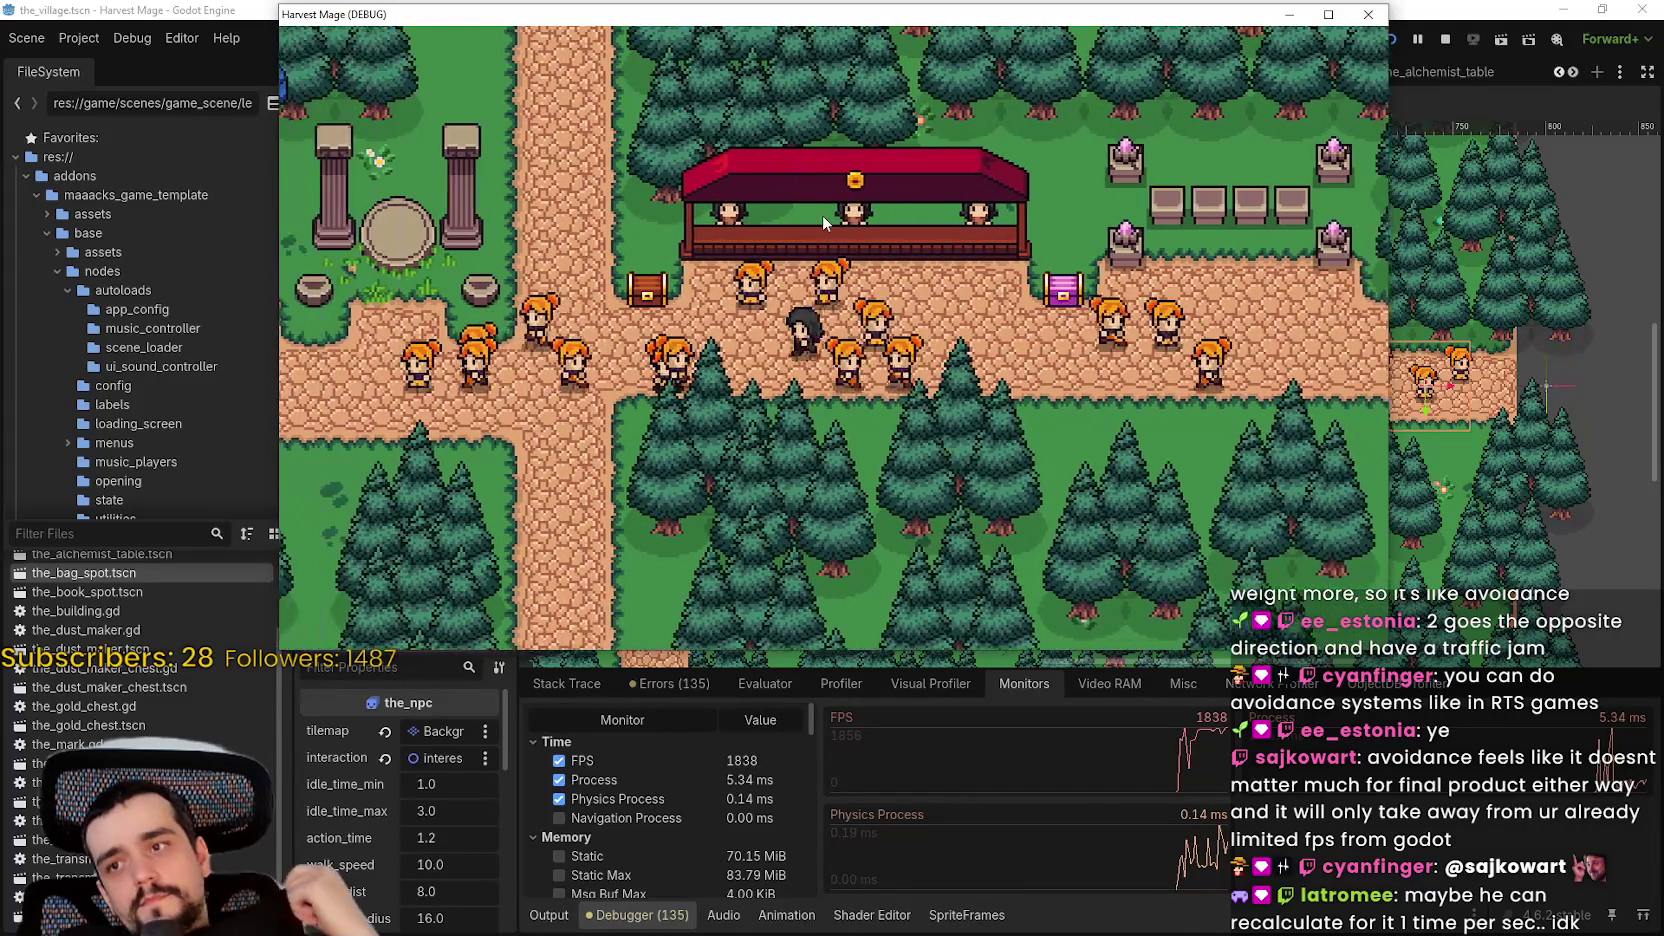
{"action": "key", "text": "a"}
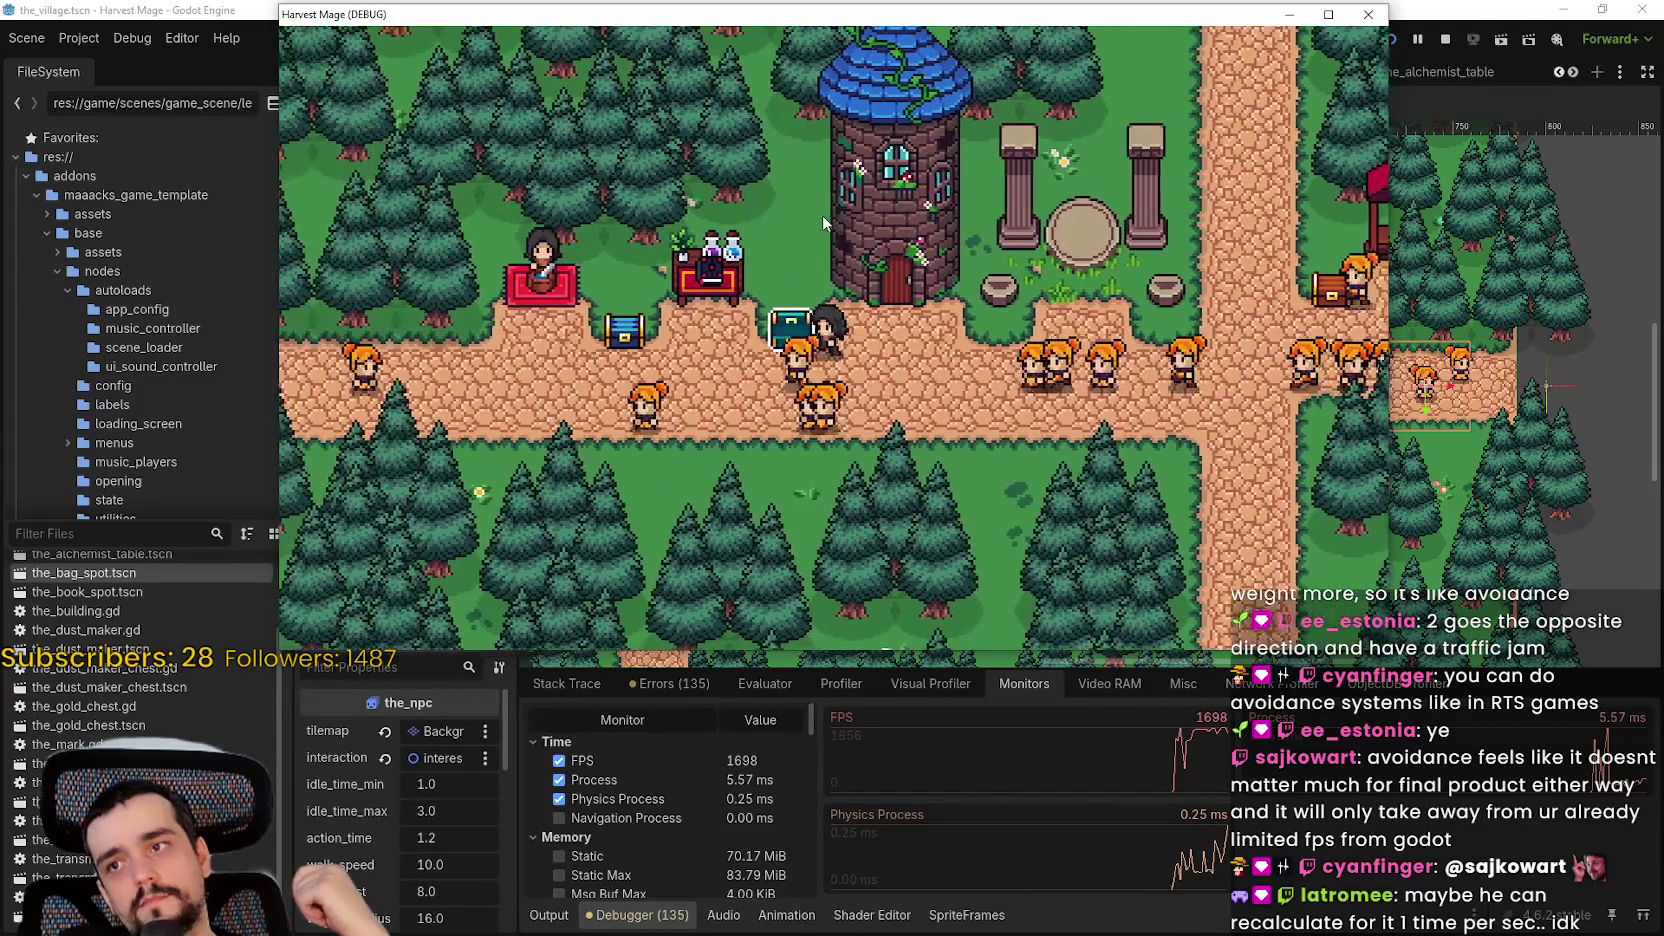
{"action": "key", "text": "Right"}
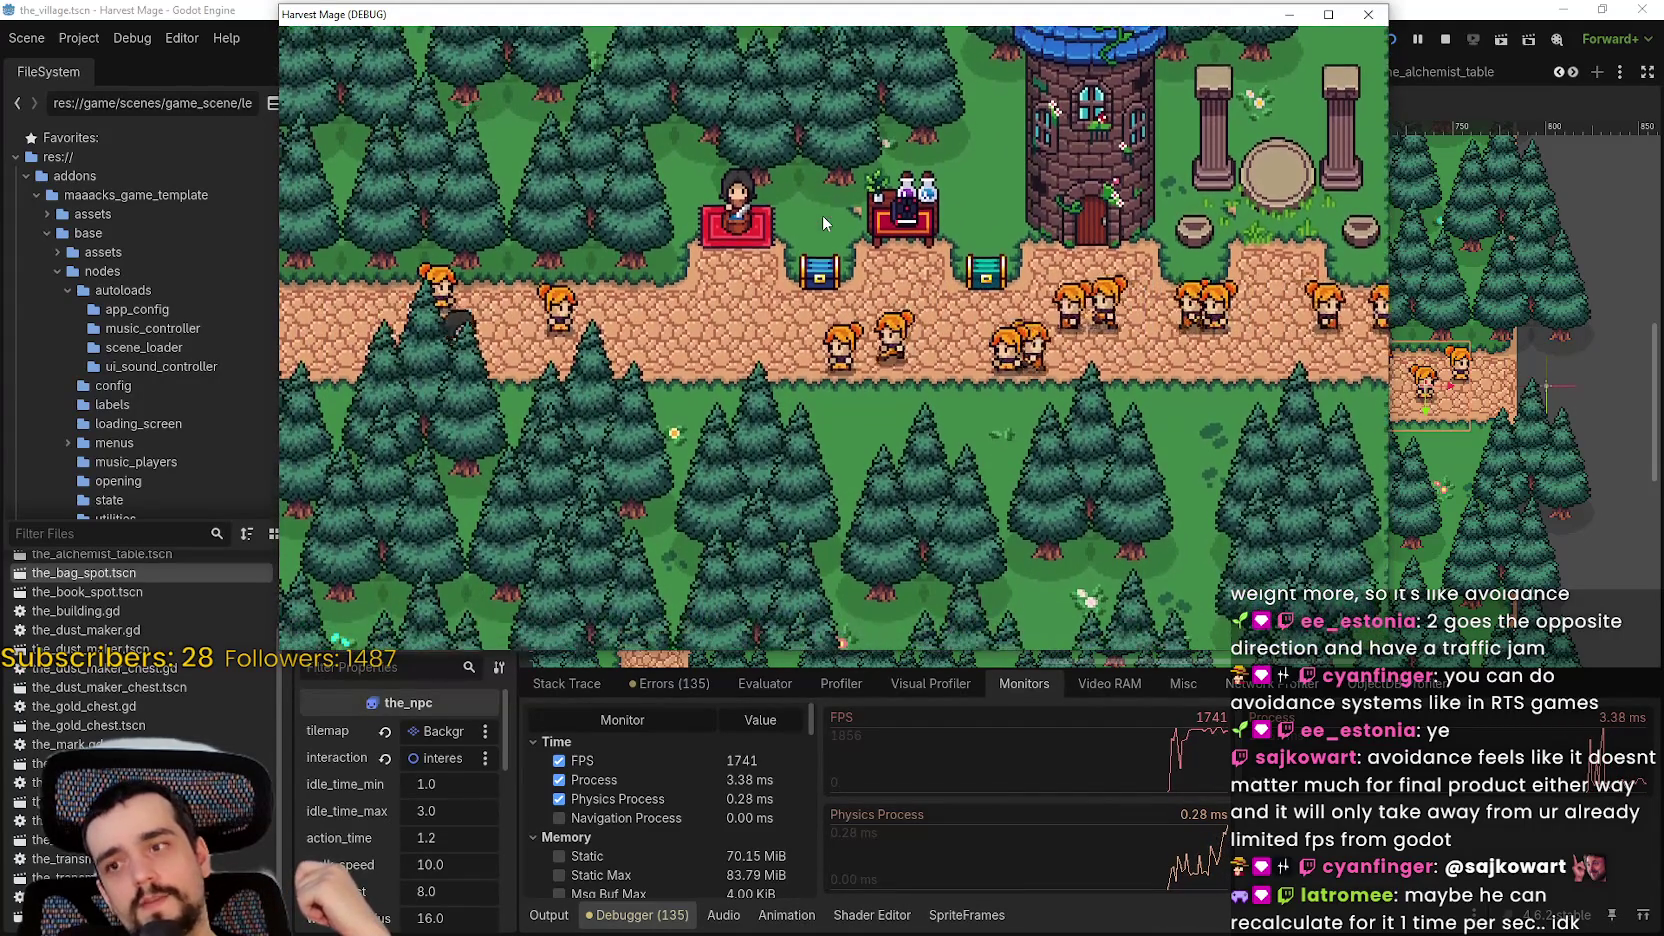
{"action": "key", "text": "Right"}
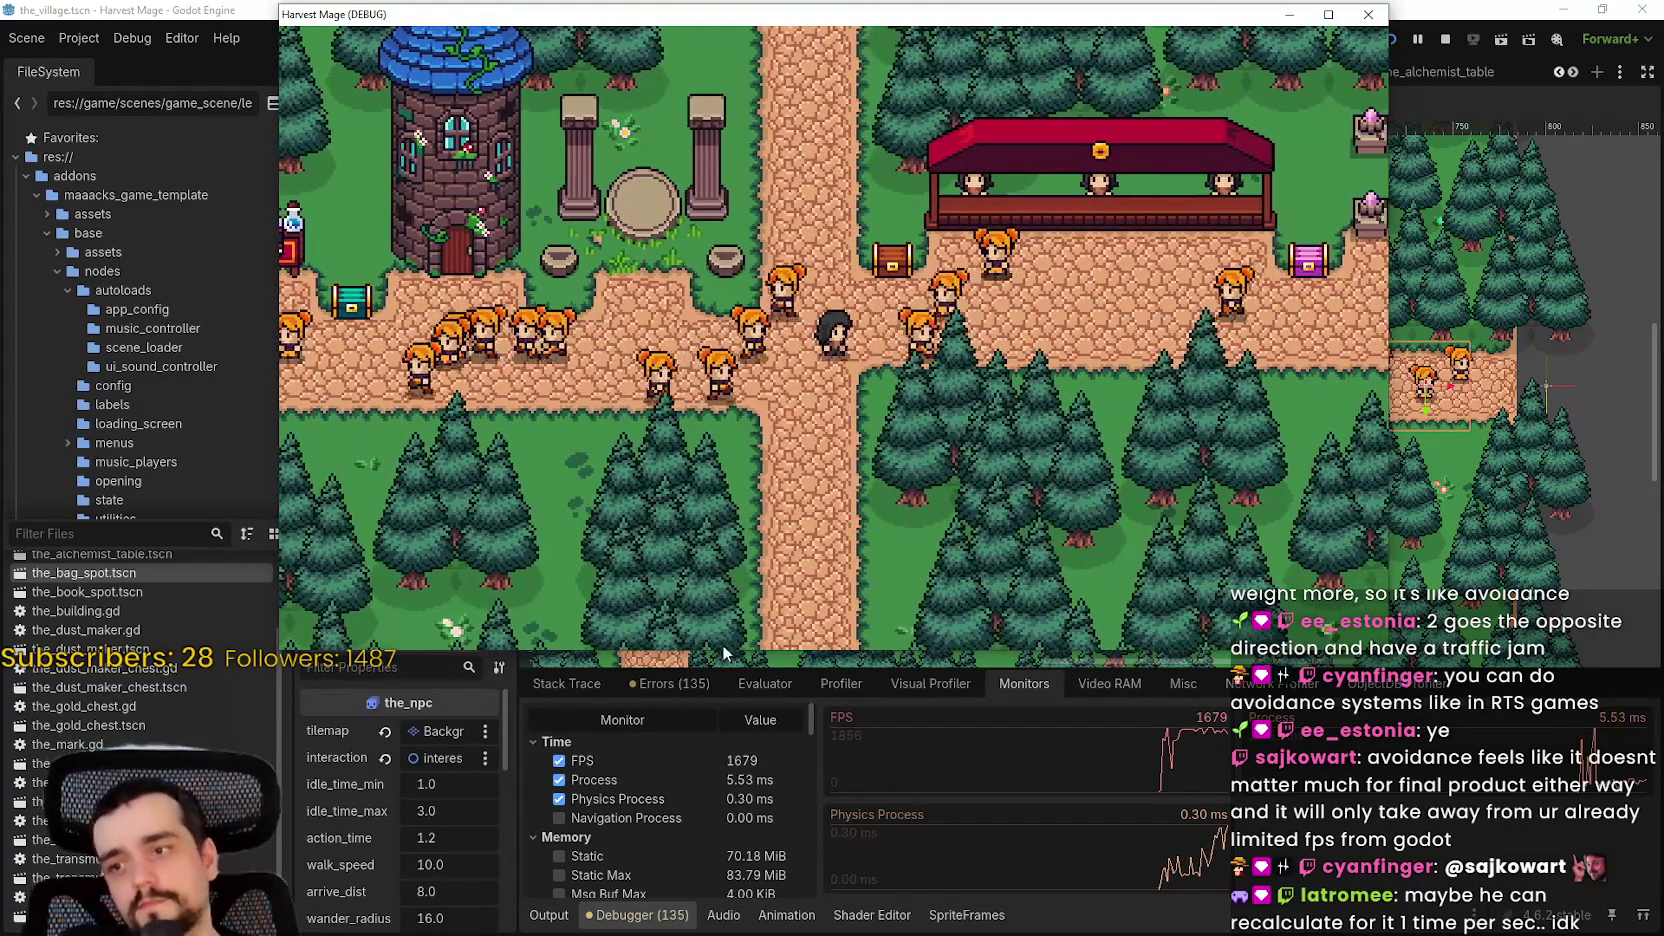
{"action": "left_click", "coordinate": [1020, 776]}
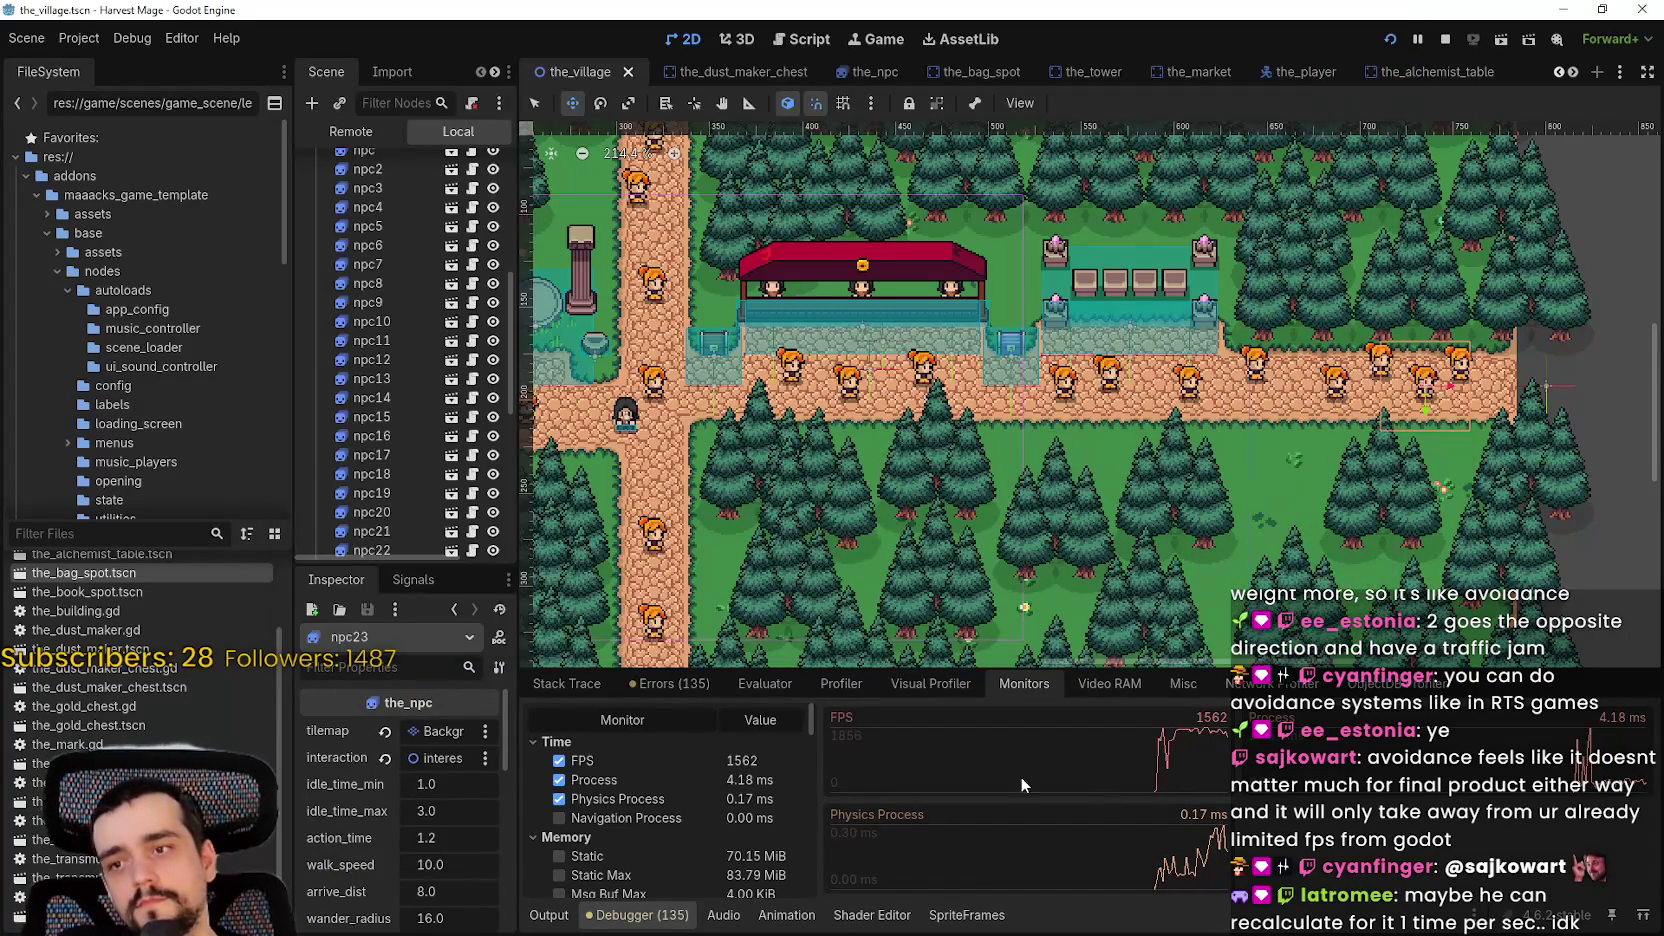
- Record a short profiling session of the running game in an enlarged Profiler panel
{"action": "left_click", "coordinate": [842, 686]}
{"action": "left_click", "coordinate": [575, 717]}
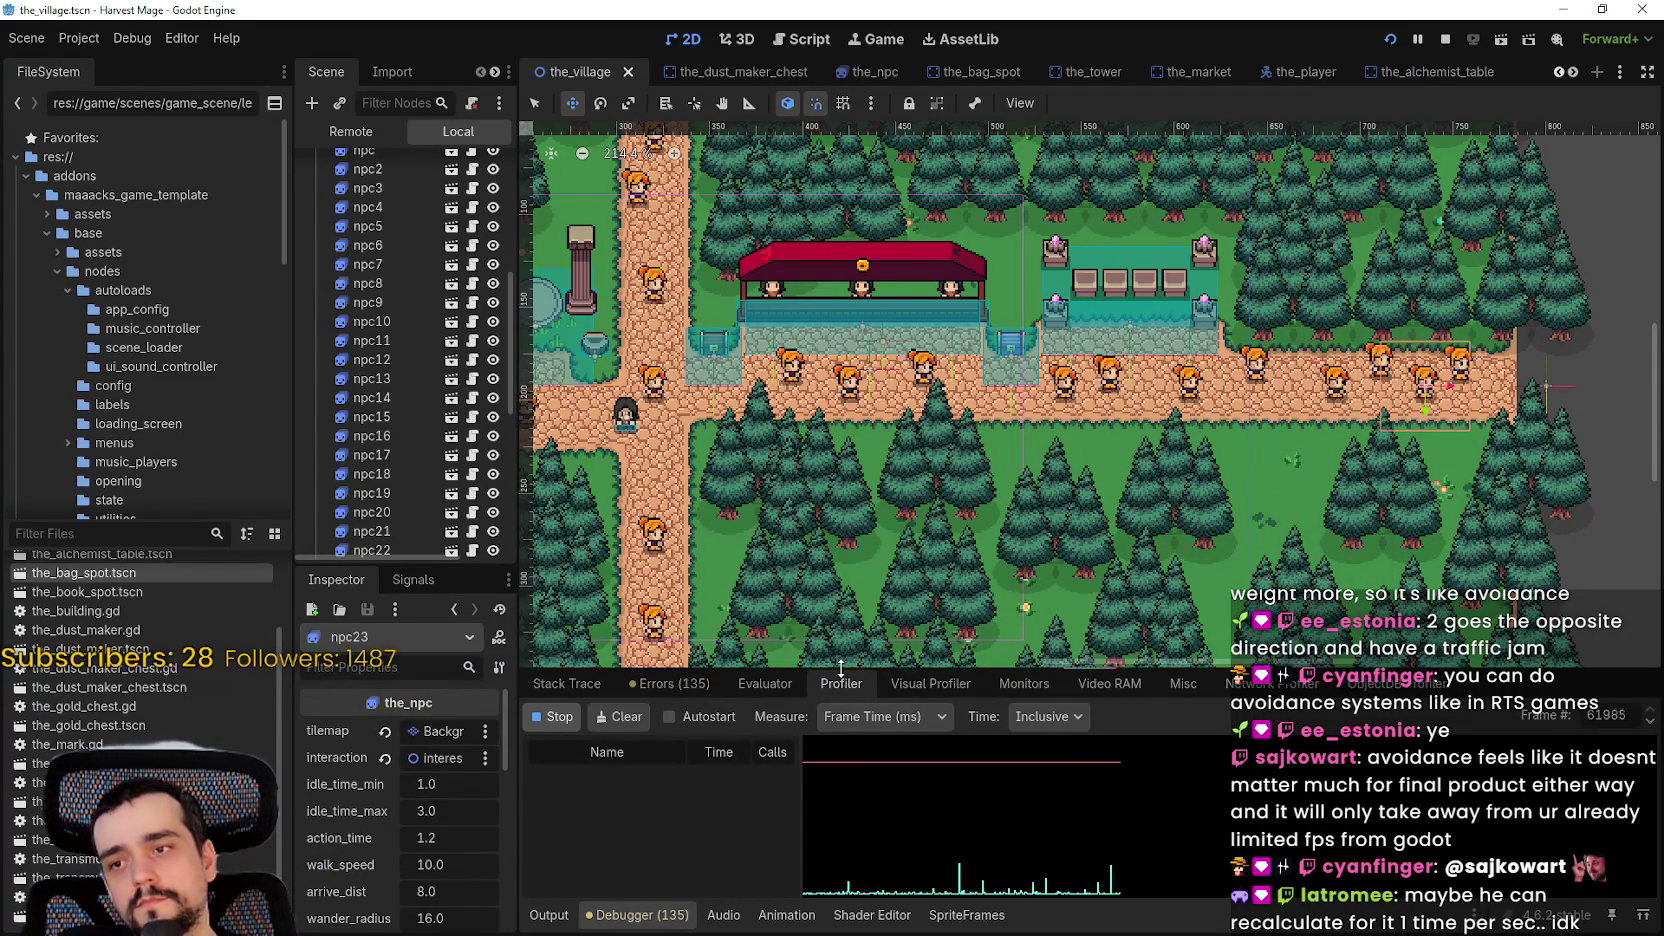
{"action": "left_click_drag", "start_coordinate": [841, 668], "coordinate": [822, 336]}
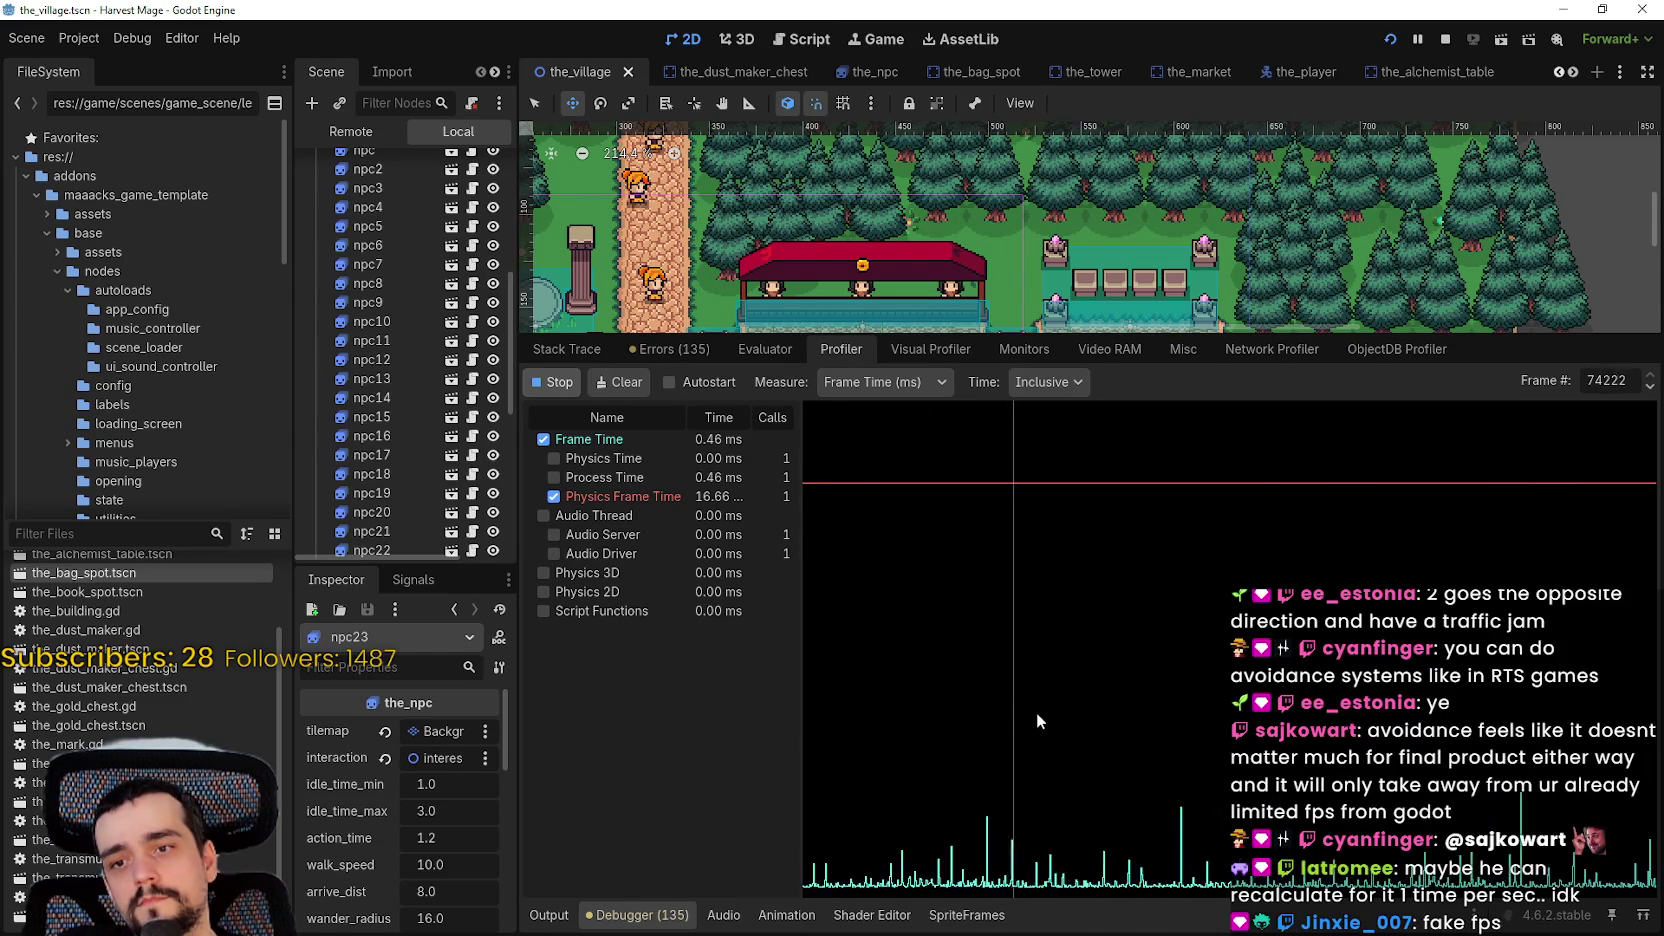
{"action": "left_click", "coordinate": [560, 382]}
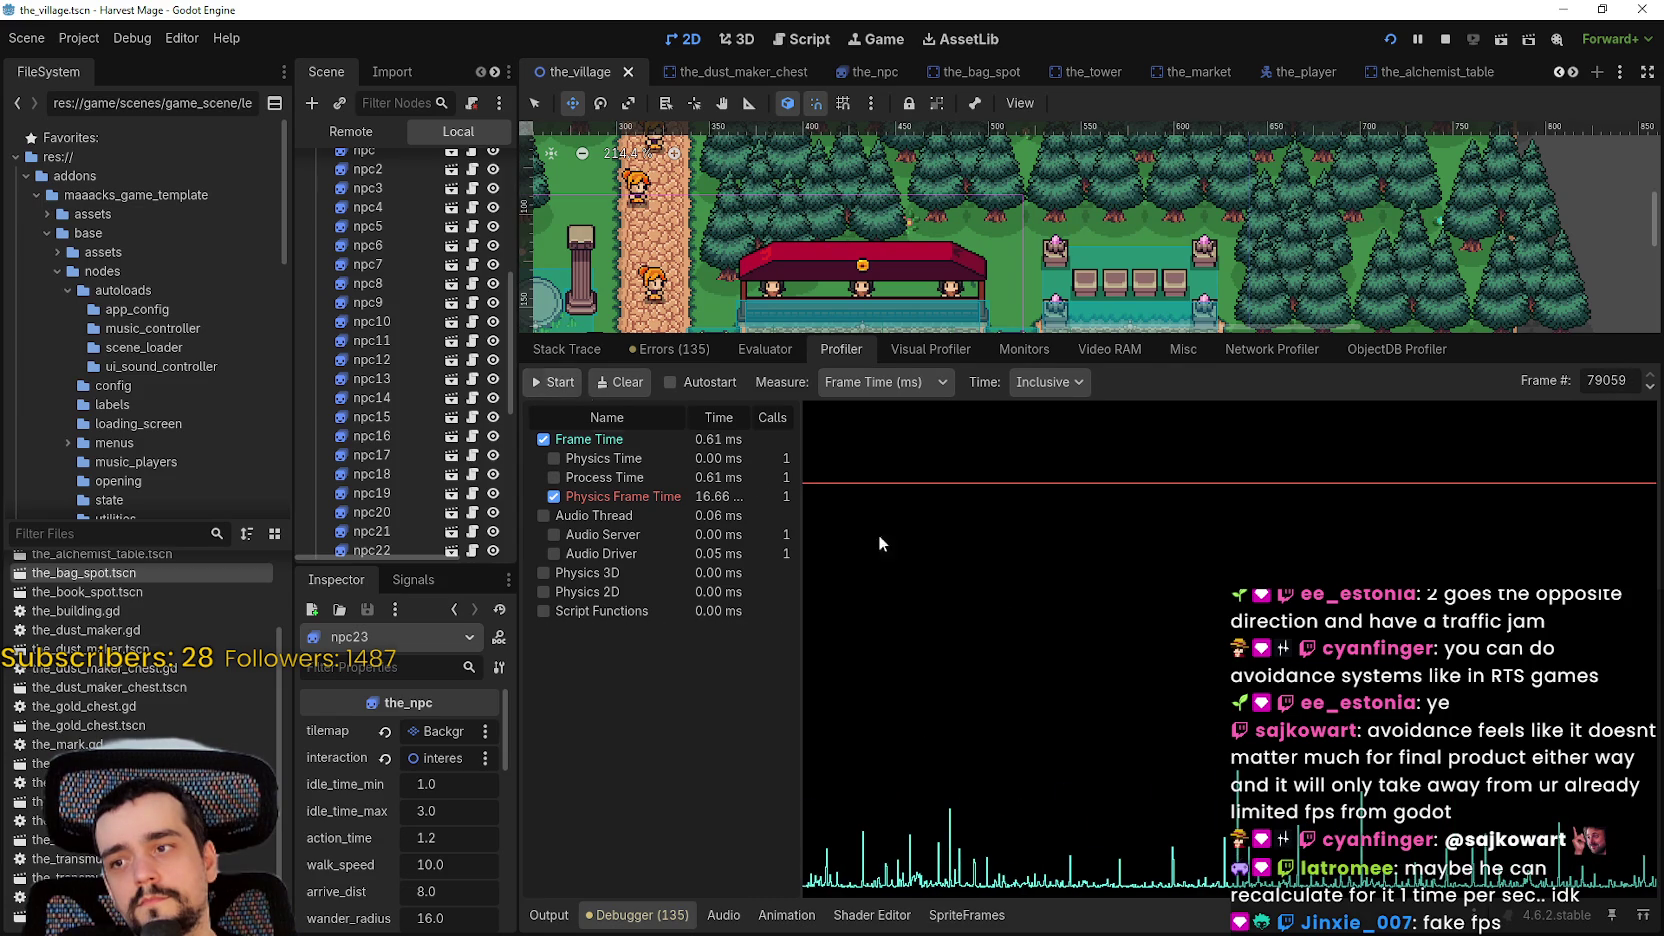
- Scrub the profiler graph back to earlier frames near 78121, widening the function timing list
{"action": "mouse_move", "coordinate": [1375, 835]}
{"action": "left_mouse_down"}
{"action": "mouse_move", "coordinate": [1401, 835]}
{"action": "mouse_move", "coordinate": [1366, 828]}
{"action": "left_mouse_up"}
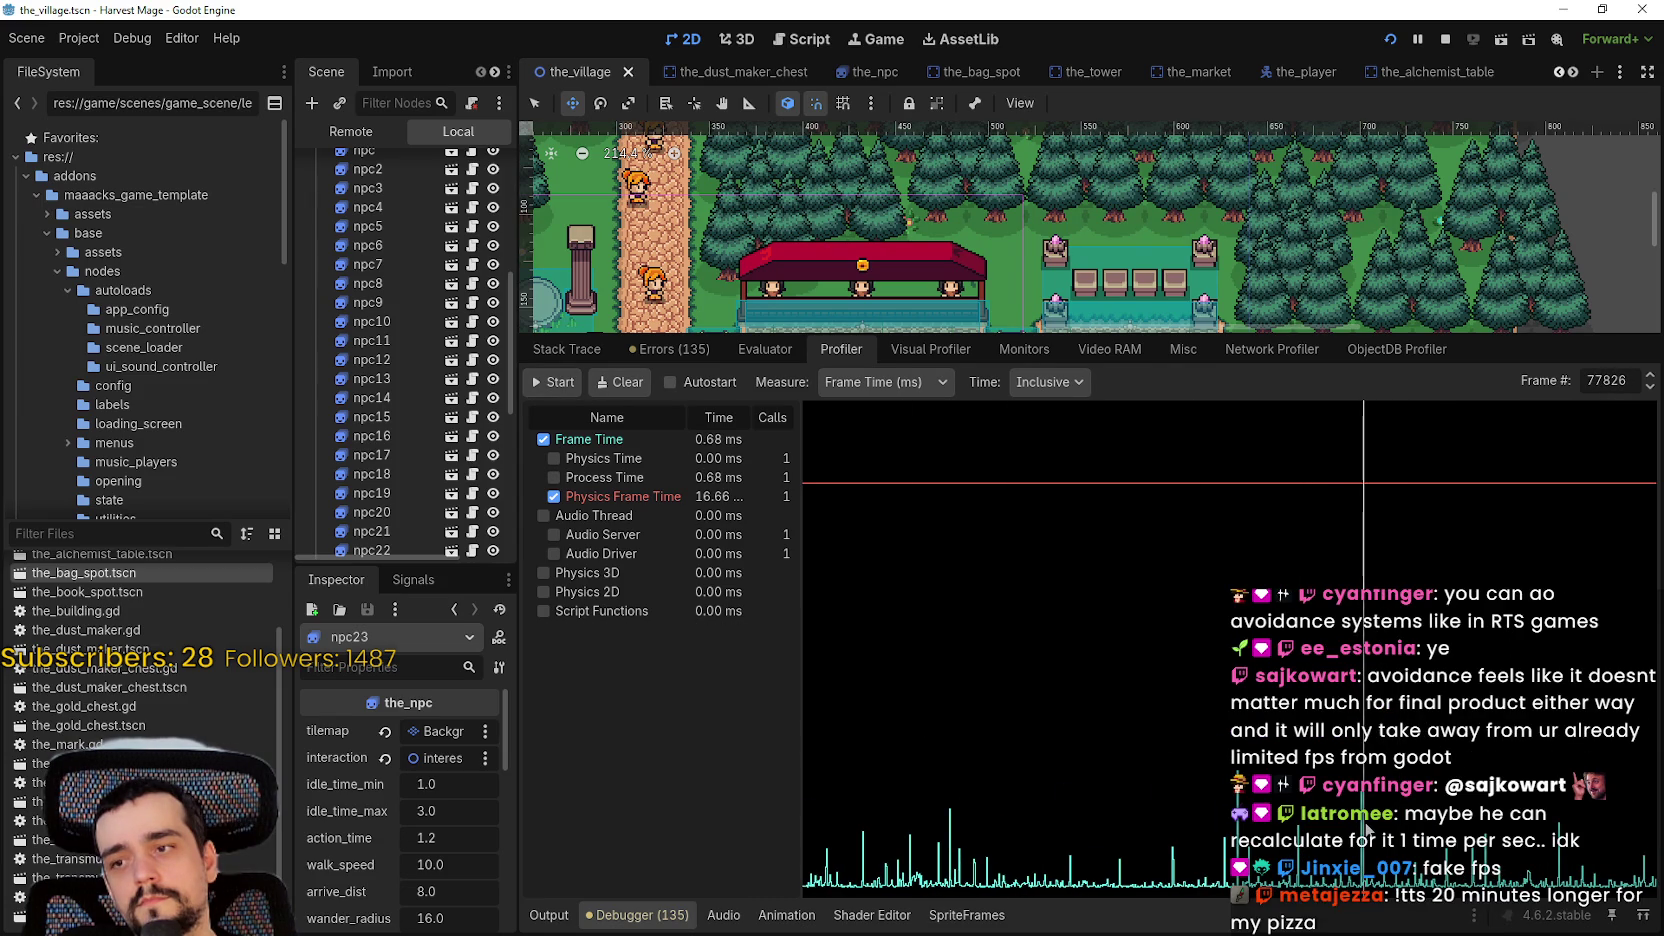
{"action": "left_click", "coordinate": [1649, 388]}
{"action": "left_click", "coordinate": [1649, 388]}
{"action": "left_click", "coordinate": [1649, 389]}
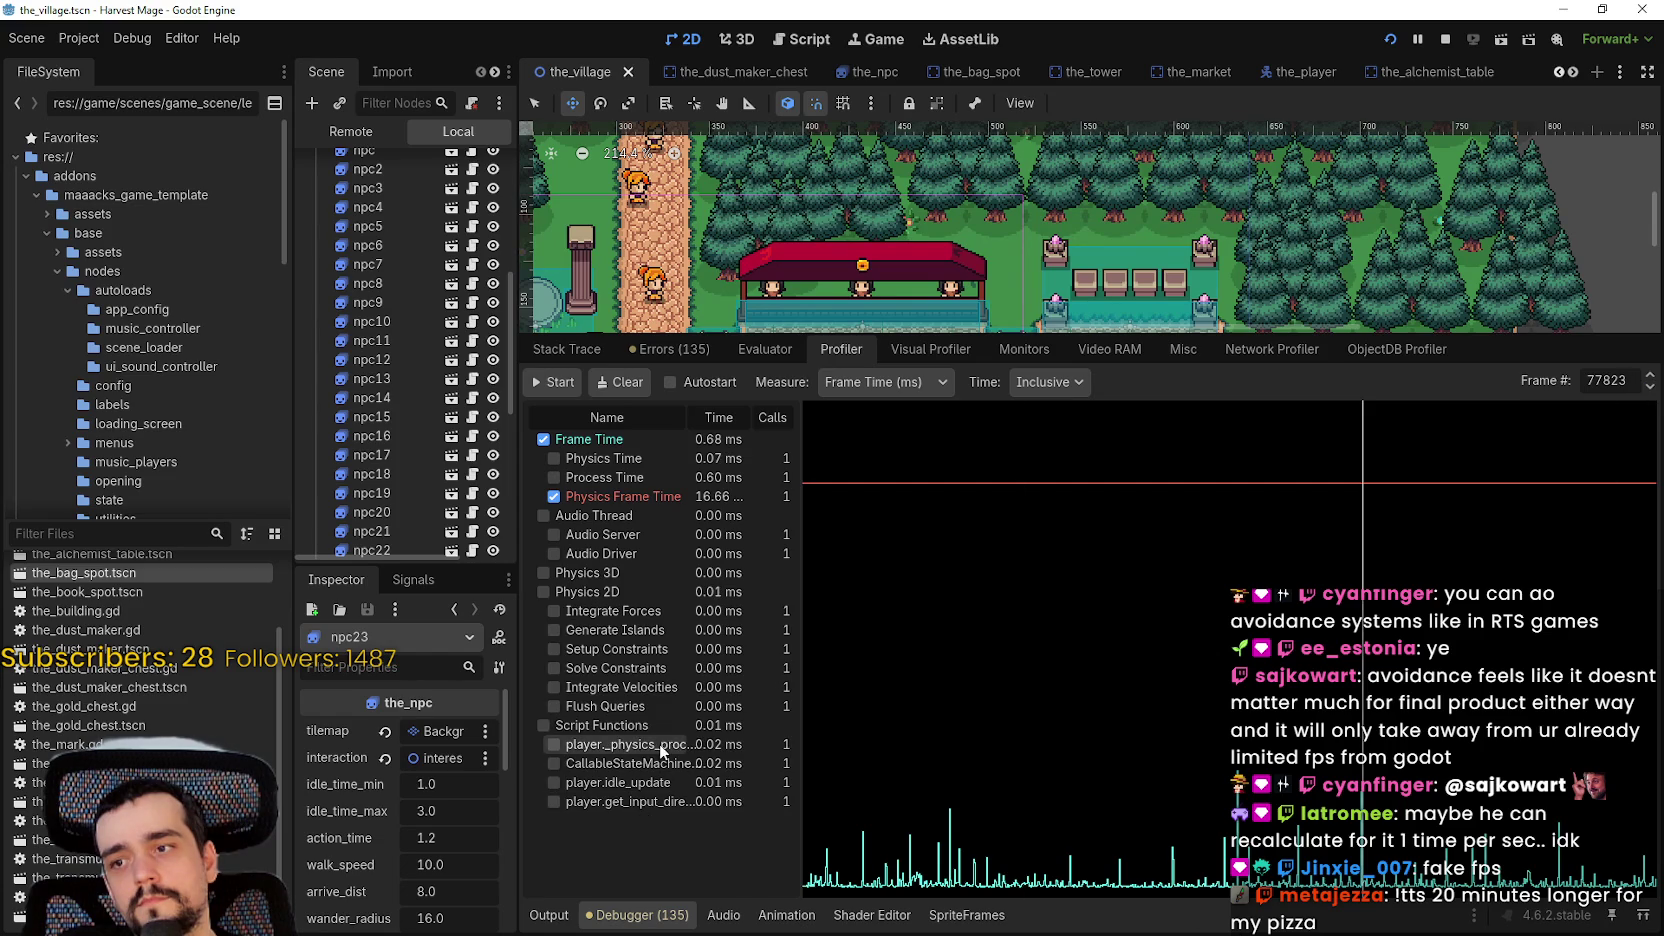
{"action": "mouse_move", "coordinate": [802, 718]}
{"action": "left_mouse_down"}
{"action": "mouse_move", "coordinate": [985, 718]}
{"action": "mouse_move", "coordinate": [940, 718]}
{"action": "left_mouse_up"}
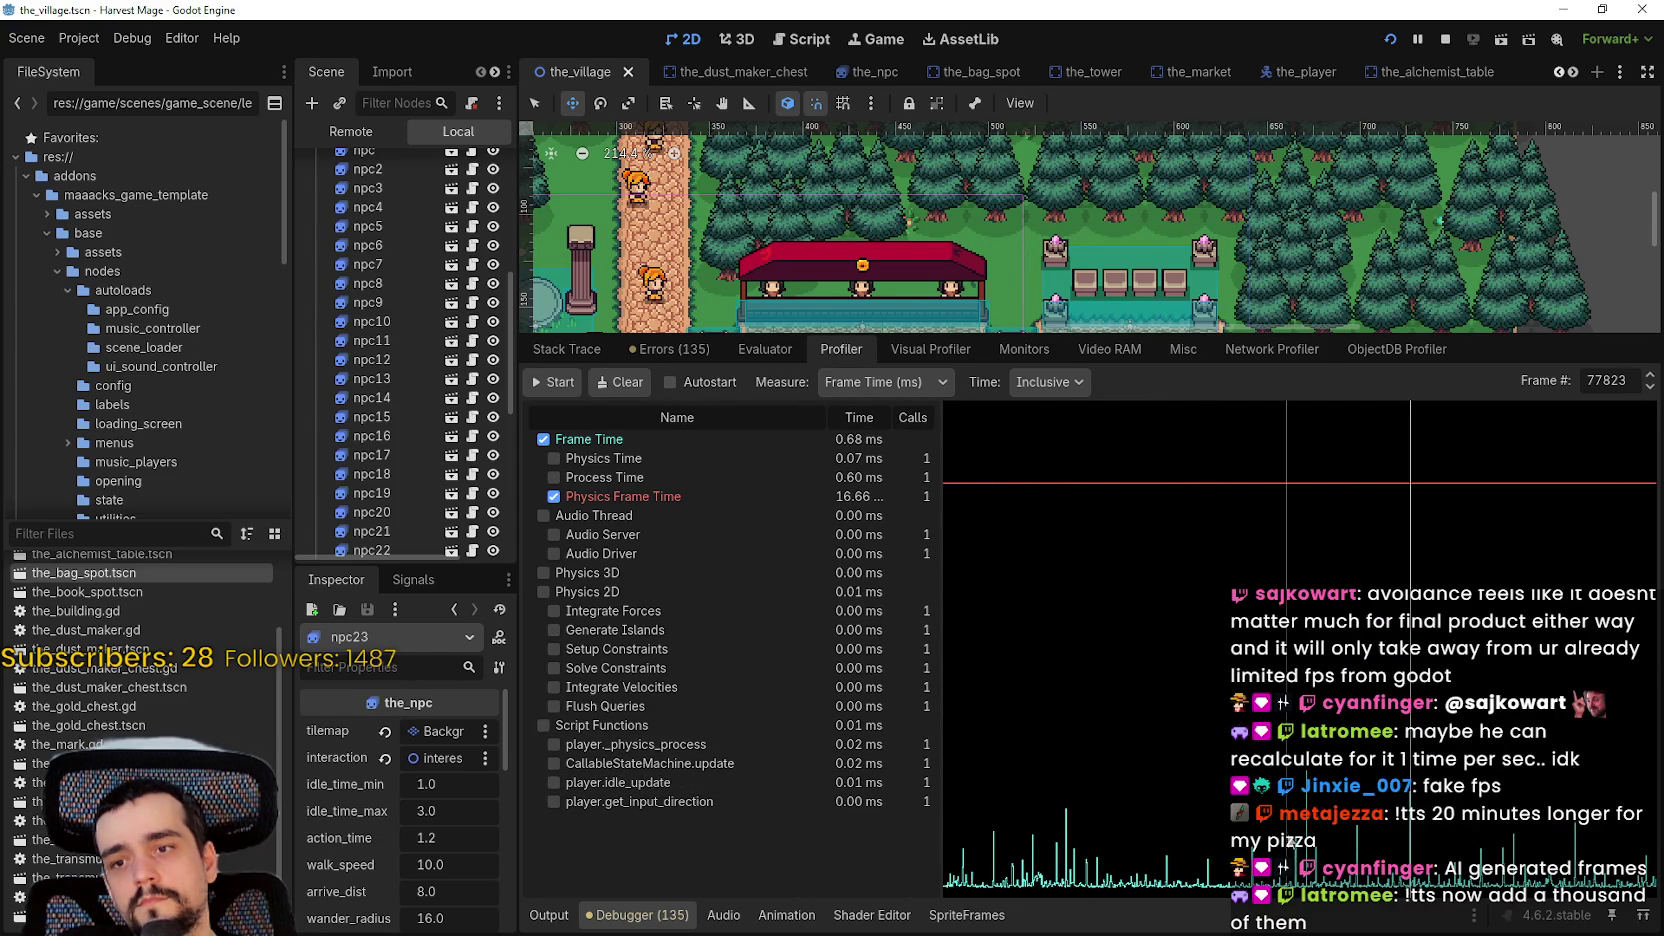
{"action": "mouse_move", "coordinate": [1284, 830]}
{"action": "left_mouse_down"}
{"action": "mouse_move", "coordinate": [1379, 838]}
{"action": "mouse_move", "coordinate": [1336, 855]}
{"action": "mouse_move", "coordinate": [995, 870]}
{"action": "mouse_move", "coordinate": [1526, 850]}
{"action": "left_mouse_up"}
{"action": "mouse_move", "coordinate": [1230, 818]}
{"action": "left_mouse_down"}
{"action": "mouse_move", "coordinate": [1070, 800]}
{"action": "mouse_move", "coordinate": [1047, 850]}
{"action": "left_mouse_up"}
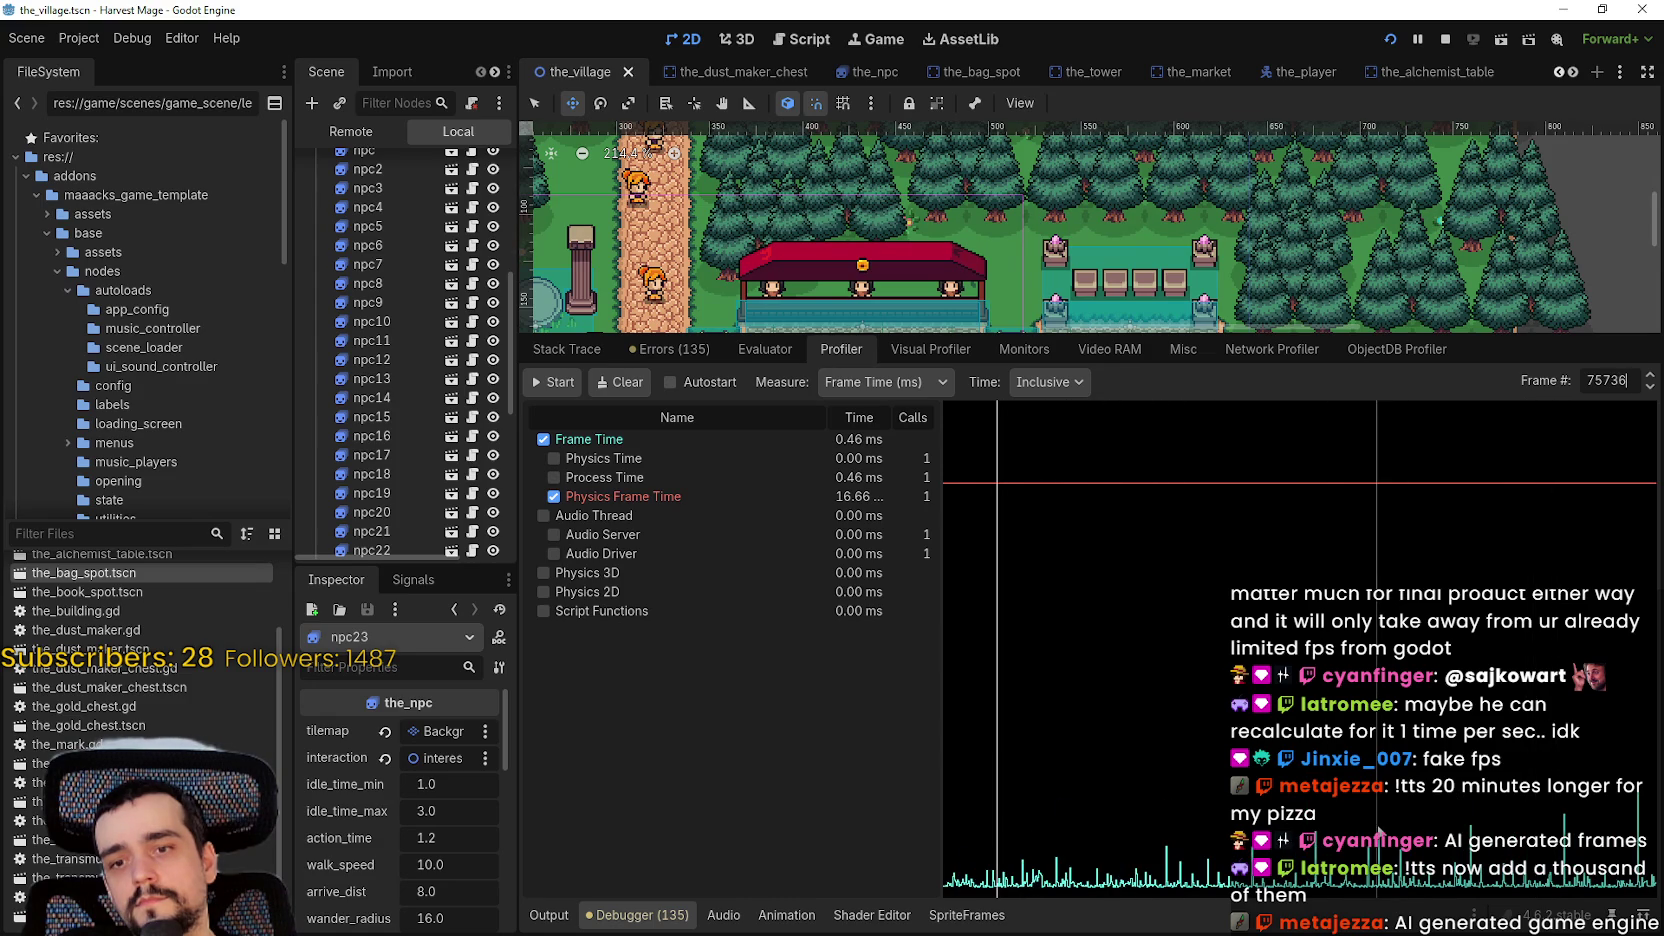
{"action": "left_click", "coordinate": [1470, 850]}
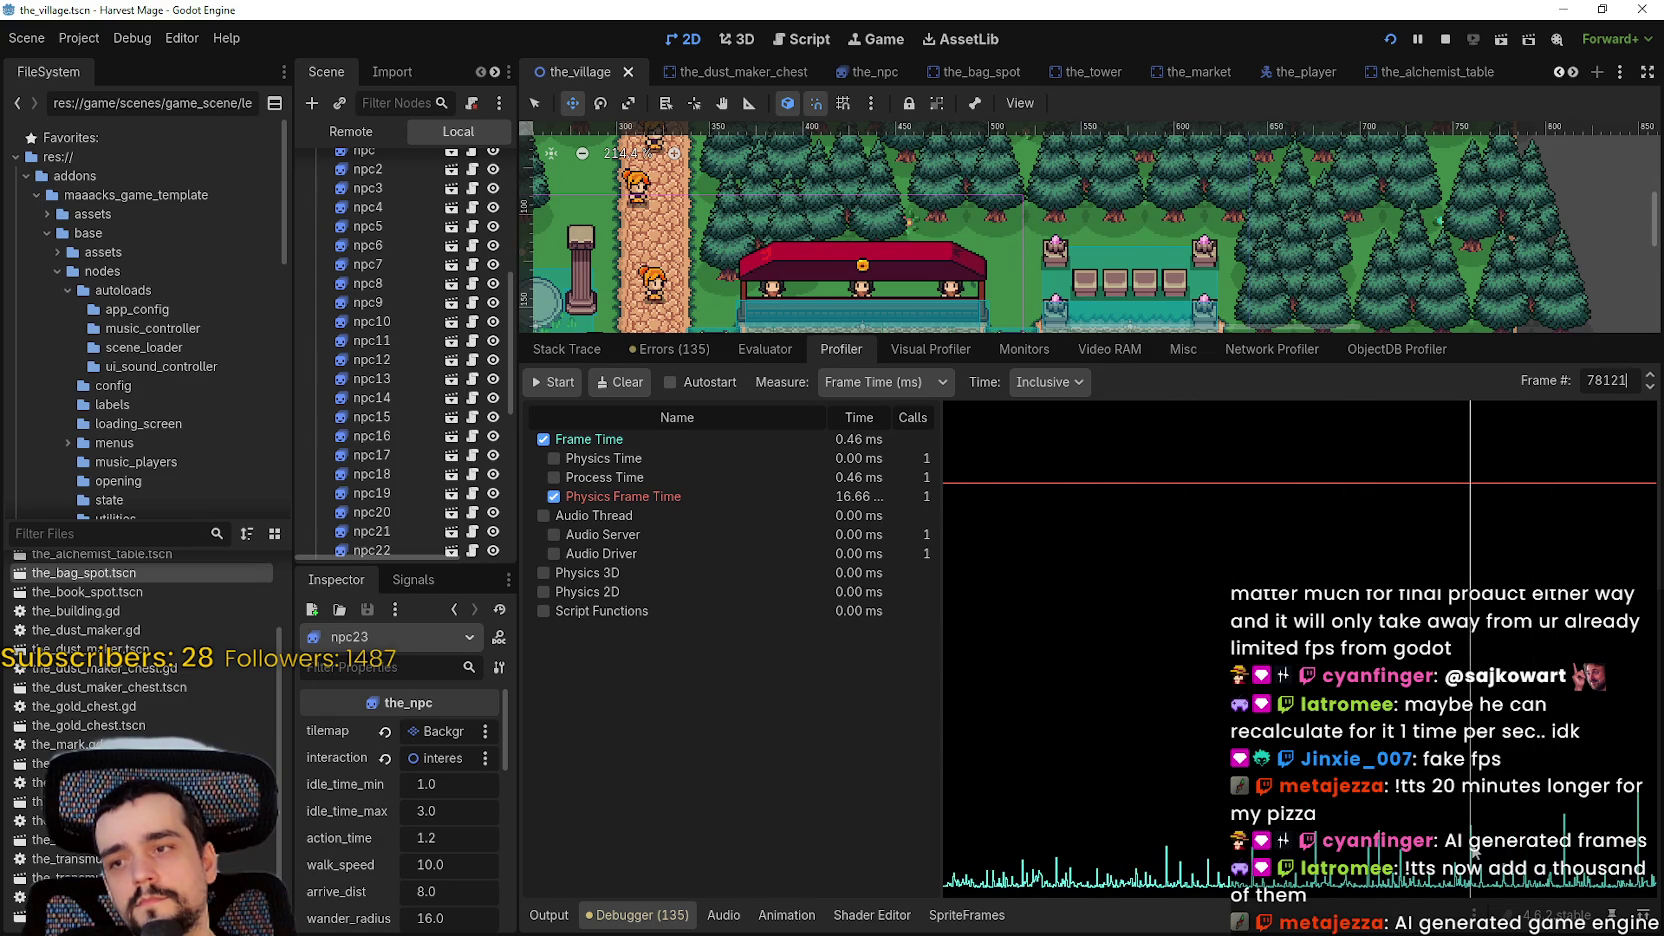
- Step the Frame # spinbox forward until the_npc._state_walk appears under Script Functions, near frame 78282
{"action": "left_click", "coordinate": [1650, 381]}
{"action": "left_click", "coordinate": [1650, 381]}
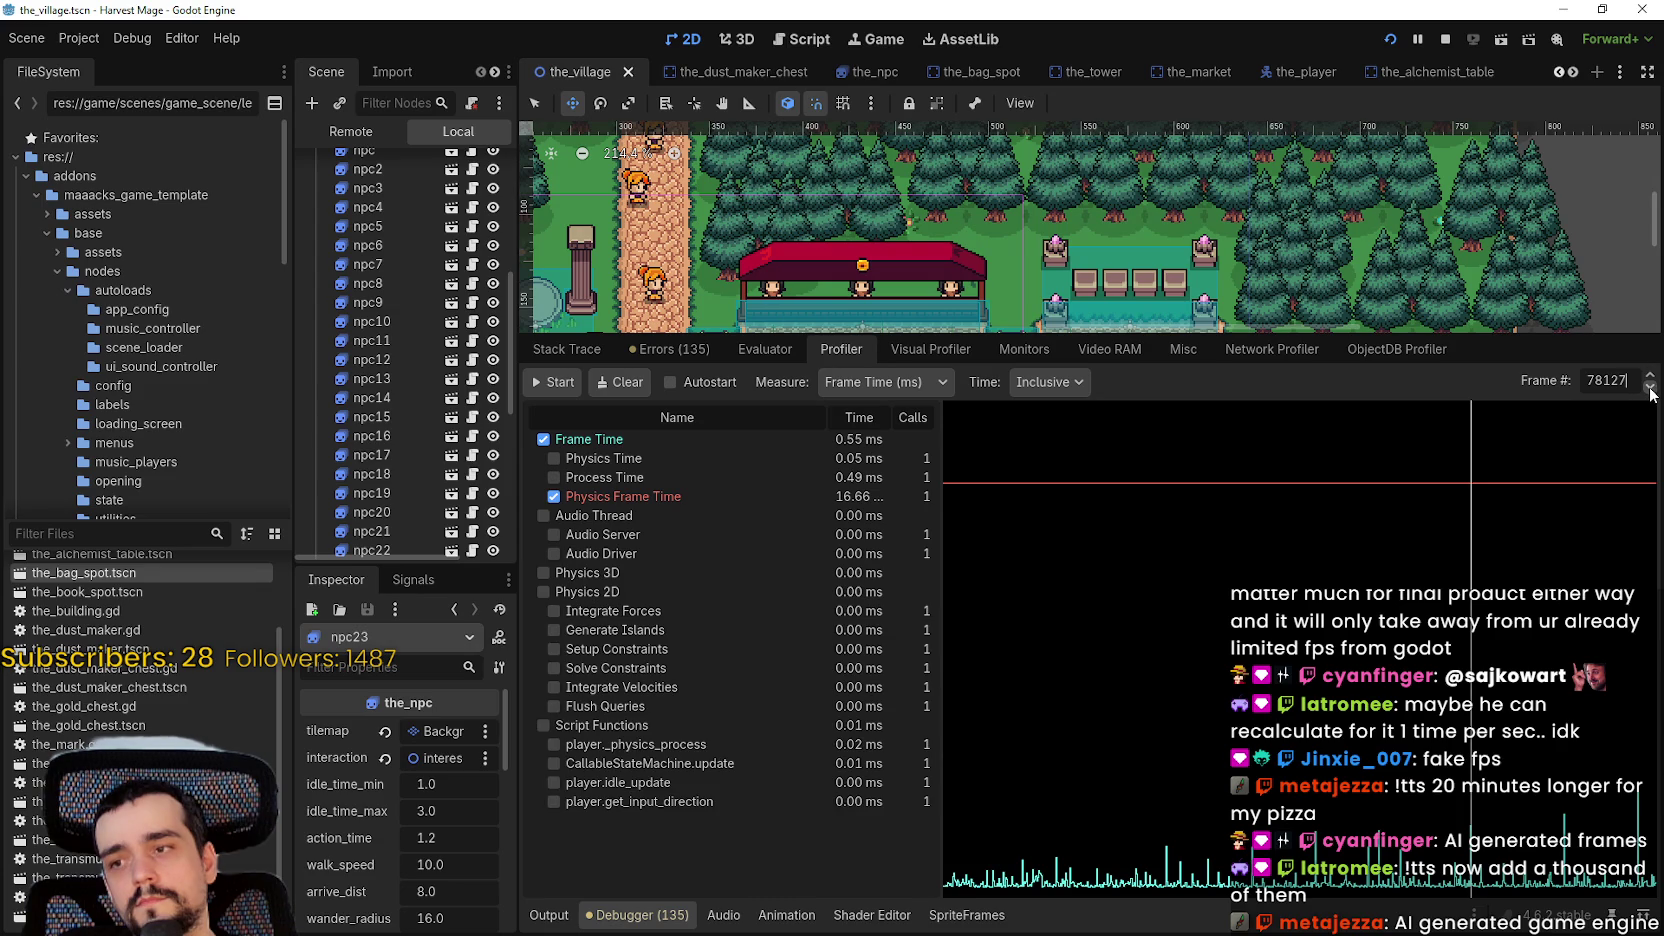
{"action": "left_click", "coordinate": [1650, 379]}
{"action": "left_click", "coordinate": [1650, 379]}
{"action": "left_click", "coordinate": [1650, 379]}
{"action": "left_click", "coordinate": [1650, 379]}
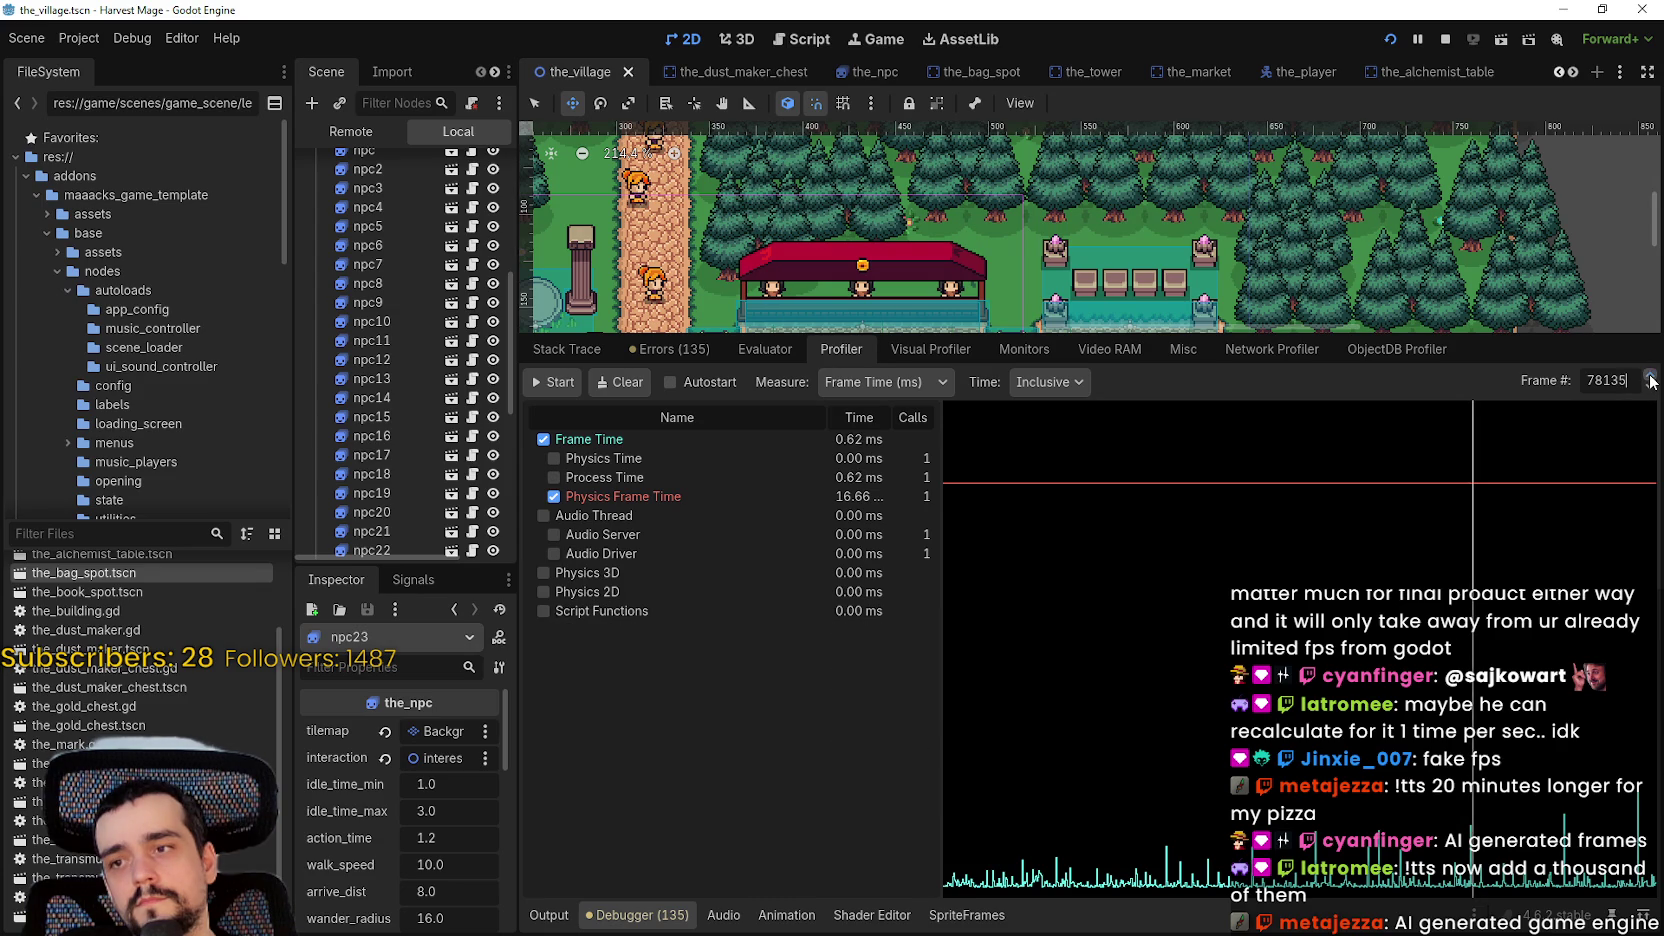
{"action": "left_click", "coordinate": [1650, 379]}
{"action": "left_click", "coordinate": [1650, 379]}
{"action": "left_click", "coordinate": [1650, 379]}
{"action": "left_click", "coordinate": [1650, 379]}
{"action": "left_click", "coordinate": [1650, 379]}
{"action": "left_click", "coordinate": [1650, 379]}
{"action": "left_click", "coordinate": [1650, 379]}
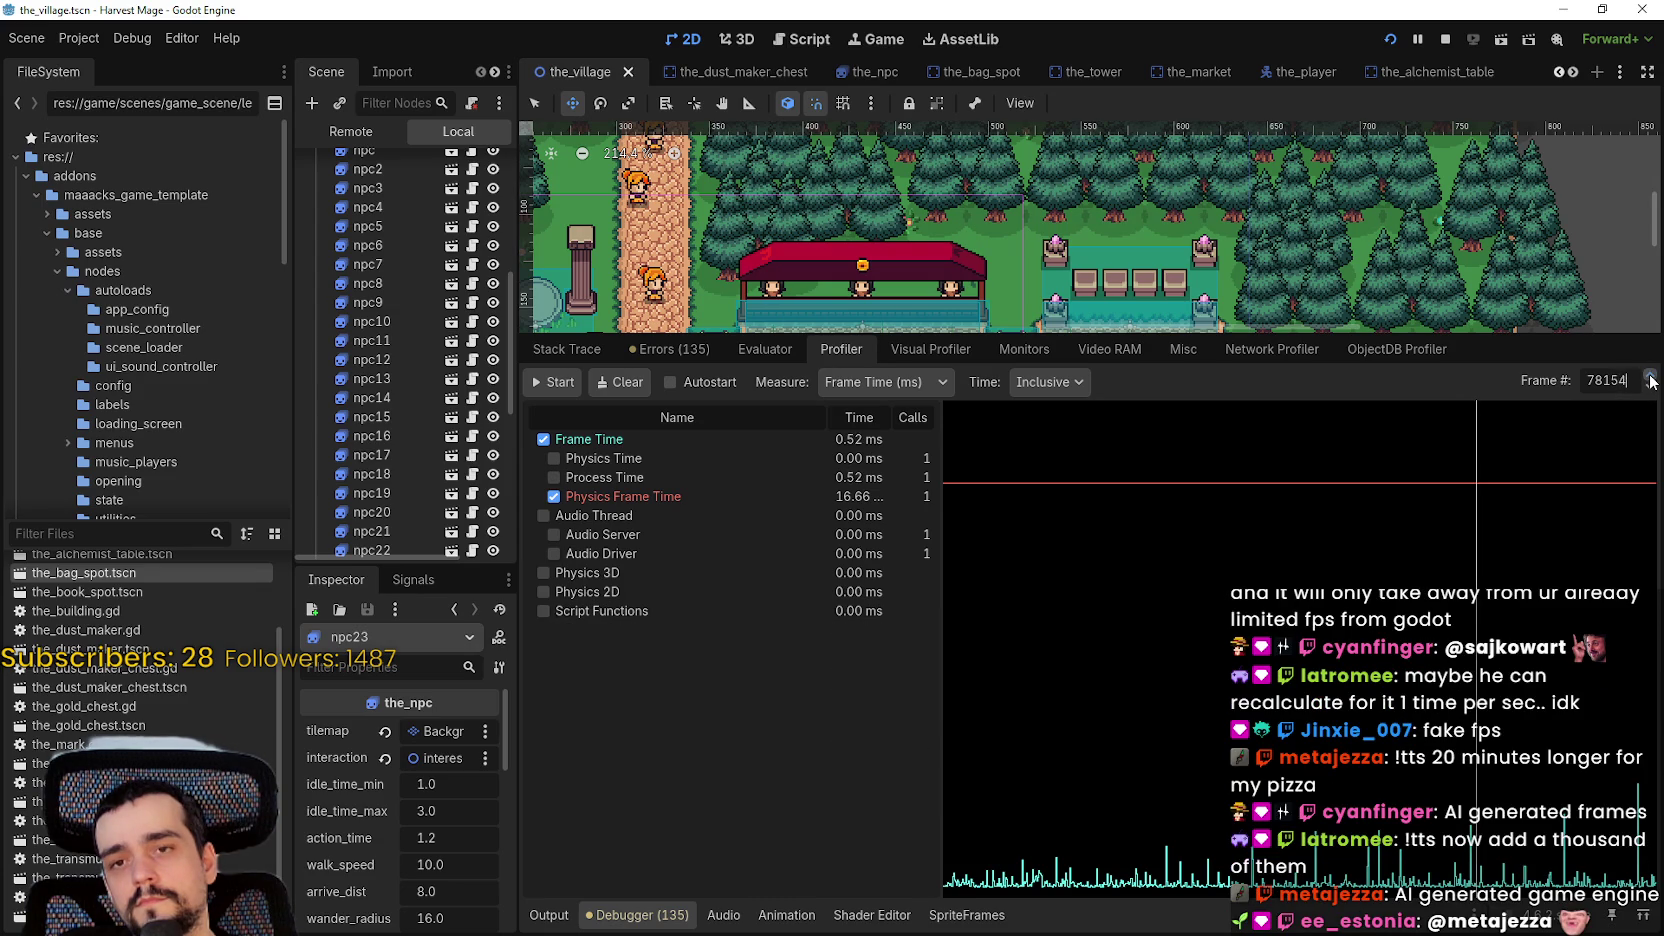
{"action": "left_click", "coordinate": [1650, 379]}
{"action": "left_click", "coordinate": [1650, 379]}
{"action": "left_click", "coordinate": [1650, 379]}
{"action": "left_click", "coordinate": [1650, 379]}
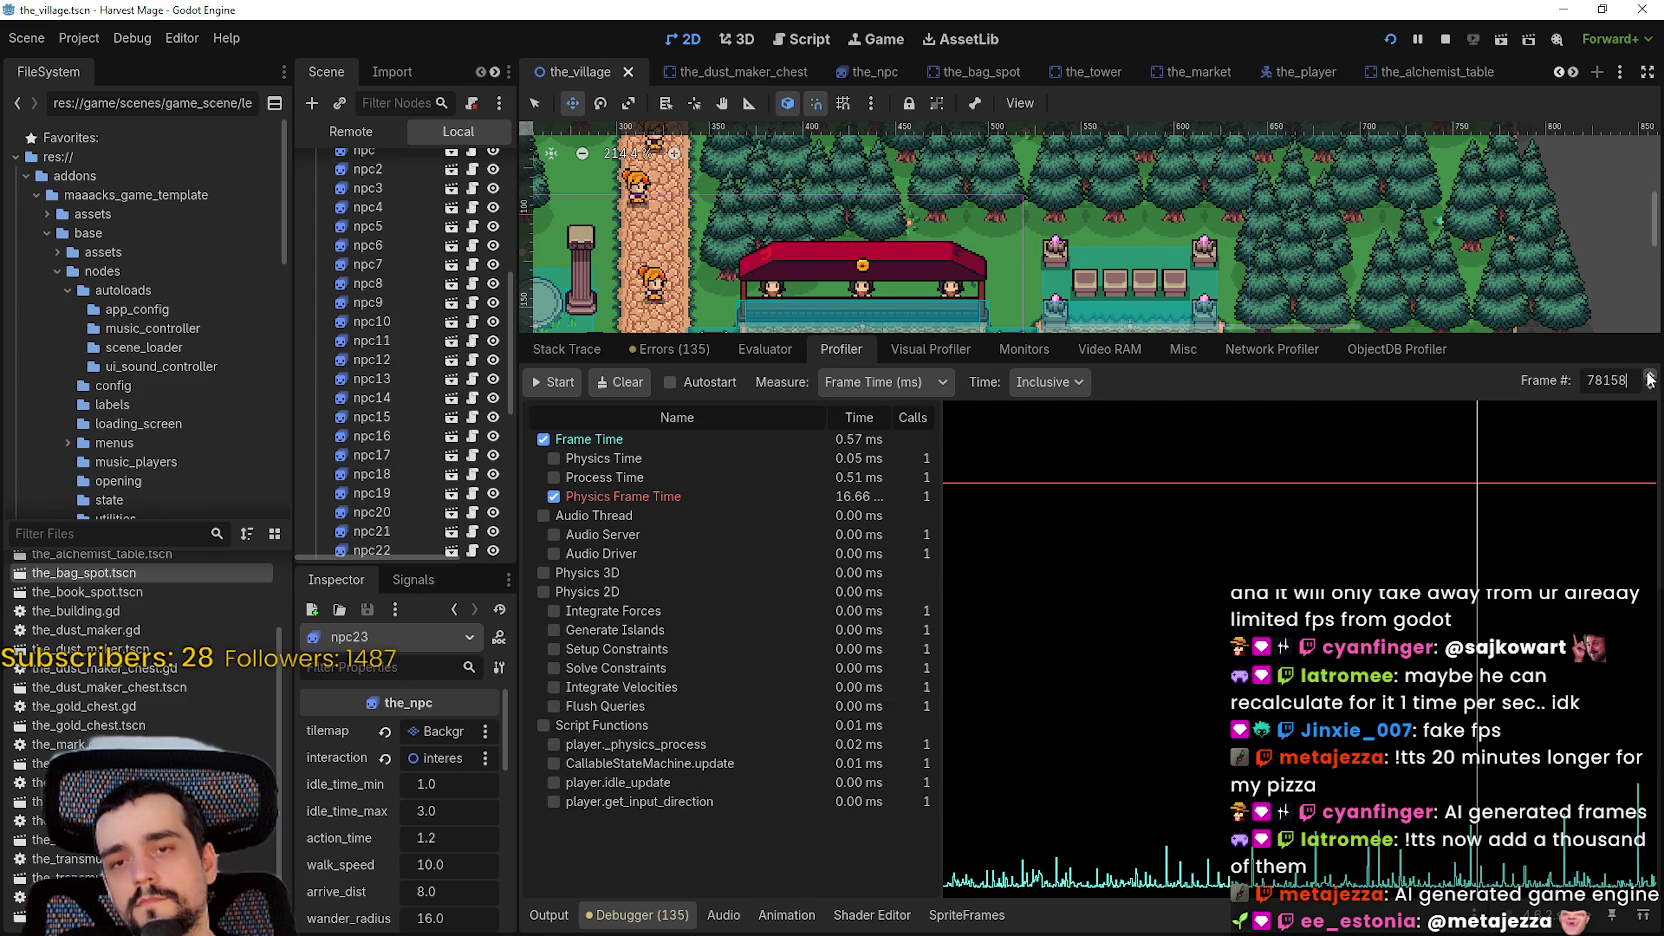
{"action": "left_click", "coordinate": [1650, 379]}
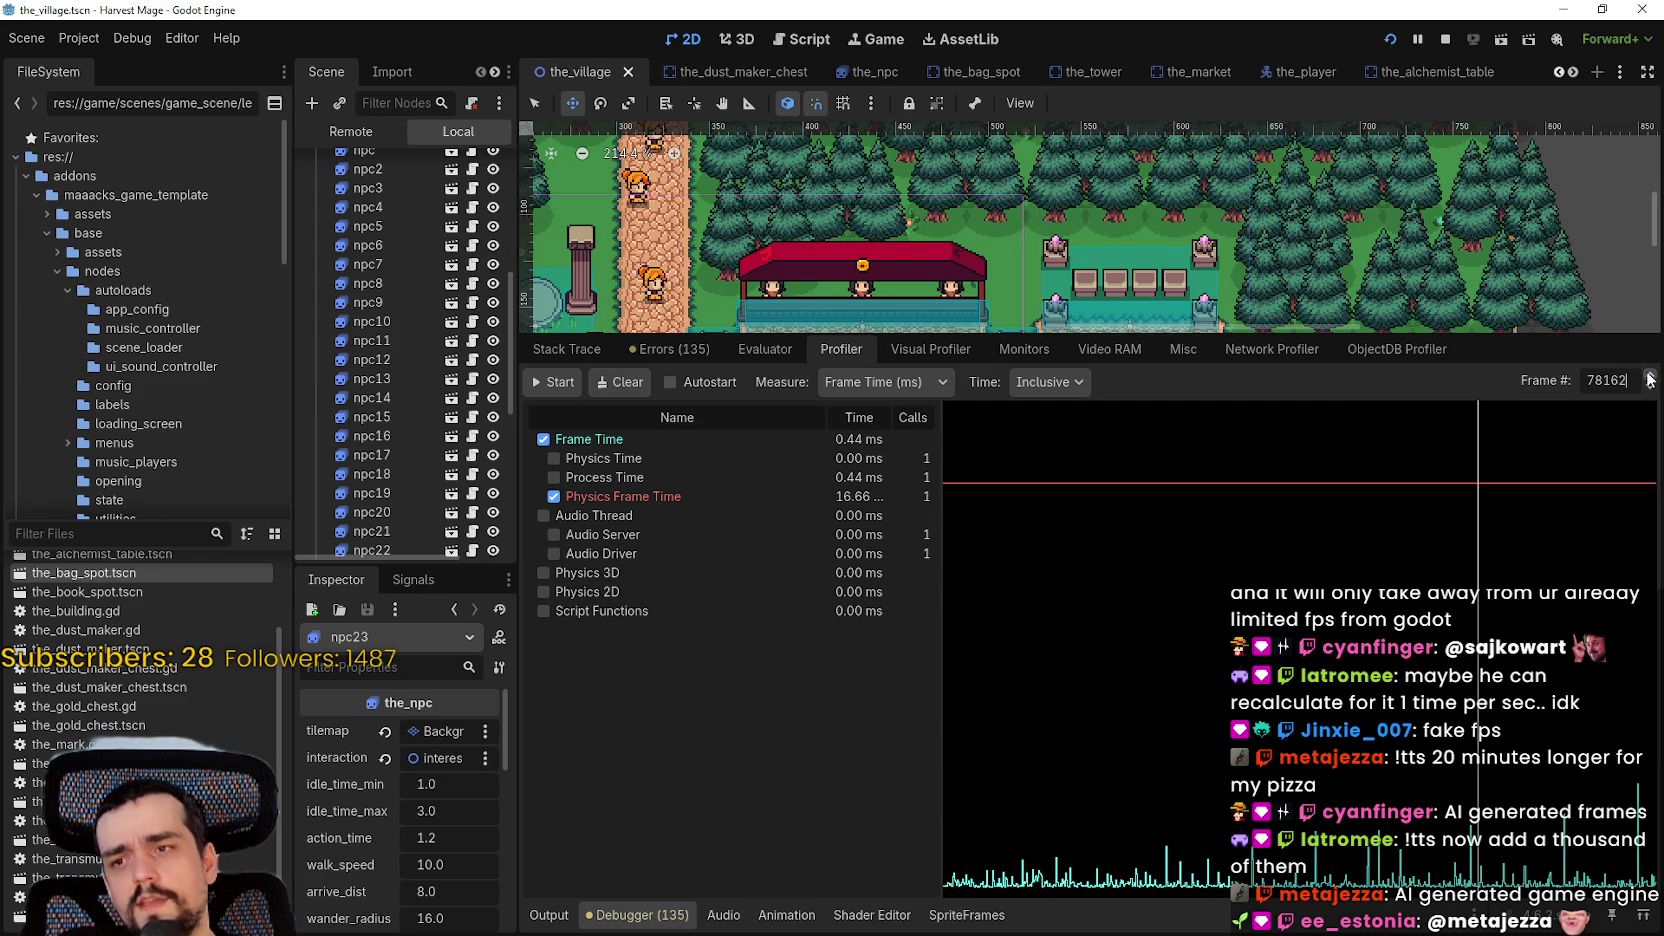
{"action": "left_click", "coordinate": [1650, 379]}
{"action": "left_click", "coordinate": [1650, 379]}
{"action": "left_click", "coordinate": [1650, 379]}
{"action": "left_click", "coordinate": [1650, 379]}
{"action": "left_click", "coordinate": [1650, 379]}
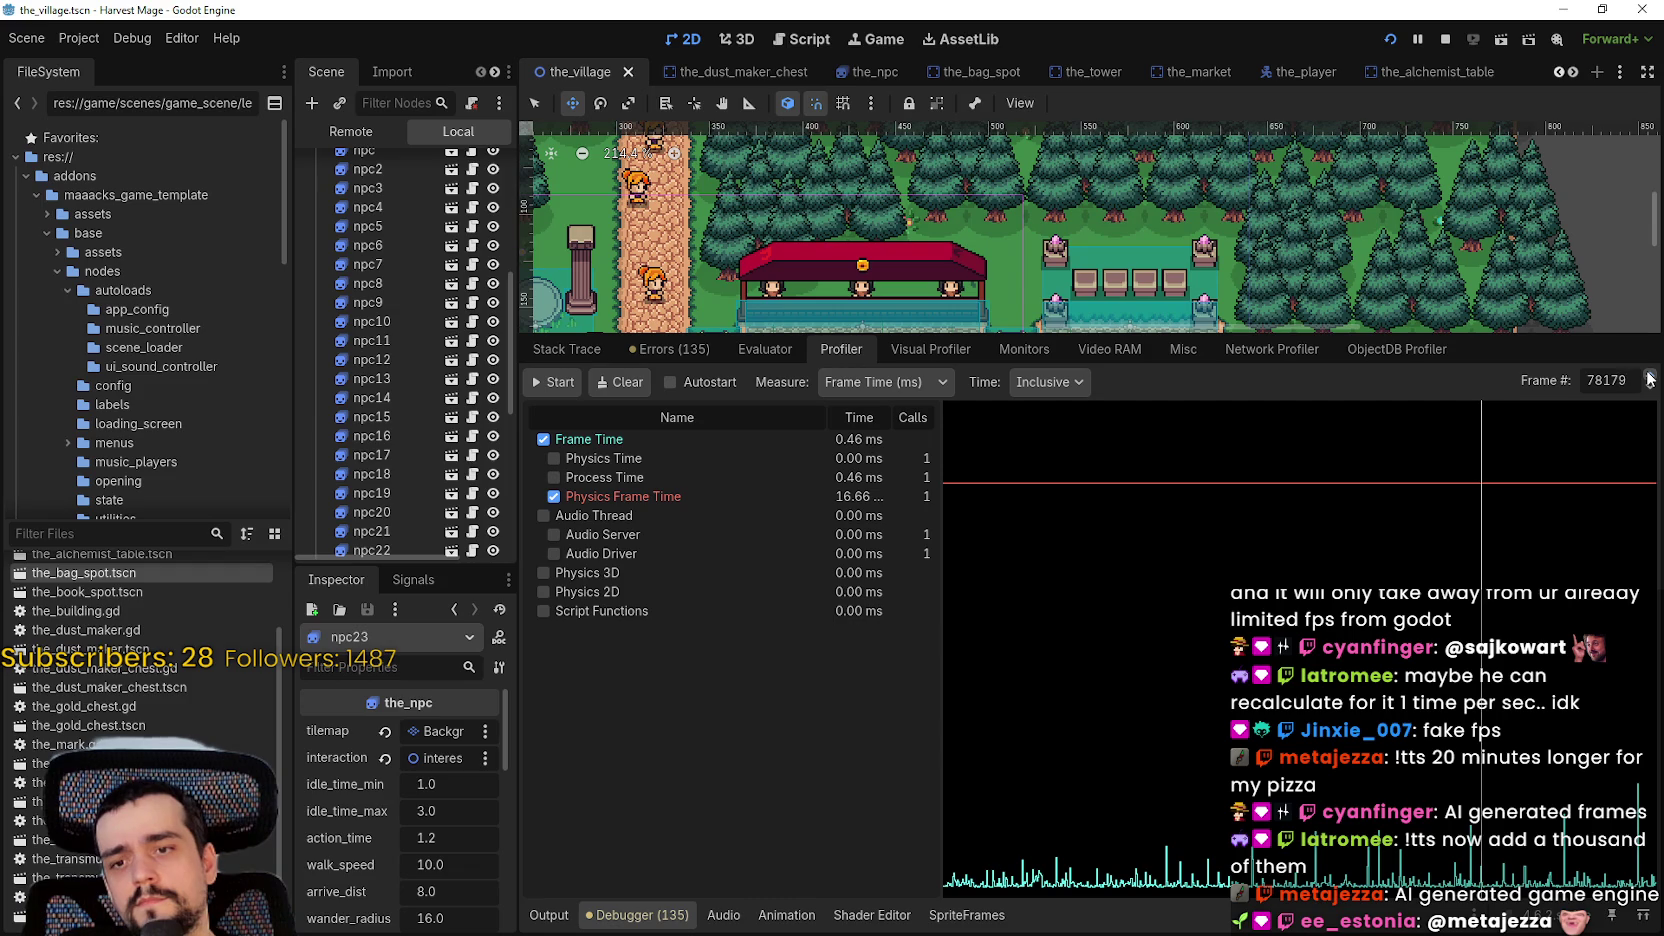
{"action": "left_click", "coordinate": [1650, 379]}
{"action": "left_click", "coordinate": [1650, 379]}
{"action": "left_click", "coordinate": [1650, 388]}
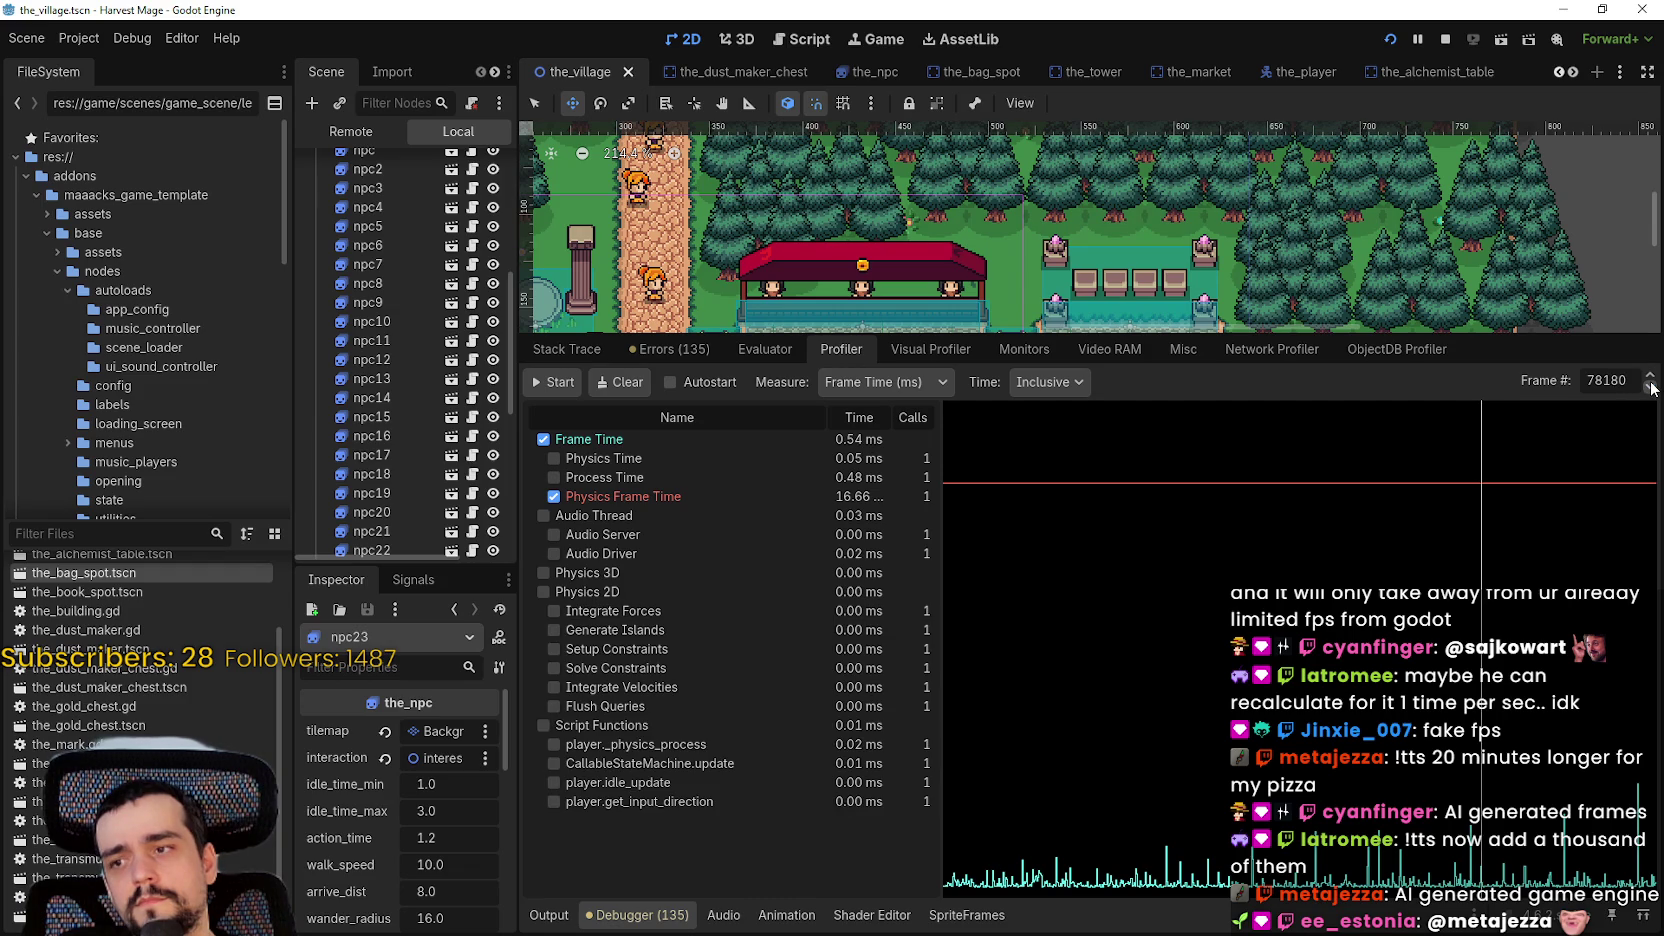
{"action": "left_click", "coordinate": [1650, 377]}
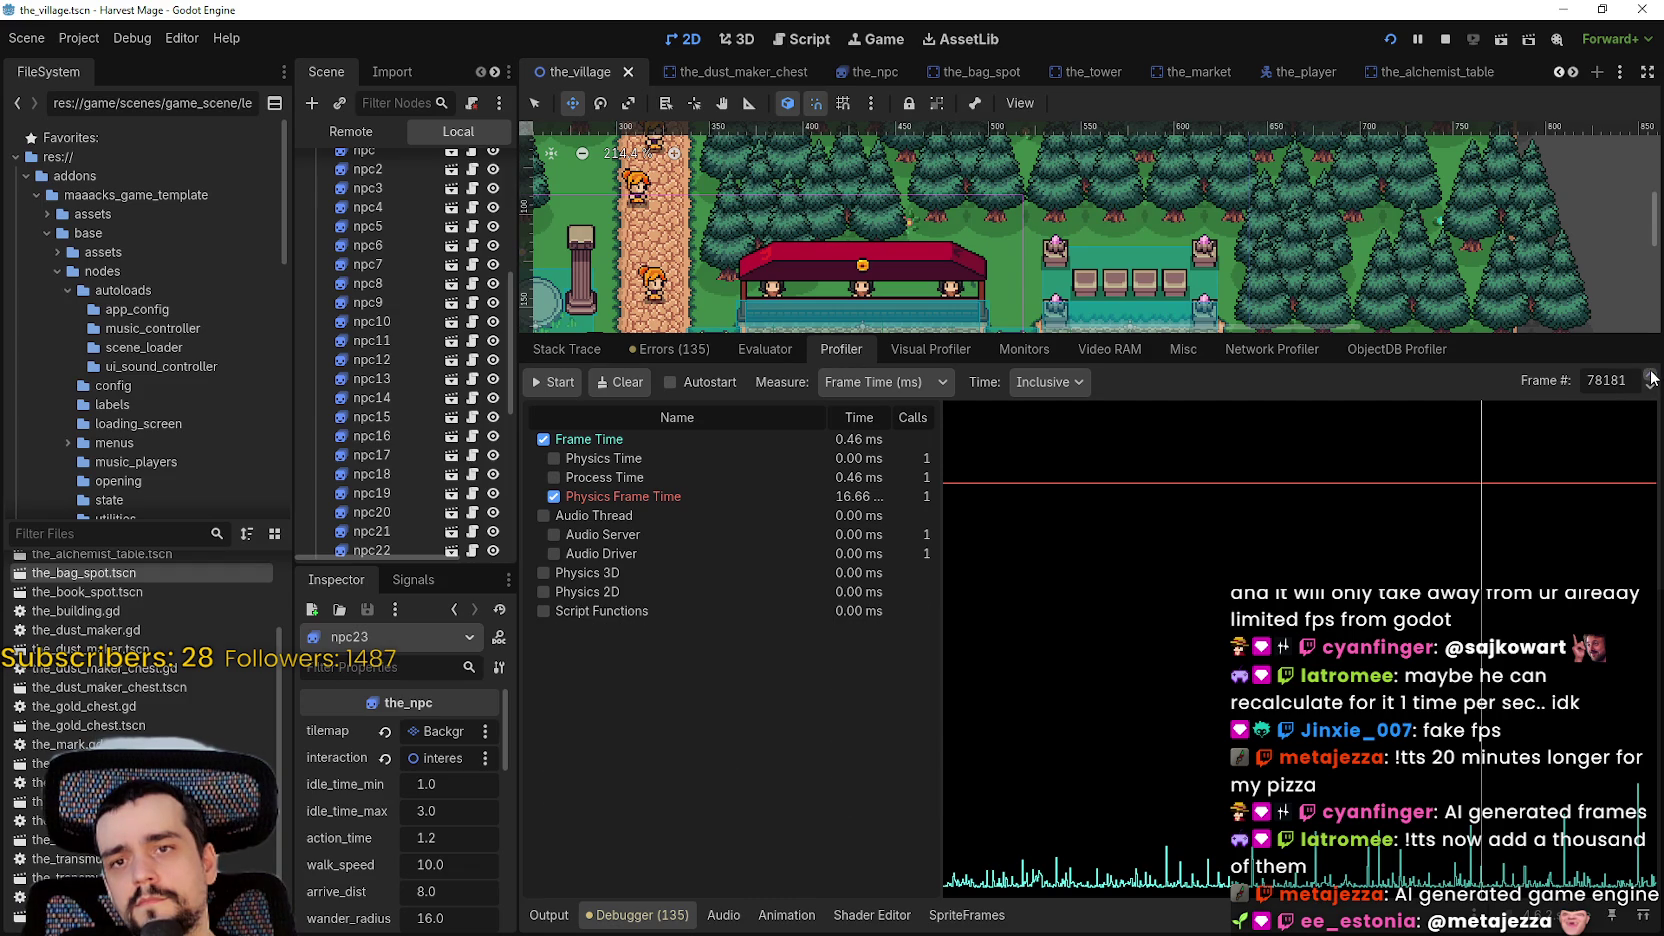
{"action": "left_click", "coordinate": [1650, 377]}
{"action": "left_click", "coordinate": [1650, 377]}
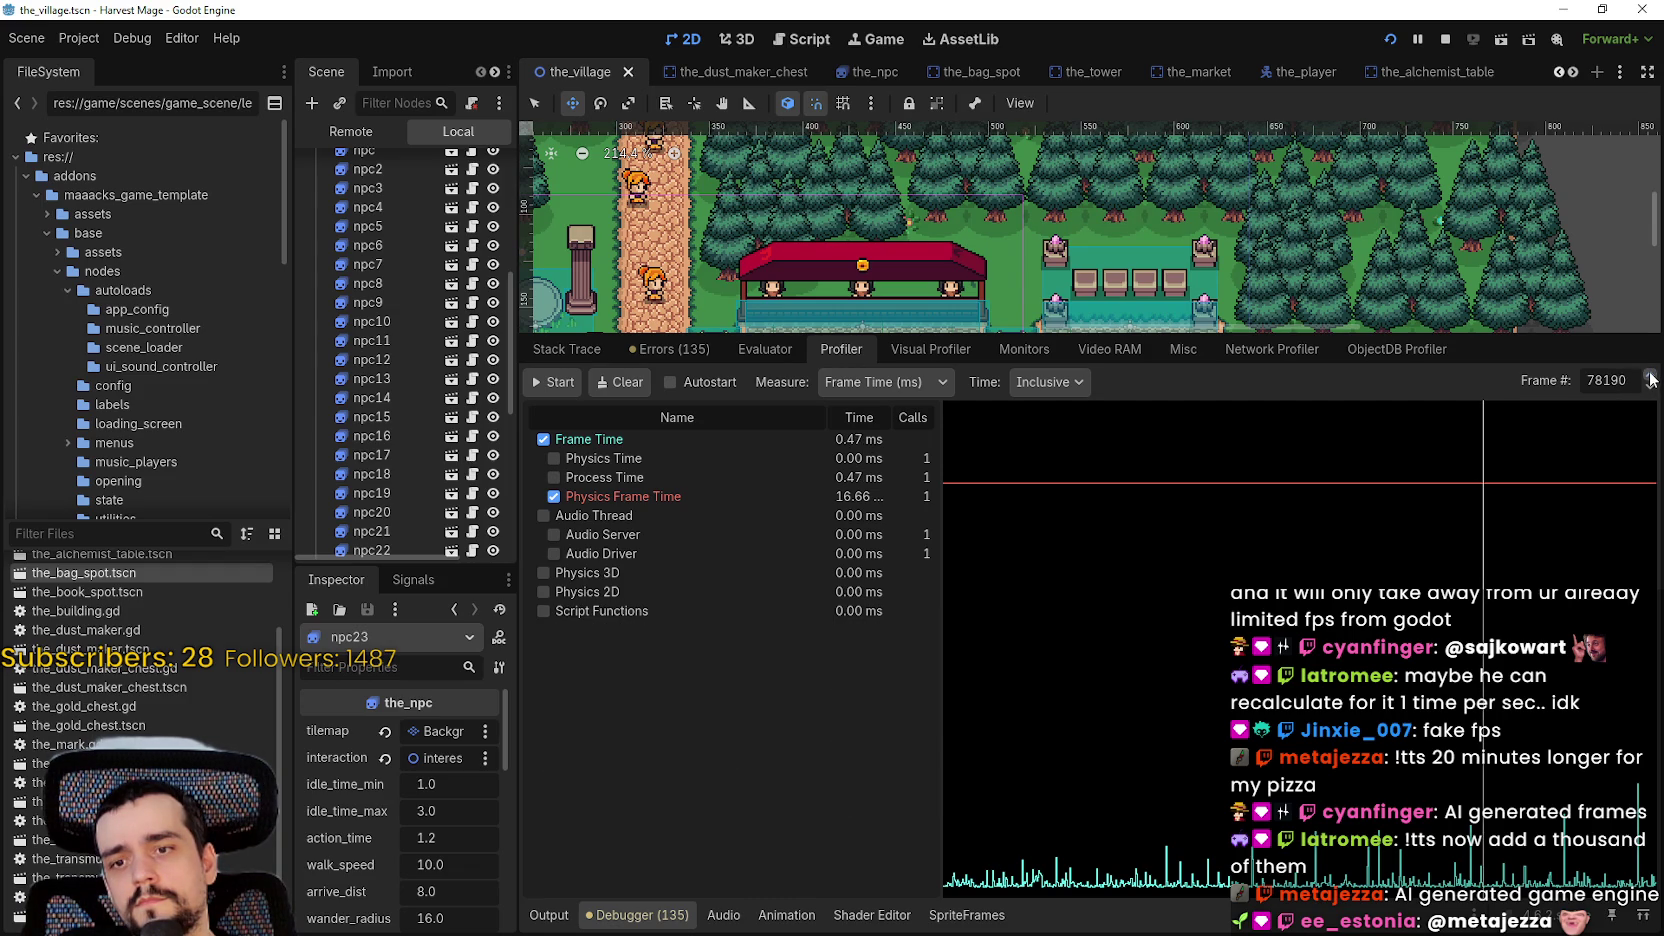
{"action": "left_click", "coordinate": [1650, 379]}
{"action": "left_click", "coordinate": [1650, 379]}
{"action": "left_click", "coordinate": [1650, 379]}
{"action": "left_click", "coordinate": [1650, 379]}
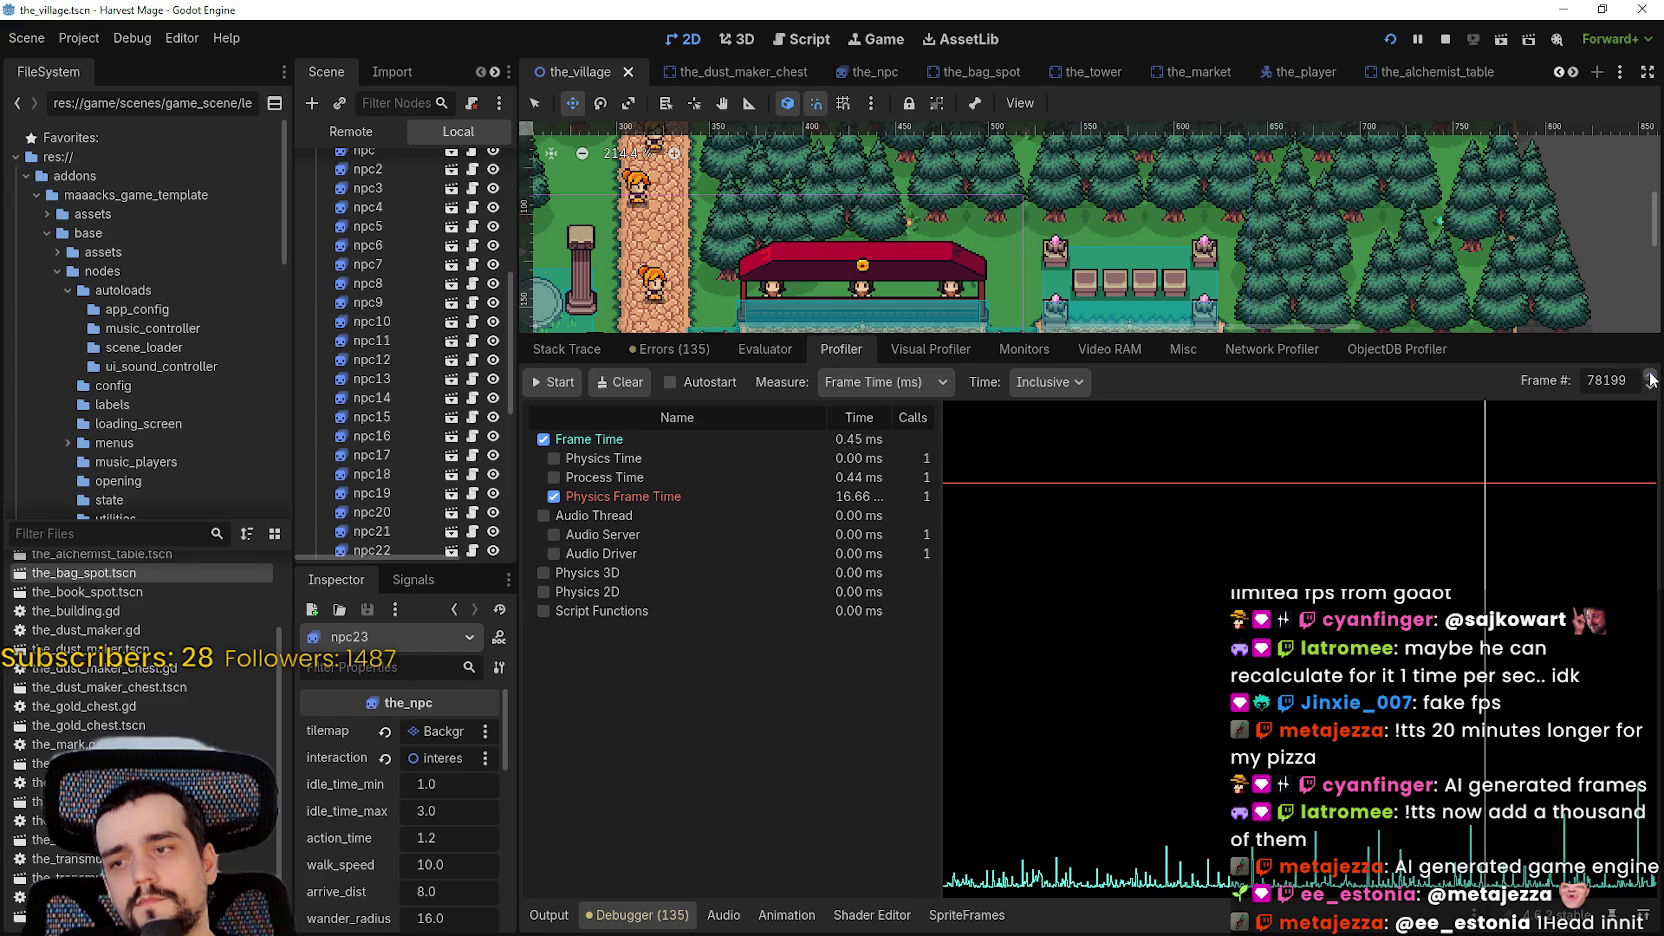
{"action": "left_click", "coordinate": [1650, 378]}
{"action": "left_click", "coordinate": [1650, 378]}
{"action": "left_click", "coordinate": [1650, 378]}
{"action": "left_click", "coordinate": [1650, 378]}
{"action": "left_click", "coordinate": [1650, 378]}
{"action": "left_click", "coordinate": [1650, 378]}
{"action": "left_click", "coordinate": [1650, 378]}
{"action": "left_click", "coordinate": [1650, 378]}
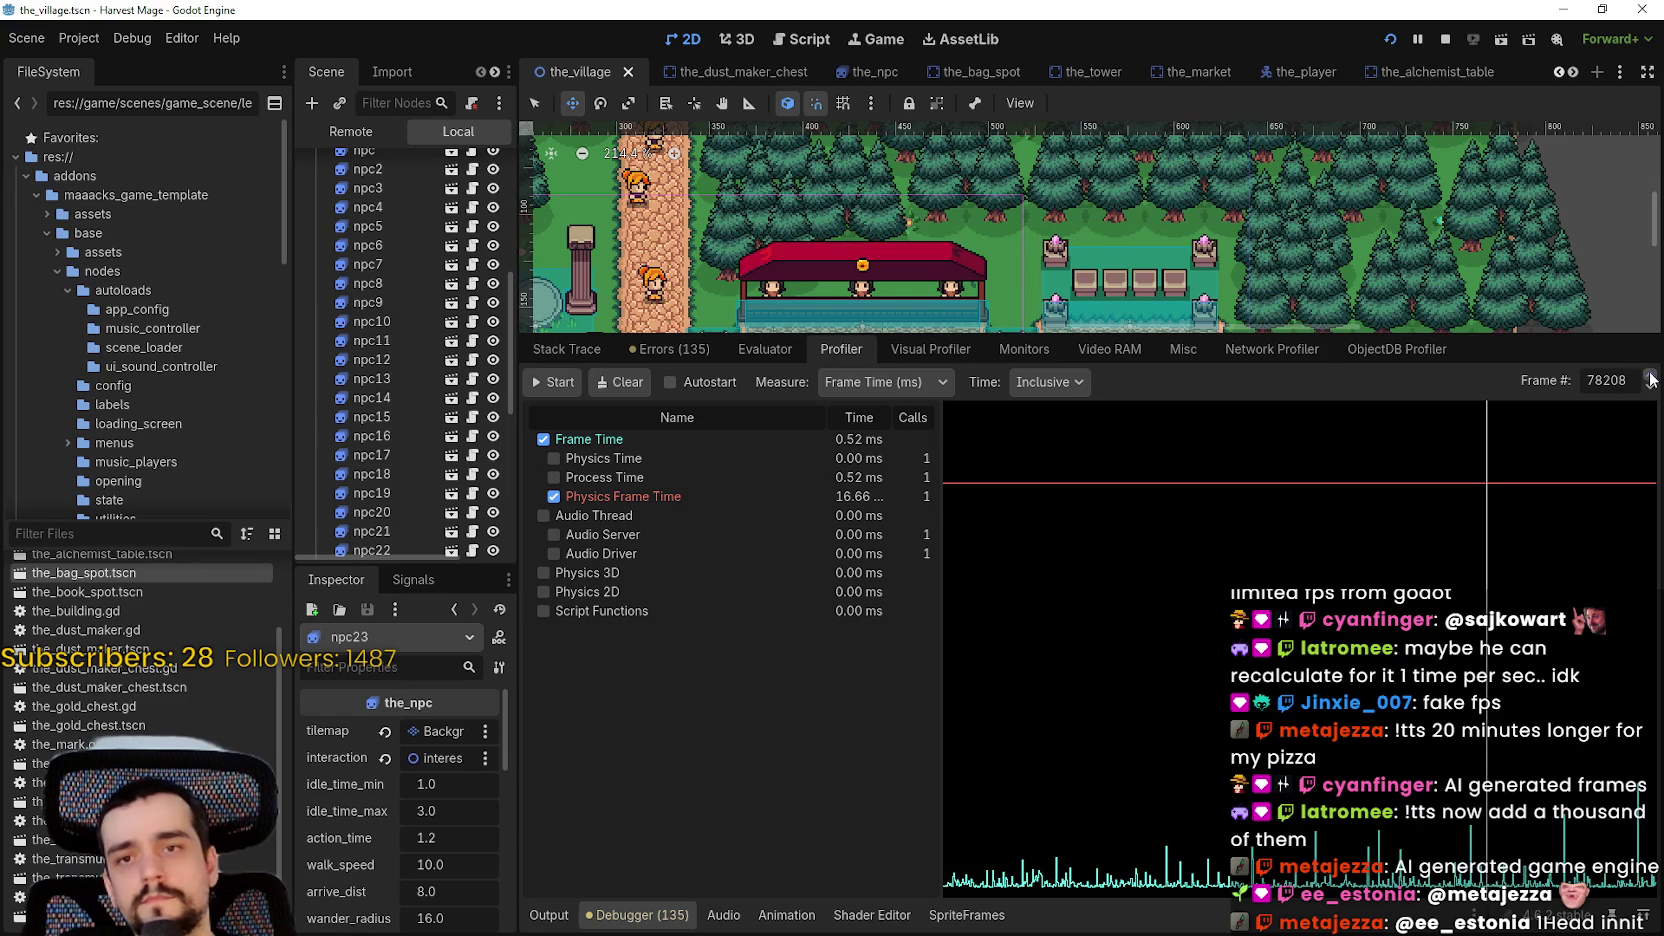
{"action": "left_click", "coordinate": [1650, 378]}
{"action": "left_click", "coordinate": [1650, 378]}
{"action": "left_click", "coordinate": [1650, 378]}
{"action": "left_click", "coordinate": [1650, 378]}
{"action": "left_click", "coordinate": [1650, 387]}
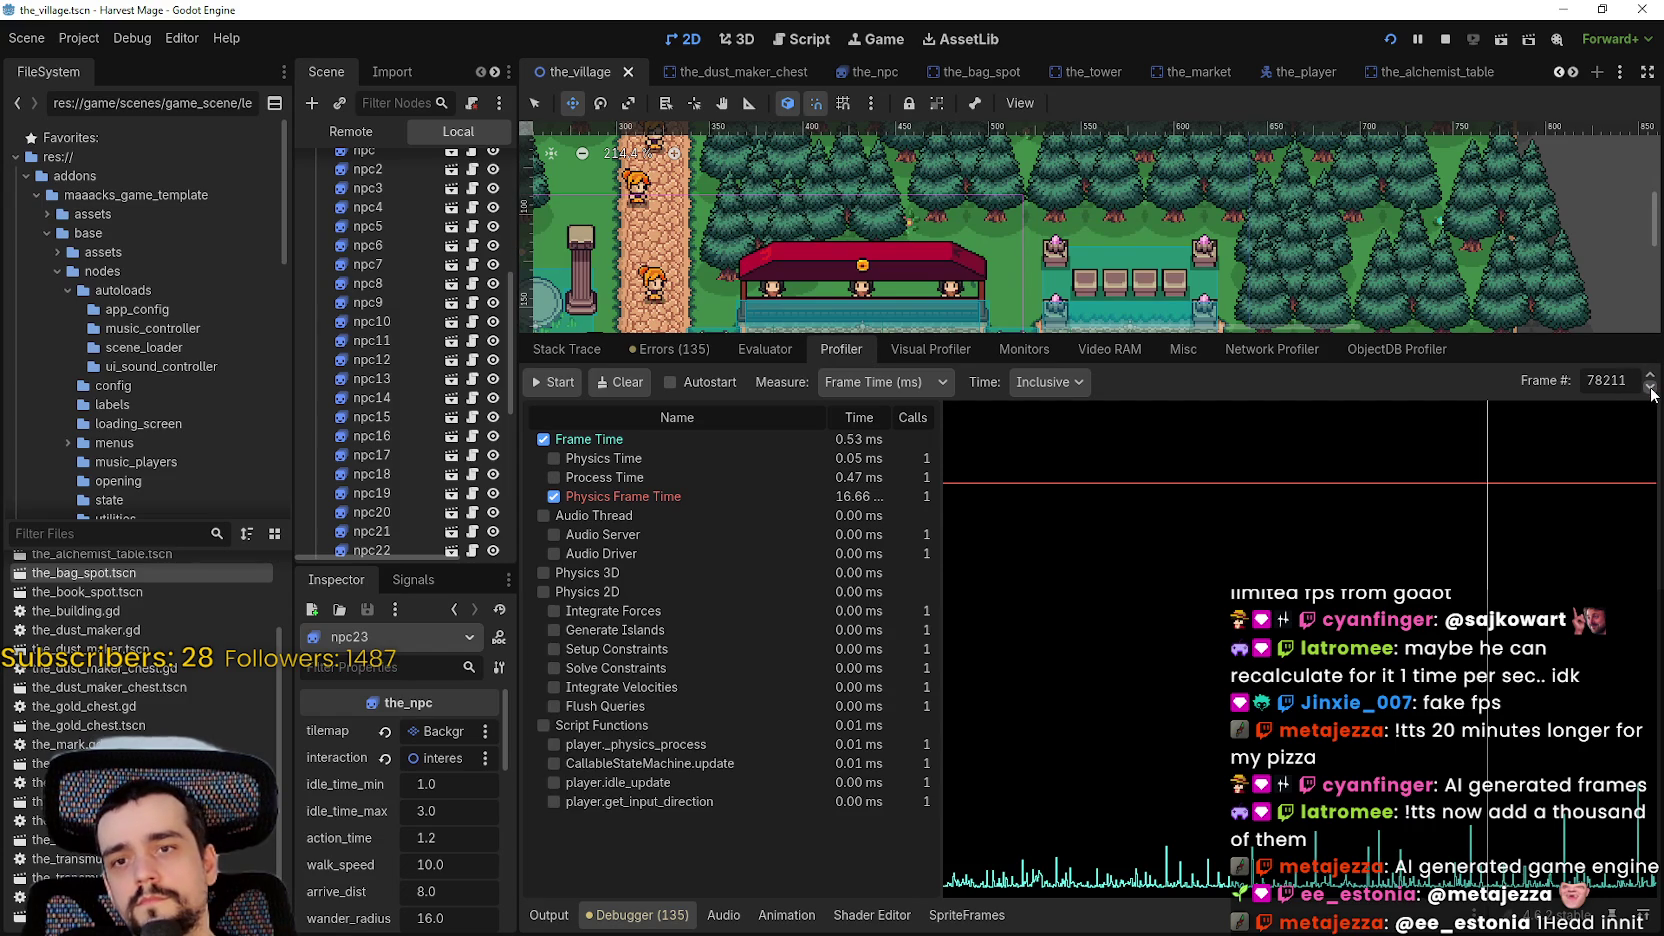
{"action": "left_click", "coordinate": [1650, 376]}
{"action": "left_click", "coordinate": [1650, 376]}
{"action": "left_click", "coordinate": [1650, 376]}
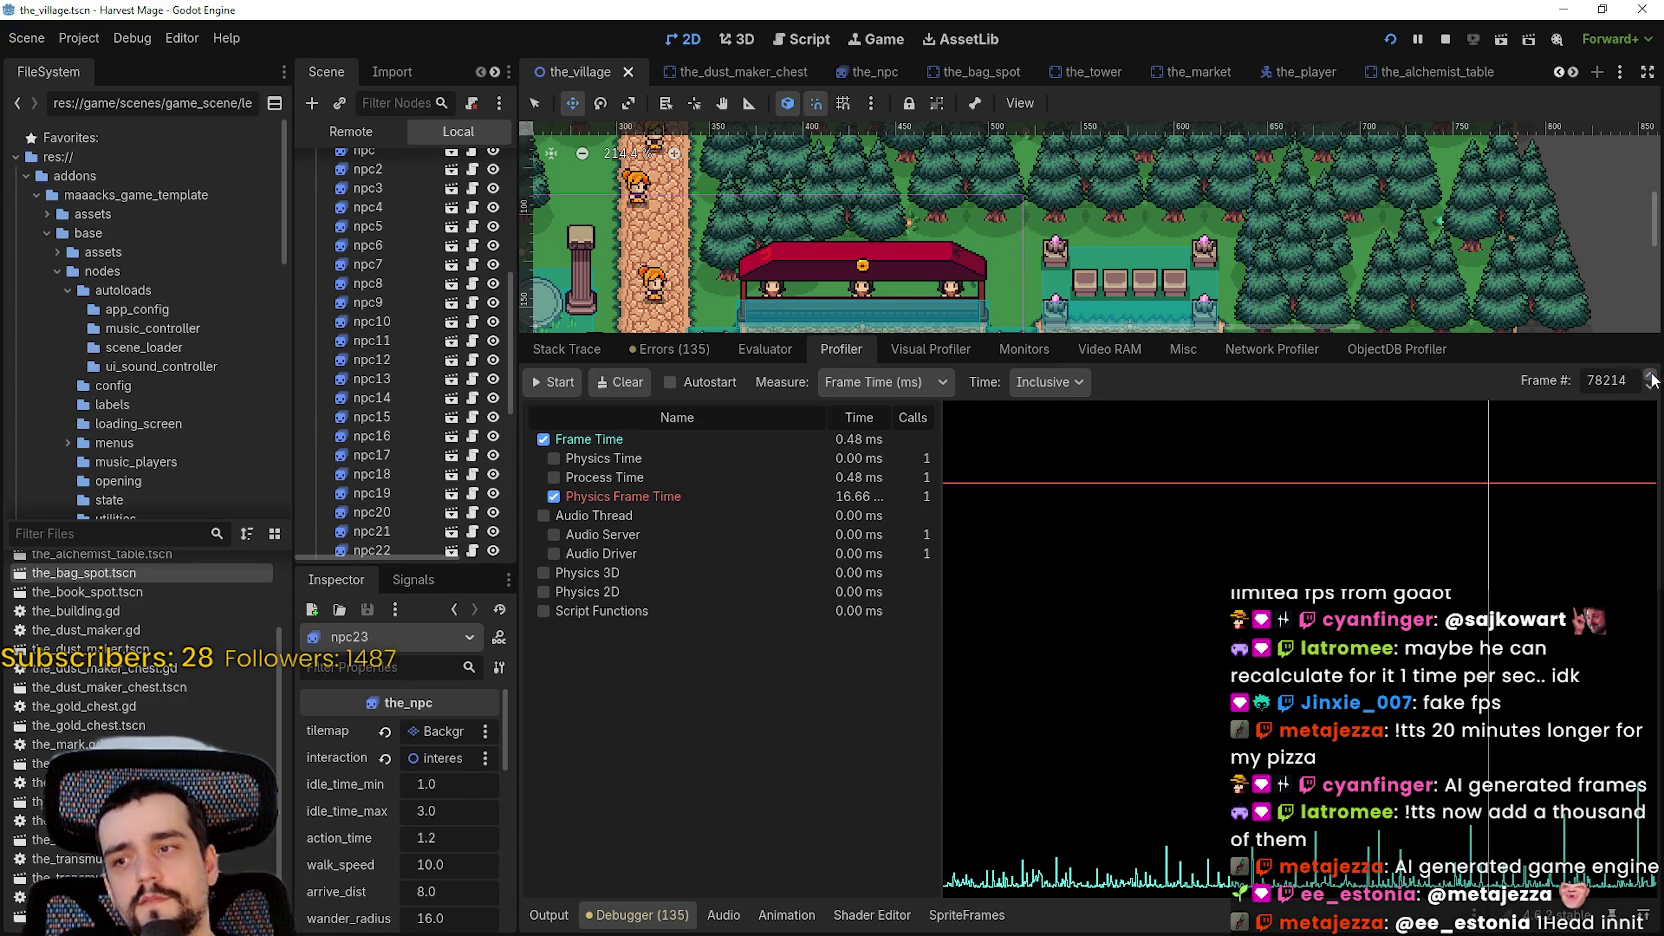
{"action": "left_click", "coordinate": [1650, 378]}
{"action": "left_click", "coordinate": [1650, 378]}
{"action": "left_click", "coordinate": [1650, 378]}
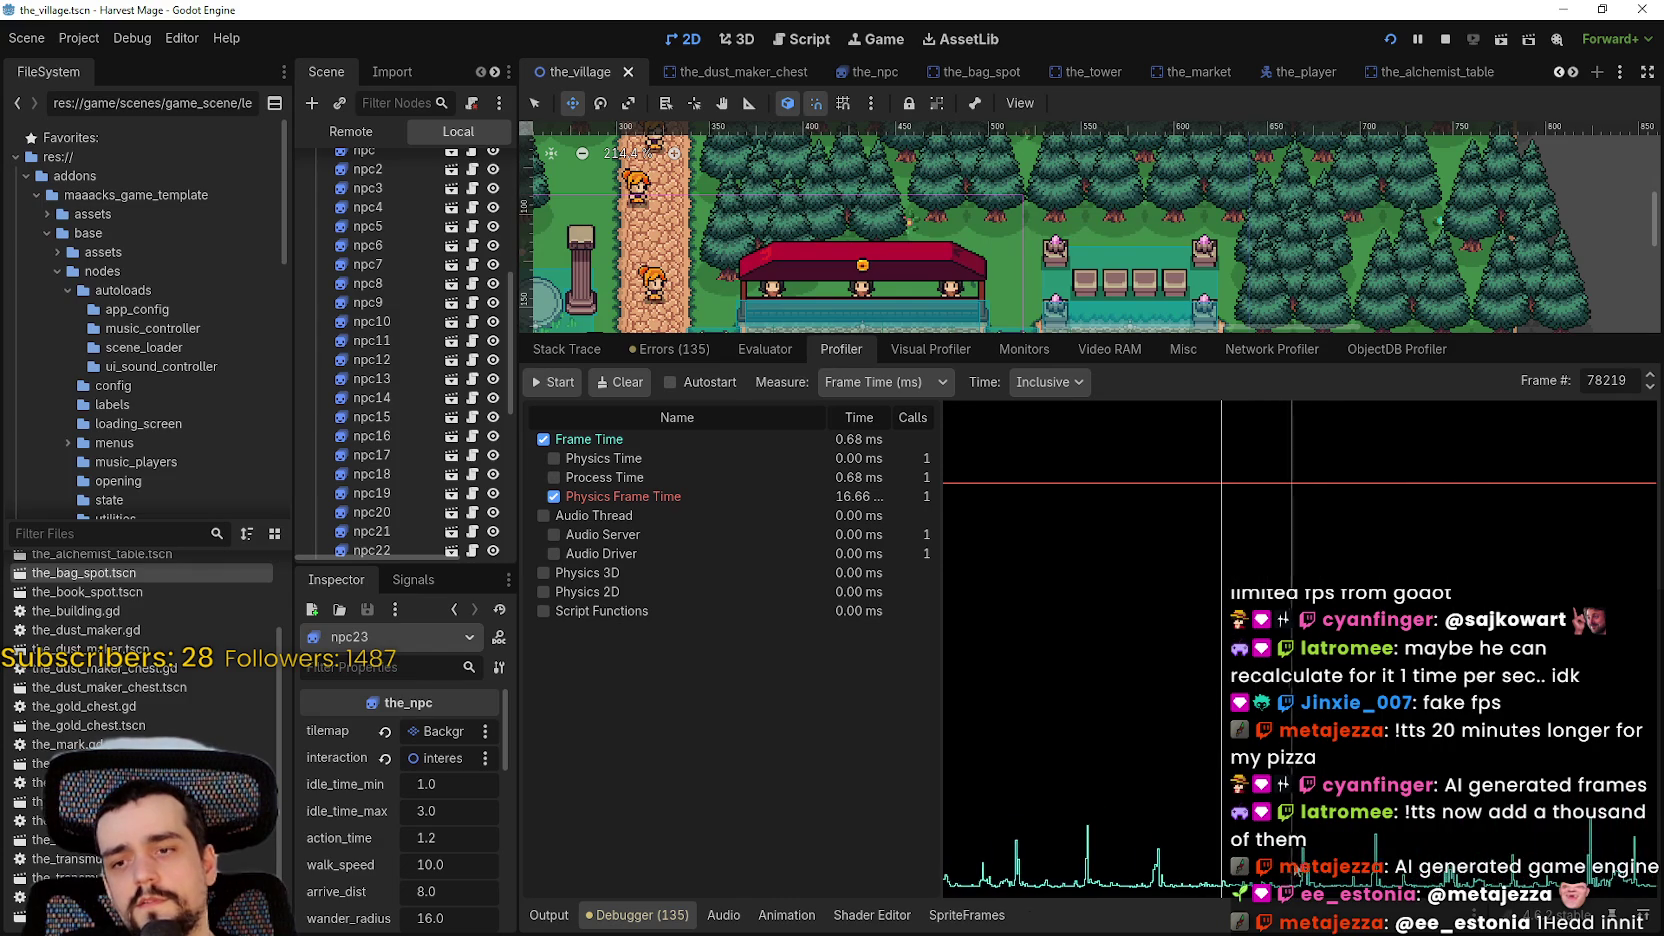
{"action": "left_click", "coordinate": [1221, 868]}
{"action": "mouse_move", "coordinate": [1219, 868]}
{"action": "left_mouse_down"}
{"action": "mouse_move", "coordinate": [1302, 878]}
{"action": "mouse_move", "coordinate": [1157, 878]}
{"action": "mouse_move", "coordinate": [1265, 879]}
{"action": "mouse_move", "coordinate": [1233, 880]}
{"action": "mouse_move", "coordinate": [1263, 872]}
{"action": "mouse_move", "coordinate": [1291, 829]}
{"action": "left_mouse_up"}
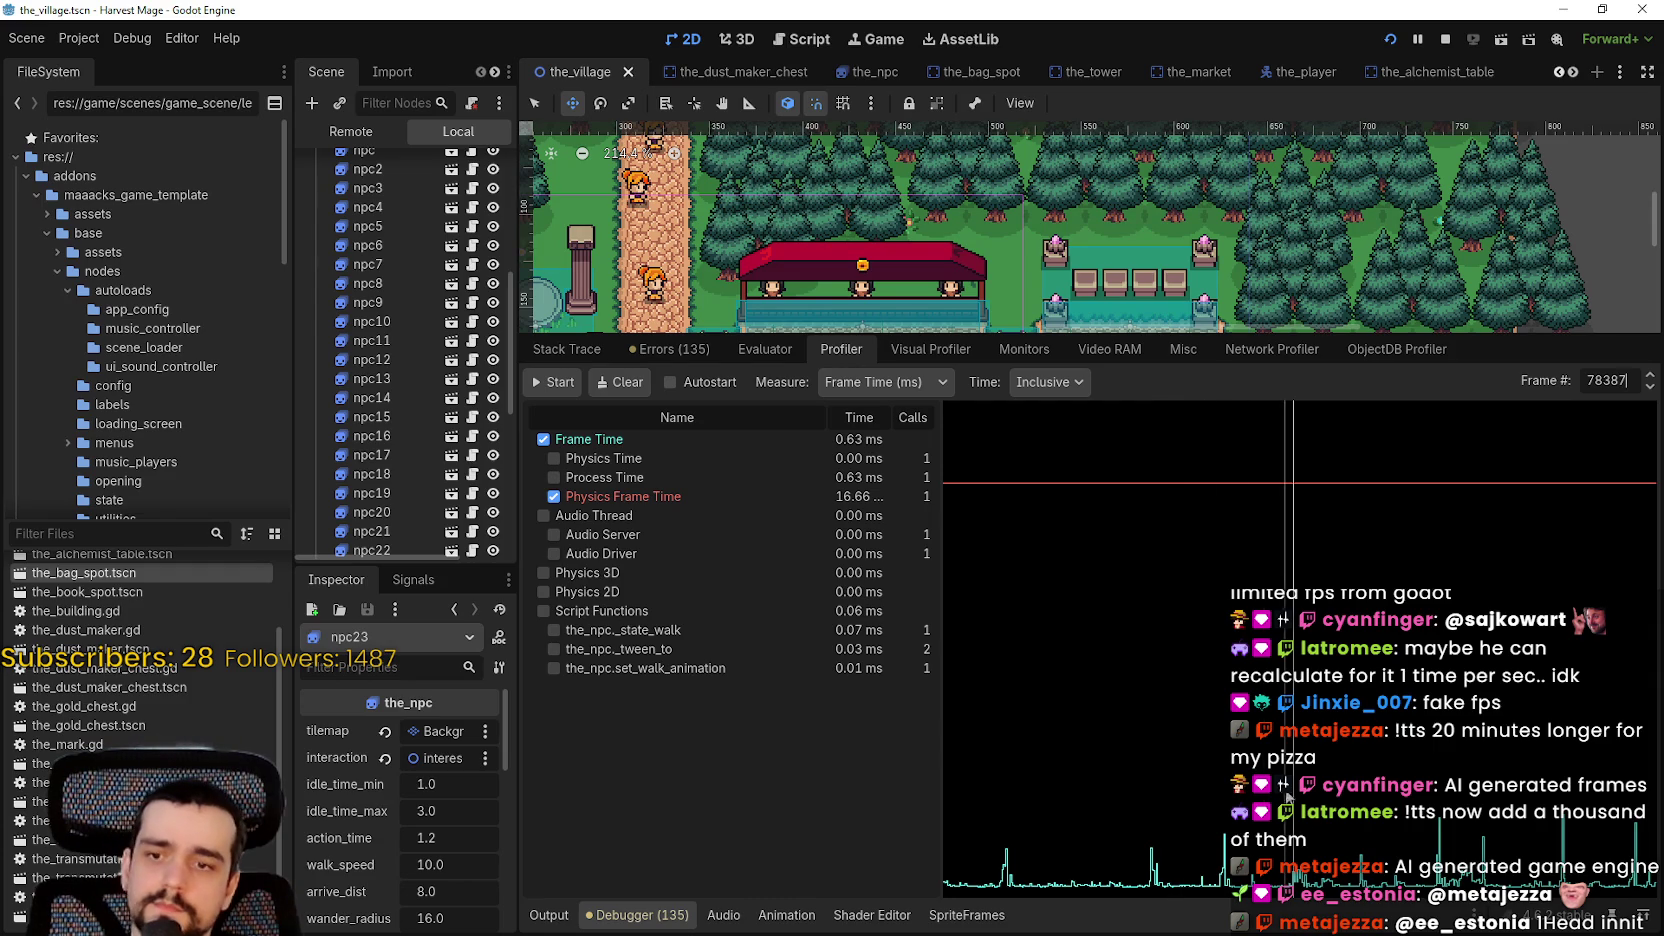
{"action": "left_click", "coordinate": [1297, 877]}
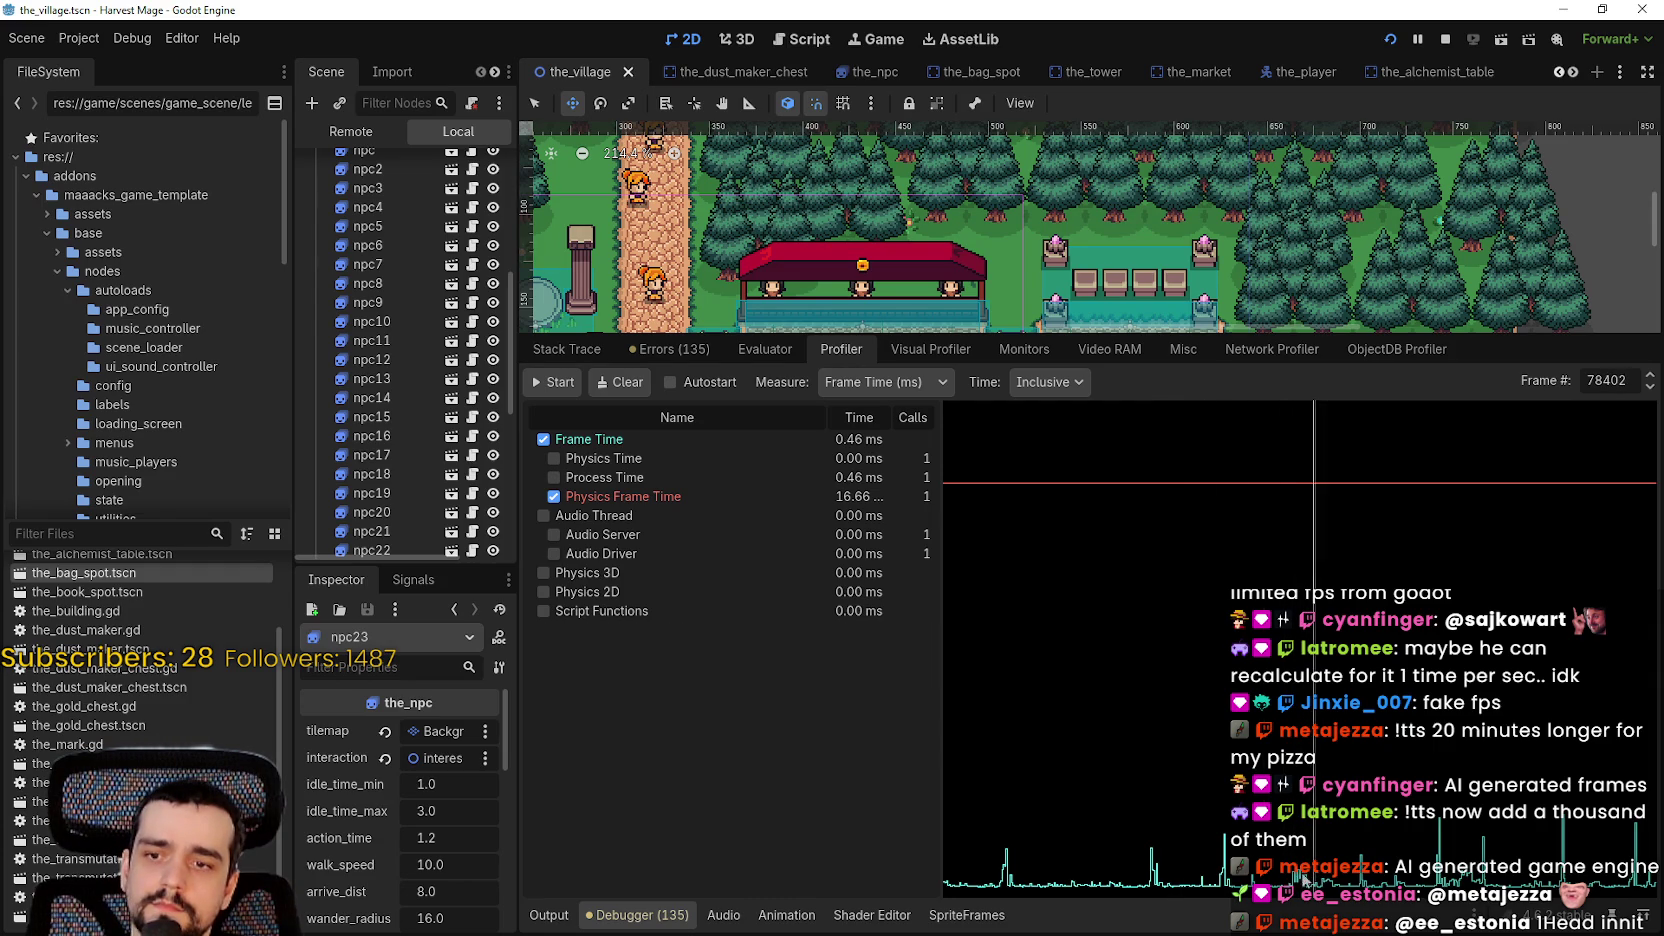
{"action": "left_click_drag", "start_coordinate": [1296, 879], "coordinate": [1312, 884]}
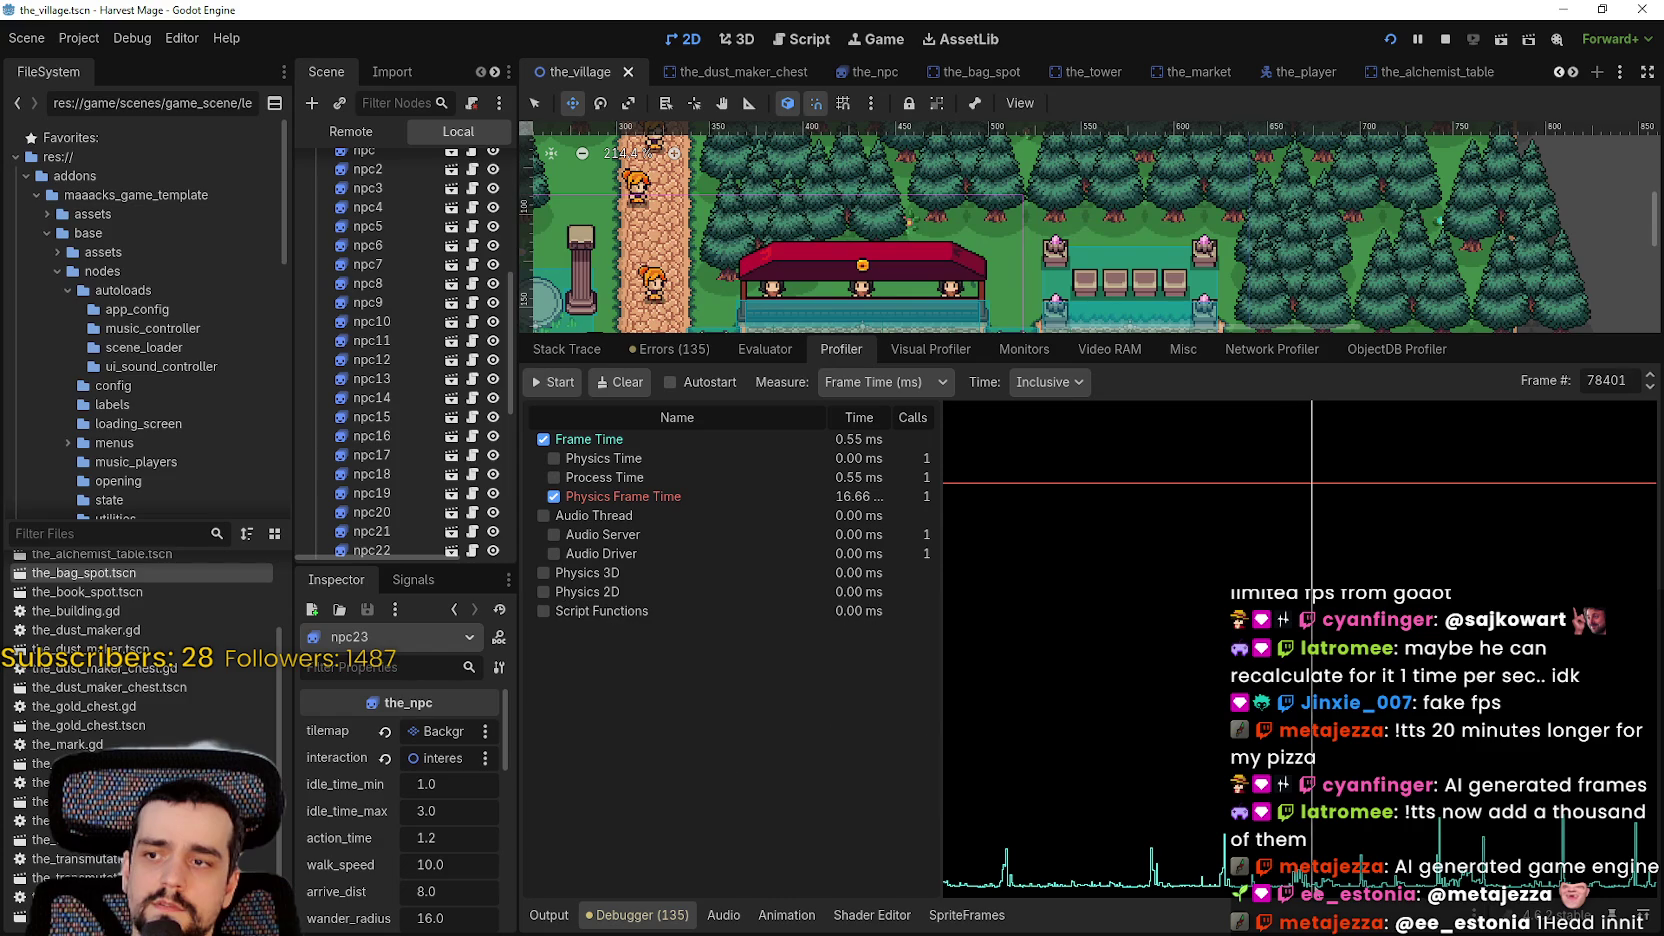
{"action": "left_click", "coordinate": [1651, 384]}
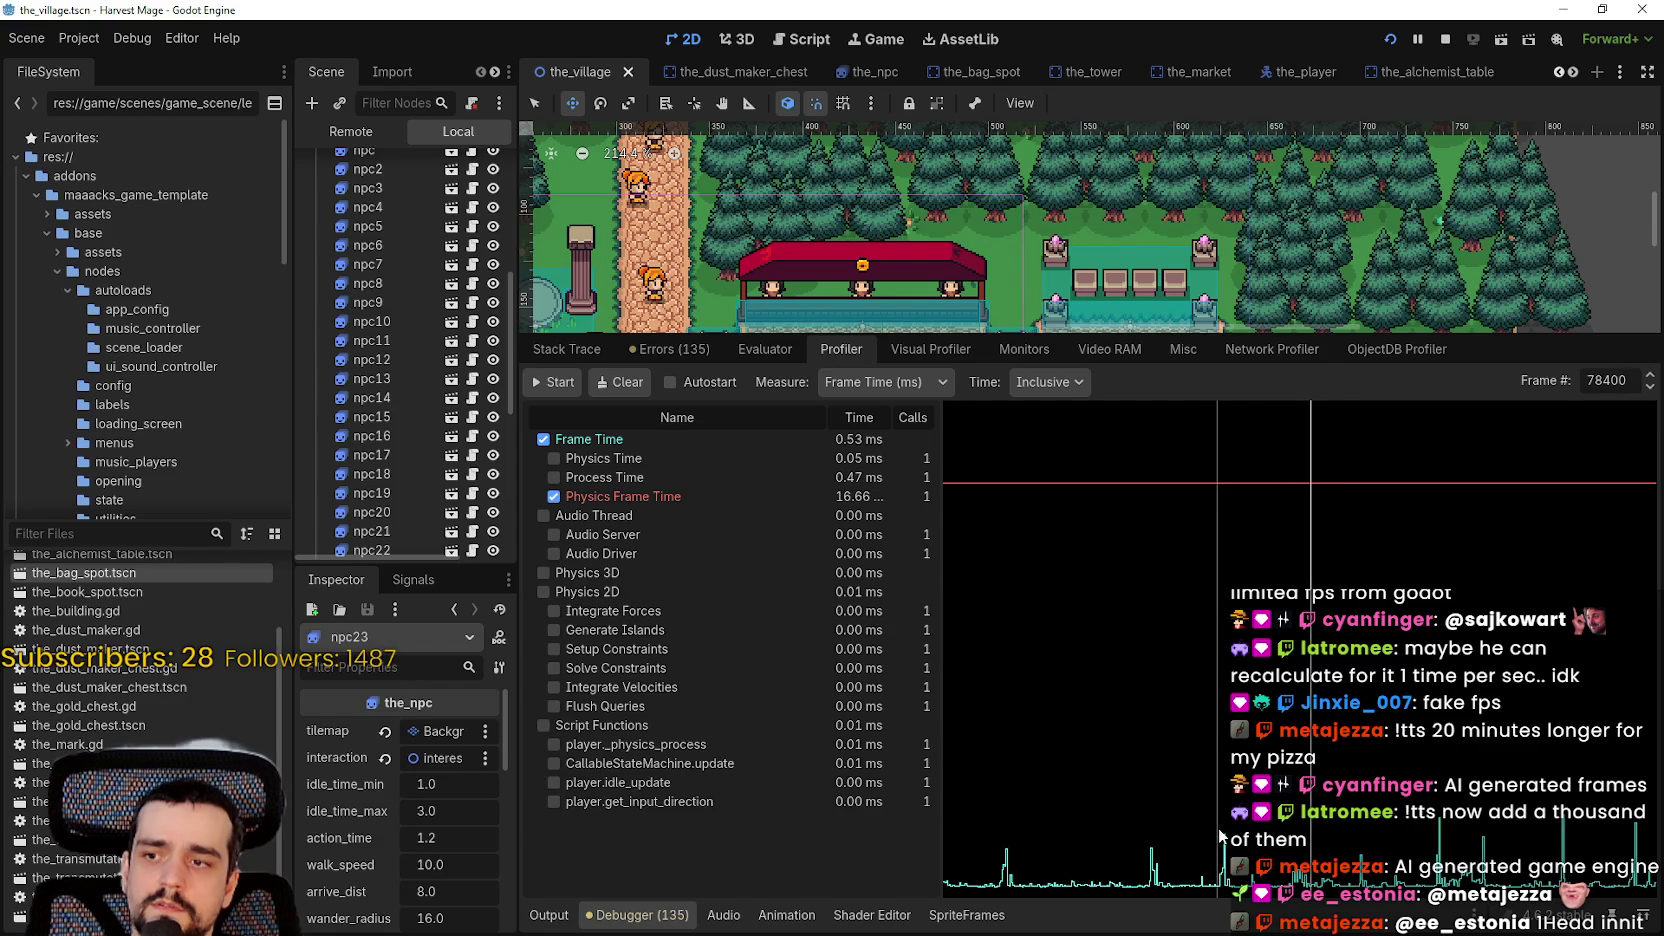
{"action": "left_click", "coordinate": [1308, 884]}
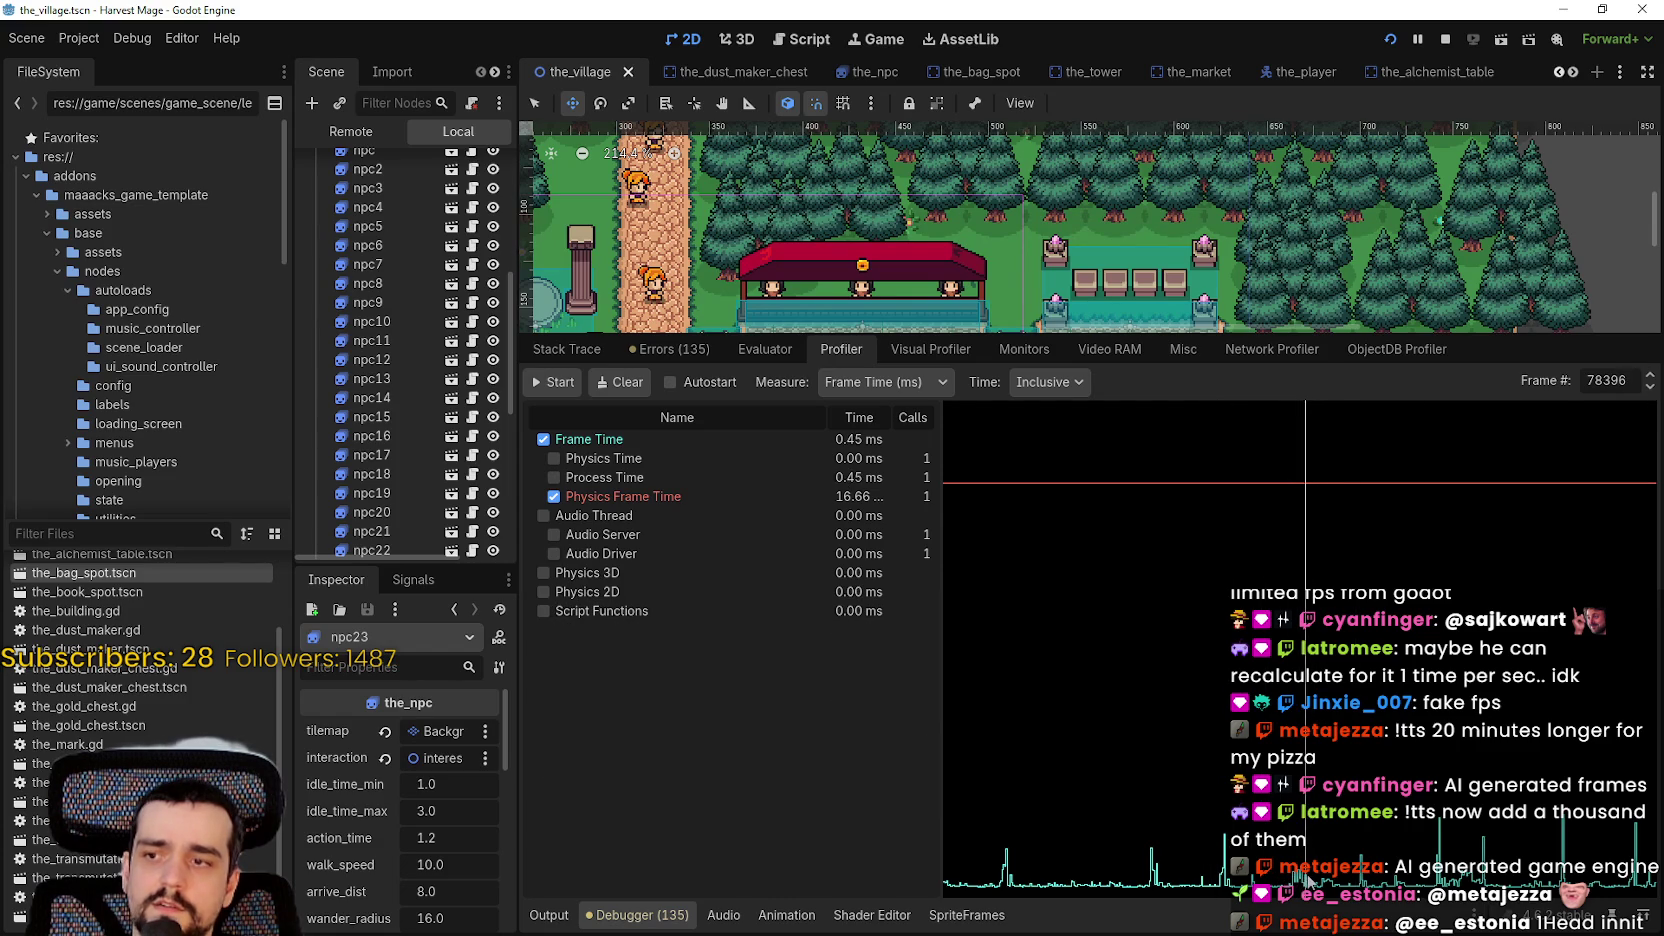
{"action": "left_click_drag", "start_coordinate": [1308, 884], "coordinate": [1292, 884]}
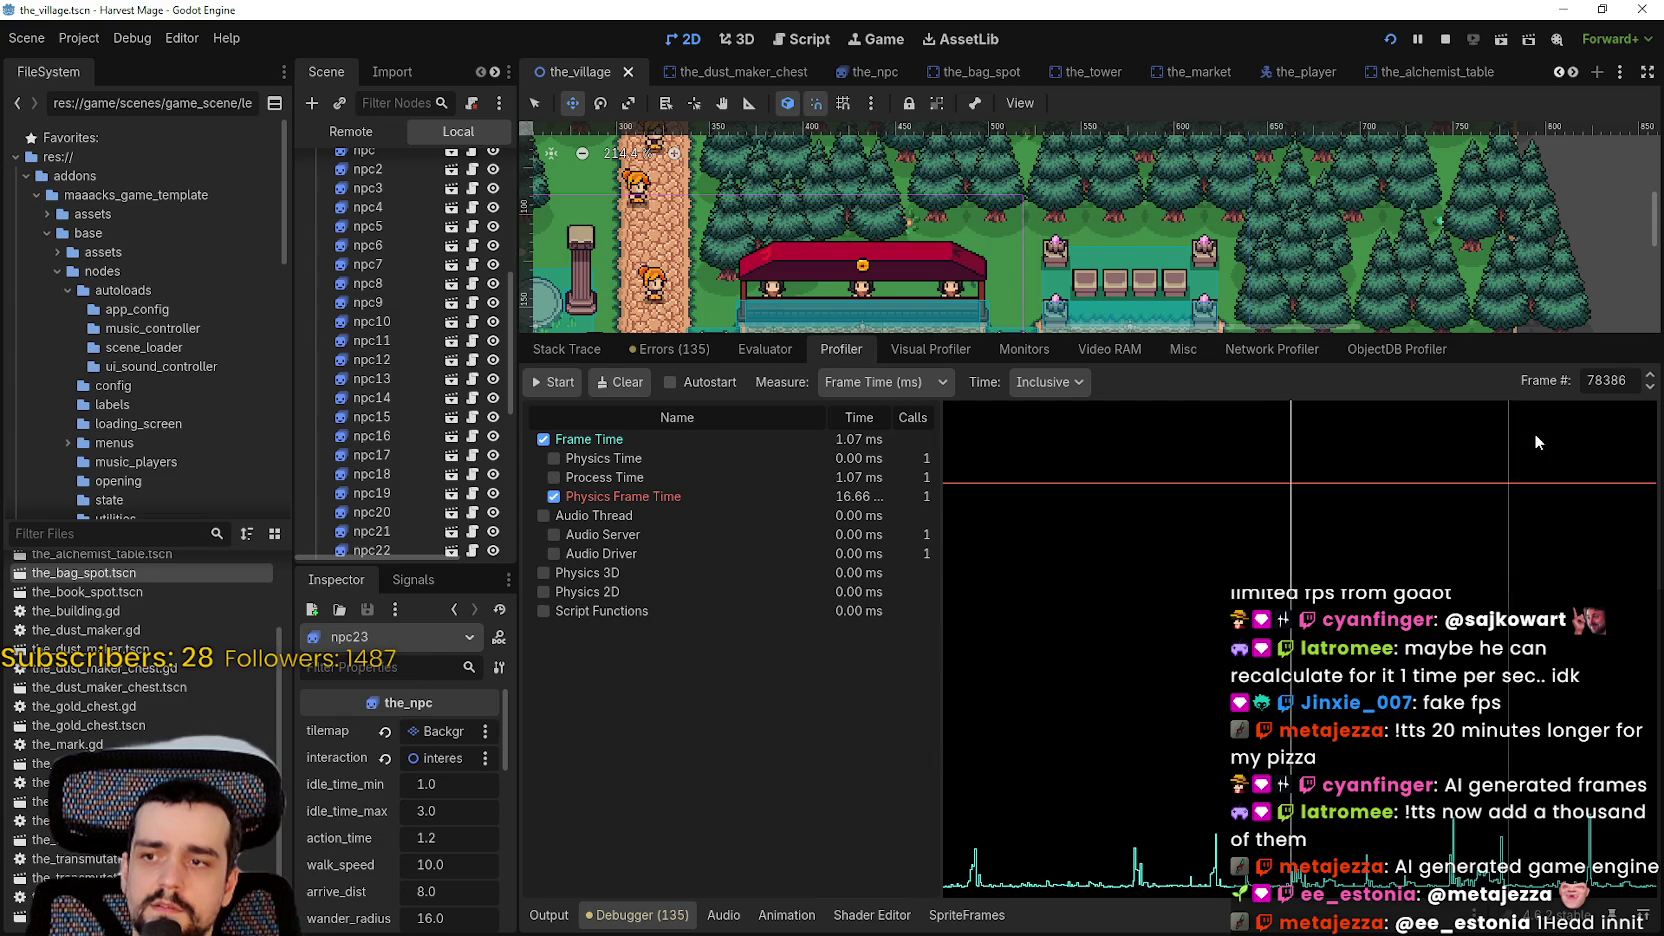
{"action": "left_click", "coordinate": [1650, 377]}
{"action": "left_click", "coordinate": [1650, 377]}
{"action": "left_click", "coordinate": [1650, 377]}
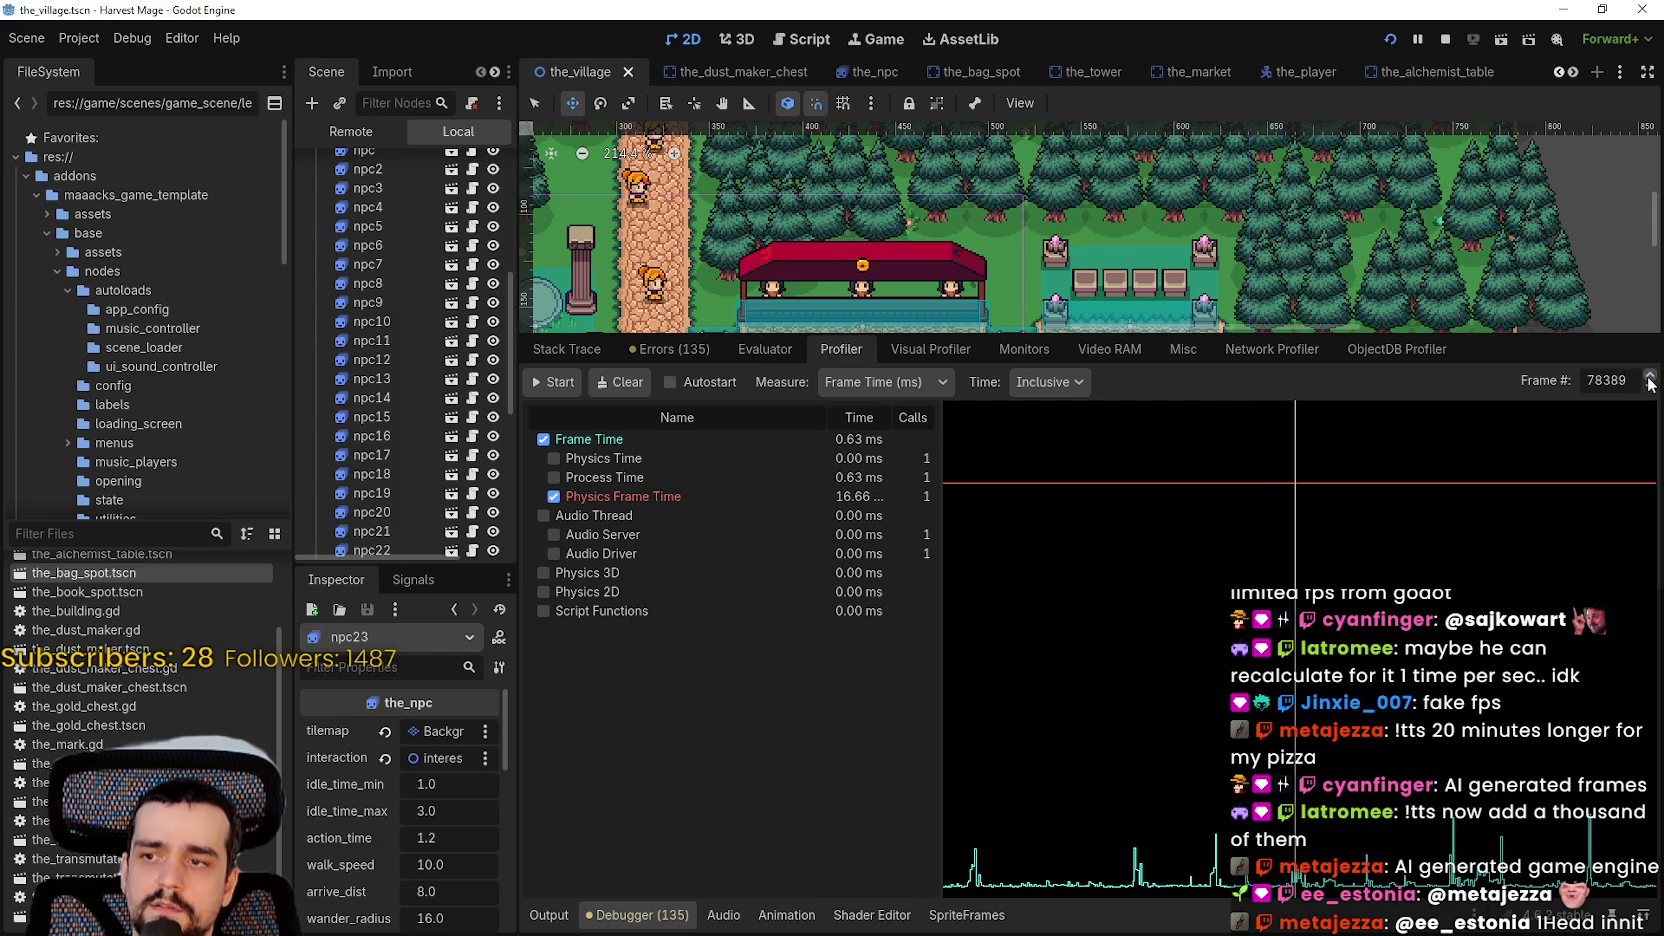
{"action": "left_click", "coordinate": [1651, 389]}
{"action": "left_click", "coordinate": [1651, 389]}
{"action": "left_click", "coordinate": [1651, 389]}
{"action": "left_click", "coordinate": [1651, 389]}
{"action": "left_click", "coordinate": [1651, 389]}
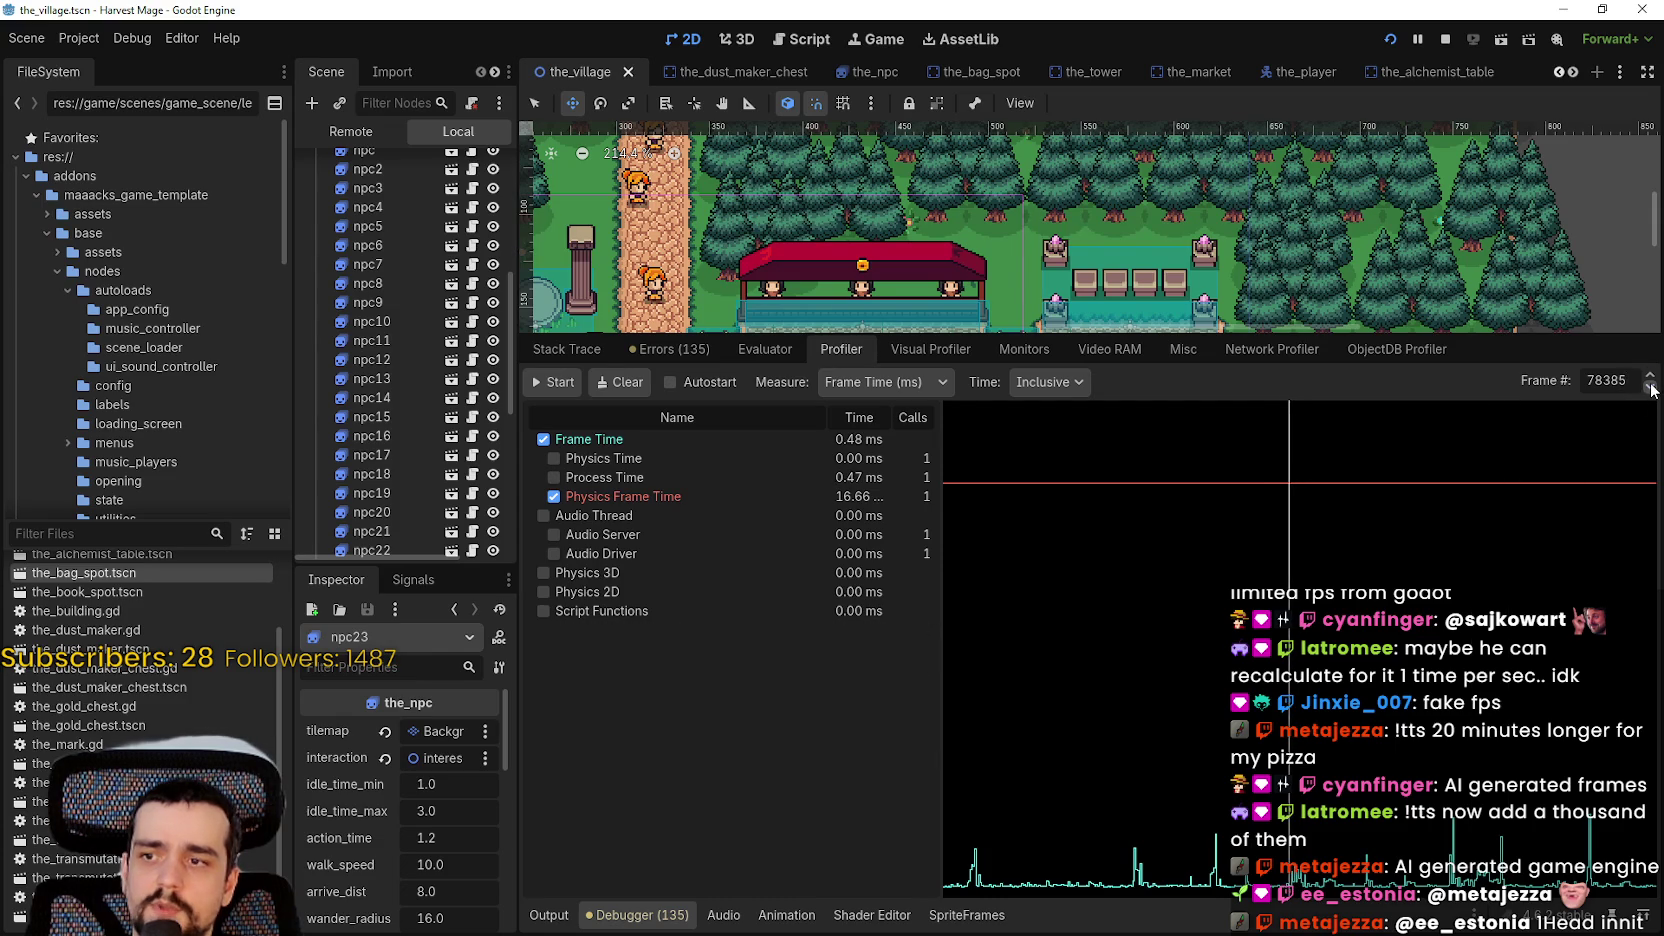
{"action": "left_click", "coordinate": [1651, 389]}
{"action": "left_click", "coordinate": [1651, 389]}
{"action": "left_click", "coordinate": [1651, 389]}
{"action": "left_click", "coordinate": [1651, 389]}
{"action": "left_click", "coordinate": [1651, 389]}
{"action": "left_click", "coordinate": [1651, 389]}
{"action": "left_click", "coordinate": [1651, 389]}
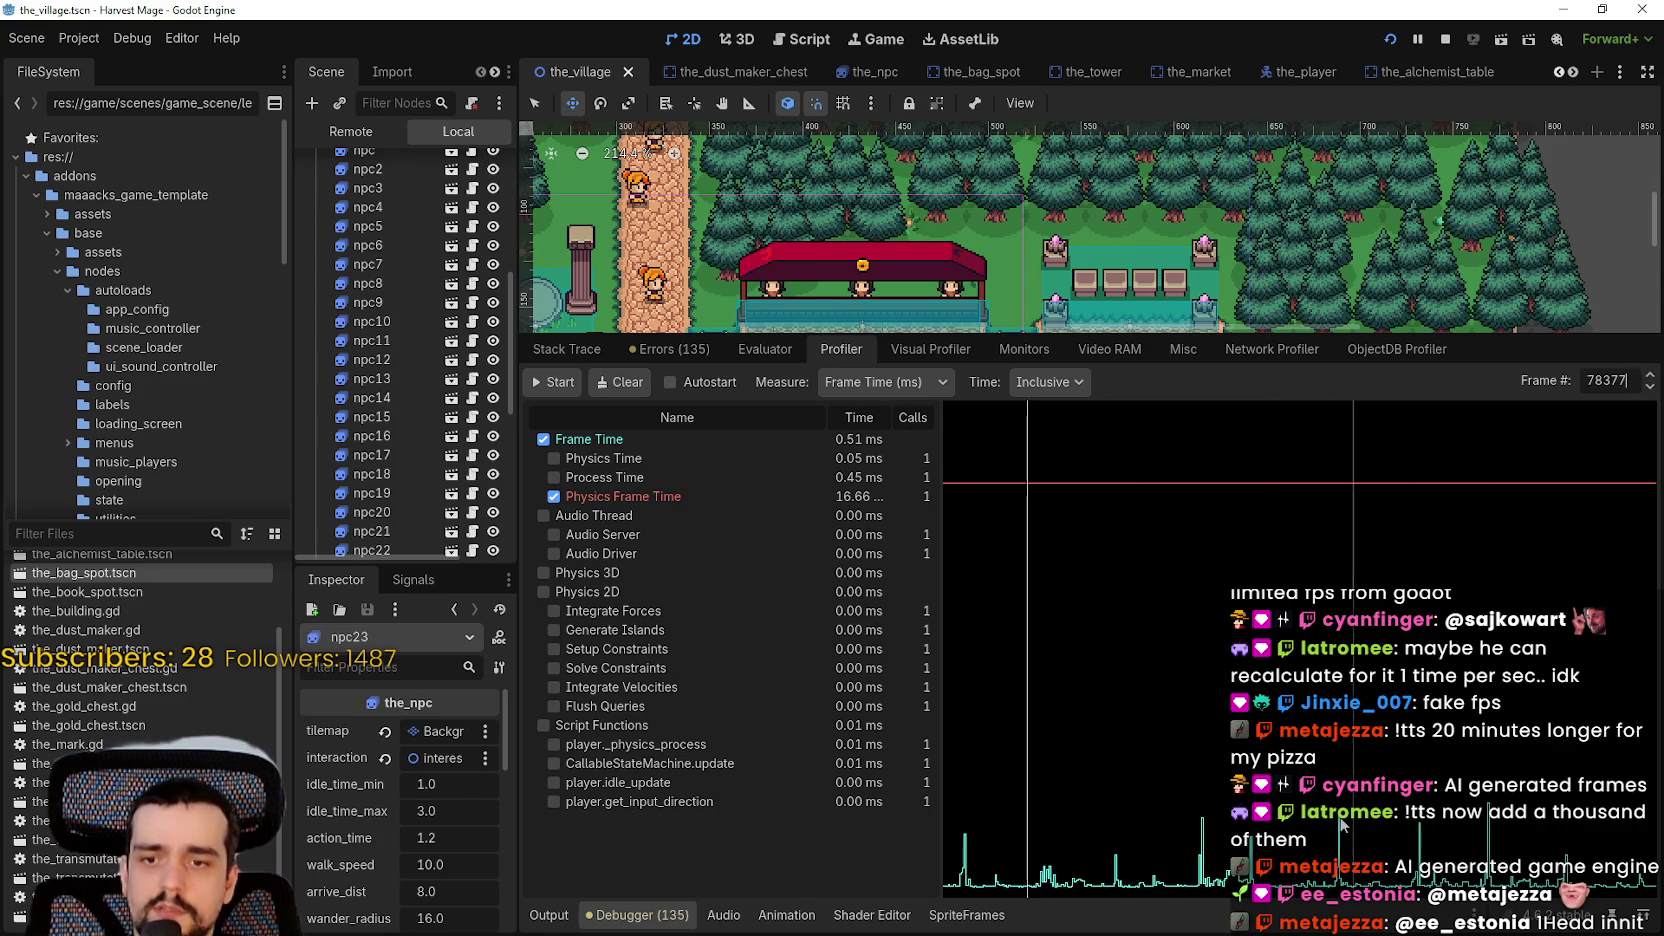
{"action": "left_click", "coordinate": [1340, 824]}
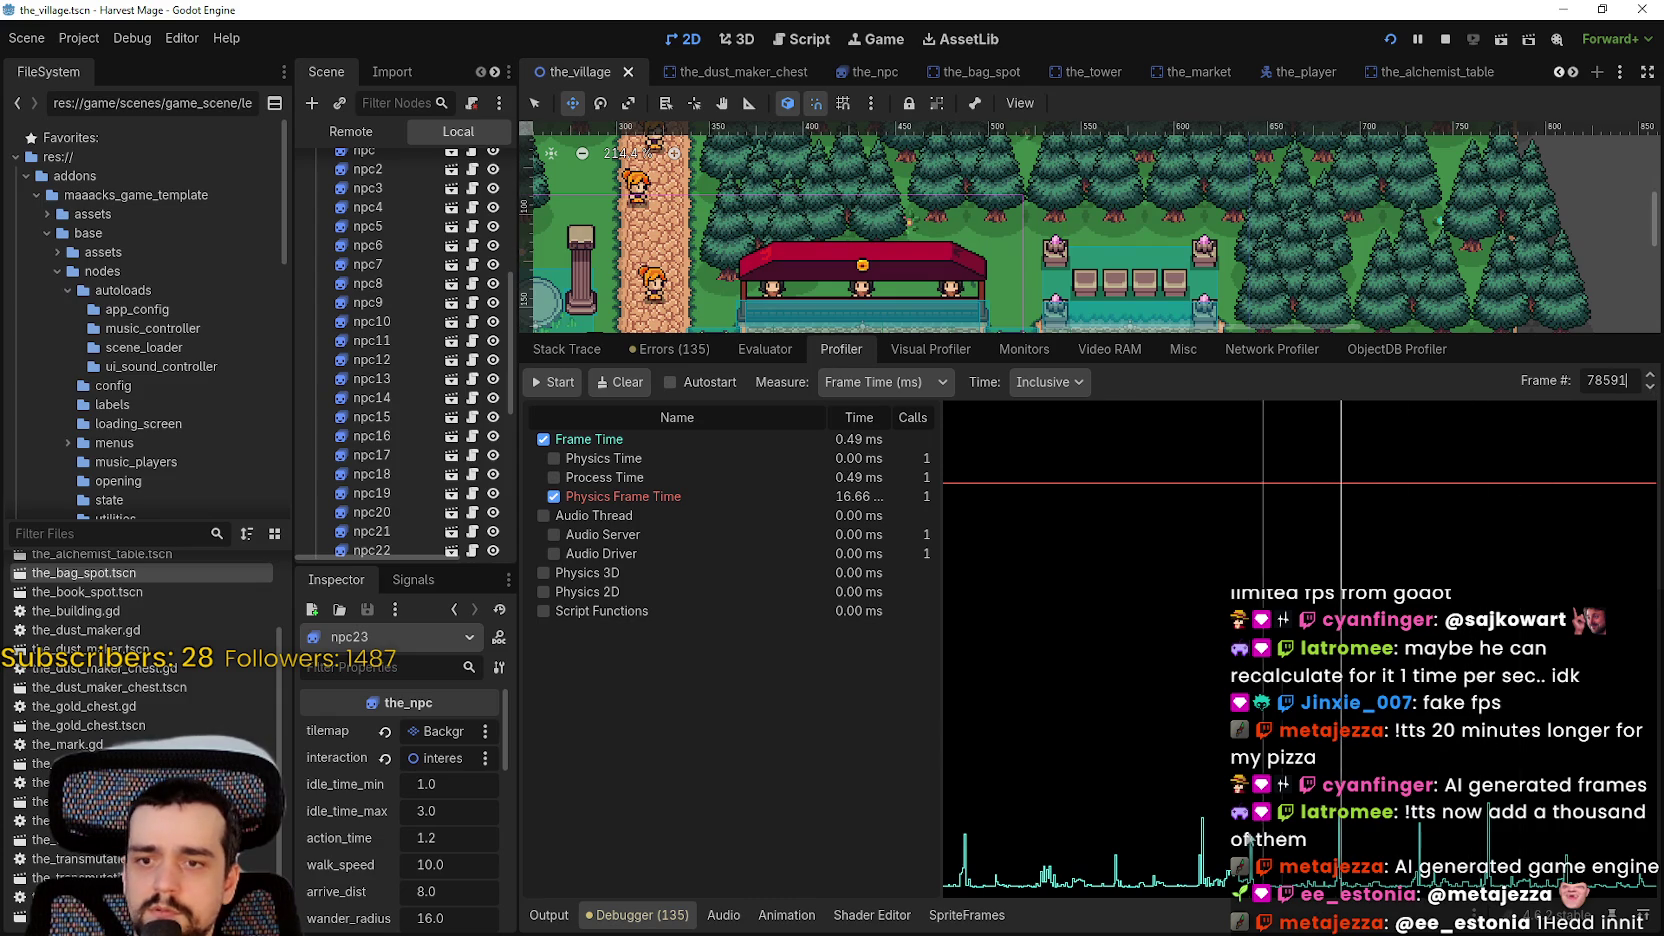
{"action": "left_click", "coordinate": [1202, 856]}
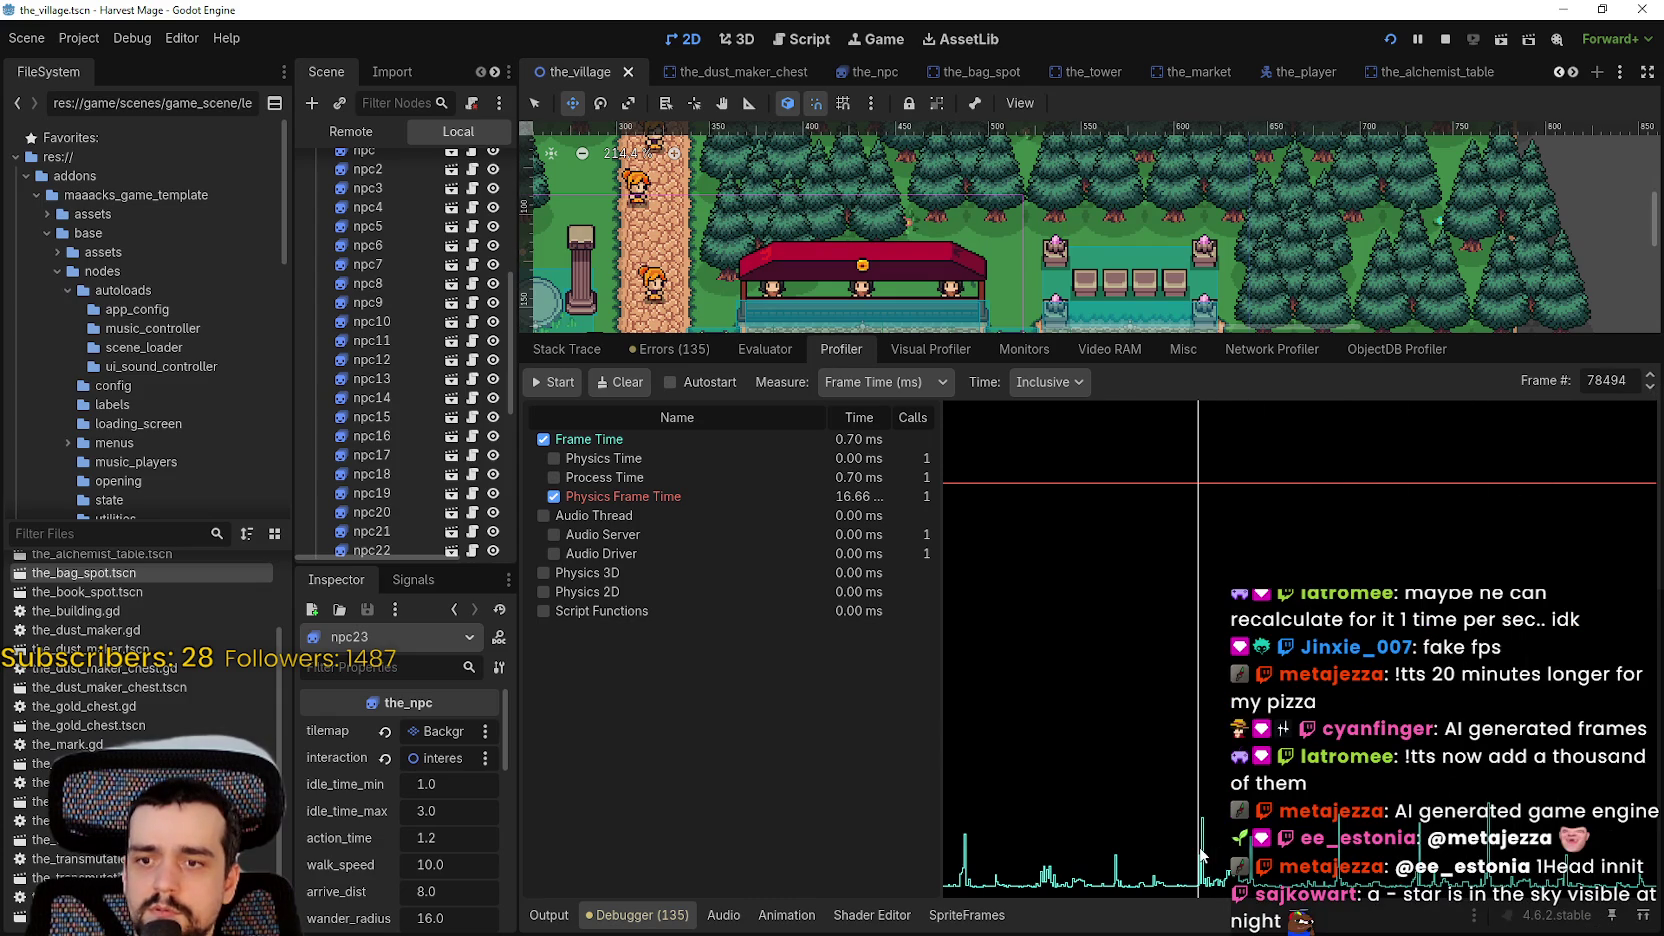
- Step back and forth a few profiler frames, then jump to a much later frame
{"action": "left_click", "coordinate": [1651, 377]}
{"action": "left_click", "coordinate": [1651, 377]}
{"action": "left_click", "coordinate": [1651, 377]}
{"action": "left_click", "coordinate": [1651, 389]}
{"action": "left_click", "coordinate": [1651, 389]}
{"action": "left_click", "coordinate": [1651, 389]}
{"action": "left_click", "coordinate": [1651, 389]}
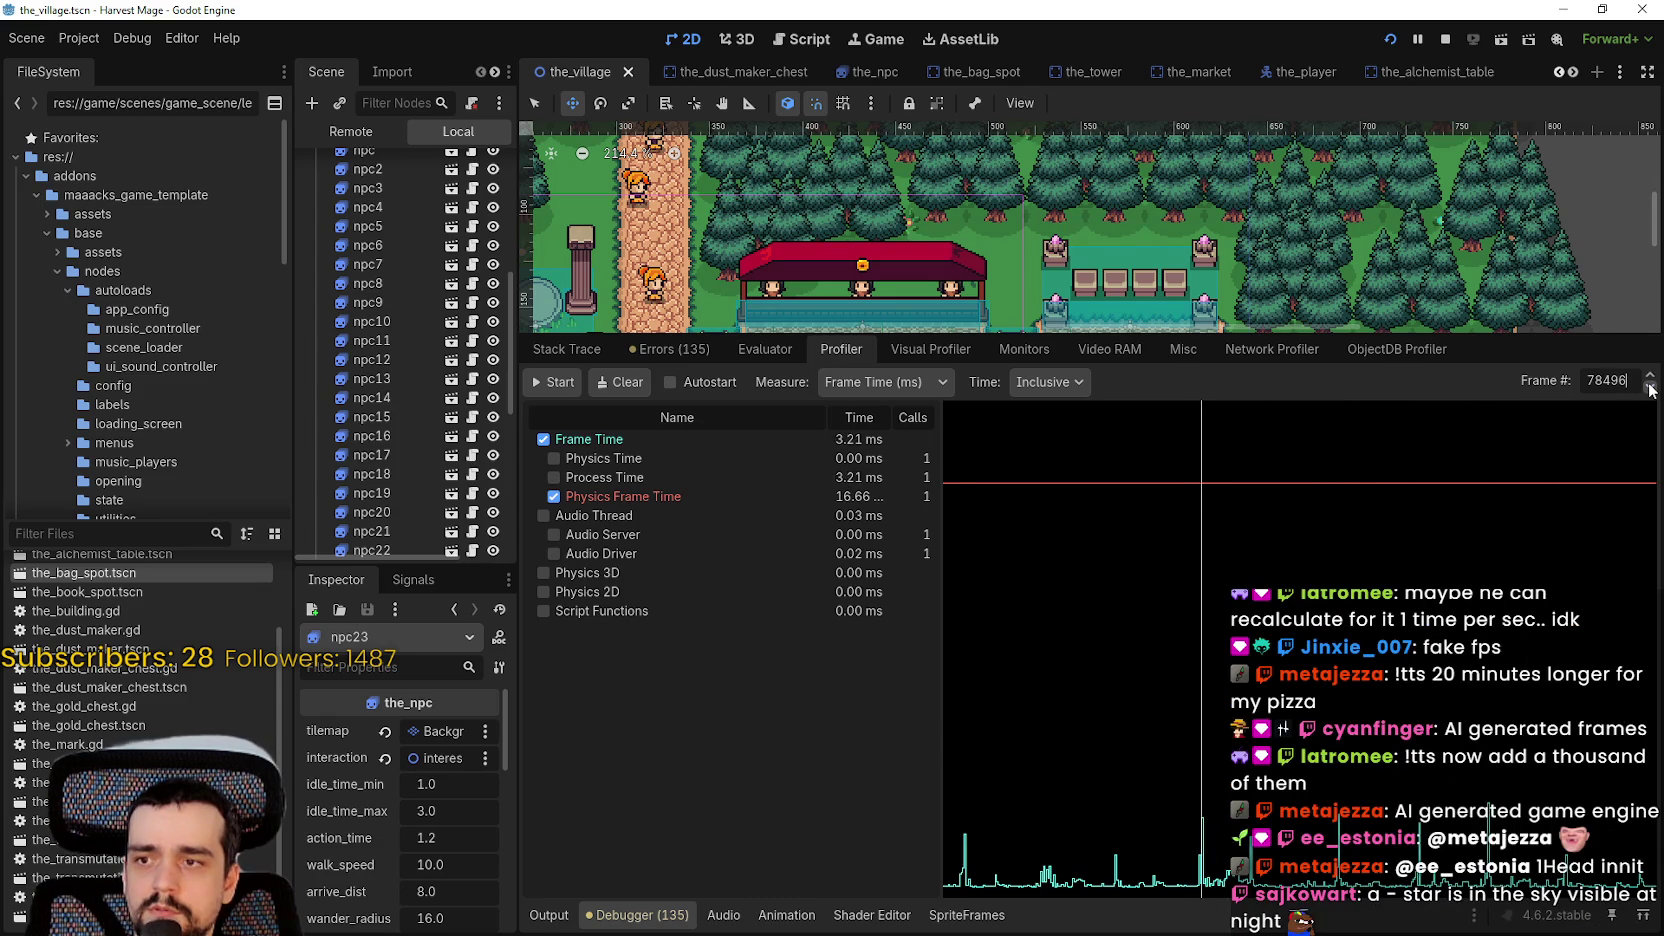
{"action": "left_click", "coordinate": [1651, 389]}
{"action": "left_click", "coordinate": [1651, 389]}
{"action": "mouse_move", "coordinate": [1466, 797]}
{"action": "left_mouse_down"}
{"action": "mouse_move", "coordinate": [1482, 700]}
{"action": "mouse_move", "coordinate": [1620, 500]}
{"action": "mouse_move", "coordinate": [1646, 367]}
{"action": "left_mouse_up"}
{"action": "left_click", "coordinate": [1651, 377]}
{"action": "left_click", "coordinate": [1651, 377]}
{"action": "left_click", "coordinate": [1651, 377]}
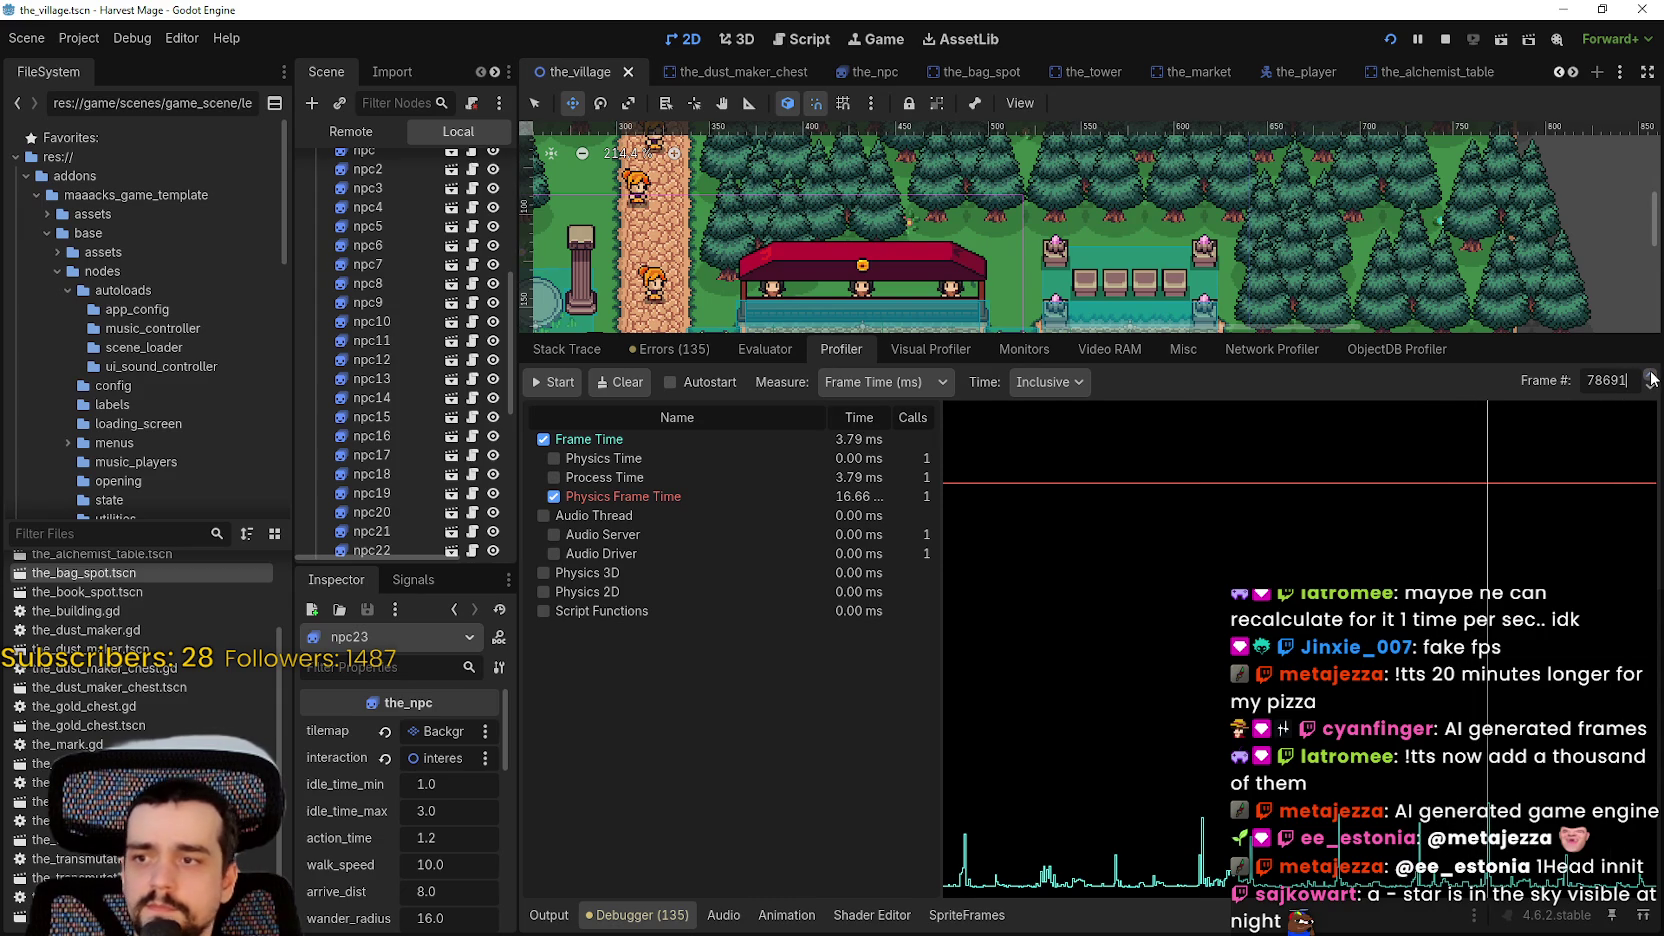
{"action": "left_click", "coordinate": [1651, 377]}
- Pick later frames on the graph, settling on frame 78957, then go to the script editor
{"action": "mouse_move", "coordinate": [1565, 627]}
{"action": "left_mouse_down"}
{"action": "mouse_move", "coordinate": [1045, 750]}
{"action": "mouse_move", "coordinate": [1365, 800]}
{"action": "mouse_move", "coordinate": [1365, 853]}
{"action": "left_mouse_up"}
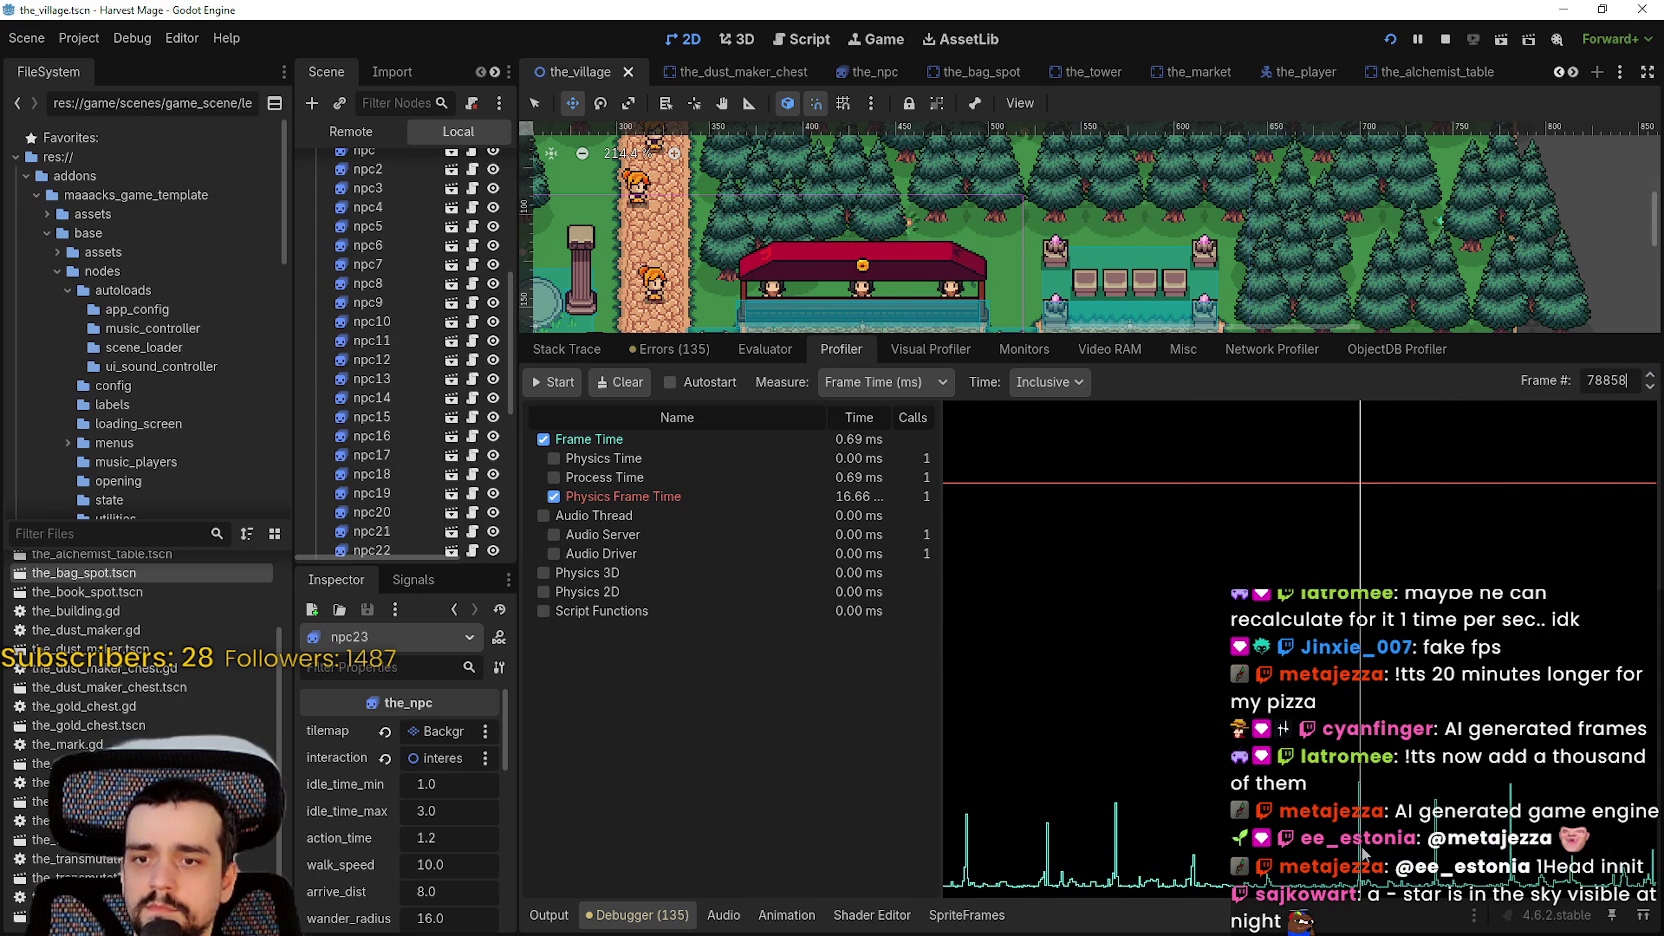
{"action": "left_click", "coordinate": [1651, 387]}
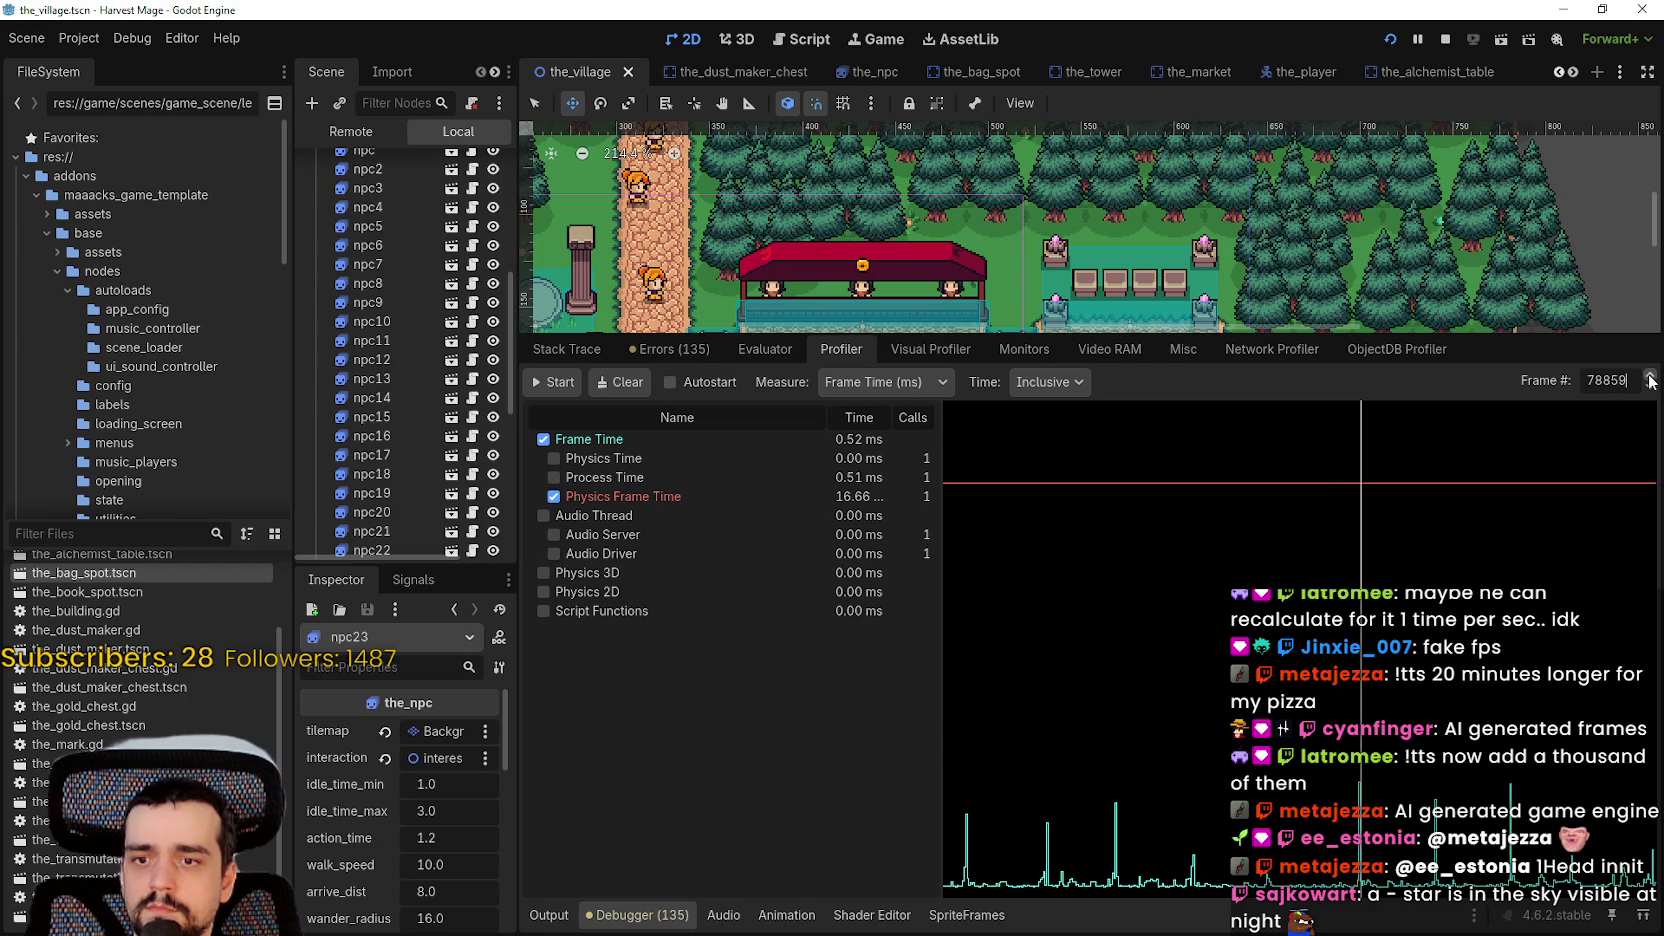
{"action": "left_click_drag", "start_coordinate": [1635, 560], "coordinate": [1435, 590]}
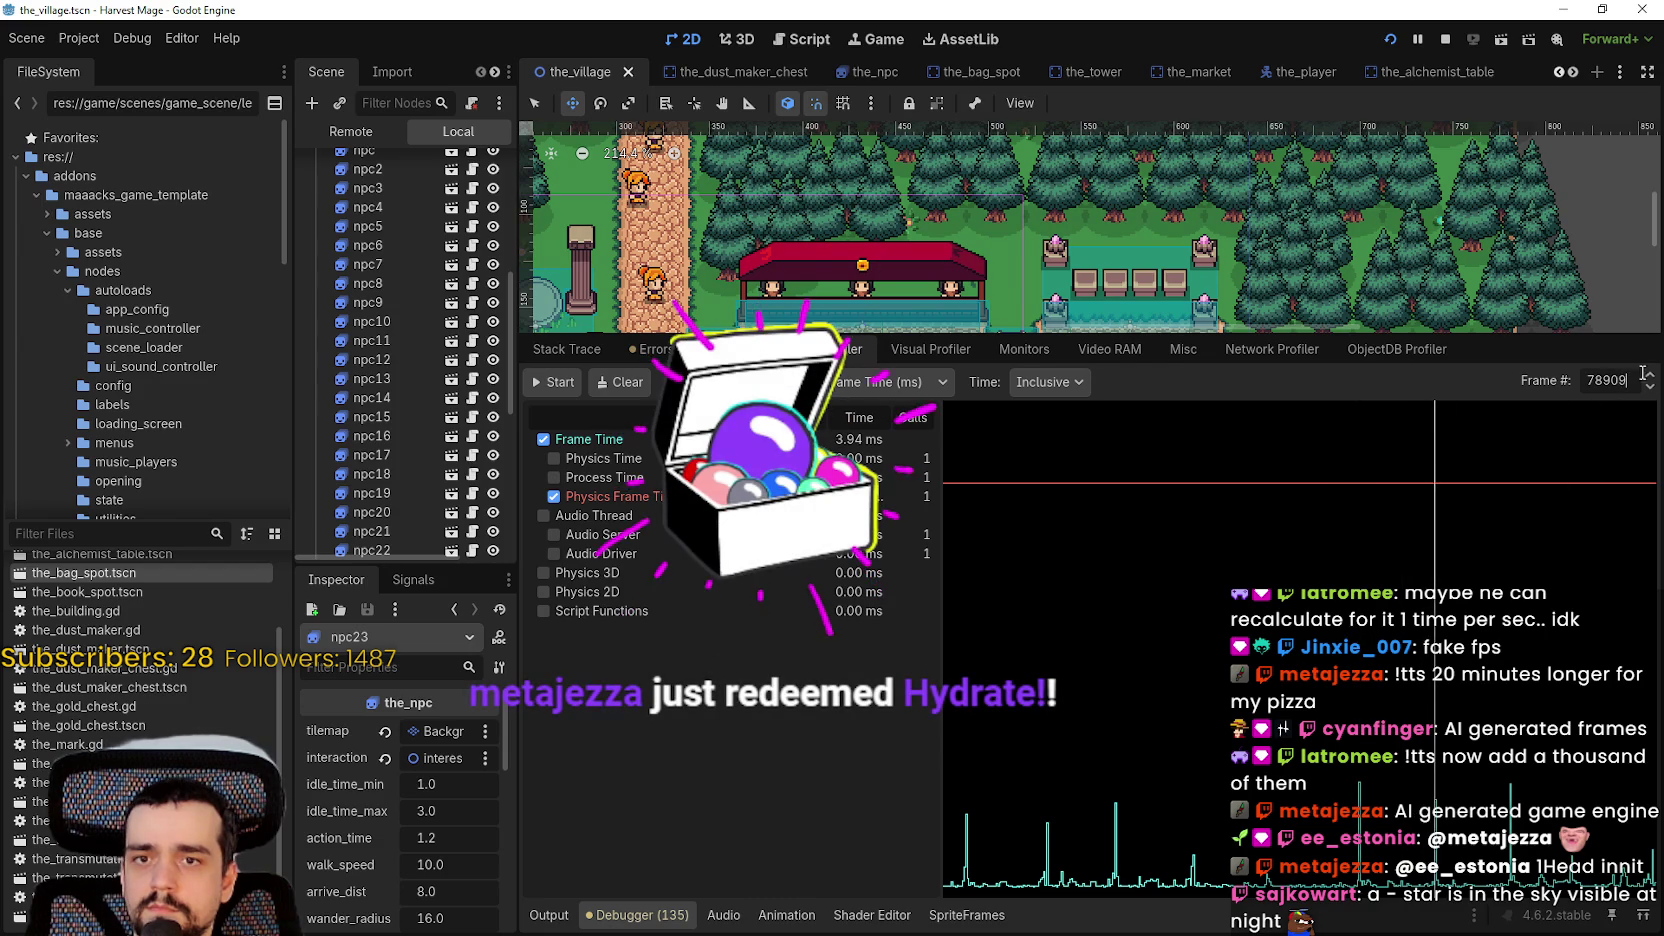
{"action": "key", "text": "Up"}
{"action": "key", "text": "Up"}
{"action": "key", "text": "Up"}
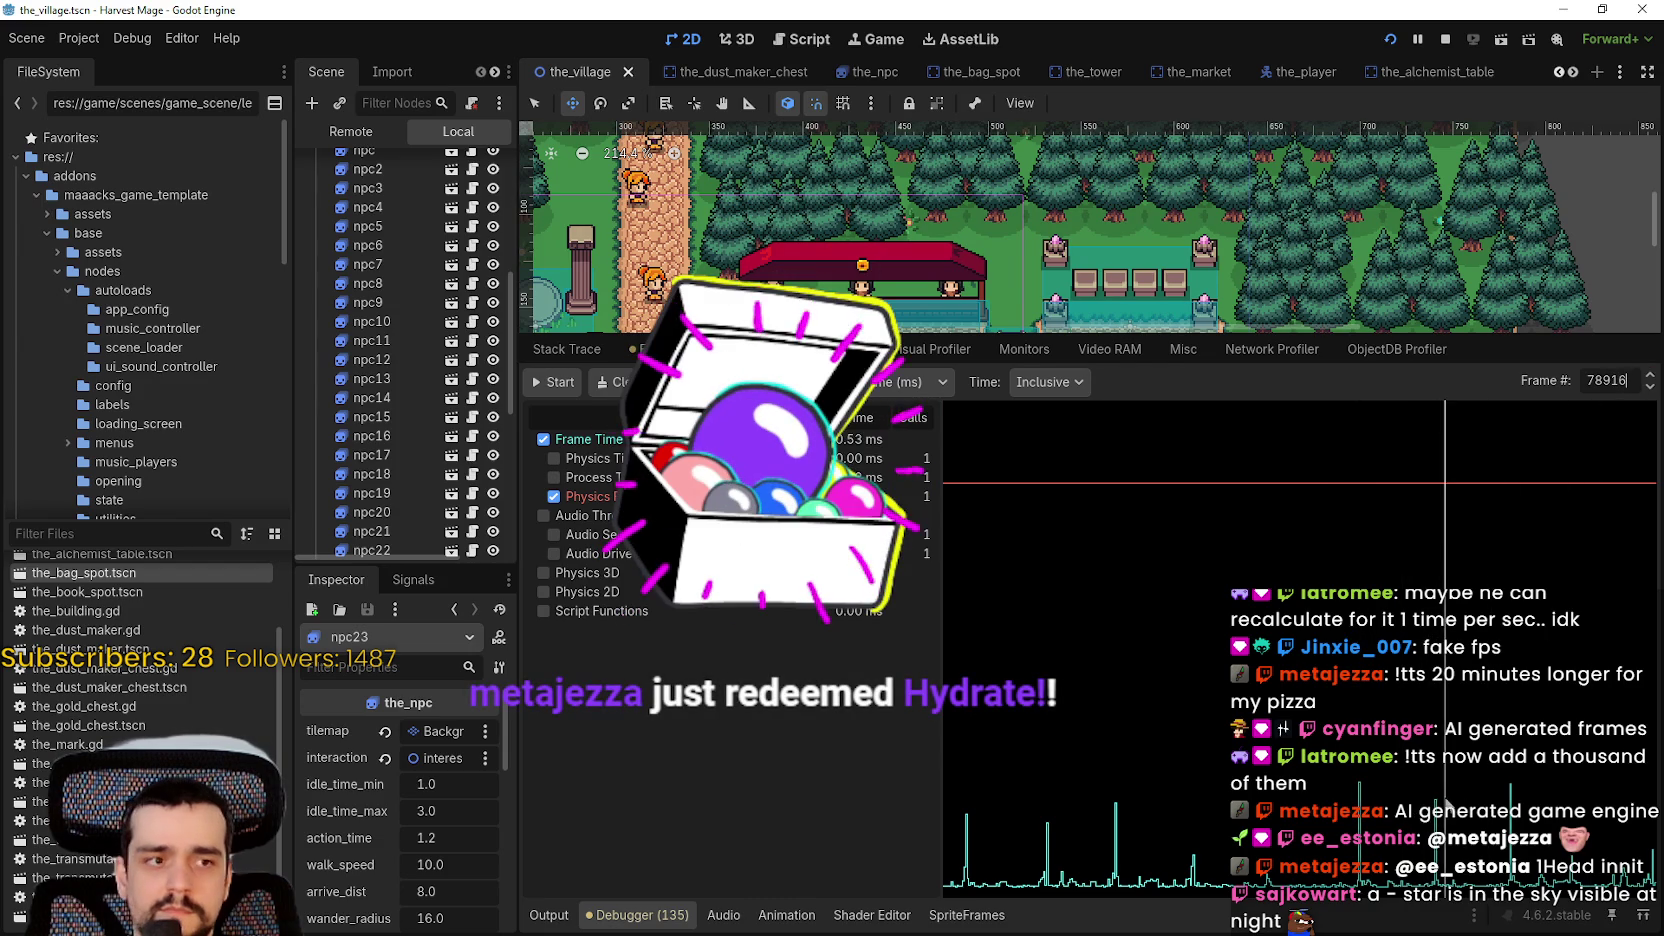
{"action": "left_click", "coordinate": [1502, 540]}
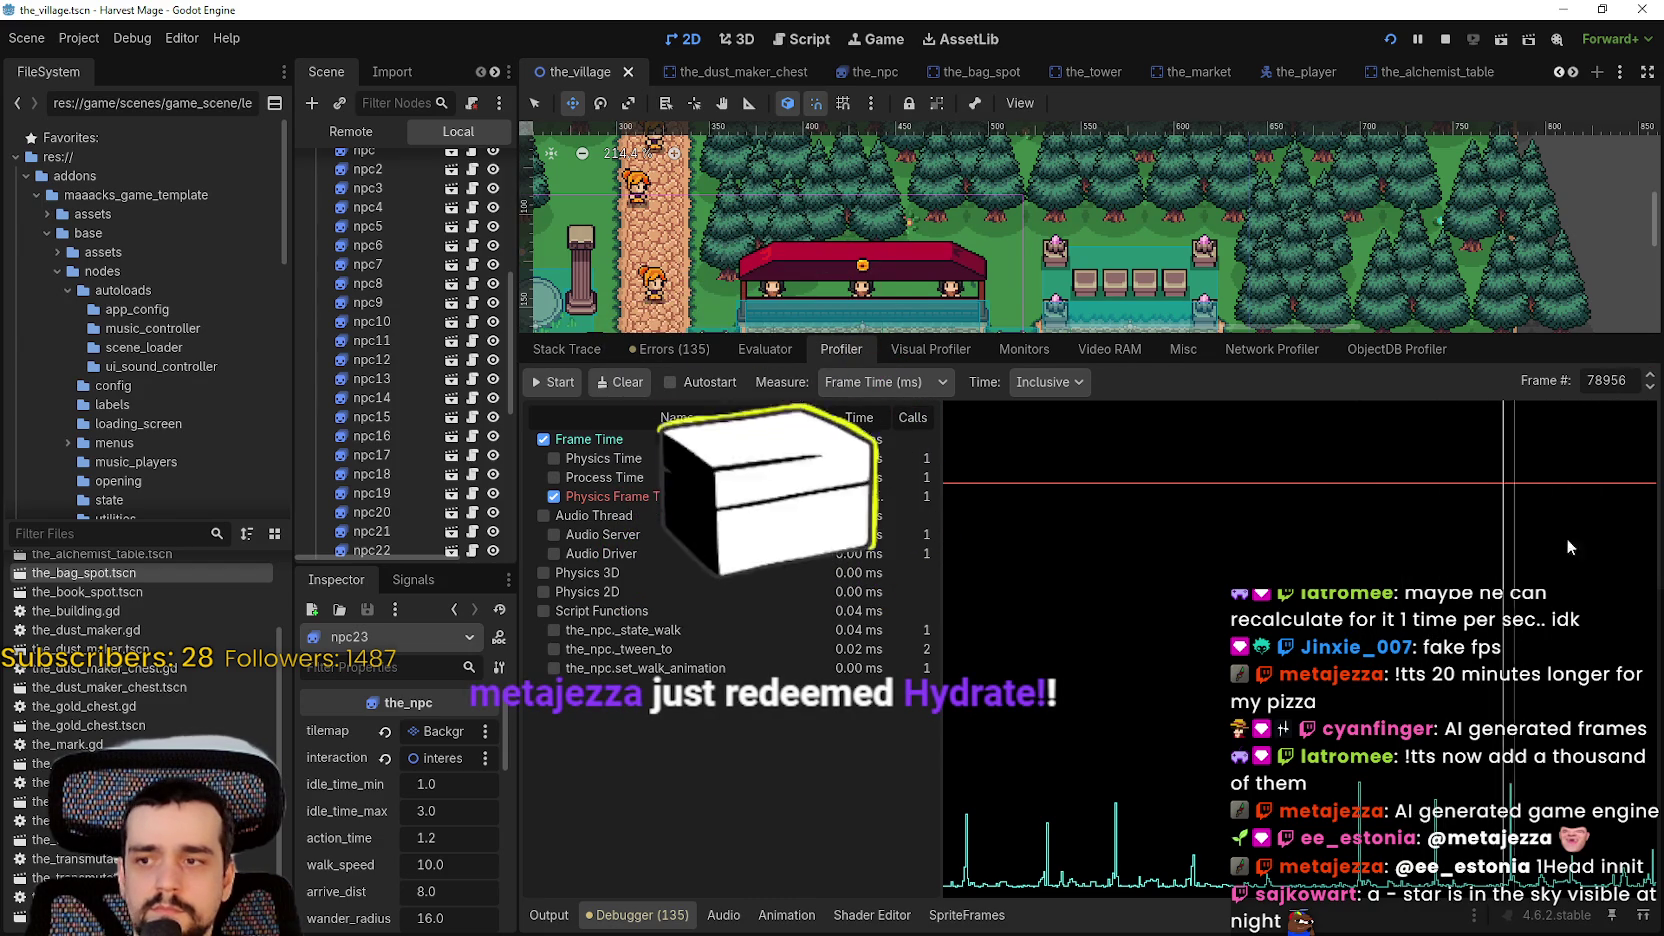
{"action": "left_click", "coordinate": [1650, 375]}
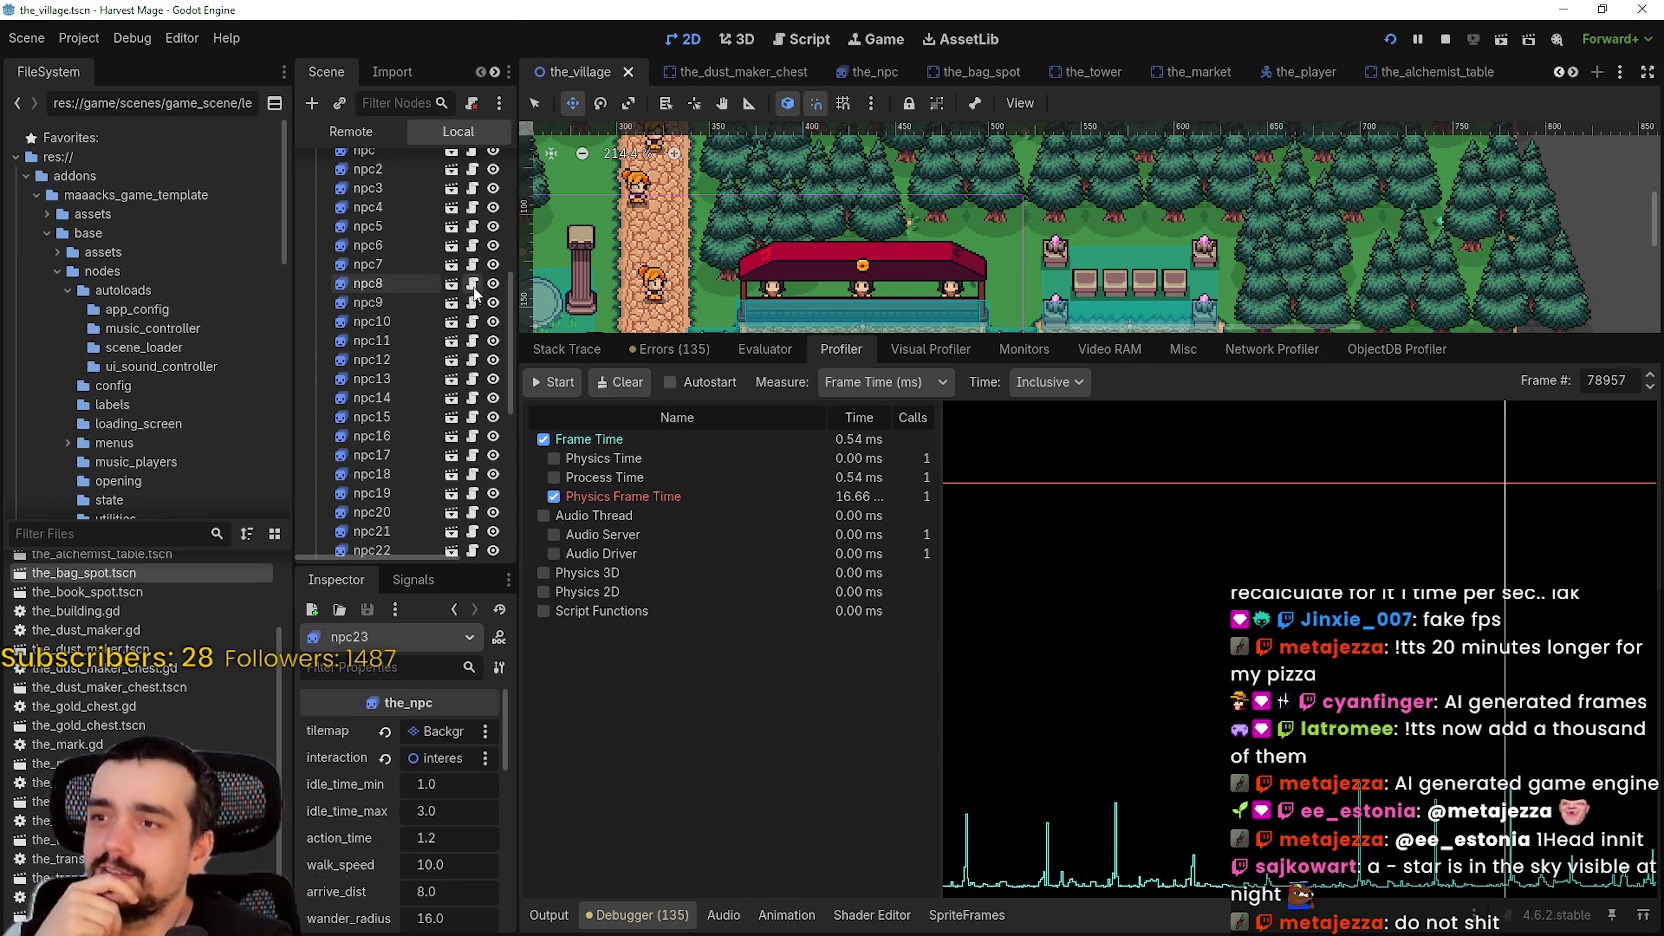
{"action": "left_click", "coordinate": [473, 289]}
- Shrink the debugger, resize the scene dock, and open BackgroundMap's background_map.gd script
{"action": "left_click_drag", "start_coordinate": [1173, 334], "coordinate": [1173, 683]}
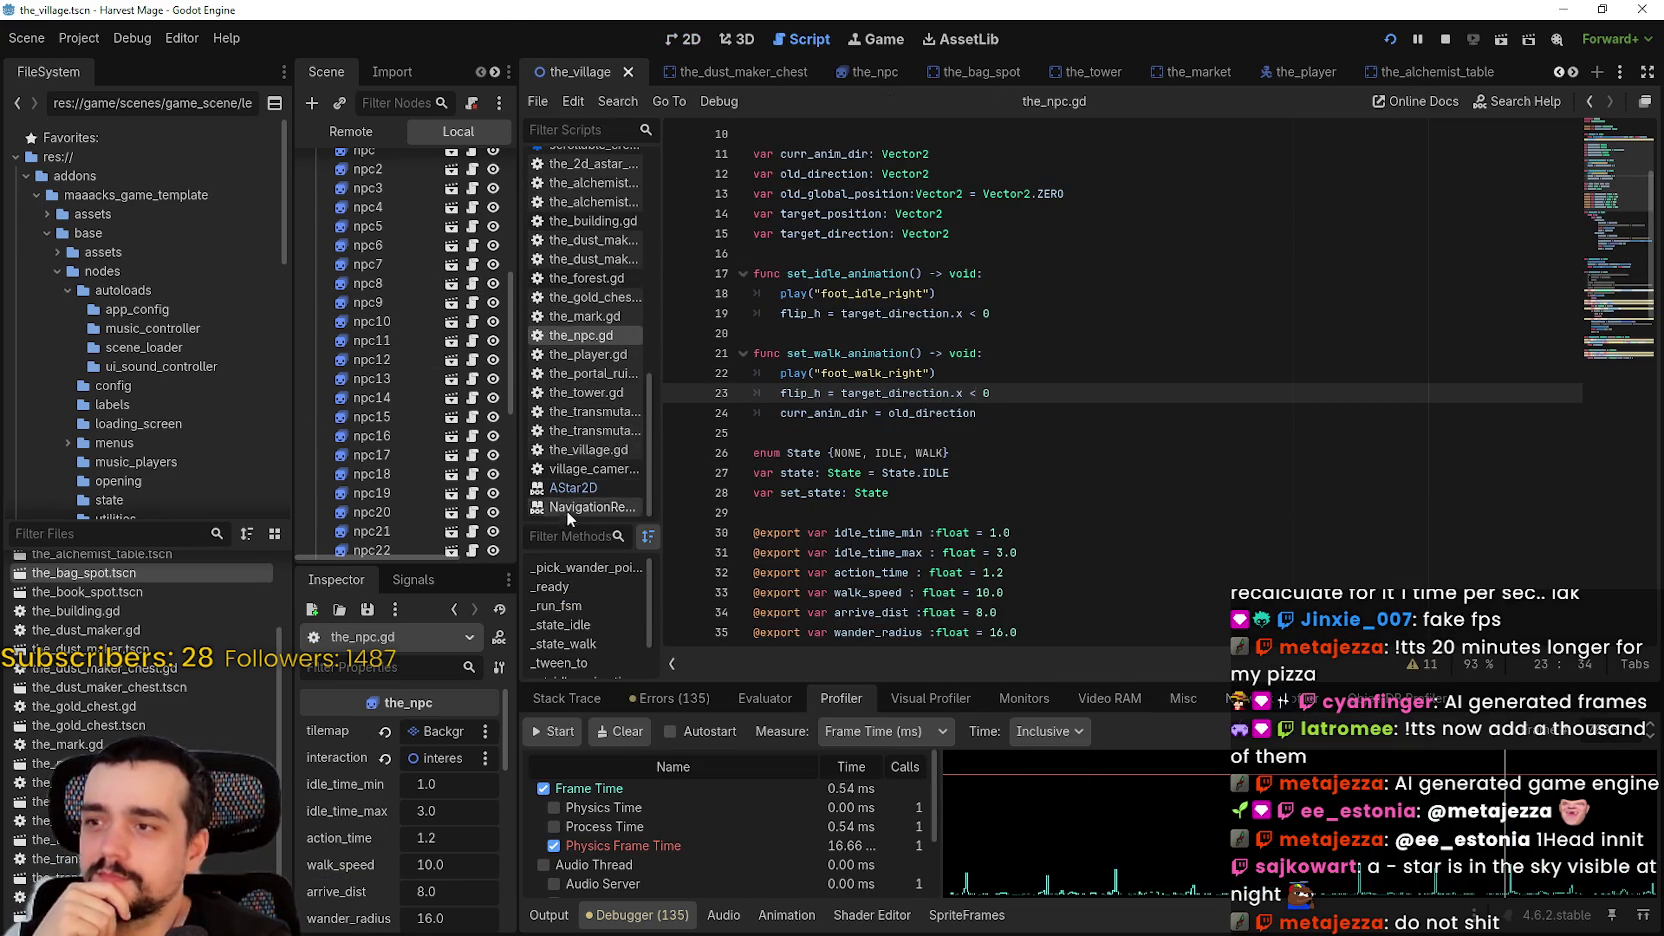
{"action": "left_click_drag", "start_coordinate": [523, 484], "coordinate": [740, 503]}
{"action": "scroll", "coordinate": [578, 422], "scroll_direction": "up", "scroll_amount": 6}
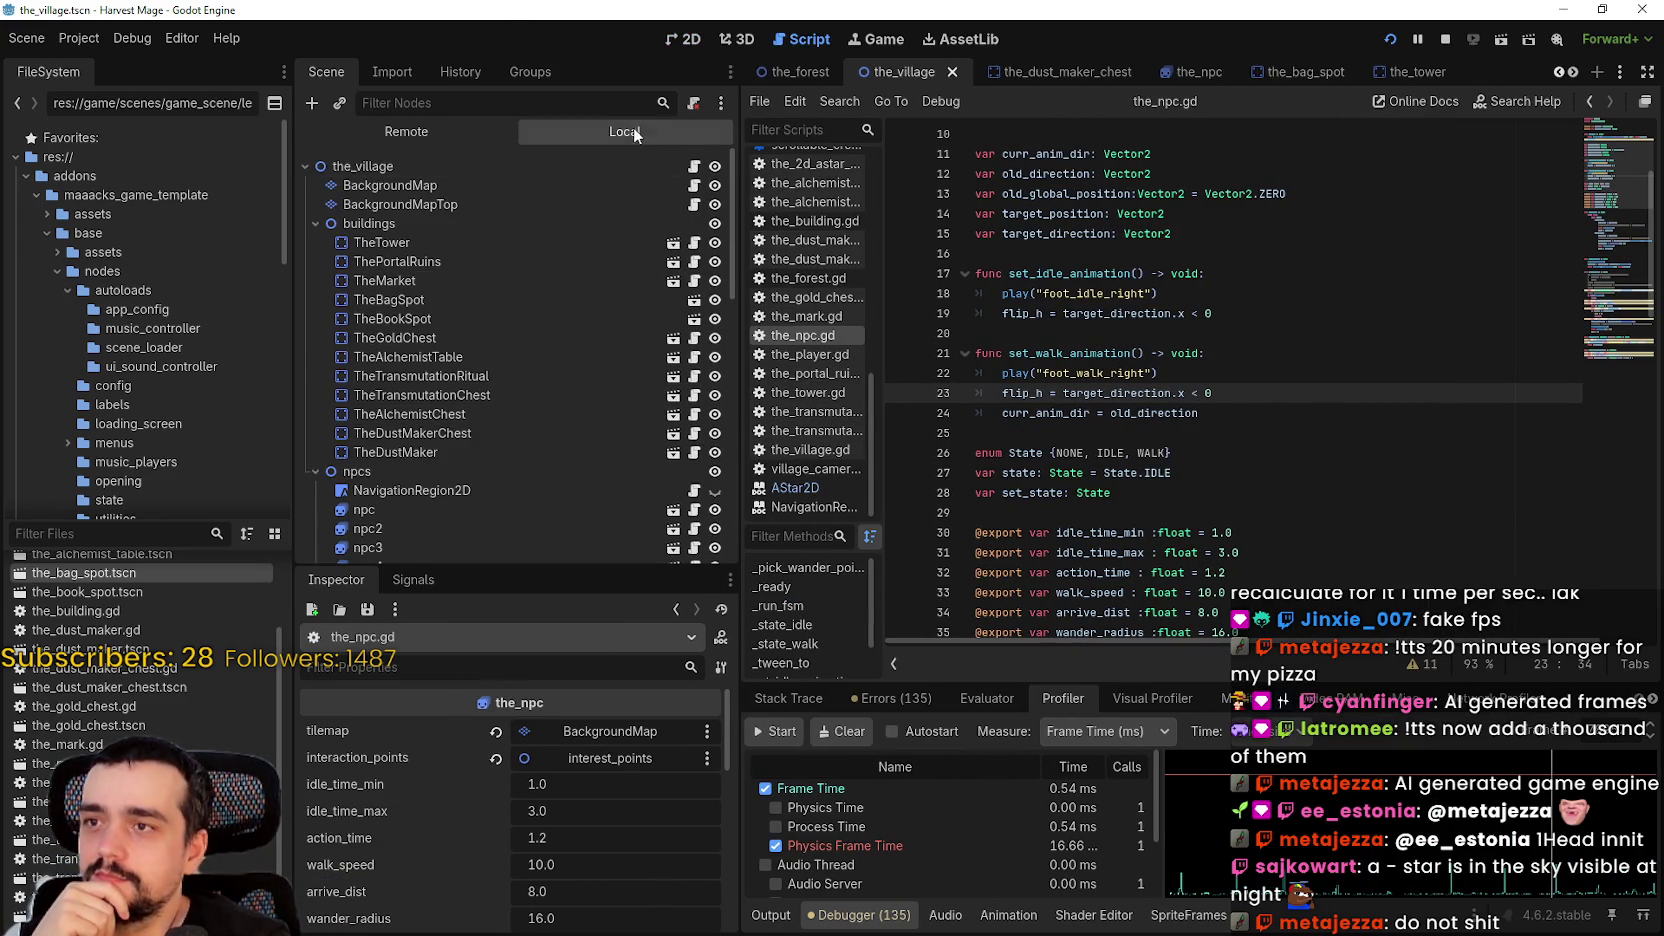
{"action": "left_click", "coordinate": [694, 185]}
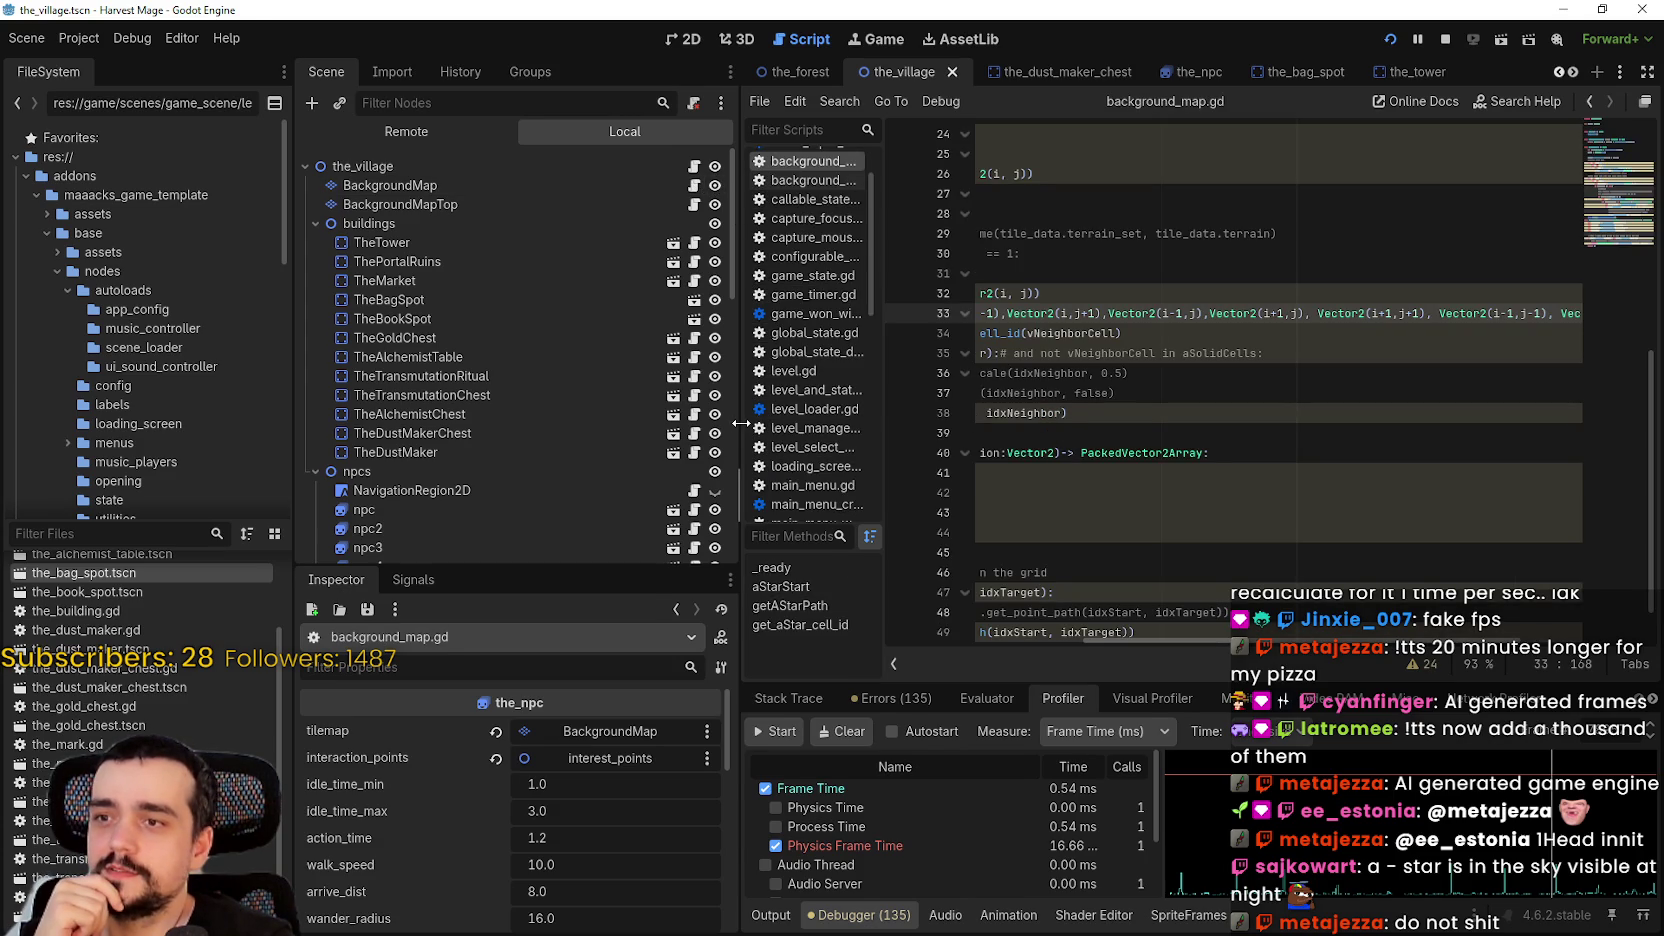
{"action": "left_click_drag", "start_coordinate": [740, 423], "coordinate": [600, 423]}
- Review commented lines 36–37 and getAStarPath, then return to the AStar2D devlog in the browser
{"action": "left_click", "coordinate": [996, 392]}
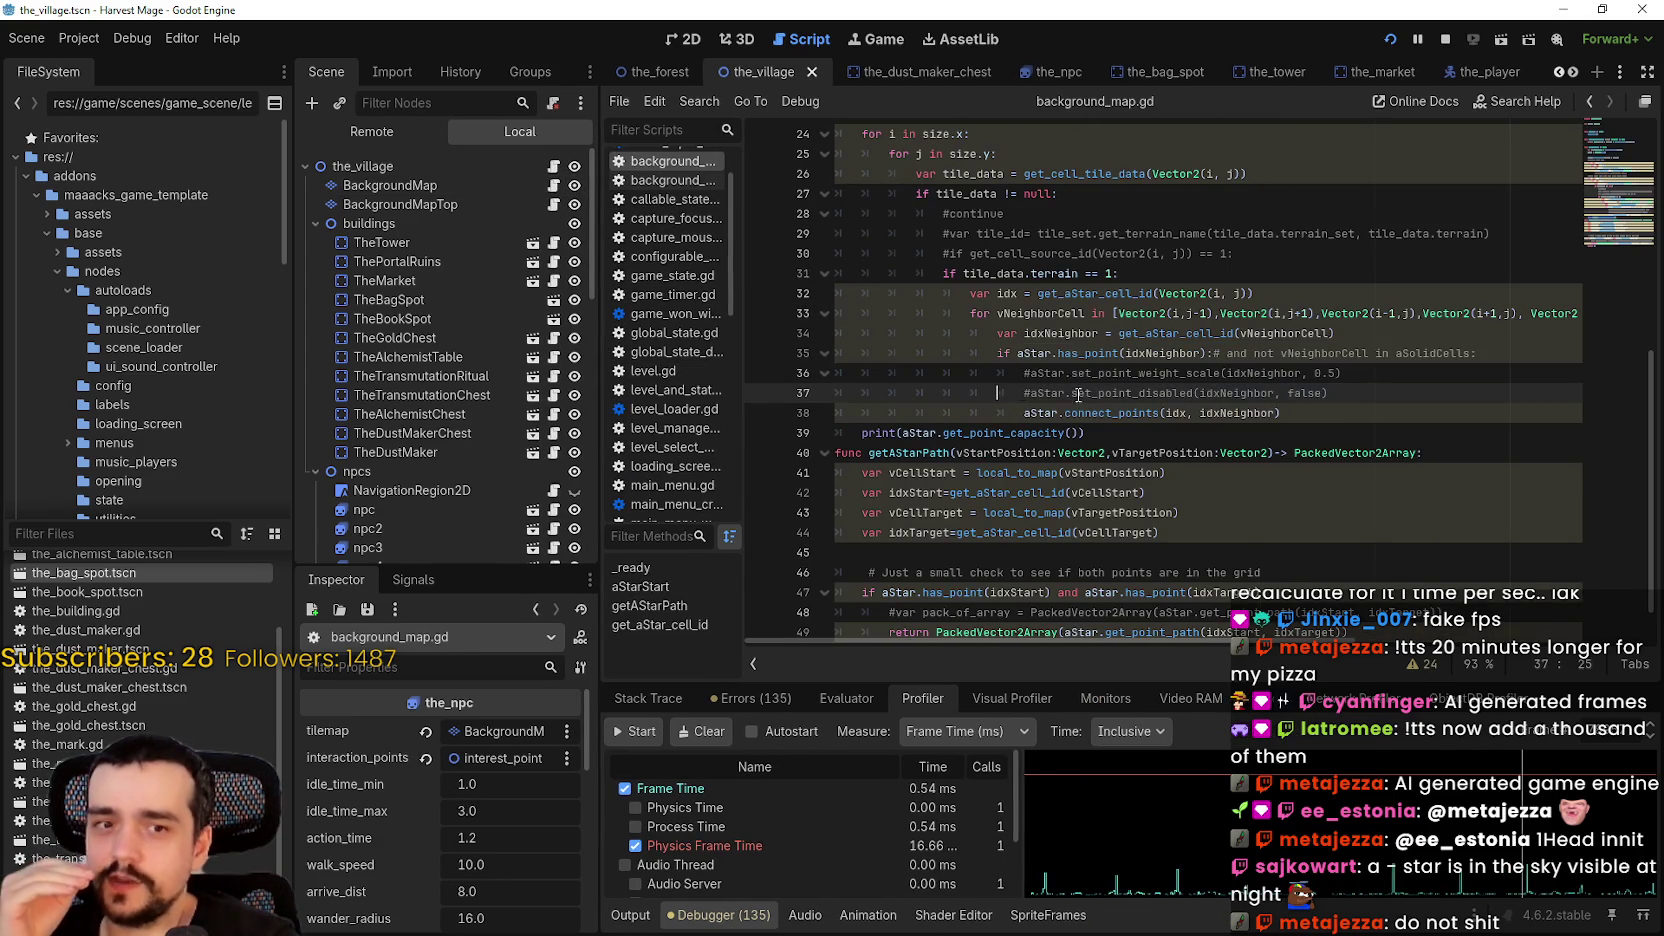
{"action": "left_click_drag", "start_coordinate": [1378, 395], "coordinate": [826, 366]}
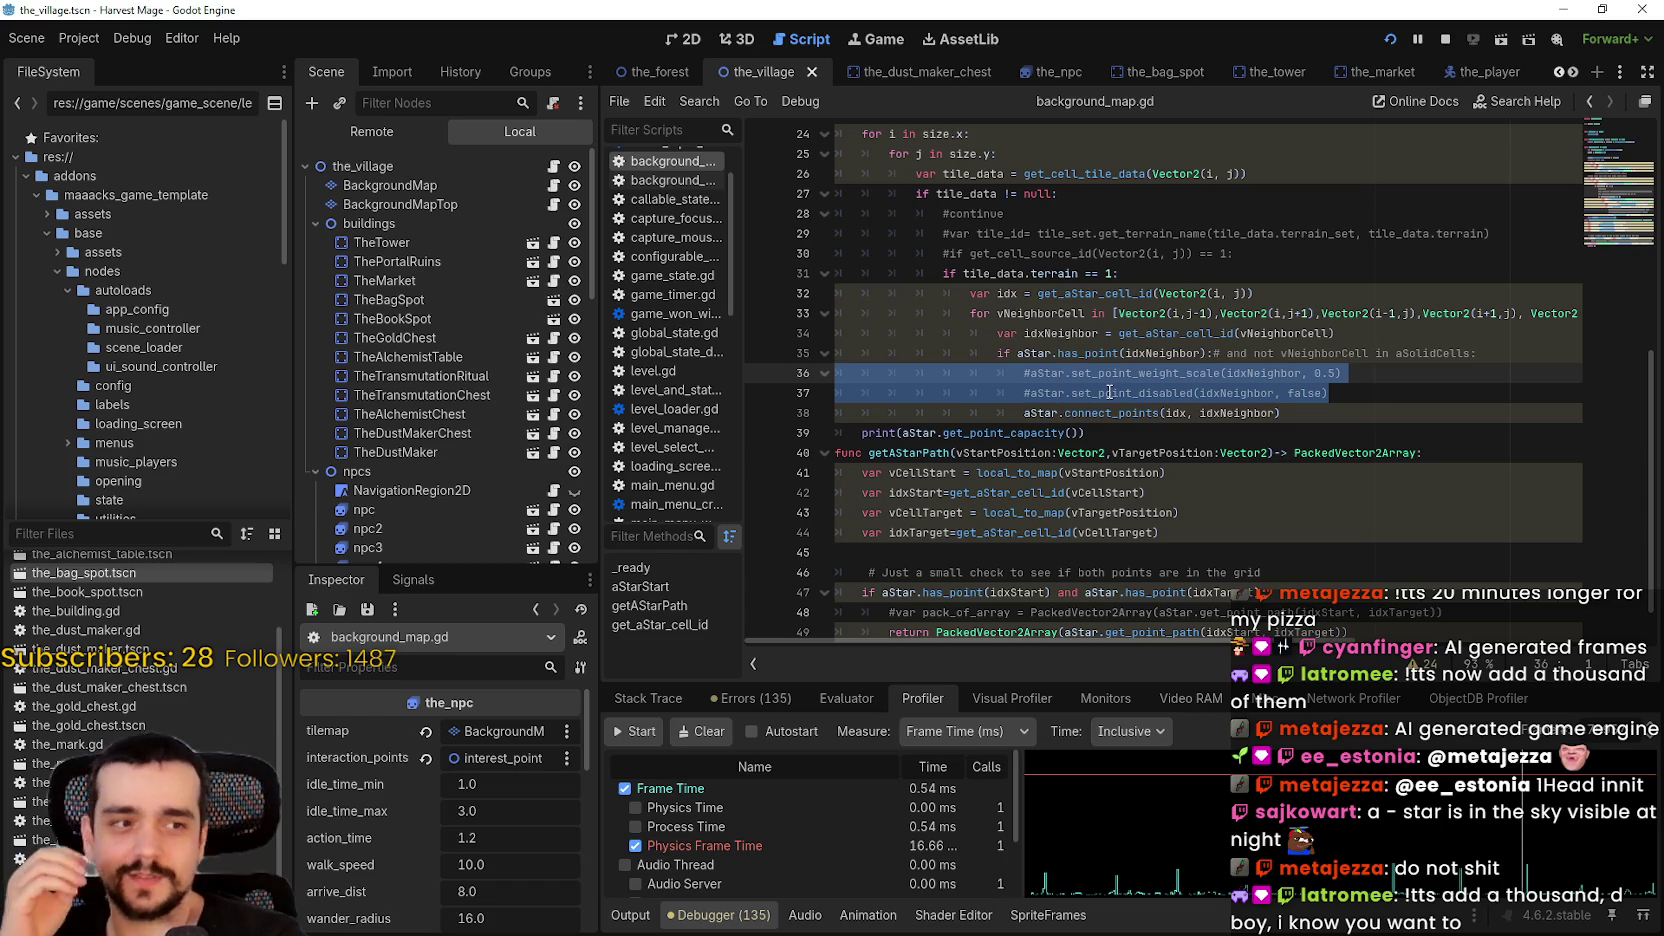
{"action": "scroll", "coordinate": [1108, 390], "scroll_direction": "up", "scroll_amount": 3}
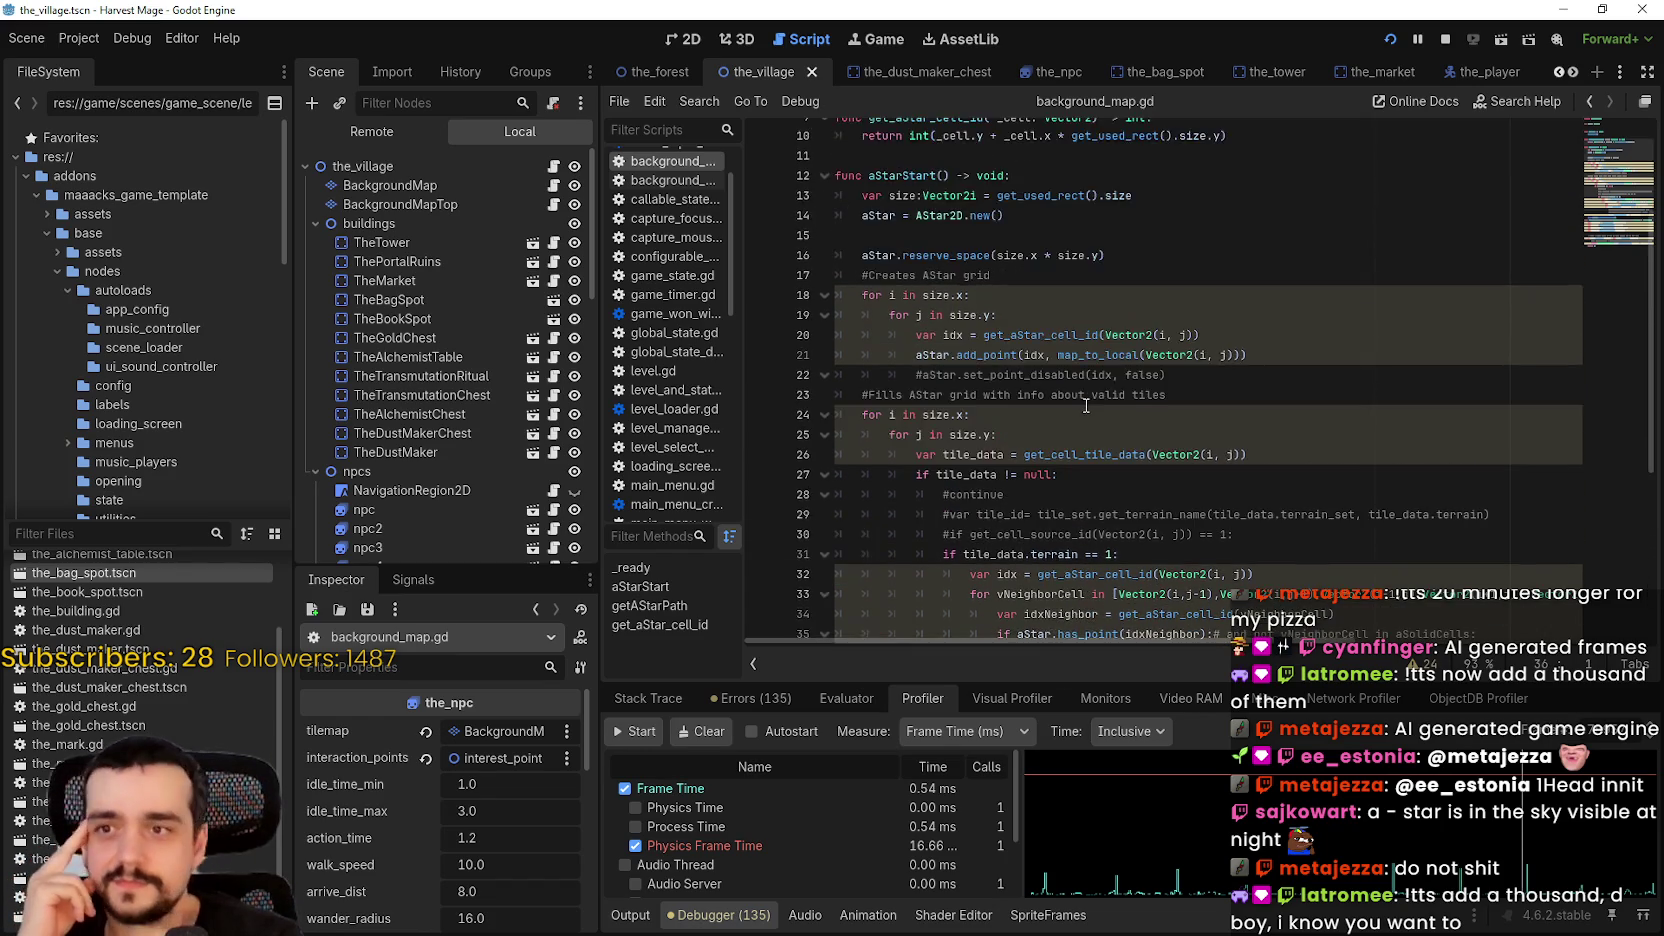
{"action": "scroll", "coordinate": [1083, 412], "scroll_direction": "down", "scroll_amount": 4}
{"action": "left_click", "coordinate": [1085, 406]}
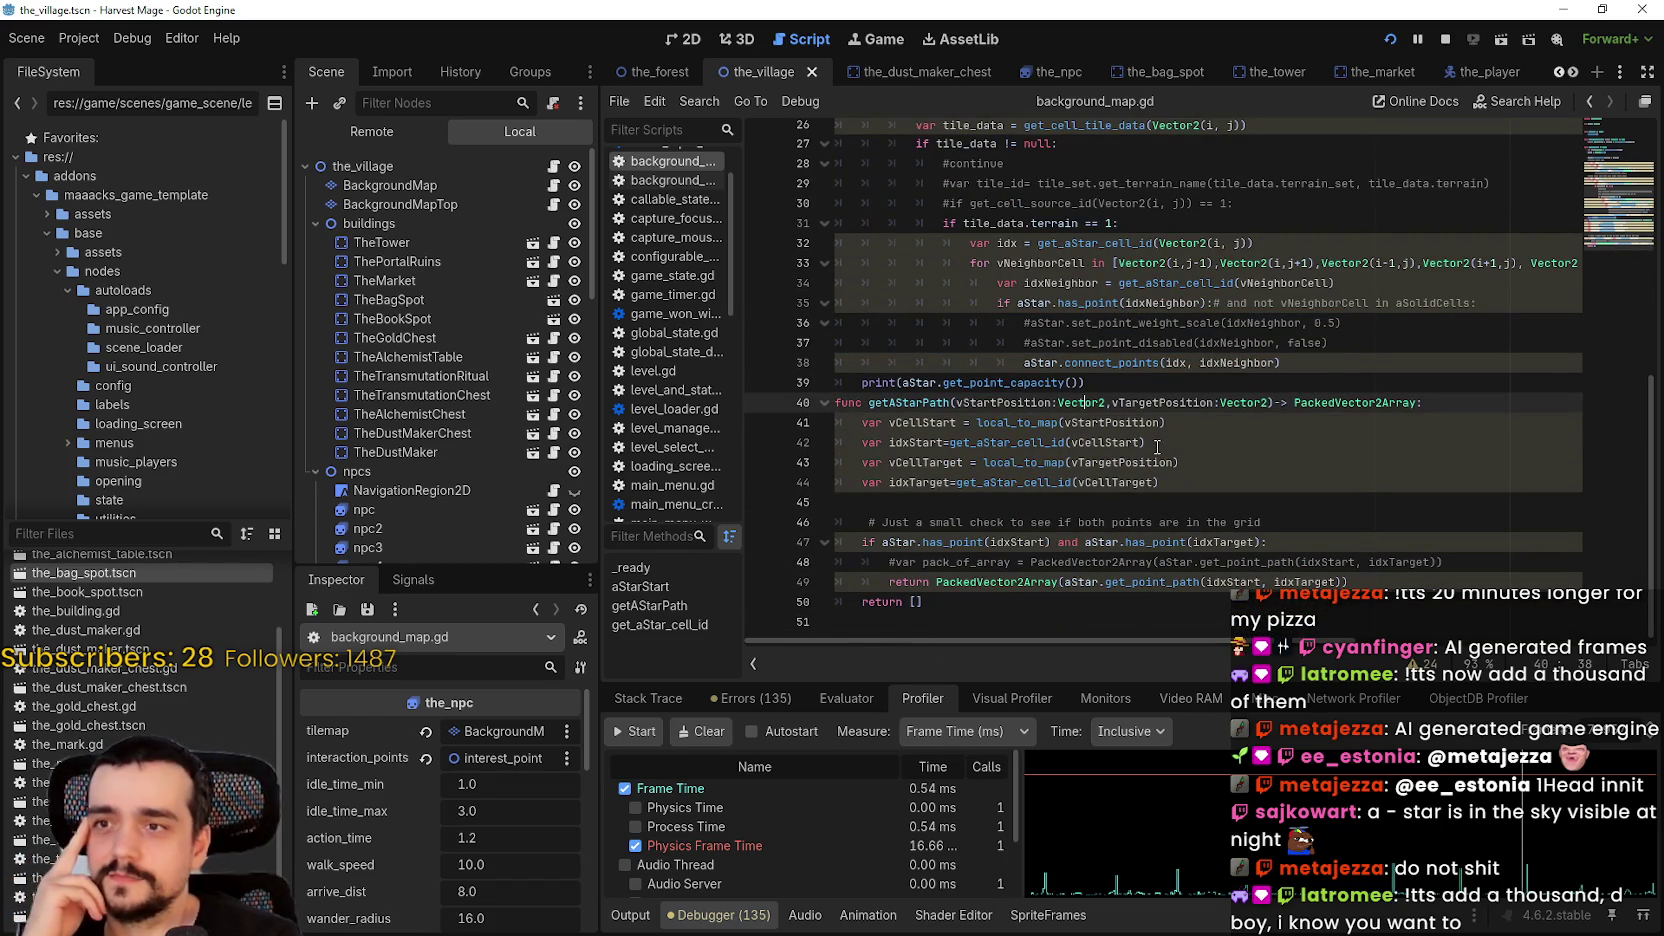
{"action": "left_click", "coordinate": [1157, 447]}
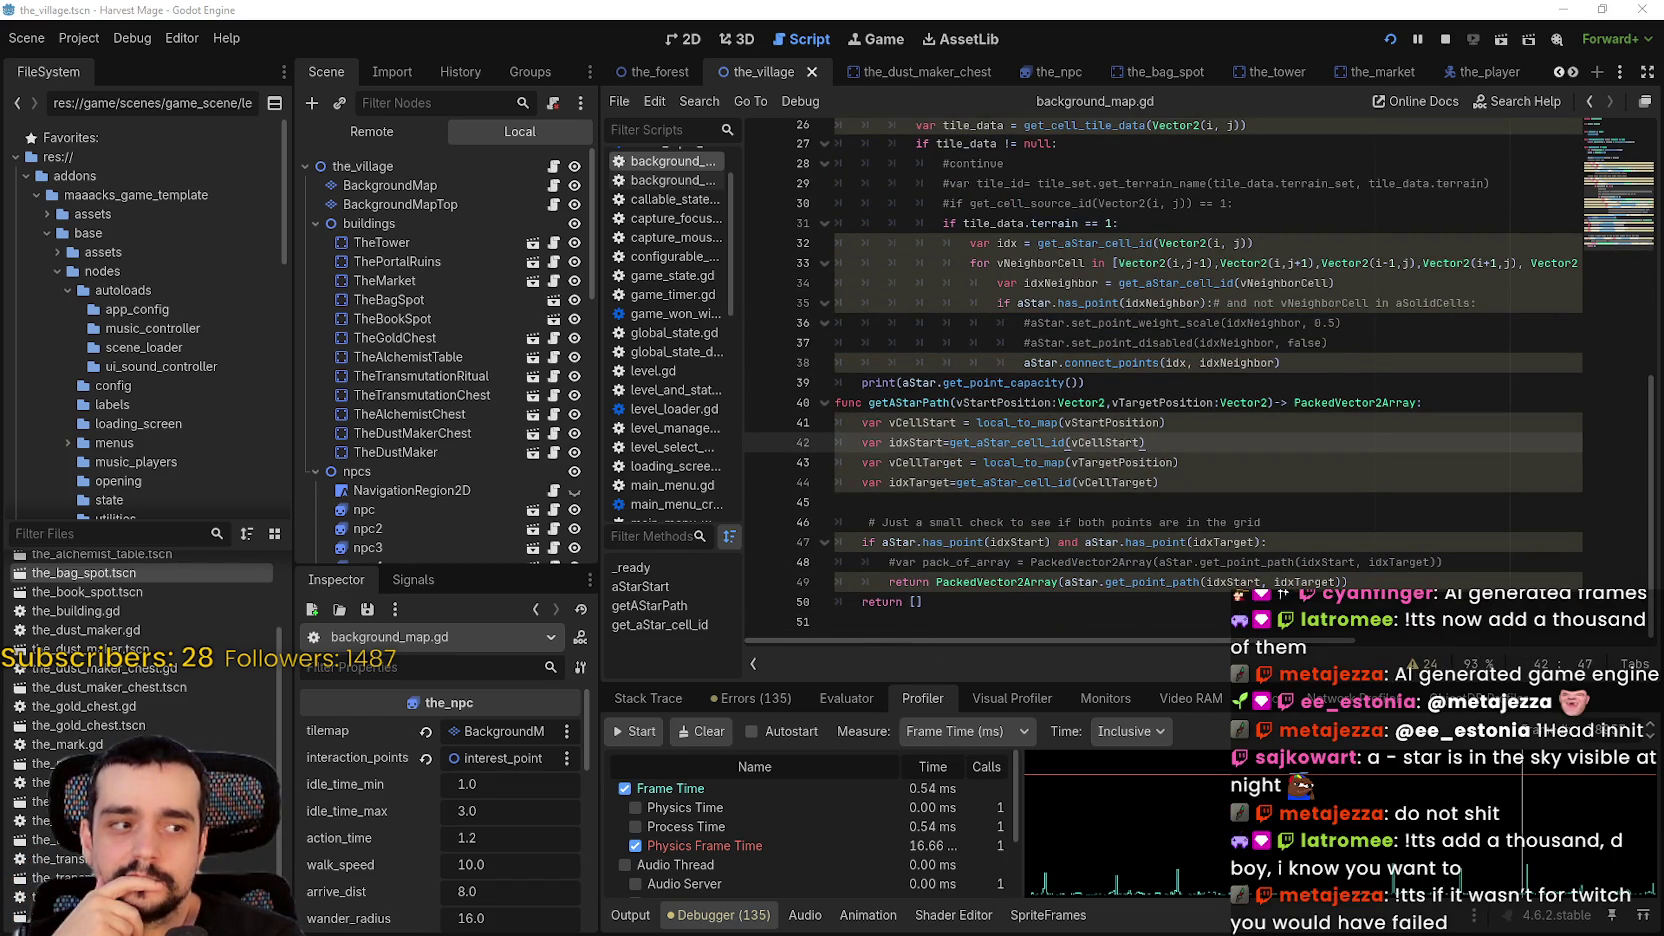
{"action": "key", "text": "alt+Tab"}
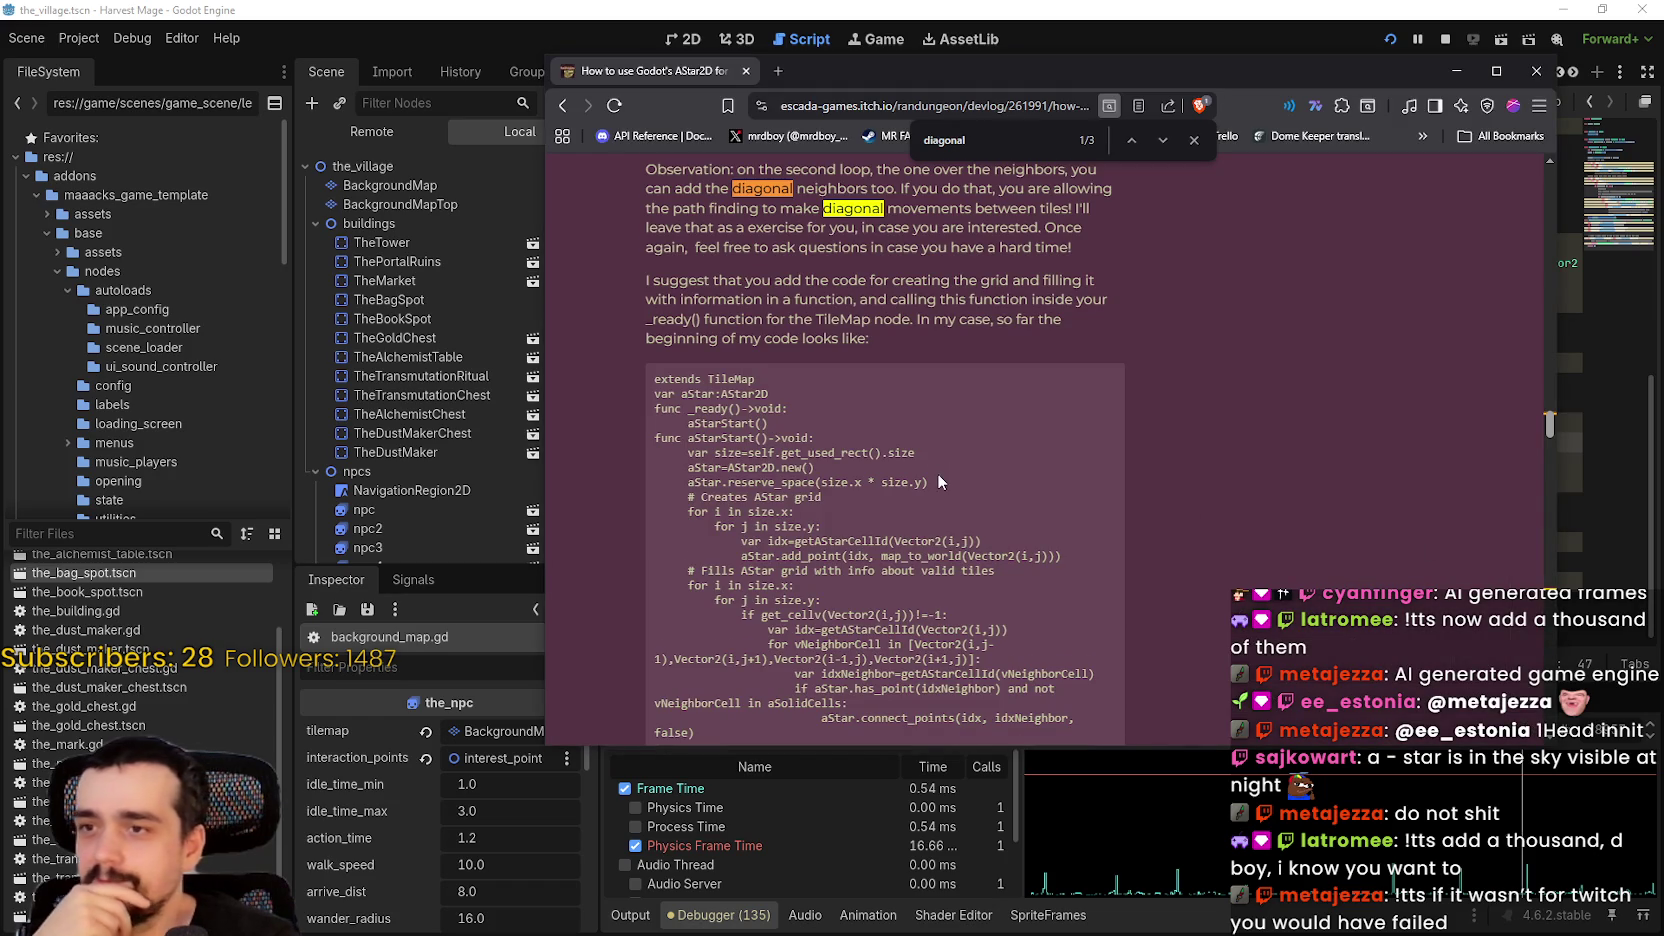
- Scroll through the AStar2D devlog and close the find-in-page bar
{"action": "scroll", "coordinate": [937, 480], "scroll_direction": "down", "scroll_amount": 3}
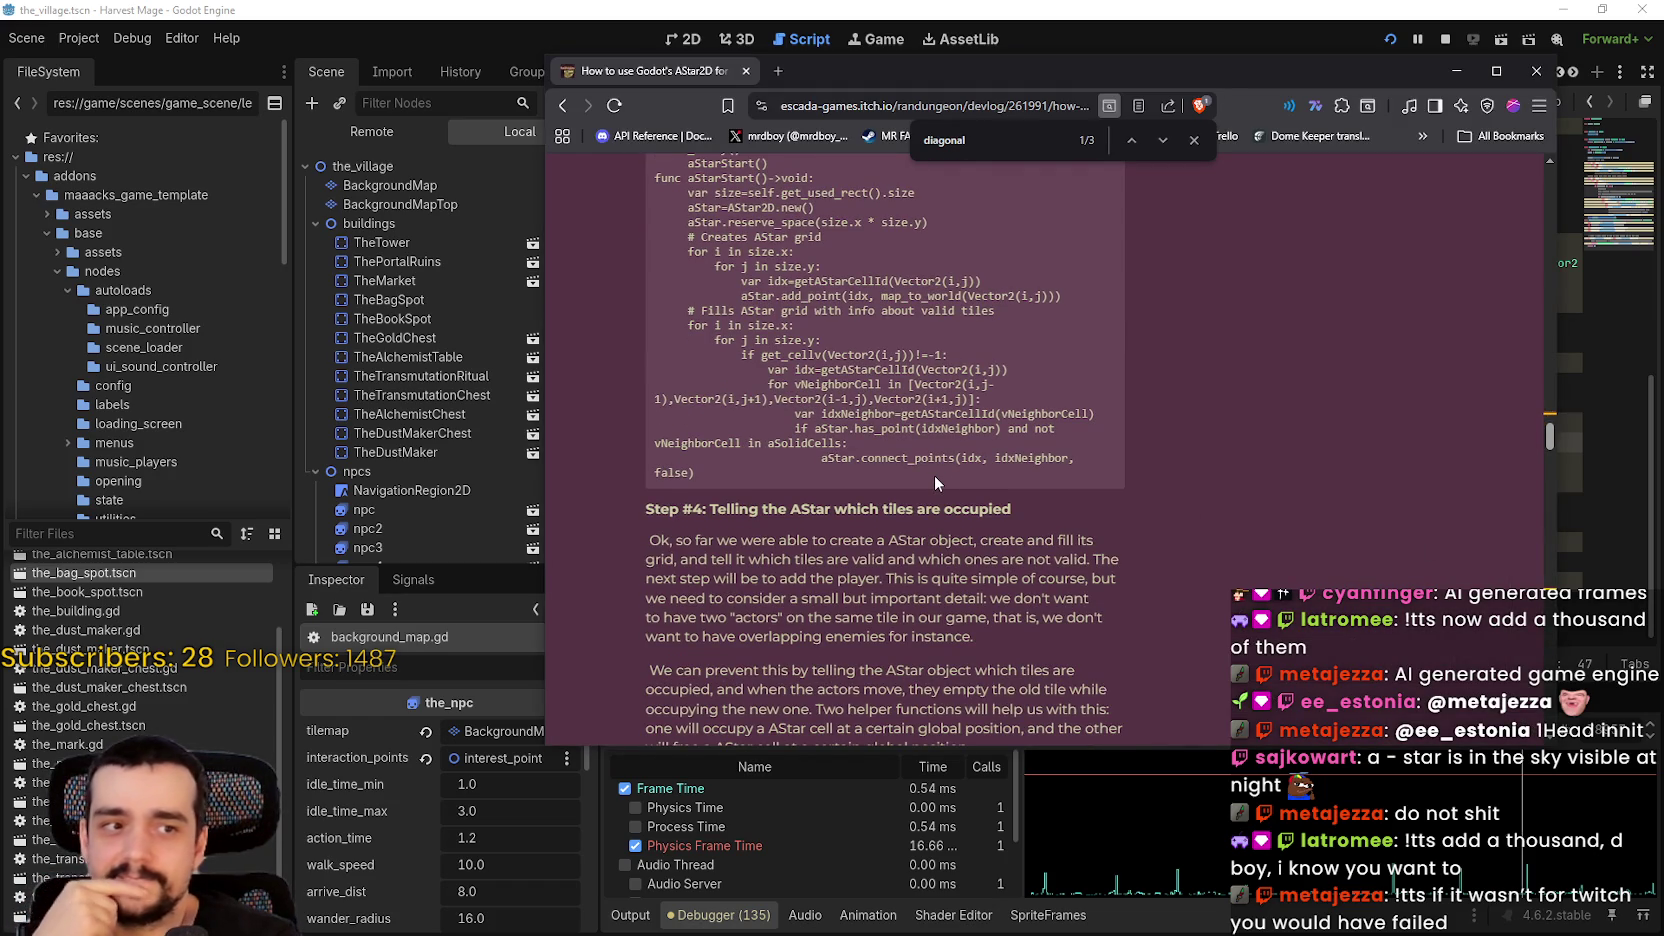
{"action": "scroll", "coordinate": [933, 474], "scroll_direction": "up", "scroll_amount": 3}
{"action": "scroll", "coordinate": [947, 481], "scroll_direction": "up", "scroll_amount": 3}
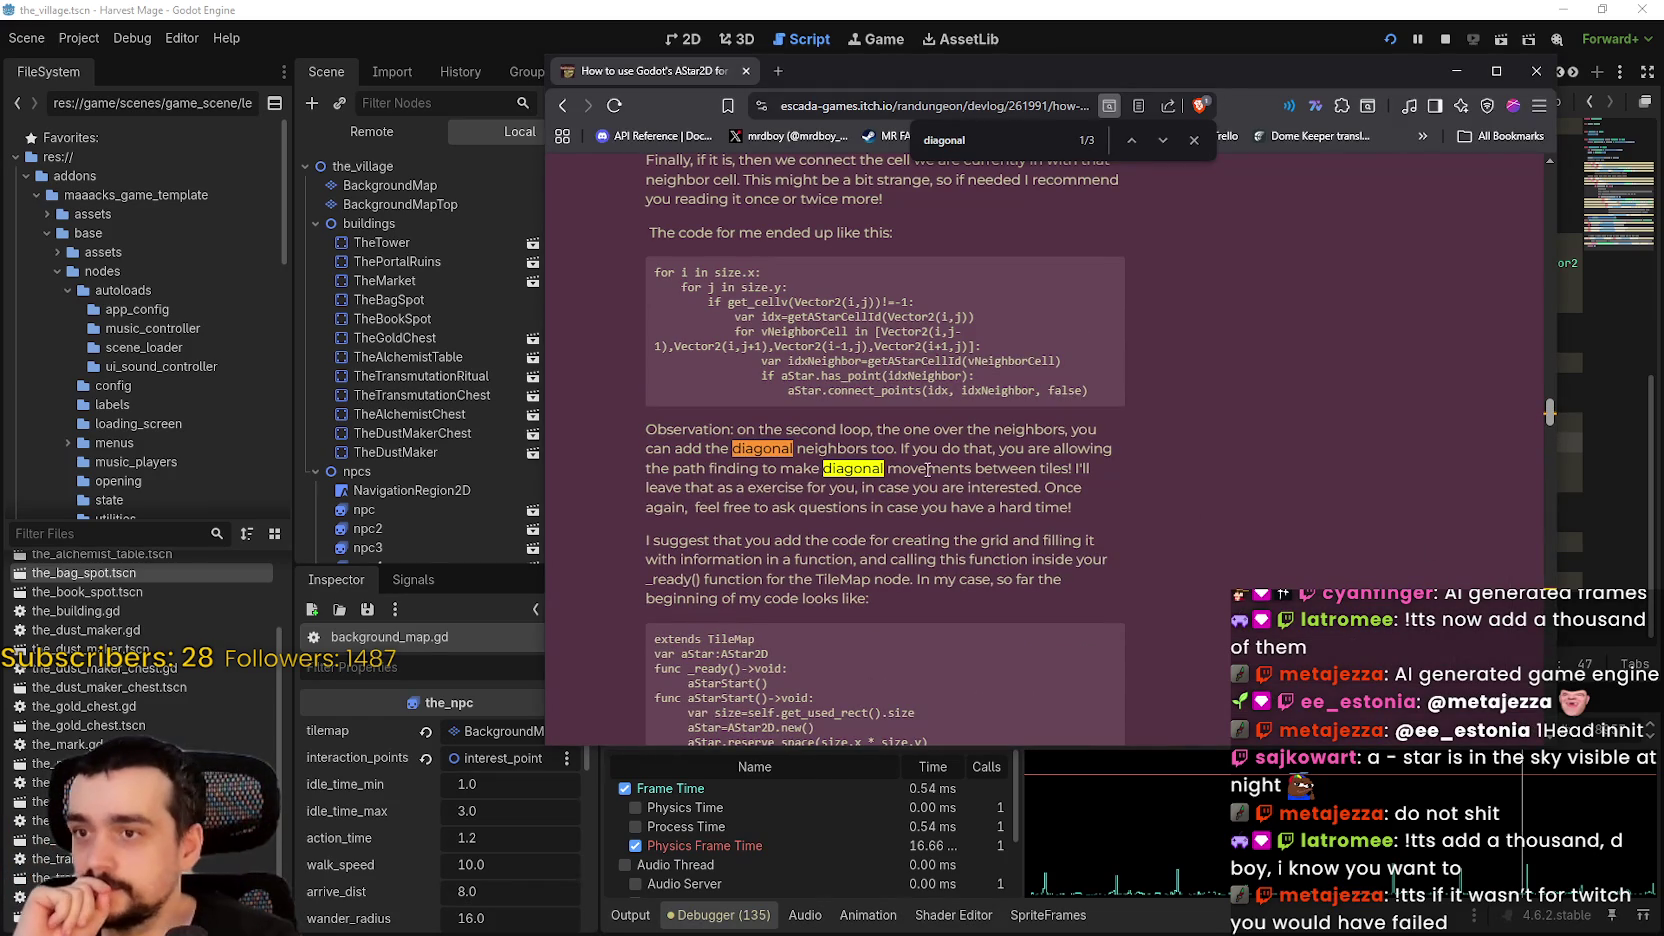
{"action": "scroll", "coordinate": [942, 476], "scroll_direction": "up", "scroll_amount": 5}
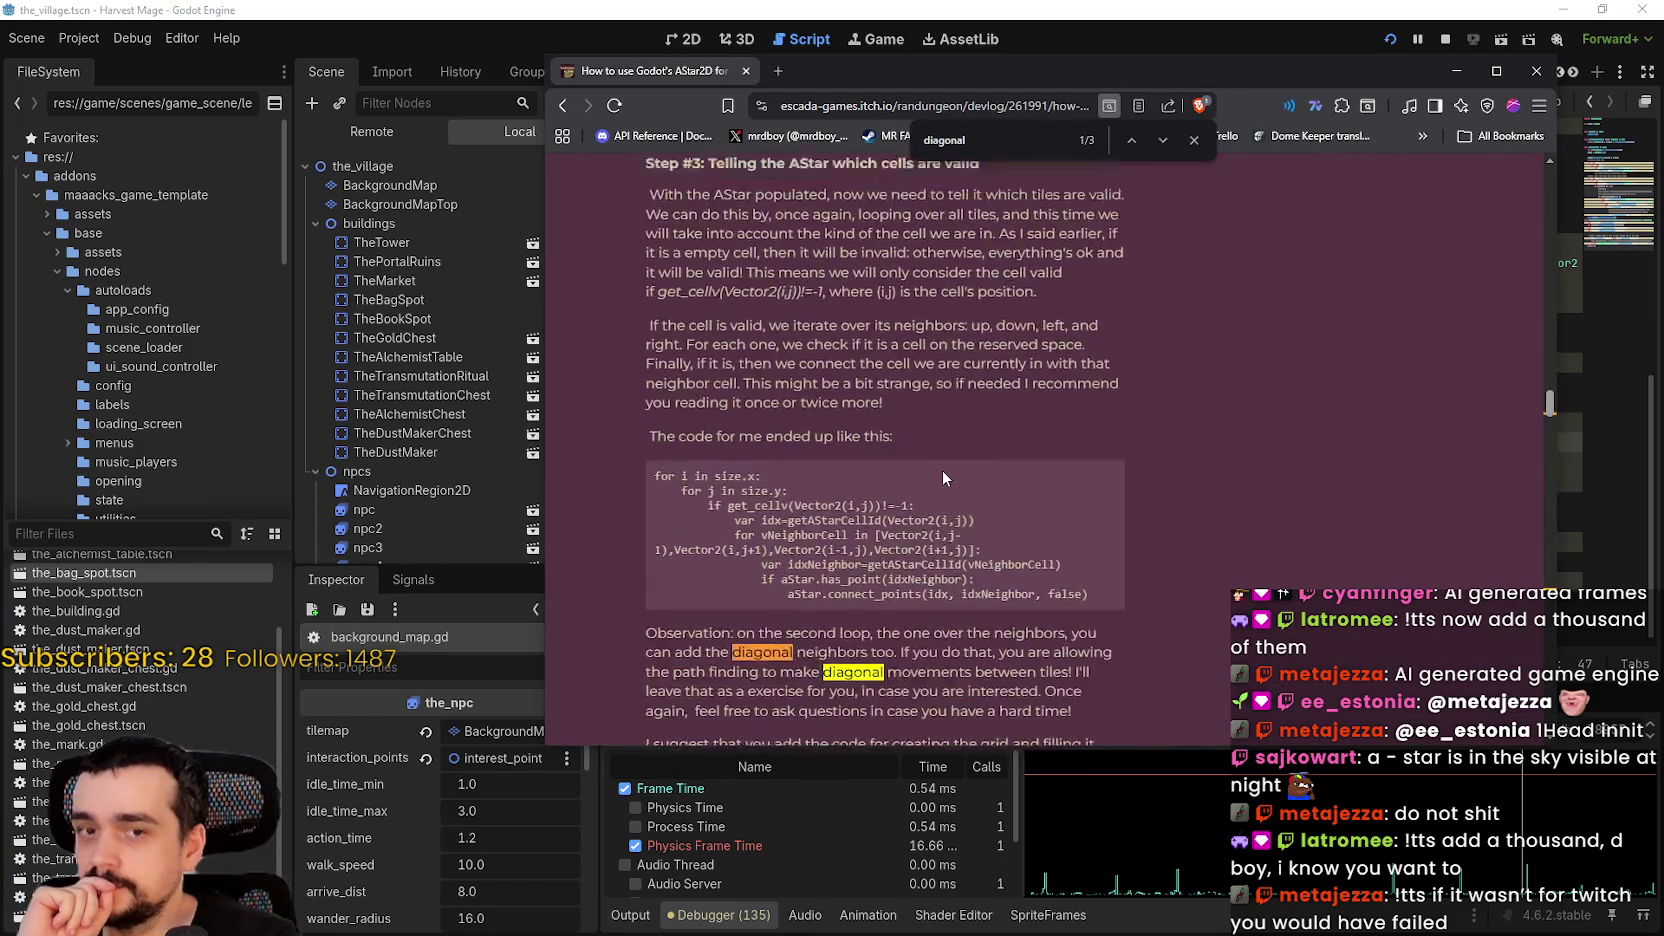
{"action": "scroll", "coordinate": [944, 471], "scroll_direction": "down", "scroll_amount": 8}
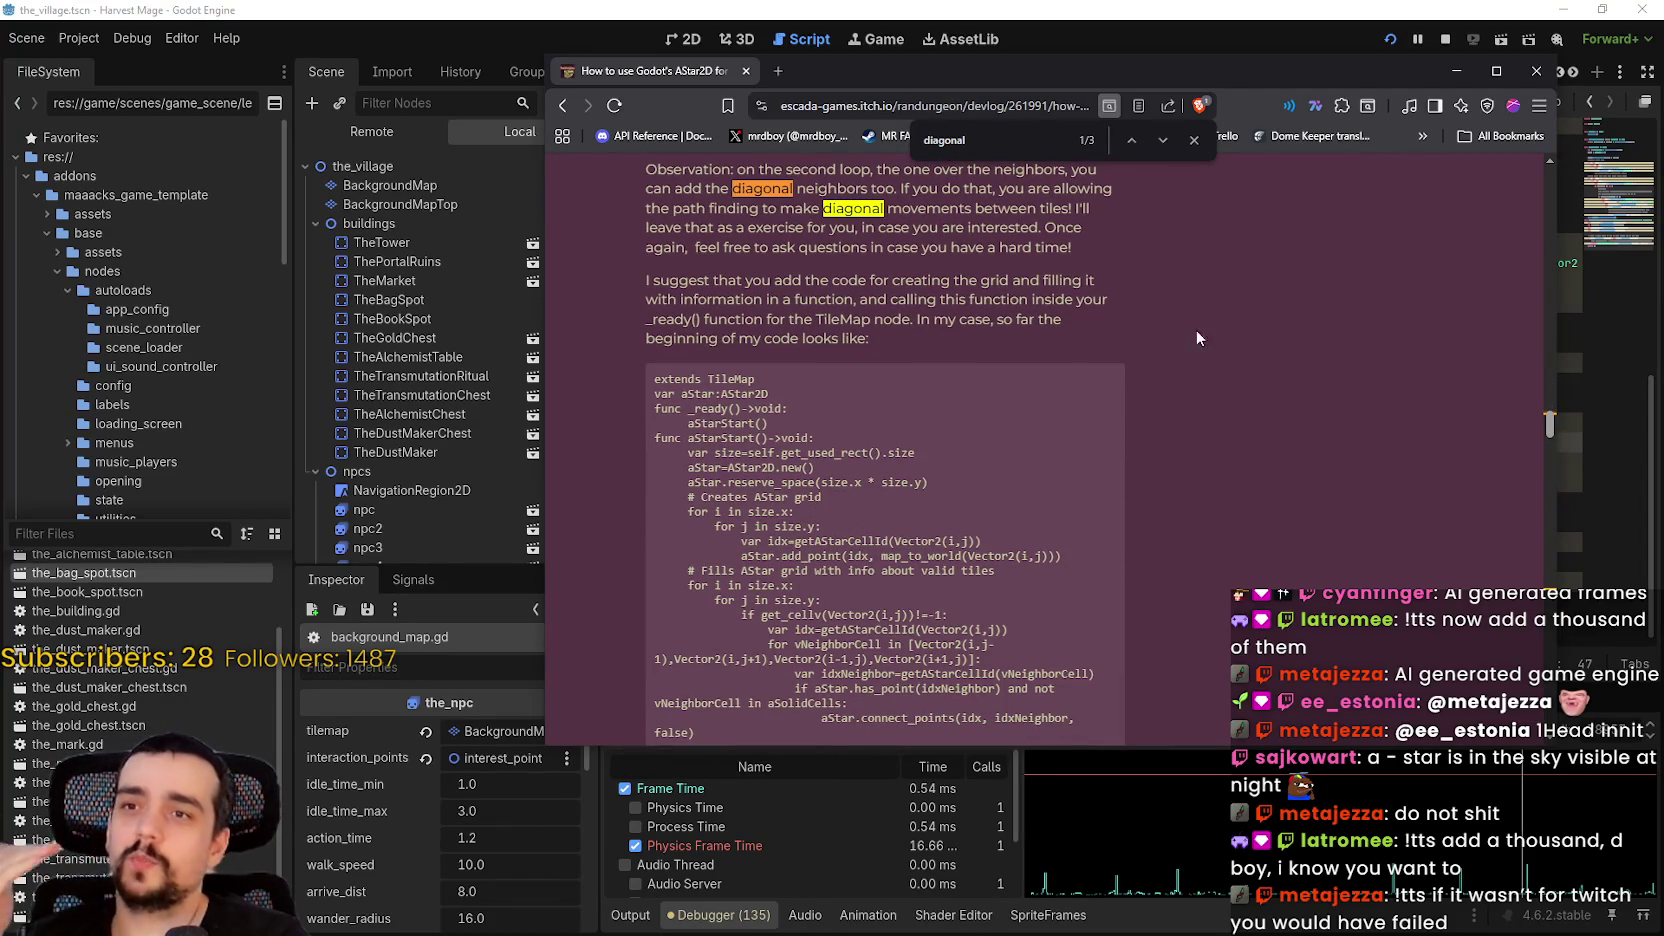
{"action": "left_click", "coordinate": [1193, 139]}
- Copy the occupyAStarCell and freeAStarCell code from Step #4 and return to Godot
{"action": "scroll", "coordinate": [994, 508], "scroll_direction": "down", "scroll_amount": 3}
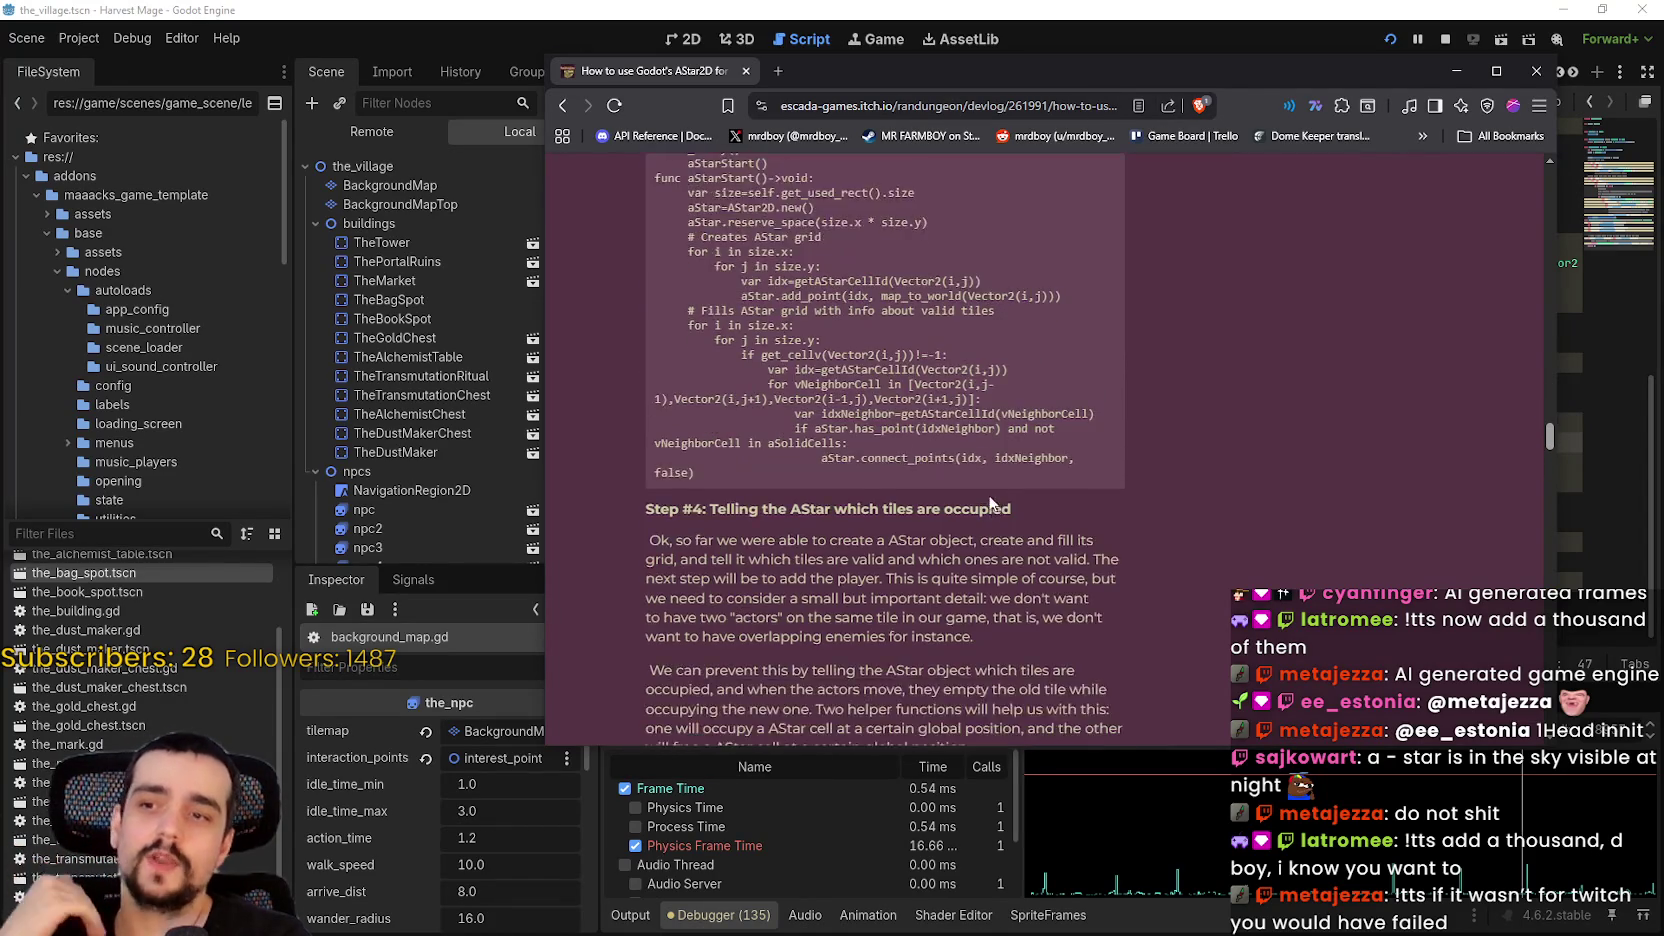
{"action": "scroll", "coordinate": [990, 503], "scroll_direction": "down", "scroll_amount": 5}
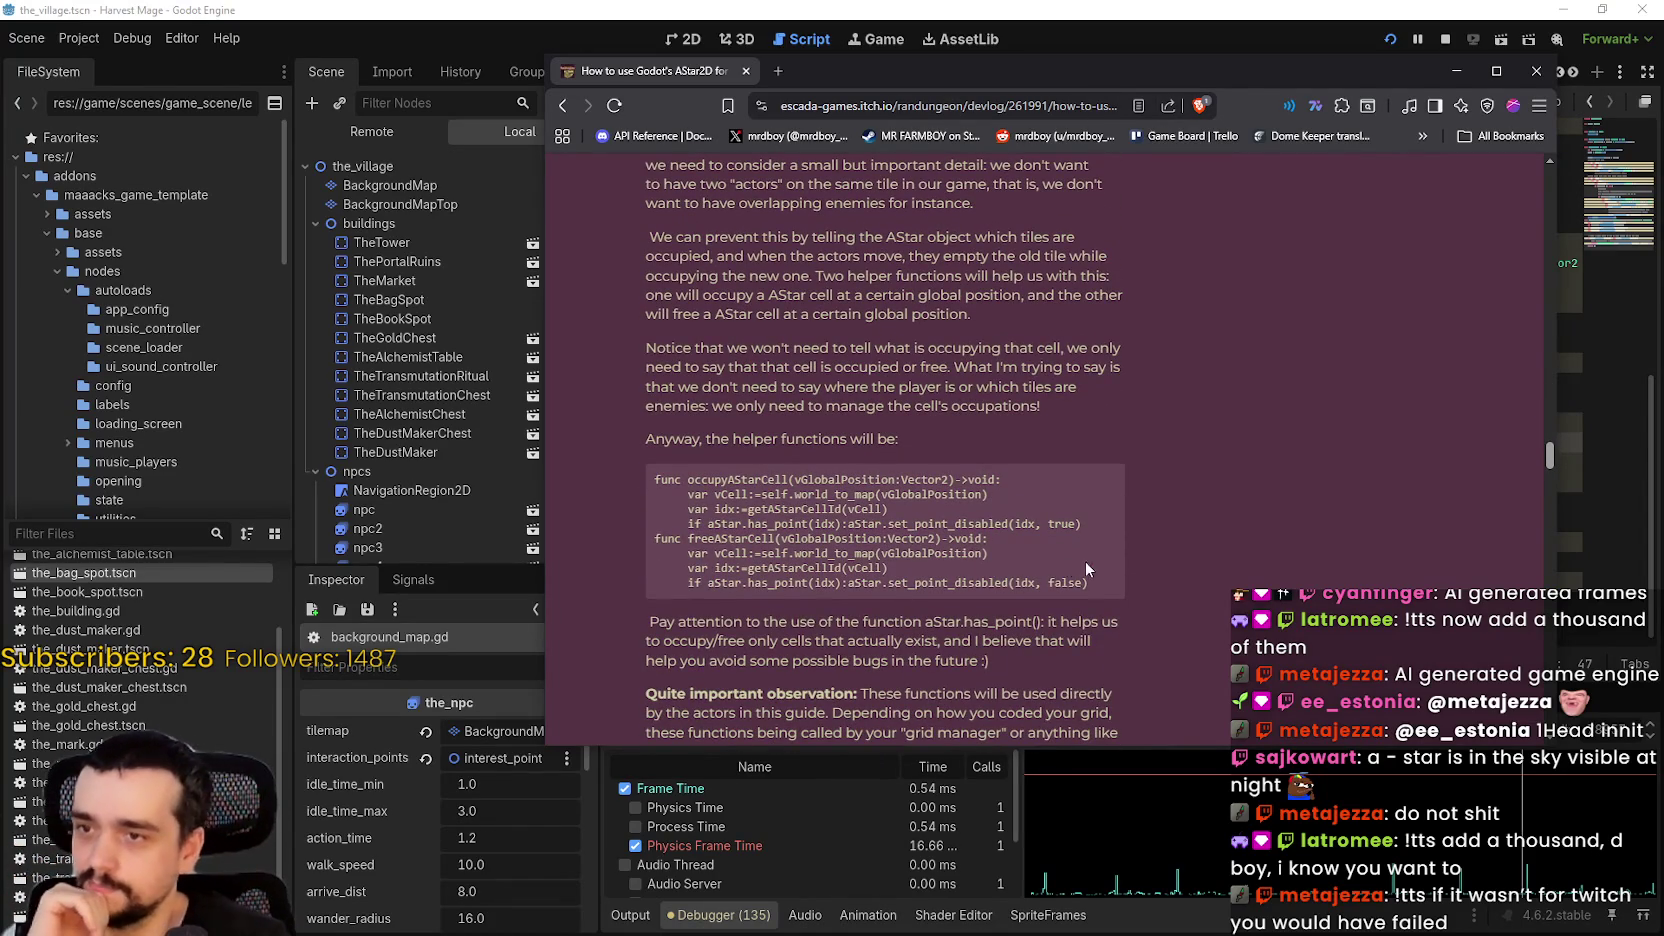
{"action": "mouse_move", "coordinate": [1088, 583]}
{"action": "left_mouse_down"}
{"action": "mouse_move", "coordinate": [655, 567]}
{"action": "mouse_move", "coordinate": [653, 480]}
{"action": "left_mouse_up"}
{"action": "right_click", "coordinate": [681, 501]}
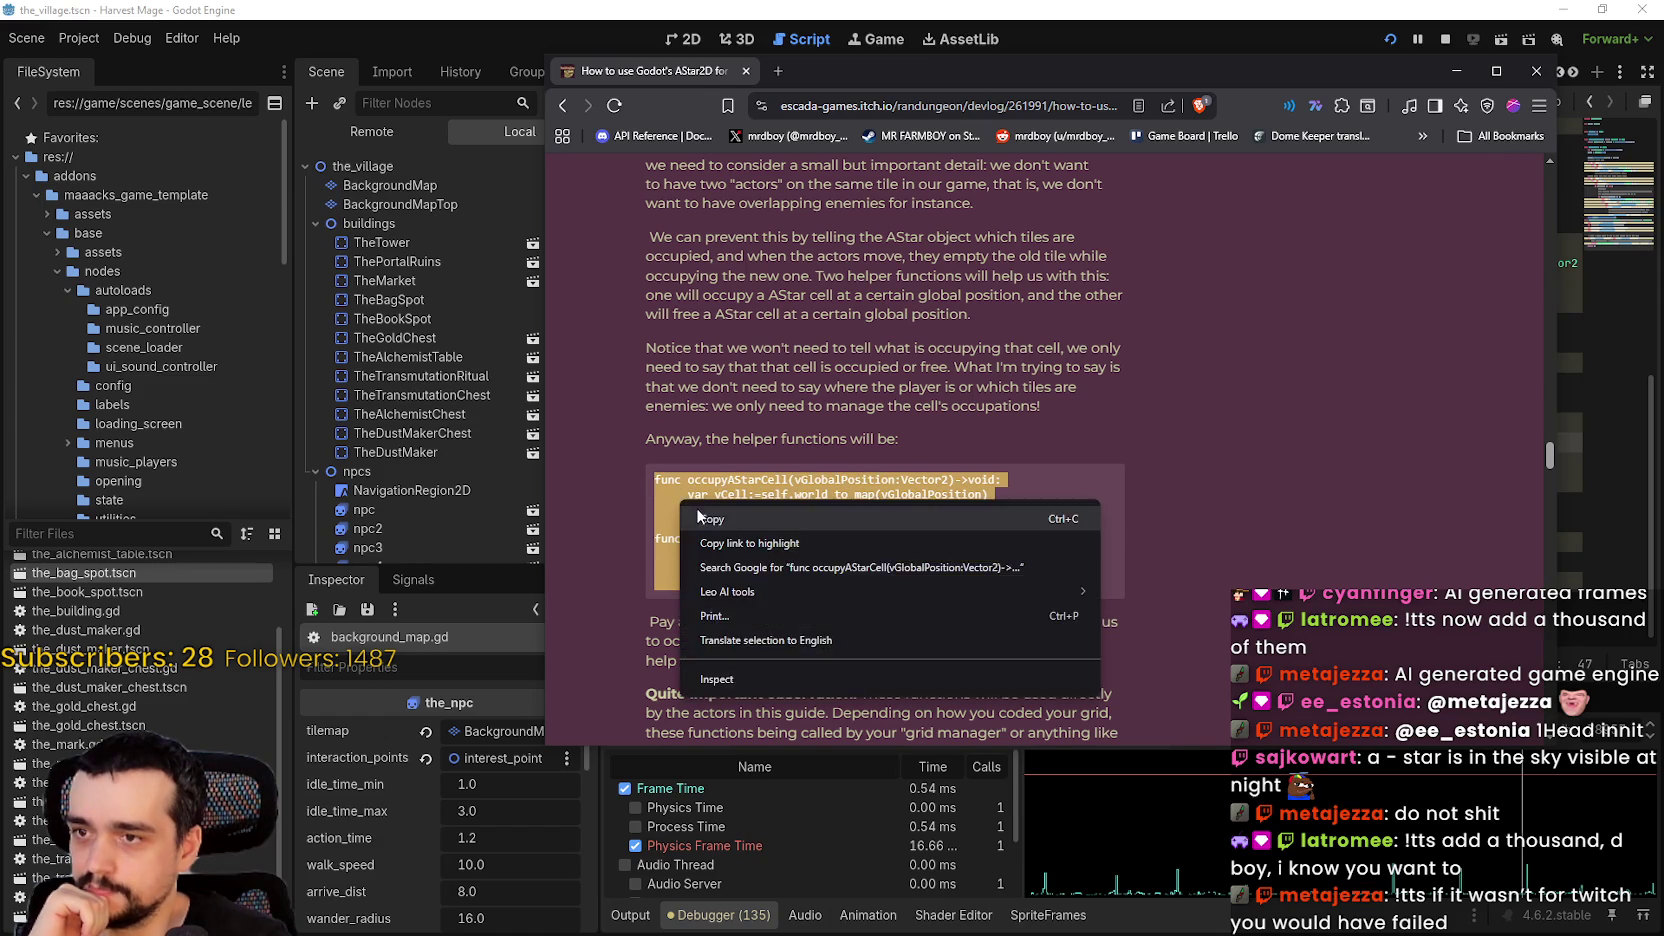
{"action": "left_click", "coordinate": [700, 518]}
{"action": "key", "text": "alt+Tab"}
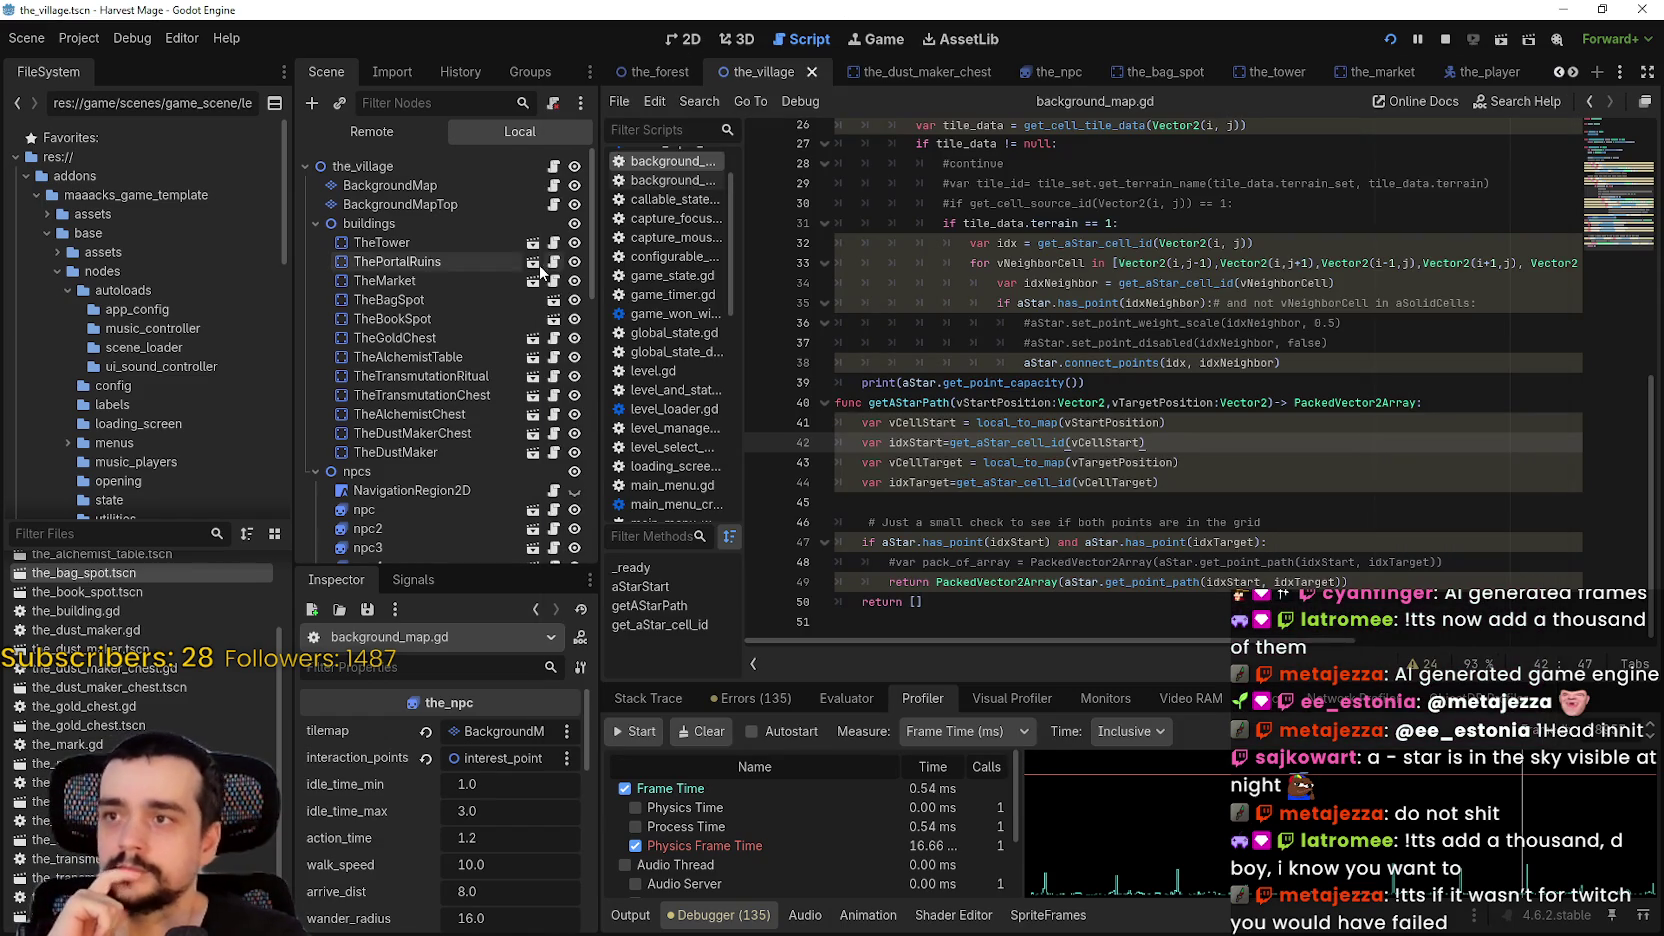
- Save background_map.gd with the pasted helpers below getAStarPath
{"action": "scroll", "coordinate": [550, 220], "scroll_direction": "down", "scroll_amount": 1}
{"action": "scroll", "coordinate": [555, 190], "scroll_direction": "up", "scroll_amount": 1}
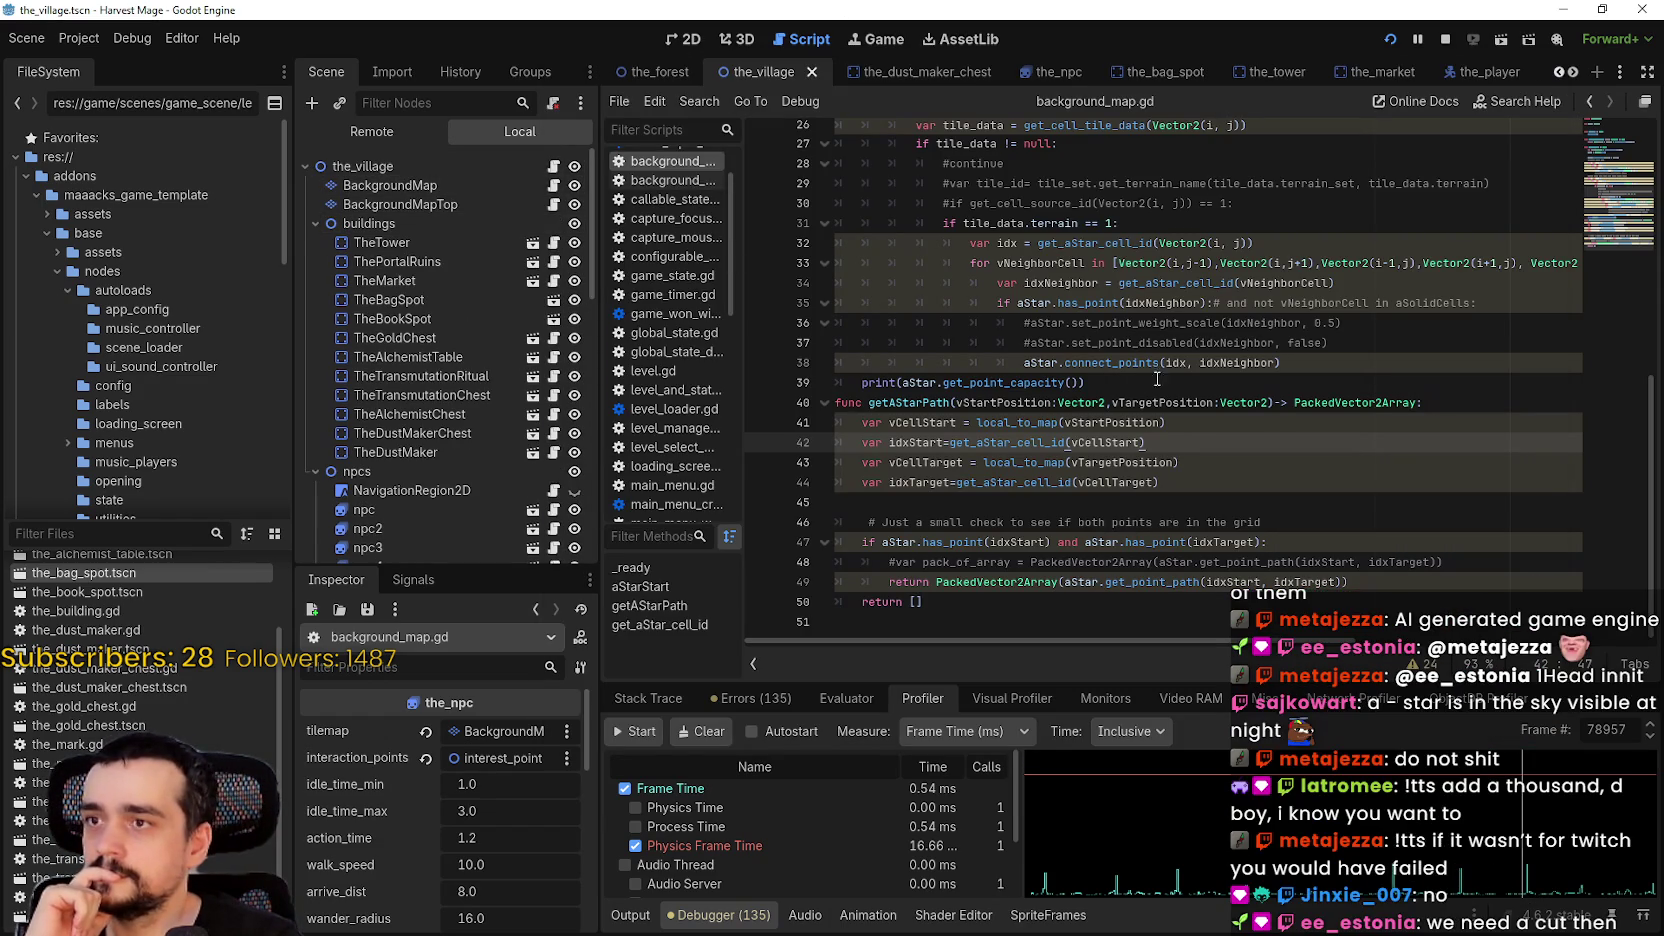
{"action": "left_click", "coordinate": [961, 617]}
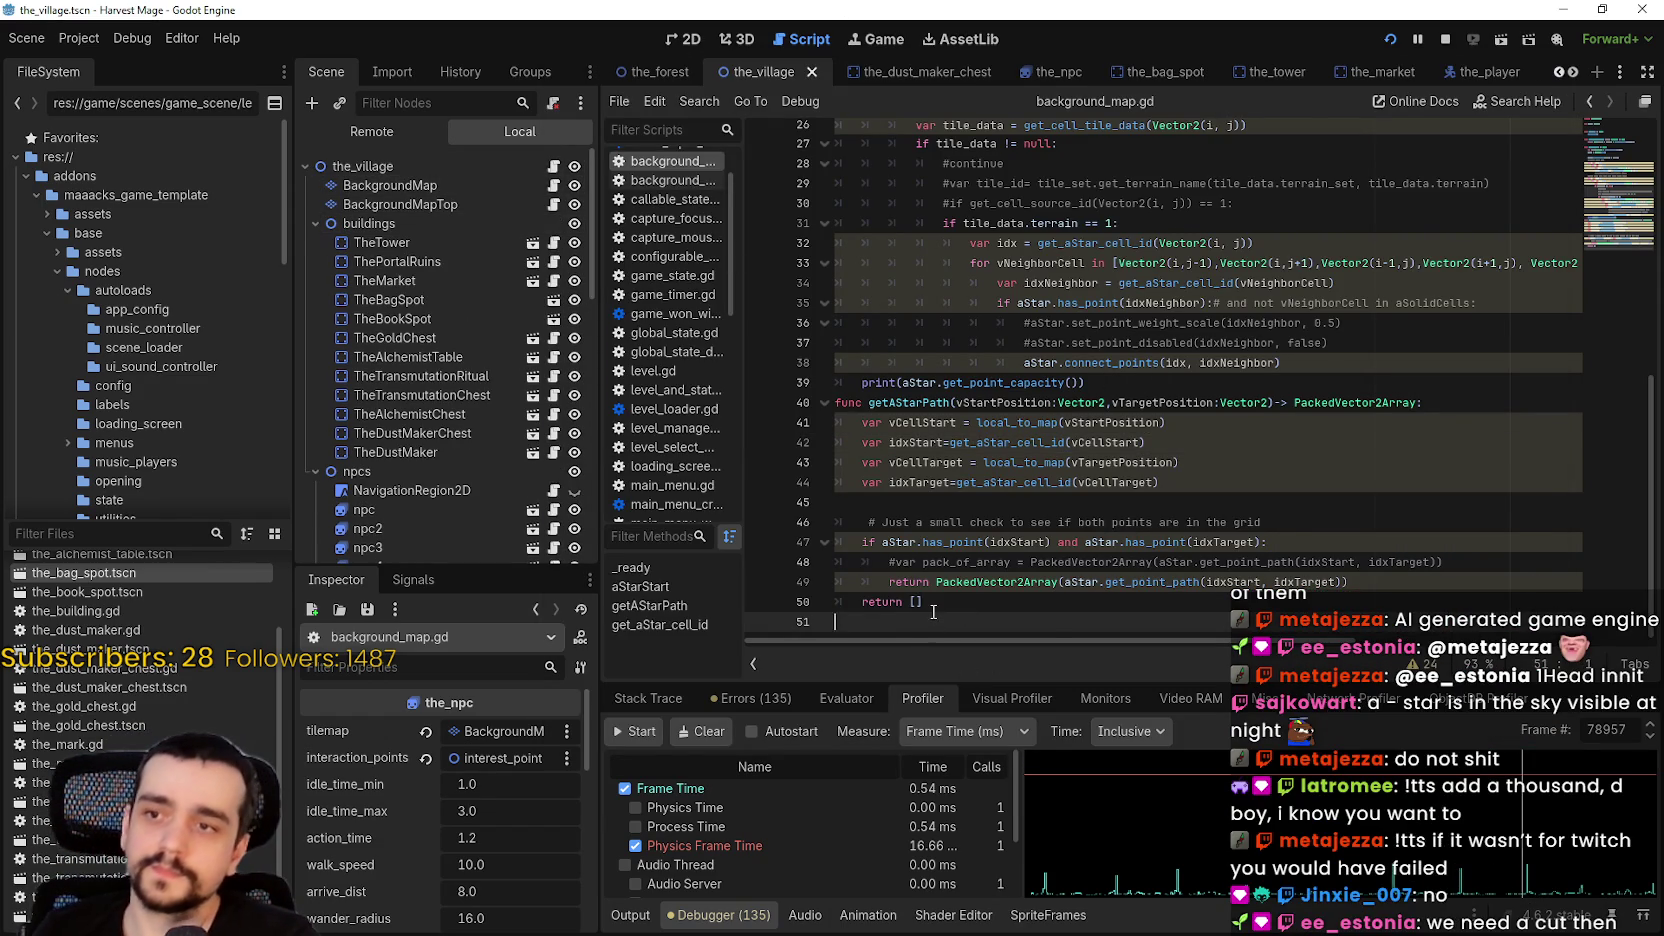
{"action": "scroll", "coordinate": [933, 612], "scroll_direction": "down", "scroll_amount": 2}
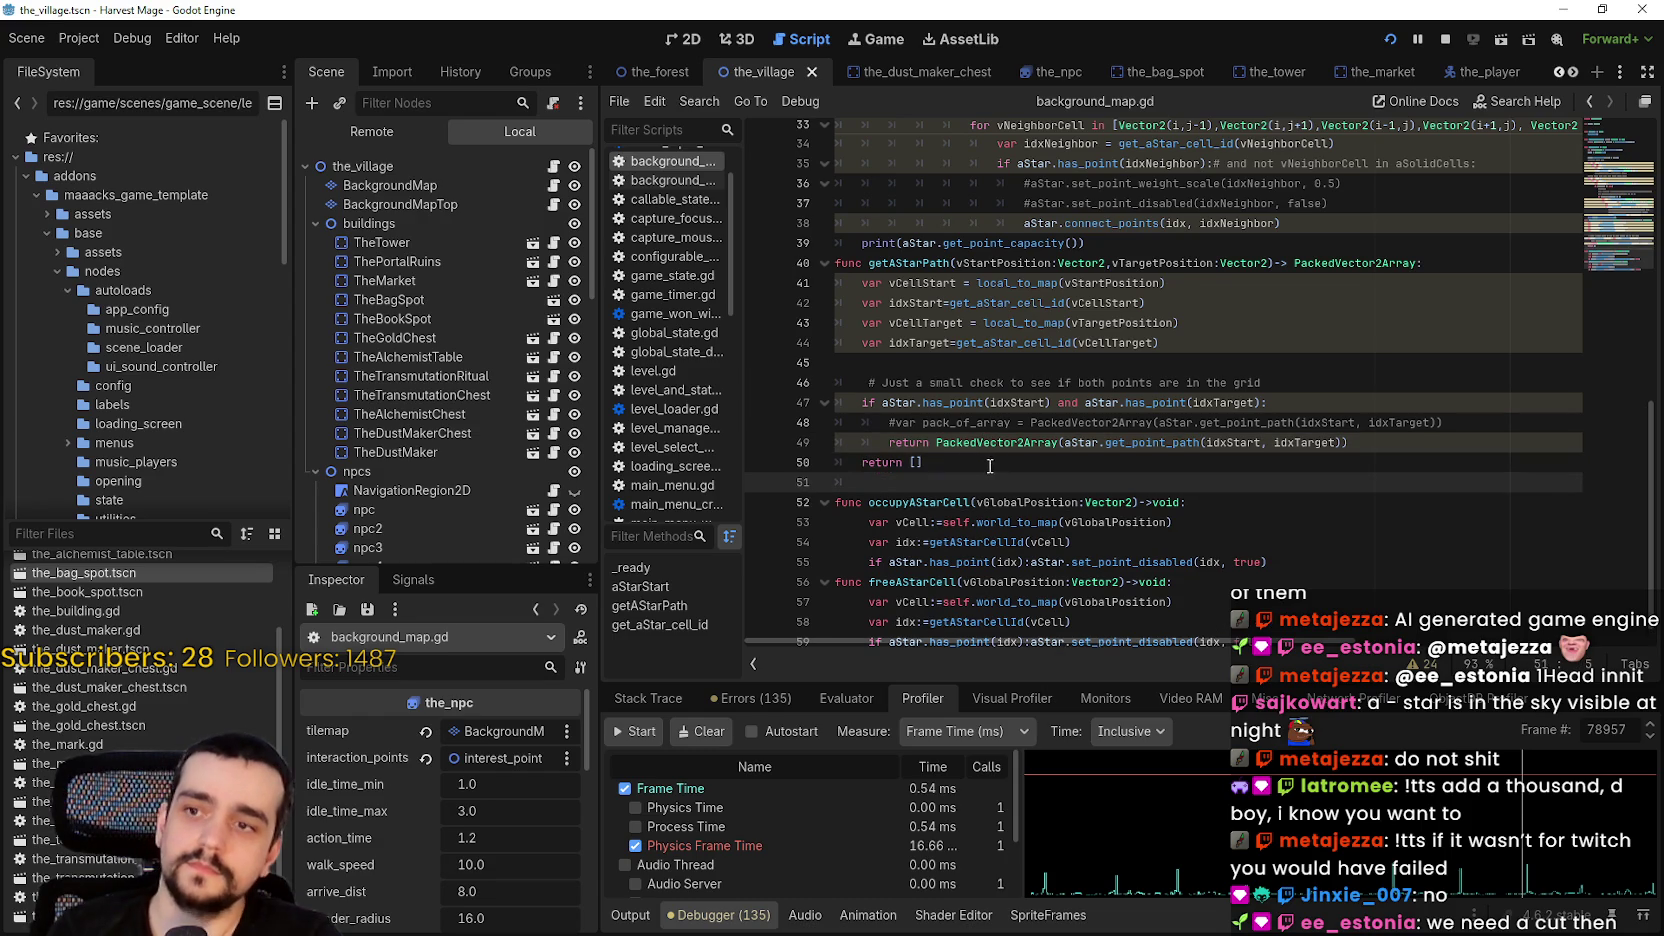
{"action": "key", "text": "ctrl+s"}
- Replace self.world_to_map on line 53 with map_to_local taken from line 21
{"action": "left_click", "coordinate": [1082, 522]}
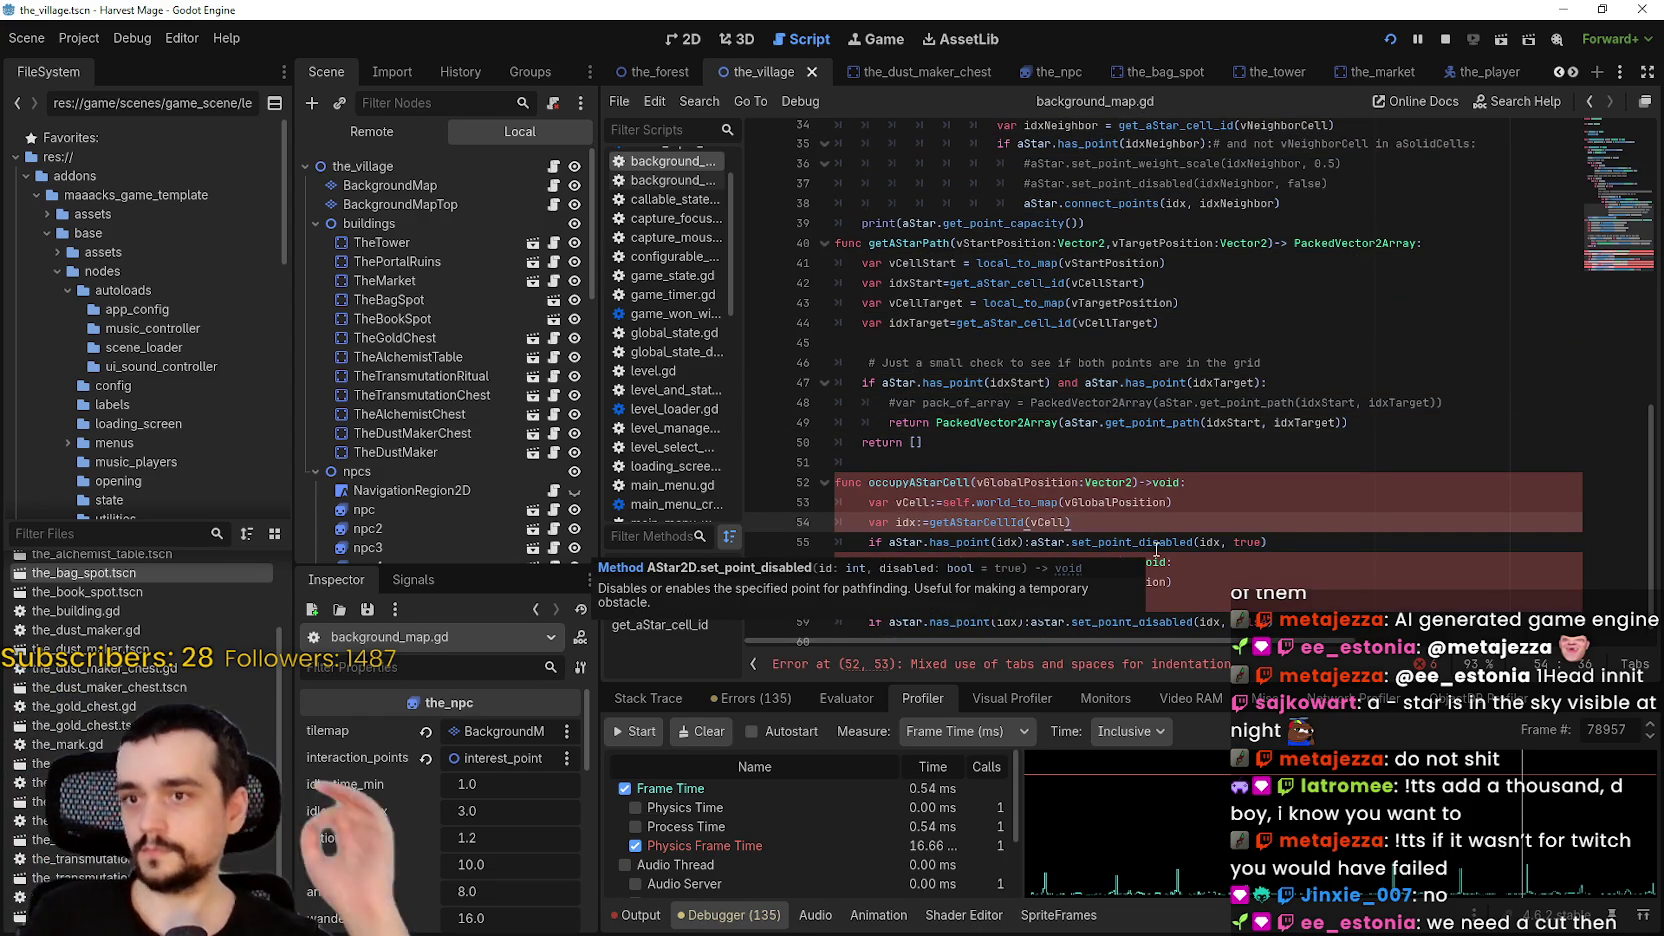
{"action": "double_click", "coordinate": [1018, 502]}
{"action": "key", "text": "ctrl+shift+Left"}
{"action": "key", "text": "ctrl+shift+Left"}
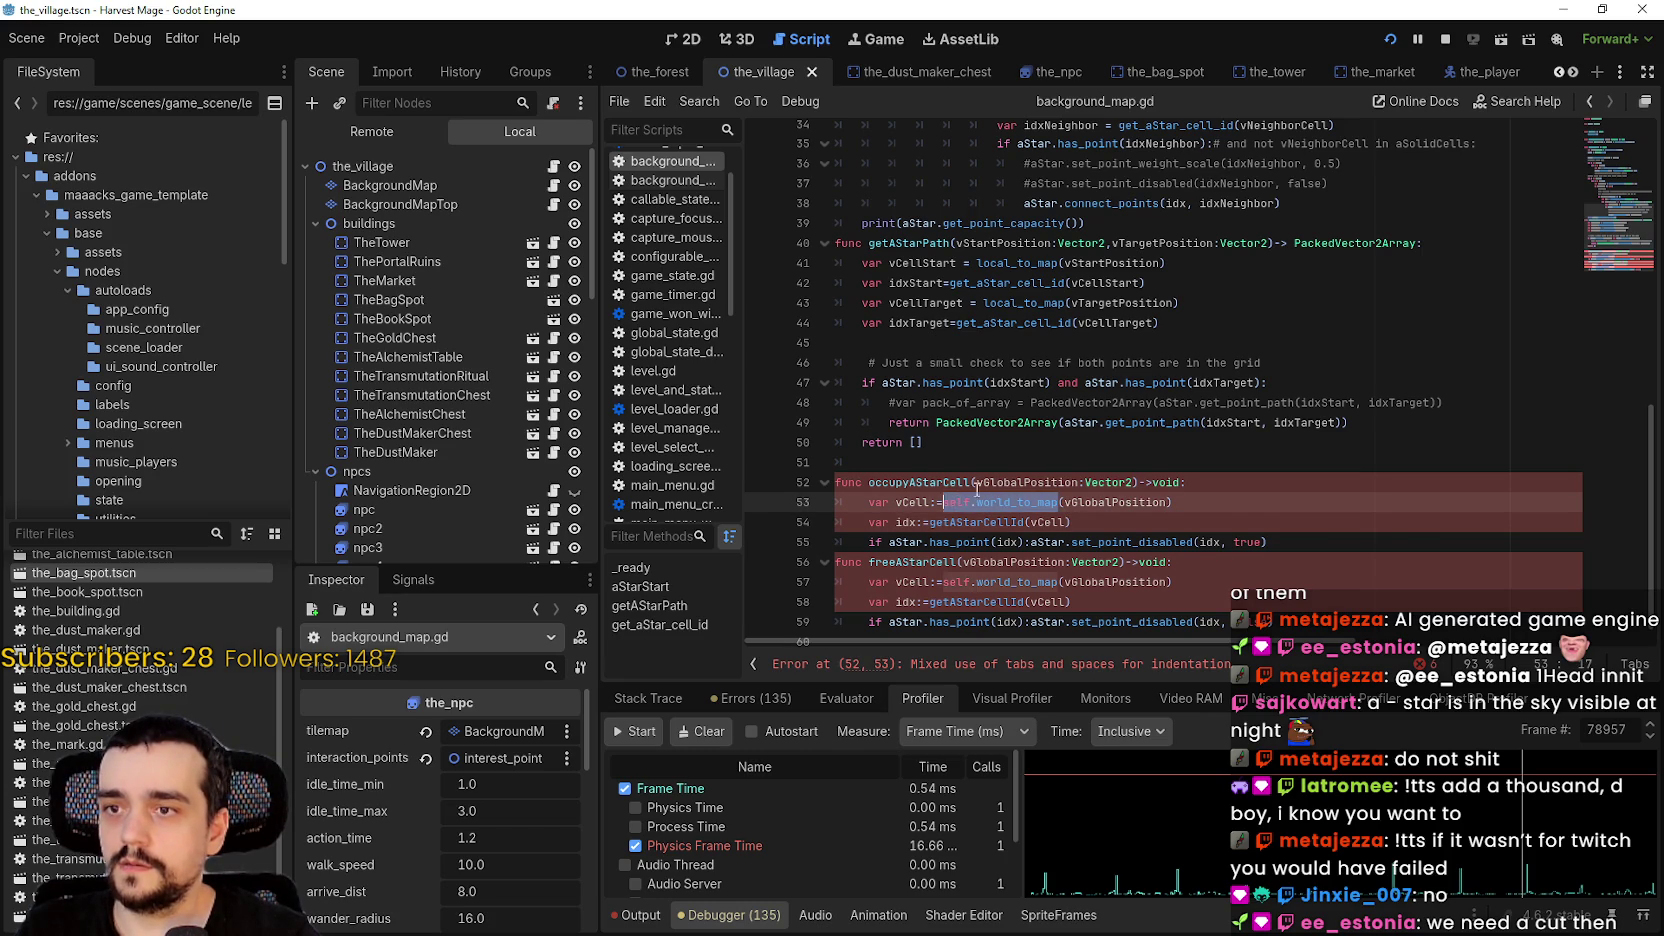
{"action": "scroll", "coordinate": [1020, 440], "scroll_direction": "up", "scroll_amount": 4}
{"action": "scroll", "coordinate": [1135, 313], "scroll_direction": "up", "scroll_amount": 7}
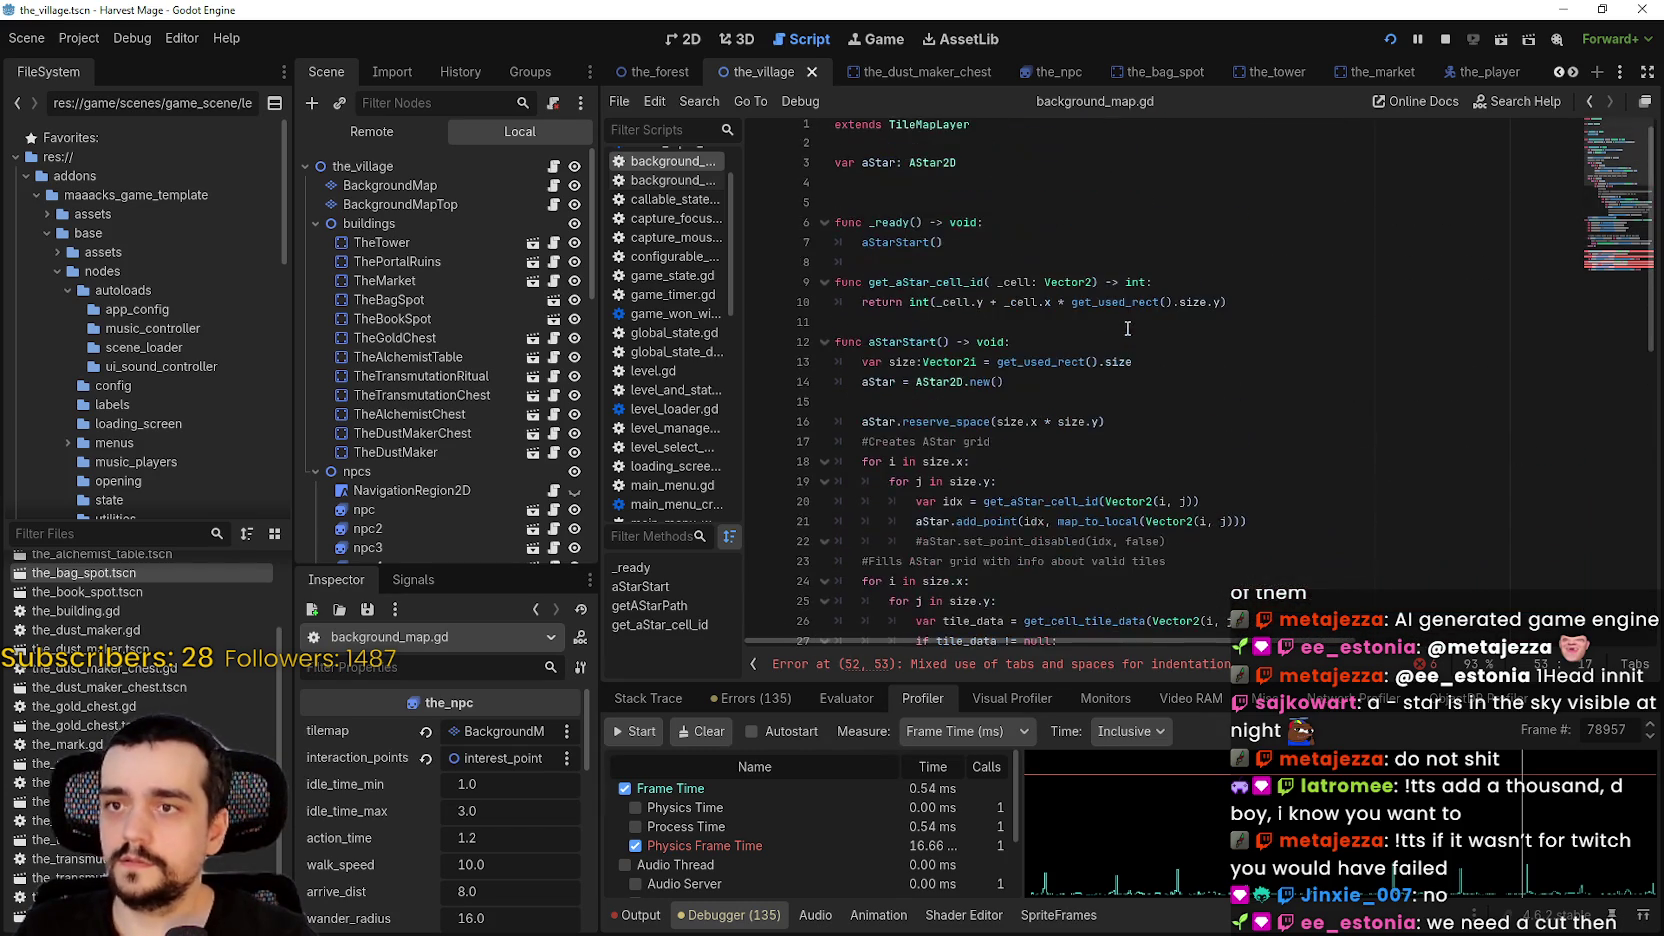
{"action": "left_click", "coordinate": [1115, 303]}
{"action": "scroll", "coordinate": [1068, 357], "scroll_direction": "down", "scroll_amount": 3}
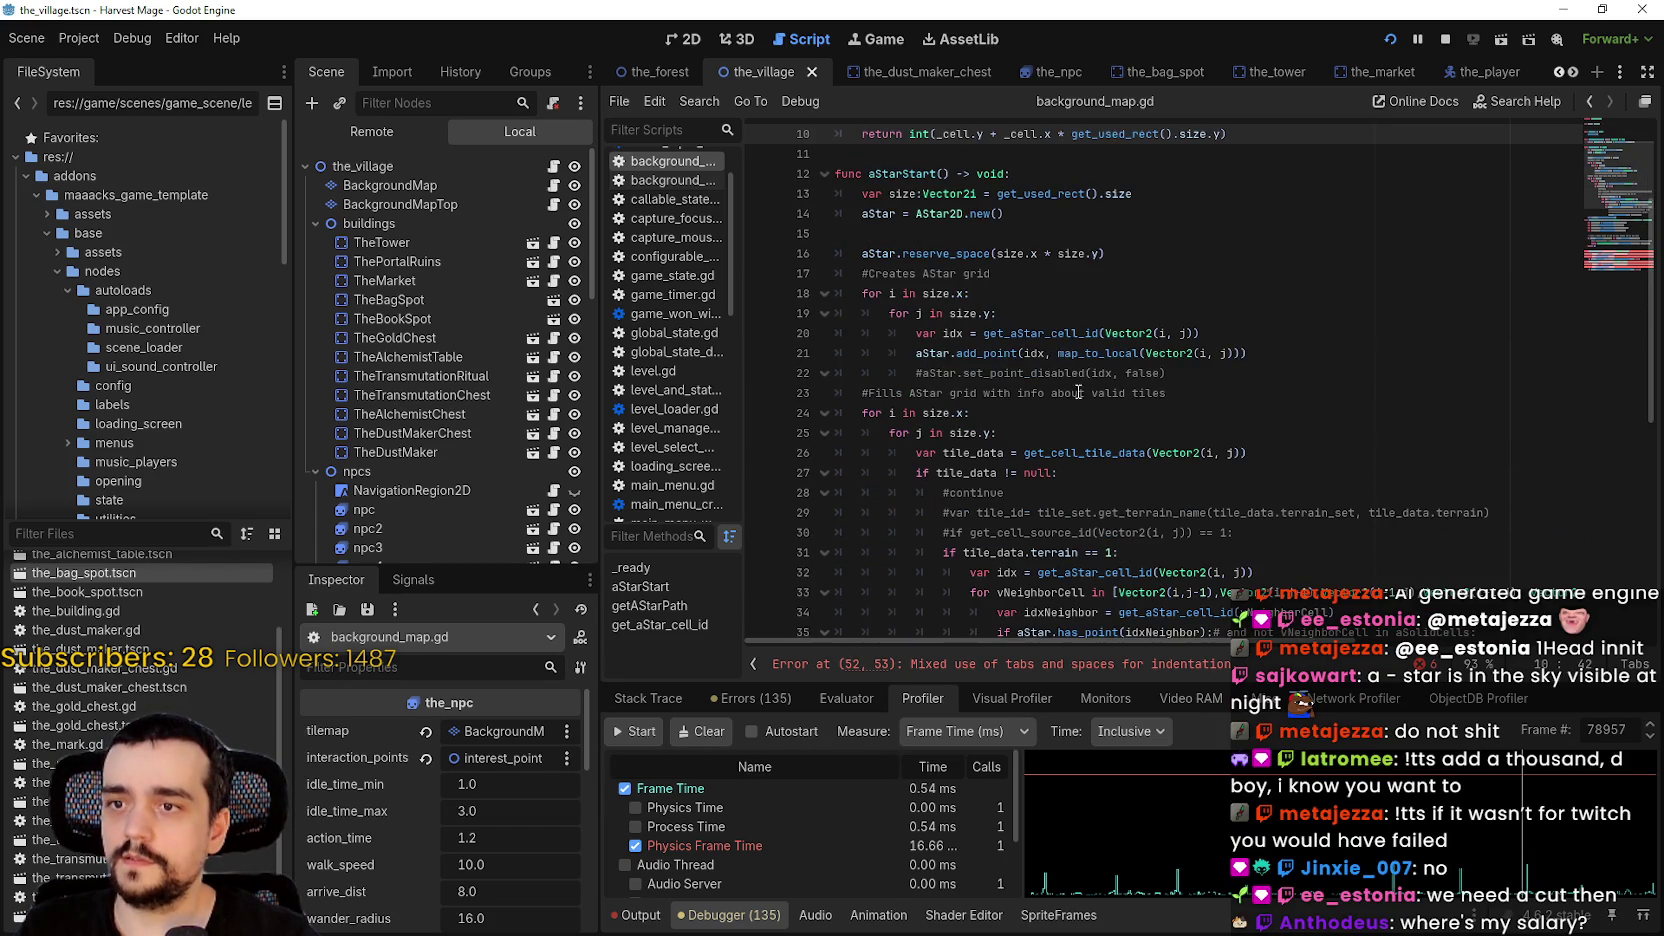
{"action": "double_click", "coordinate": [1075, 352]}
{"action": "key", "text": "ctrl+c"}
{"action": "scroll", "coordinate": [1075, 352], "scroll_direction": "down", "scroll_amount": 8}
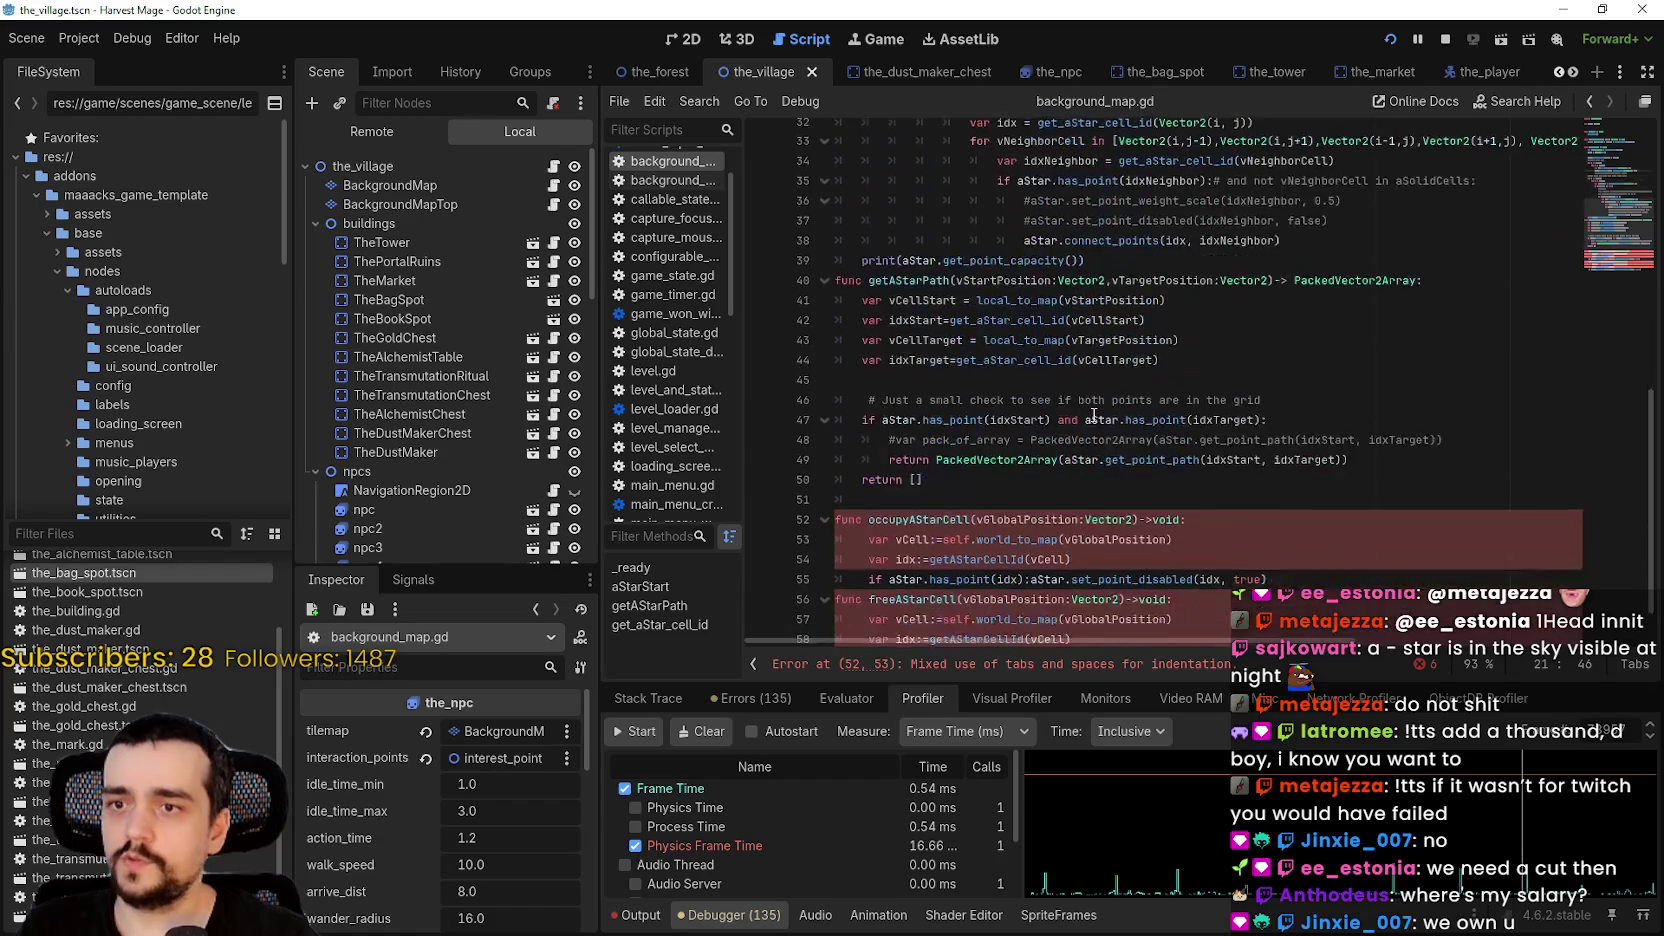
{"action": "double_click", "coordinate": [1010, 484]}
{"action": "key", "text": "ctrl+v"}
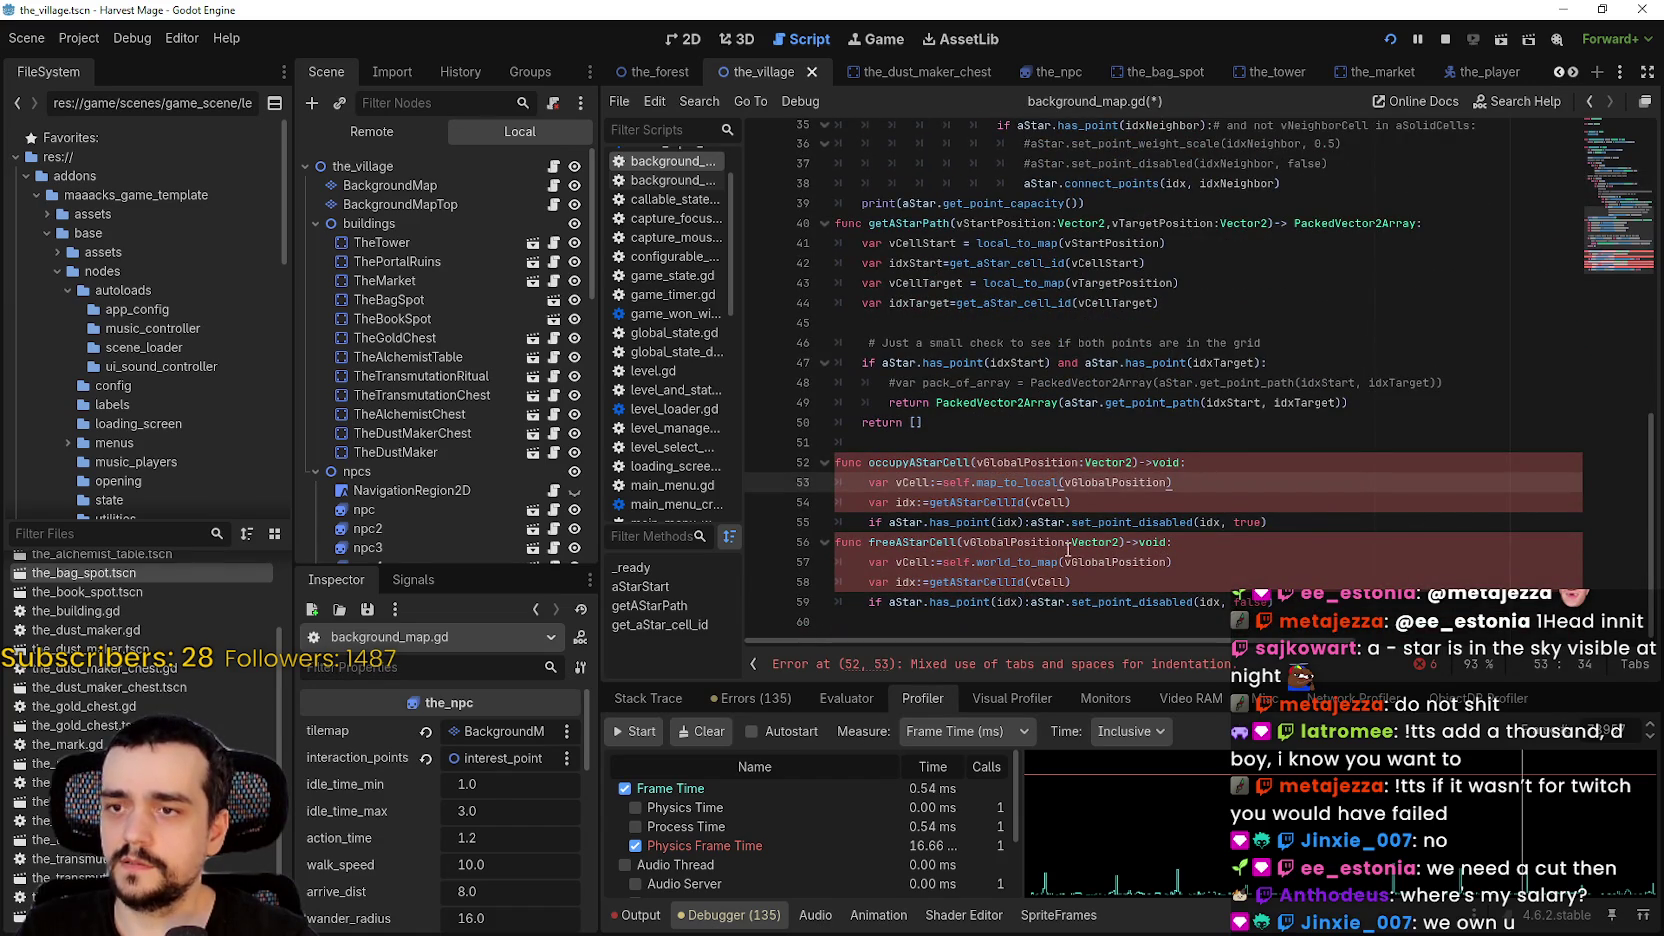
- Change the cell-id call on line 54 to get_aStar_cell_id using autocomplete
{"action": "left_click", "coordinate": [1095, 503]}
{"action": "left_click", "coordinate": [1004, 546]}
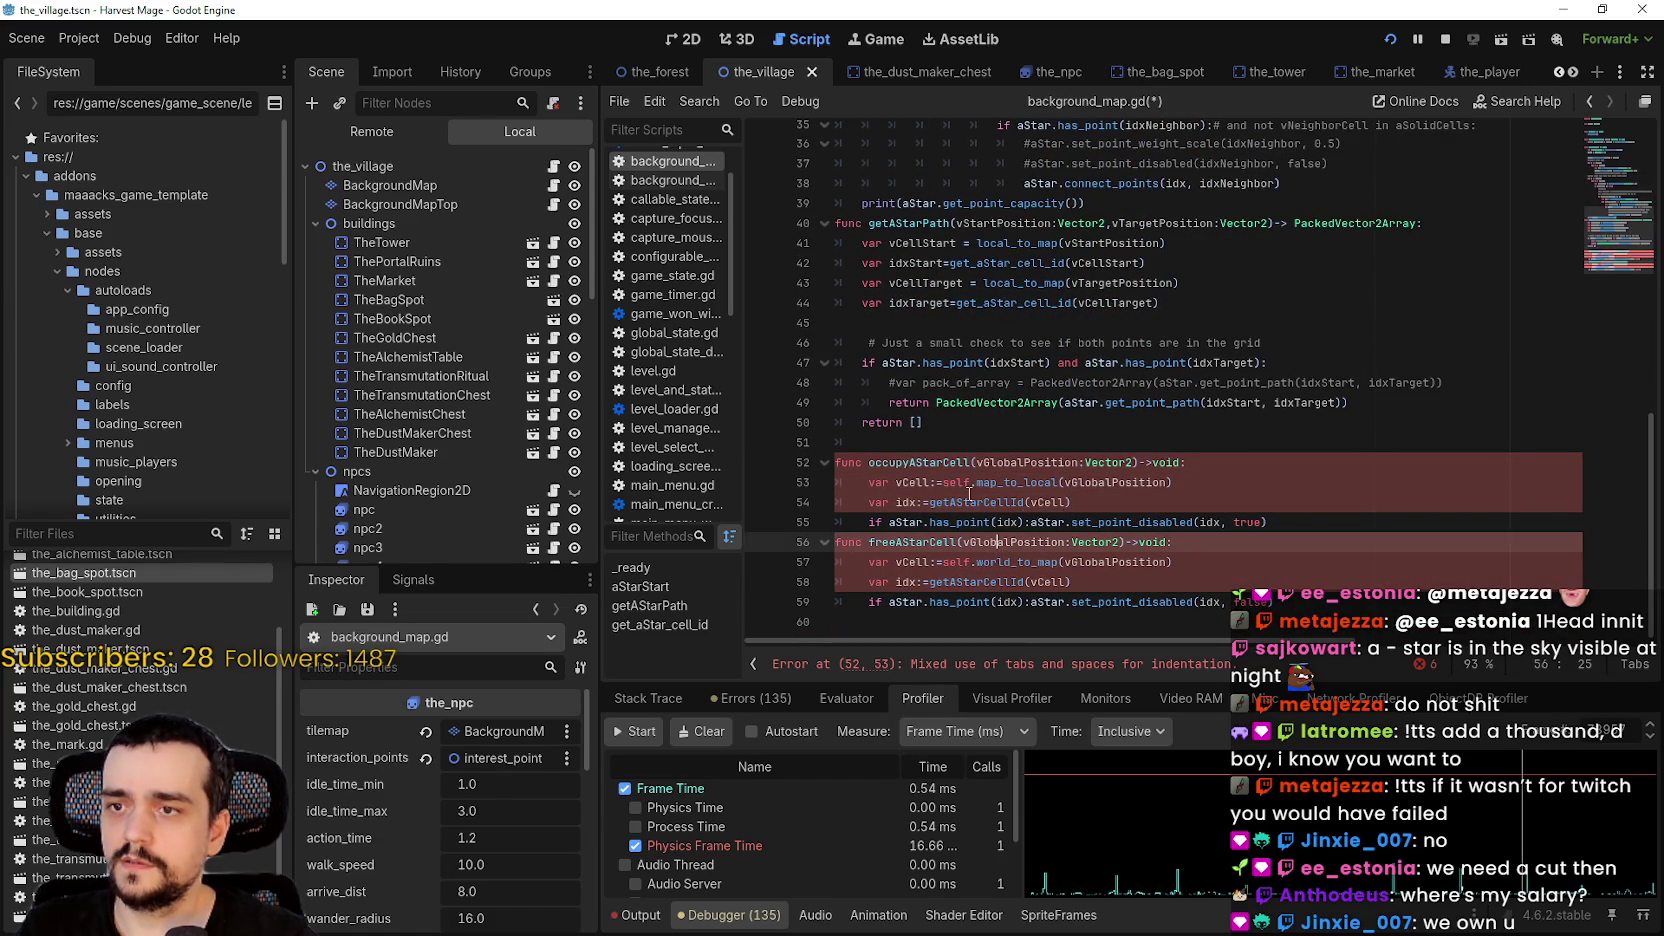
{"action": "double_click", "coordinate": [1005, 502]}
{"action": "type", "text": "get"}
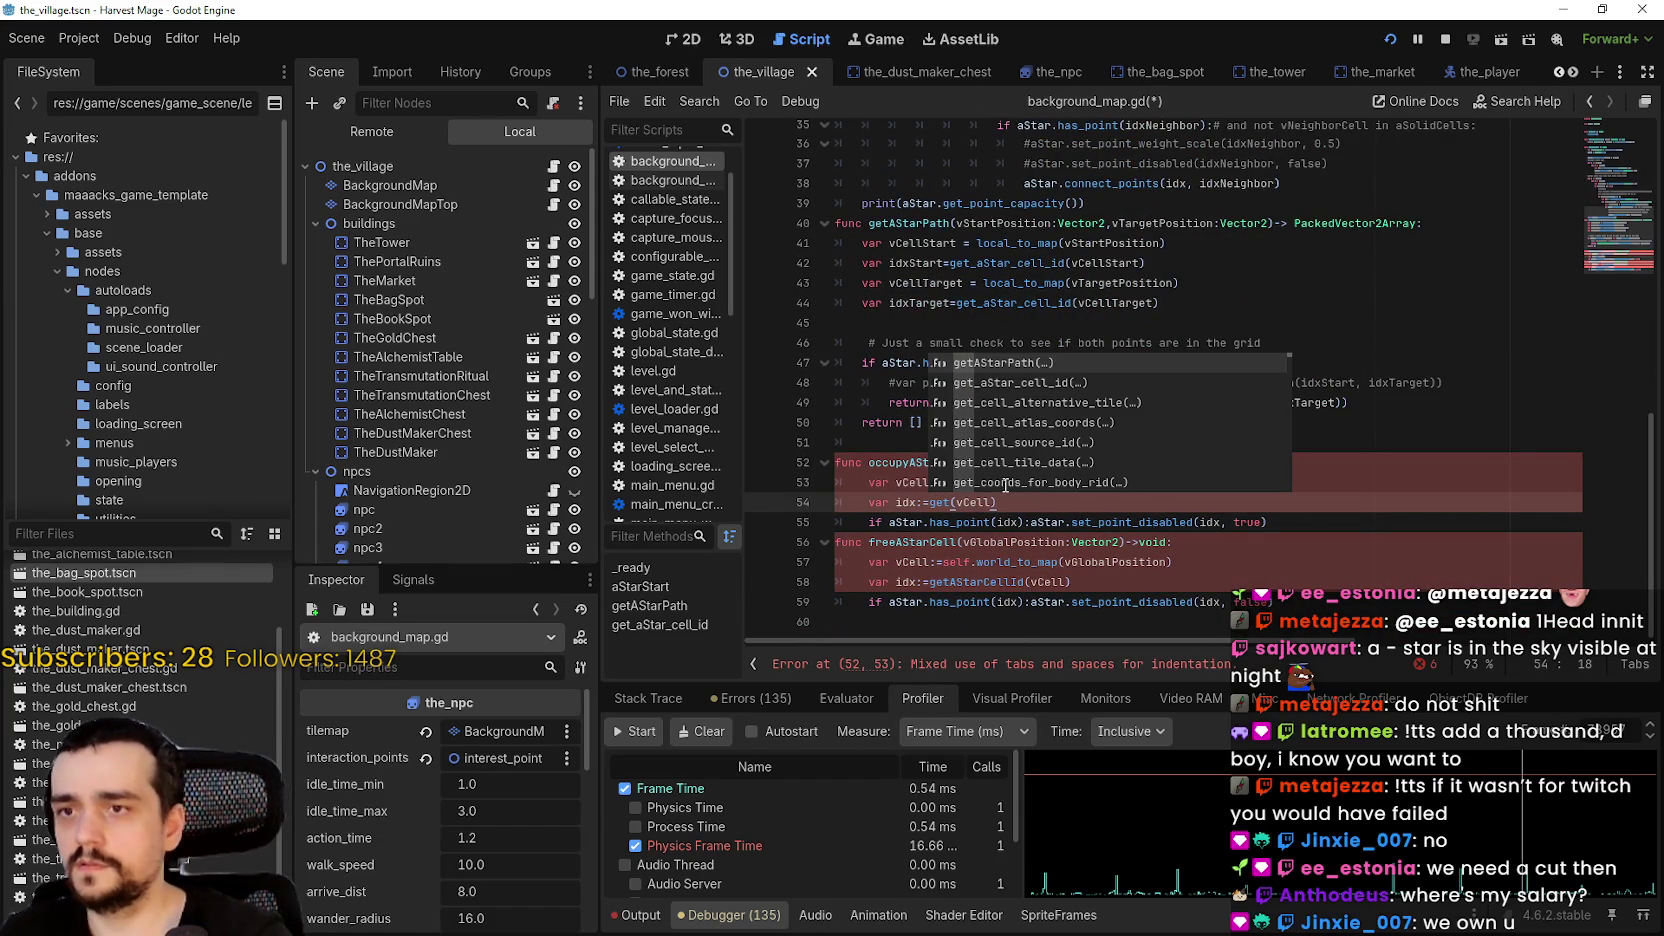
{"action": "key", "text": "ctrl+z"}
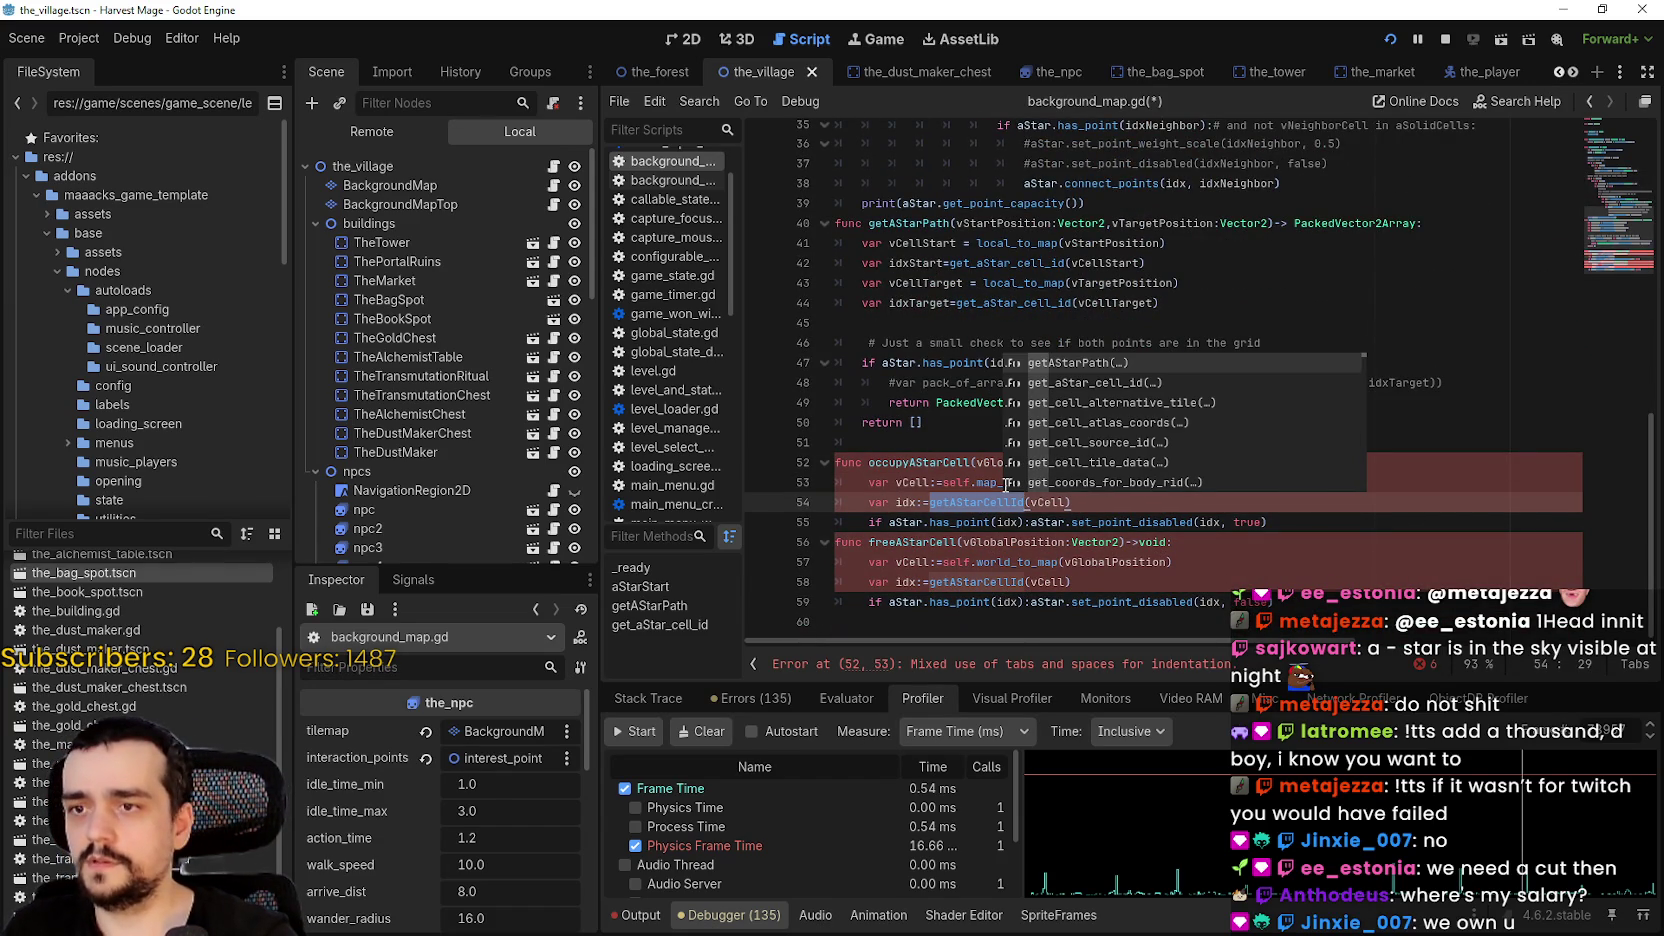
{"action": "key", "text": "ctrl+shift+z"}
{"action": "key", "text": "Down"}
{"action": "key", "text": "Return"}
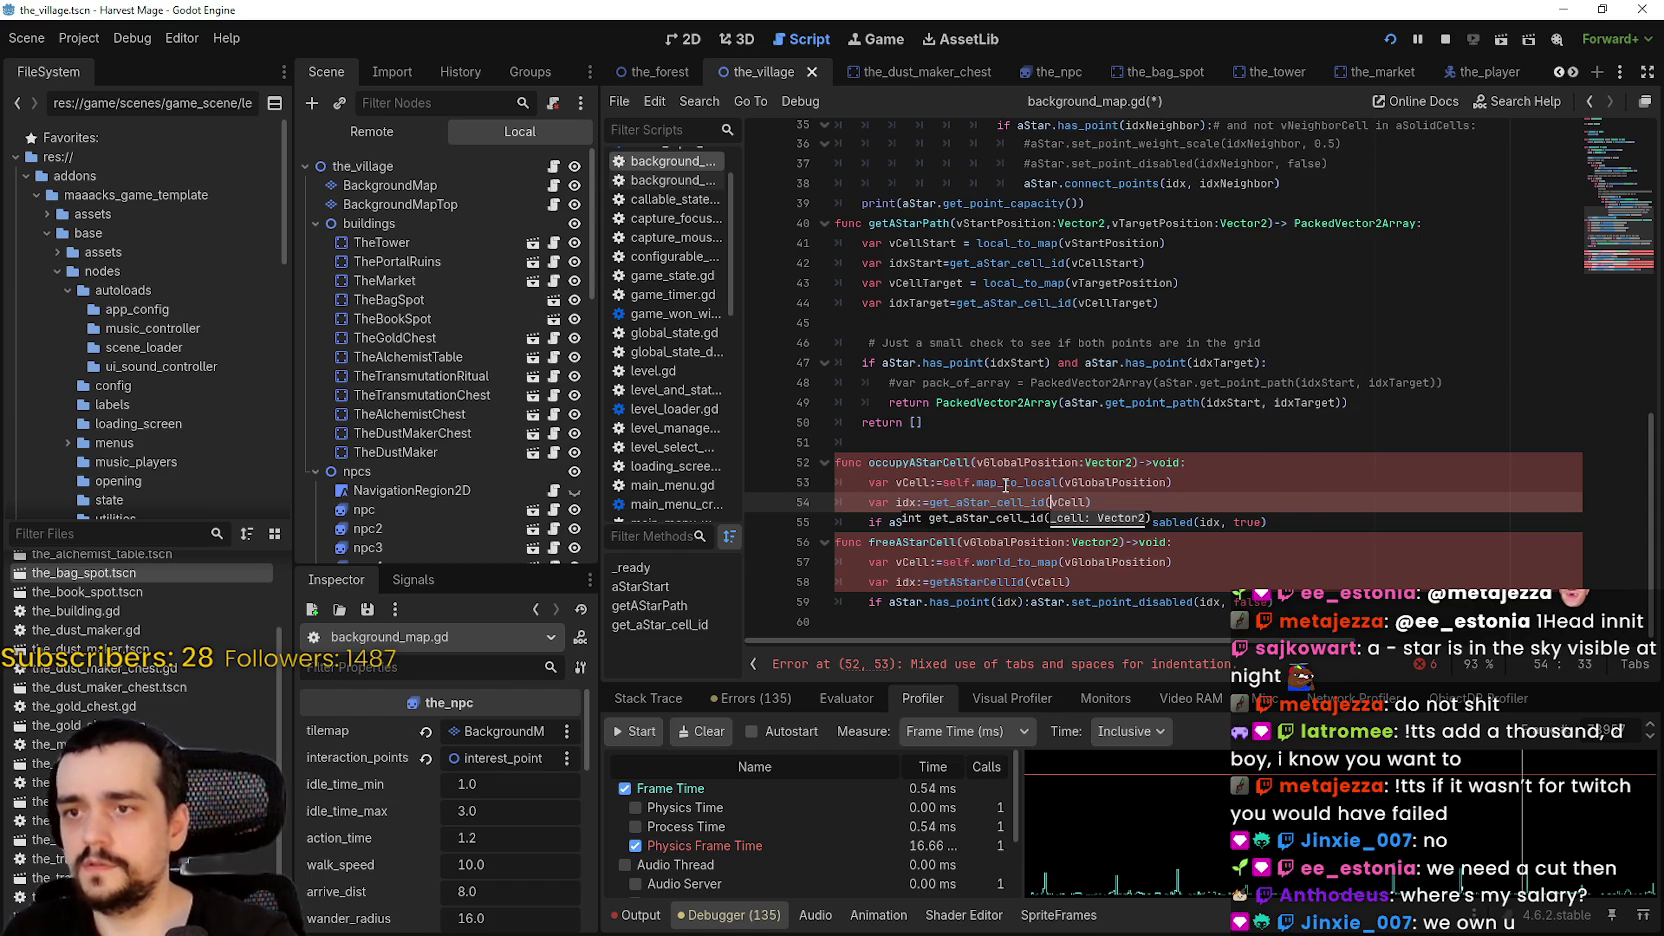
- Re-indent lines 53–55 with tabs and add a blank line after occupyAStarCell
{"action": "left_click", "coordinate": [875, 478]}
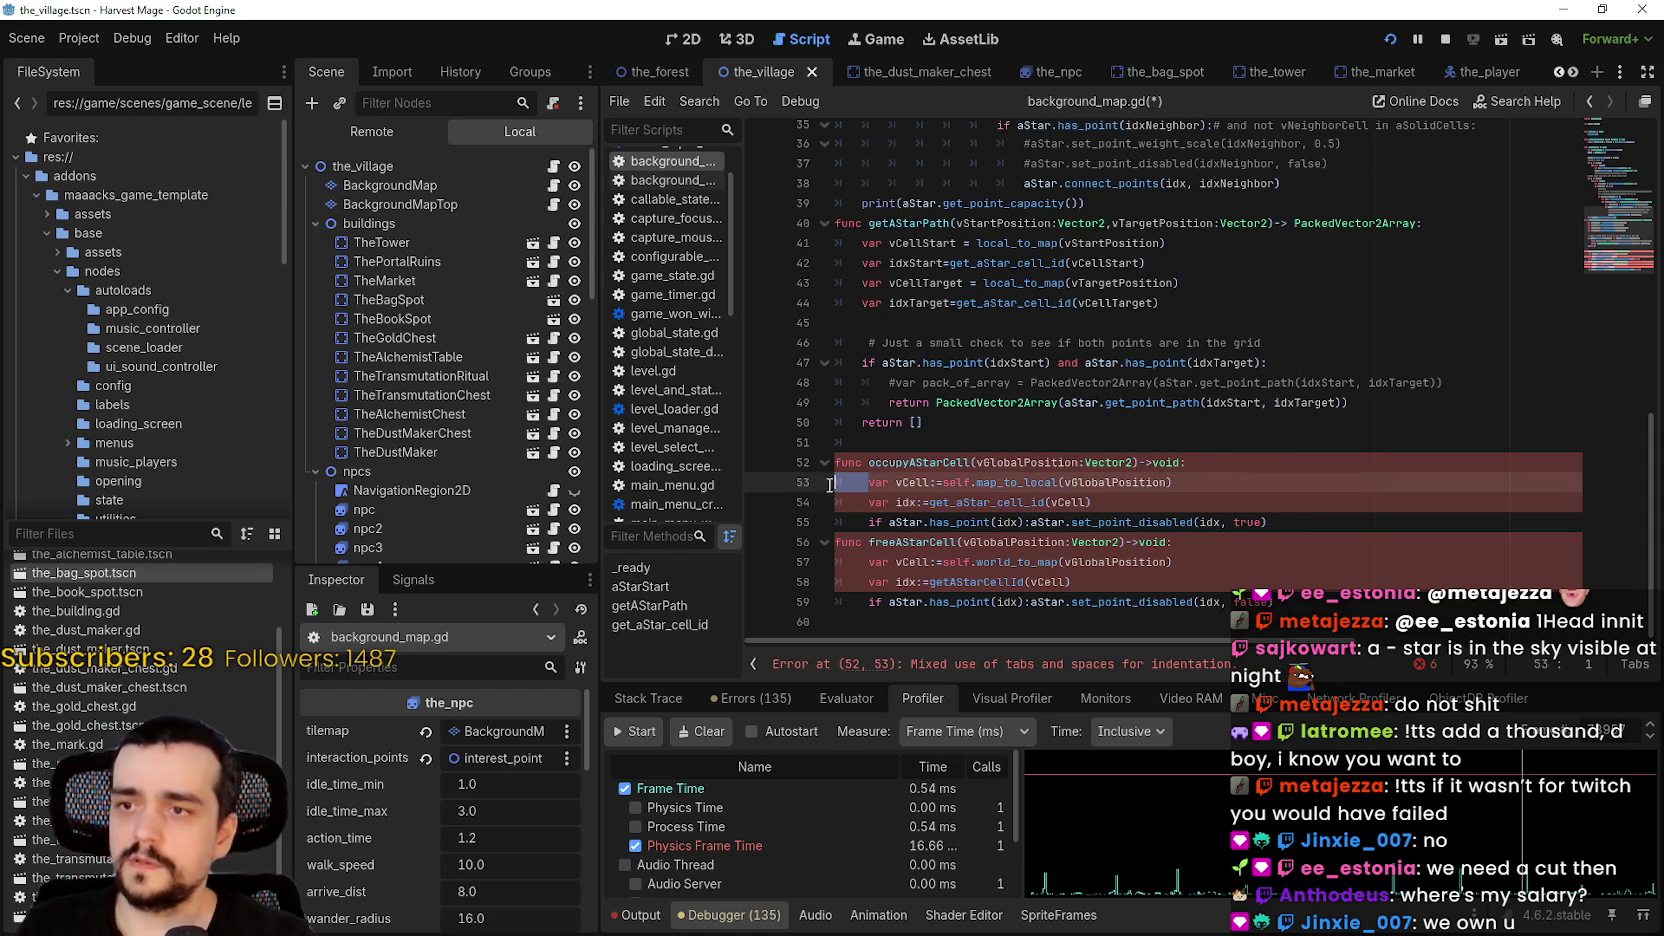
{"action": "key", "text": "BackSpace"}
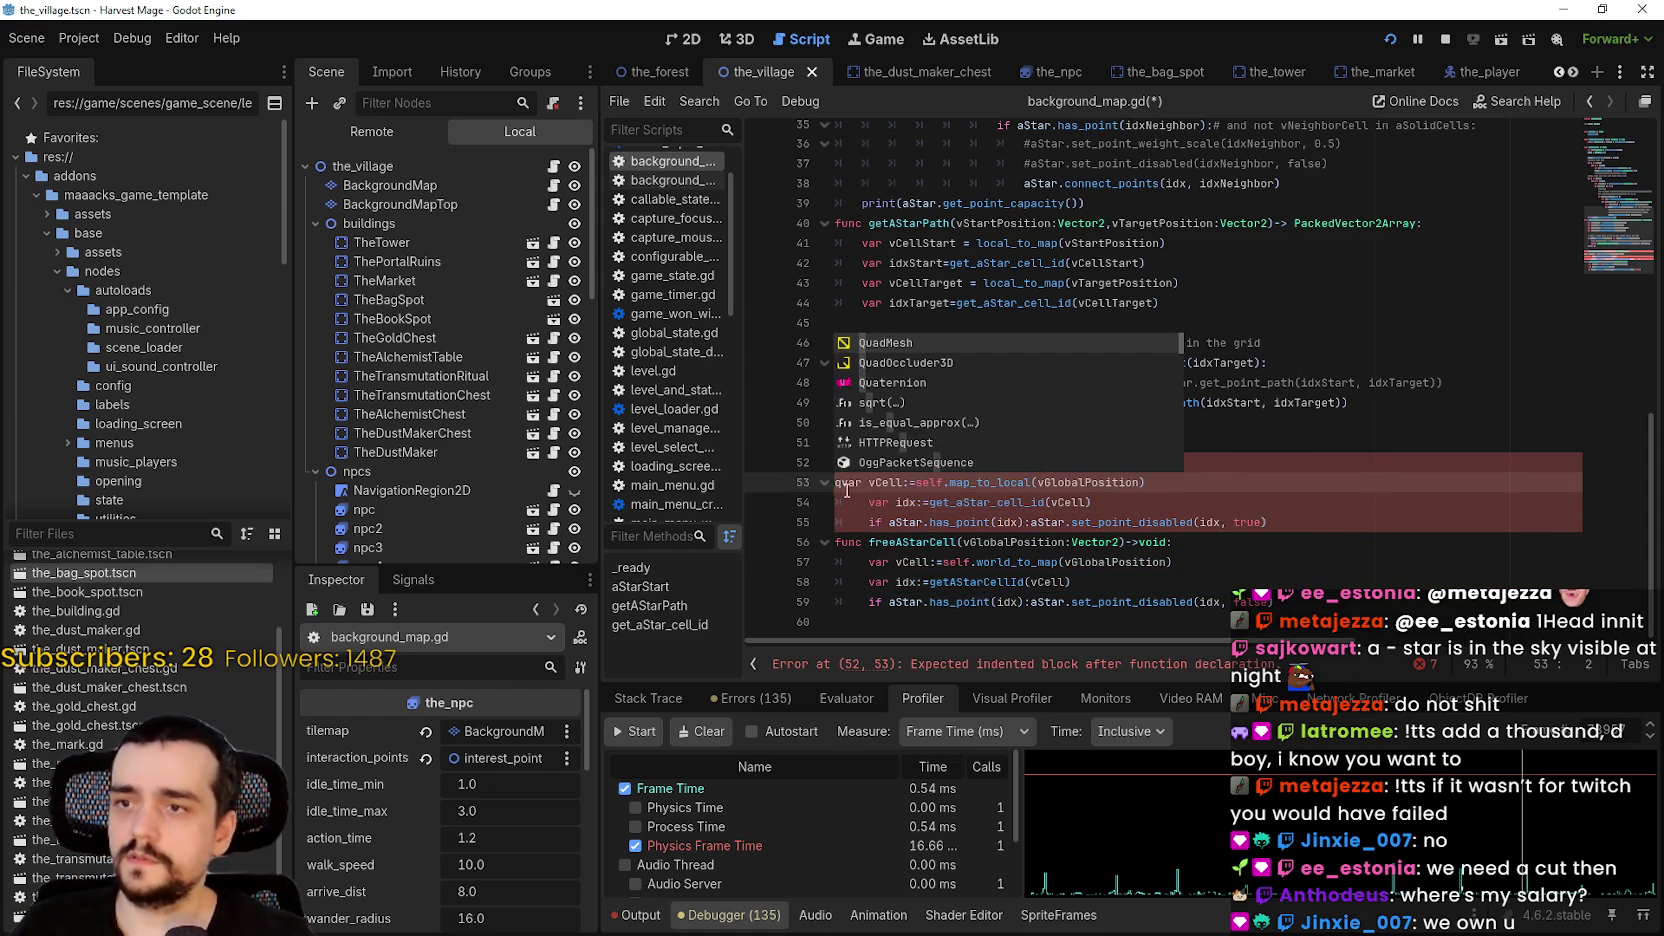
{"action": "key", "text": "Escape"}
{"action": "key", "text": "Tab"}
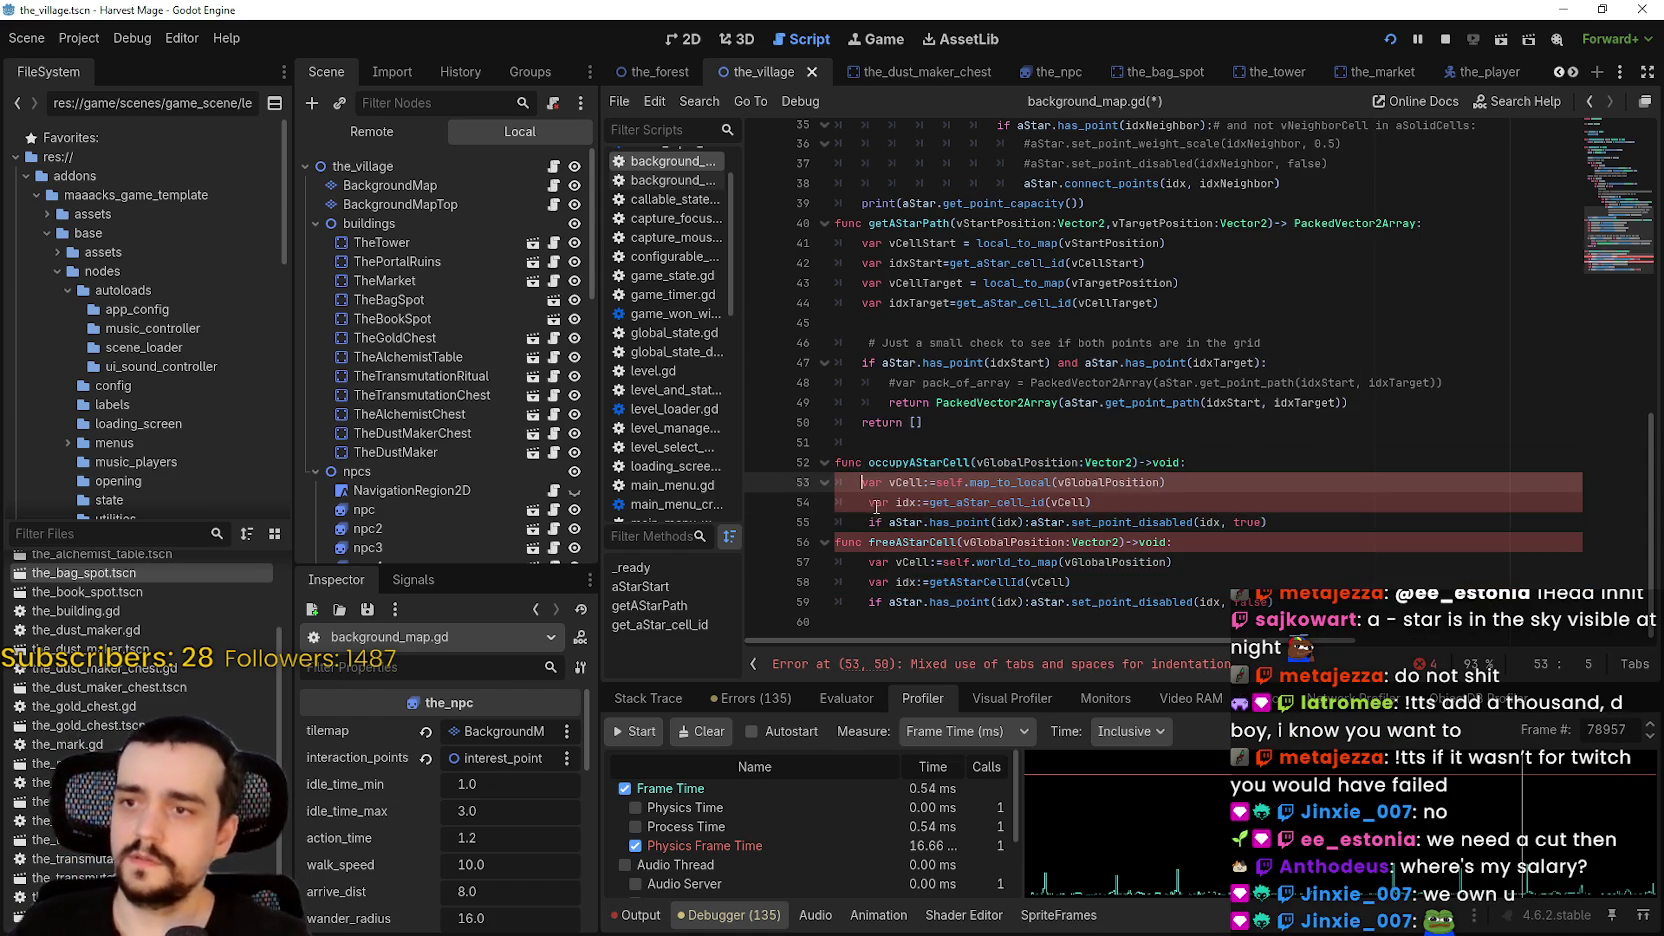
{"action": "left_click_drag", "start_coordinate": [868, 502], "coordinate": [829, 510]}
{"action": "key", "text": "BackSpace"}
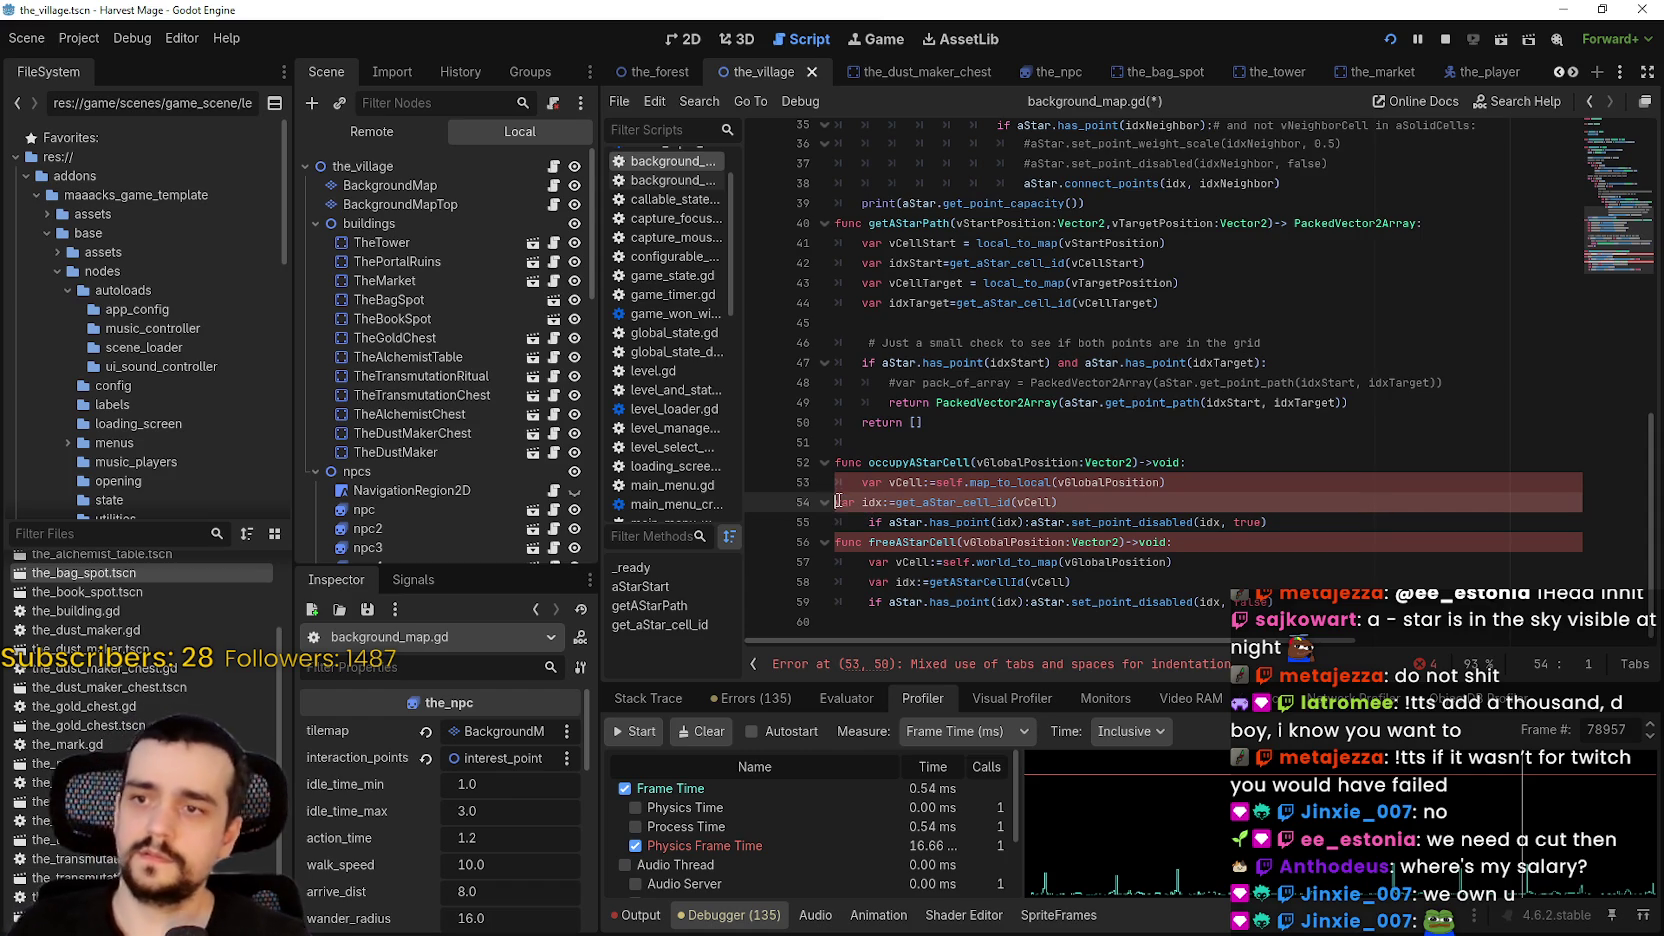
{"action": "key", "text": "Tab"}
{"action": "left_click", "coordinate": [919, 508]}
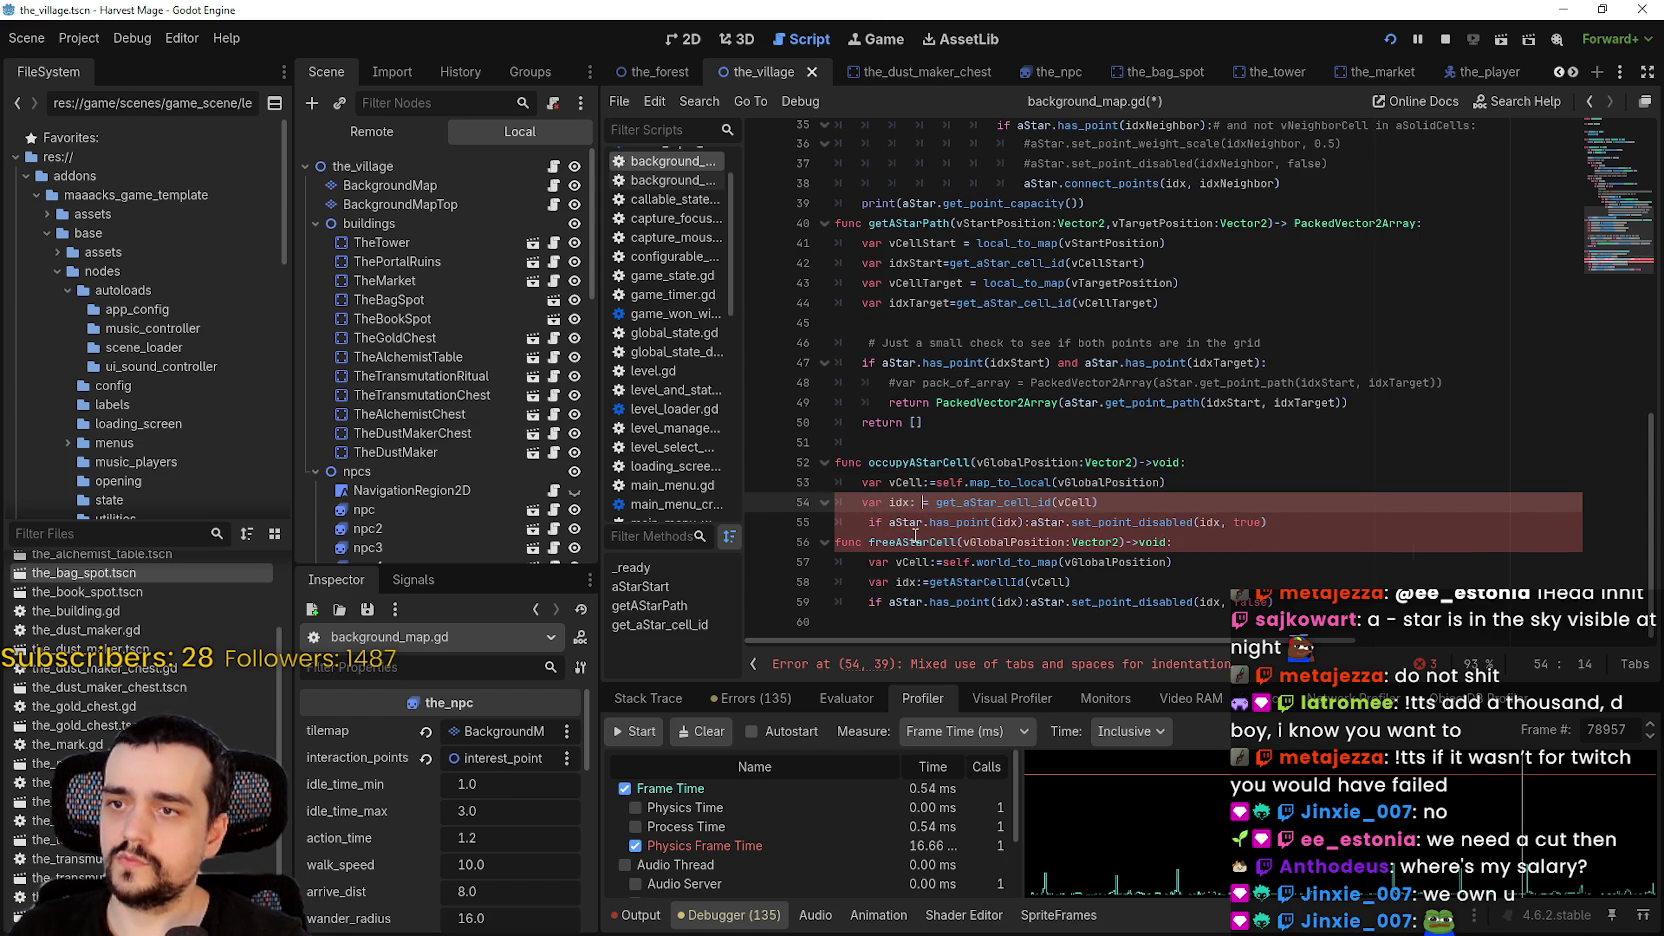
{"action": "left_click_drag", "start_coordinate": [868, 522], "coordinate": [833, 528]}
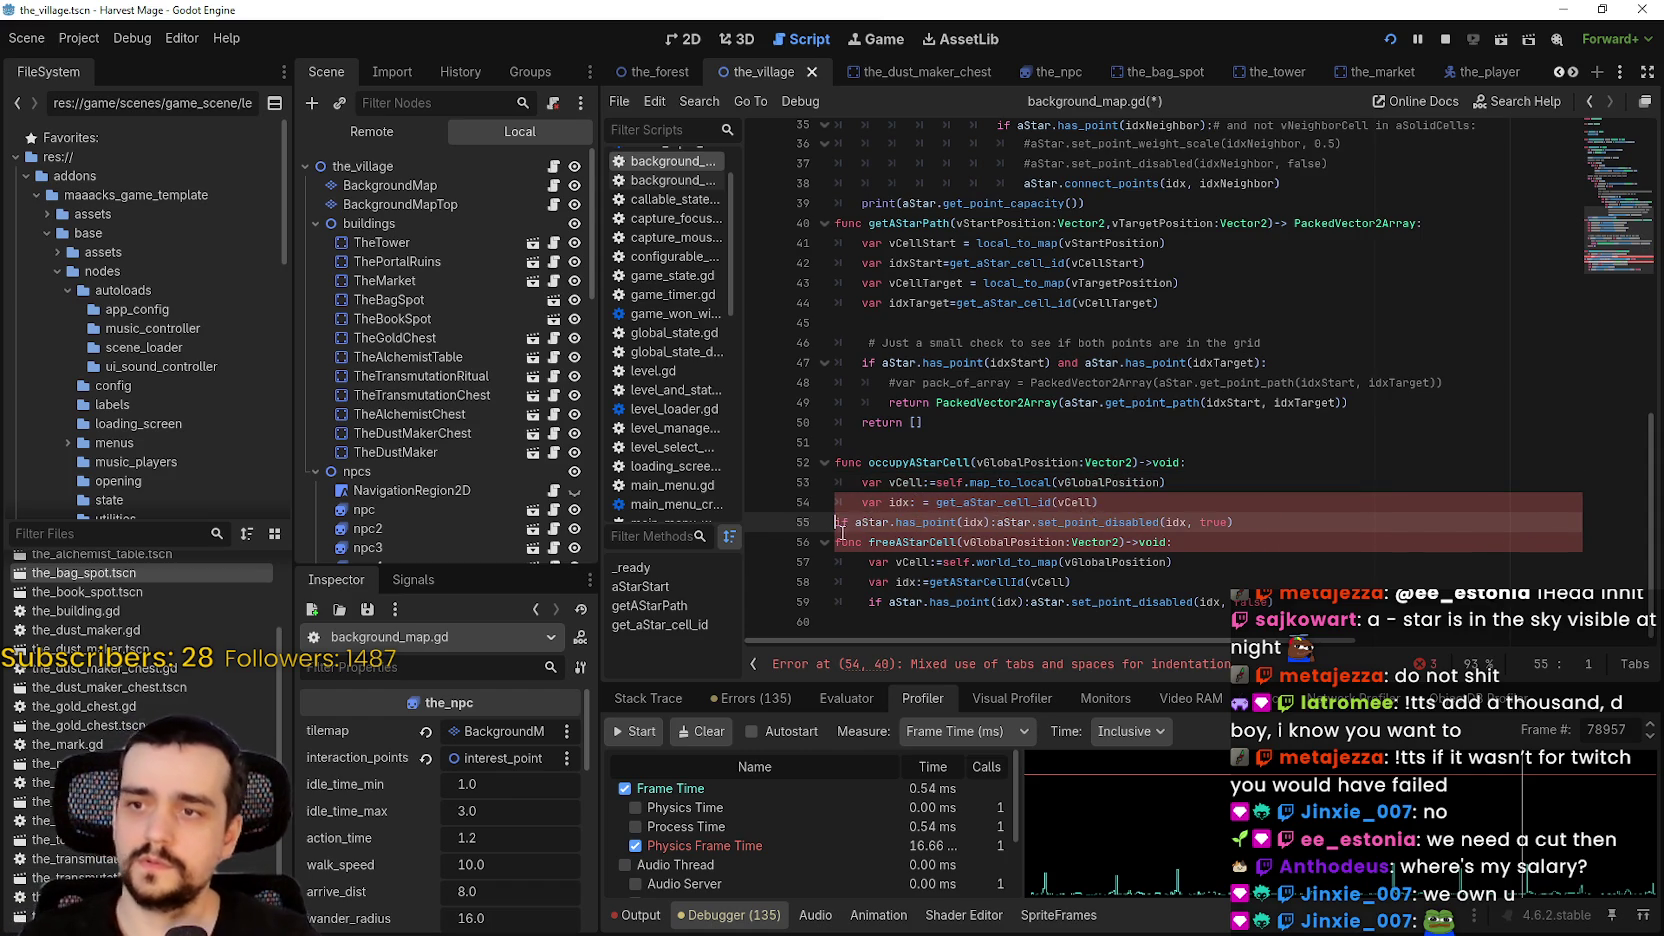
{"action": "key", "text": "Tab"}
{"action": "left_click", "coordinate": [1276, 521]}
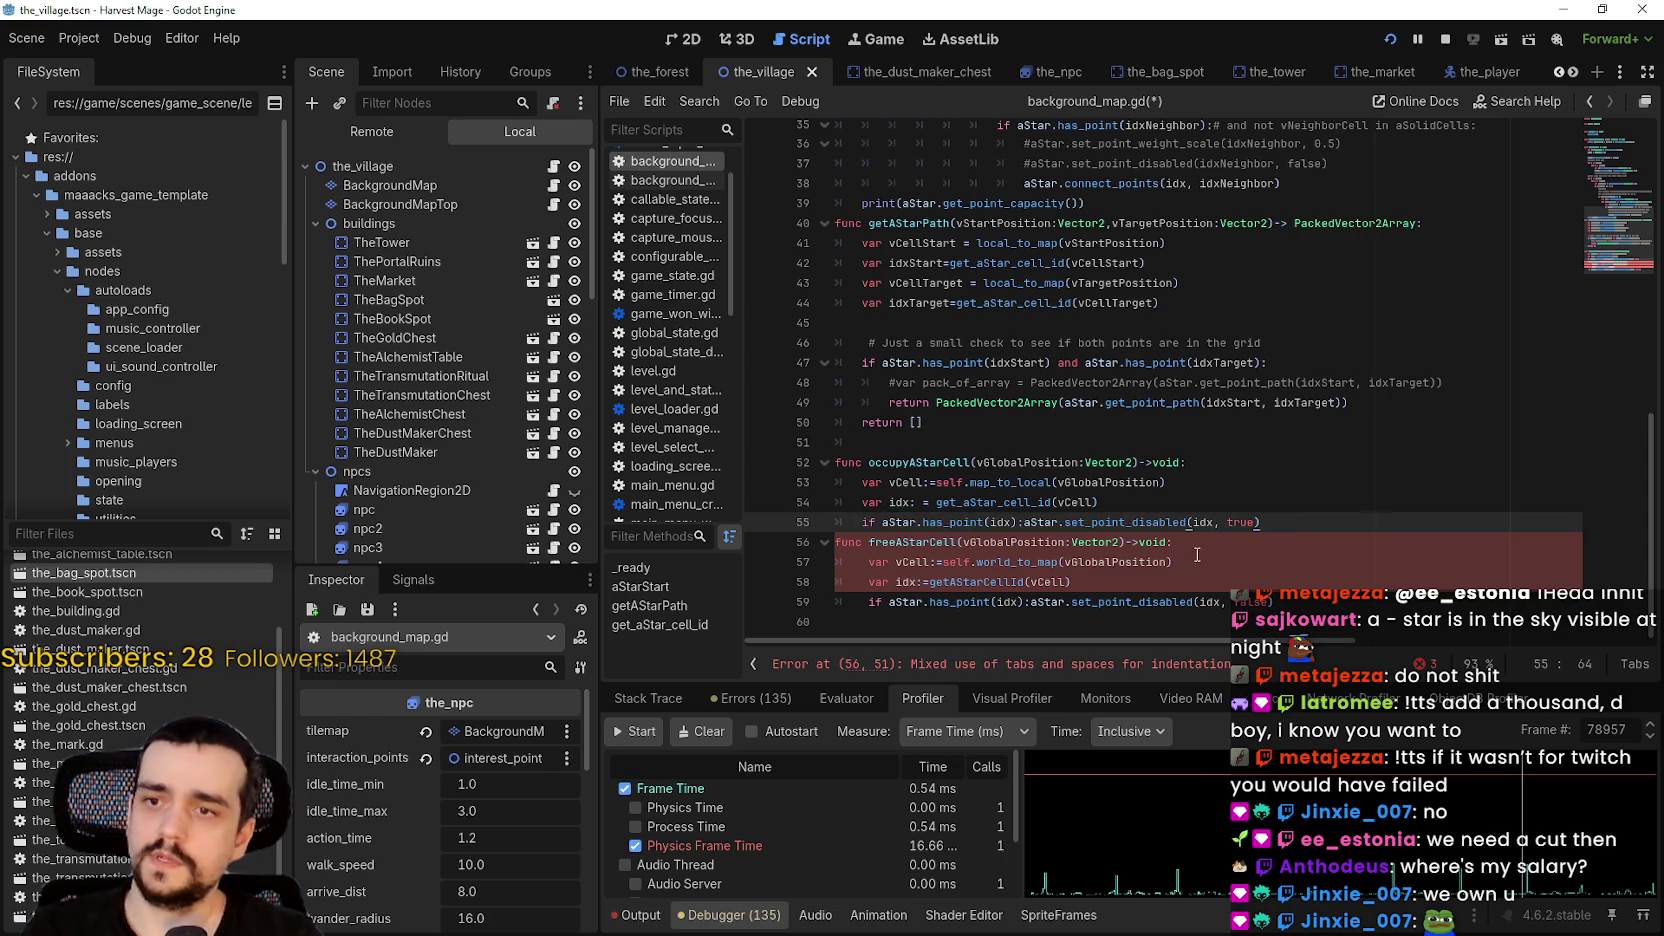
{"action": "key", "text": "Return"}
{"action": "scroll", "coordinate": [969, 538], "scroll_direction": "down", "scroll_amount": 1}
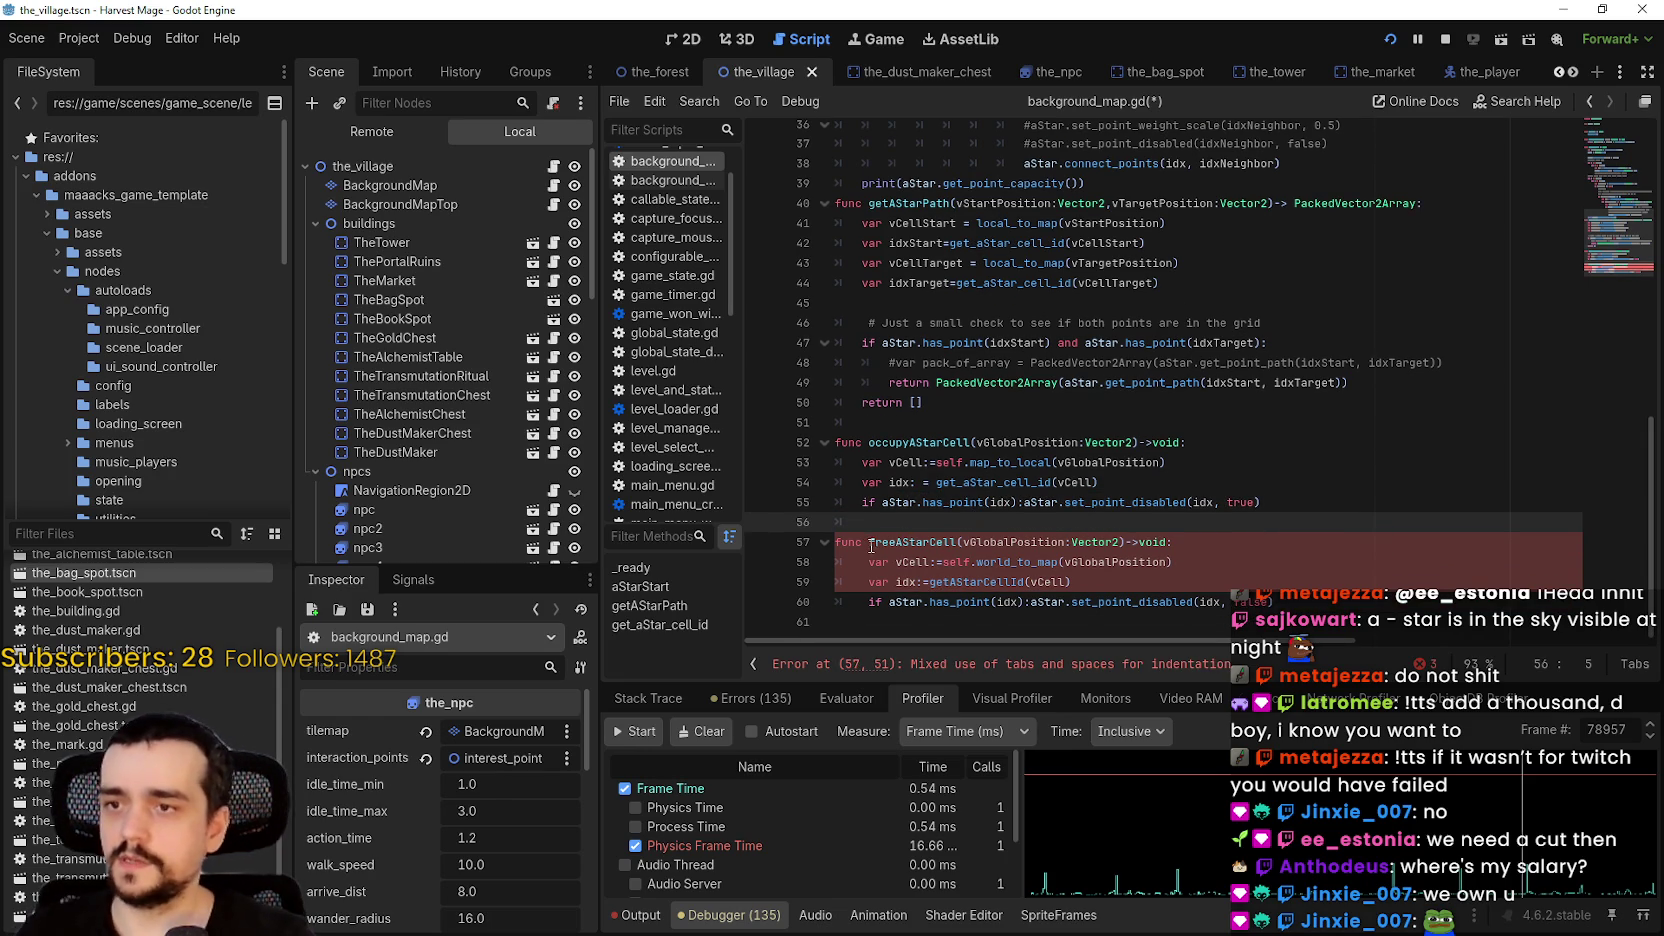
- Replace the space indentation on freeAStarCell lines 58–60 with tabs
{"action": "key", "text": "Tab"}
{"action": "mouse_move", "coordinate": [869, 562]}
{"action": "left_mouse_down"}
{"action": "mouse_move", "coordinate": [838, 562]}
{"action": "mouse_move", "coordinate": [836, 602]}
{"action": "left_mouse_up"}
{"action": "key", "text": "BackSpace"}
{"action": "key", "text": "Tab"}
{"action": "key", "text": "BackSpace"}
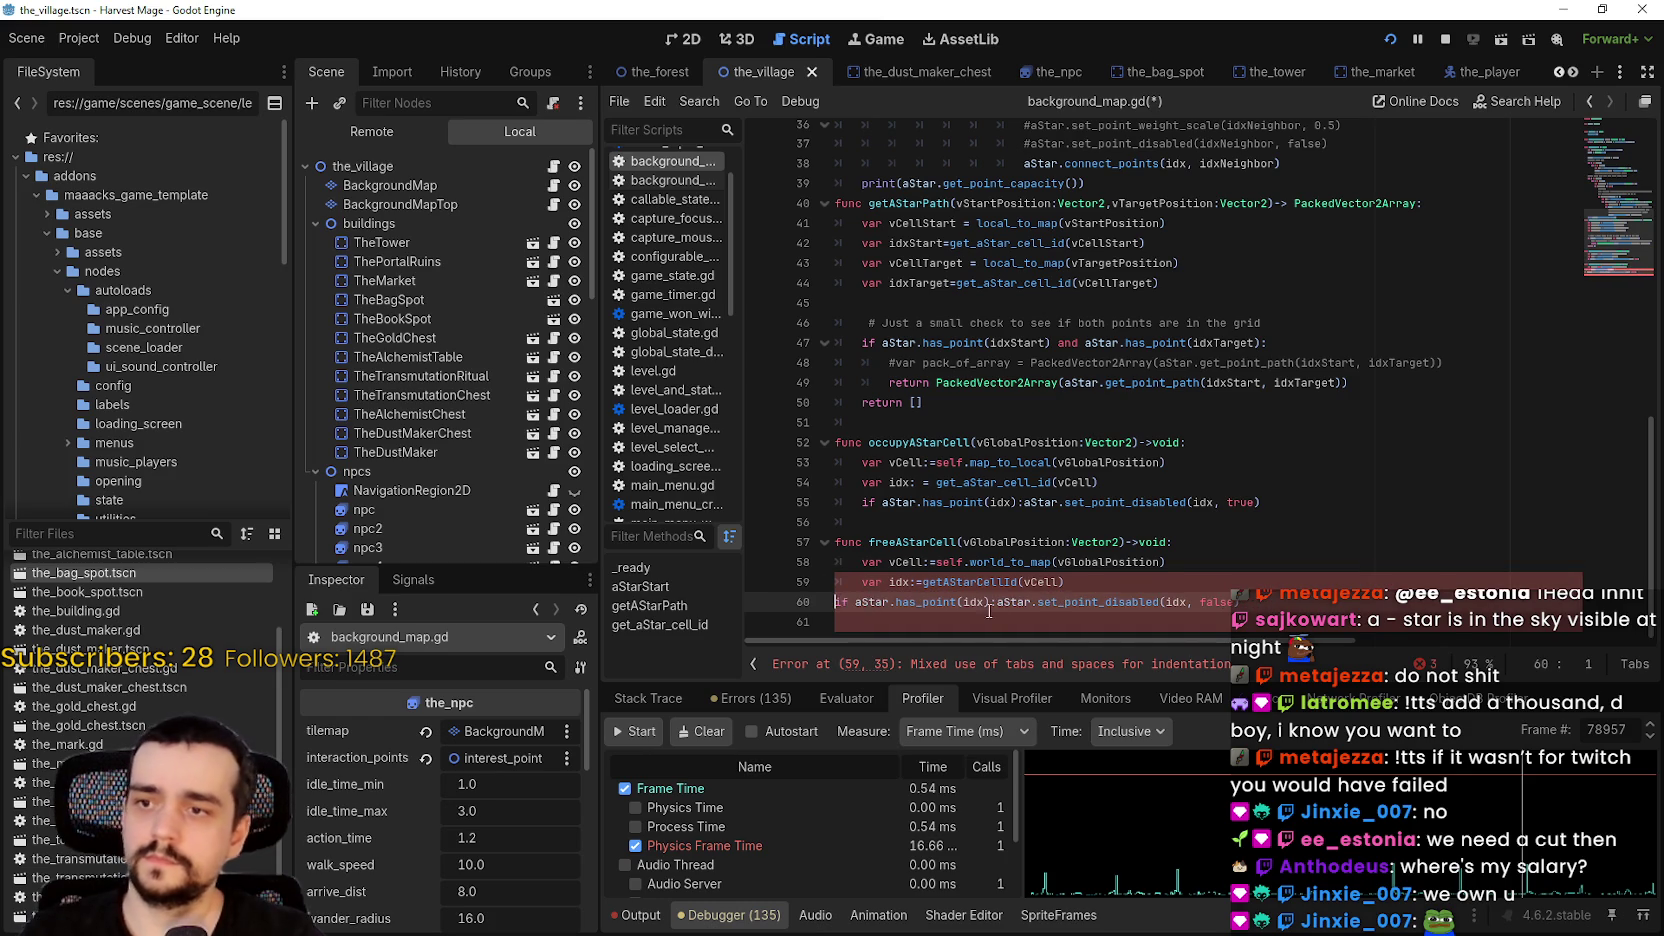
{"action": "key", "text": "Tab"}
- Move the disable calls of the if statements in both functions onto their own indented lines
{"action": "left_click", "coordinate": [1019, 613]}
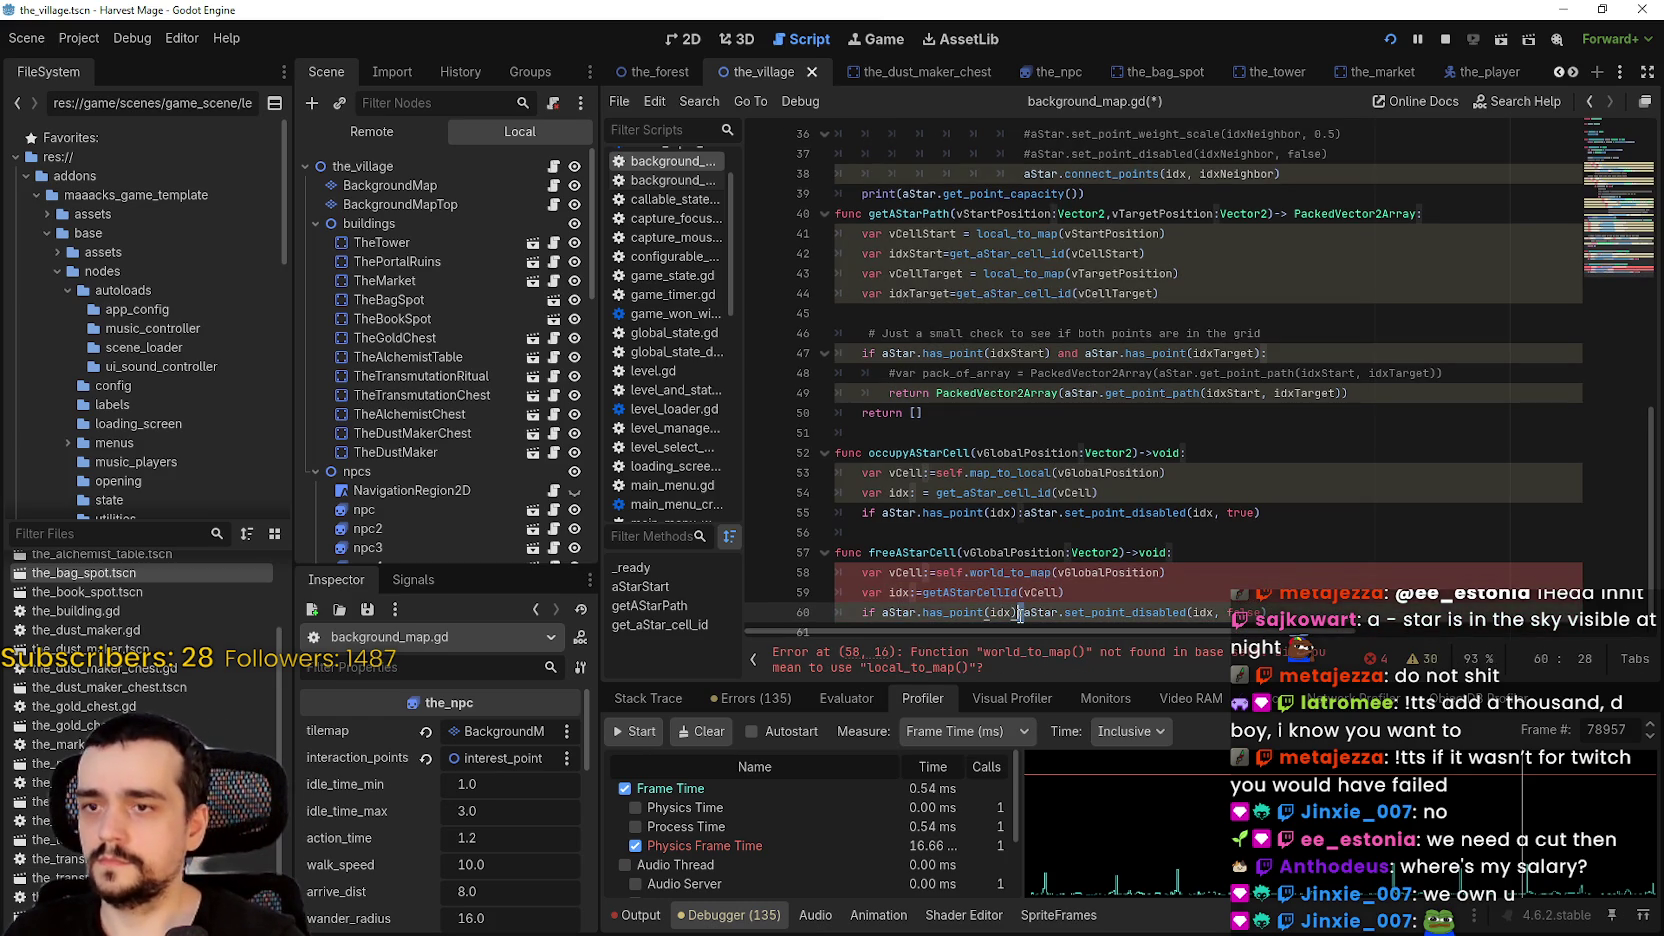
{"action": "left_click", "coordinate": [1022, 614]}
{"action": "type", "text": ":"}
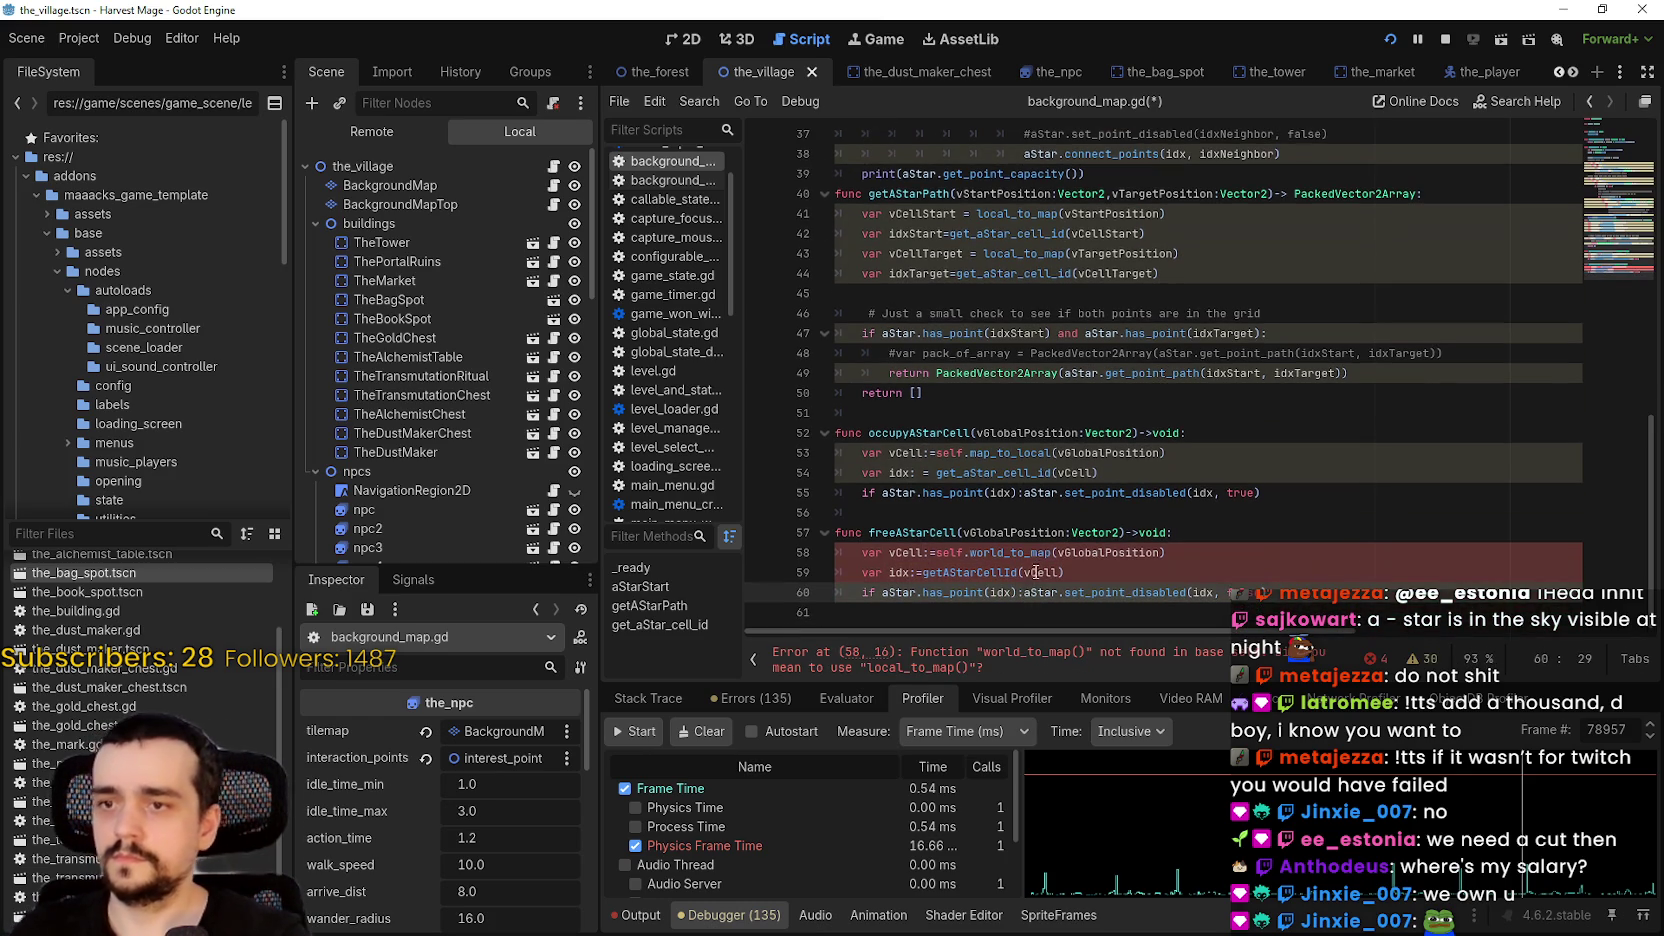
{"action": "key", "text": "Return"}
{"action": "left_click", "coordinate": [924, 592]}
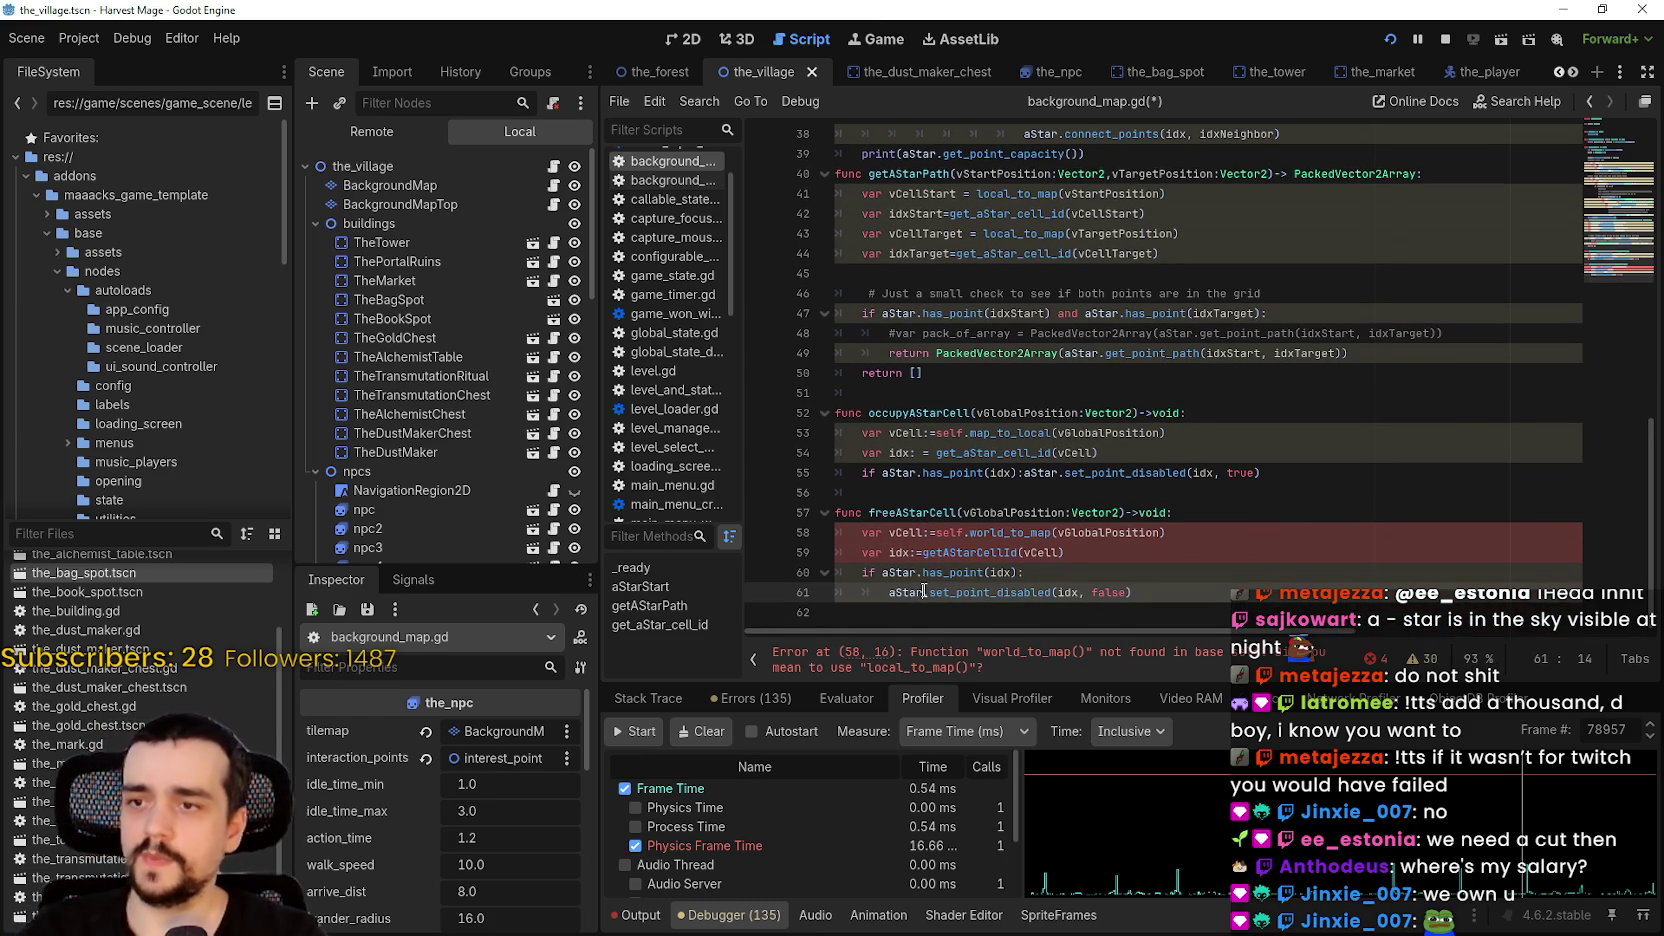
{"action": "left_click", "coordinate": [1022, 472]}
{"action": "key", "text": "Return"}
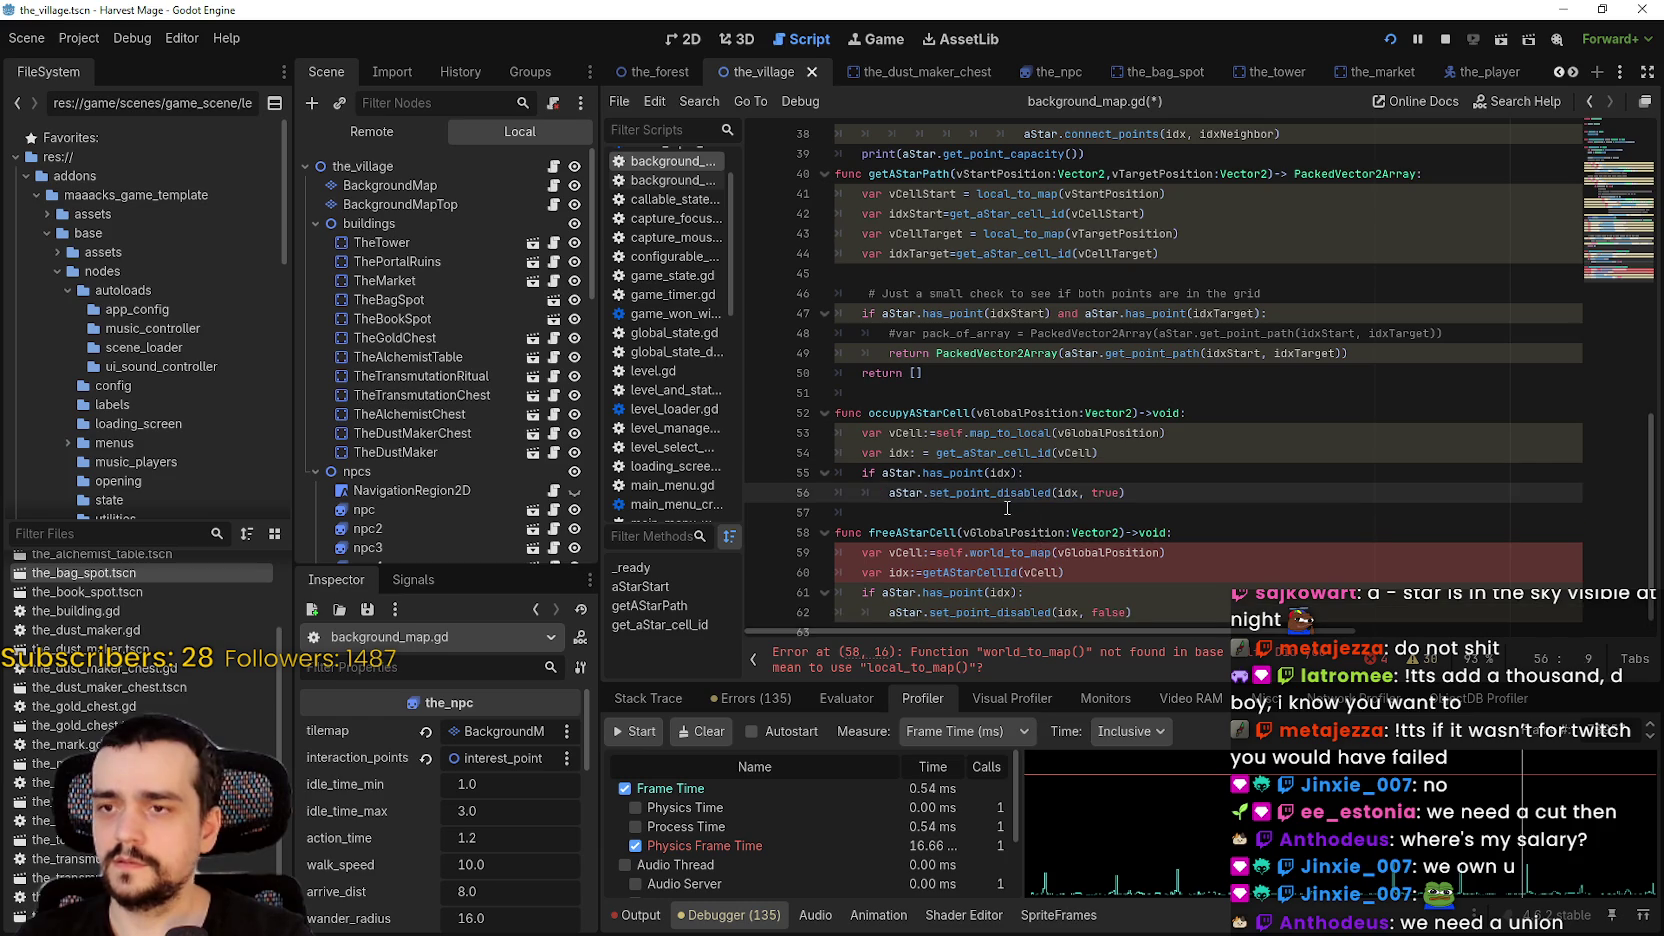
{"action": "key", "text": "Down"}
- Replace world_to_map with map_to_local and getAStarCellId with get_aStar_cell_id in freeAStarCell
{"action": "scroll", "coordinate": [1007, 500], "scroll_direction": "down", "scroll_amount": 1}
{"action": "double_click", "coordinate": [1028, 532]}
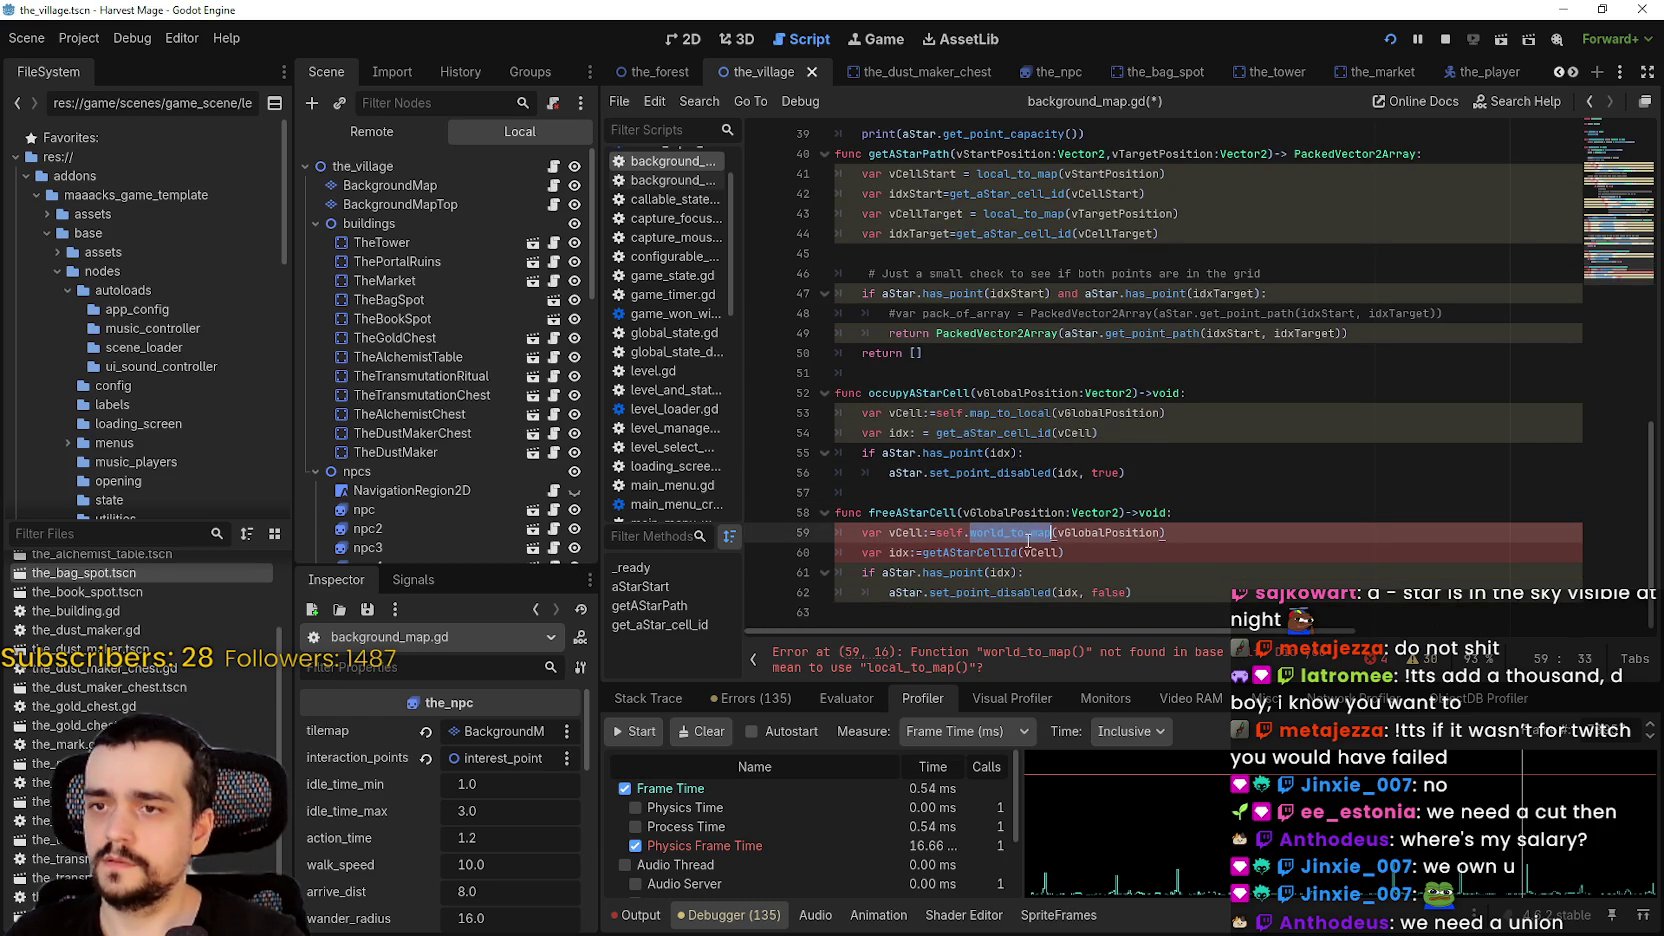
{"action": "double_click", "coordinate": [1010, 413]}
{"action": "key", "text": "ctrl+c"}
{"action": "double_click", "coordinate": [1015, 532]}
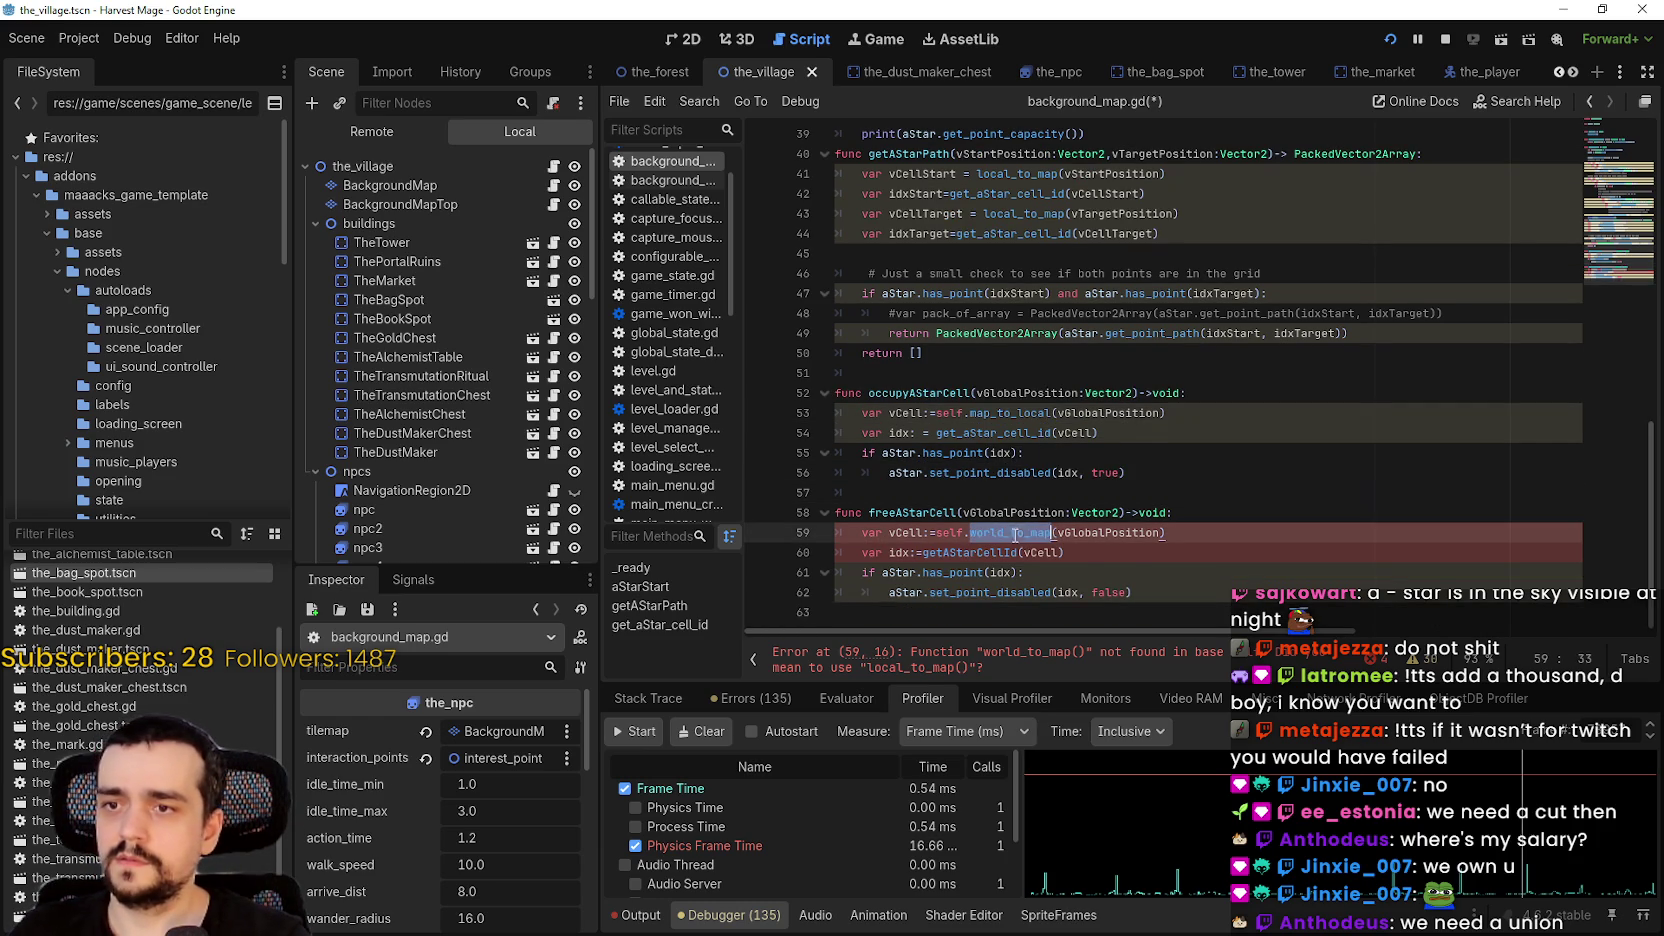
{"action": "key", "text": "ctrl+v"}
{"action": "left_click_drag", "start_coordinate": [1050, 432], "coordinate": [970, 413]}
{"action": "scroll", "coordinate": [985, 577], "scroll_direction": "up", "scroll_amount": 1}
{"action": "left_click", "coordinate": [982, 463]}
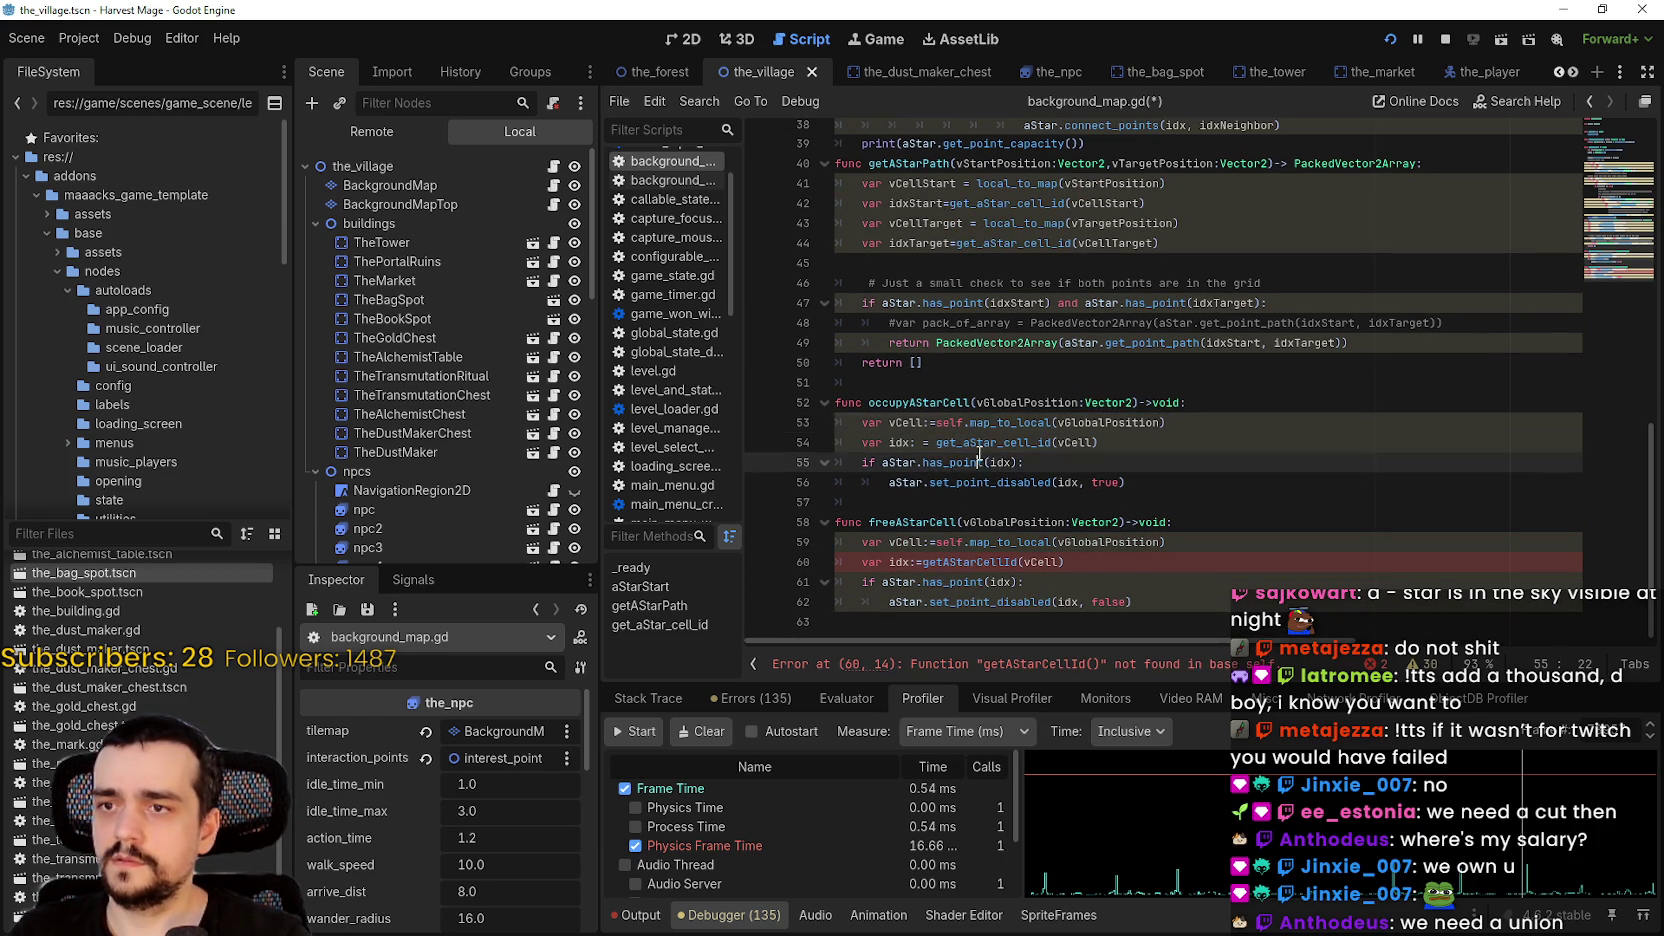
{"action": "double_click", "coordinate": [980, 442]}
{"action": "double_click", "coordinate": [975, 561]}
{"action": "key", "text": "ctrl+v"}
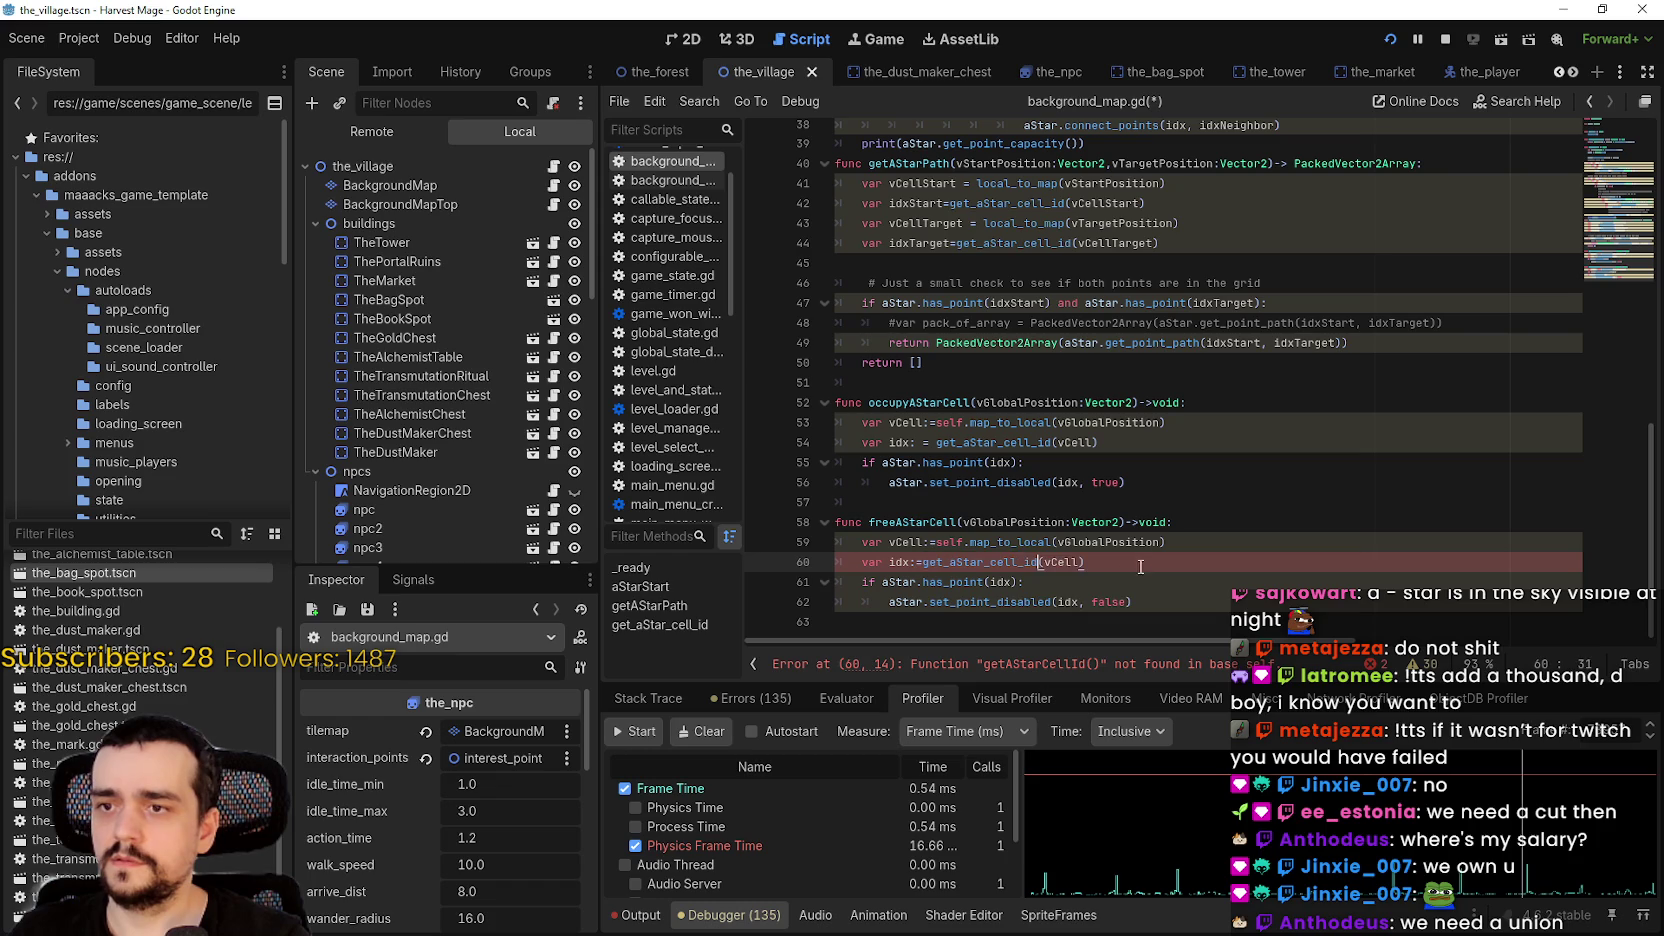
- Tidy the spacing around the assignments on lines 59–60 and save the script
{"action": "left_click", "coordinate": [920, 561]}
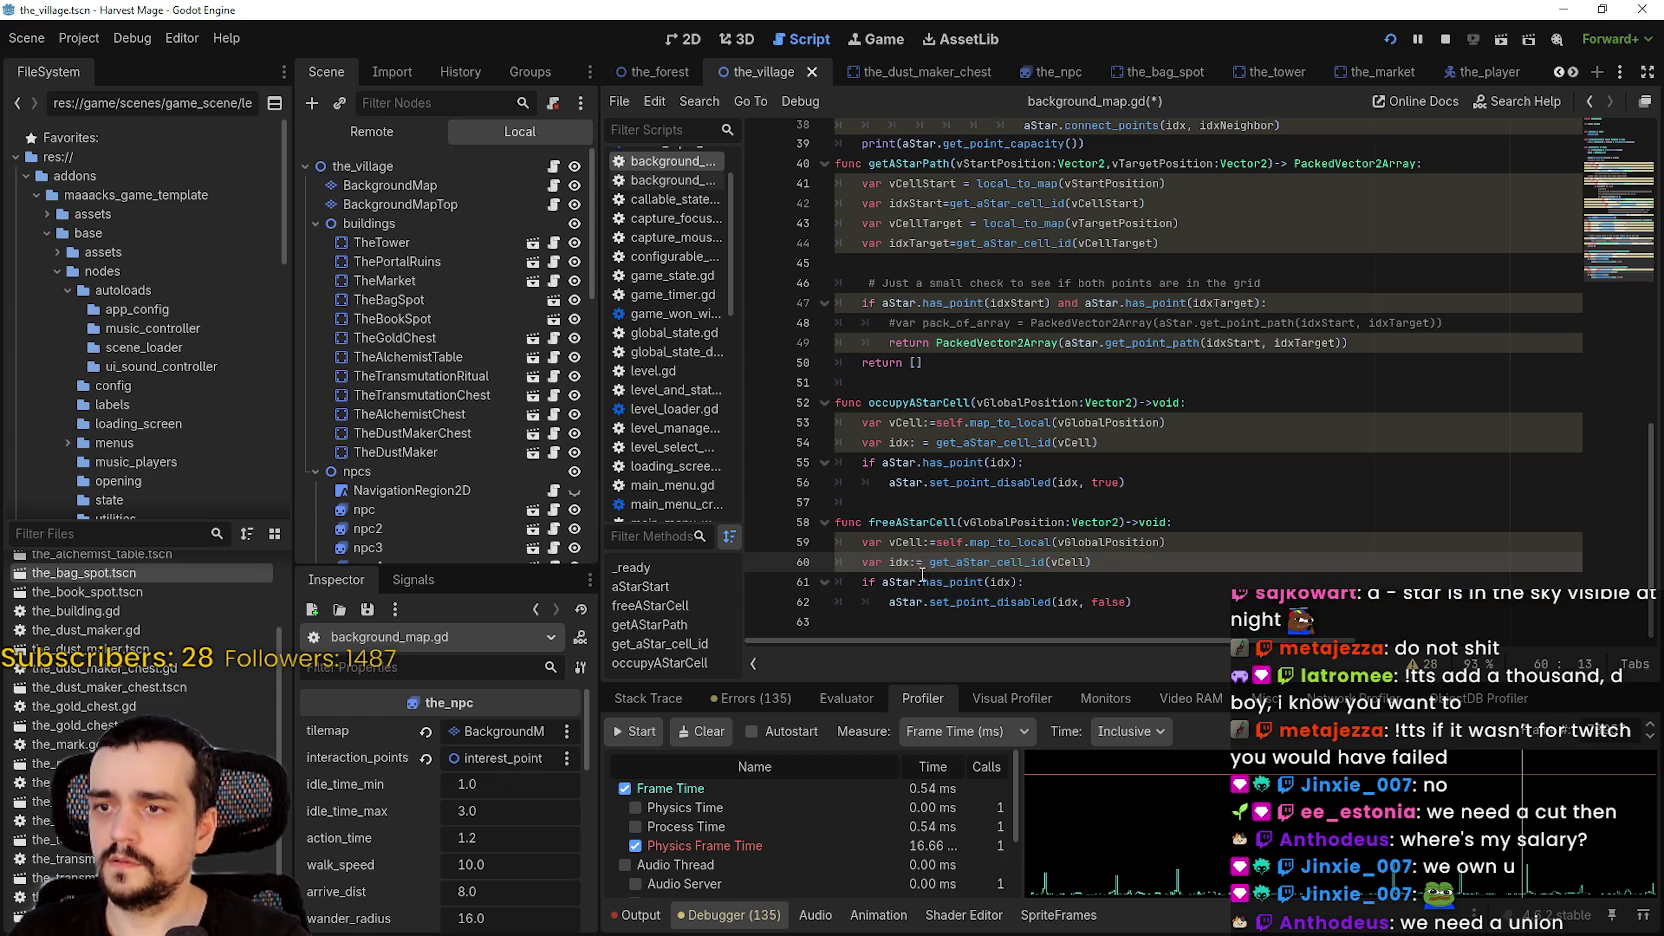
{"action": "key", "text": "Down"}
{"action": "key", "text": "Up"}
{"action": "key", "text": "Up"}
{"action": "key", "text": "Right"}
{"action": "key", "text": "Right"}
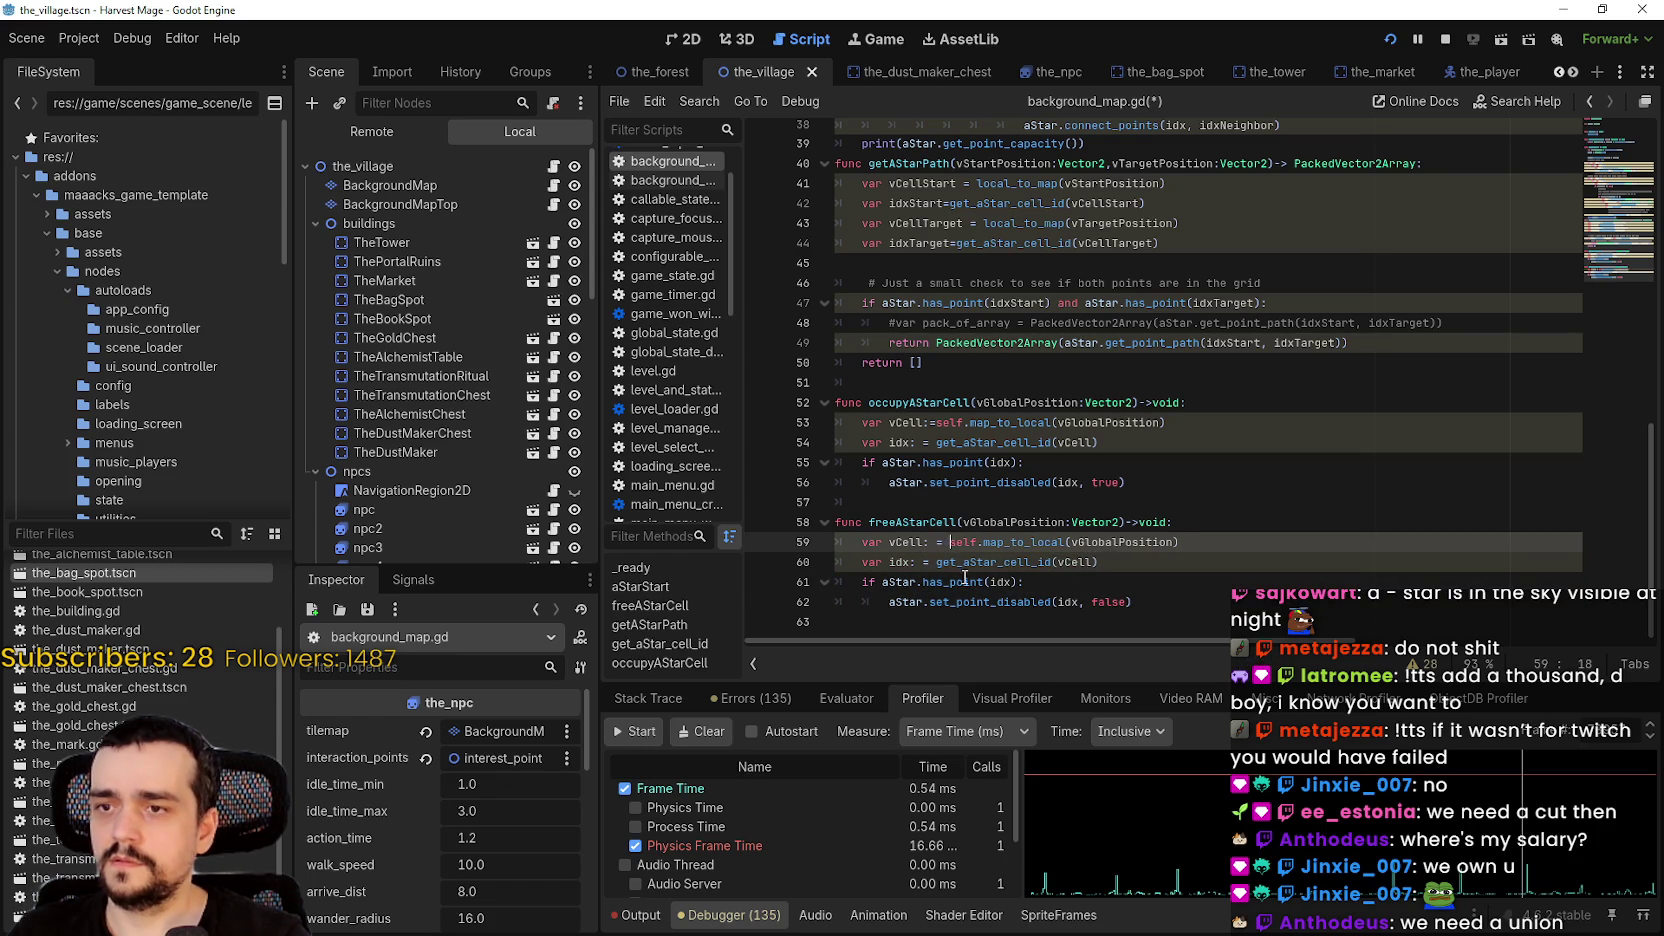
{"action": "left_click", "coordinate": [962, 581]}
{"action": "key", "text": "ctrl+s"}
{"action": "key", "text": "Down"}
{"action": "key", "text": "Down"}
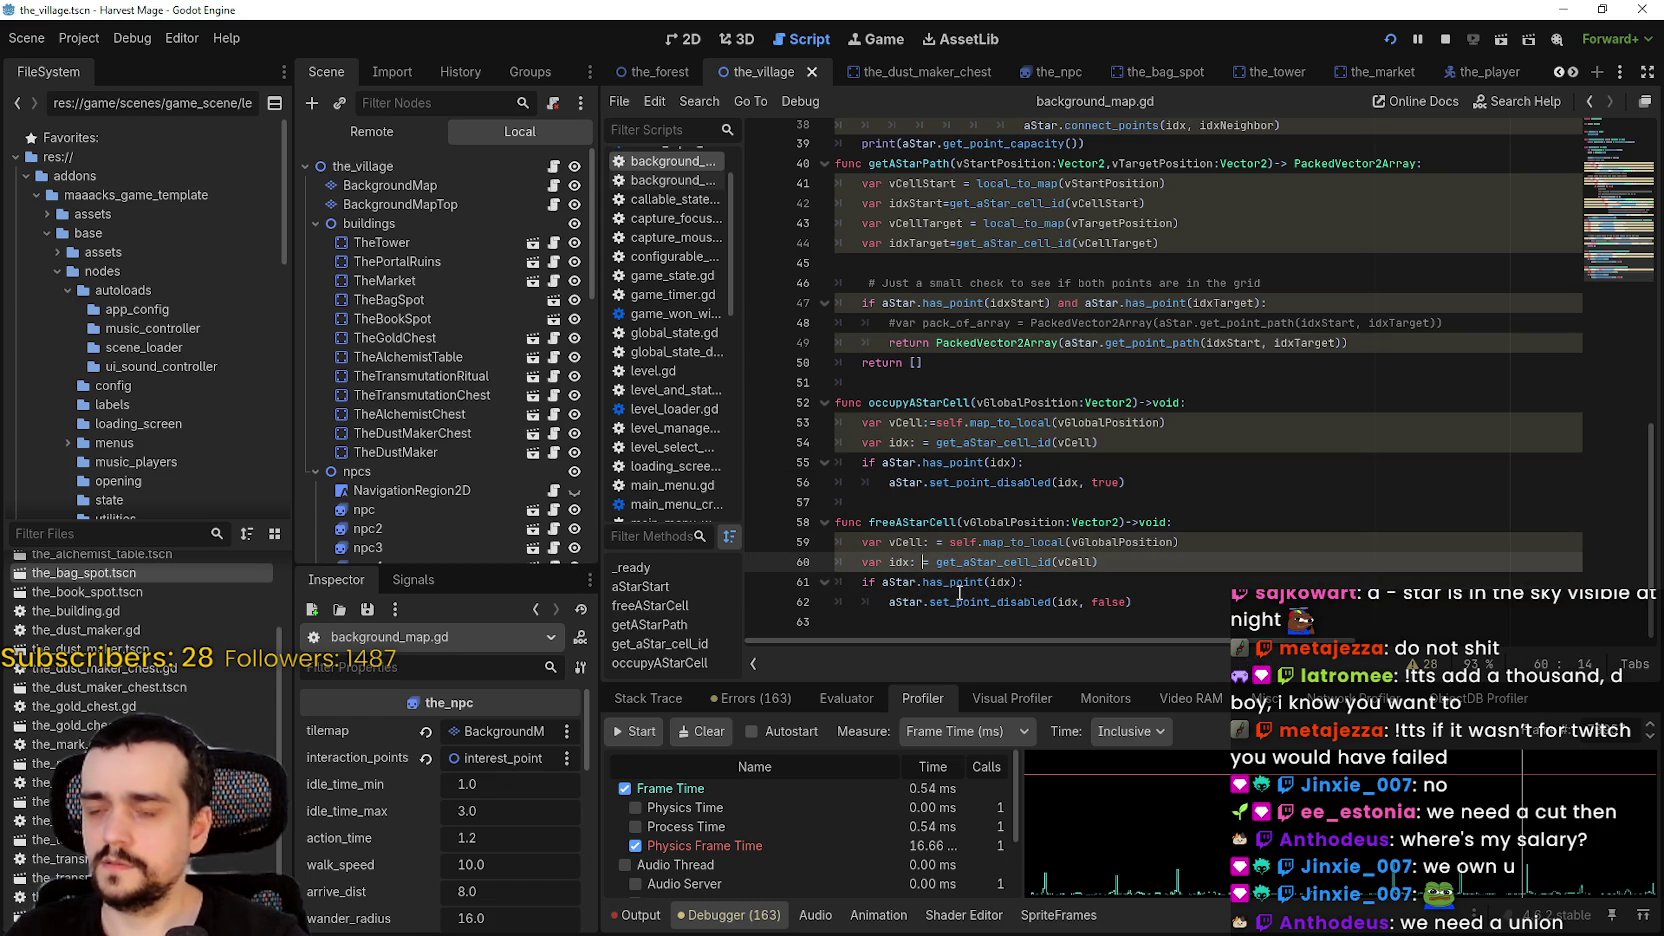
{"action": "key", "text": "ctrl+s"}
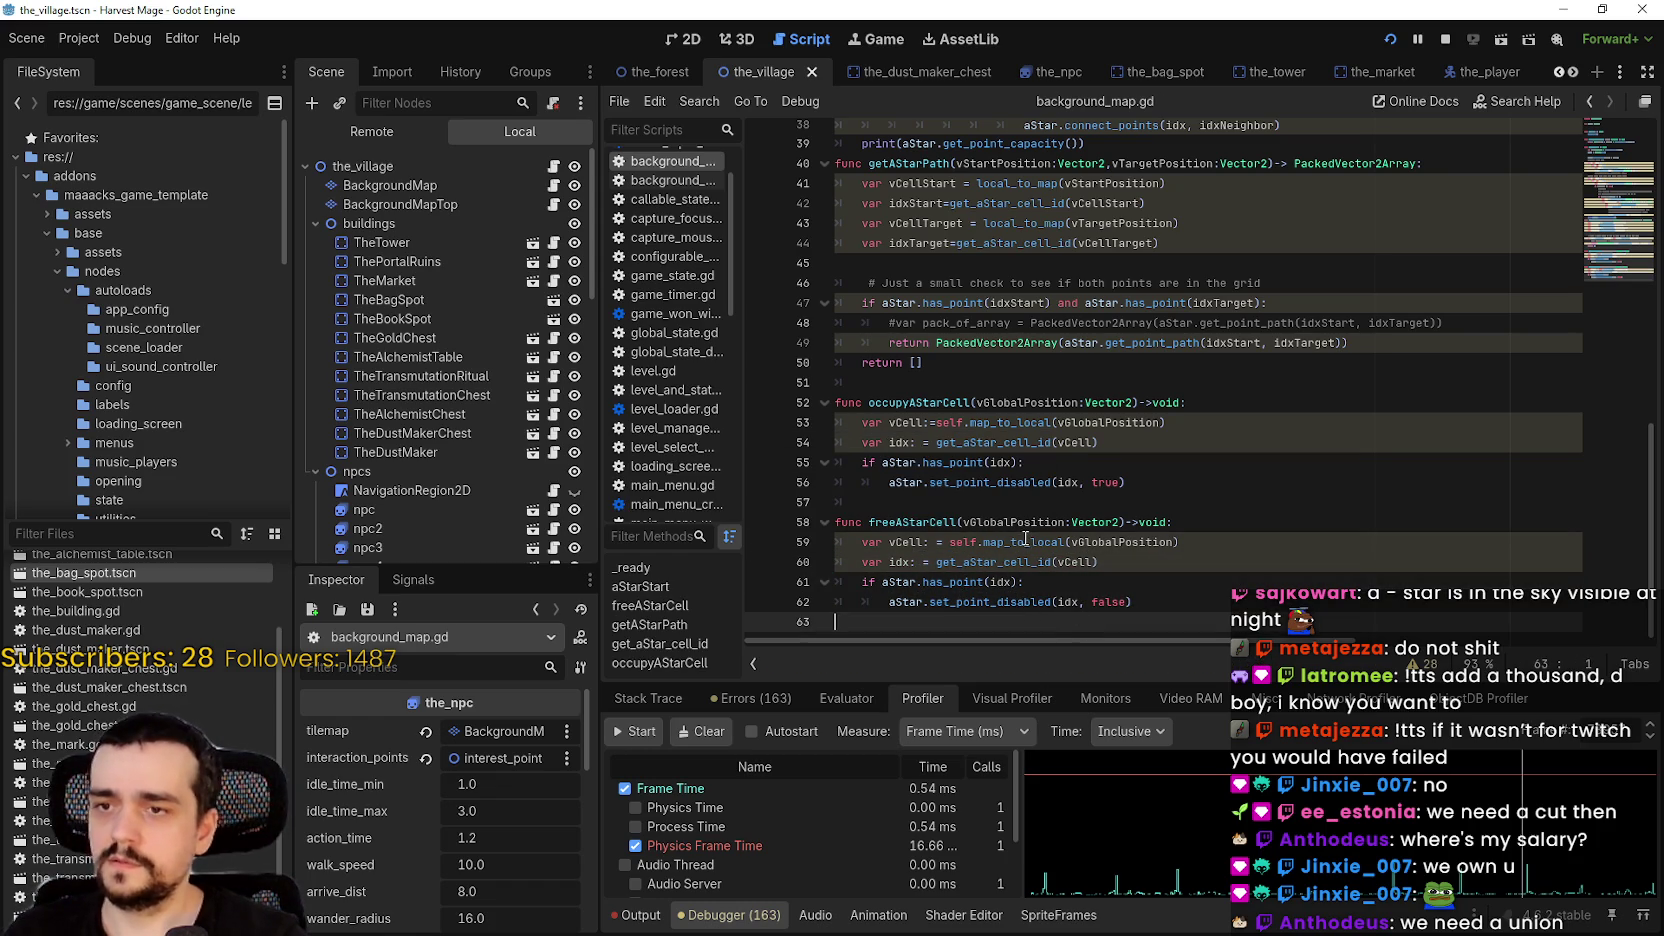
{"action": "double_click", "coordinate": [1025, 541]}
- Delete the 'self.' prefix before map_to_local on lines 53 and 59
{"action": "mouse_move", "coordinate": [1022, 541]}
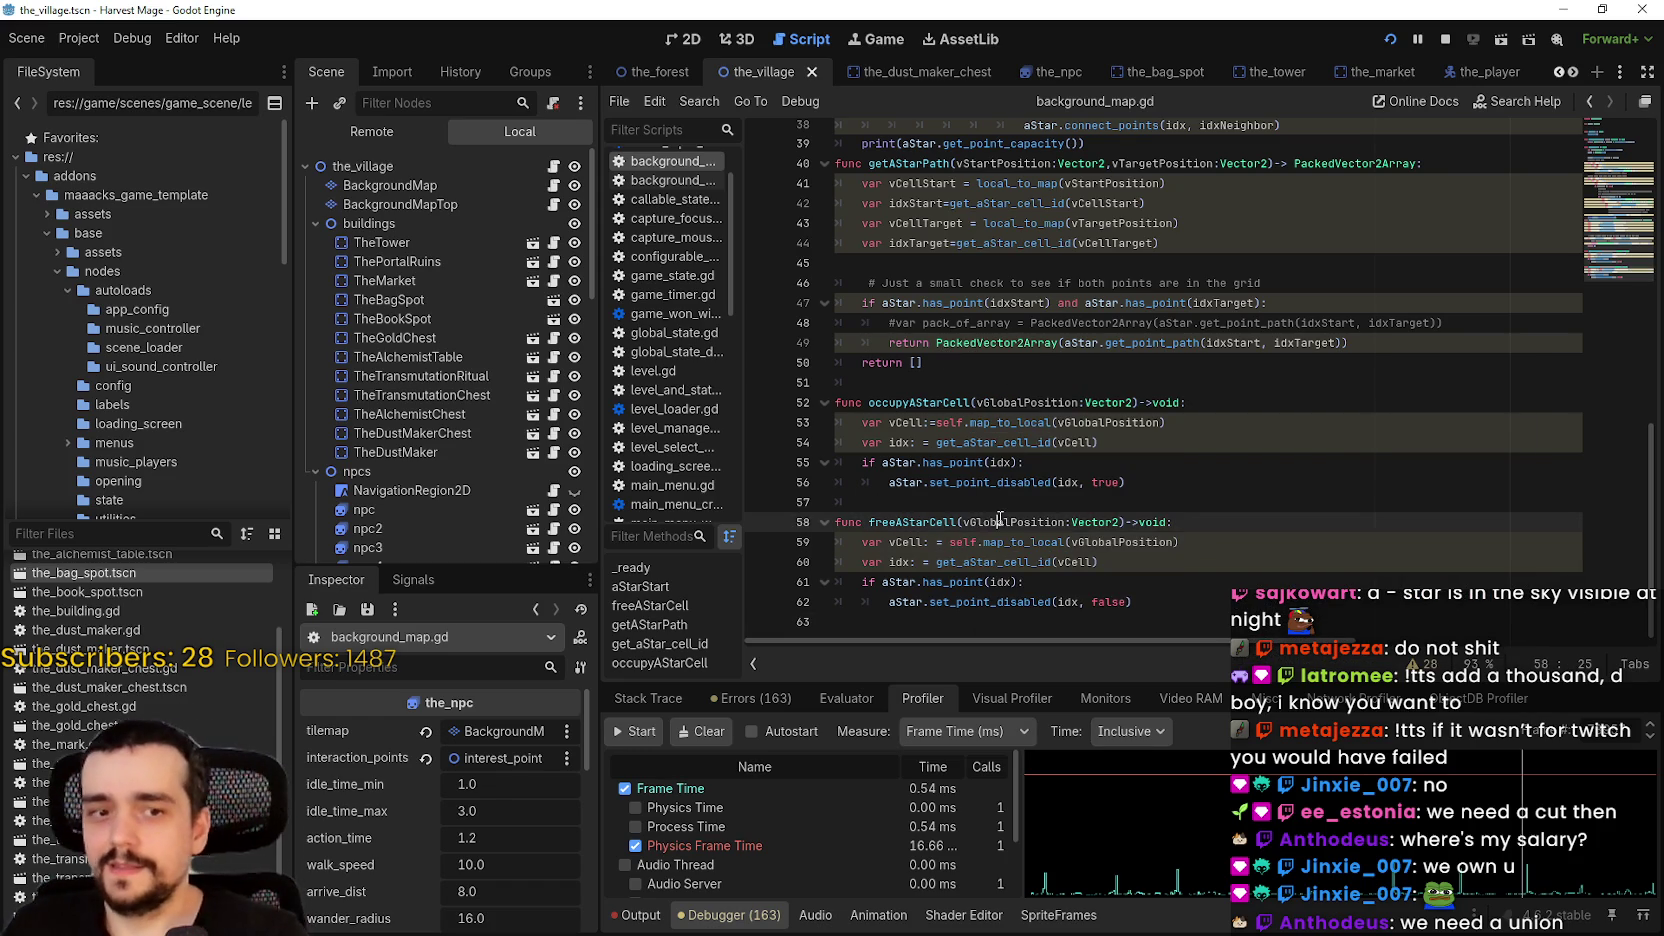
{"action": "double_click", "coordinate": [933, 520]}
{"action": "double_click", "coordinate": [916, 404]}
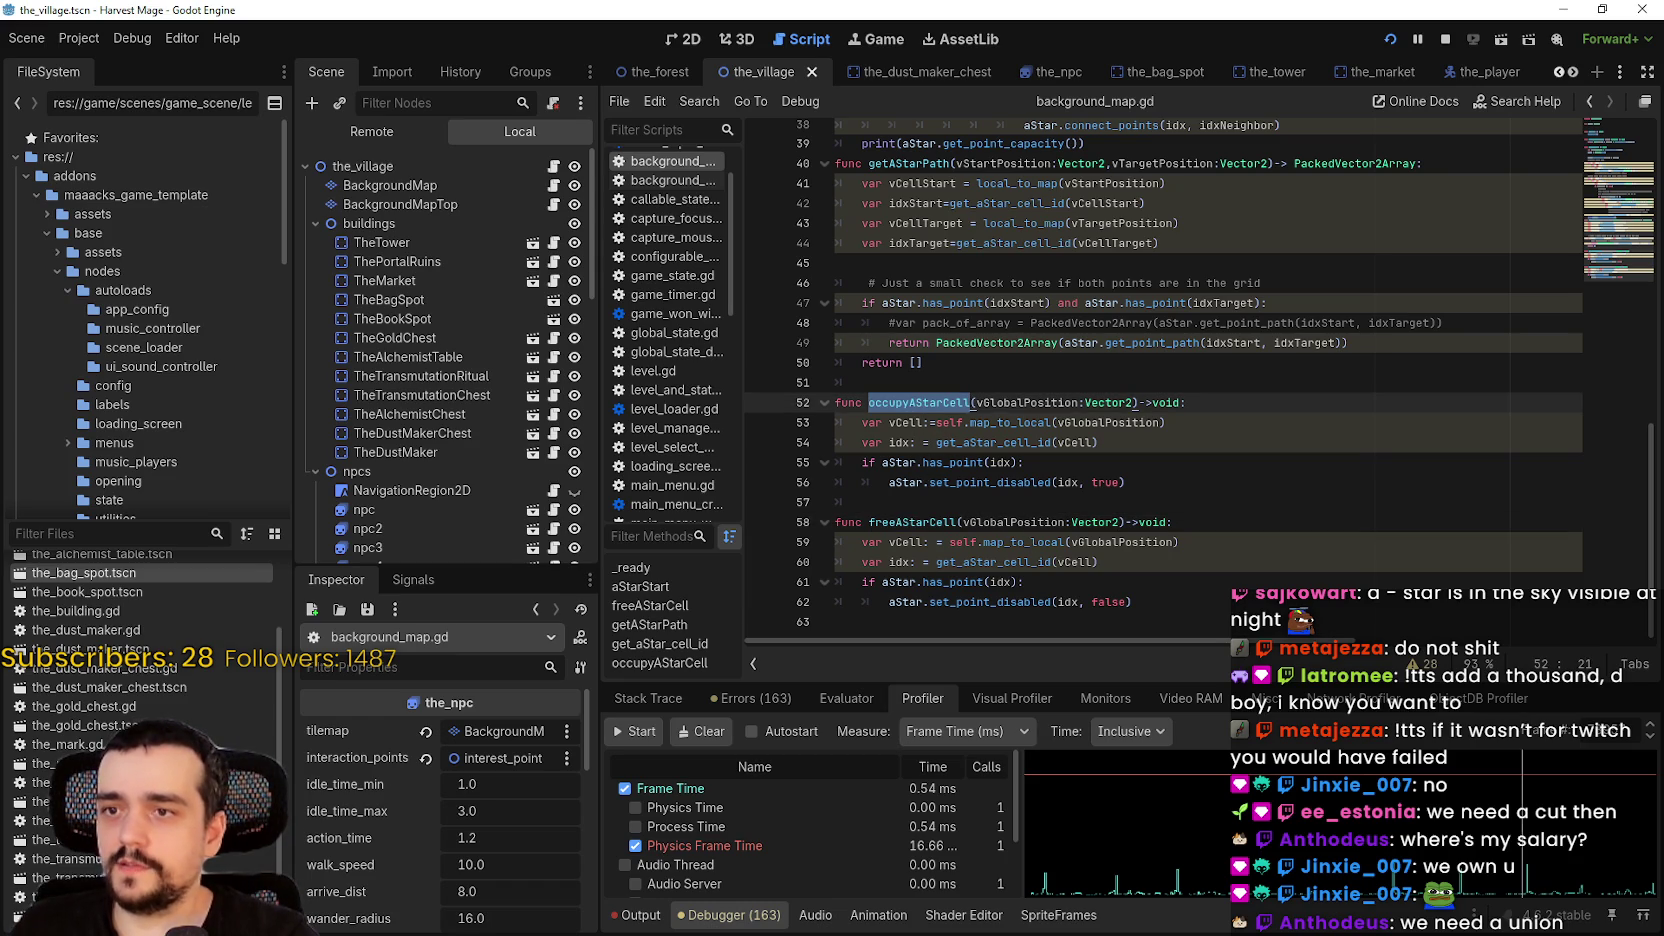
{"action": "double_click", "coordinate": [1088, 443]}
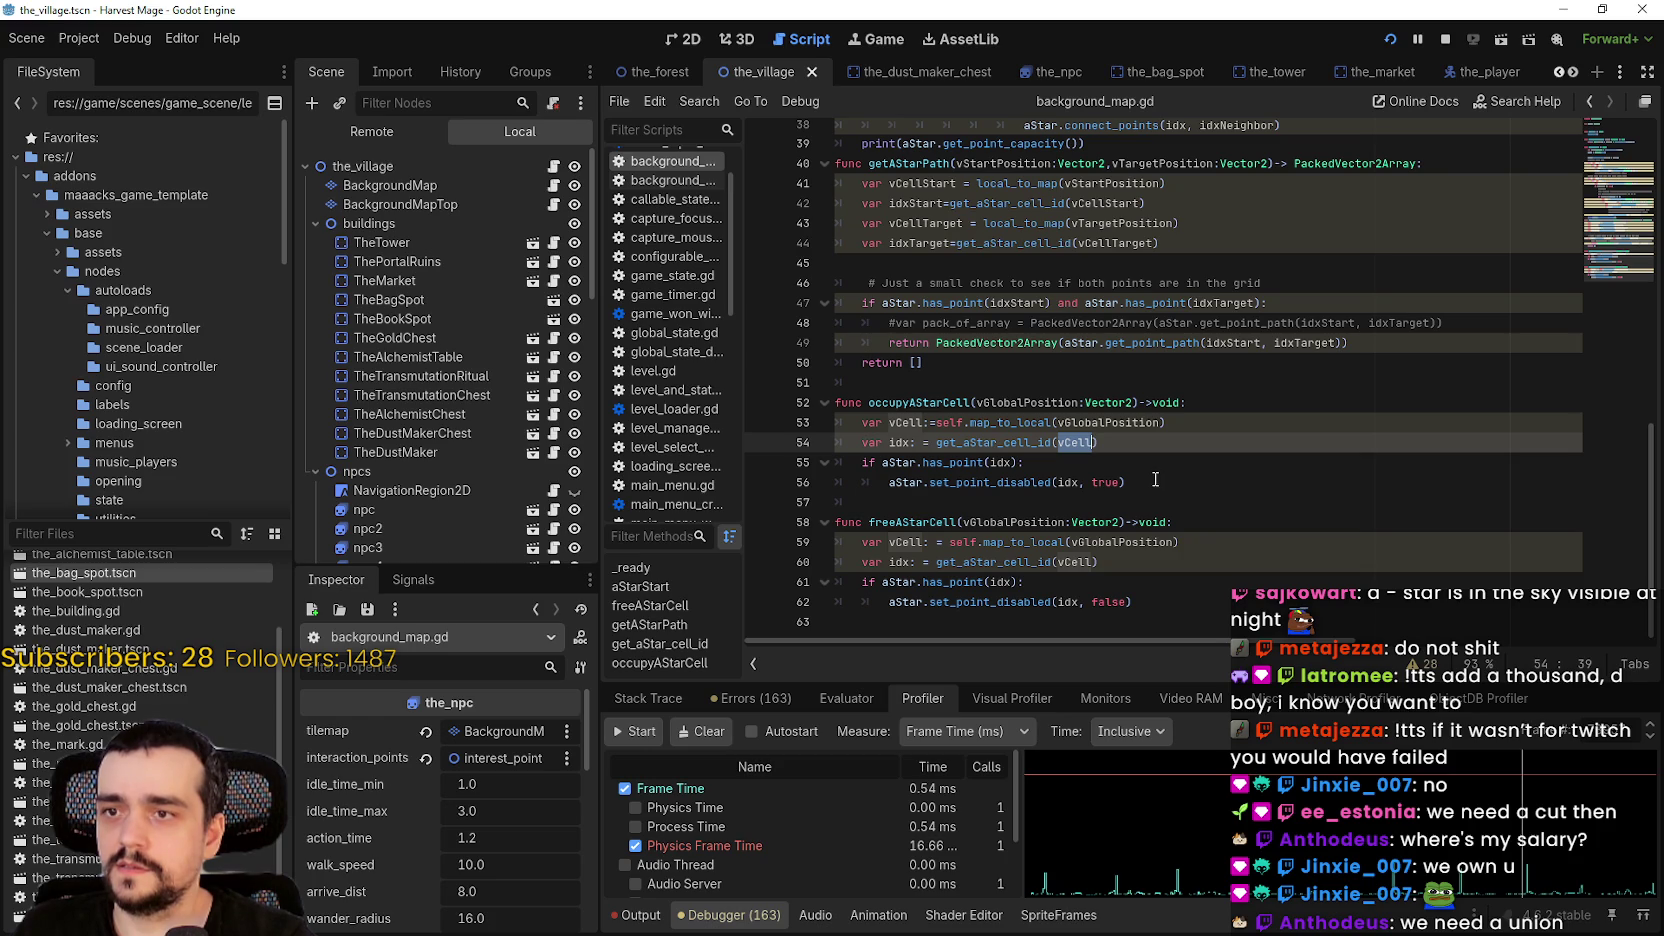
{"action": "double_click", "coordinate": [948, 422]}
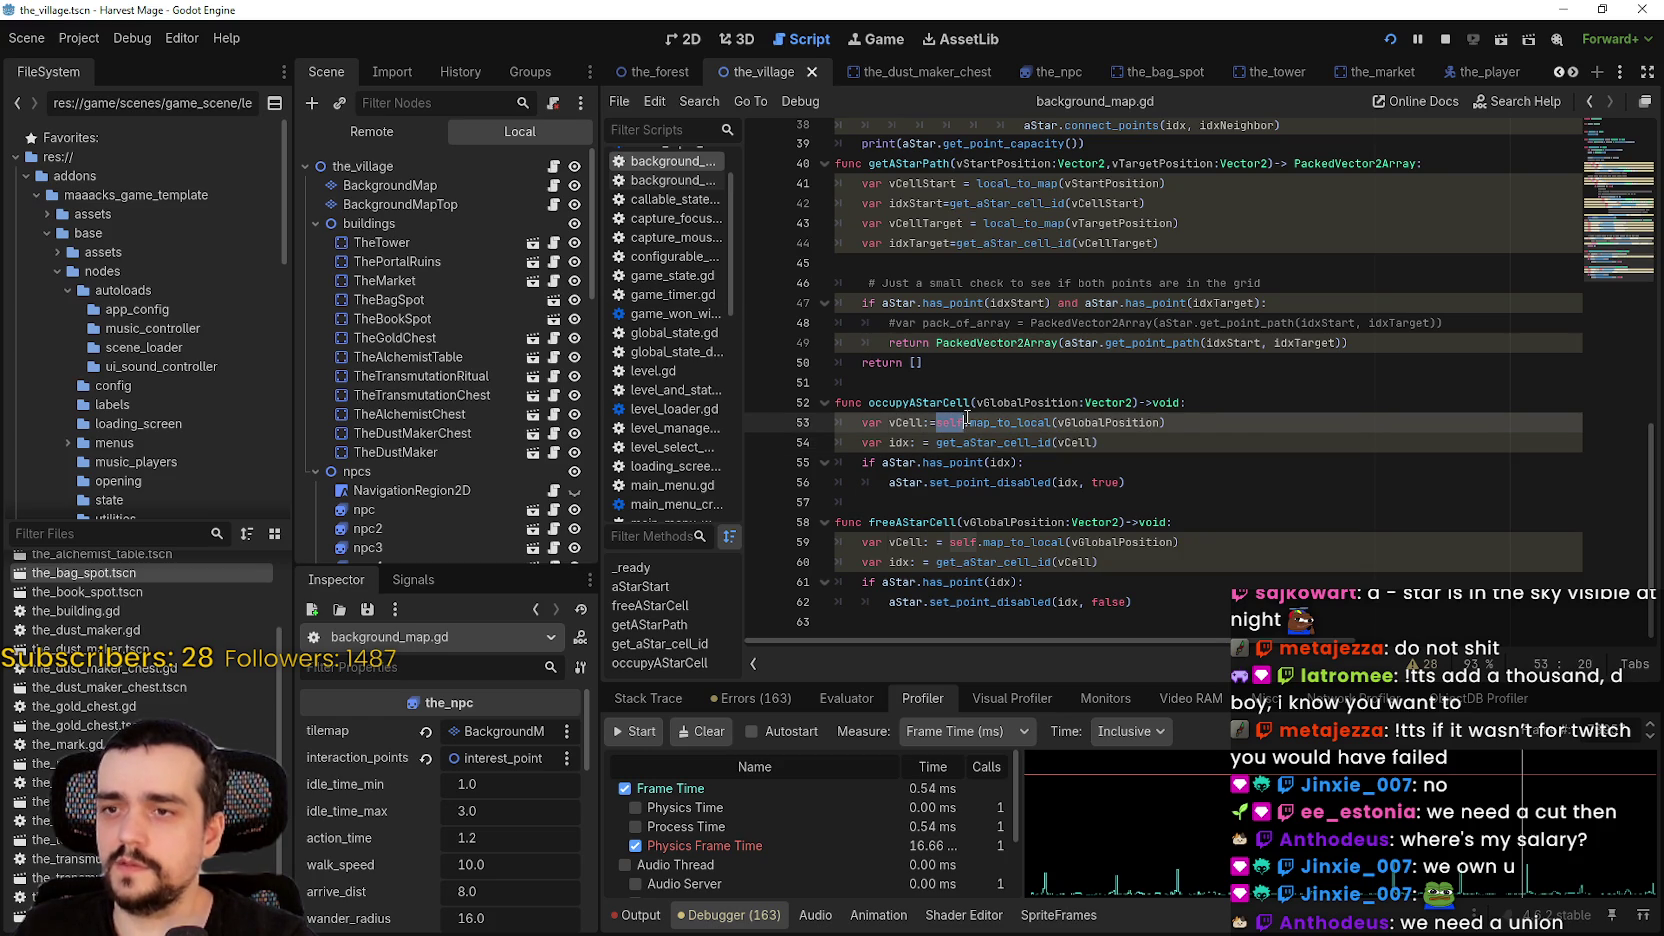
{"action": "left_click", "coordinate": [965, 422]}
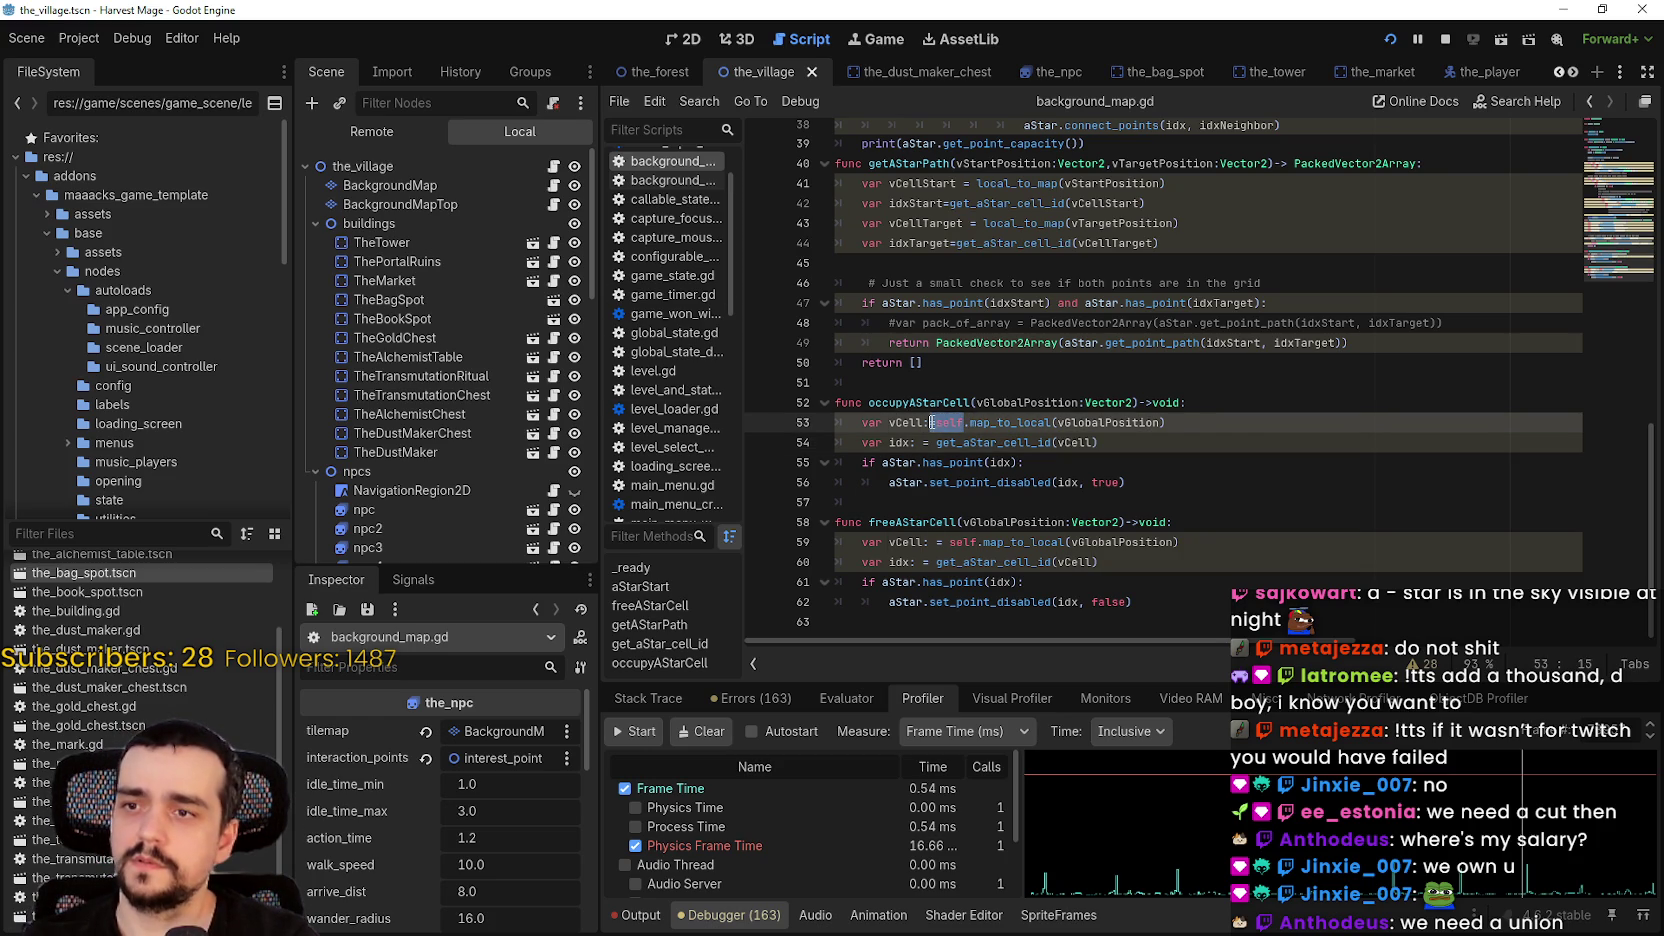
{"action": "double_click", "coordinate": [962, 421]}
{"action": "key", "text": "BackSpace"}
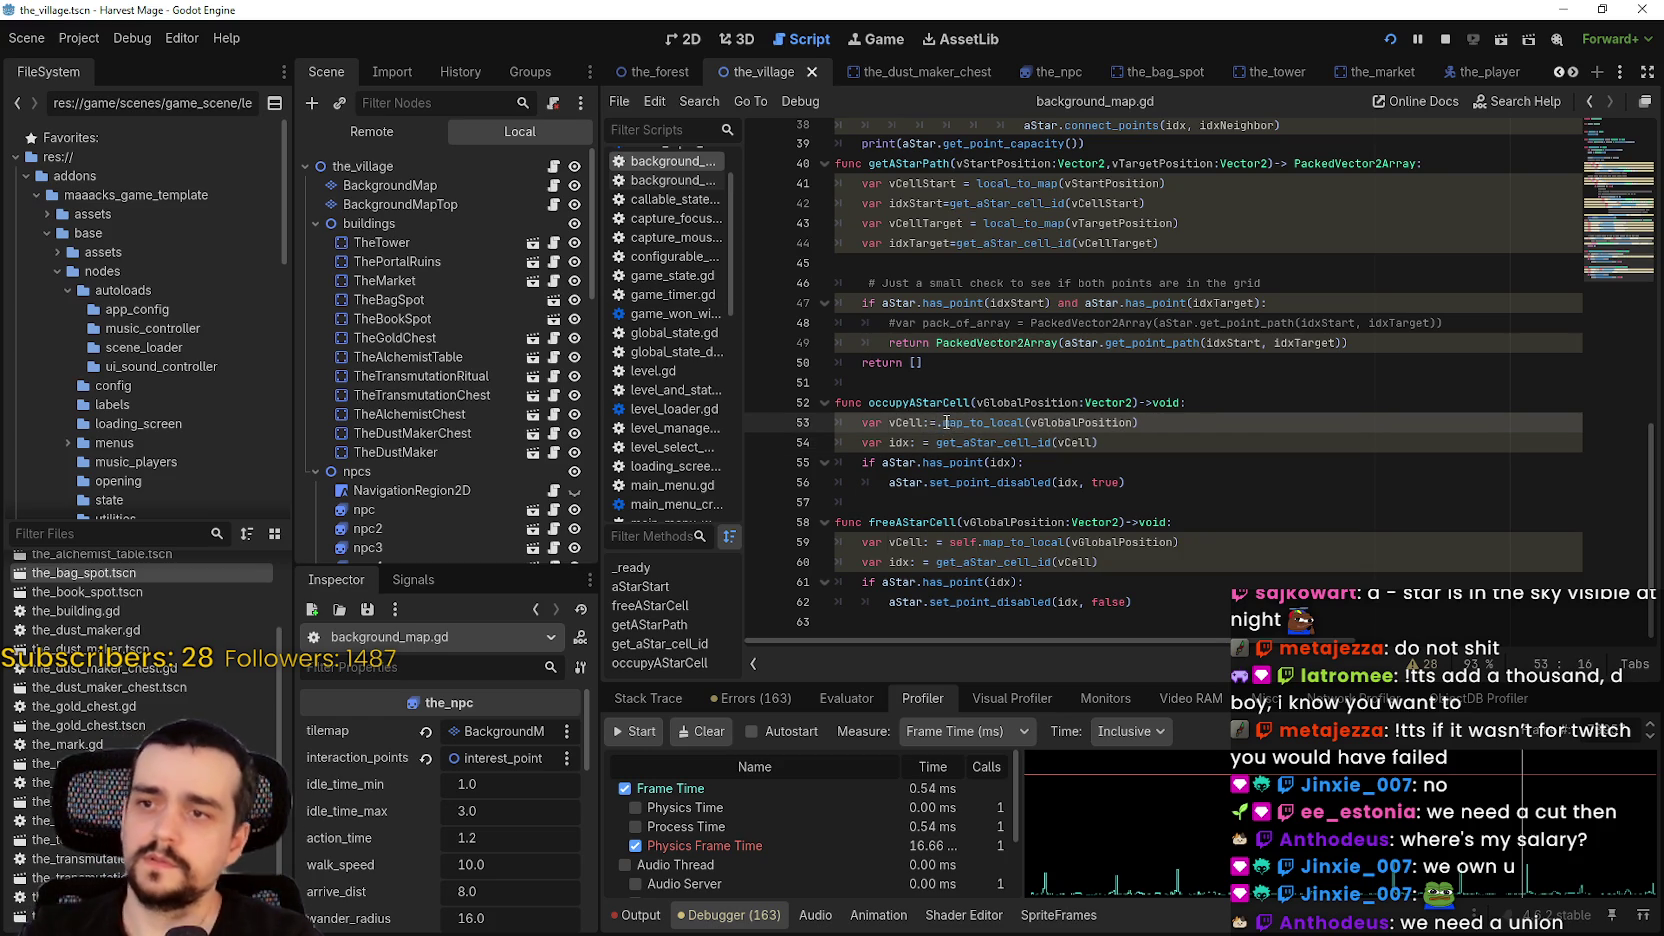
{"action": "key", "text": "BackSpace"}
{"action": "key", "text": "Down"}
{"action": "key", "text": "Down"}
{"action": "key", "text": "Down"}
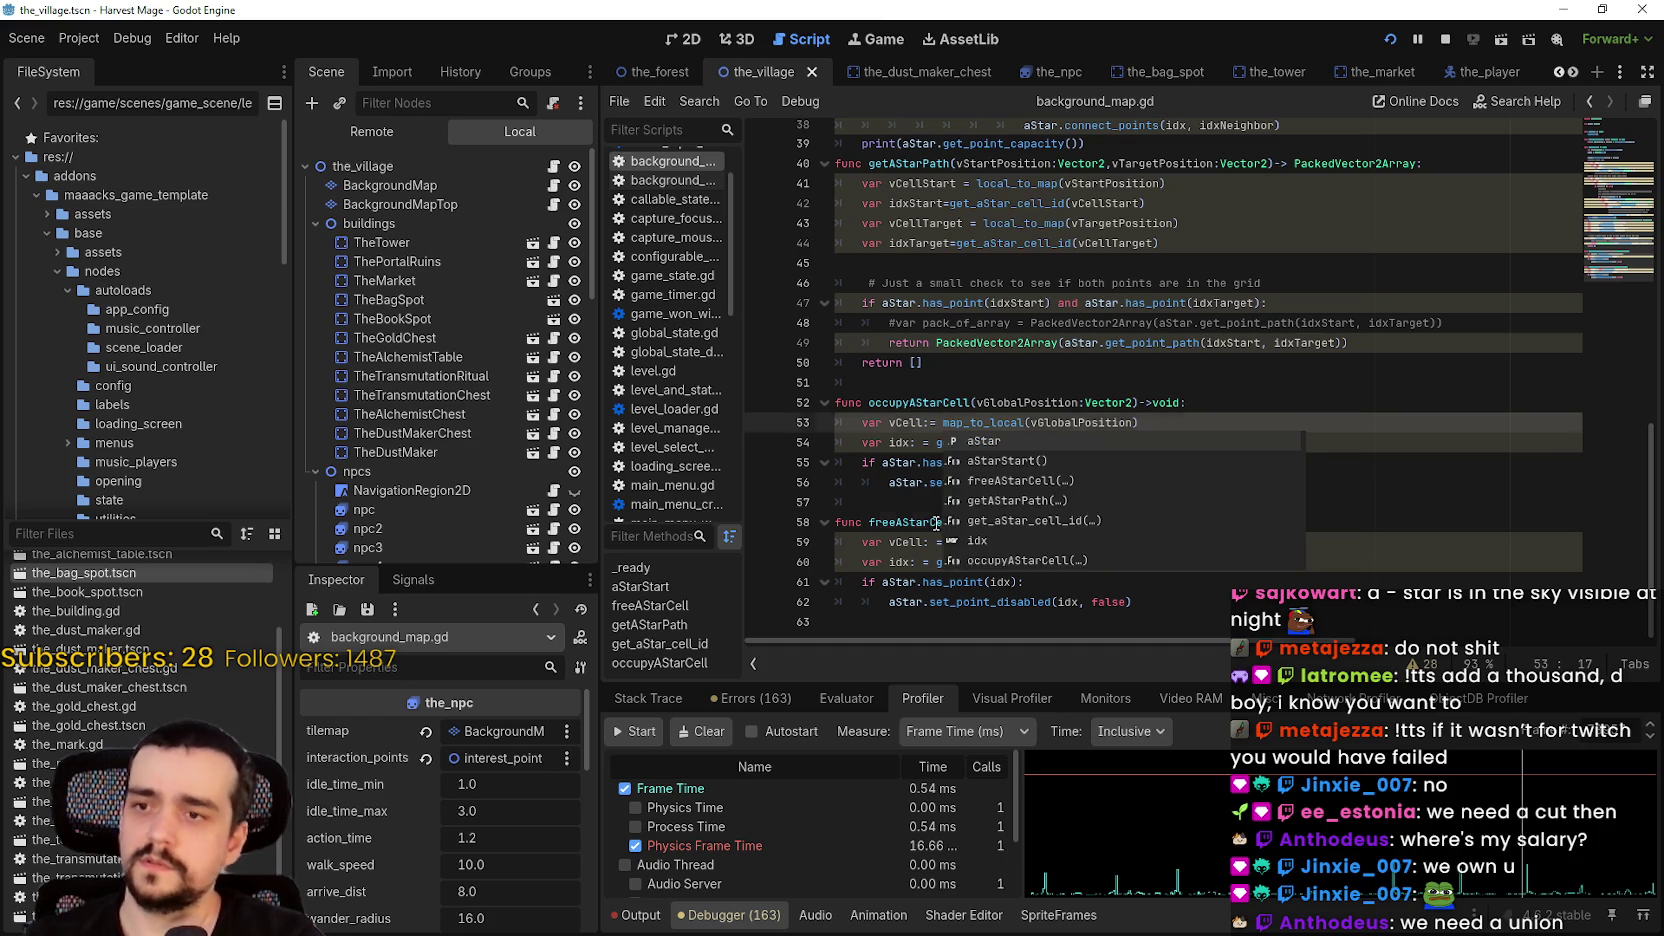
{"action": "double_click", "coordinate": [977, 542]}
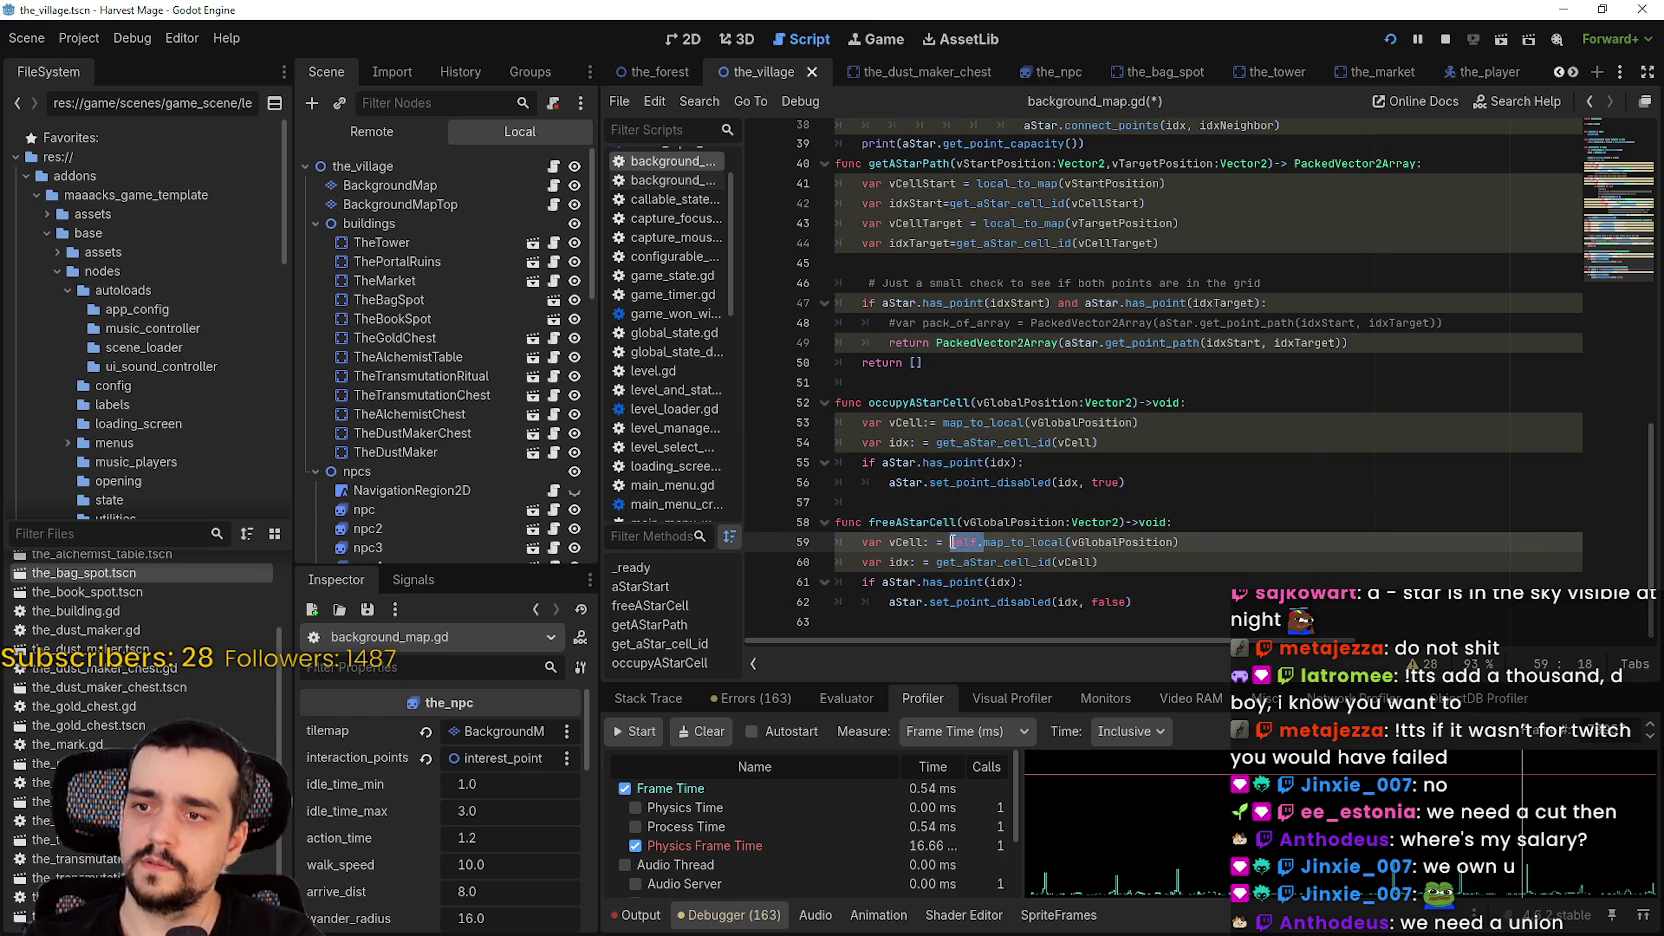
{"action": "key", "text": "BackSpace"}
{"action": "key", "text": "BackSpace"}
{"action": "scroll", "coordinate": [984, 550], "scroll_direction": "up", "scroll_amount": 10}
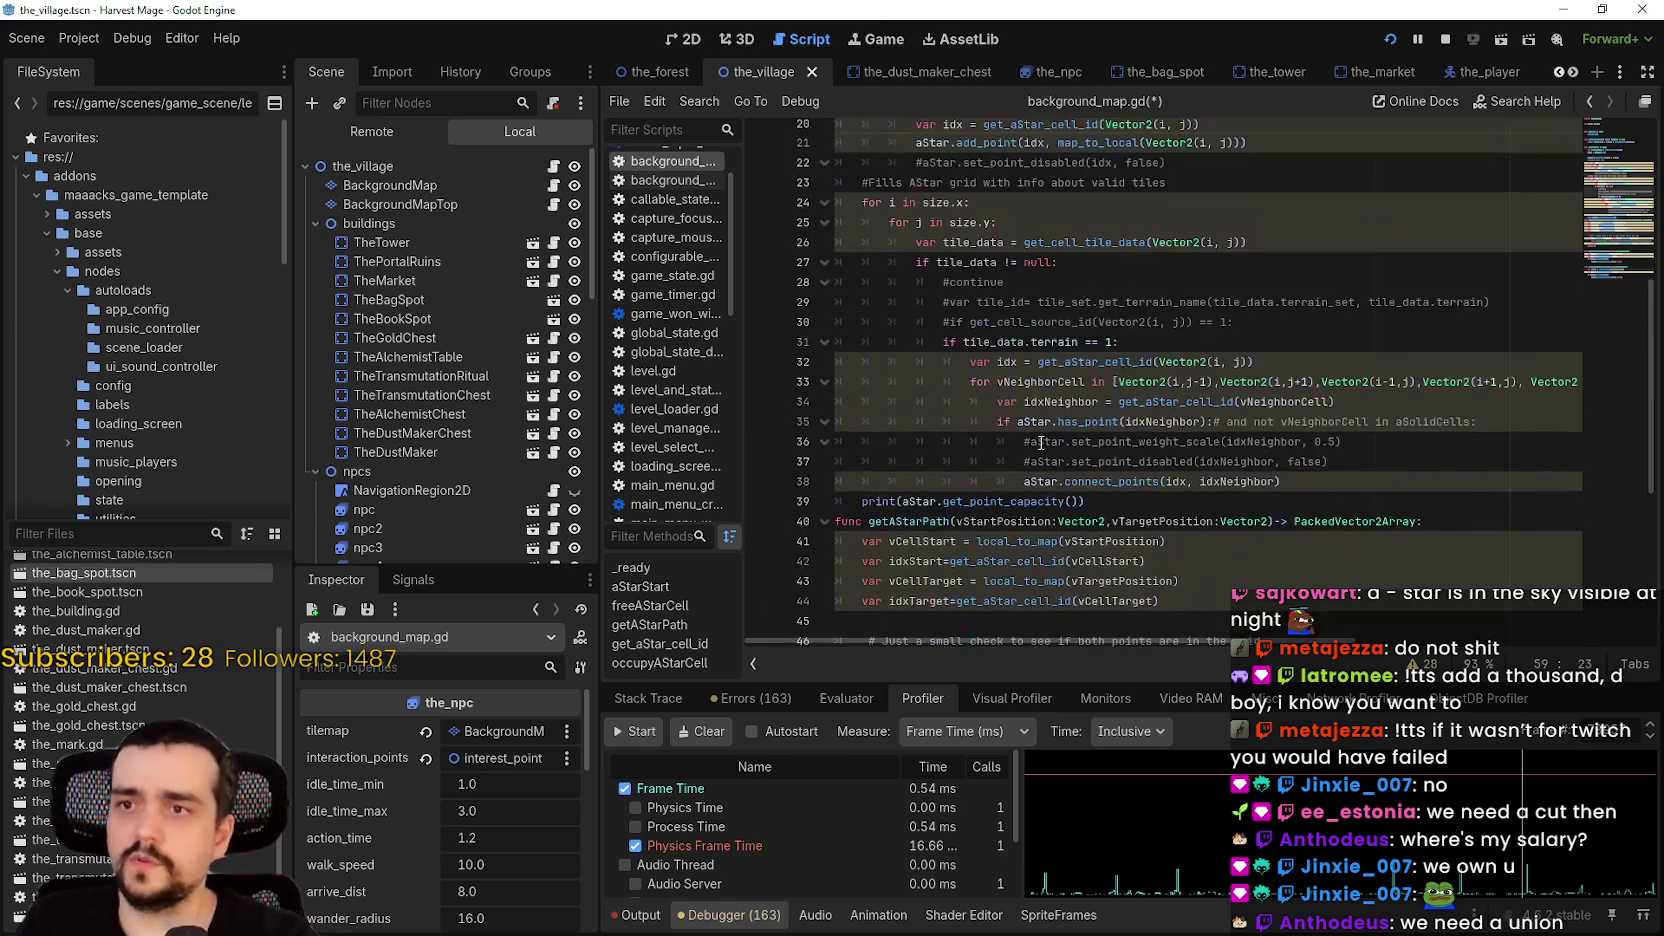
{"action": "double_click", "coordinate": [1045, 365]}
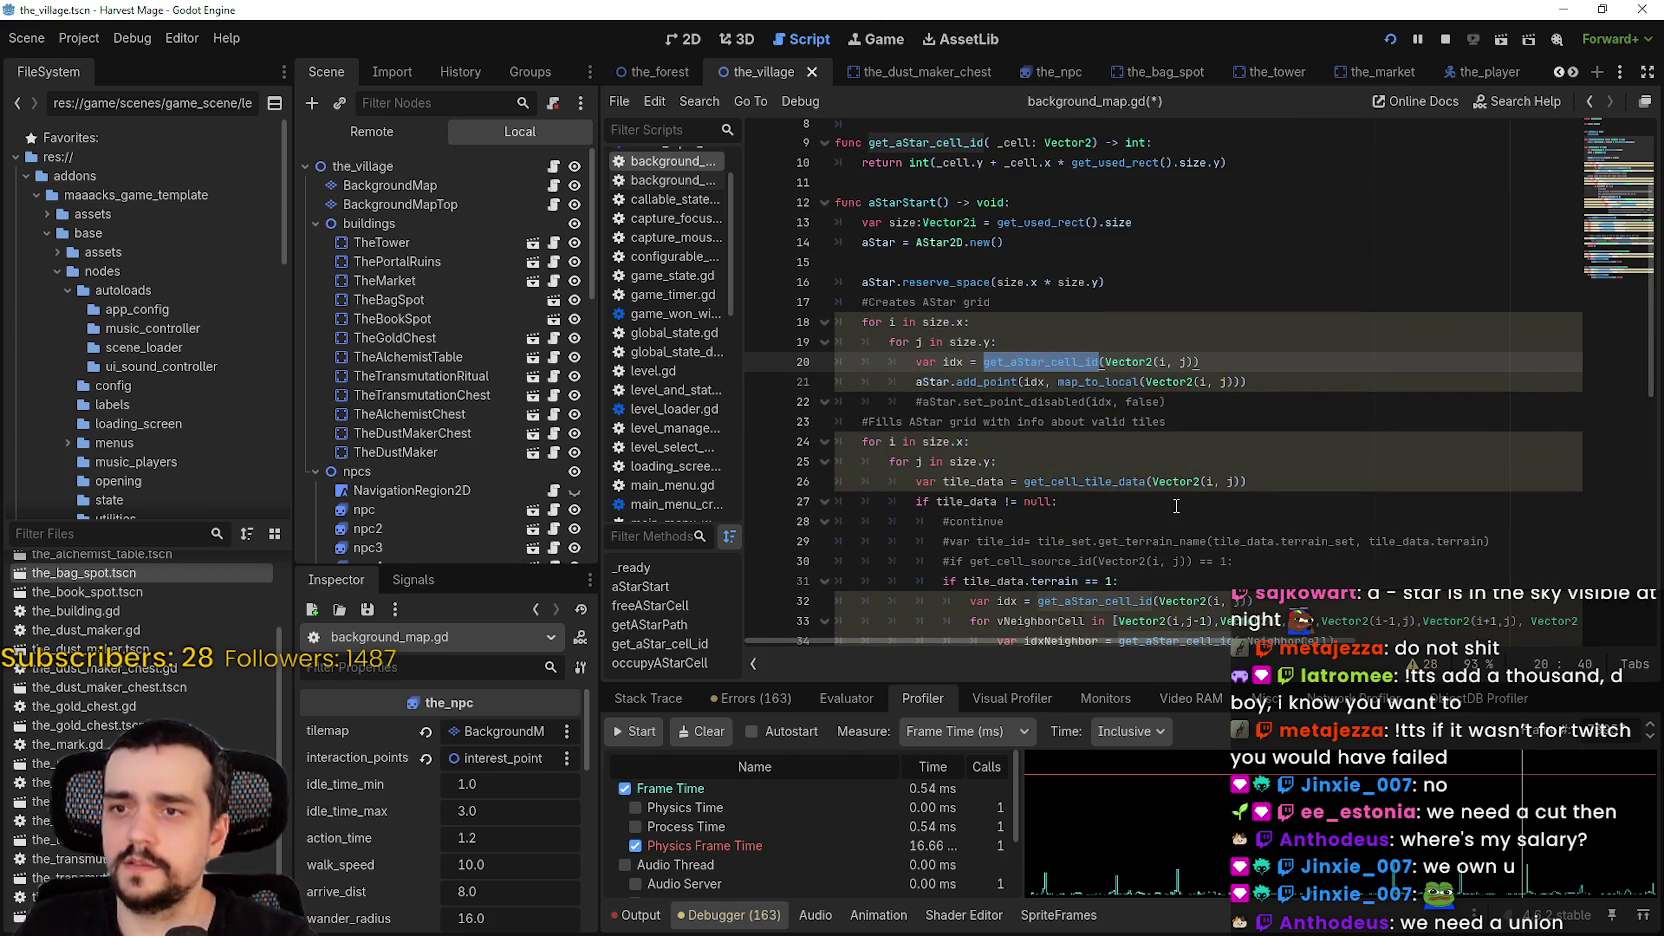
{"action": "scroll", "coordinate": [1275, 468], "scroll_direction": "up", "scroll_amount": 1}
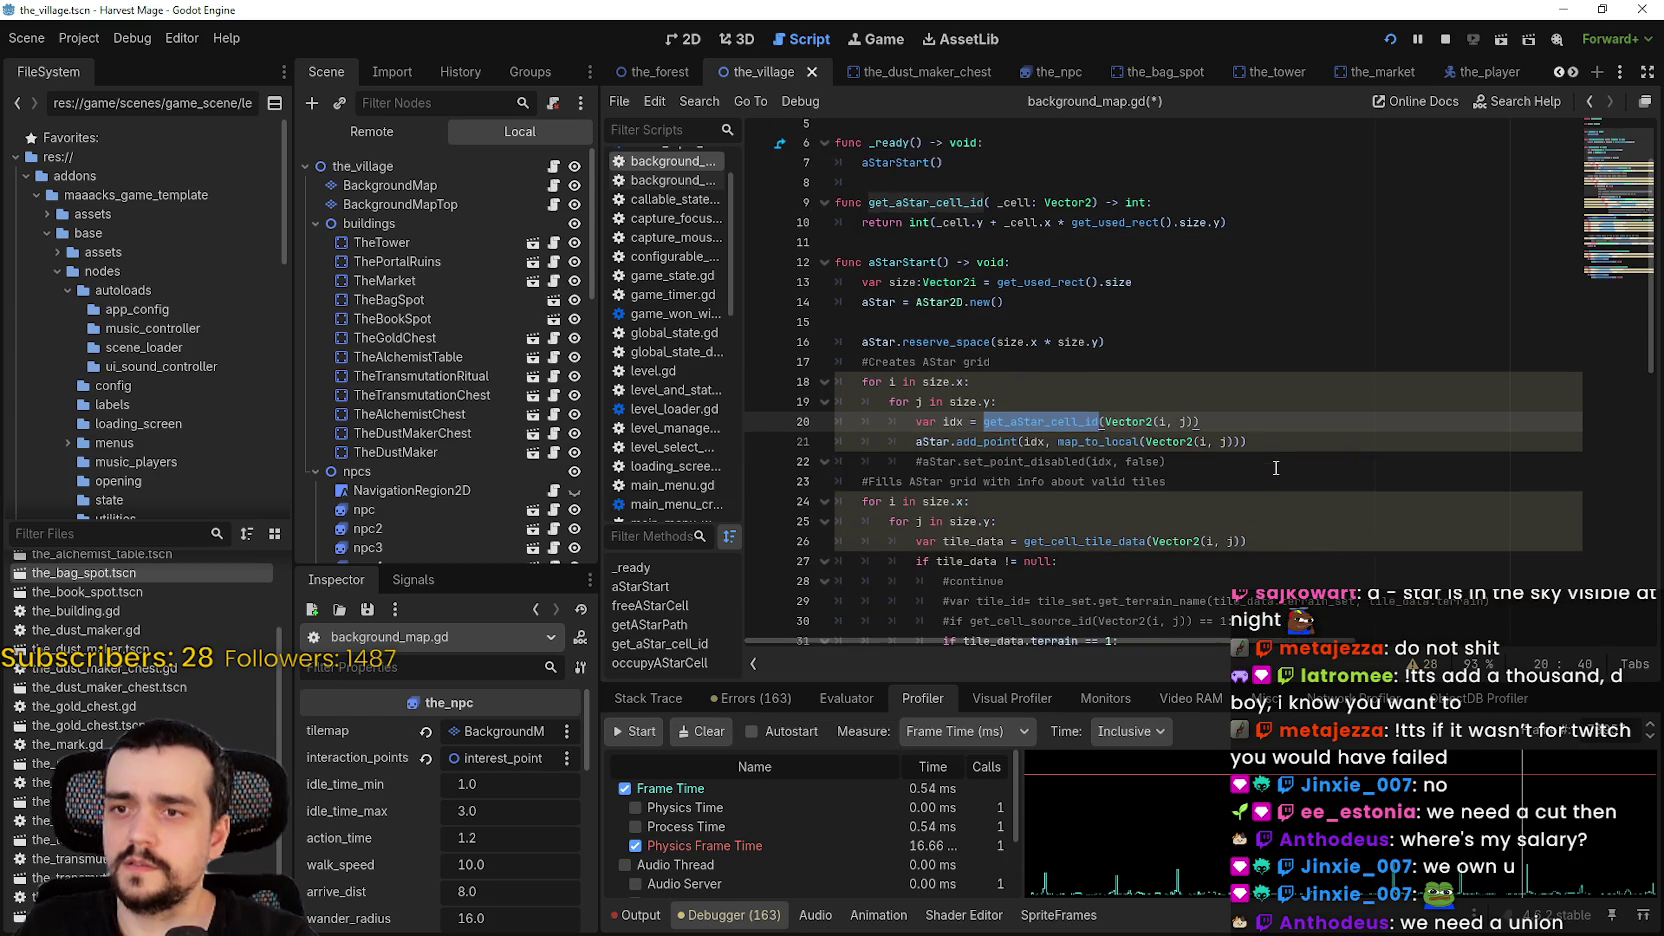
{"action": "scroll", "coordinate": [1275, 468], "scroll_direction": "up", "scroll_amount": 2}
{"action": "scroll", "coordinate": [1074, 309], "scroll_direction": "down", "scroll_amount": 4}
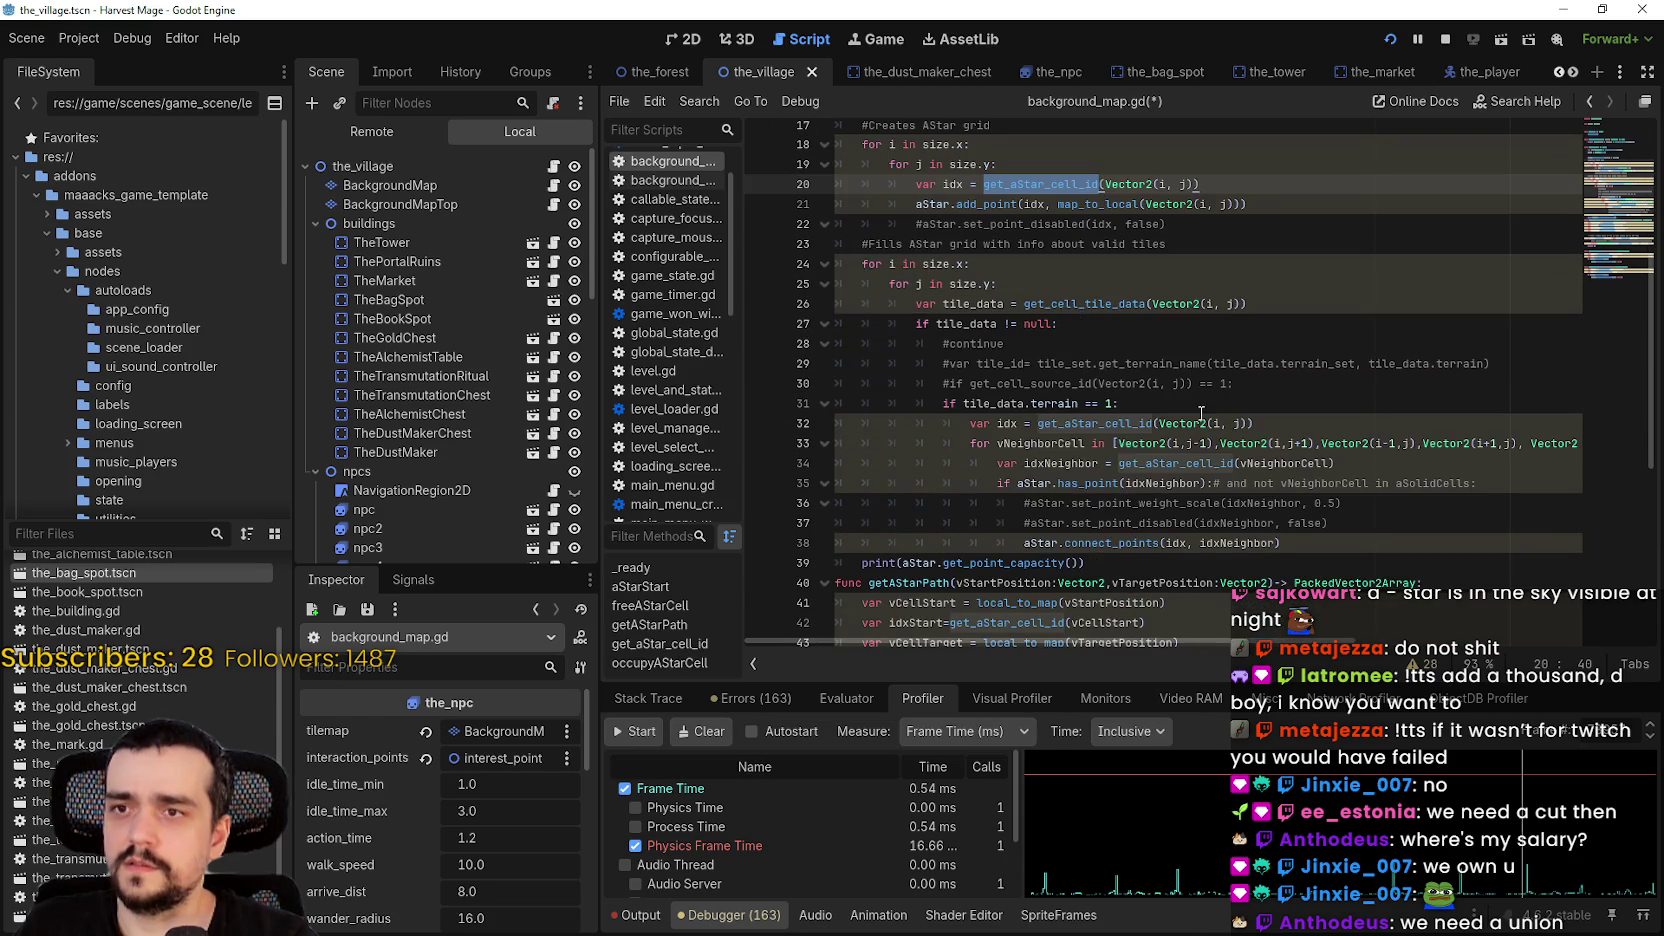
{"action": "double_click", "coordinate": [1072, 304]}
{"action": "double_click", "coordinate": [1096, 208]}
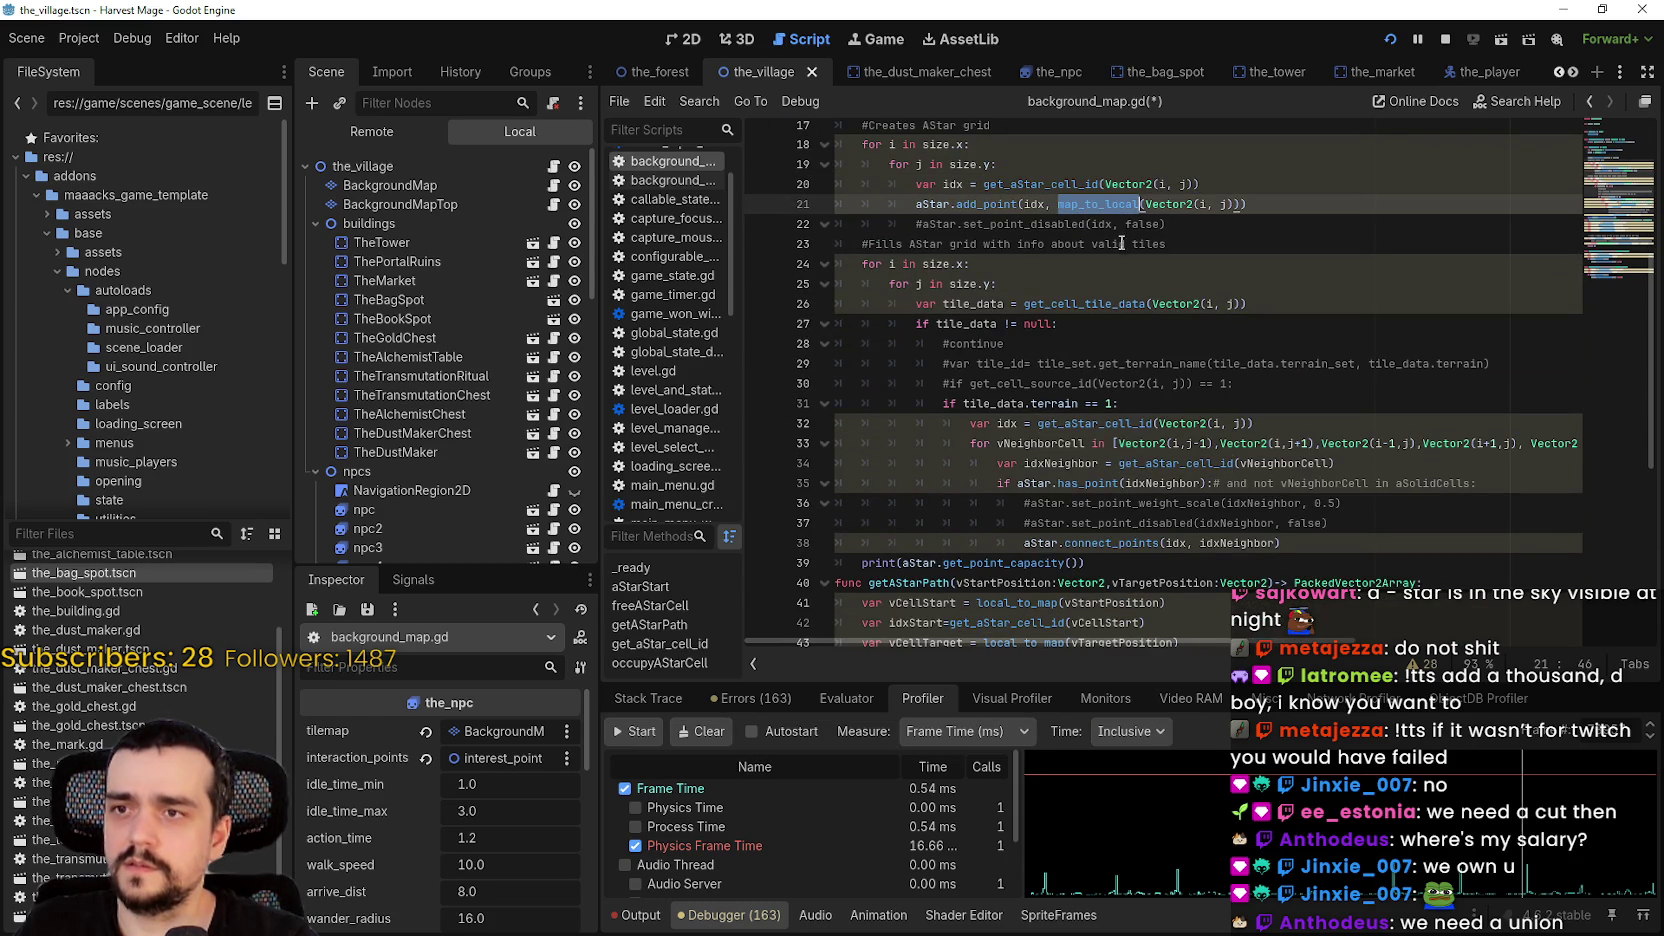
{"action": "scroll", "coordinate": [1077, 432], "scroll_direction": "down", "scroll_amount": 4}
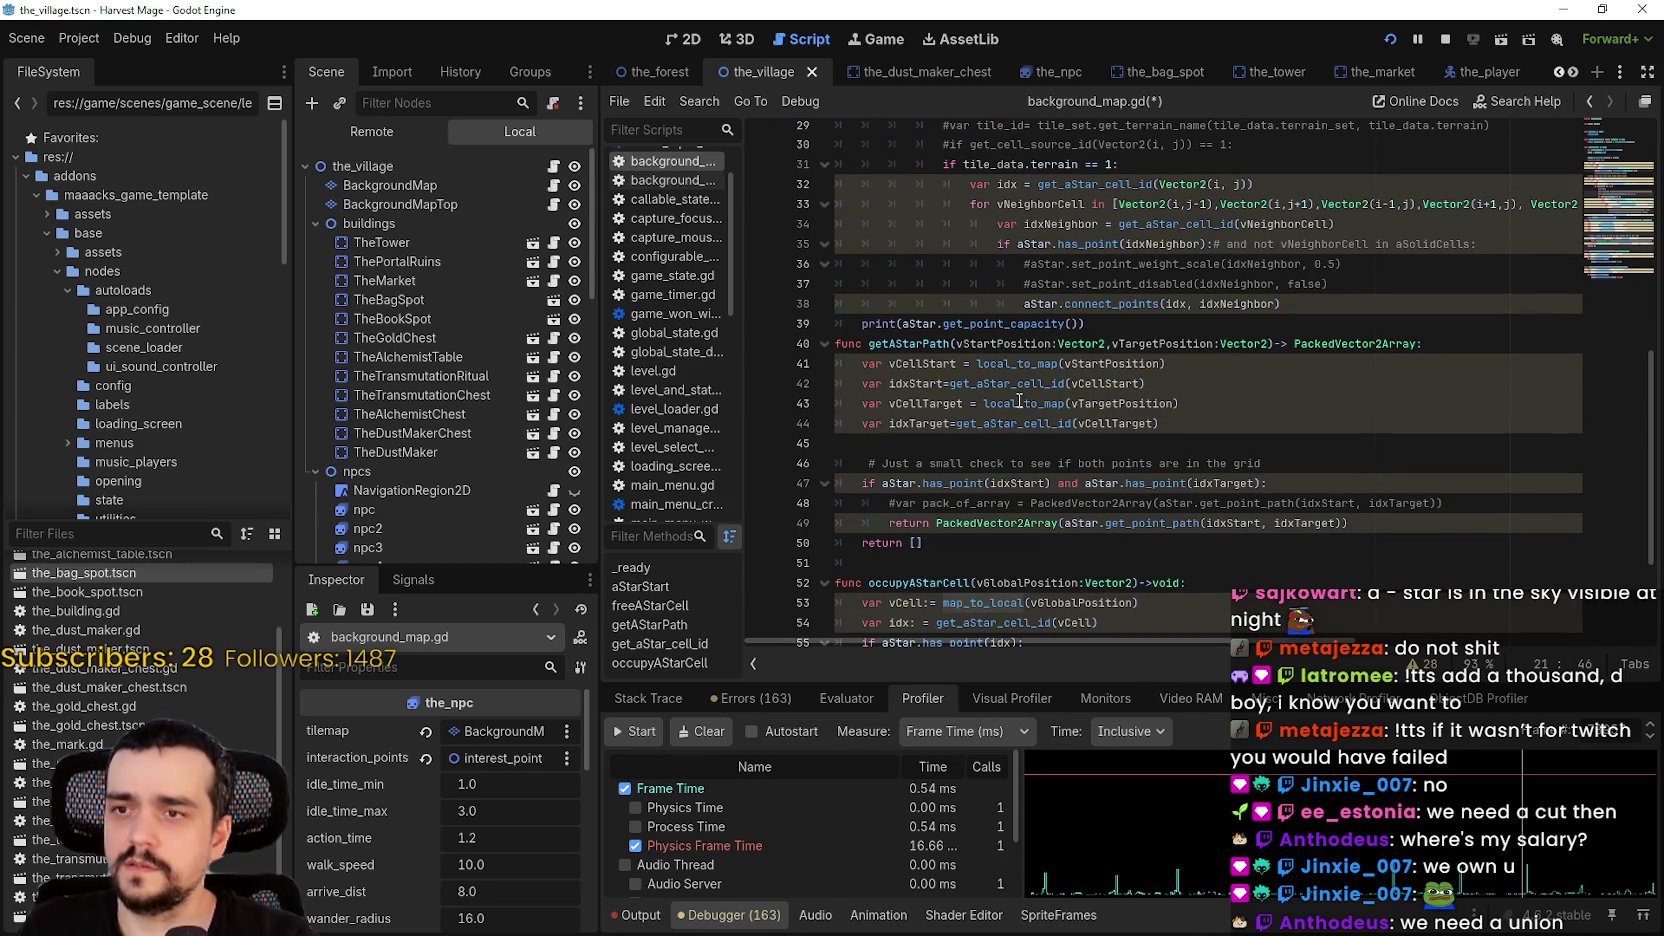
{"action": "left_click", "coordinate": [1005, 366]}
{"action": "double_click", "coordinate": [1030, 364]}
{"action": "key", "text": "ctrl+c"}
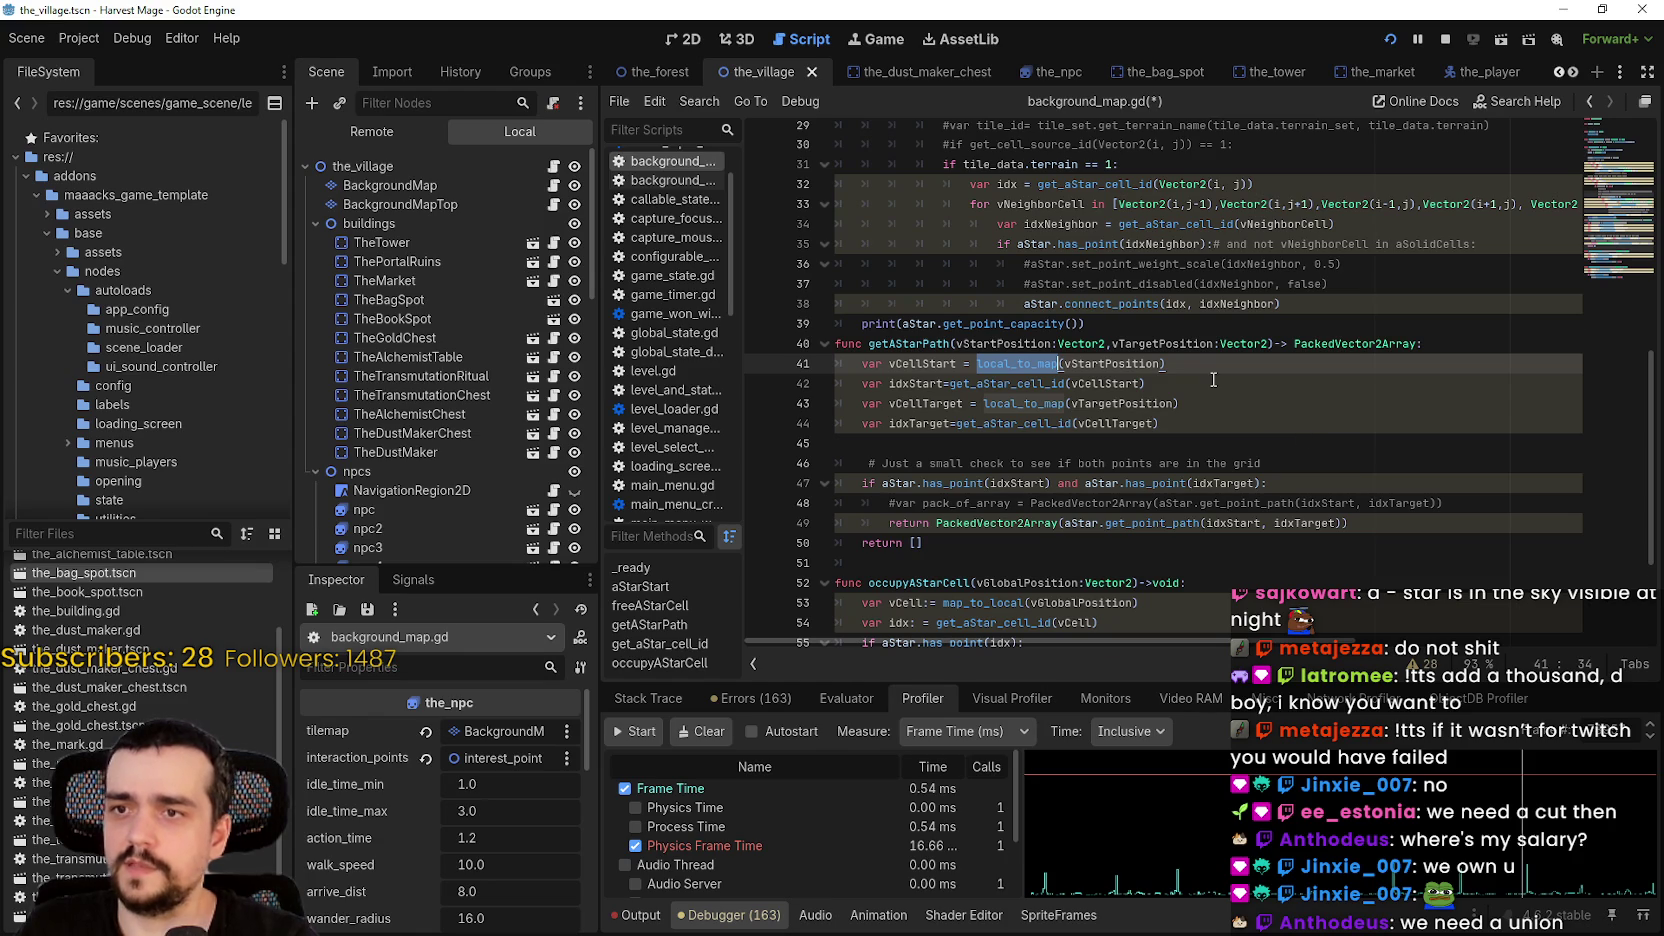
{"action": "scroll", "coordinate": [1150, 395], "scroll_direction": "down", "scroll_amount": 3}
- Change the map_to_local calls on lines 53 and 59 to local_to_map
{"action": "double_click", "coordinate": [986, 422]}
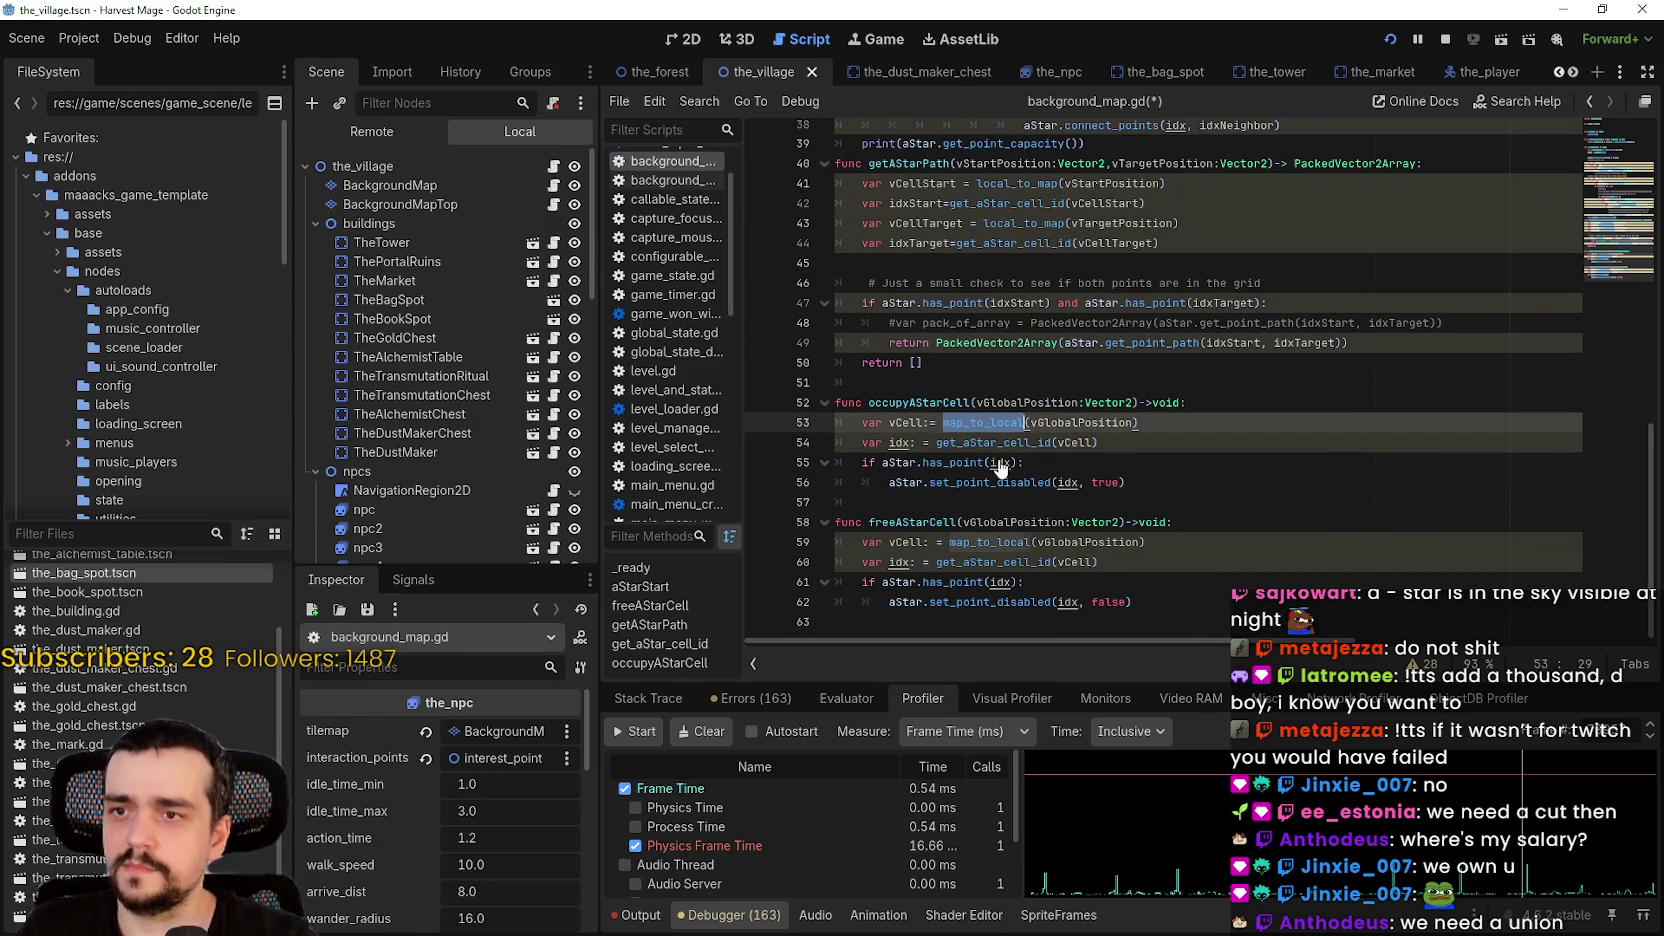
{"action": "key", "text": "ctrl+v"}
{"action": "double_click", "coordinate": [990, 543]}
{"action": "key", "text": "ctrl+v"}
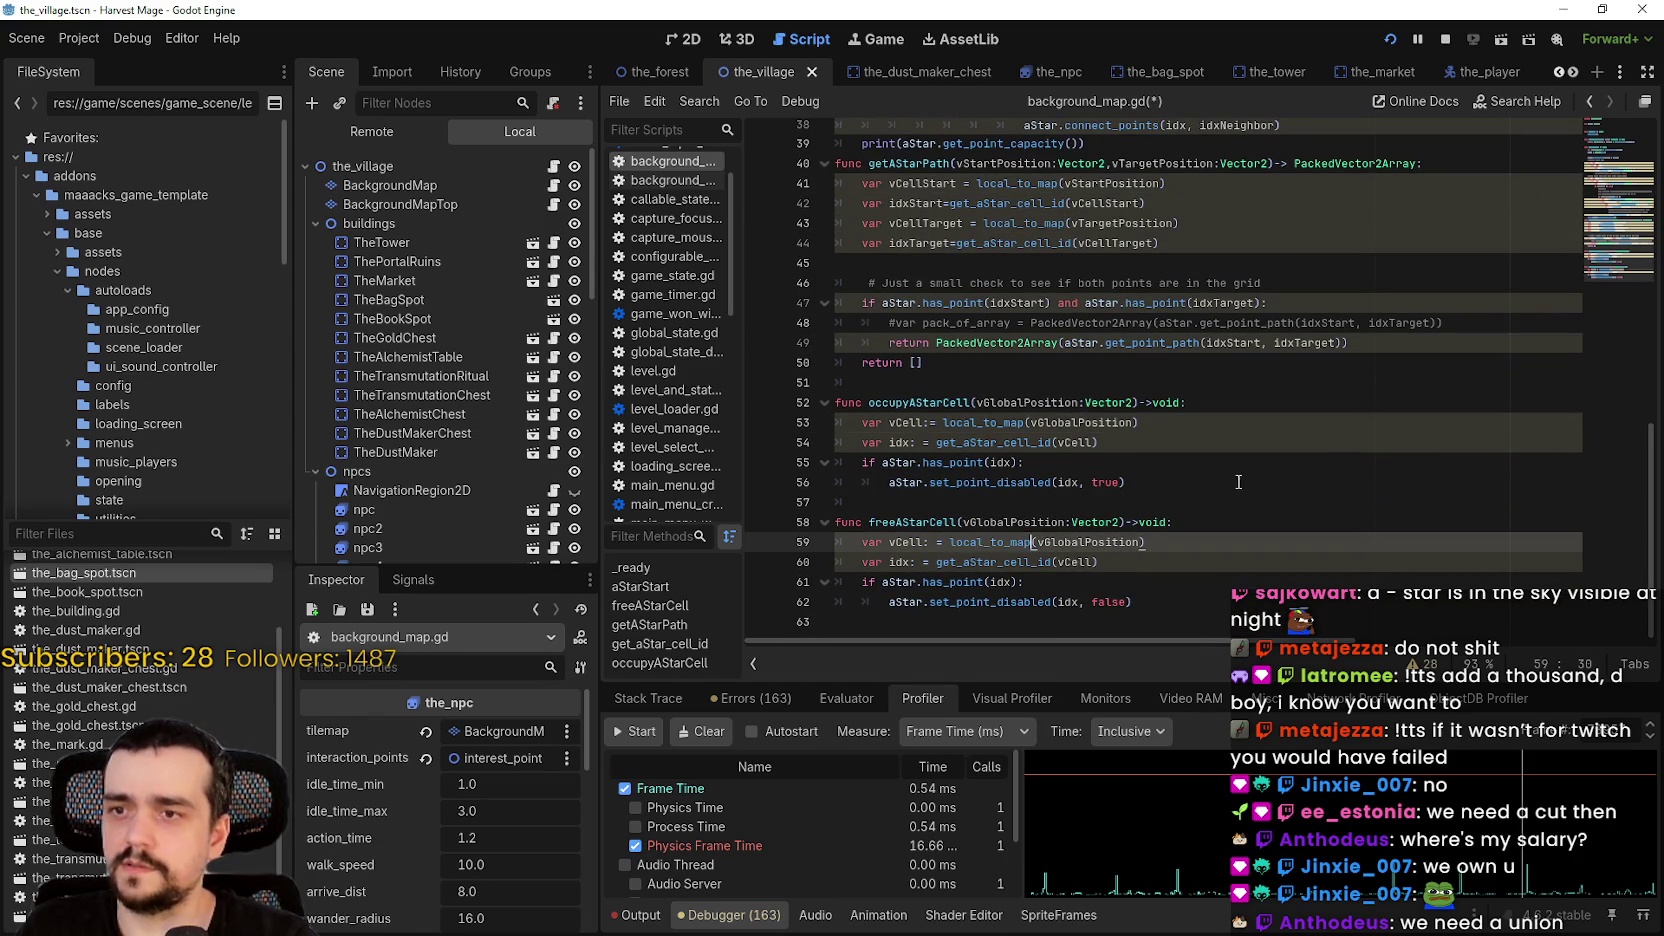
- Check get_aStar_cell_id usage in the neighbour setup, then save the script
{"action": "scroll", "coordinate": [1214, 477], "scroll_direction": "up", "scroll_amount": 3}
{"action": "left_click", "coordinate": [1030, 366]}
{"action": "scroll", "coordinate": [1030, 366], "scroll_direction": "up", "scroll_amount": 2}
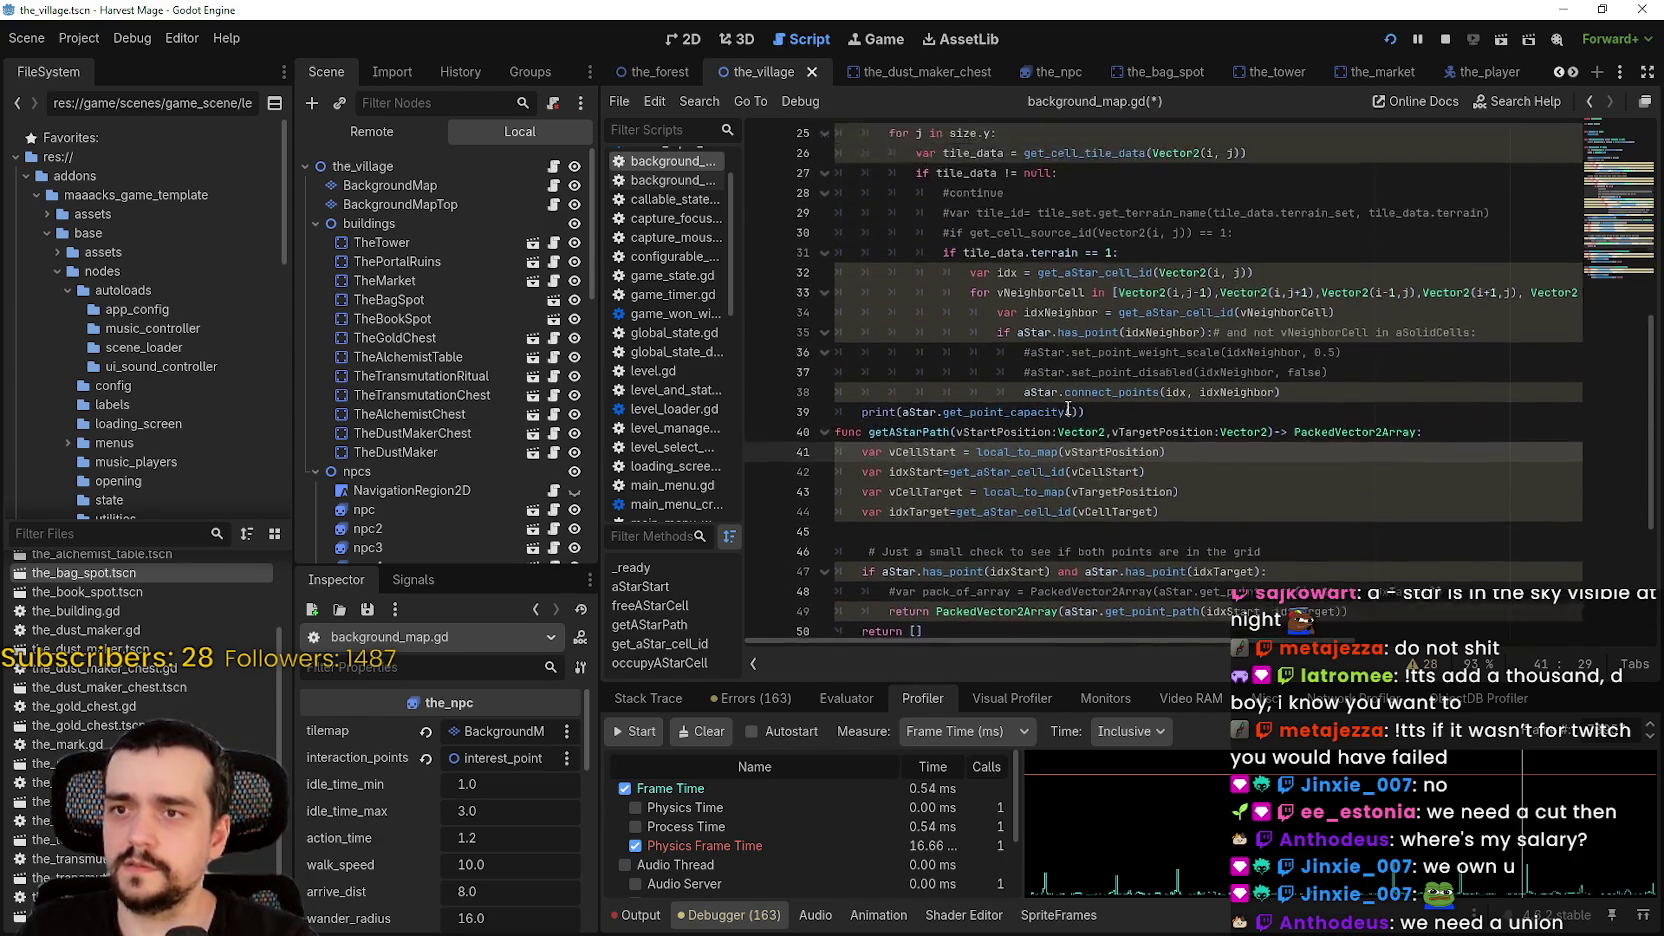
{"action": "double_click", "coordinate": [1130, 309]}
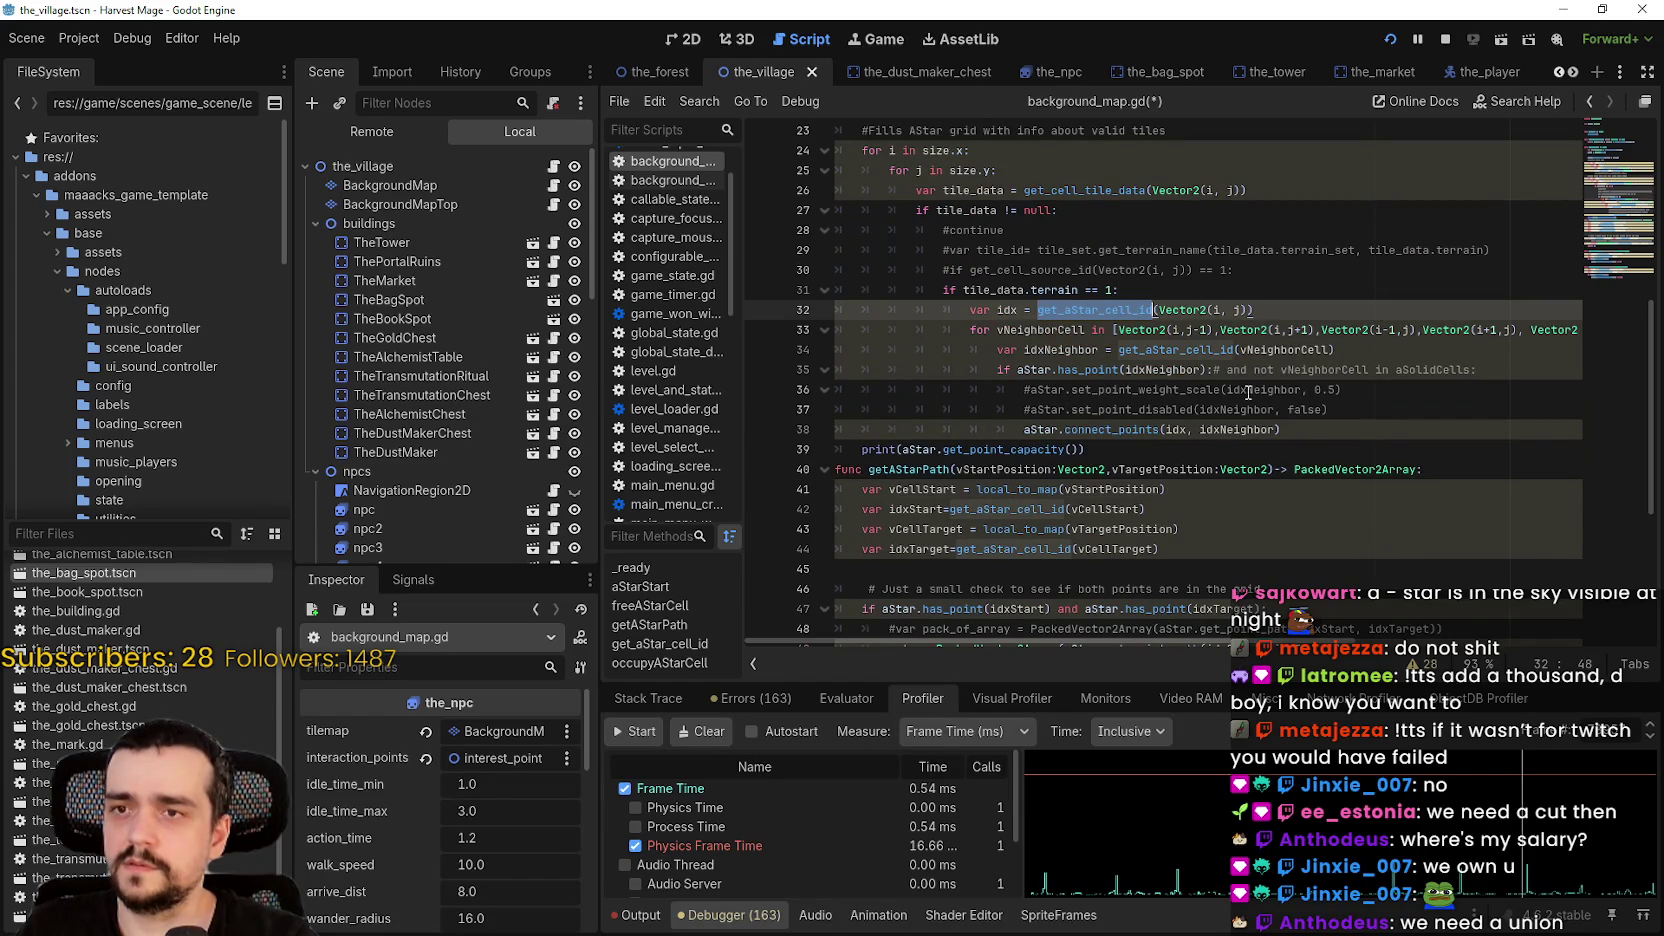
{"action": "scroll", "coordinate": [1181, 310], "scroll_direction": "up", "scroll_amount": 4}
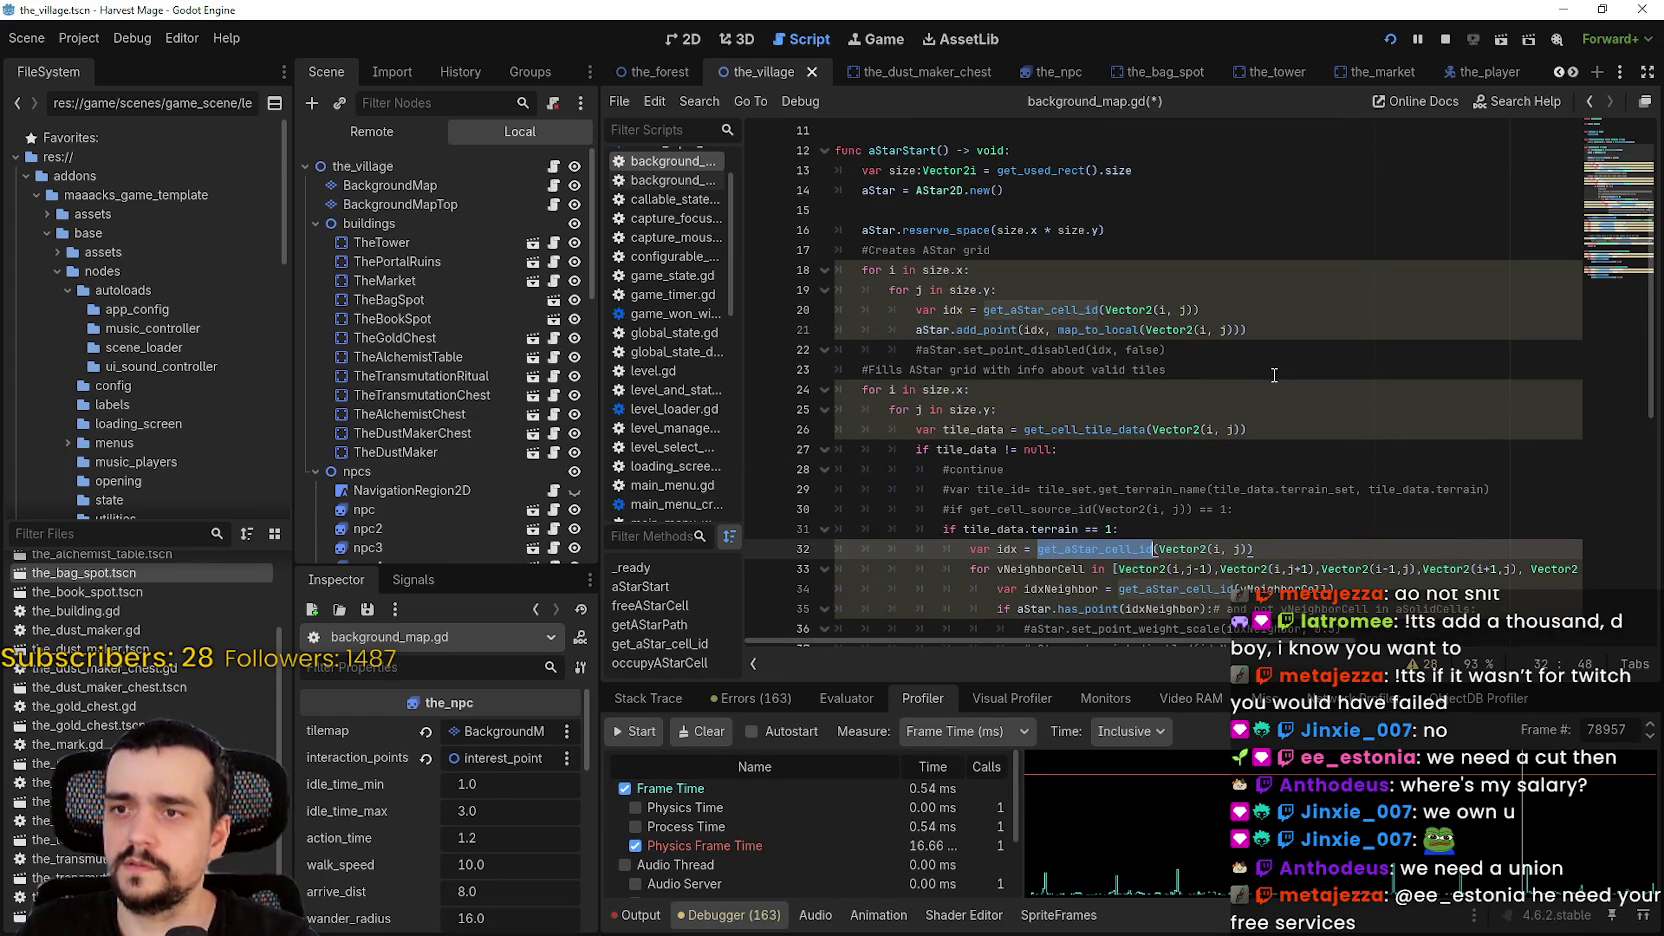
{"action": "scroll", "coordinate": [1271, 373], "scroll_direction": "down", "scroll_amount": 9}
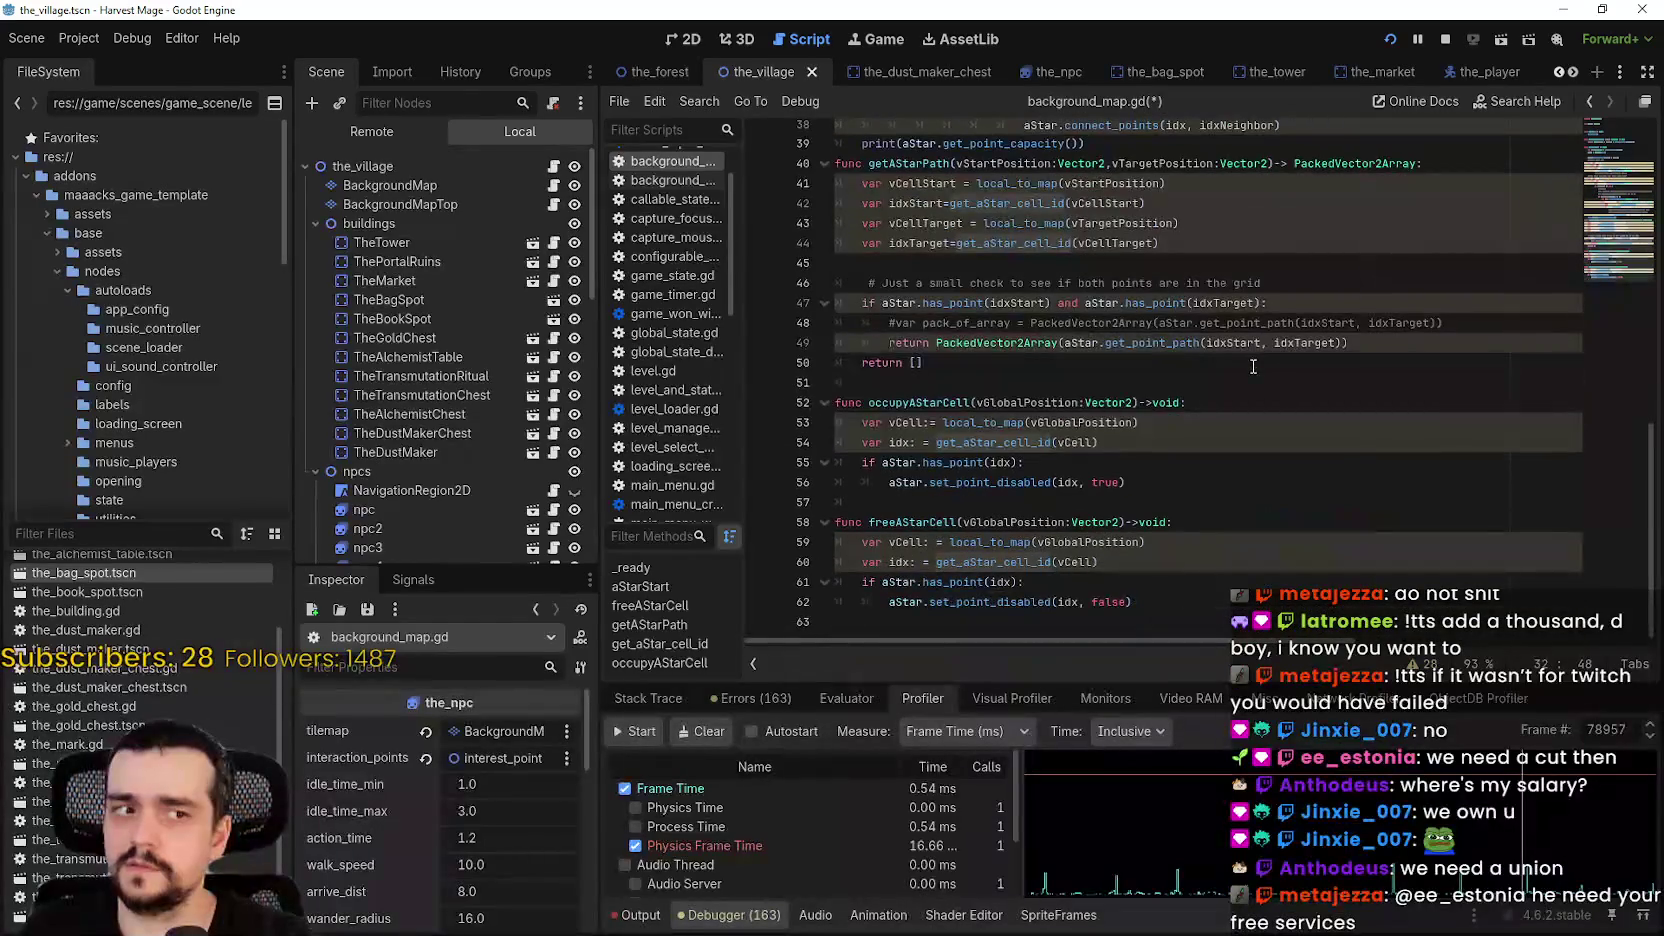
{"action": "left_click_drag", "start_coordinate": [993, 542], "coordinate": [999, 522]}
{"action": "key", "text": "ctrl+s"}
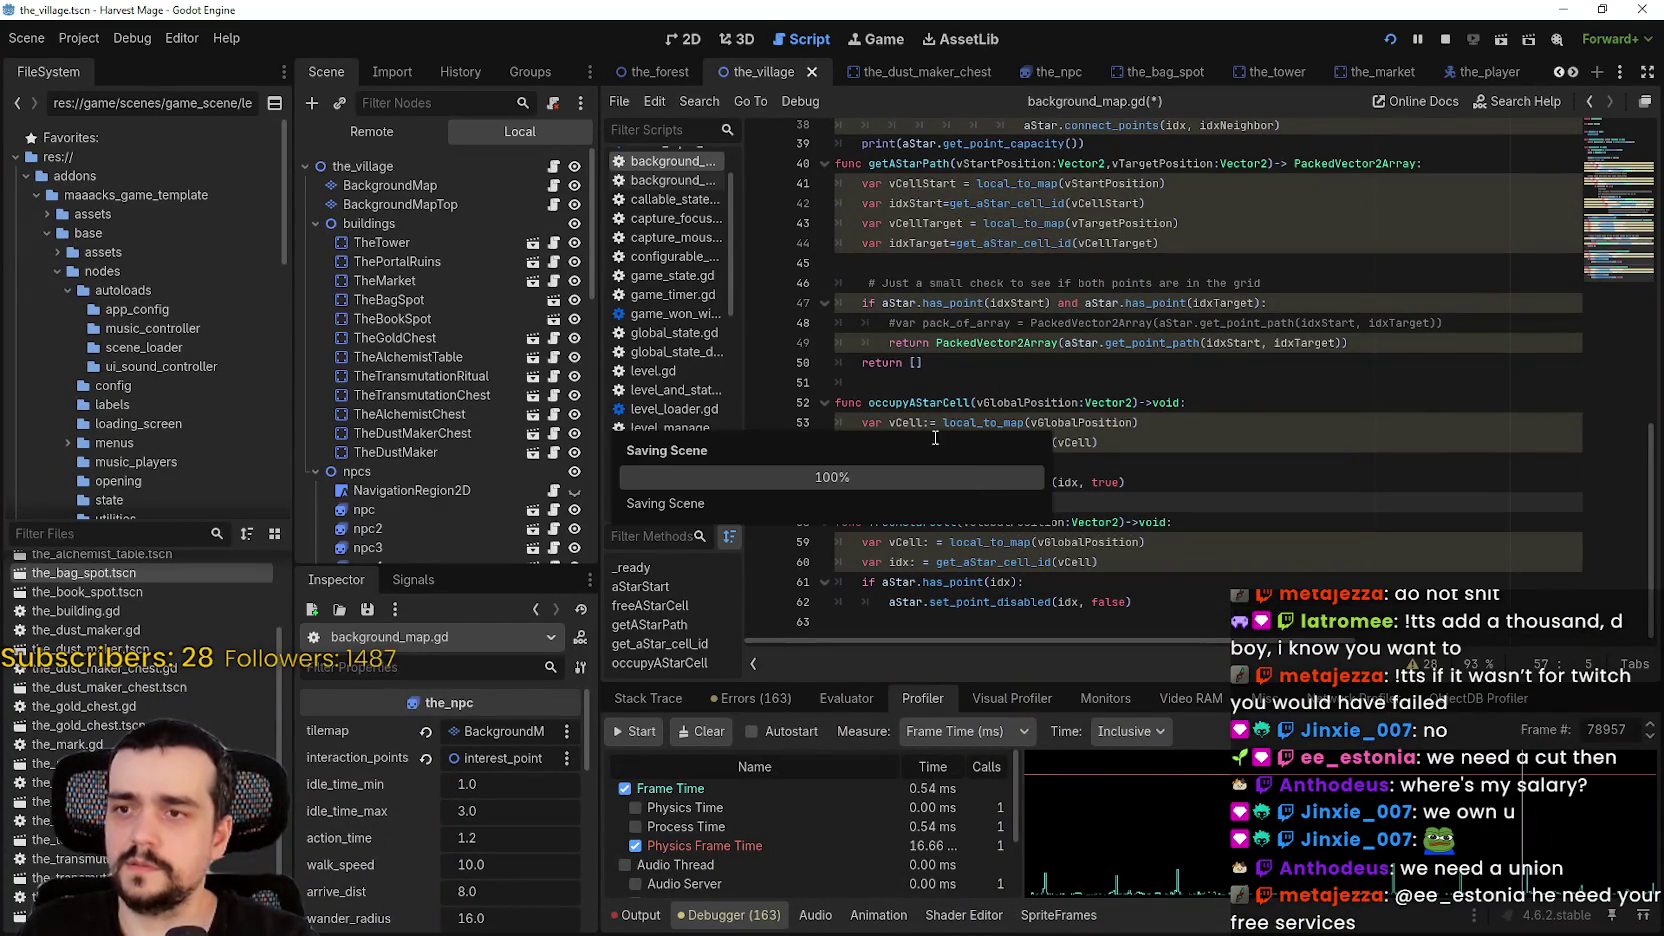
{"action": "double_click", "coordinate": [918, 402]}
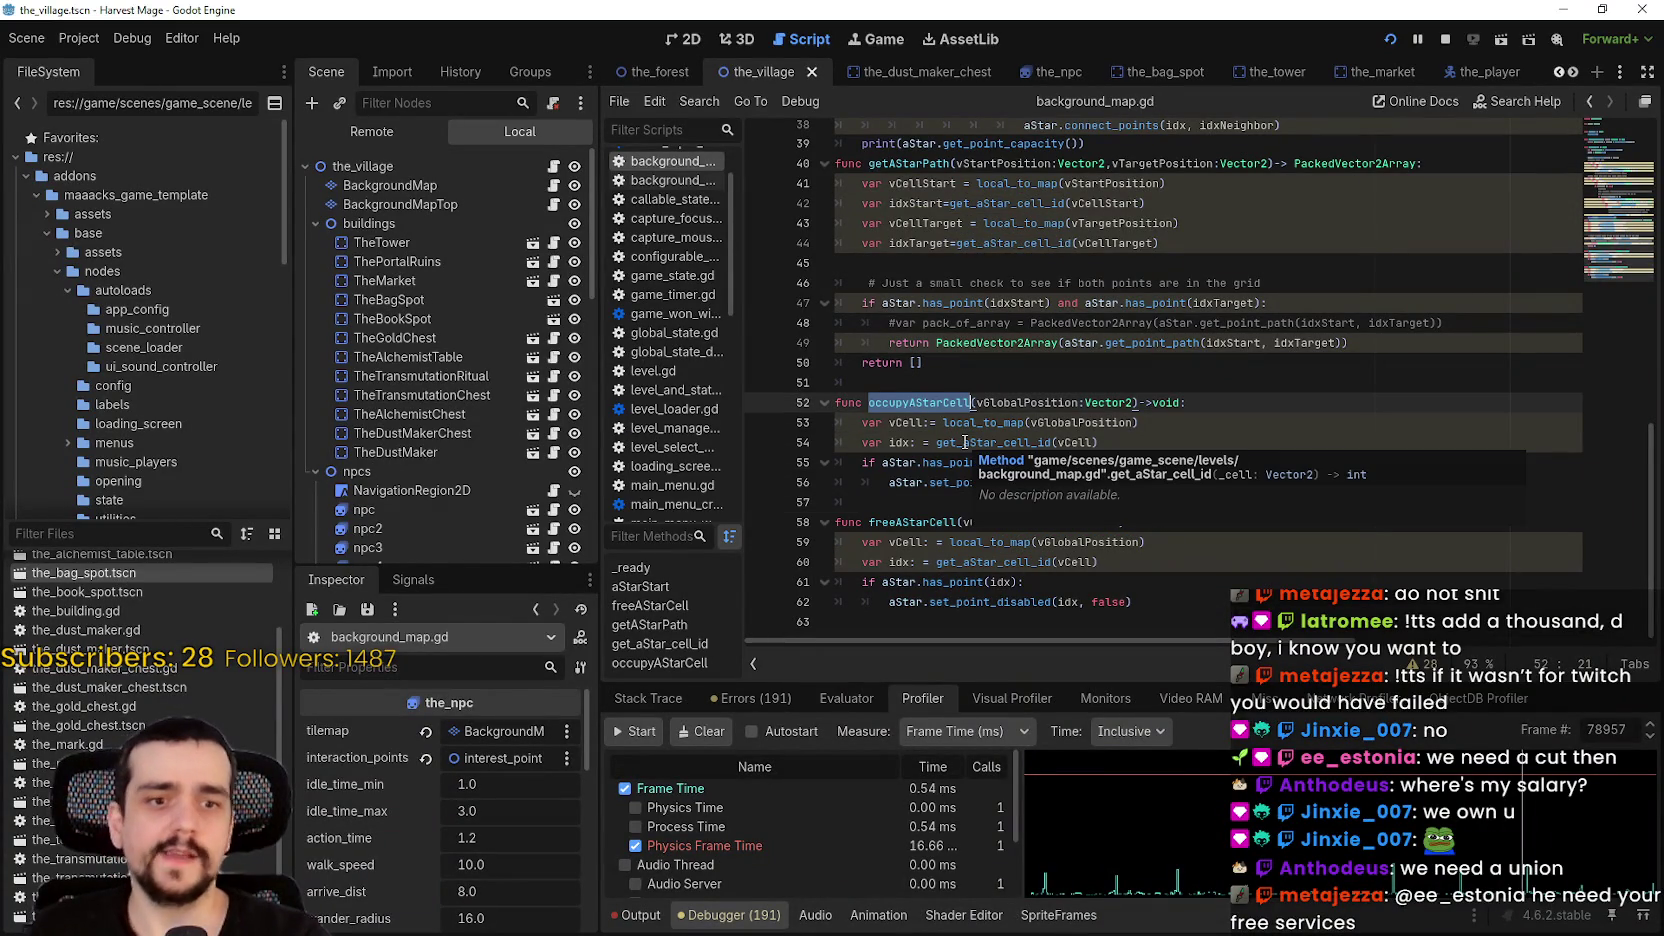
- Insert occupyAStarCell(vCellTarget) as line 49 inside getAStarPath's has_point check and save
{"action": "left_click", "coordinate": [956, 384]}
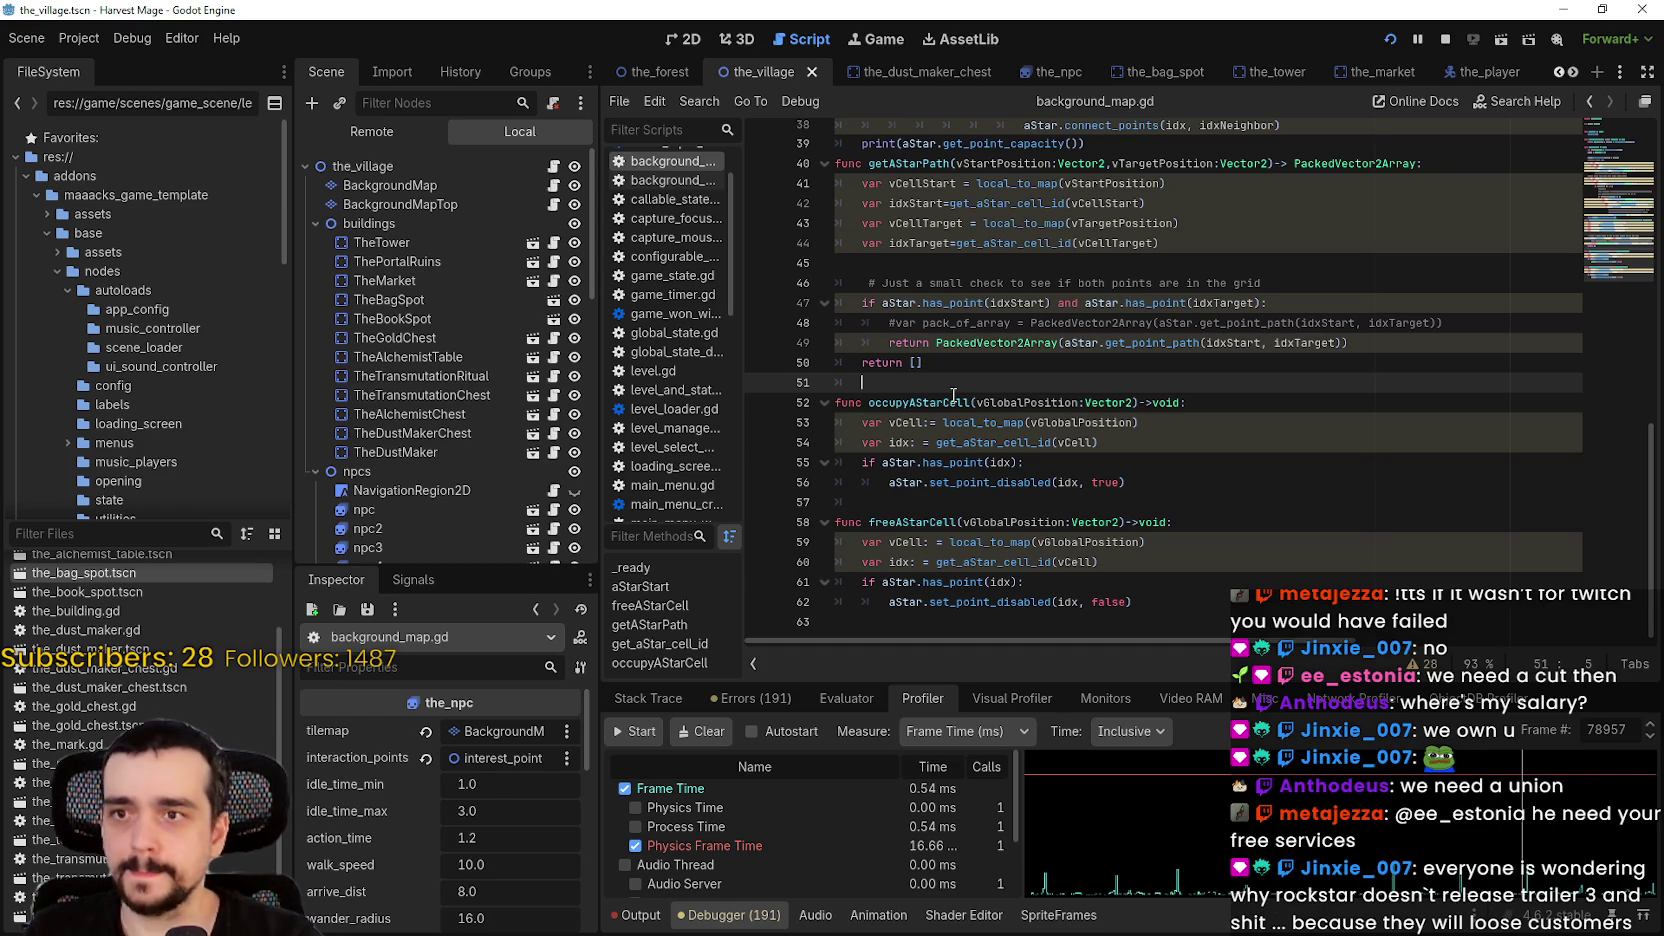
{"action": "left_click", "coordinate": [1483, 330]}
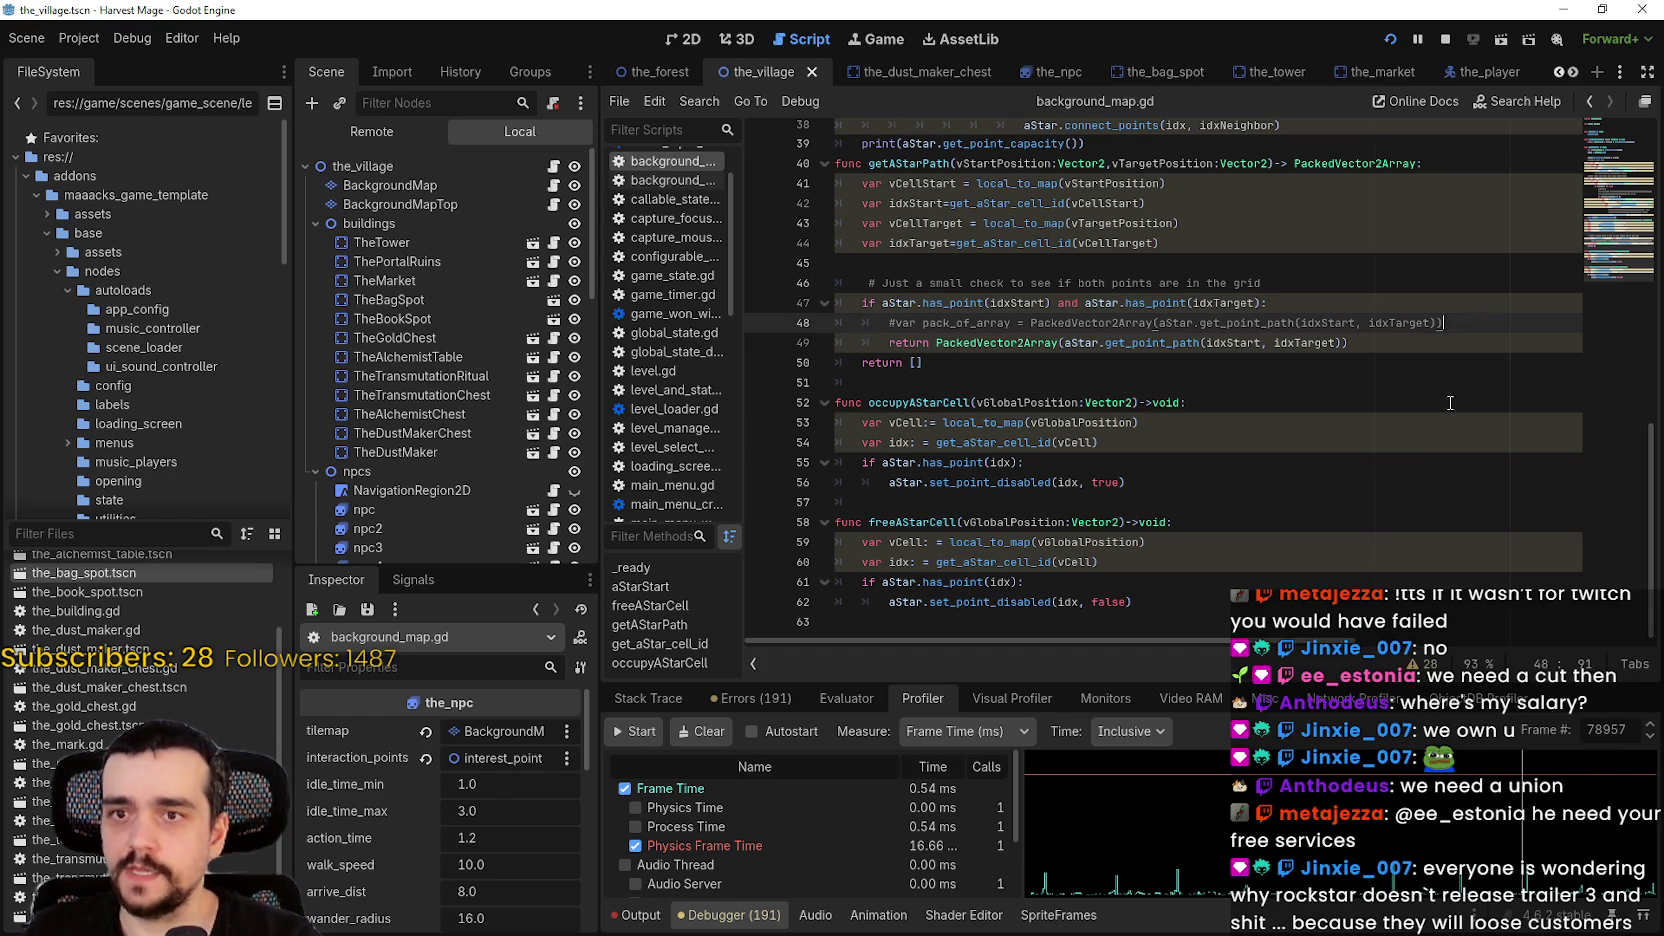
{"action": "key", "text": "Return"}
{"action": "type", "text": "occupyAStarCell"}
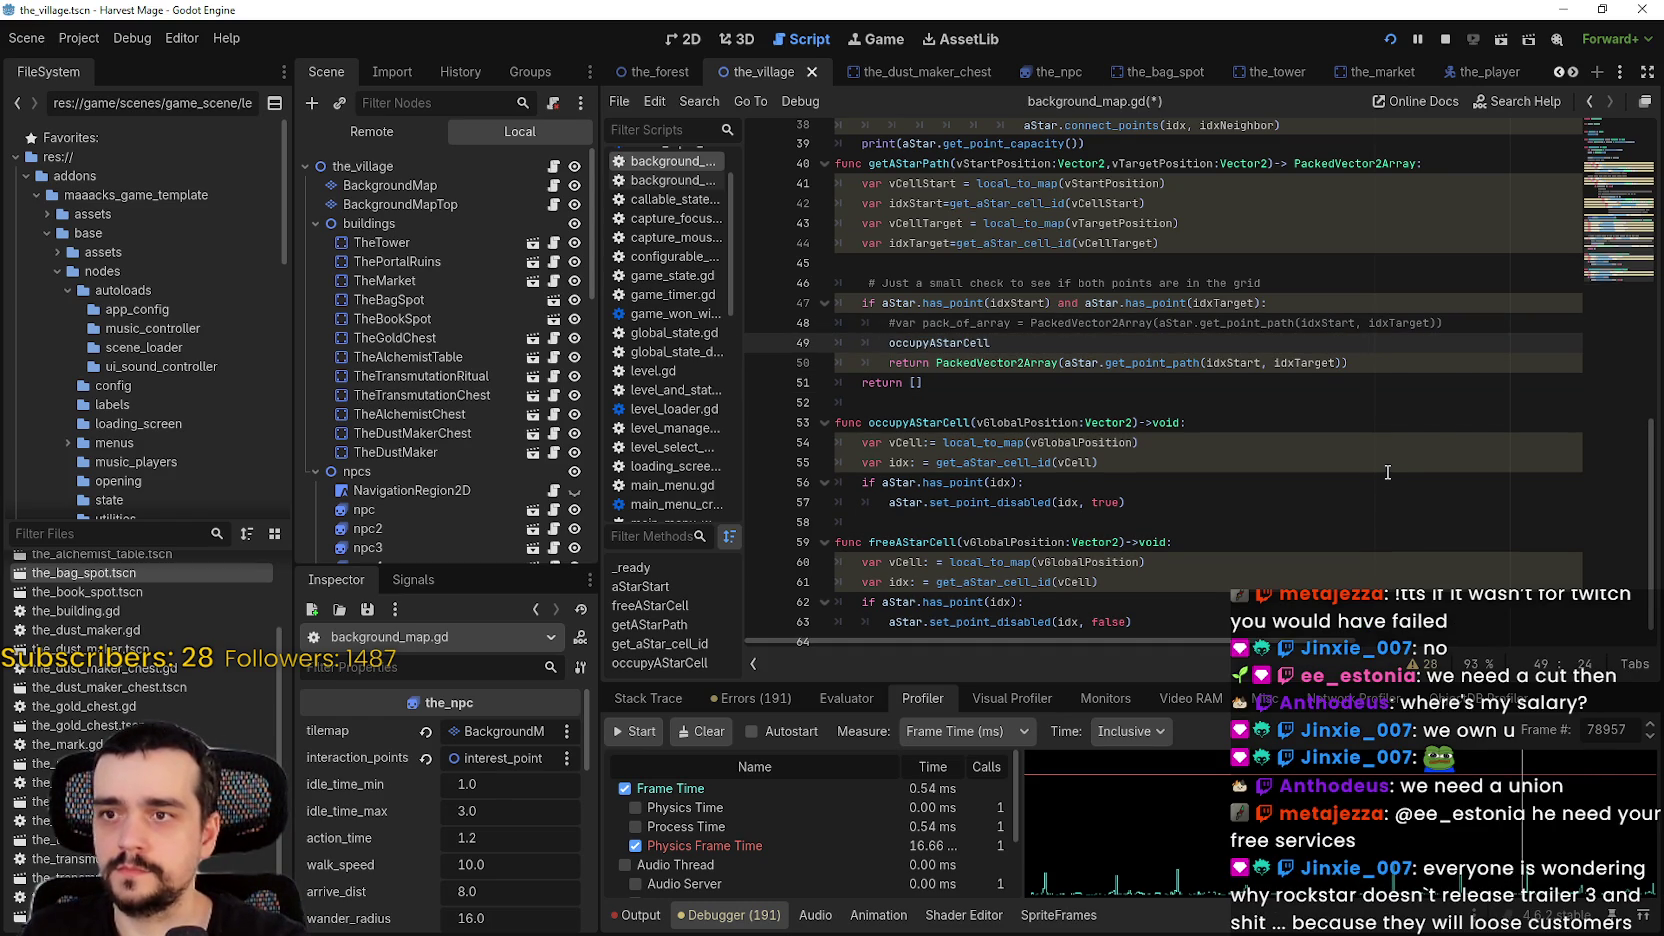
{"action": "type", "text": "("}
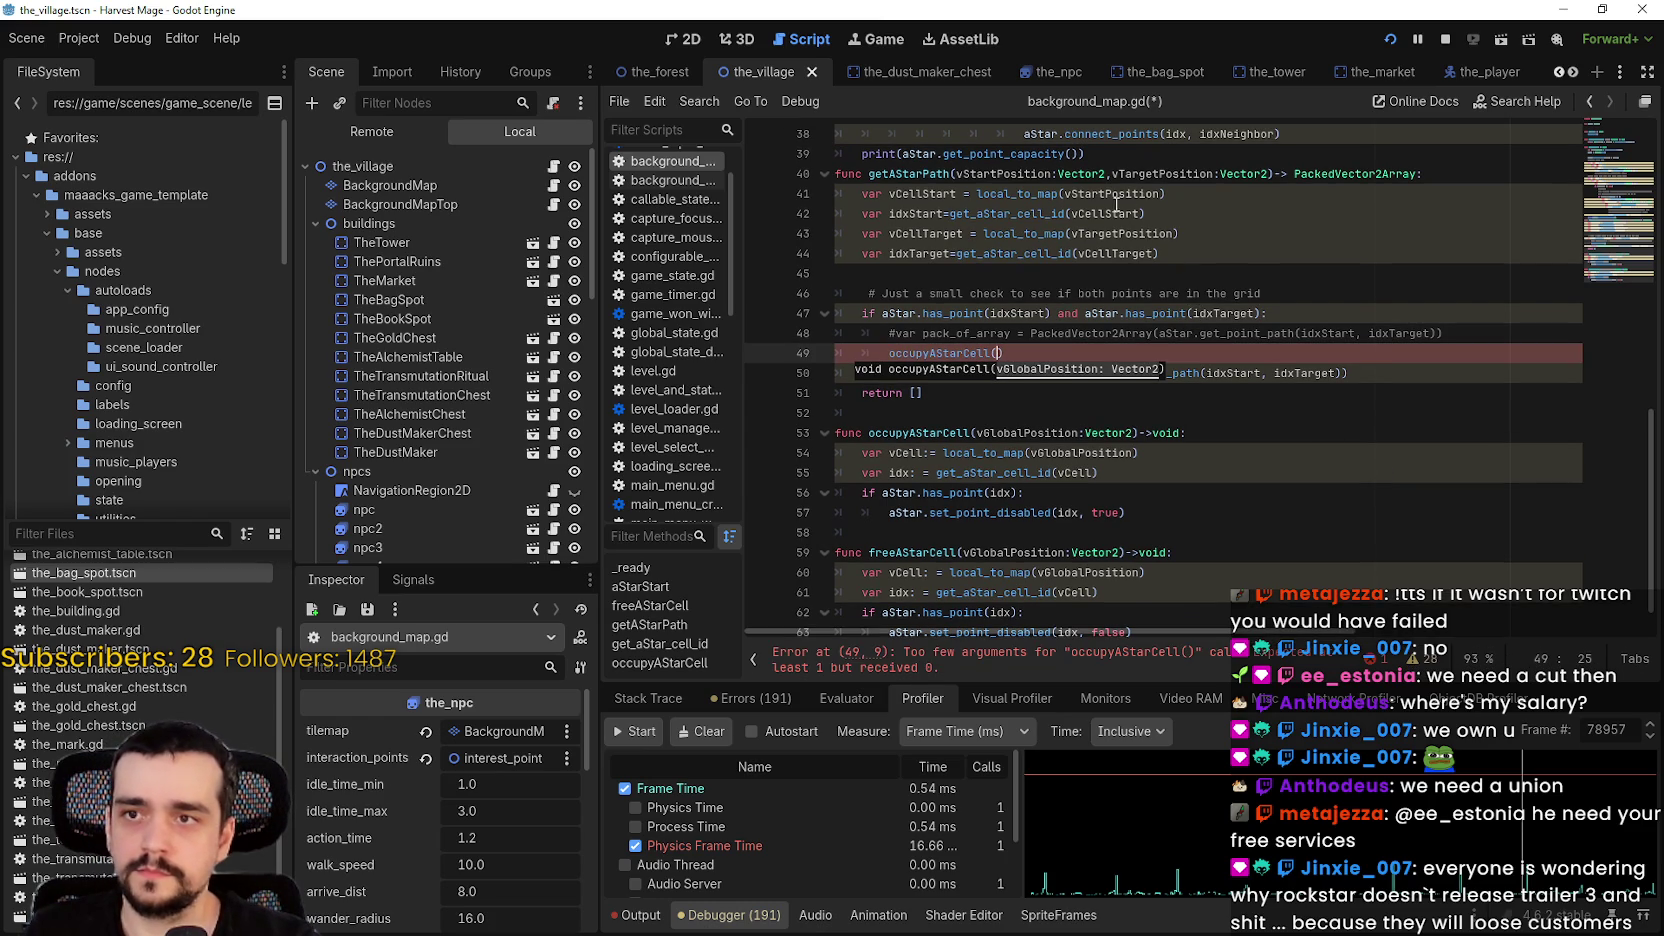
{"action": "double_click", "coordinate": [901, 227]}
{"action": "scroll", "coordinate": [1294, 403], "scroll_direction": "up", "scroll_amount": 1}
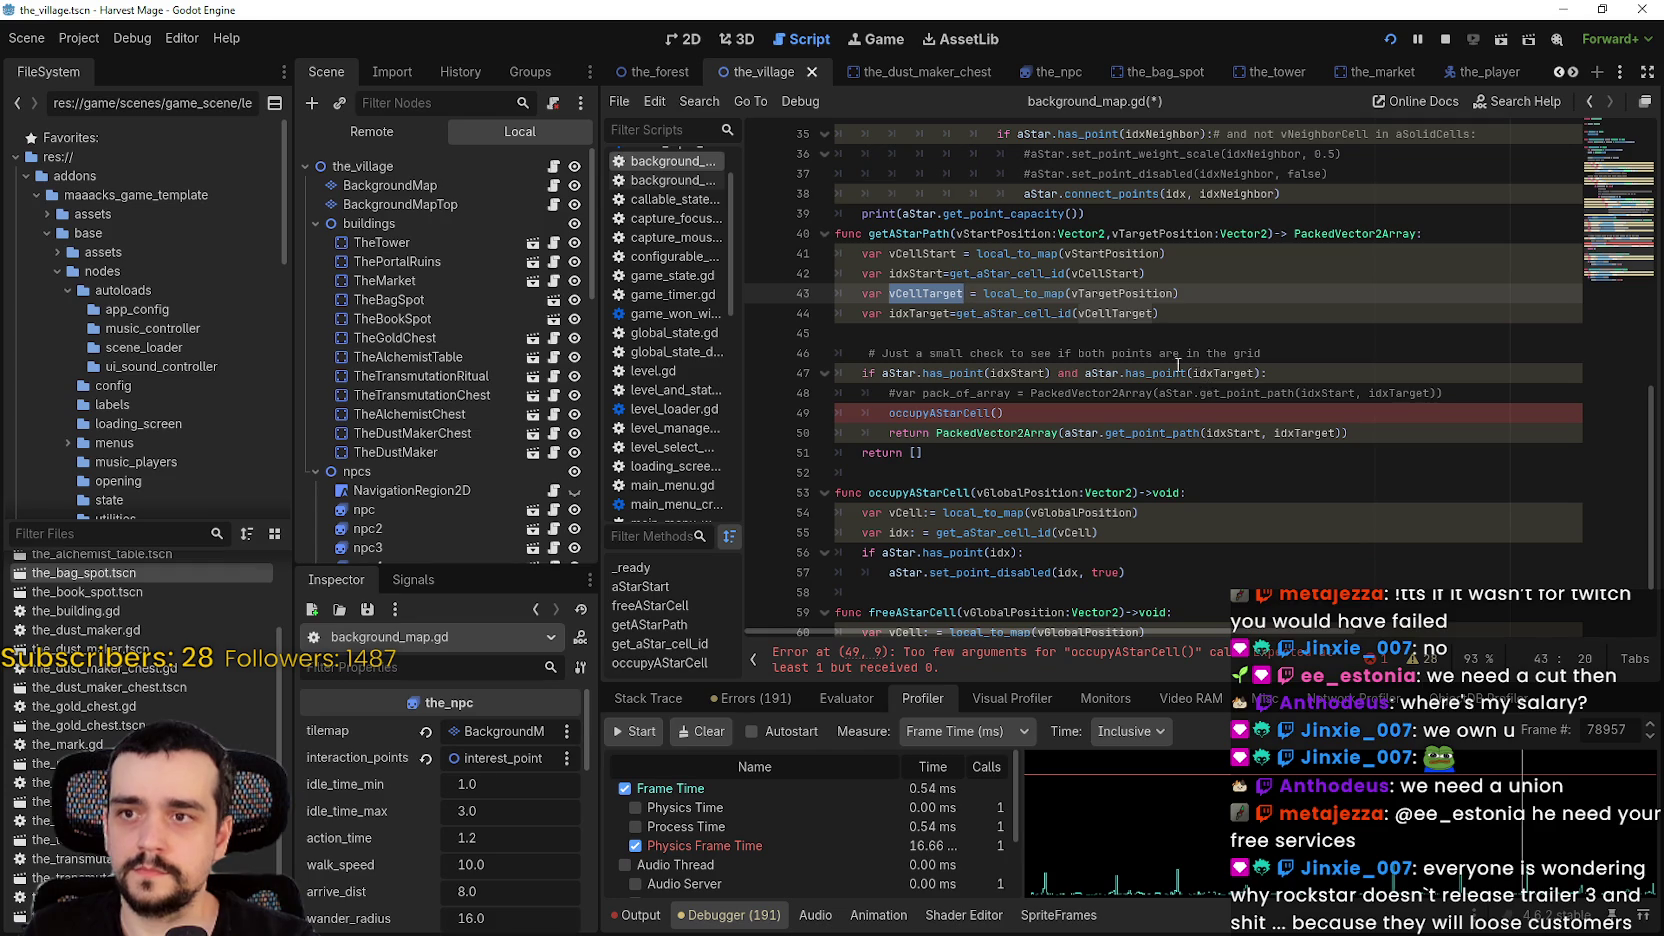
{"action": "left_click", "coordinate": [1000, 414]}
{"action": "scroll", "coordinate": [1245, 576], "scroll_direction": "down", "scroll_amount": 1}
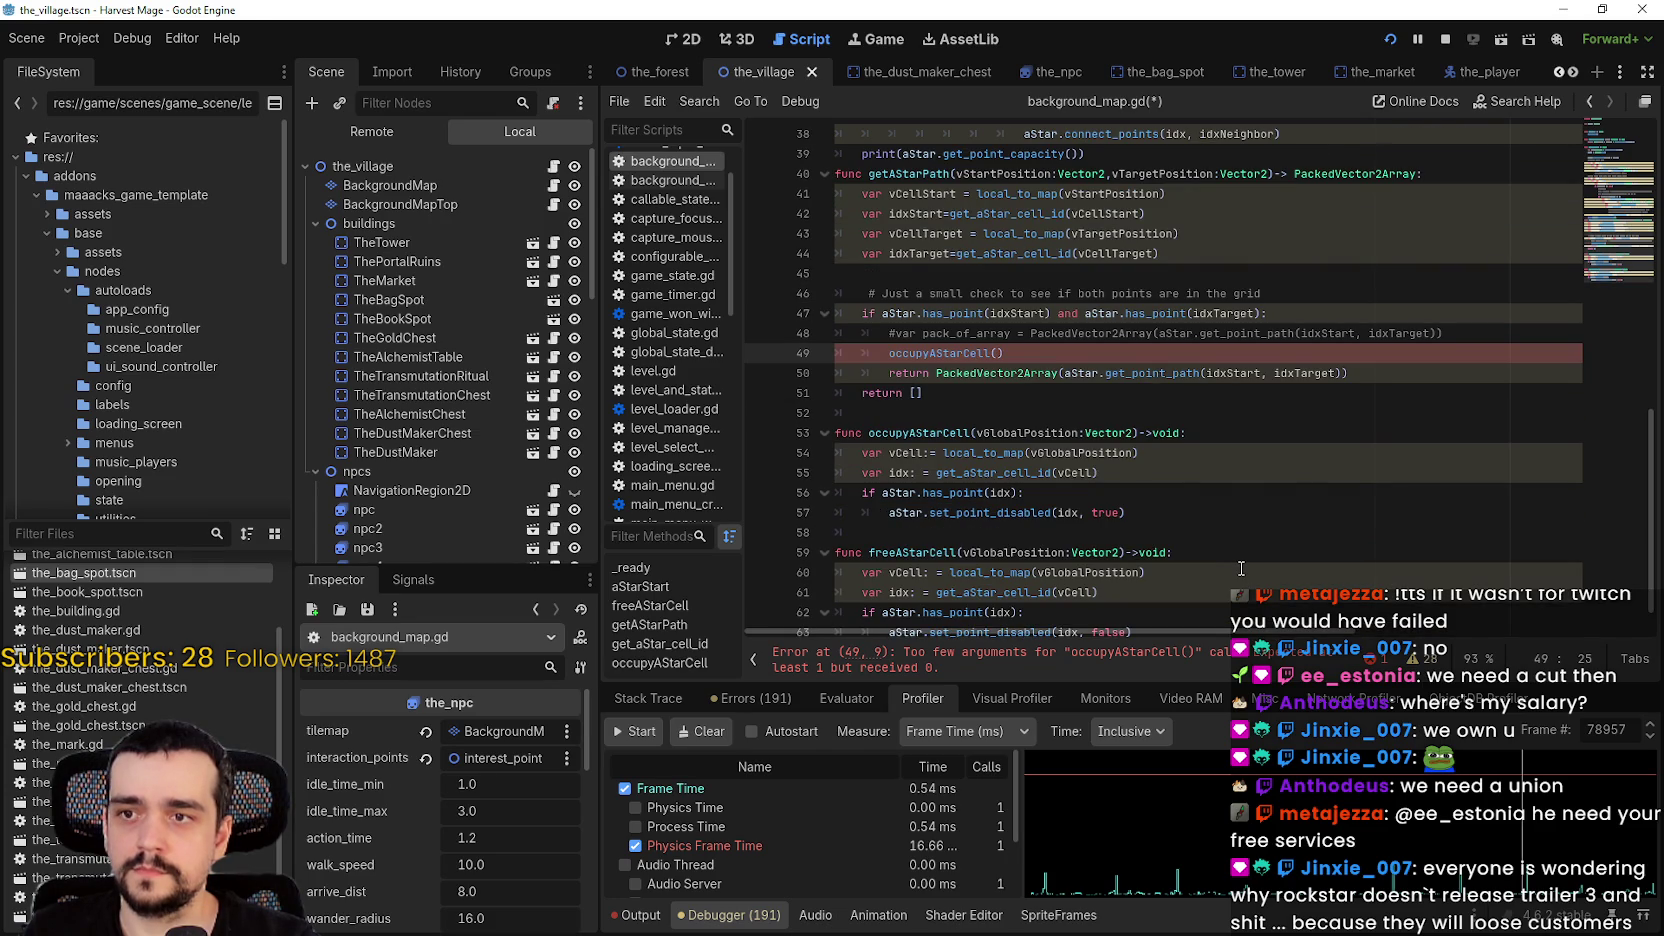
{"action": "type", "text": "vCellTarget"}
{"action": "key", "text": "ctrl+s"}
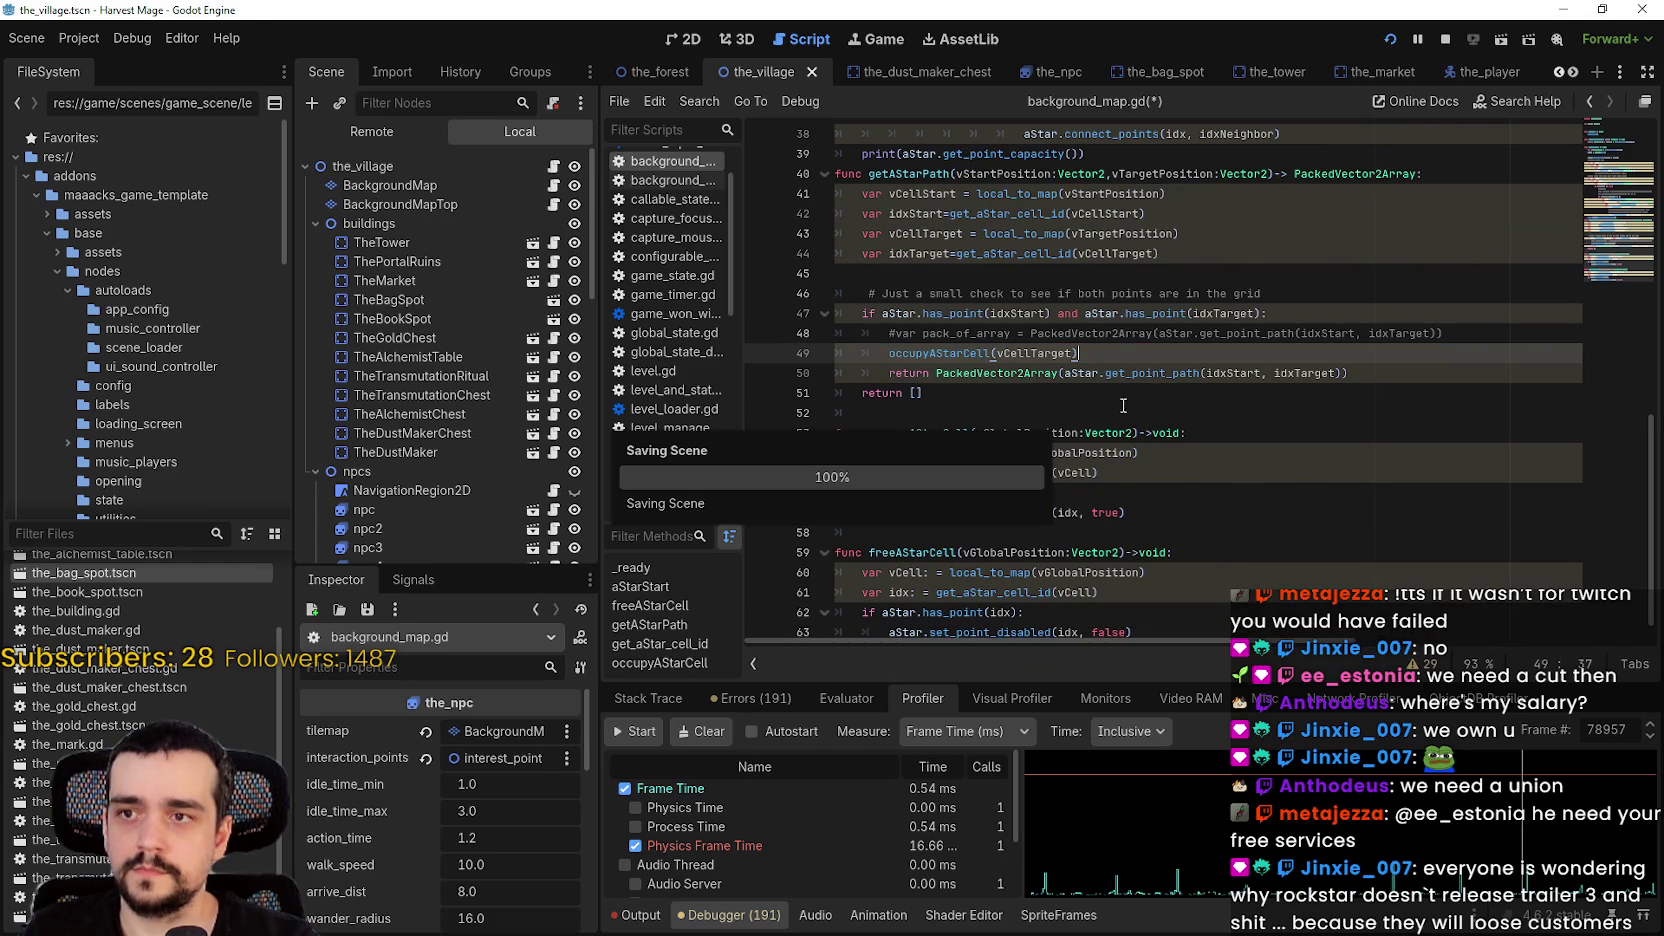
{"action": "double_click", "coordinate": [971, 353]}
{"action": "left_click_drag", "start_coordinate": [971, 347], "coordinate": [1147, 345]}
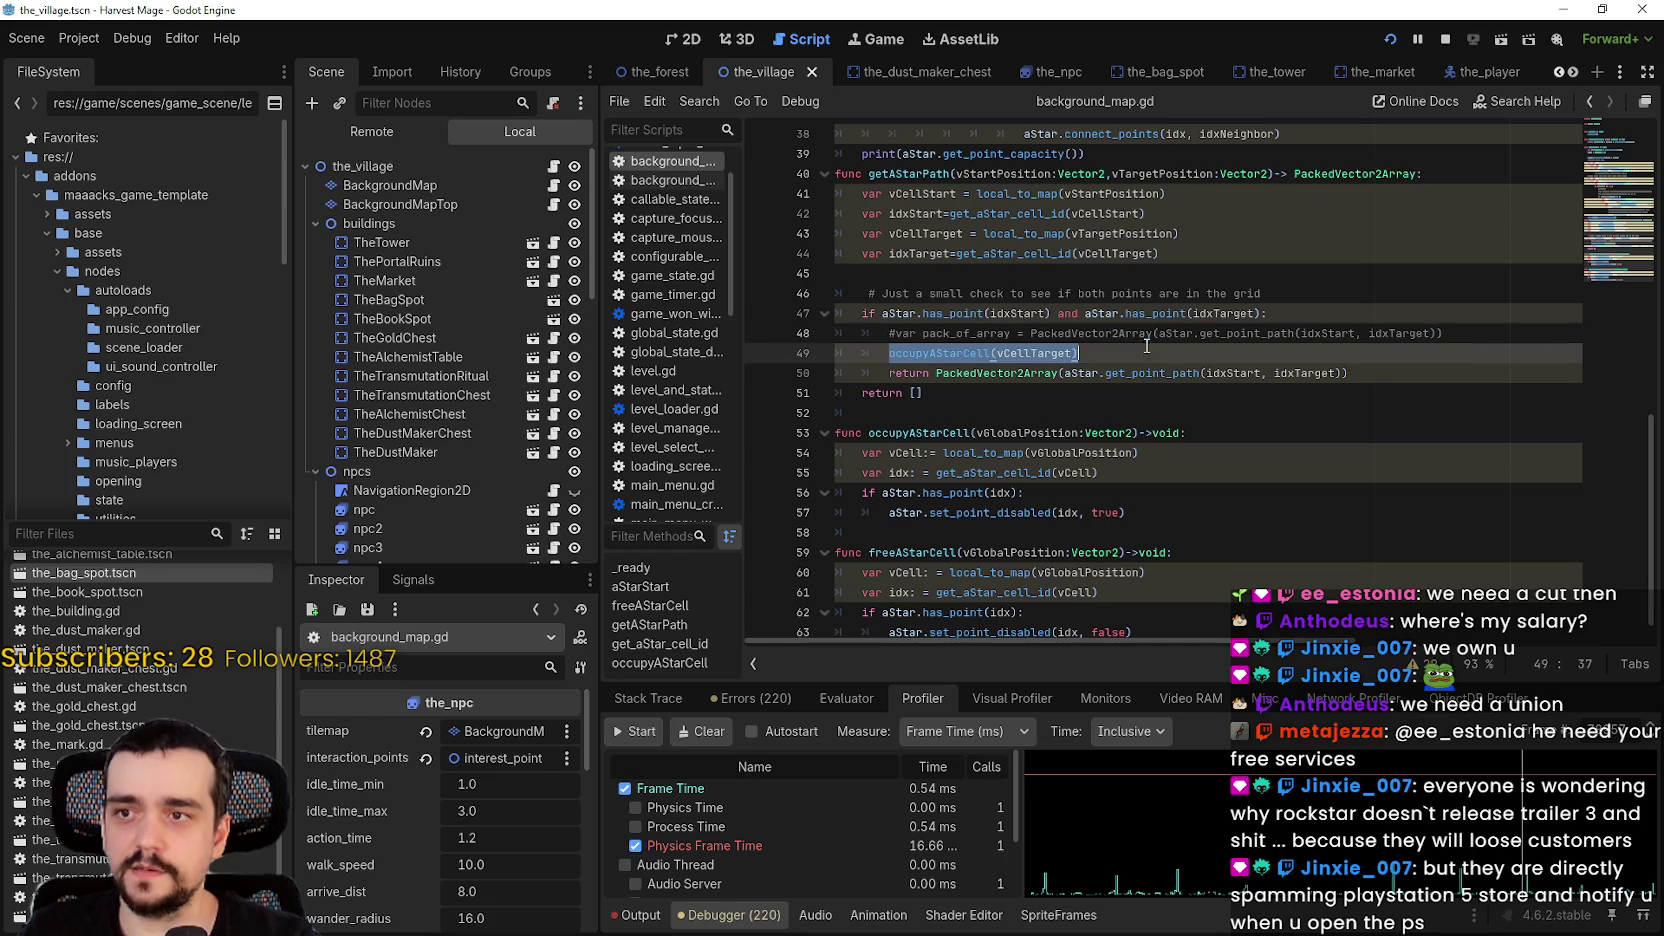
{"action": "left_click", "coordinate": [985, 410]}
- Collapse the npcs node in the Scene dock and switch to the the_npc scene tab
{"action": "scroll", "coordinate": [985, 407], "scroll_direction": "down", "scroll_amount": 1}
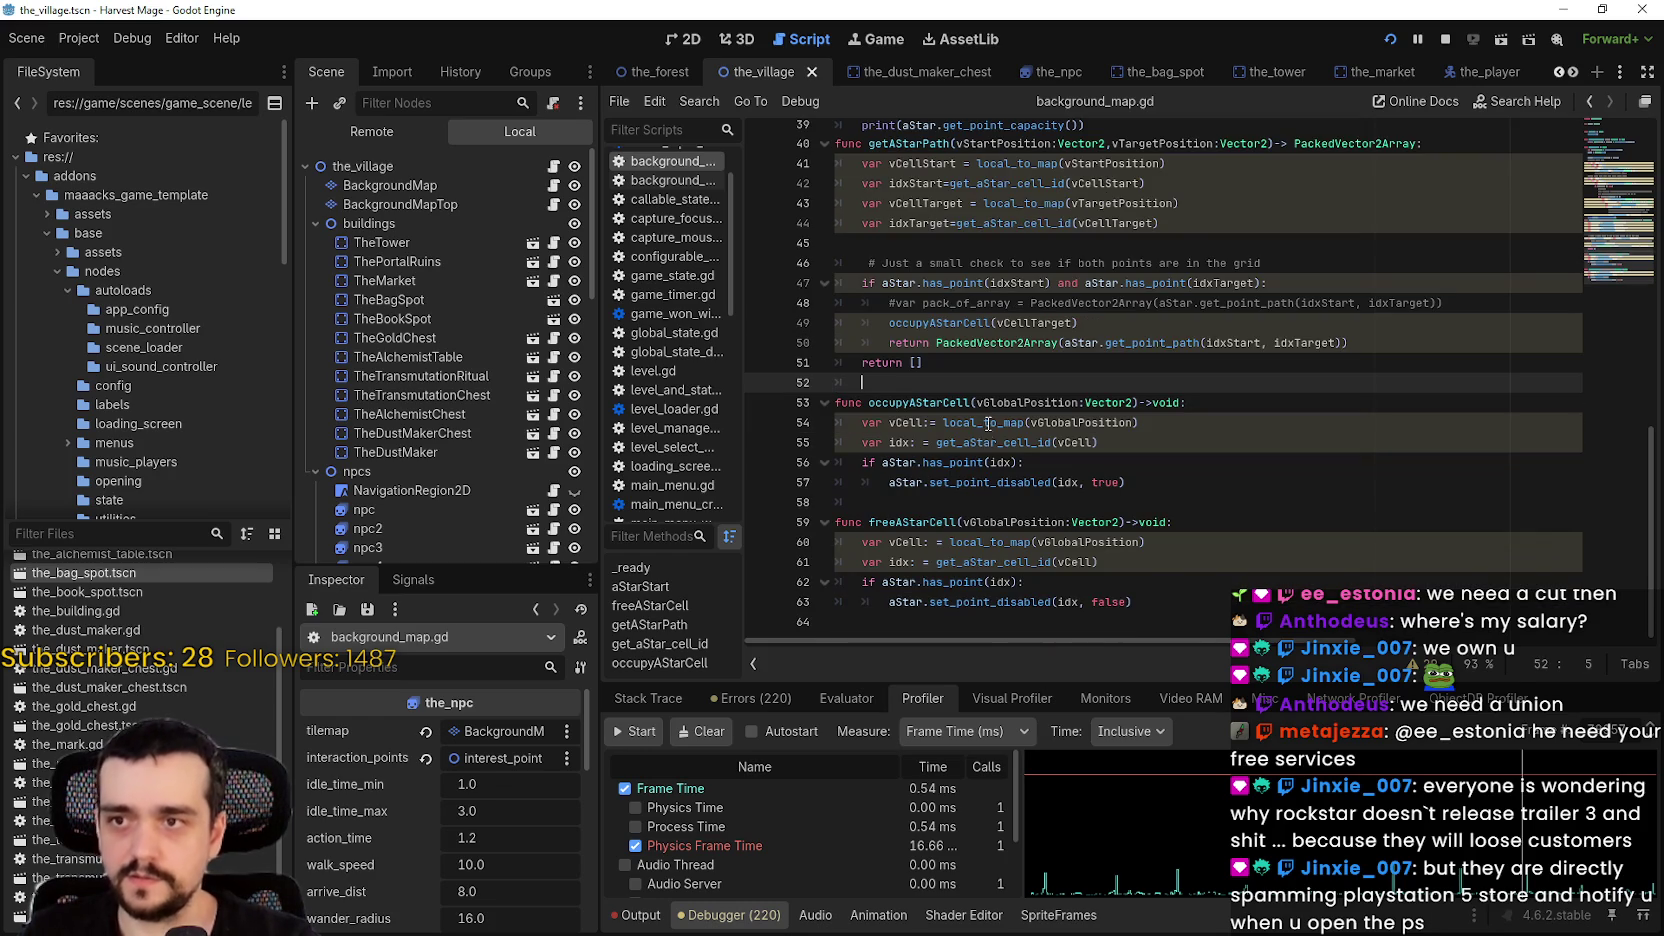
{"action": "double_click", "coordinate": [898, 522]}
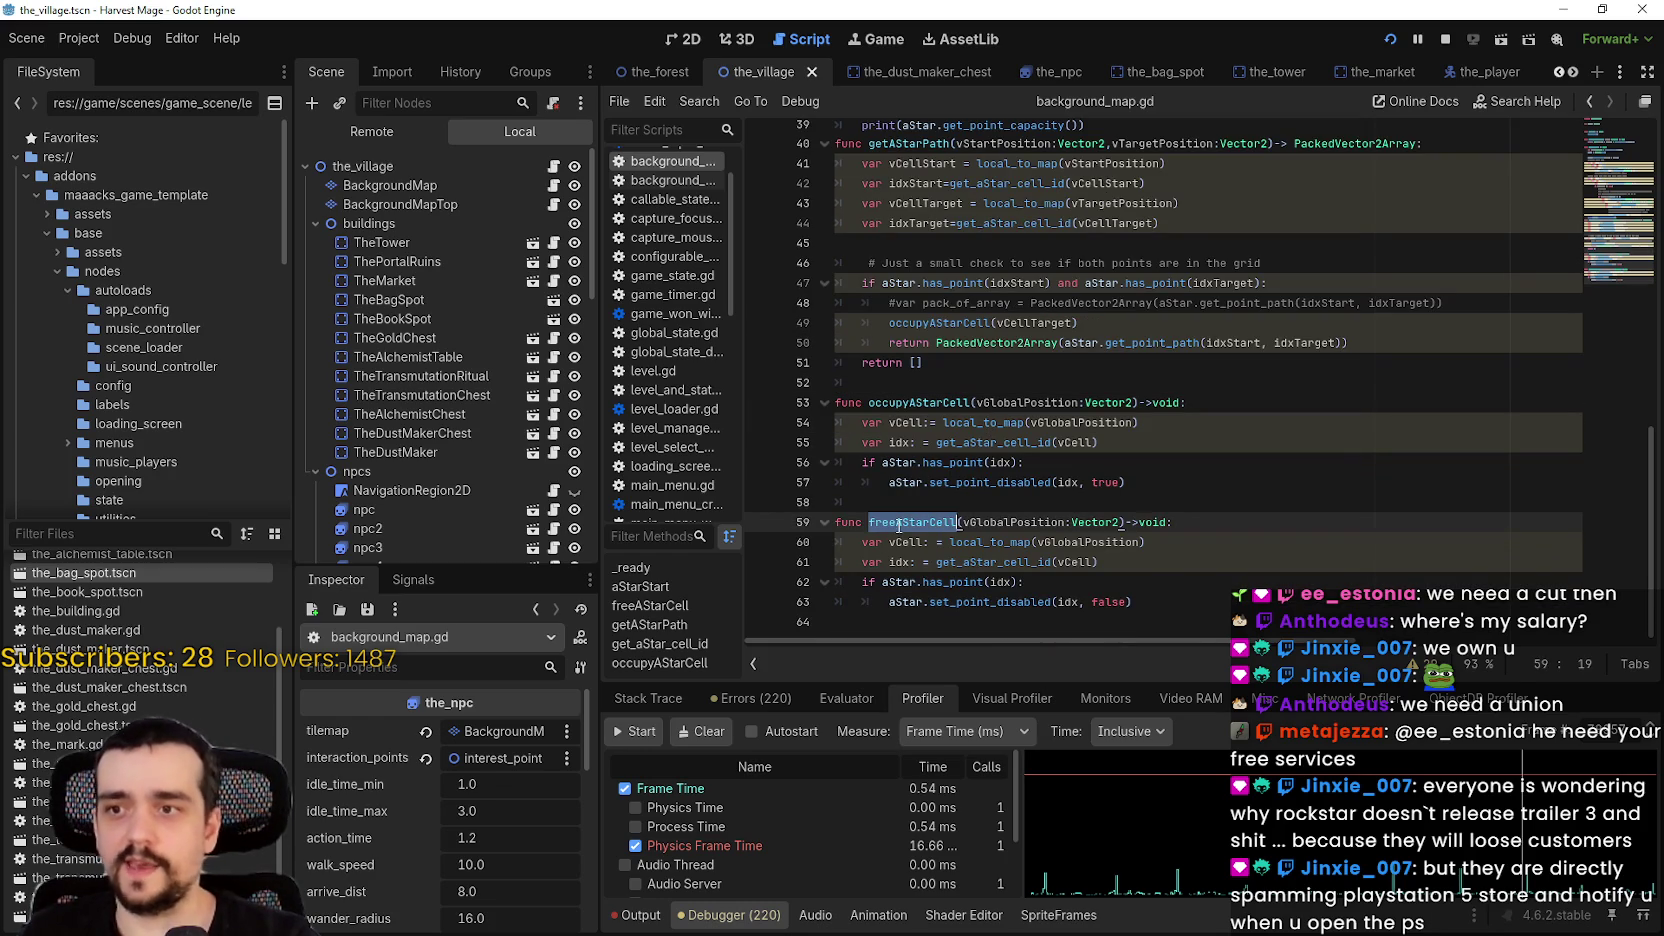
{"action": "left_click", "coordinate": [904, 503]}
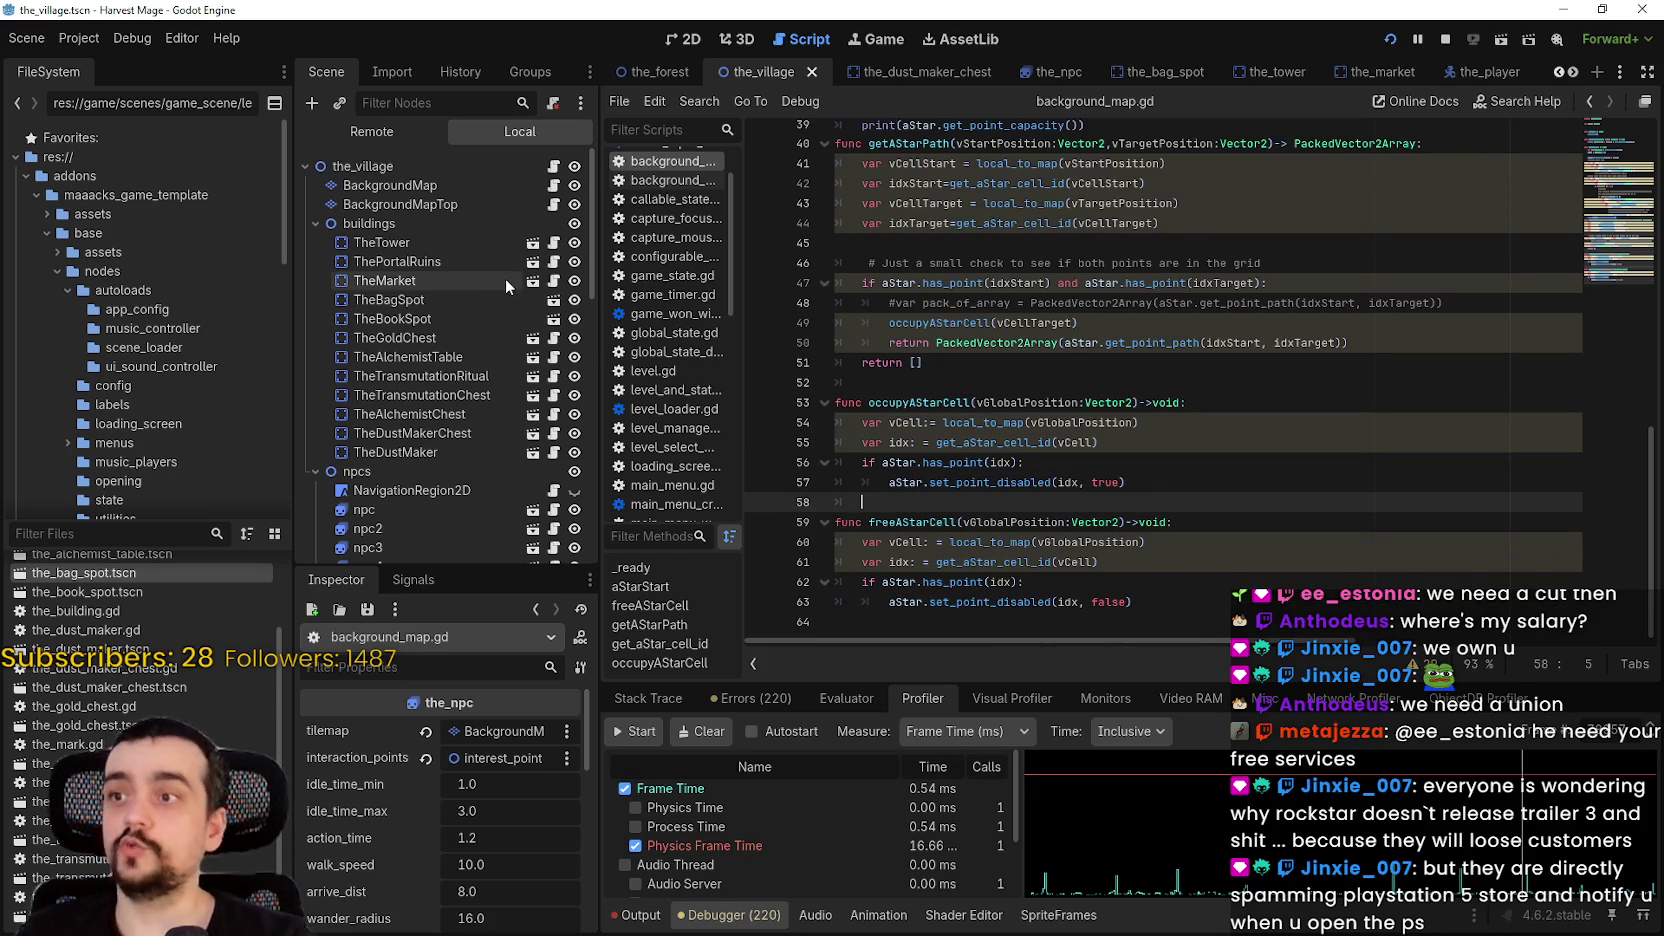
{"action": "scroll", "coordinate": [545, 322], "scroll_direction": "down", "scroll_amount": 3}
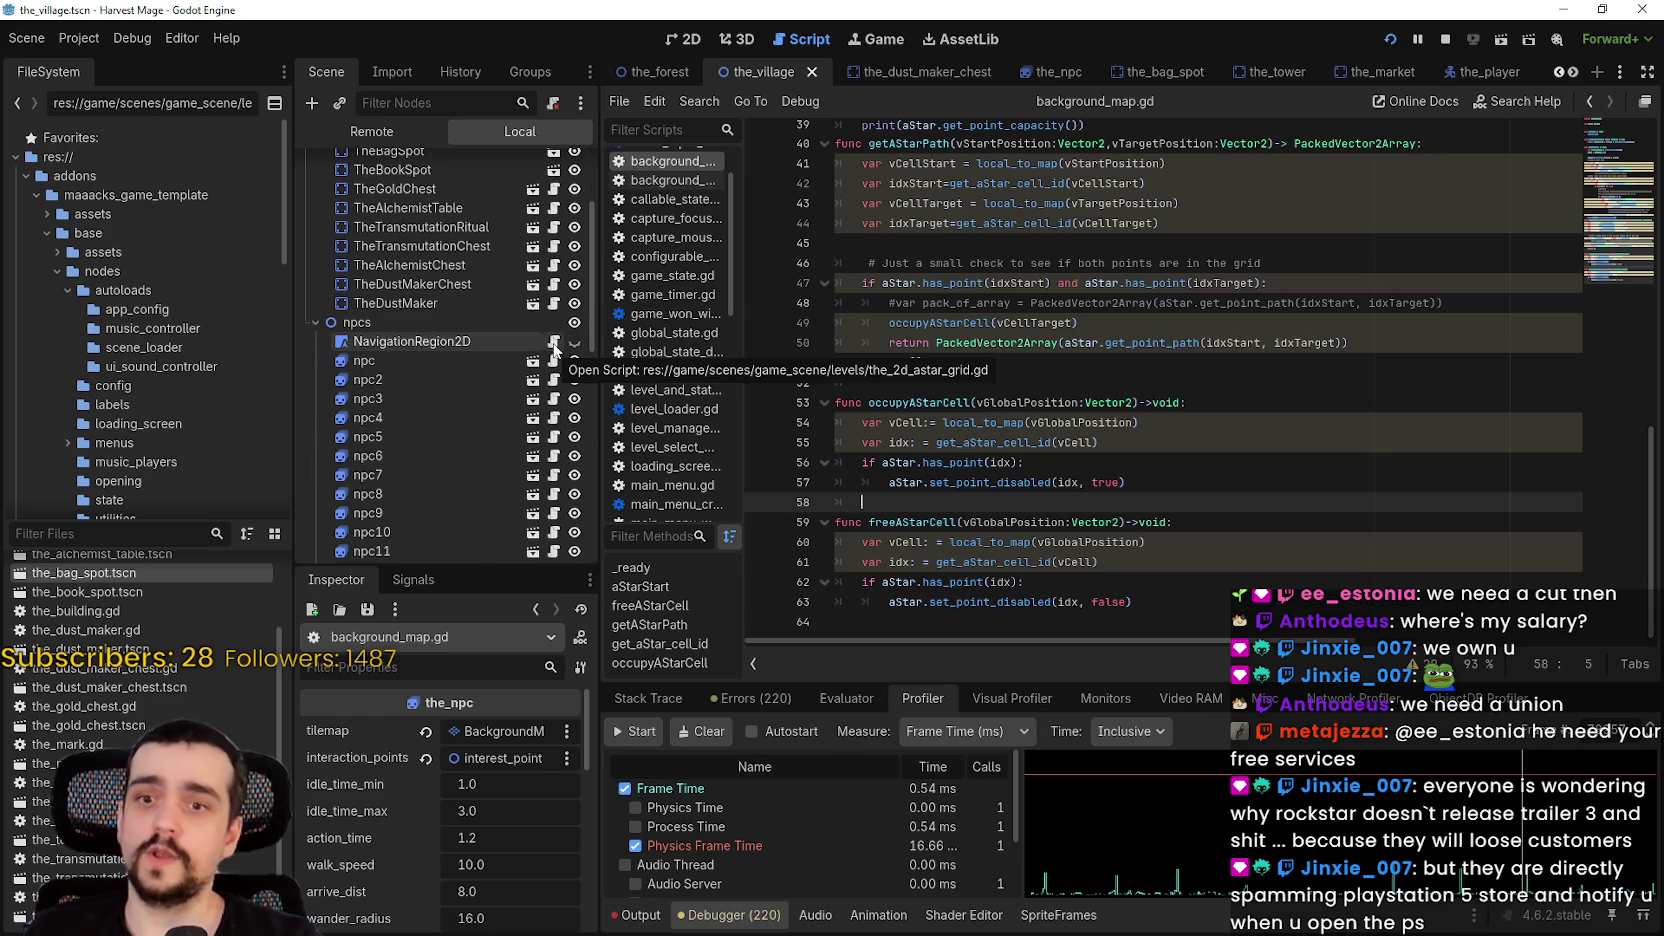
{"action": "scroll", "coordinate": [554, 343], "scroll_direction": "up", "scroll_amount": 3}
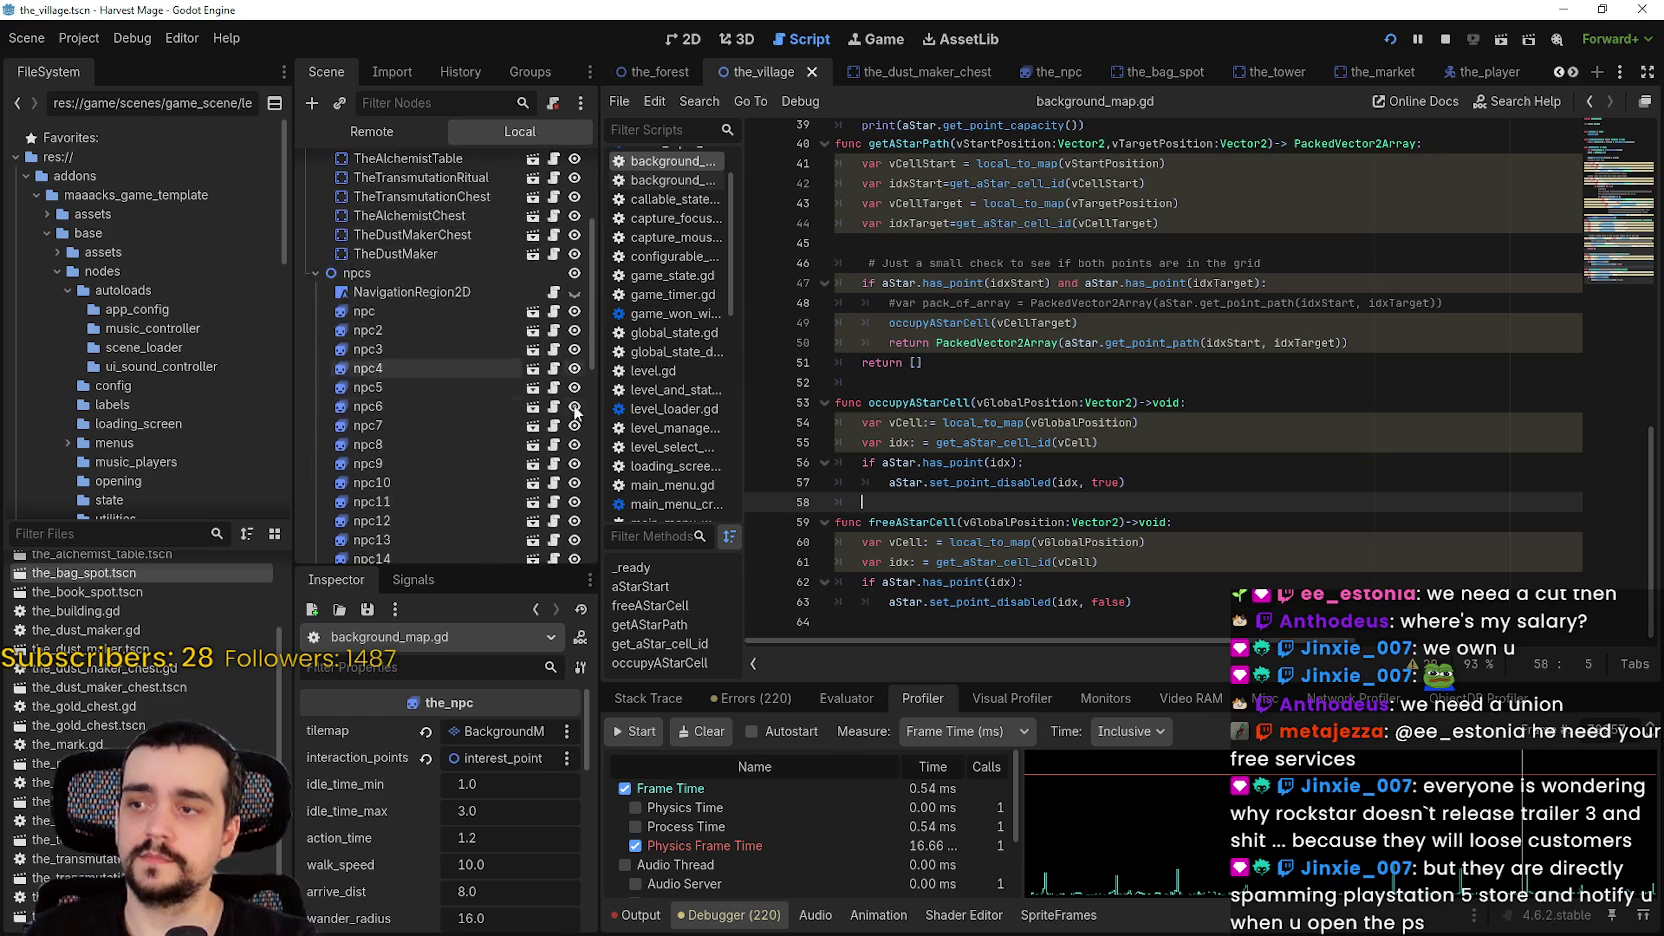
{"action": "left_click", "coordinate": [316, 472]}
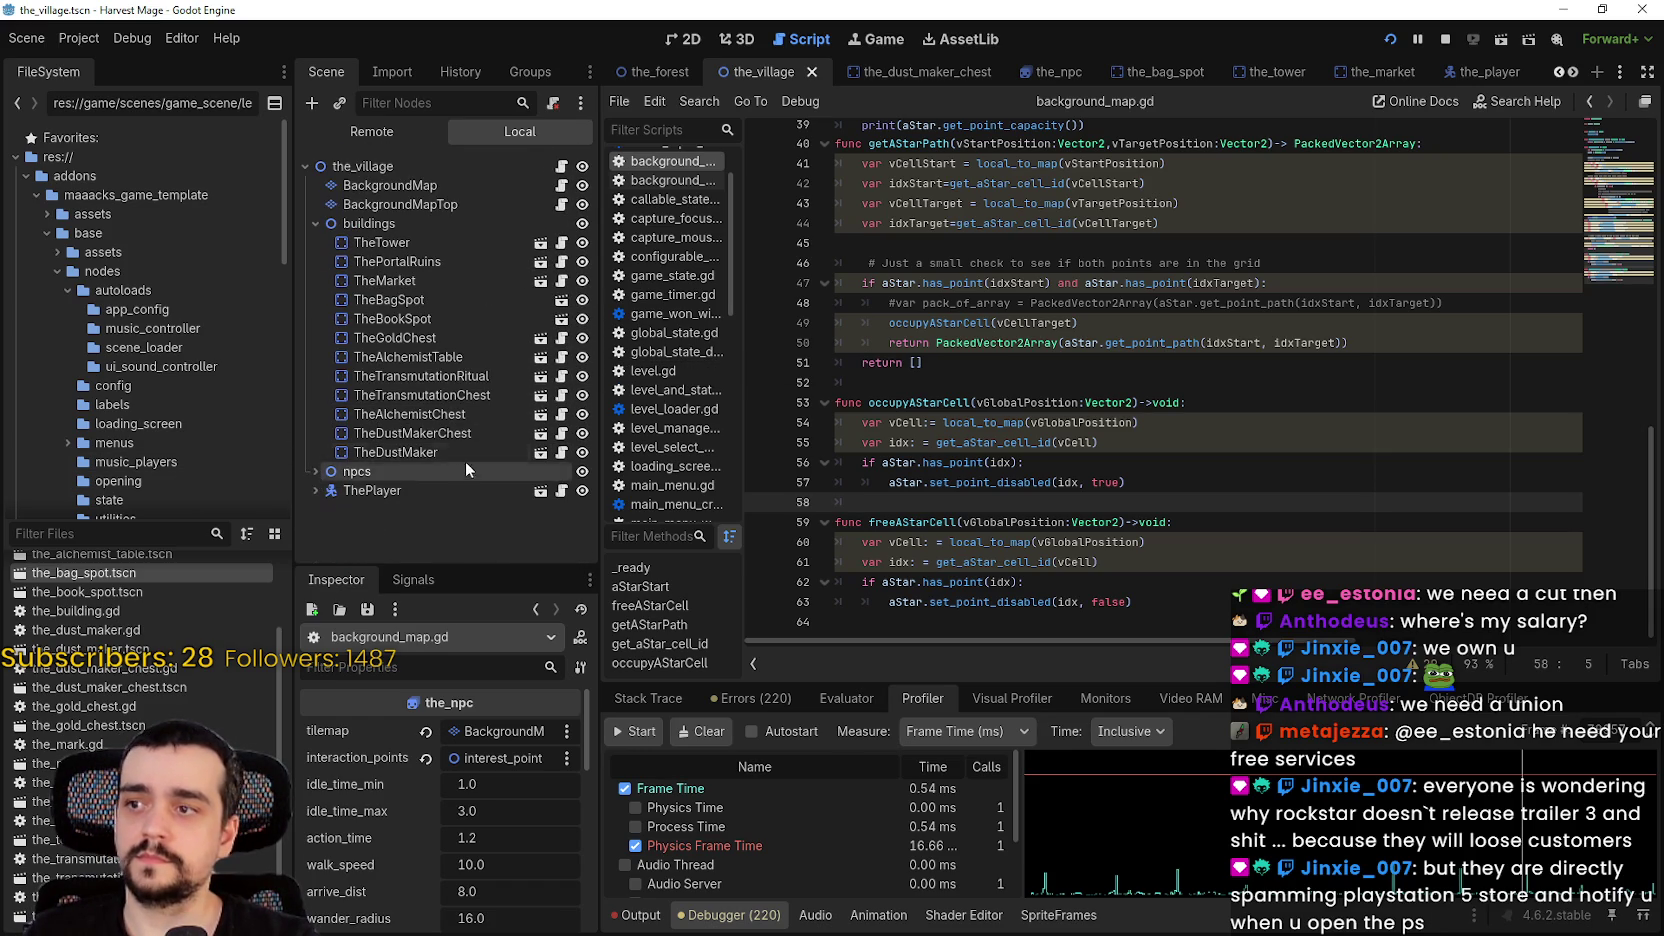
{"action": "left_click", "coordinate": [1052, 72]}
- Review the walk-state code in the_npc.gd, including the await and from = to lines
{"action": "scroll", "coordinate": [1199, 356], "scroll_direction": "down", "scroll_amount": 4}
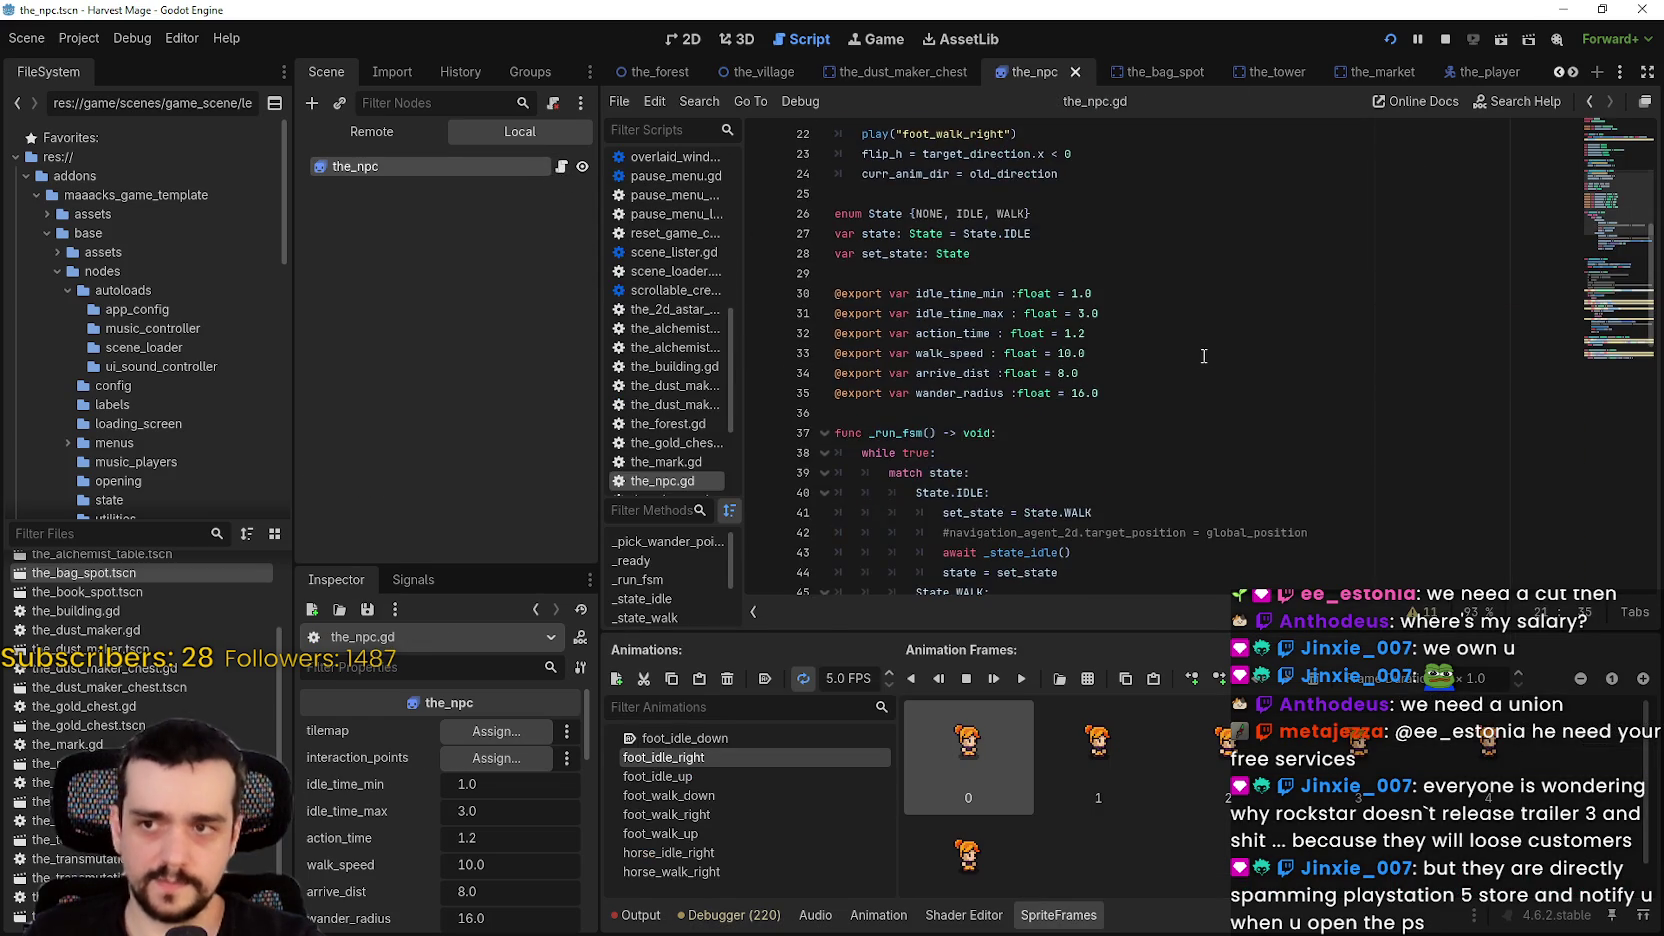
{"action": "scroll", "coordinate": [1622, 298], "scroll_direction": "down", "scroll_amount": 13}
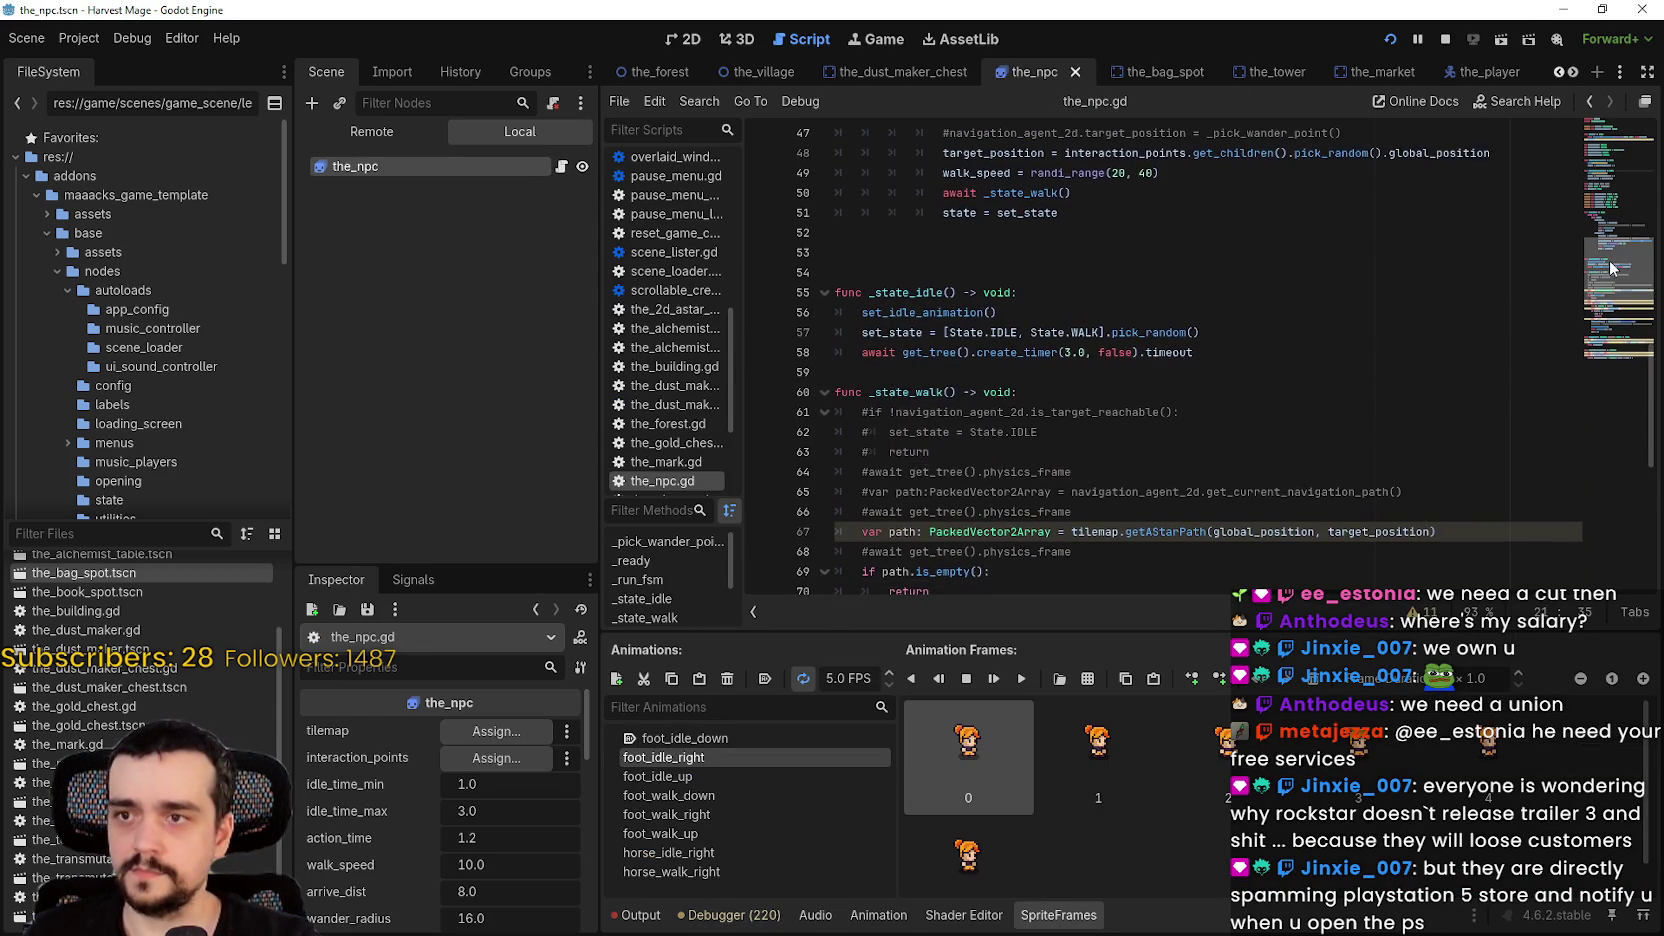
{"action": "scroll", "coordinate": [1616, 305], "scroll_direction": "down", "scroll_amount": 3}
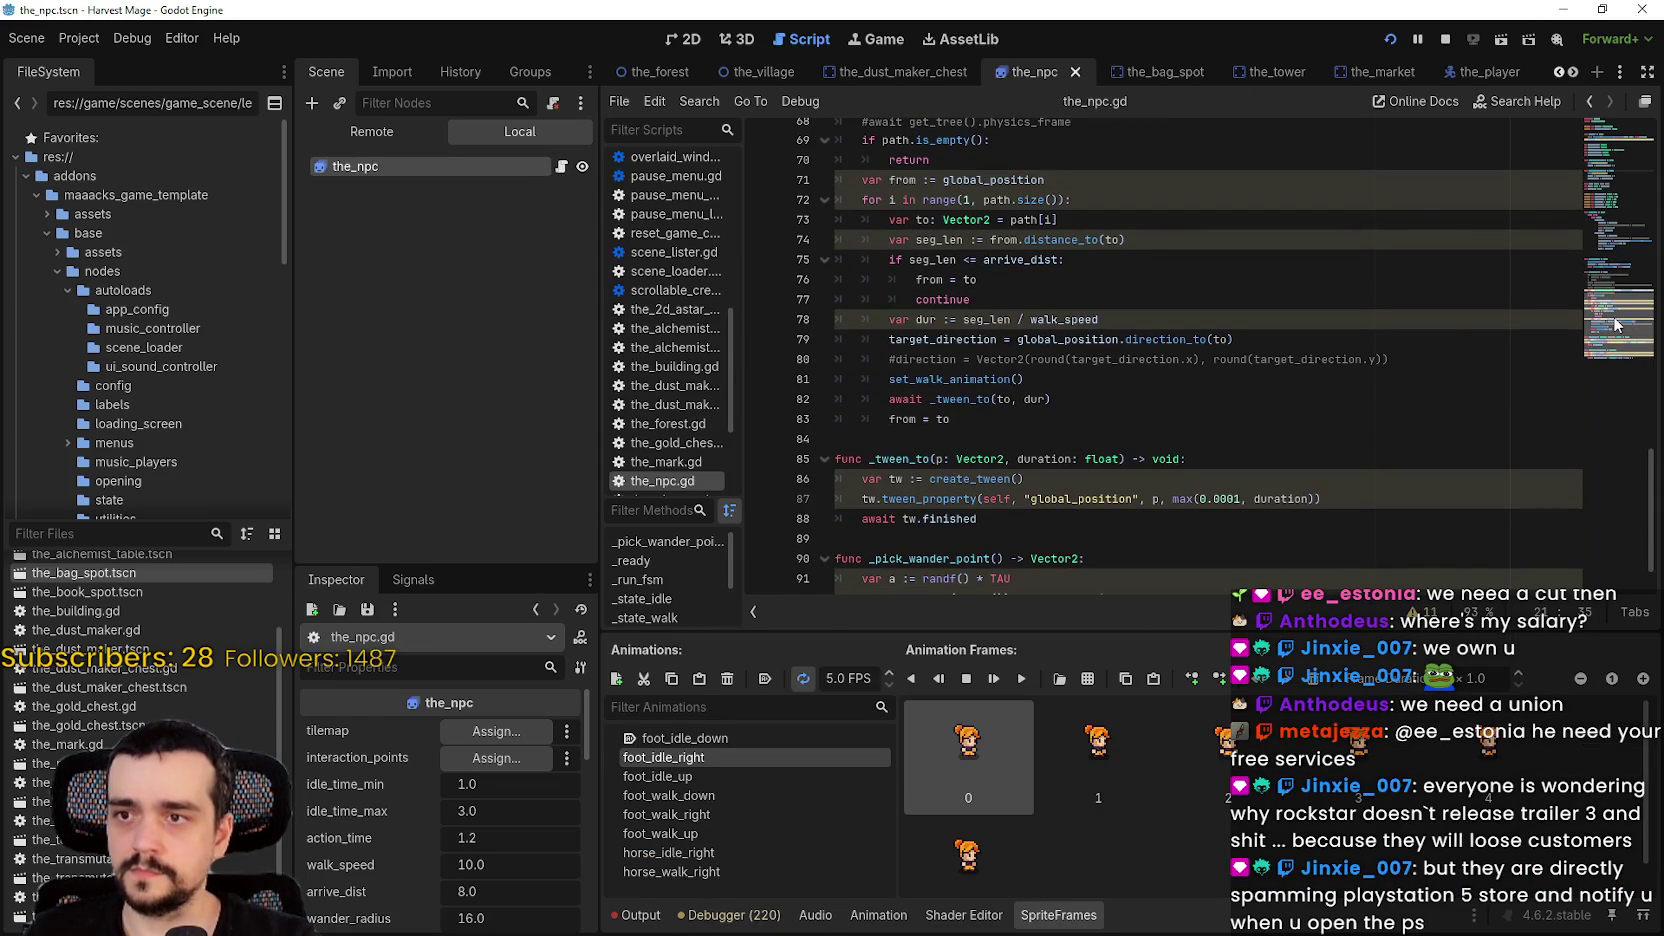
{"action": "left_click_drag", "start_coordinate": [890, 421], "coordinate": [948, 416]}
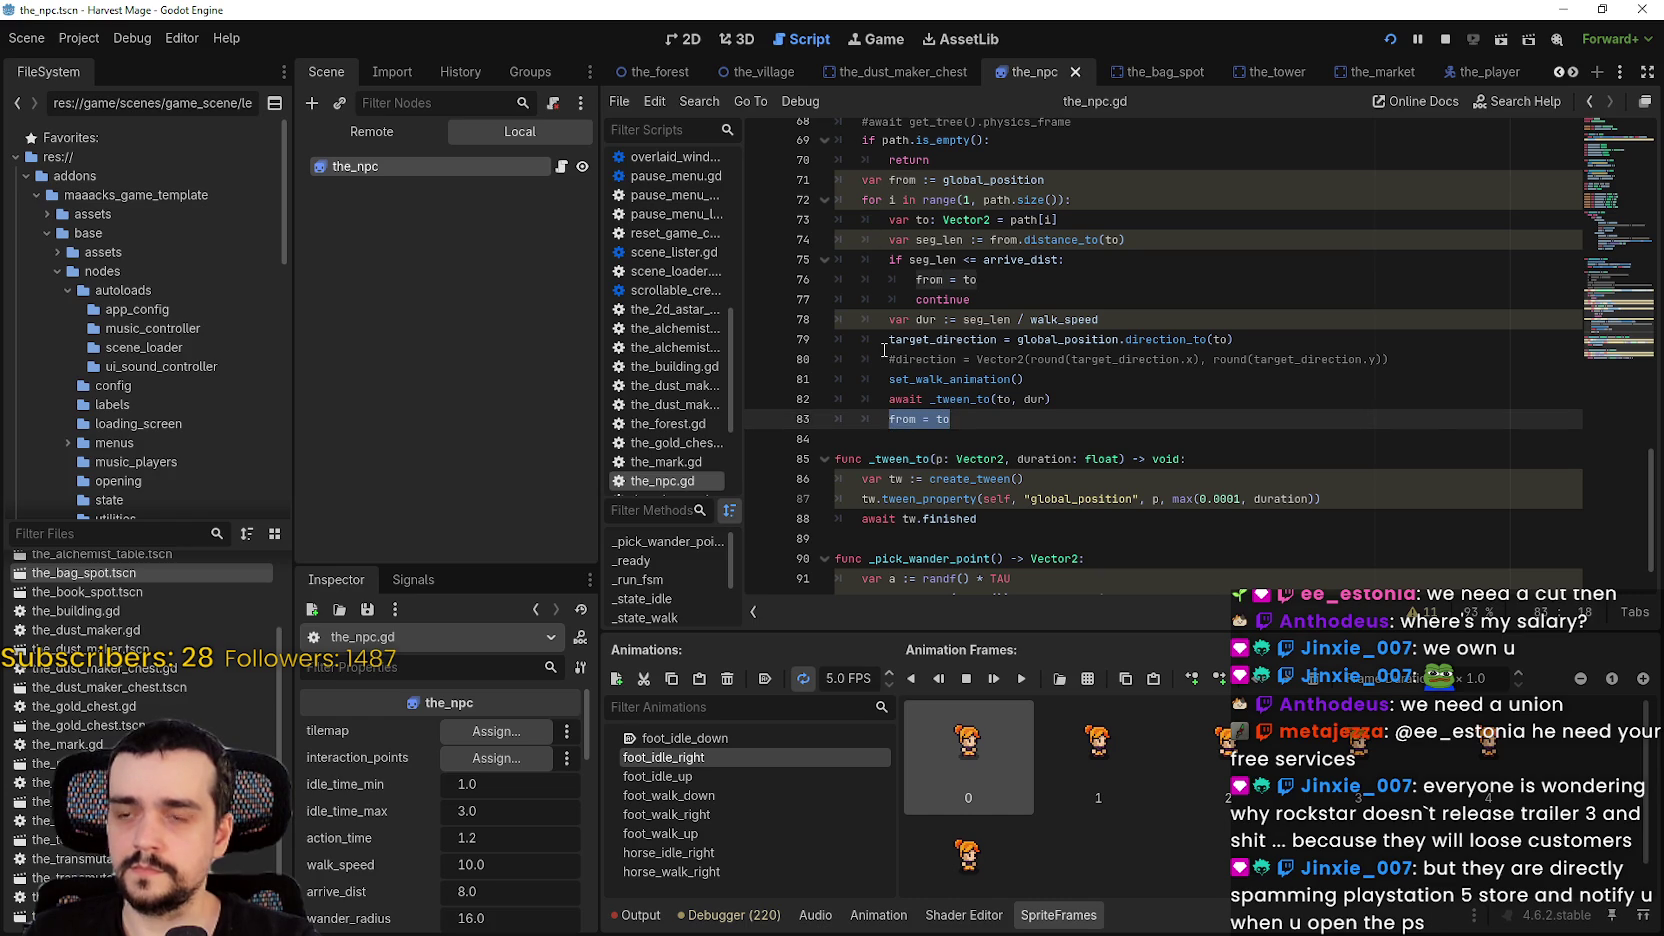
{"action": "scroll", "coordinate": [1016, 422], "scroll_direction": "up", "scroll_amount": 3}
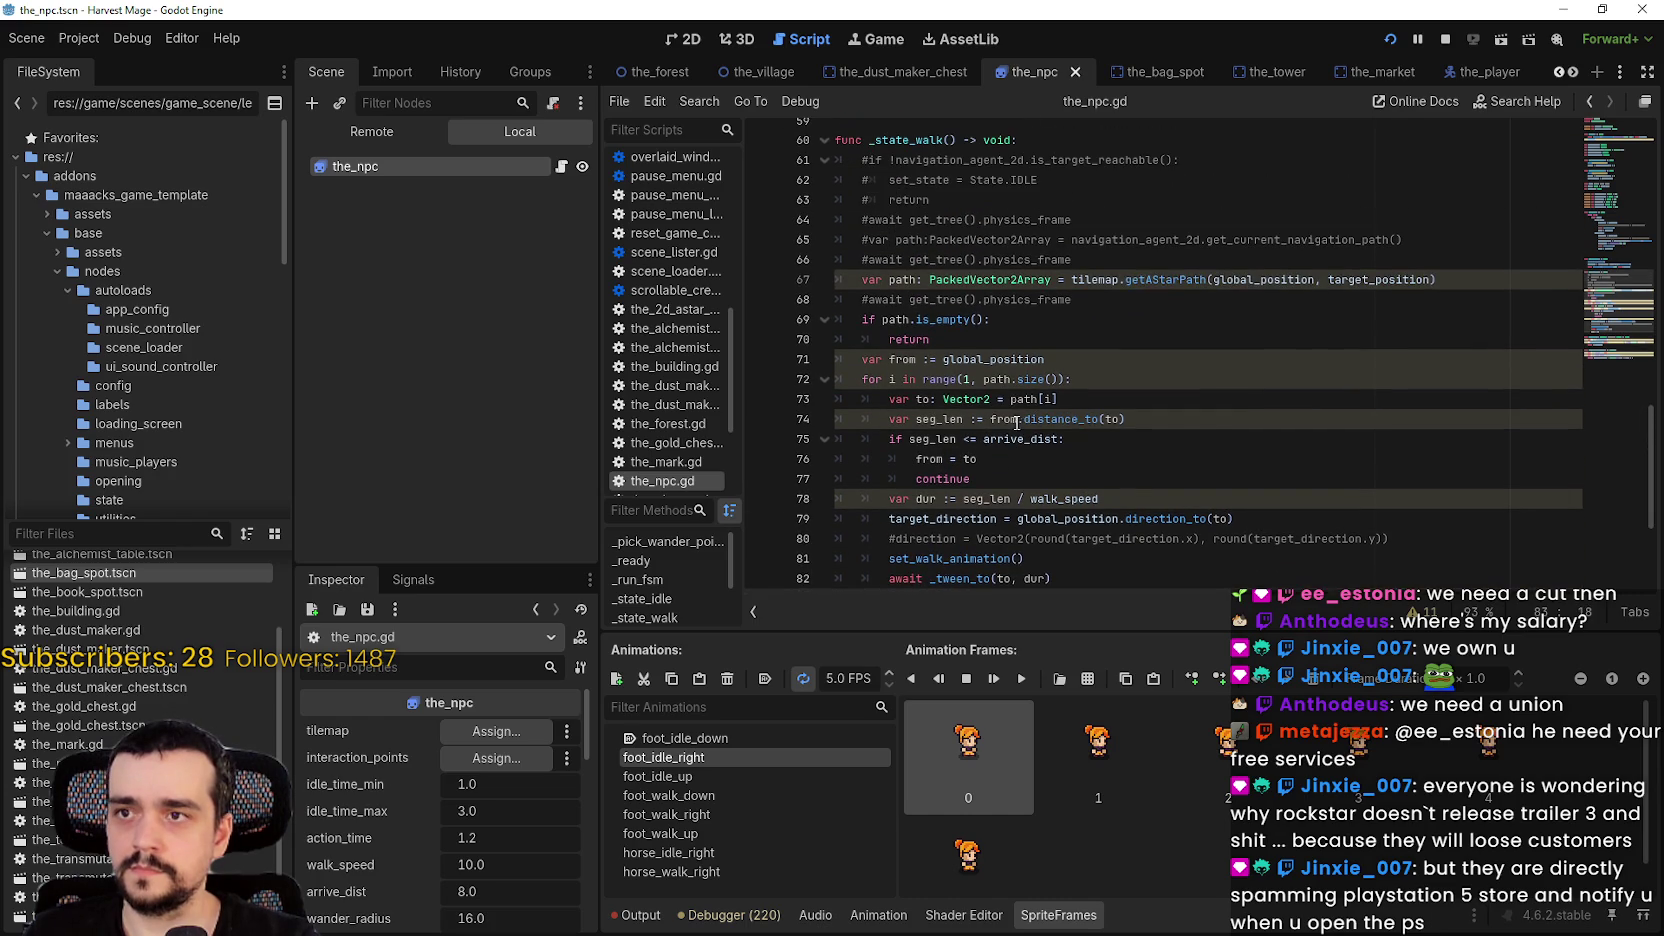
{"action": "scroll", "coordinate": [945, 370], "scroll_direction": "down", "scroll_amount": 4}
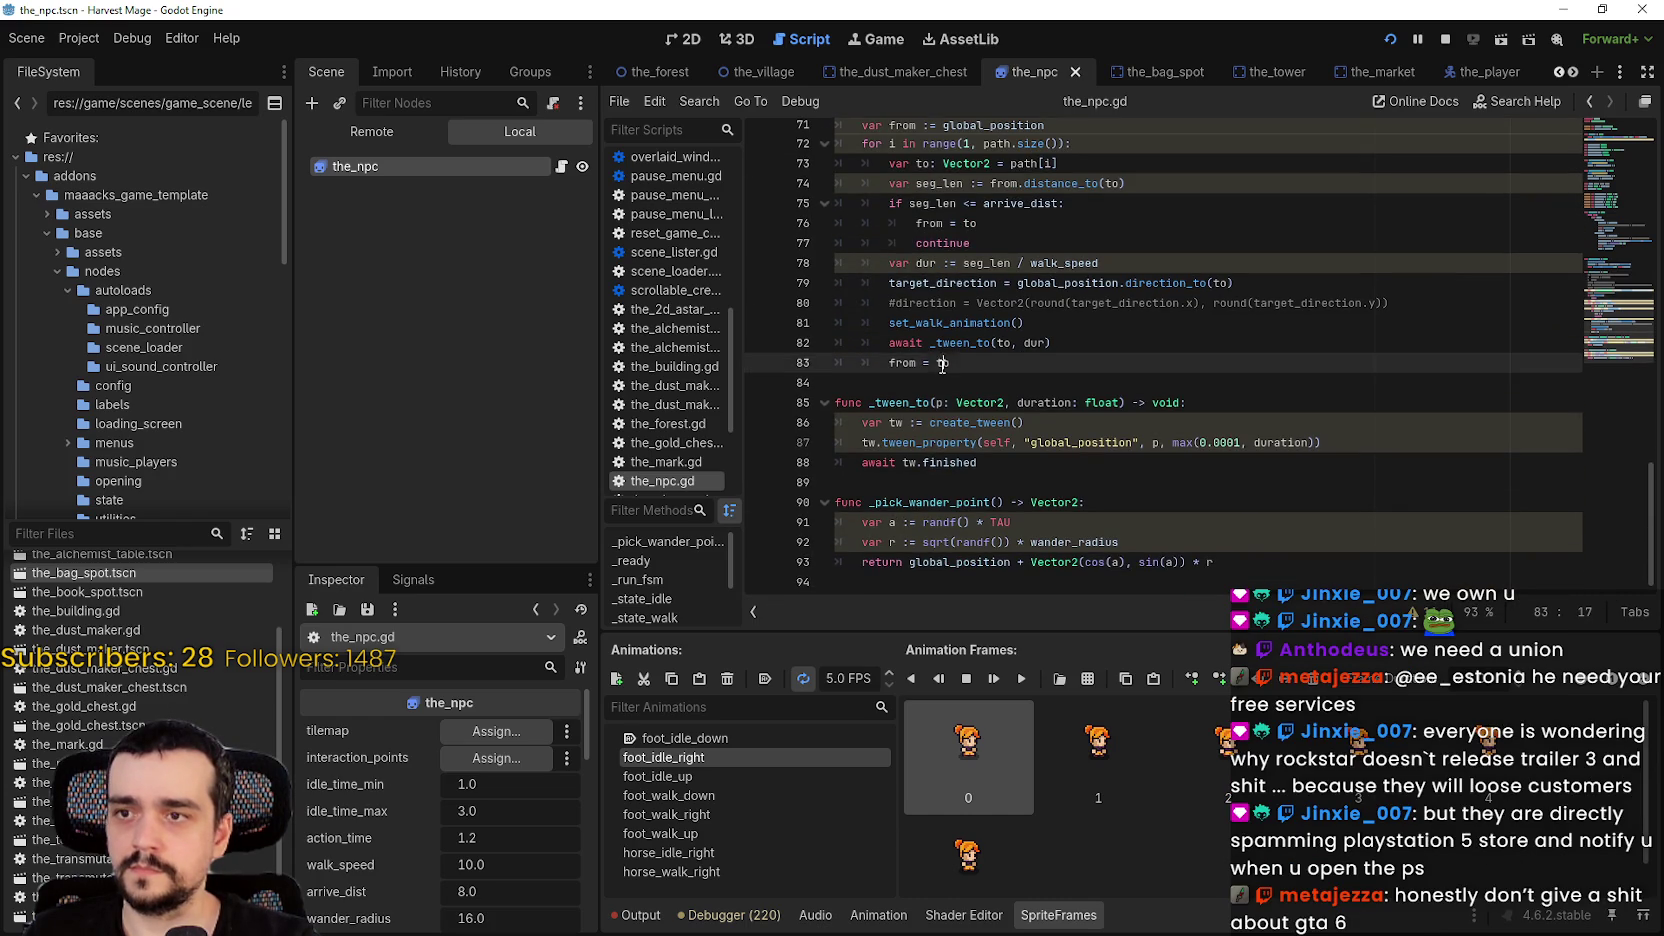
{"action": "scroll", "coordinate": [966, 385], "scroll_direction": "up", "scroll_amount": 4}
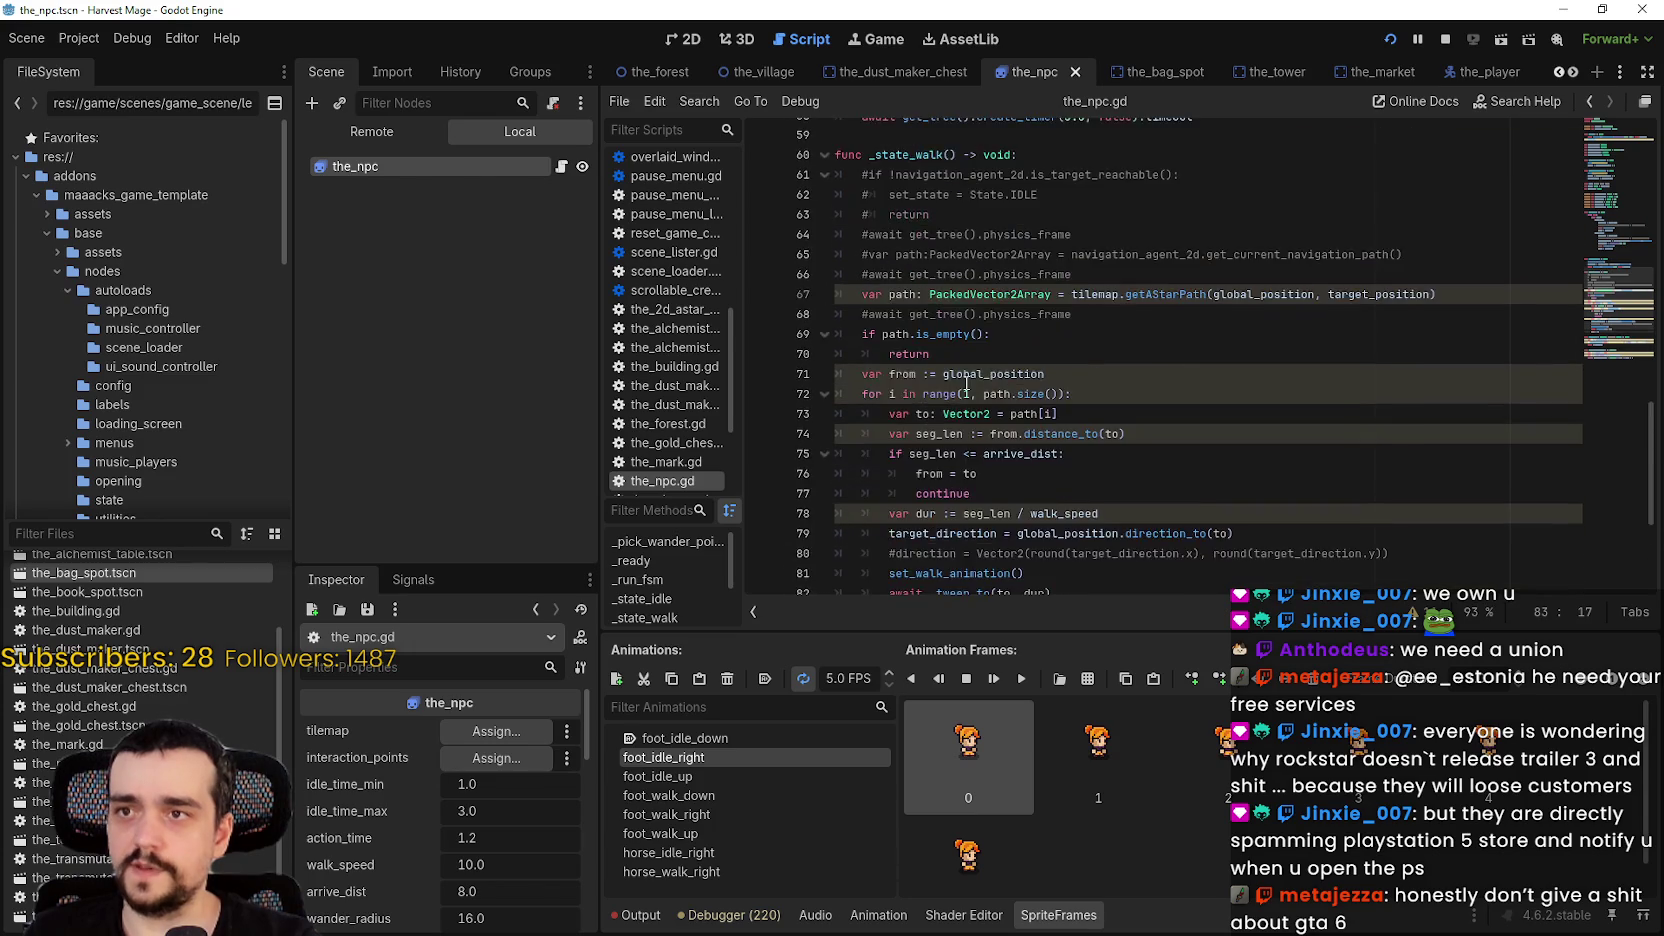
{"action": "scroll", "coordinate": [966, 385], "scroll_direction": "up", "scroll_amount": 2}
{"action": "scroll", "coordinate": [961, 354], "scroll_direction": "down", "scroll_amount": 3}
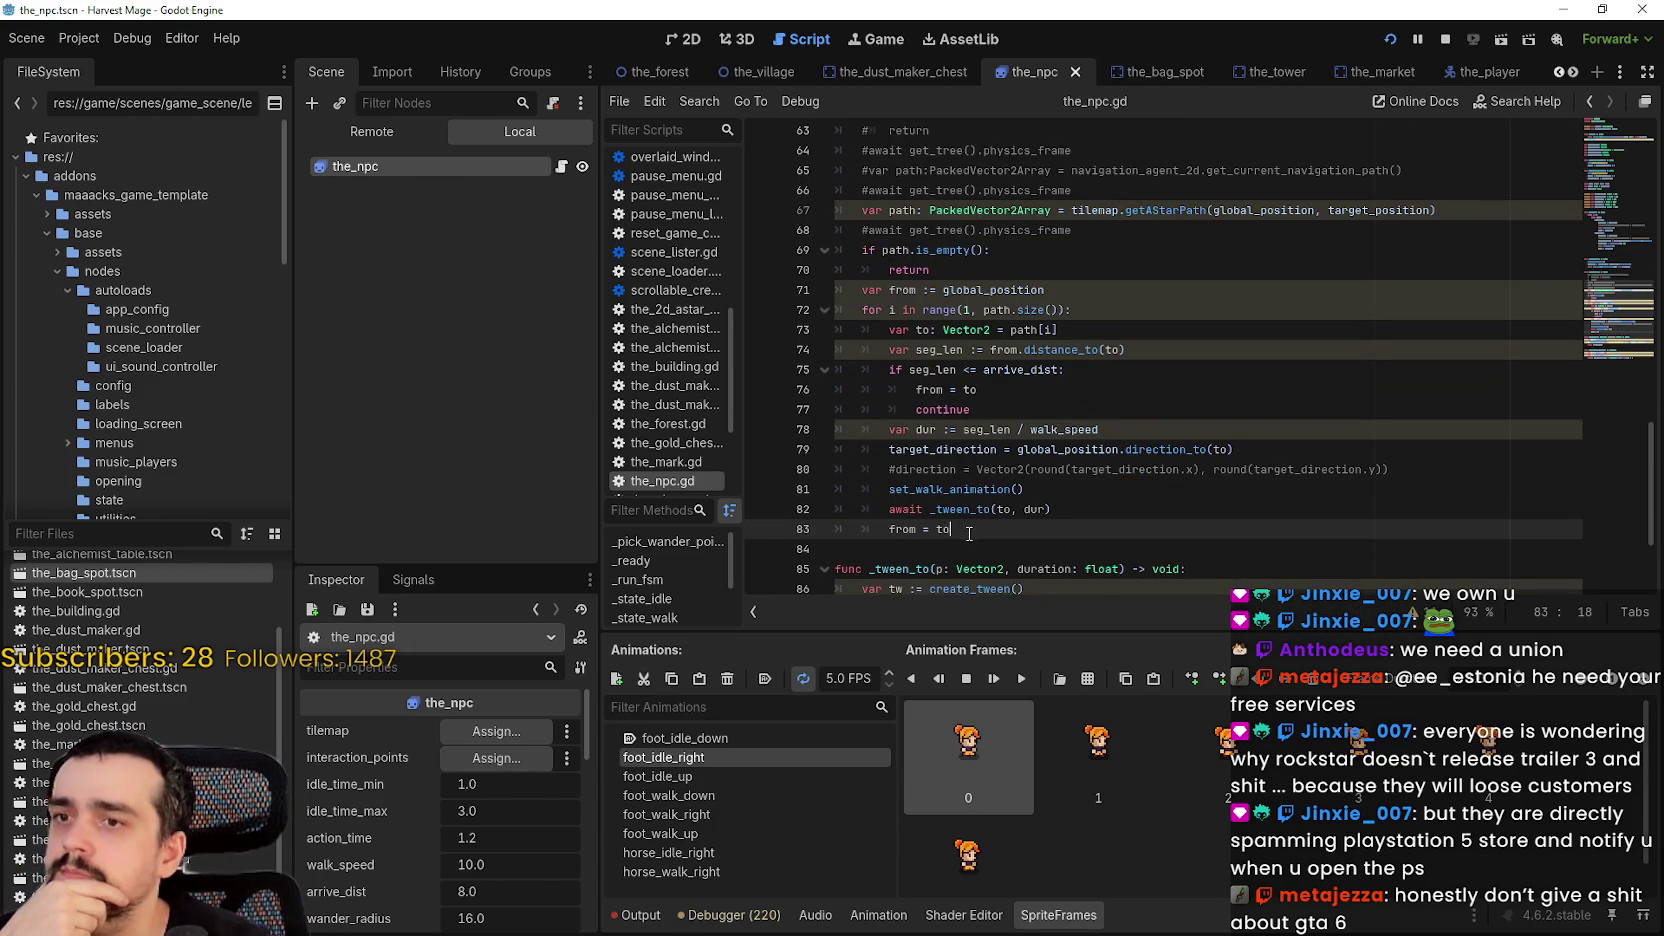
{"action": "mouse_move", "coordinate": [969, 533]}
{"action": "left_mouse_down"}
{"action": "mouse_move", "coordinate": [876, 510]}
{"action": "mouse_move", "coordinate": [872, 543]}
{"action": "mouse_move", "coordinate": [887, 532]}
{"action": "left_mouse_up"}
{"action": "scroll", "coordinate": [1105, 481], "scroll_direction": "down", "scroll_amount": 3}
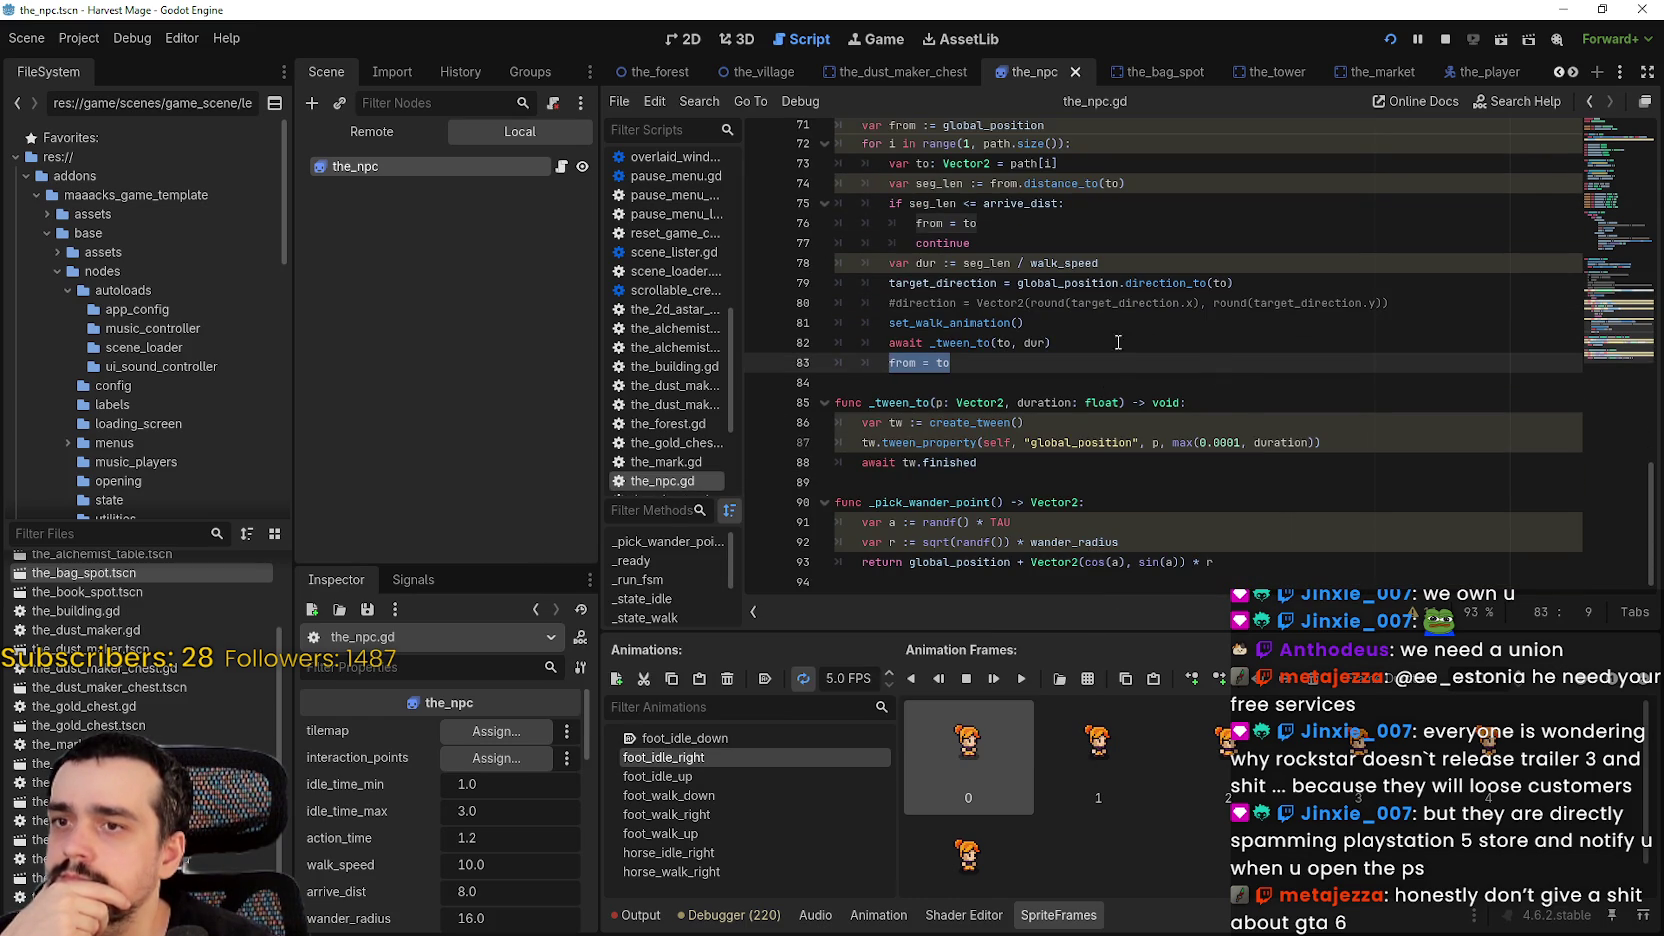
{"action": "left_click", "coordinate": [979, 370]}
{"action": "scroll", "coordinate": [960, 380], "scroll_direction": "up", "scroll_amount": 7}
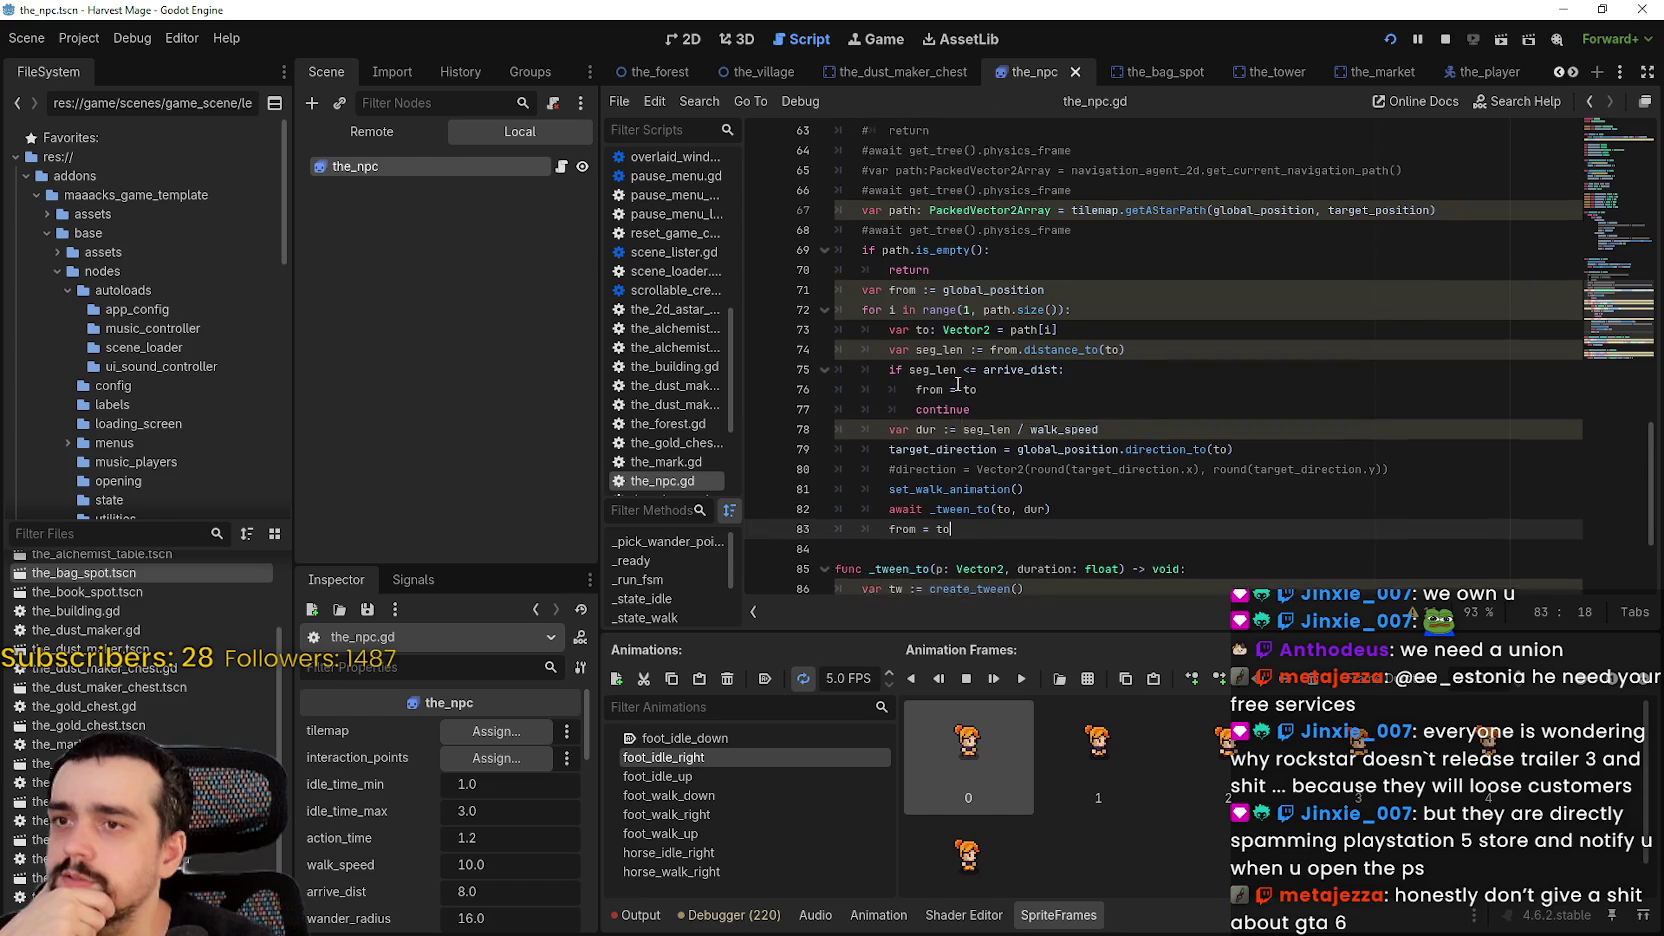
{"action": "scroll", "coordinate": [958, 384], "scroll_direction": "up", "scroll_amount": 13}
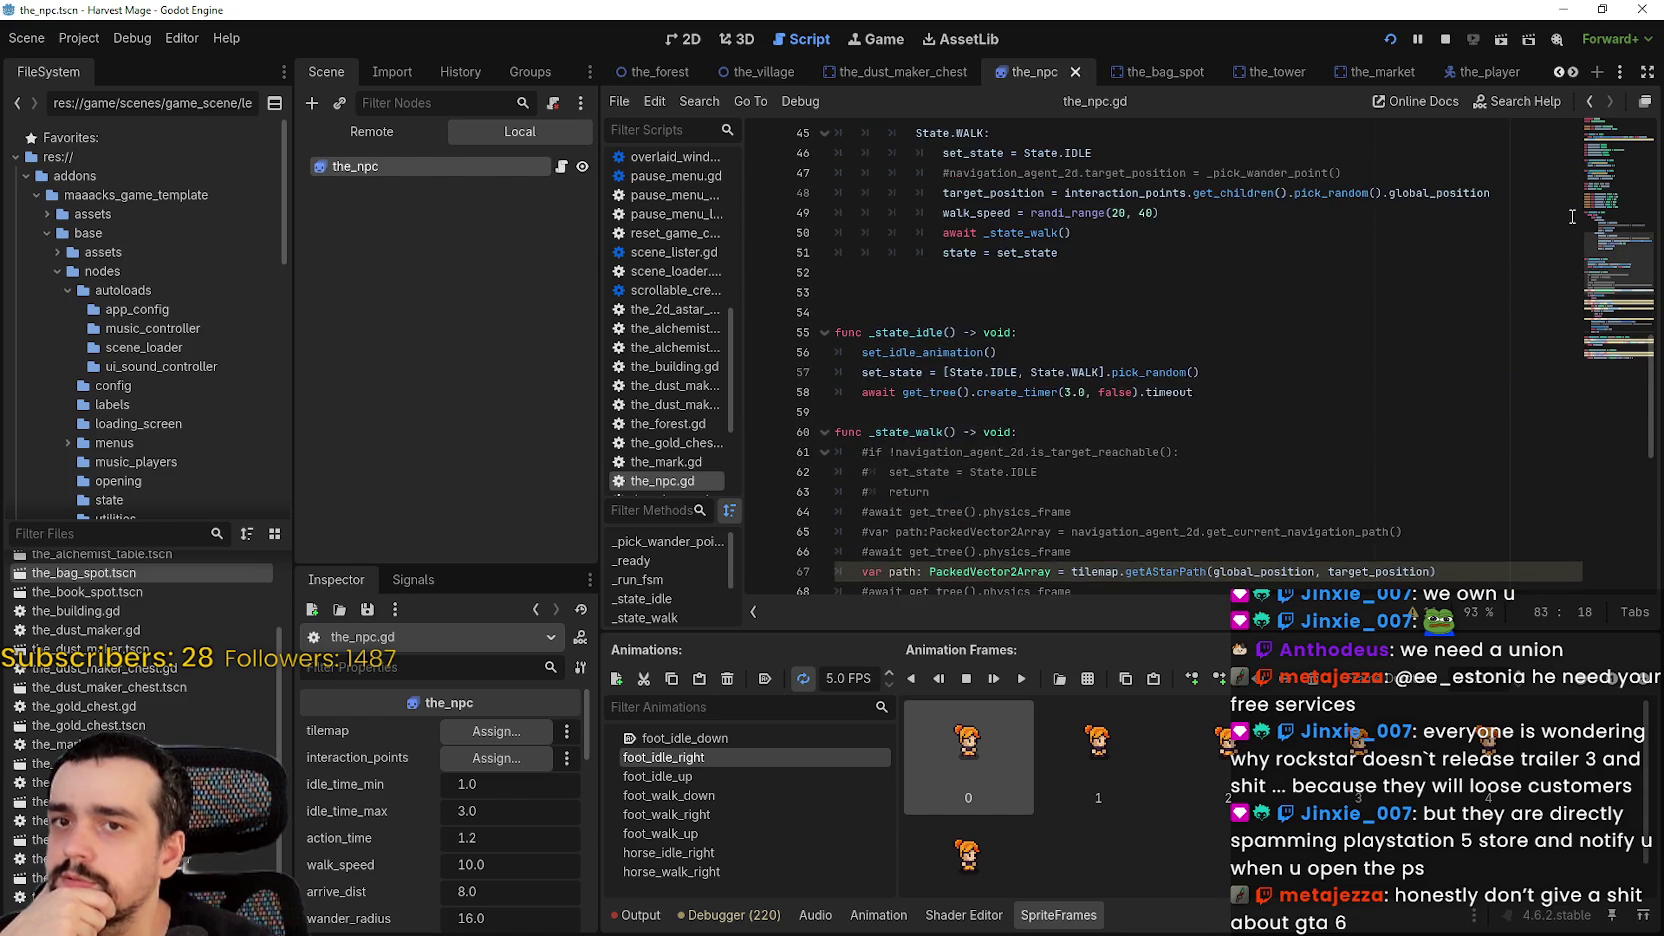
{"action": "left_click_drag", "start_coordinate": [1601, 186], "coordinate": [1594, 241]}
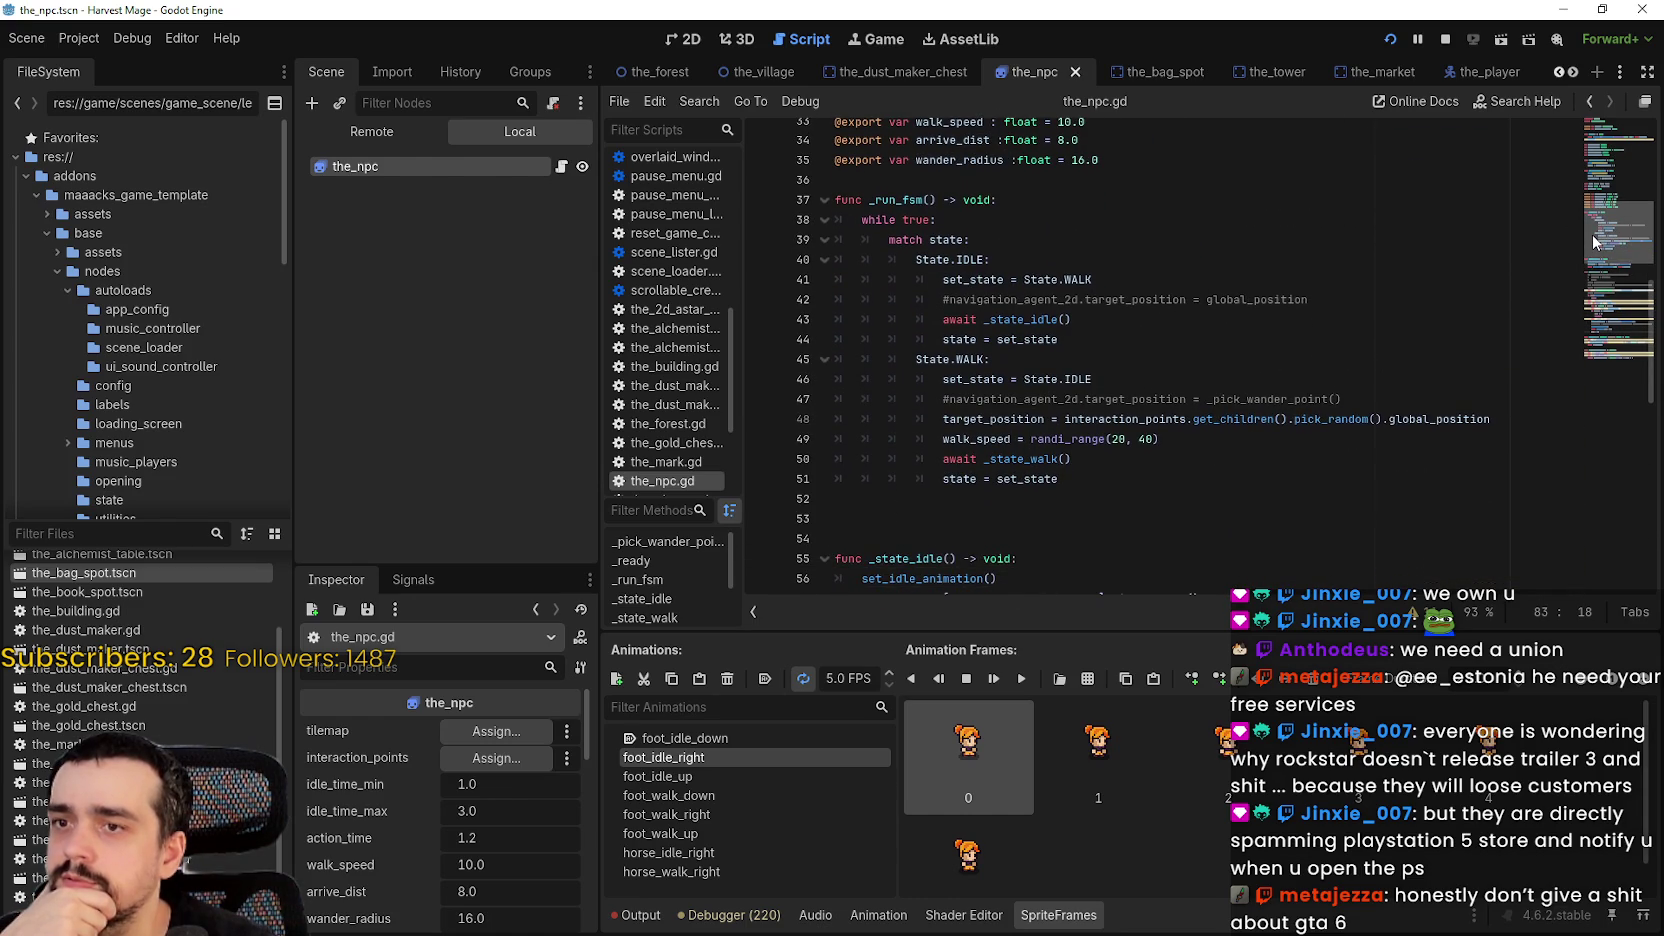
- Open a new line directly after await _state_walk() on line 50
{"action": "left_click_drag", "start_coordinate": [1058, 458], "coordinate": [952, 452]}
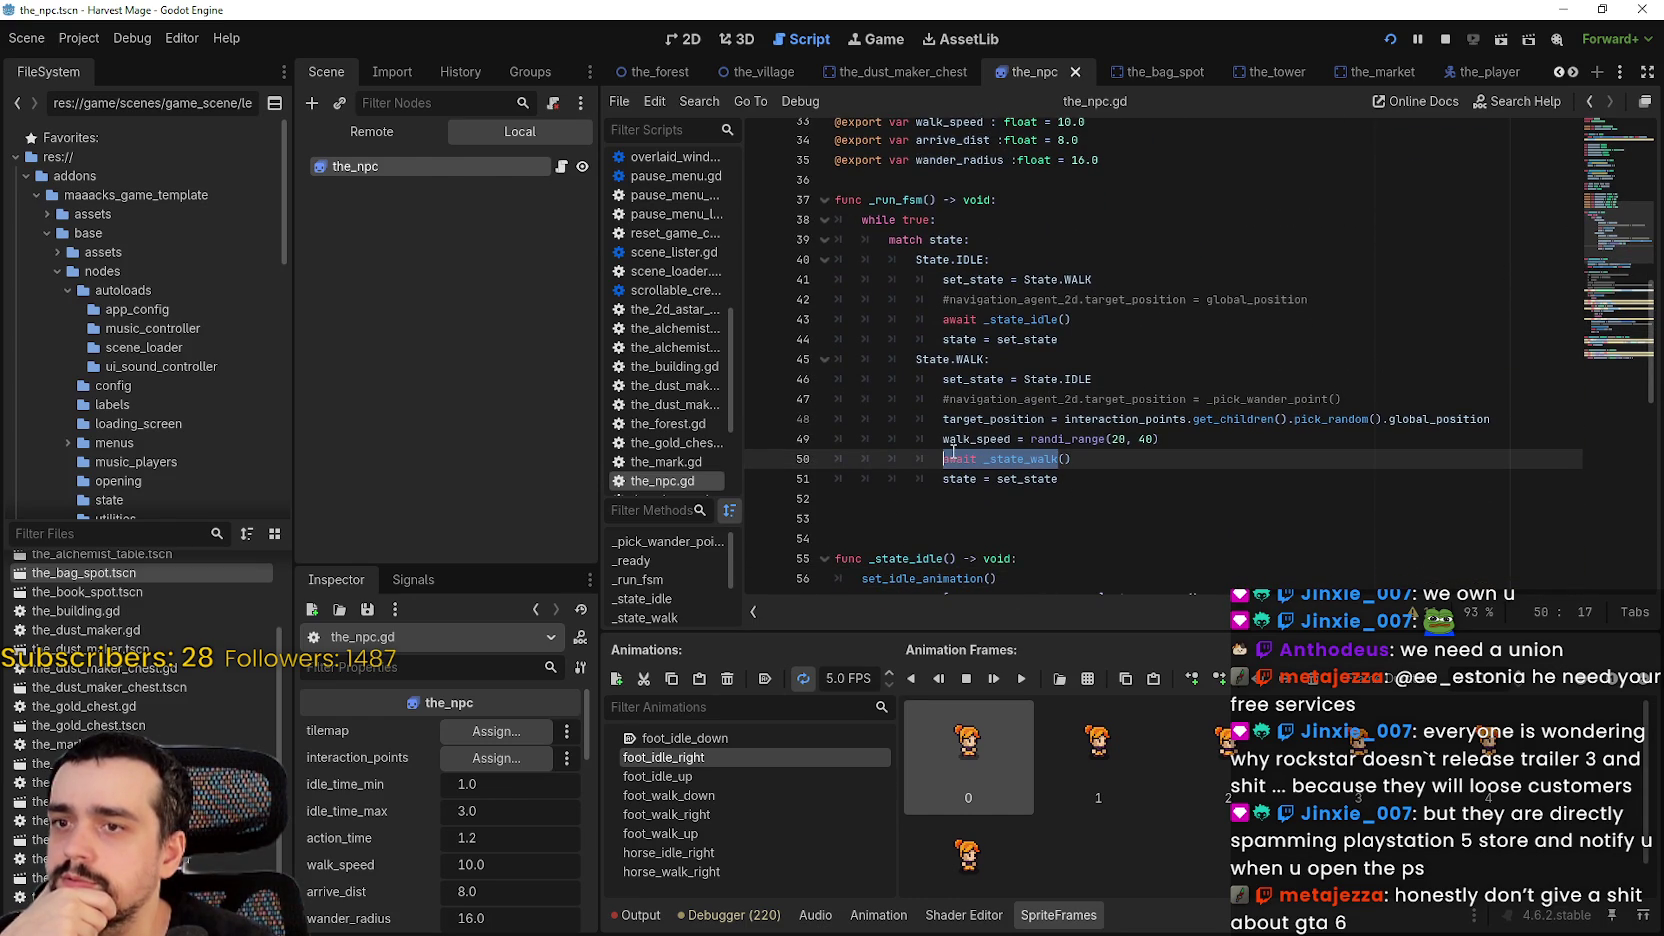
{"action": "double_click", "coordinate": [971, 481]}
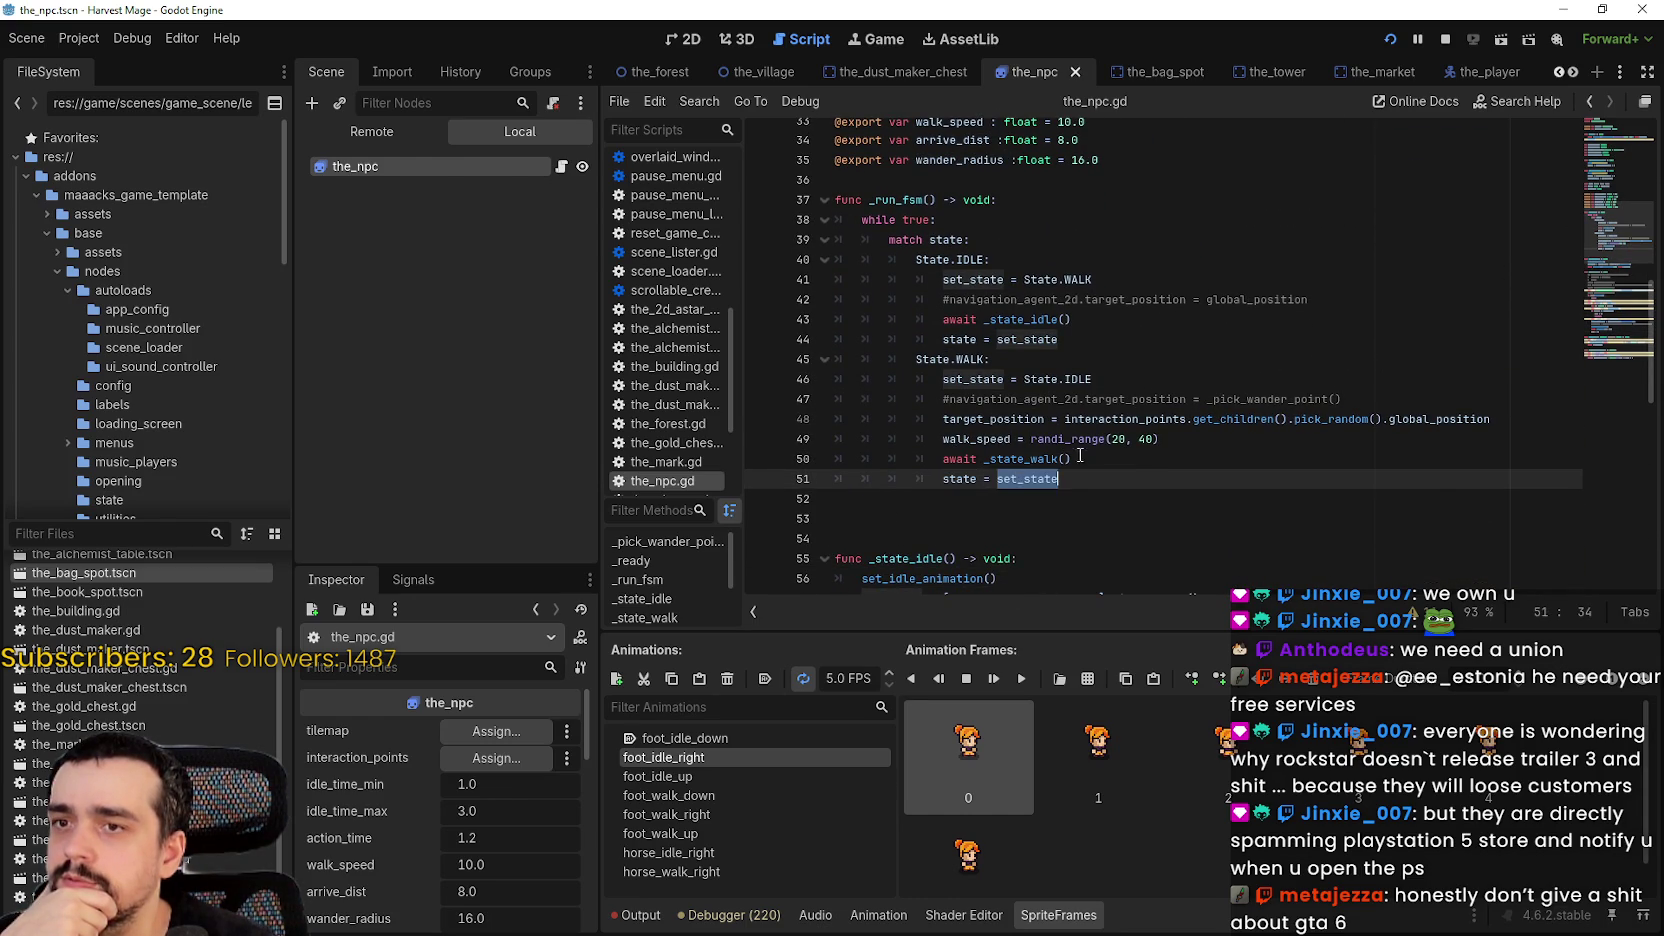
{"action": "left_click_drag", "start_coordinate": [1071, 458], "coordinate": [944, 461]}
{"action": "left_click", "coordinate": [1121, 465]}
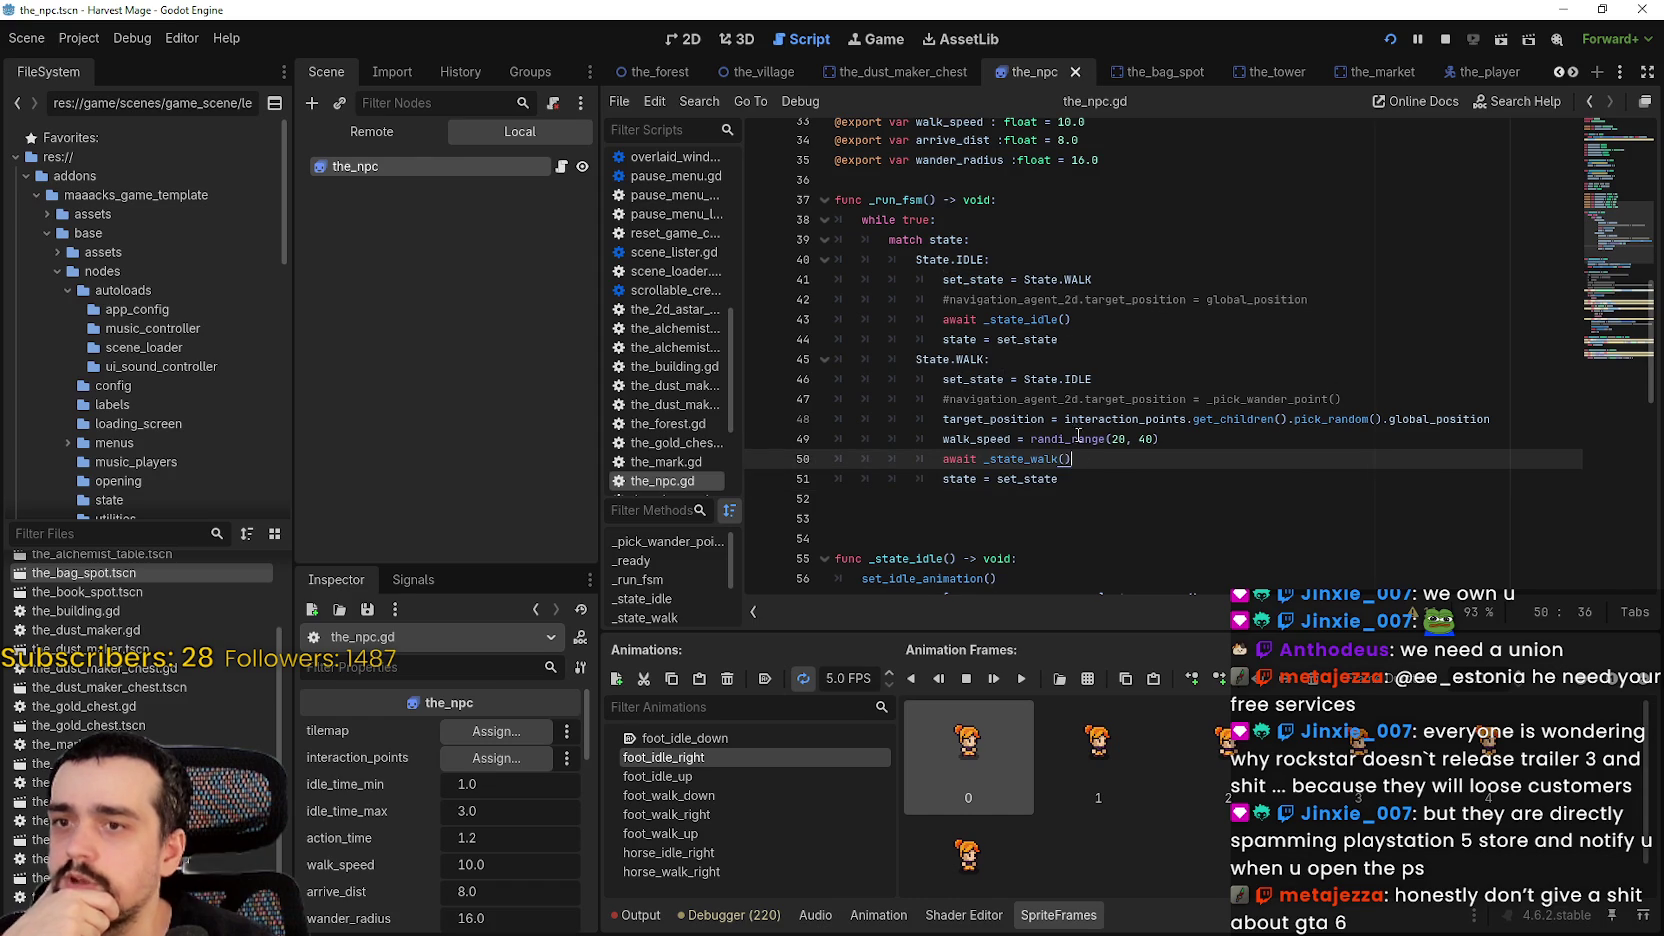
{"action": "key", "text": "Return"}
{"action": "type", "text": "freeAStarCell()"}
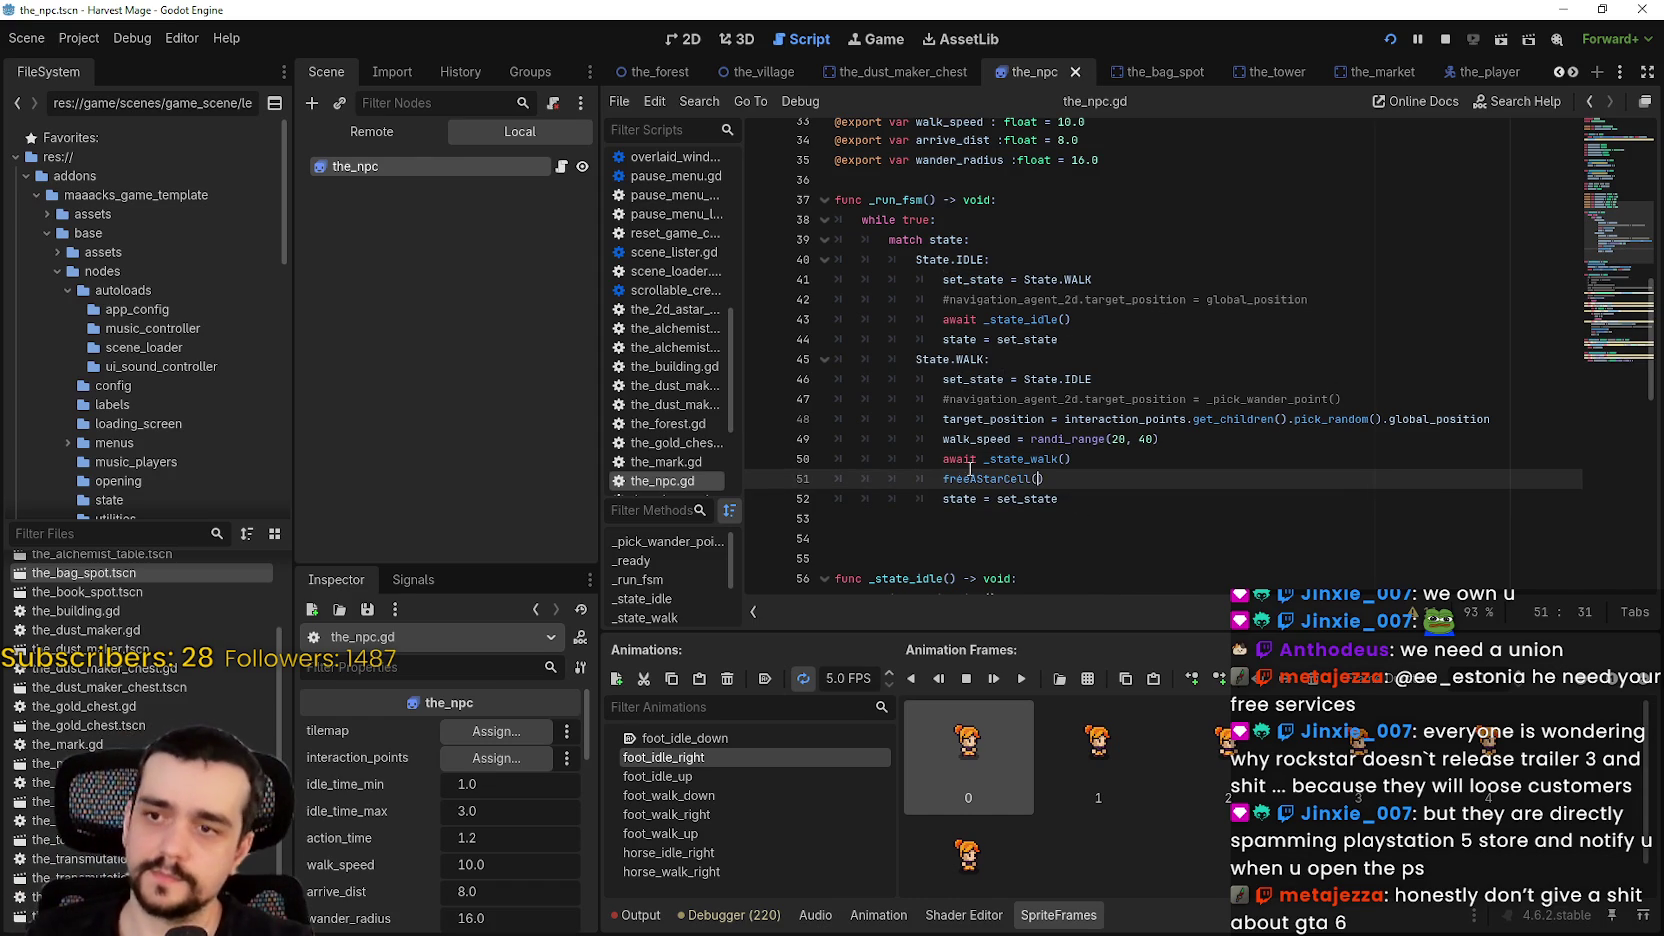
- Make line 51 call tilemap.freeAStarCell(target_position), save, and stop the running game
{"action": "left_click", "coordinate": [940, 478]}
{"action": "scroll", "coordinate": [1014, 520], "scroll_direction": "down", "scroll_amount": 1}
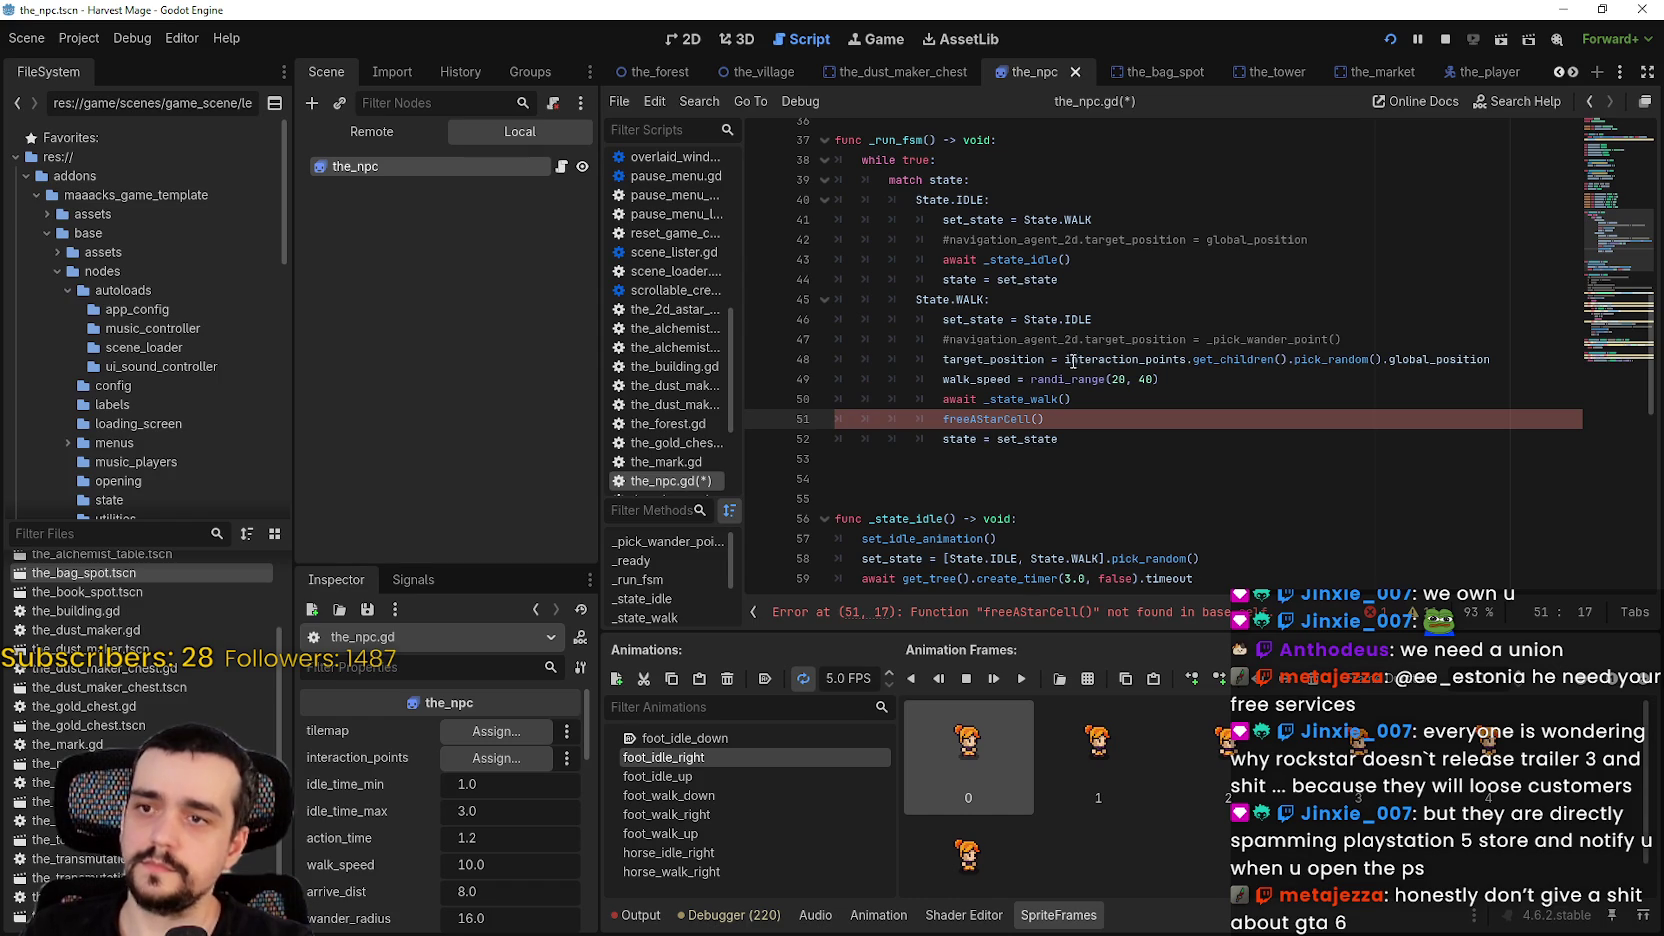
{"action": "double_click", "coordinate": [1029, 358]}
{"action": "left_click", "coordinate": [1038, 418]}
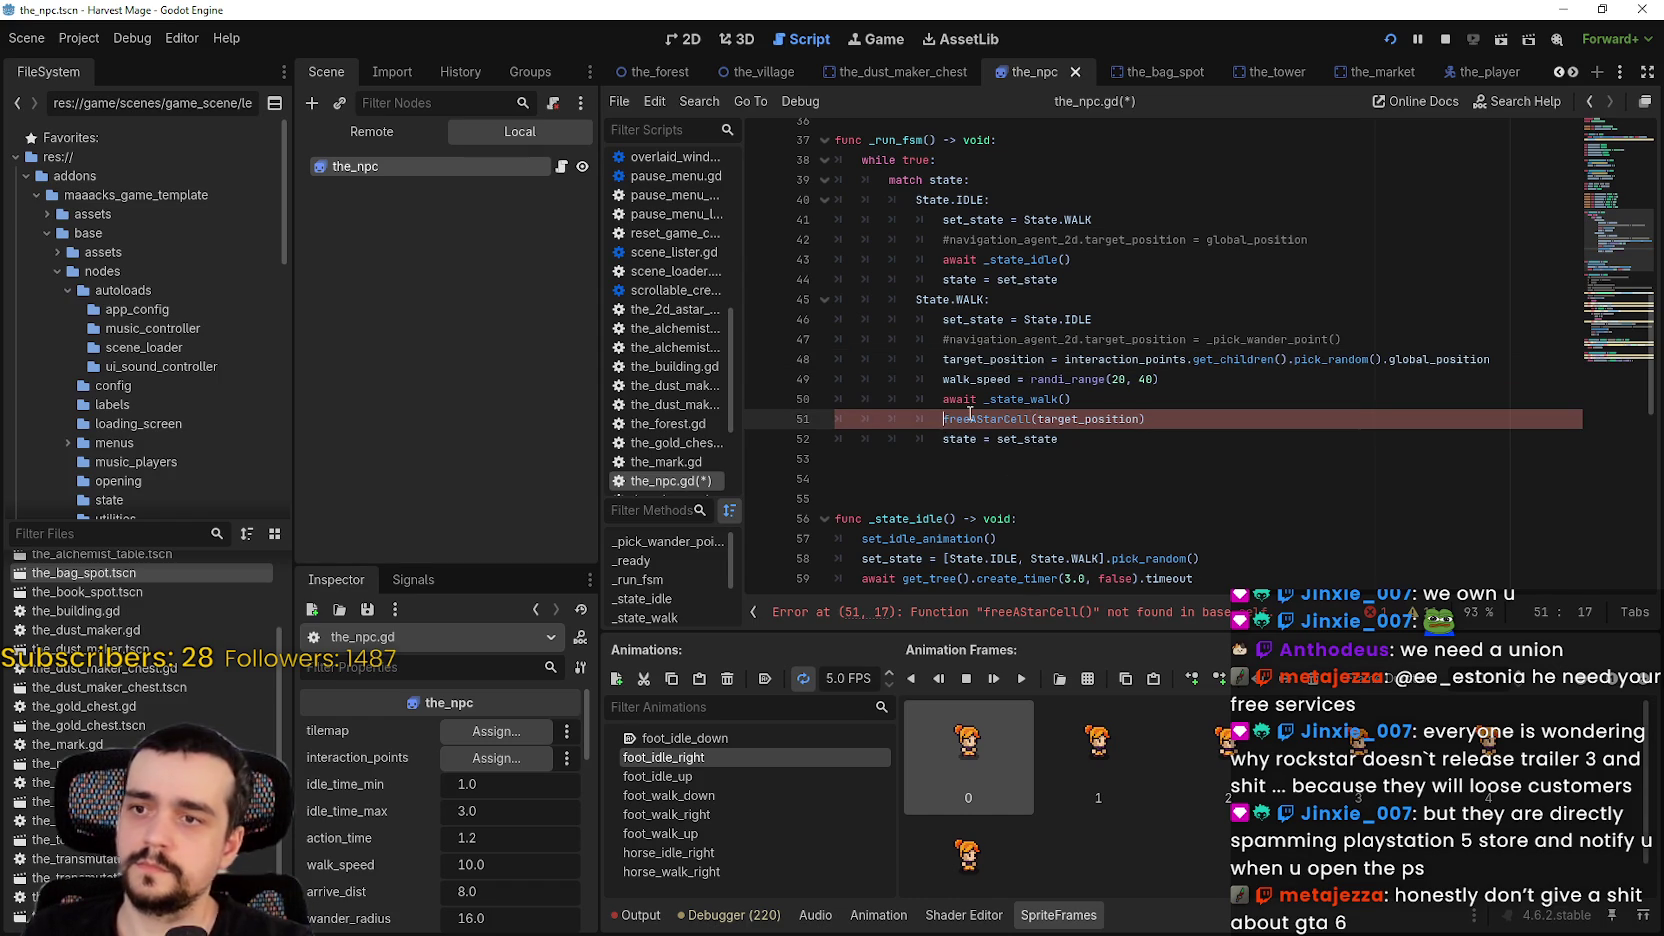
{"action": "type", "text": "ti"}
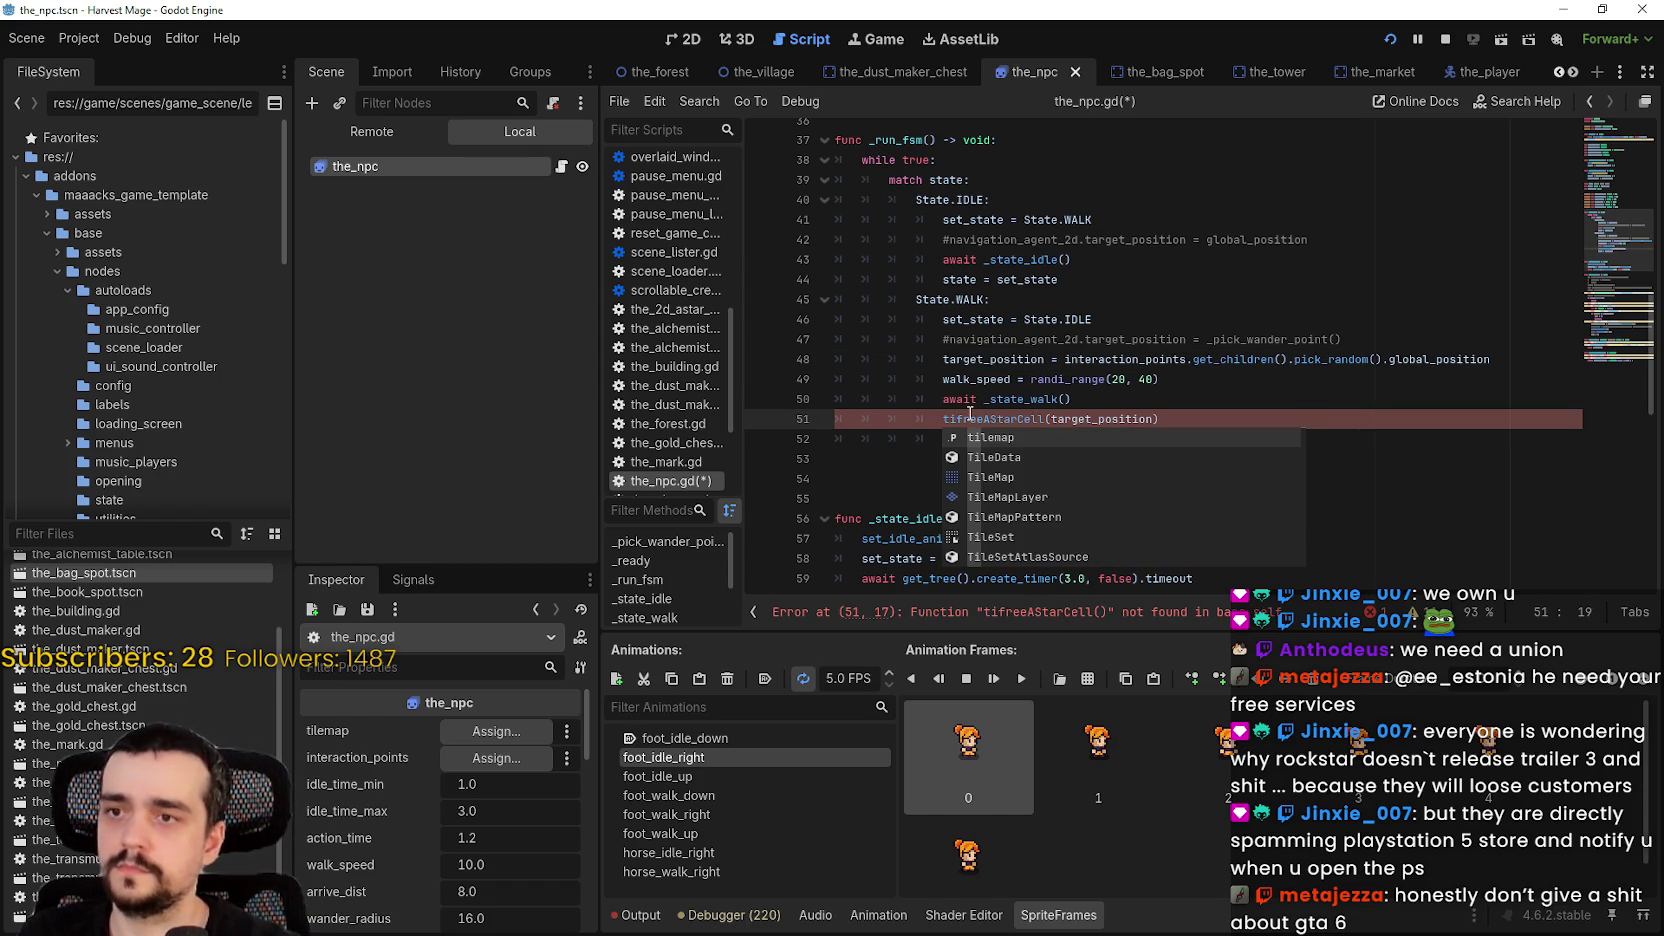
{"action": "key", "text": "Return"}
{"action": "type", "text": "."}
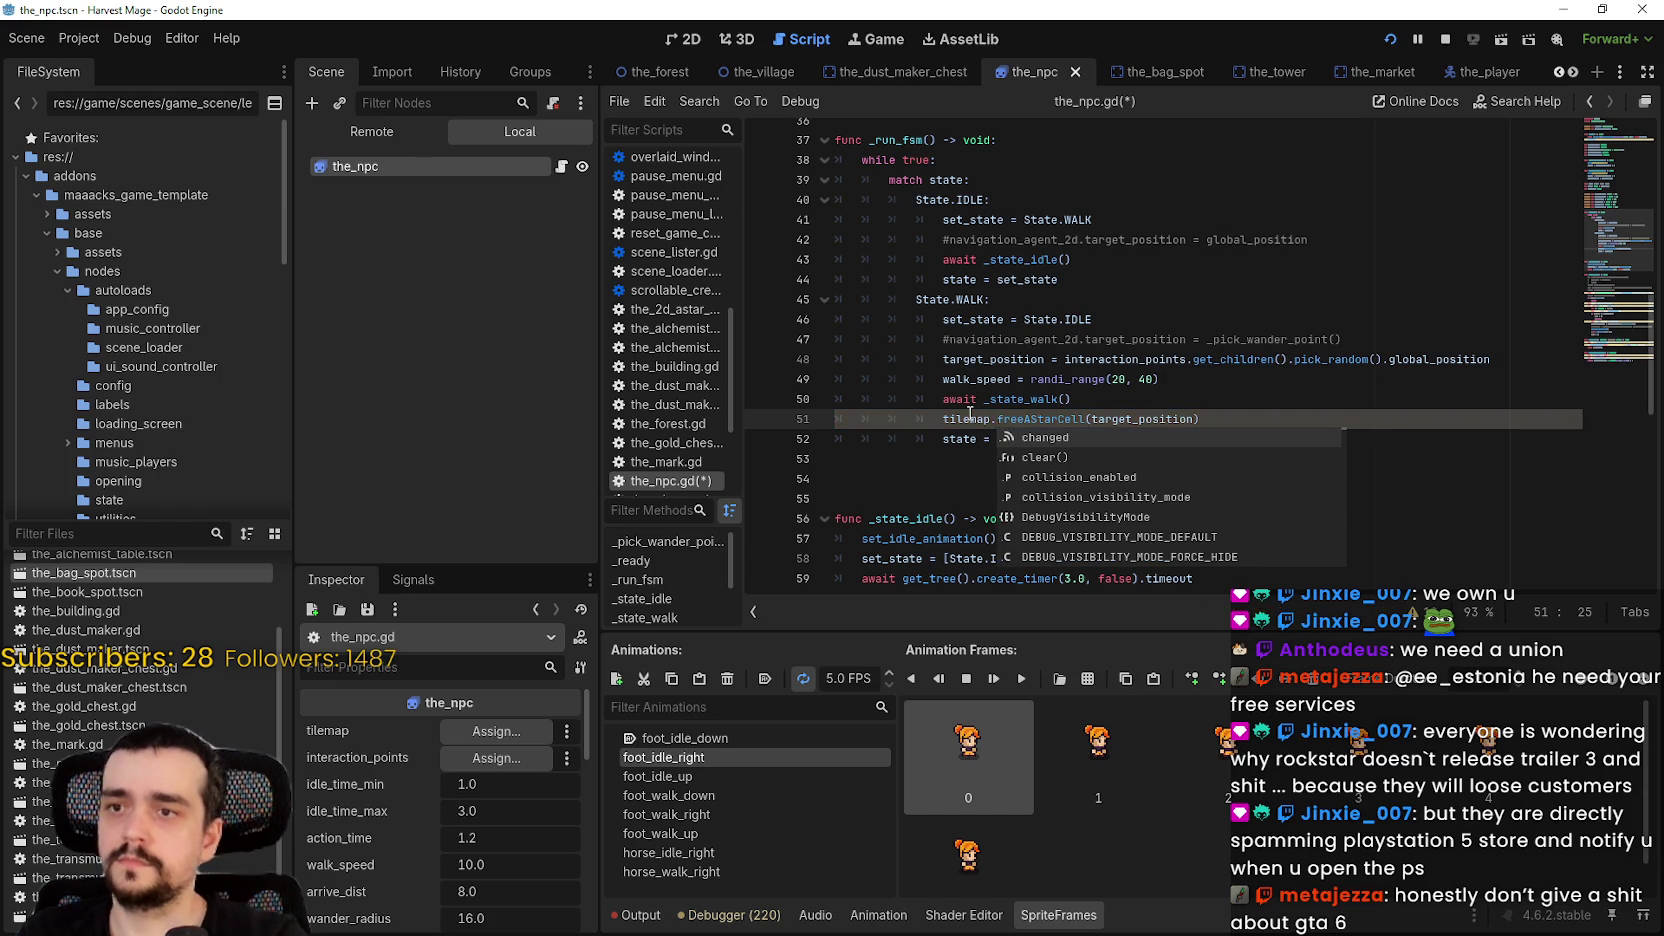
{"action": "key", "text": "ctrl+s"}
{"action": "left_click", "coordinate": [1267, 415]}
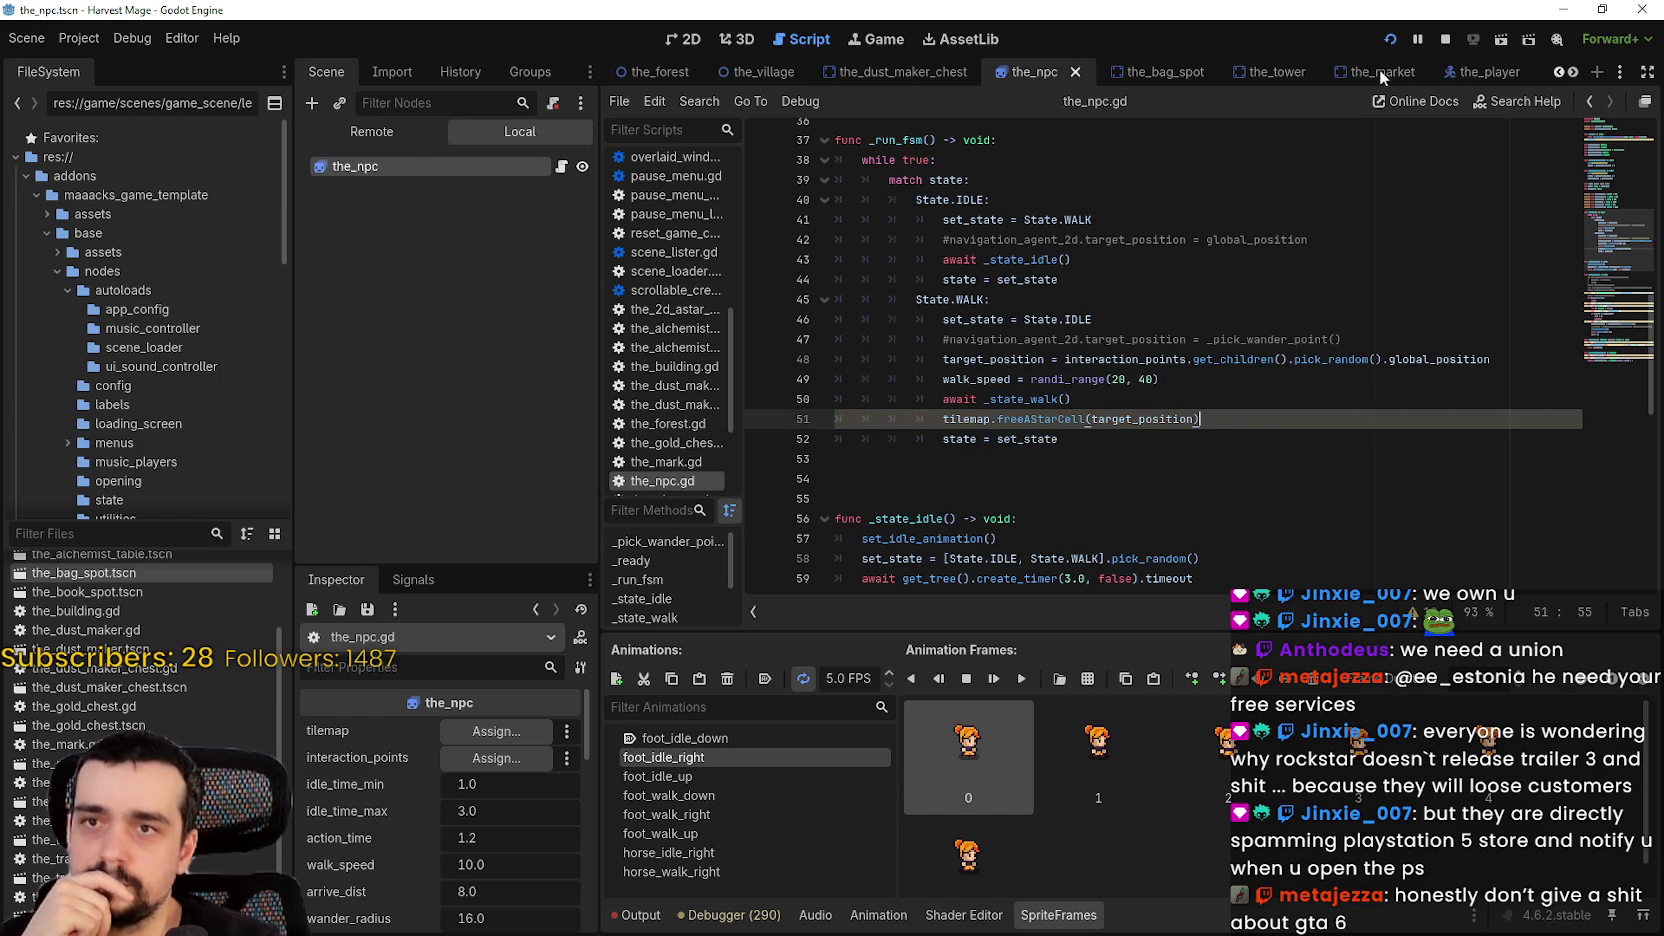
{"action": "left_click", "coordinate": [1445, 40]}
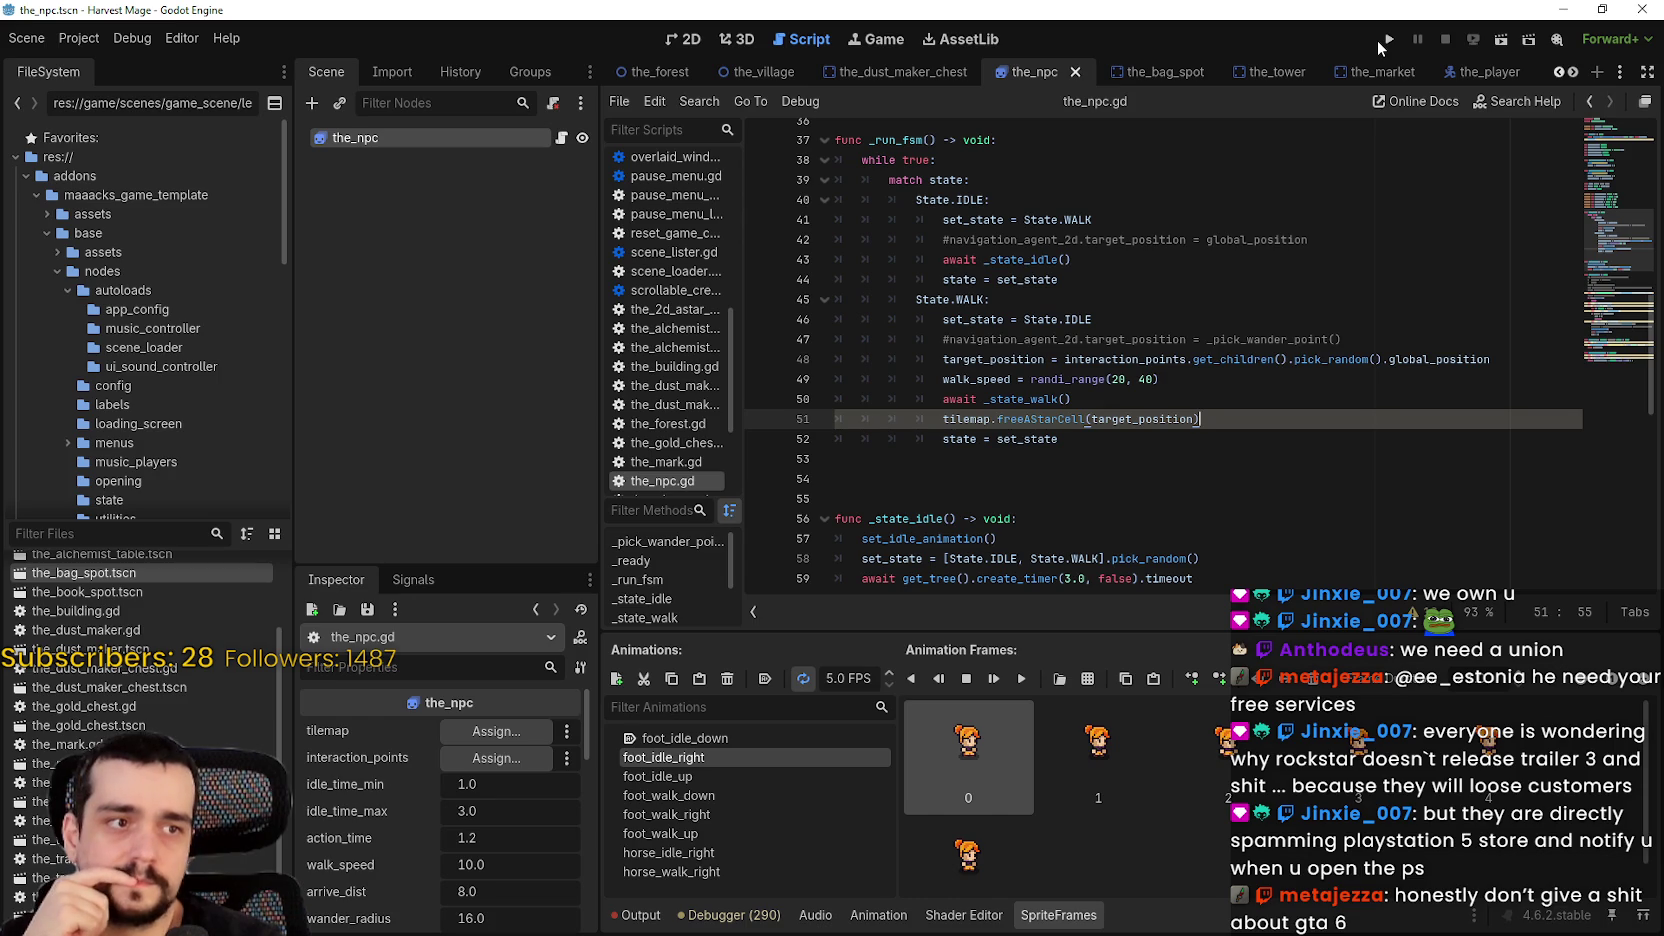
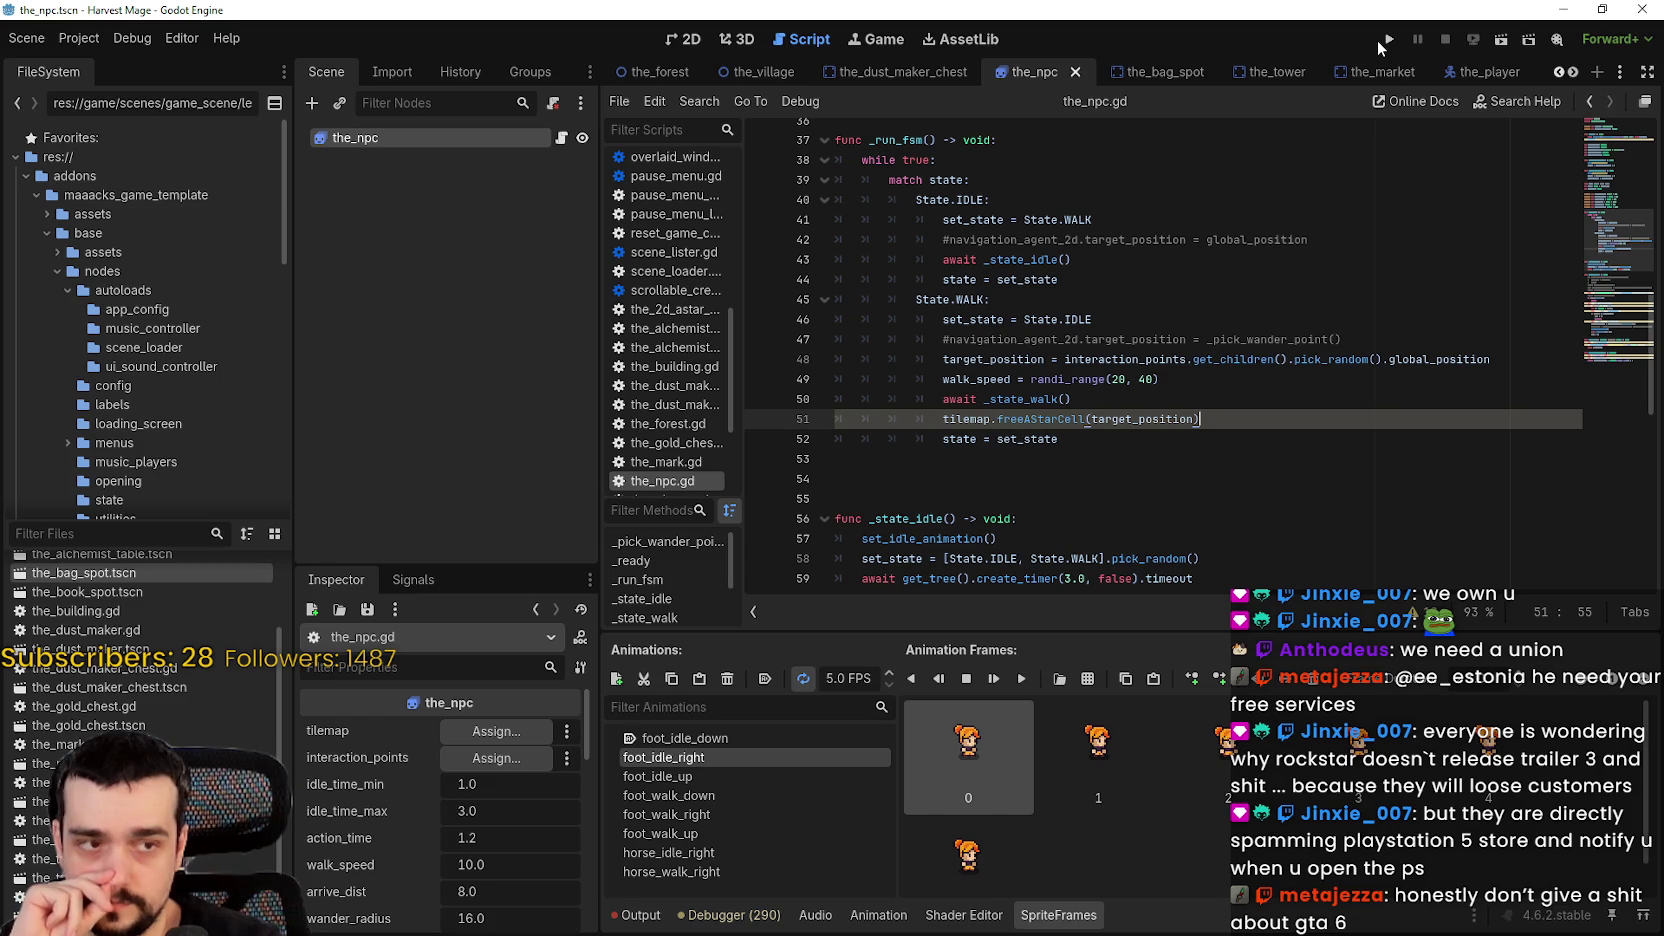
- Run the game full-screen, walk the player right and left to test NPC movement, then close it
{"action": "left_click", "coordinate": [1387, 40]}
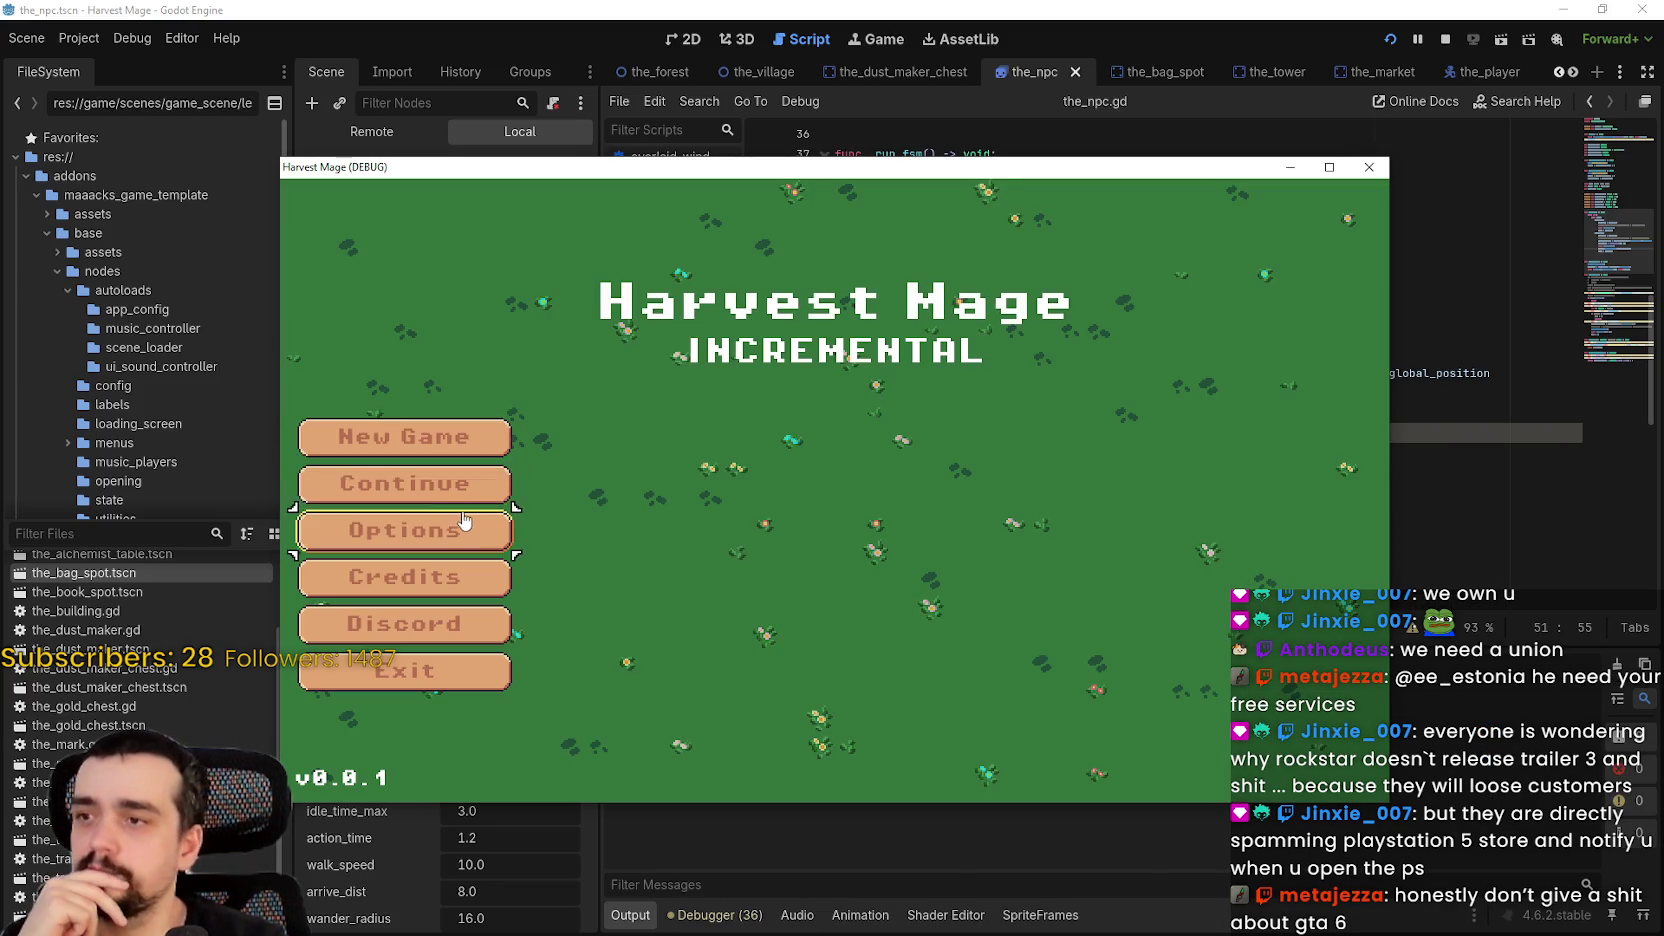
{"action": "left_click", "coordinate": [405, 482]}
{"action": "left_click_drag", "start_coordinate": [1245, 167], "coordinate": [1205, 95]}
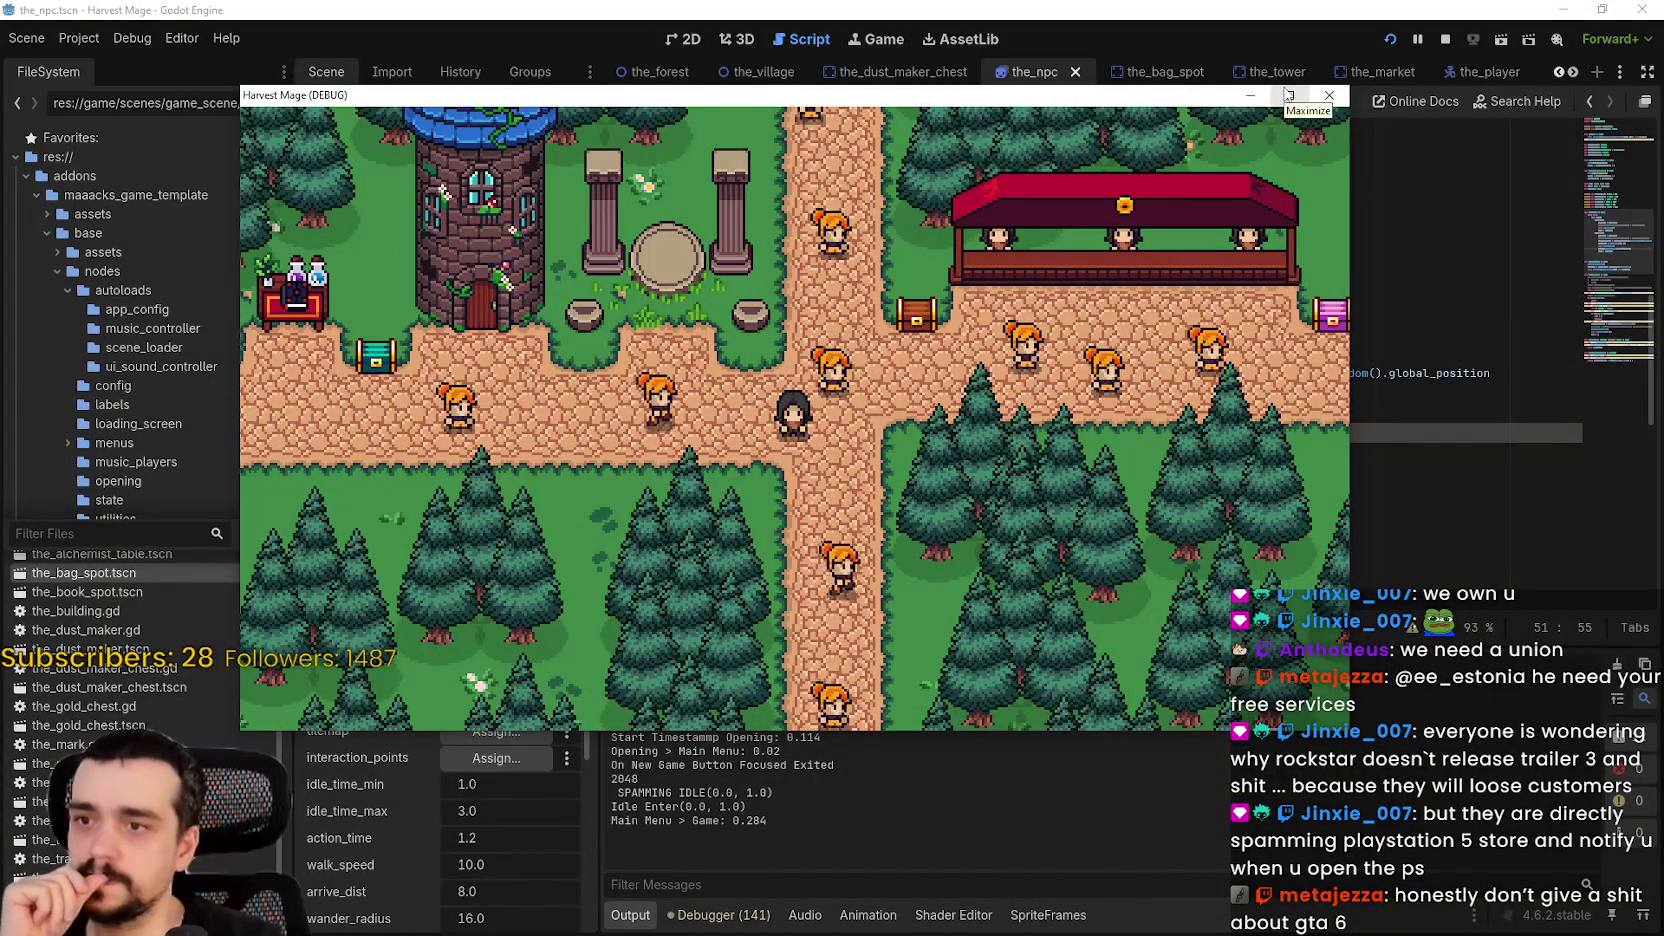
{"action": "left_click", "coordinate": [1288, 94]}
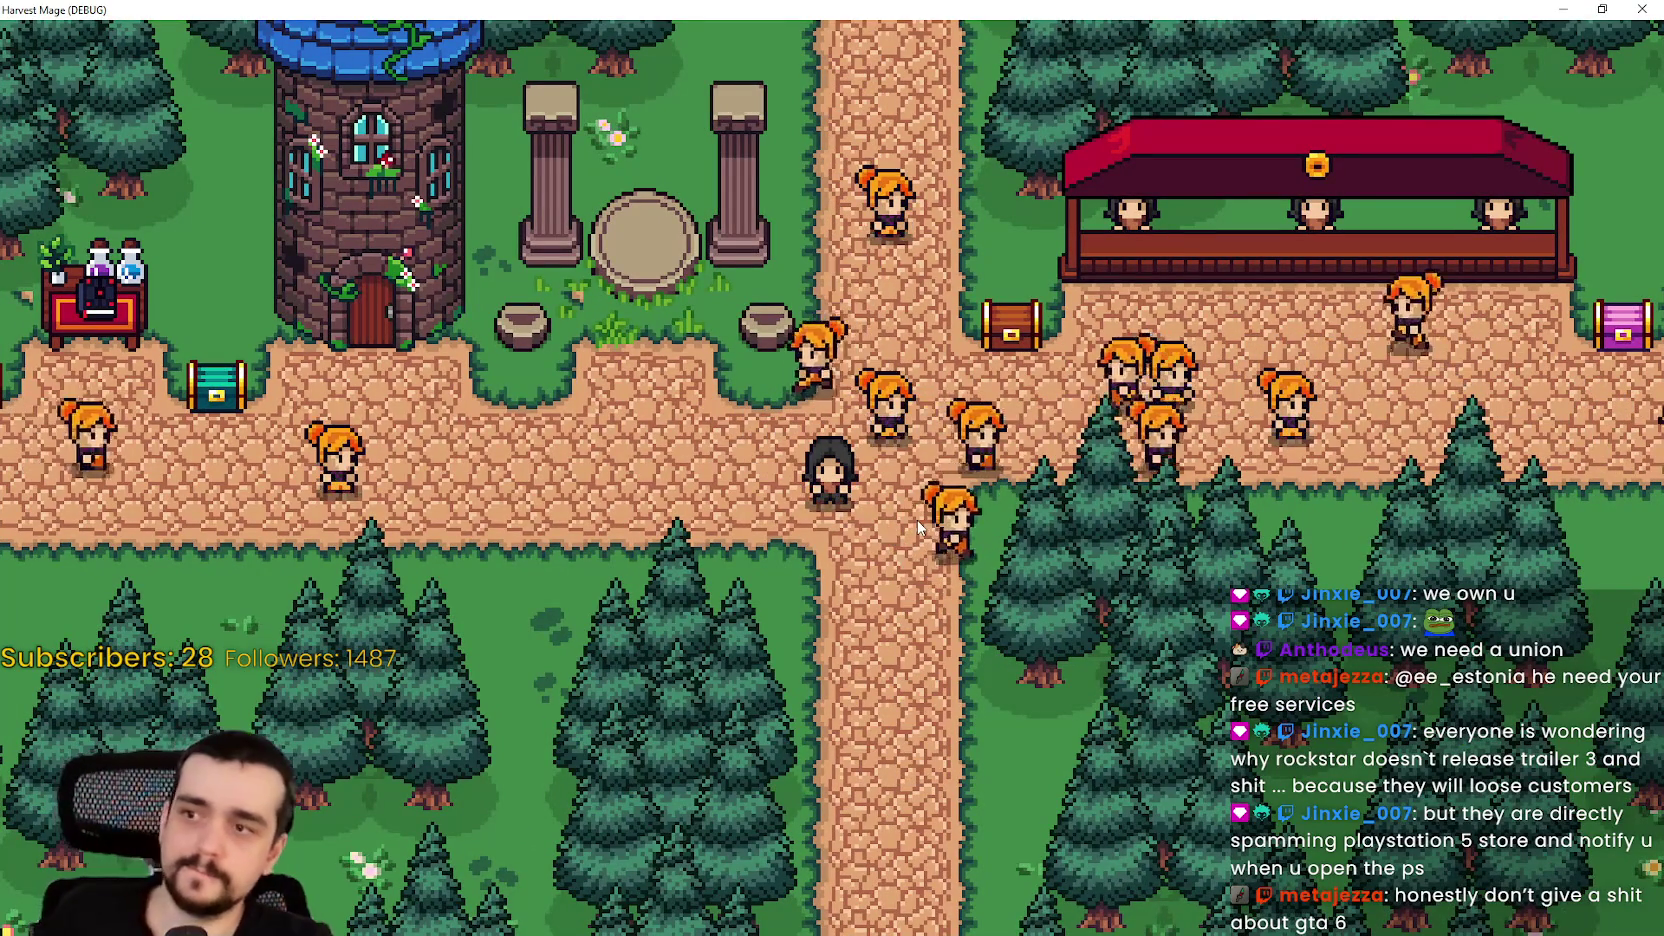
{"action": "key", "text": "d"}
{"action": "key", "text": "d"}
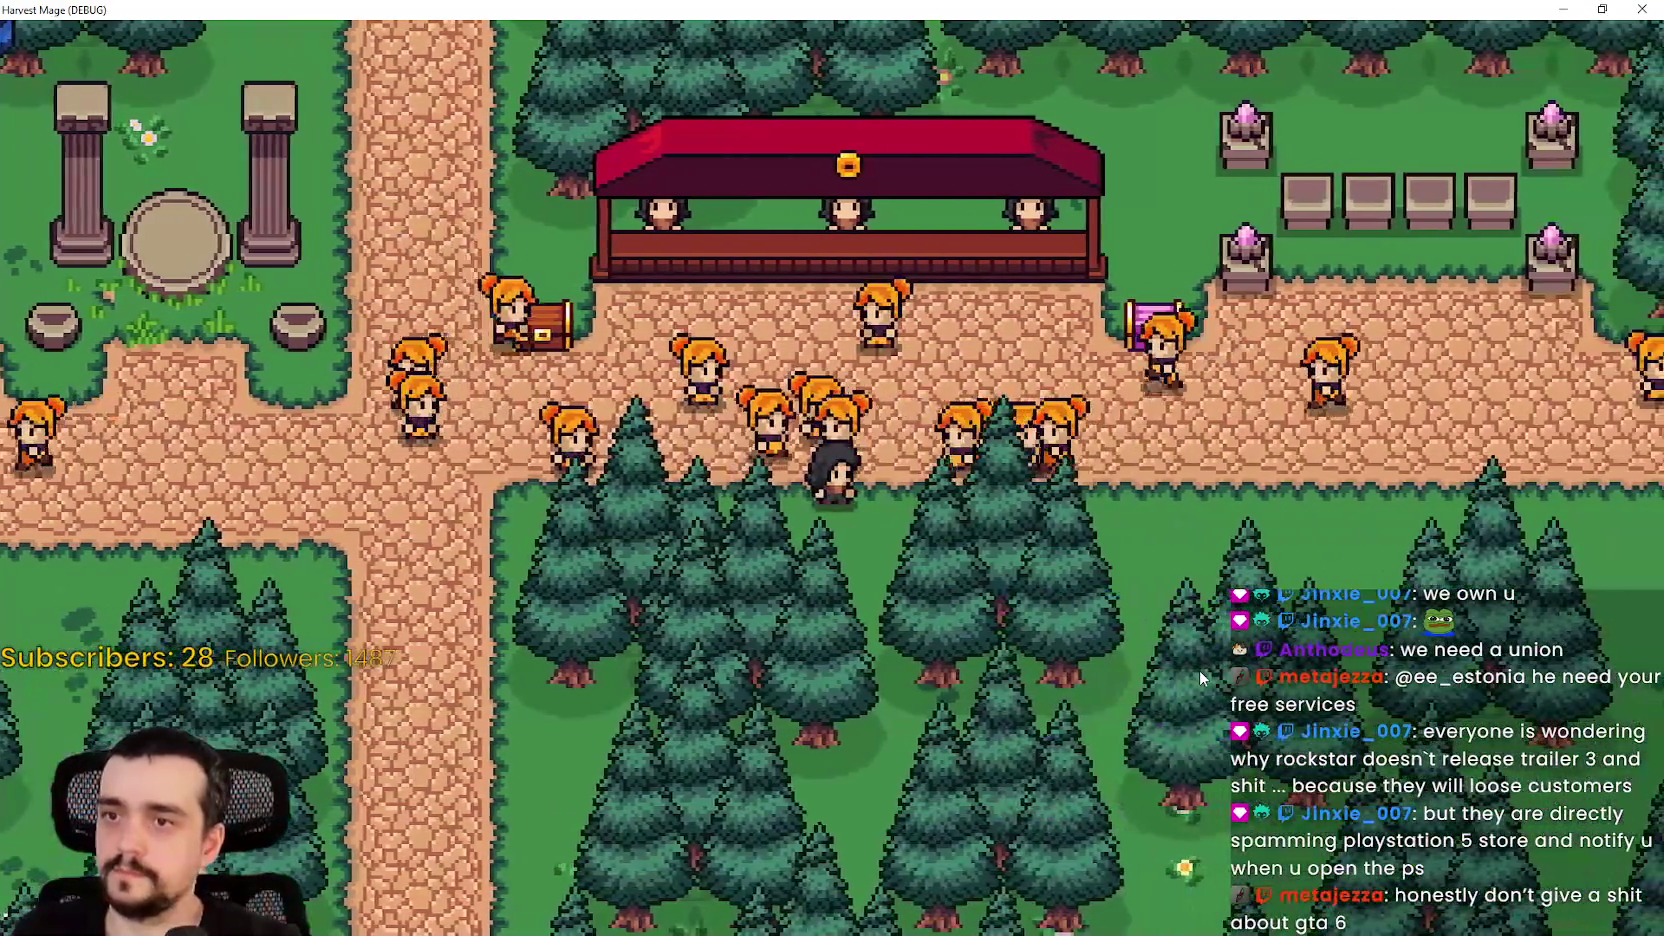
{"action": "key", "text": "d"}
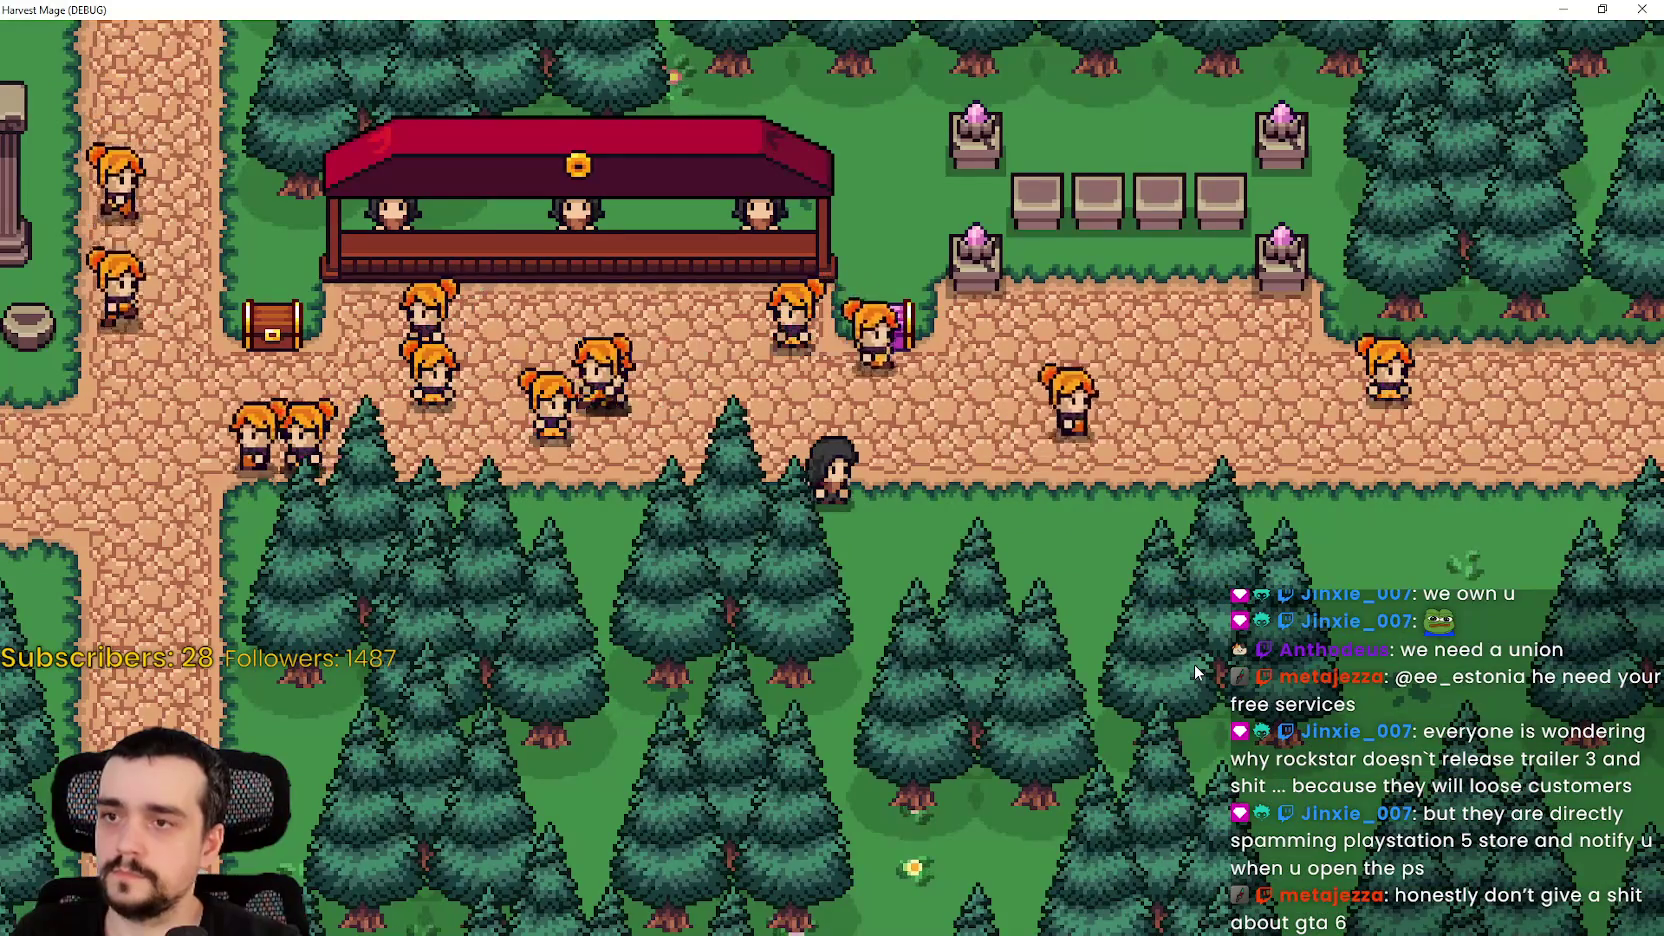
{"action": "key", "text": "a"}
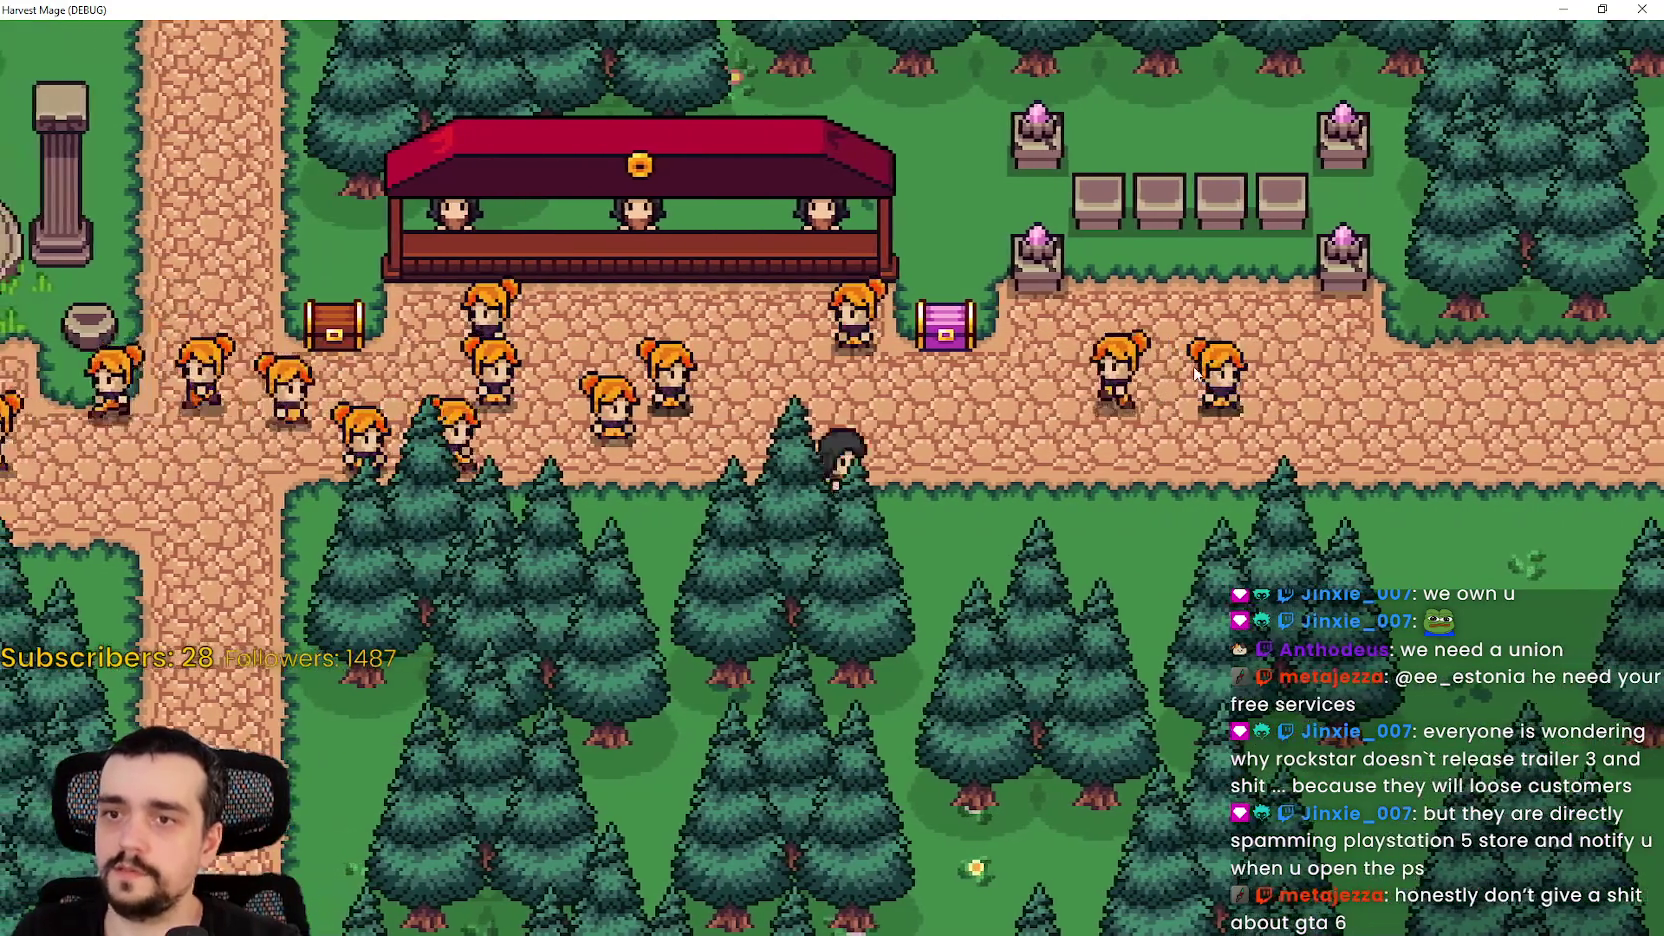
{"action": "key", "text": "d"}
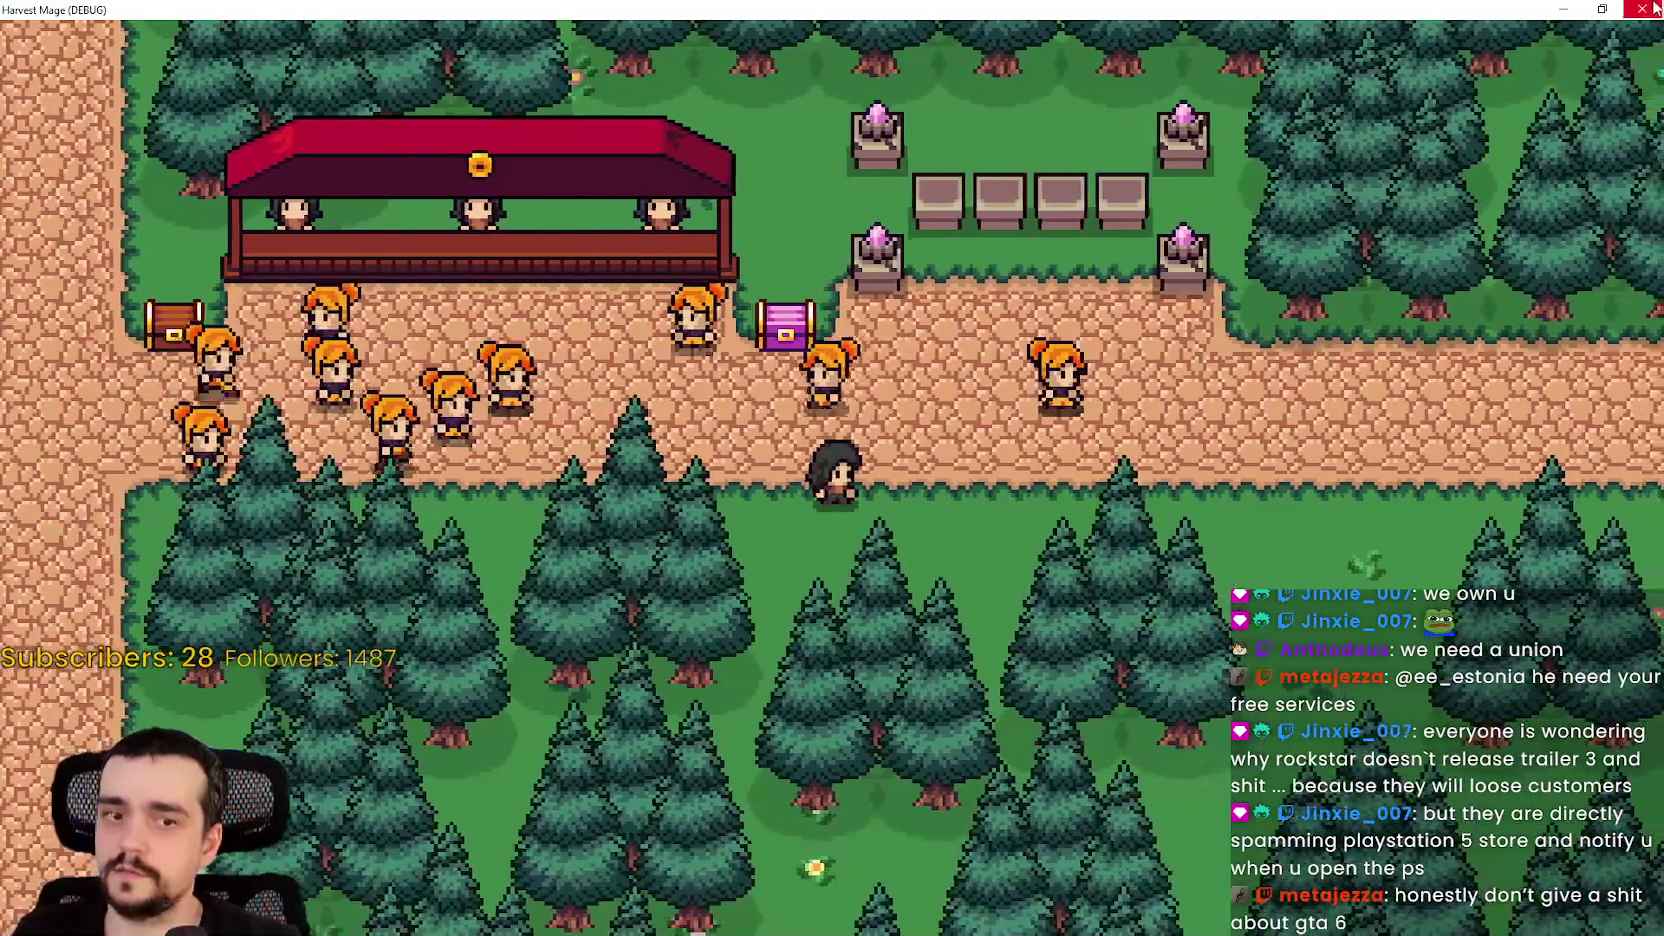
{"action": "left_click", "coordinate": [1602, 9]}
{"action": "left_click", "coordinate": [1446, 39]}
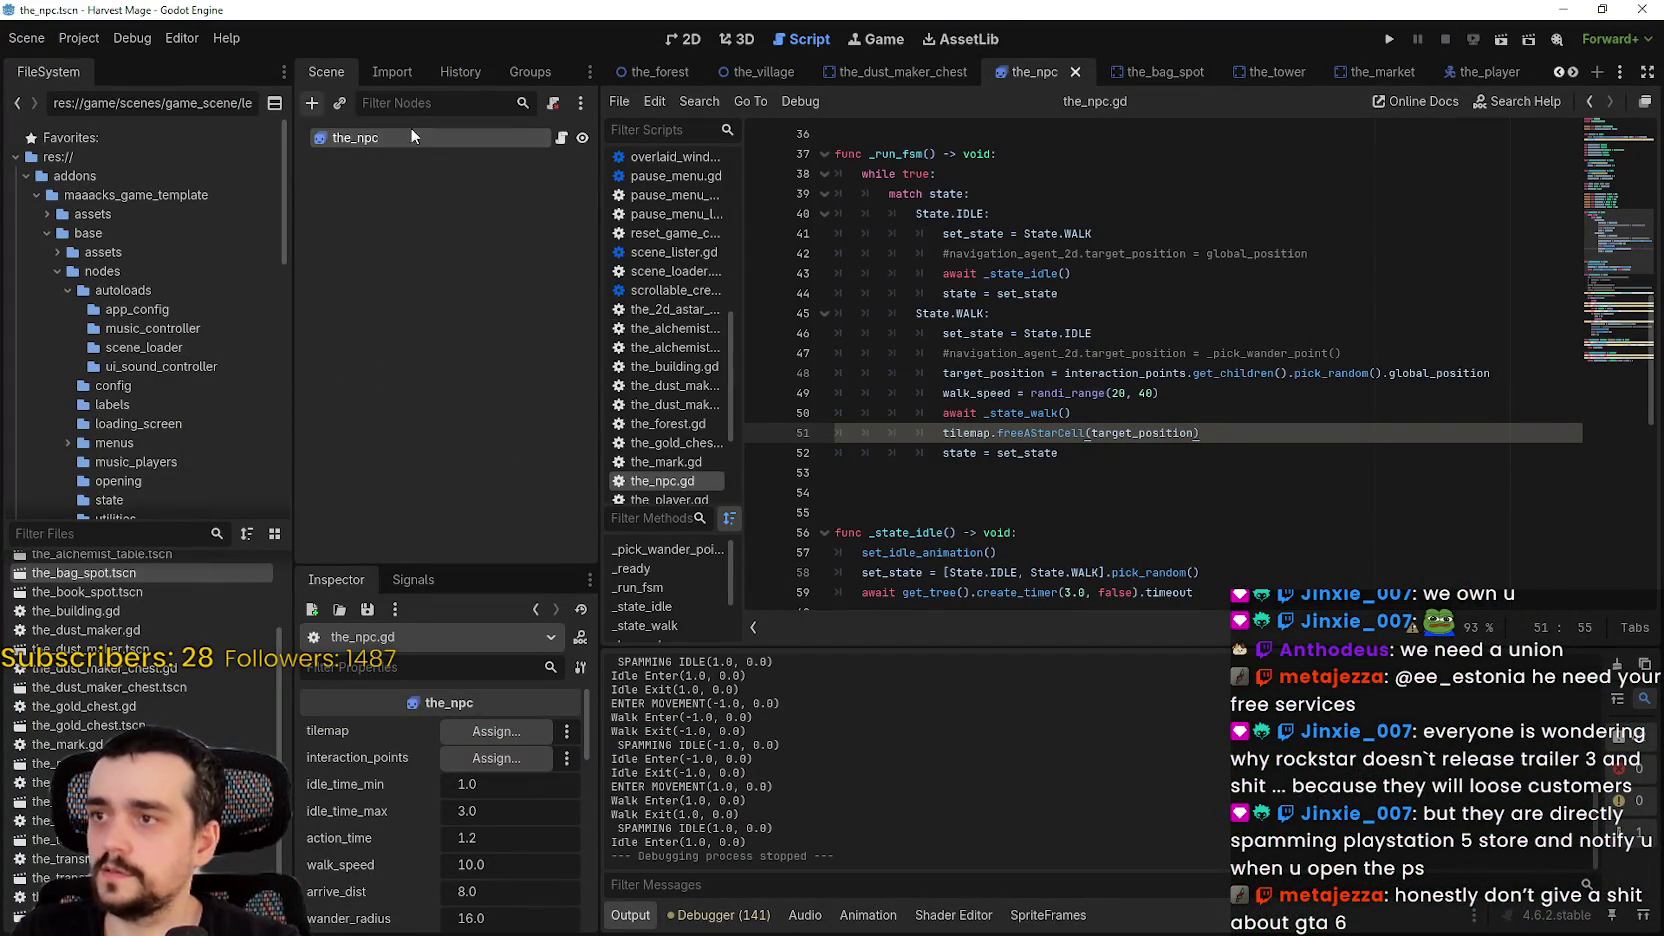
- Open background_map.gd from the_village scene and review its local_to_map and map_to_local calls
{"action": "left_click", "coordinate": [755, 72]}
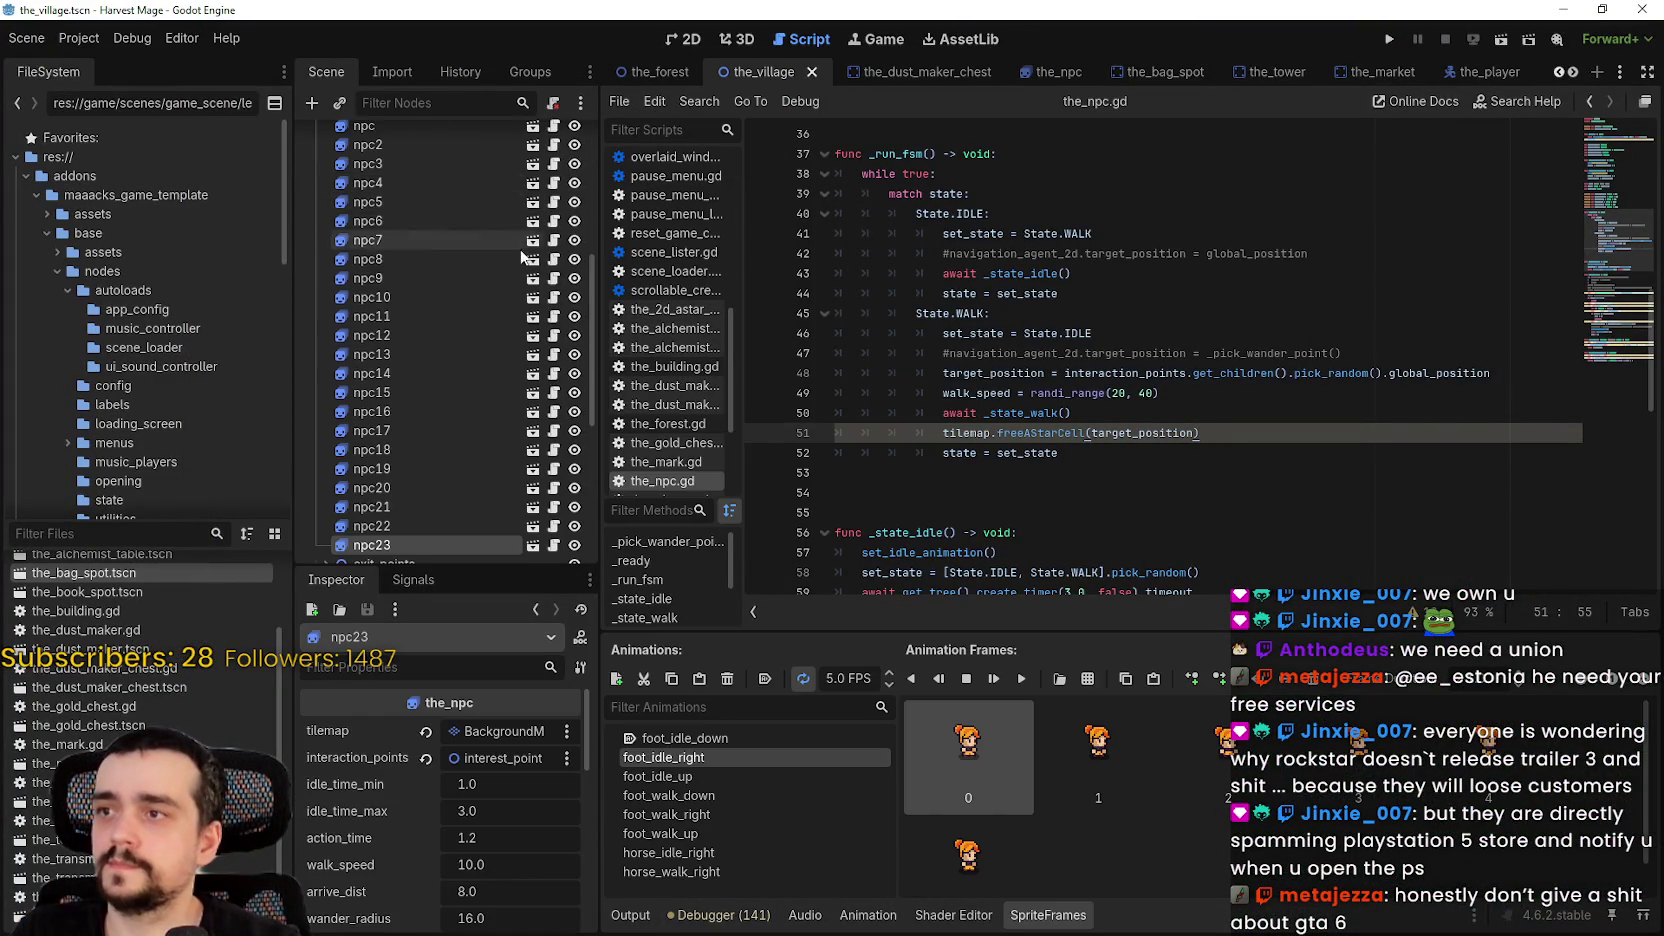
{"action": "scroll", "coordinate": [533, 245], "scroll_direction": "up", "scroll_amount": 5}
{"action": "left_click", "coordinate": [553, 157]}
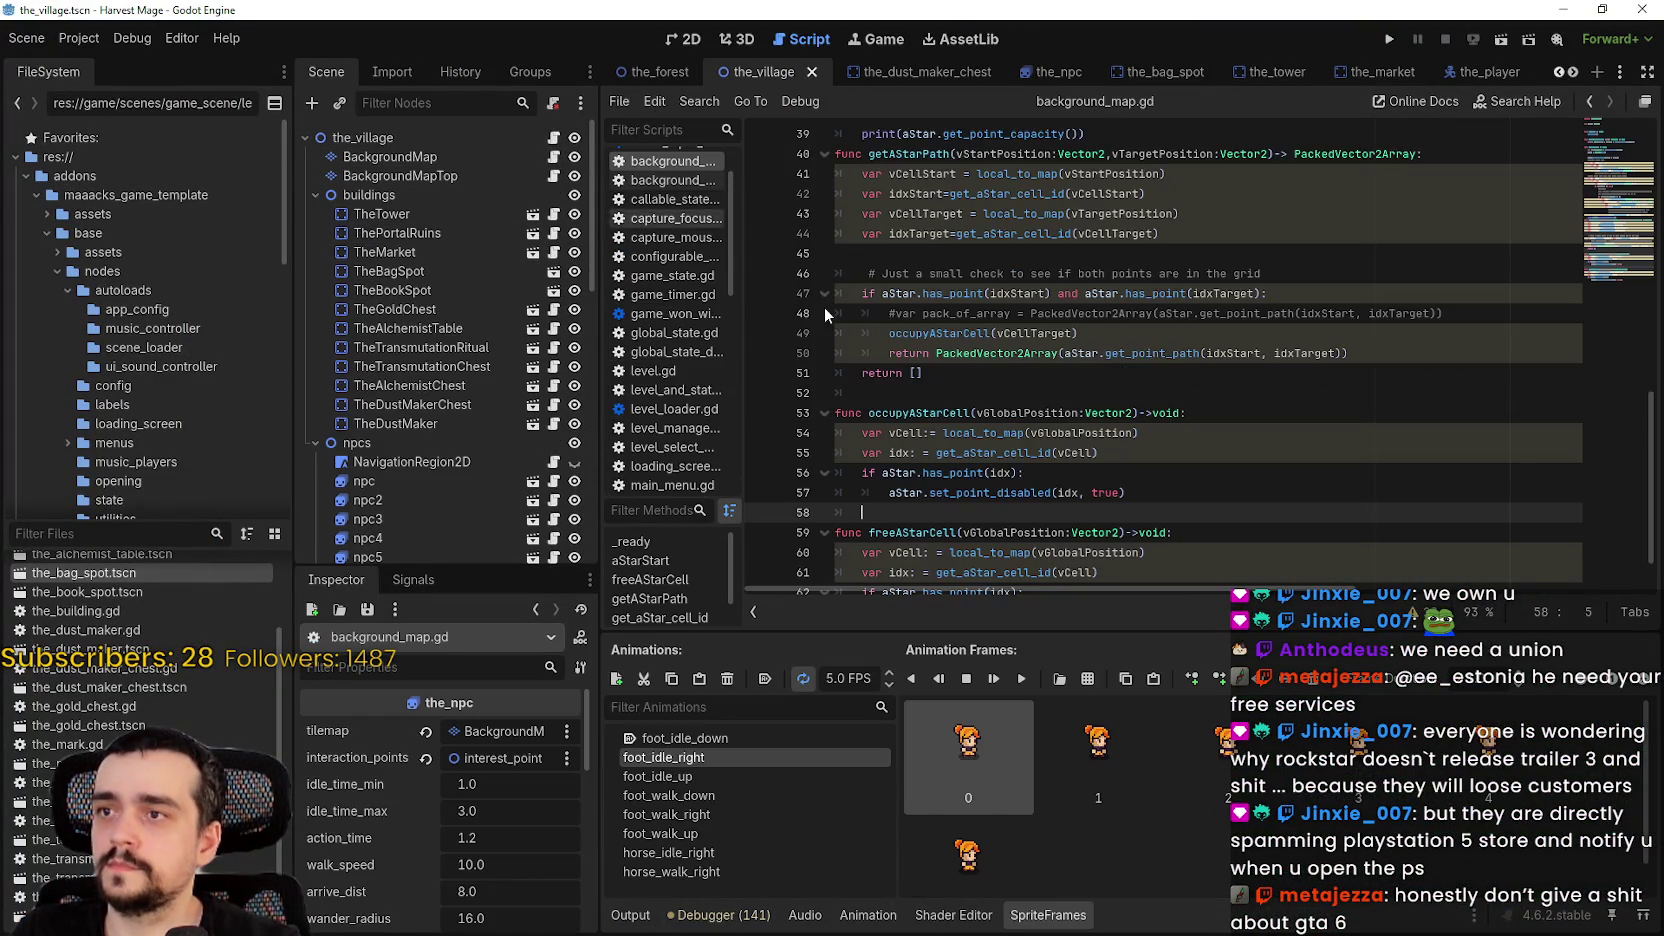
{"action": "double_click", "coordinate": [985, 373]}
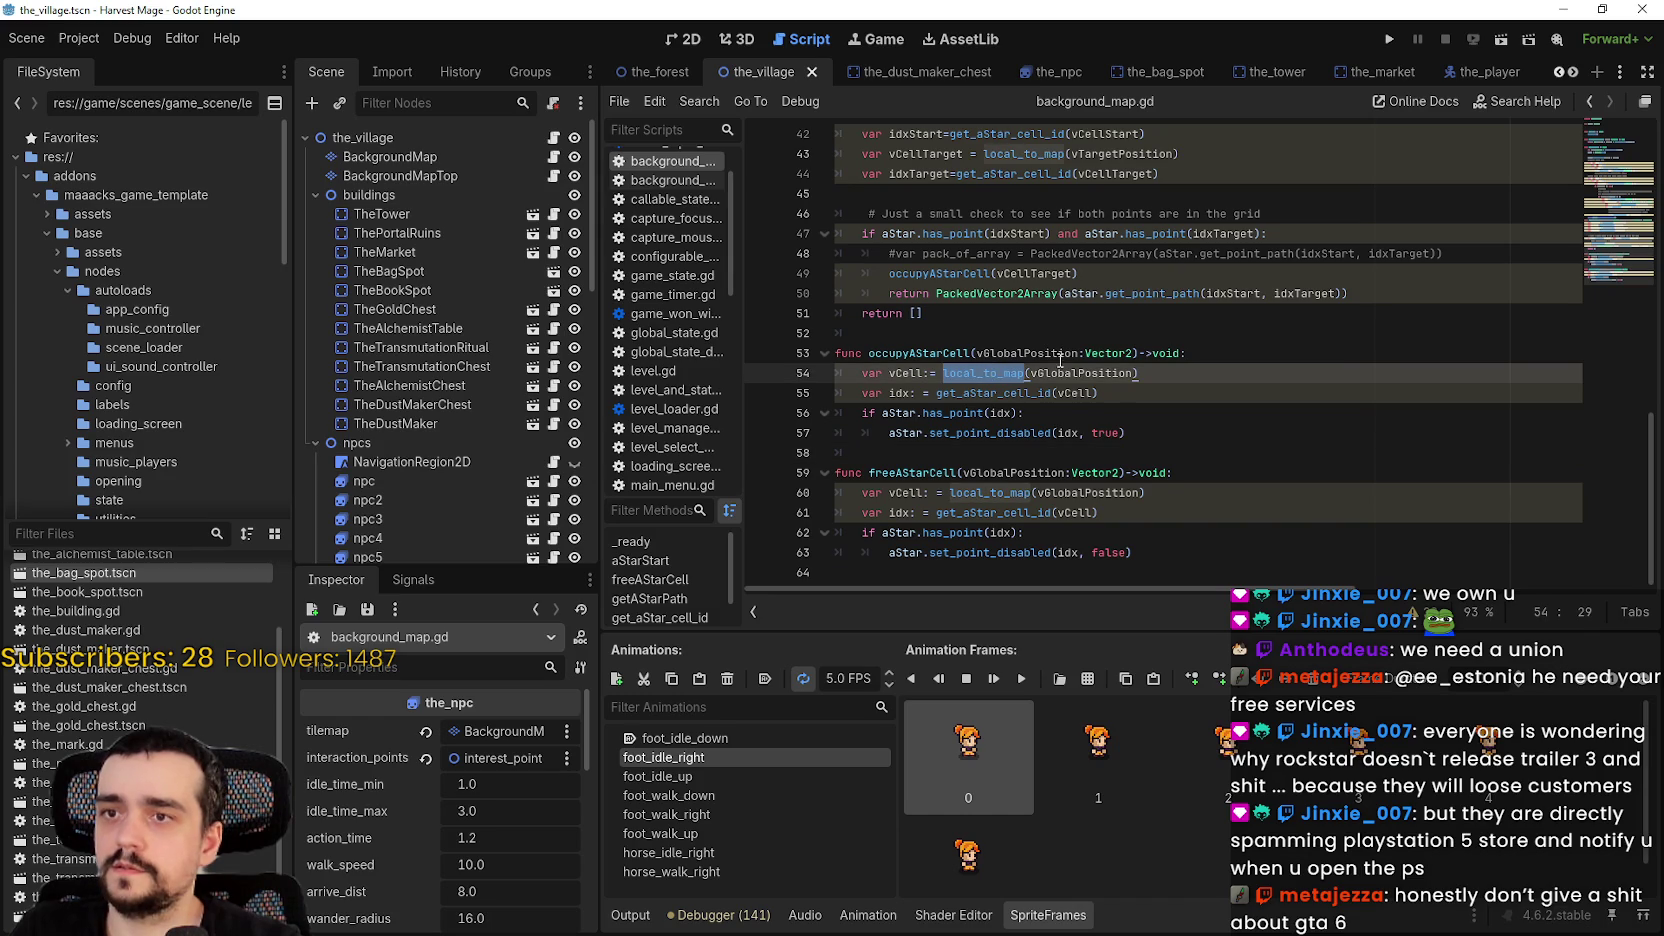
{"action": "scroll", "coordinate": [1061, 360], "scroll_direction": "up", "scroll_amount": 7}
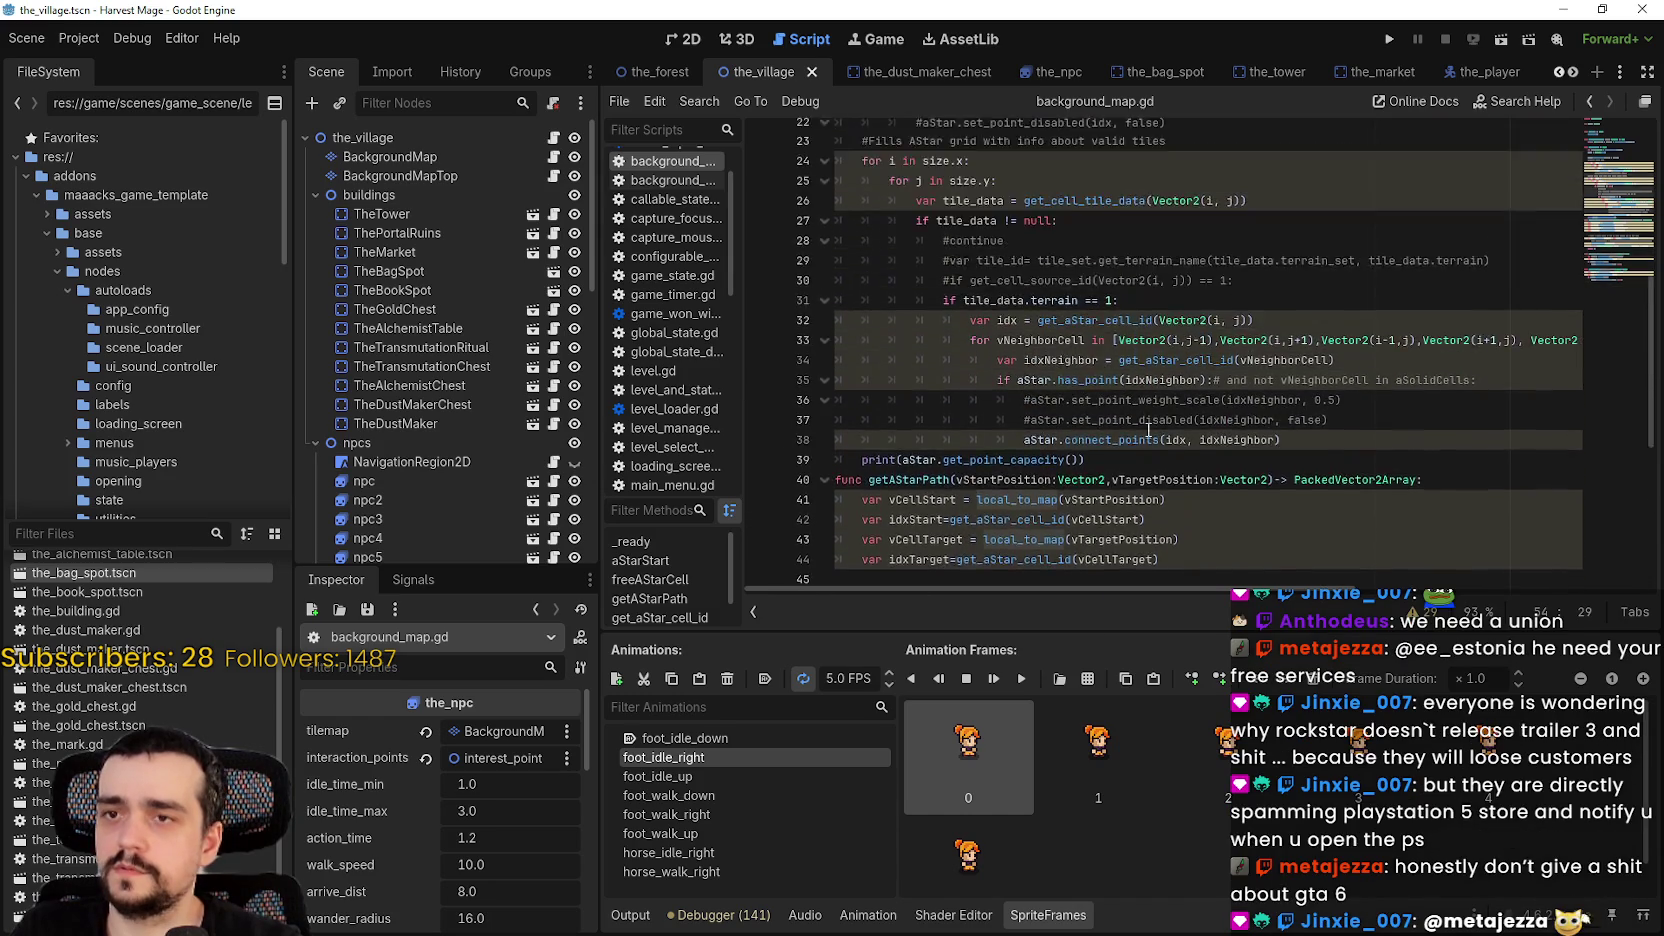
{"action": "scroll", "coordinate": [1148, 430], "scroll_direction": "up", "scroll_amount": 2}
{"action": "left_click", "coordinate": [1094, 180]}
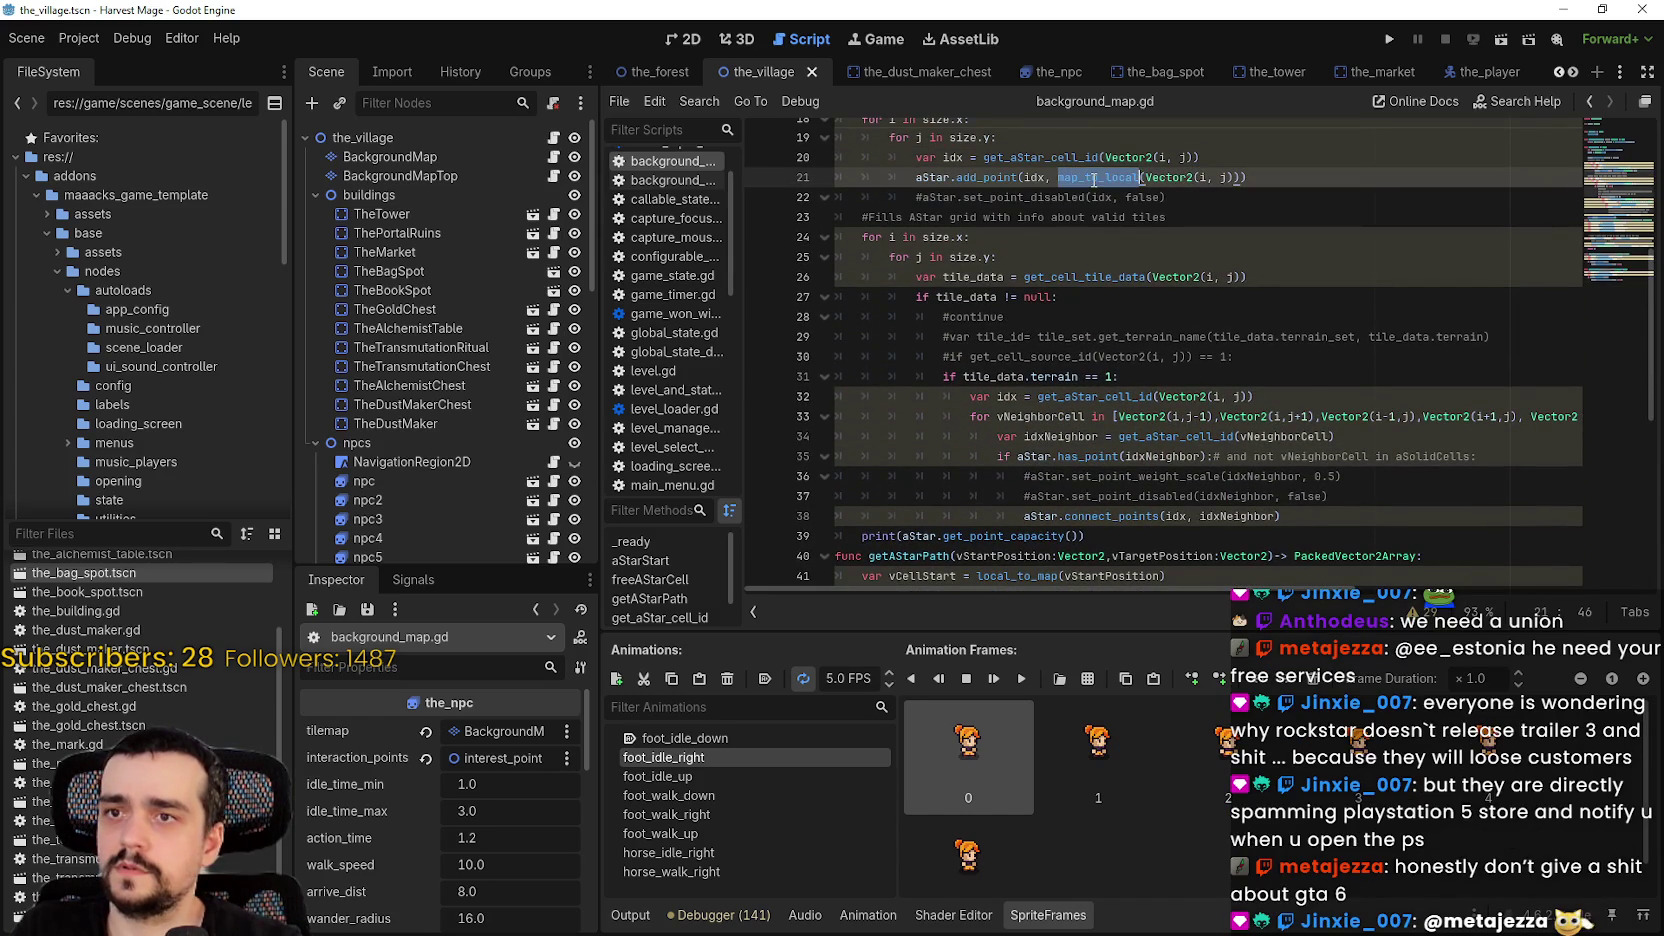
{"action": "scroll", "coordinate": [1072, 434], "scroll_direction": "down", "scroll_amount": 8}
- Replace local_to_map with map_to_local on lines 54 and 60
{"action": "double_click", "coordinate": [985, 390]}
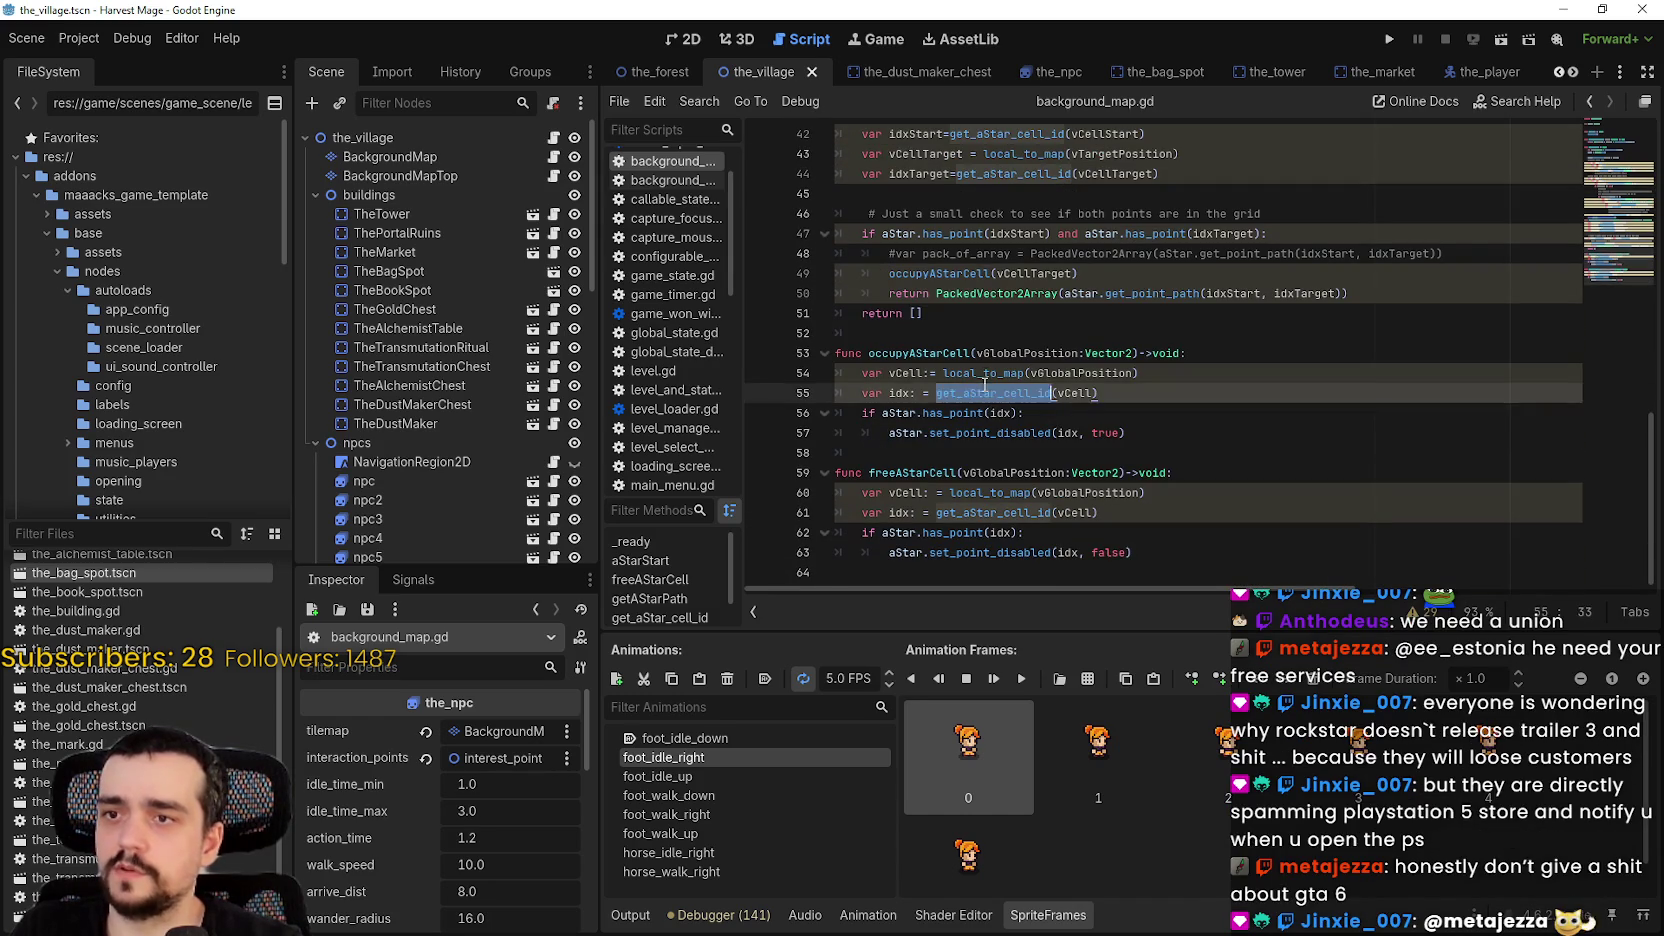
{"action": "double_click", "coordinate": [985, 374]}
{"action": "type", "text": "map_to_local"}
{"action": "double_click", "coordinate": [1000, 492]}
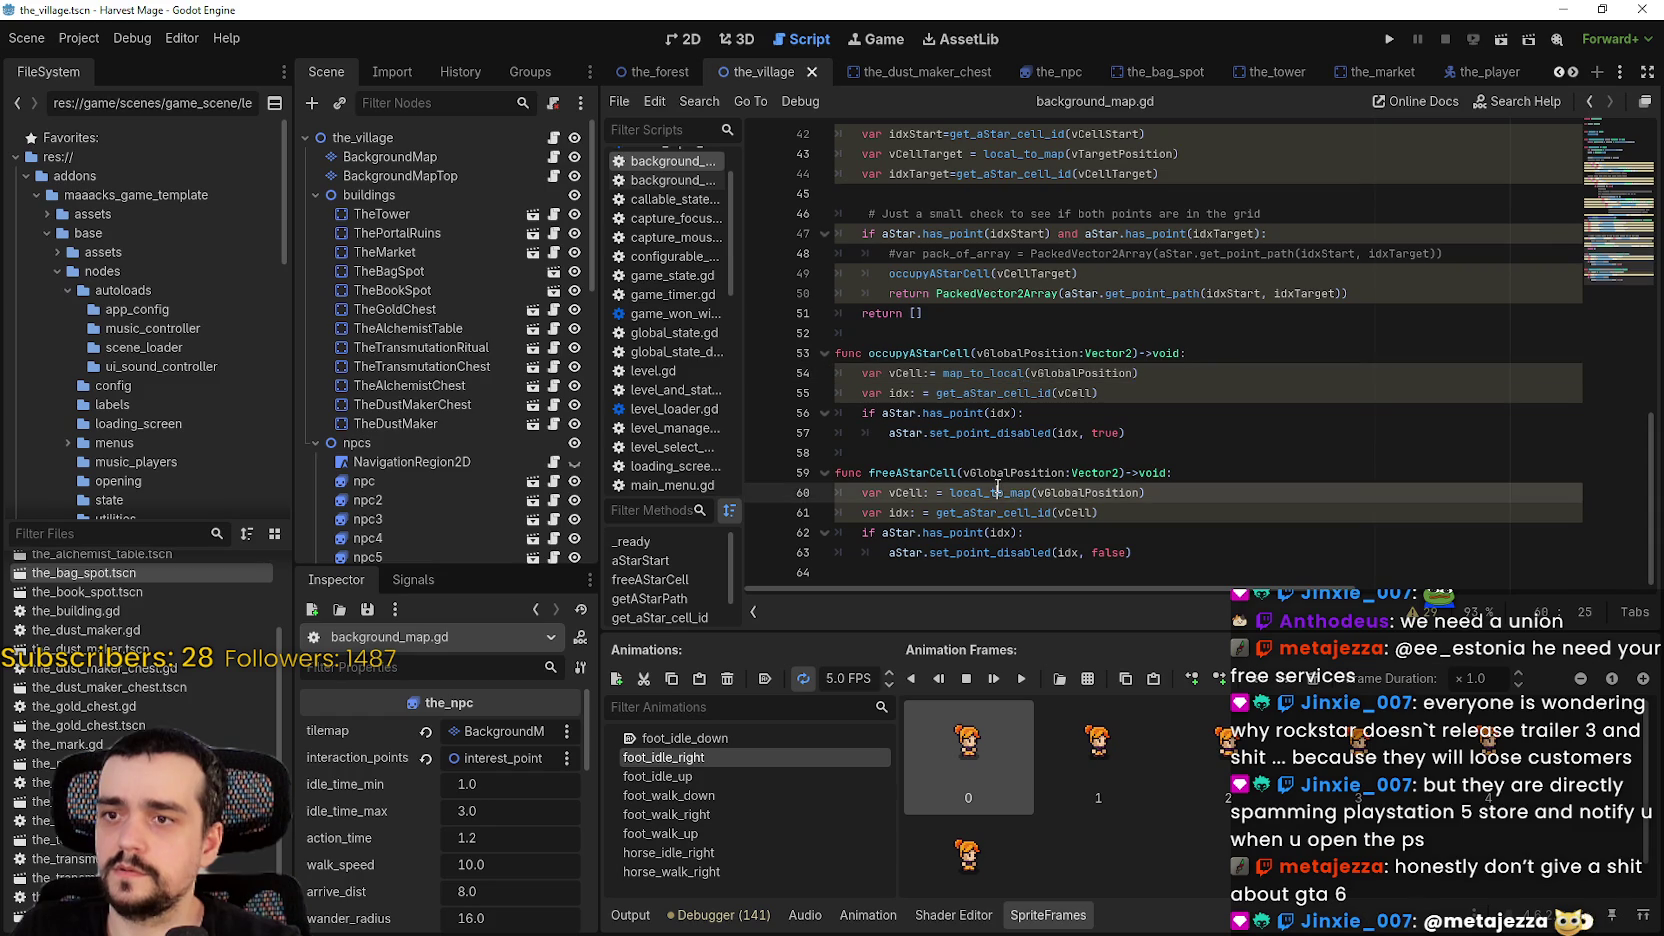
{"action": "type", "text": "map_to_local"}
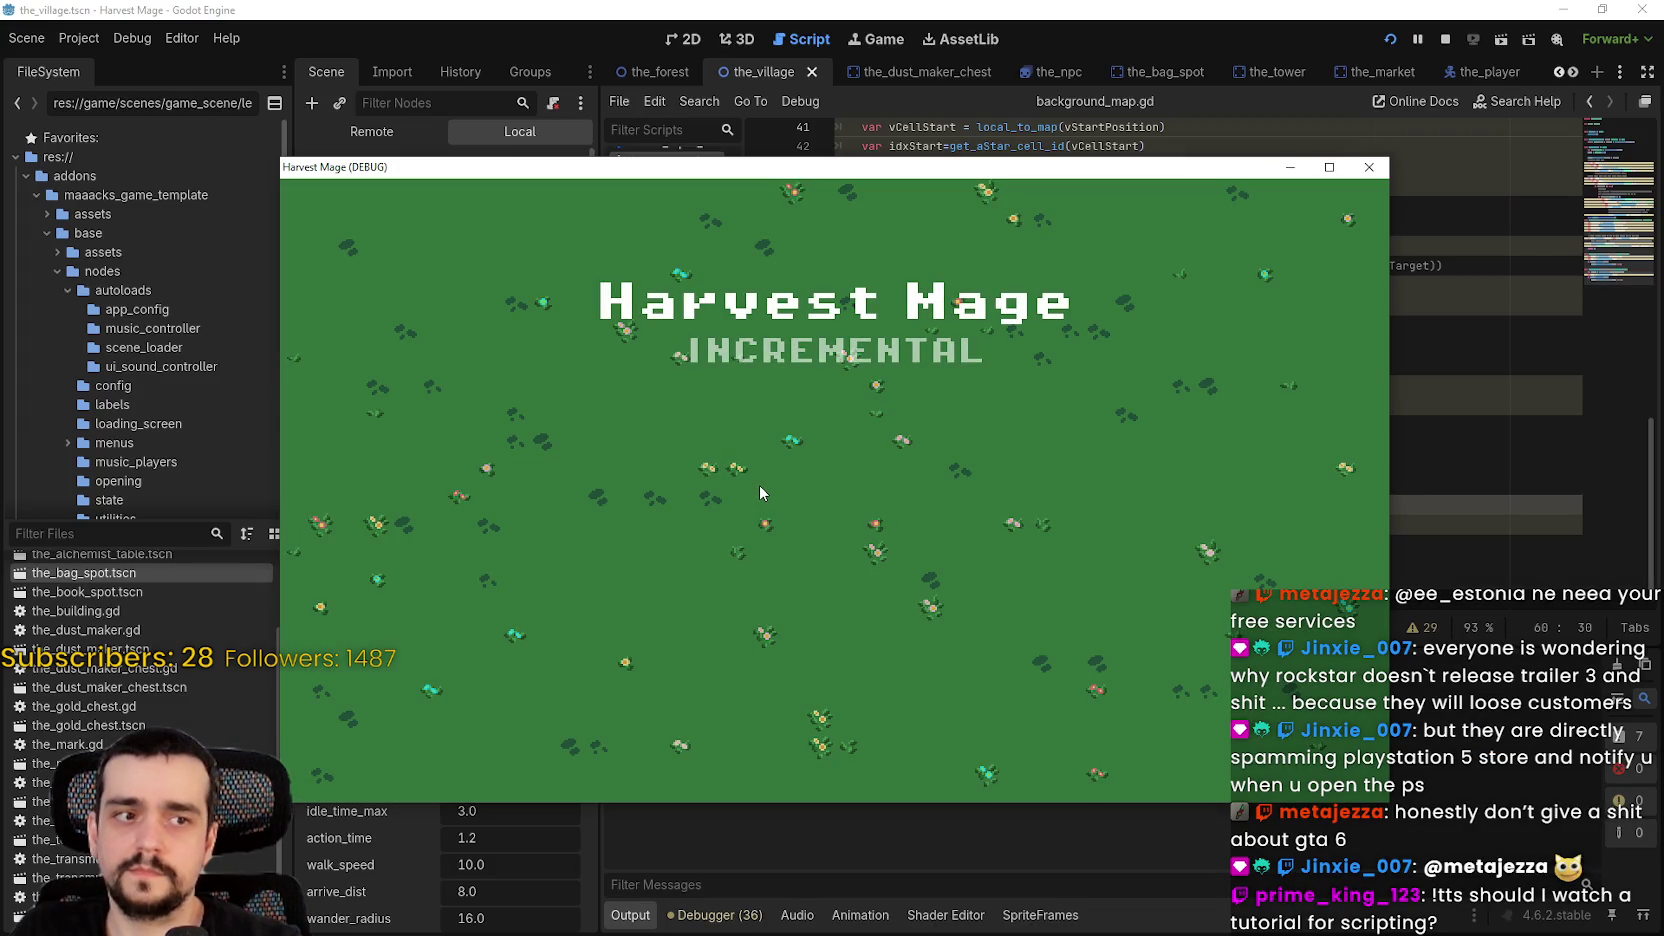
- Continue into the village, walk the player left, right, up and down the paths, then close the game
{"action": "left_click", "coordinate": [470, 485]}
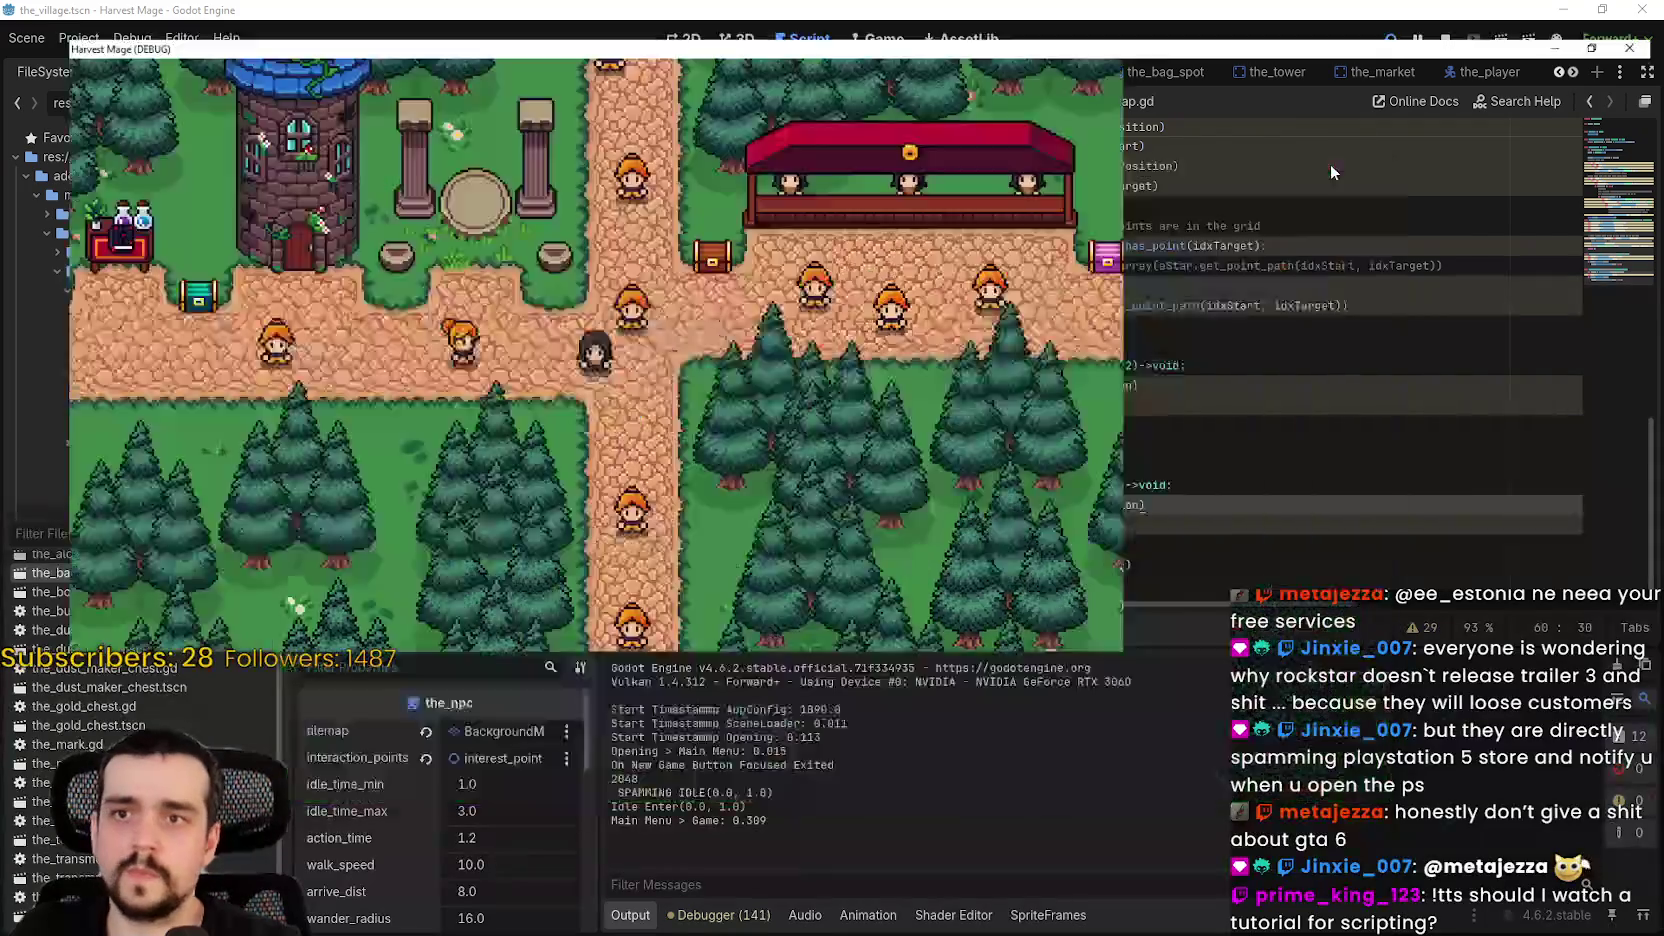
{"action": "key", "text": "d"}
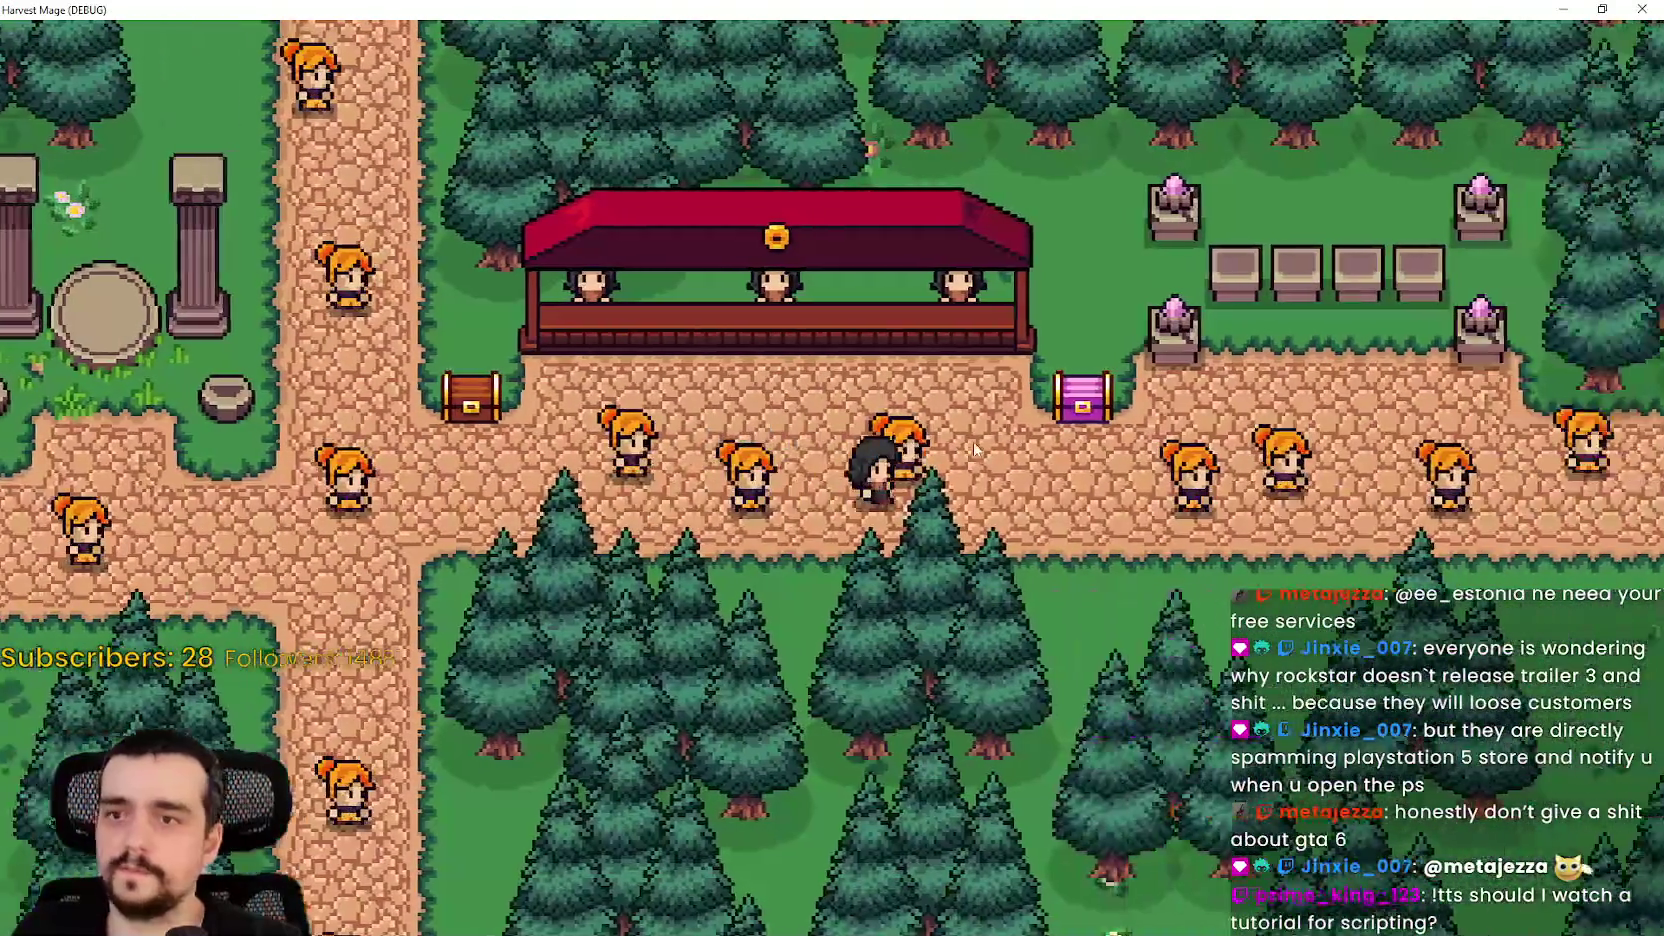
{"action": "key", "text": "d"}
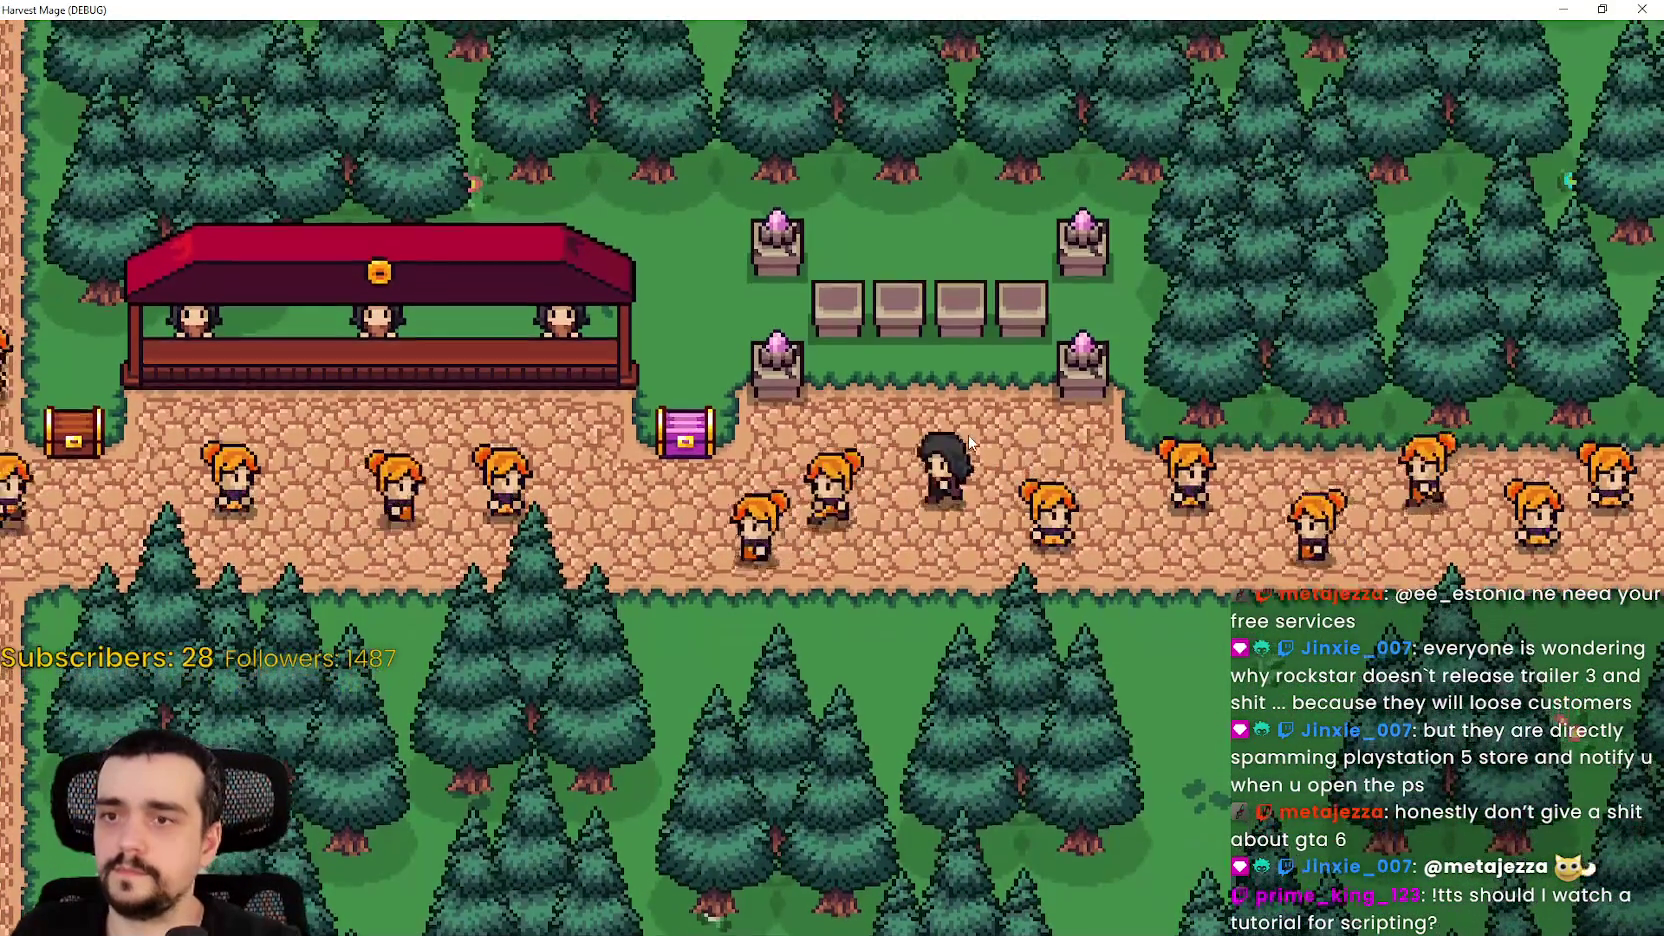
{"action": "key", "text": "a"}
{"action": "key", "text": "s"}
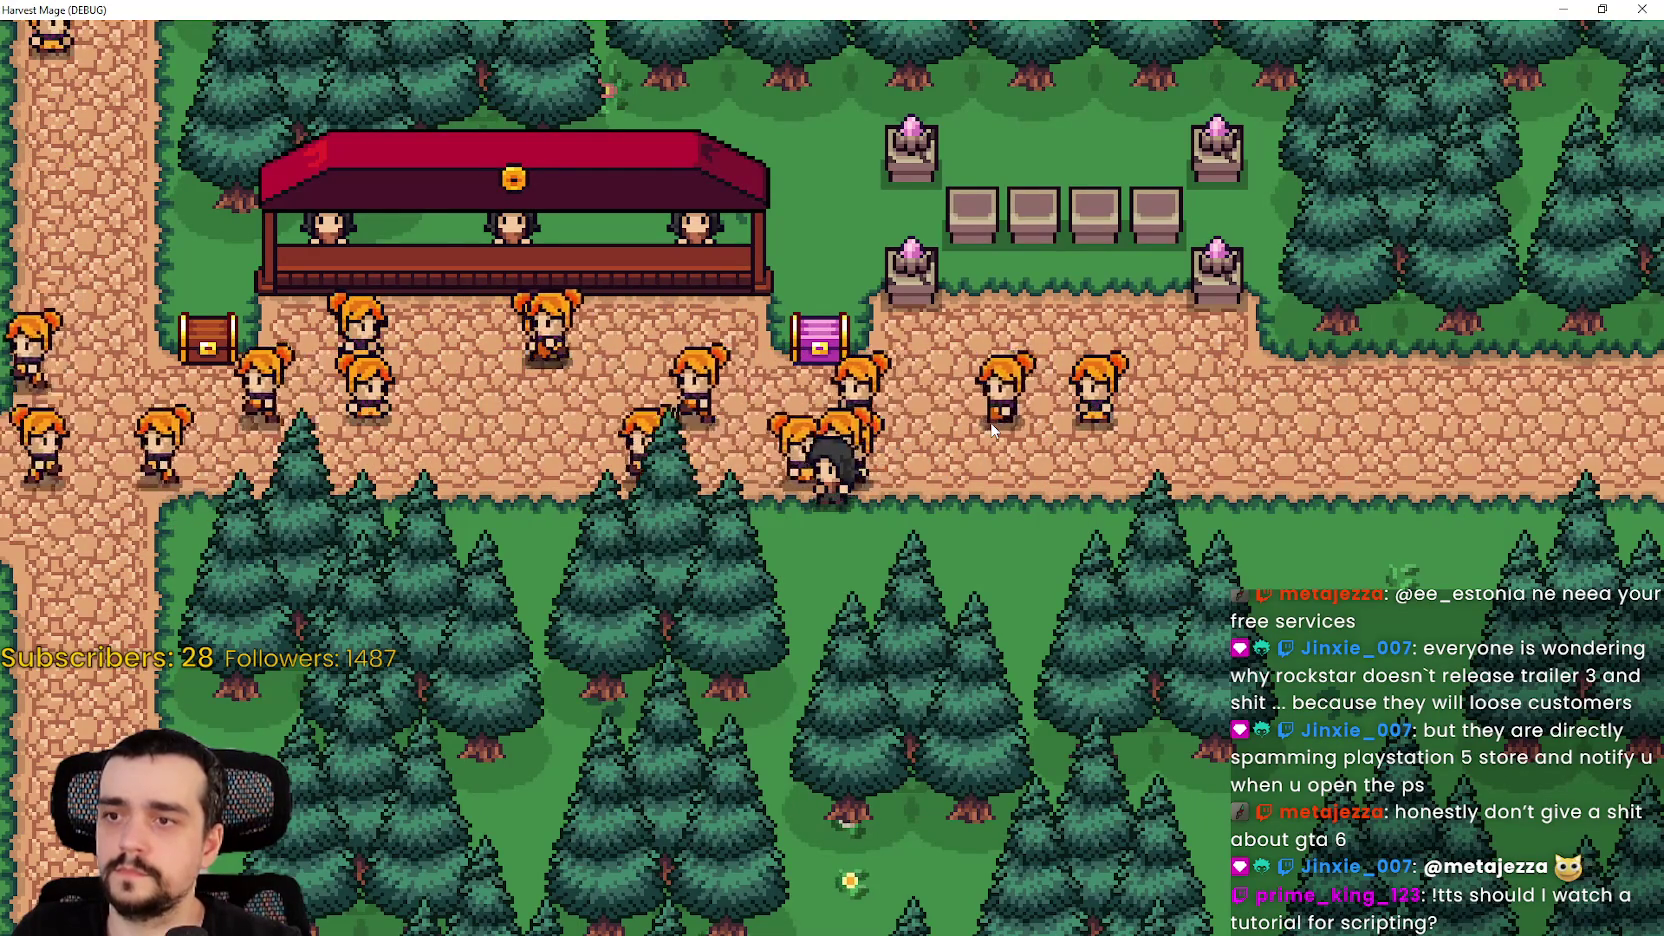
{"action": "key", "text": "a"}
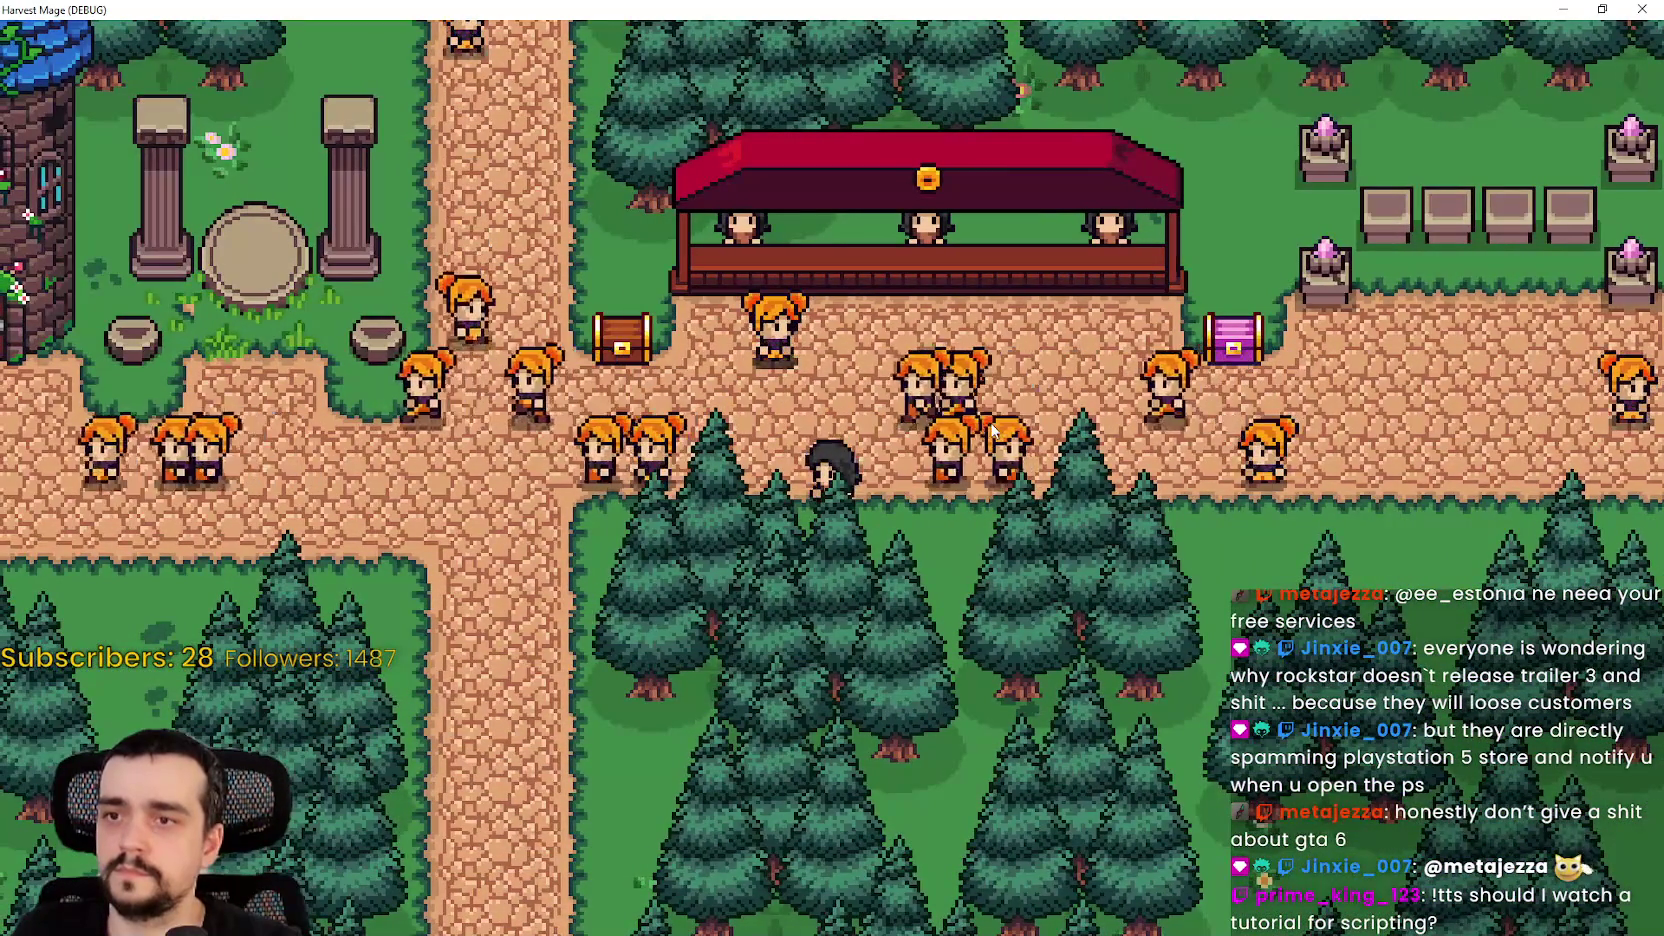
{"action": "key", "text": "w"}
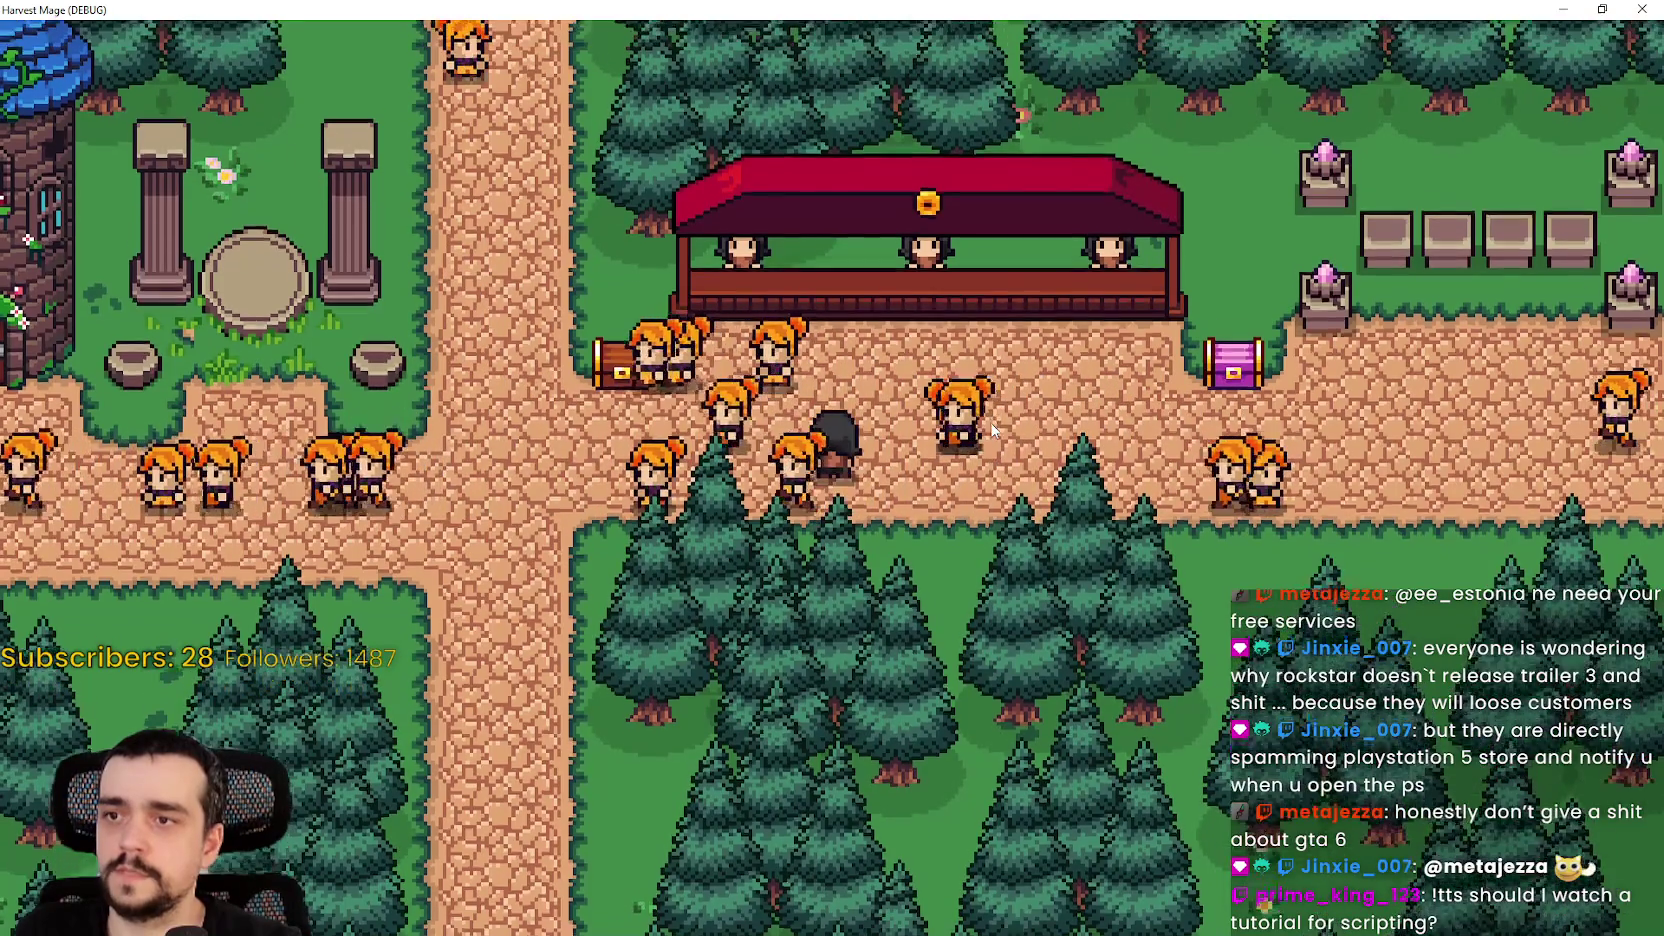
{"action": "key", "text": "a"}
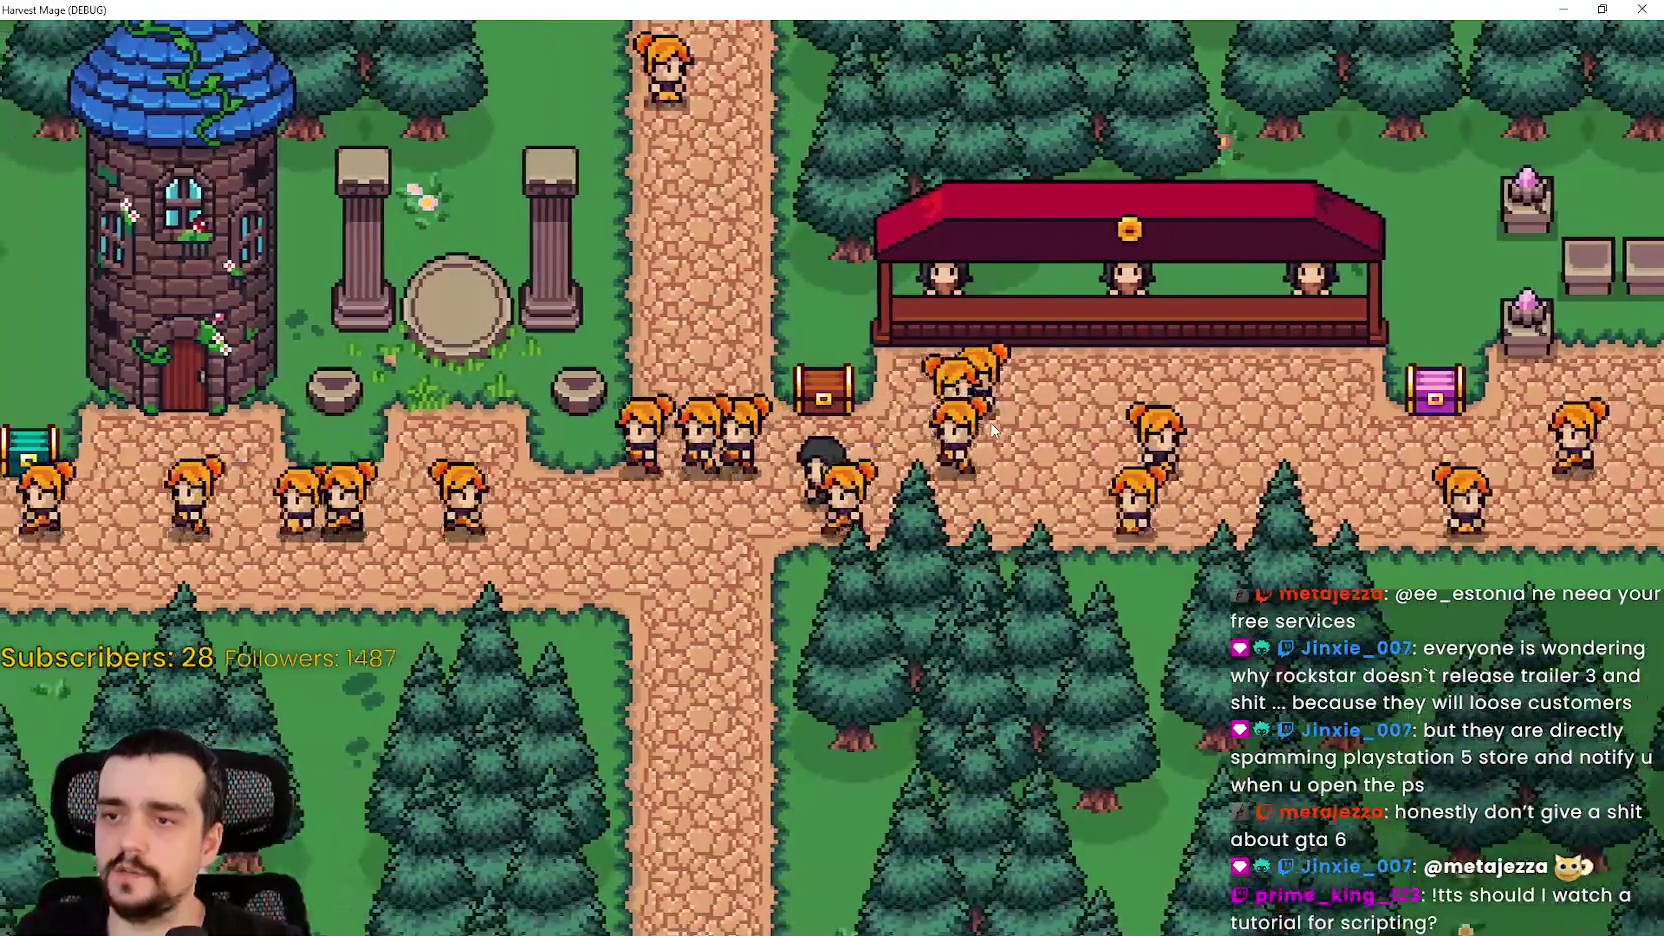
{"action": "key", "text": "a"}
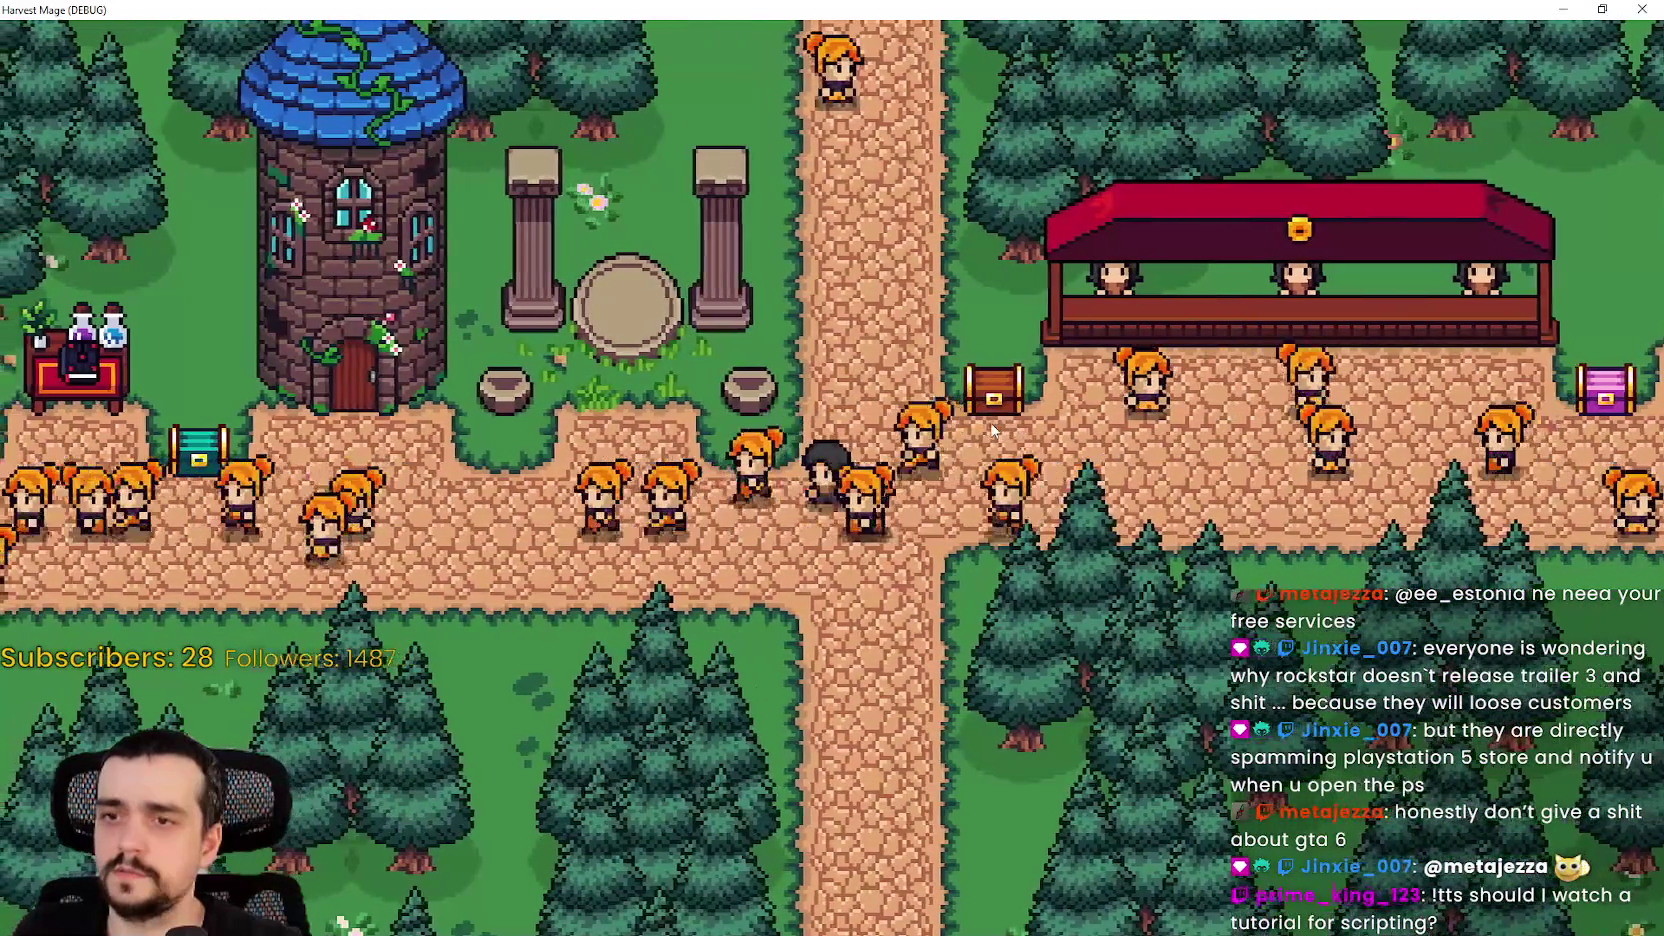
{"action": "key", "text": "d"}
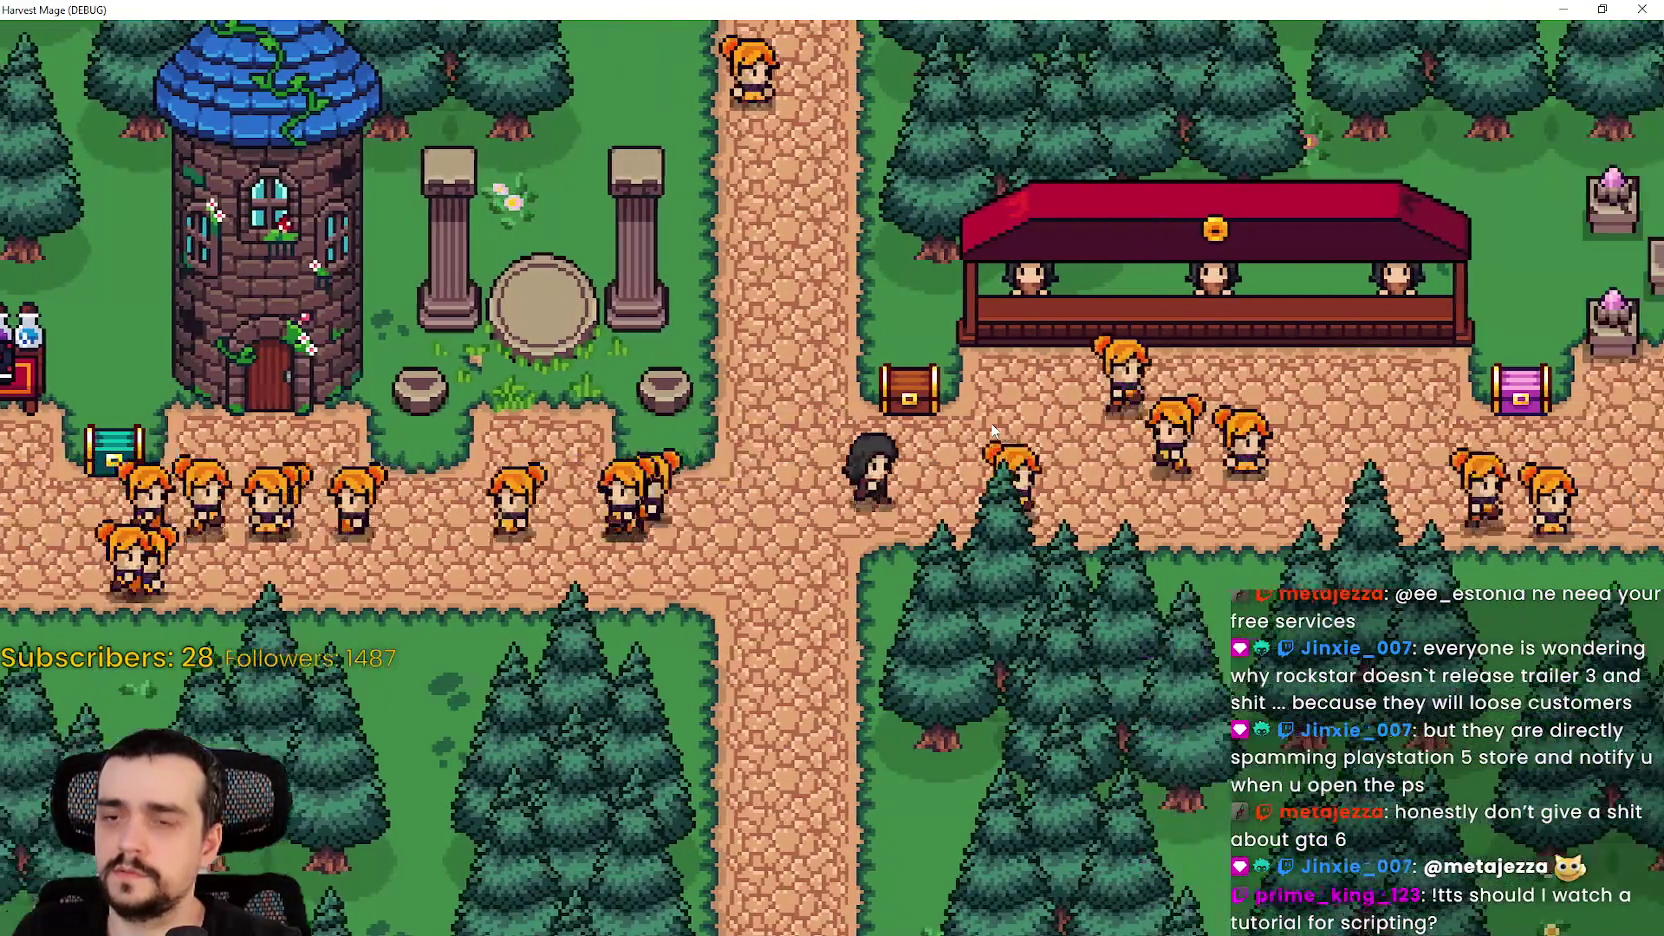
{"action": "key", "text": "d"}
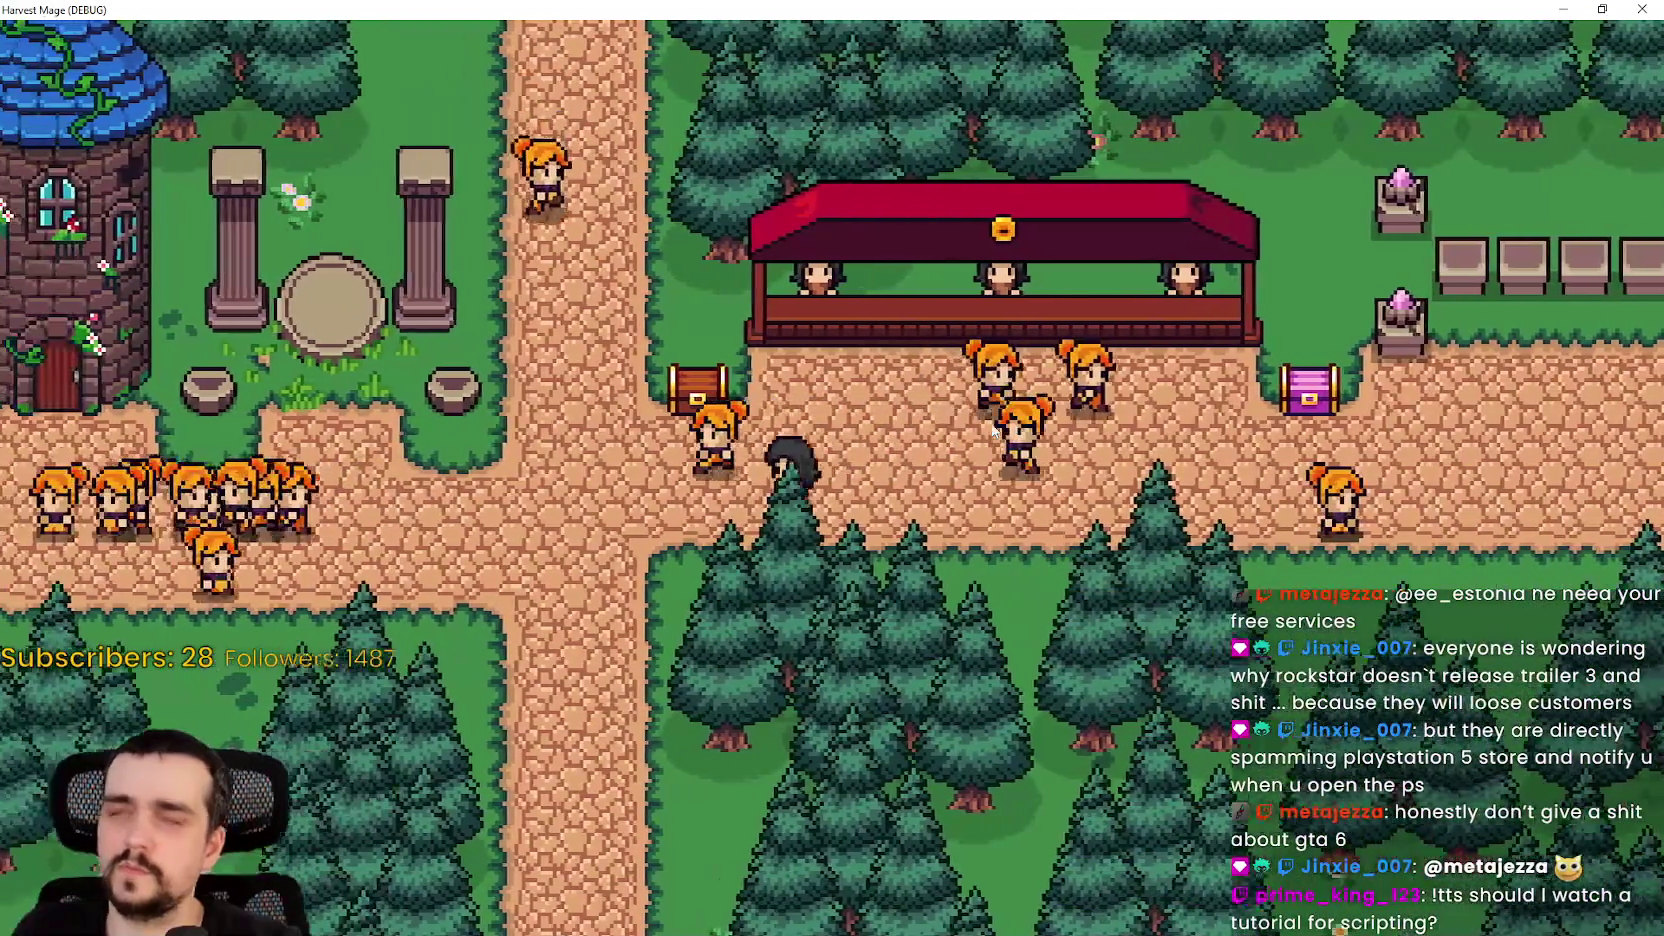
{"action": "key", "text": "a"}
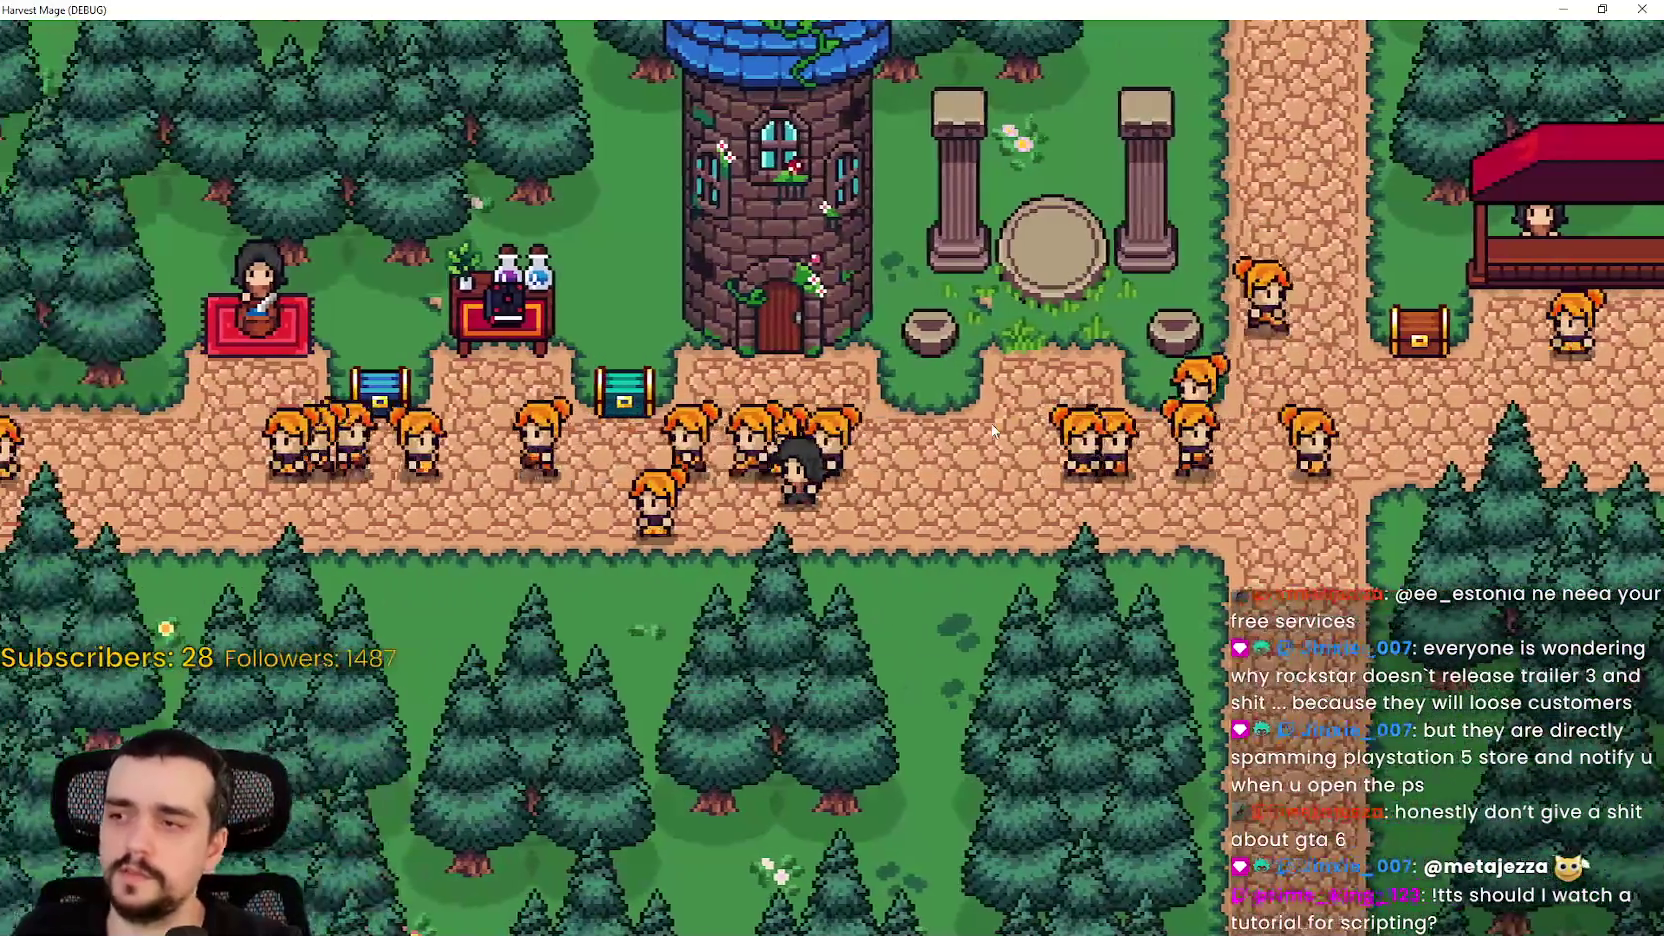
{"action": "key", "text": "a"}
{"action": "key", "text": "d"}
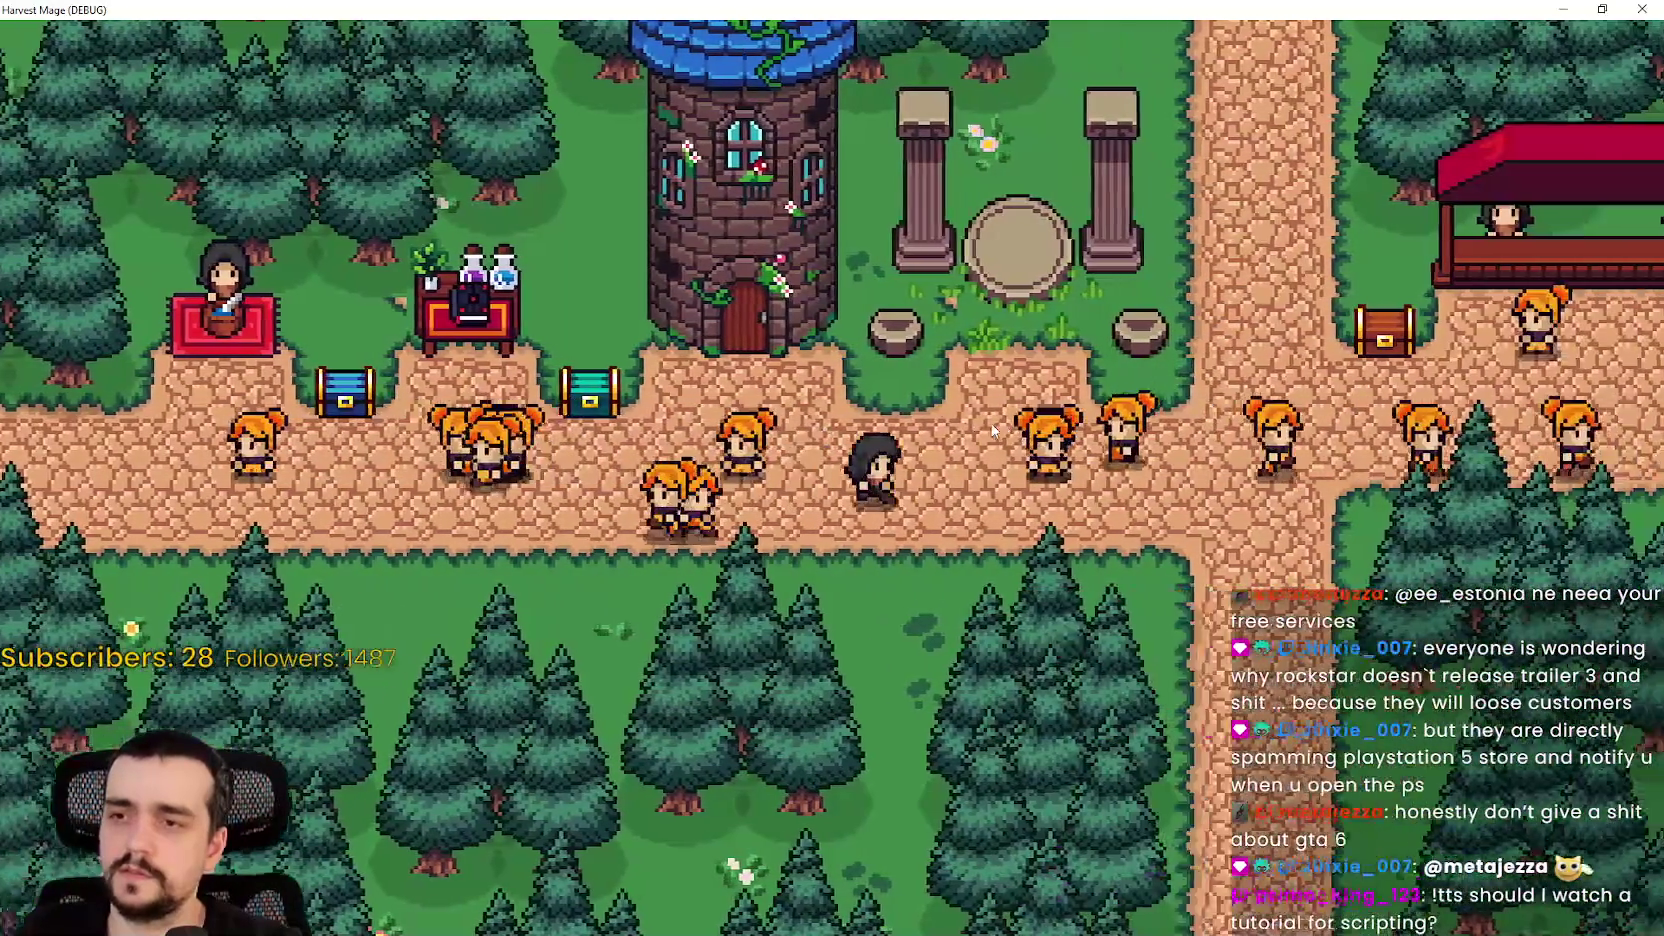
{"action": "key", "text": "d"}
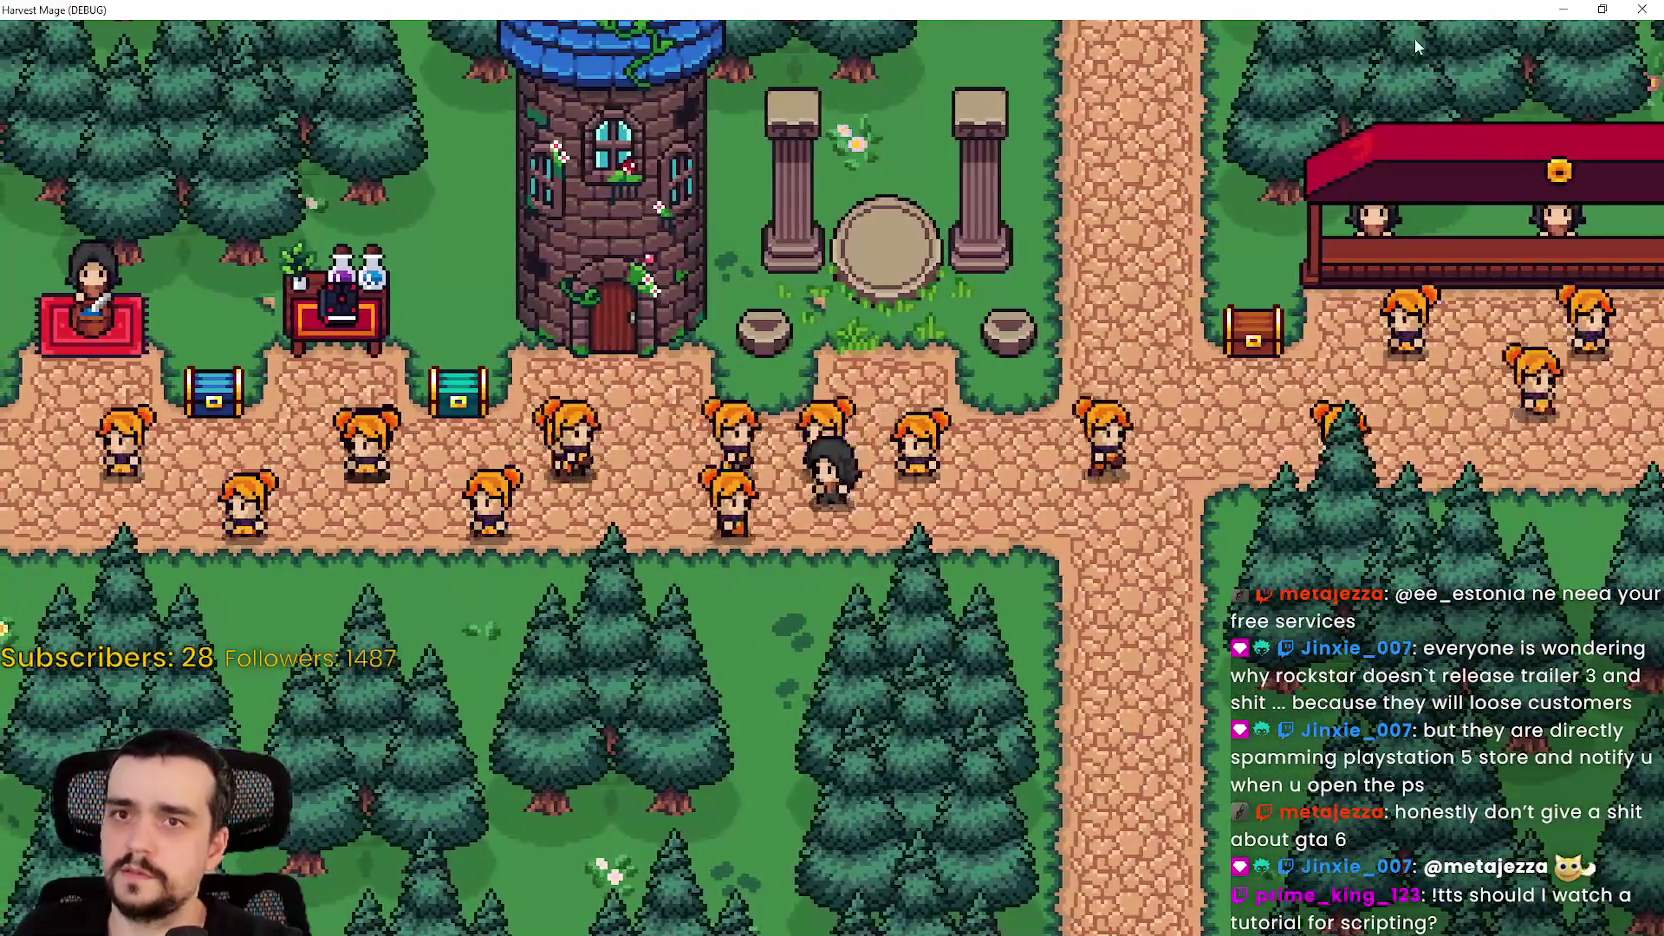
{"action": "key", "text": "d"}
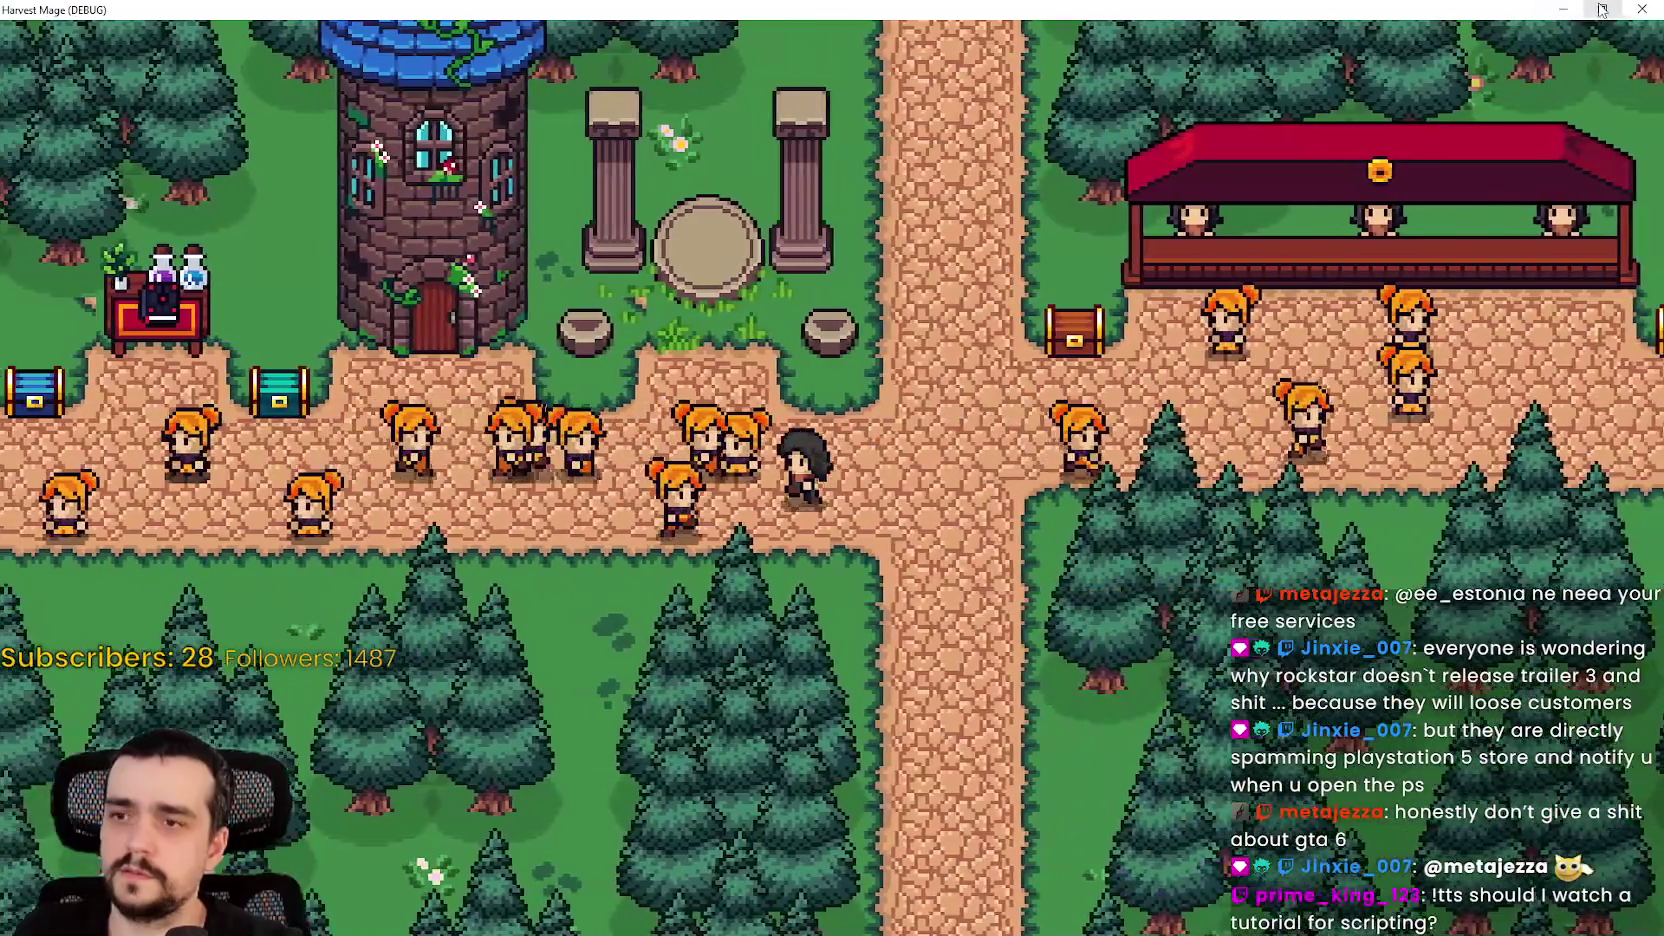
{"action": "key", "text": "a"}
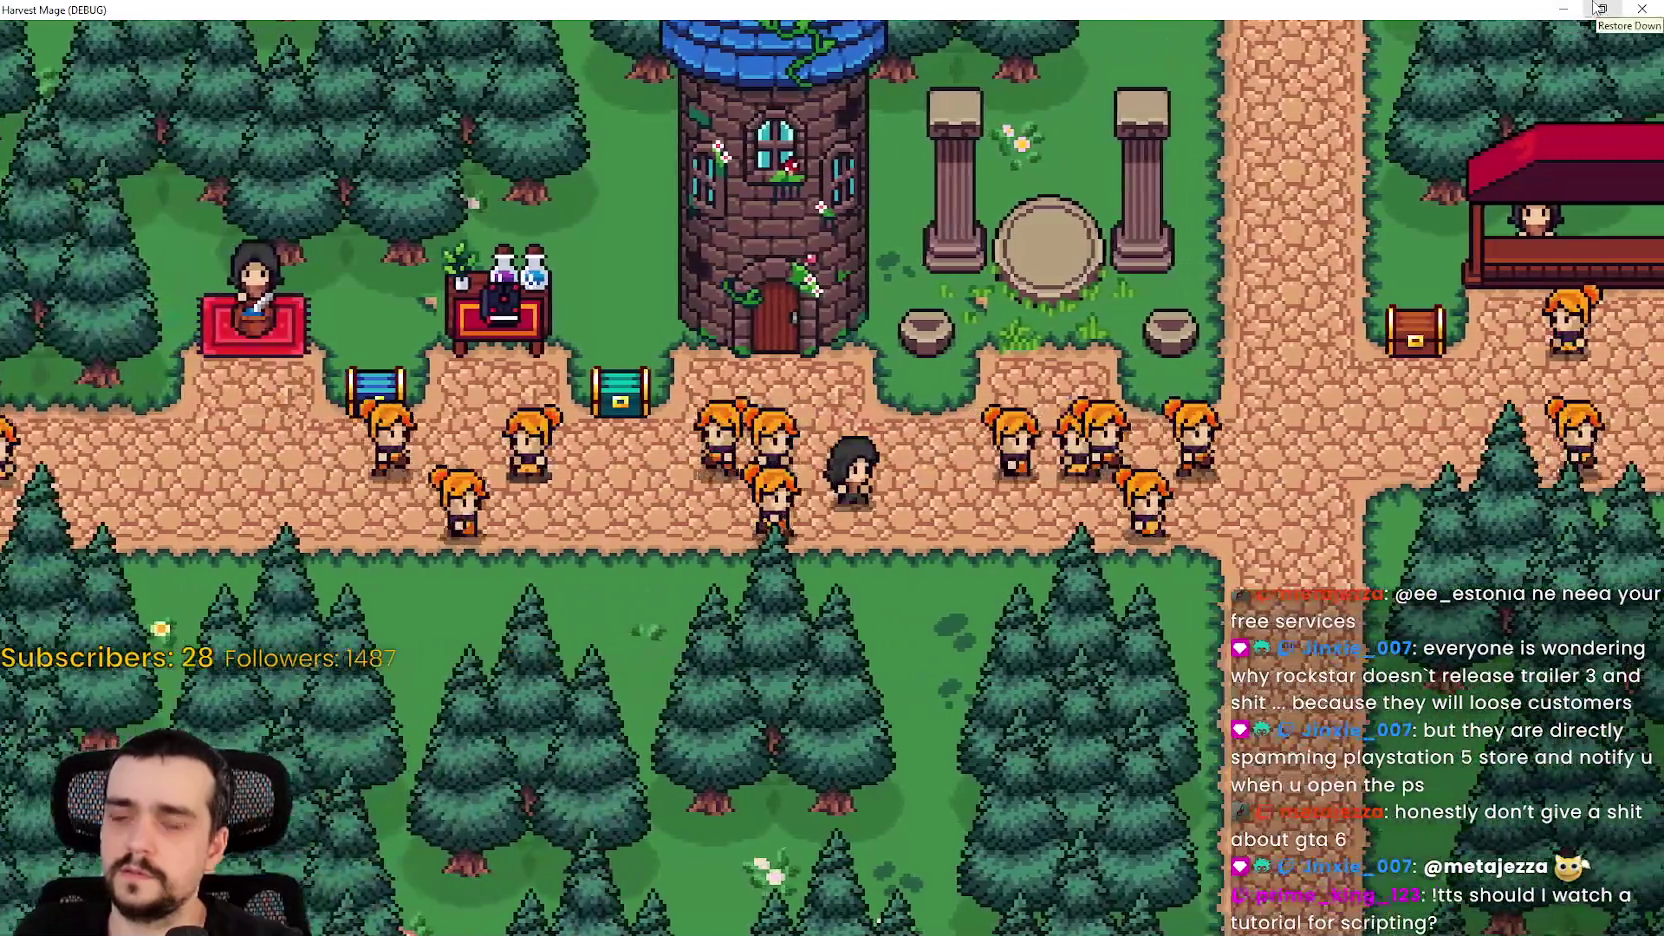
{"action": "left_click", "coordinate": [1601, 10]}
{"action": "left_click", "coordinate": [1445, 39]}
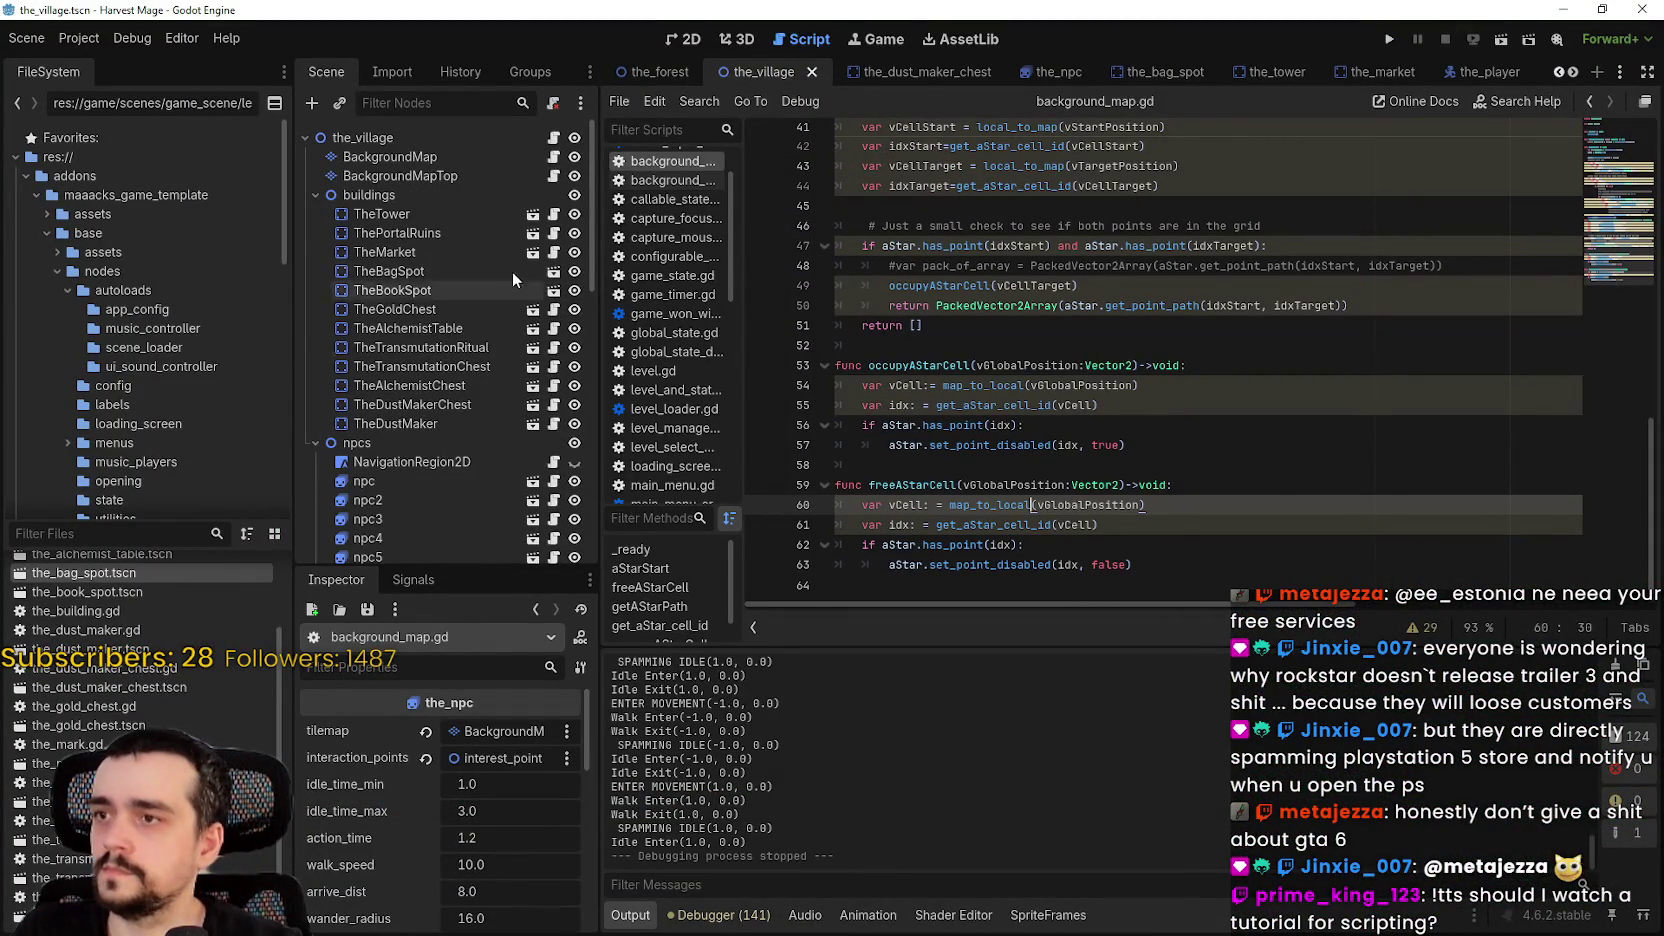
- In the_npc.gd, remove tilemap.freeAStarCell(target_position) from the WALK branch on line 51
{"action": "left_click", "coordinate": [554, 483]}
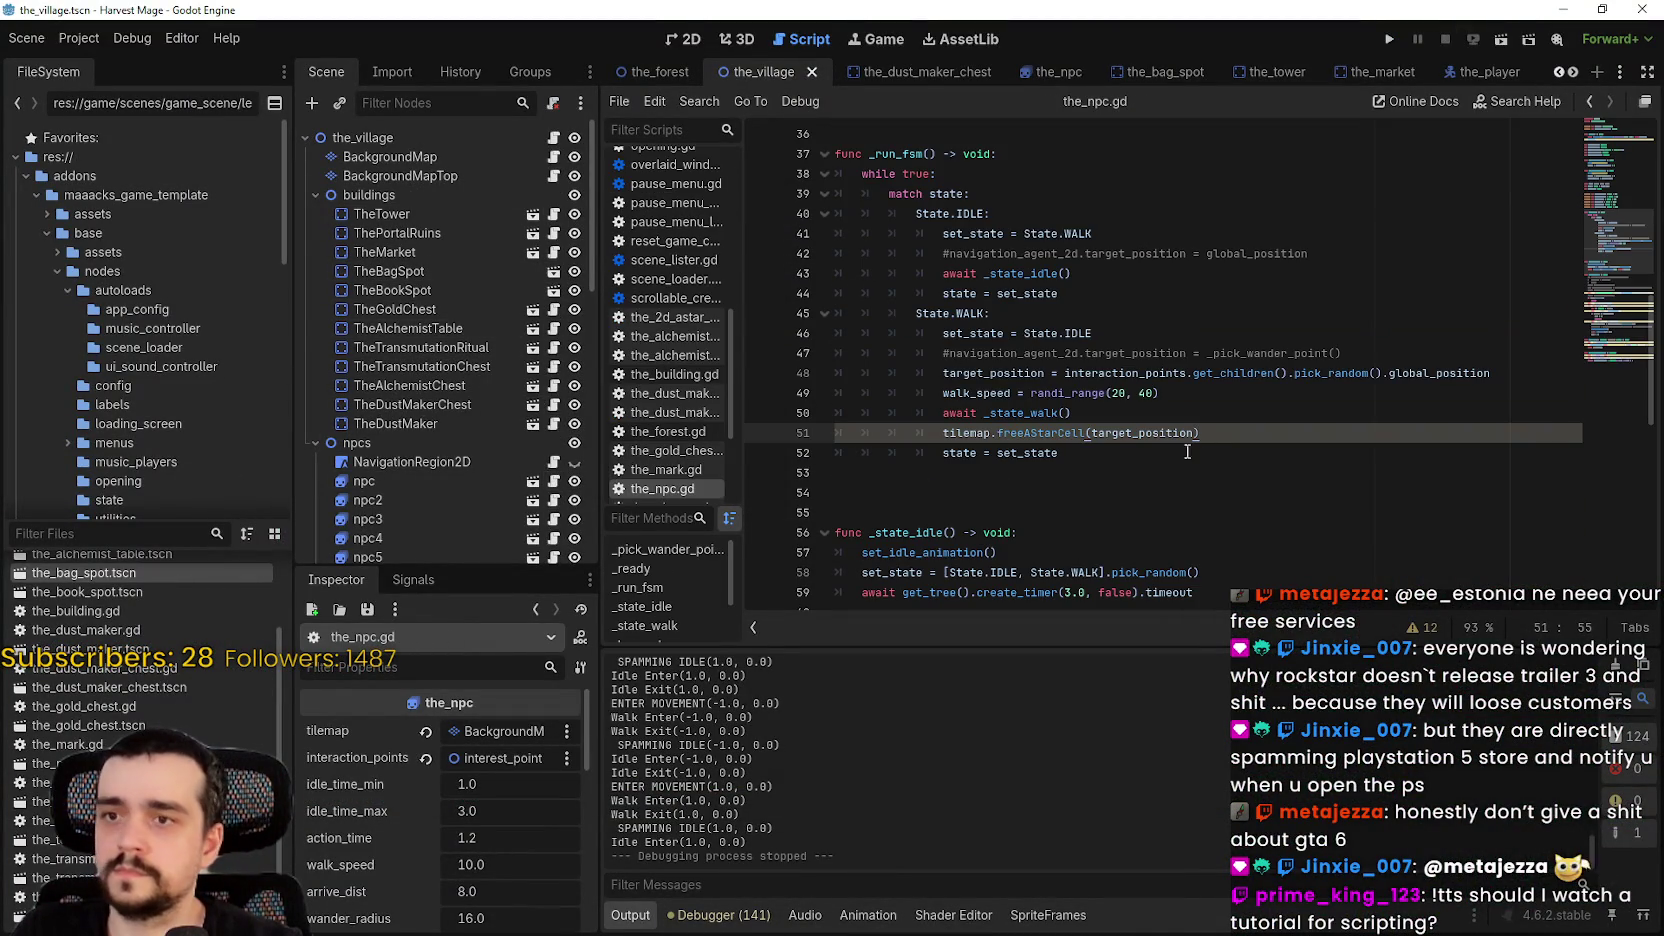
{"action": "left_click_drag", "start_coordinate": [1008, 430], "coordinate": [1250, 433]}
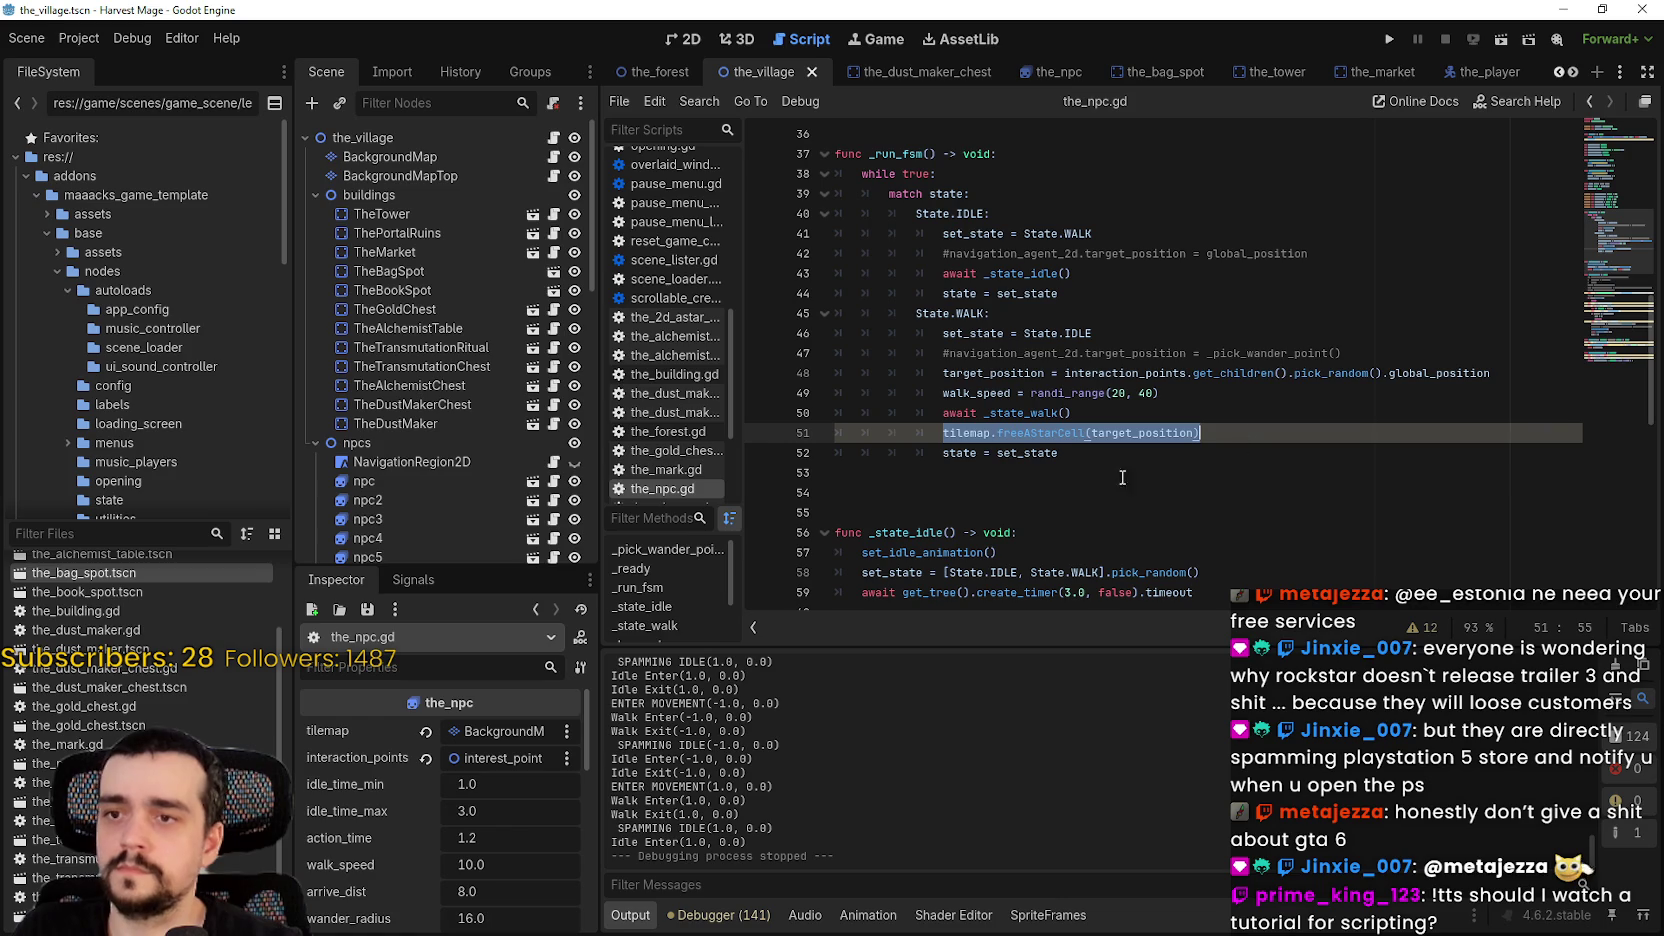
{"action": "key", "text": "BackSpace"}
{"action": "key", "text": "BackSpace"}
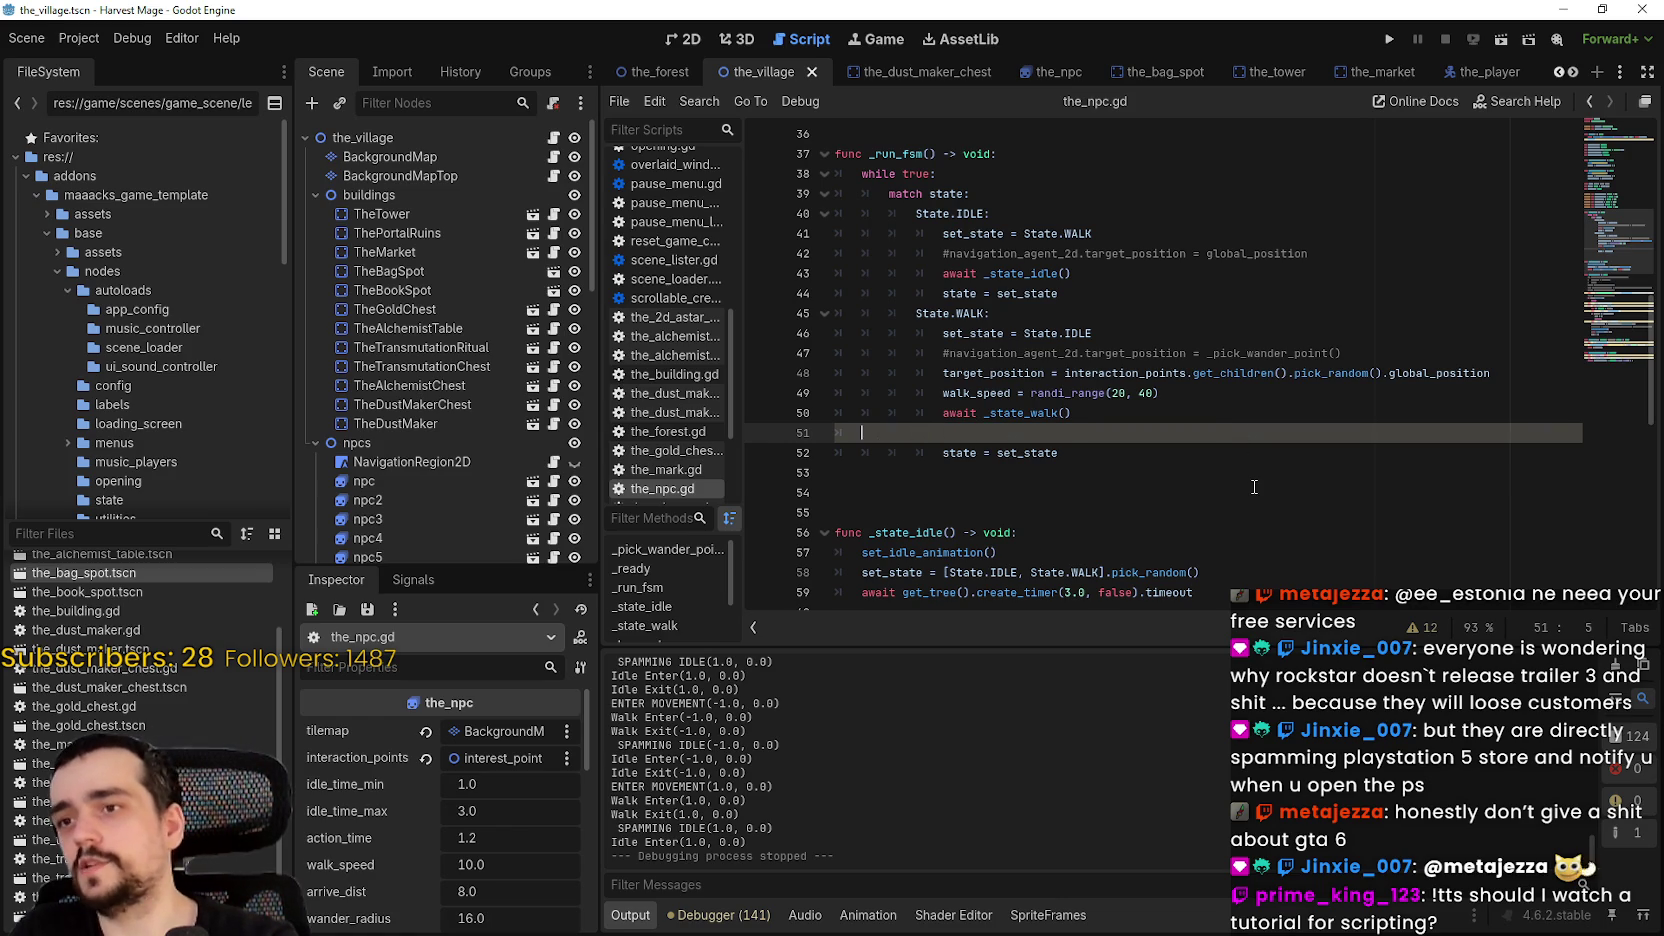
{"action": "key", "text": "BackSpace"}
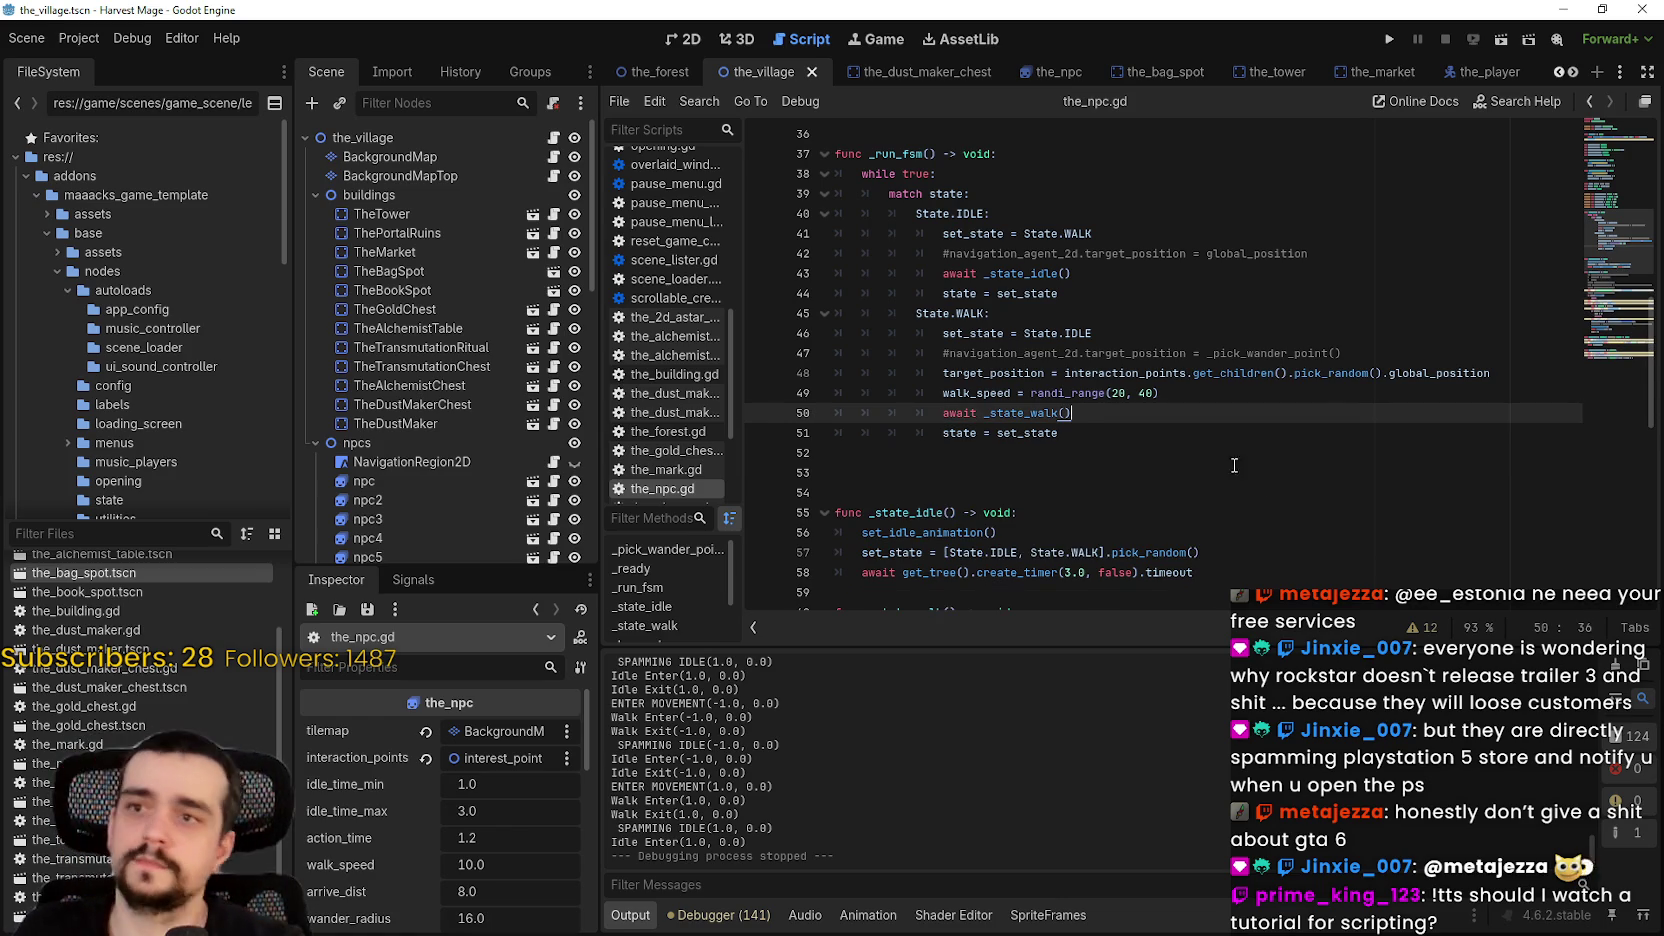
- Insert the freeAStarCell call after await _state_idle() in IDLE, save, and run the project
{"action": "left_click", "coordinate": [1086, 296]}
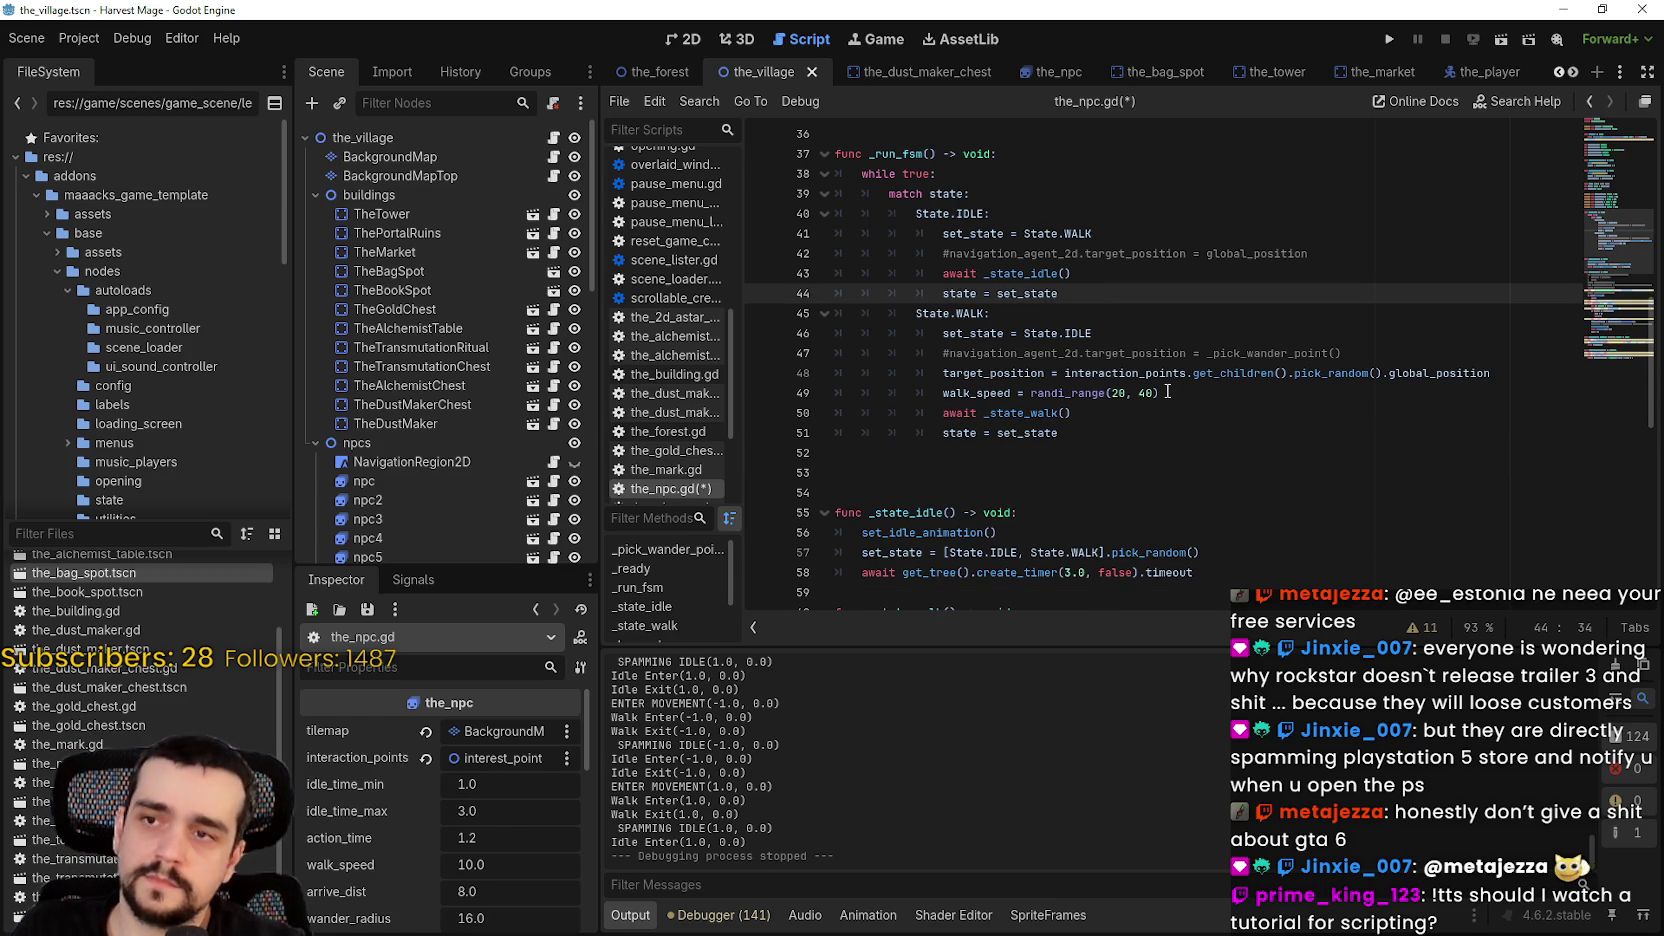
{"action": "left_click", "coordinate": [1094, 272]}
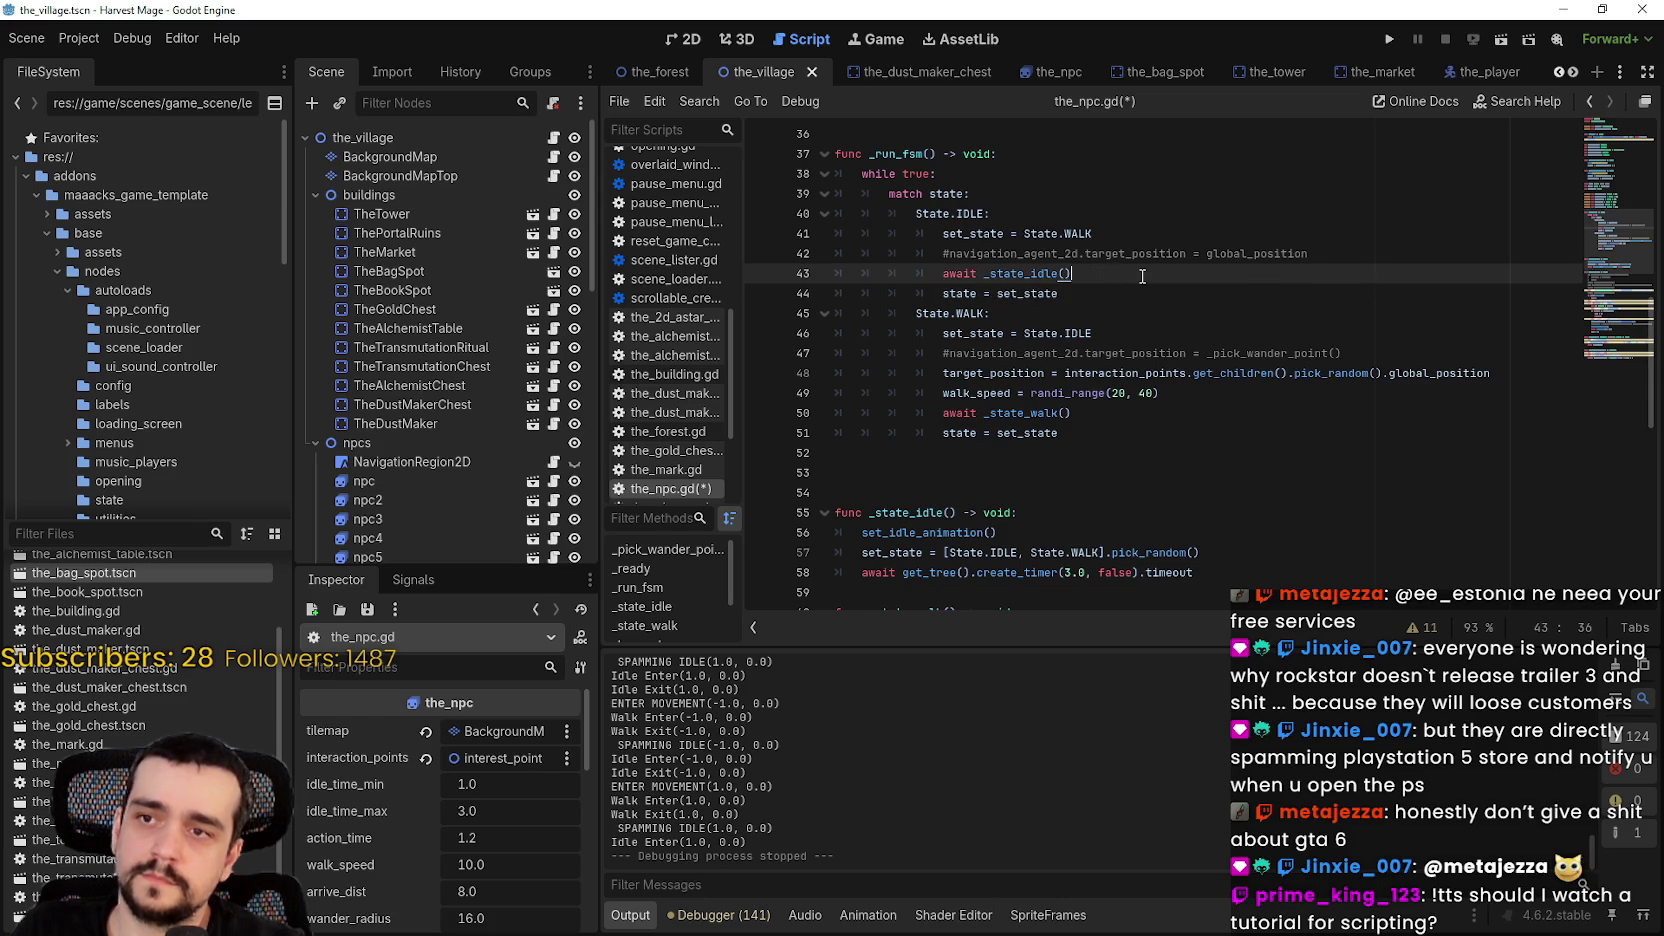
{"action": "key", "text": "Return"}
{"action": "type", "text": "tilemap.freeAStarCell(target_position)"}
{"action": "key", "text": "ctrl+s"}
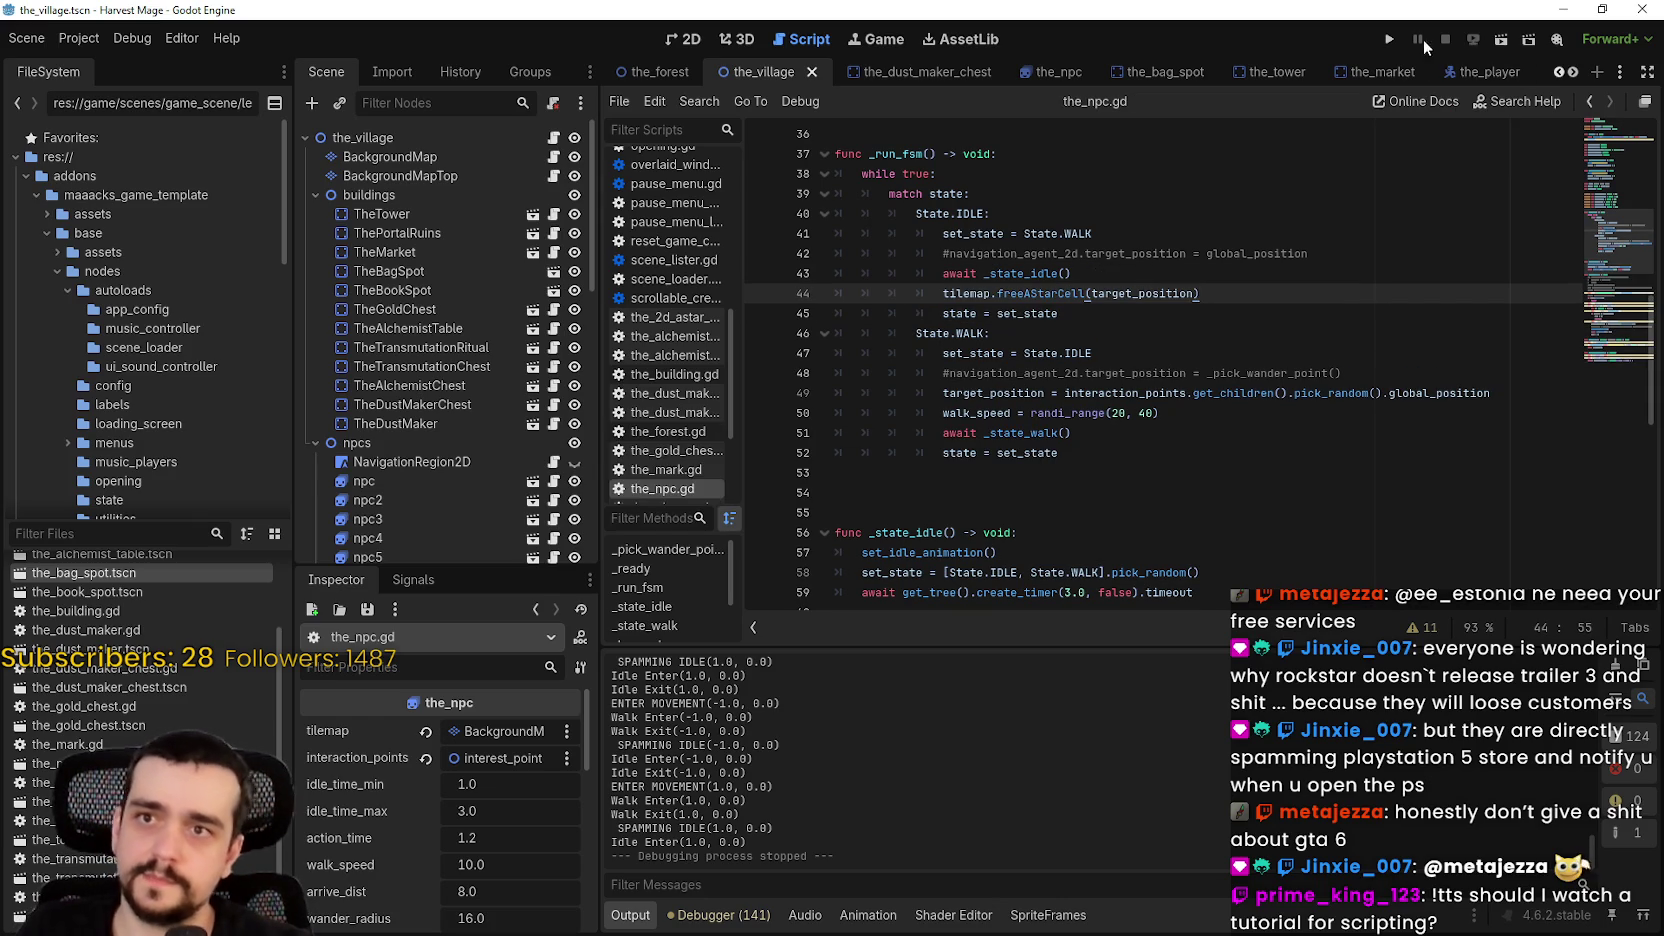
{"action": "left_click", "coordinate": [1389, 39]}
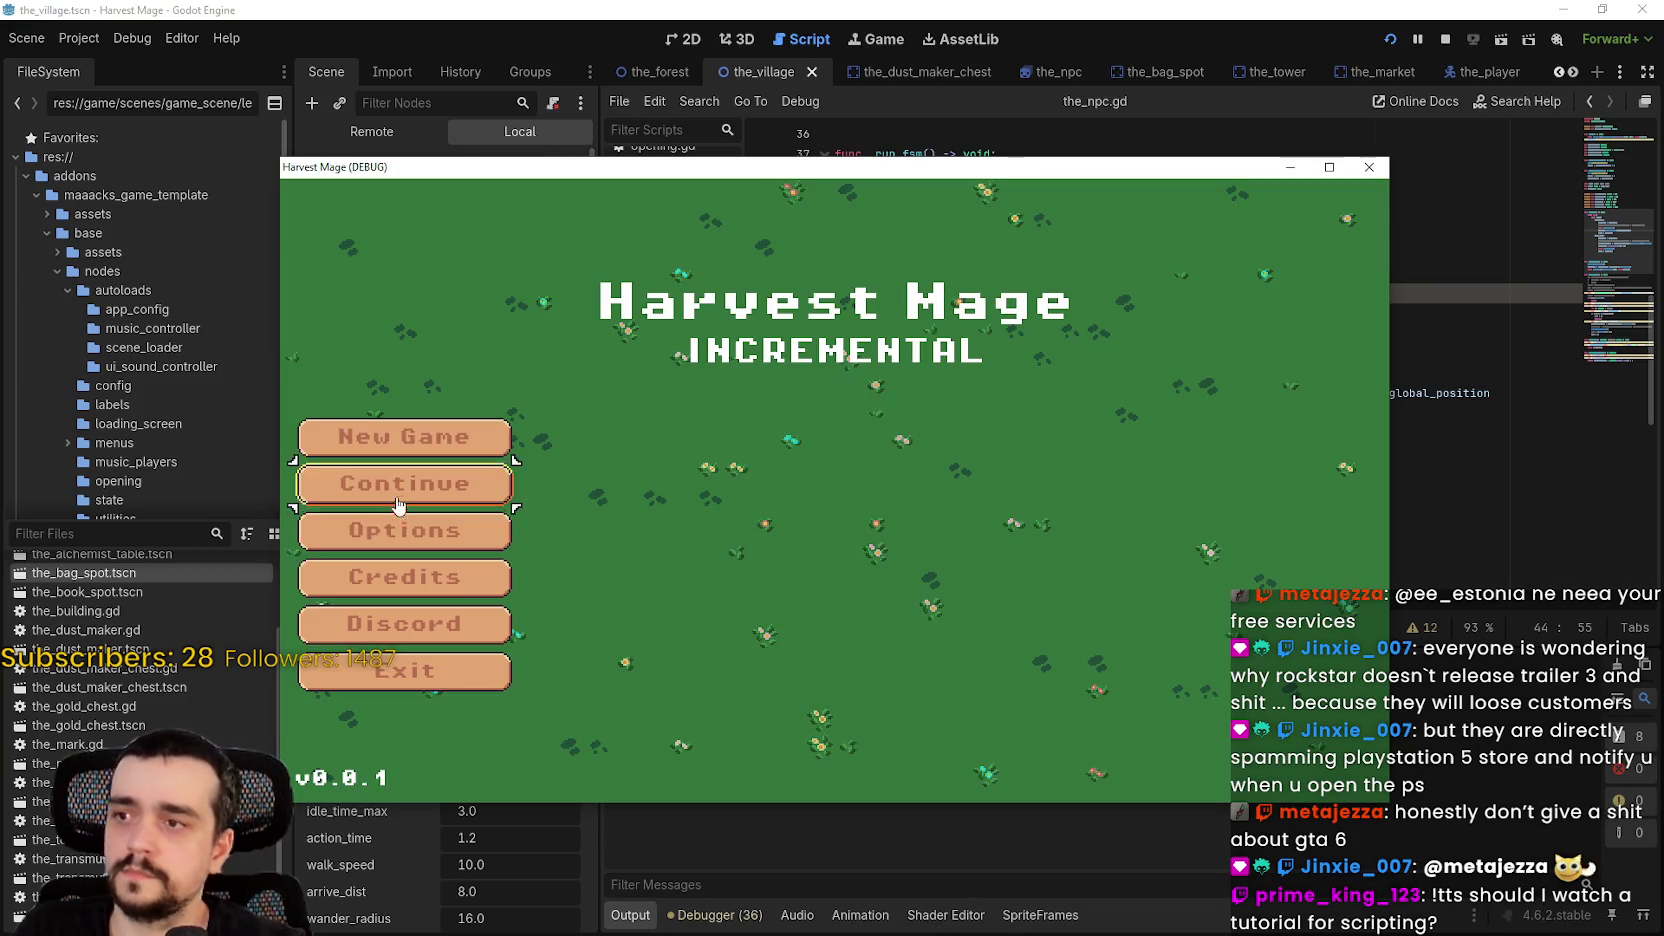
- Load the saved game into the village and walk the player right and up to watch villagers
{"action": "left_click", "coordinate": [398, 505]}
{"action": "left_click", "coordinate": [1329, 167]}
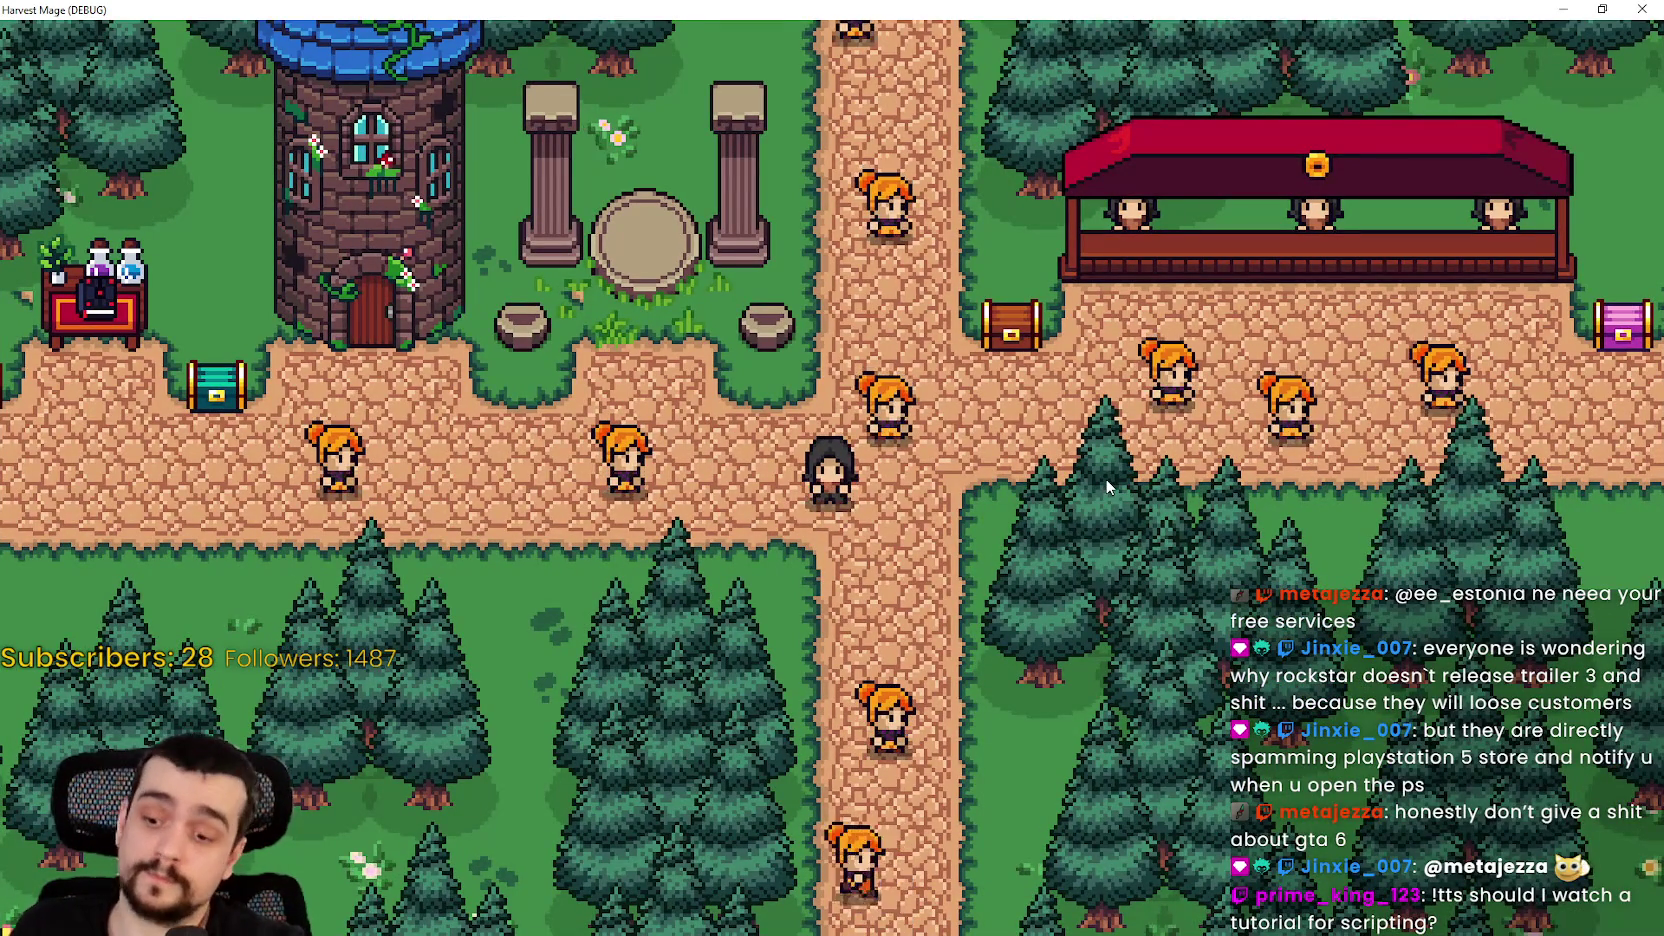
{"action": "key", "text": "d"}
{"action": "key", "text": "w"}
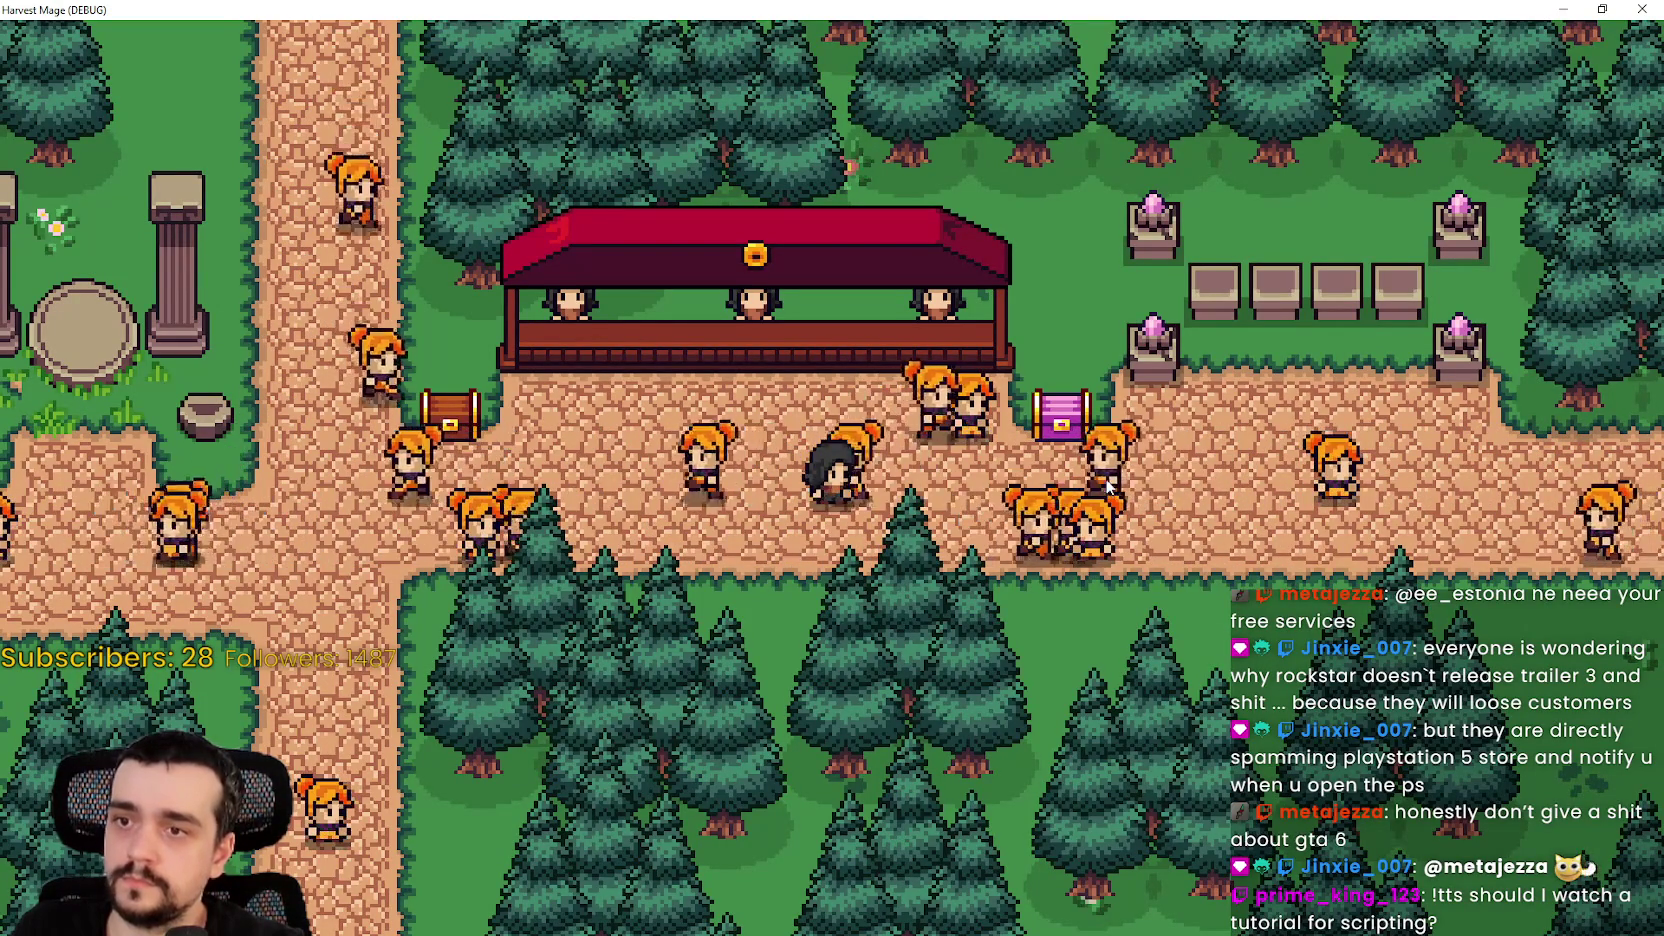
- Stop the game, switch background_map.gd lines 54 and 60 back to local_to_map, save, and rerun
{"action": "key", "text": "F8"}
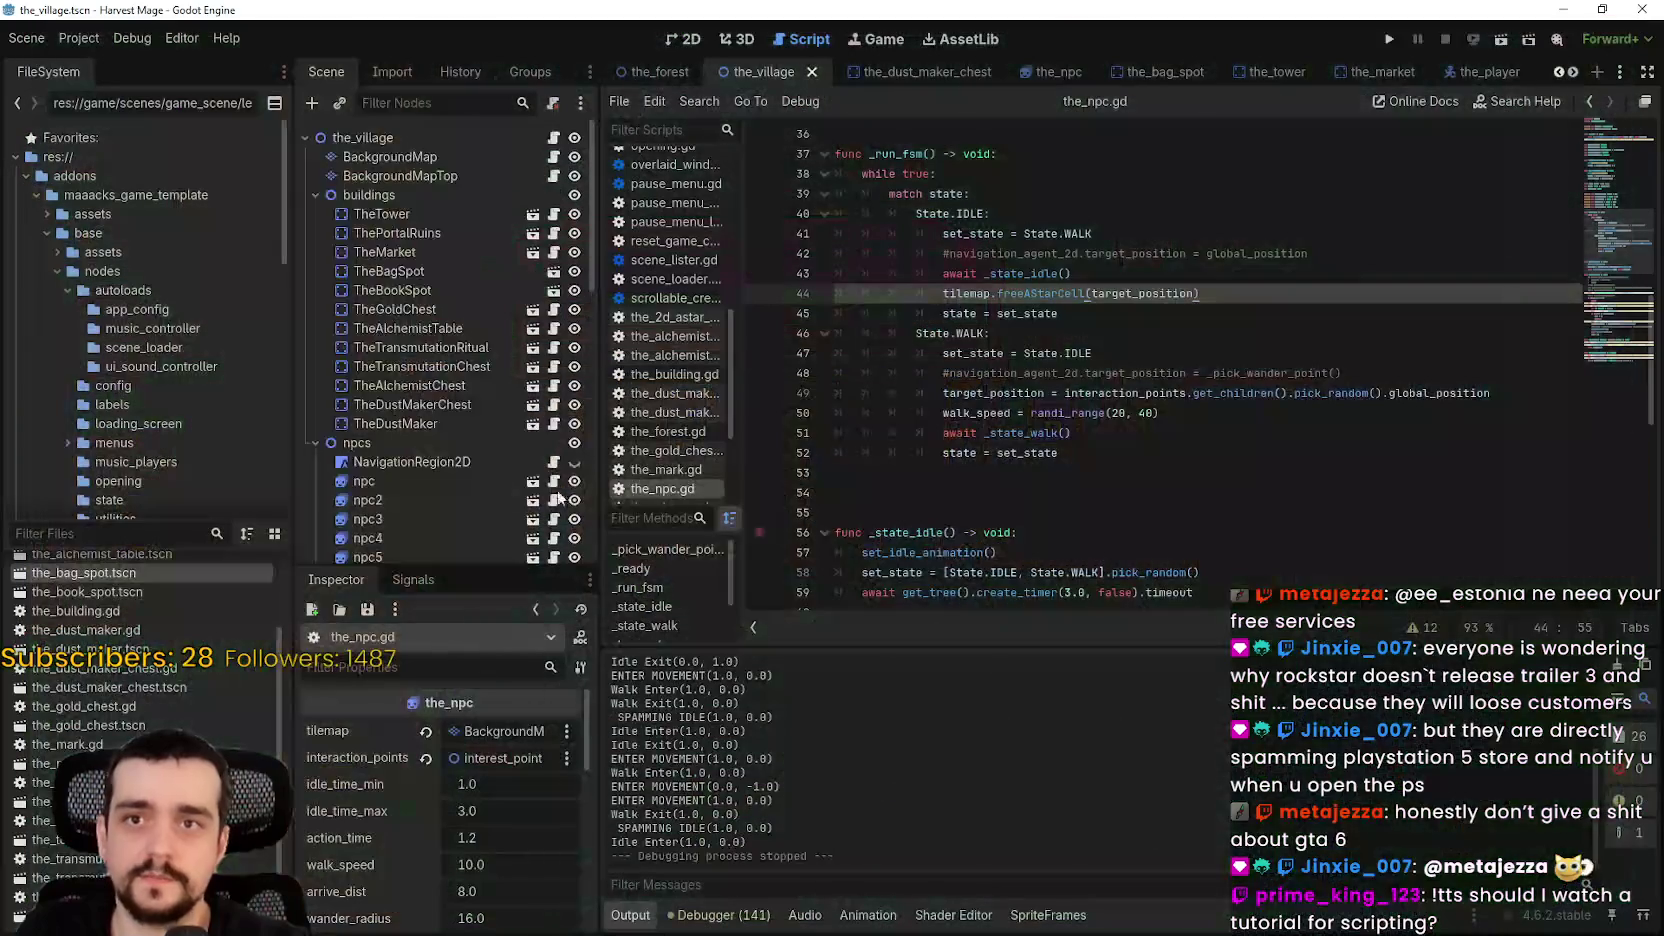
{"action": "key", "text": "alt+Left"}
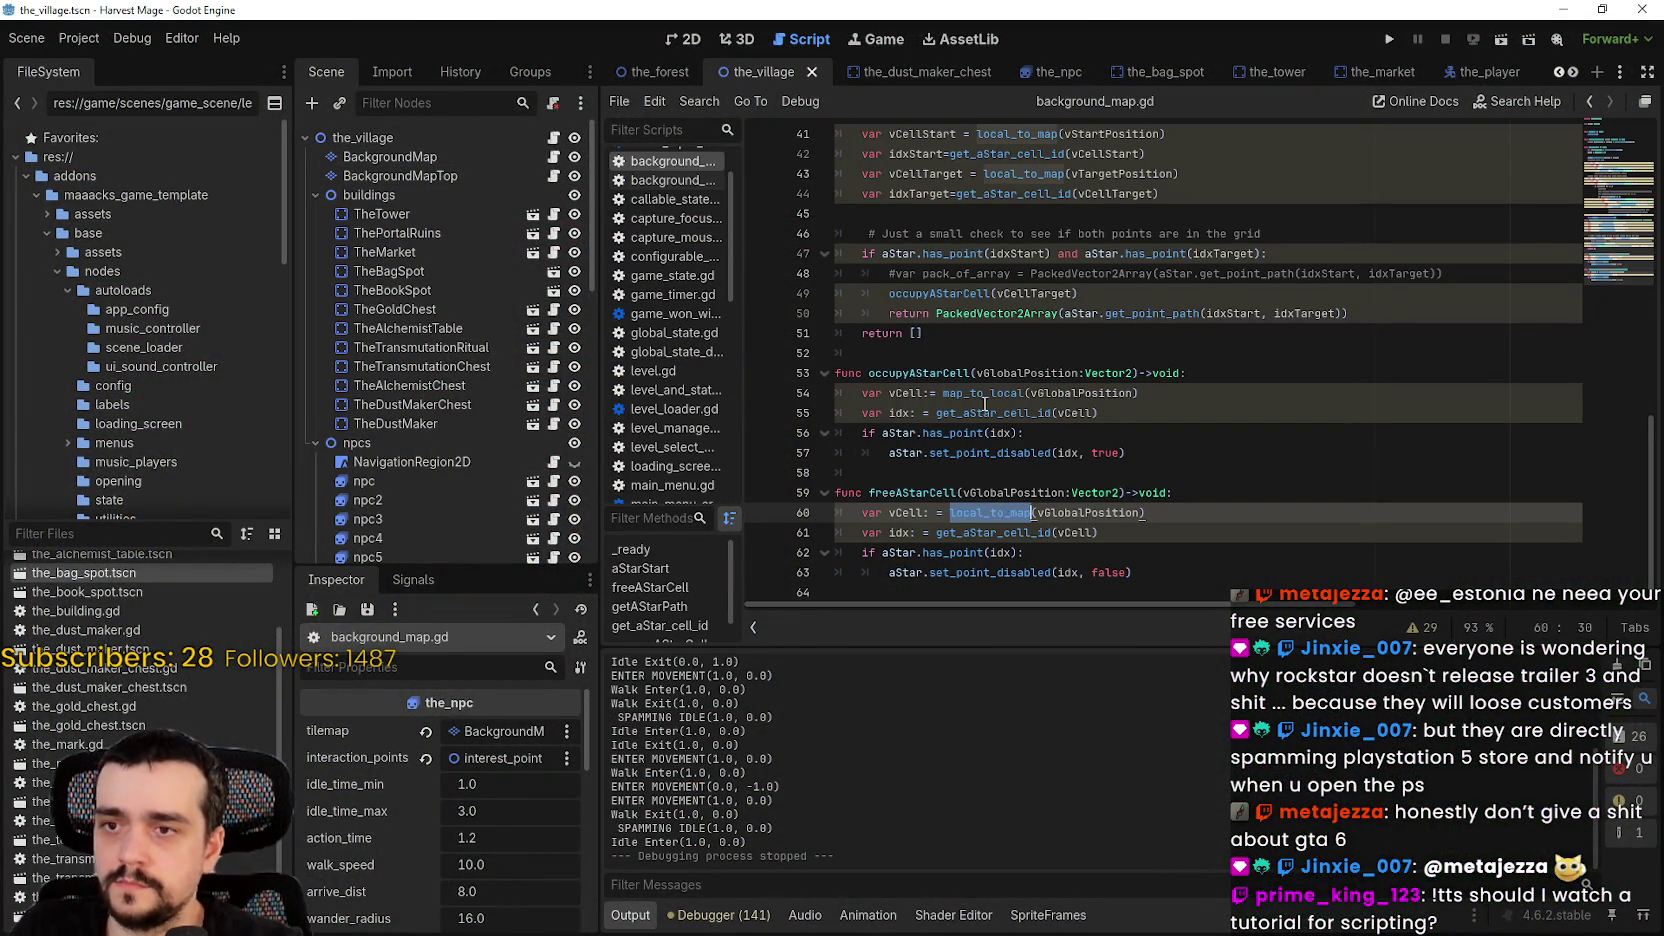
{"action": "double_click", "coordinate": [983, 398]}
{"action": "key", "text": "ctrl+s"}
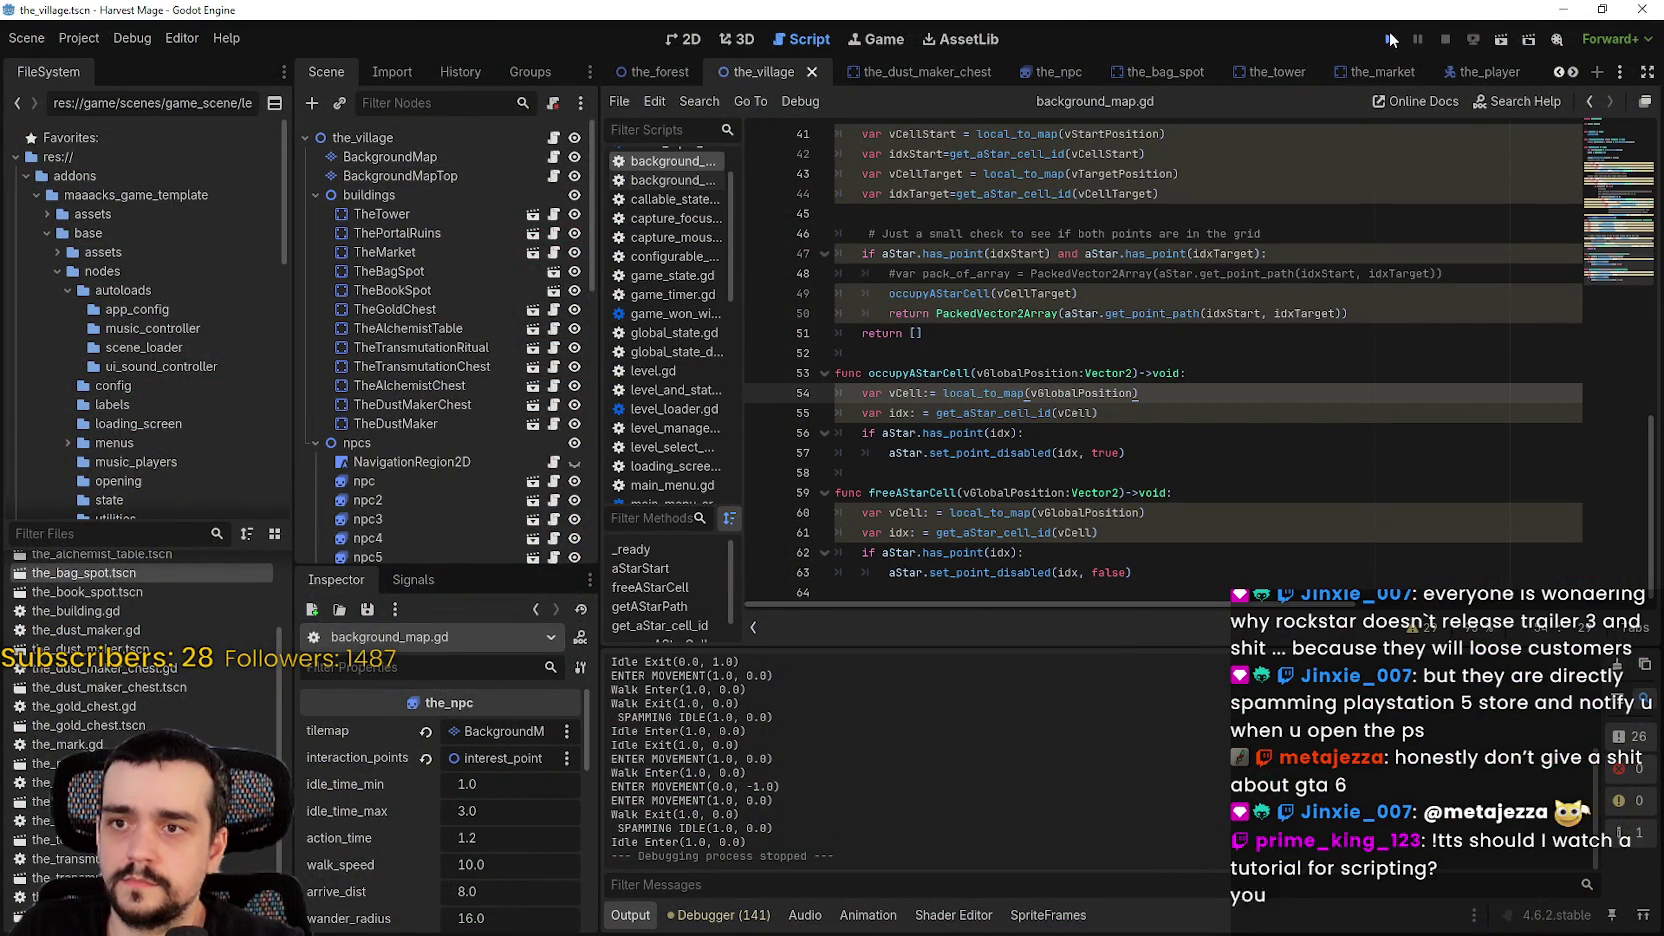
{"action": "left_click", "coordinate": [1390, 38]}
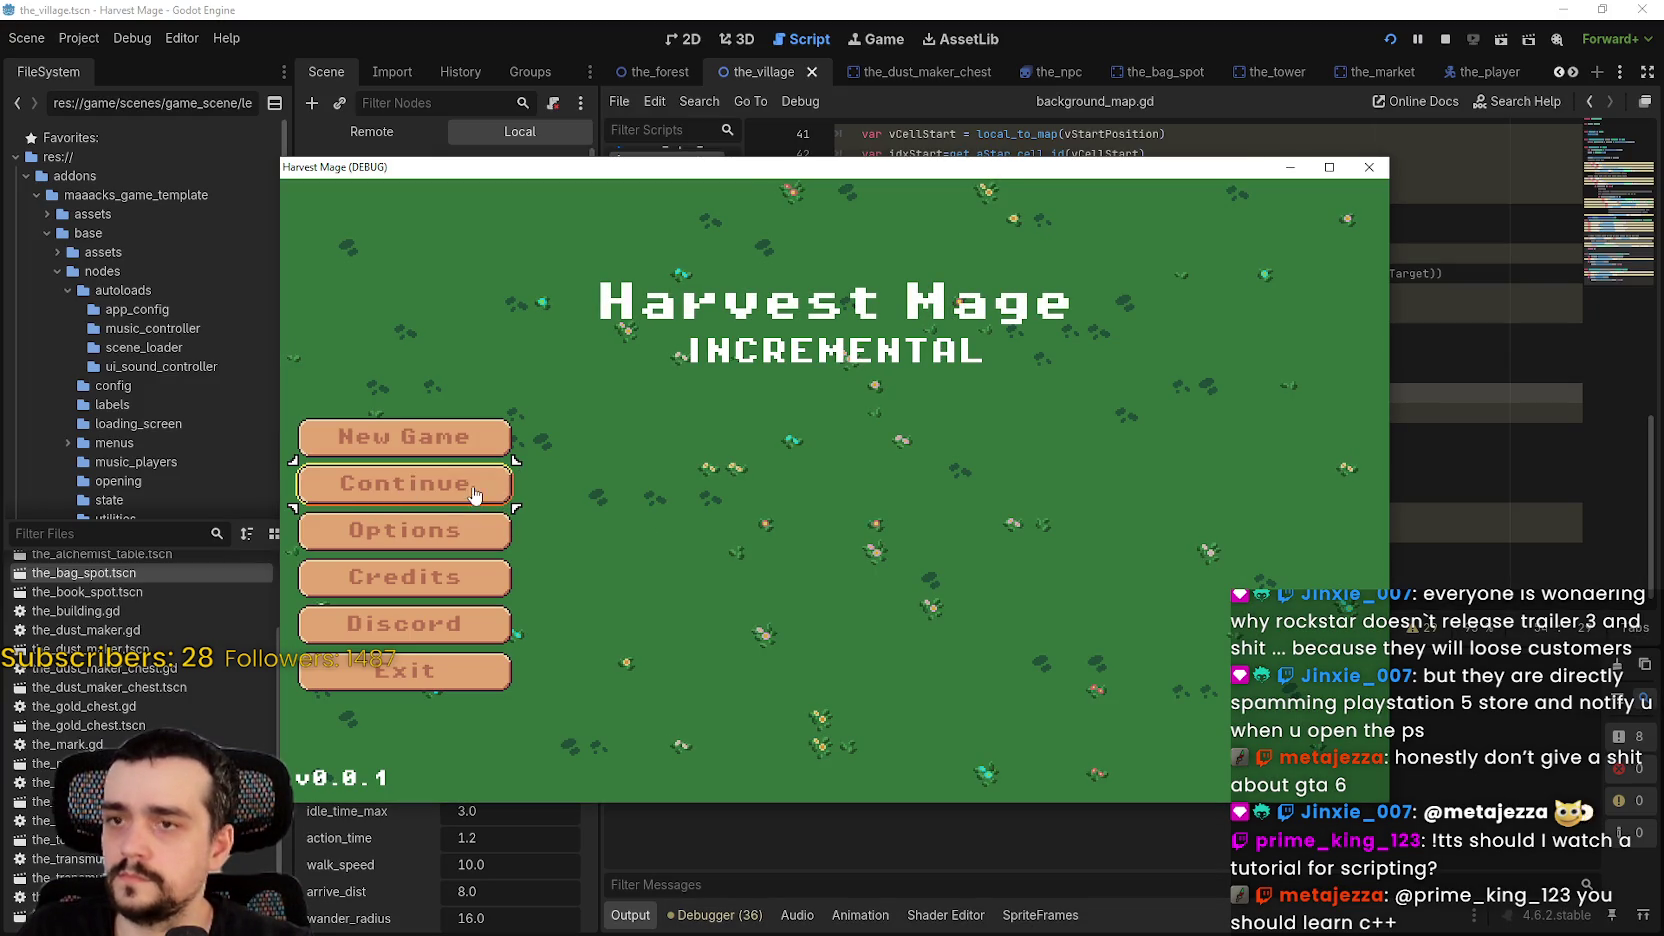
- Resume into the village, walk east and west past the market booth, then restore the game window
{"action": "left_click", "coordinate": [475, 495]}
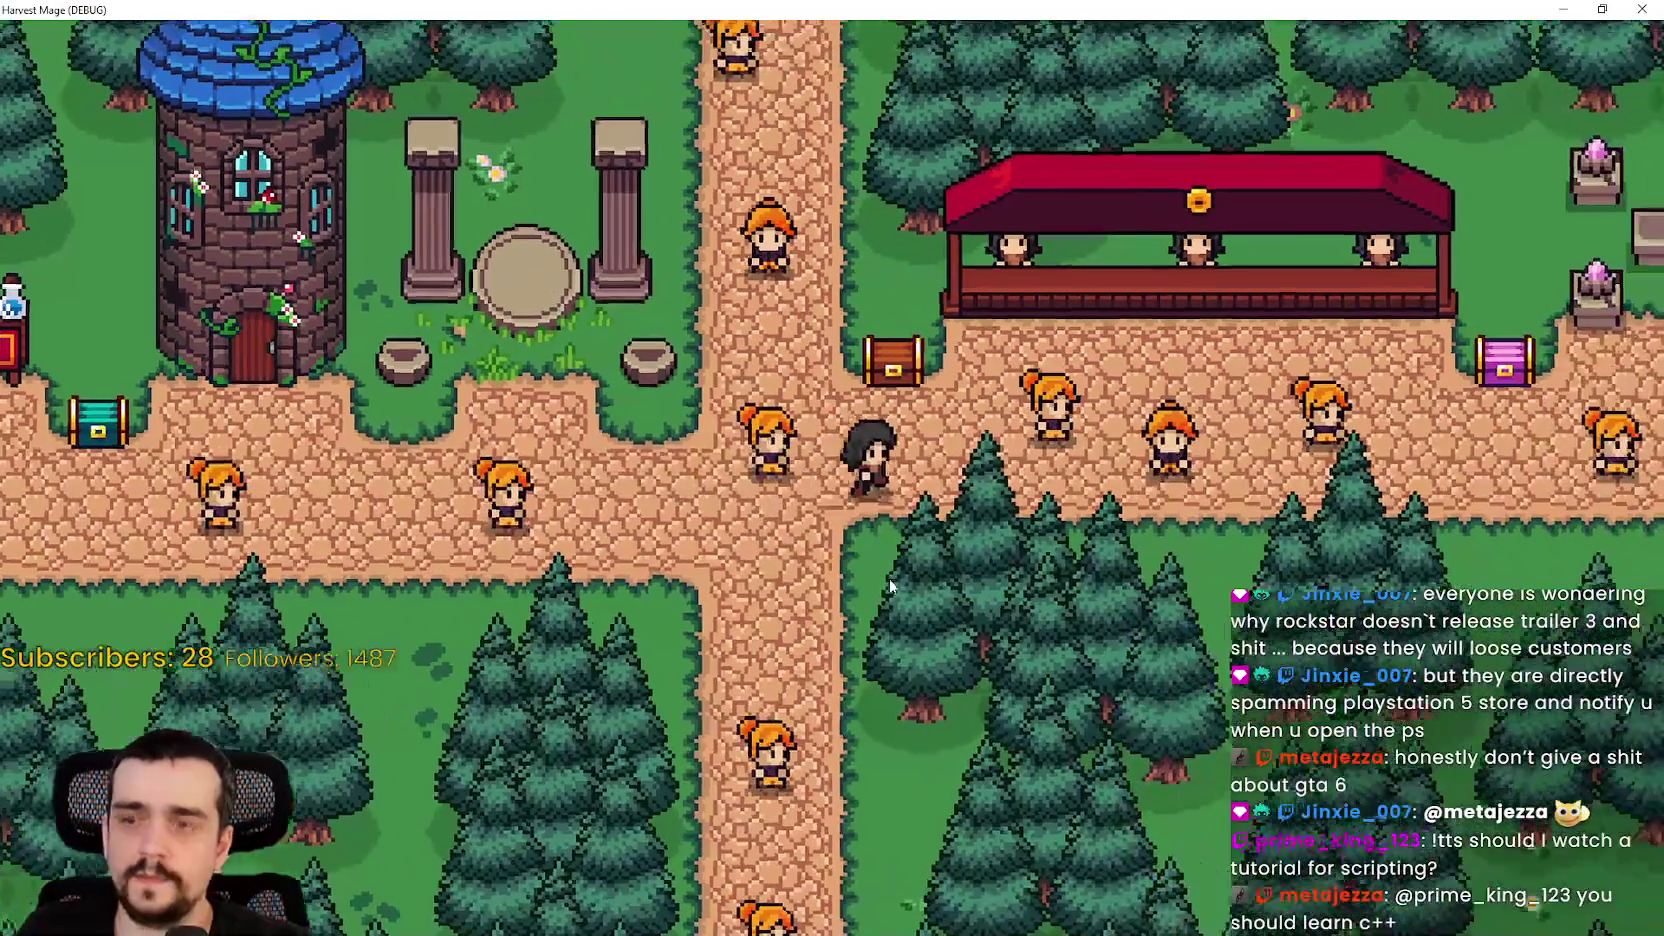
{"action": "key", "text": "d"}
{"action": "key", "text": "w"}
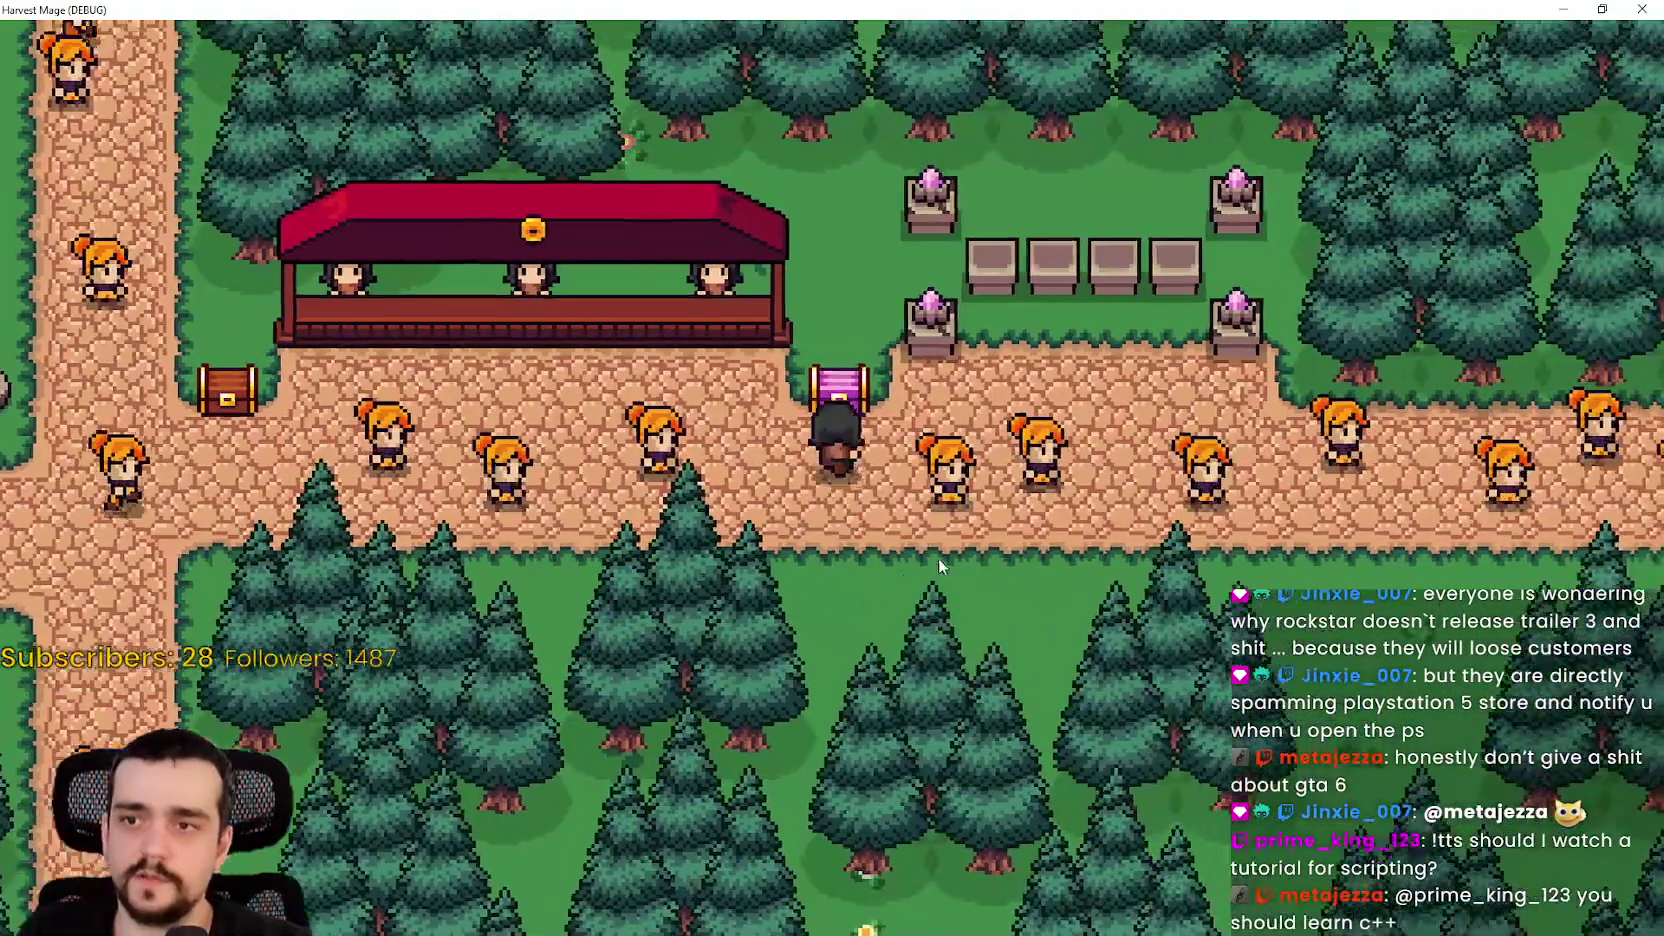
{"action": "key", "text": "d"}
{"action": "key", "text": "a"}
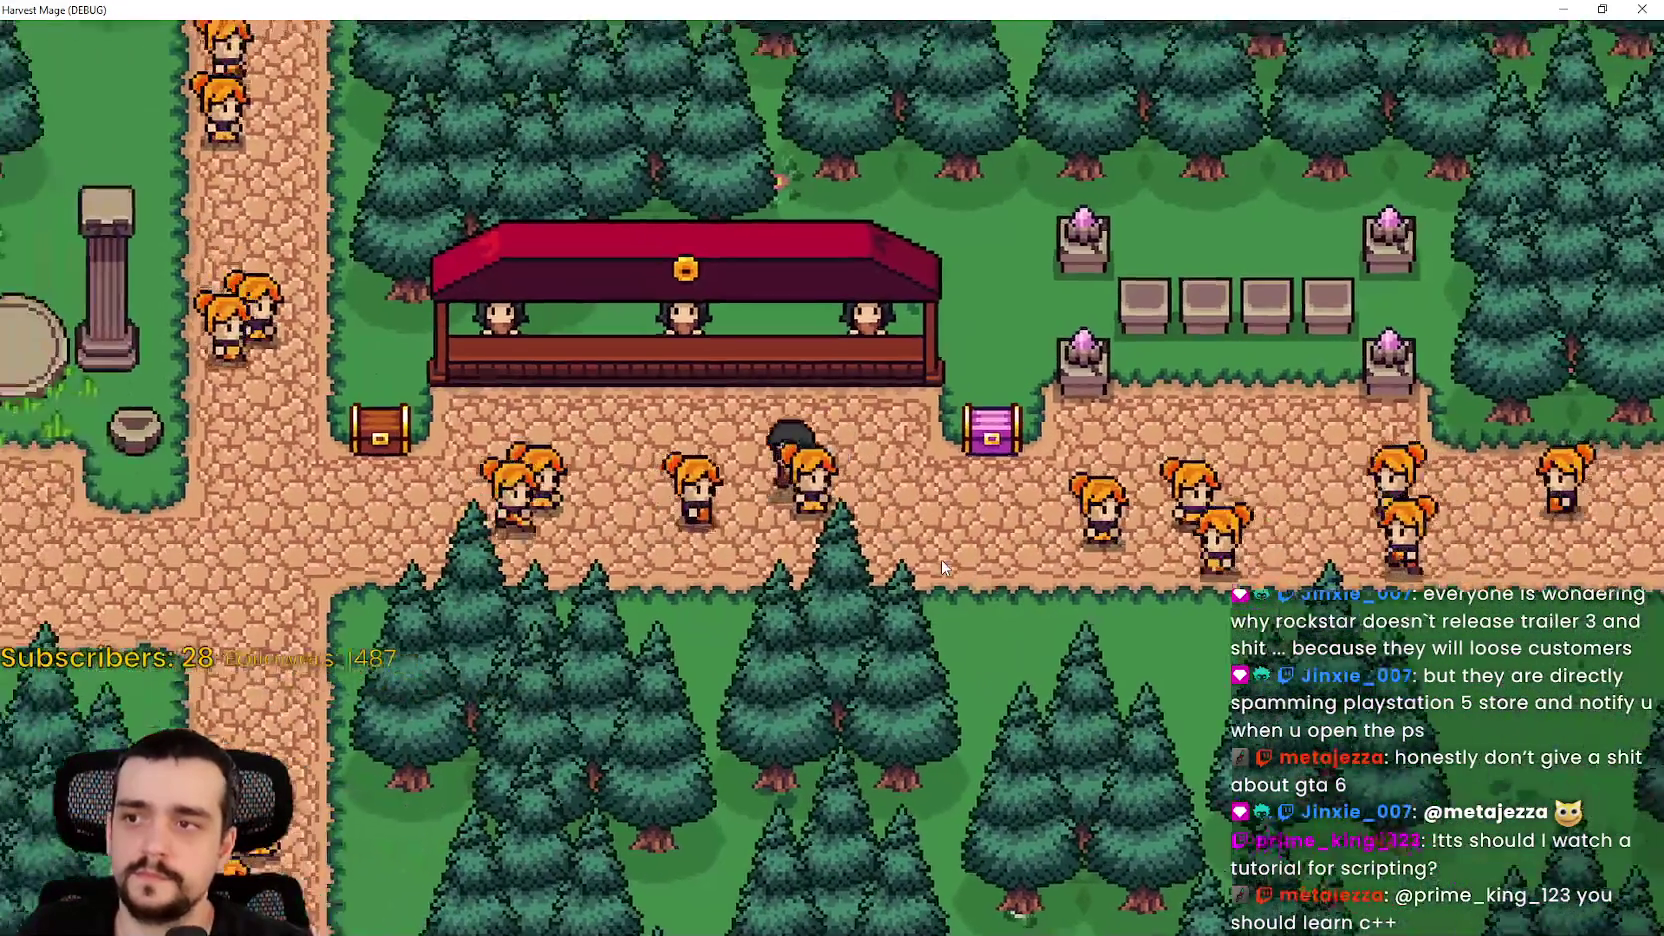
{"action": "key", "text": "s"}
{"action": "key", "text": "d"}
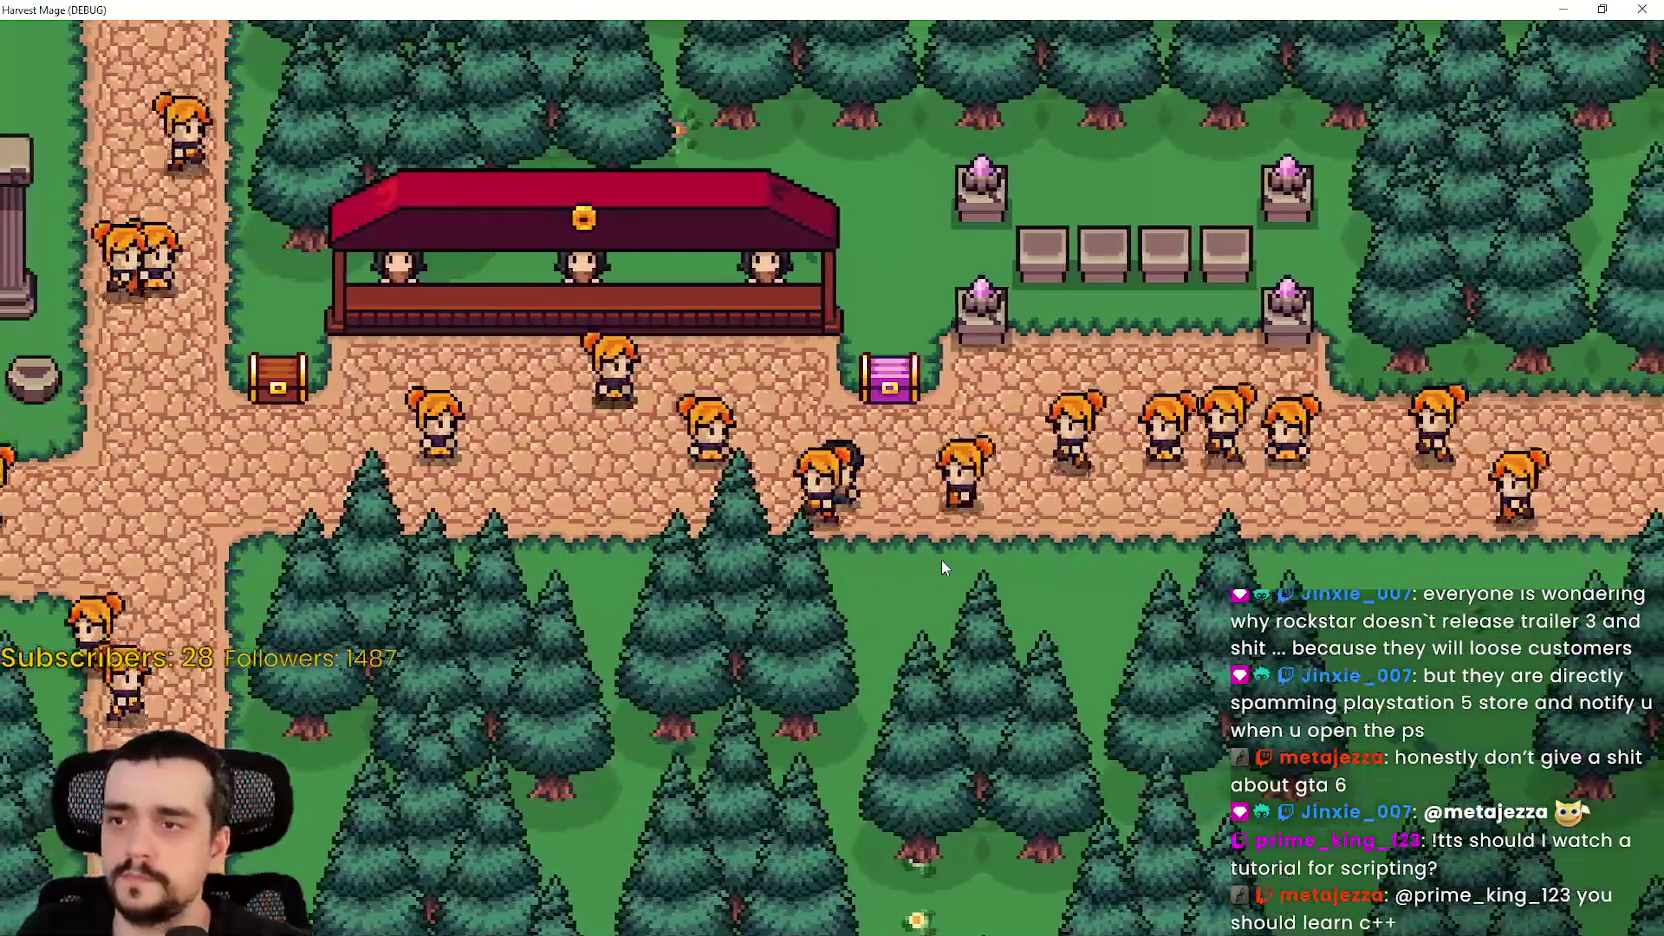
{"action": "key", "text": "a"}
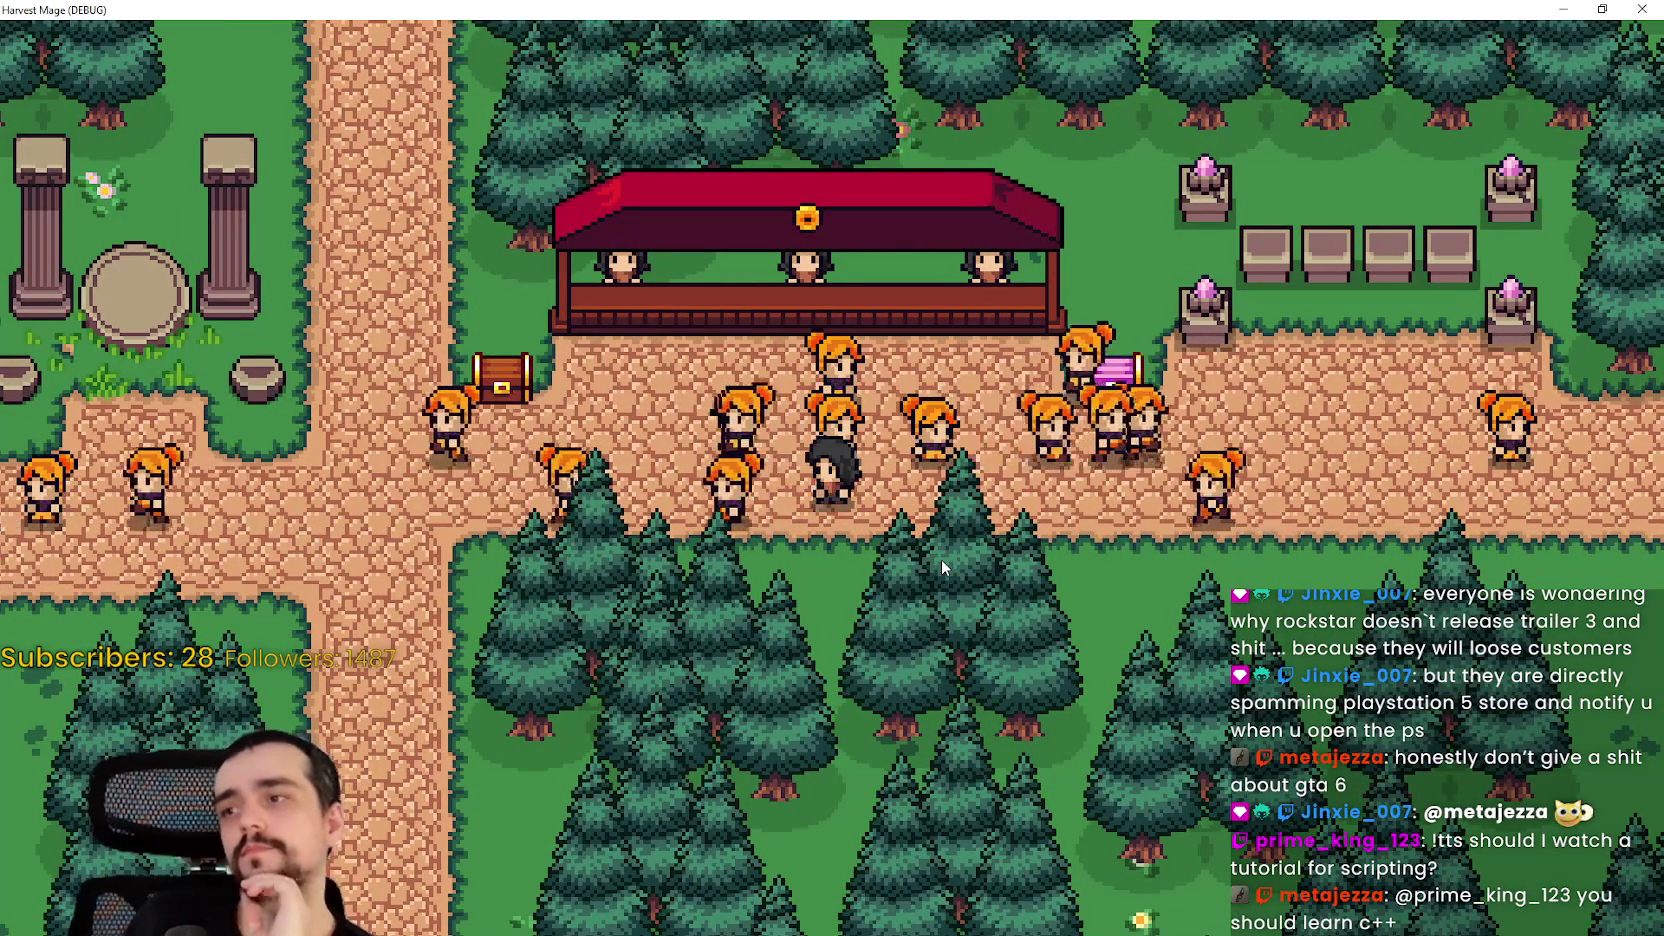
{"action": "left_click", "coordinate": [1600, 8]}
- Close the game and inspect local_to_map, vGlobalPosition and get_aStar_cell_id in occupyAStarCell
{"action": "left_click", "coordinate": [1378, 160]}
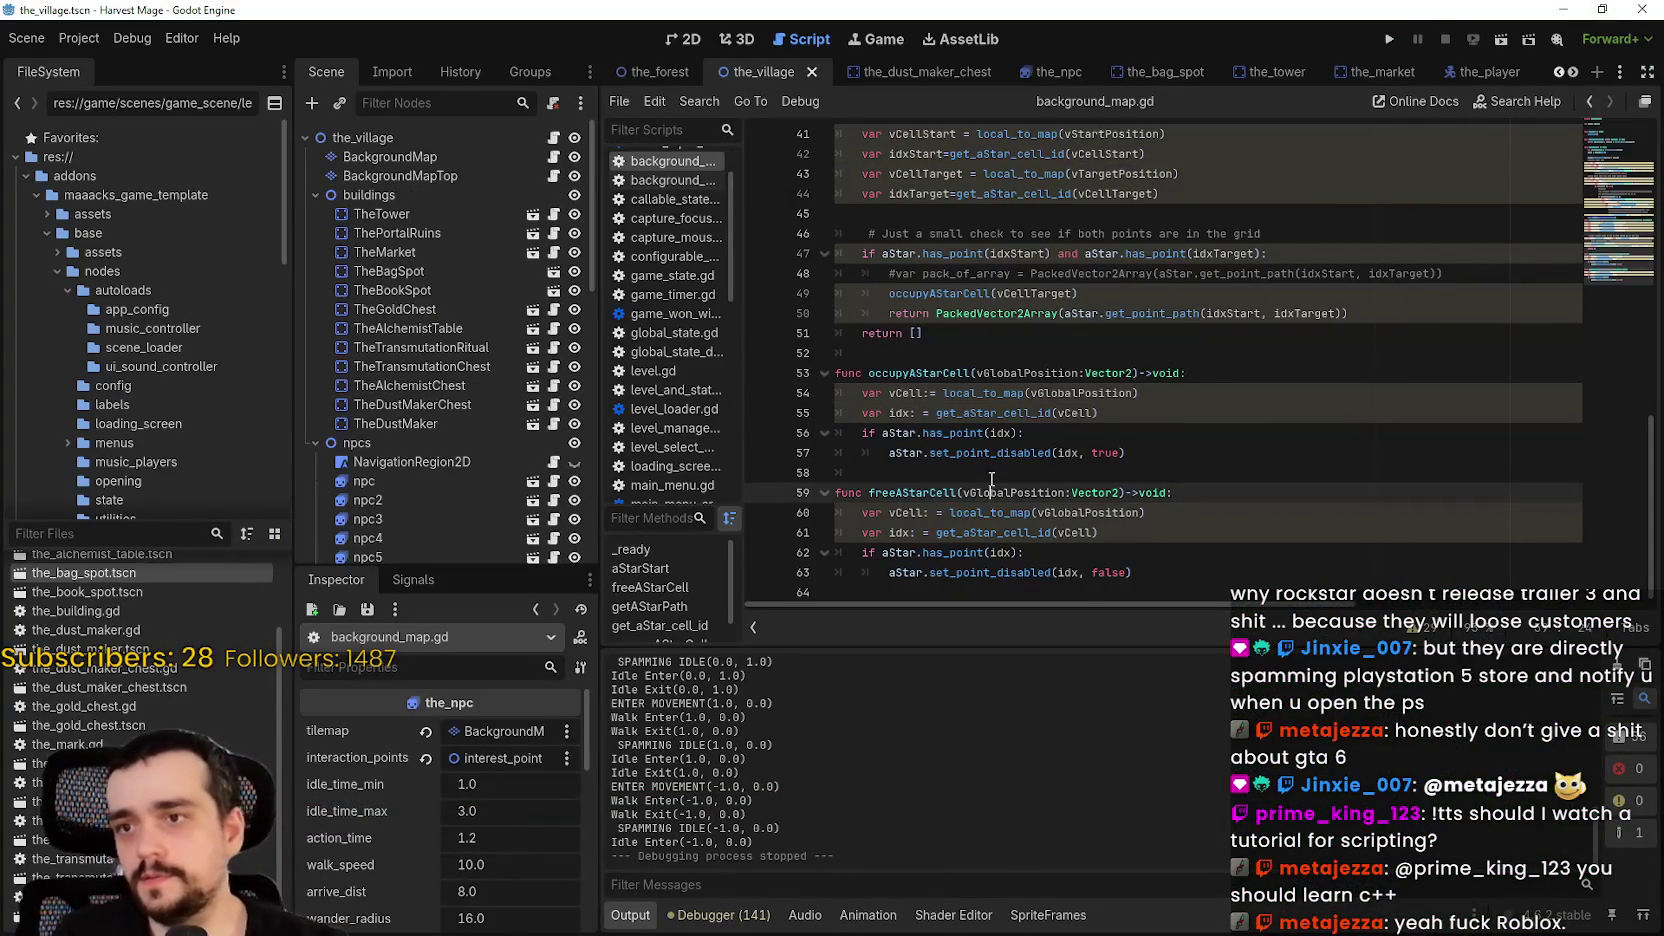
{"action": "left_click", "coordinate": [1005, 412]}
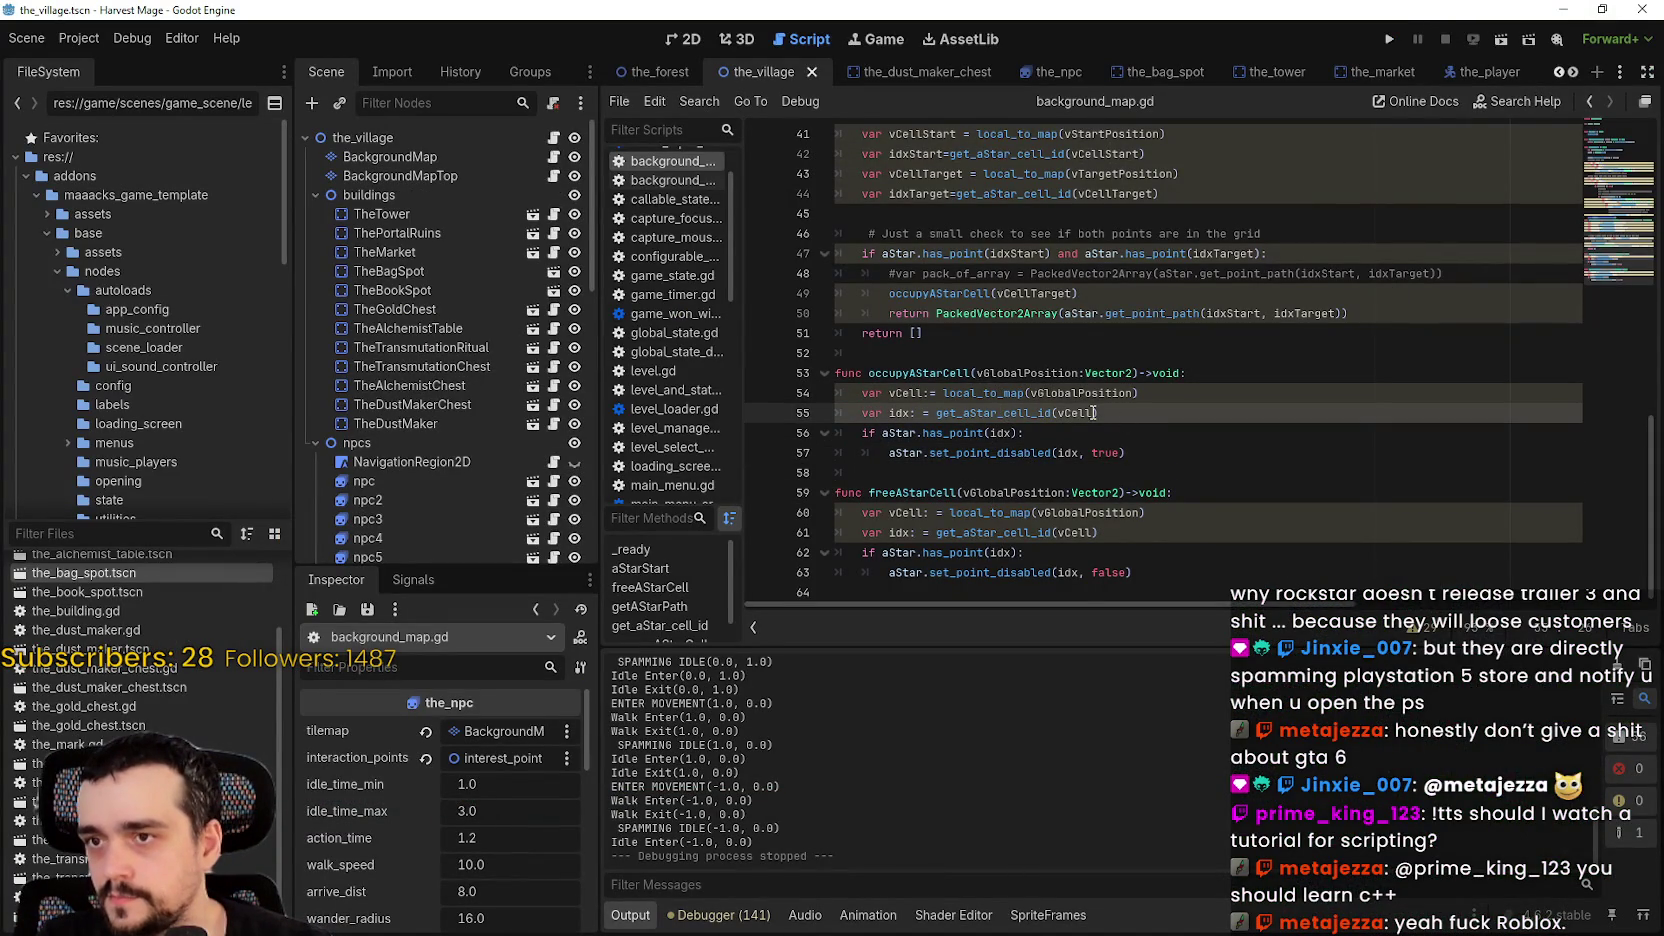
{"action": "double_click", "coordinate": [988, 392]}
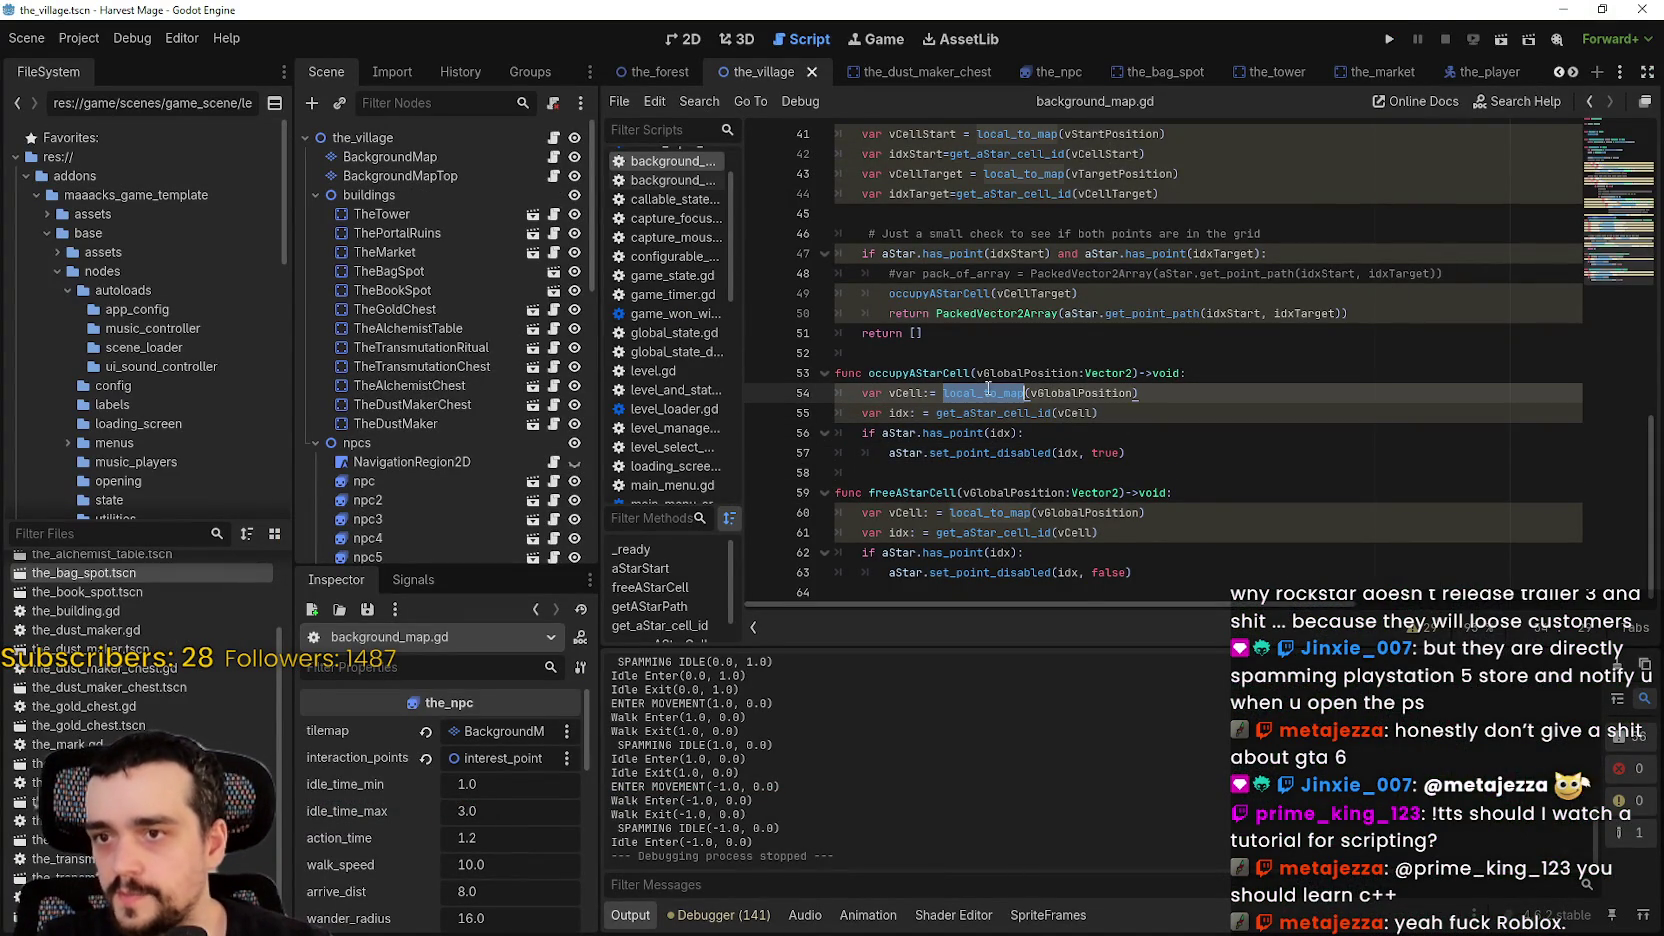
{"action": "mouse_move", "coordinate": [1006, 391]}
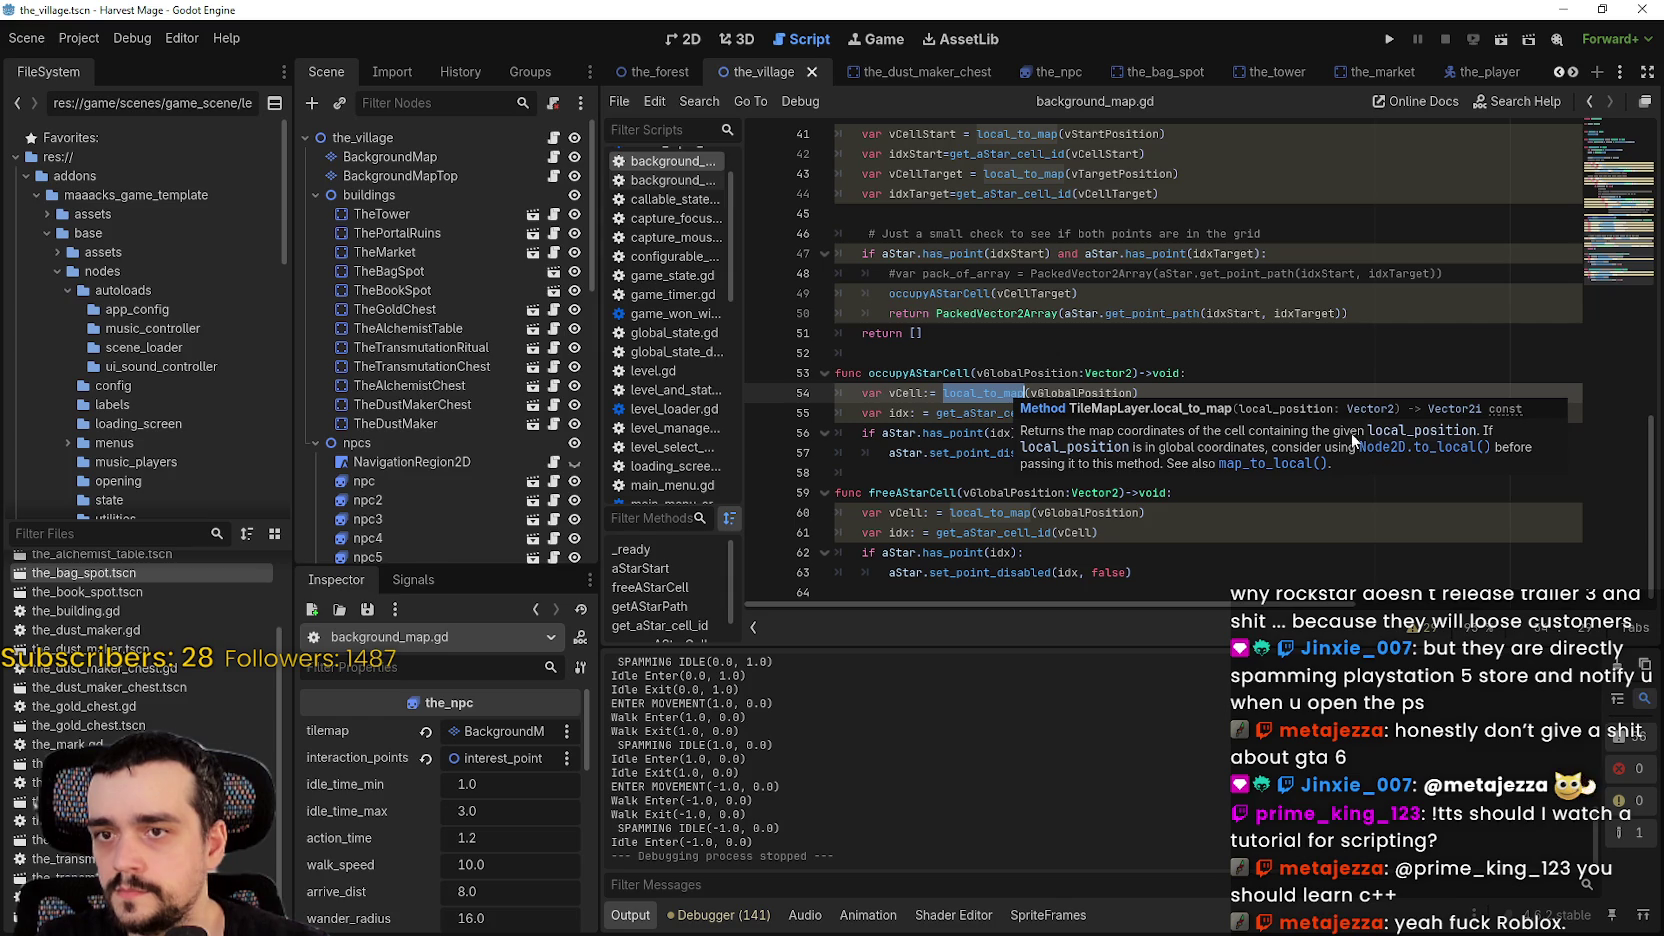
{"action": "double_click", "coordinate": [1102, 393]}
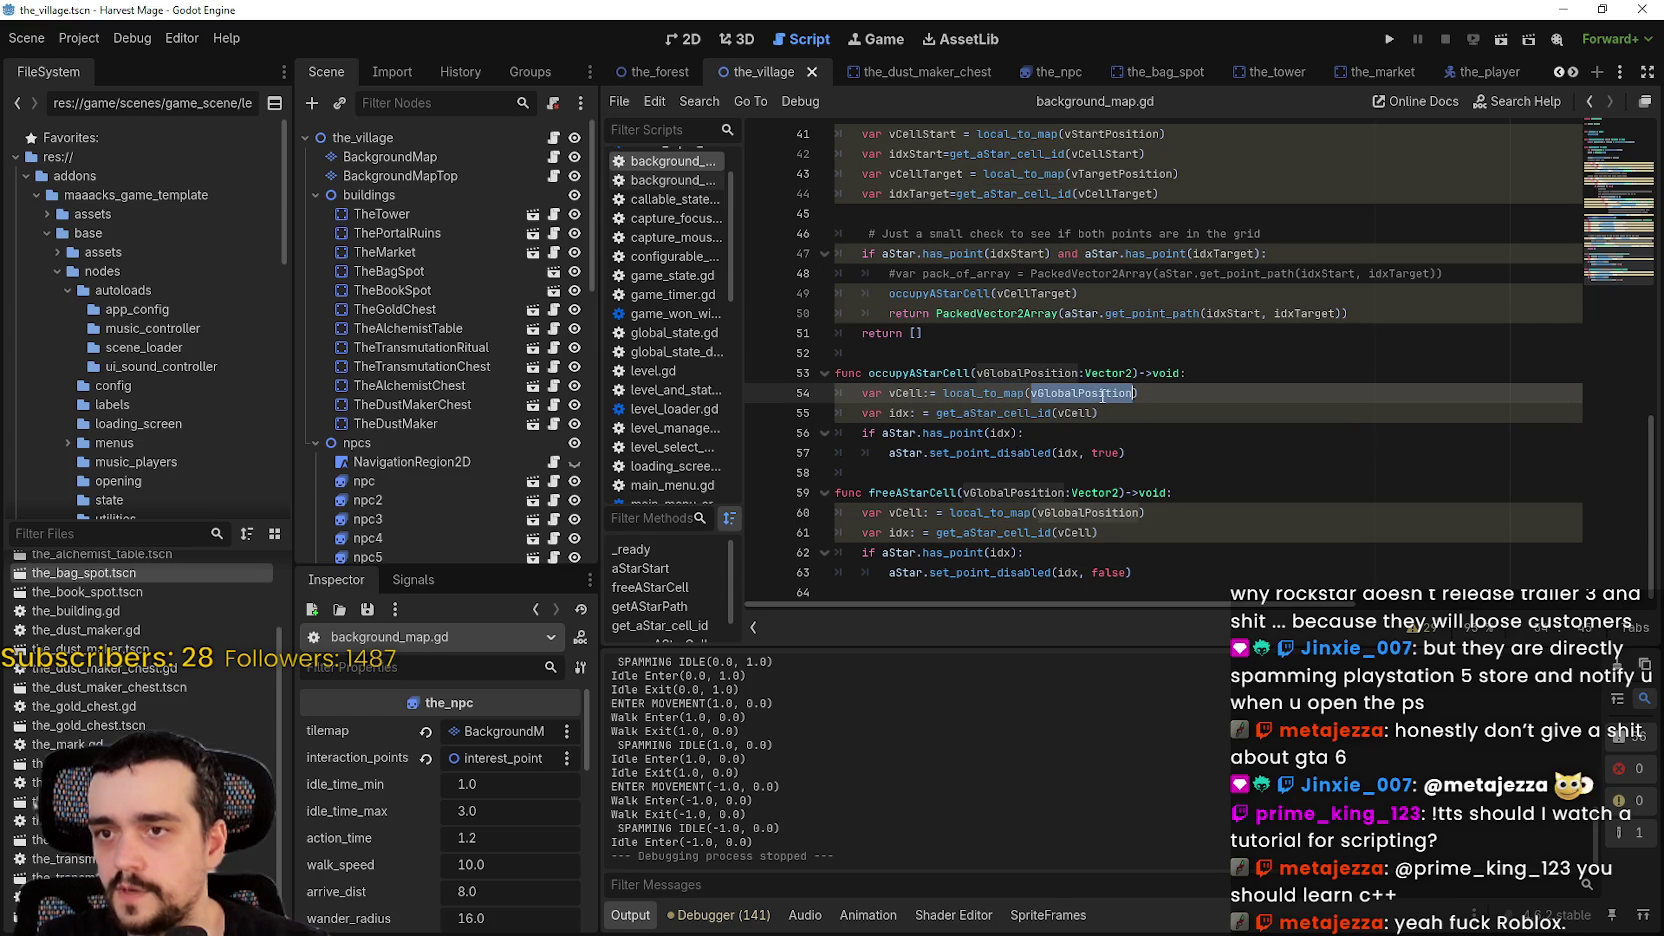
{"action": "left_click", "coordinate": [908, 413]}
{"action": "double_click", "coordinate": [982, 413]}
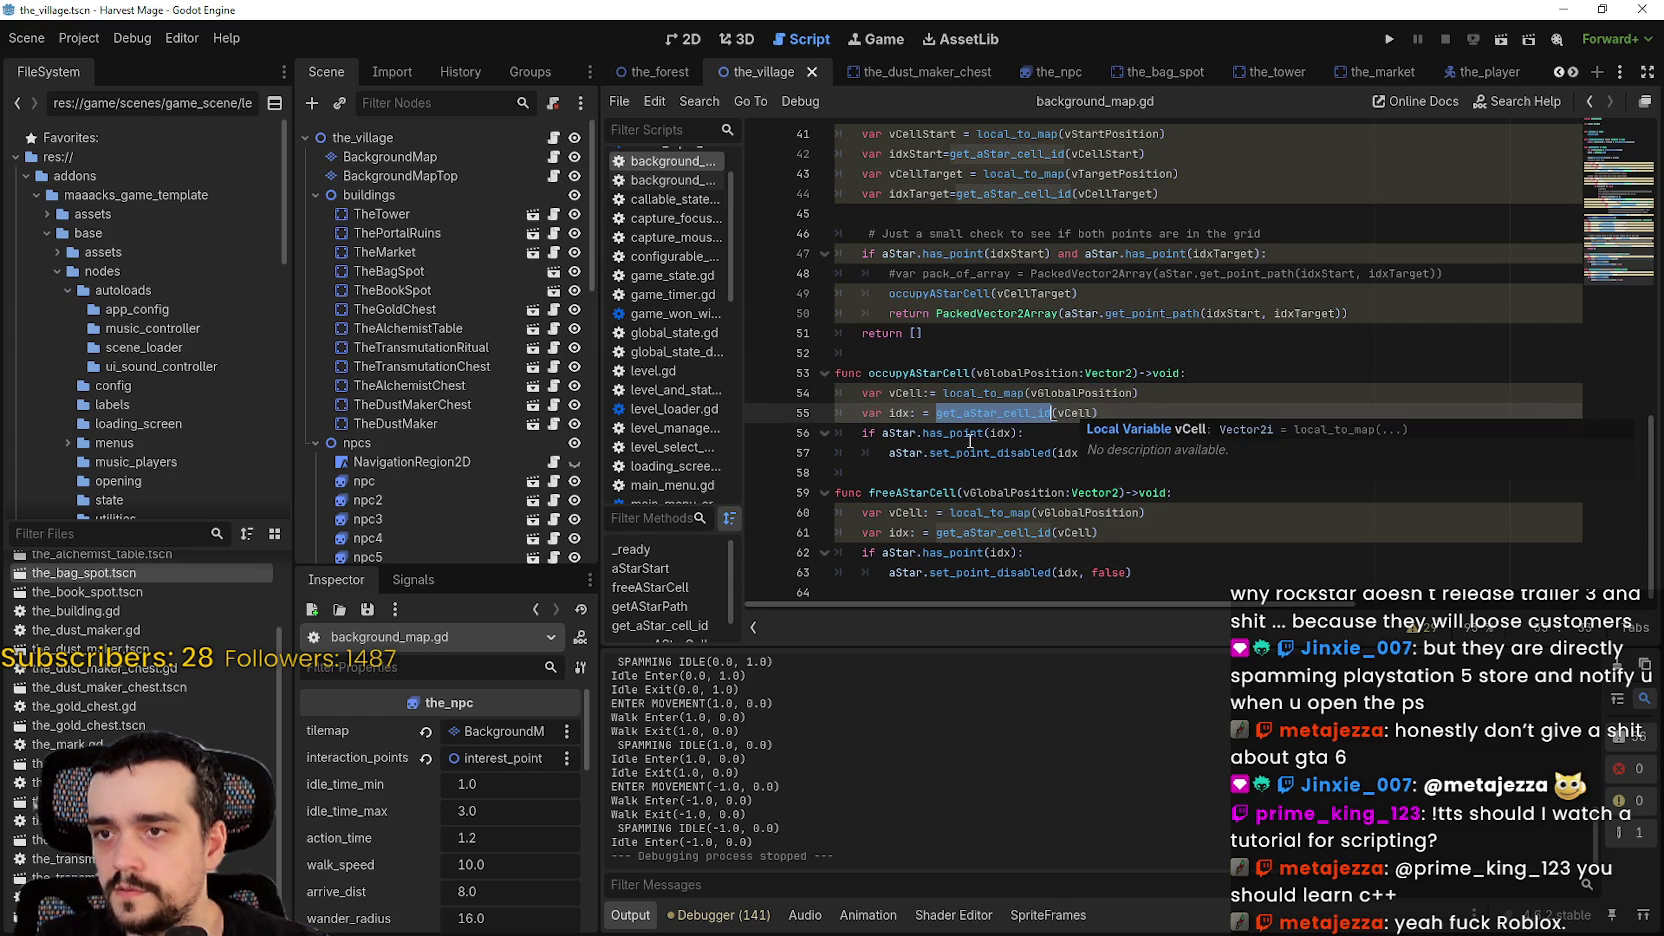
- Set breakpoints on the set_point_disabled lines 57 and 63, then run the project
{"action": "left_click", "coordinate": [1080, 453]}
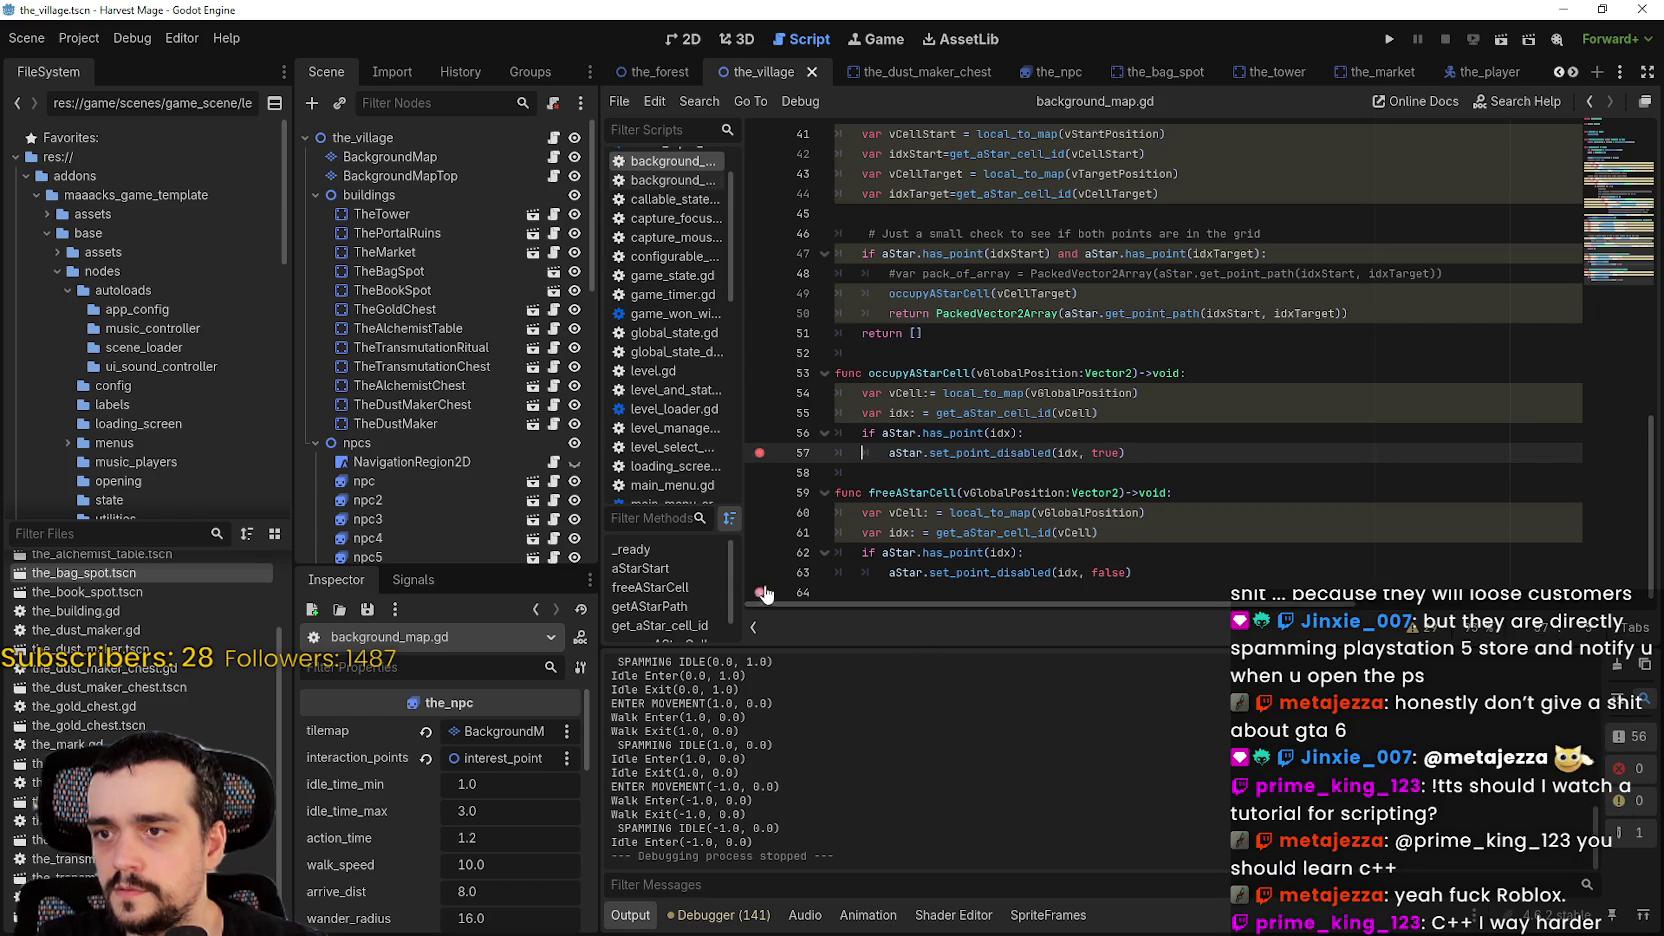
{"action": "key", "text": "Down"}
{"action": "key", "text": "Down"}
{"action": "key", "text": "Down"}
{"action": "key", "text": "End"}
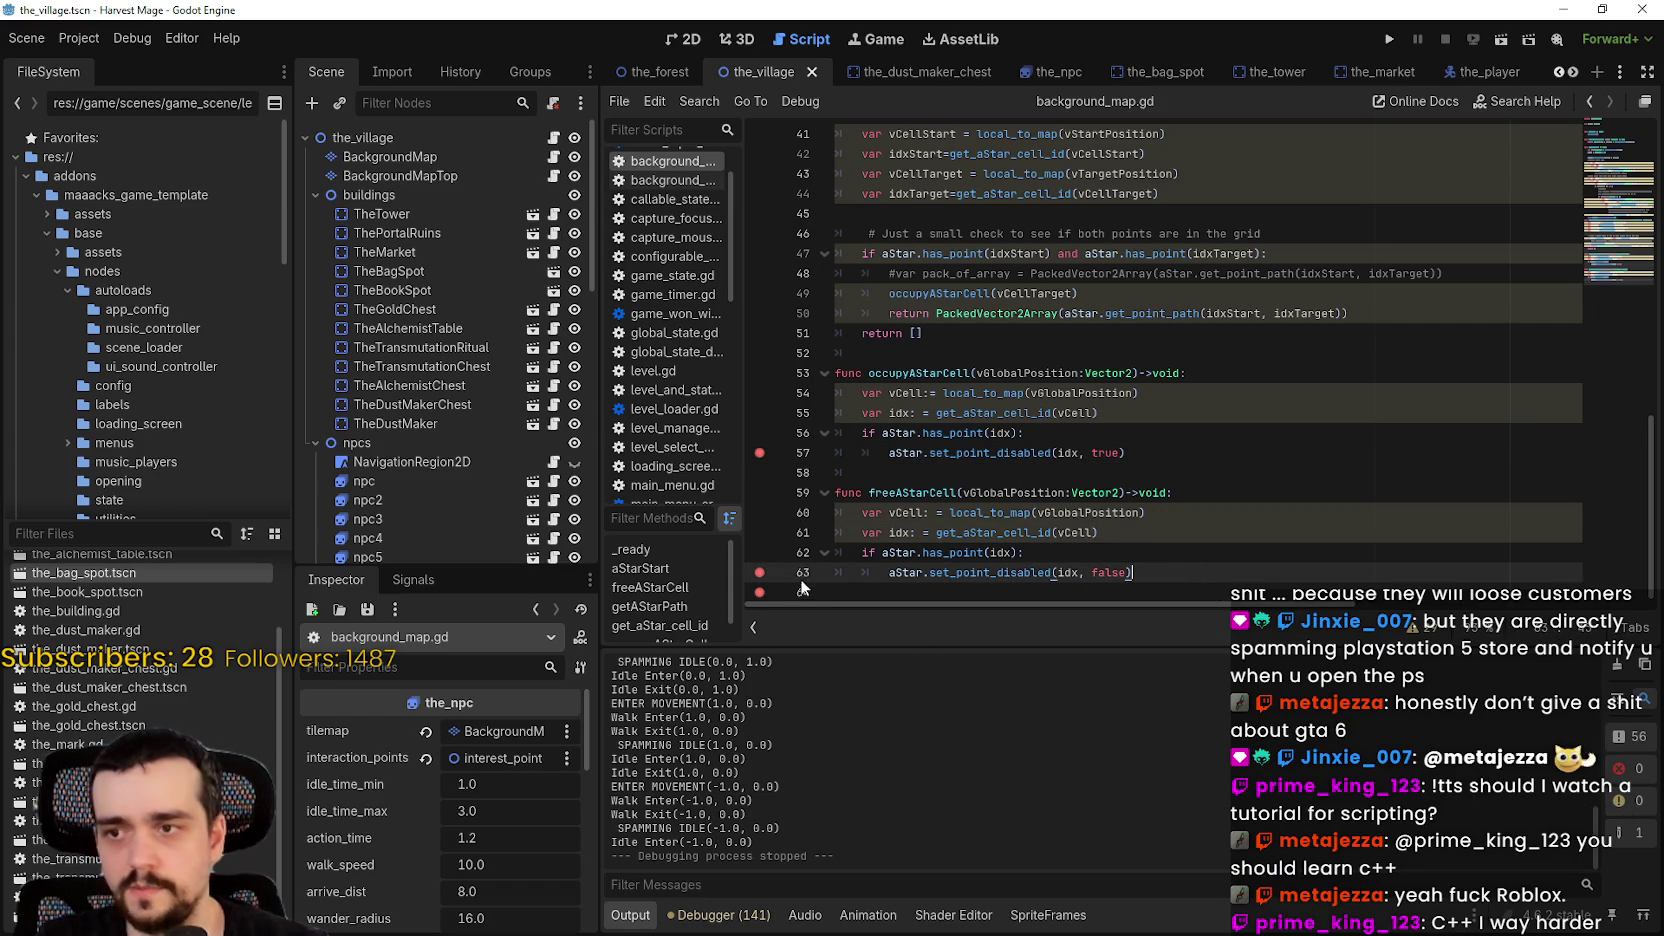
{"action": "left_click_drag", "start_coordinate": [740, 600], "coordinate": [748, 600]}
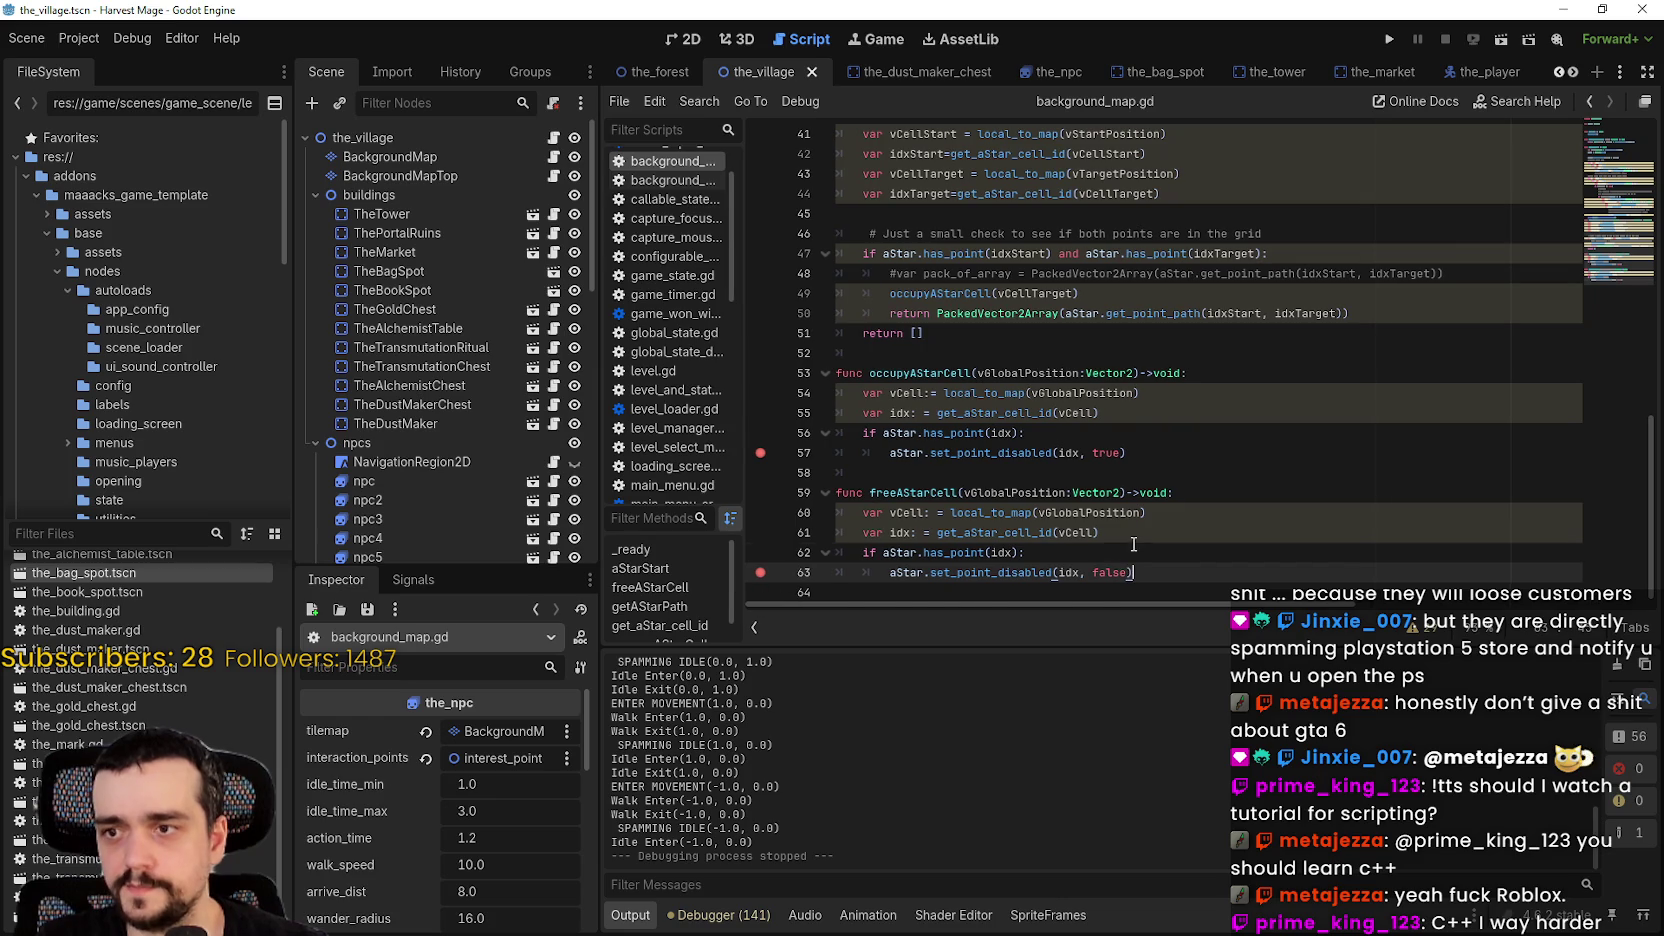
{"action": "left_click", "coordinate": [1389, 39]}
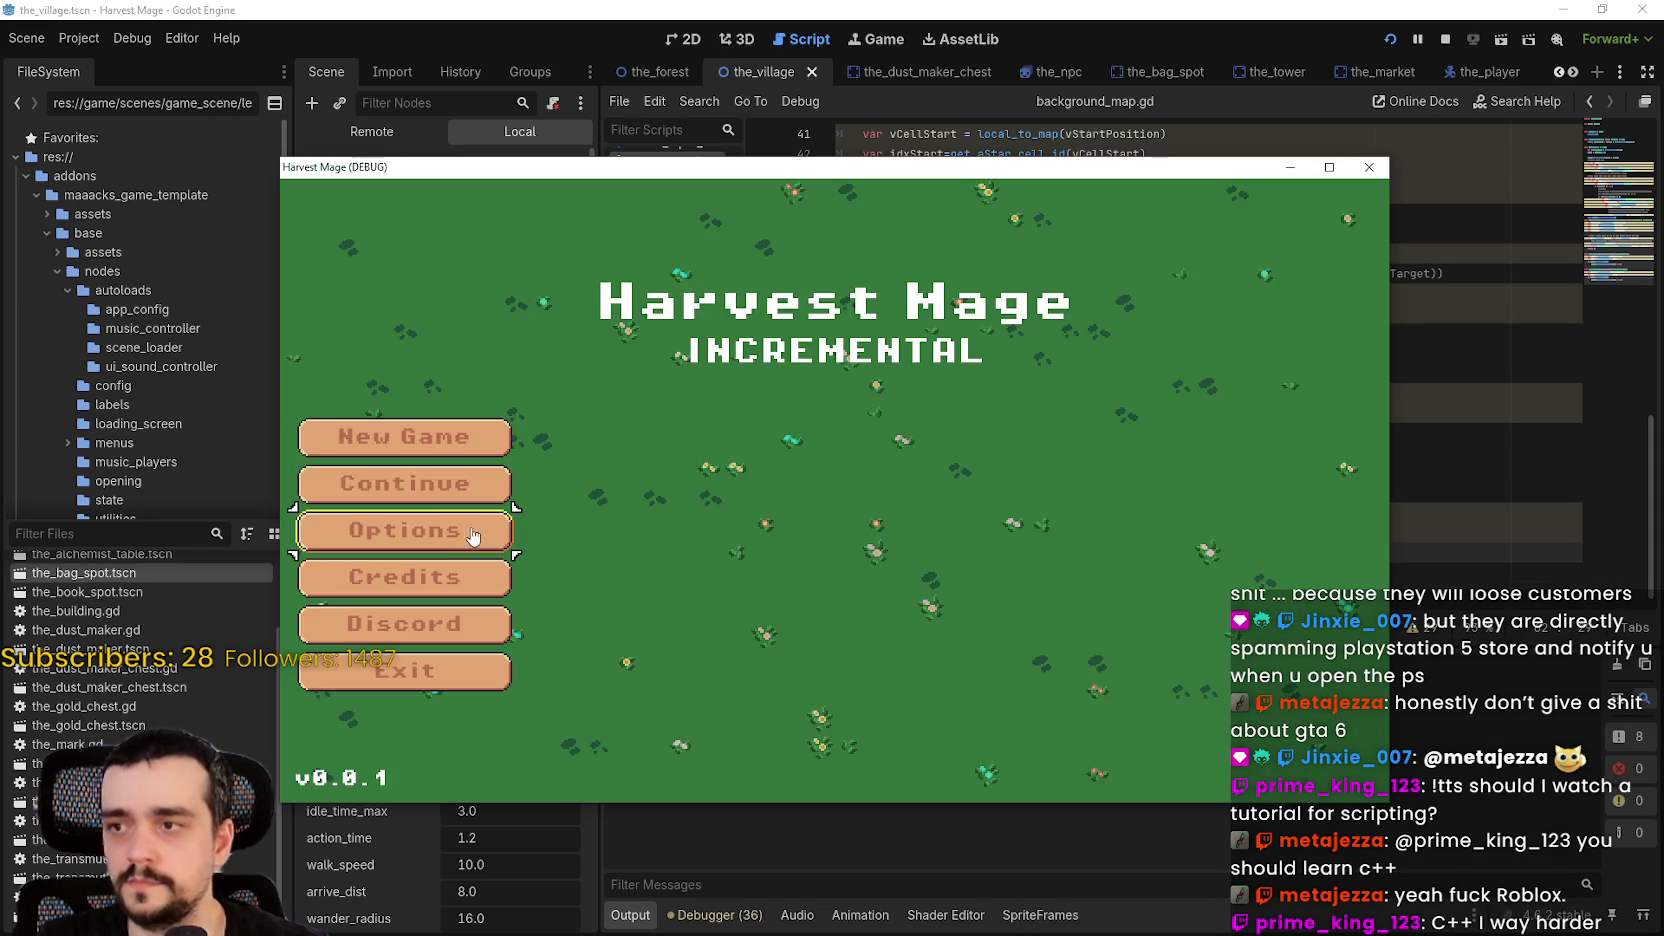
- Resume into the village, inspect the the_npc.gd caller frames, and continue to the line 49 breakpoint
{"action": "left_click", "coordinate": [465, 484]}
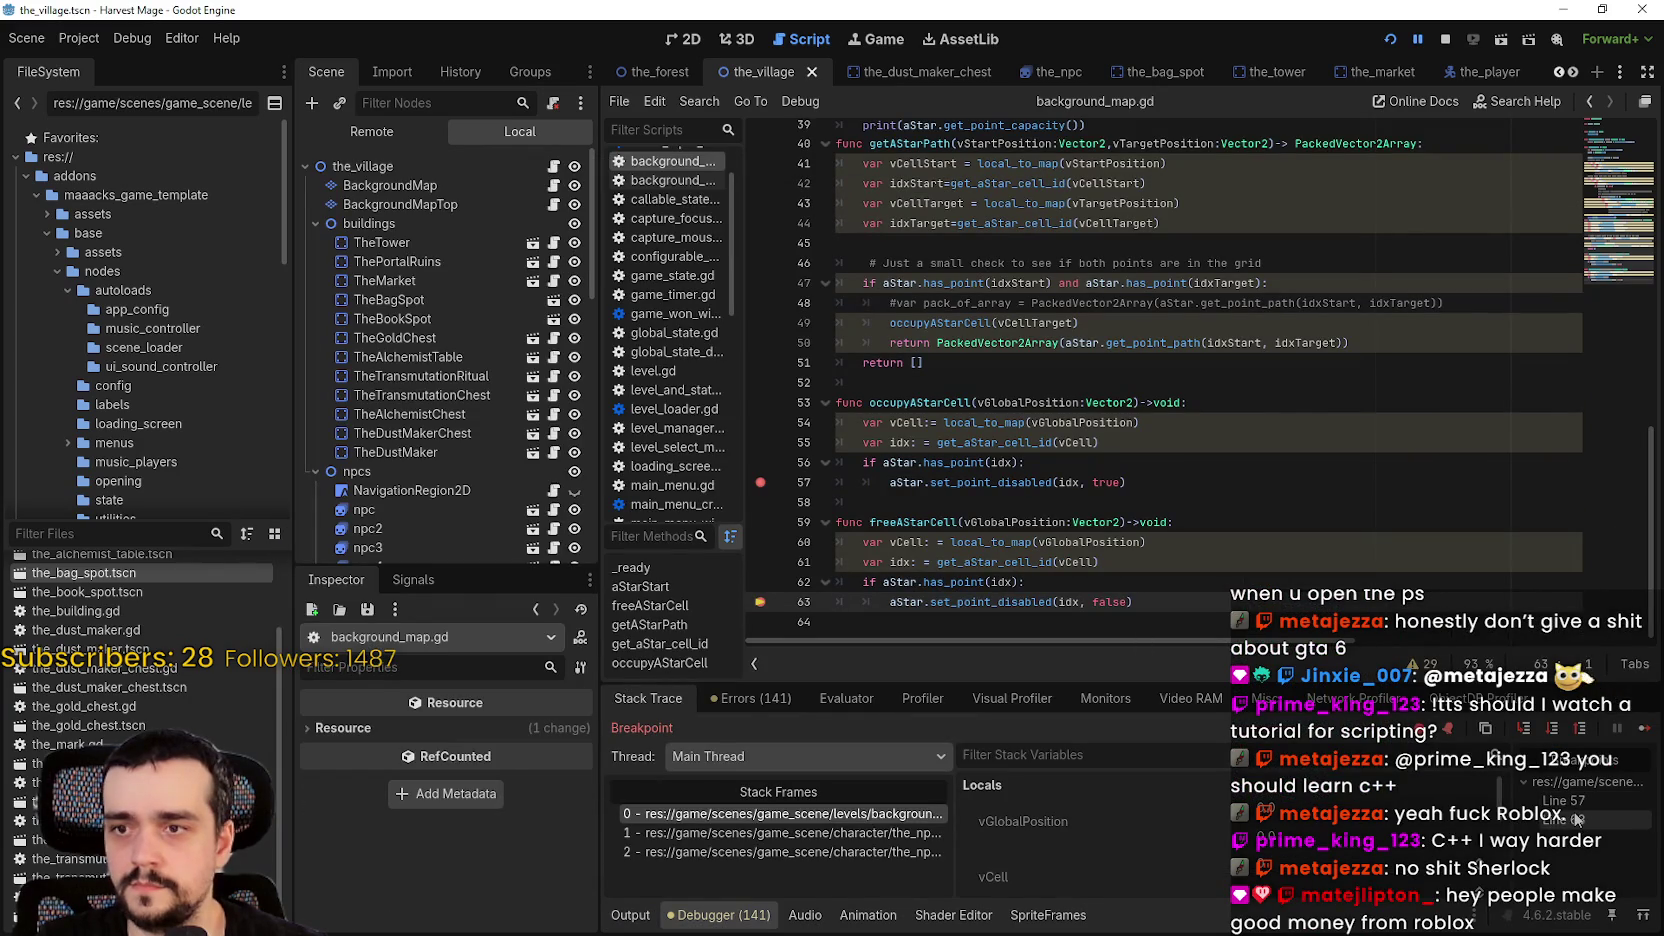
{"action": "left_click", "coordinate": [759, 831]}
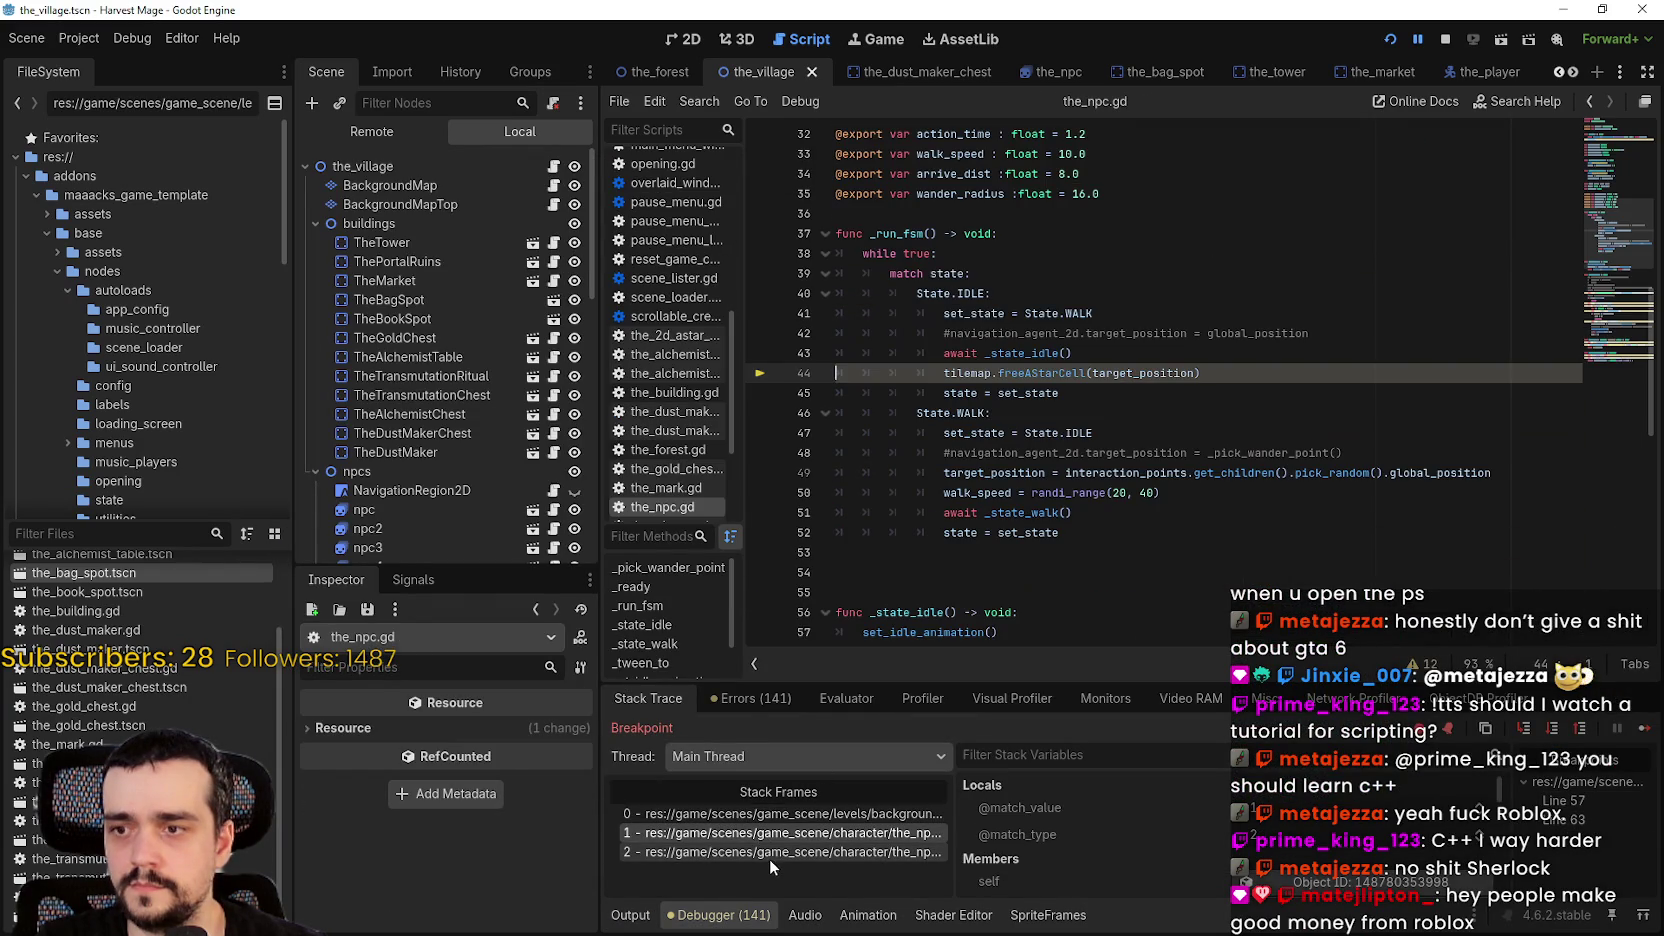
{"action": "left_click", "coordinate": [771, 853]}
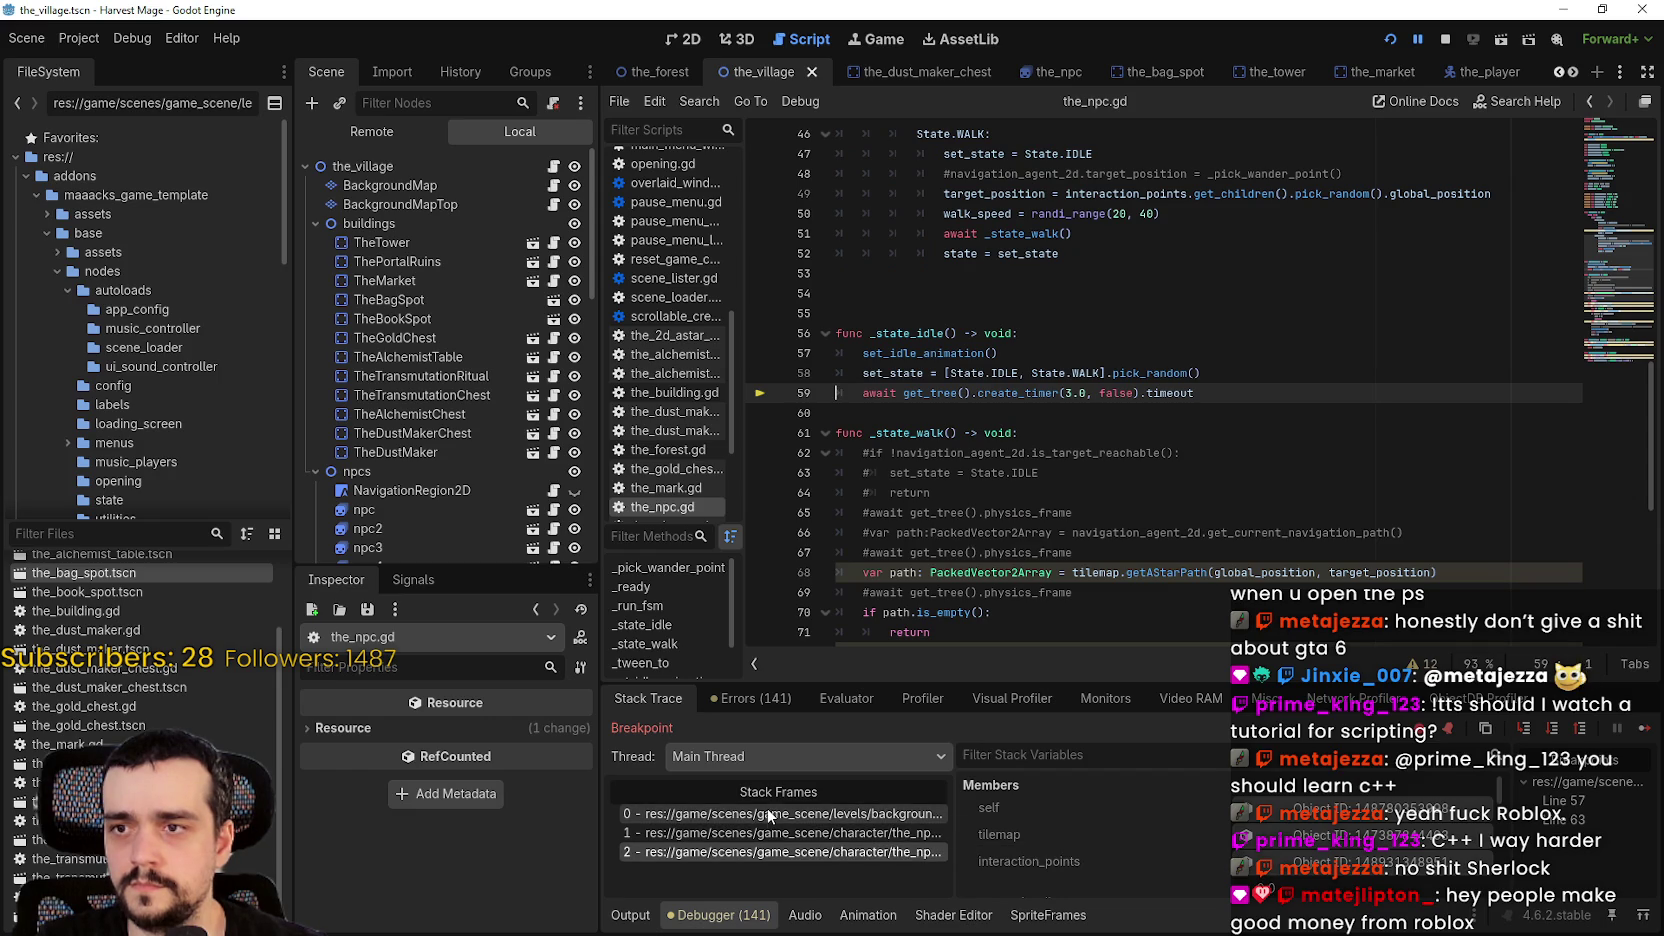
{"action": "left_click", "coordinate": [776, 816]}
{"action": "left_click", "coordinate": [1647, 730]}
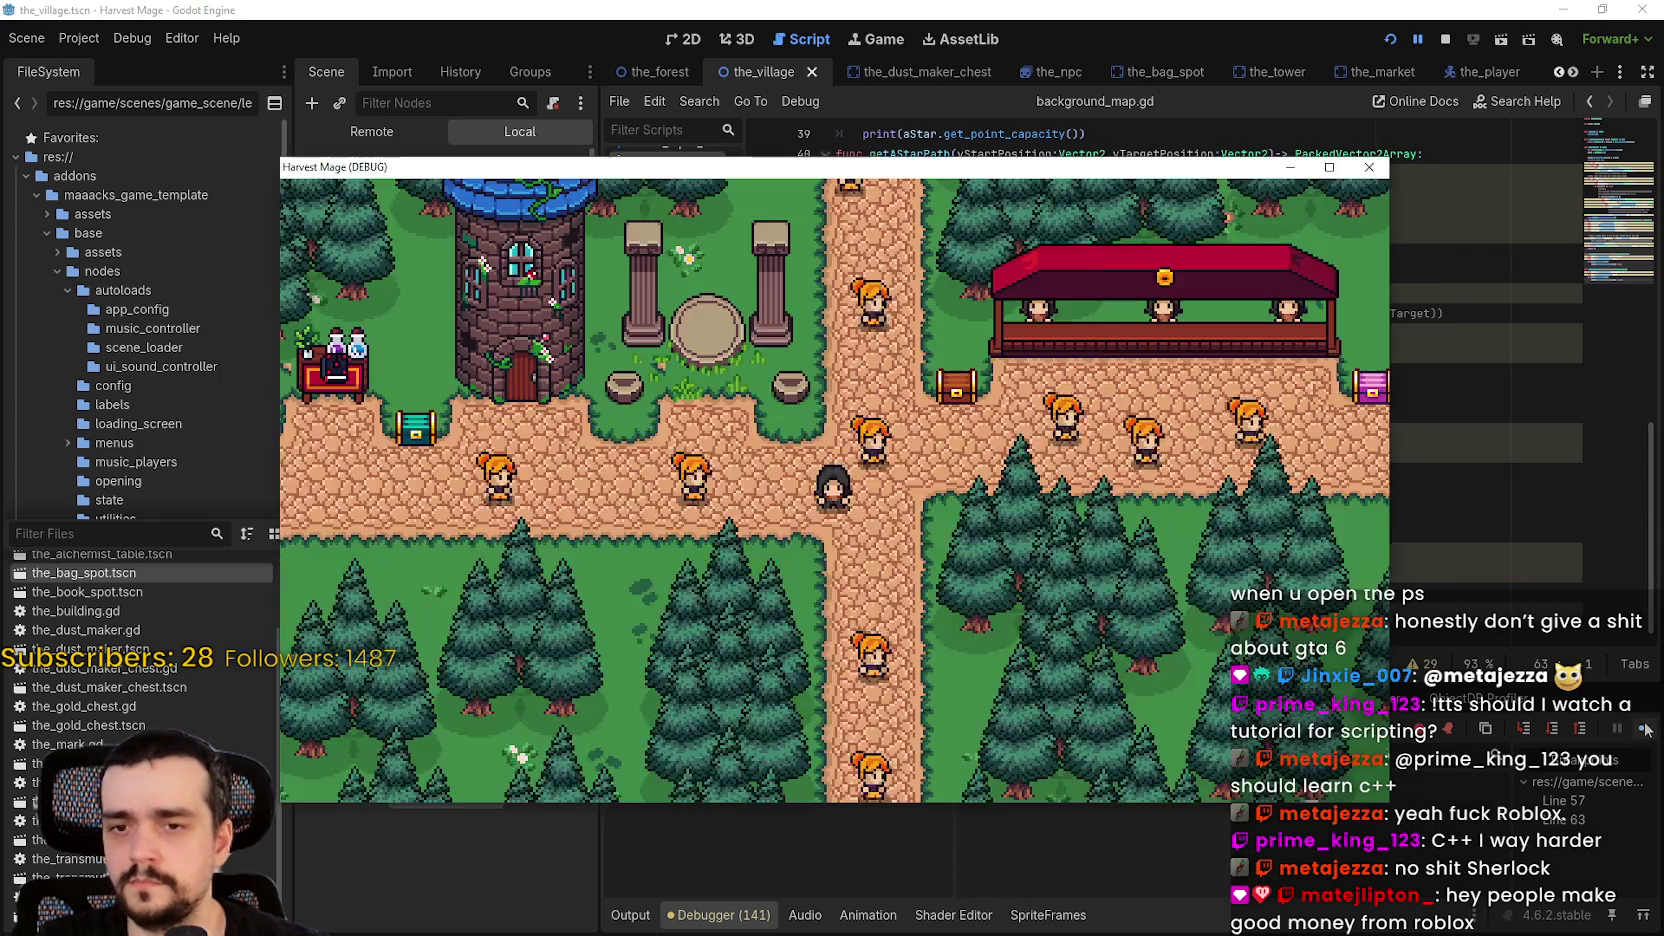
{"action": "left_click", "coordinate": [1647, 730]}
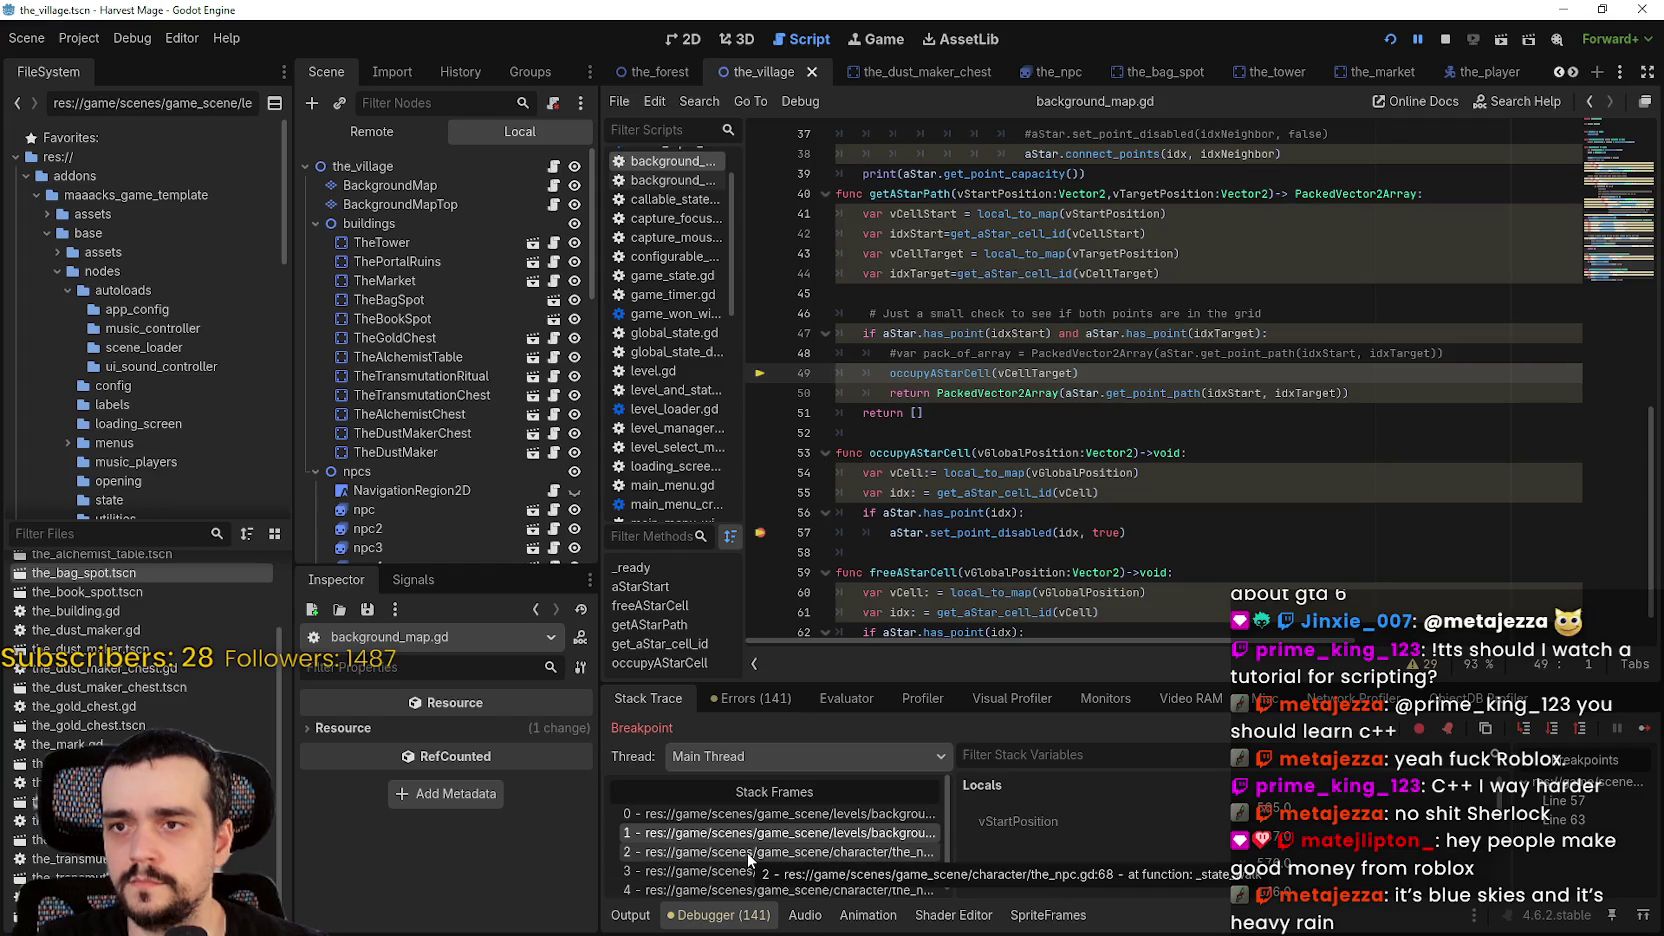
- Examine vCellTarget, vCellStart and vTargetPosition in getAStarPath to fix line 49's occupyAStarCell call
{"action": "mouse_move", "coordinate": [1032, 368]}
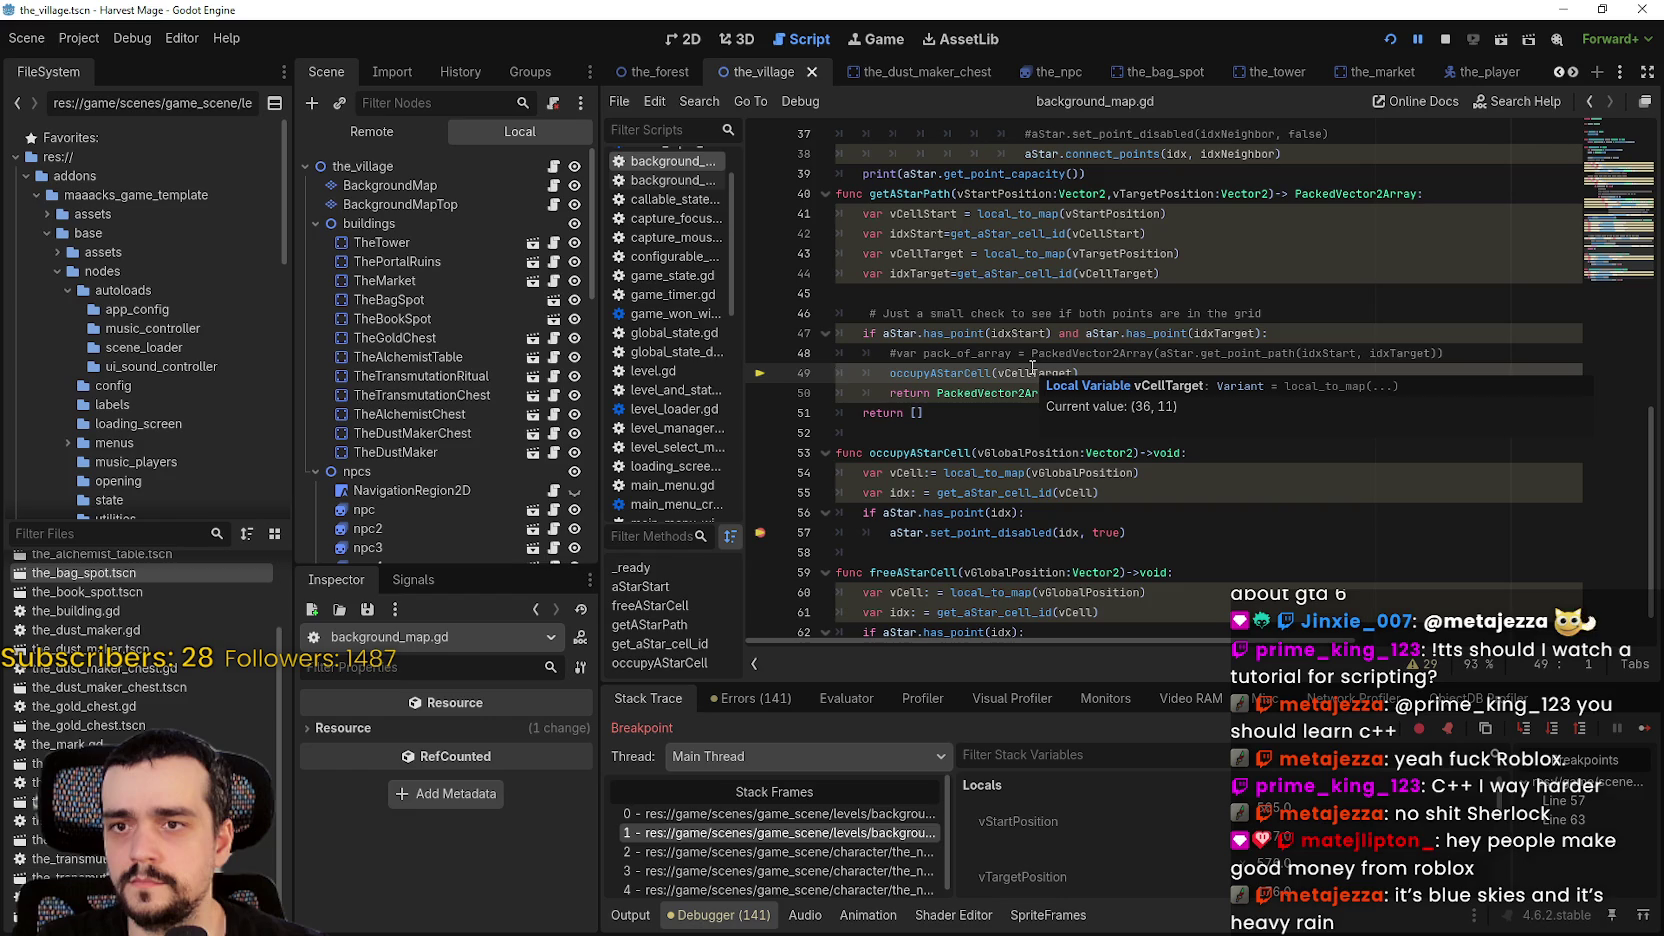
{"action": "scroll", "coordinate": [1056, 330], "scroll_direction": "up", "scroll_amount": 1}
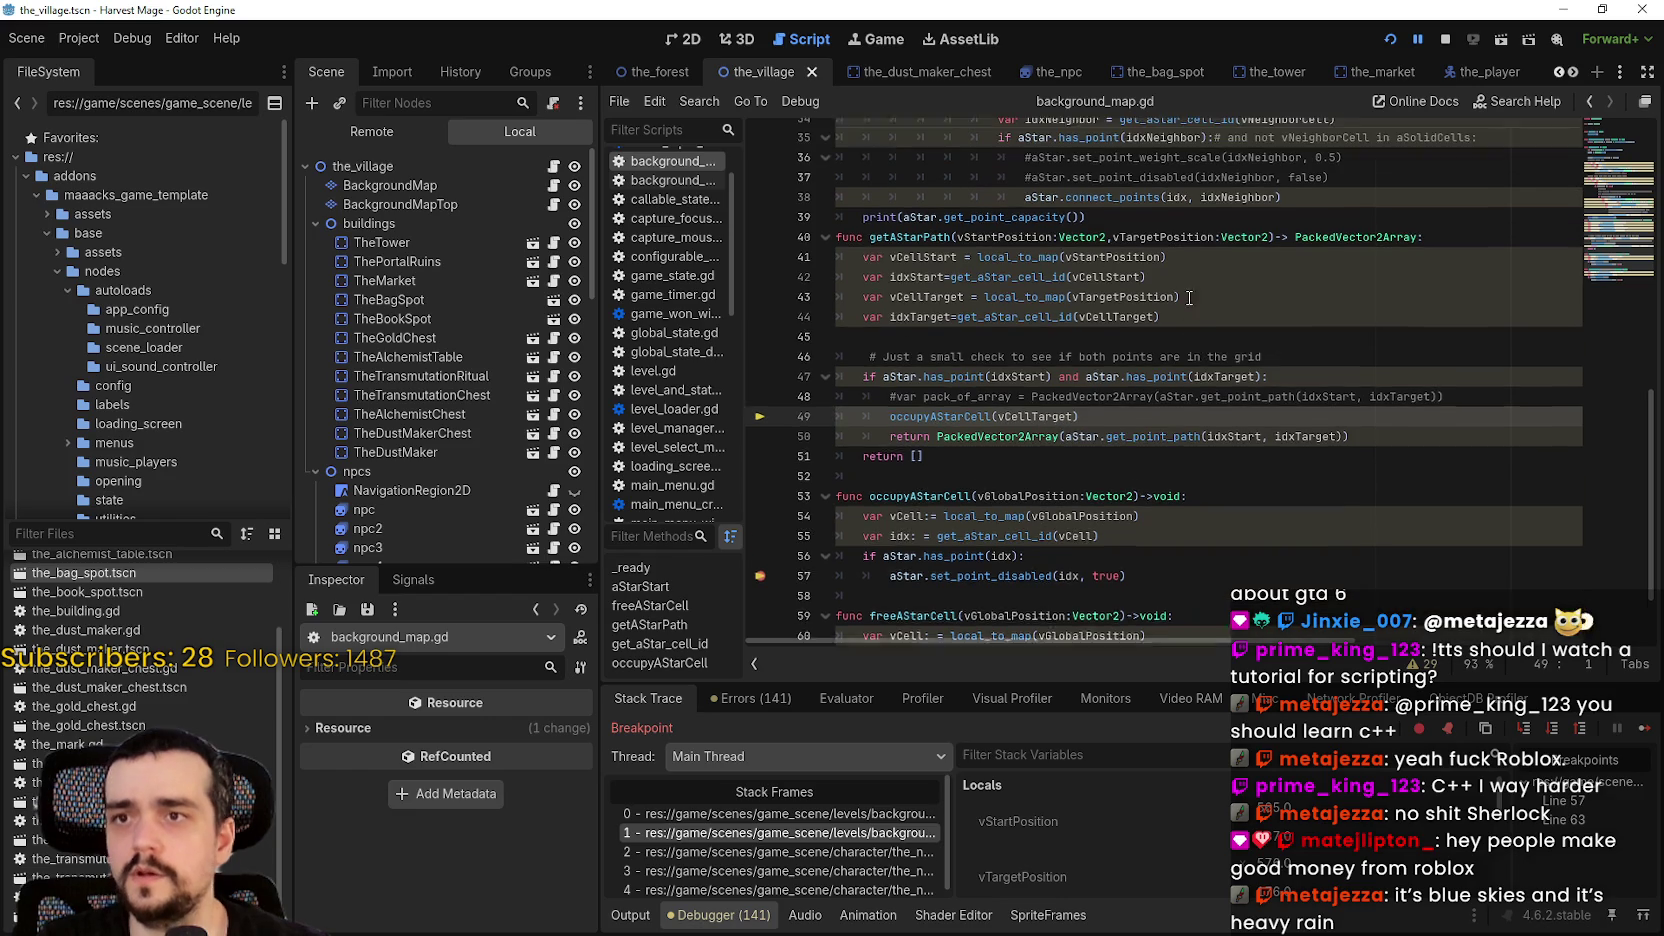
{"action": "double_click", "coordinate": [916, 277]}
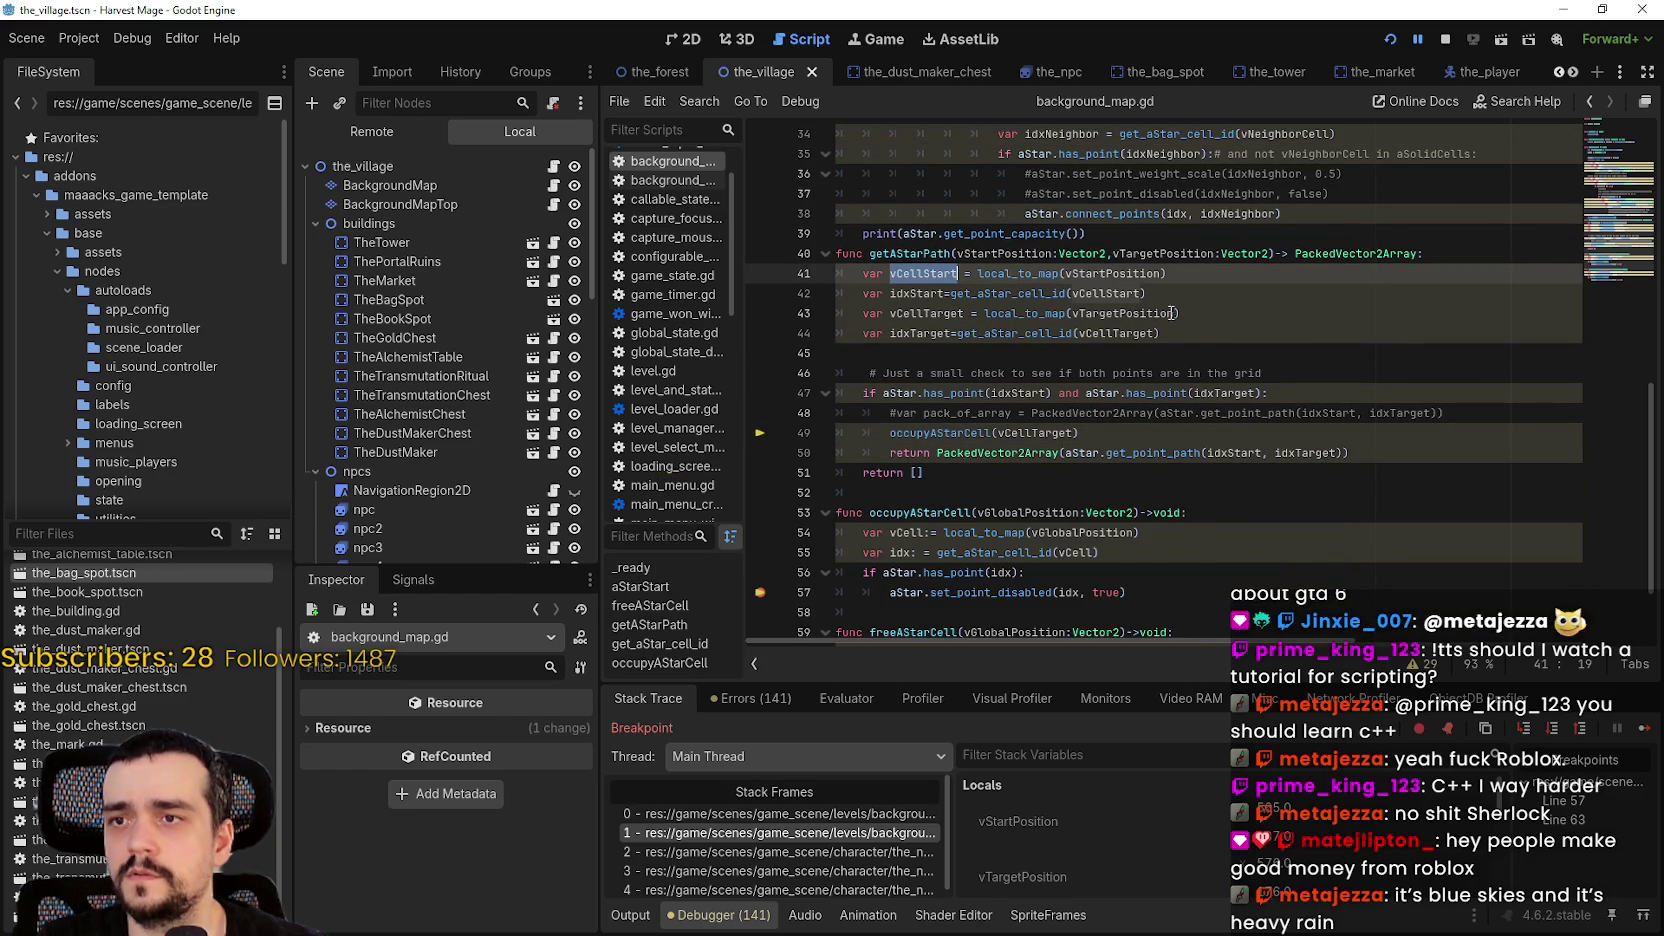
{"action": "double_click", "coordinate": [1174, 250]}
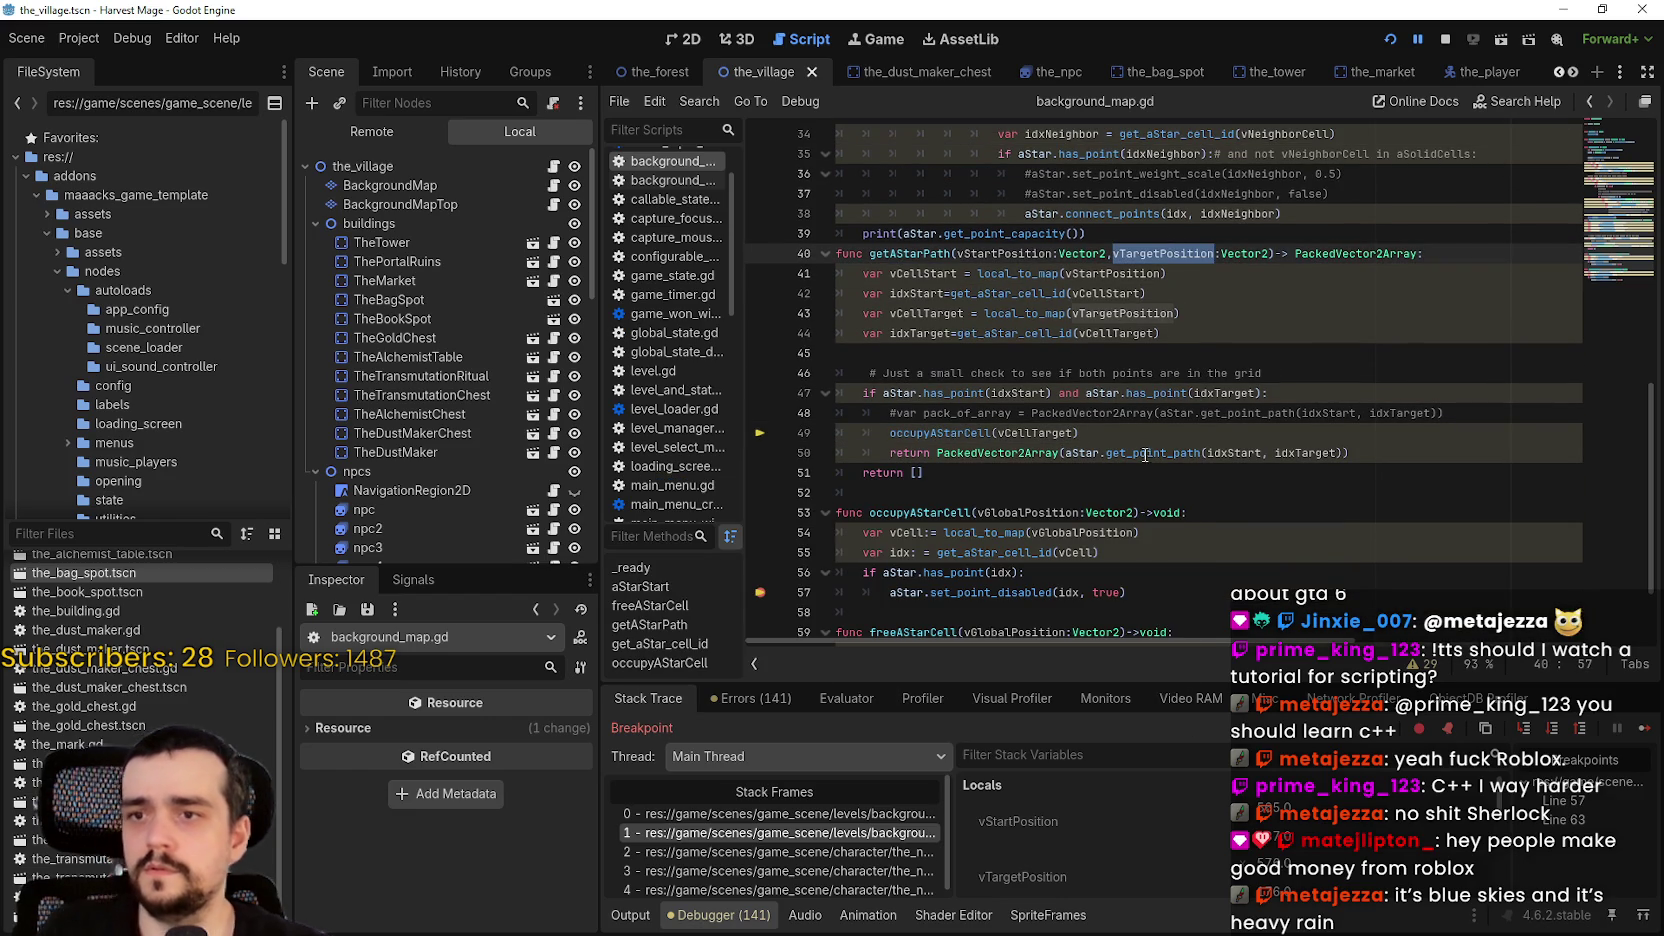
{"action": "left_click", "coordinate": [1041, 432]}
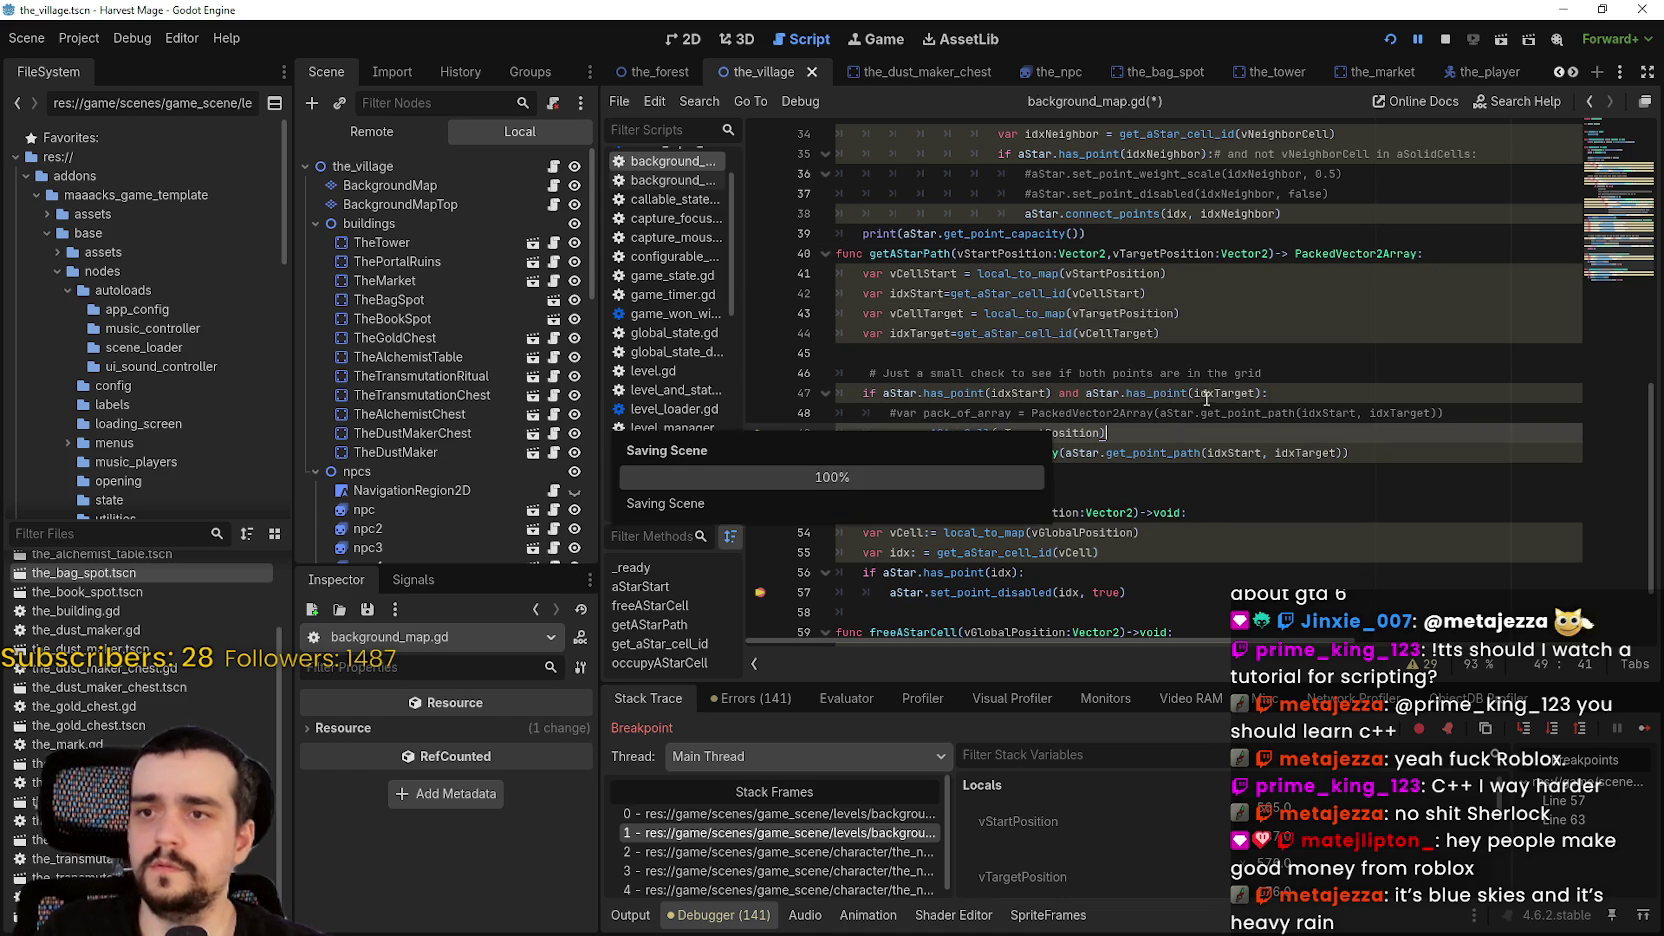
- Stop debugging, relaunch with F5, start a New Game, and resume past the breakpoint
{"action": "left_click", "coordinate": [1137, 483]}
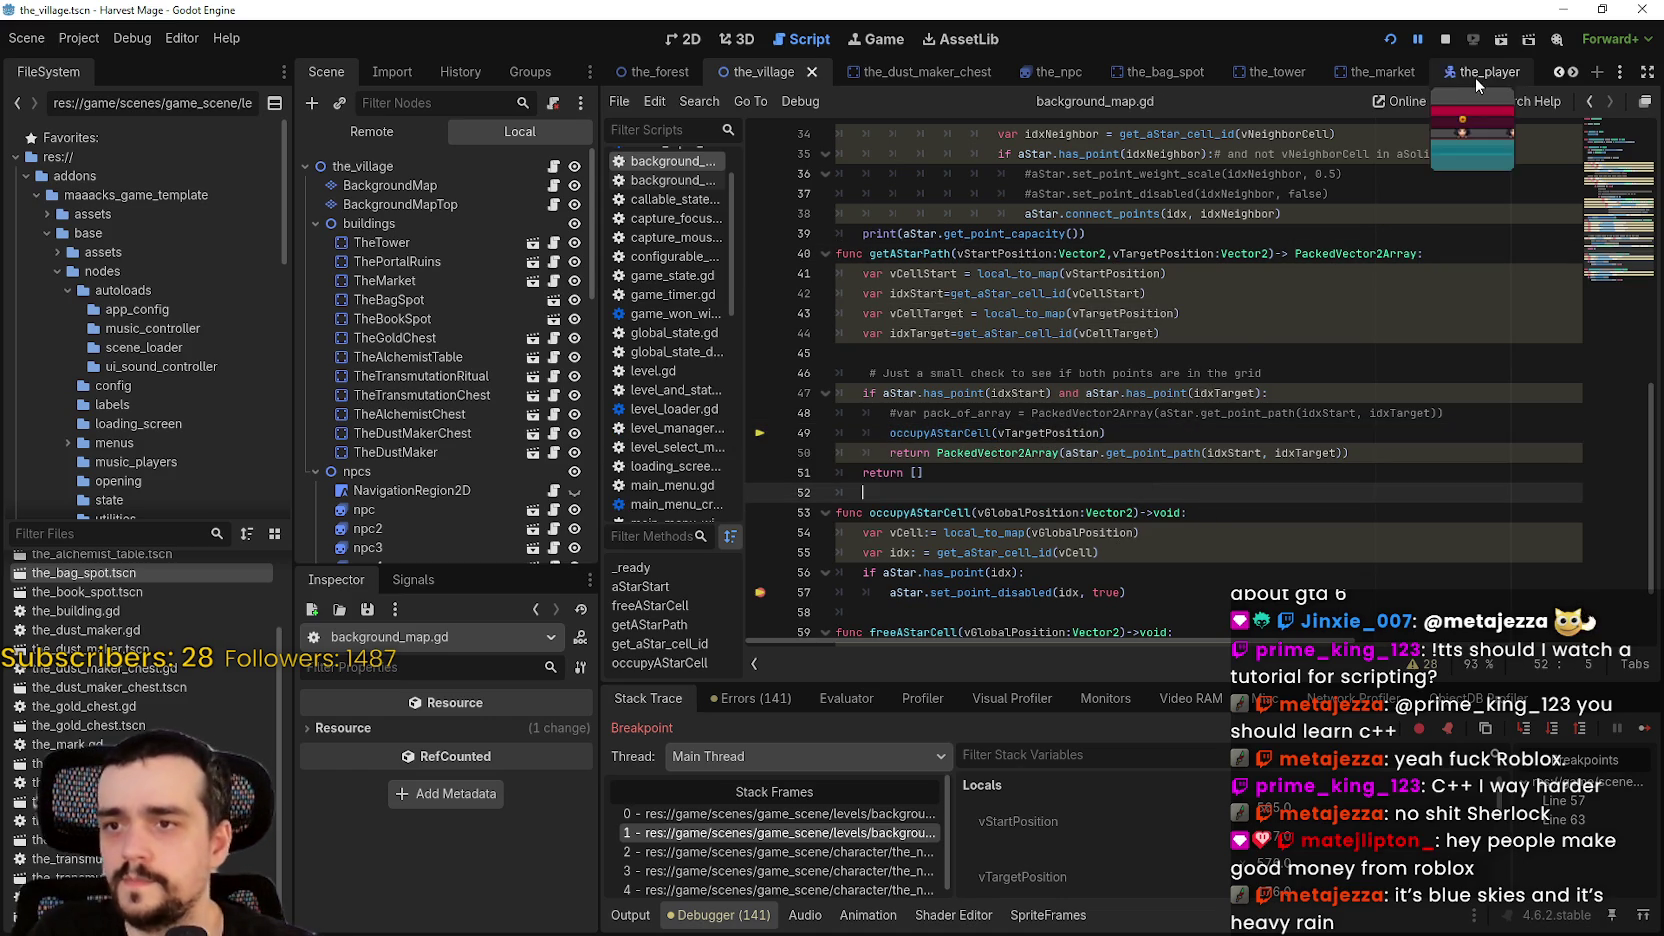
{"action": "left_click", "coordinate": [1444, 39]}
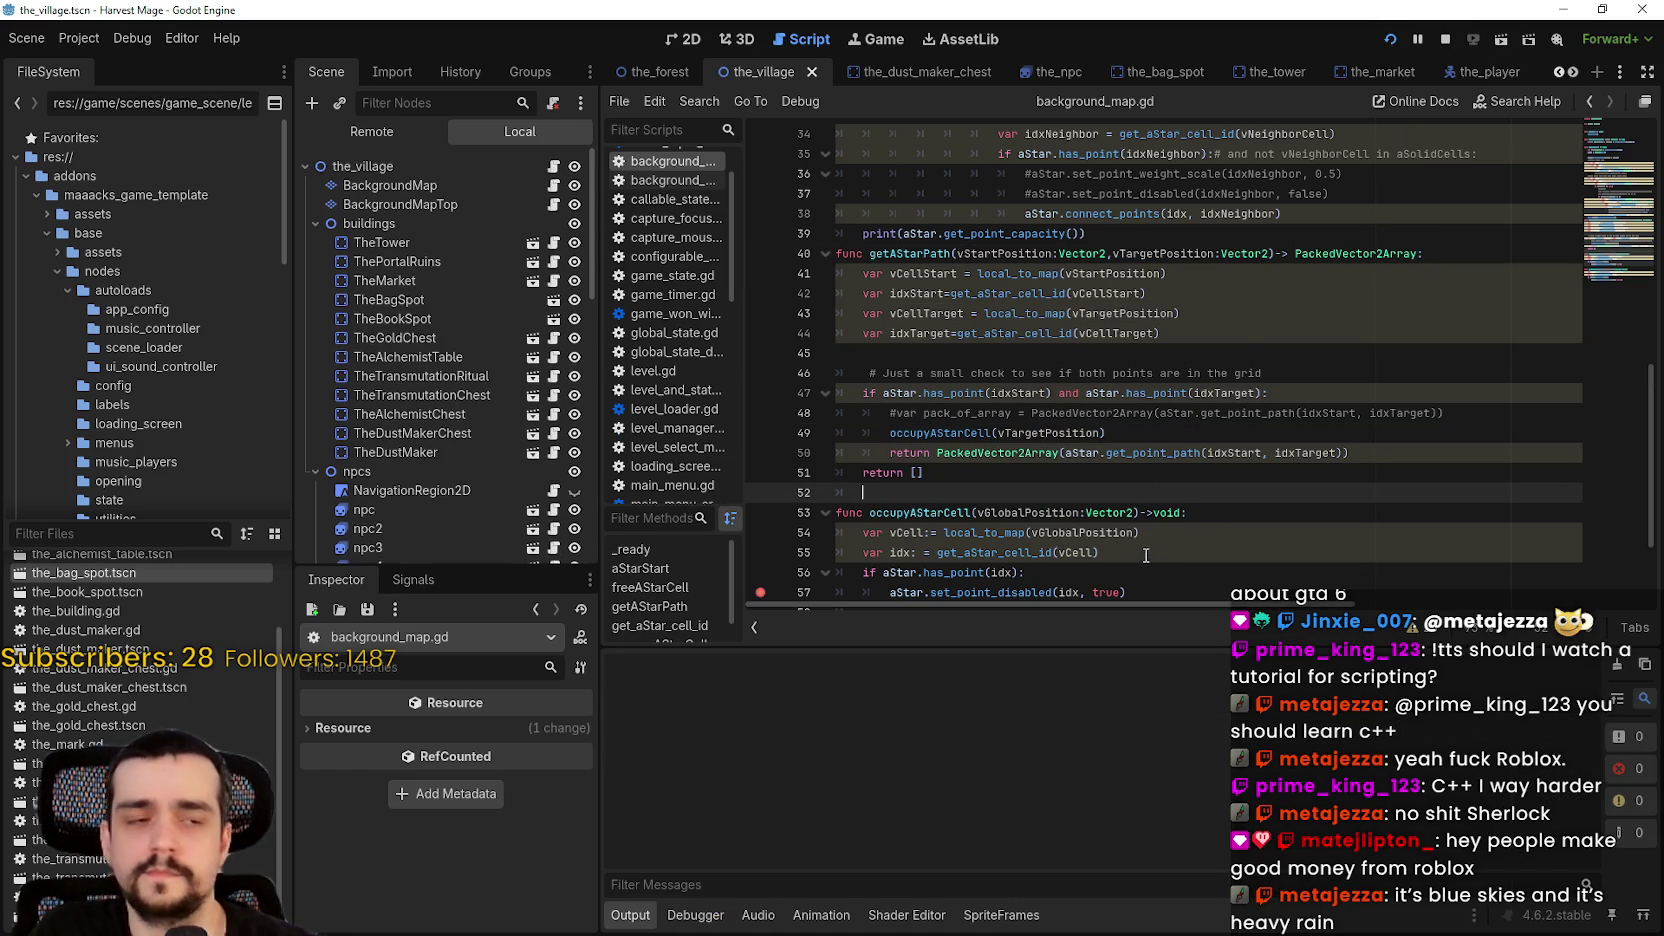
{"action": "key", "text": "F5"}
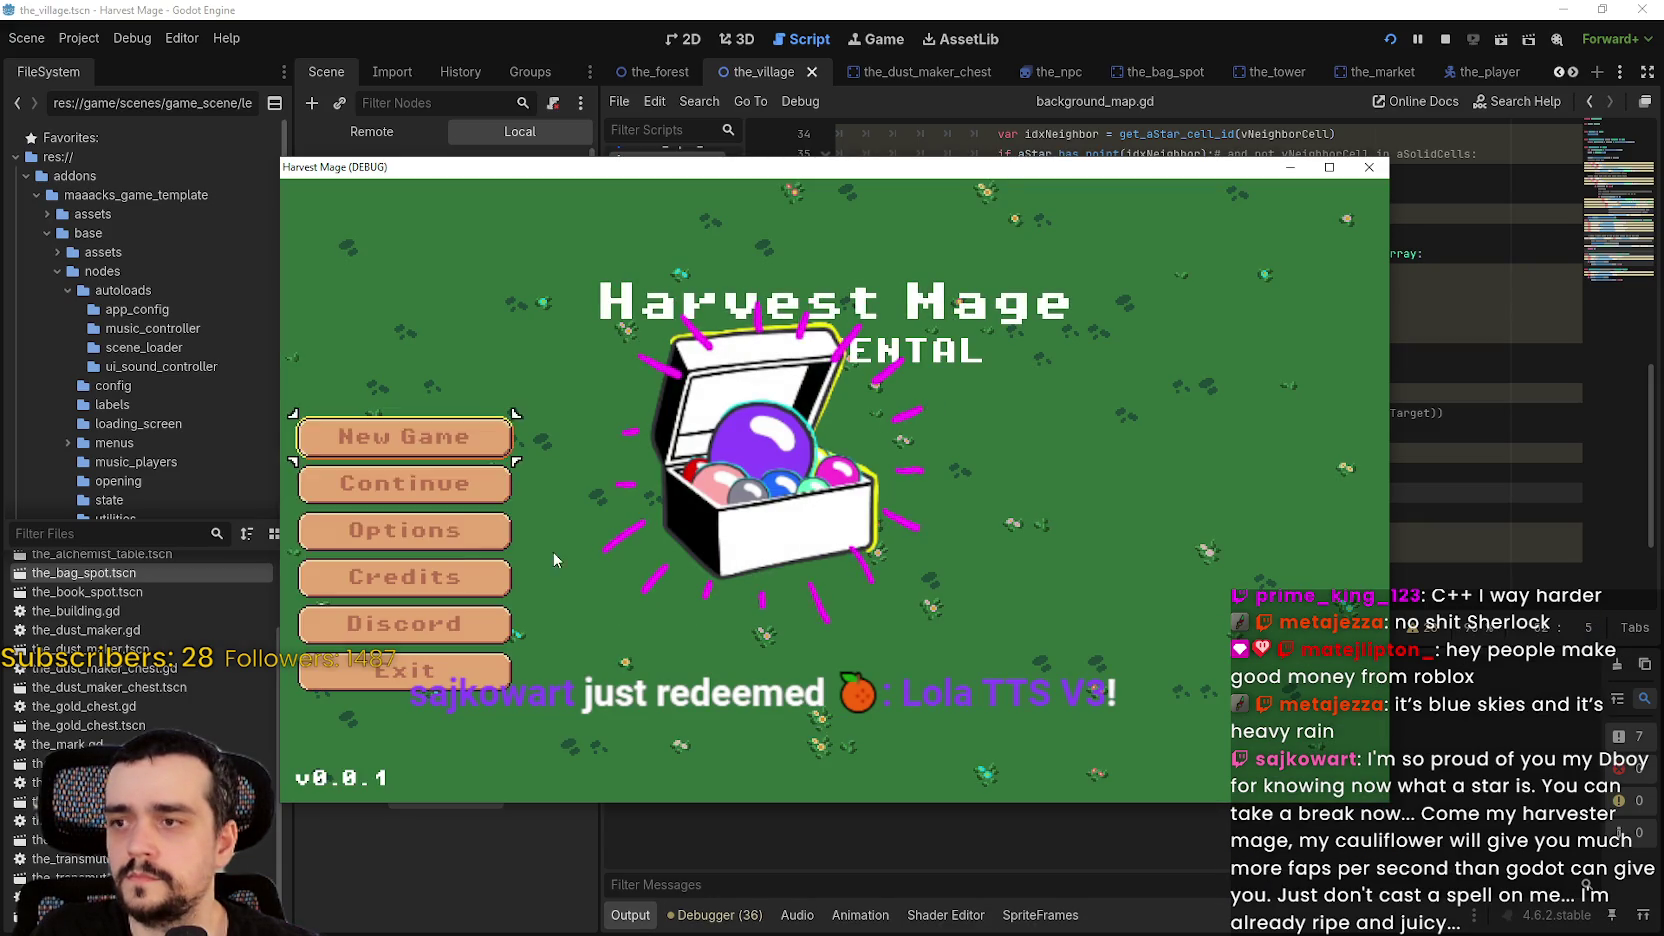
{"action": "left_click", "coordinate": [404, 437]}
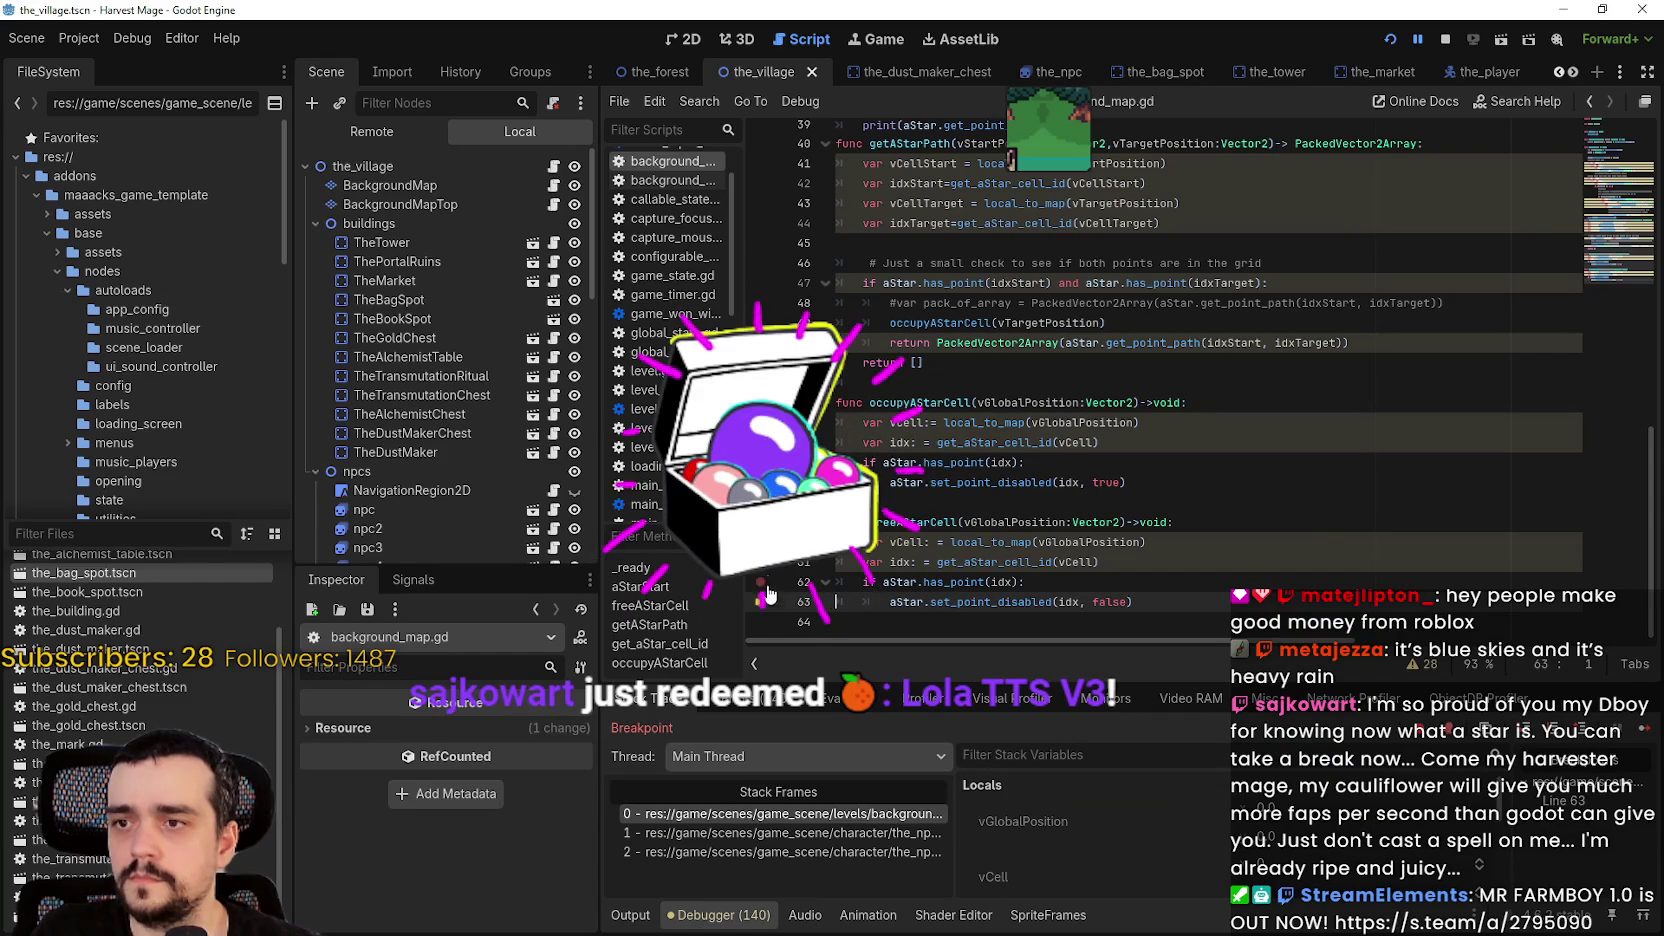
{"action": "left_click", "coordinate": [1627, 736]}
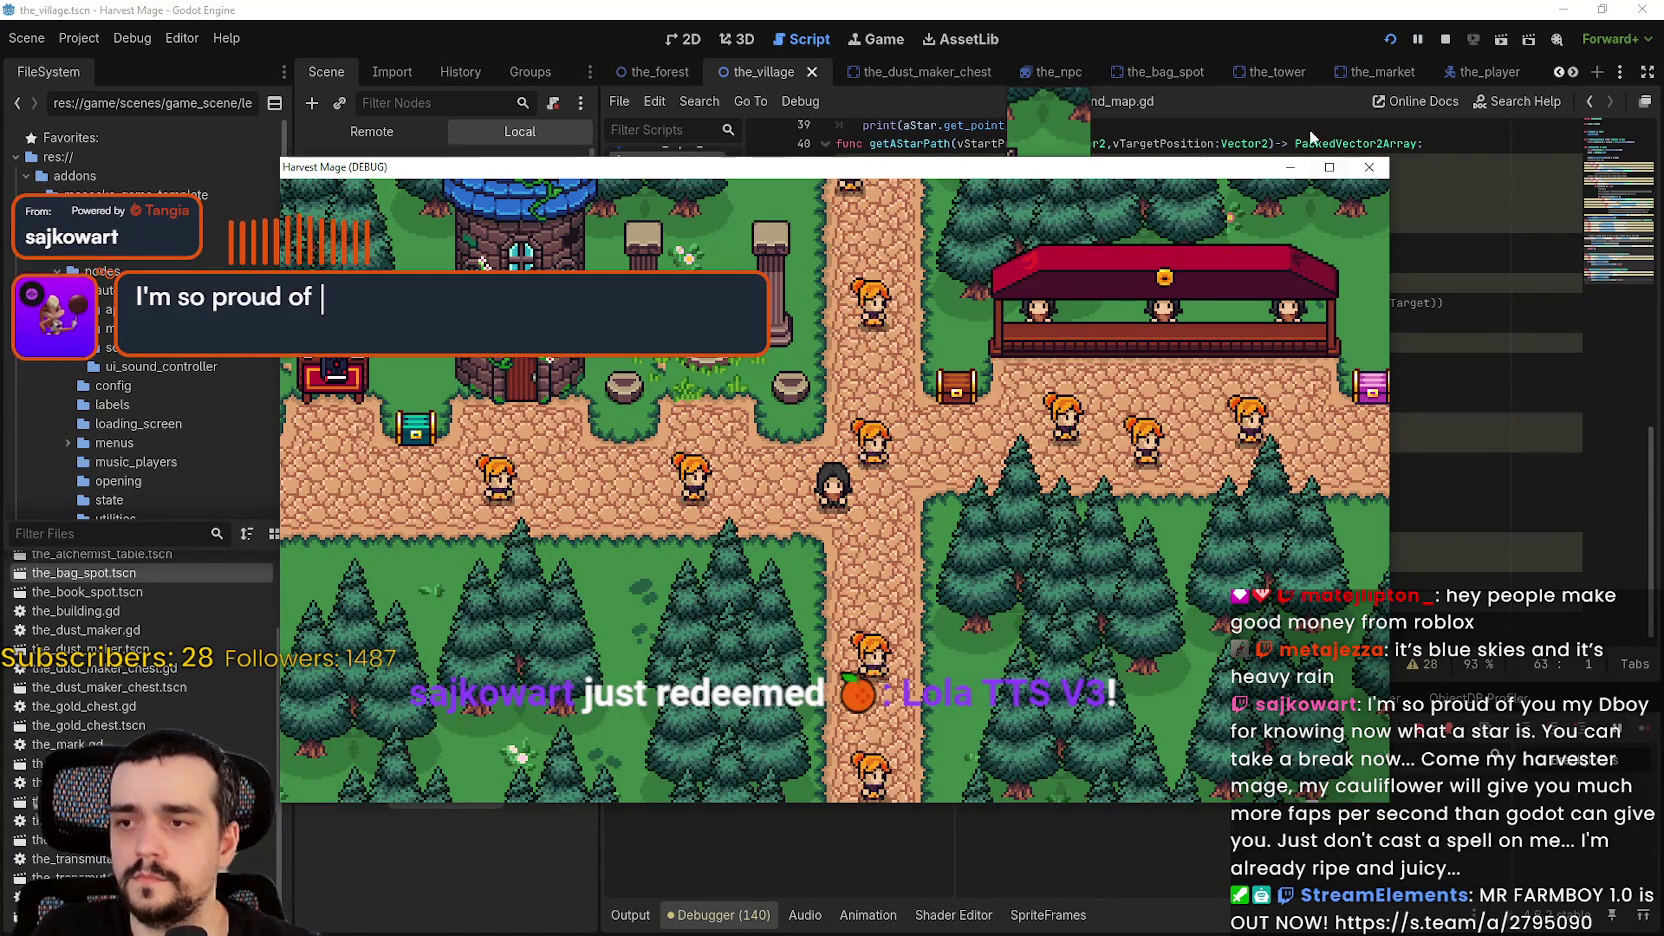
- Maximize the game and walk the player left, then right past the tower and market stall
{"action": "left_click", "coordinate": [1331, 170]}
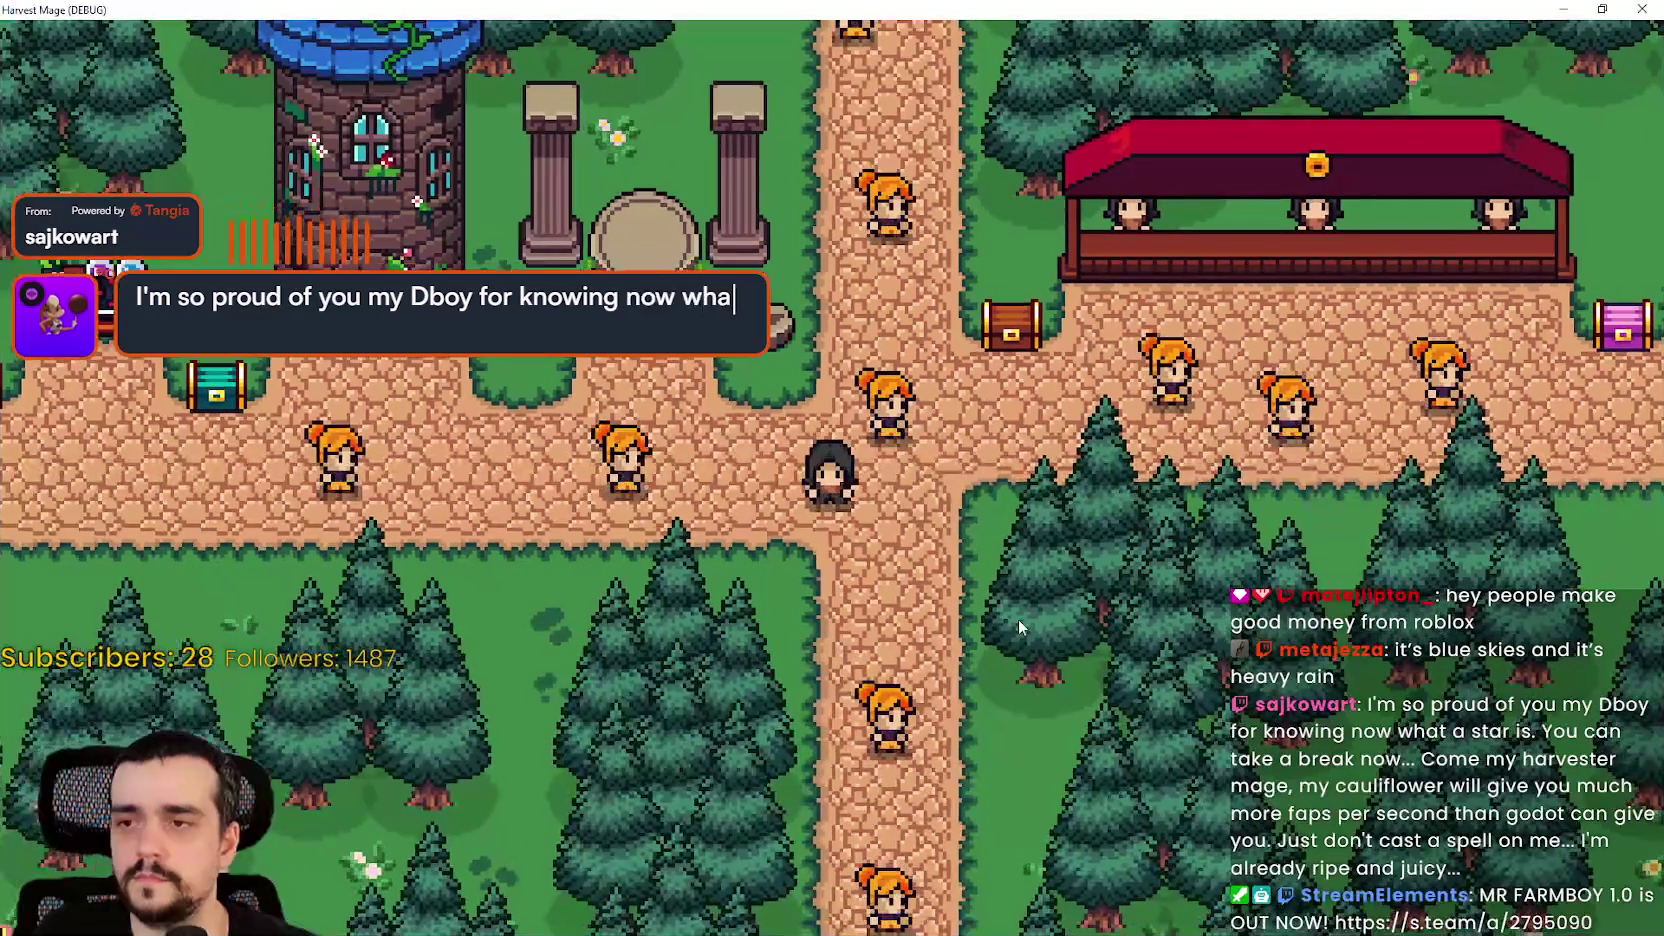
{"action": "key", "text": "a"}
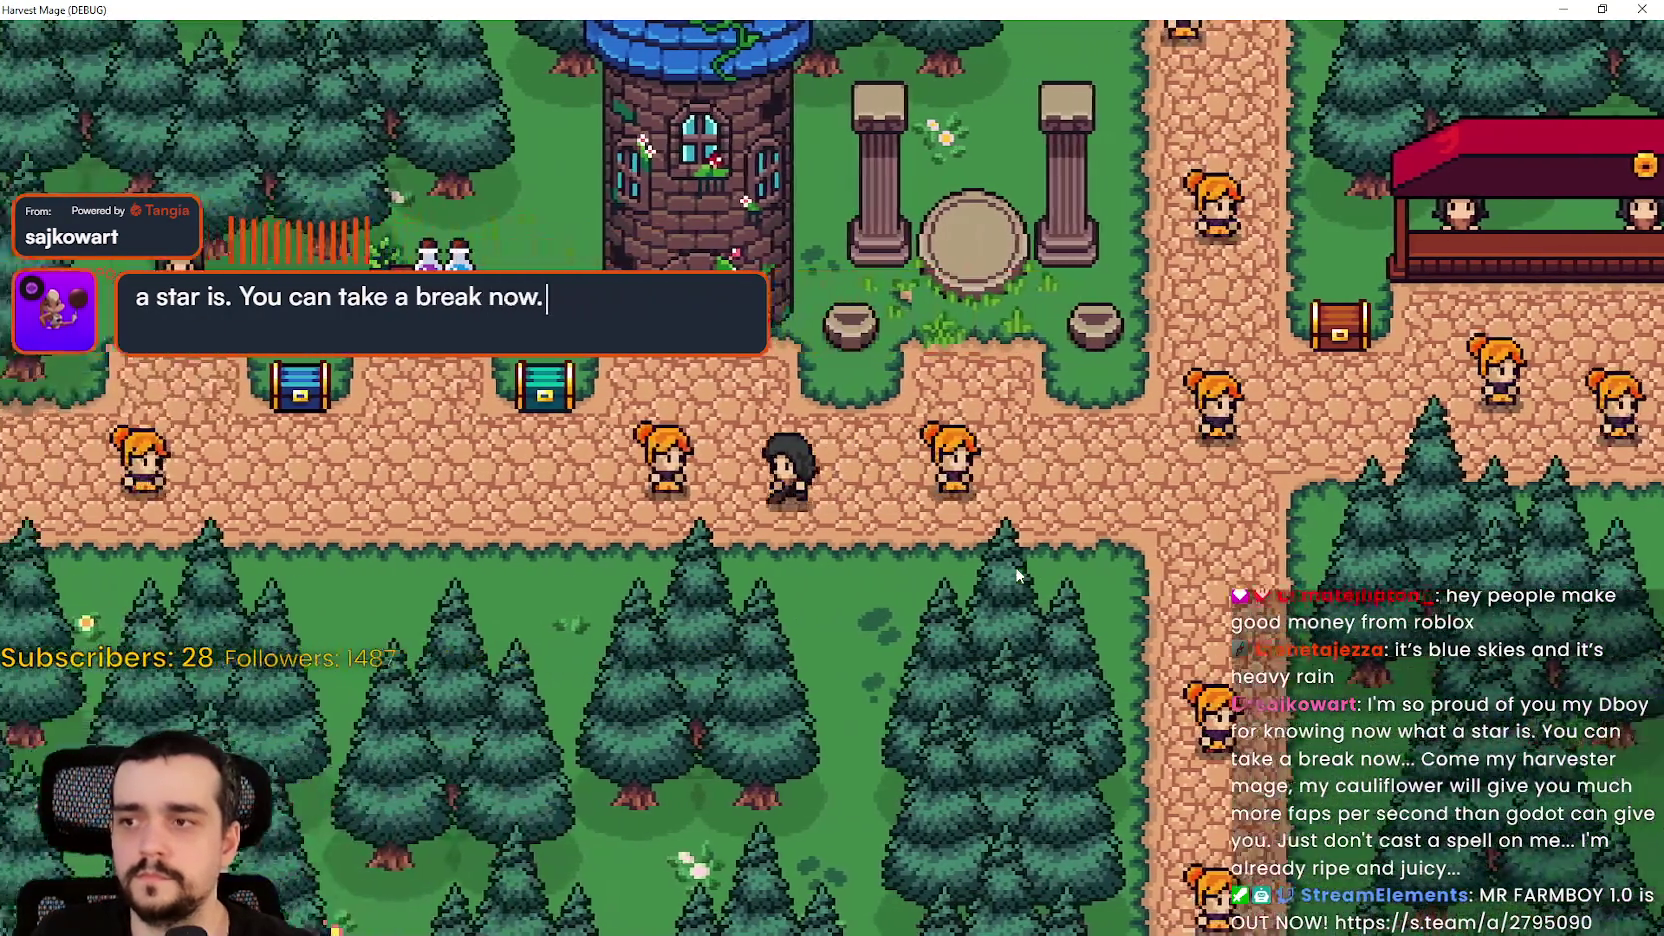
{"action": "key", "text": "a"}
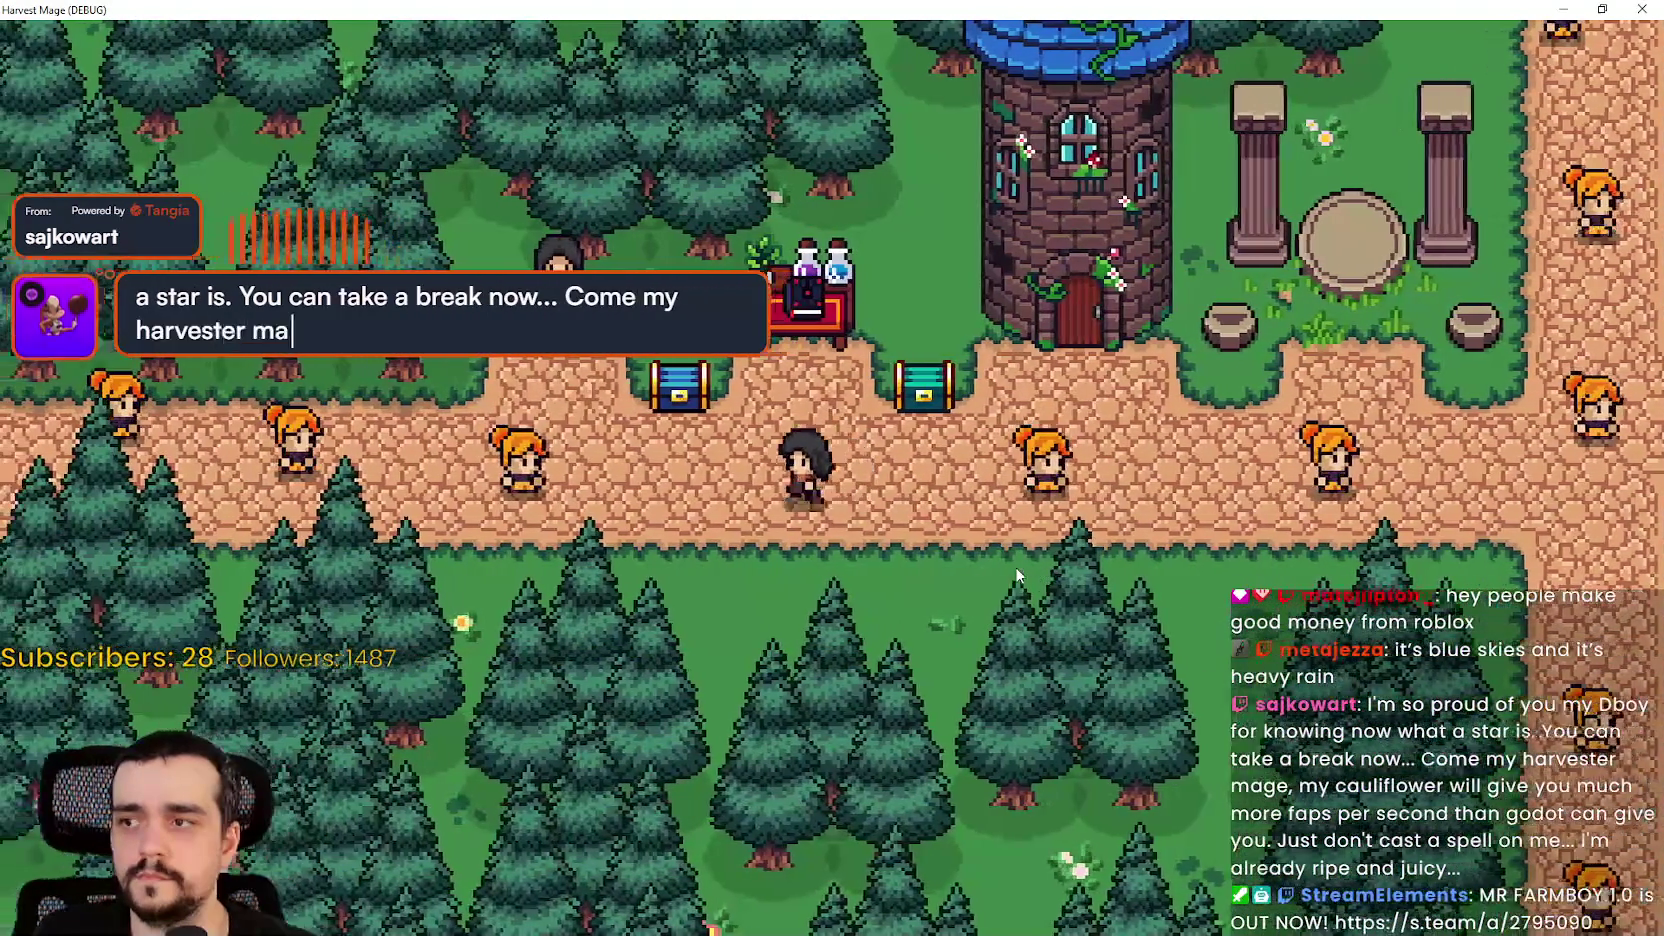
{"action": "key", "text": "d"}
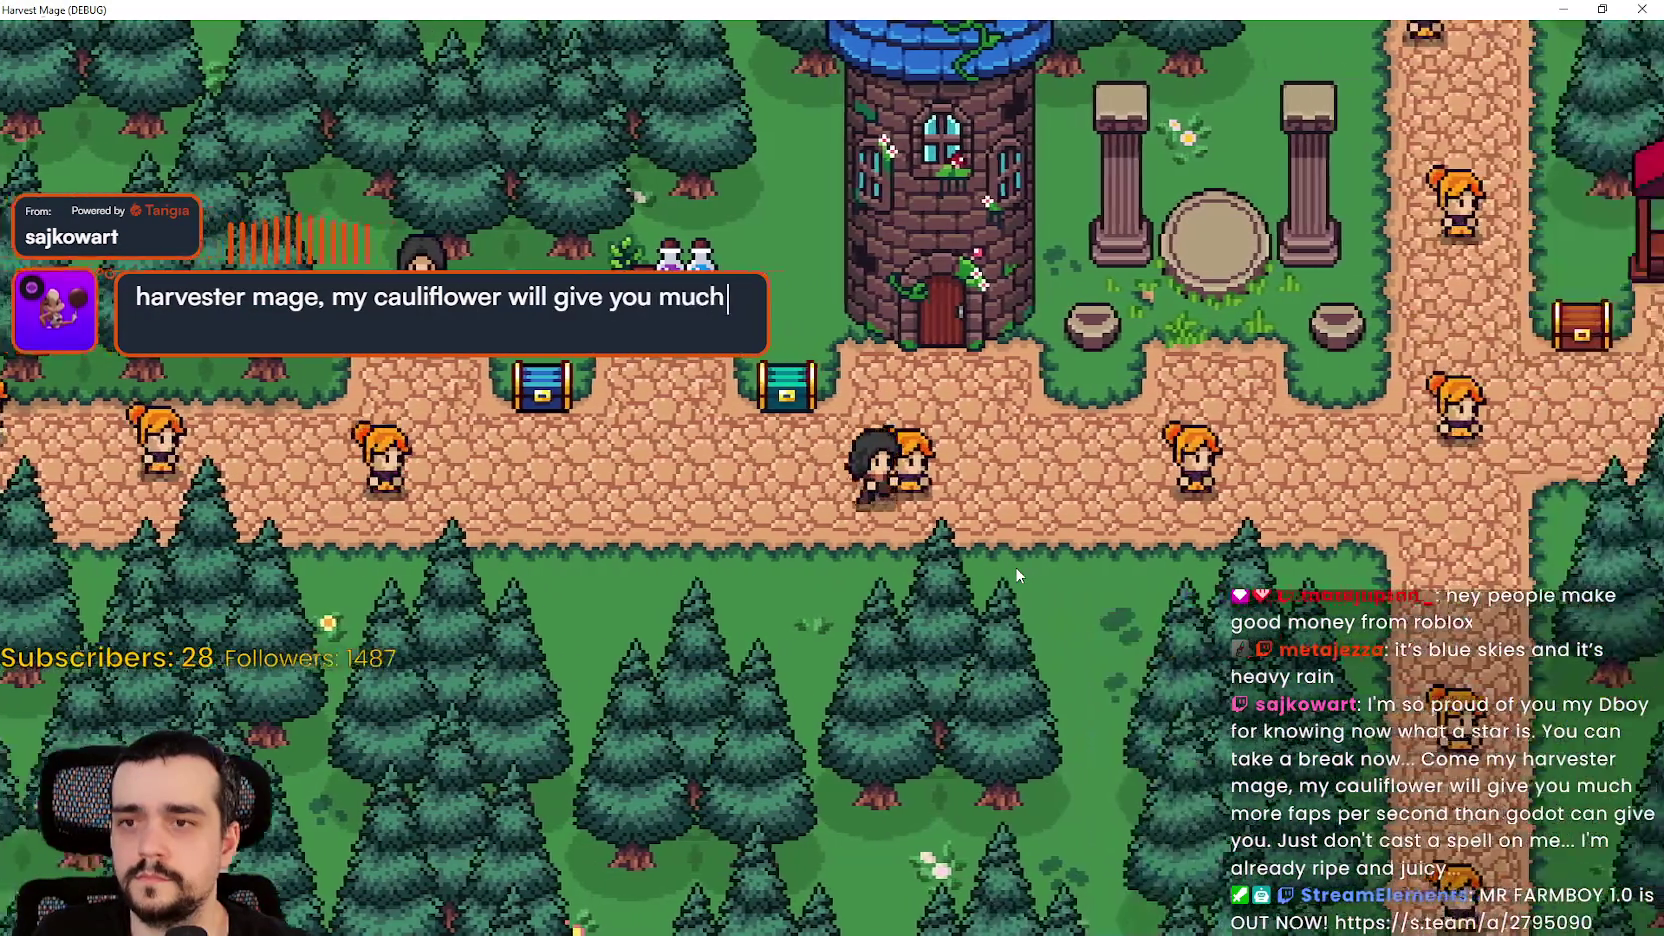
{"action": "key", "text": "d"}
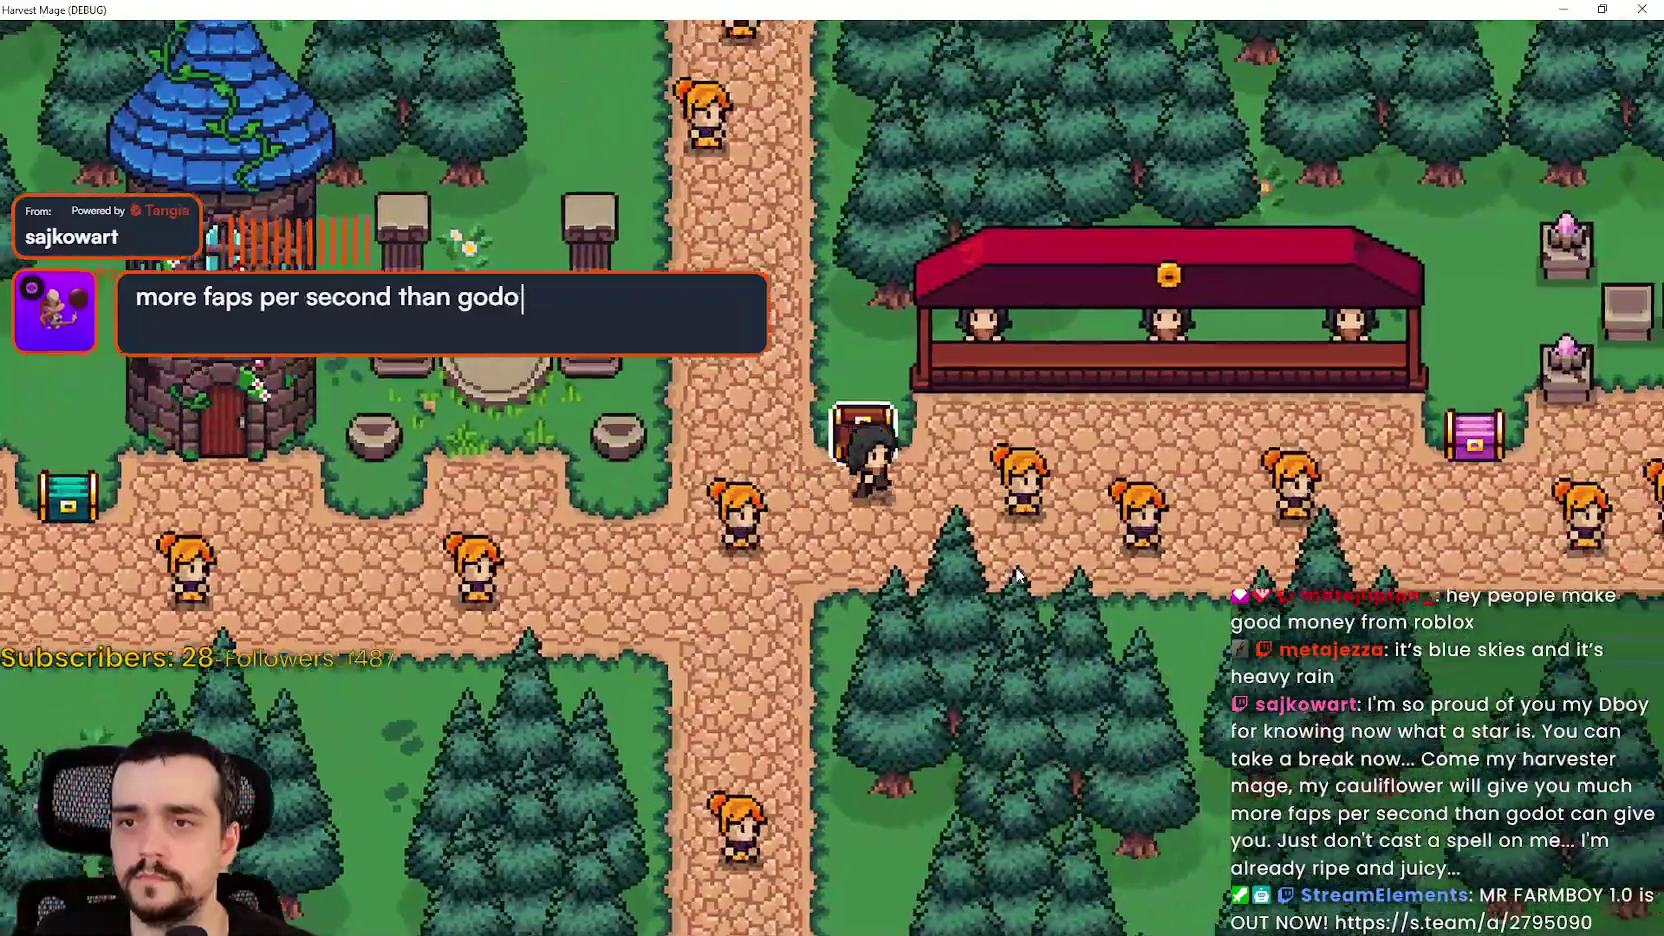
{"action": "key", "text": "d"}
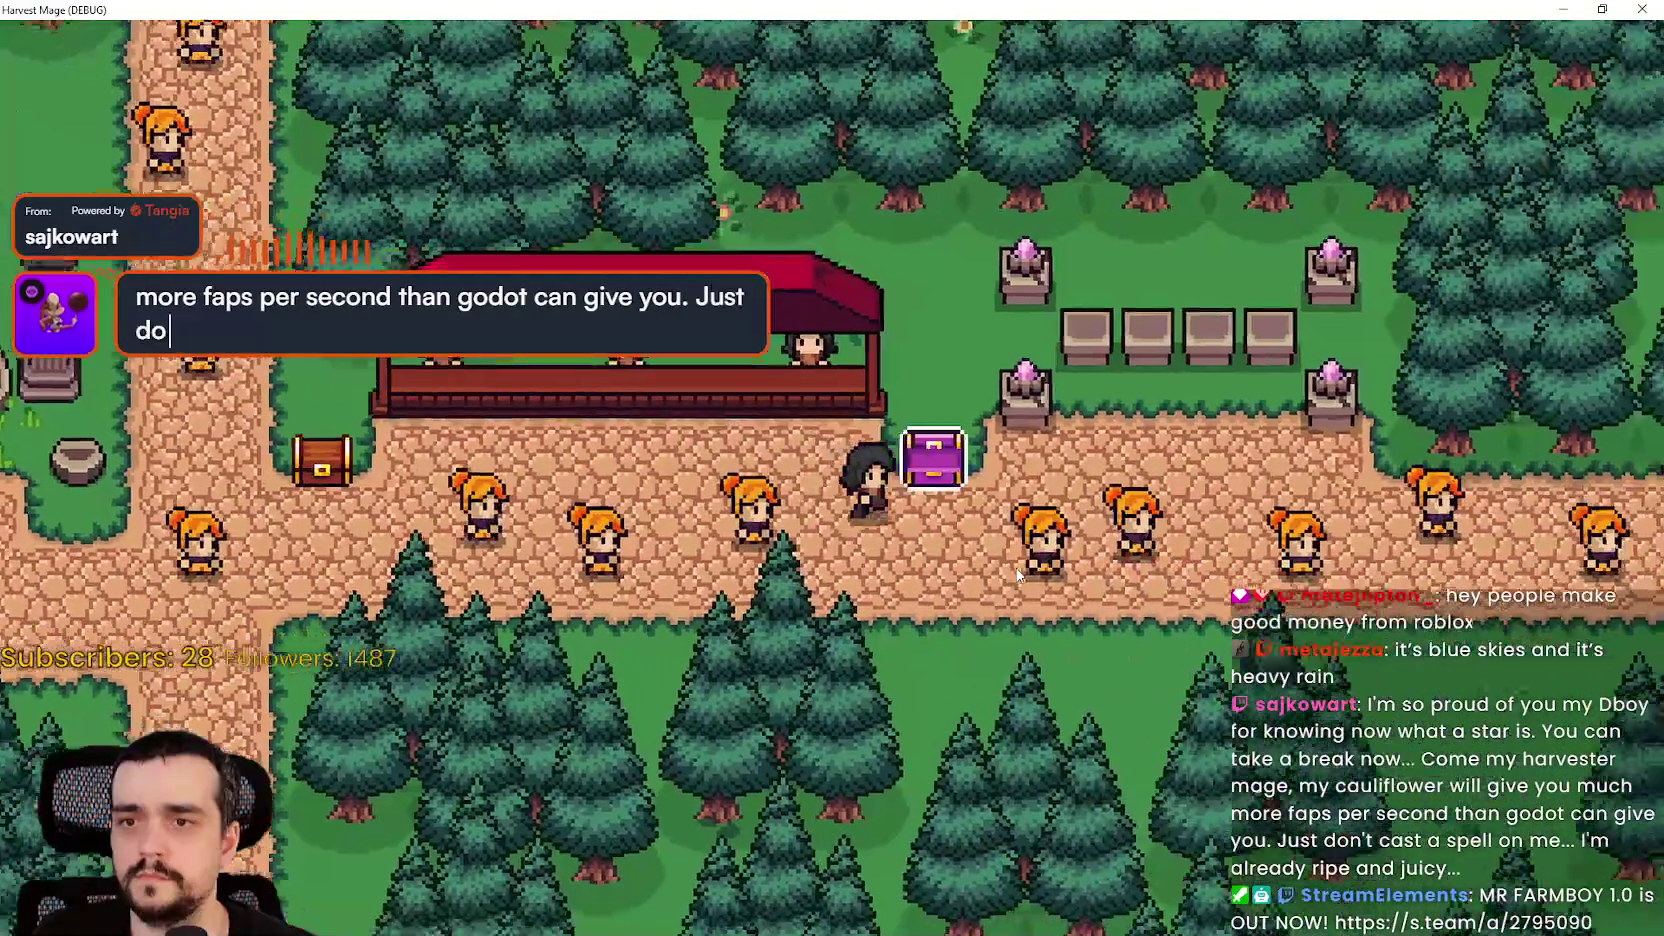
{"action": "key", "text": "d"}
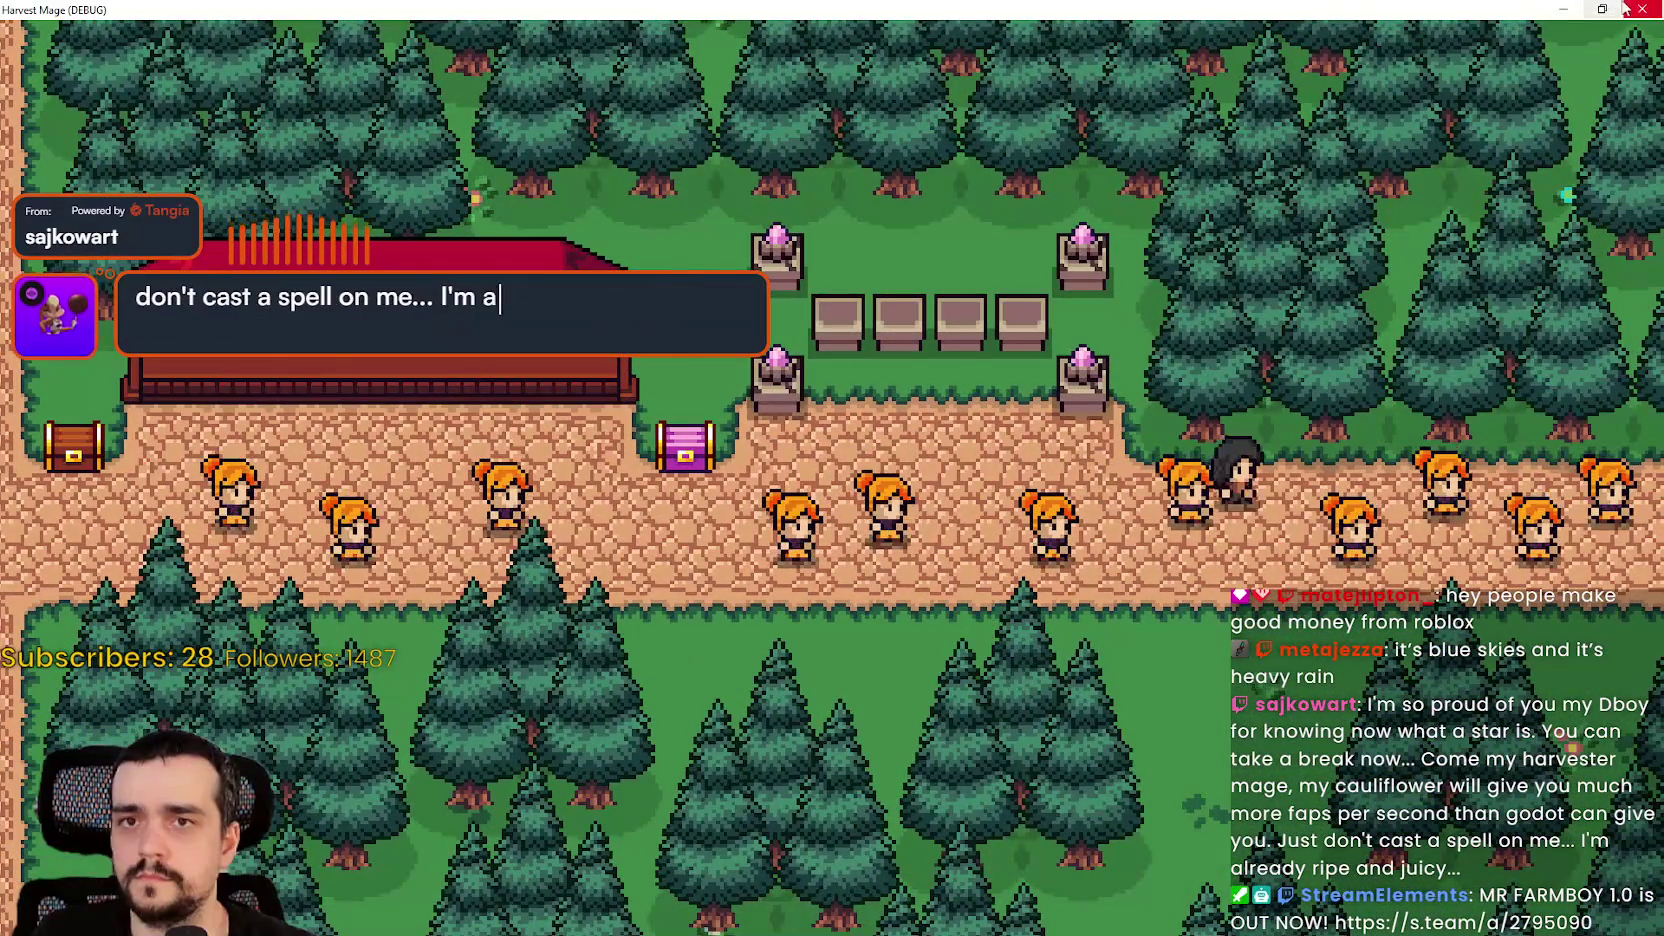
- Restore the game window, stop the game, and run the project again
{"action": "left_click", "coordinate": [1602, 9]}
{"action": "left_click", "coordinate": [1445, 39]}
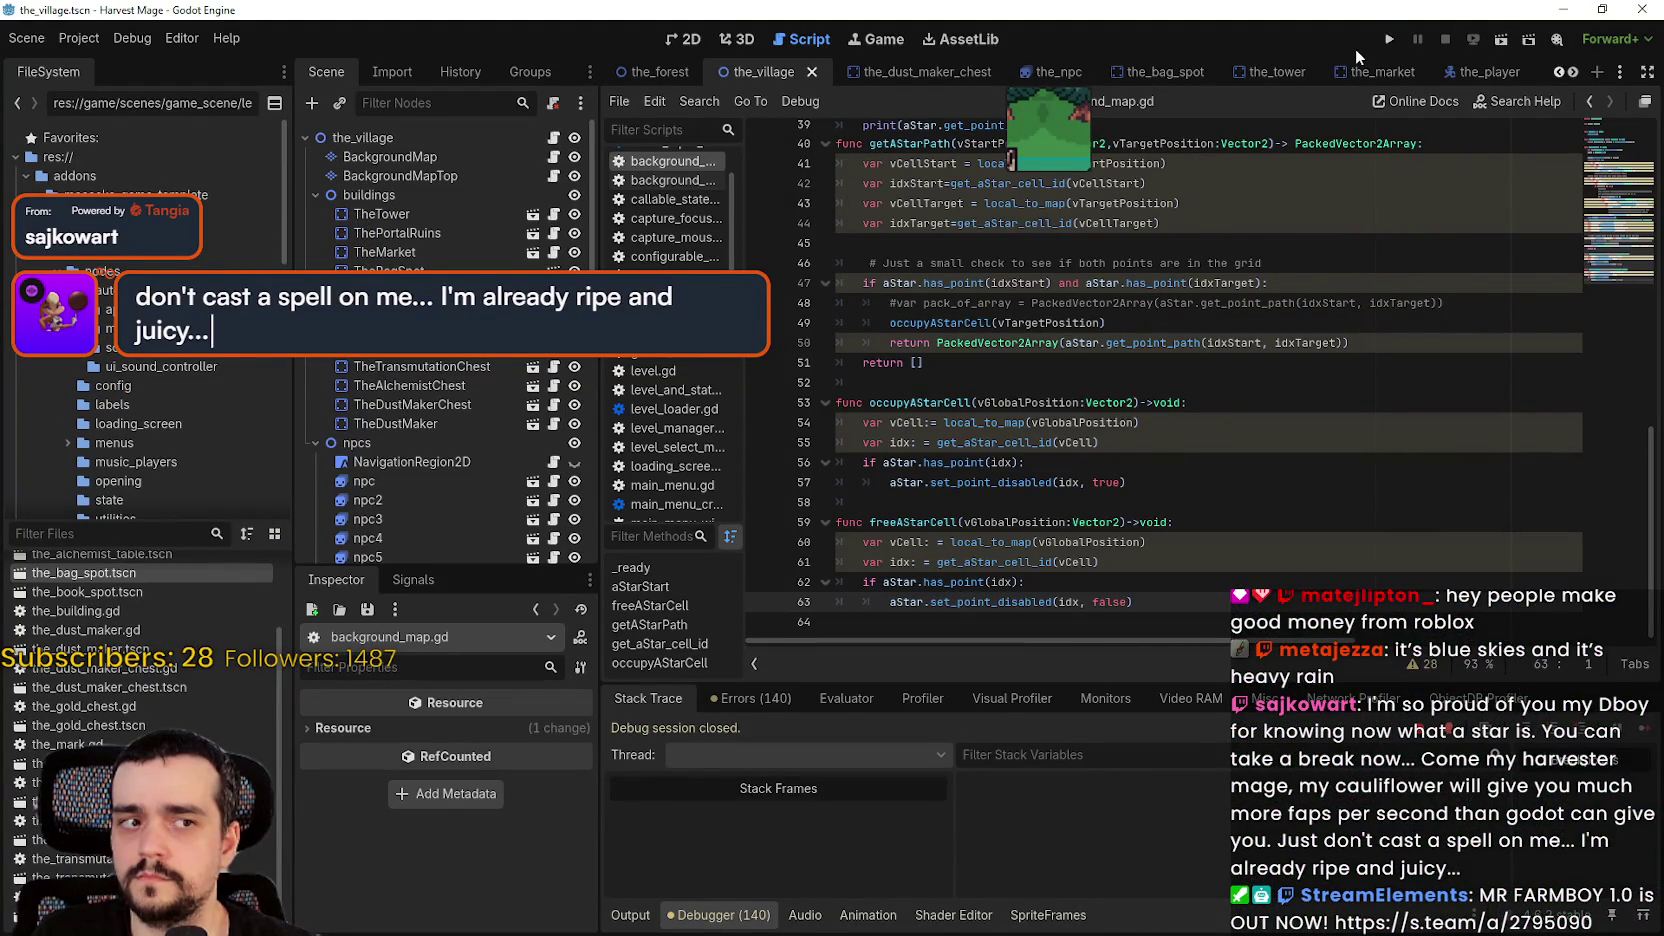
{"action": "left_click", "coordinate": [1386, 42]}
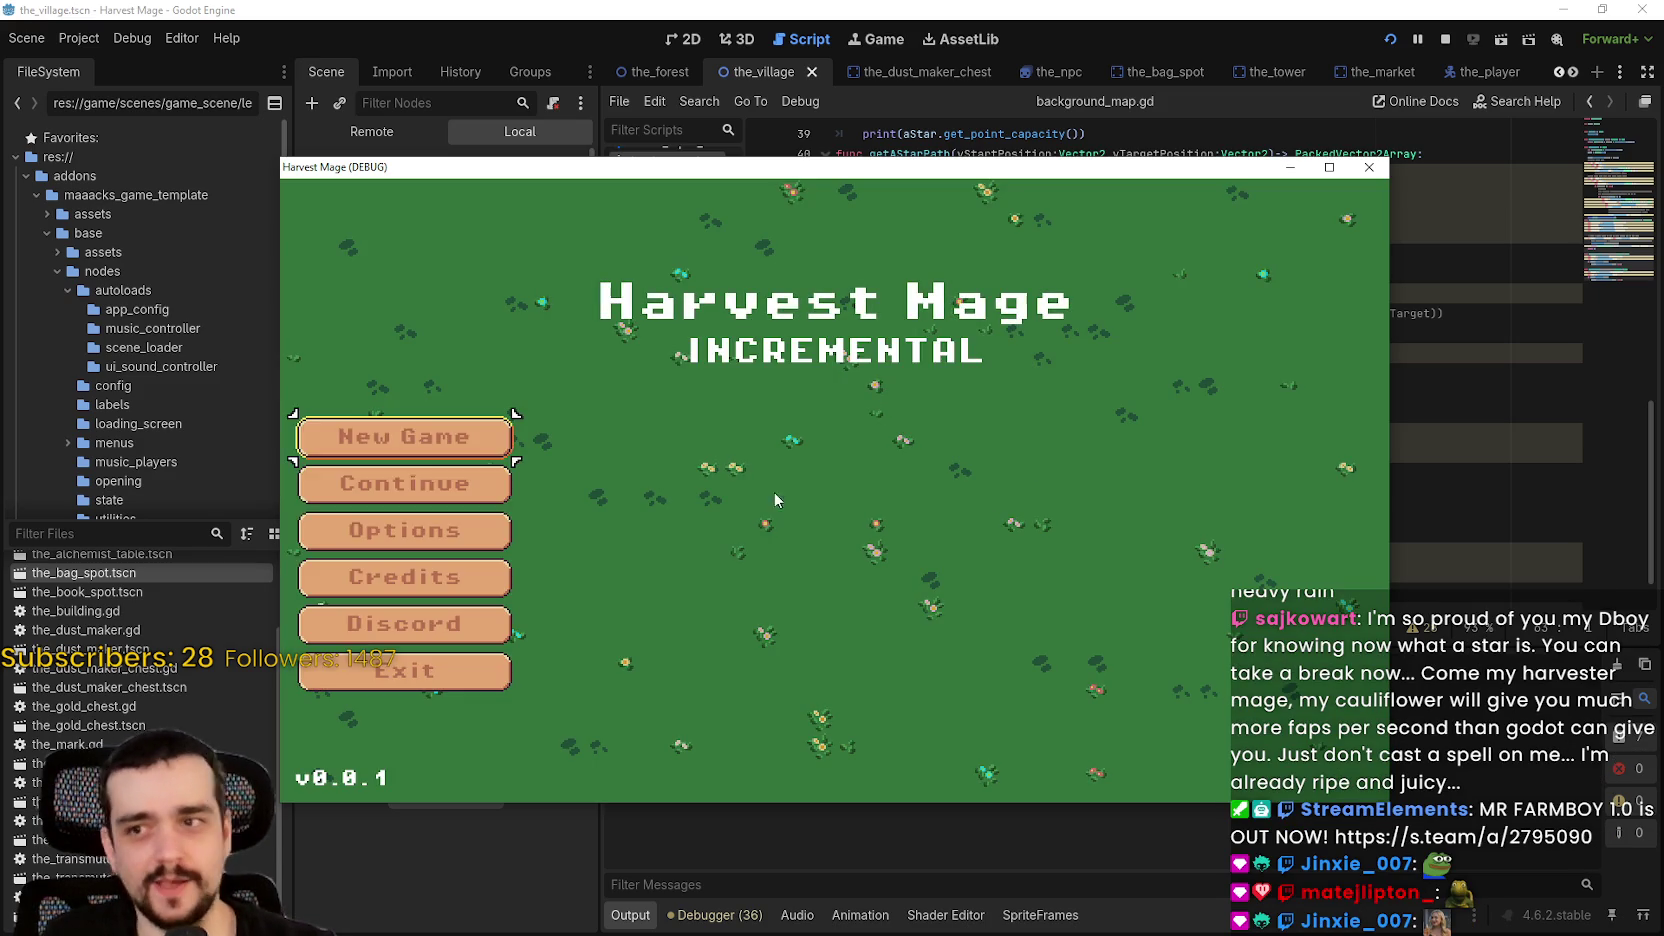
- Enter the village in a maximized window and walk the player back and forth along the east path
{"action": "left_click", "coordinate": [494, 484]}
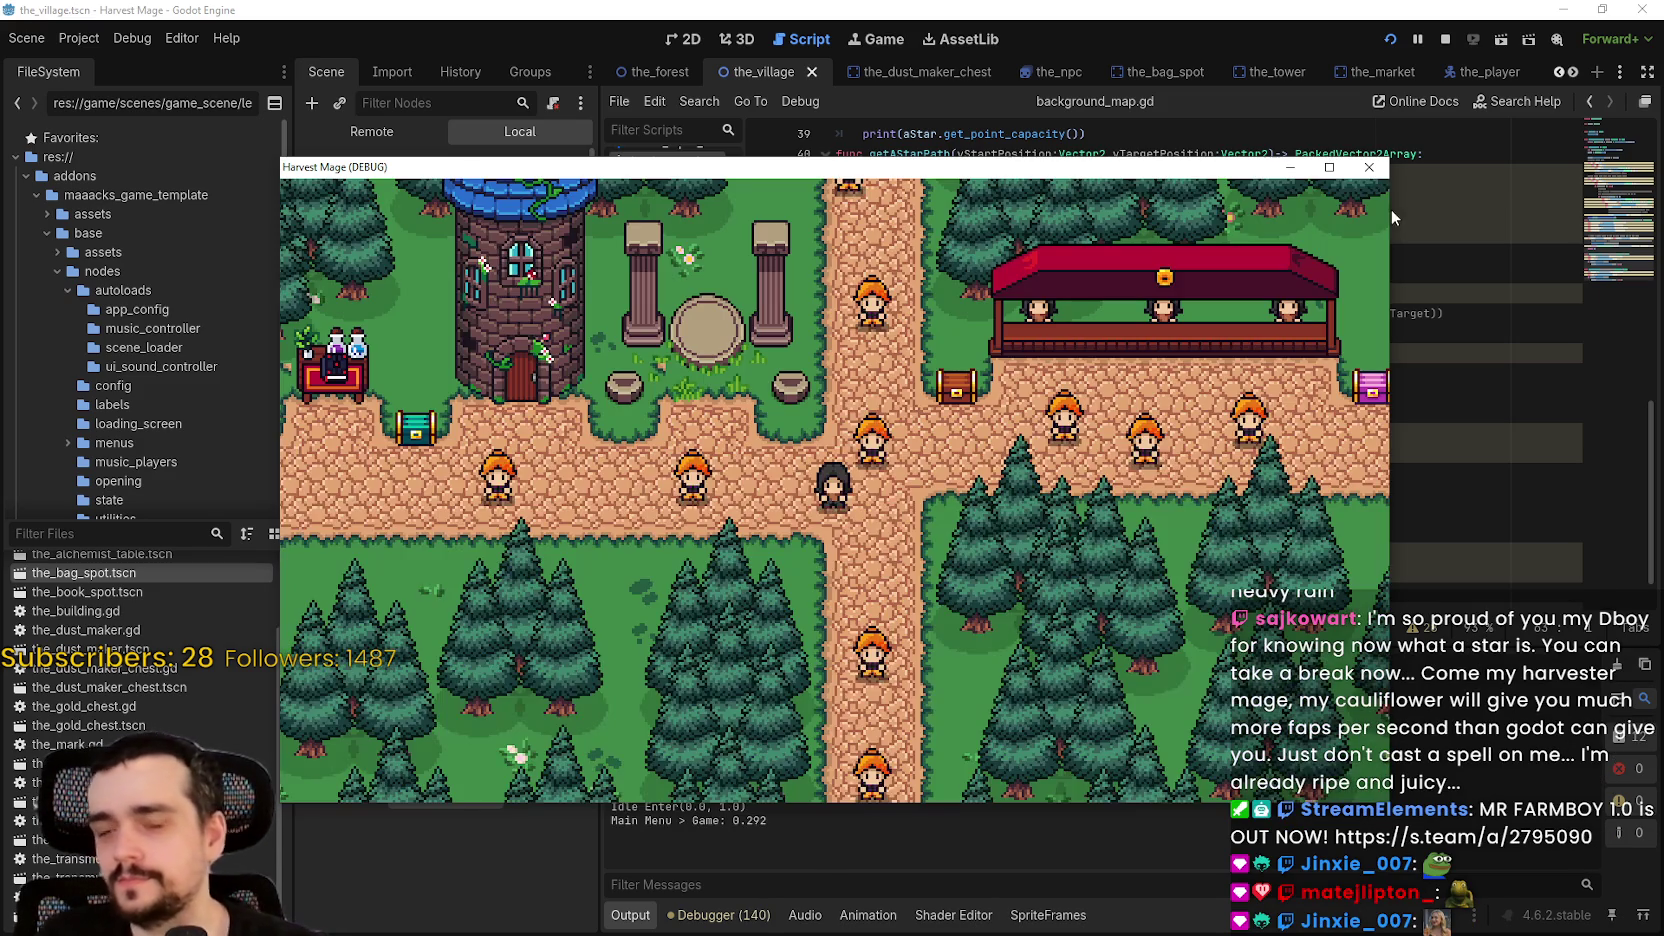
{"action": "left_click", "coordinate": [1329, 167]}
{"action": "key", "text": "a"}
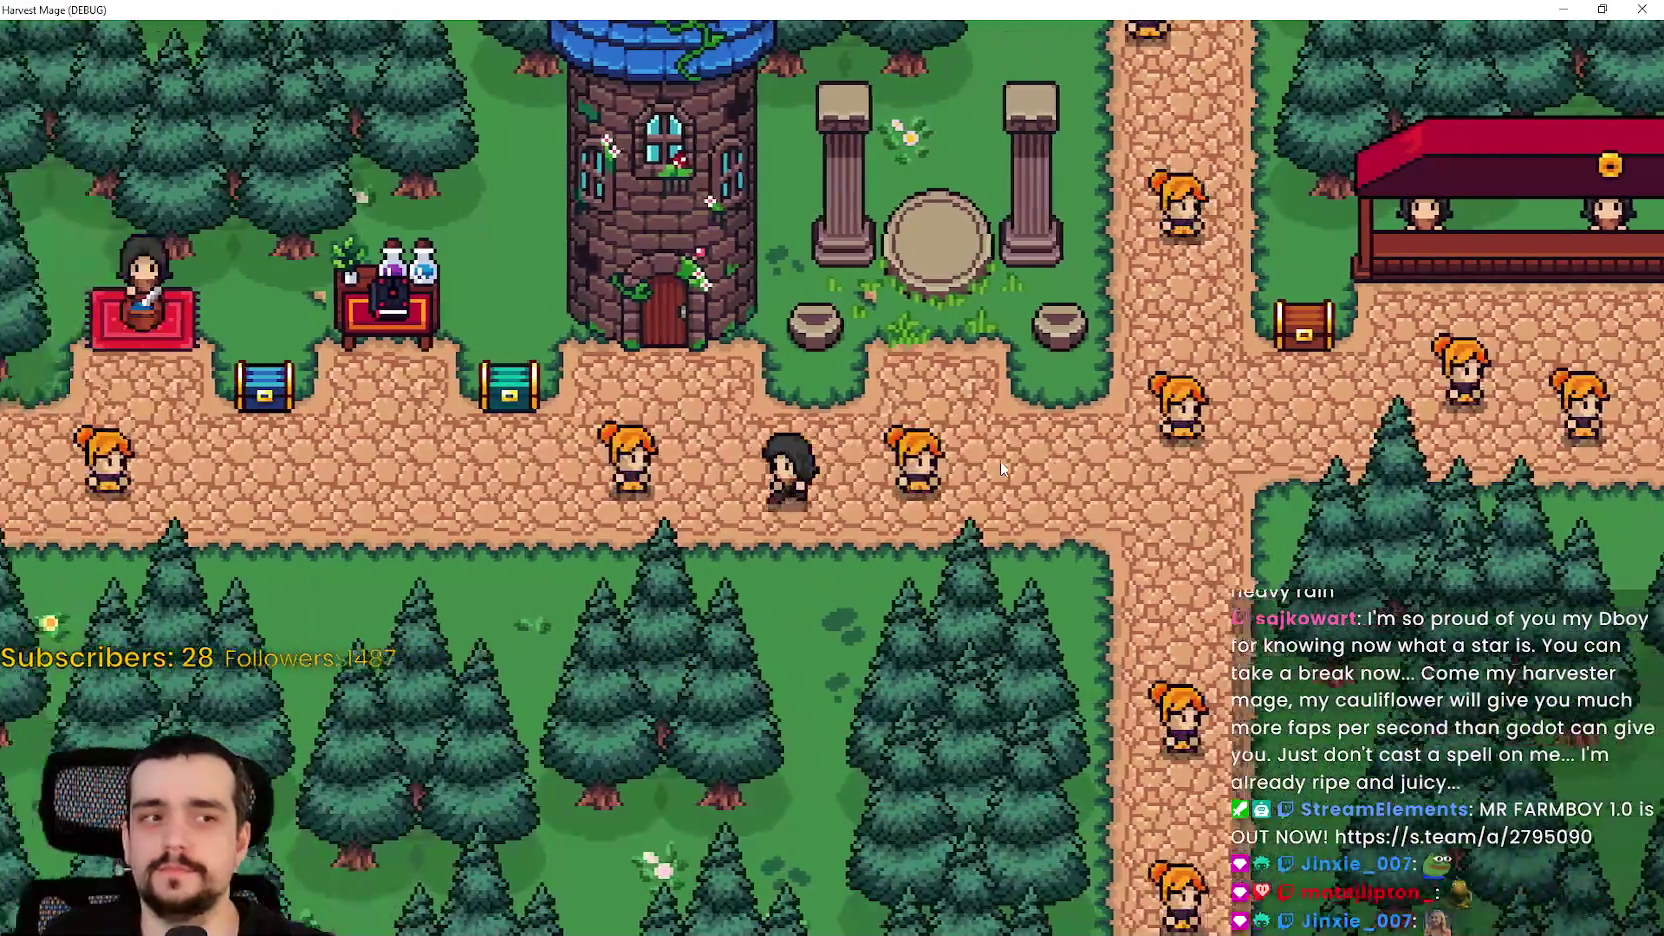
{"action": "key", "text": "d"}
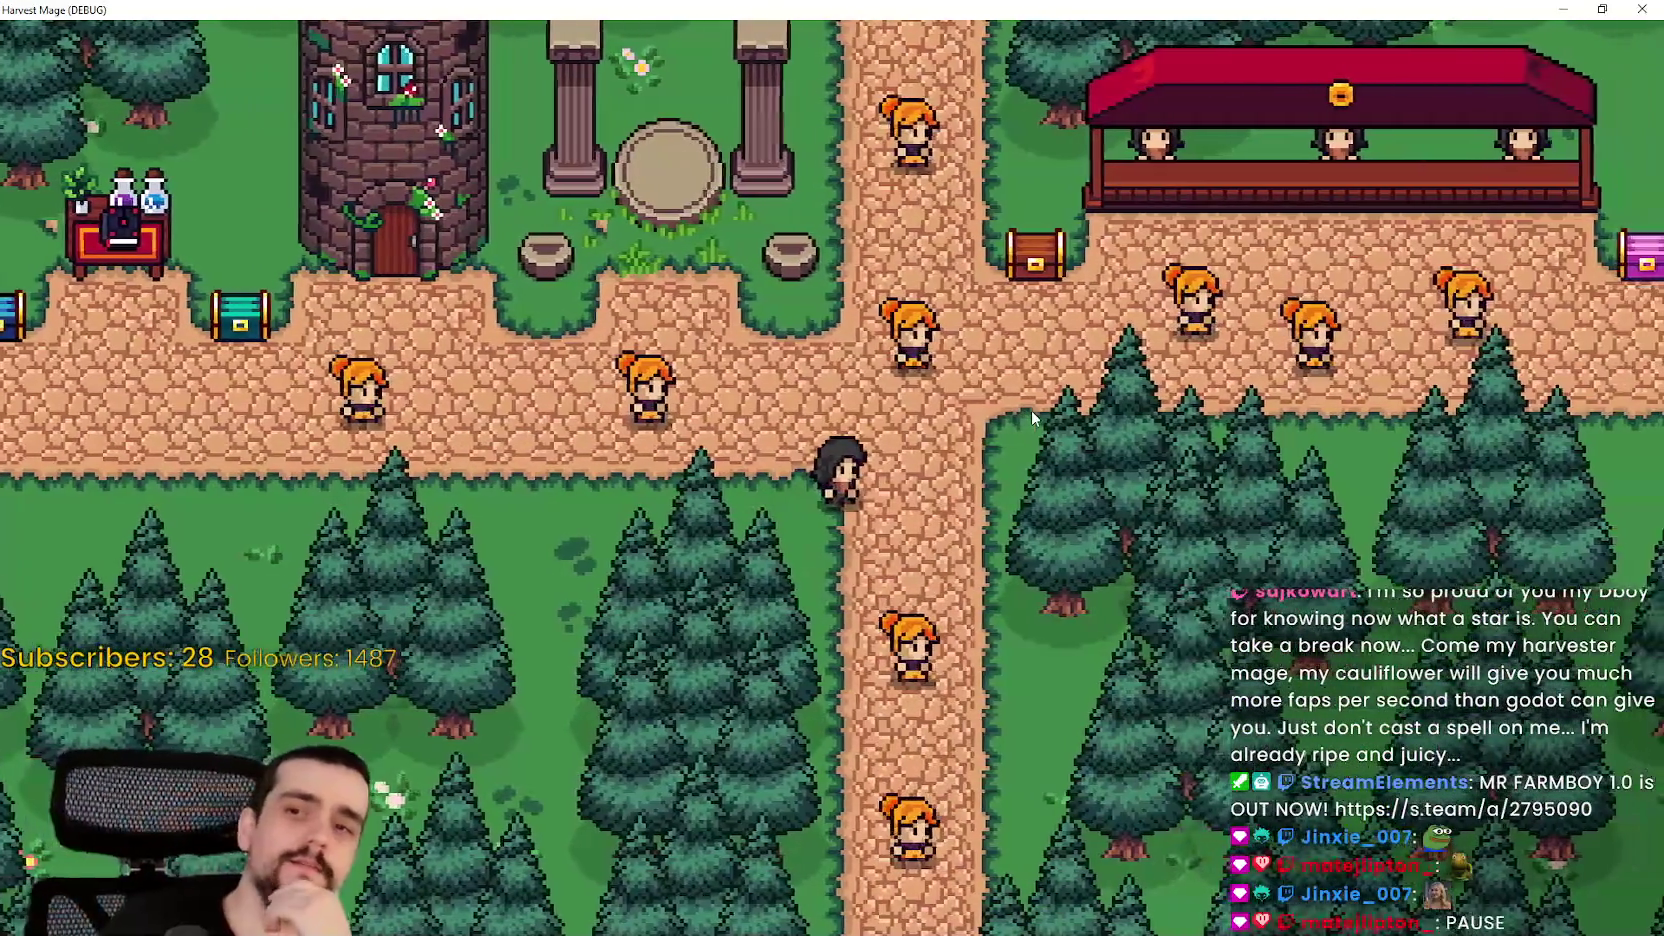
{"action": "key", "text": "d"}
{"action": "key", "text": "w"}
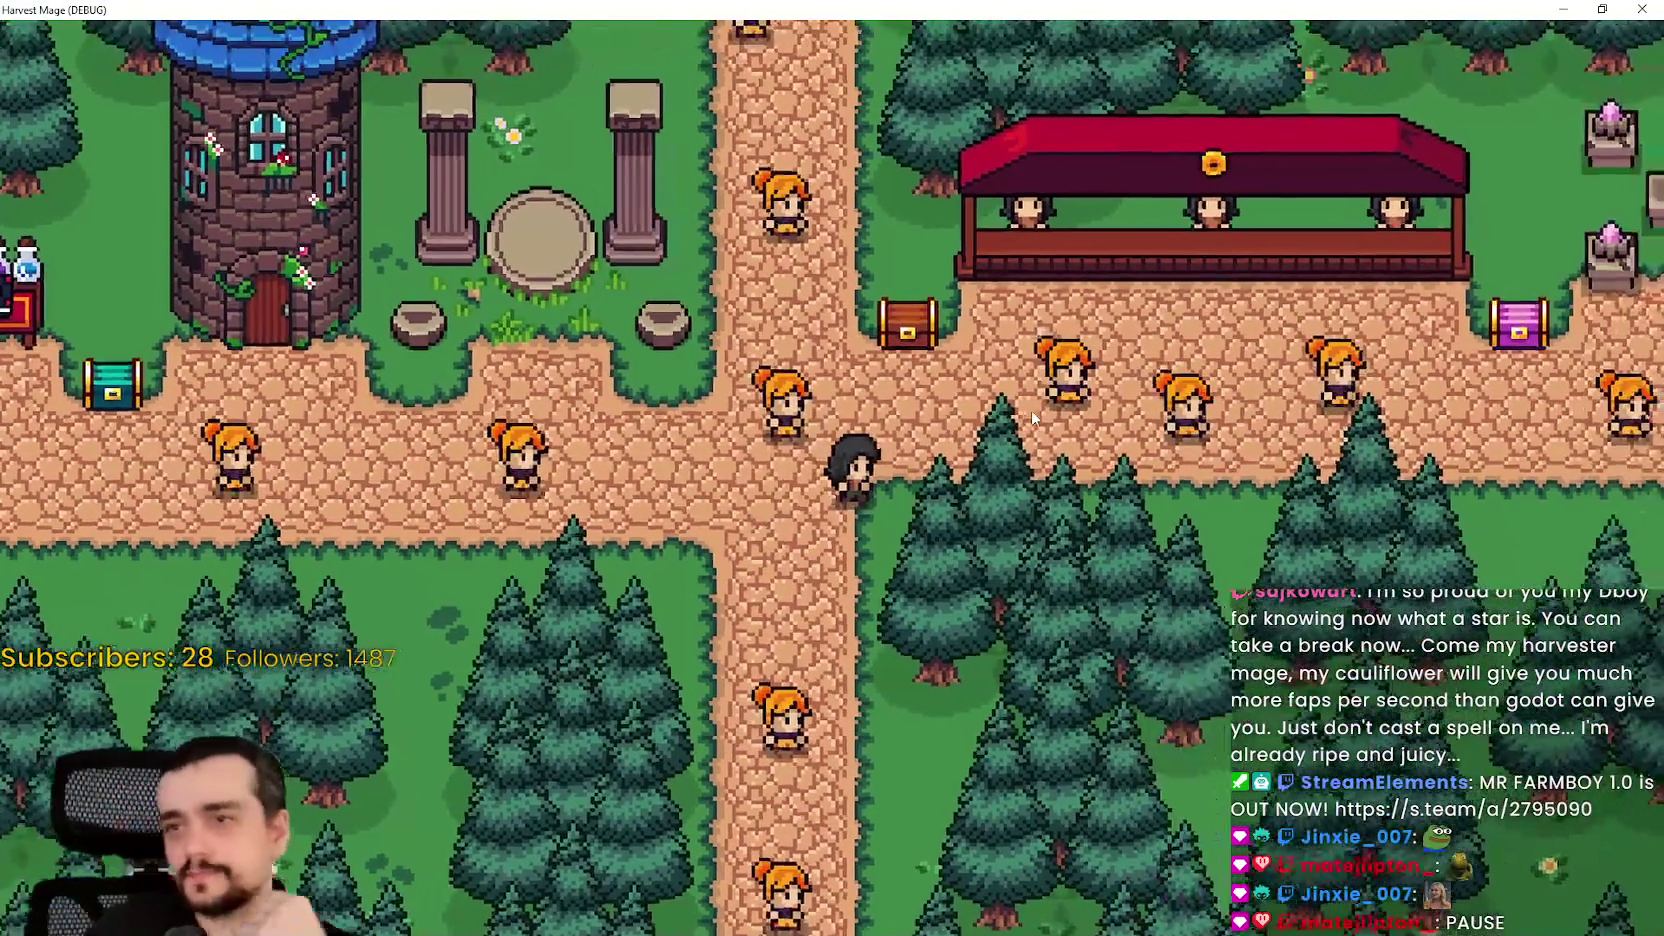
{"action": "key", "text": "d"}
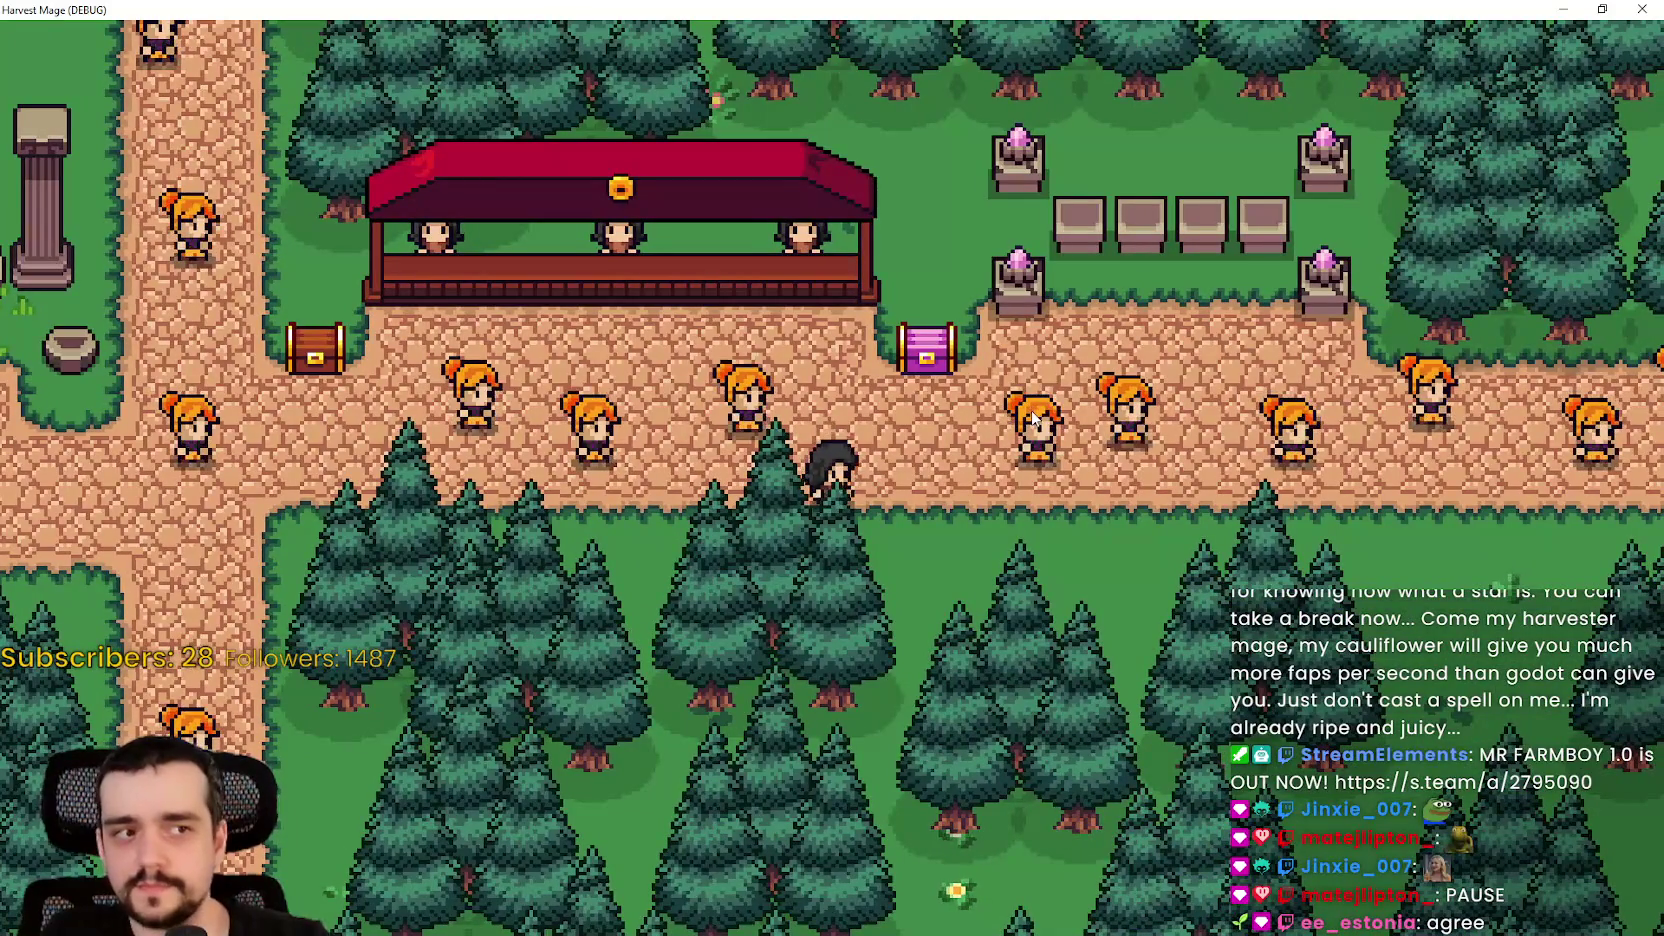
{"action": "key", "text": "a"}
{"action": "key", "text": "w"}
{"action": "key", "text": "a"}
- Walk past the purple chest, market stall and tower, then close the game window
{"action": "key", "text": "s"}
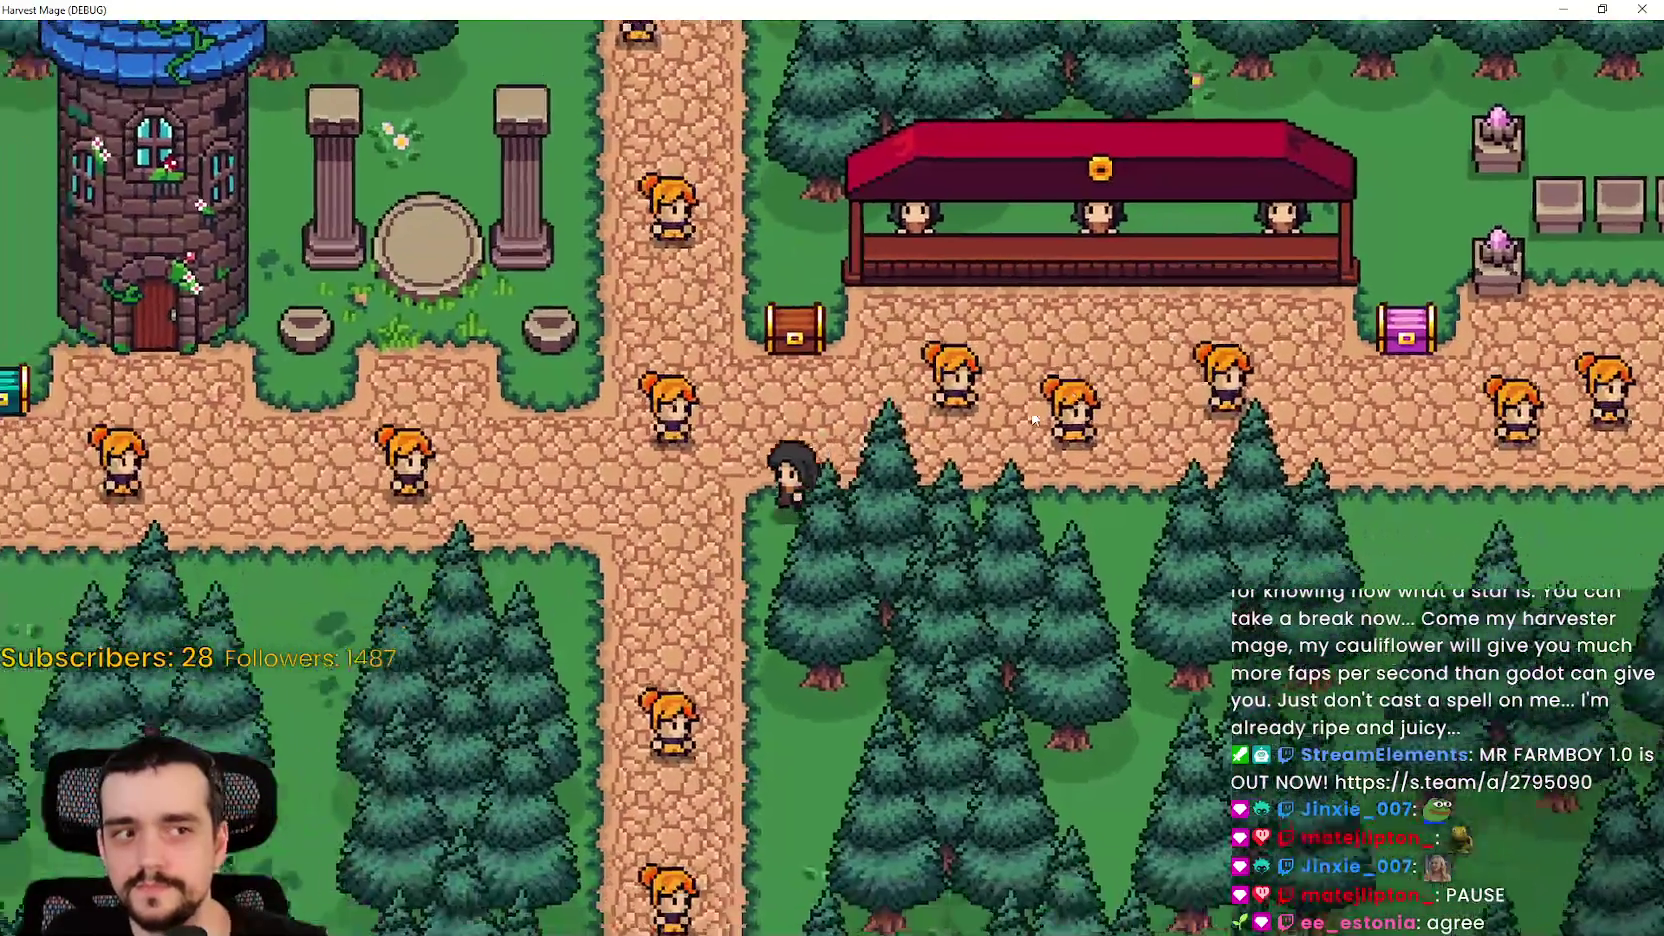
{"action": "key", "text": "d"}
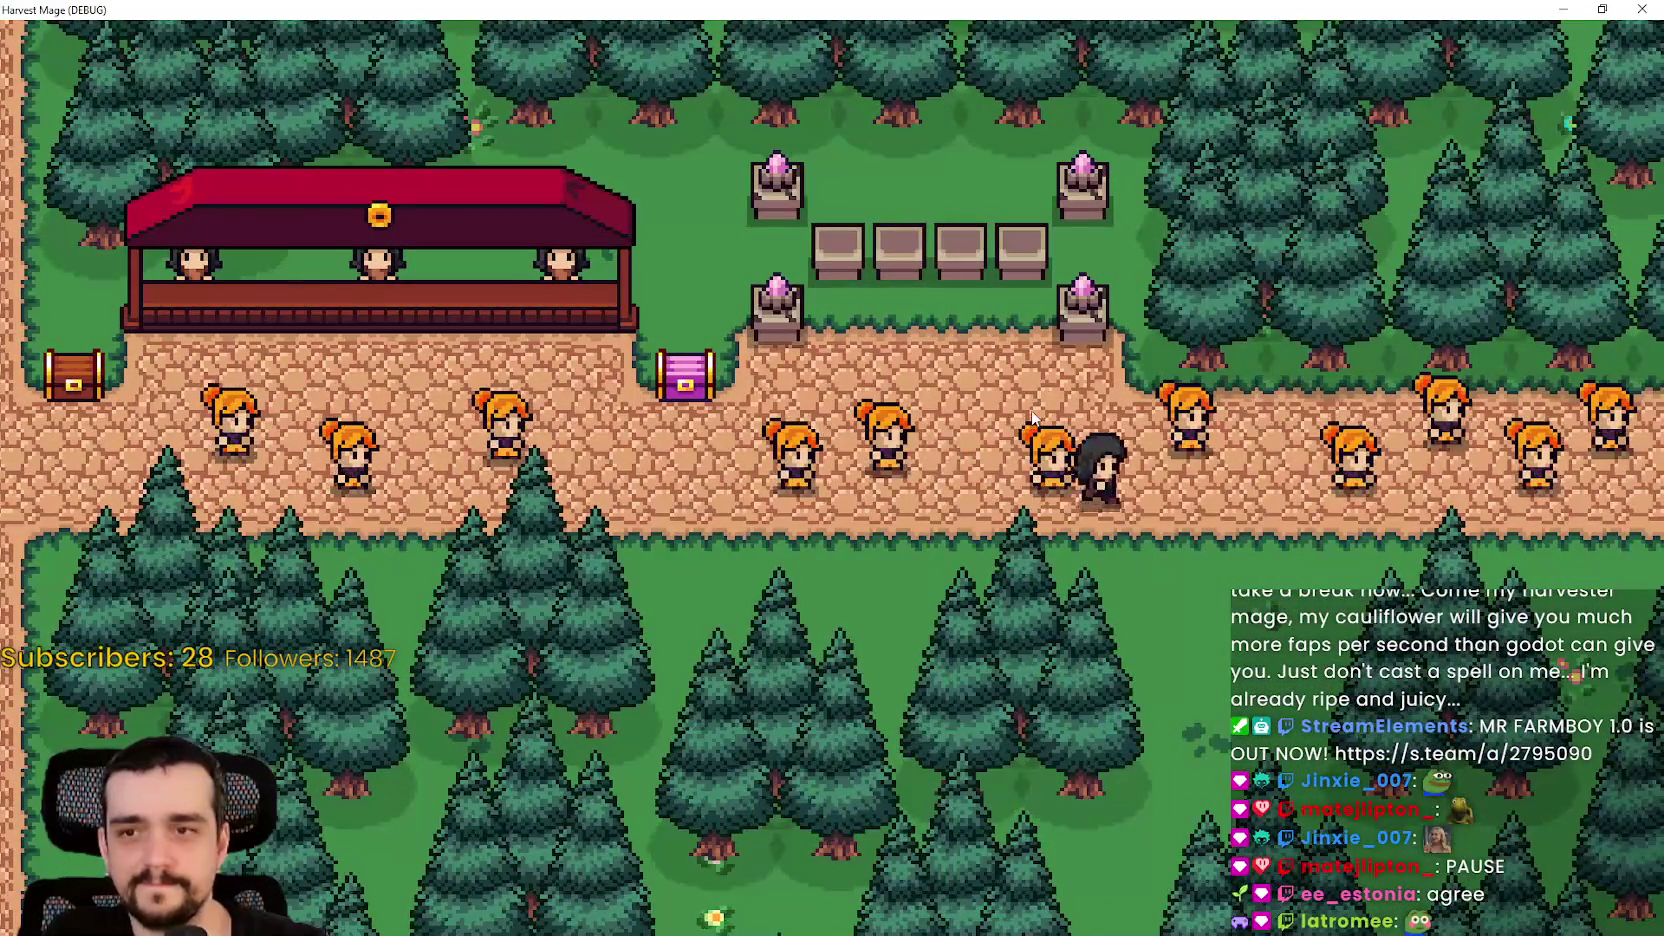
{"action": "key", "text": "w"}
{"action": "key", "text": "a"}
{"action": "key", "text": "a"}
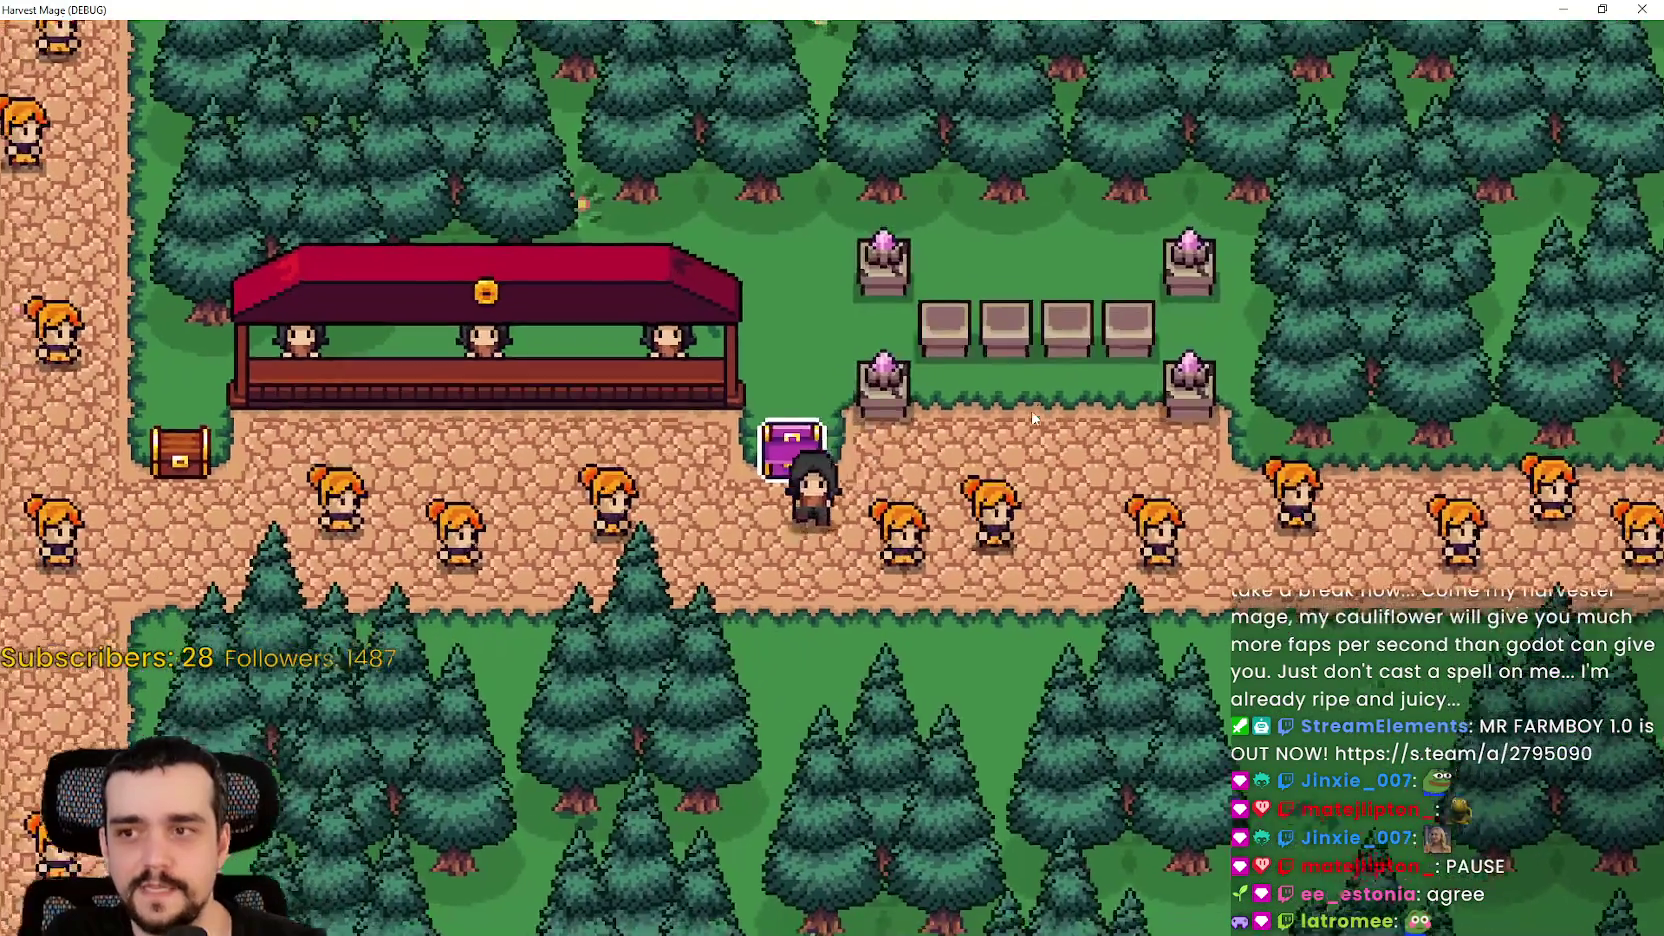
{"action": "key", "text": "a"}
{"action": "key", "text": "w"}
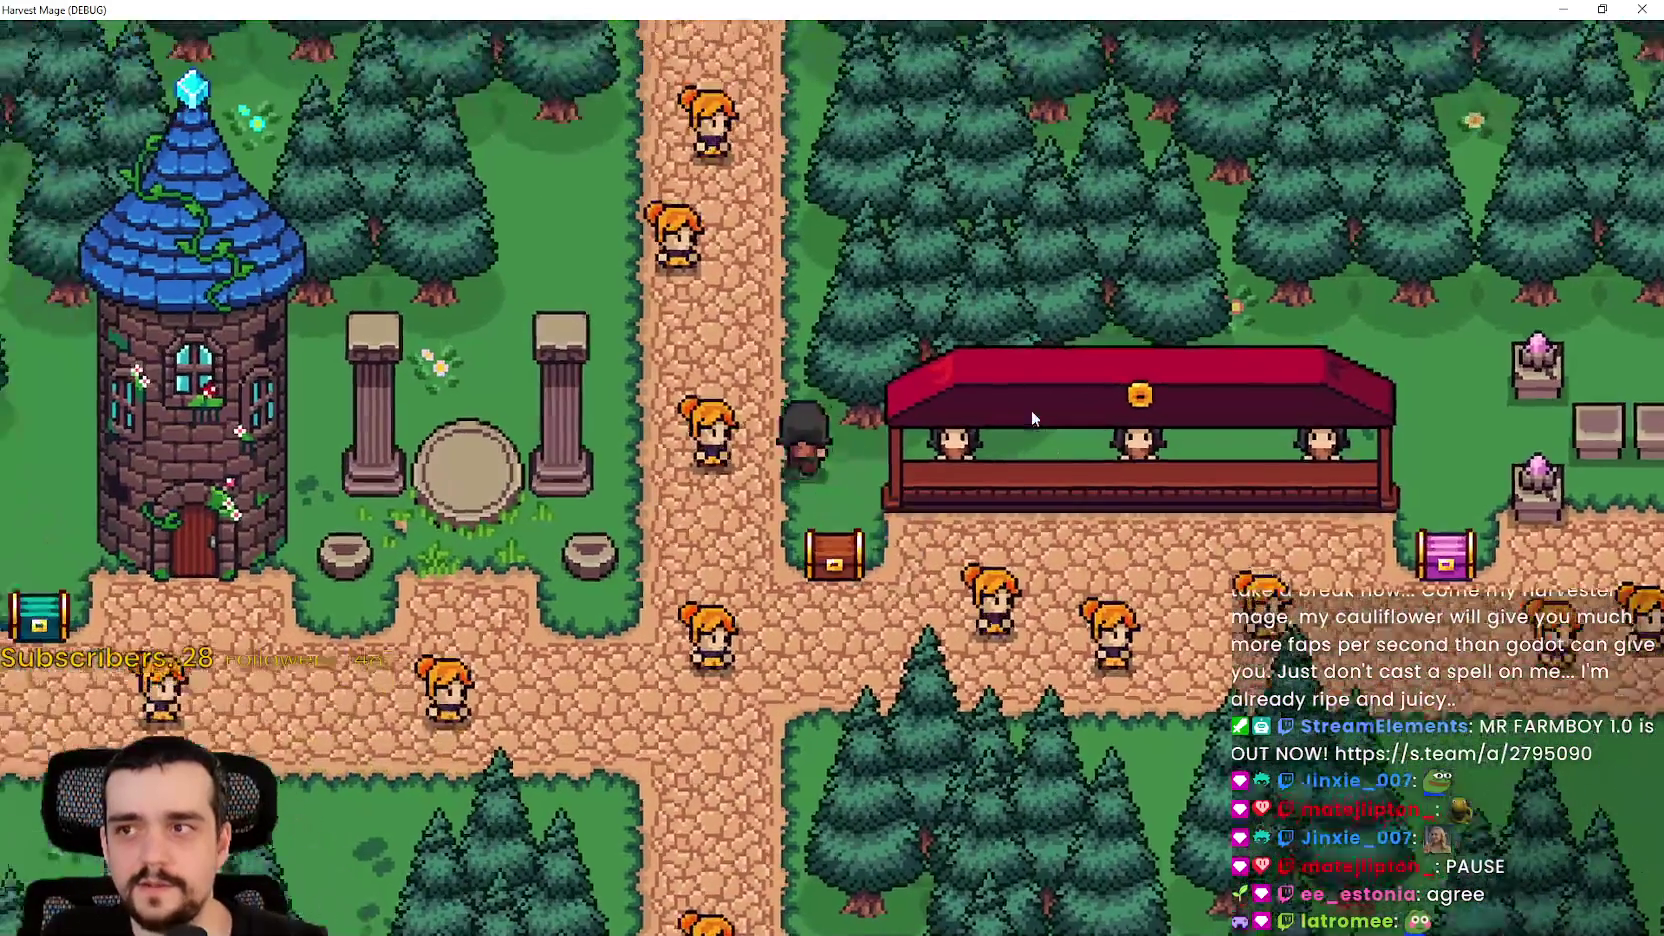
{"action": "key", "text": "s"}
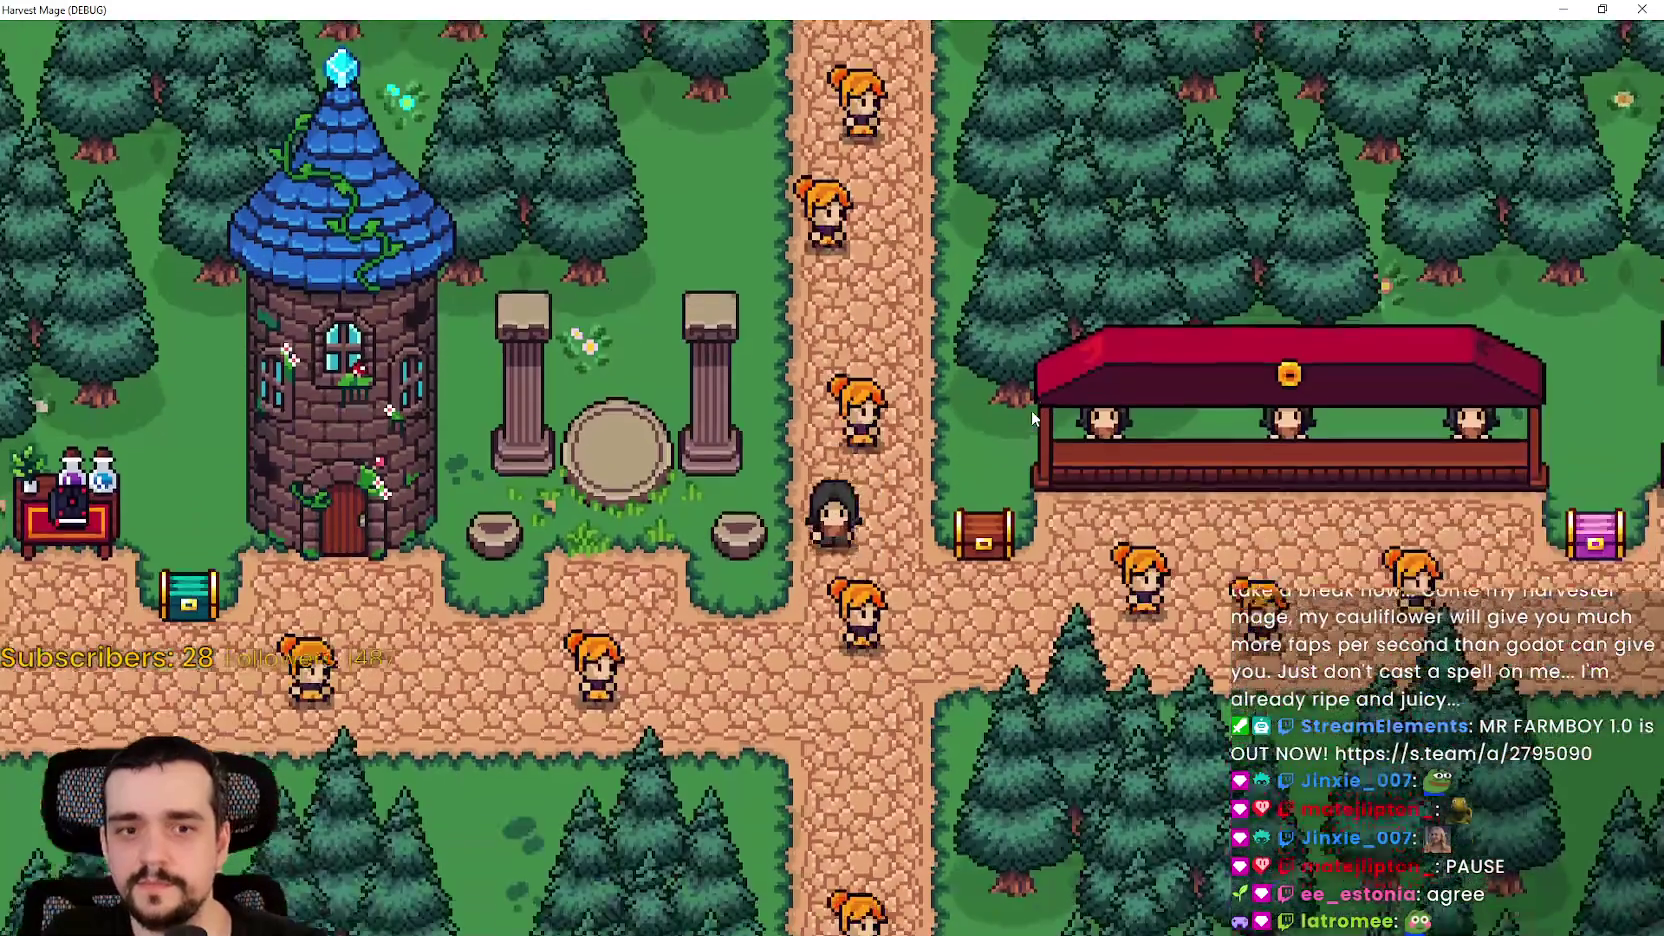
{"action": "key", "text": "a"}
{"action": "key", "text": "a"}
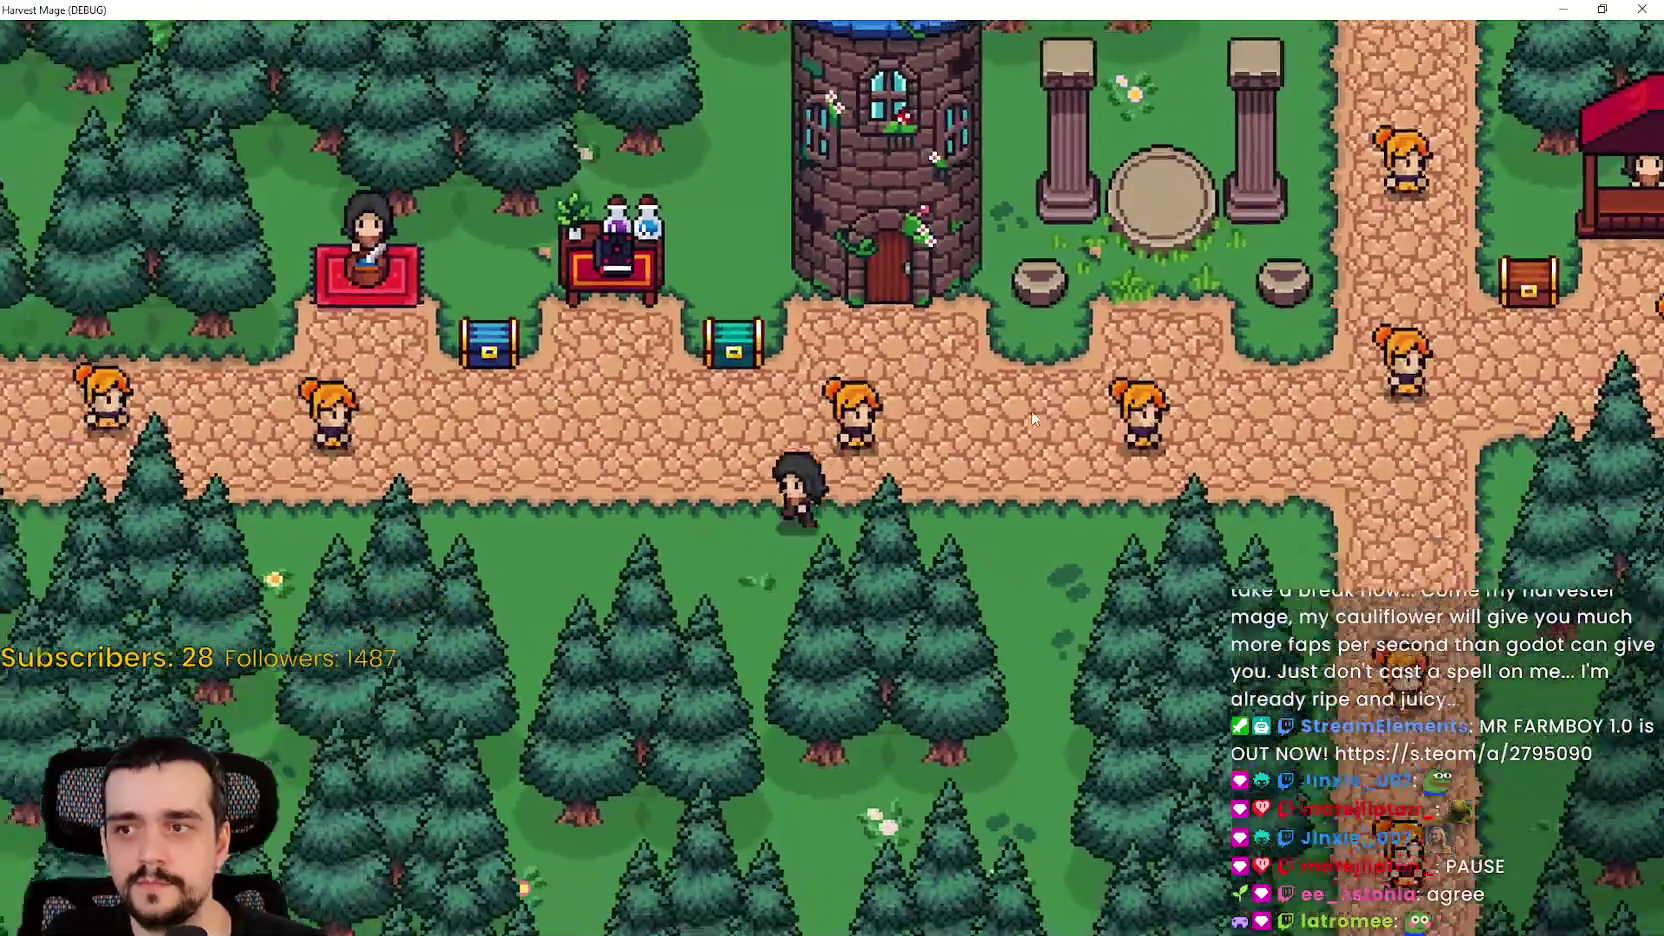
{"action": "key", "text": "d"}
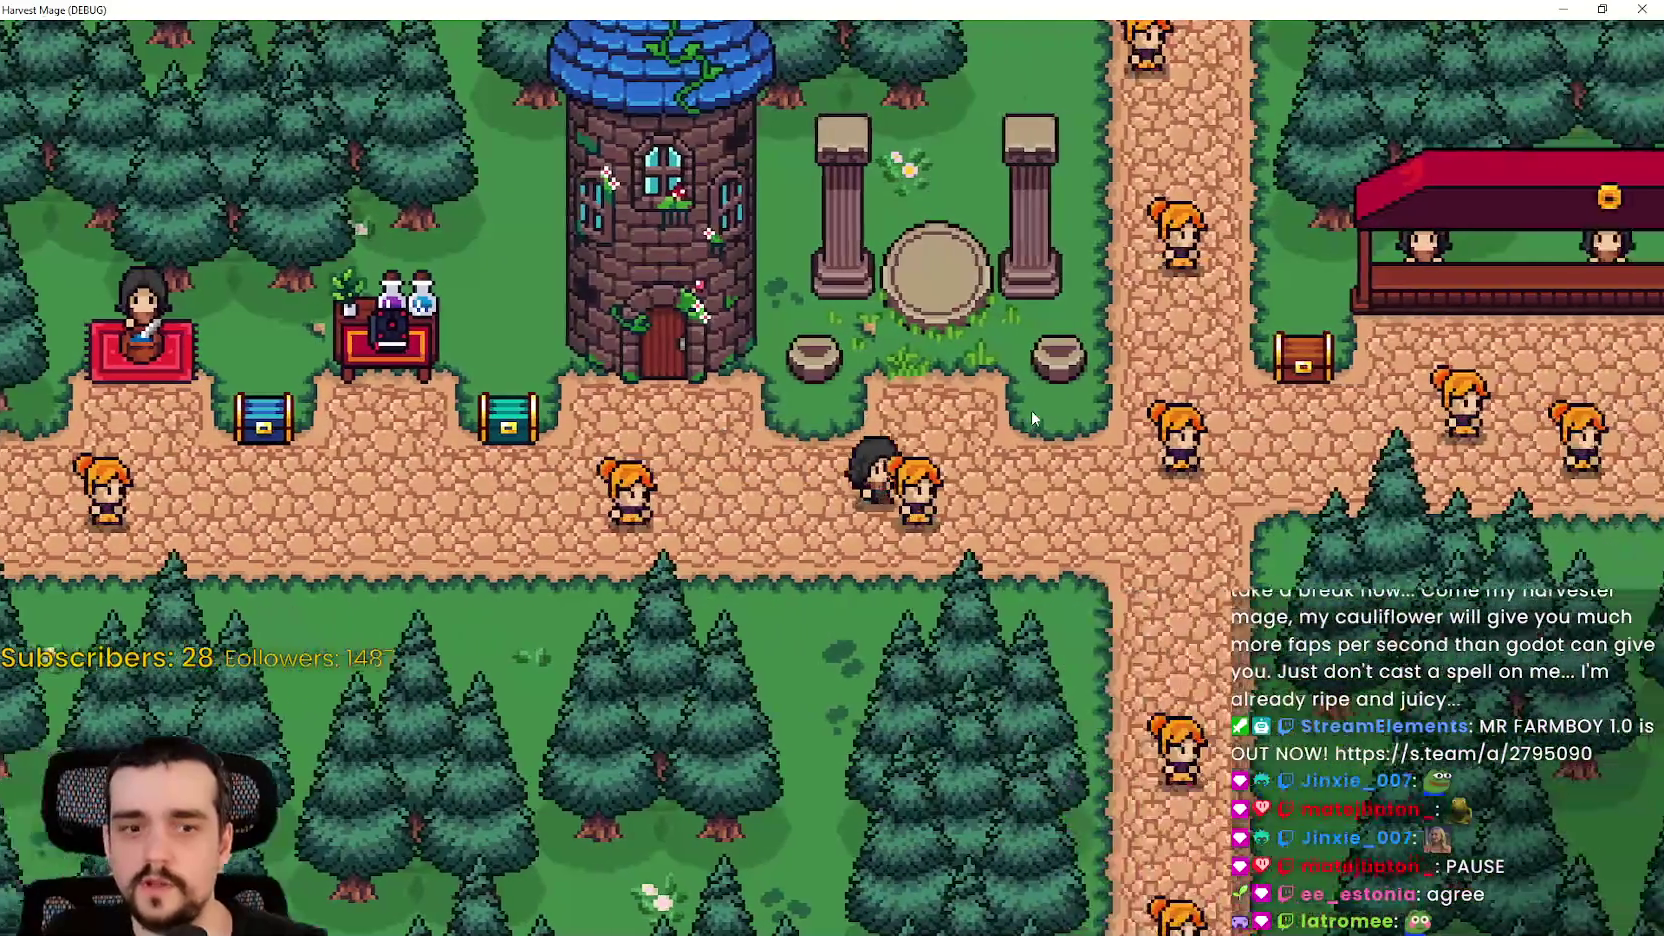
{"action": "key", "text": "s"}
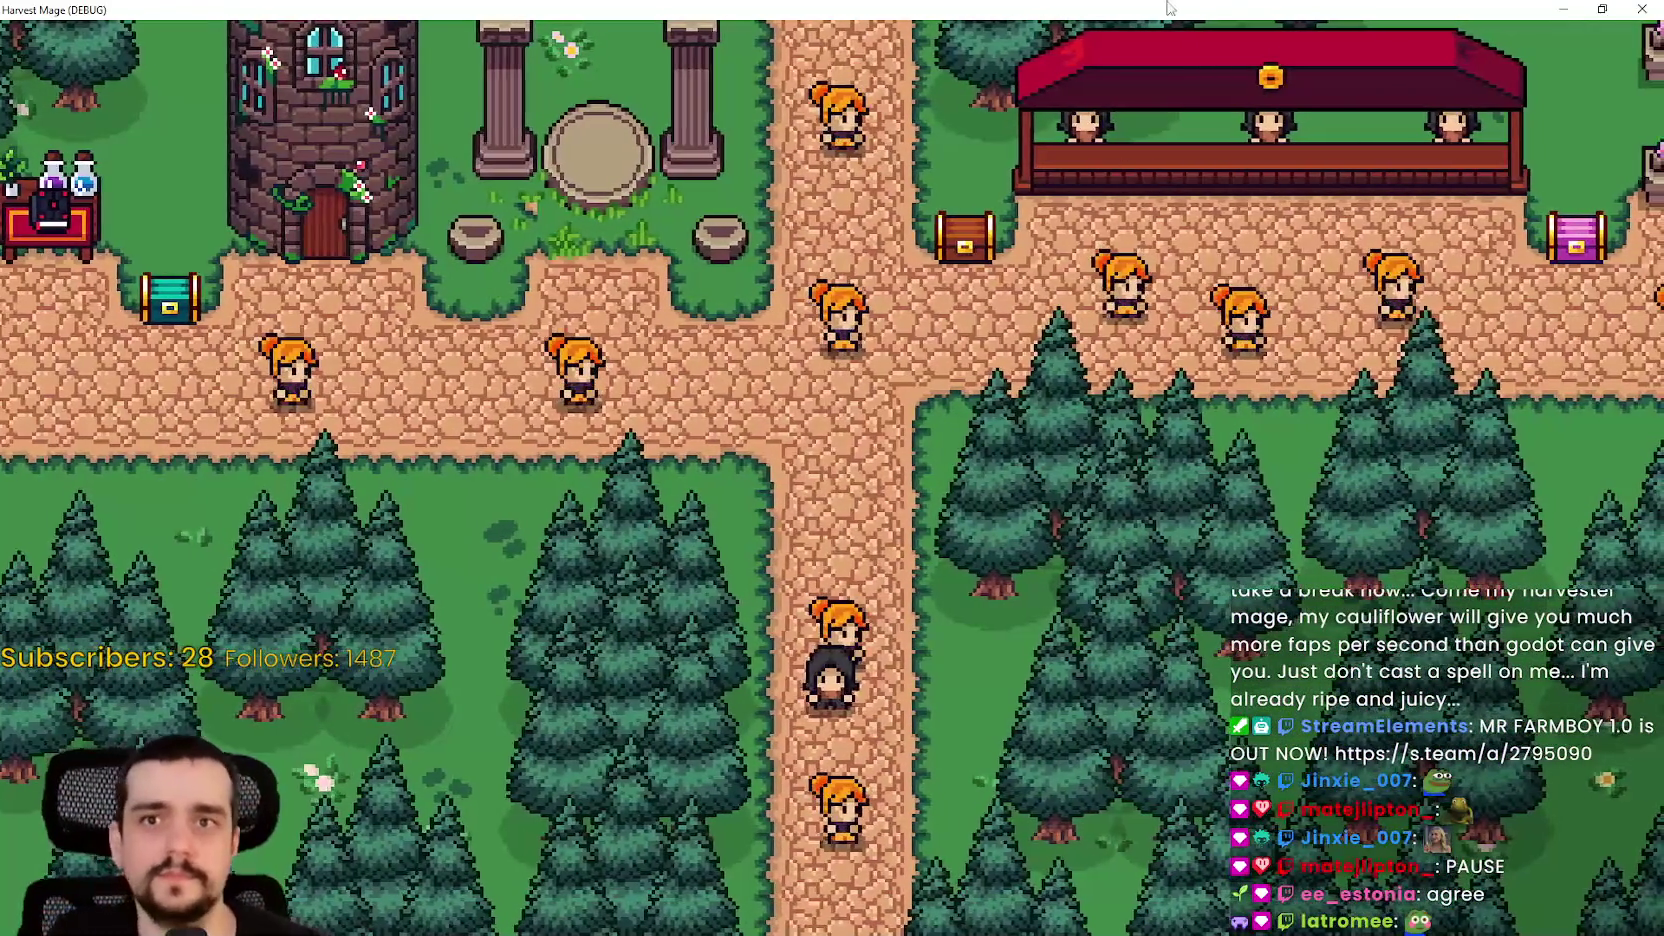
{"action": "left_click", "coordinate": [1602, 9]}
- Stop the game, open the_npc.gd and comment out the idle-branch freeAStarCell call on line 44
{"action": "left_click", "coordinate": [1445, 39]}
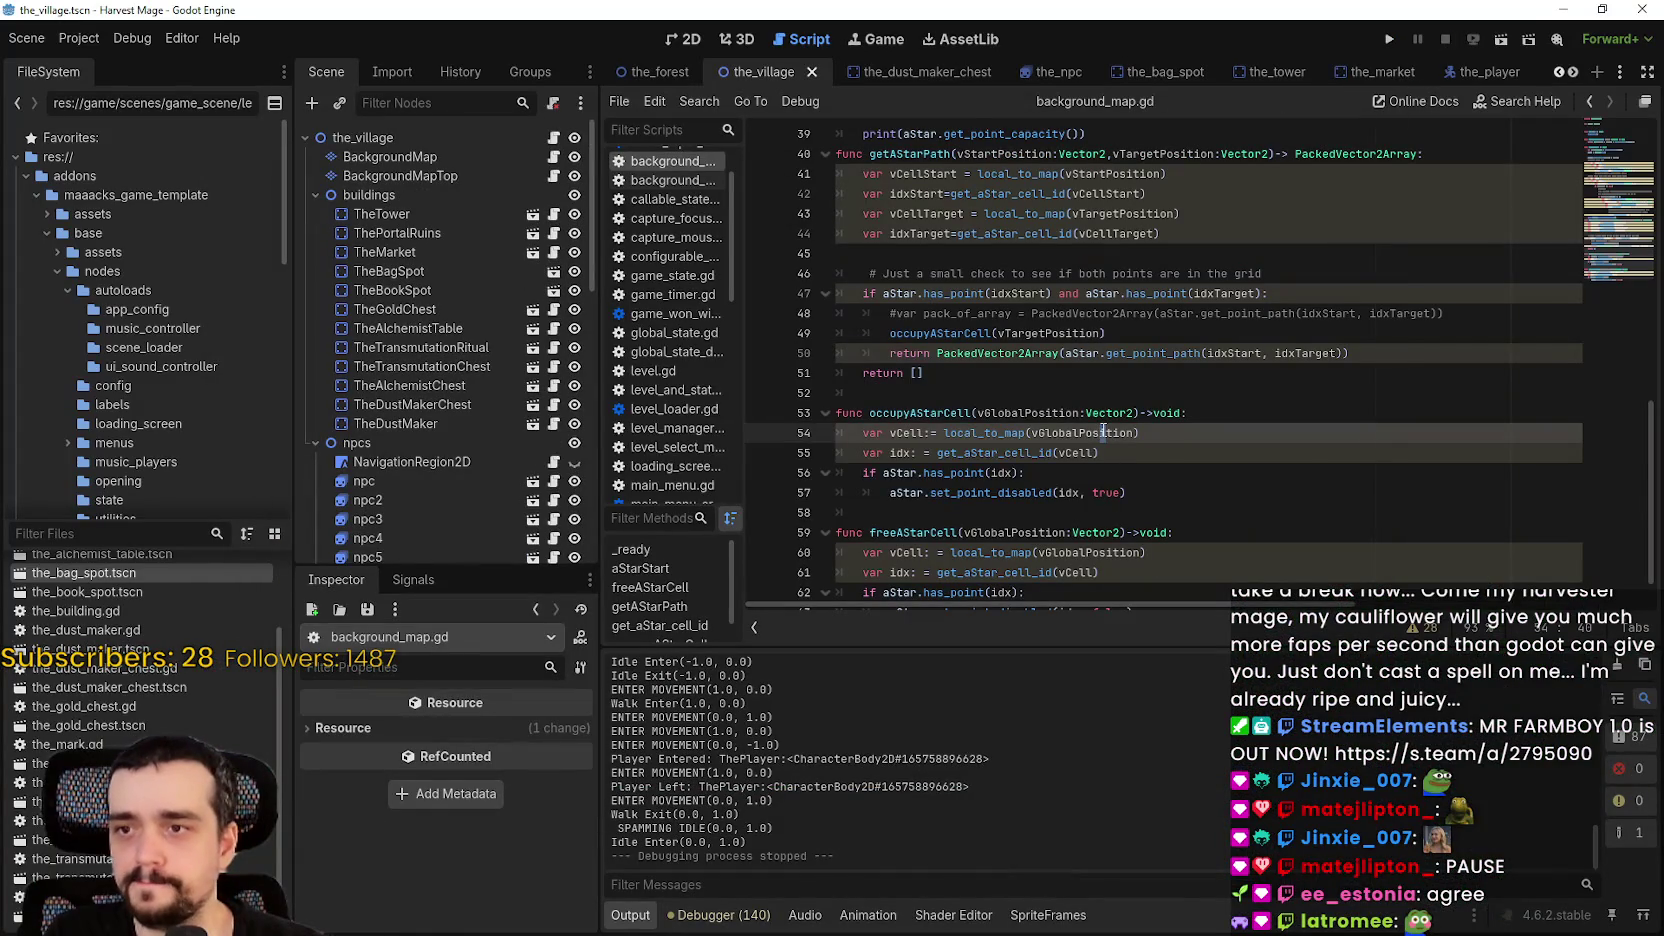
{"action": "scroll", "coordinate": [1105, 425], "scroll_direction": "down", "scroll_amount": 1}
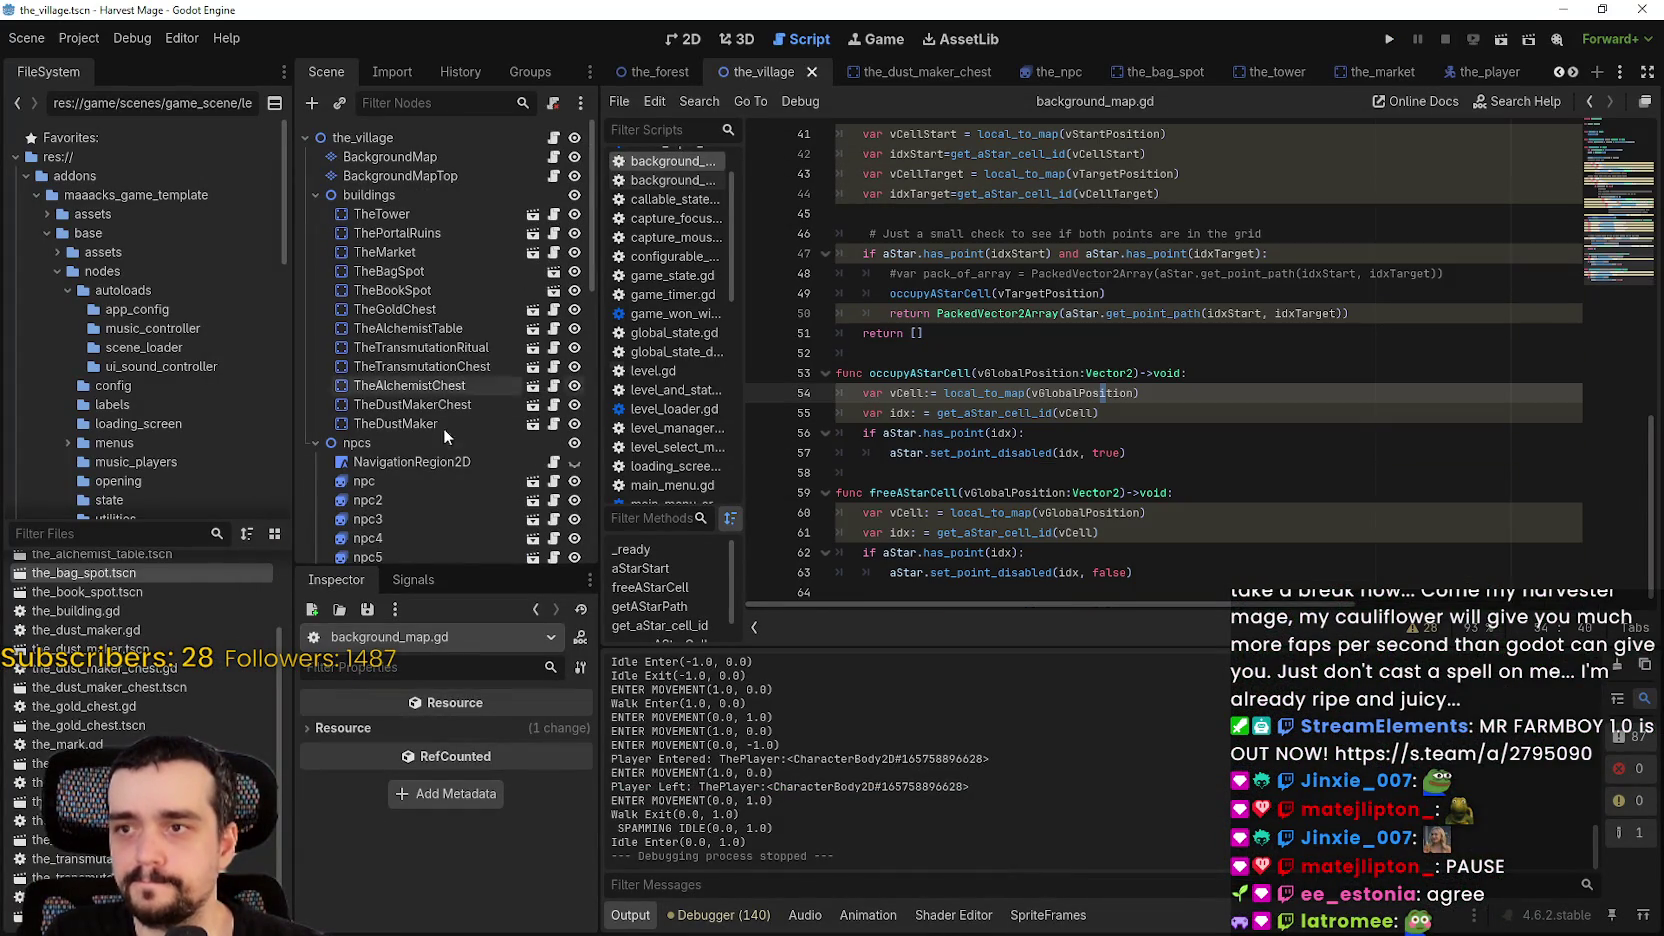
{"action": "left_click", "coordinate": [556, 502]}
{"action": "scroll", "coordinate": [1078, 396], "scroll_direction": "up", "scroll_amount": 5}
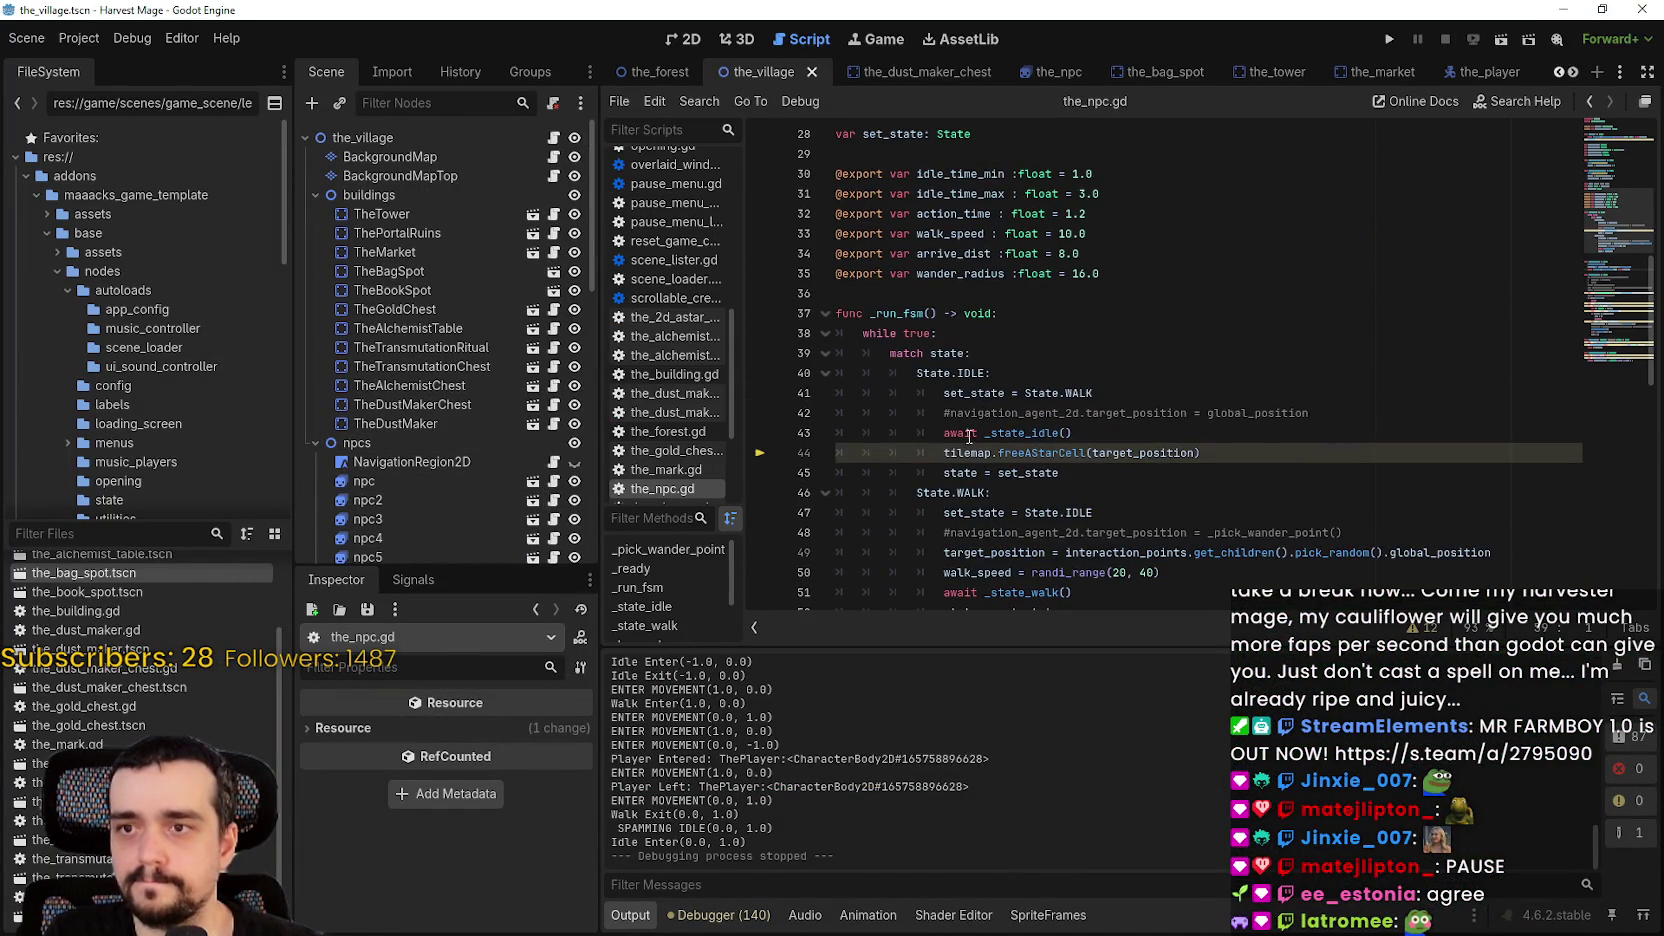
{"action": "left_click", "coordinate": [944, 452]}
{"action": "type", "text": "#"}
{"action": "scroll", "coordinate": [960, 440], "scroll_direction": "down", "scroll_amount": 3}
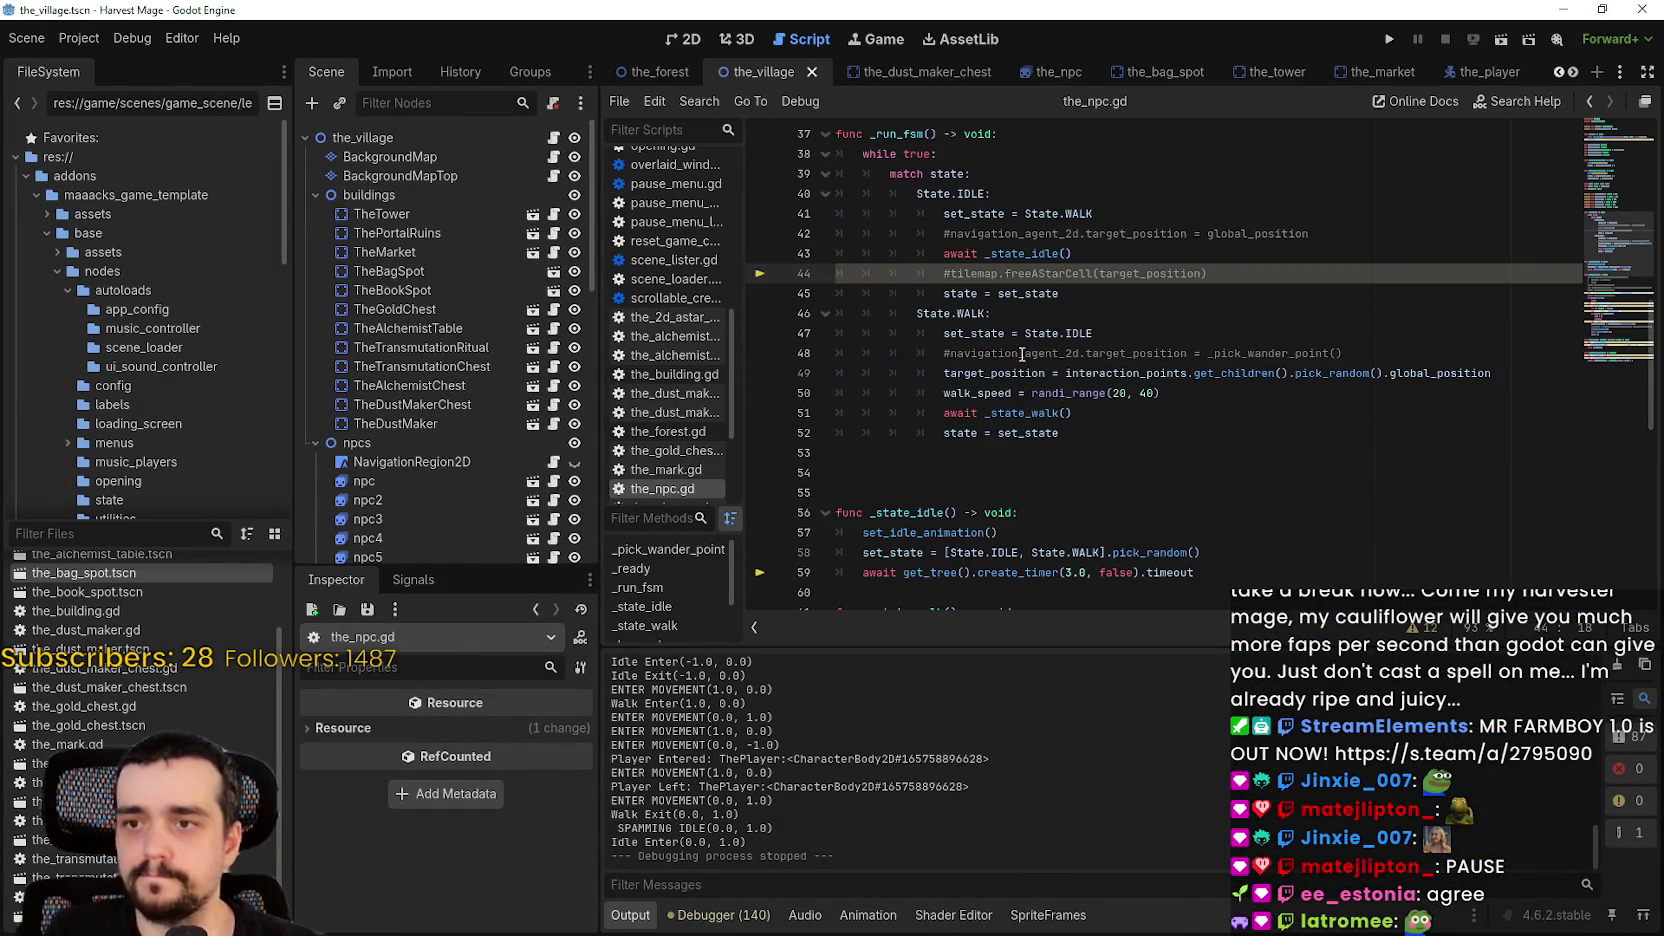
{"action": "left_click_drag", "start_coordinate": [949, 273], "coordinate": [1211, 283]}
{"action": "key", "text": "ctrl+c"}
{"action": "key", "text": "ctrl+k"}
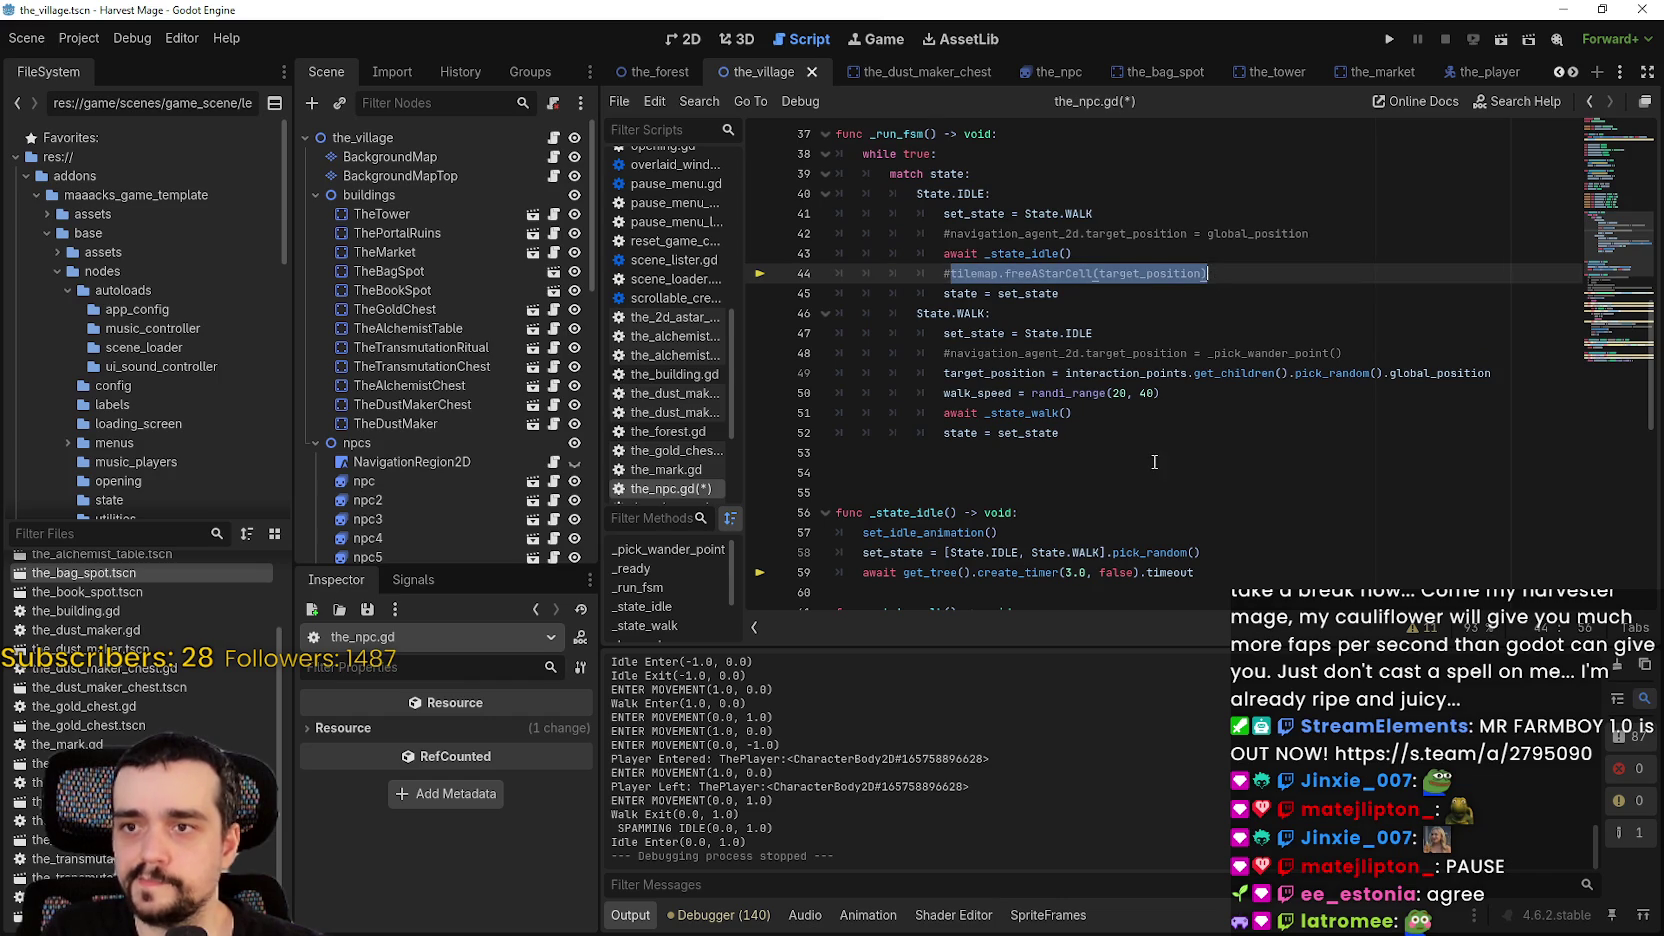
- Add tilemap.freeAStarCell(target_position) right after await _state_walk() and save the_npc.gd
{"action": "scroll", "coordinate": [1154, 462], "scroll_direction": "down", "scroll_amount": 2}
{"action": "left_click", "coordinate": [1124, 316]}
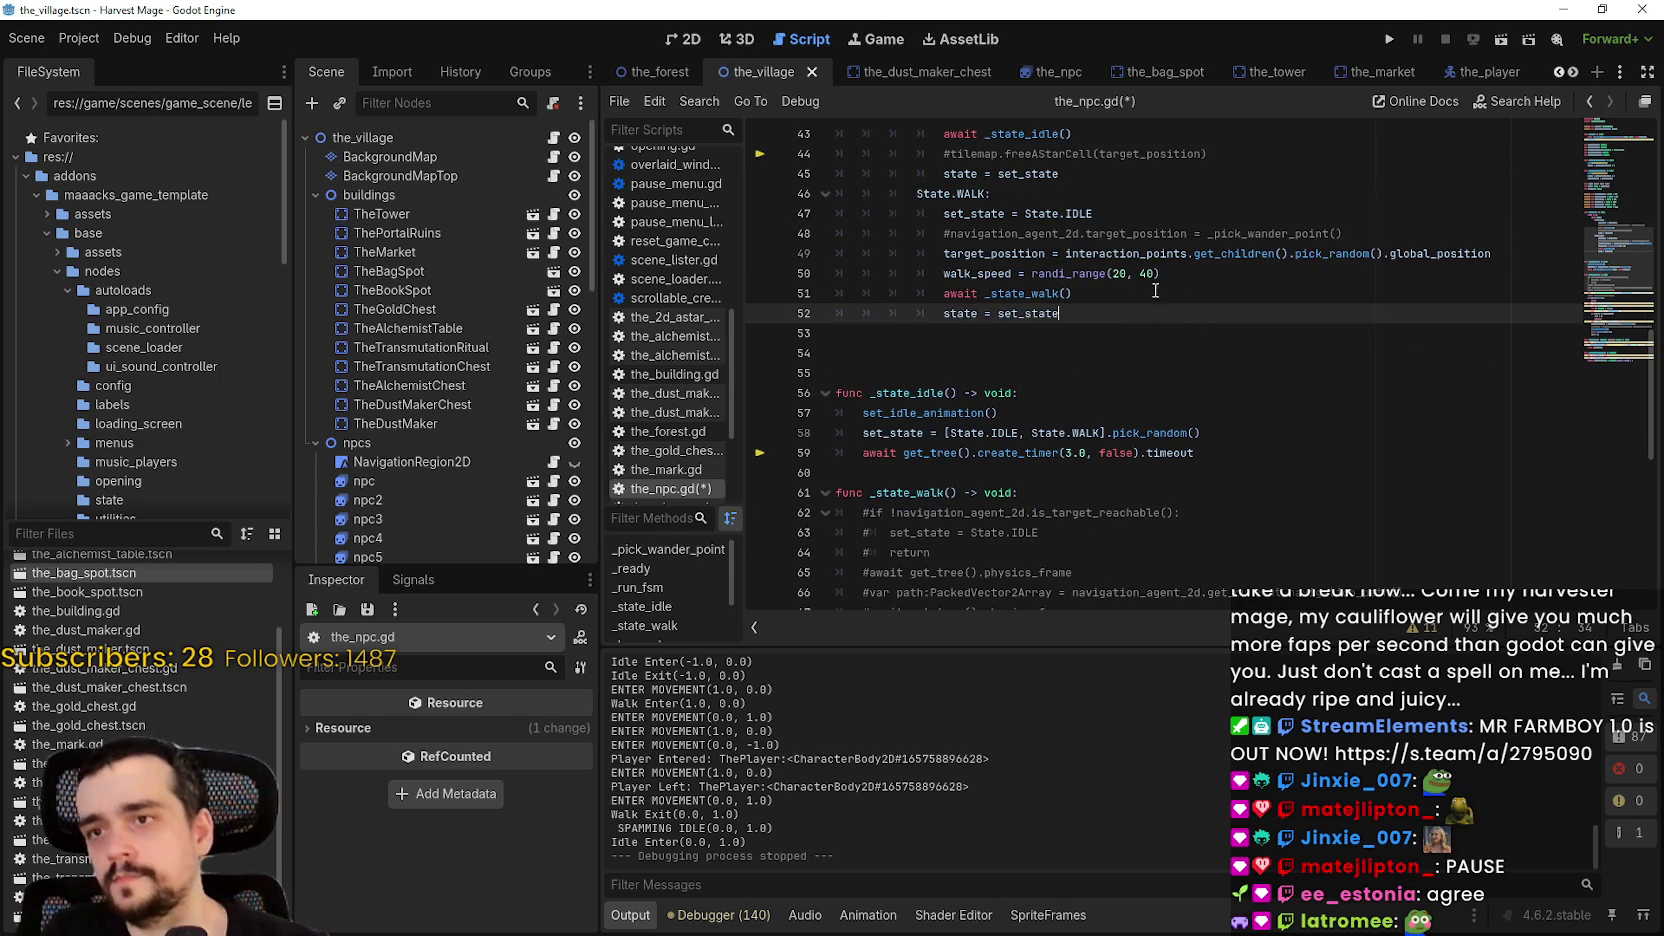
{"action": "left_click", "coordinate": [1145, 288]}
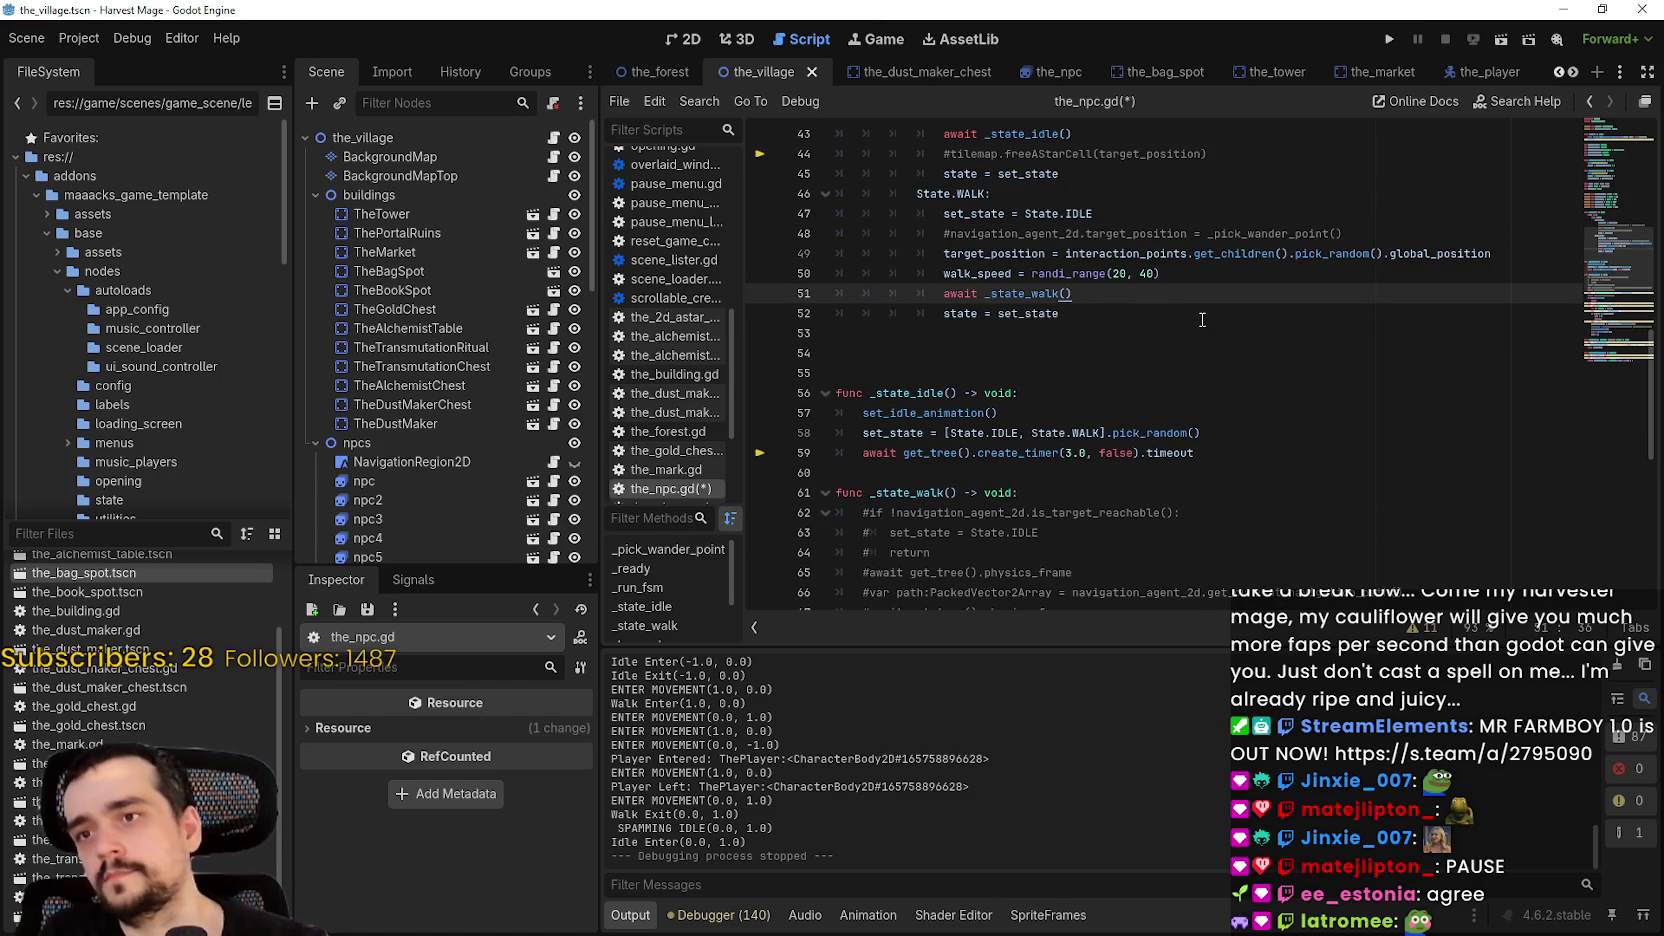
{"action": "key", "text": "Return"}
{"action": "key", "text": "ctrl+v"}
{"action": "key", "text": "ctrl+s"}
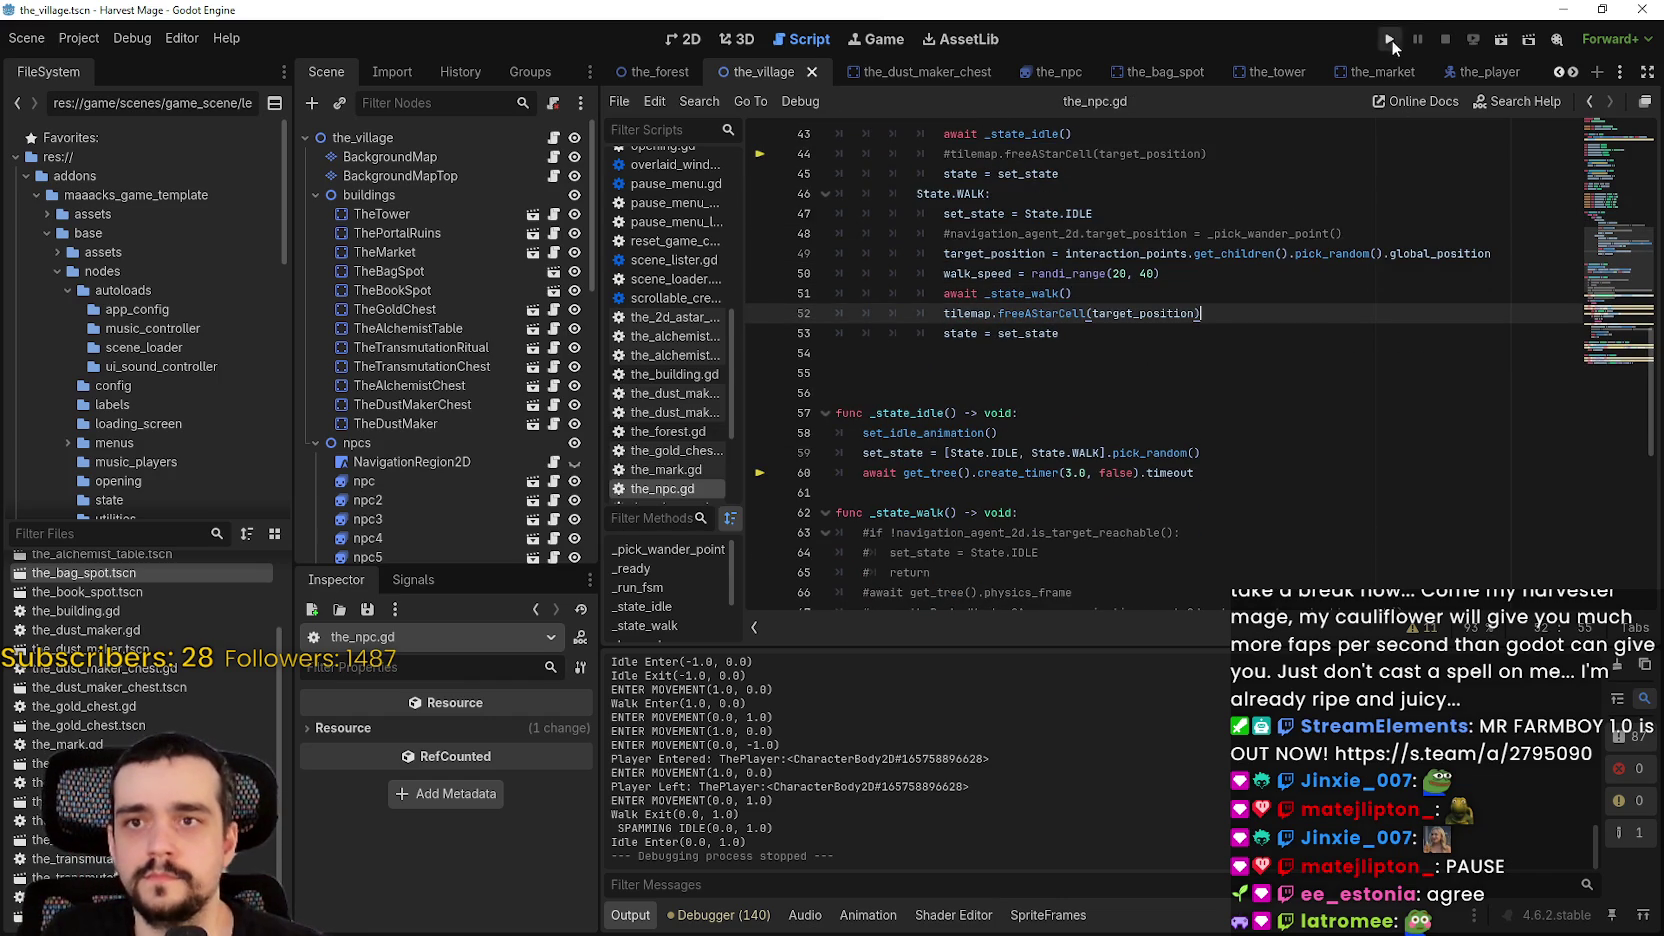
{"action": "left_click", "coordinate": [1391, 39]}
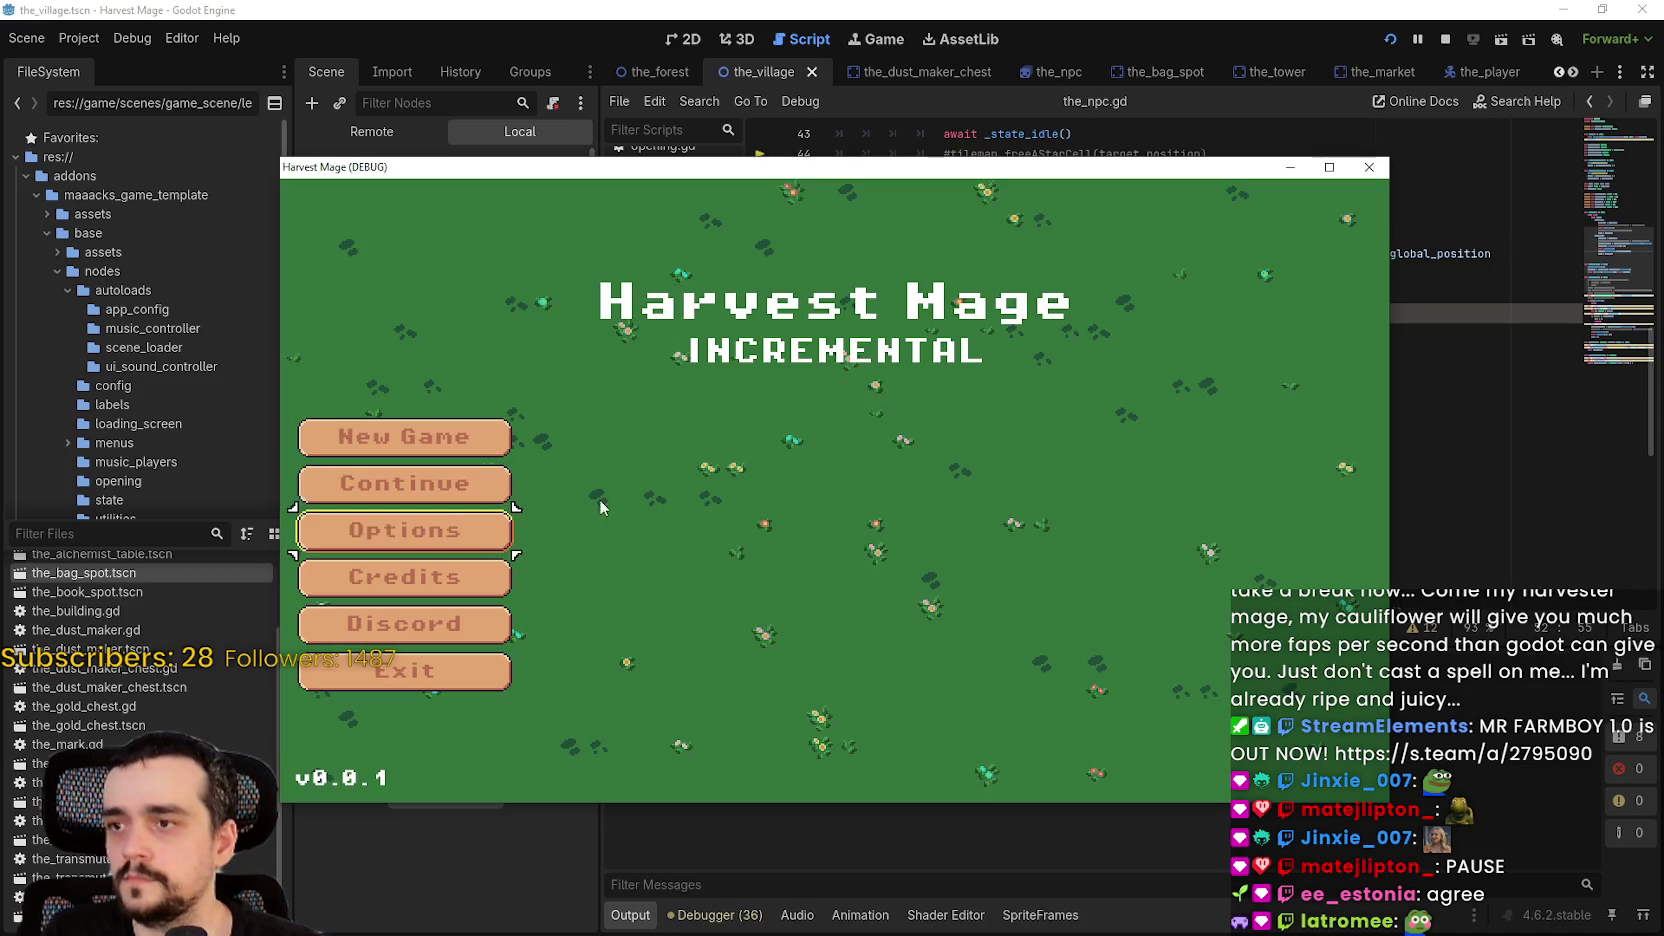
{"action": "left_click", "coordinate": [470, 485]}
{"action": "key", "text": "d"}
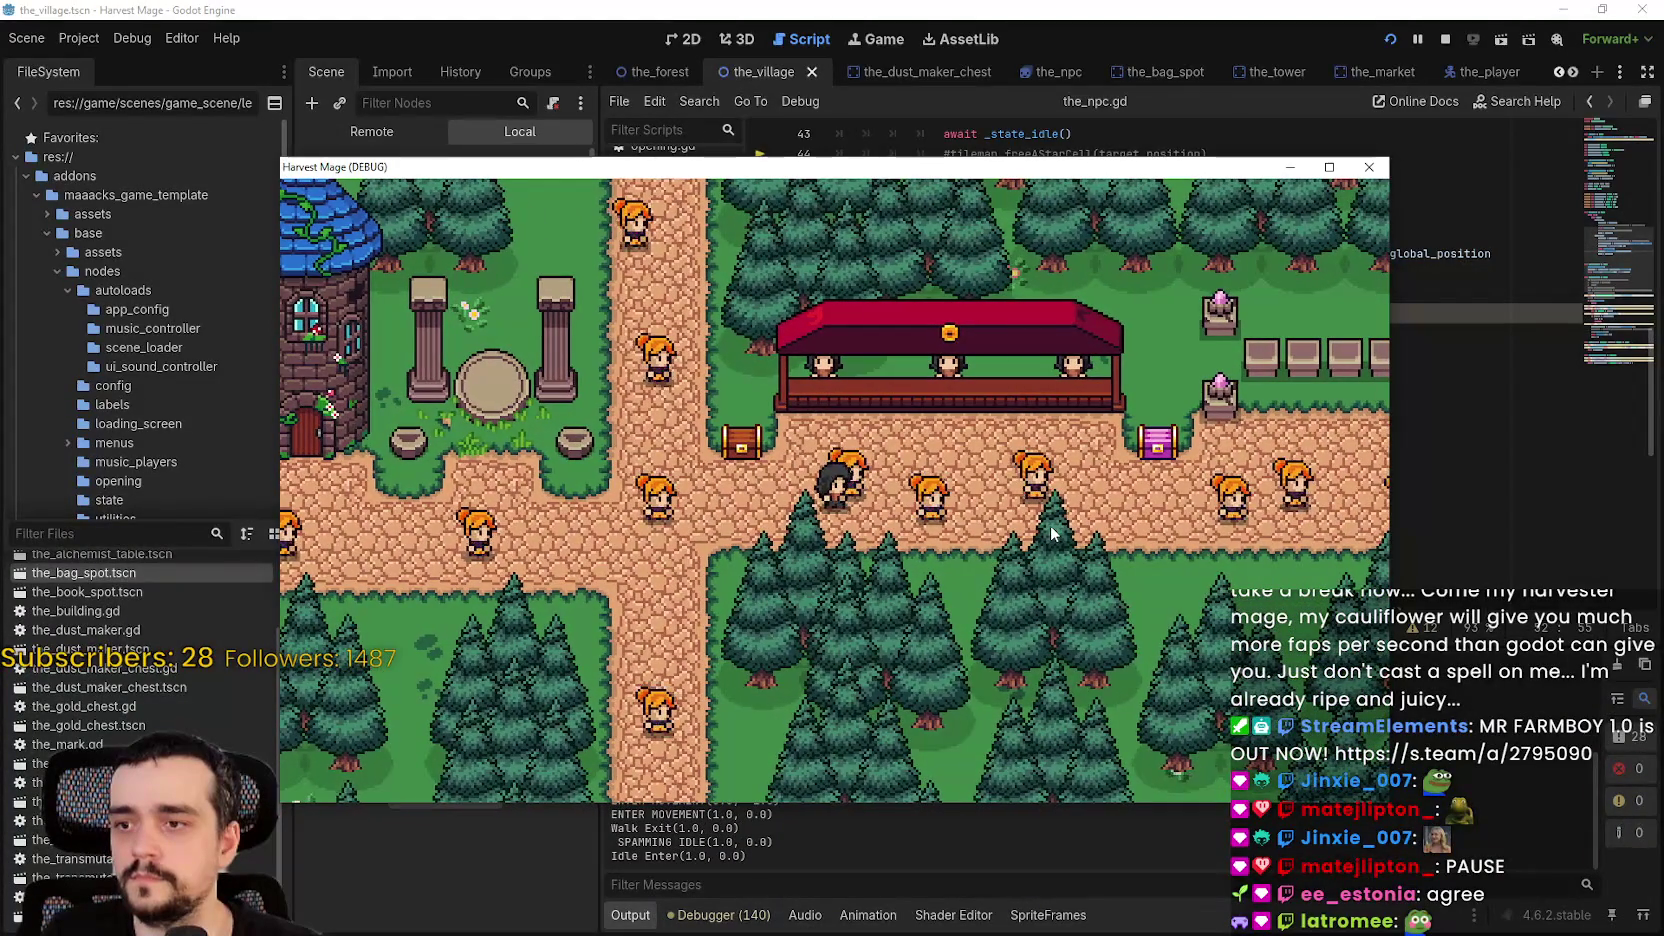
{"action": "key", "text": "w"}
{"action": "key", "text": "d"}
{"action": "key", "text": "s"}
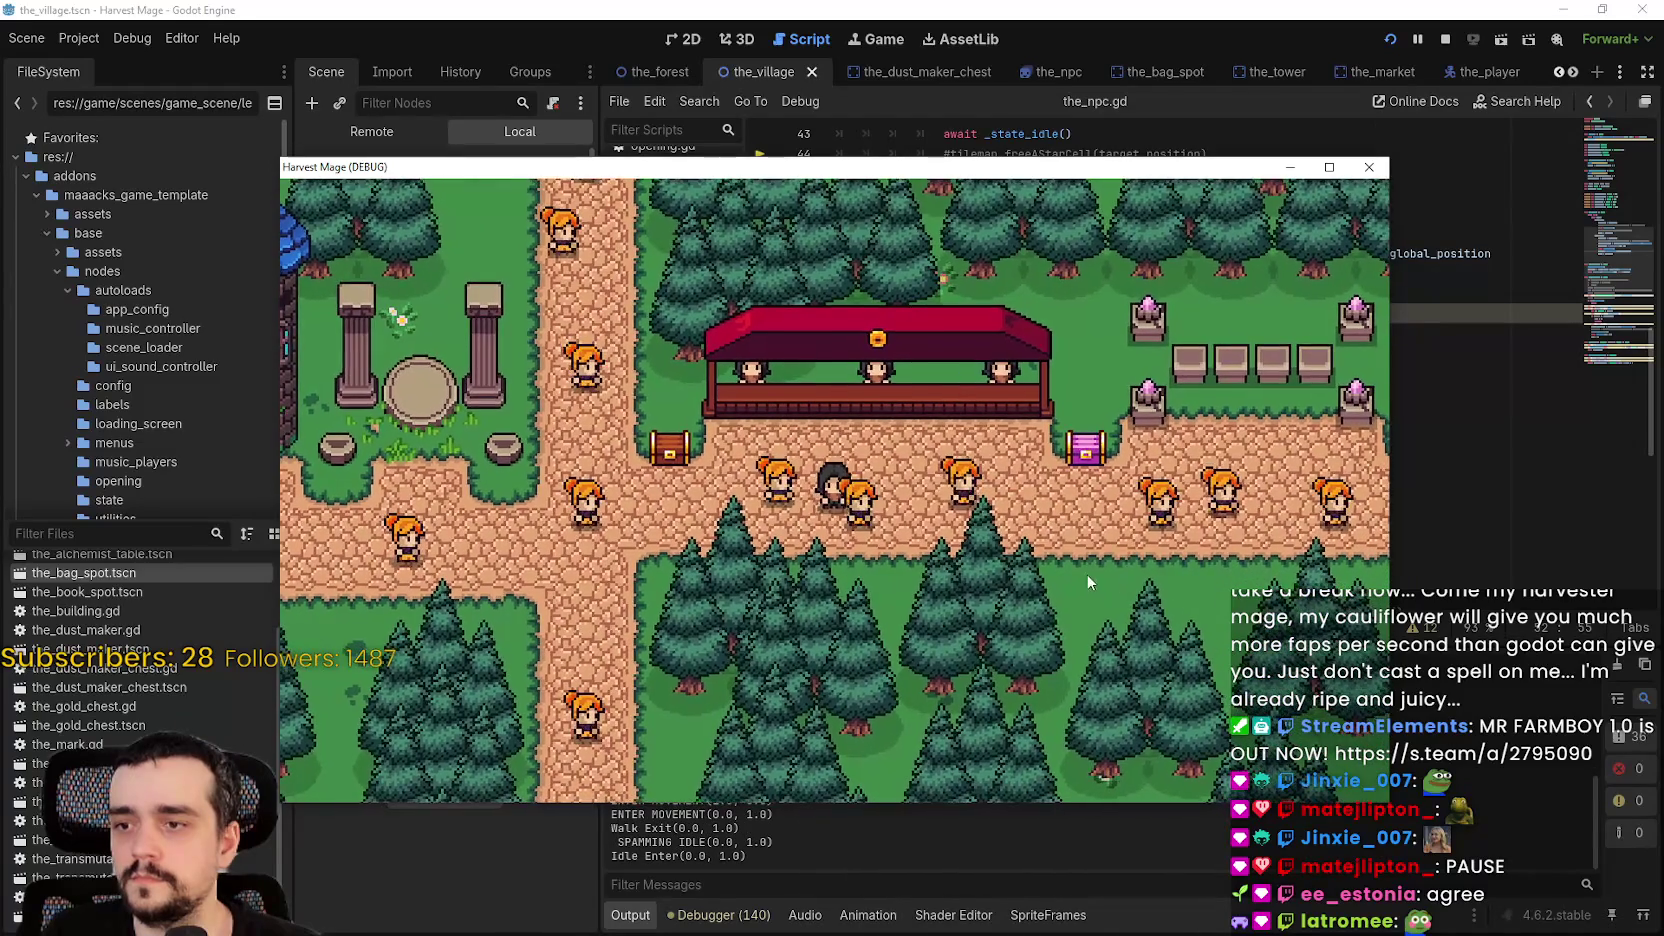
{"action": "key", "text": "d"}
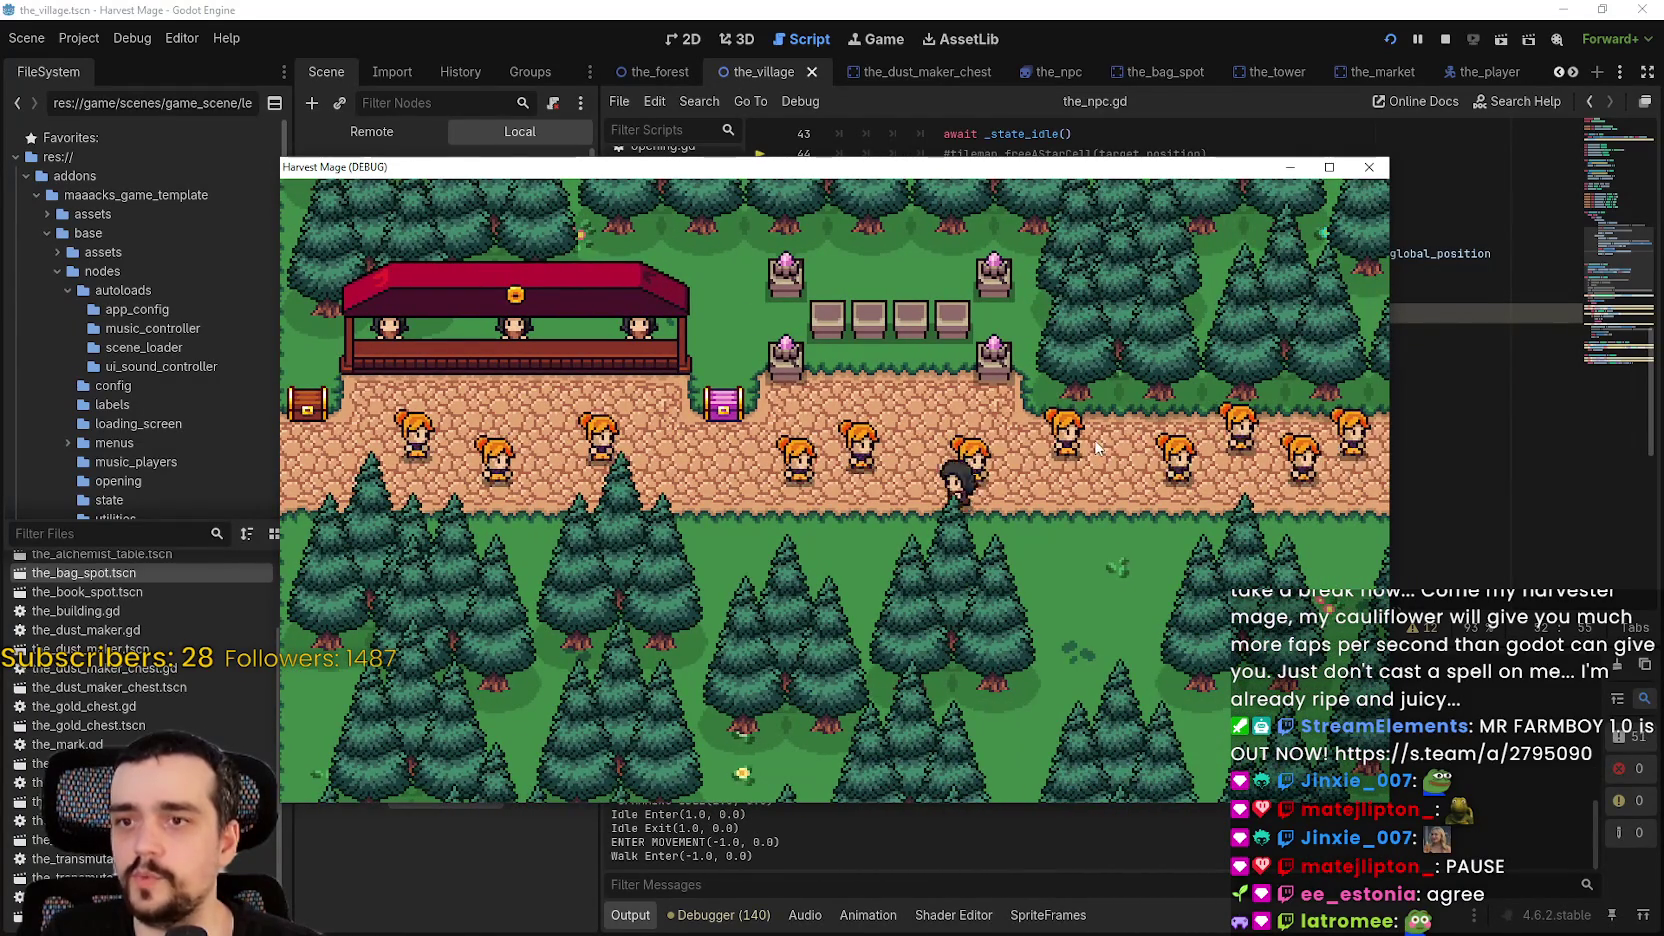
{"action": "key", "text": "a"}
{"action": "key", "text": "space"}
{"action": "key", "text": "a"}
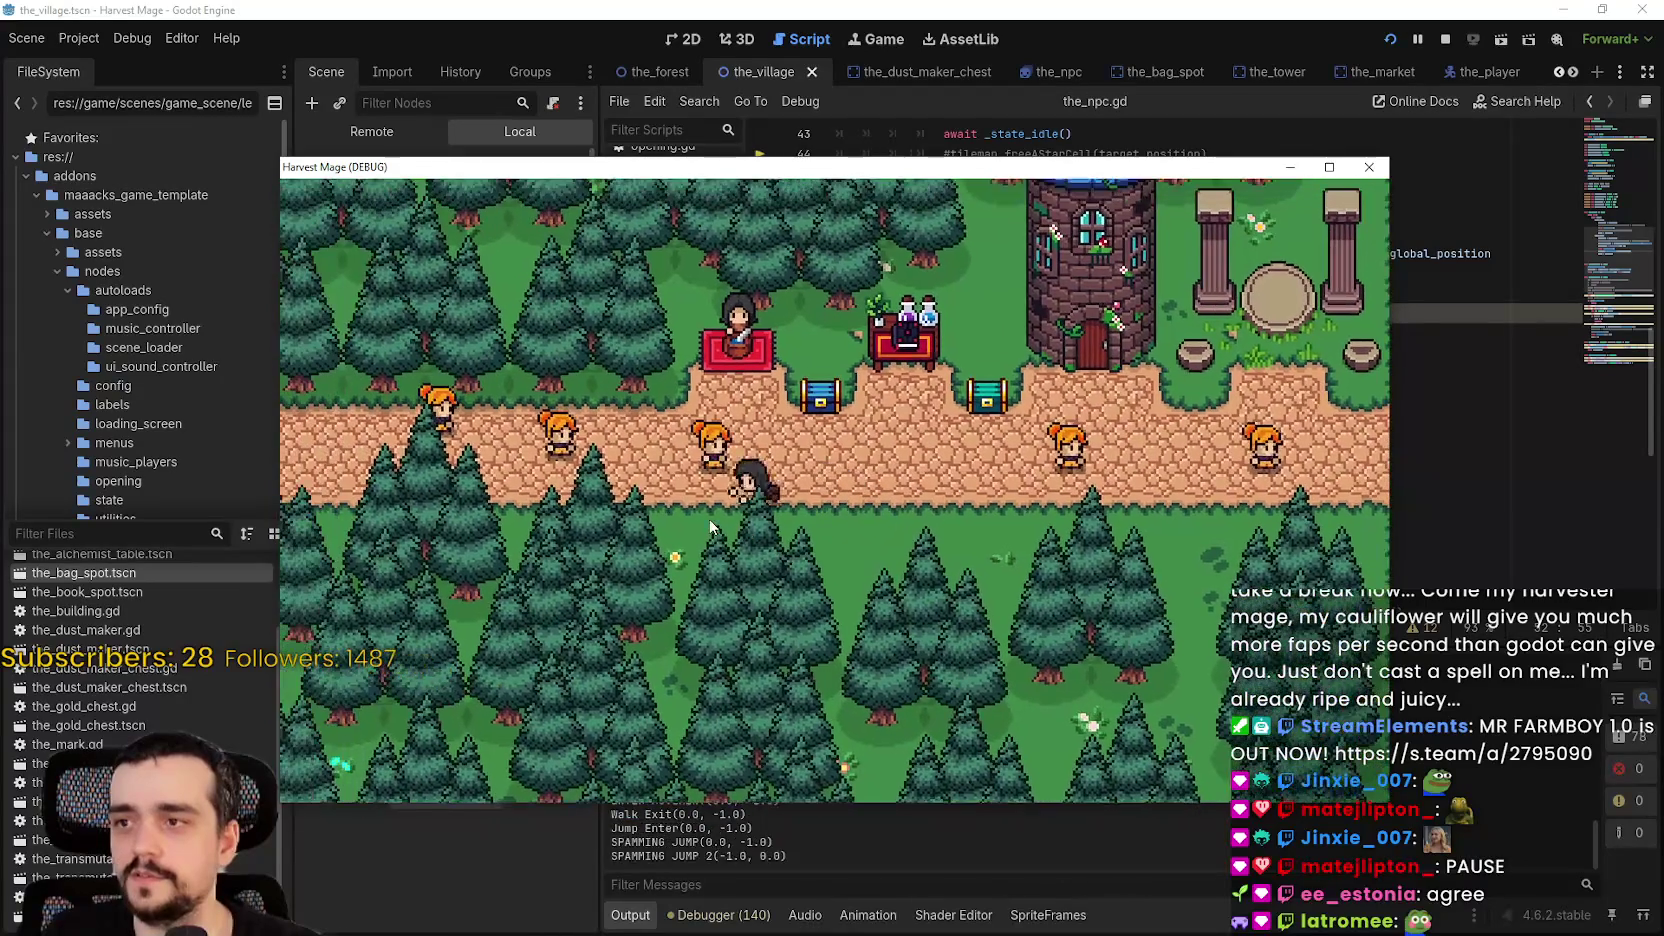
{"action": "key", "text": "d"}
{"action": "key", "text": "space"}
{"action": "key", "text": "d"}
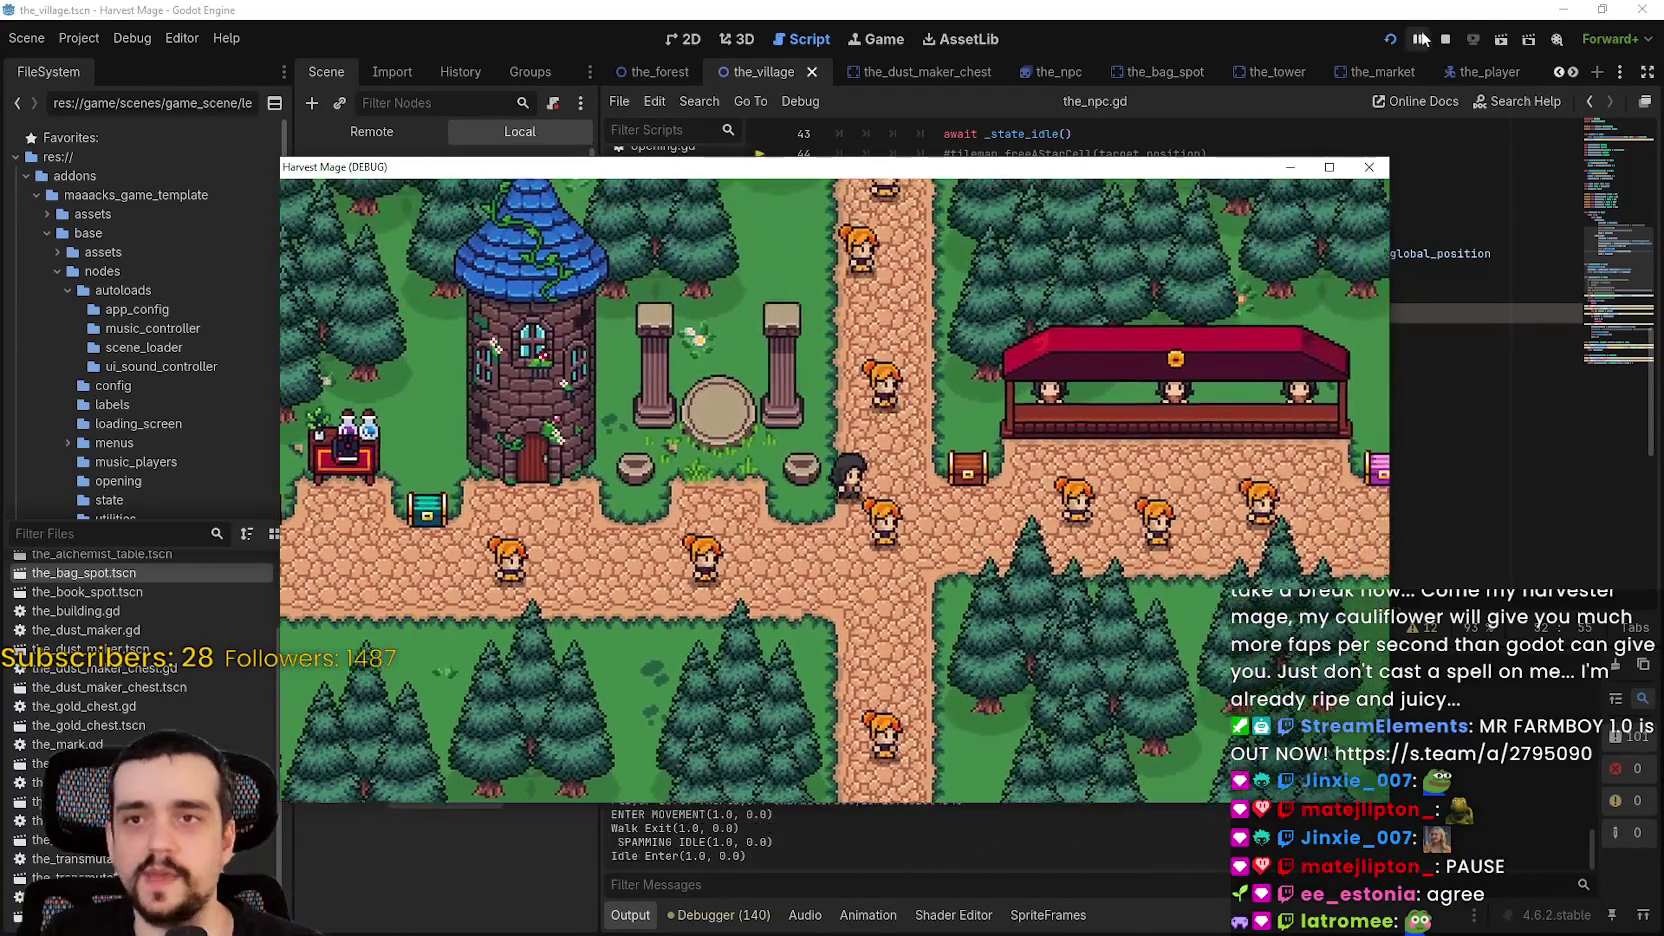
{"action": "key", "text": "w"}
{"action": "key", "text": "d"}
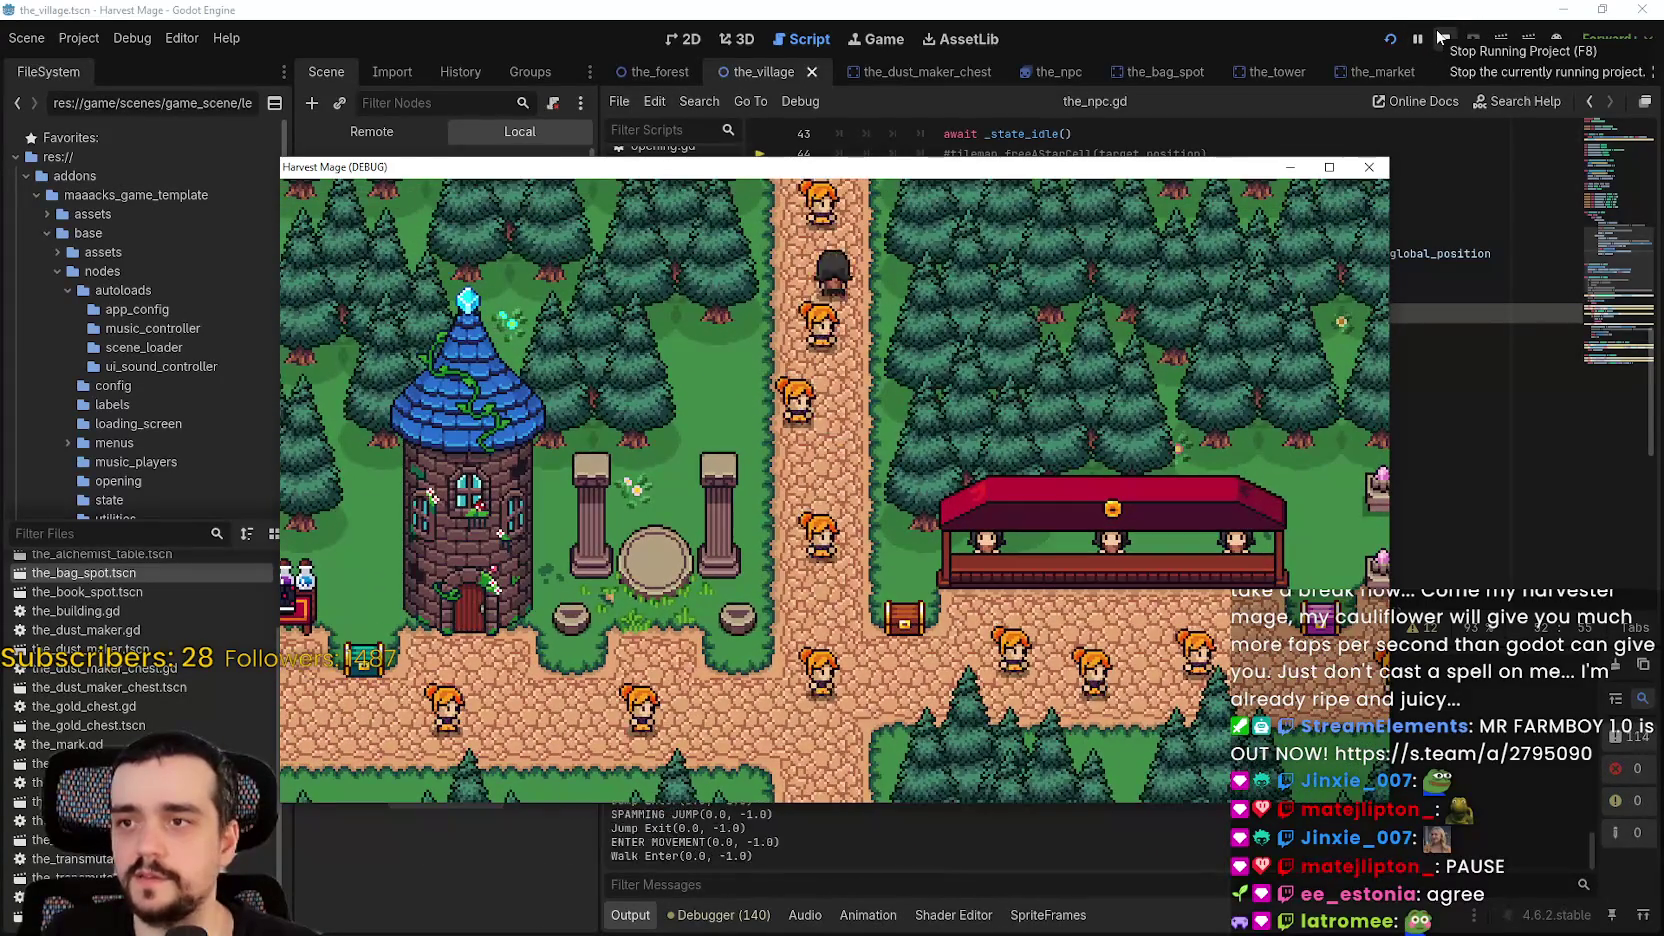
{"action": "key", "text": "s"}
{"action": "key", "text": "space"}
{"action": "key", "text": "d"}
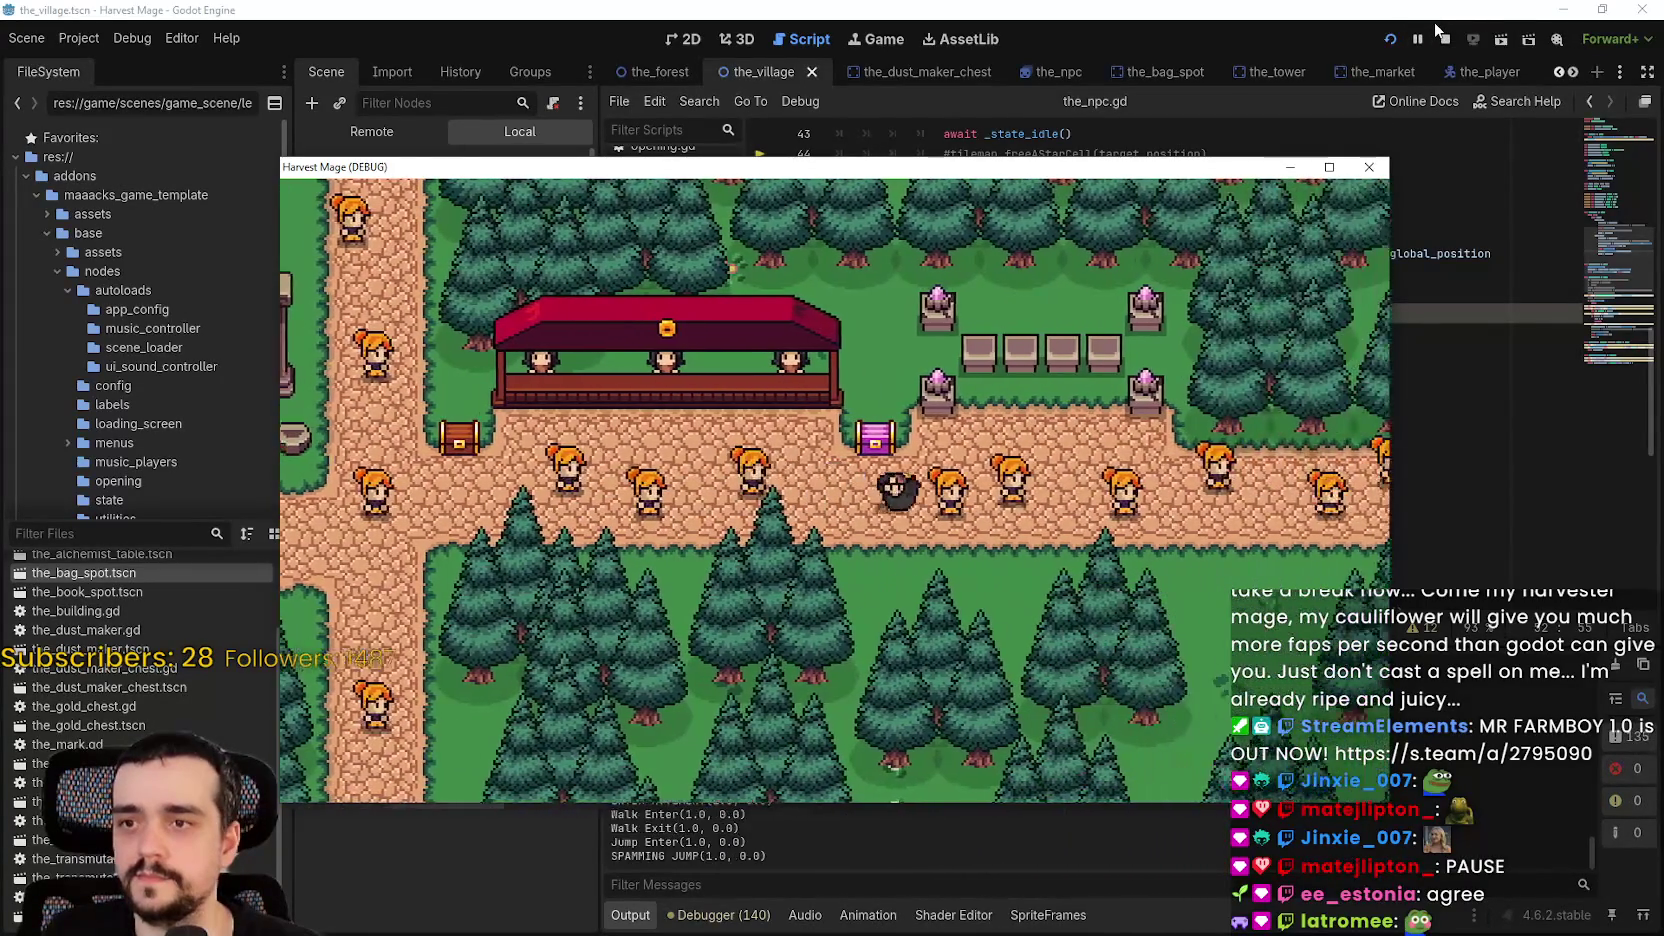
{"action": "key", "text": "space"}
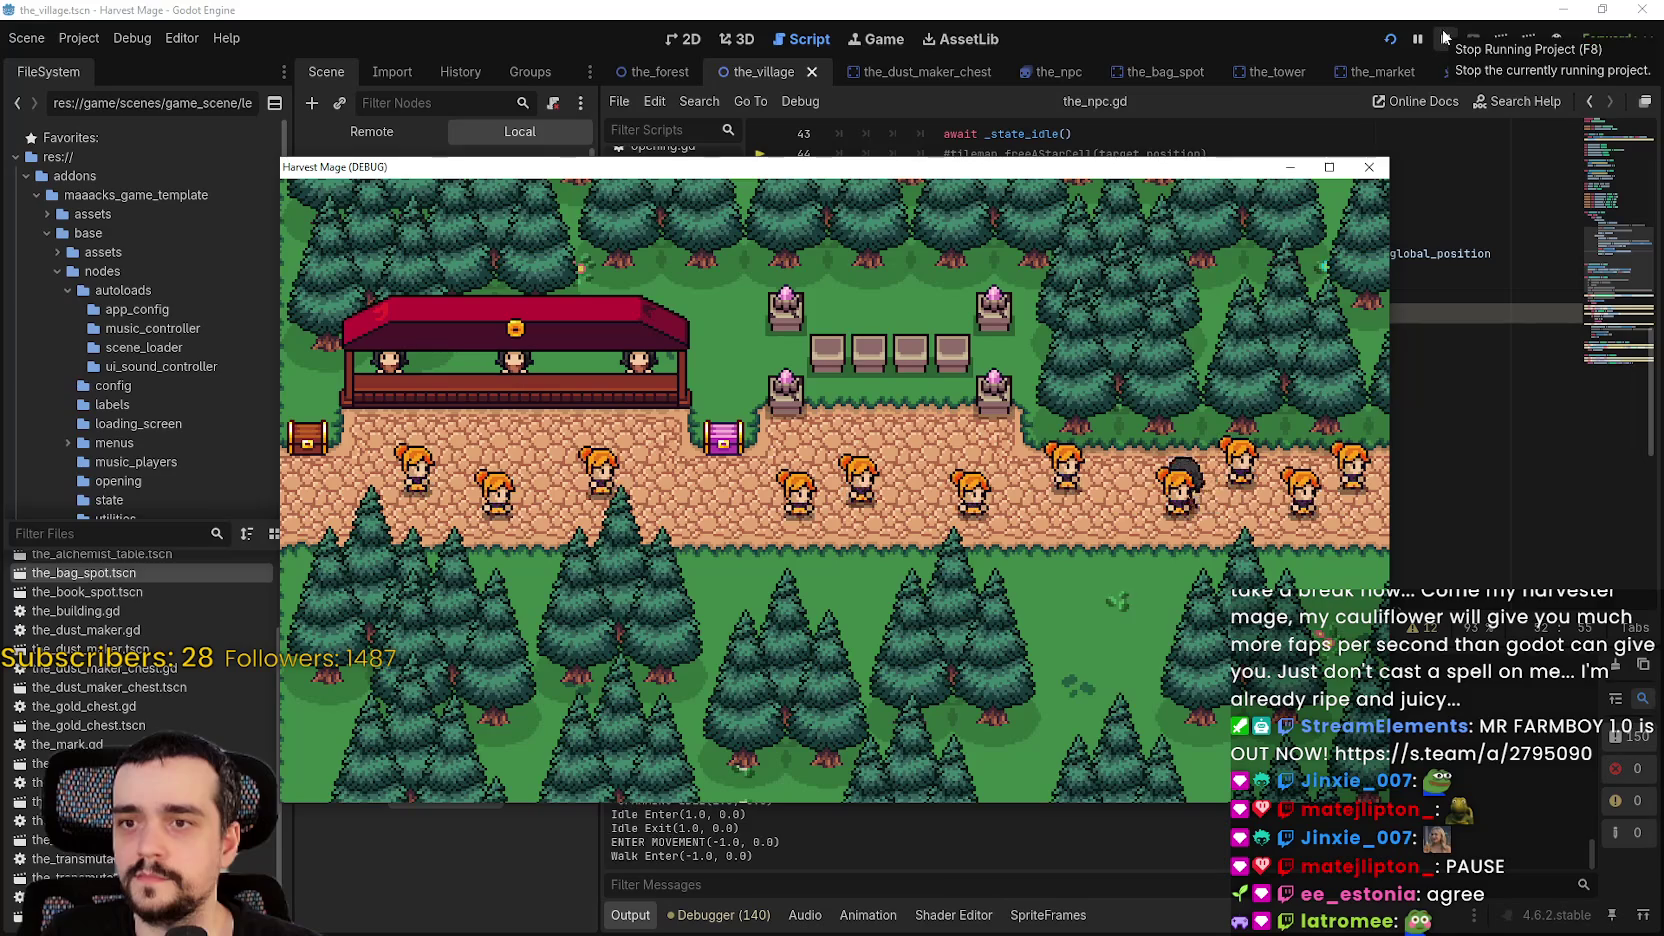
{"action": "left_click", "coordinate": [1445, 38]}
{"action": "left_click", "coordinate": [1032, 356]}
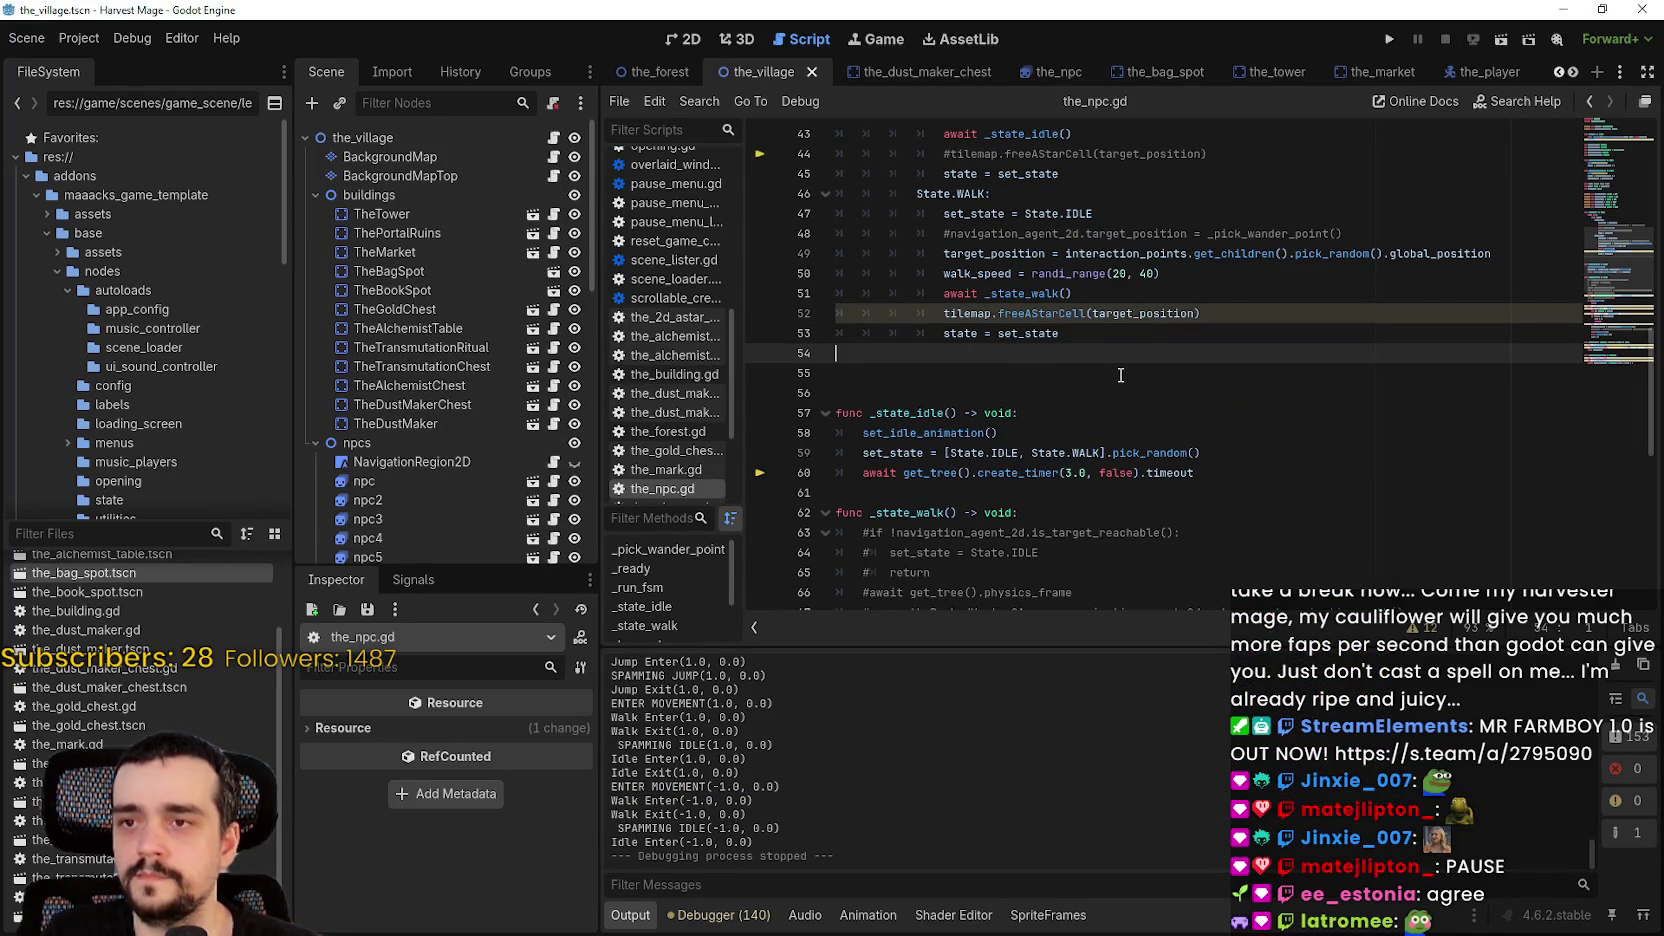
{"action": "double_click", "coordinate": [1145, 328]}
{"action": "left_click", "coordinate": [1147, 310]}
{"action": "double_click", "coordinate": [1140, 313]}
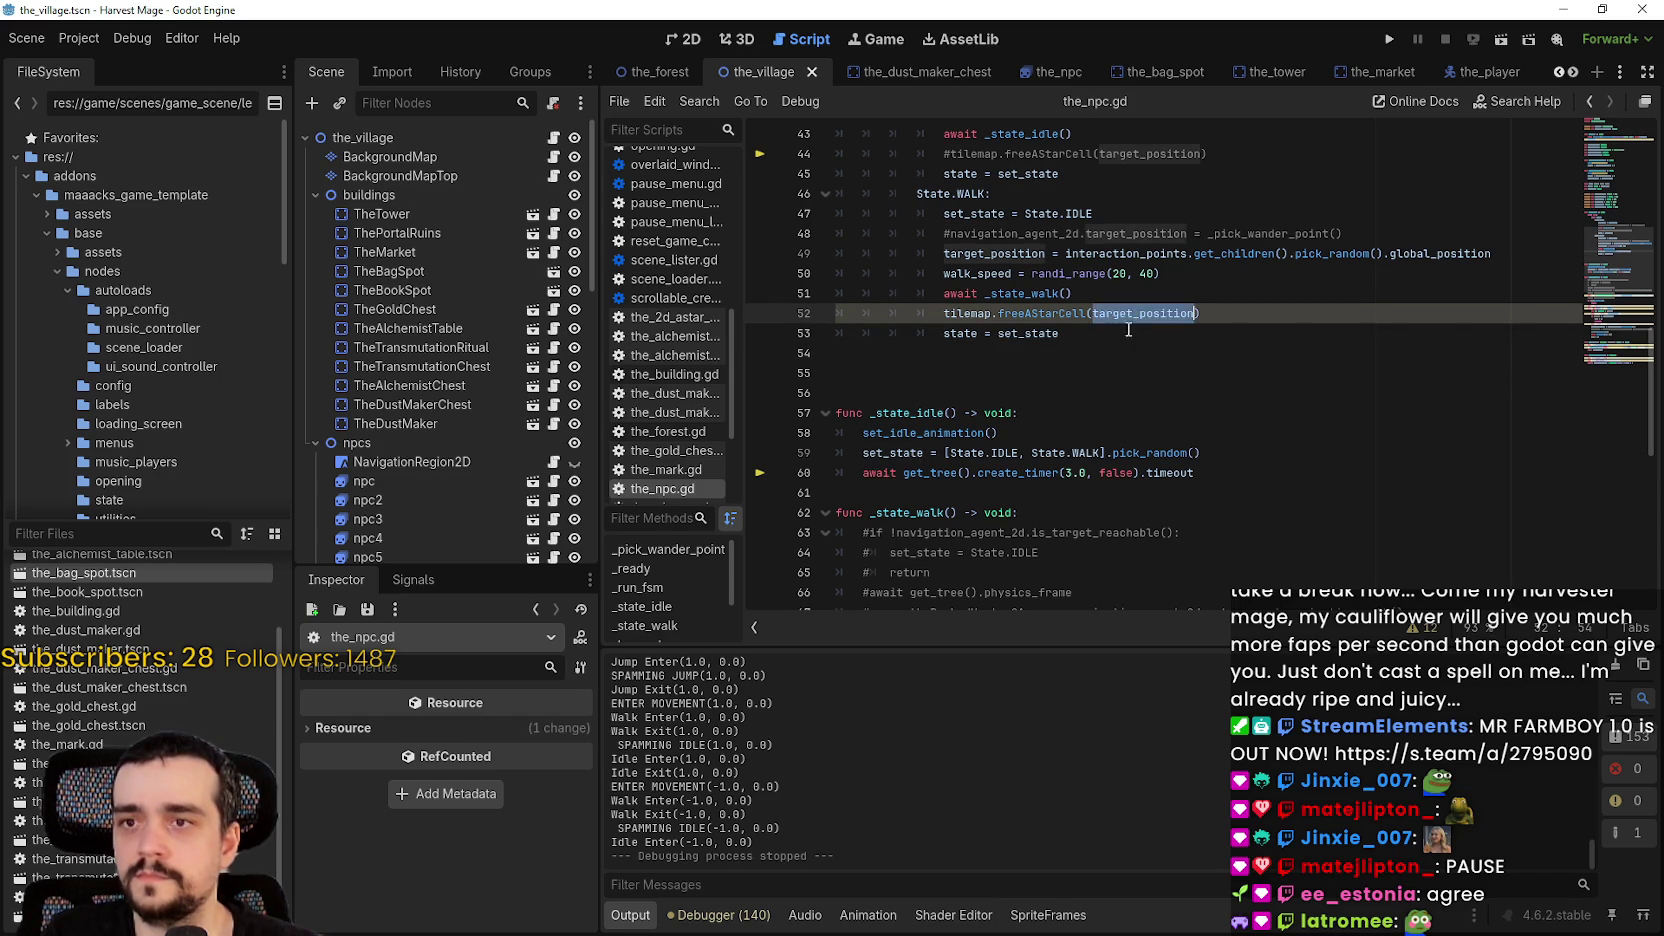
{"action": "left_click", "coordinate": [1000, 372]}
{"action": "scroll", "coordinate": [551, 452], "scroll_direction": "down", "scroll_amount": 3}
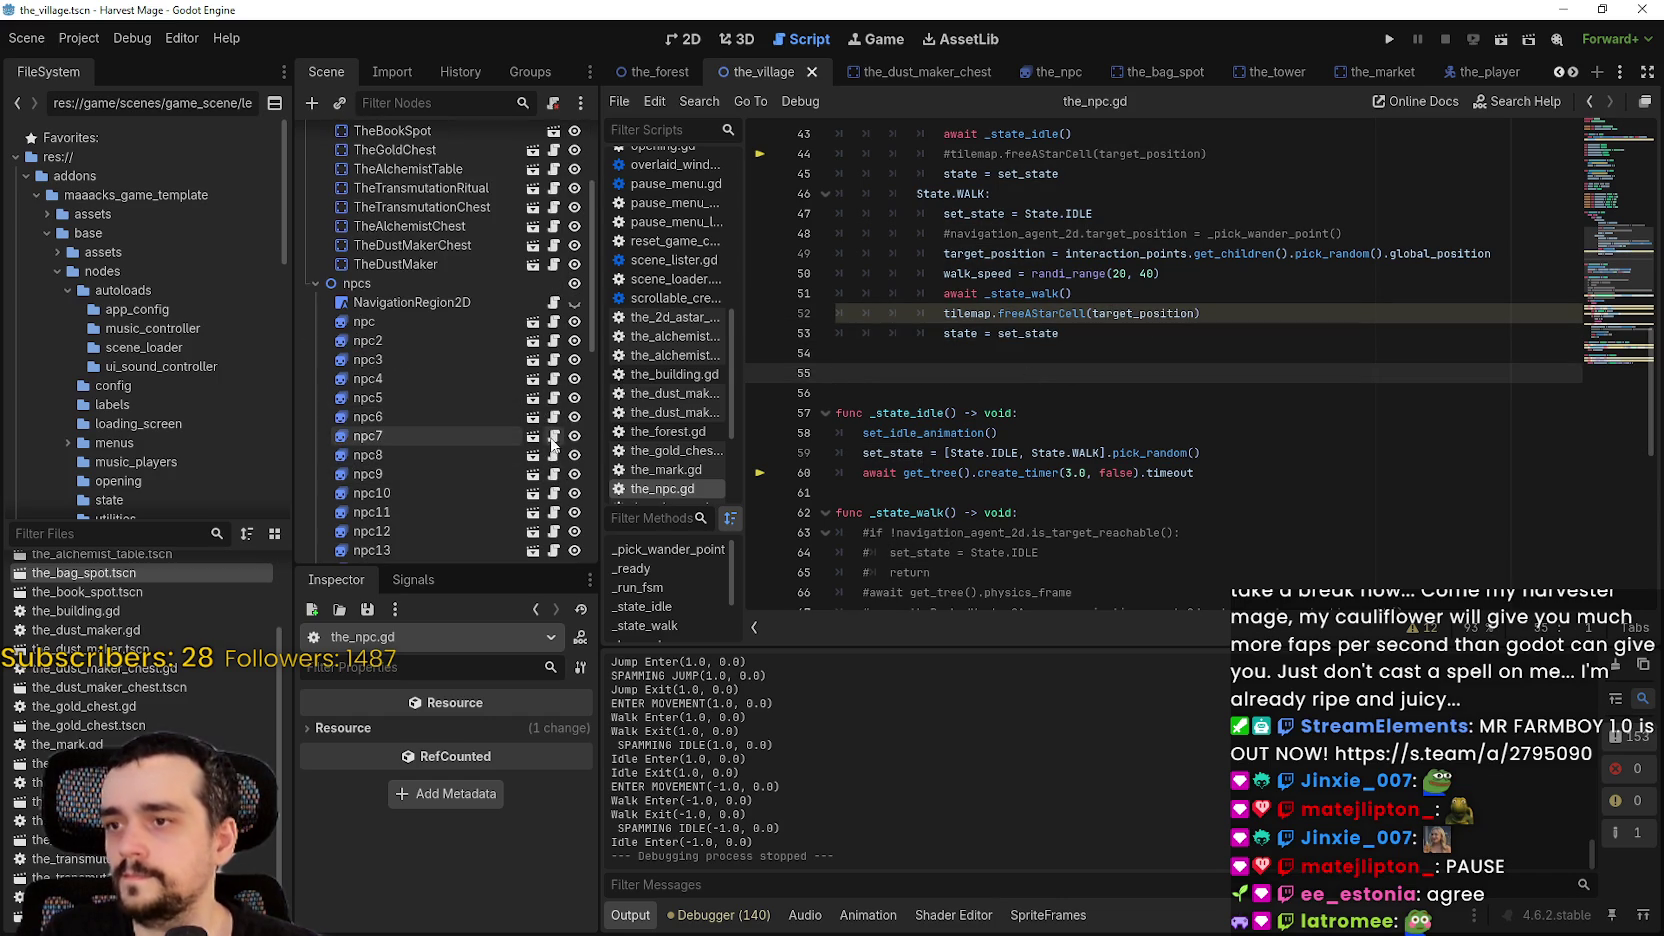
{"action": "scroll", "coordinate": [551, 430], "scroll_direction": "up", "scroll_amount": 3}
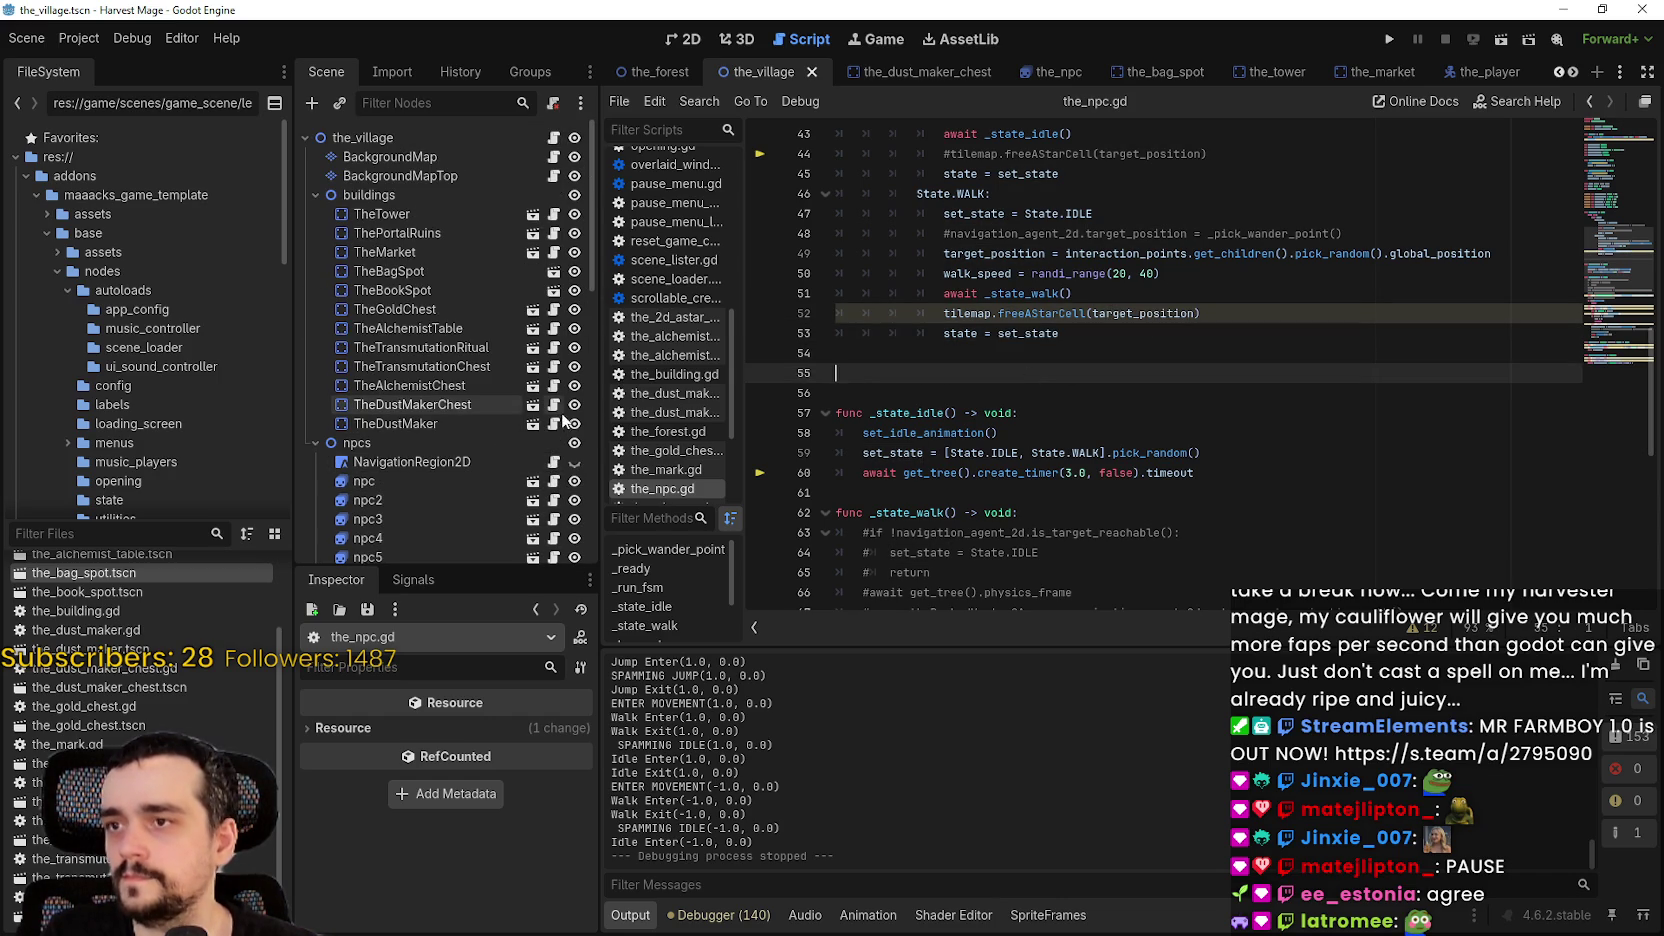
{"action": "left_click", "coordinate": [552, 172]}
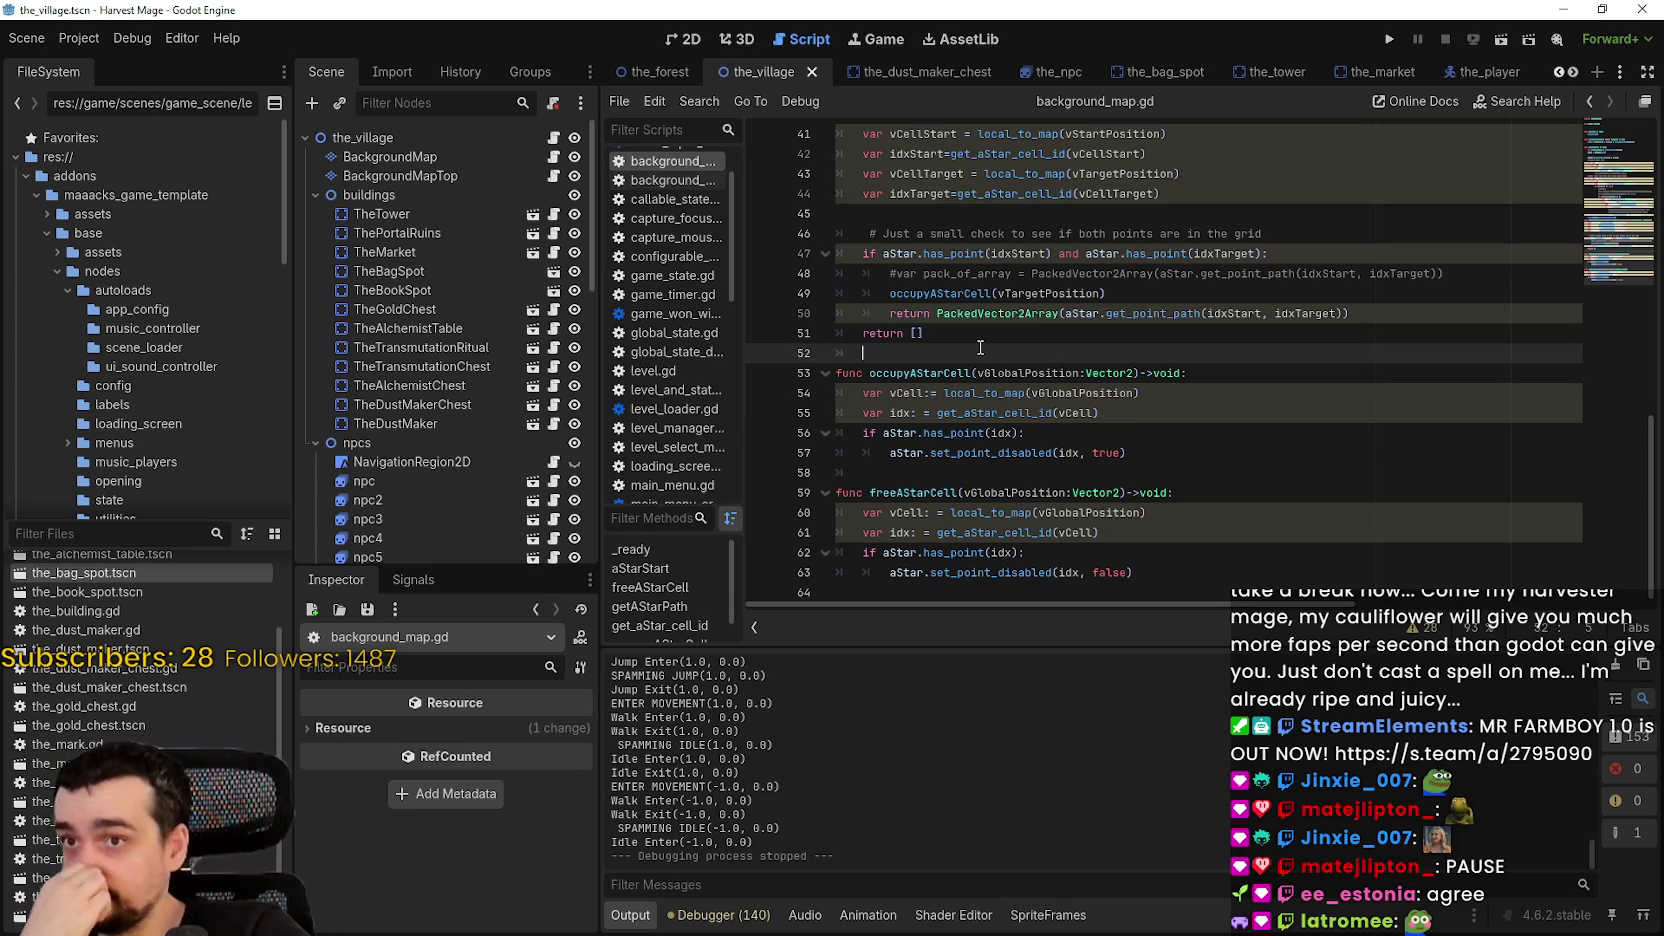
{"action": "scroll", "coordinate": [1062, 515], "scroll_direction": "up", "scroll_amount": 1}
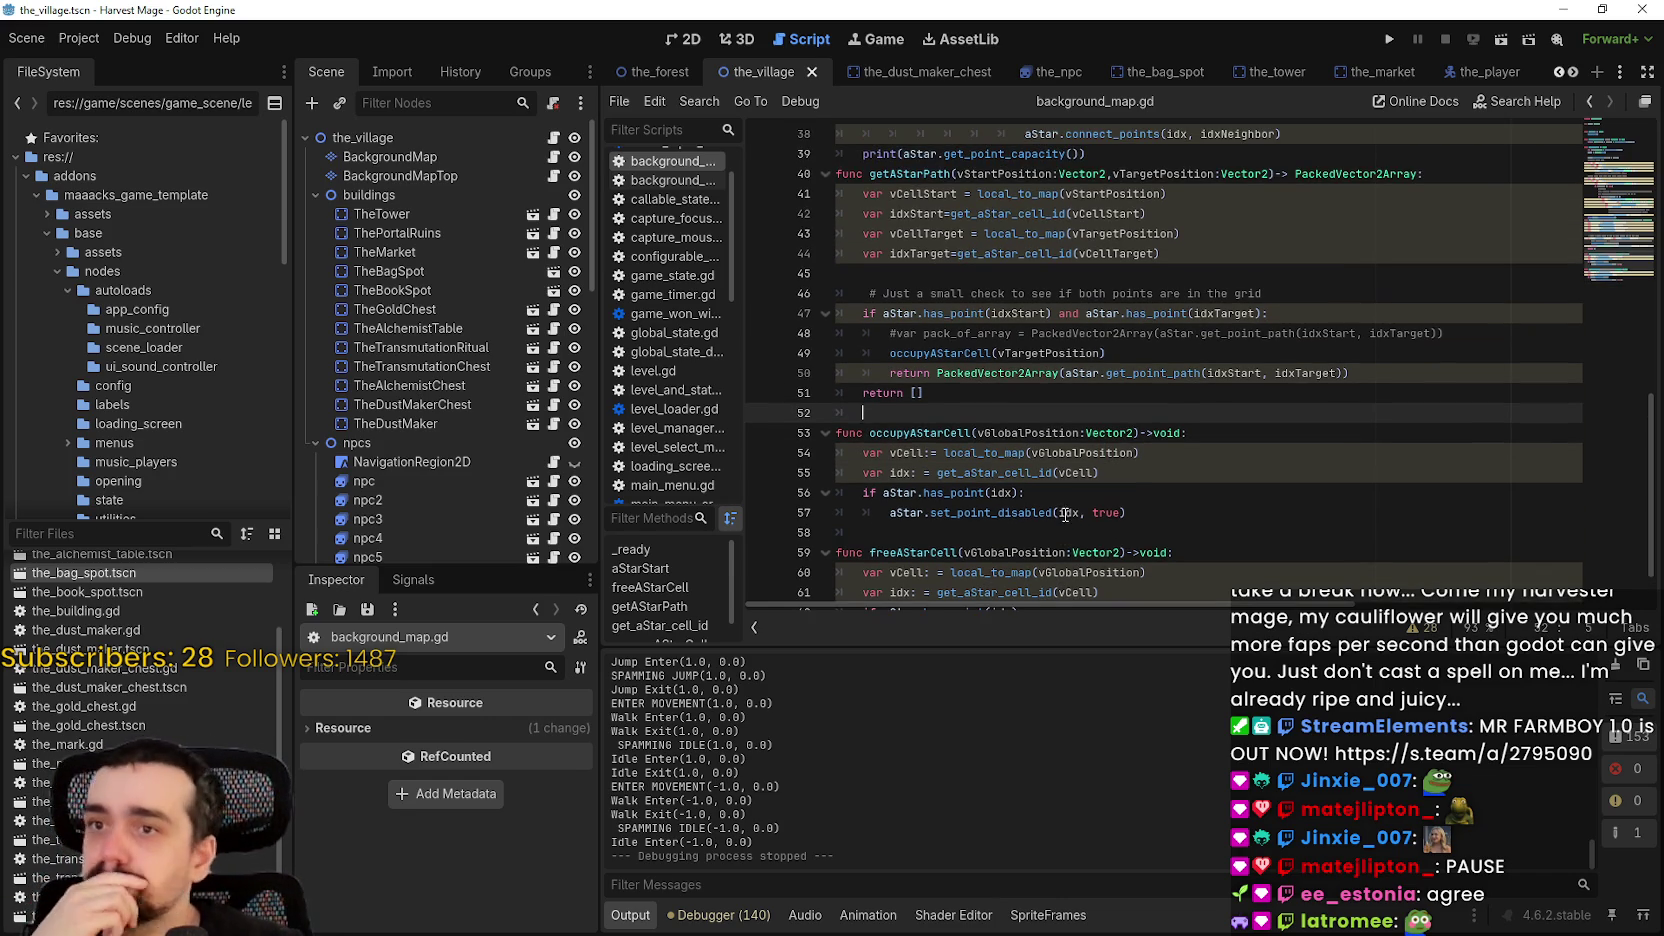
{"action": "left_click", "coordinate": [1068, 354]}
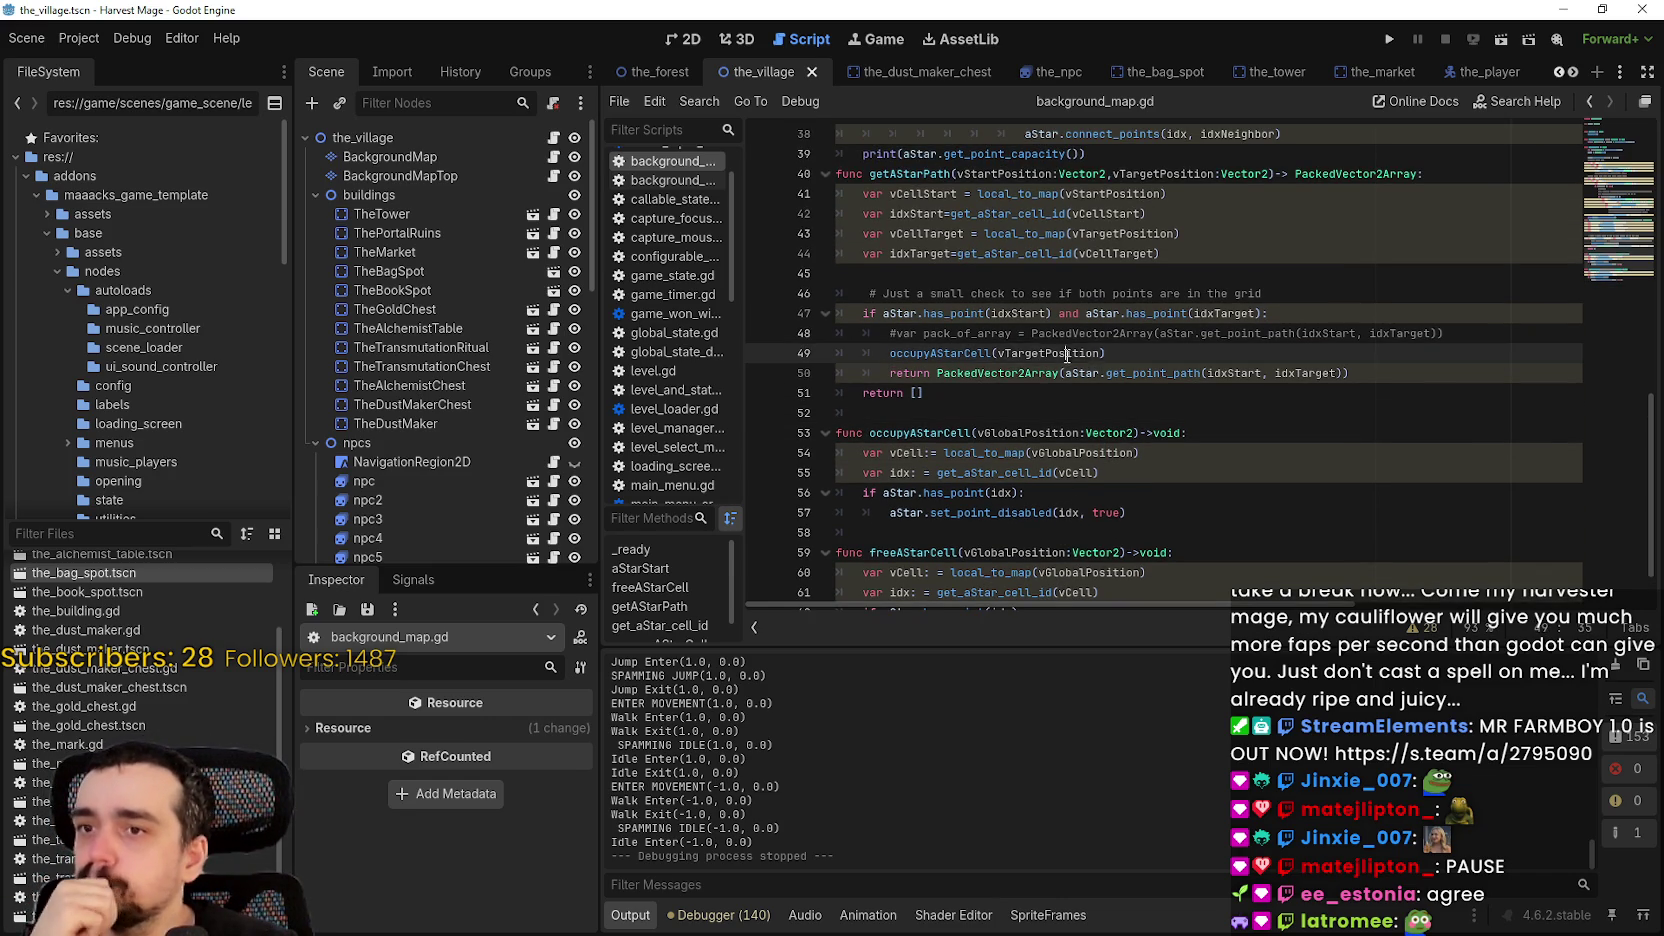
{"action": "double_click", "coordinate": [1068, 354]}
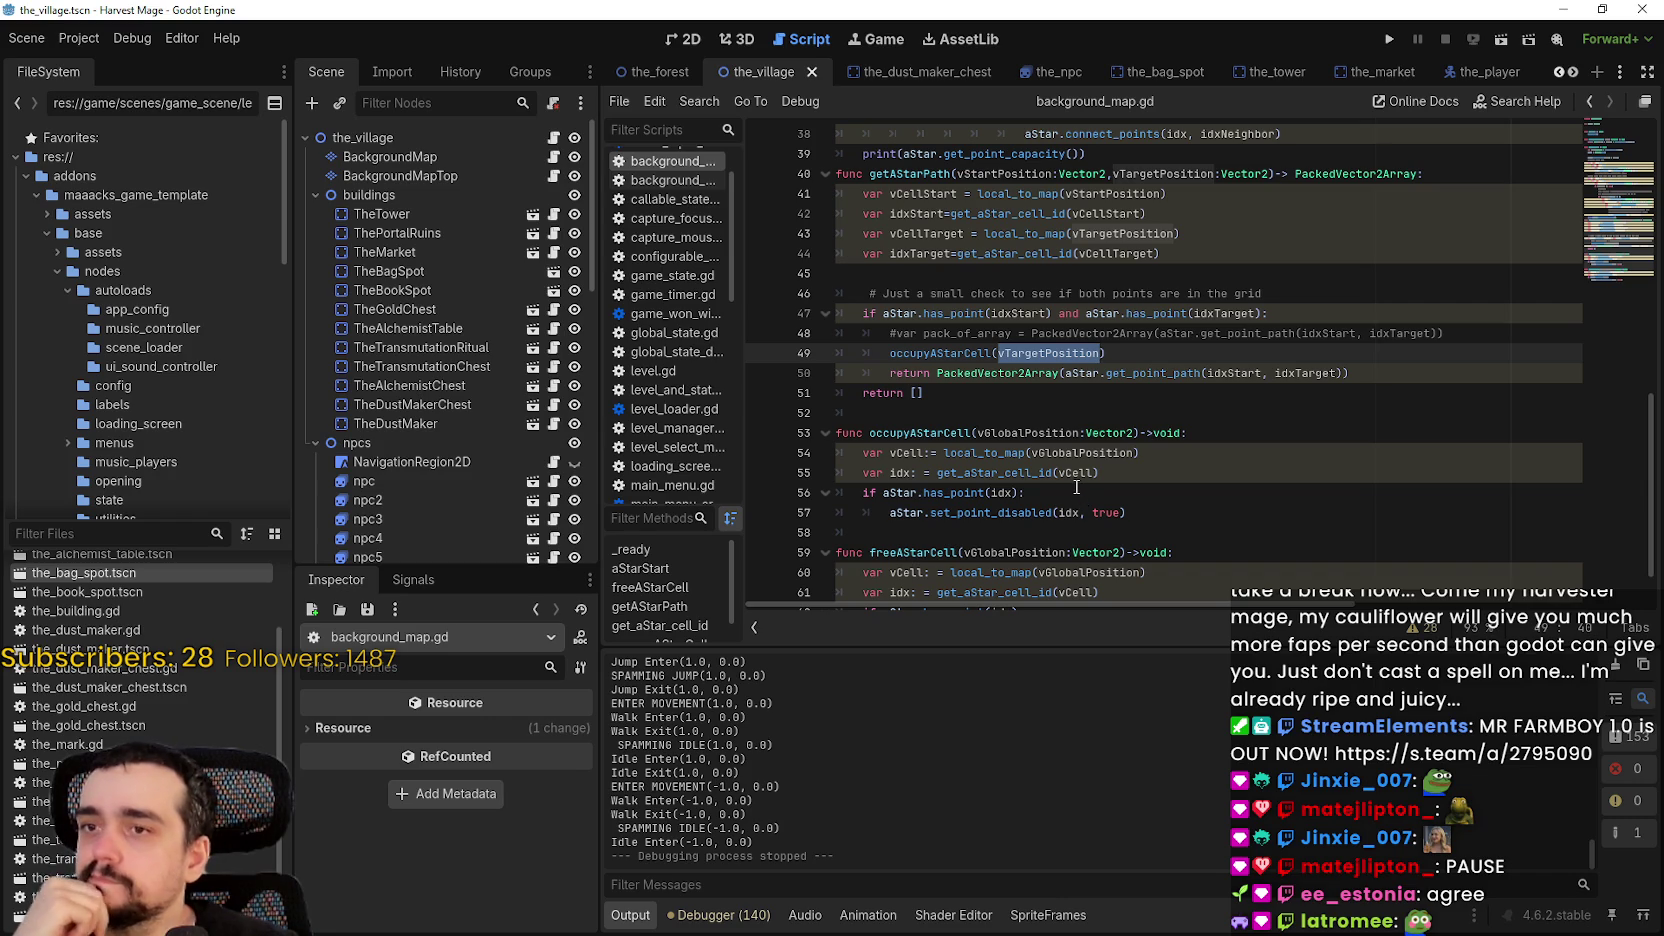
{"action": "triple_click", "coordinate": [977, 355]}
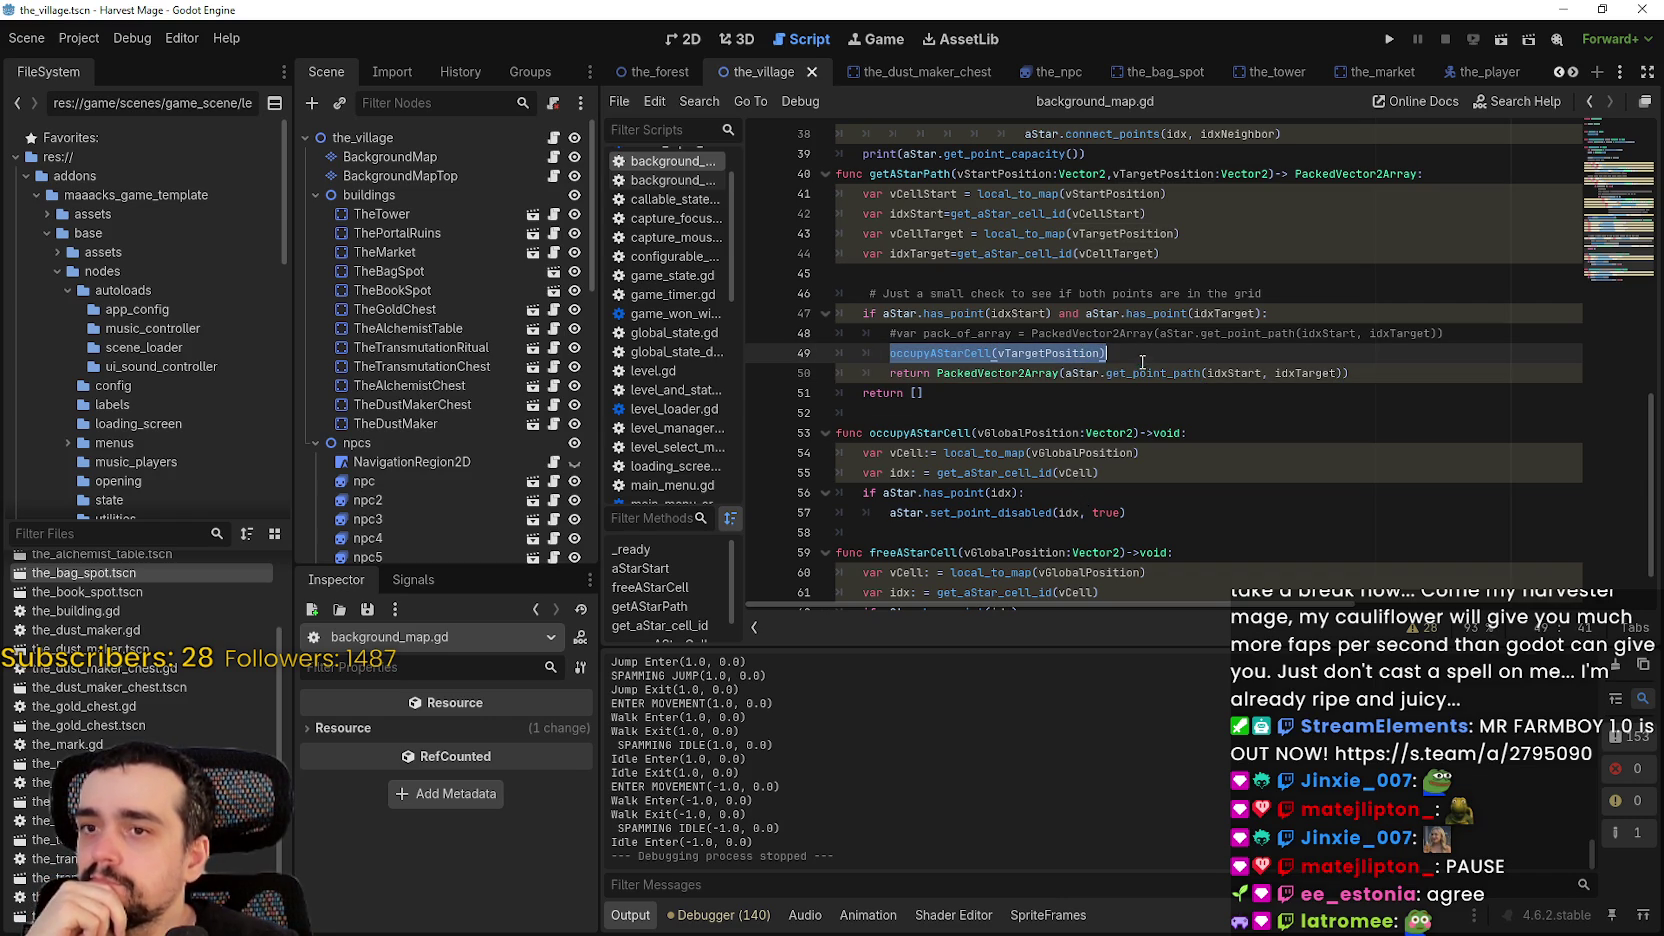
{"action": "mouse_move", "coordinate": [1131, 378]}
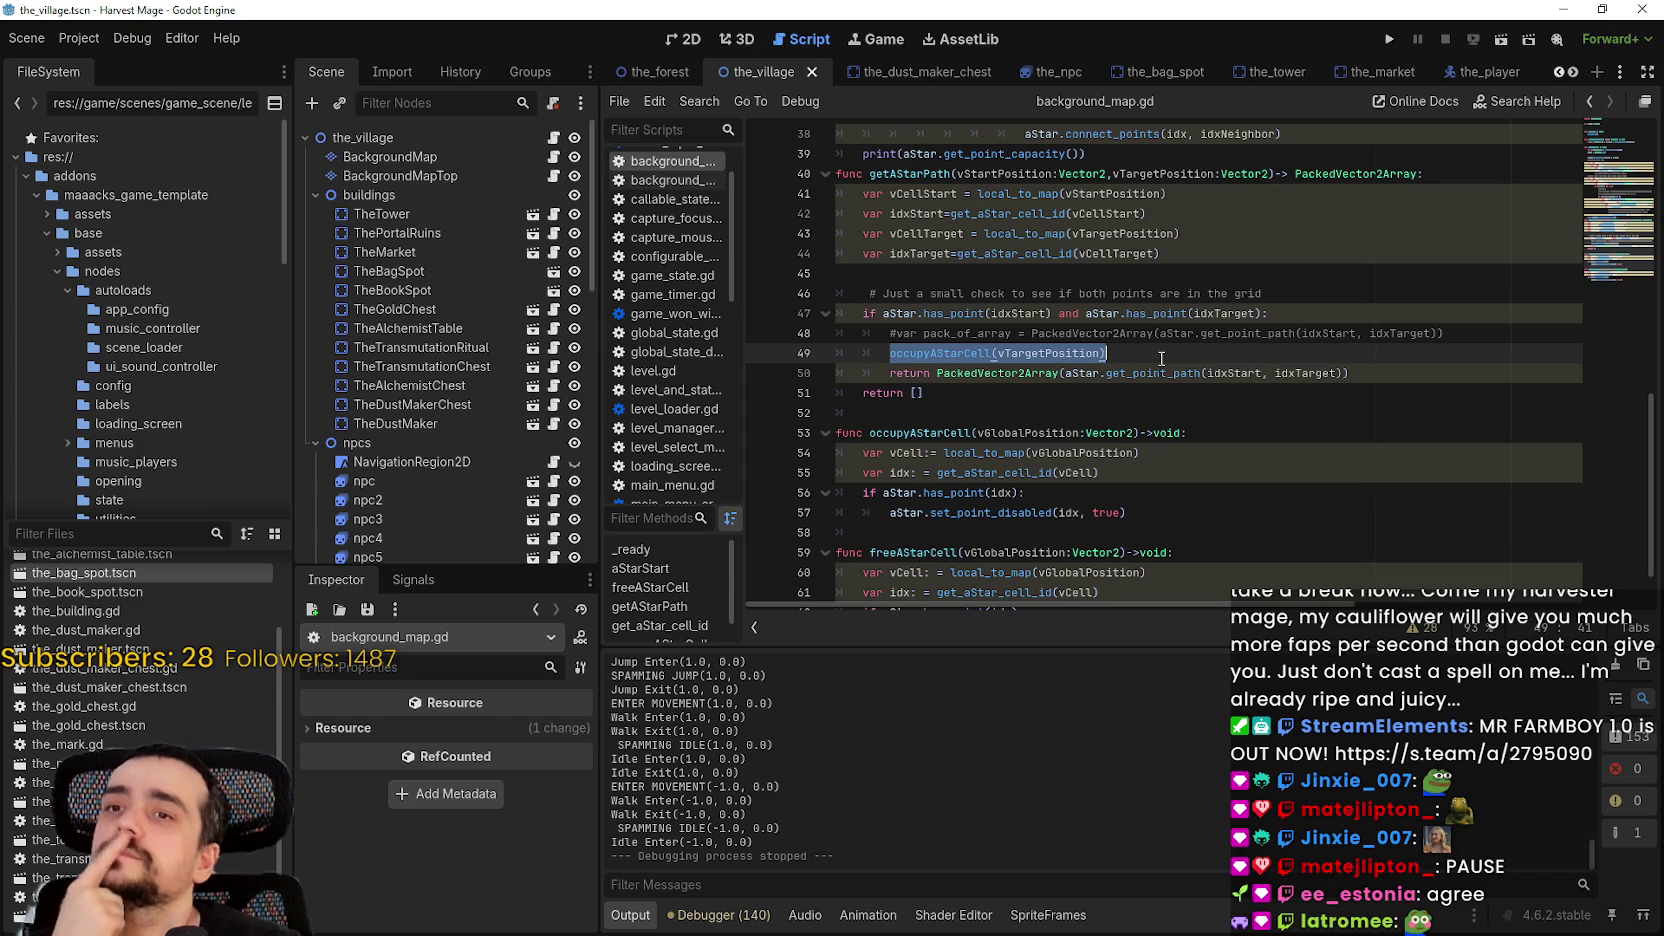
{"action": "left_click", "coordinate": [1161, 358]}
{"action": "left_click_drag", "start_coordinate": [1107, 353], "coordinate": [884, 352]}
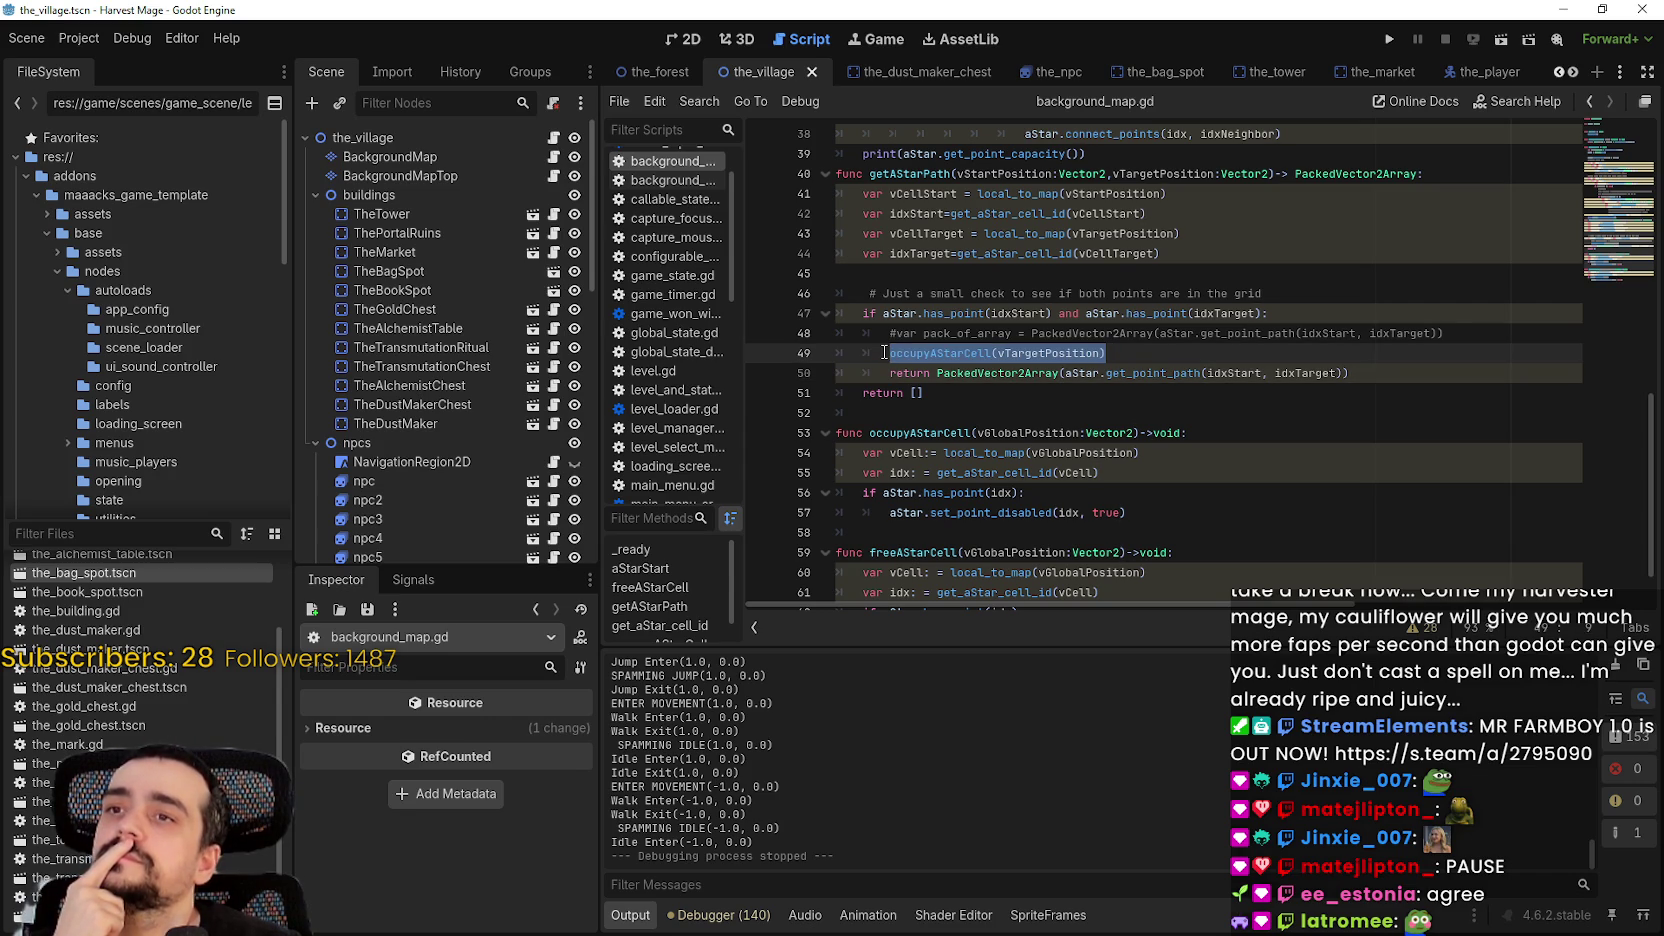
{"action": "double_click", "coordinate": [936, 176]}
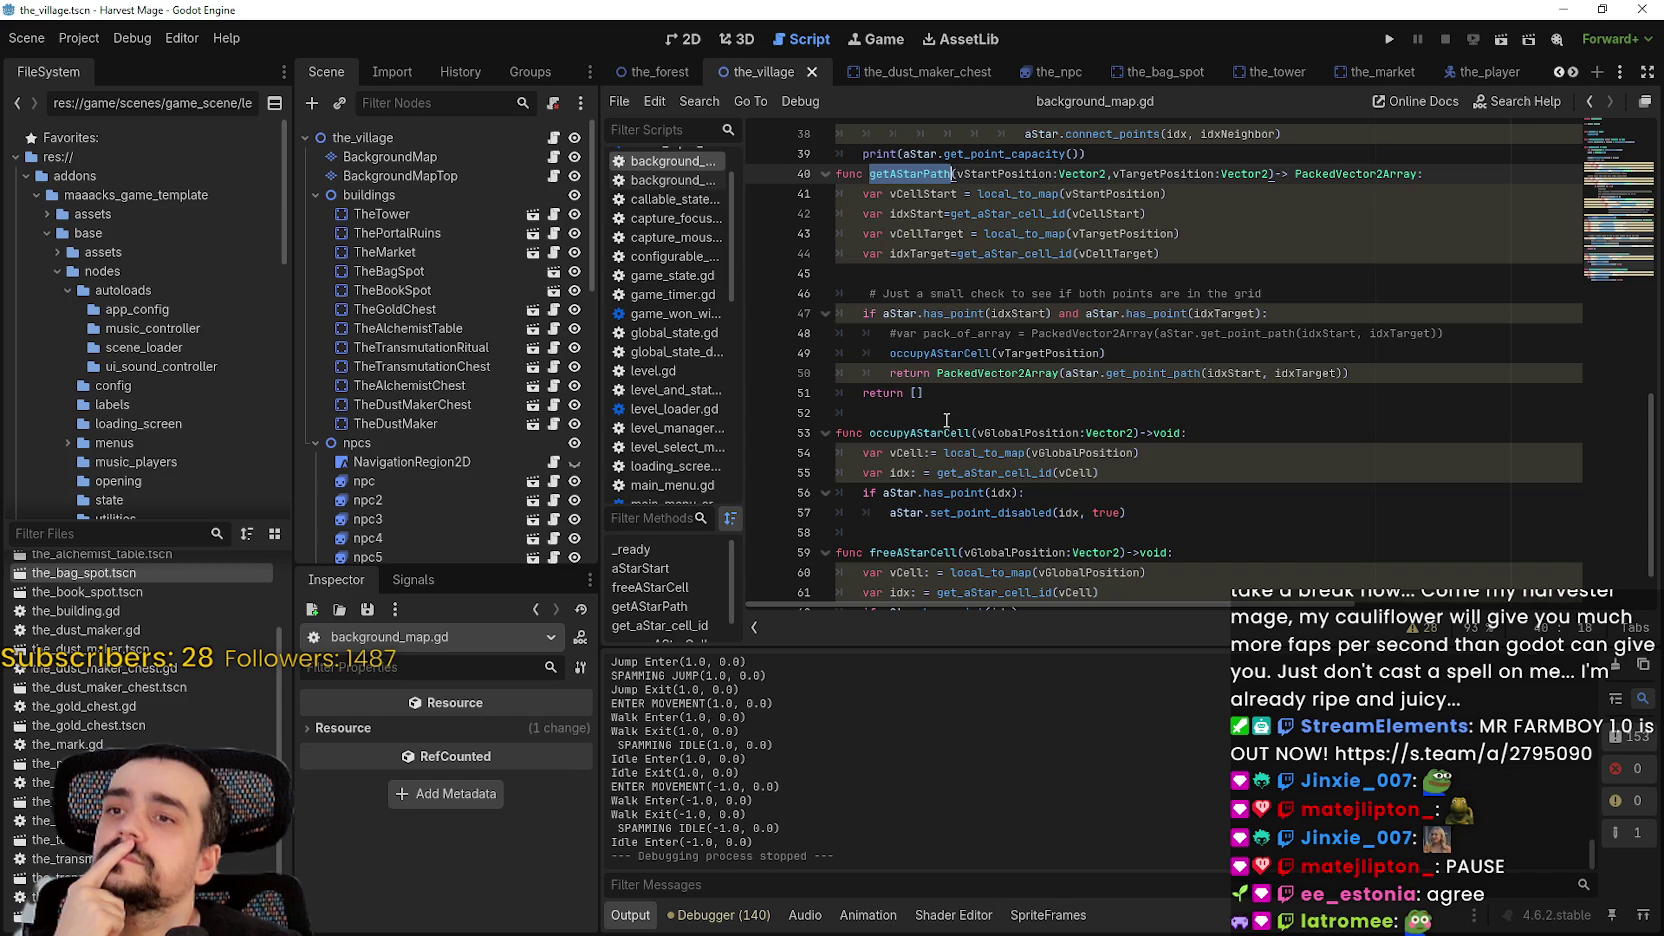
{"action": "mouse_move", "coordinate": [941, 360]}
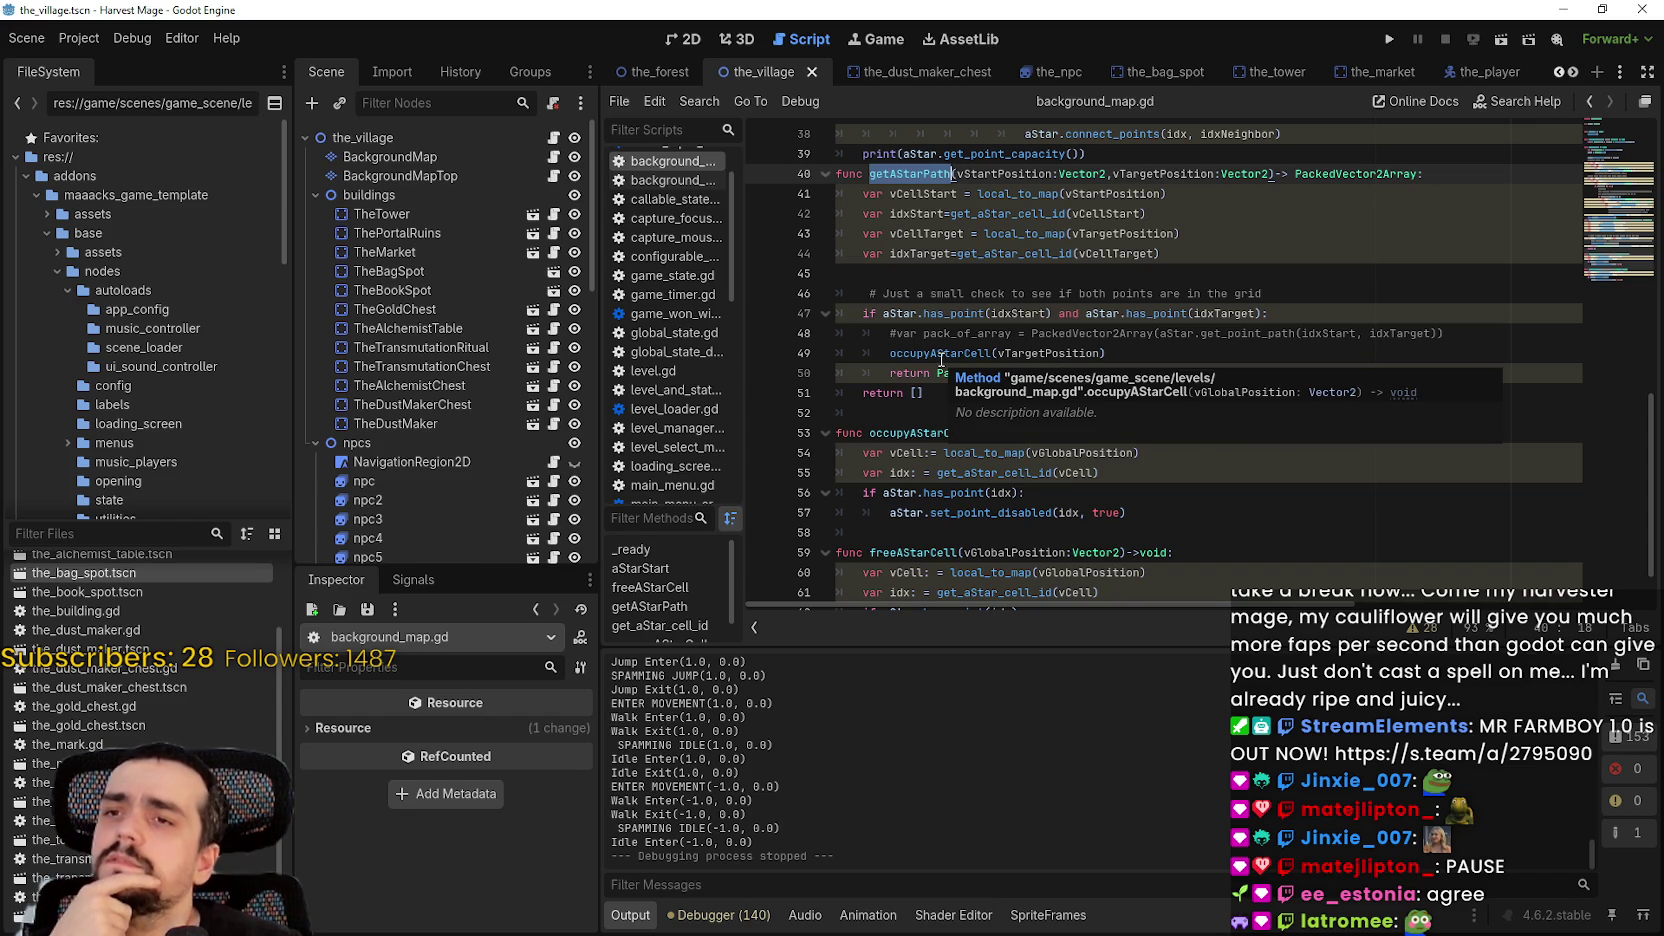
{"action": "double_click", "coordinate": [1169, 174]}
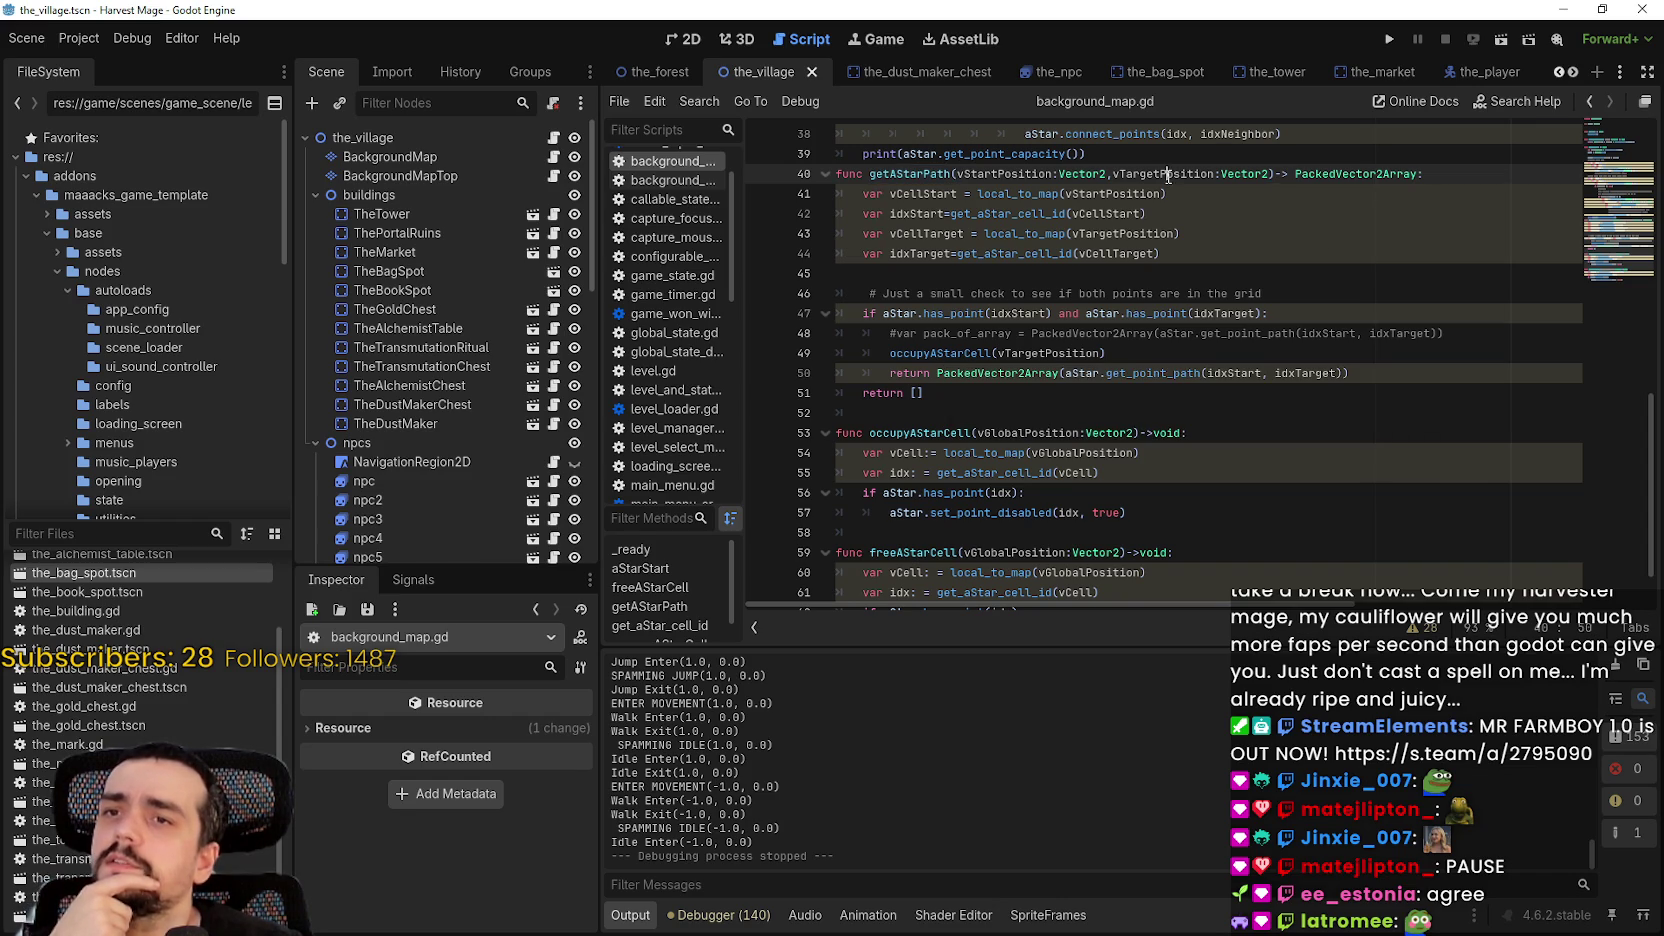
{"action": "left_click_drag", "start_coordinate": [1169, 174], "coordinate": [1104, 172]}
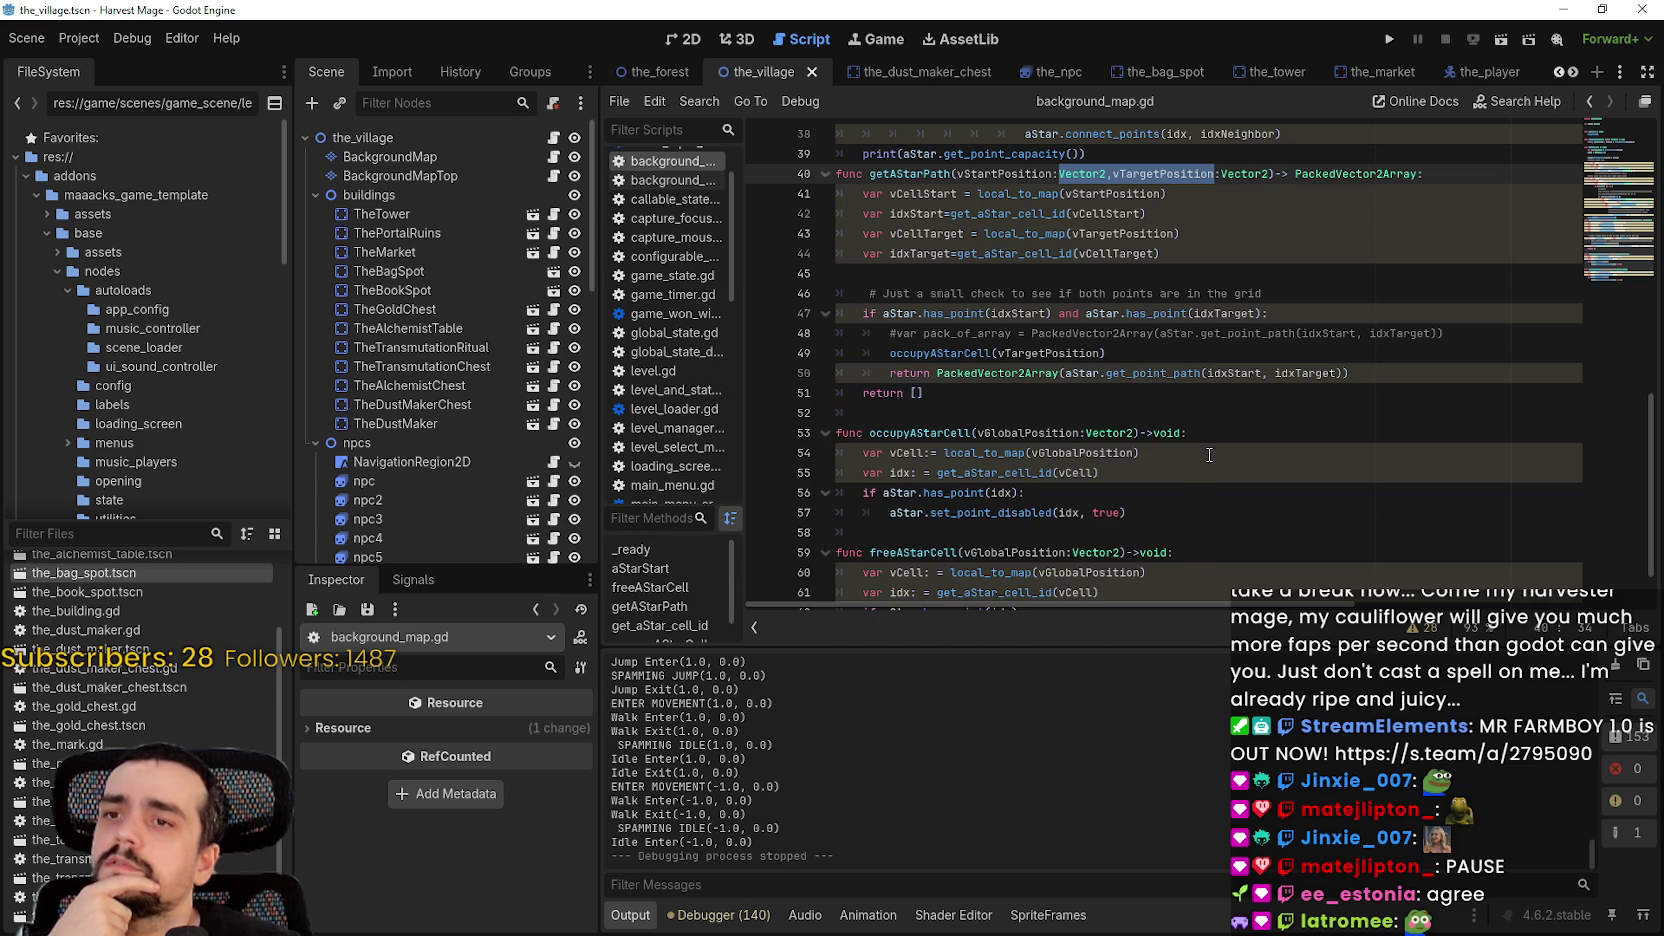
{"action": "scroll", "coordinate": [1209, 455], "scroll_direction": "down", "scroll_amount": 1}
{"action": "scroll", "coordinate": [1205, 450], "scroll_direction": "up", "scroll_amount": 4}
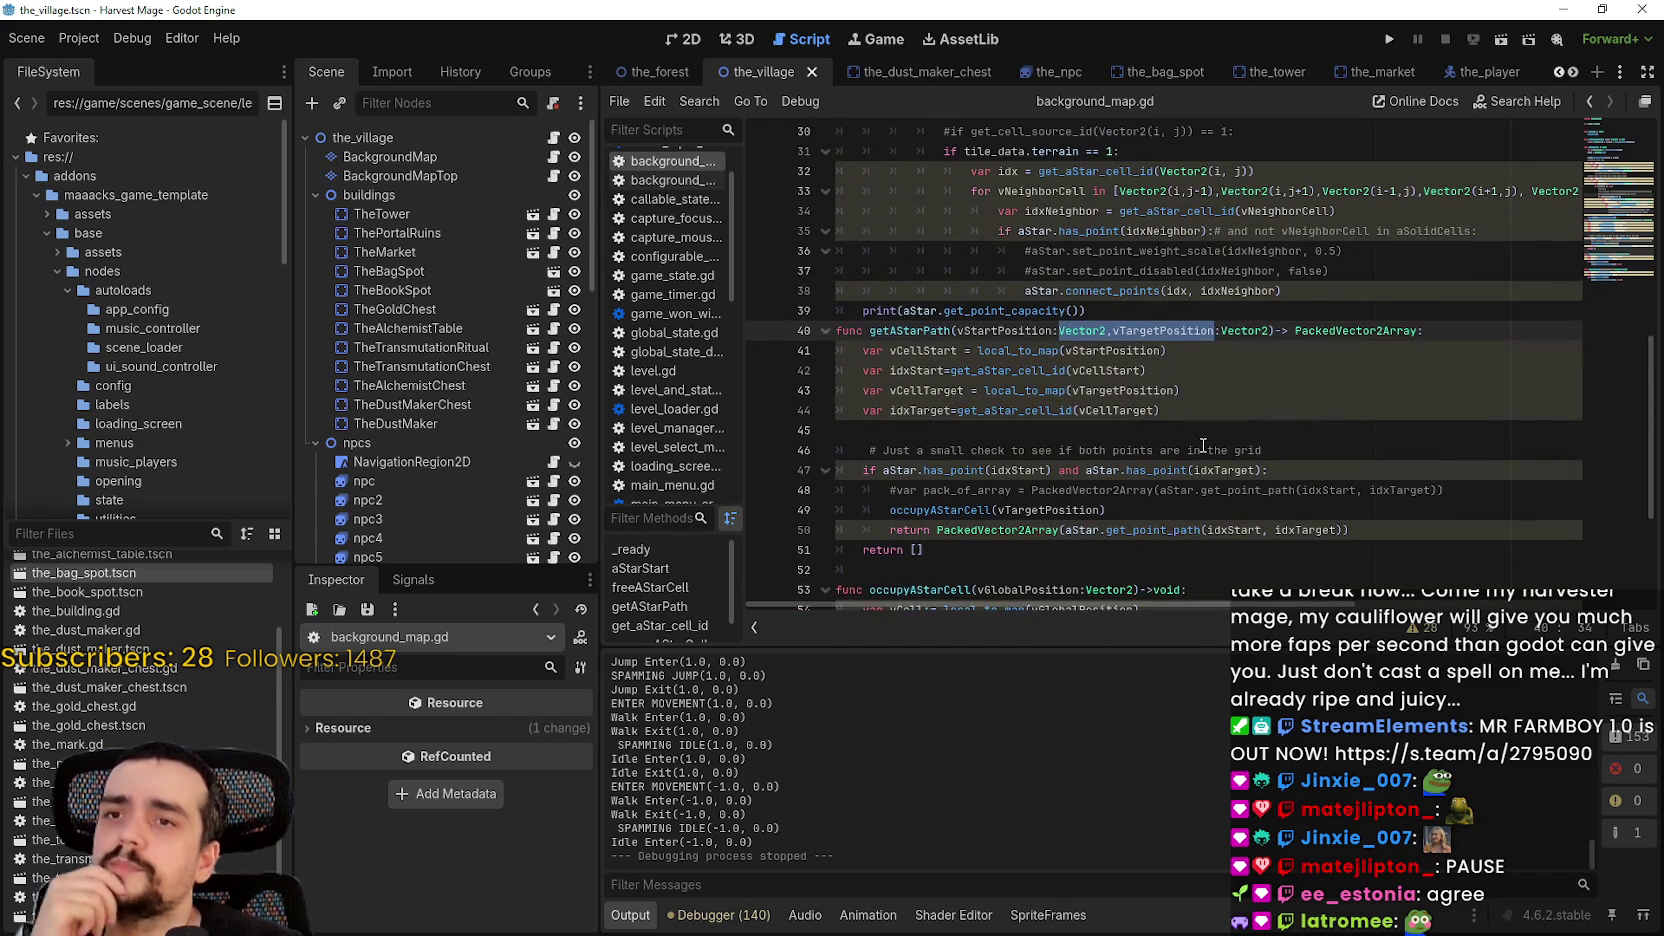
{"action": "scroll", "coordinate": [1316, 340], "scroll_direction": "up", "scroll_amount": 3}
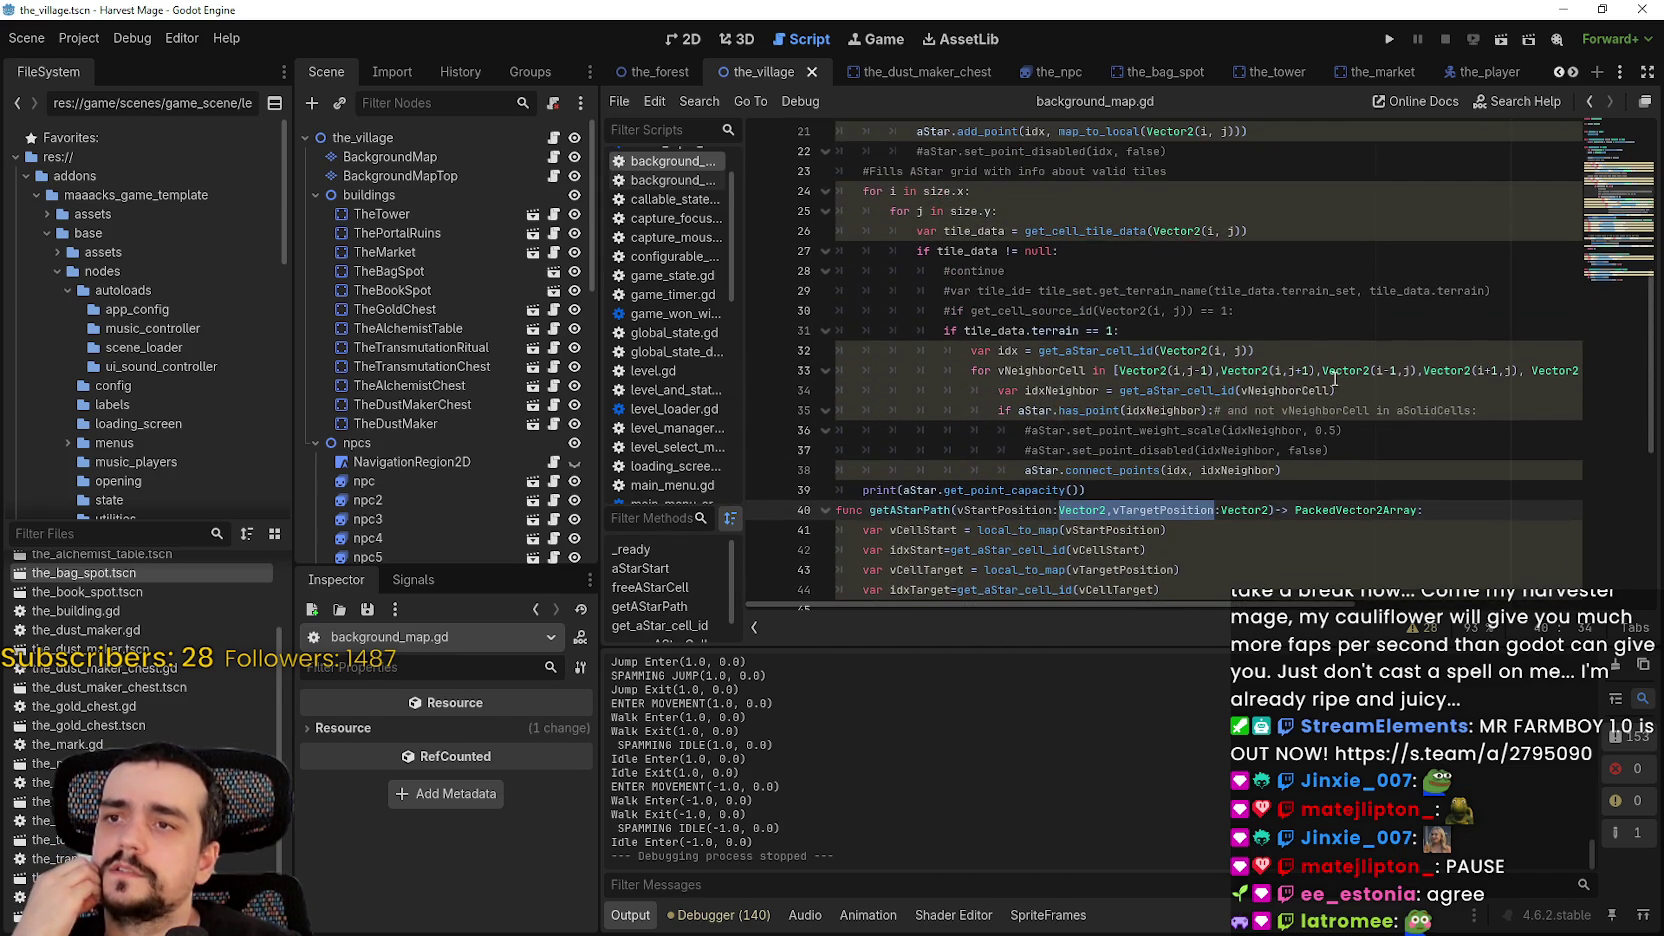
{"action": "scroll", "coordinate": [1350, 353], "scroll_direction": "down", "scroll_amount": 7}
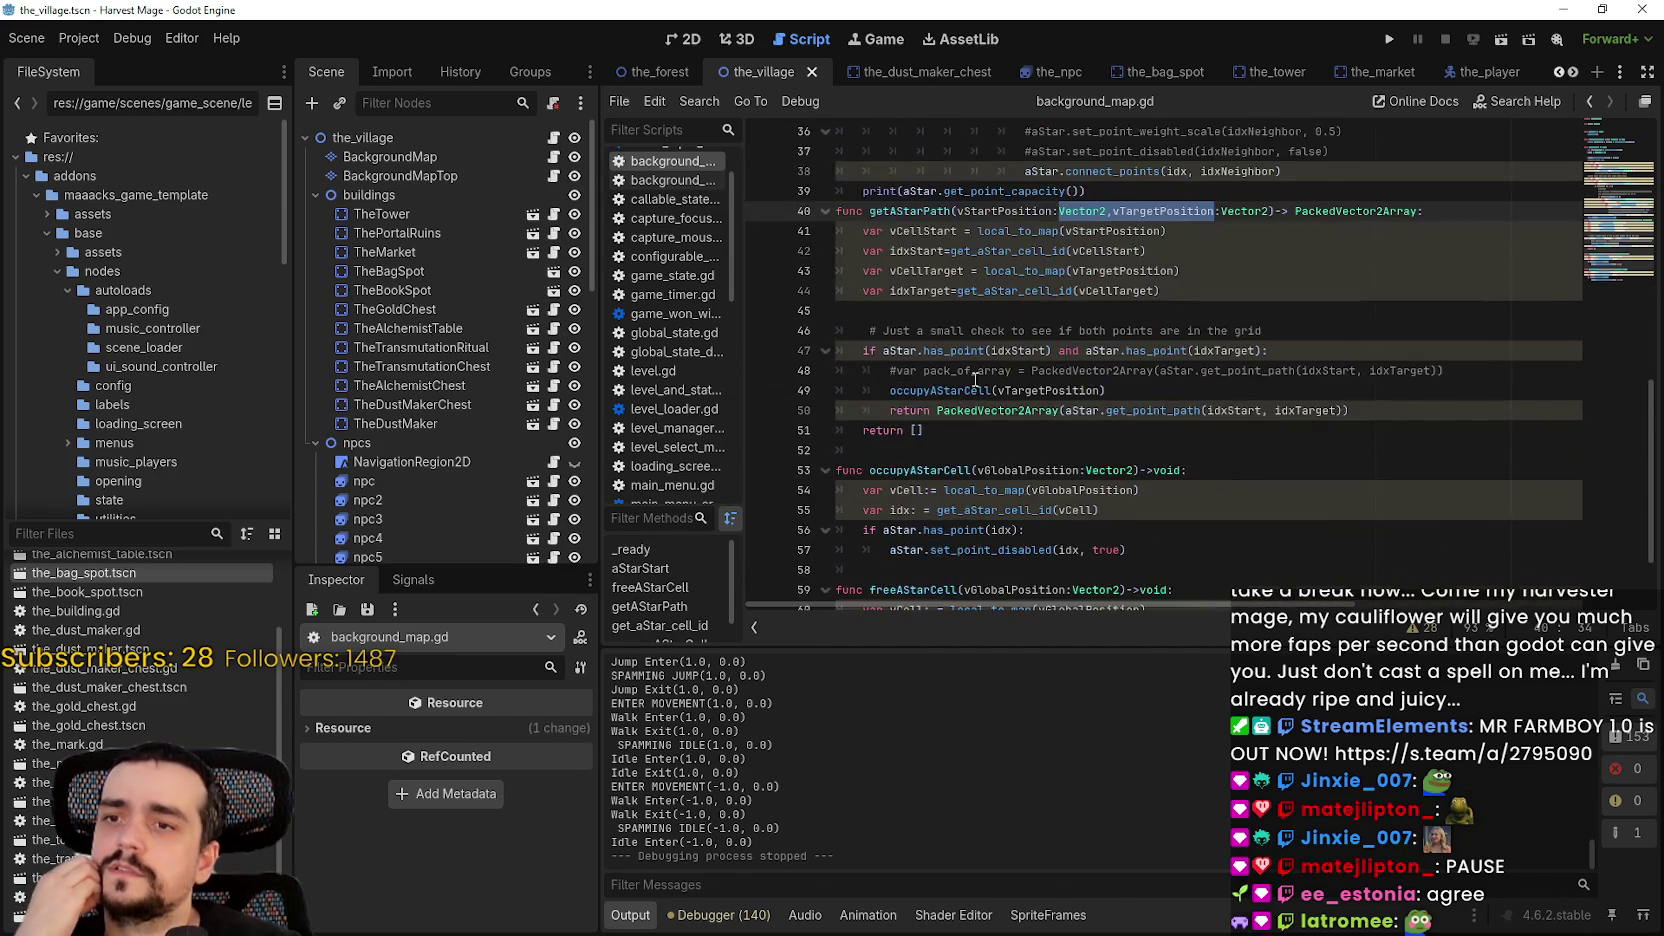
{"action": "scroll", "coordinate": [1170, 293], "scroll_direction": "up", "scroll_amount": 1}
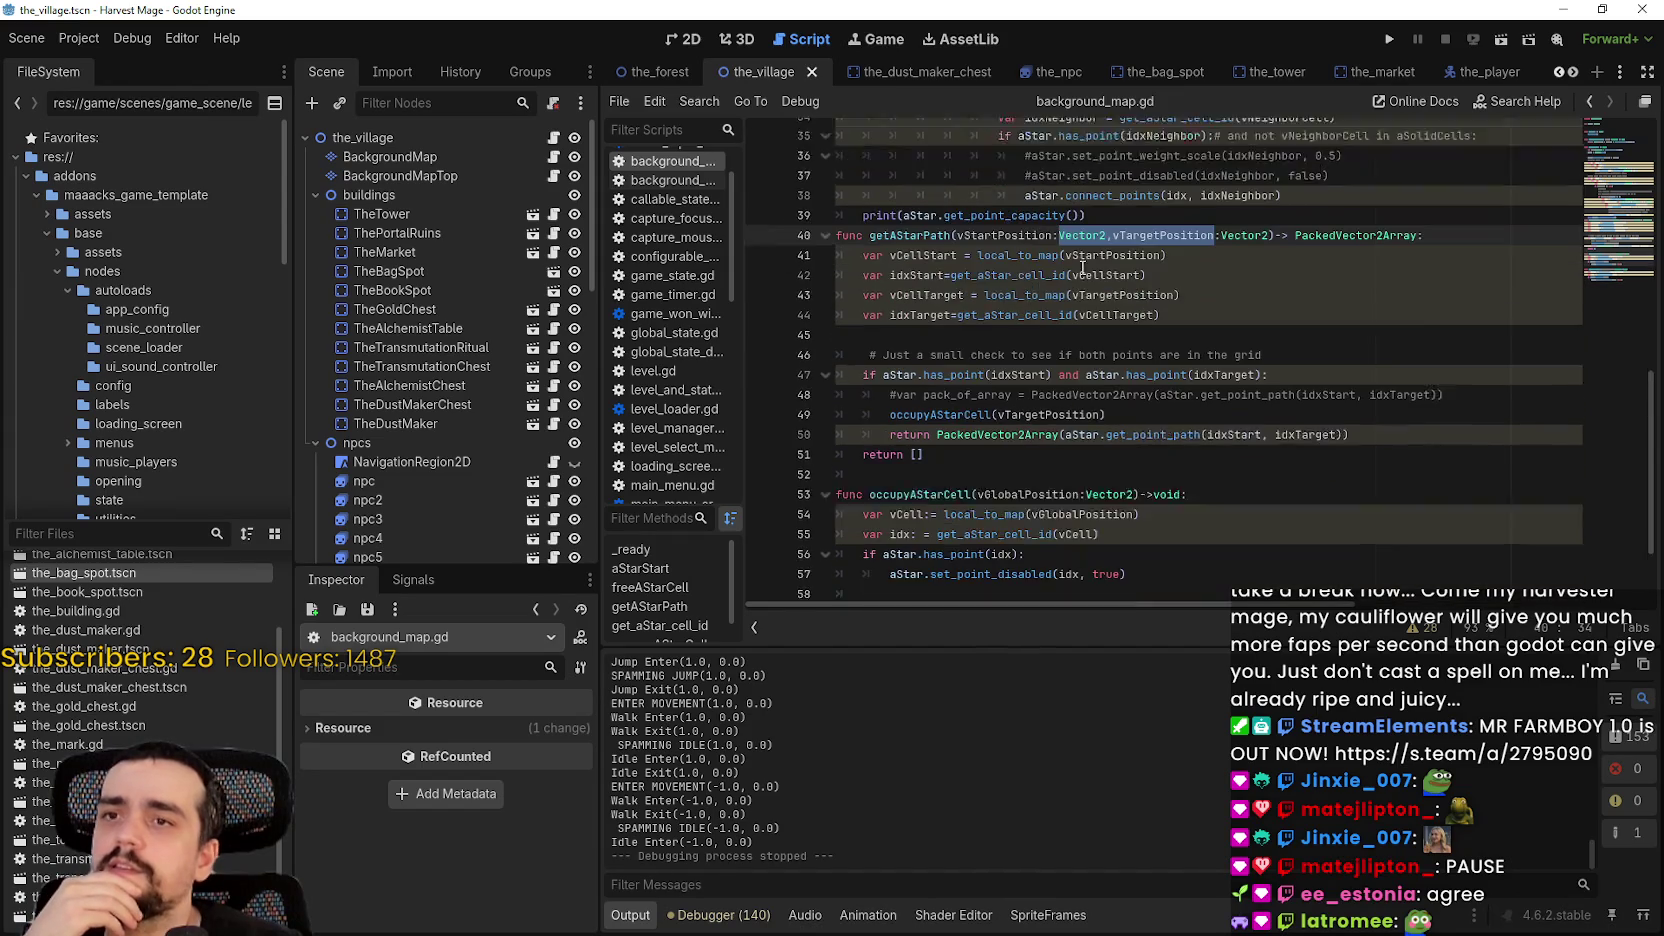
{"action": "left_click", "coordinate": [1160, 353]}
{"action": "mouse_move", "coordinate": [1156, 341]}
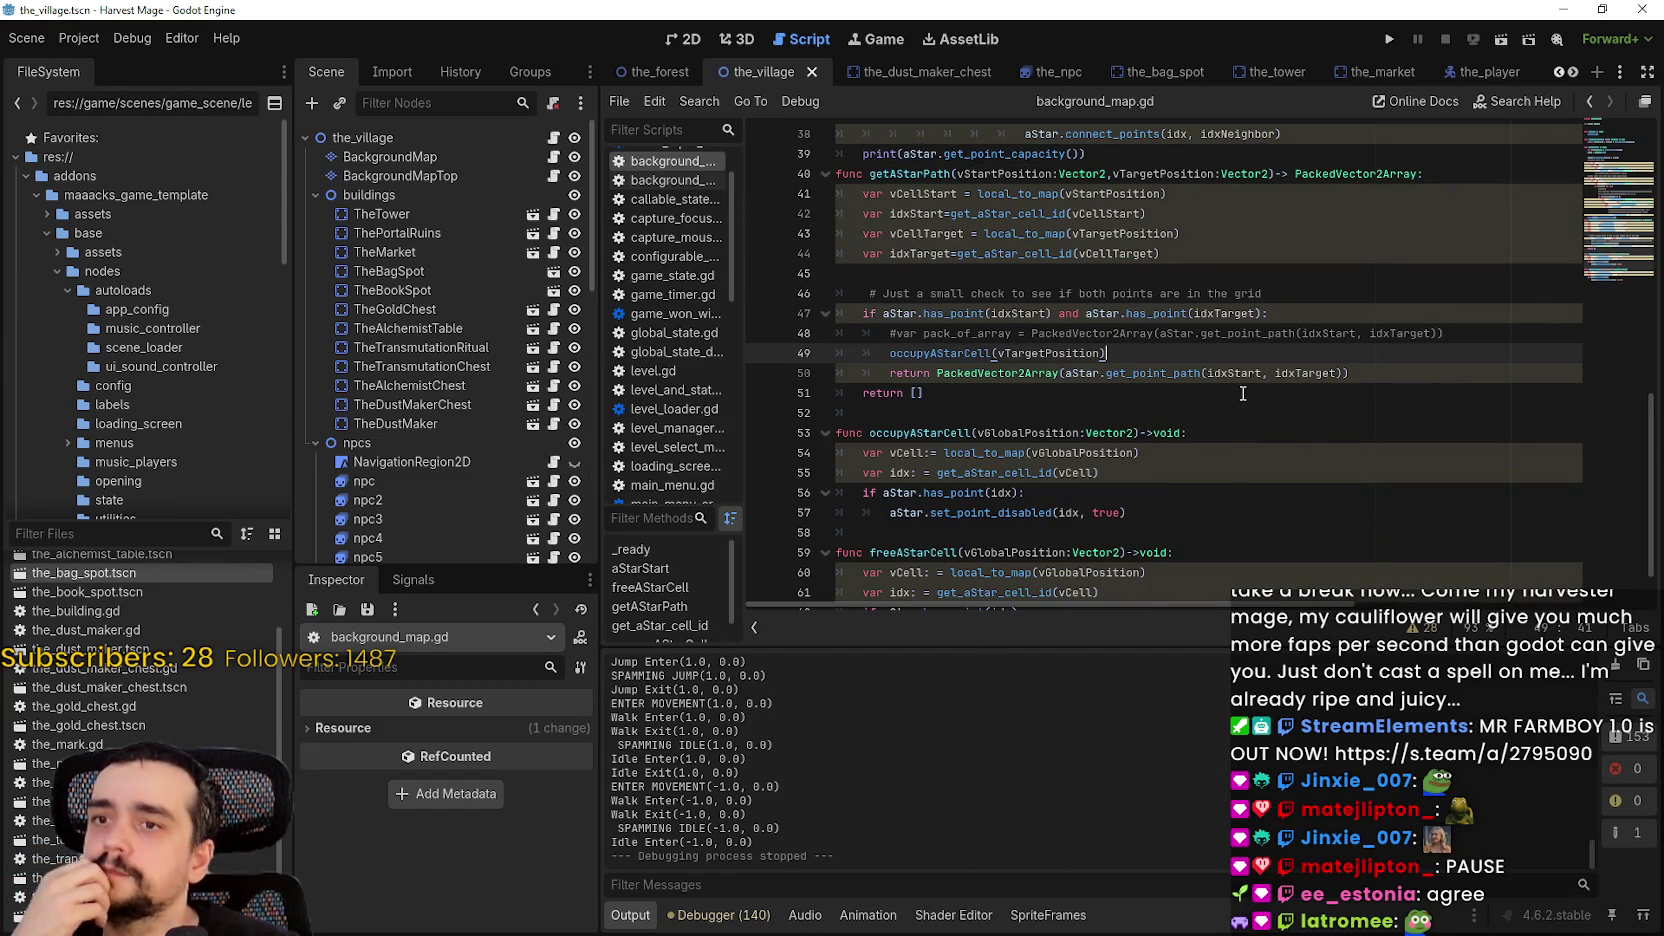
{"action": "left_click", "coordinate": [1260, 314]}
{"action": "scroll", "coordinate": [1232, 397], "scroll_direction": "down", "scroll_amount": 1}
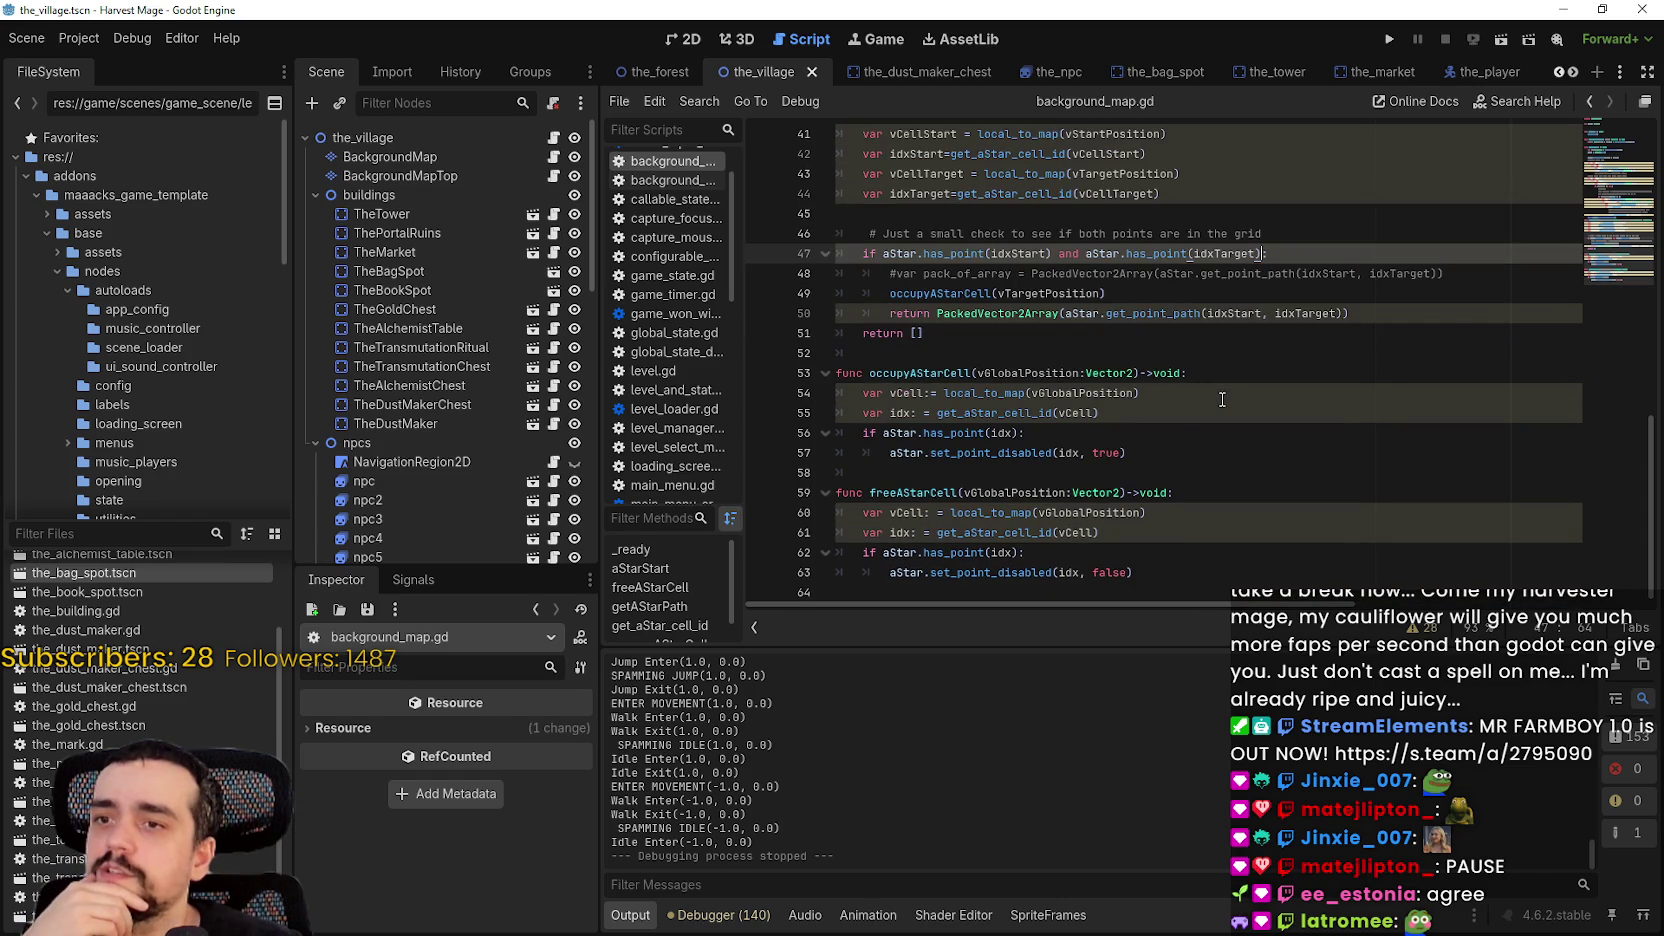
{"action": "double_click", "coordinate": [1017, 574]}
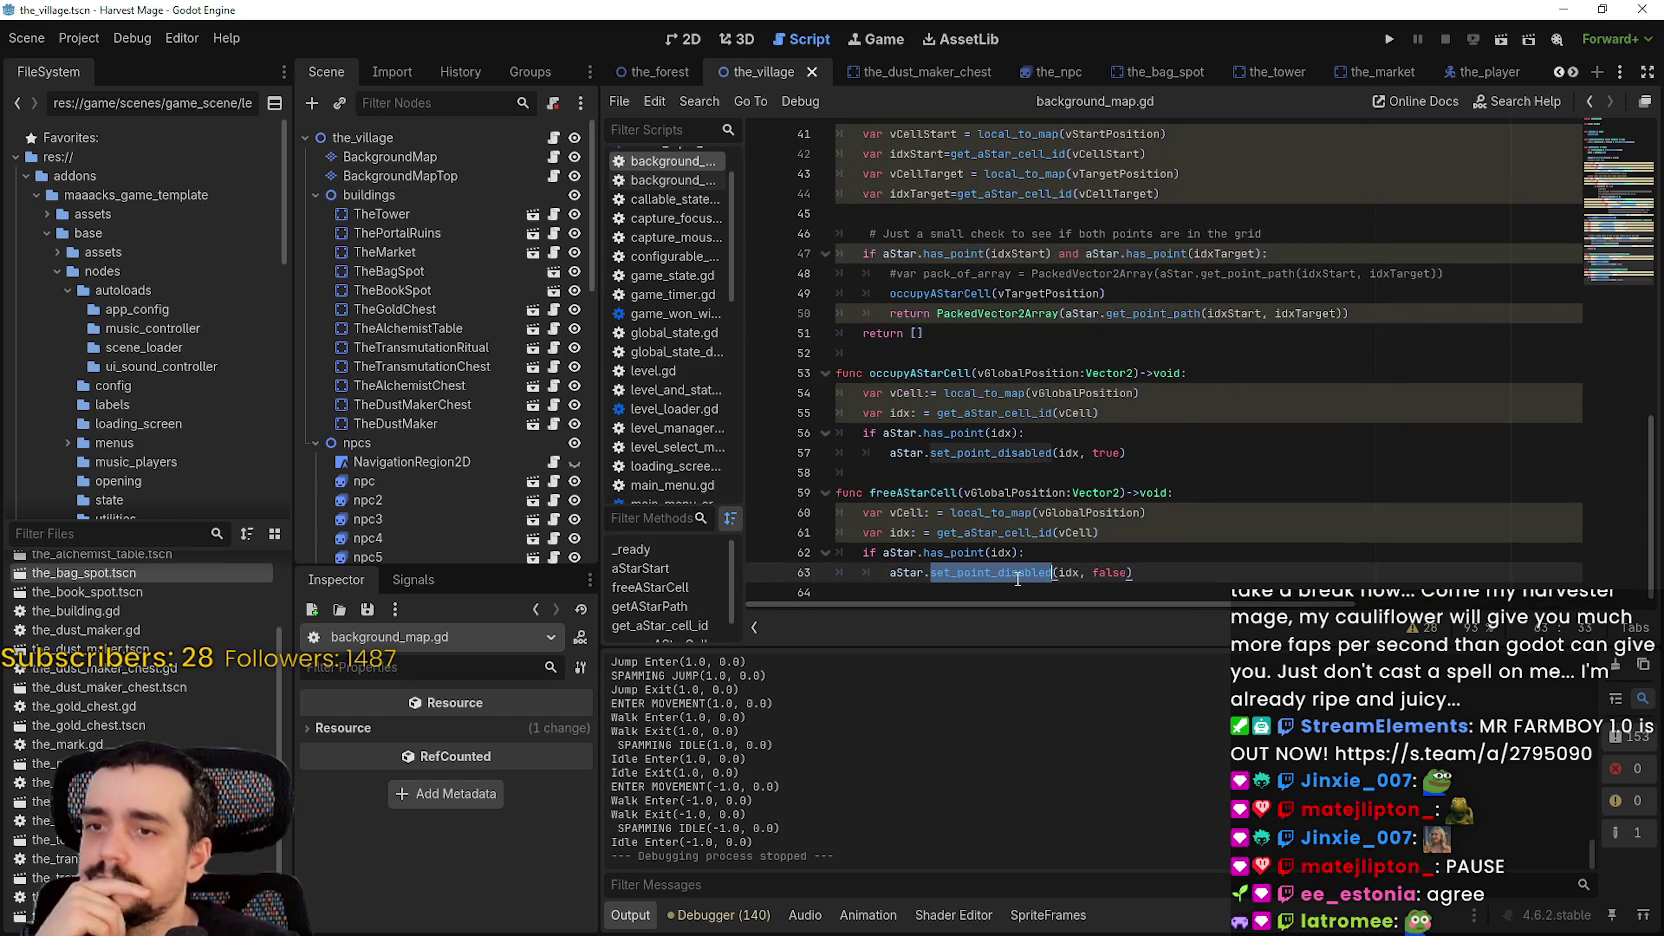
{"action": "left_click", "coordinate": [1263, 257]}
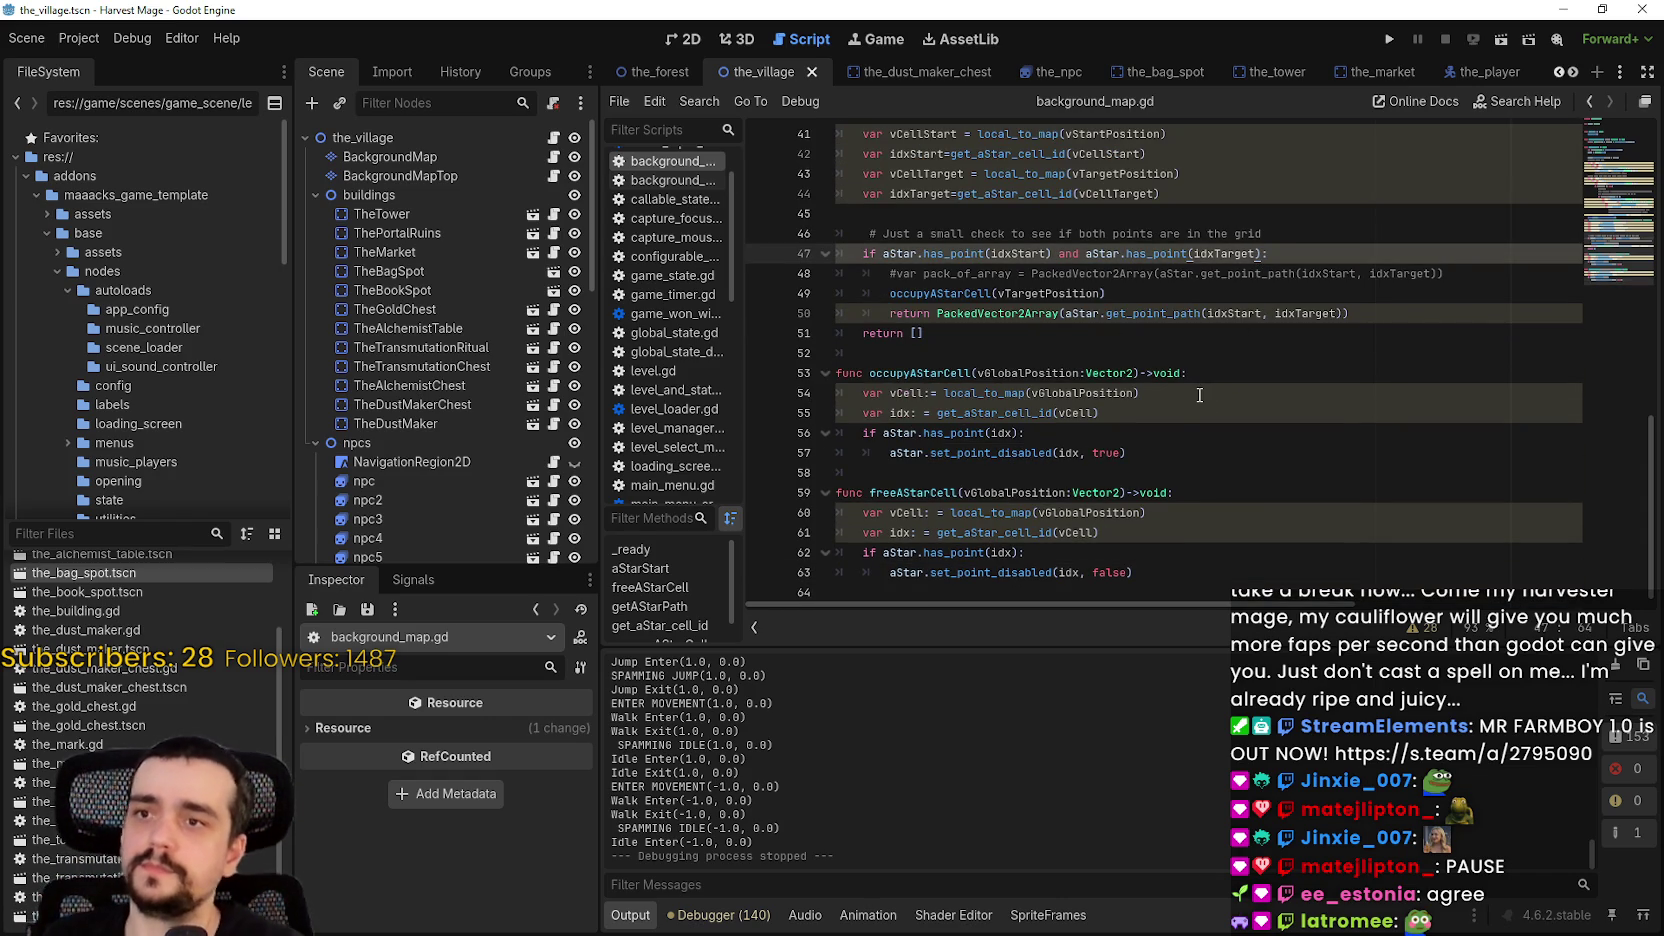
- Extend line 47's condition with 'and aStar.is_point_disabled' using autocompletion
{"action": "type", "text": "and "}
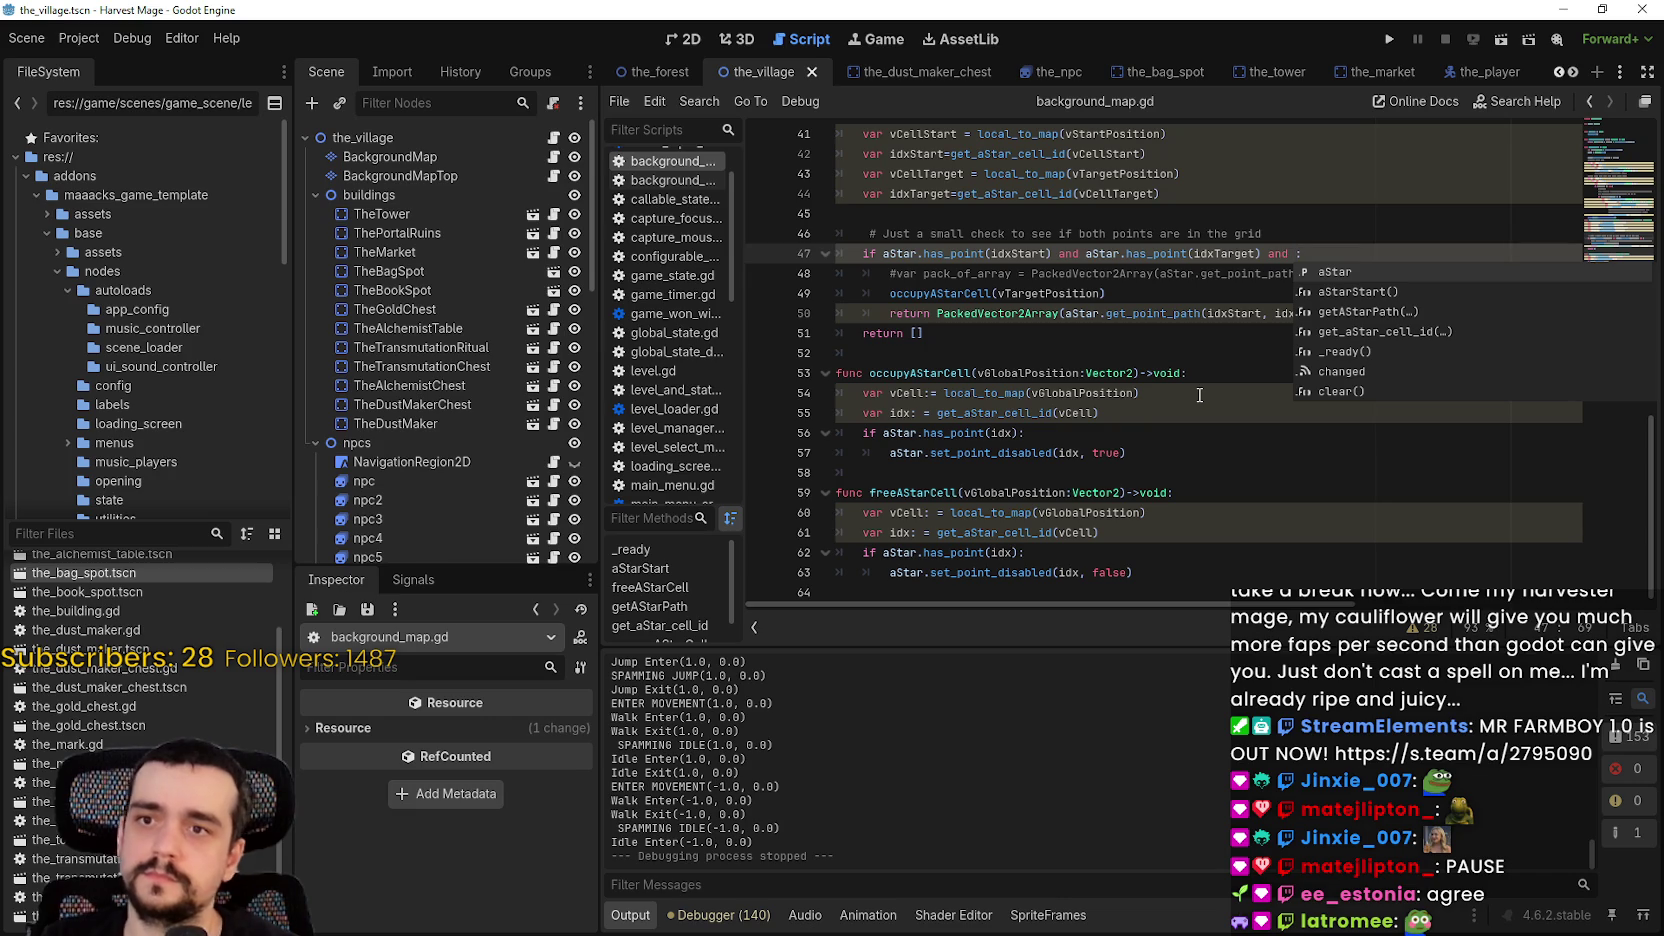
{"action": "type", "text": "aStar."}
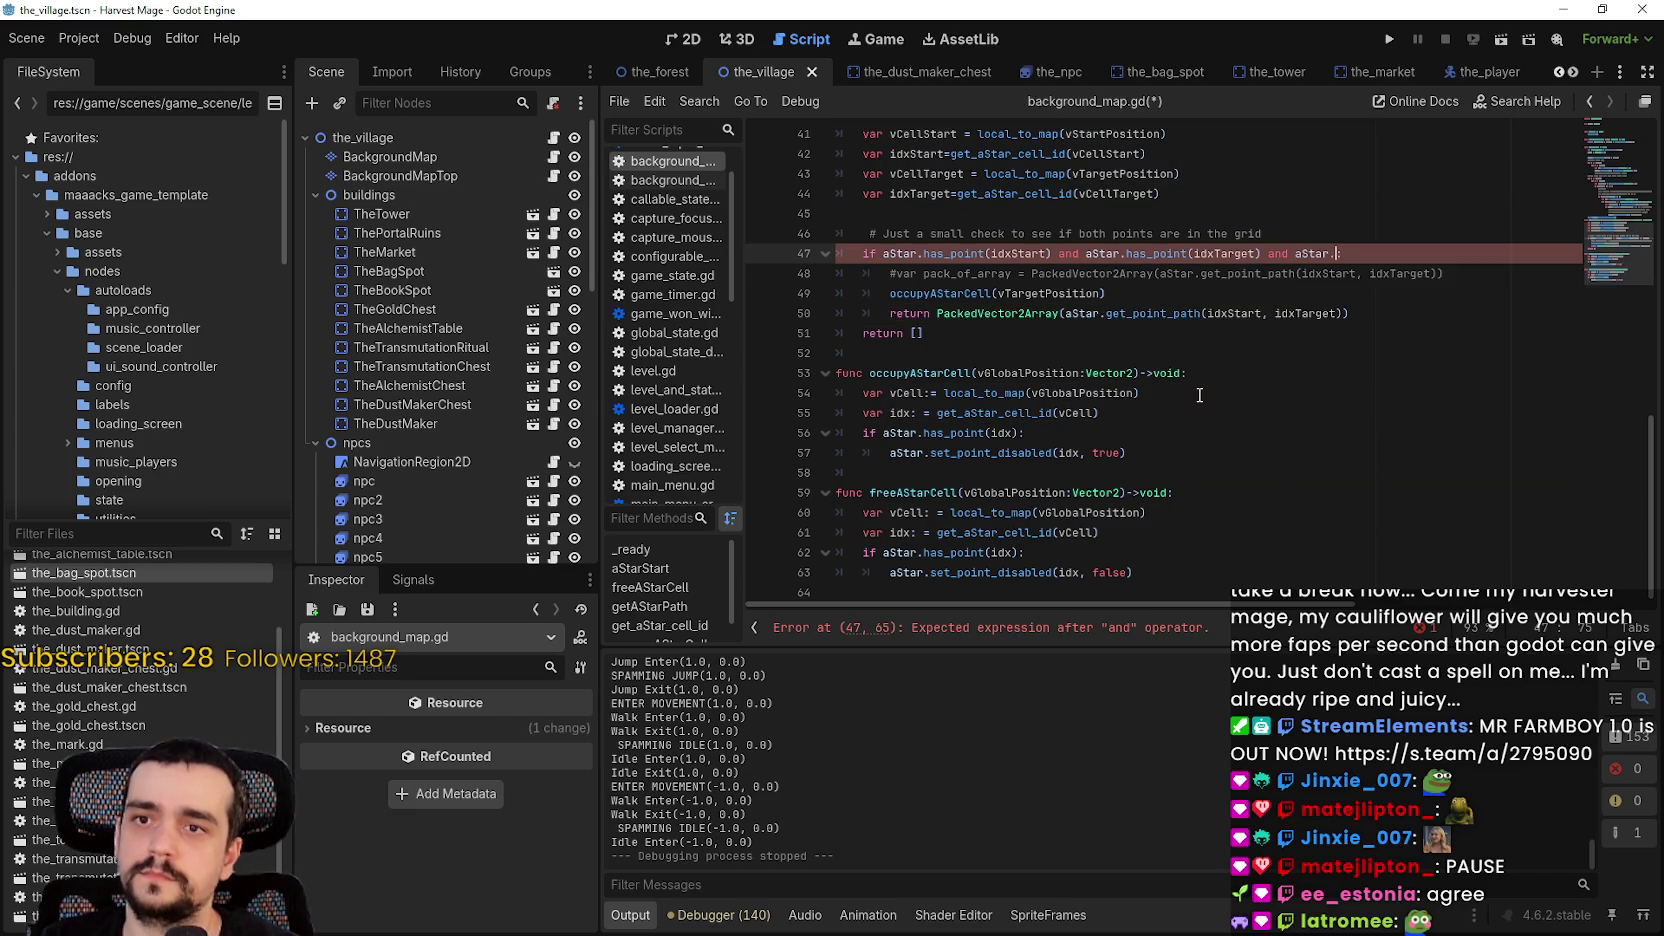
{"action": "type", "text": "ge"}
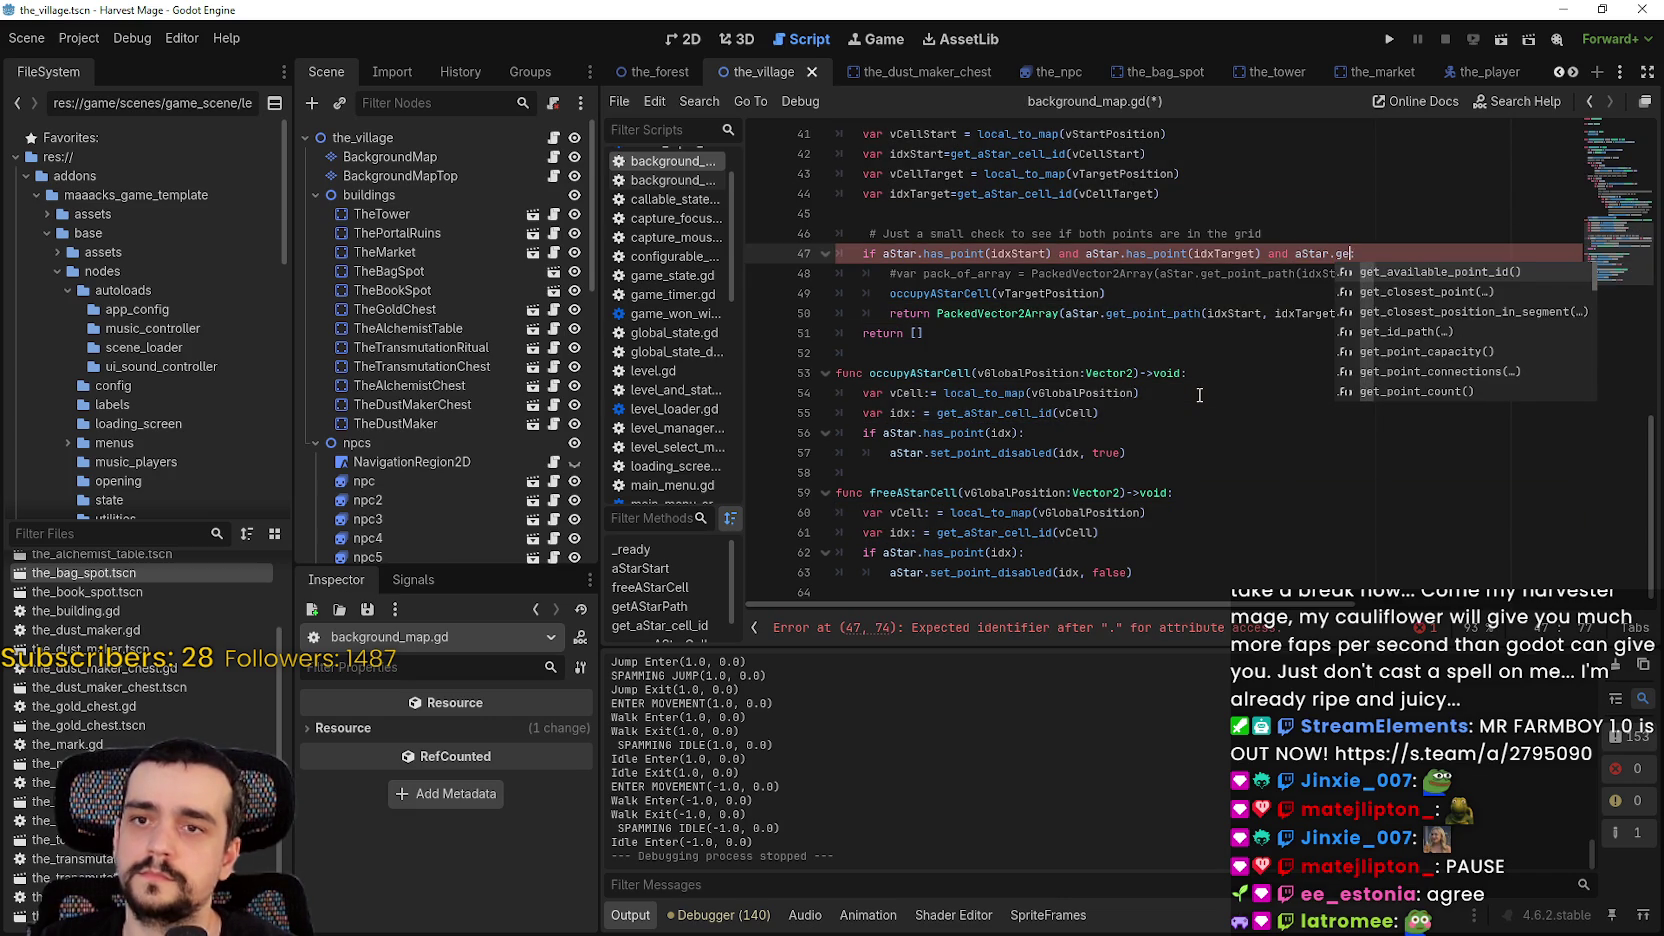
{"action": "type", "text": "t_oc:"}
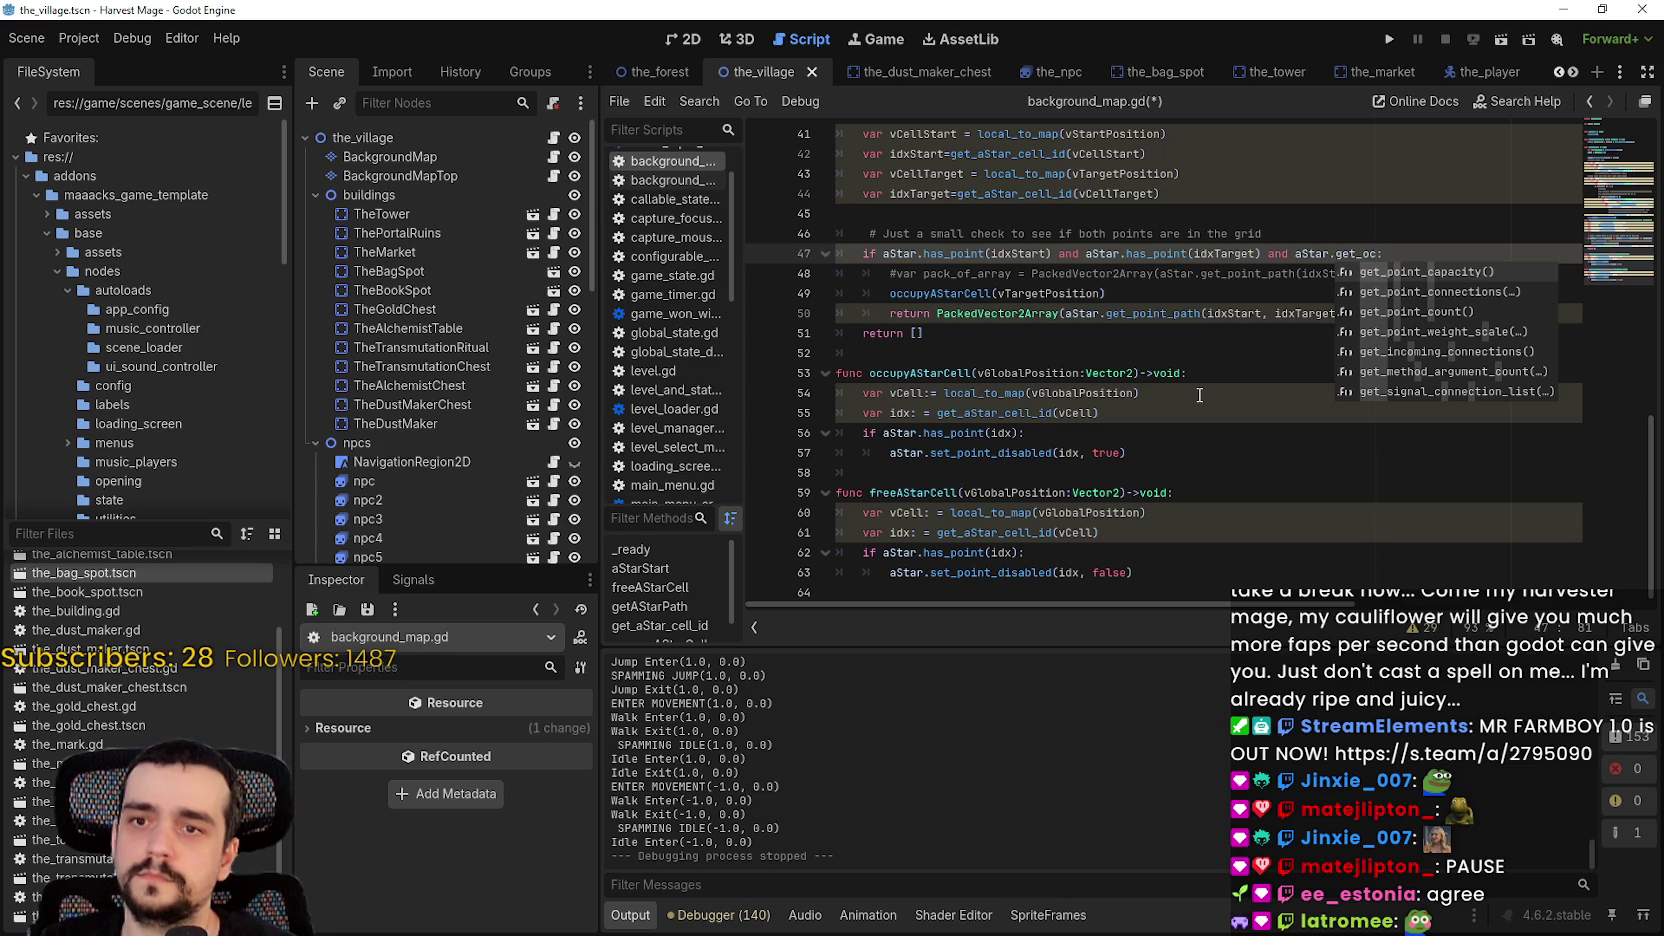
{"action": "key", "text": "BackSpace"}
{"action": "key", "text": "BackSpace"}
{"action": "key", "text": "BackSpace"}
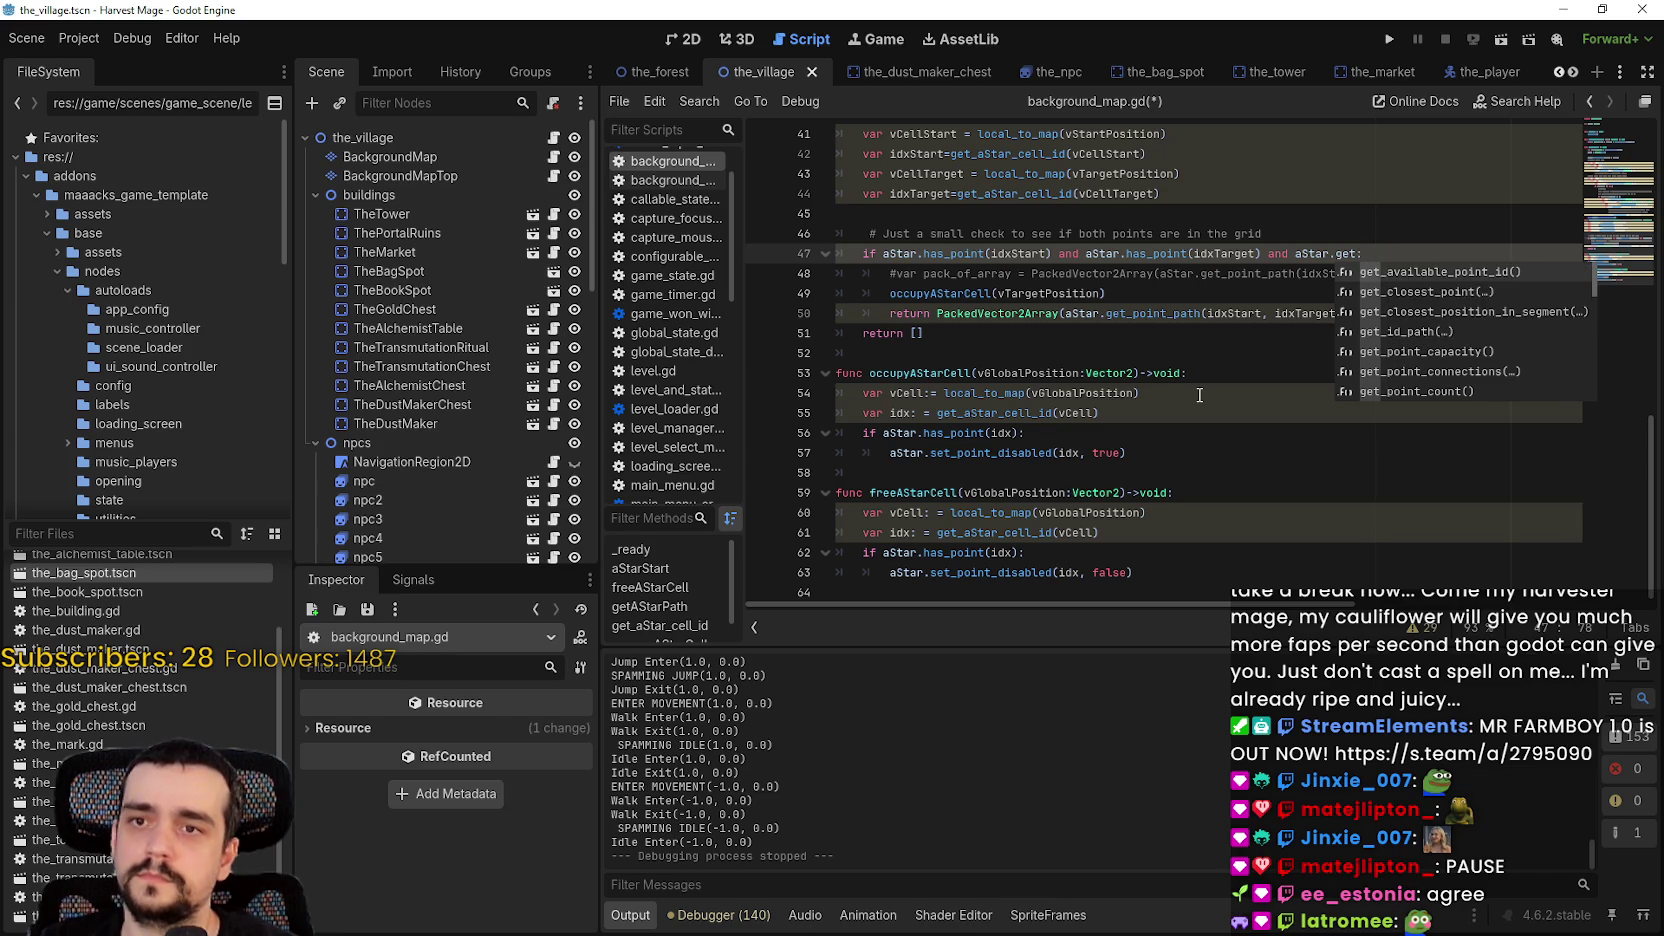
{"action": "type", "text": "occ"}
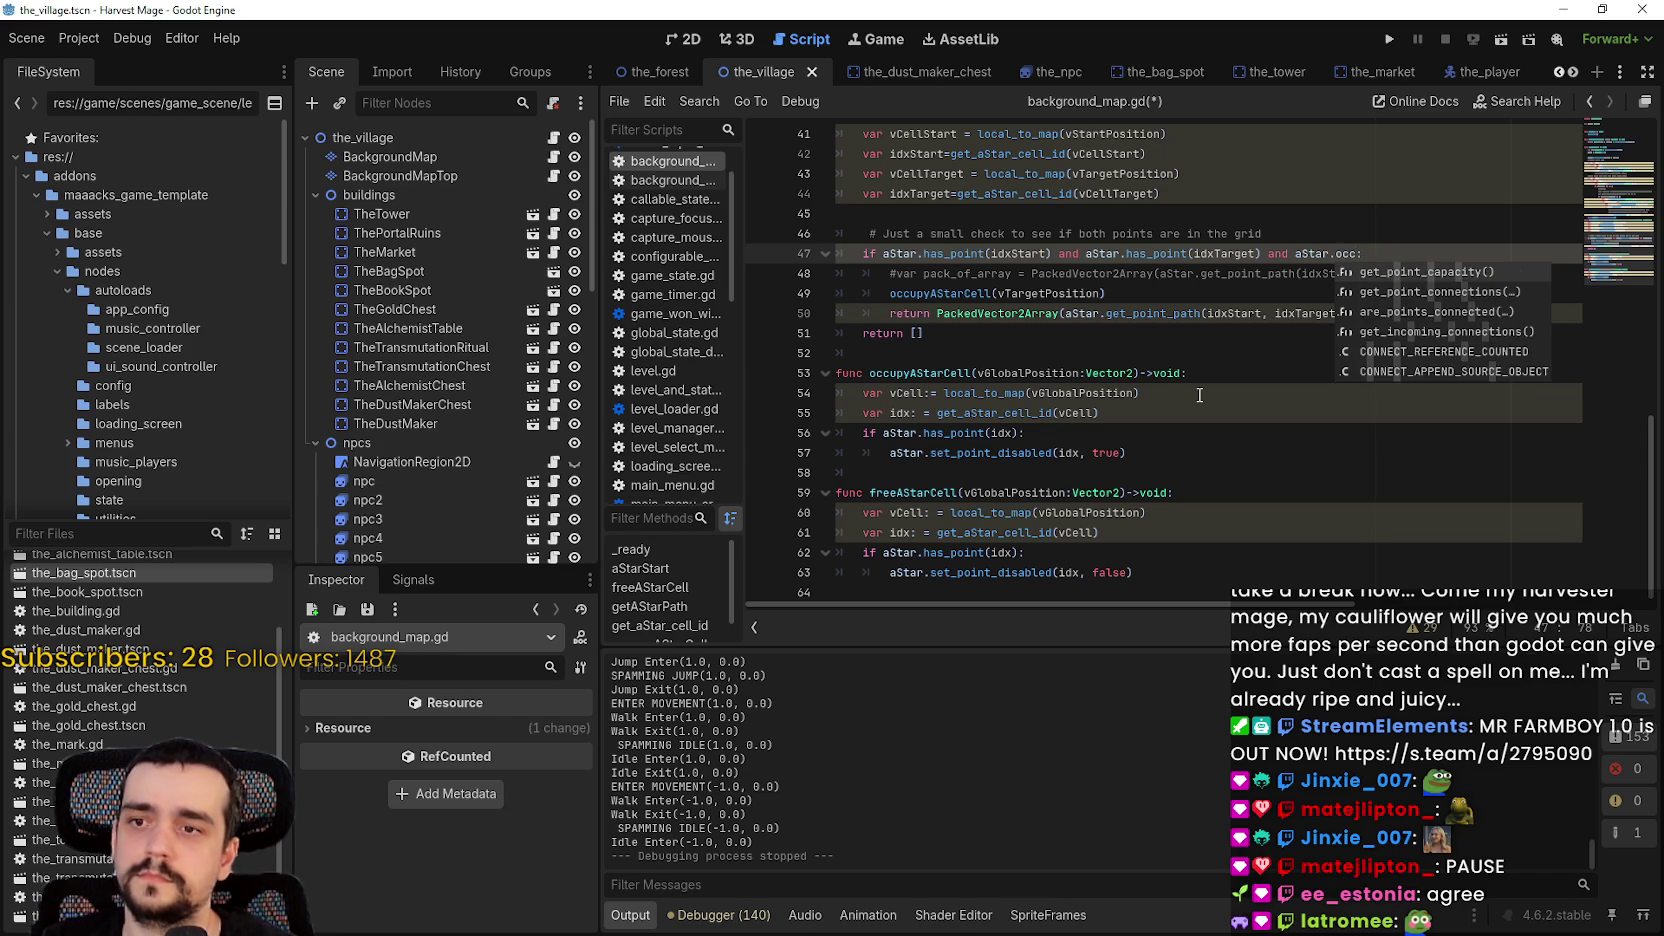
{"action": "key", "text": "BackSpace"}
{"action": "key", "text": "BackSpace"}
{"action": "key", "text": "BackSpace"}
{"action": "type", "text": "disa"}
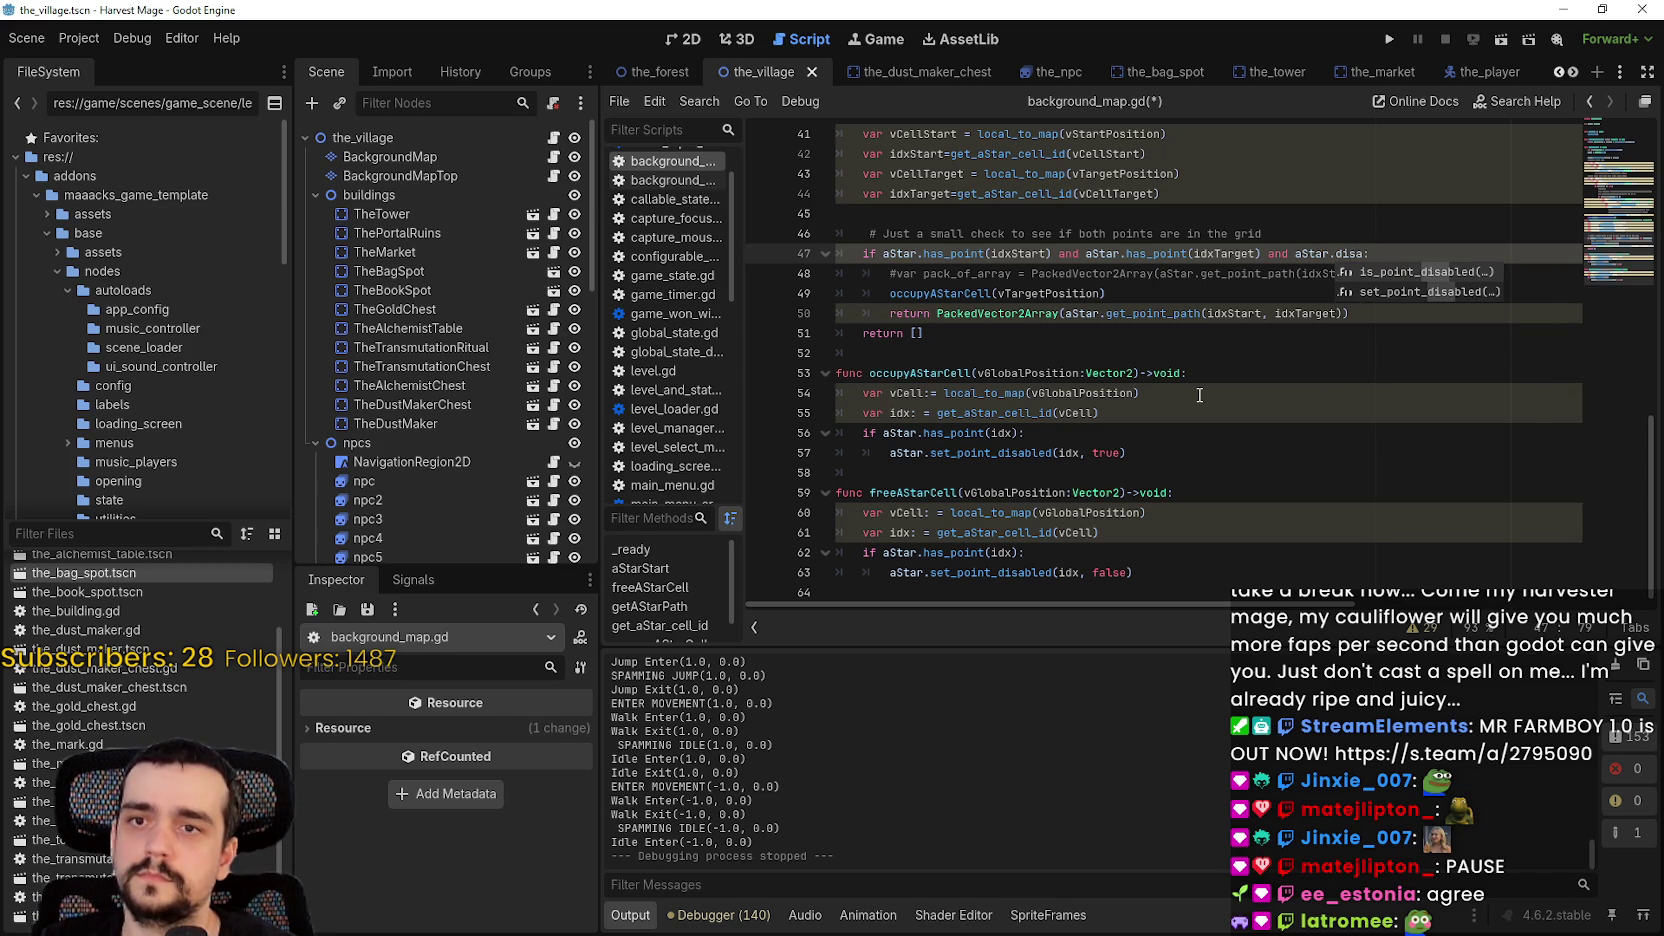
{"action": "key", "text": "Return"}
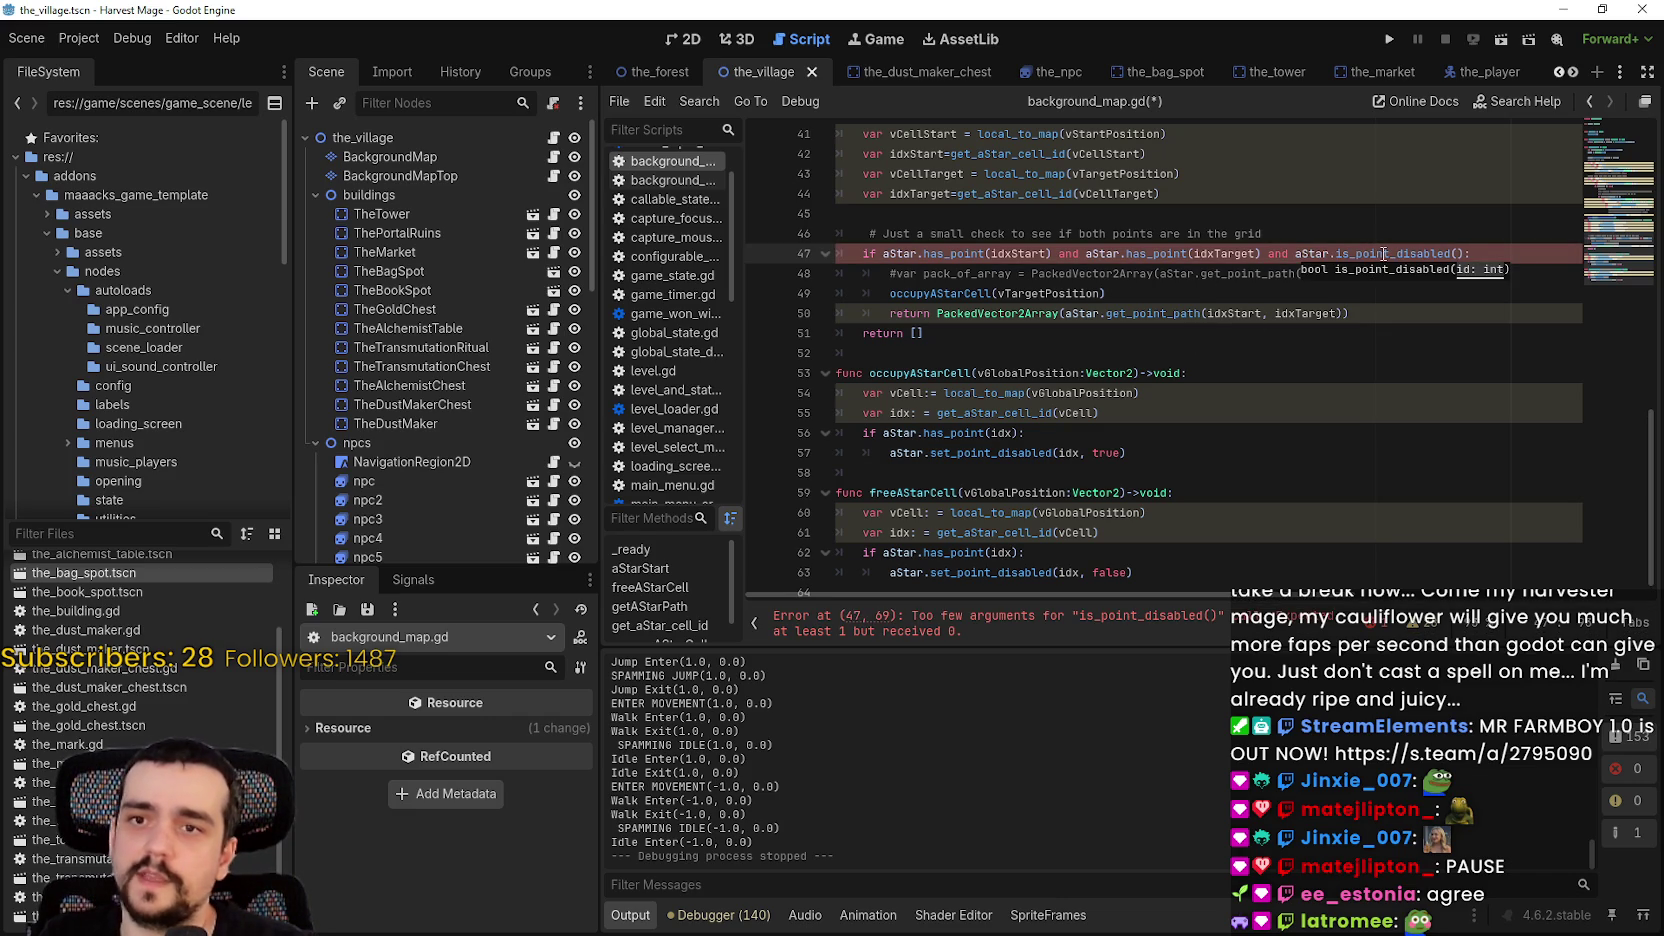
{"action": "mouse_move", "coordinate": [1384, 254]}
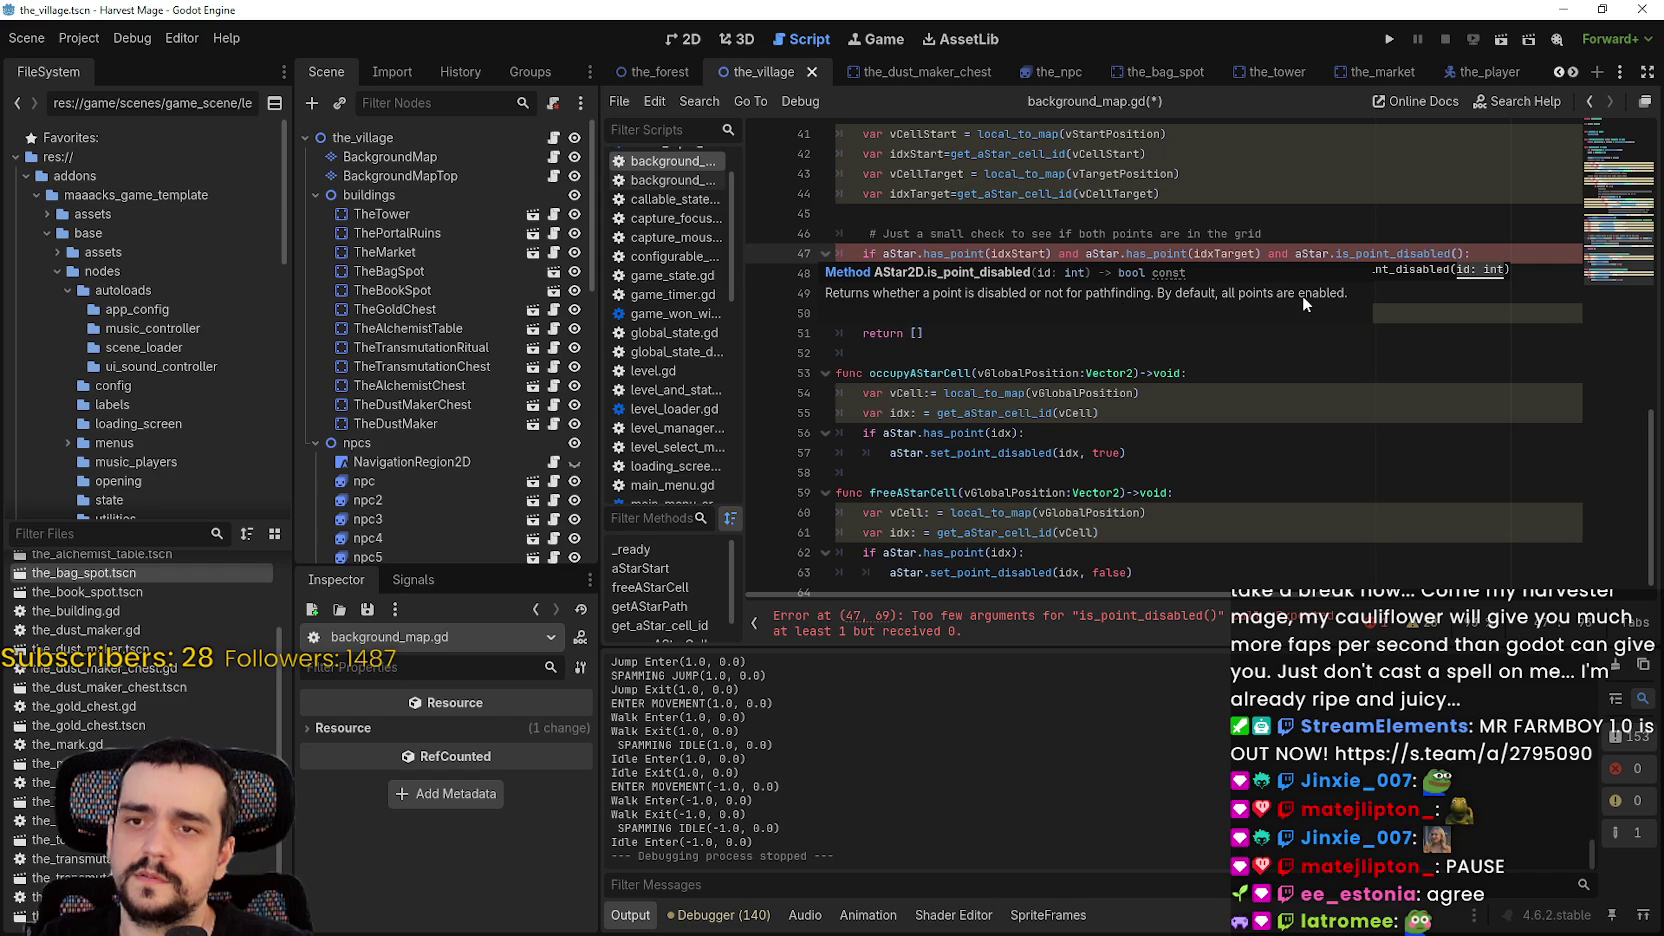
{"action": "left_click", "coordinate": [1336, 239]}
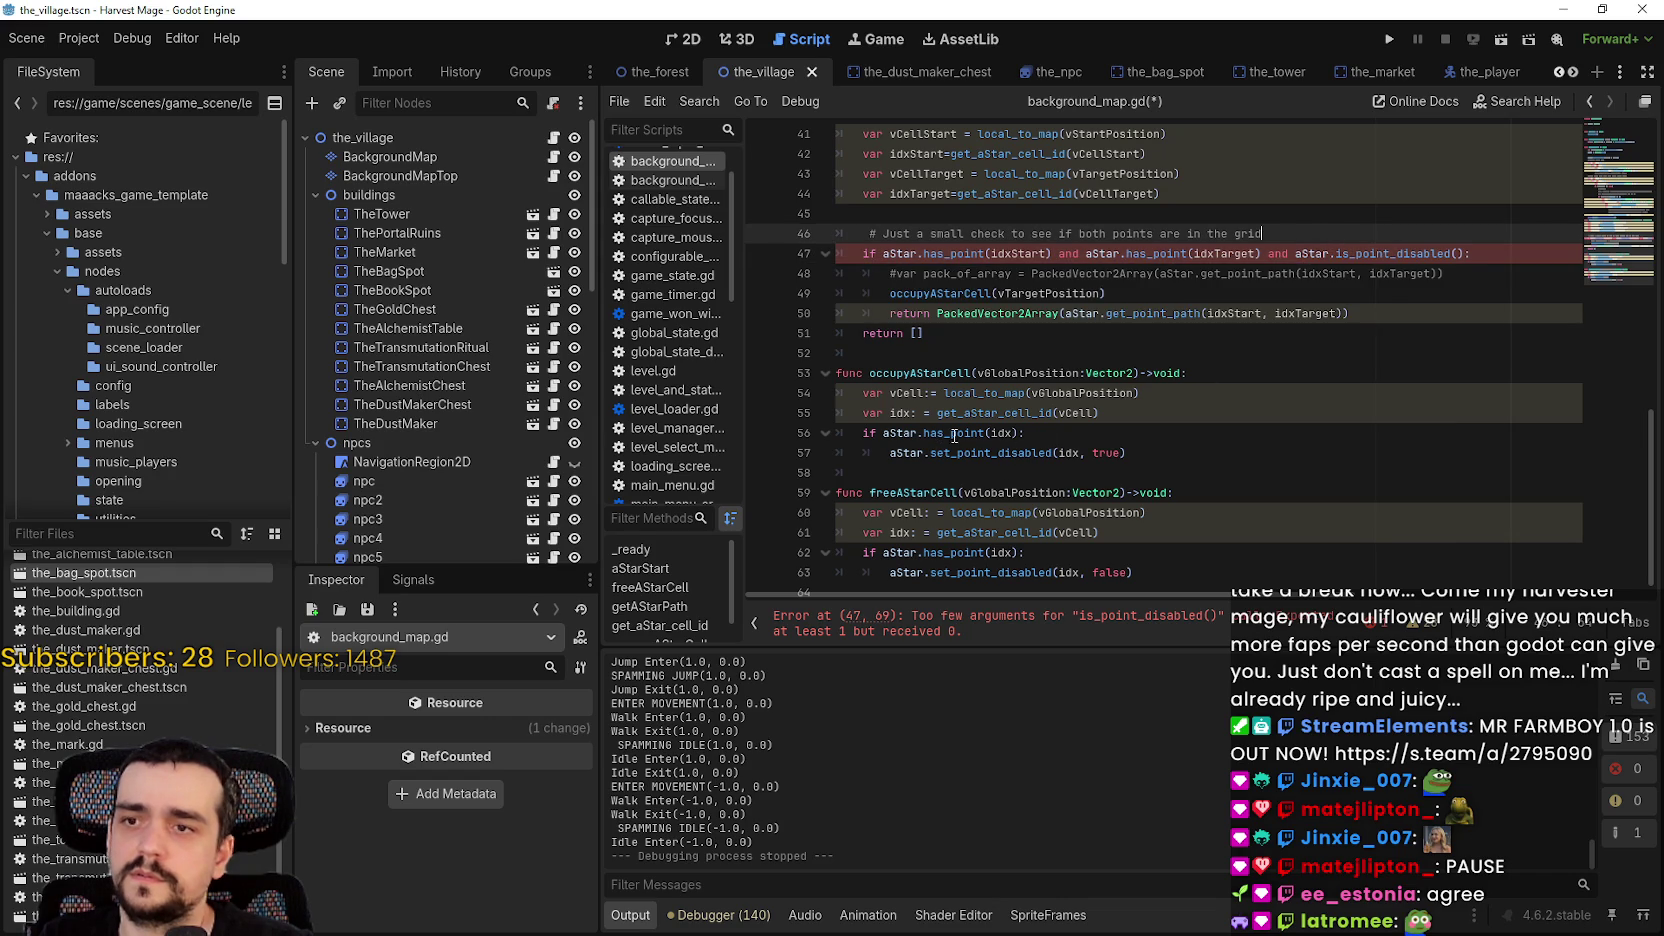
- Pass idxTarget to is_point_disabled, negate it with '!', save background_map.gd and run the game
{"action": "double_click", "coordinate": [1236, 253]}
{"action": "key", "text": "ctrl+c"}
{"action": "left_click", "coordinate": [1458, 253]}
{"action": "key", "text": "ctrl+v"}
{"action": "left_click", "coordinate": [1329, 273]}
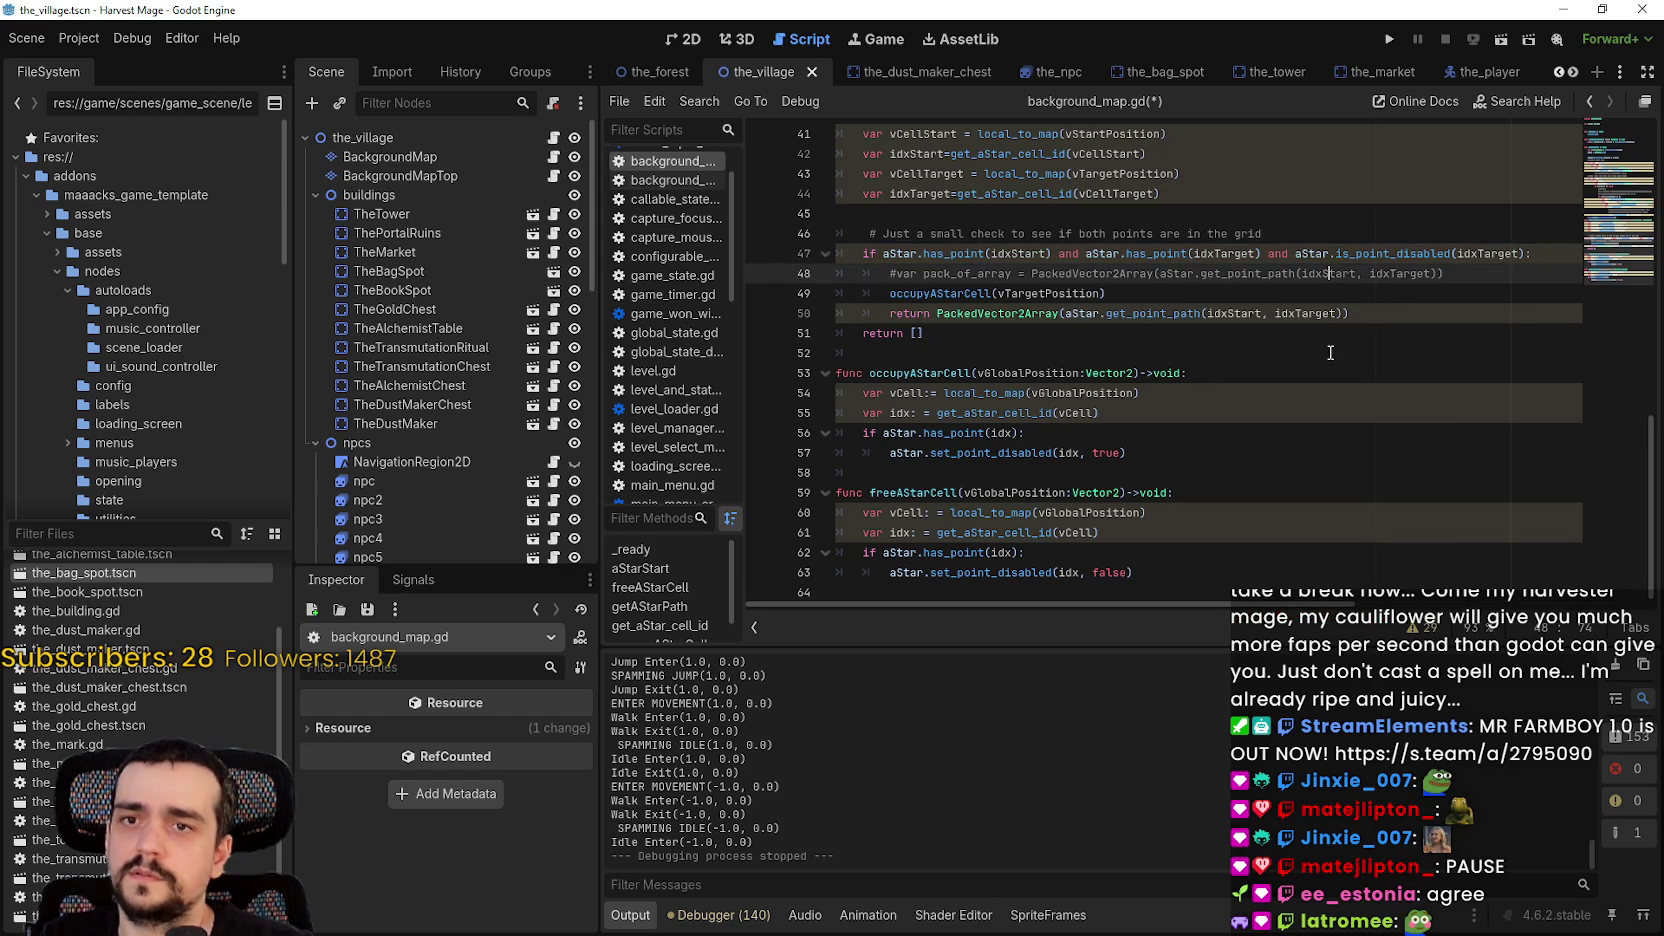
{"action": "left_click", "coordinate": [1295, 253]}
{"action": "type", "text": "!"}
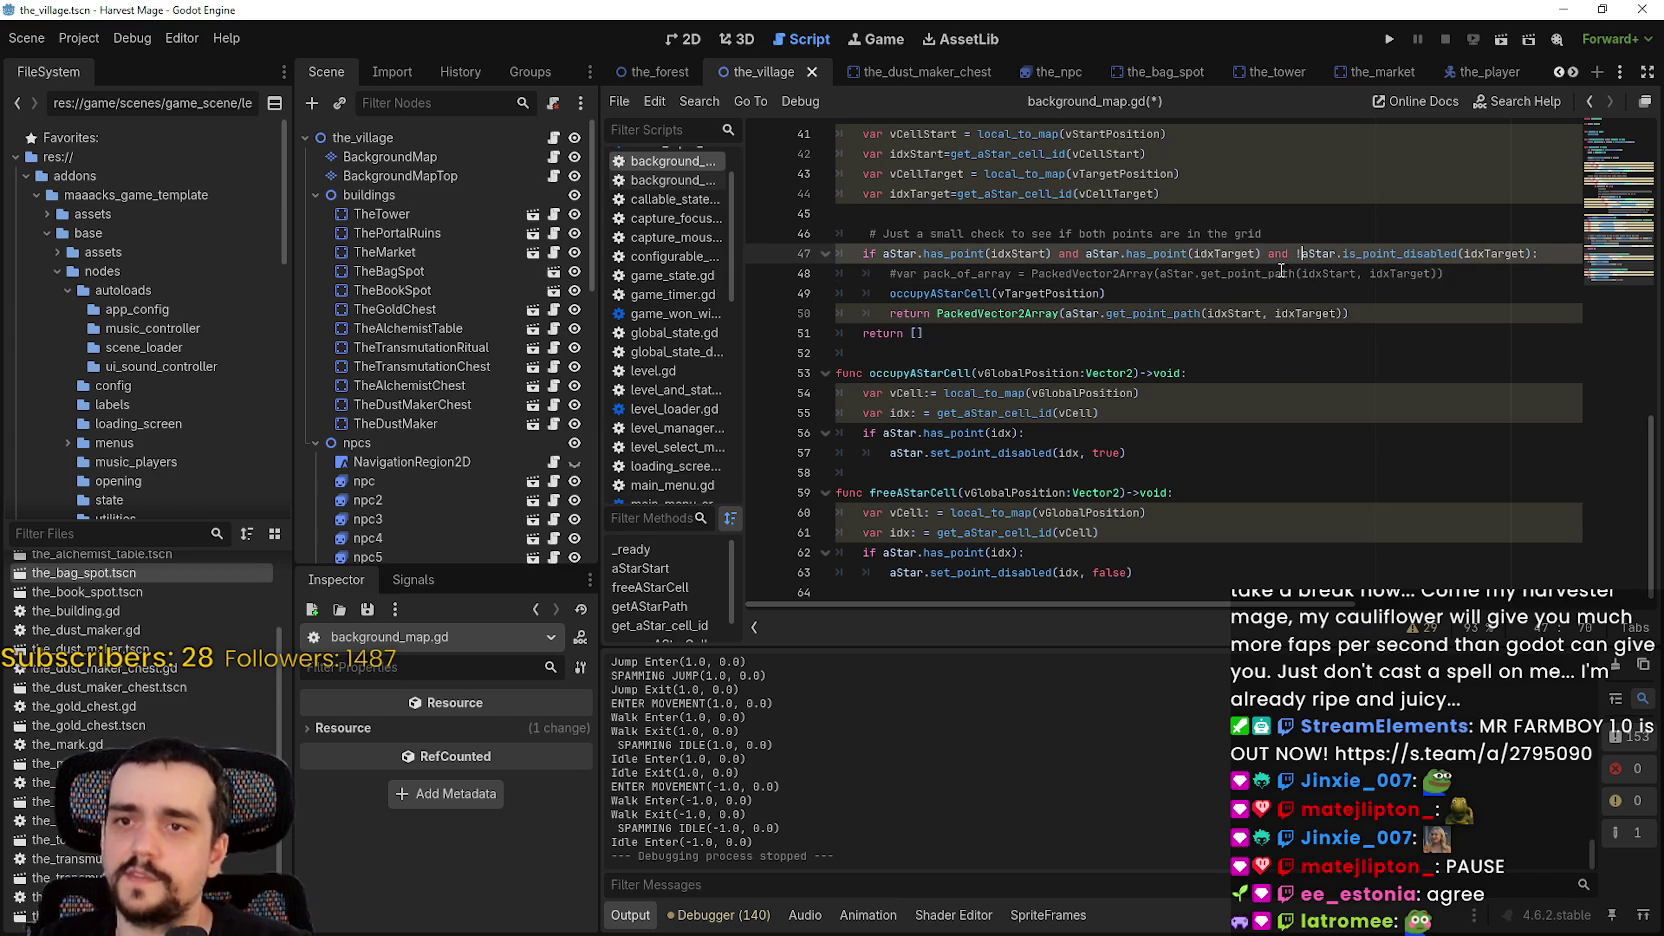
{"action": "key", "text": "Down"}
{"action": "key", "text": "Down"}
{"action": "key", "text": "ctrl+s"}
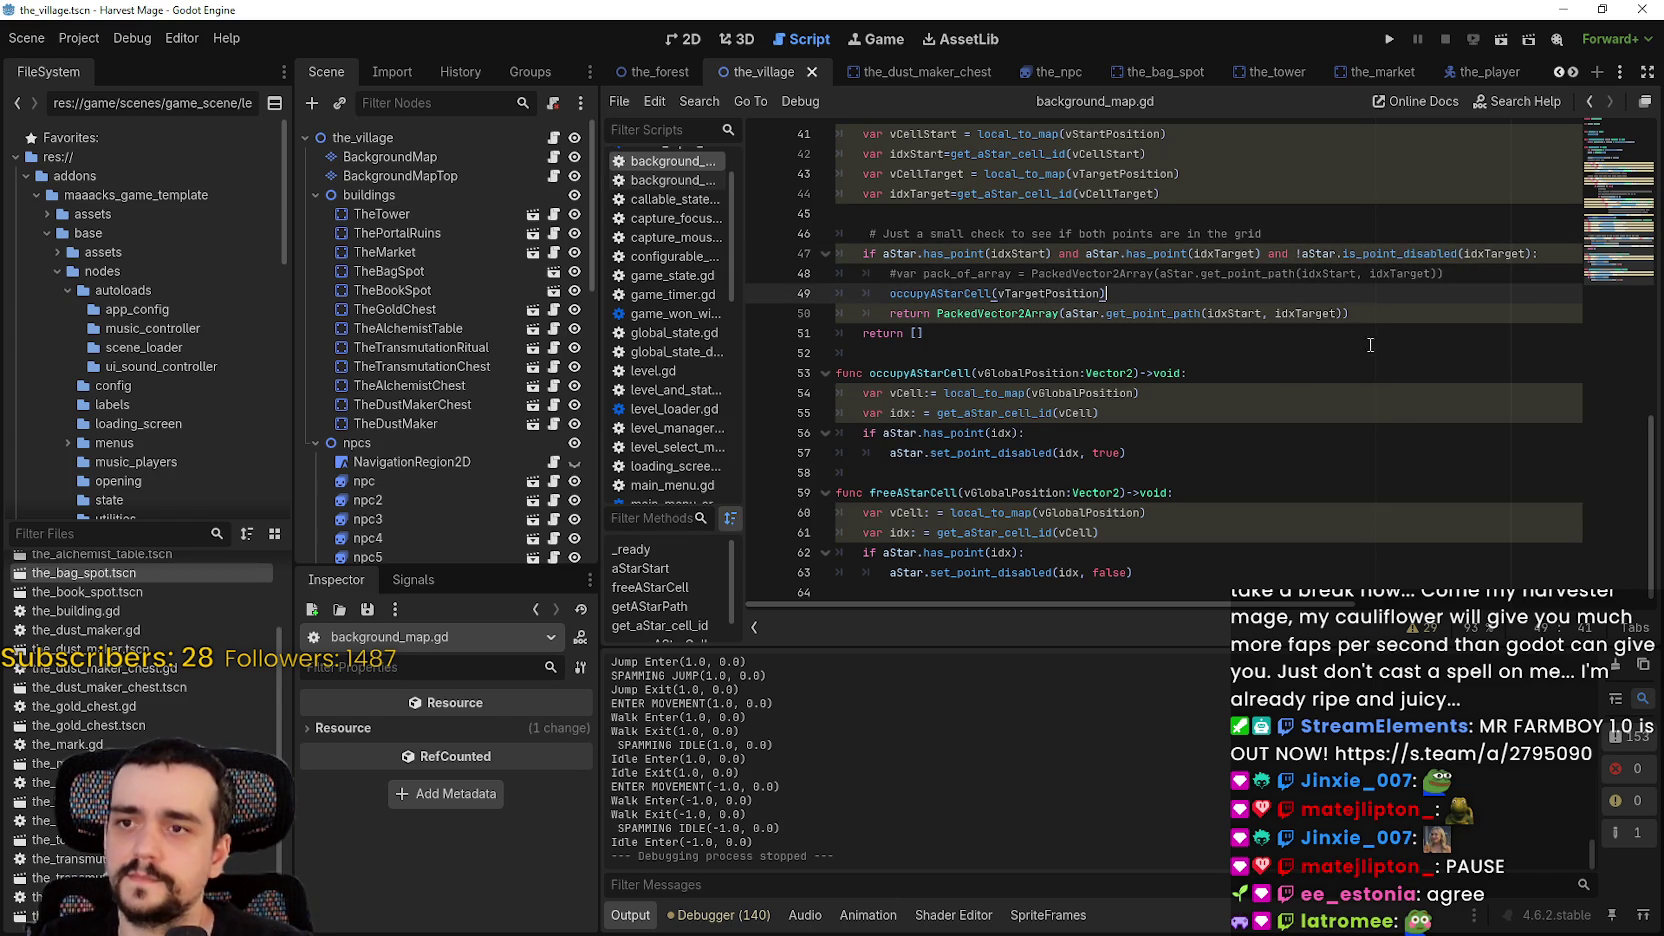
{"action": "left_click", "coordinate": [1389, 39]}
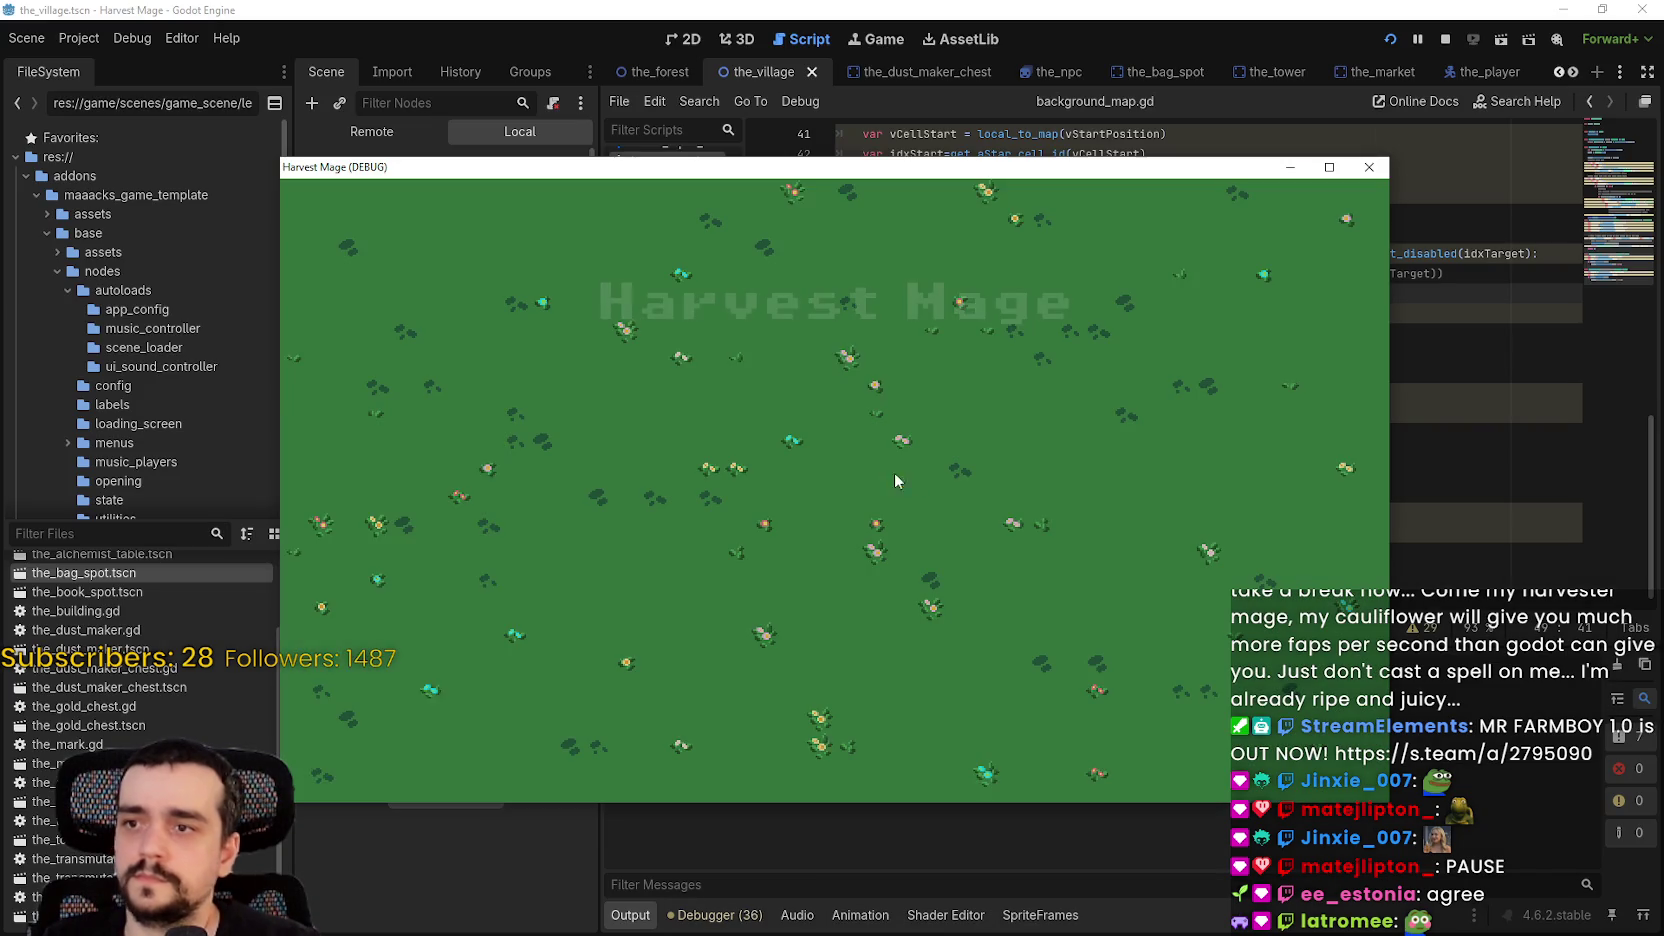
- Start a new village game, walk and jump the player along the paths, then stop it
{"action": "key", "text": "Return"}
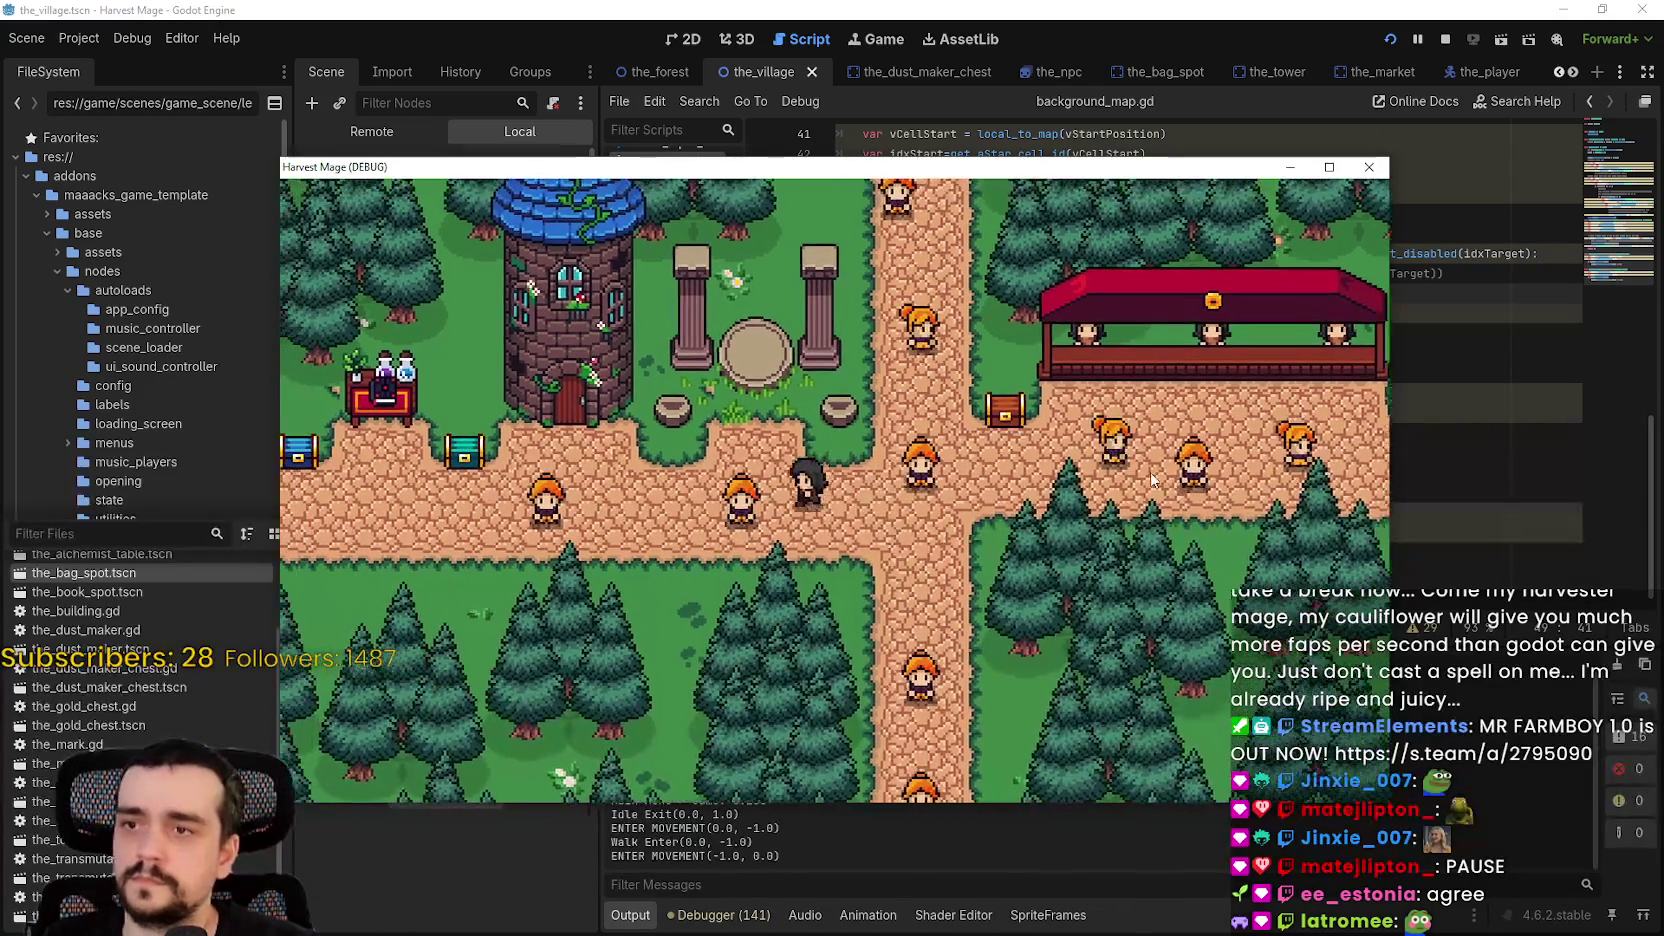
{"action": "key", "text": "Right"}
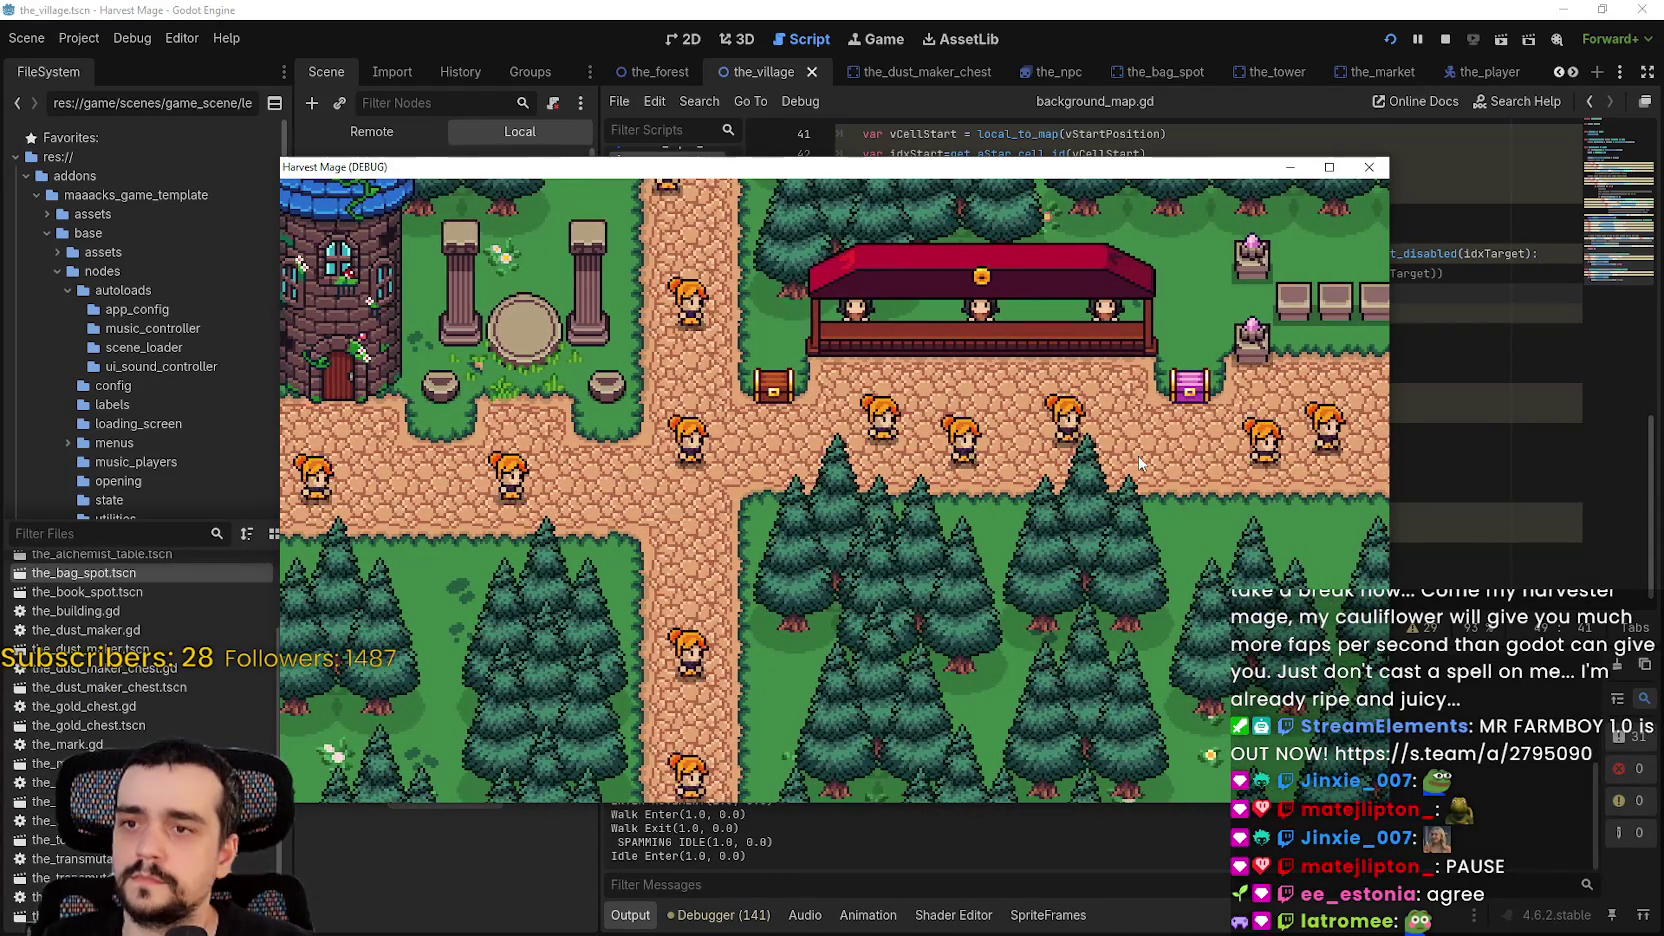
{"action": "key", "text": "Left"}
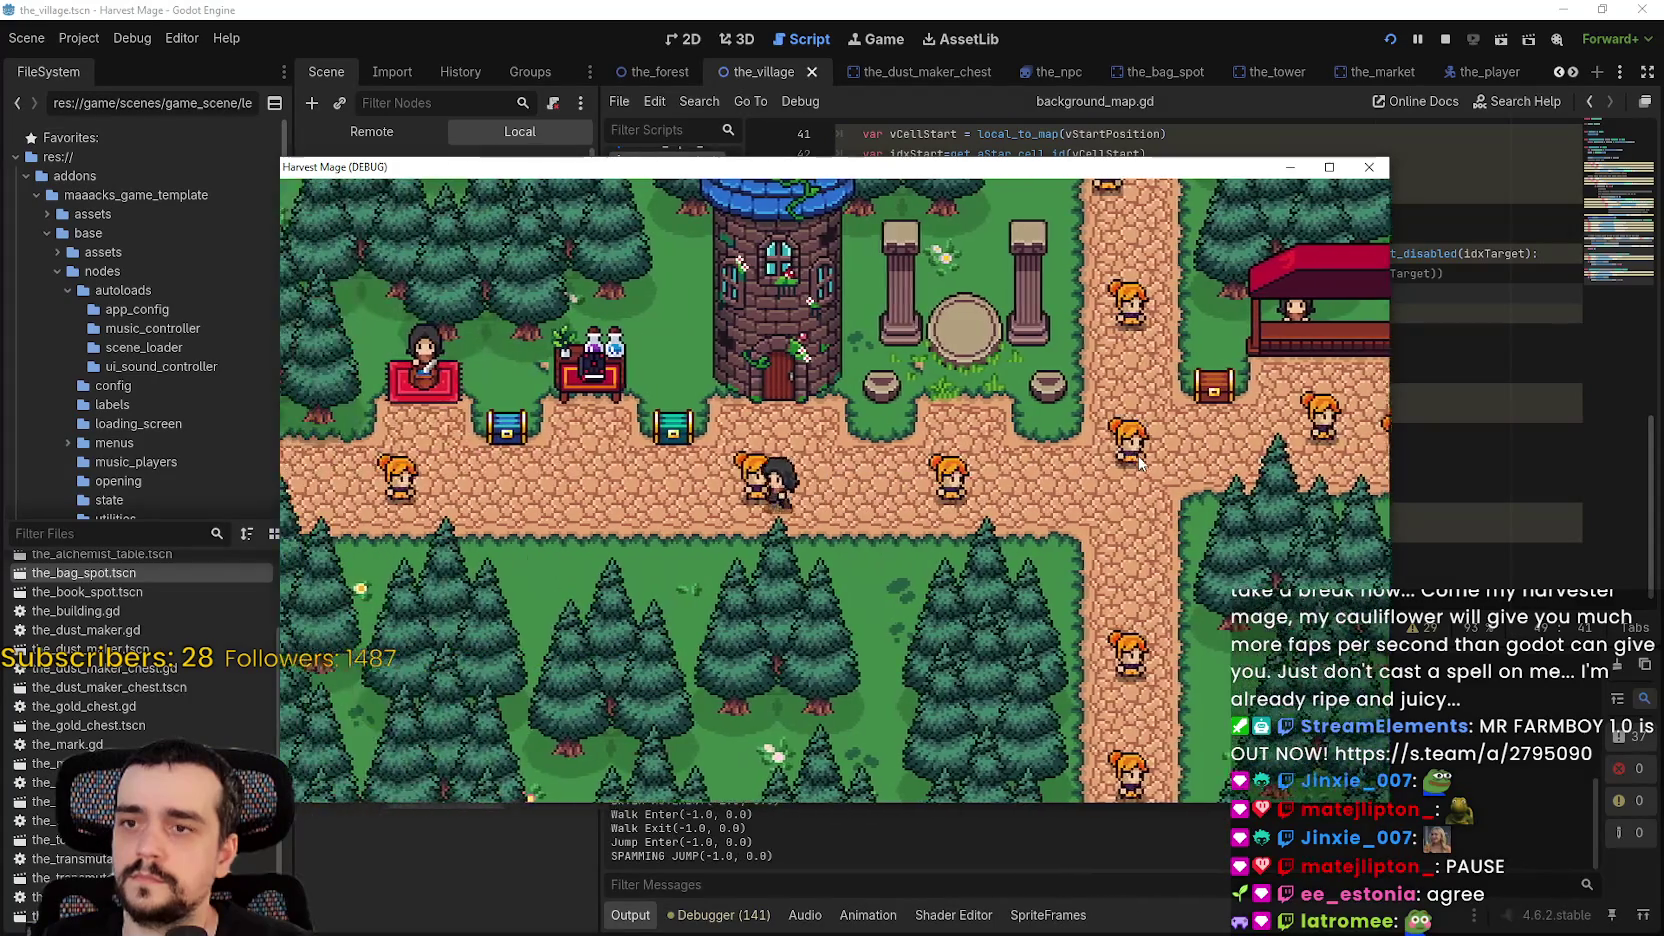
{"action": "key", "text": "Right"}
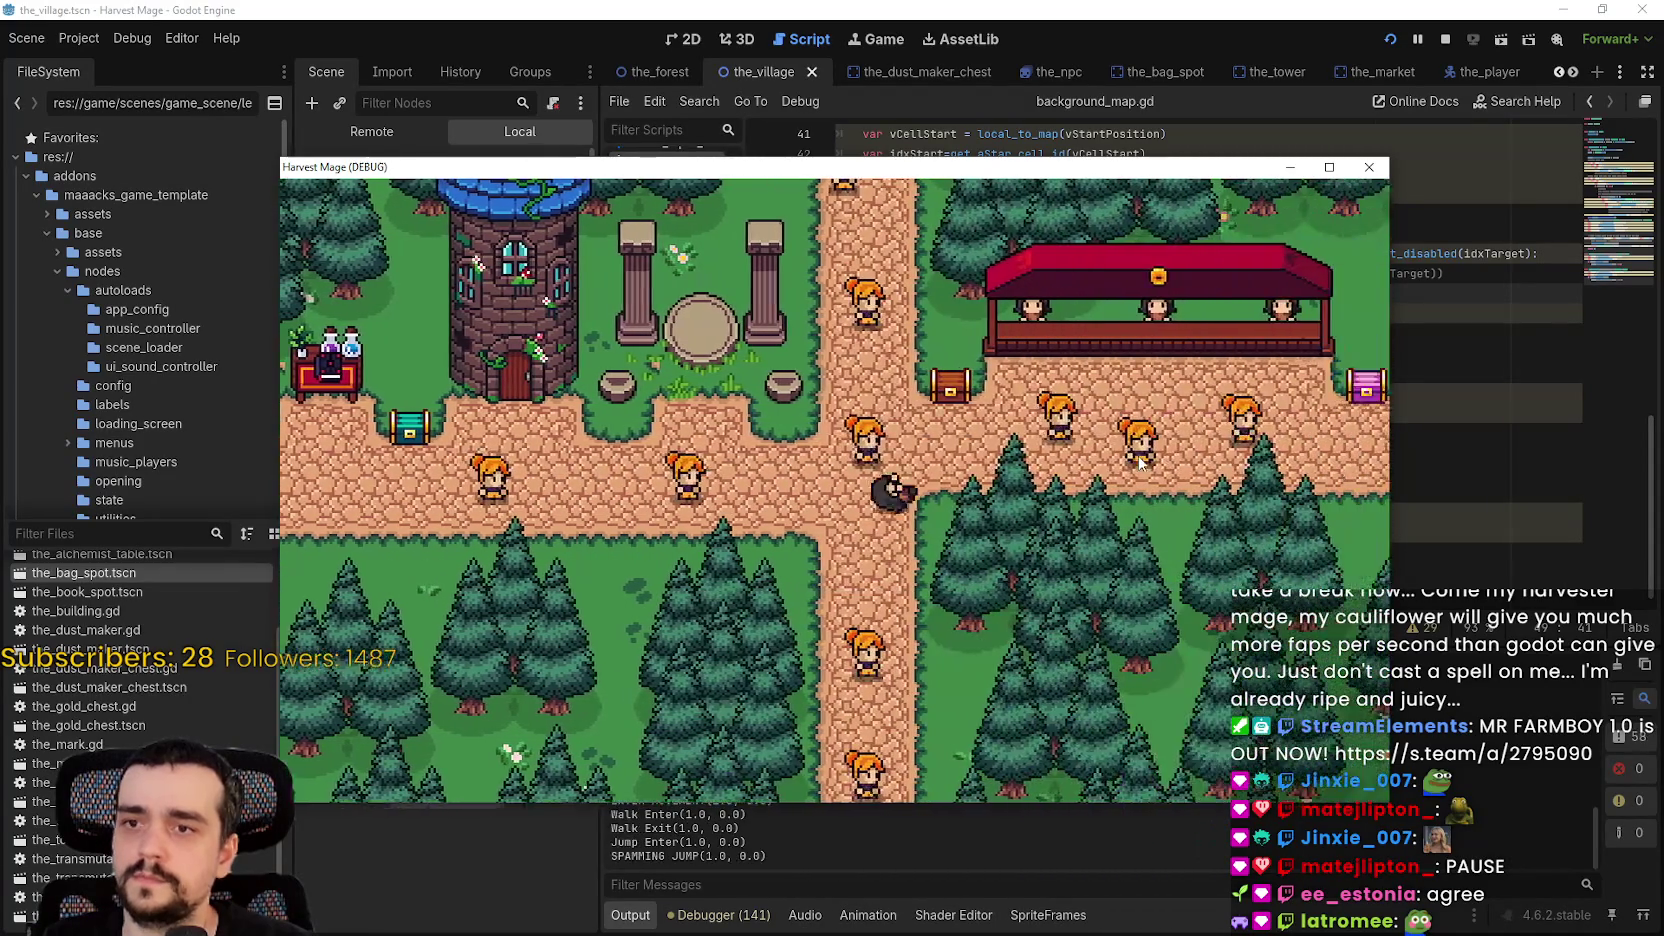
{"action": "key", "text": "space"}
{"action": "key", "text": "space"}
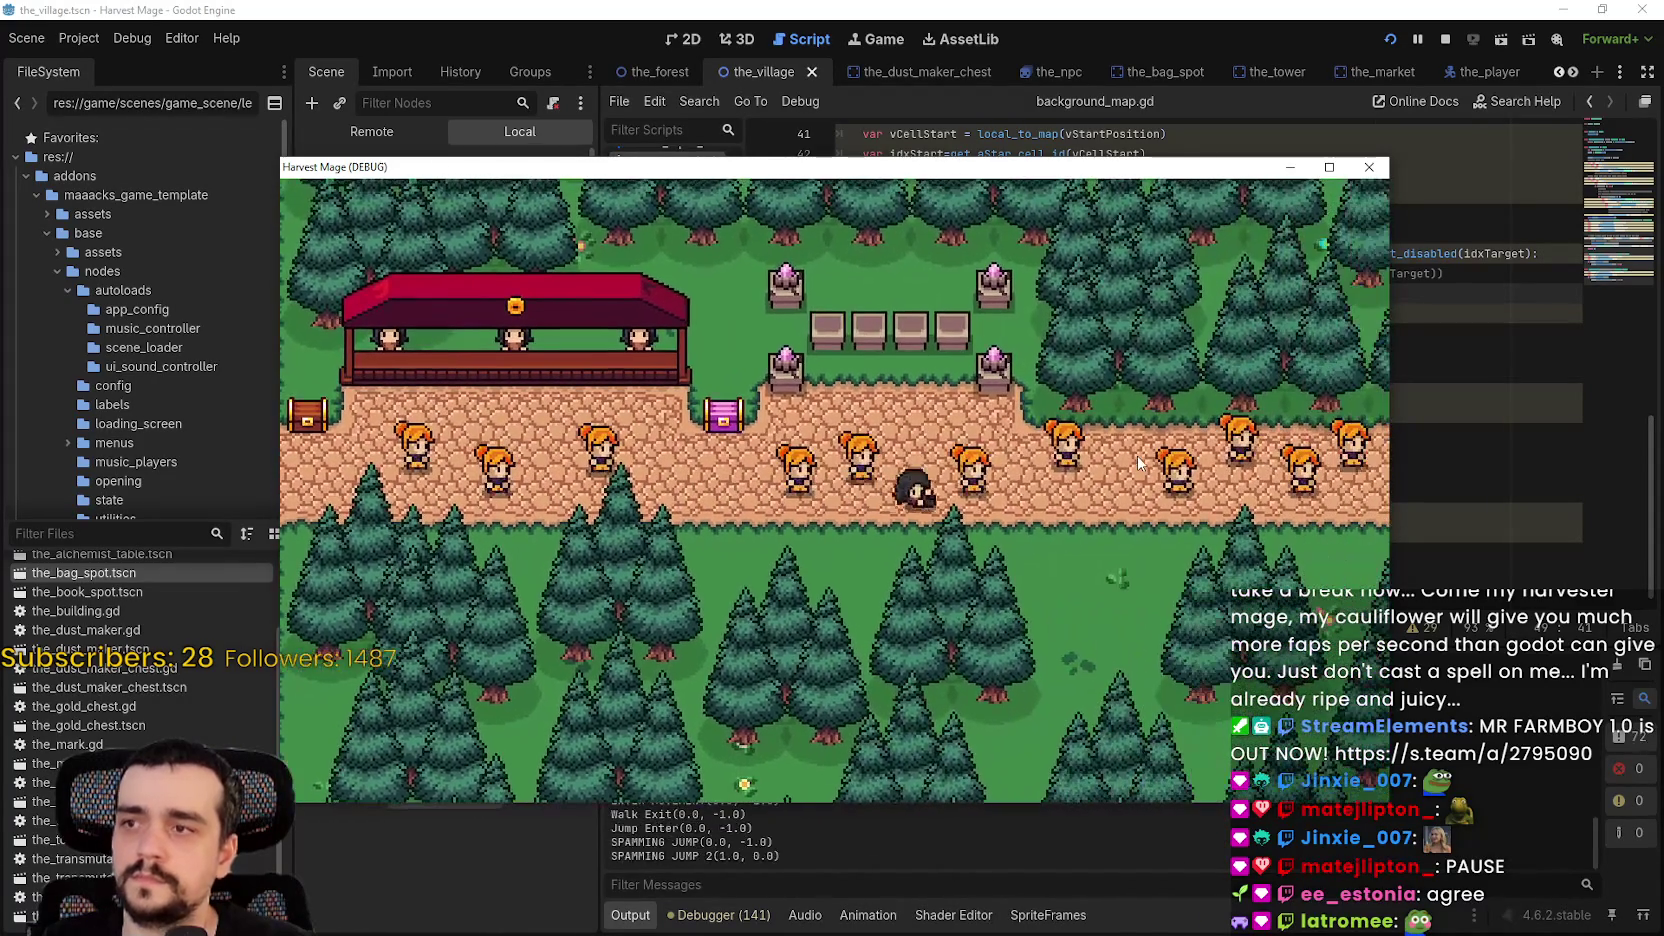
{"action": "key", "text": "Left"}
{"action": "key", "text": "space"}
{"action": "key", "text": "space"}
{"action": "key", "text": "Left"}
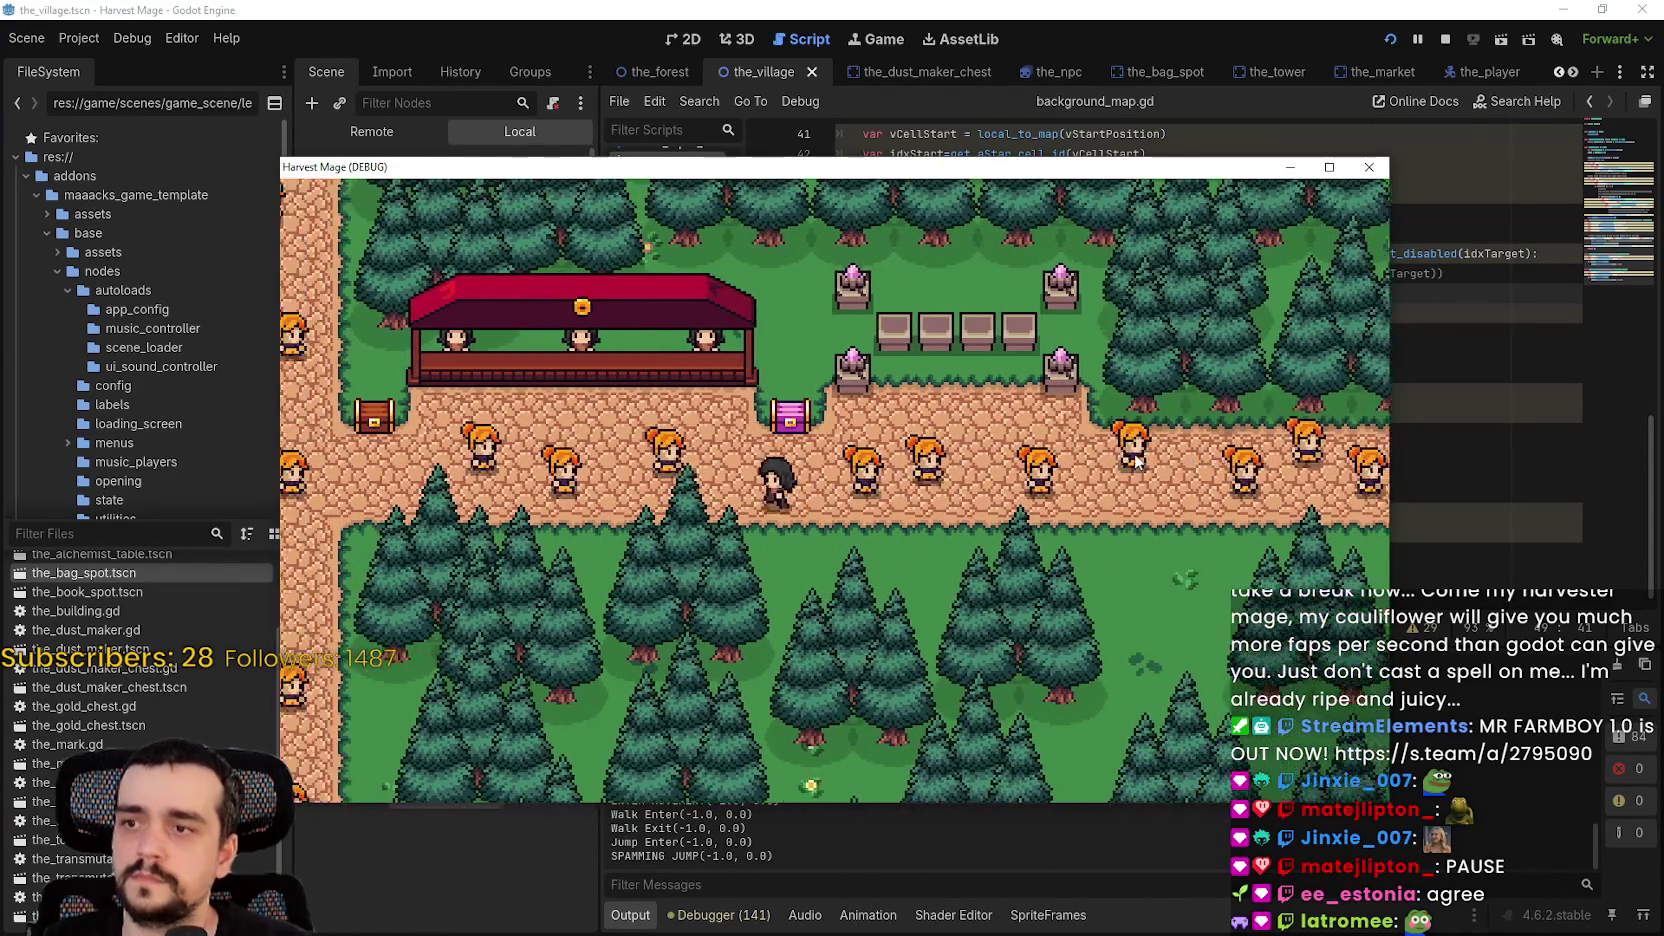
{"action": "key", "text": "Up"}
{"action": "key", "text": "space"}
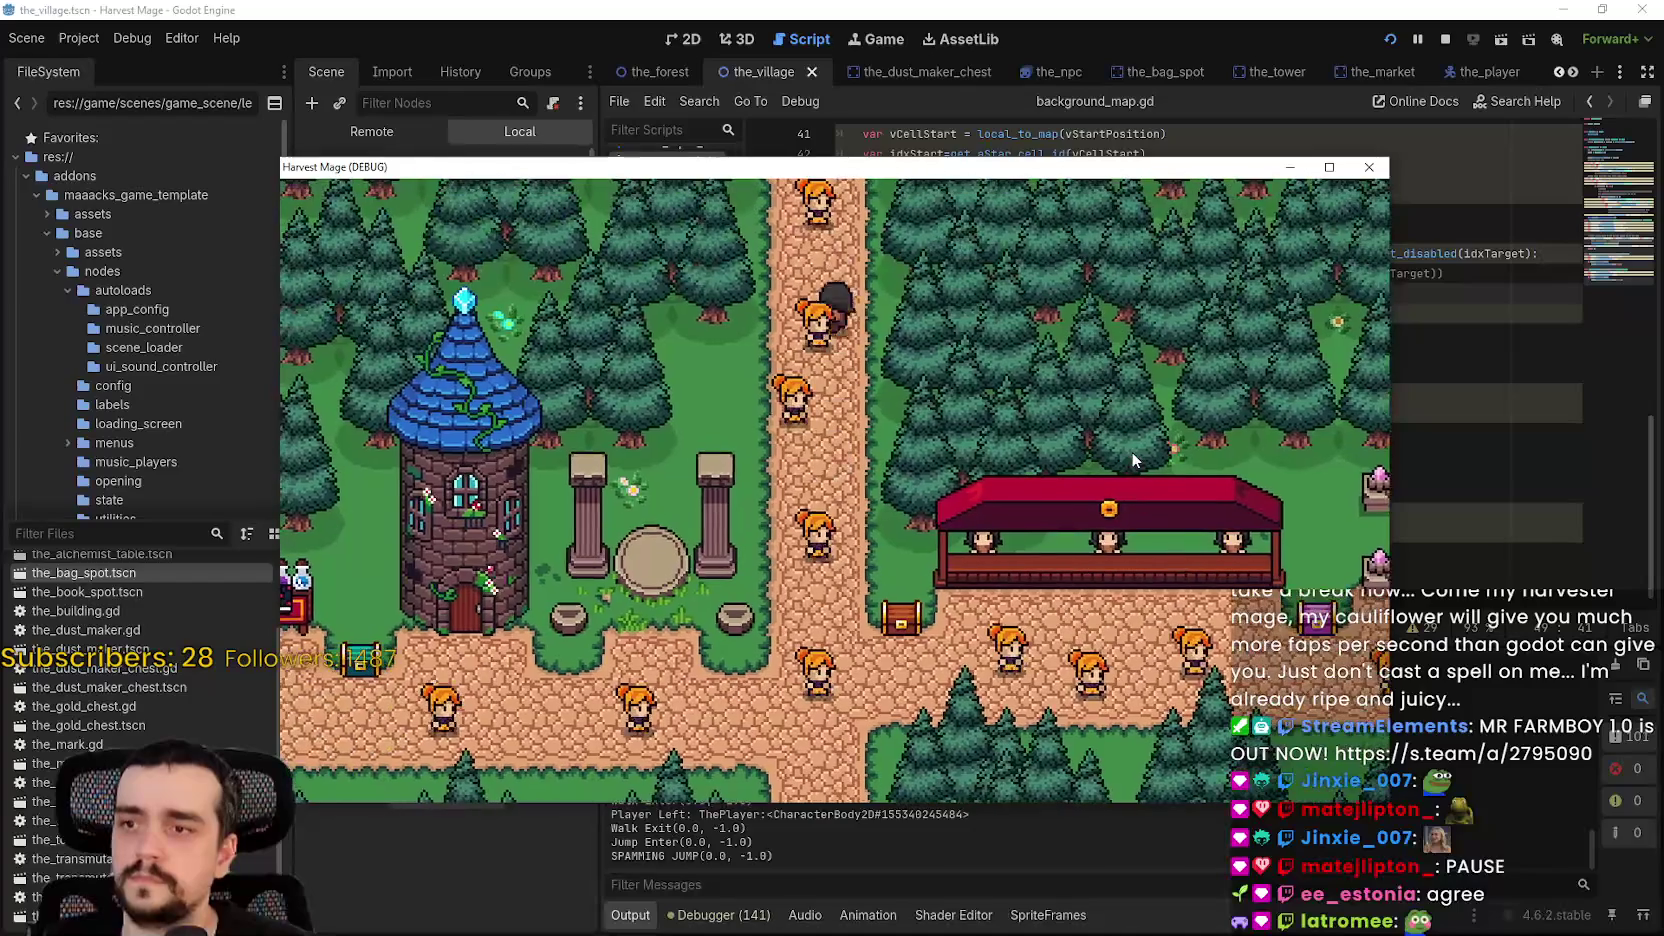
{"action": "key", "text": "Down"}
{"action": "left_click", "coordinate": [1445, 39]}
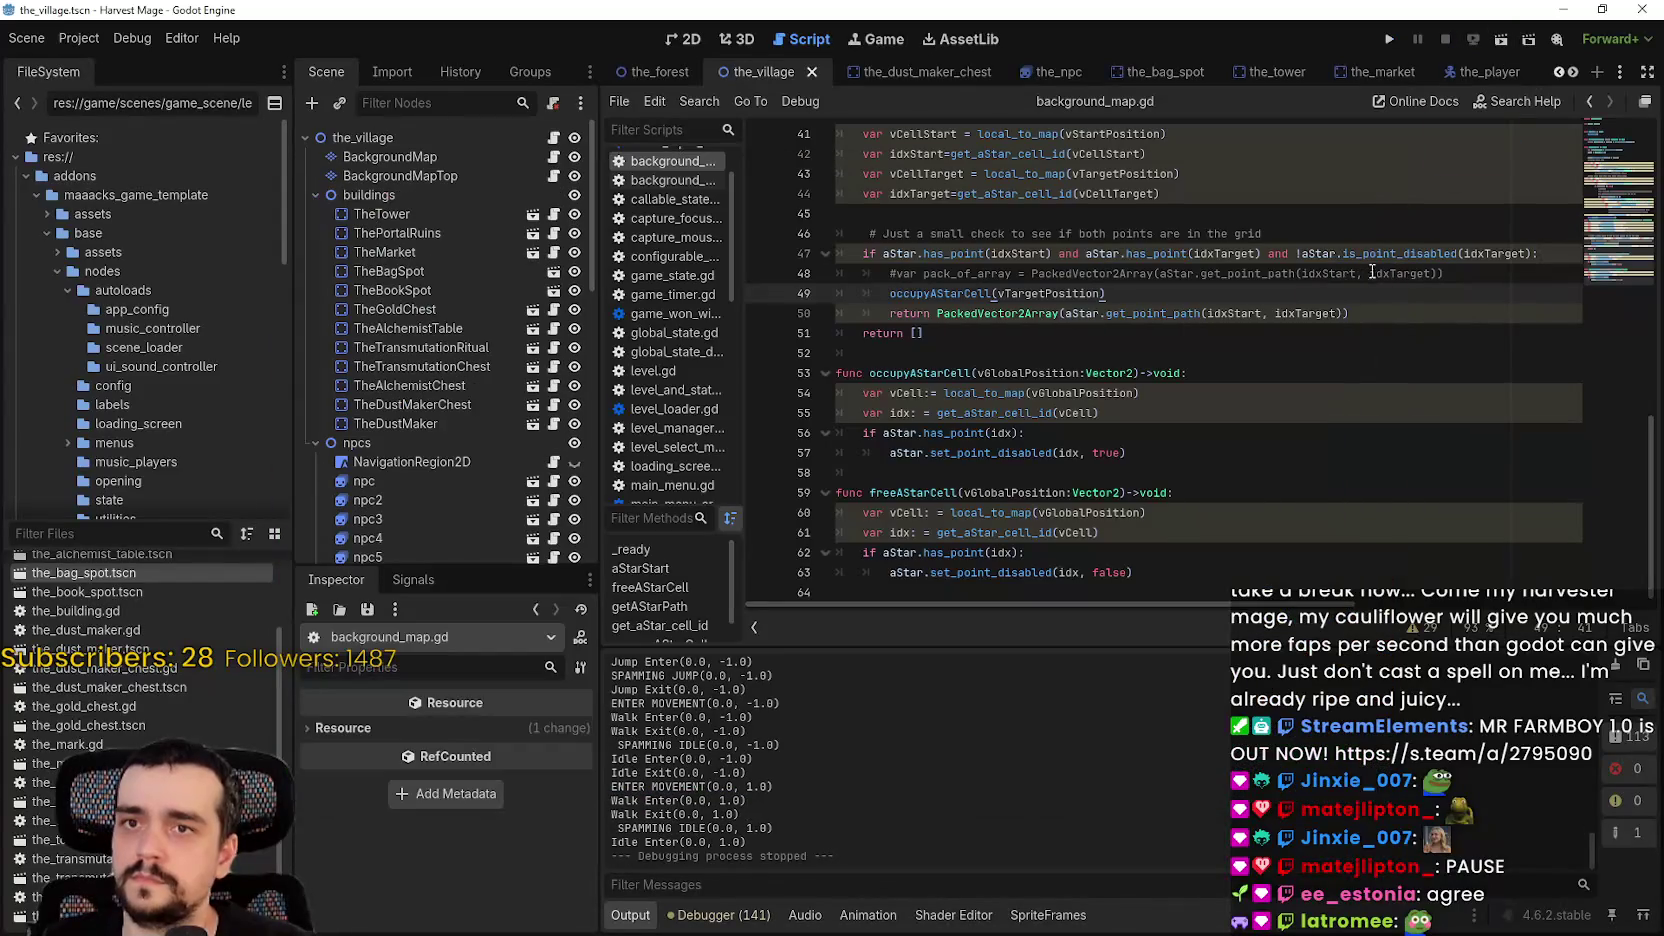
- Delete the '!' before aStar.is_point_disabled on line 47 and rerun the project
{"action": "left_click", "coordinate": [1304, 253]}
{"action": "key", "text": "BackSpace"}
{"action": "left_click", "coordinate": [1389, 39]}
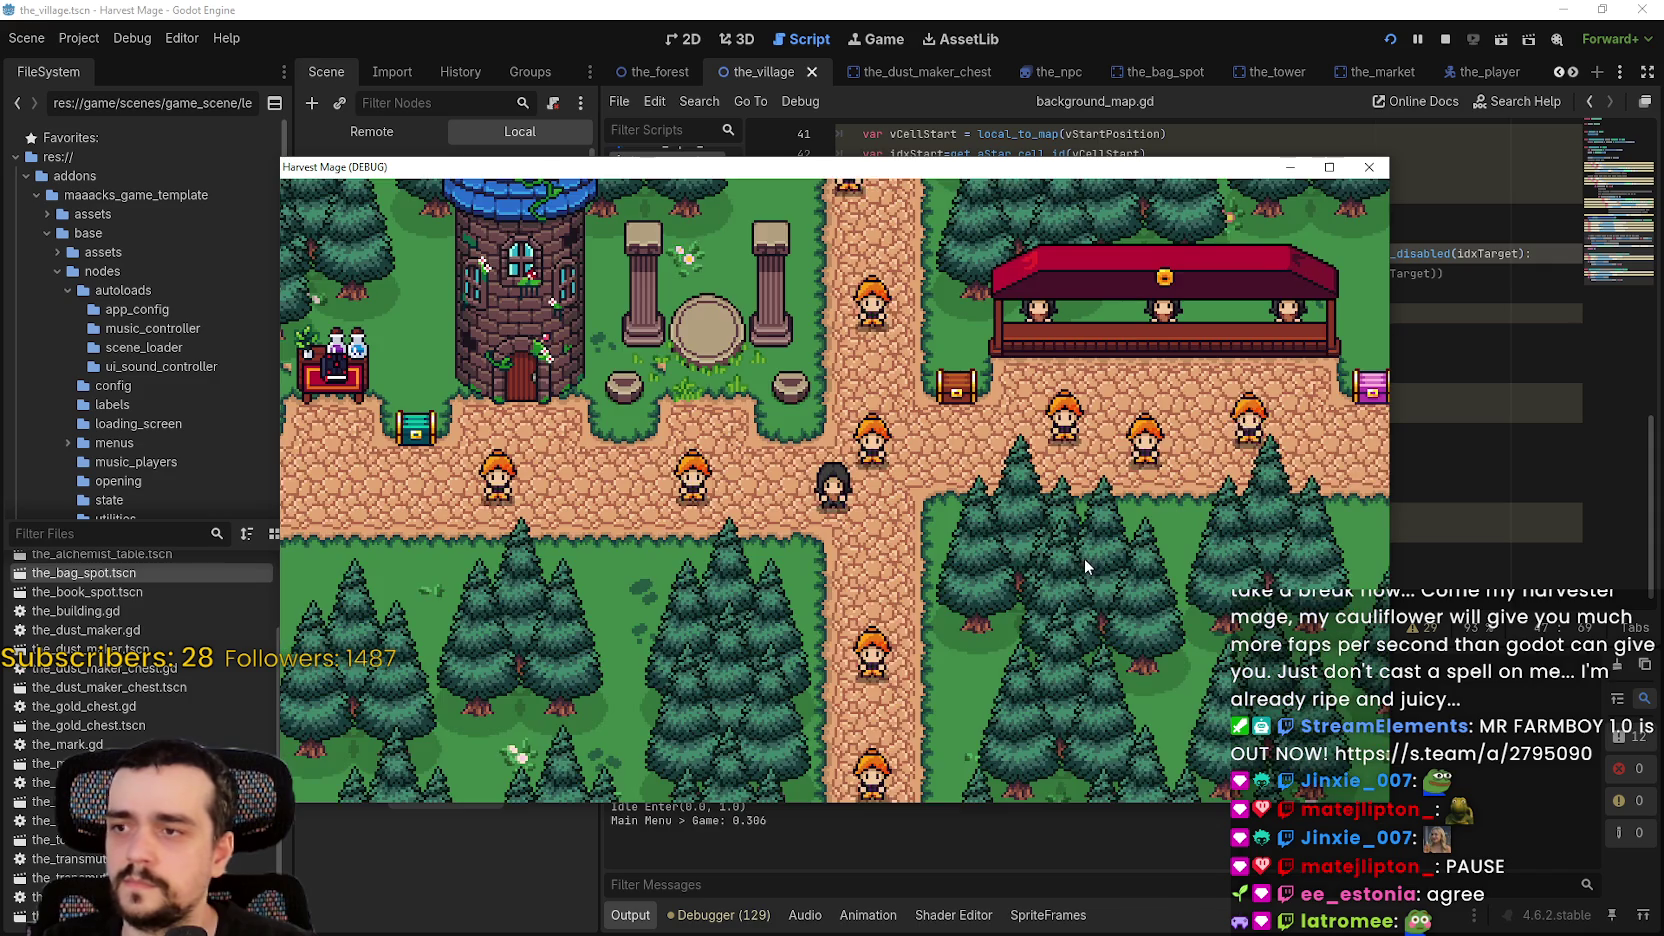
- Walk and jump the player left and right past the market and among the NPCs
{"action": "key", "text": "Left"}
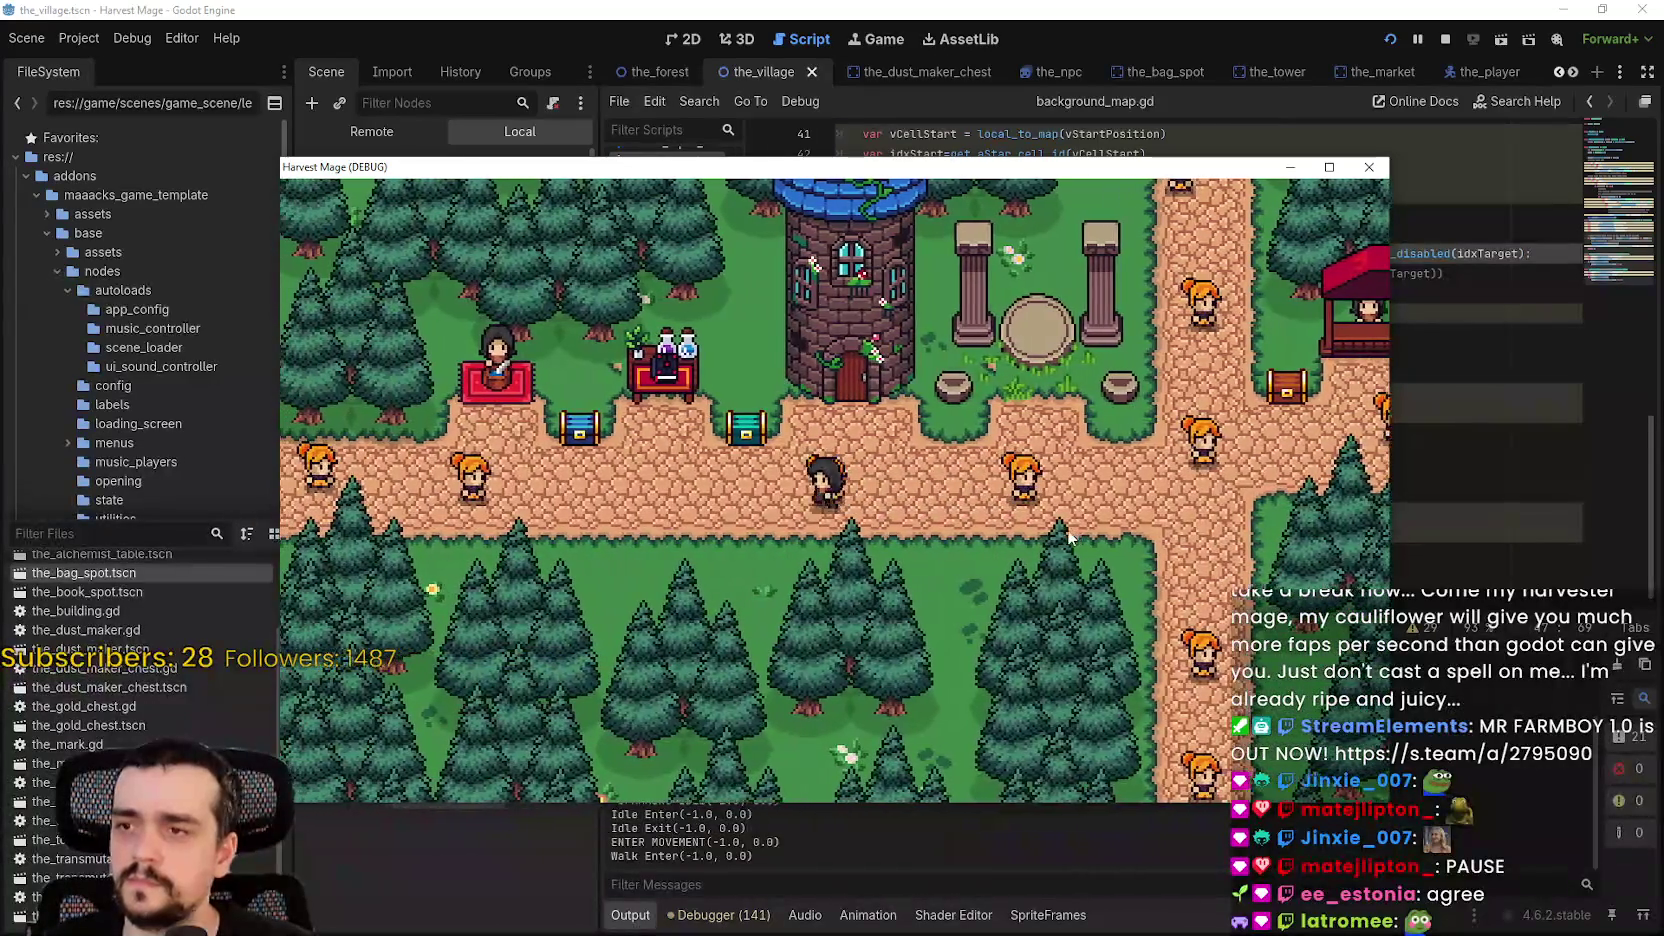
{"action": "key", "text": "space"}
{"action": "key", "text": "Right"}
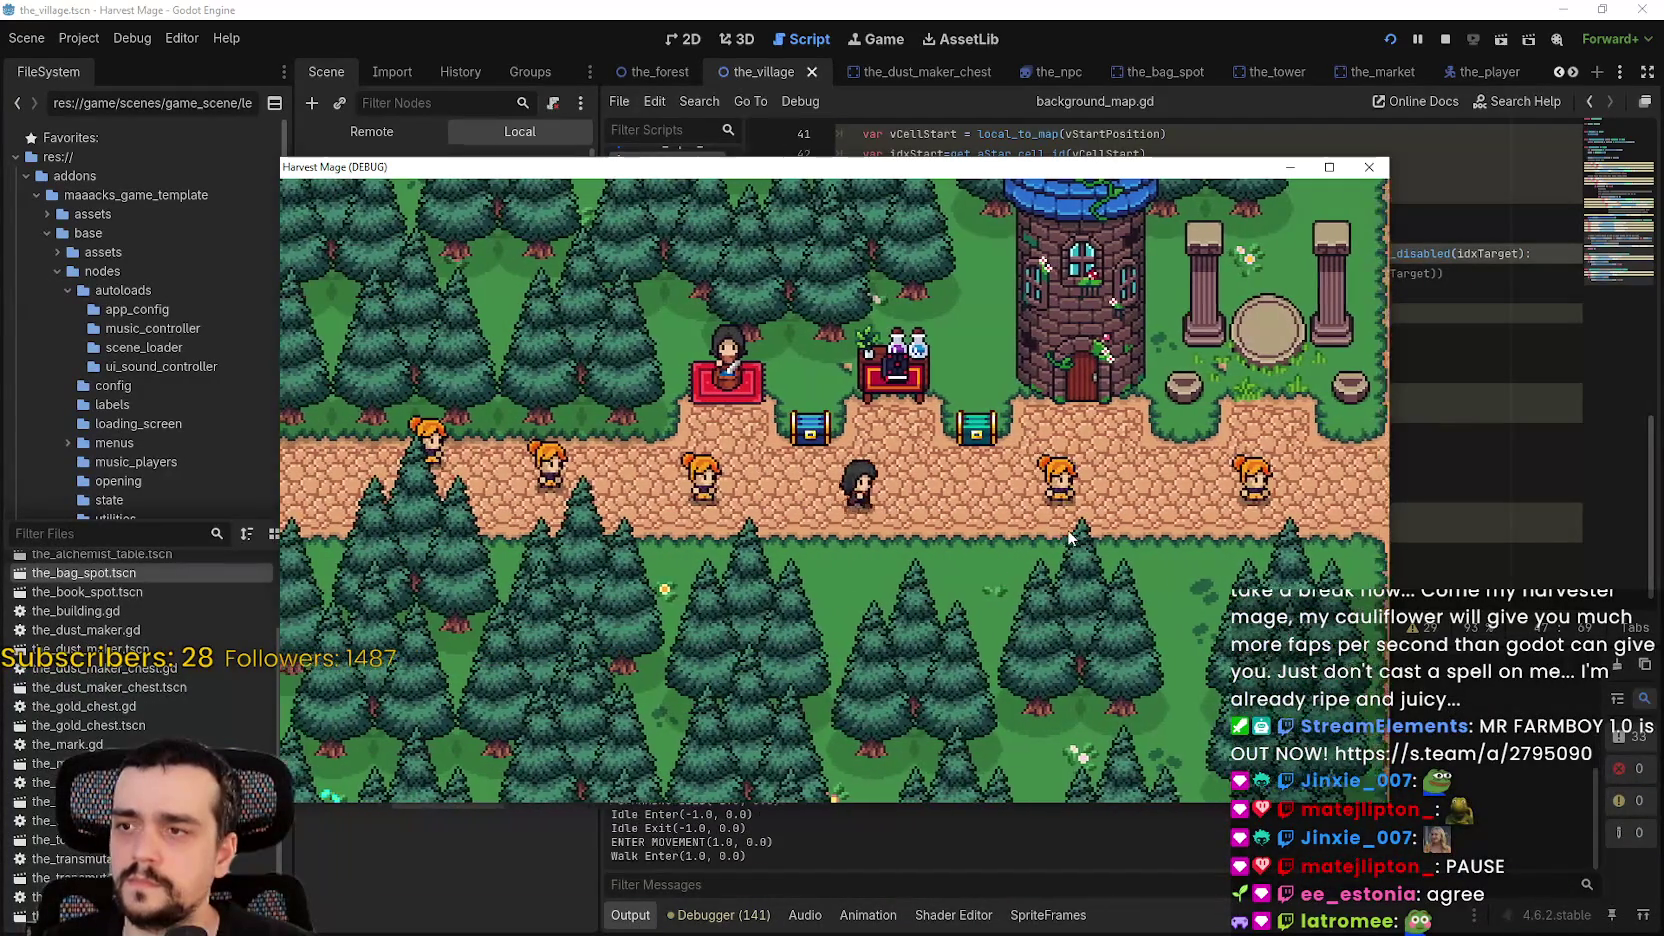
{"action": "key", "text": "space"}
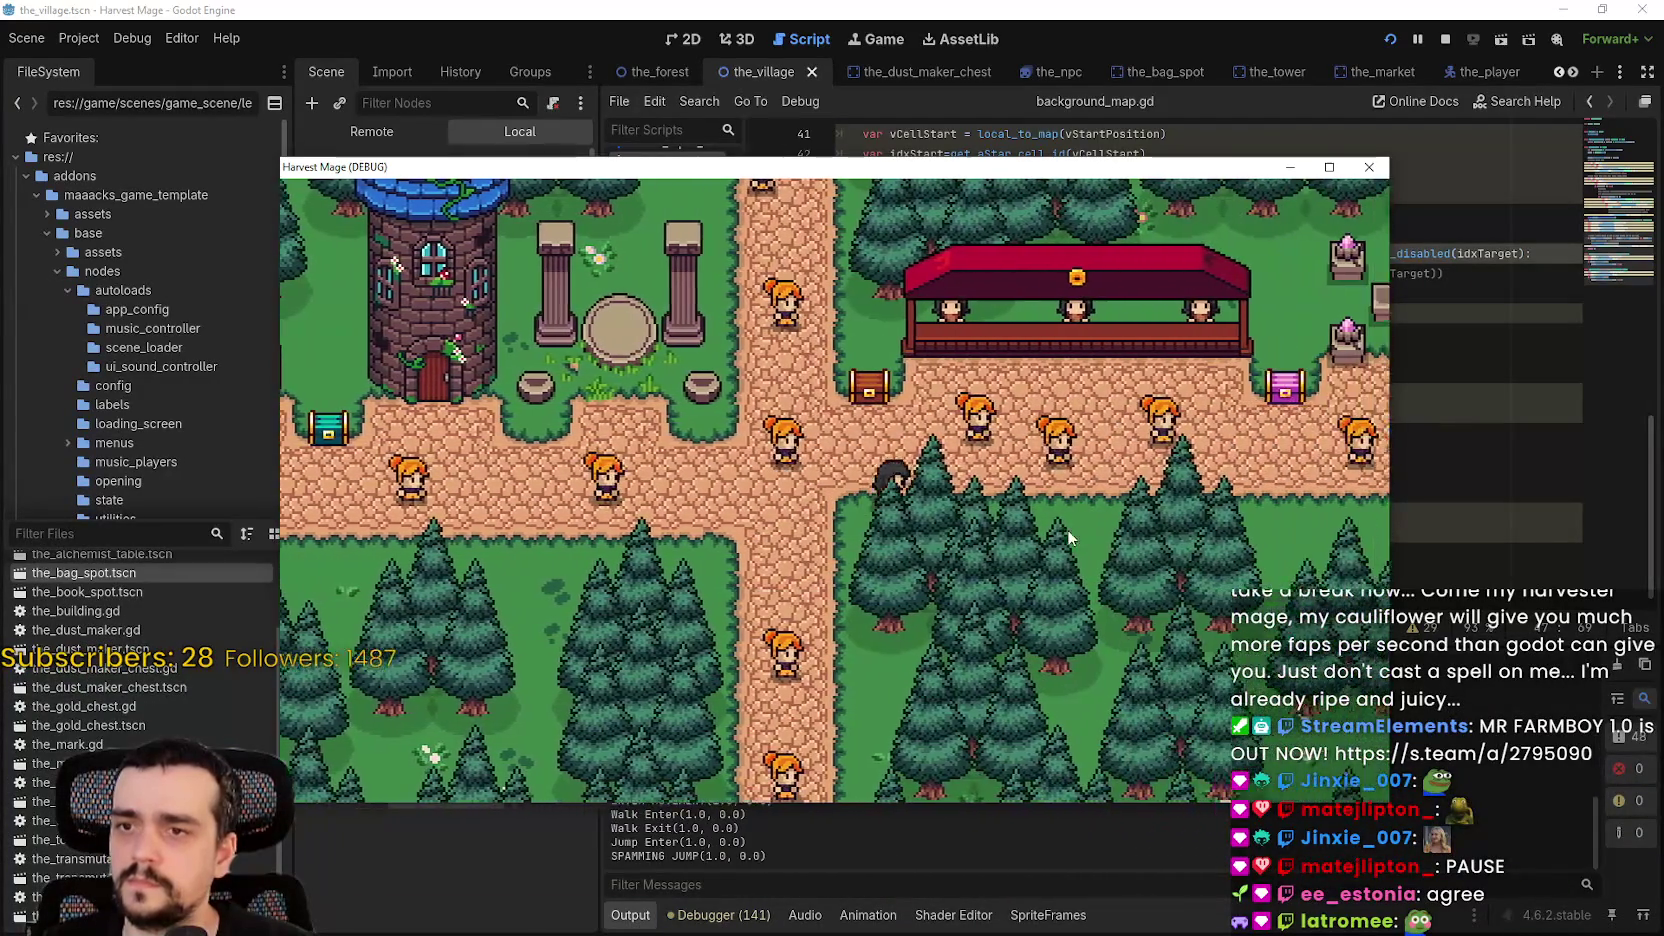
{"action": "key", "text": "Right"}
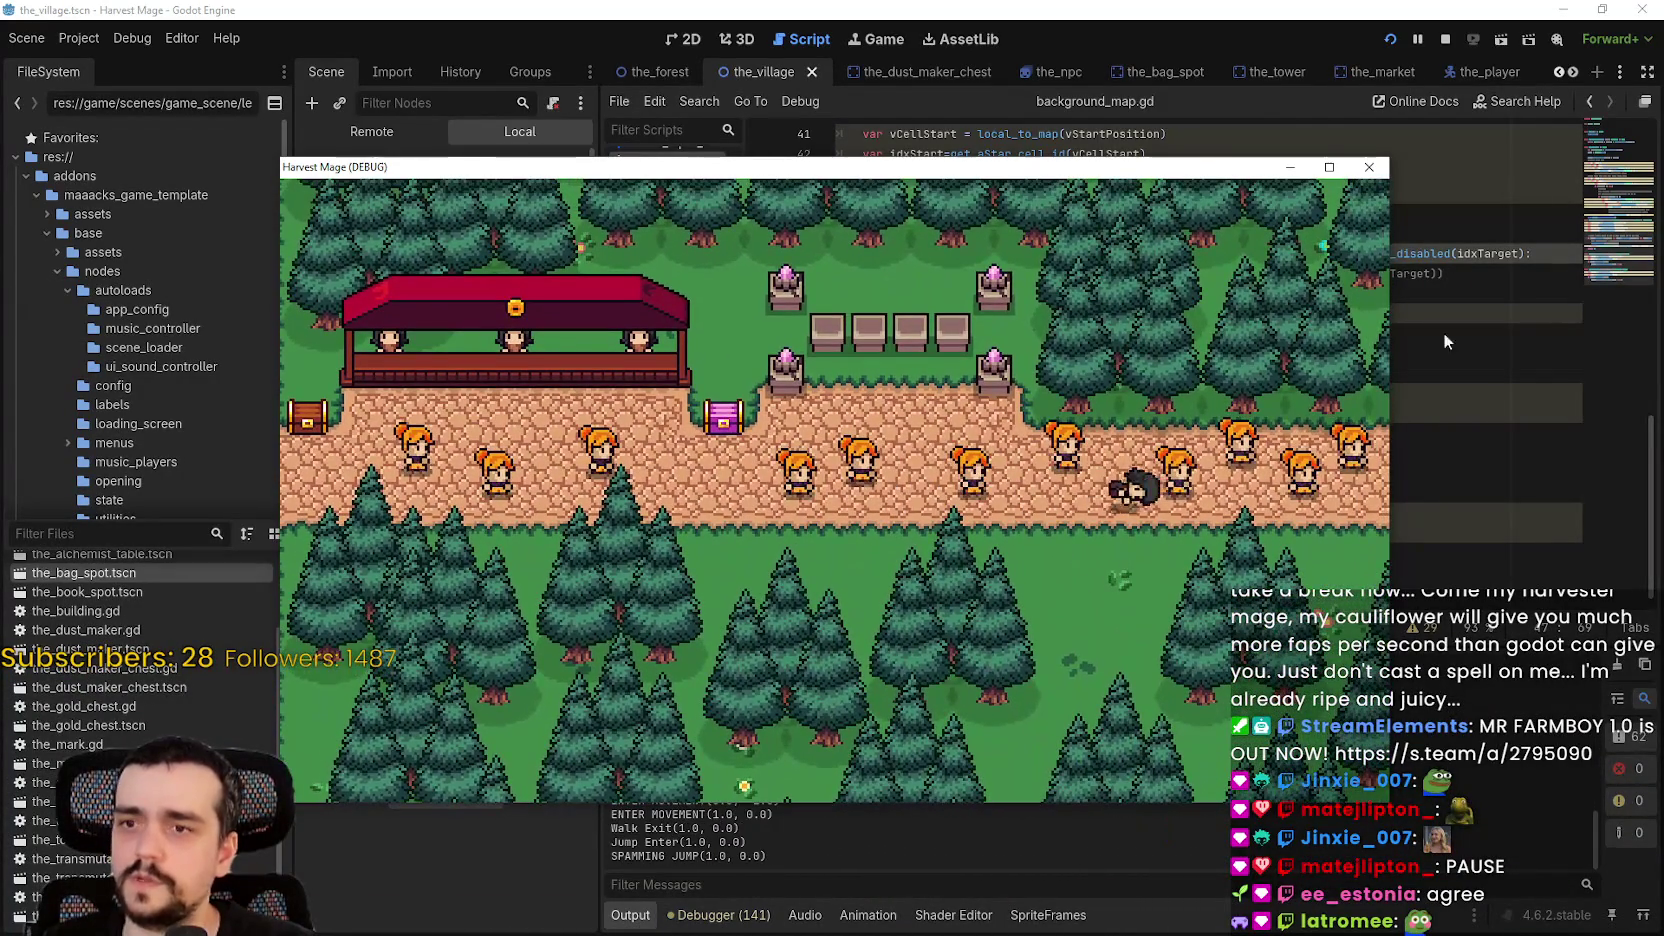
{"action": "key", "text": "Left"}
{"action": "key", "text": "space"}
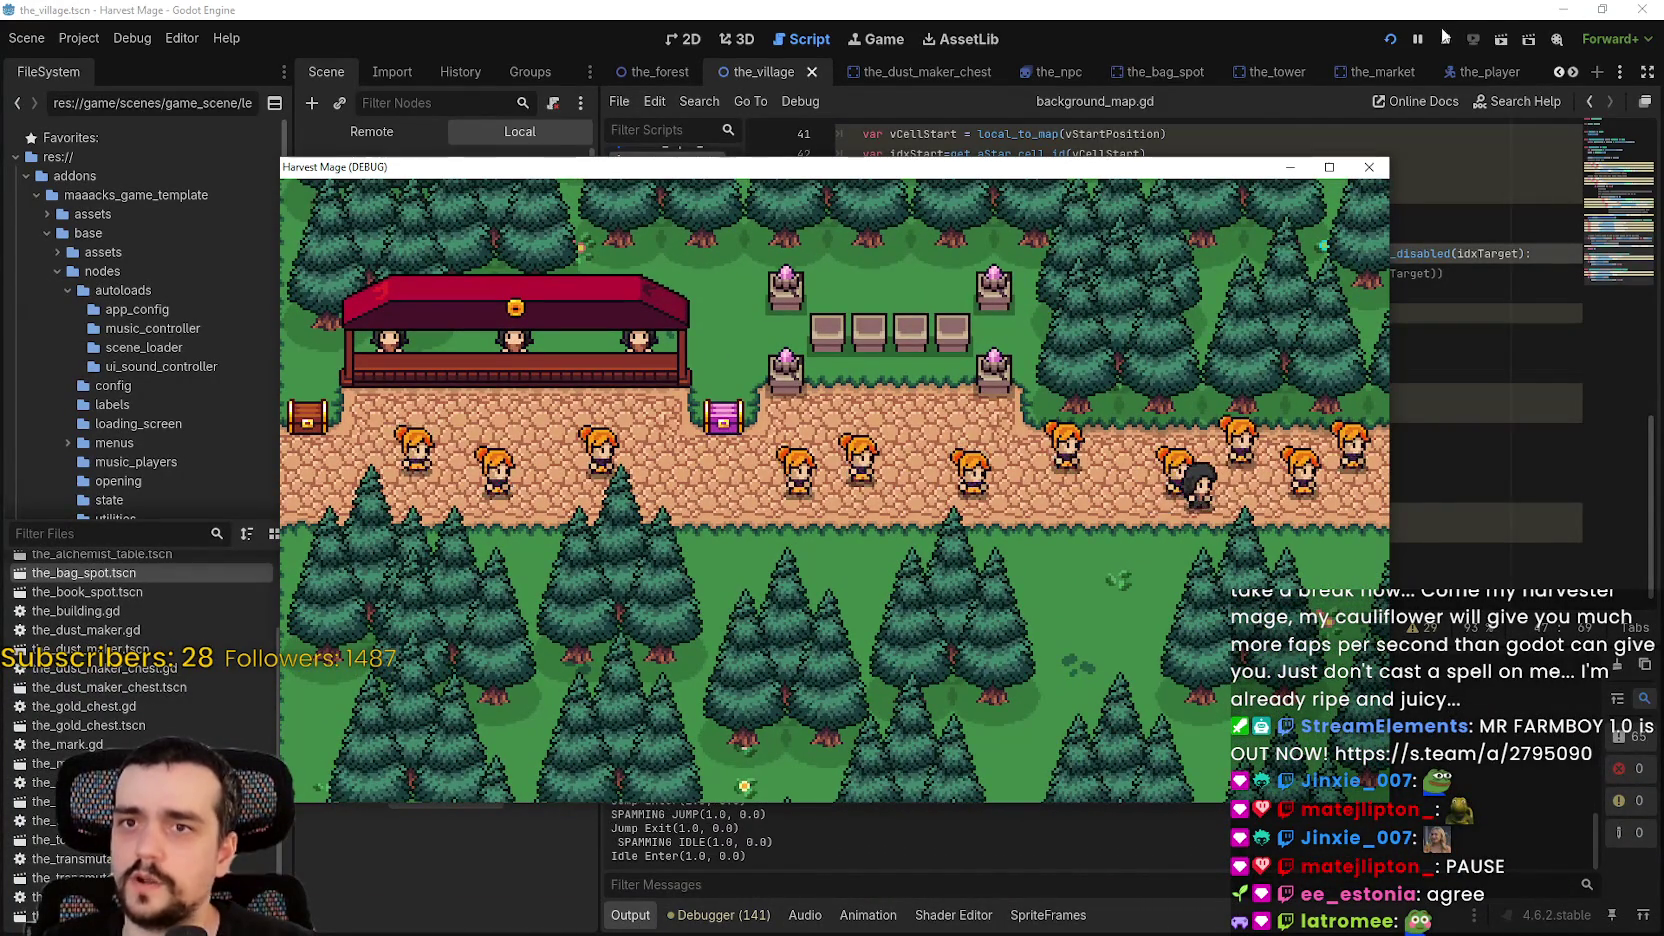
{"action": "key", "text": "Left"}
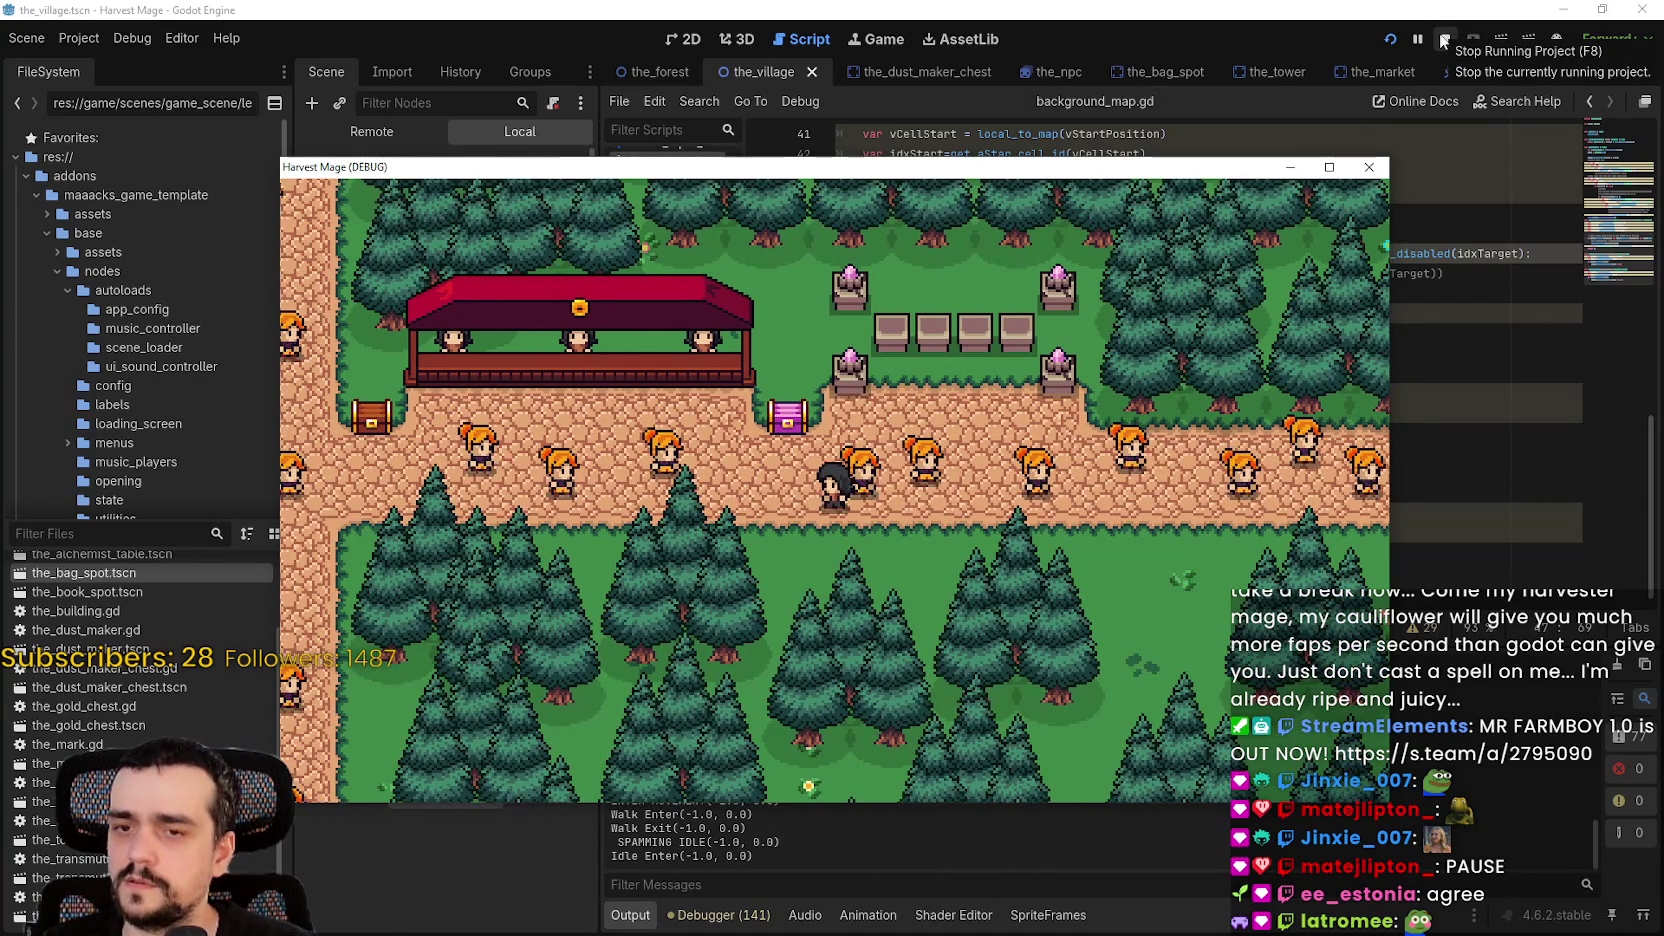
{"action": "key", "text": "Left"}
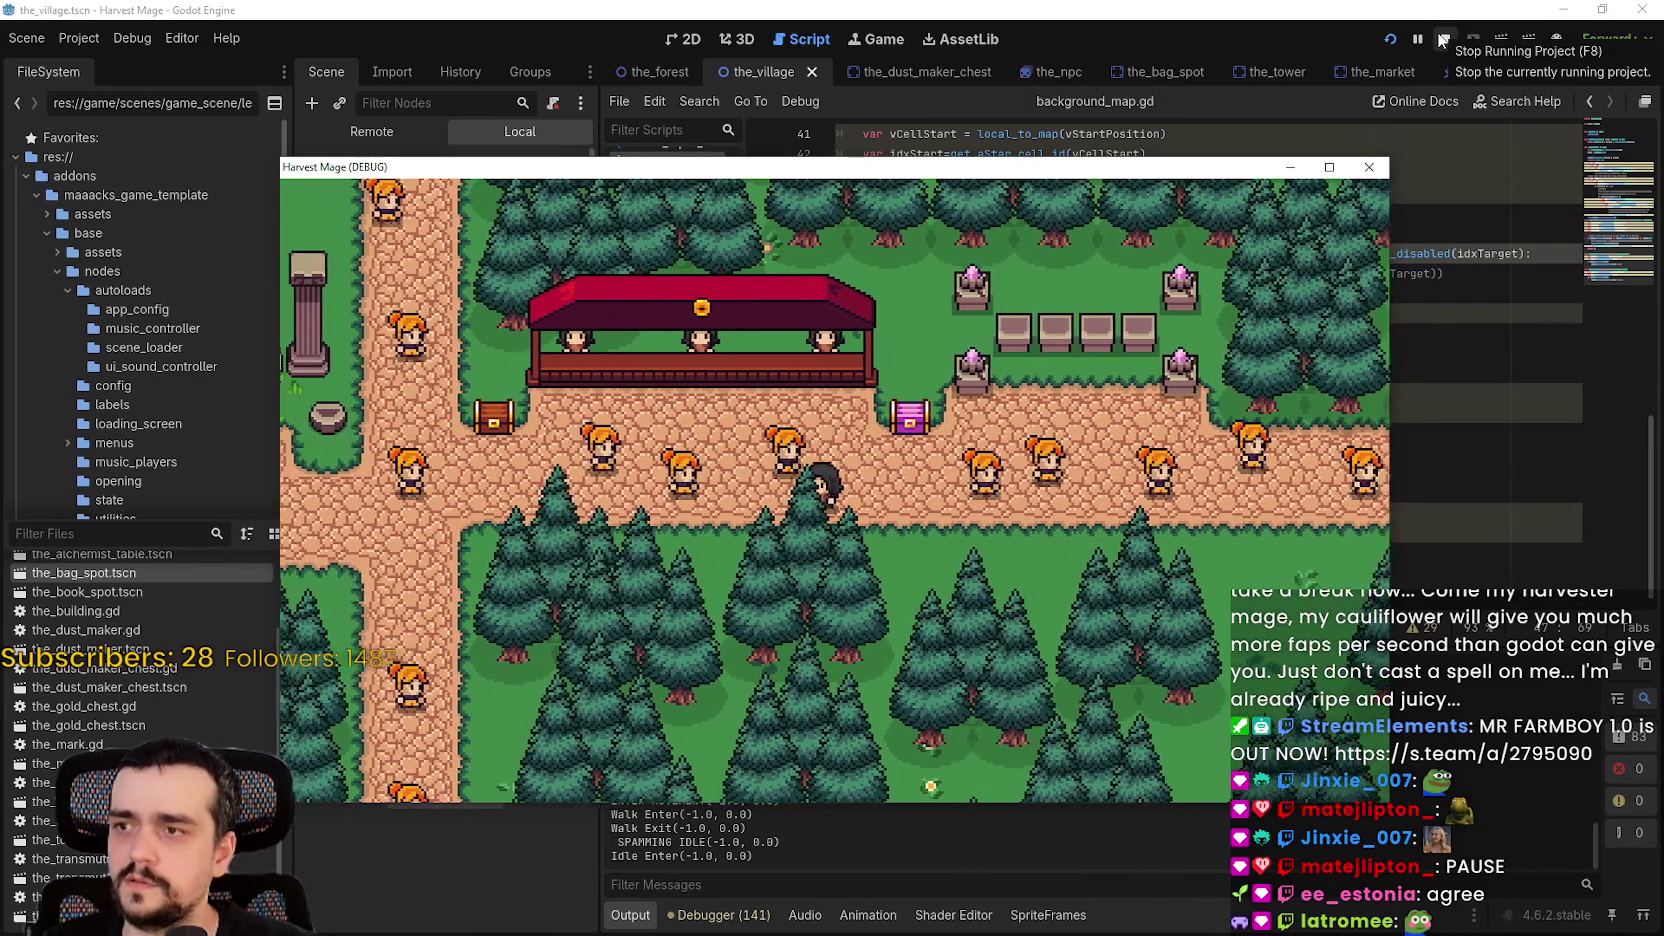
- Stop the game, type '!' before aStar.is_point_disabled on line 47 and save
{"action": "left_click", "coordinate": [1443, 40]}
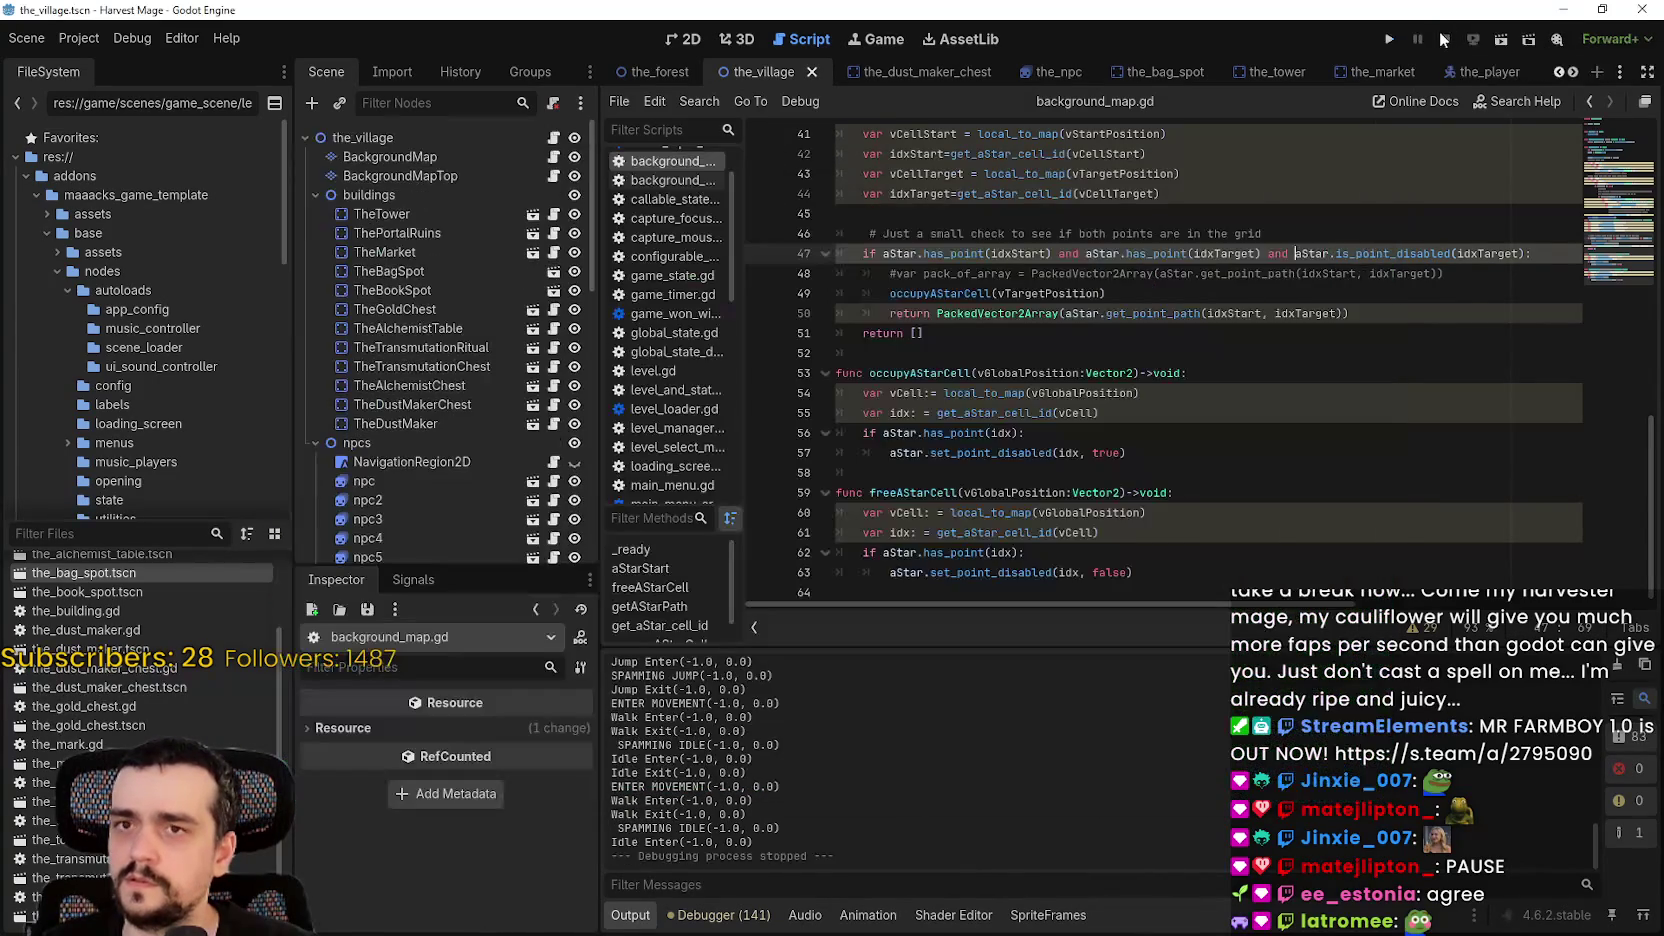
{"action": "left_click", "coordinate": [1150, 351]}
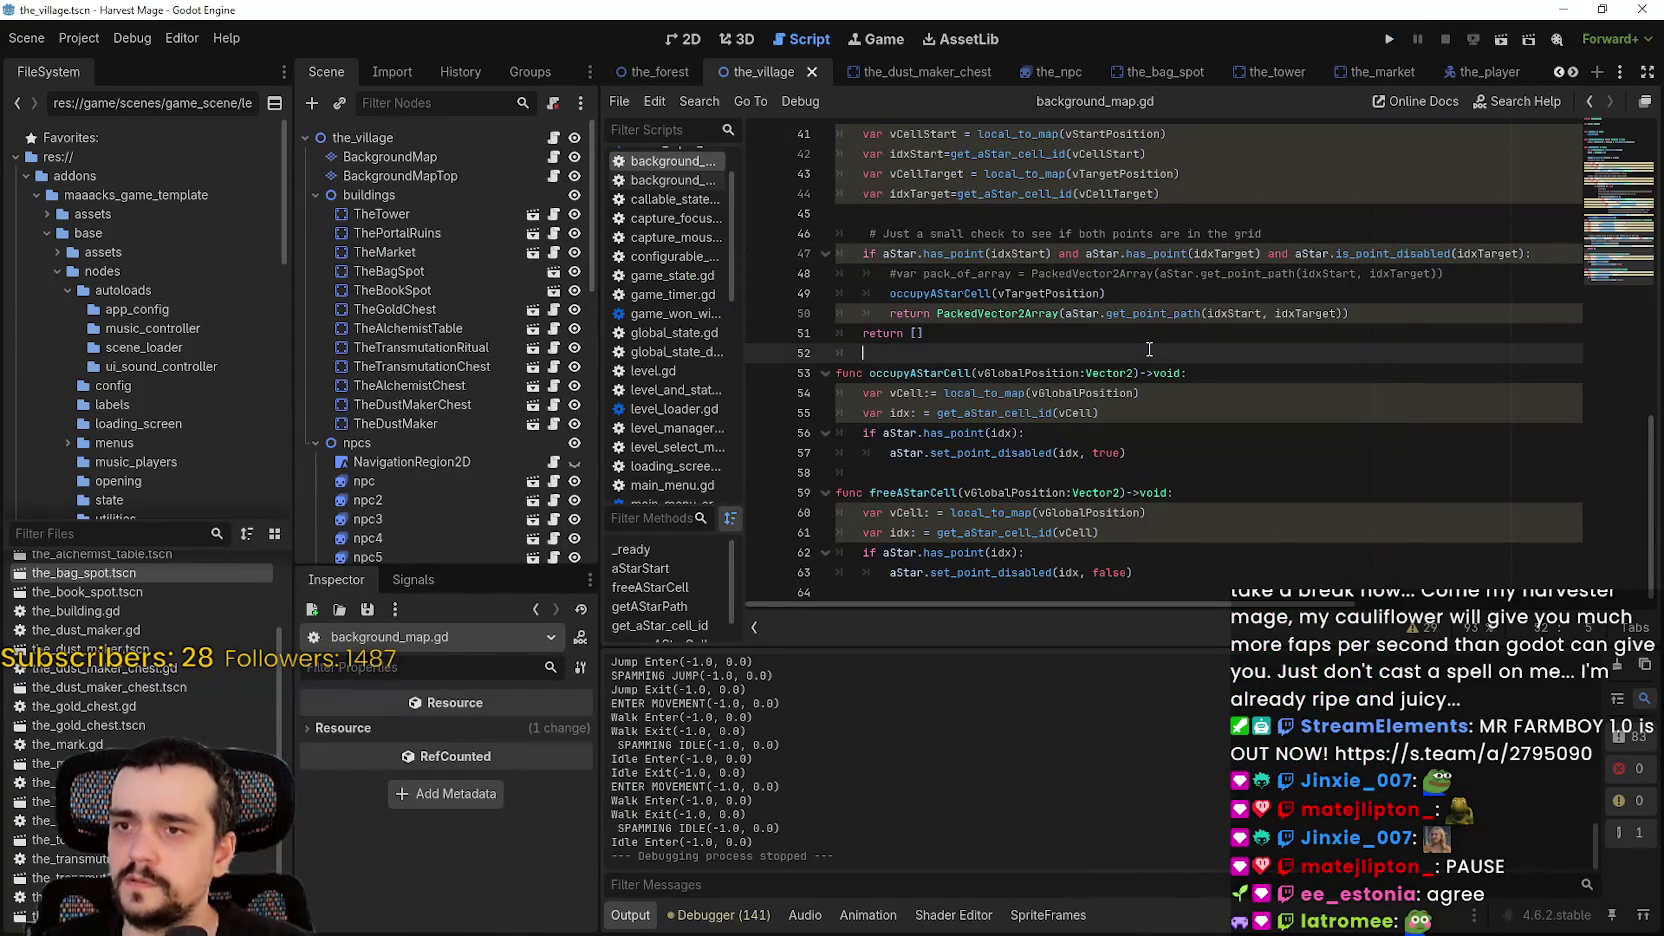
{"action": "double_click", "coordinate": [945, 293]}
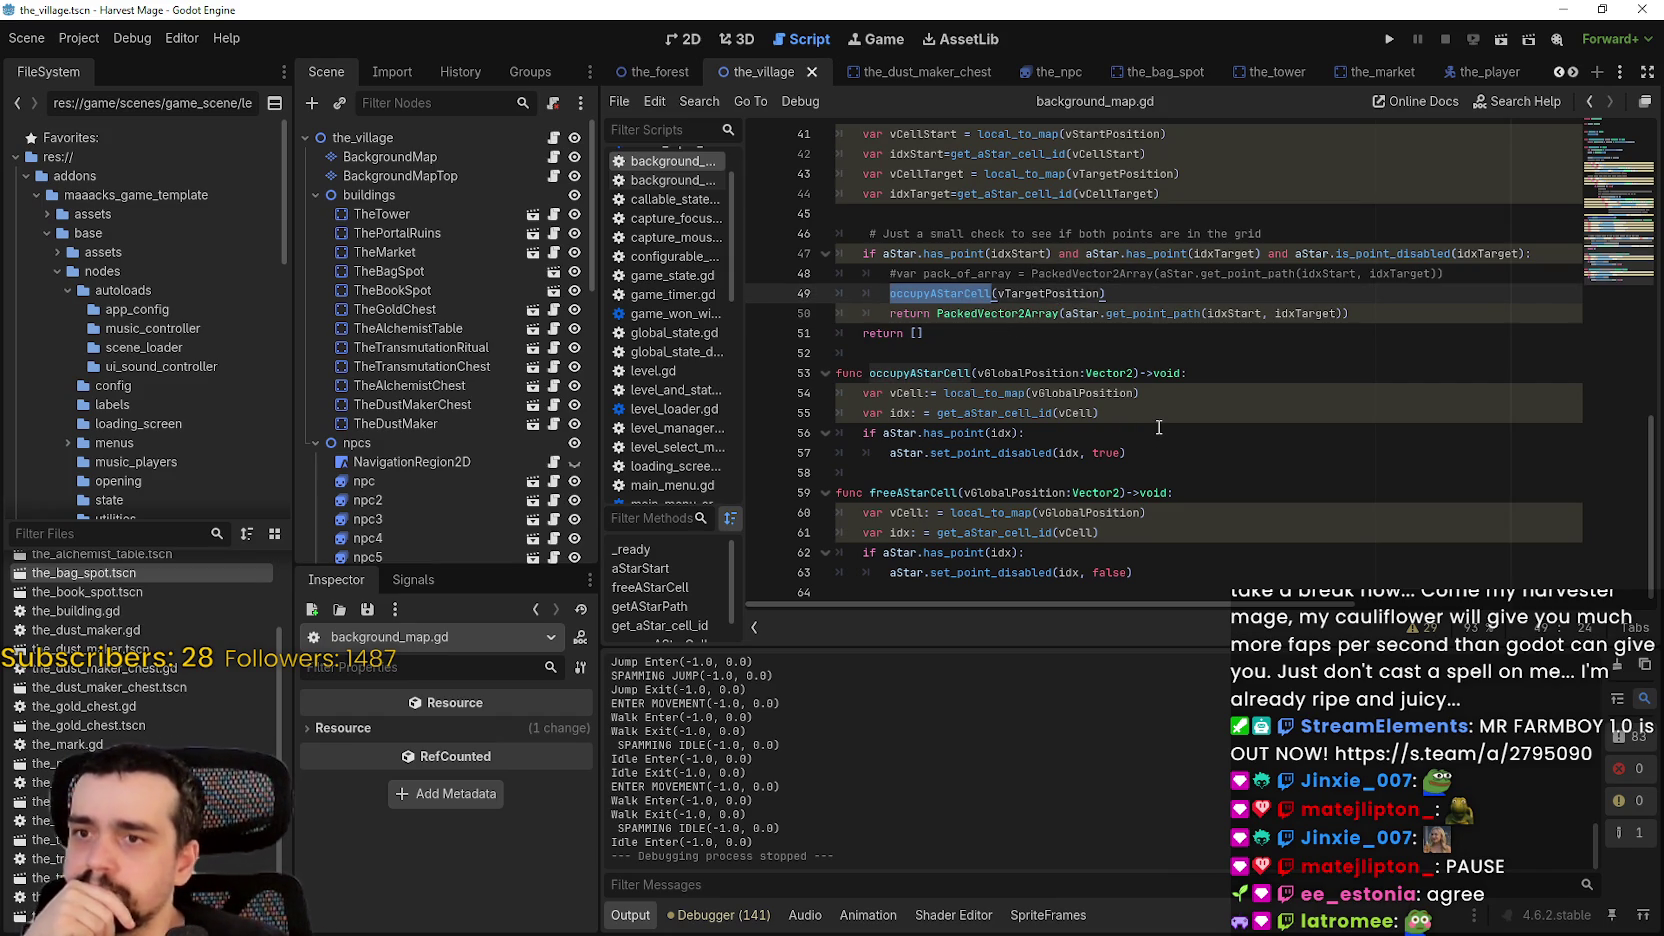
{"action": "scroll", "coordinate": [1157, 426], "scroll_direction": "up", "scroll_amount": 1}
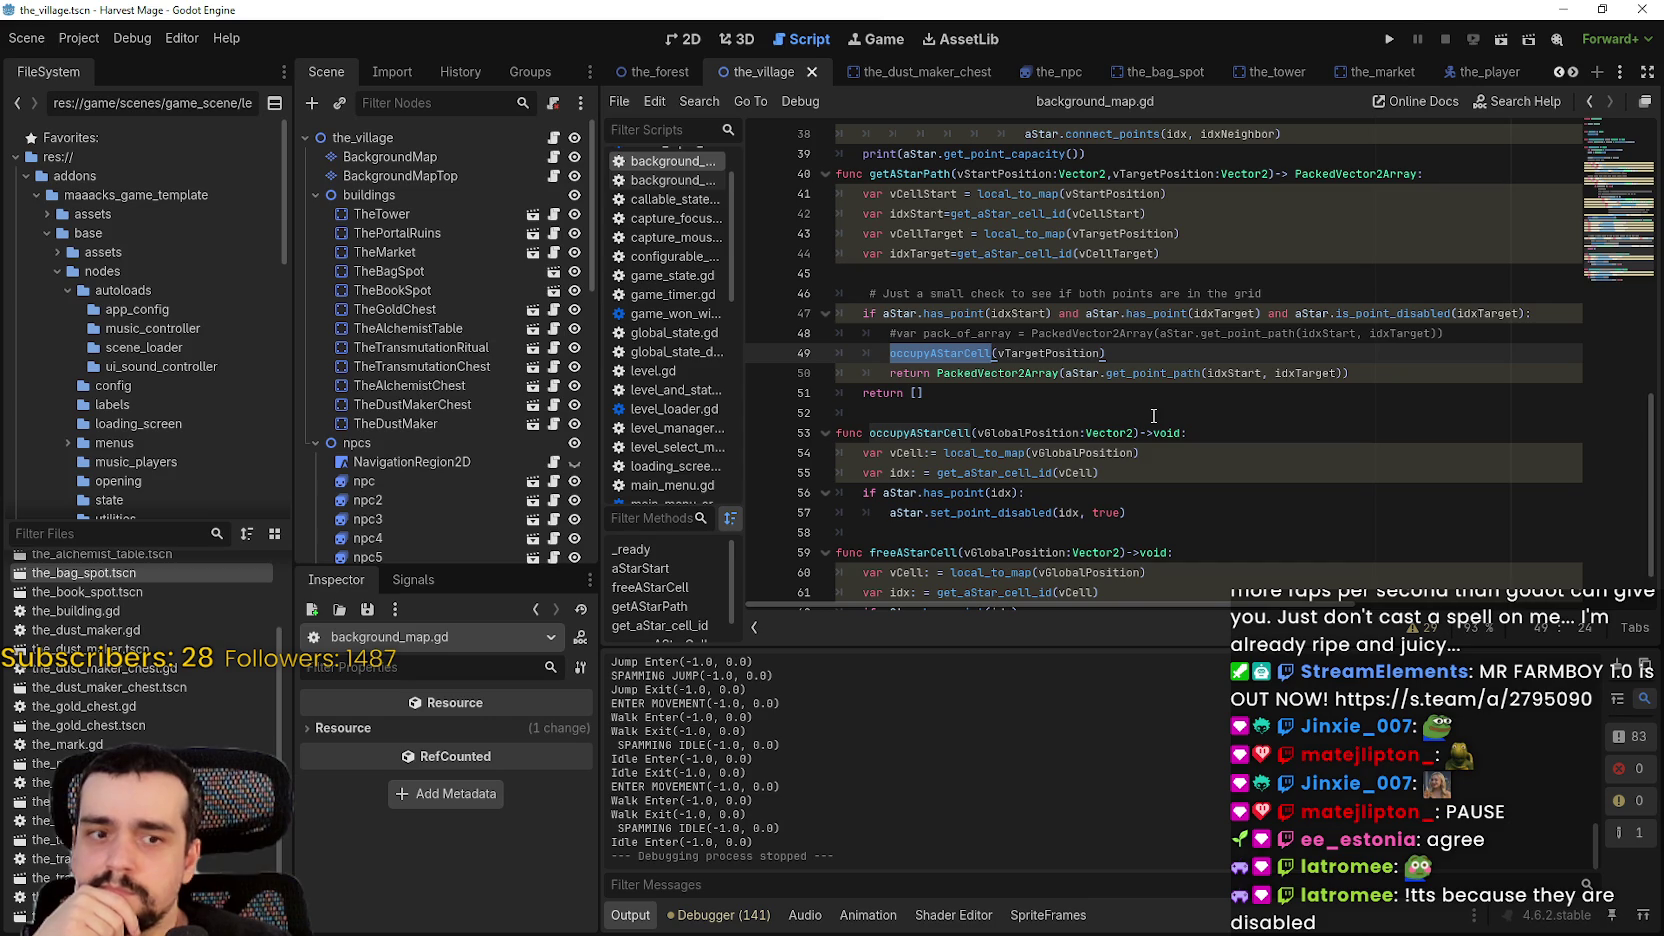
{"action": "left_click", "coordinate": [1296, 311]}
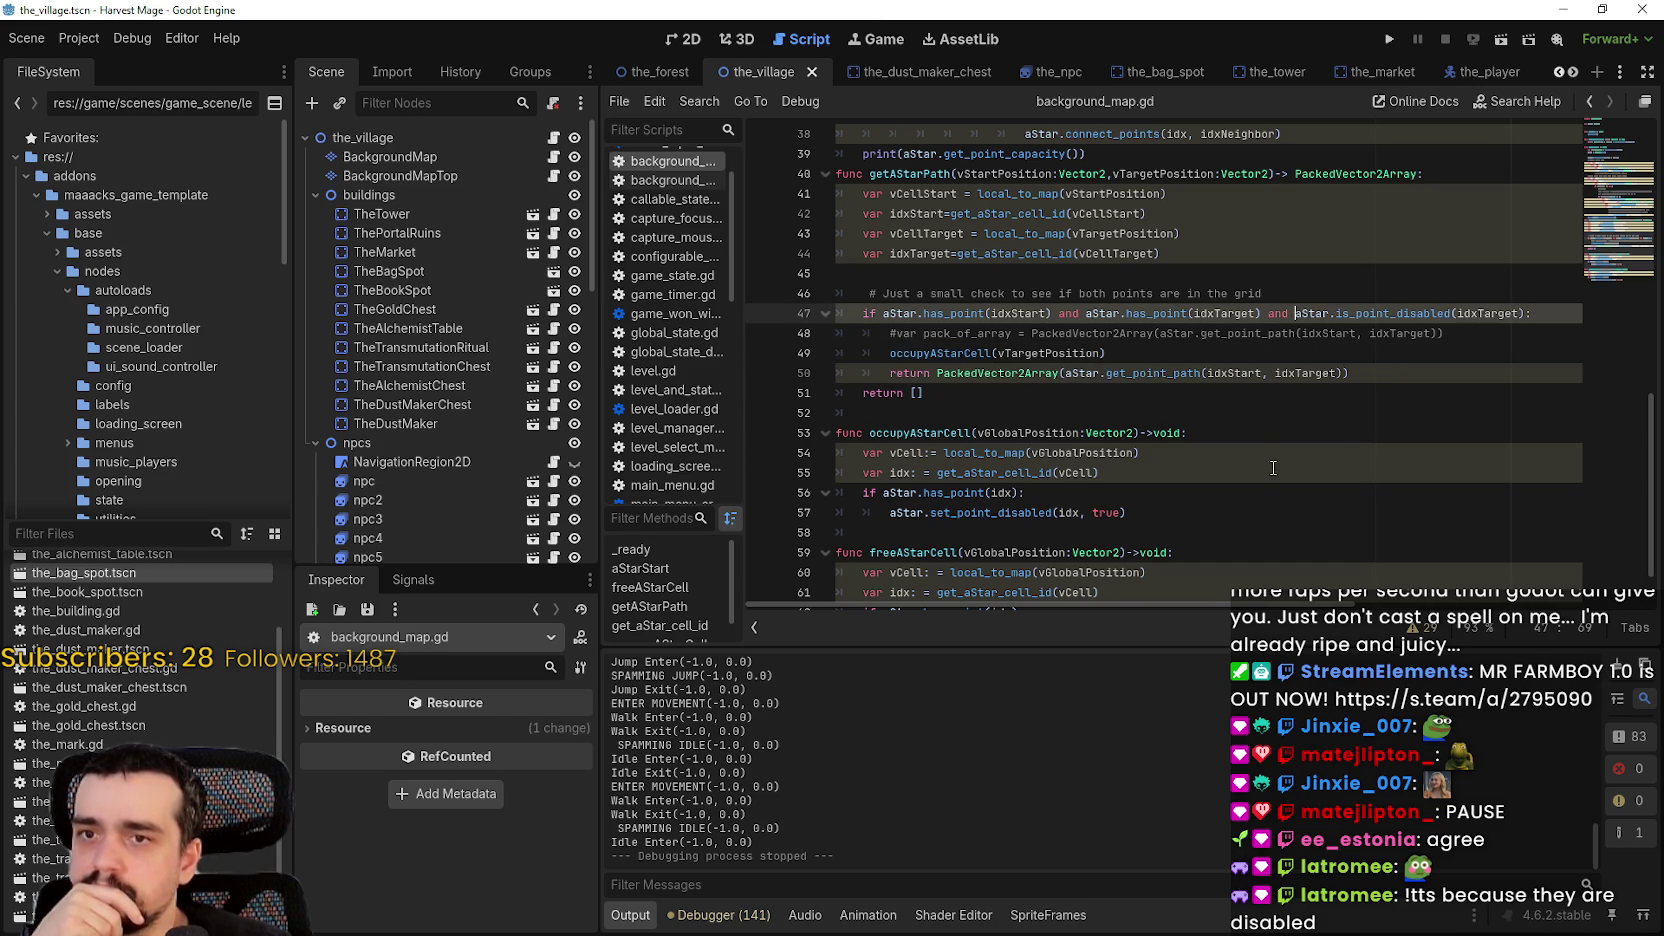
{"action": "type", "text": "!"}
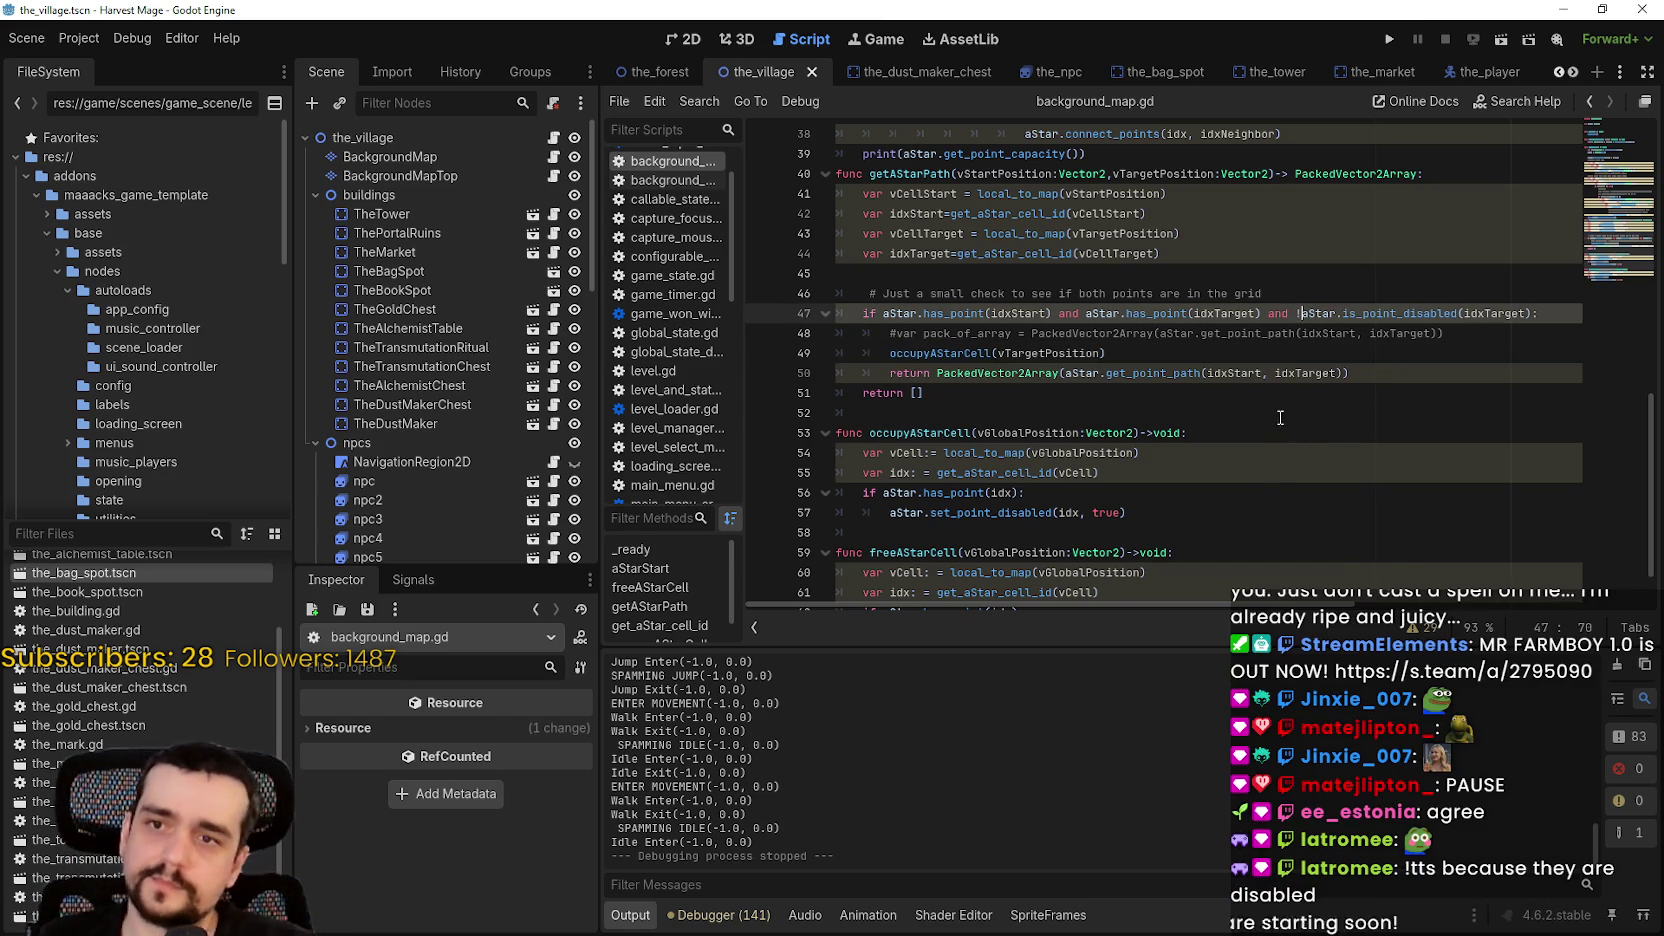
{"action": "left_click", "coordinate": [1260, 402]}
{"action": "key", "text": "ctrl+s"}
- Review the occupyAStarCell and set_point_disabled code in background_map.gd
{"action": "double_click", "coordinate": [960, 351]}
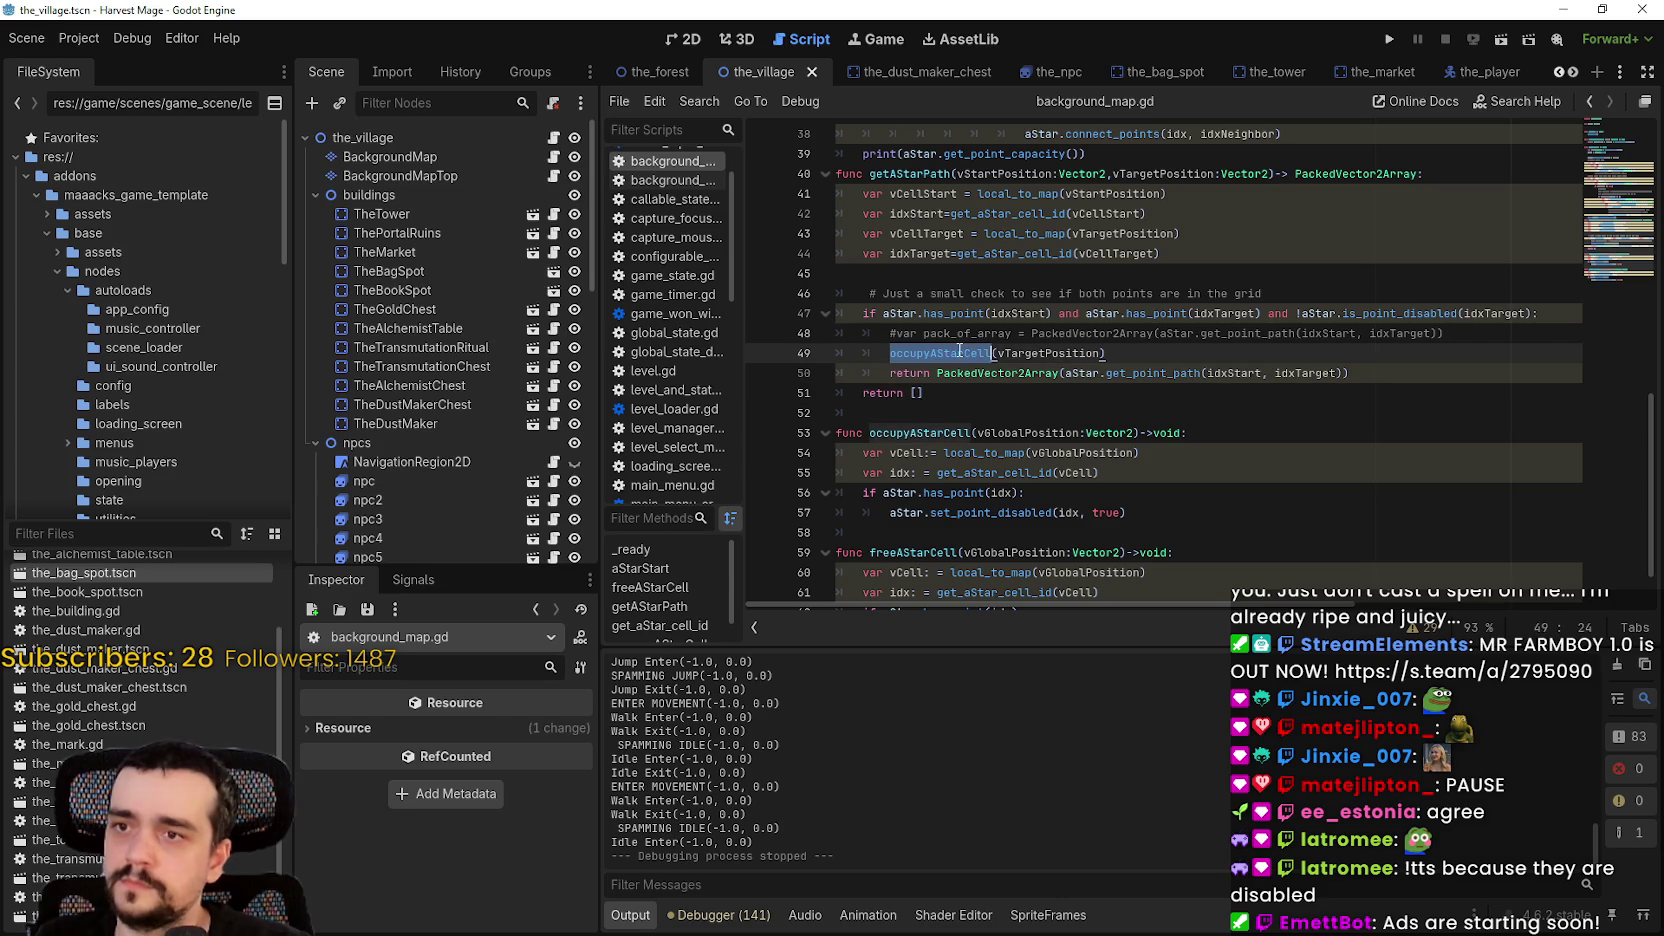
{"action": "double_click", "coordinate": [992, 514]}
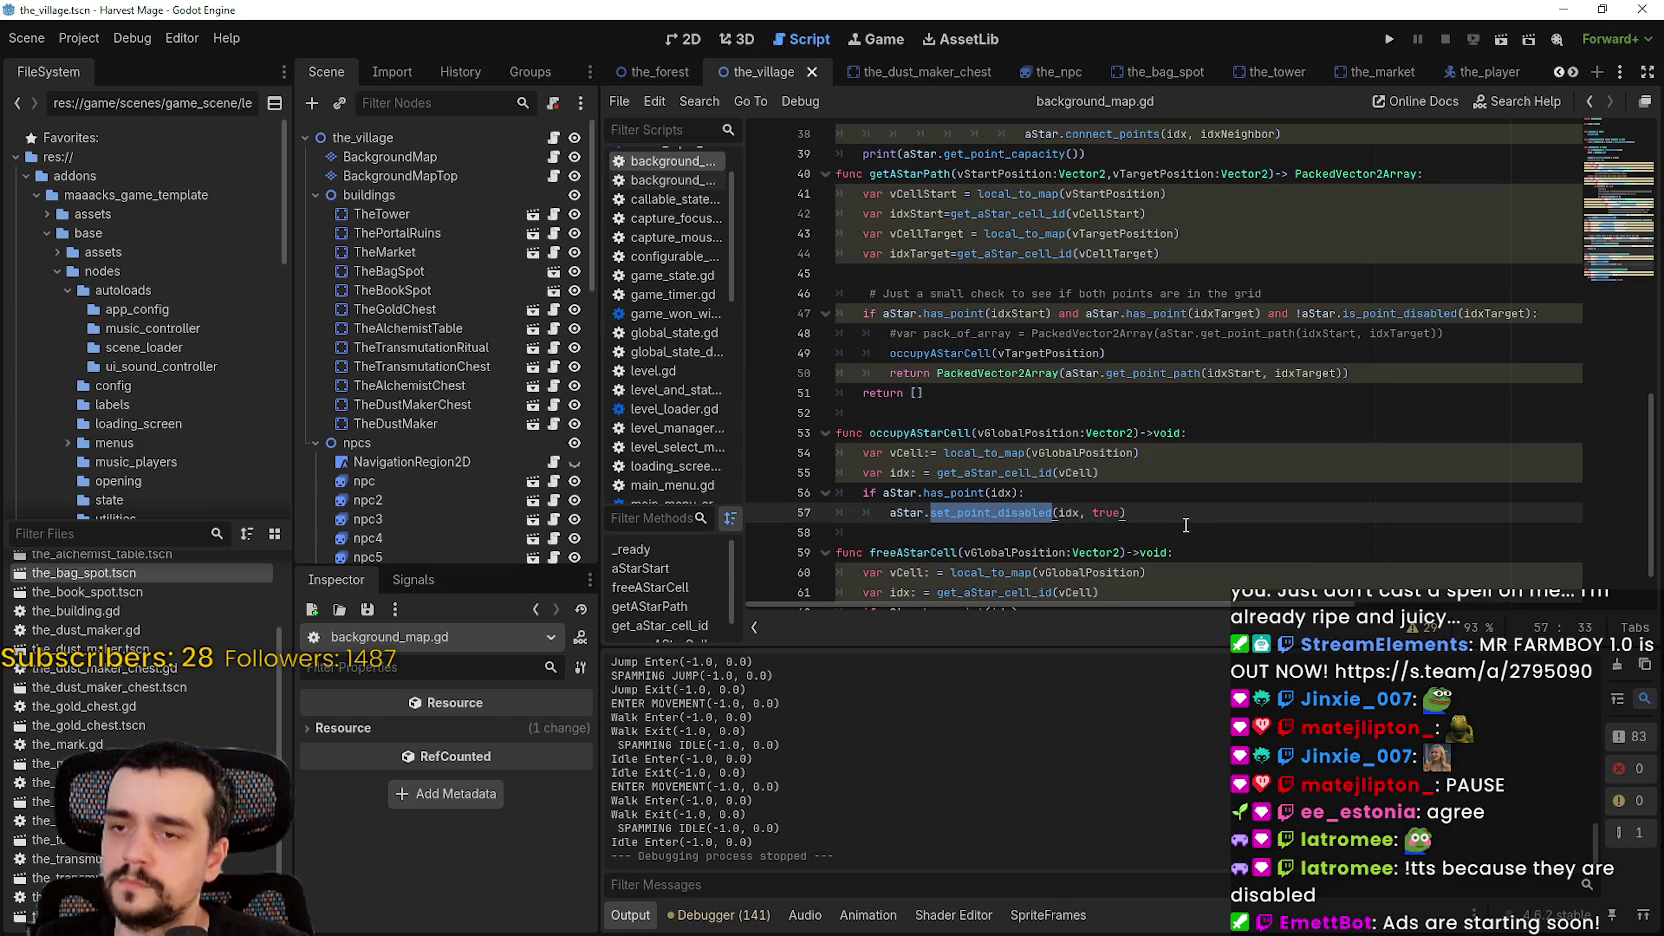
{"action": "scroll", "coordinate": [1184, 524], "scroll_direction": "down", "scroll_amount": 3}
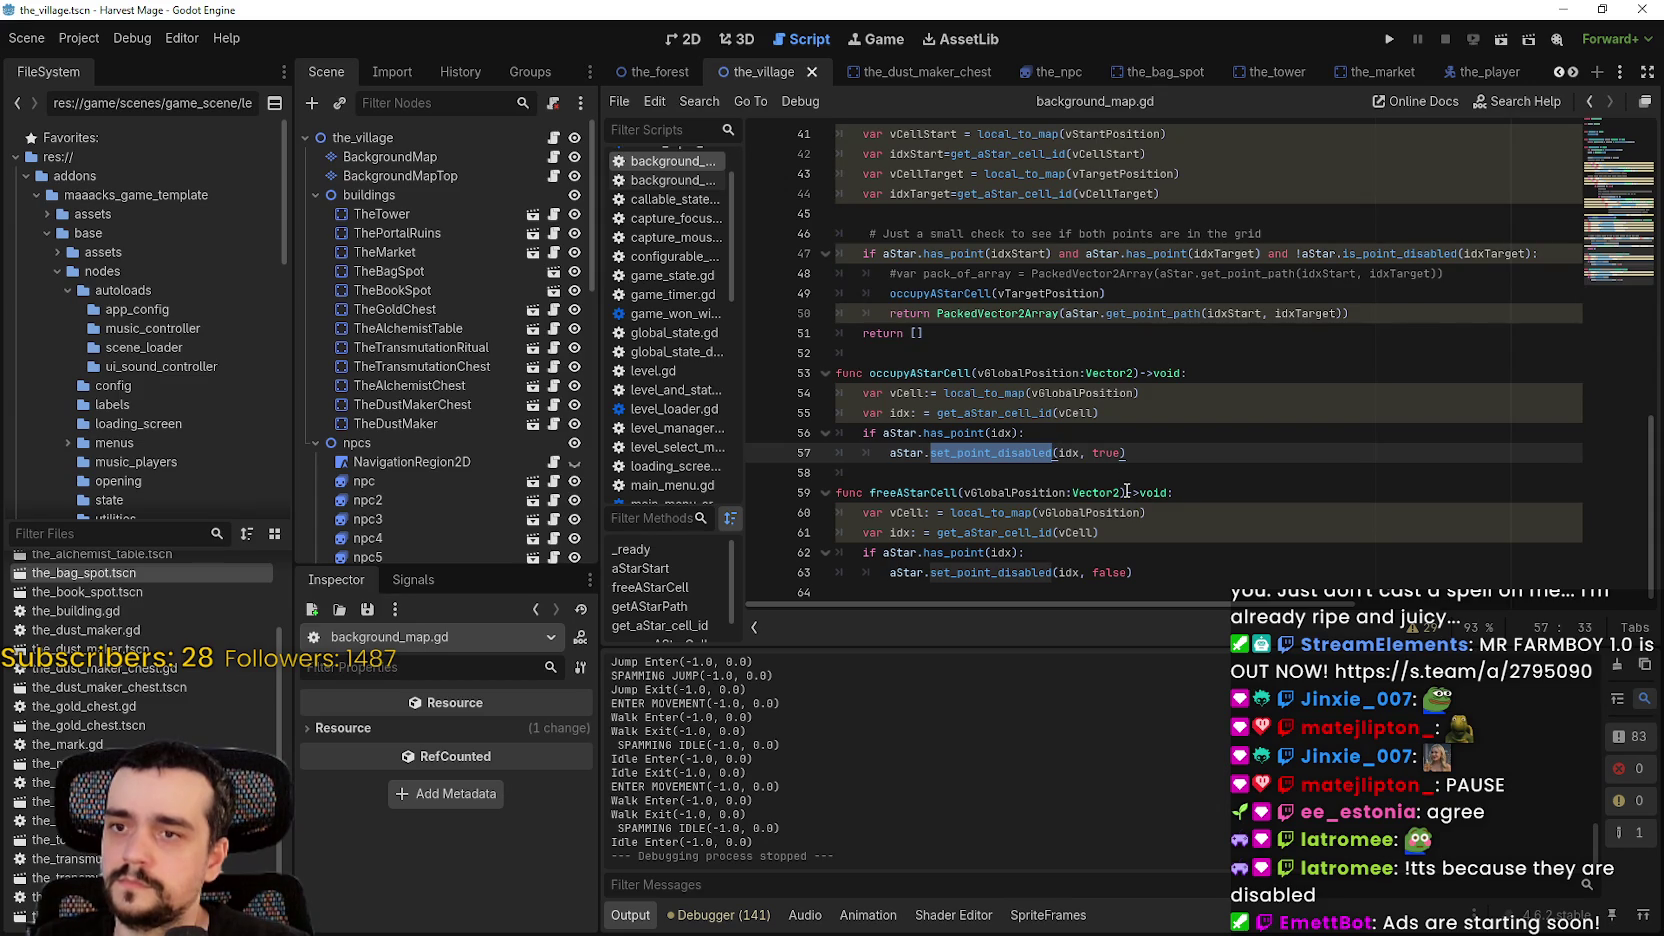
{"action": "mouse_move", "coordinate": [1000, 455]}
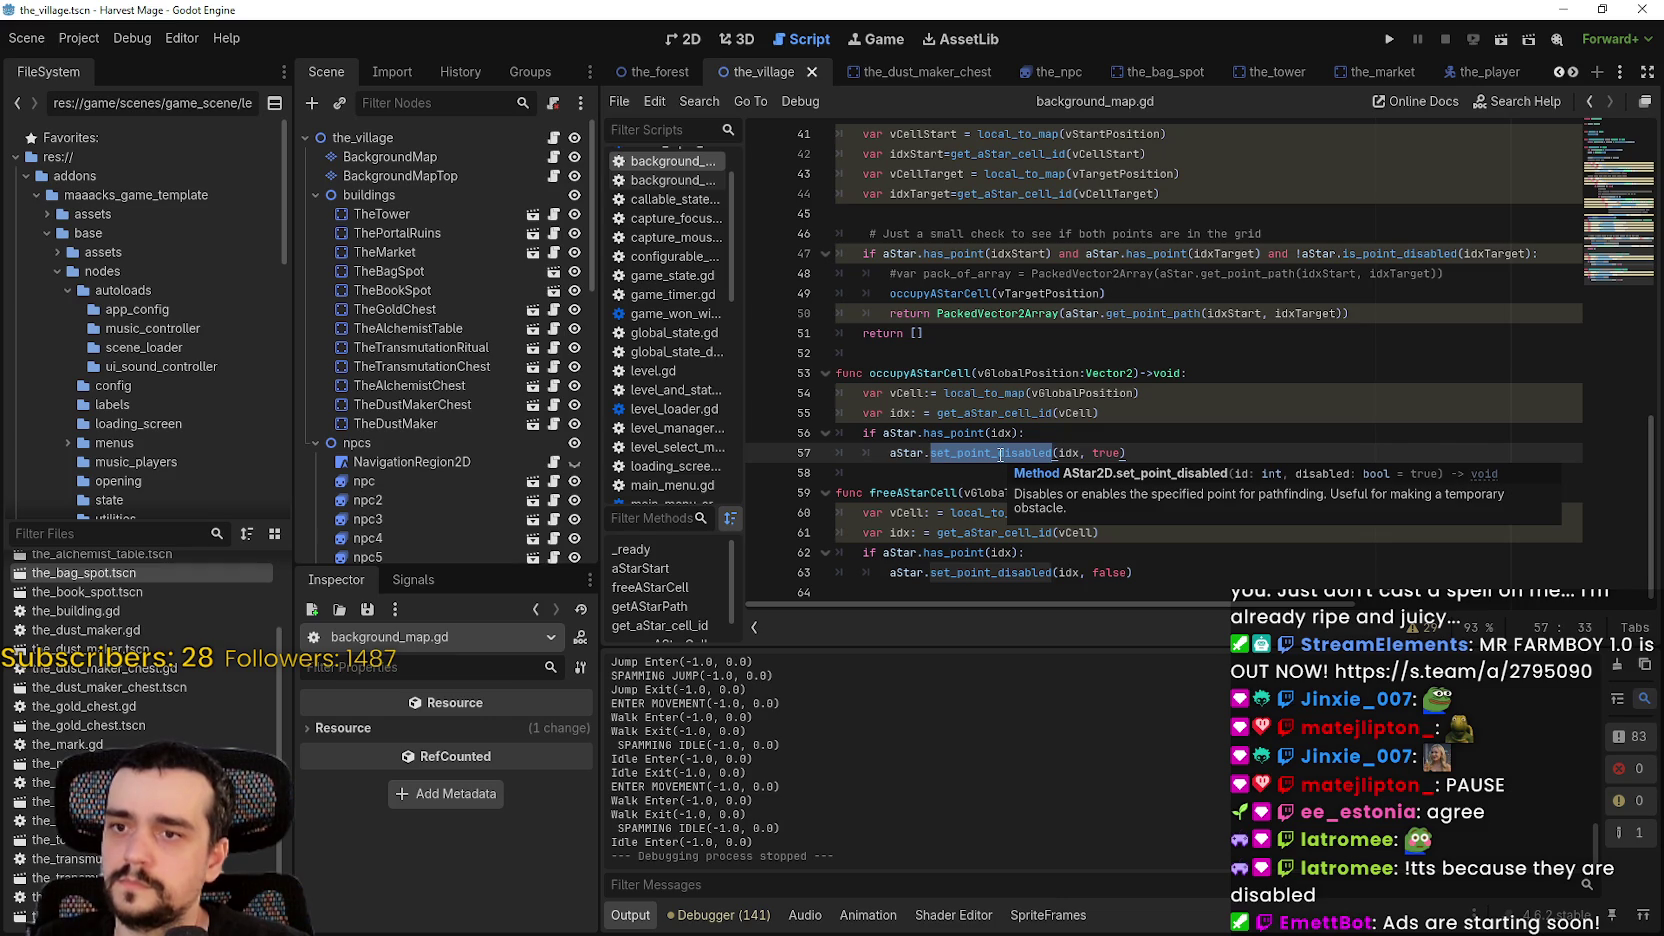
{"action": "double_click", "coordinate": [949, 374]}
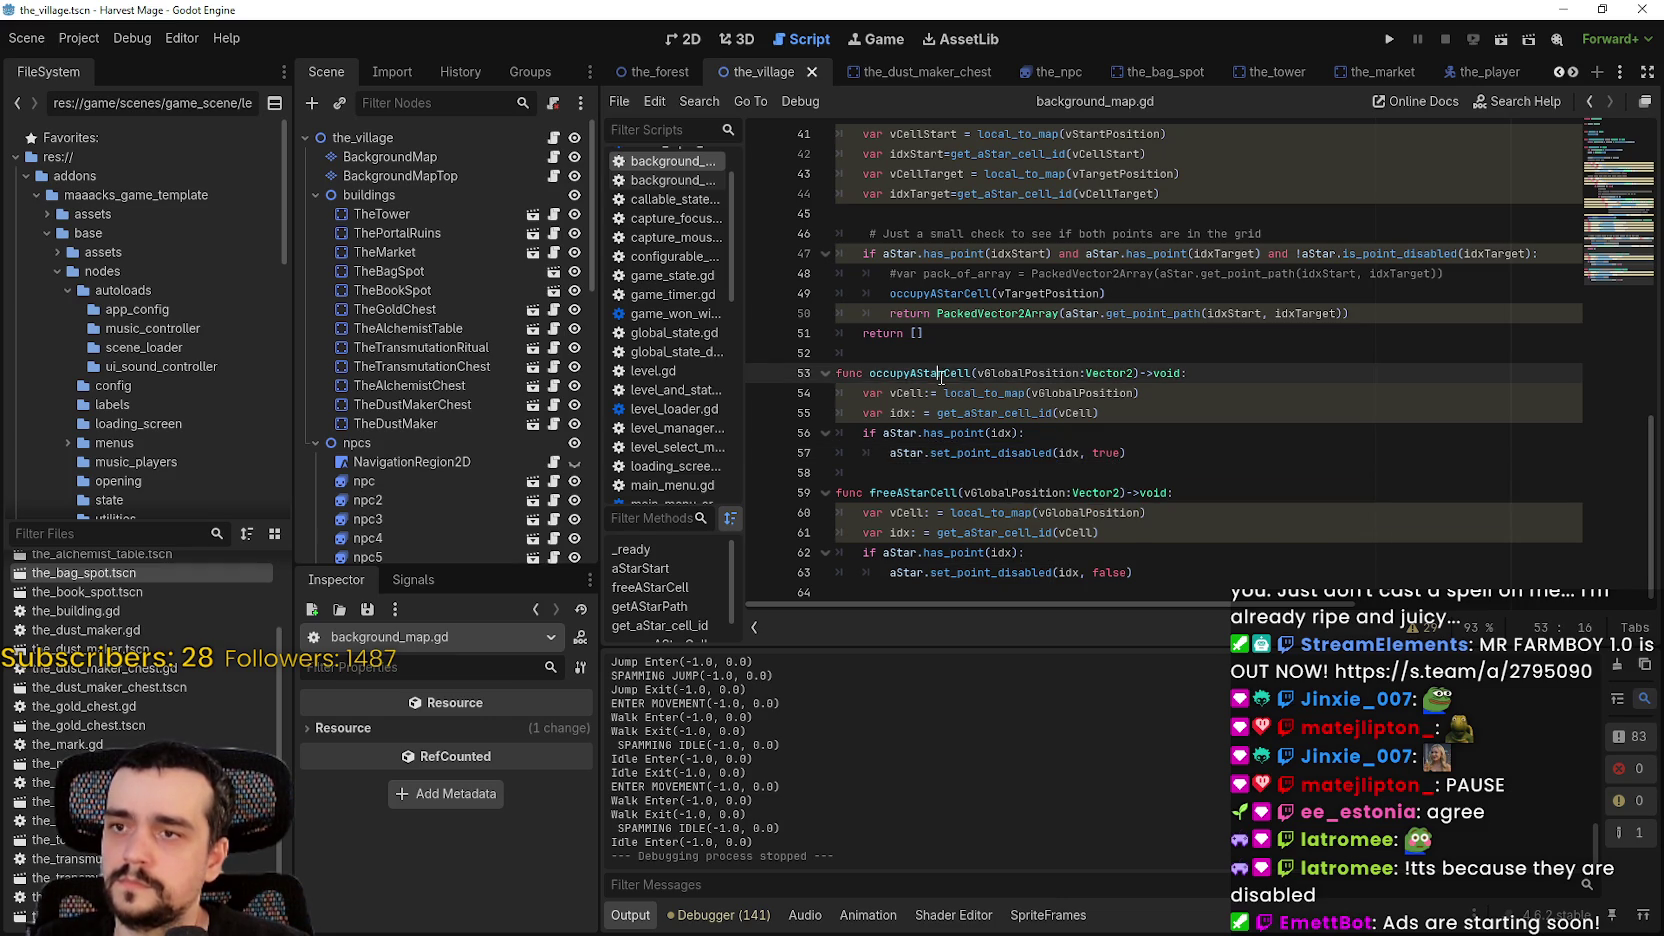
- Put '!' back before aStar.is_point_disabled and select the occupyAStarCell(vTargetPosition) call on line 49
{"action": "left_click_drag", "start_coordinate": [1459, 254], "coordinate": [1299, 254]}
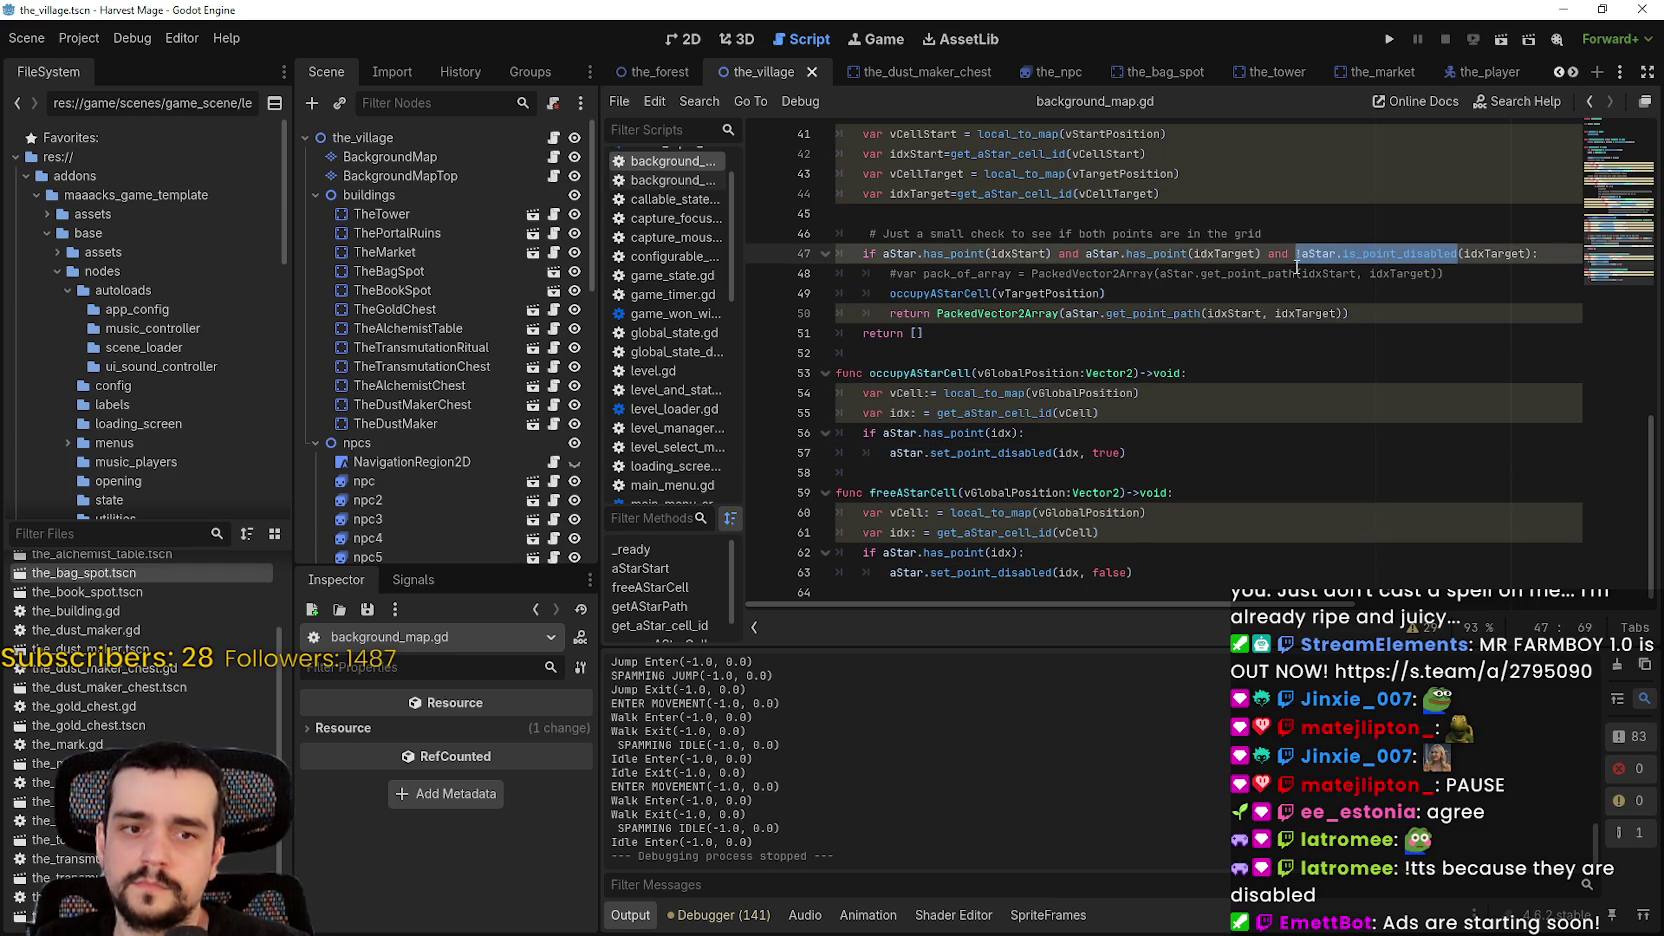
{"action": "key", "text": "Left"}
{"action": "type", "text": "!"}
{"action": "left_click", "coordinate": [1278, 291]}
{"action": "double_click", "coordinate": [973, 294]}
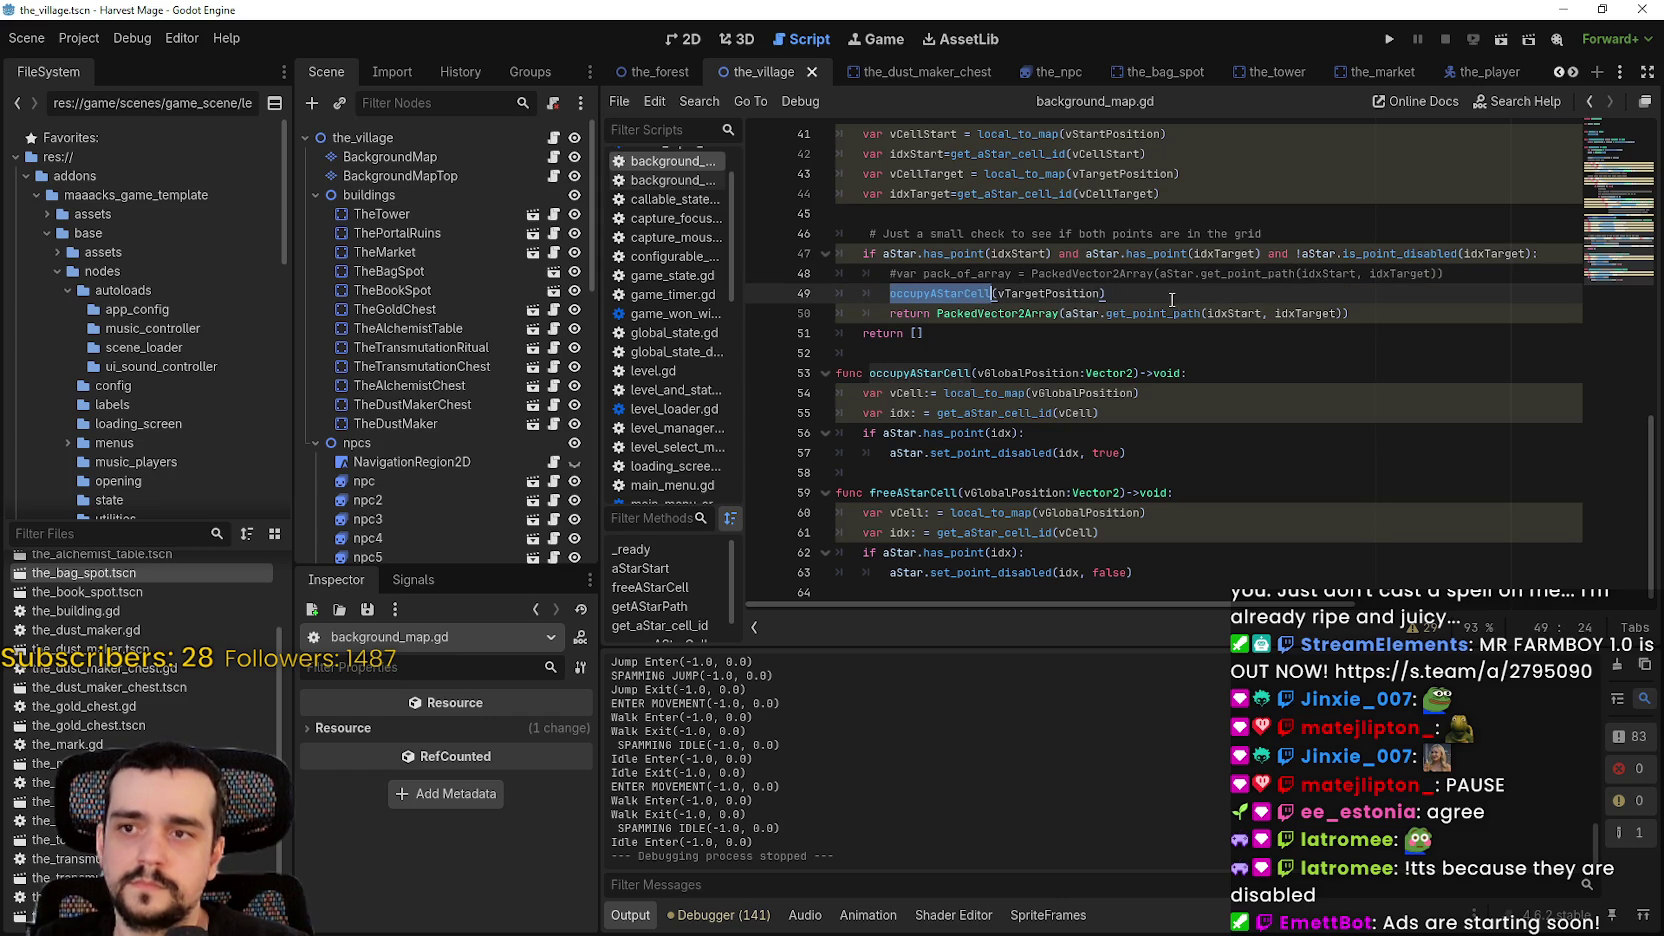
{"action": "left_click_drag", "start_coordinate": [1106, 293], "coordinate": [891, 293]}
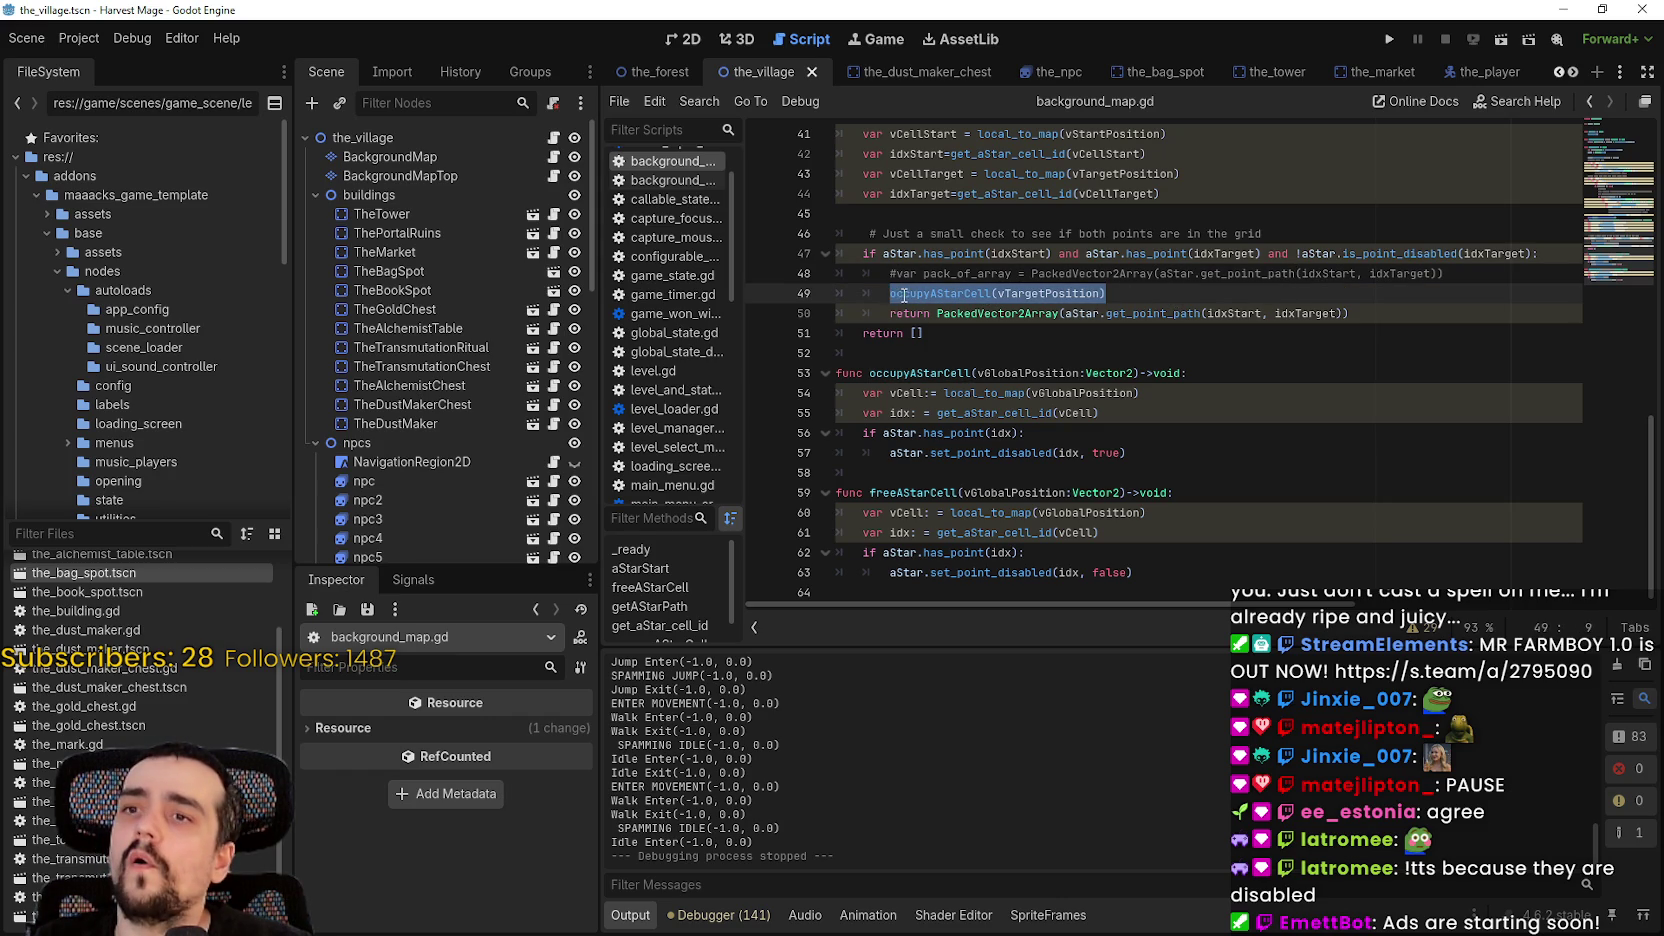
{"action": "mouse_move", "coordinate": [913, 253]}
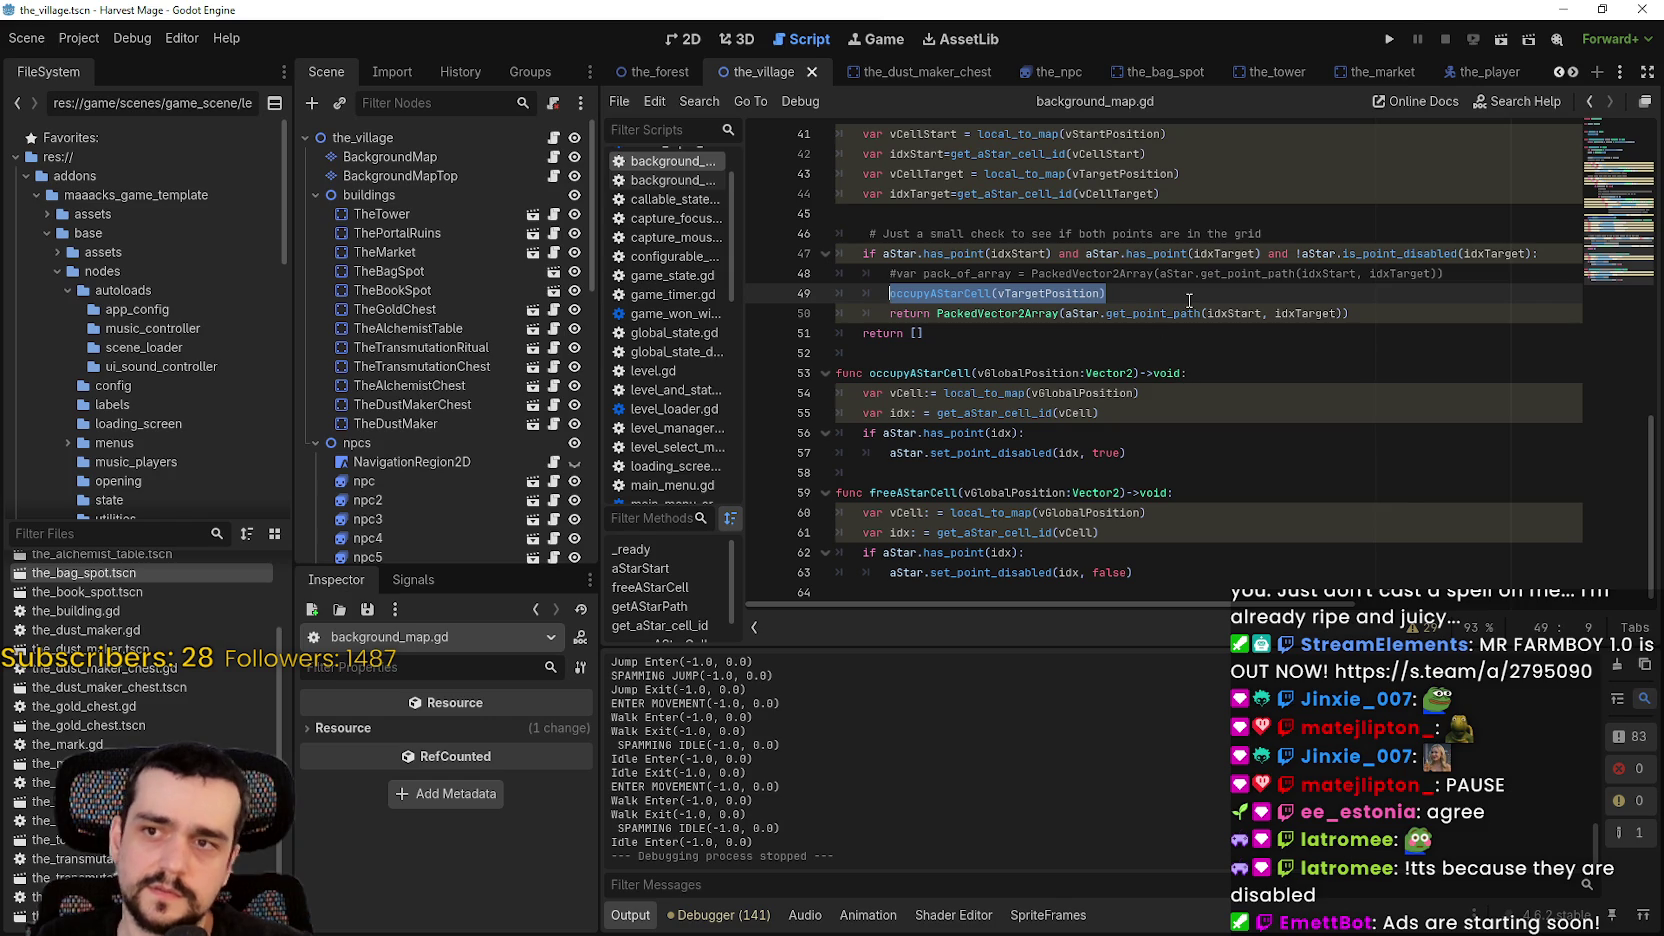
- Delete the occupyAStarCell(vTargetPosition) line, save, and open the_npc.gd from npc3's script icon
{"action": "key", "text": "BackSpace"}
{"action": "key", "text": "BackSpace"}
{"action": "key", "text": "ctrl+s"}
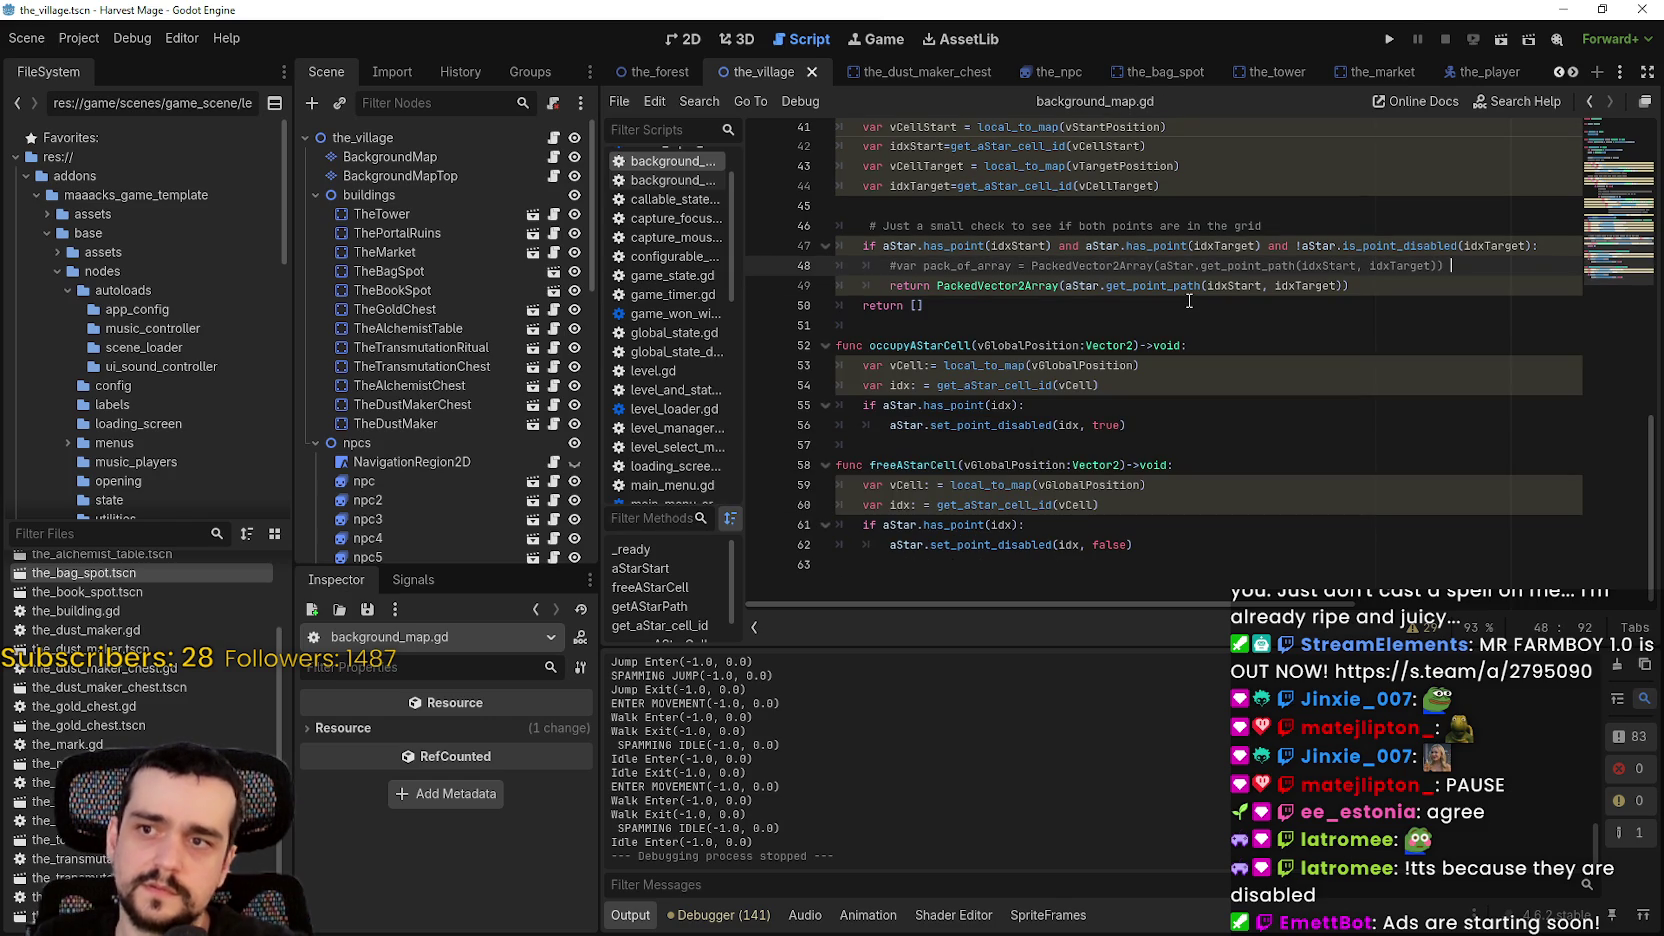
{"action": "key", "text": "Down"}
{"action": "key", "text": "Down"}
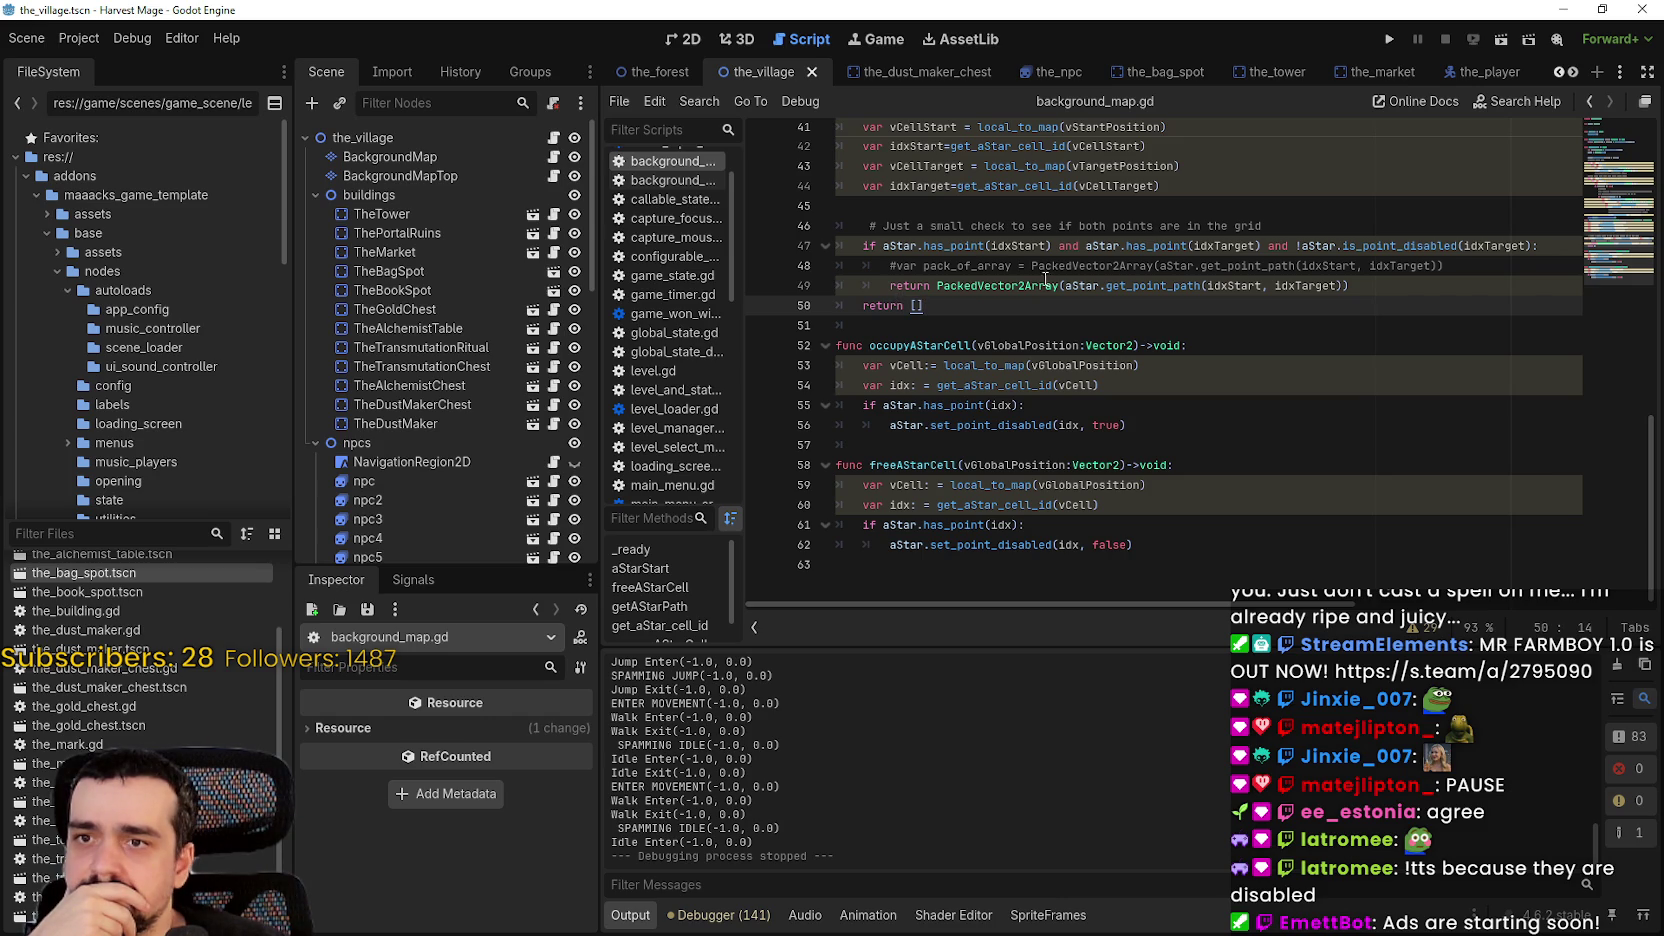
{"action": "double_click", "coordinate": [1306, 285]}
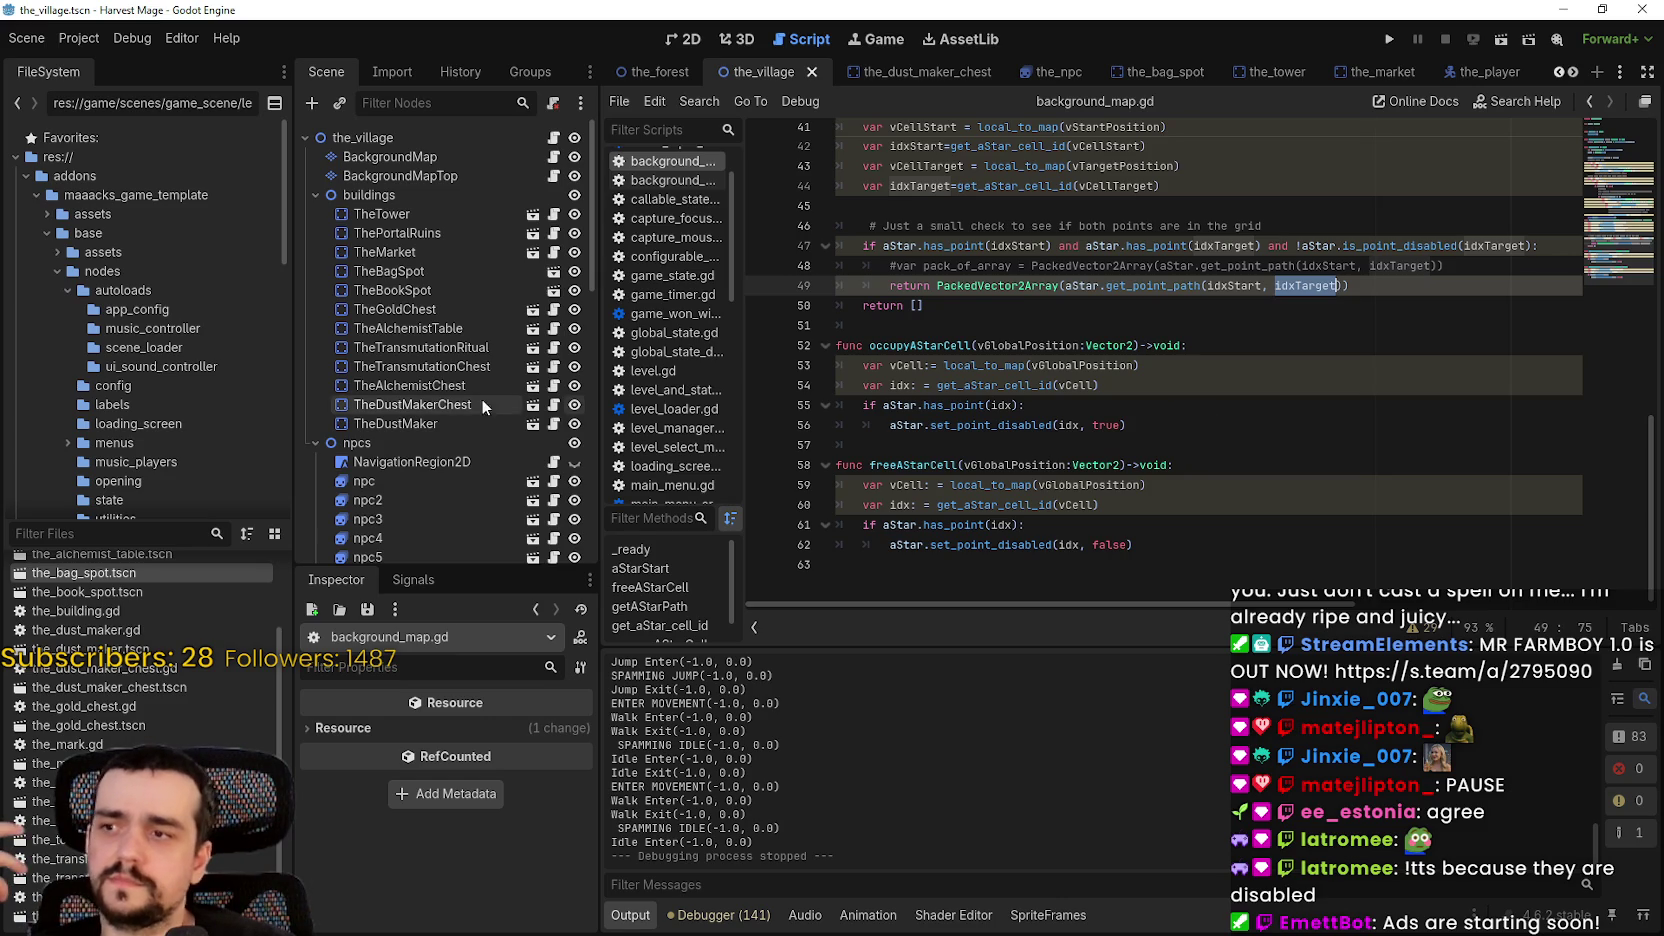
{"action": "left_click", "coordinate": [554, 522]}
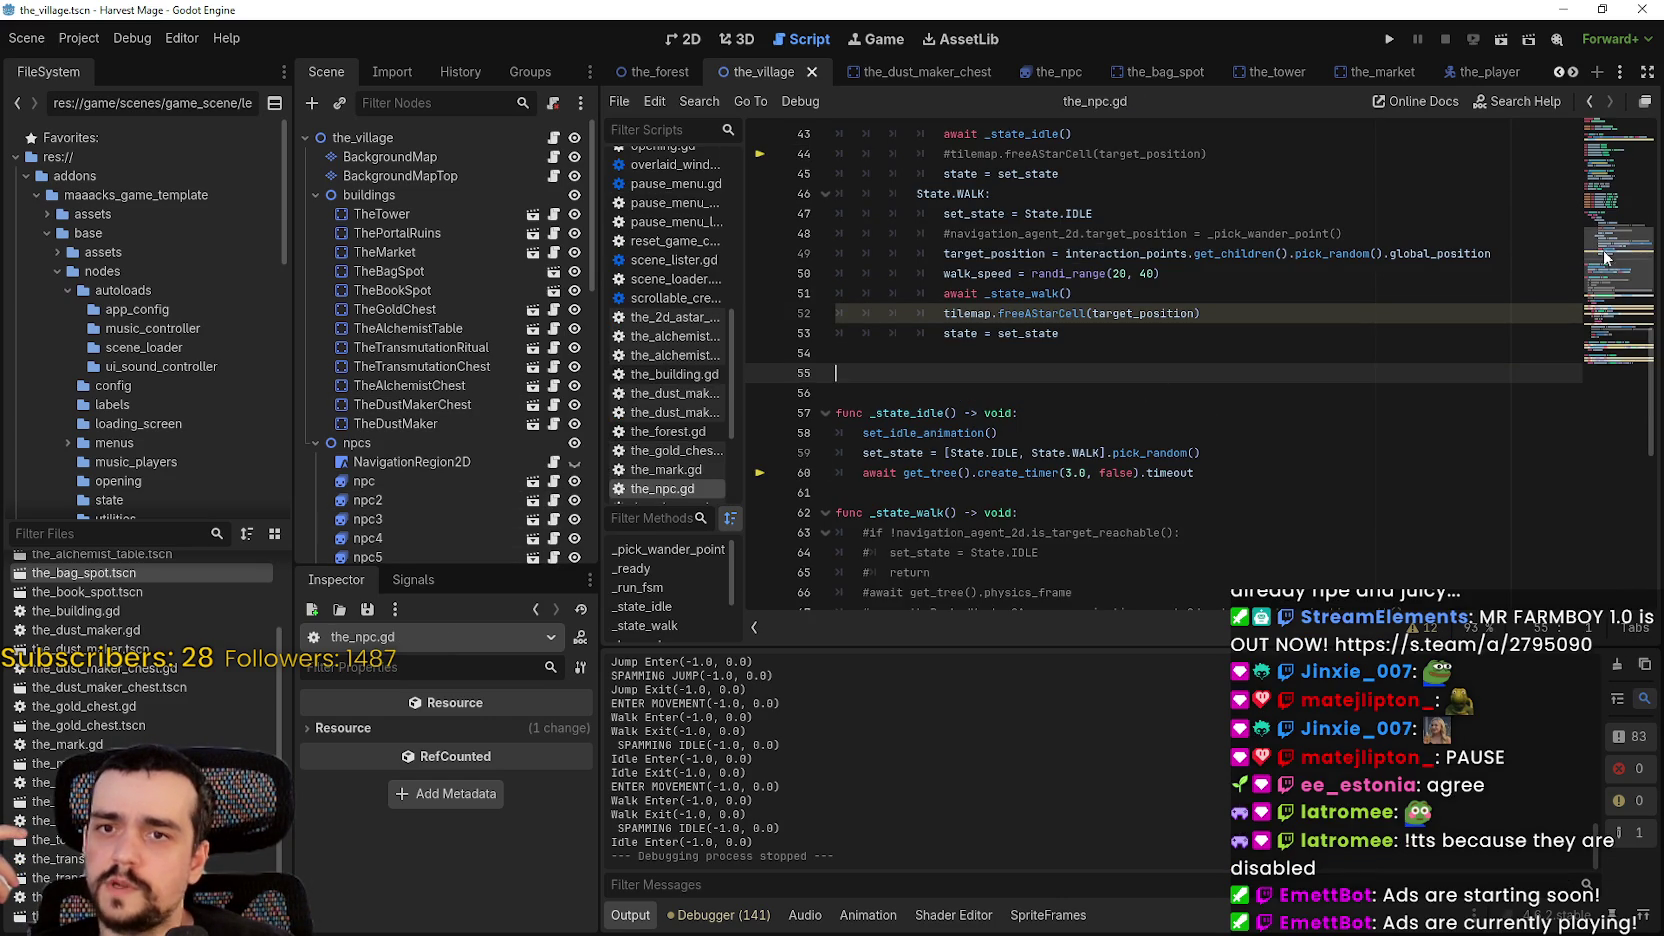
- Paste the occupyAStarCell call on a new line after 'var from := global_position' in _state_walk
{"action": "left_click", "coordinate": [1600, 284]}
{"action": "mouse_move", "coordinate": [1600, 284]}
{"action": "left_mouse_down"}
{"action": "mouse_move", "coordinate": [1609, 380]}
{"action": "mouse_move", "coordinate": [1597, 222]}
{"action": "left_mouse_up"}
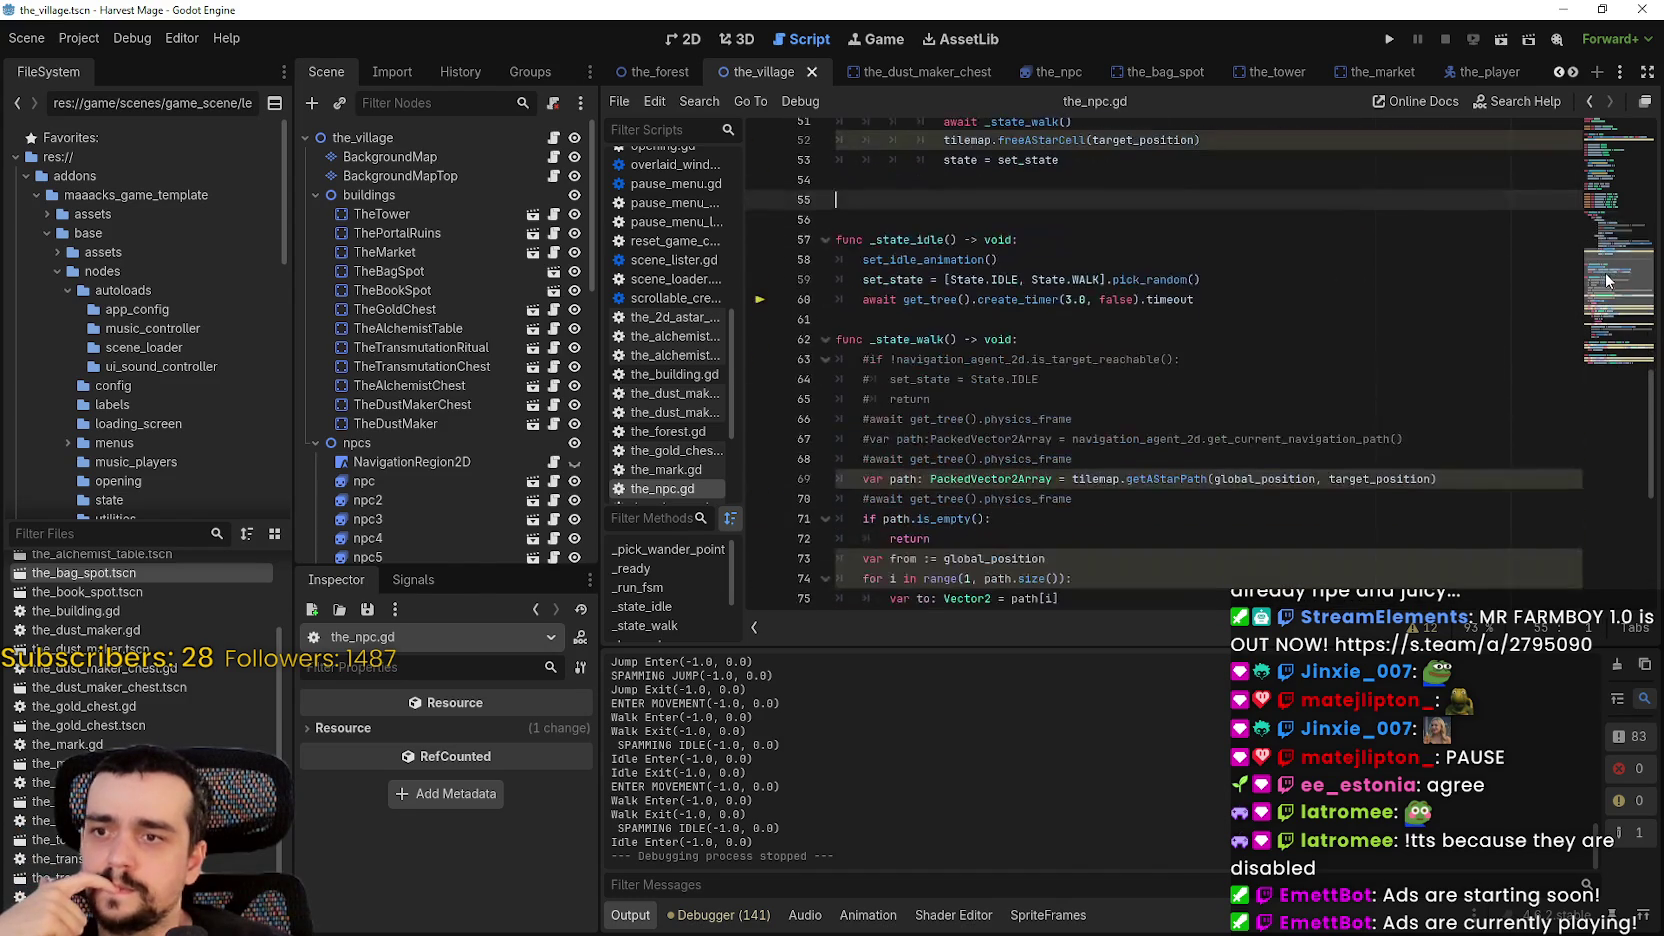
{"action": "scroll", "coordinate": [1179, 326], "scroll_direction": "down", "scroll_amount": 1}
{"action": "left_click", "coordinate": [1132, 401]}
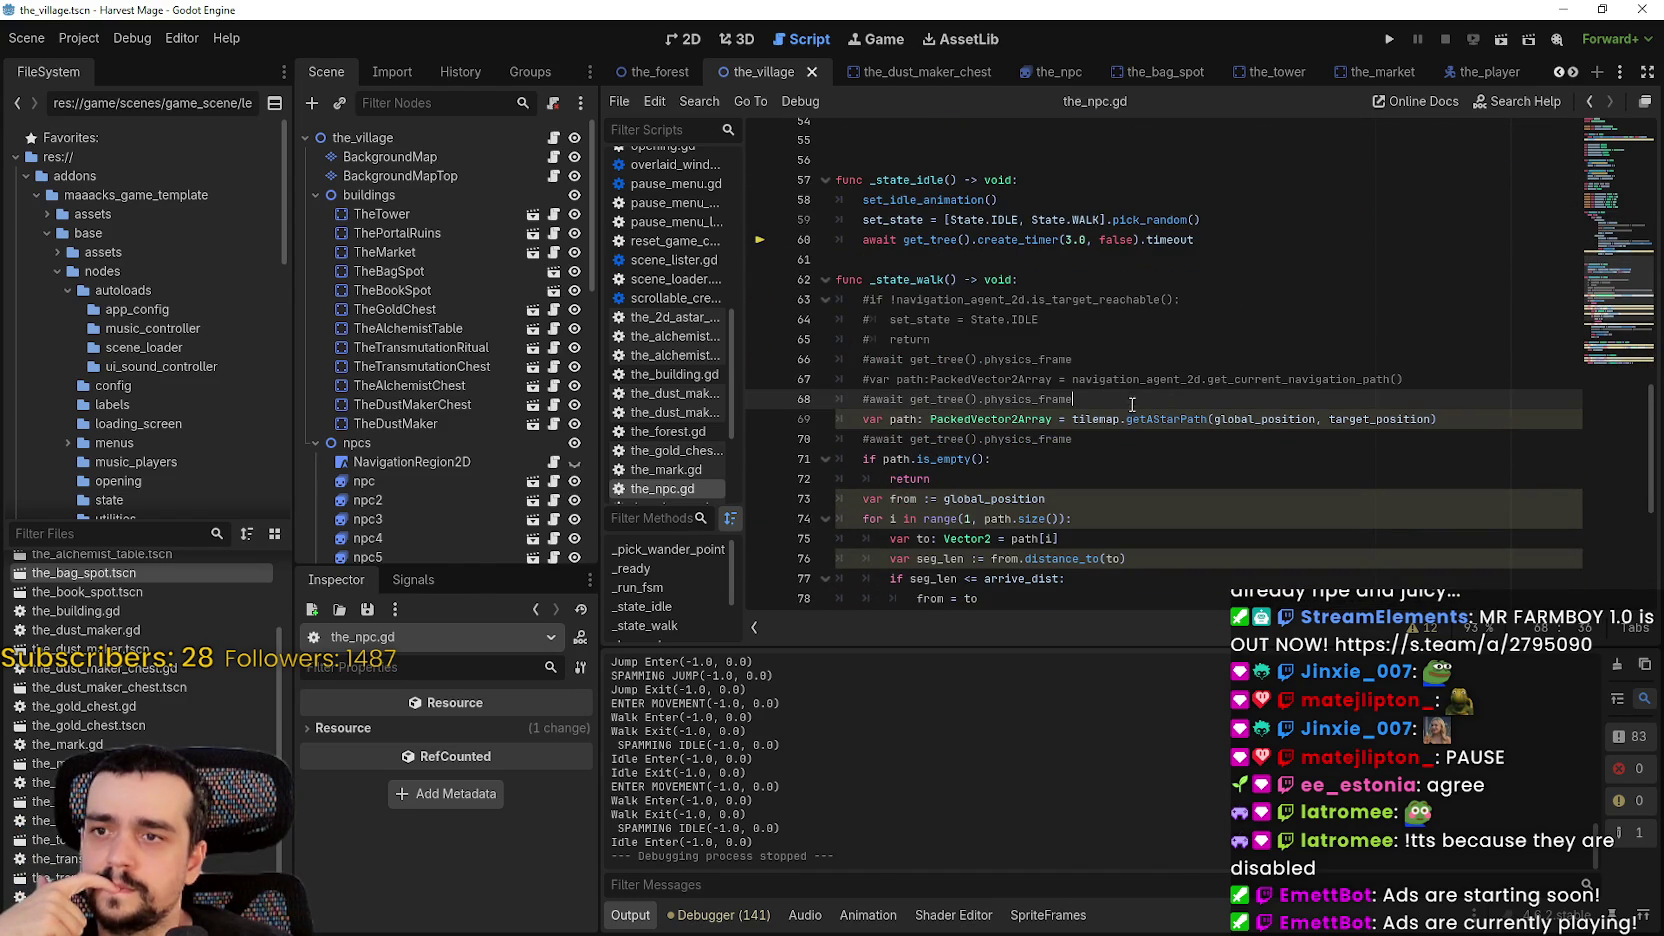
{"action": "scroll", "coordinate": [1145, 398], "scroll_direction": "down", "scroll_amount": 1}
{"action": "double_click", "coordinate": [1410, 359]}
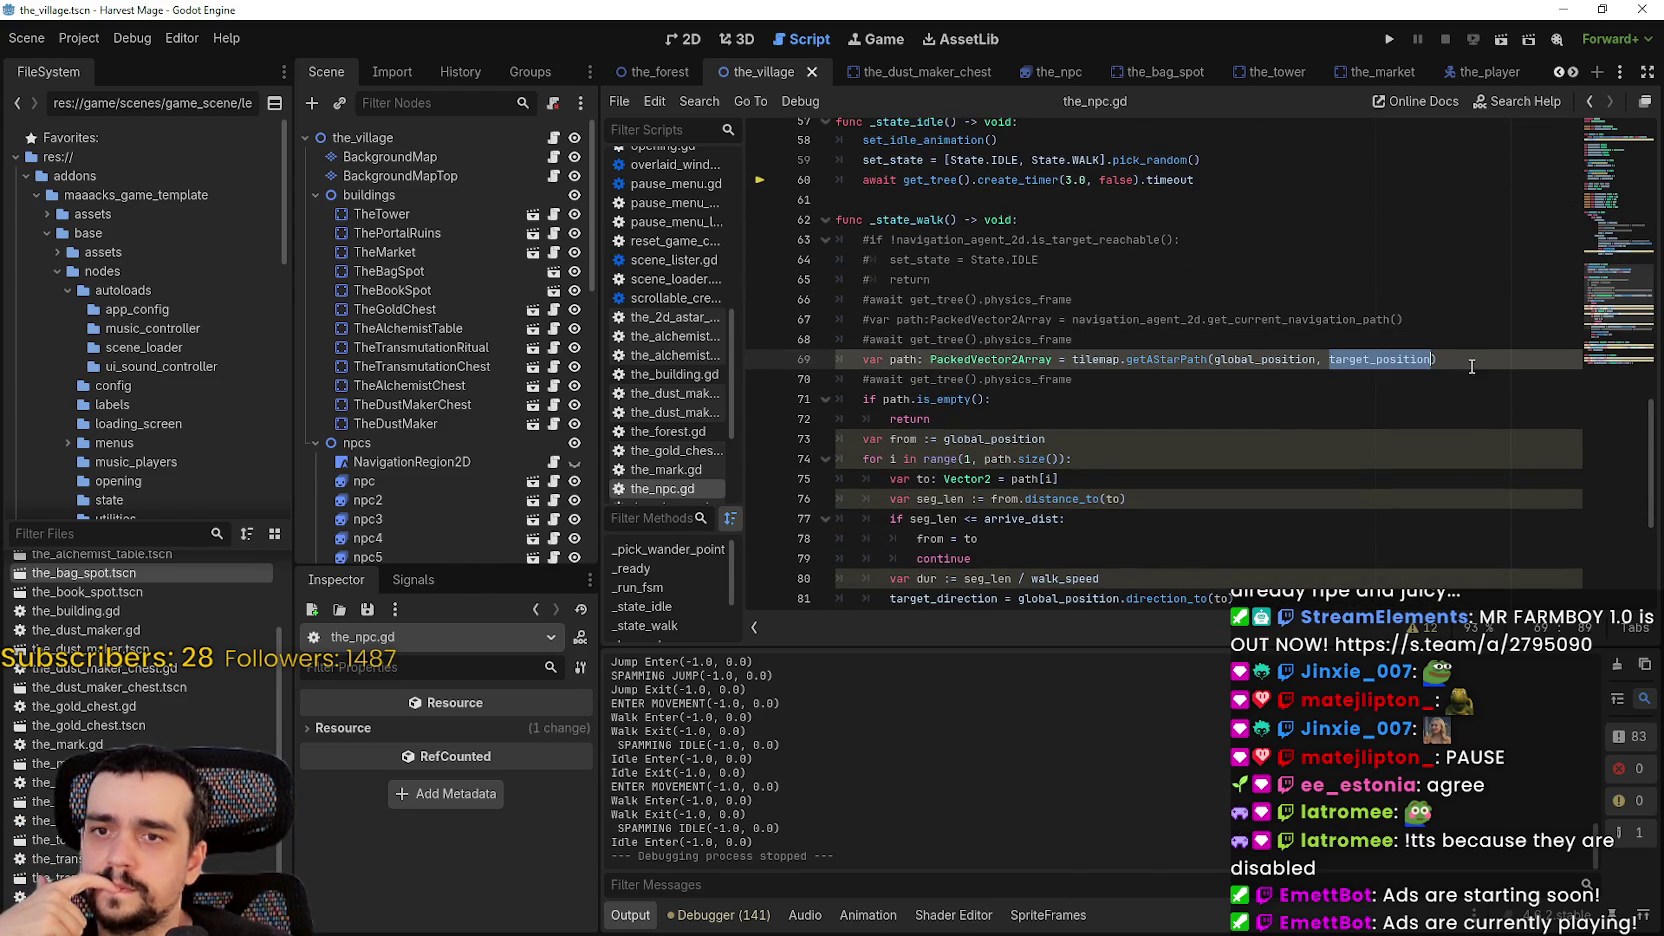
{"action": "left_click", "coordinate": [1473, 359]}
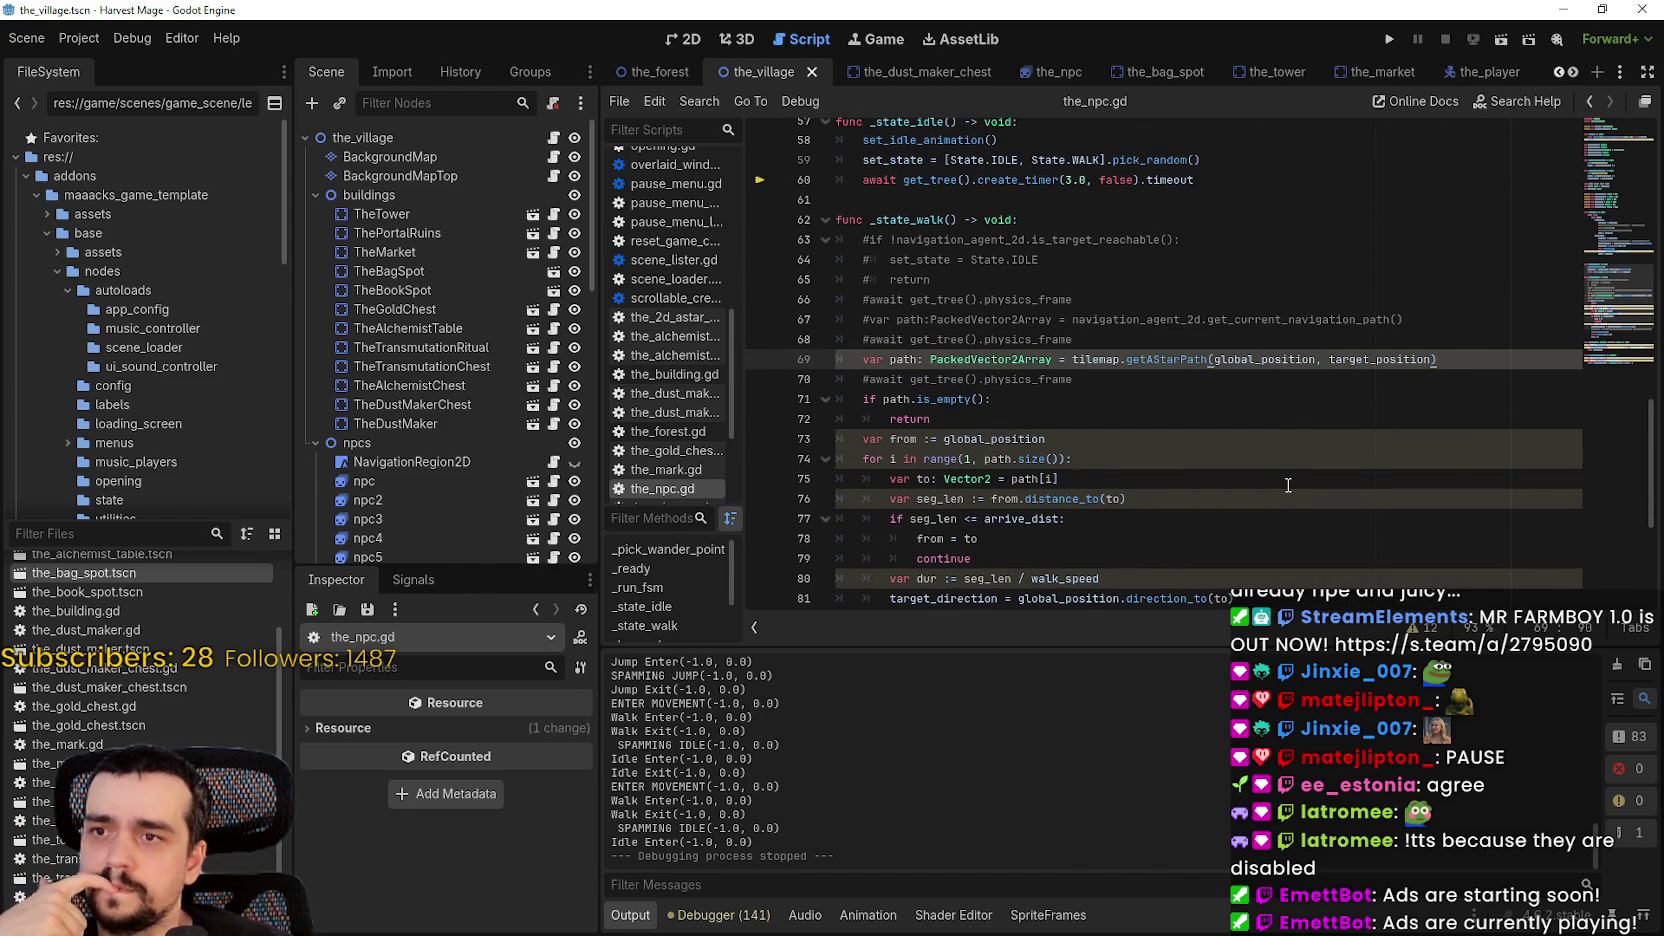
{"action": "scroll", "coordinate": [1254, 428], "scroll_direction": "down", "scroll_amount": 2}
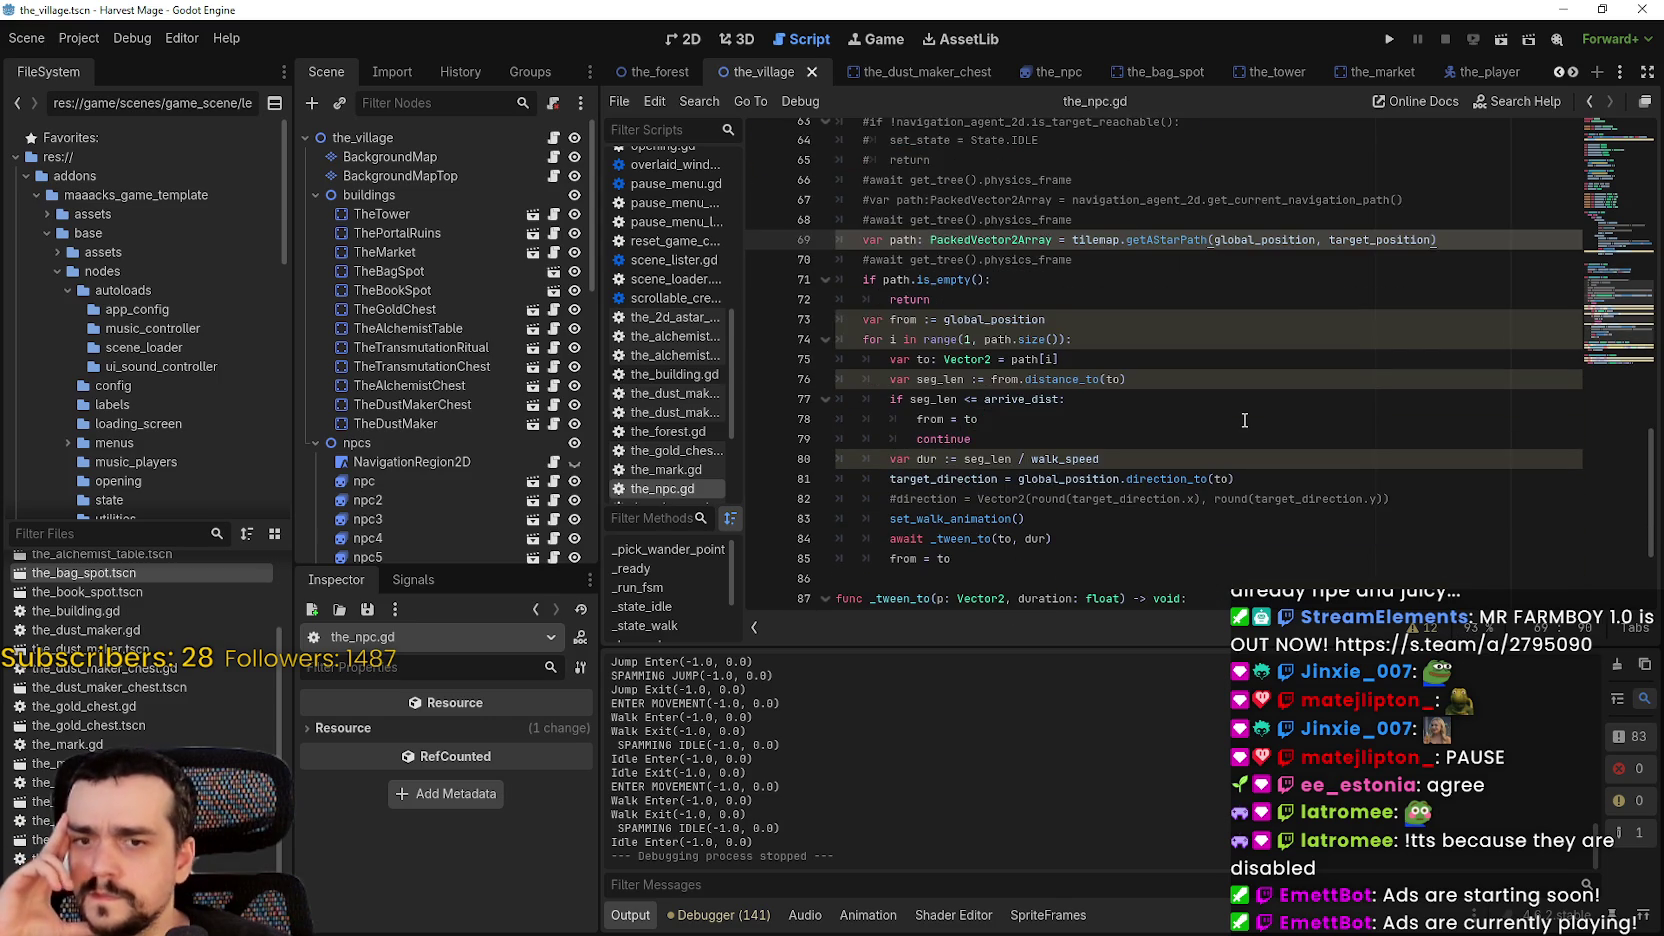
{"action": "left_click", "coordinate": [1041, 293]}
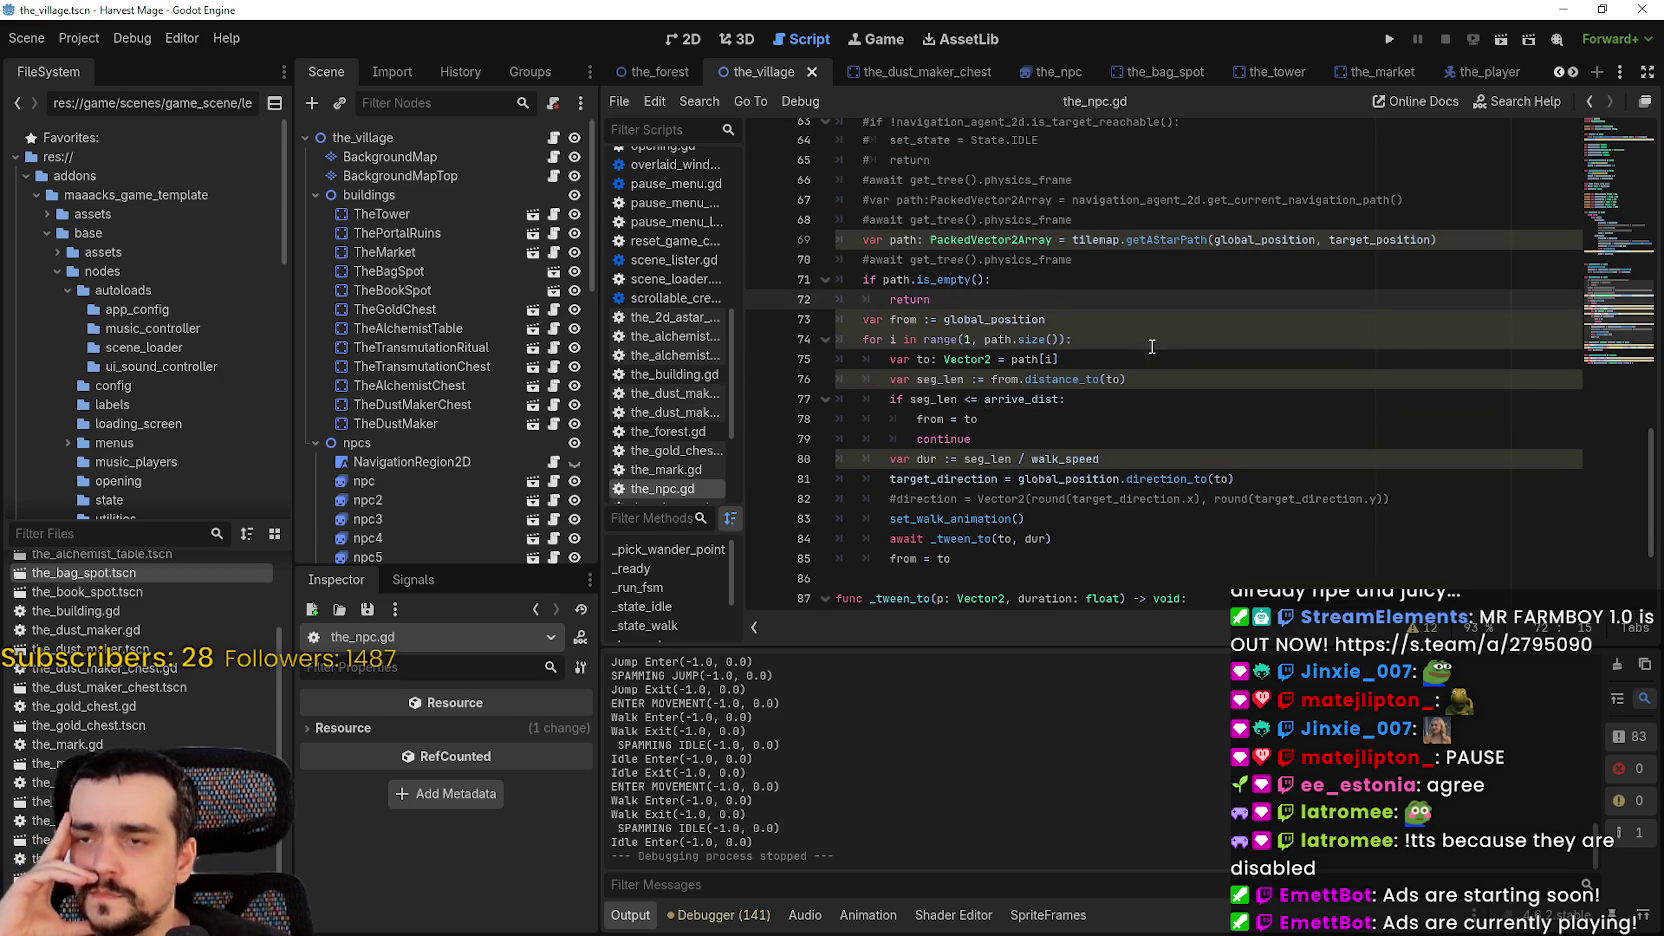
{"action": "left_click", "coordinate": [1099, 321]}
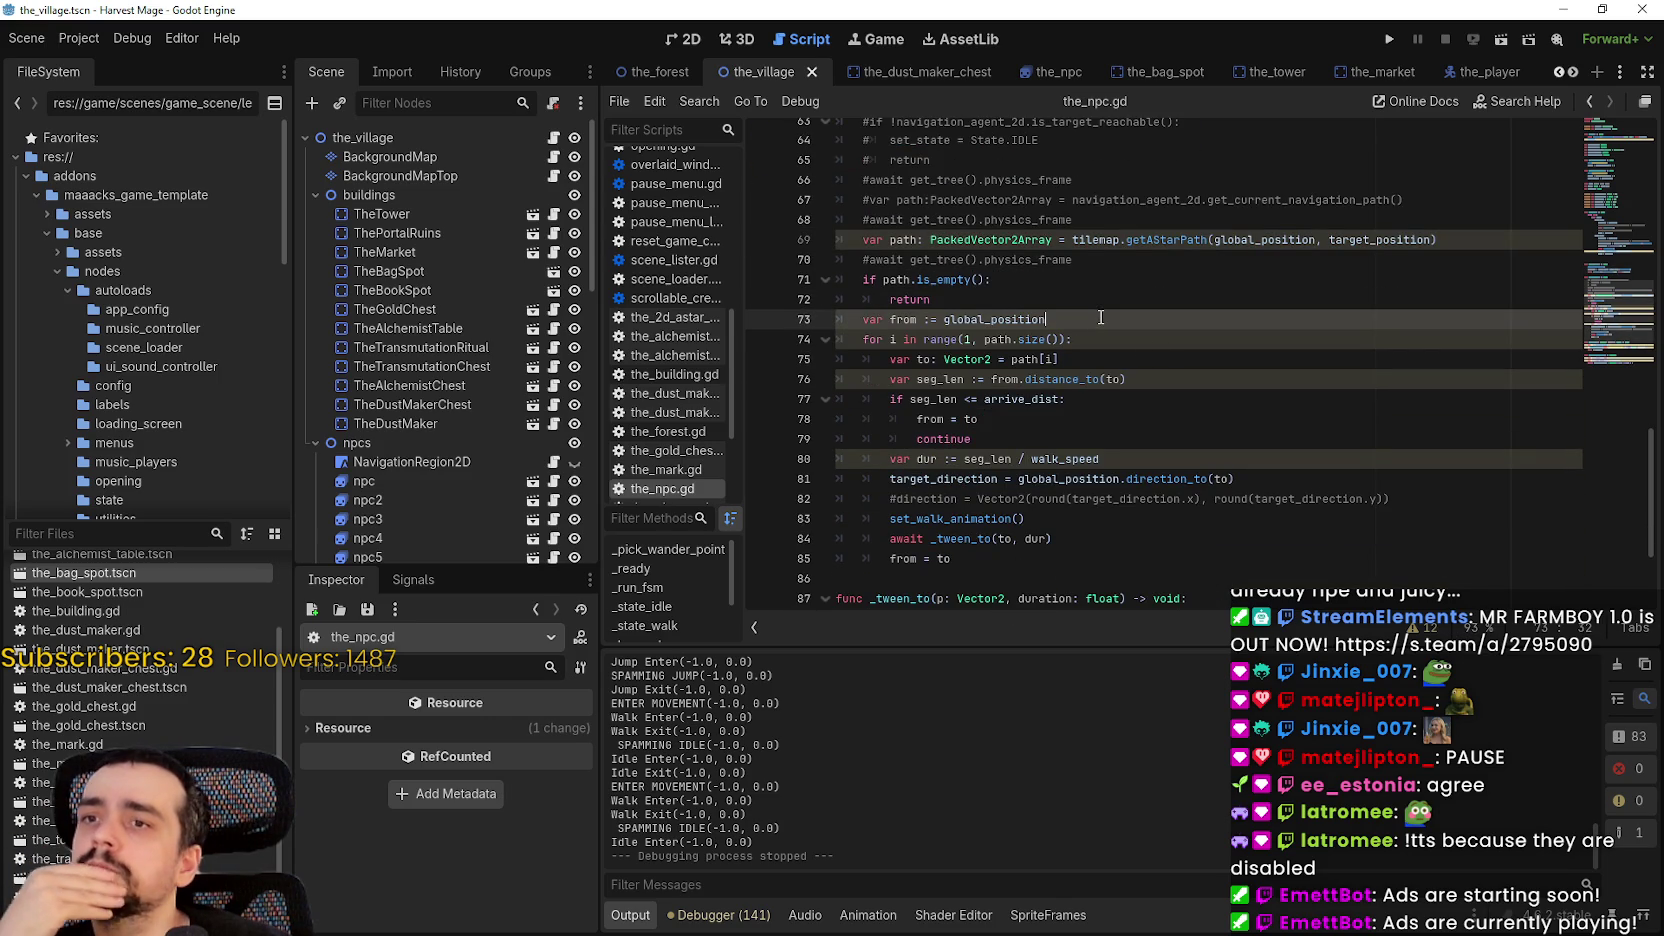
{"action": "key", "text": "Return"}
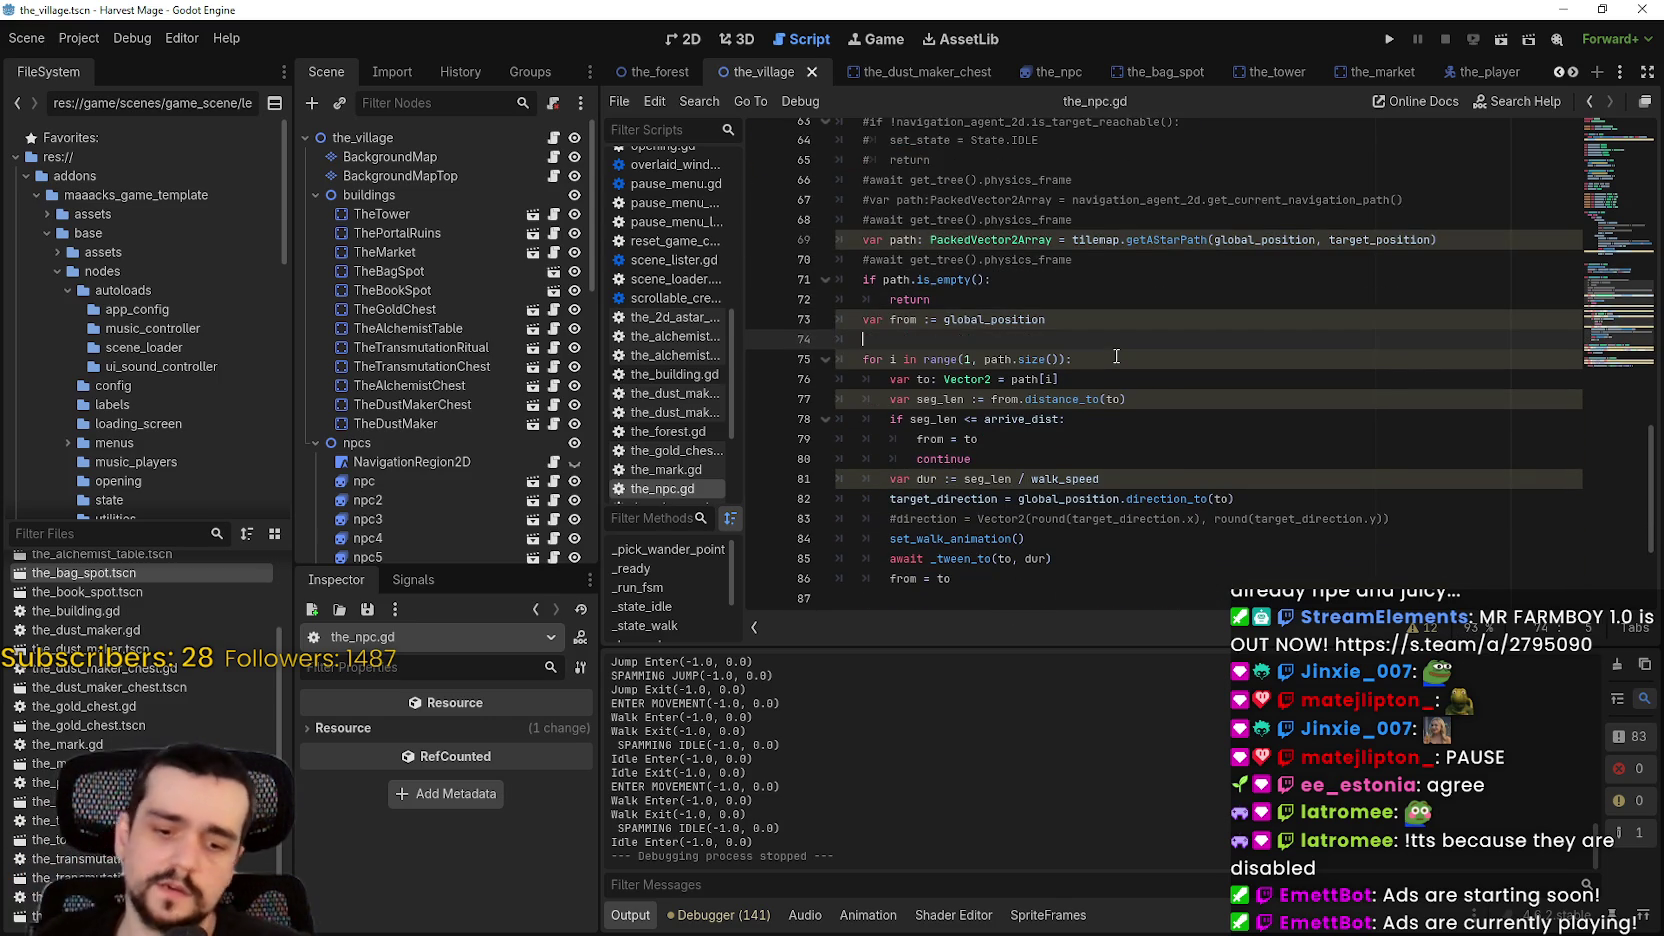
{"action": "type", "text": "occupyAStarCell(vTargetPosition)"}
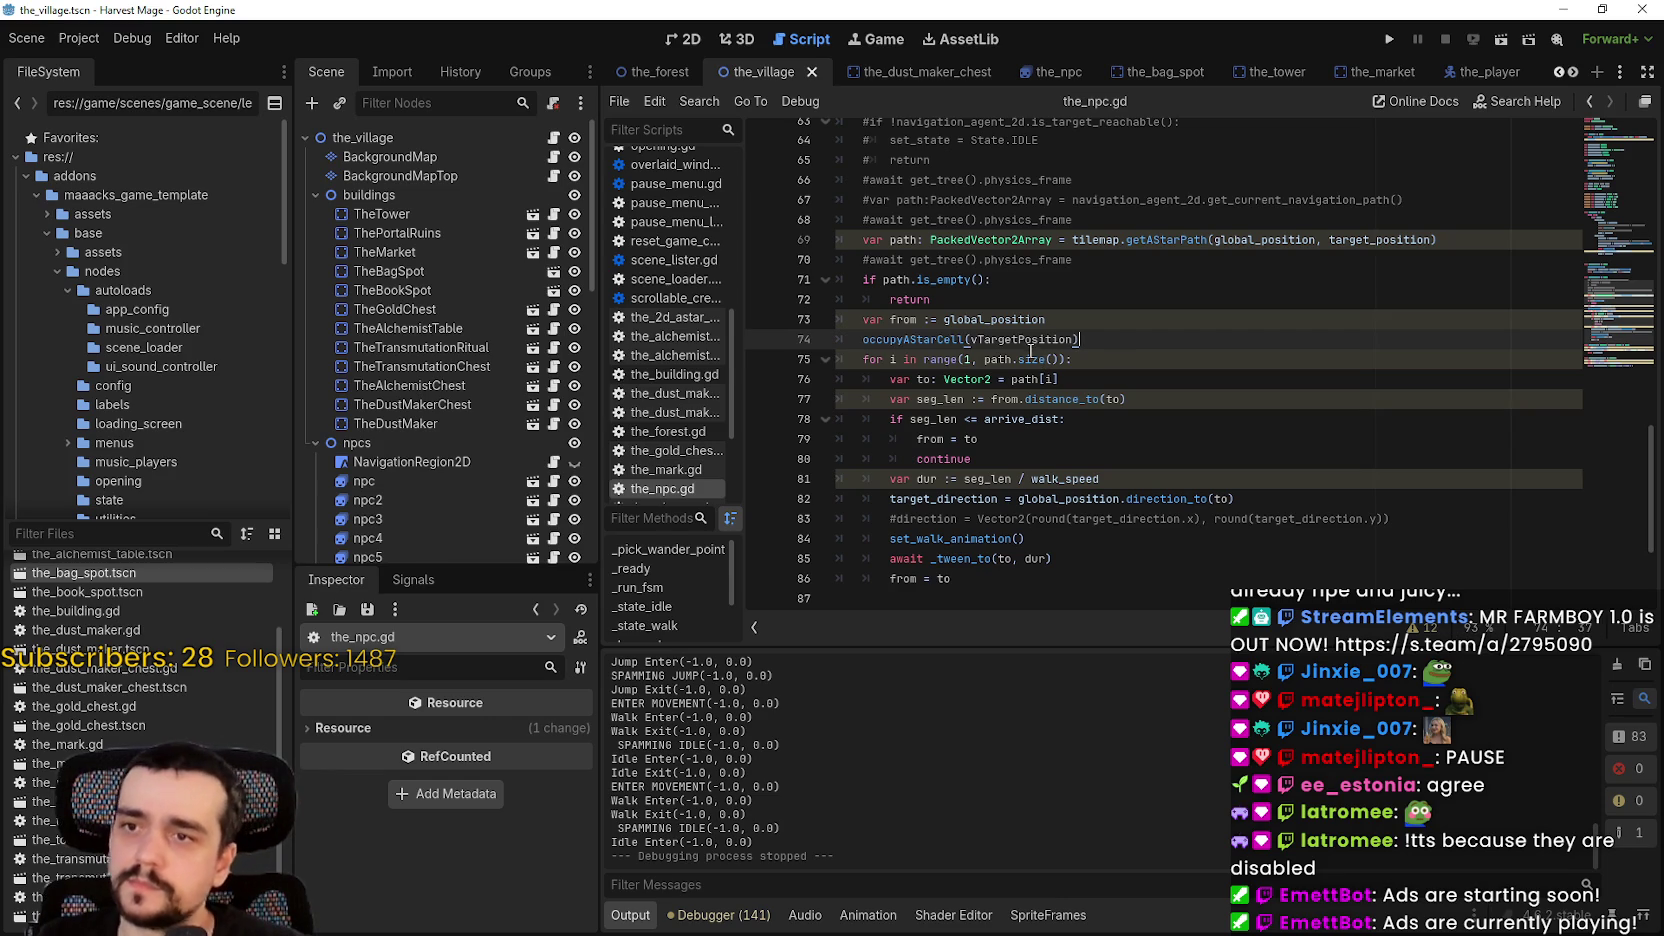
- Change its argument to target_position, prefix it with 'tilemap.', and run the project
{"action": "double_click", "coordinate": [1032, 340]}
{"action": "double_click", "coordinate": [1360, 254]}
{"action": "key", "text": "ctrl+c"}
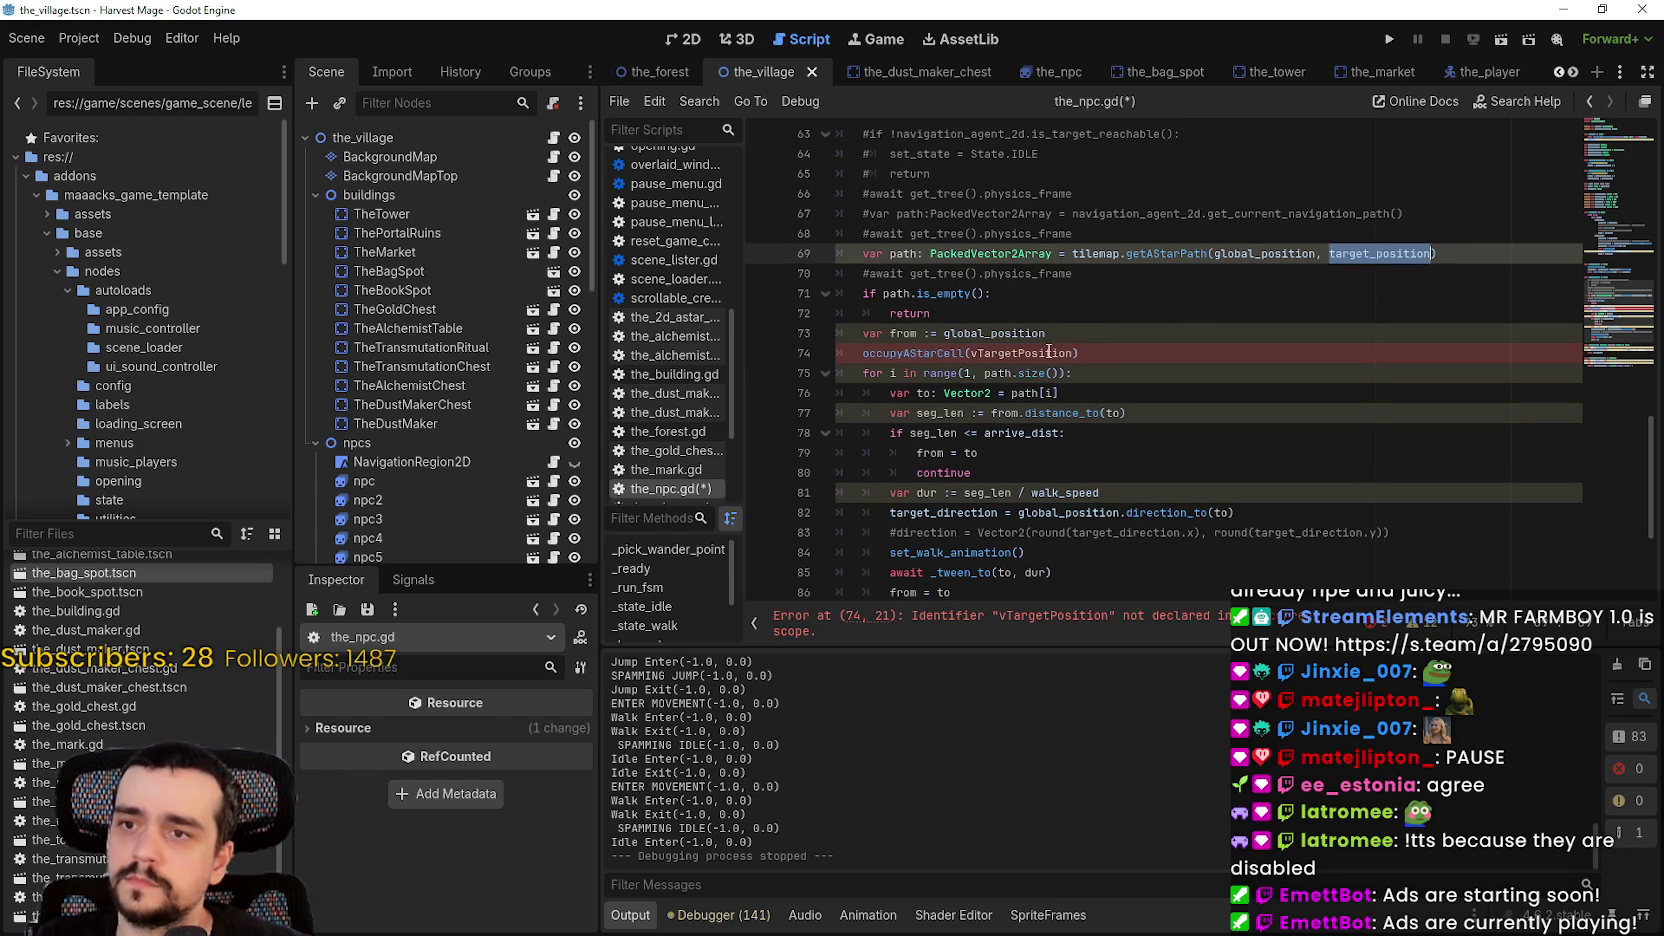
{"action": "double_click", "coordinate": [1048, 352]}
{"action": "key", "text": "ctrl+v"}
{"action": "scroll", "coordinate": [1090, 337], "scroll_direction": "up", "scroll_amount": 5}
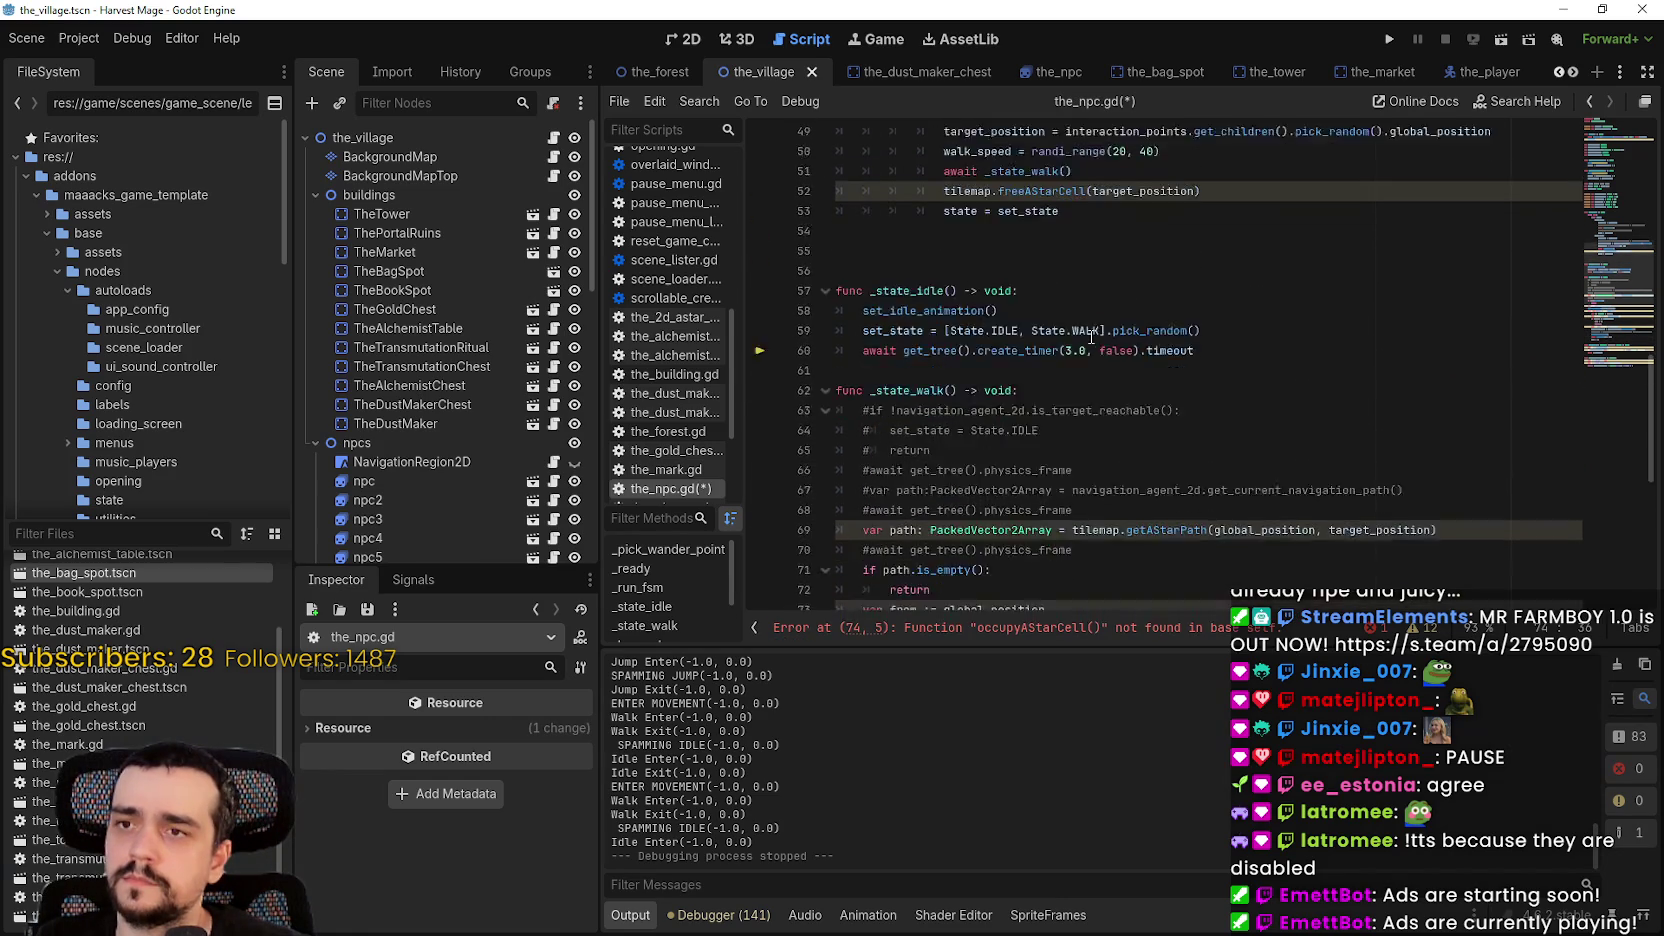
{"action": "scroll", "coordinate": [875, 370], "scroll_direction": "down", "scroll_amount": 6}
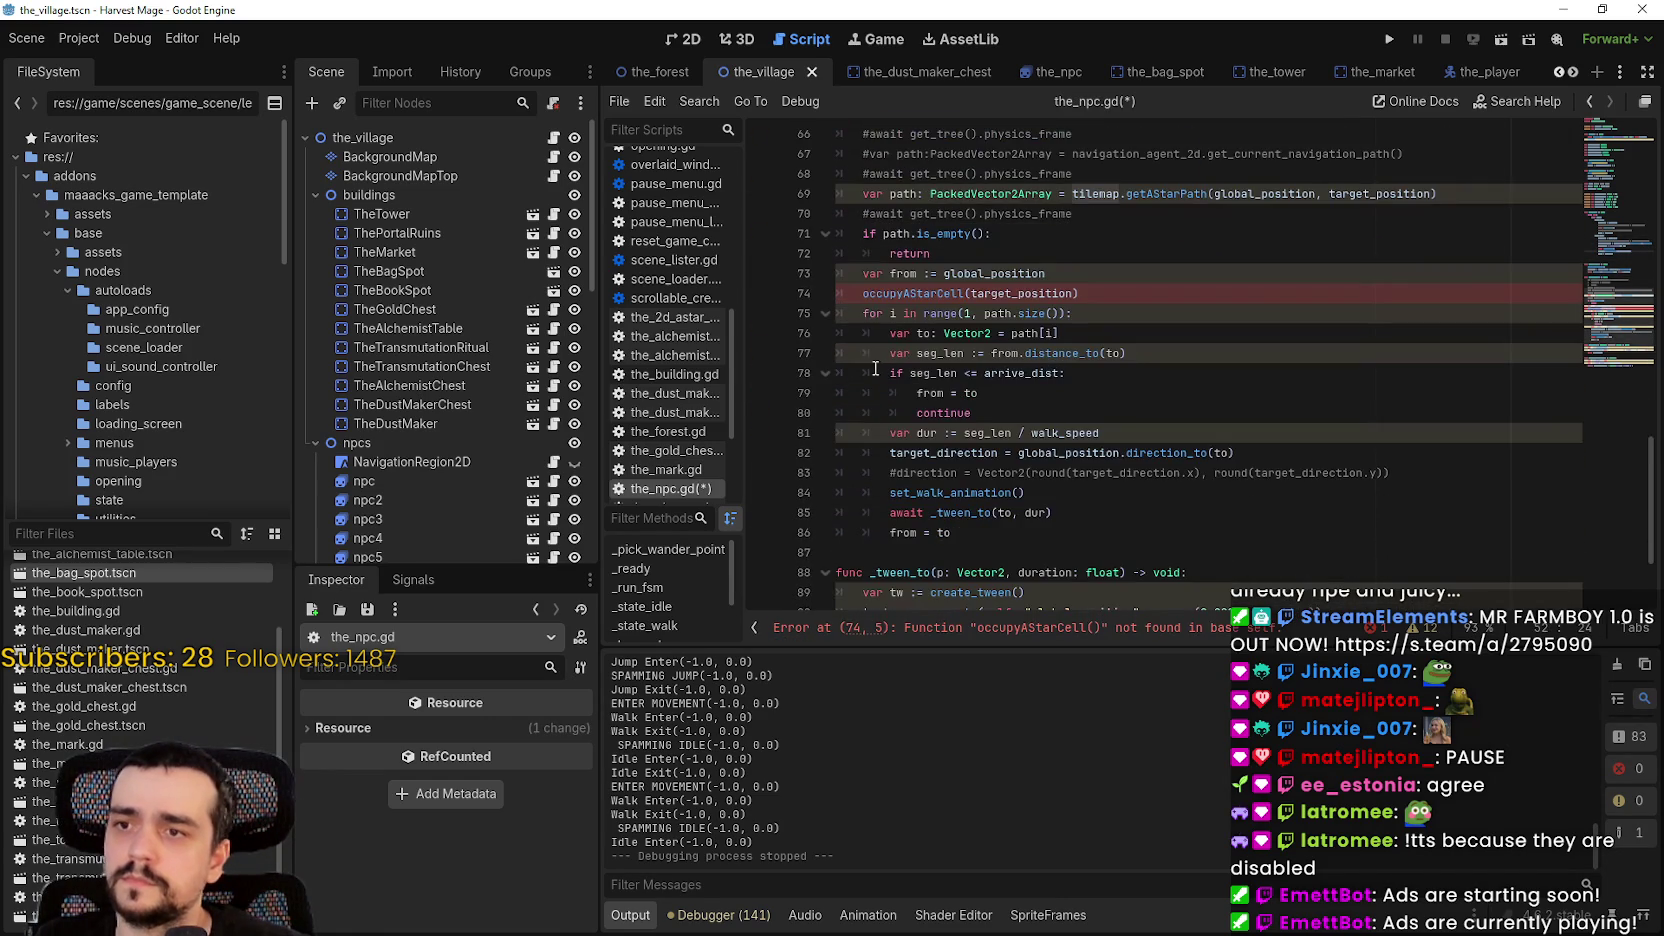
{"action": "left_click", "coordinate": [865, 300]}
{"action": "type", "text": "tilemap."}
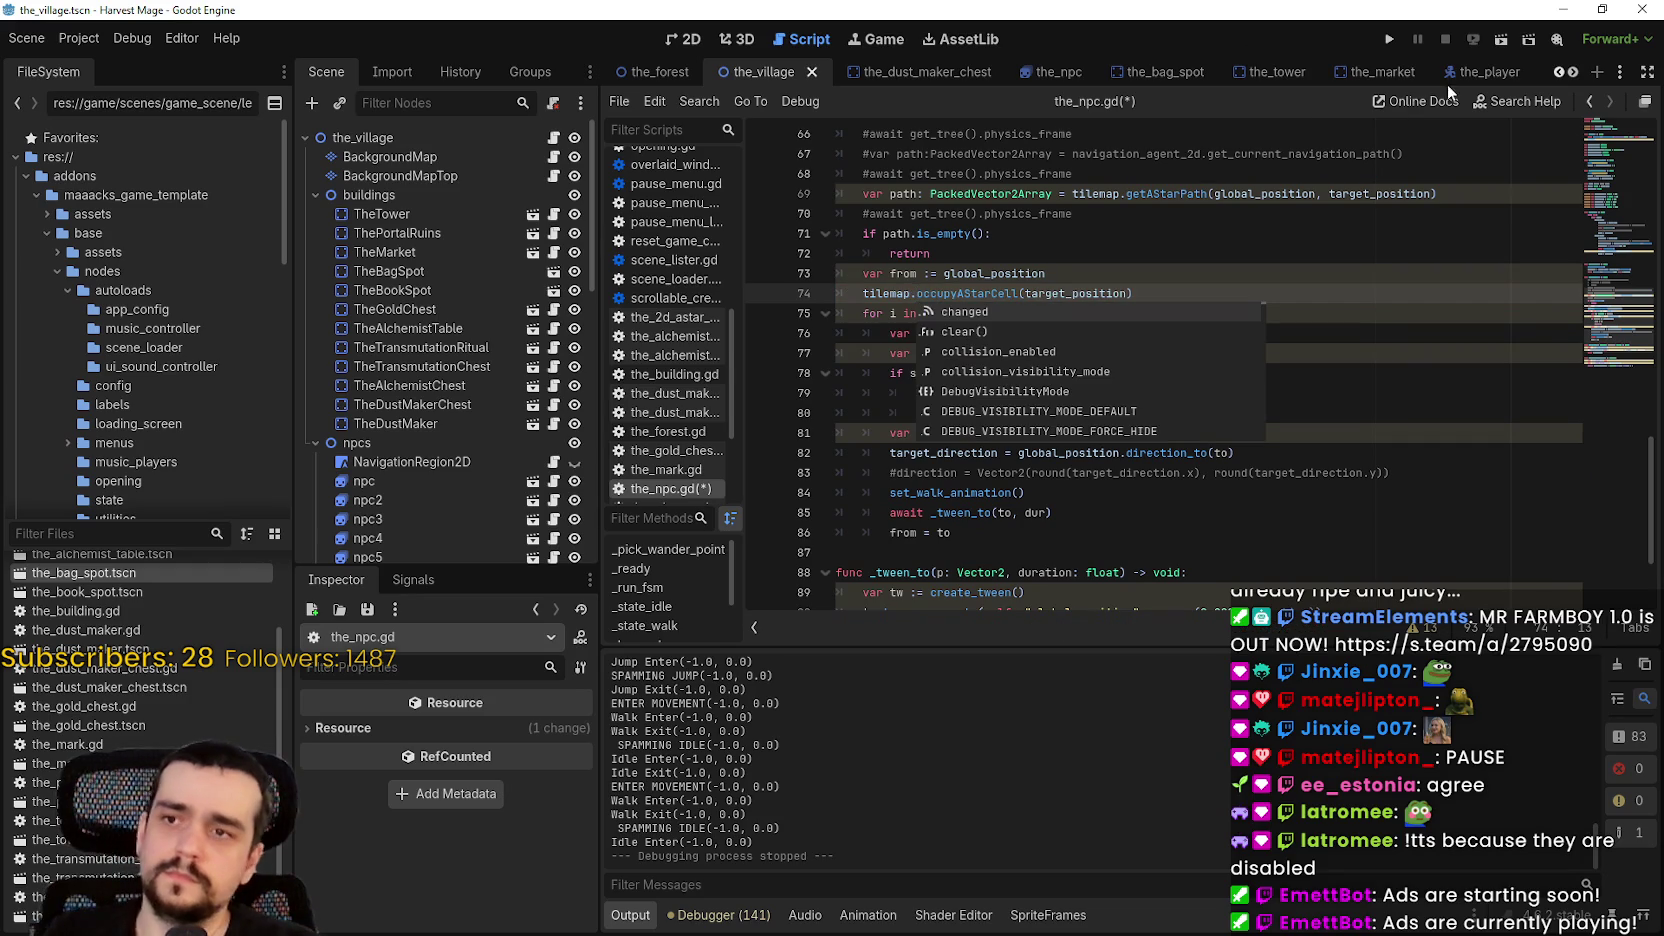
{"action": "left_click", "coordinate": [1390, 44]}
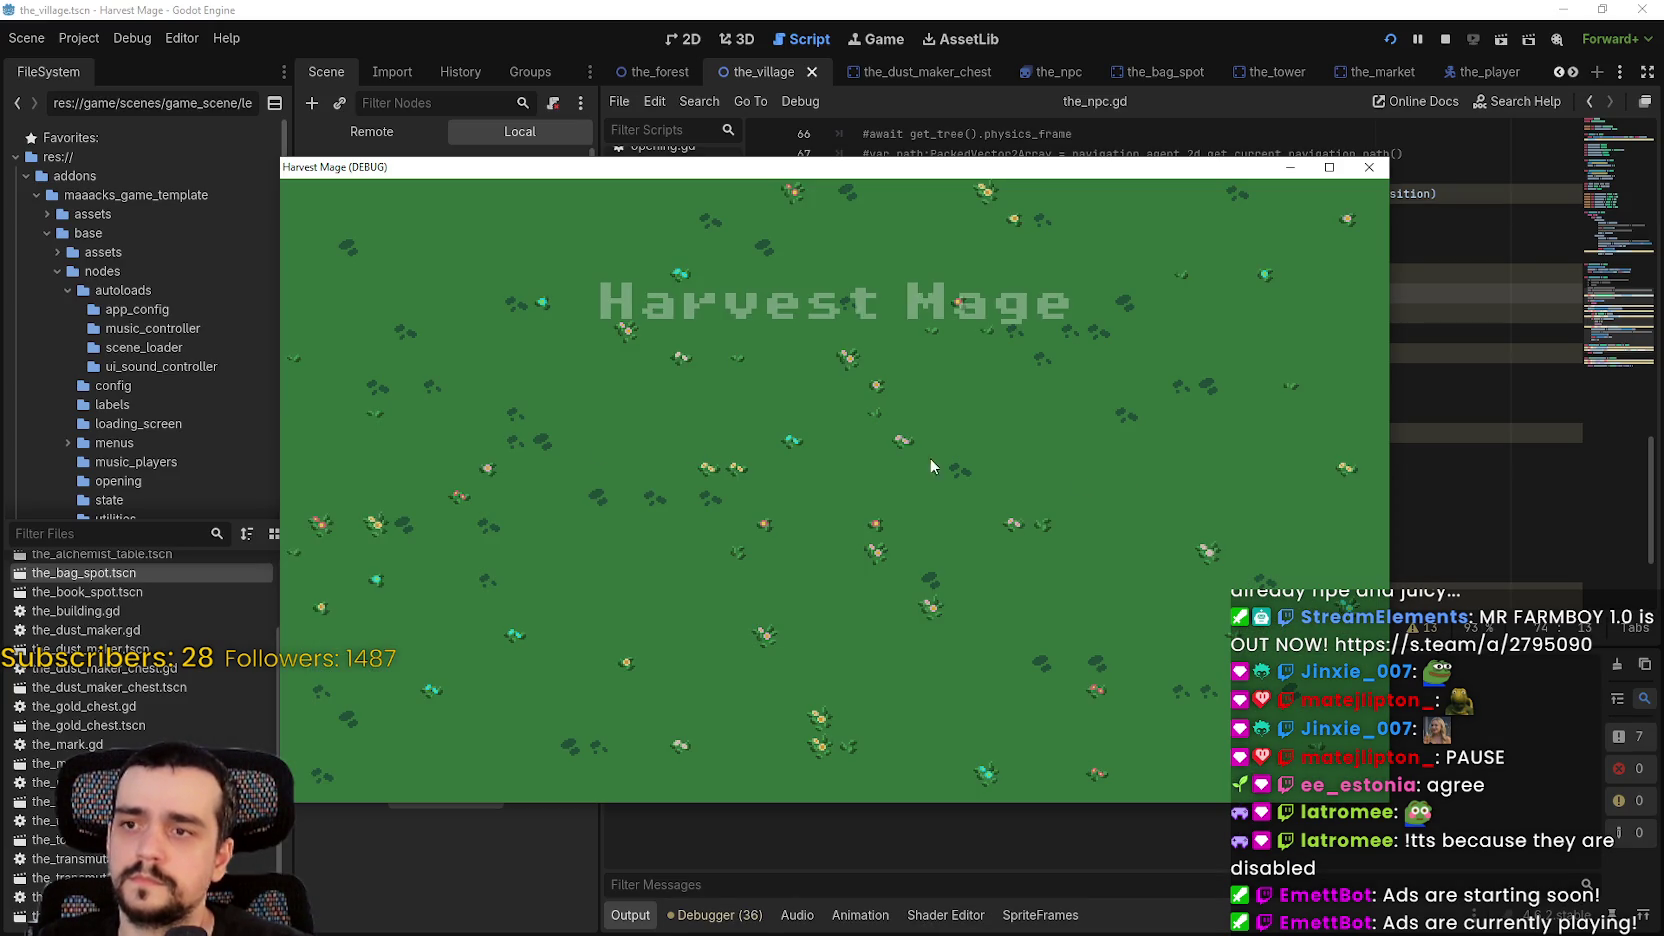
- Start the game fullscreen and walk the player right and down toward the trees
{"action": "left_click", "coordinate": [490, 485]}
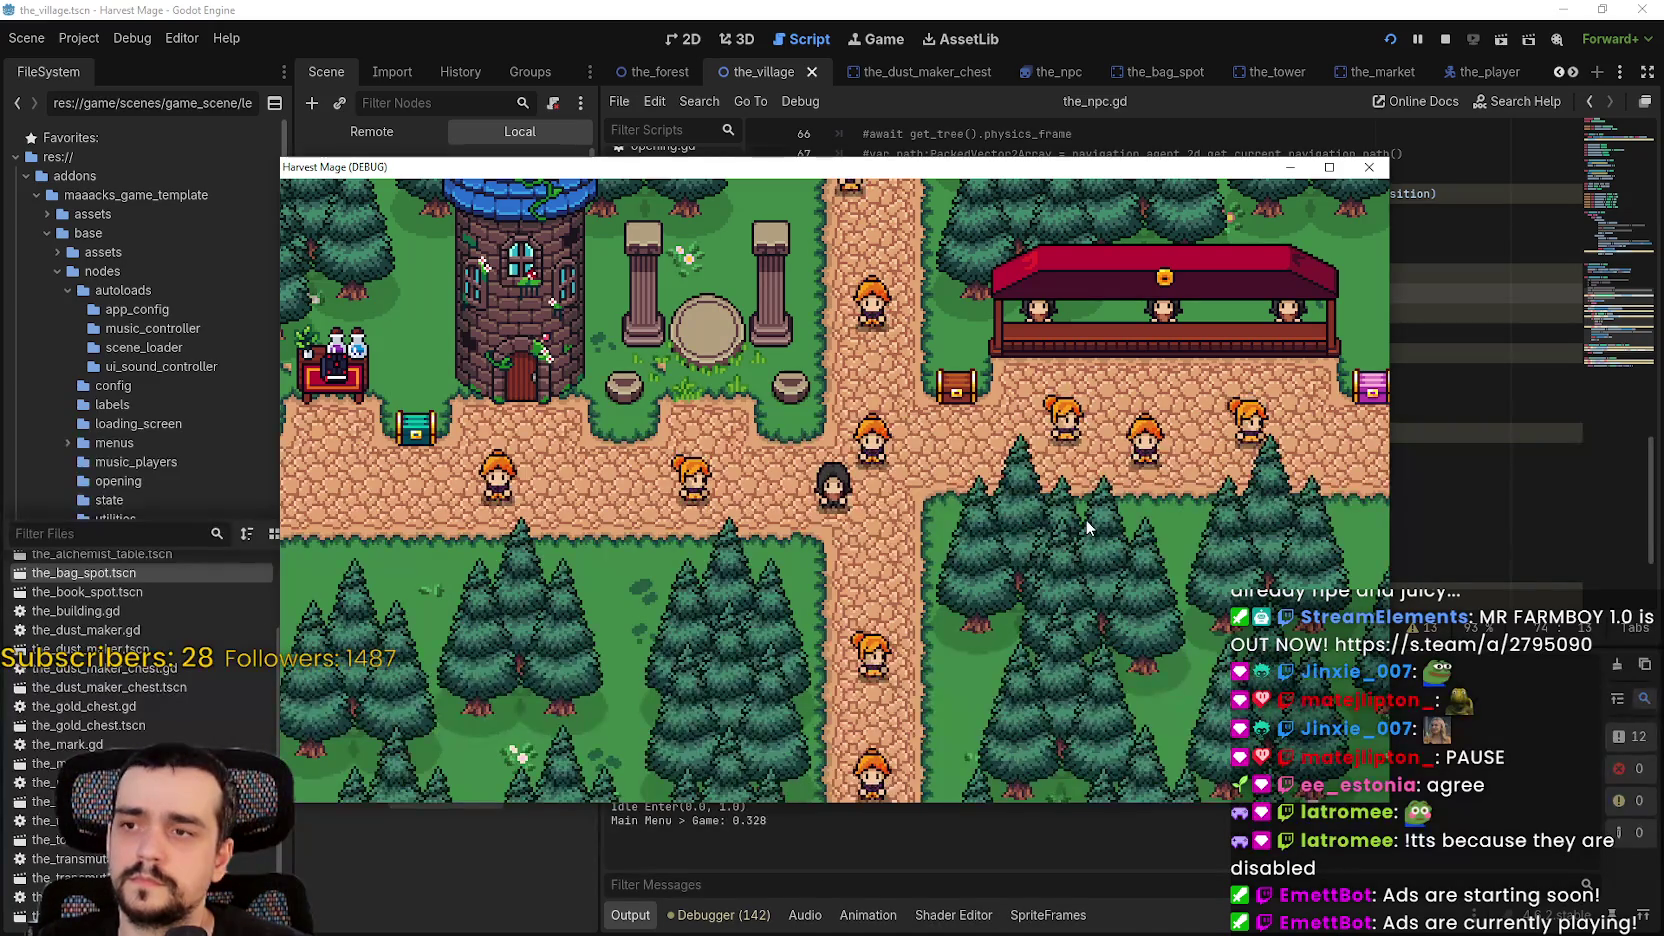
{"action": "key", "text": "d"}
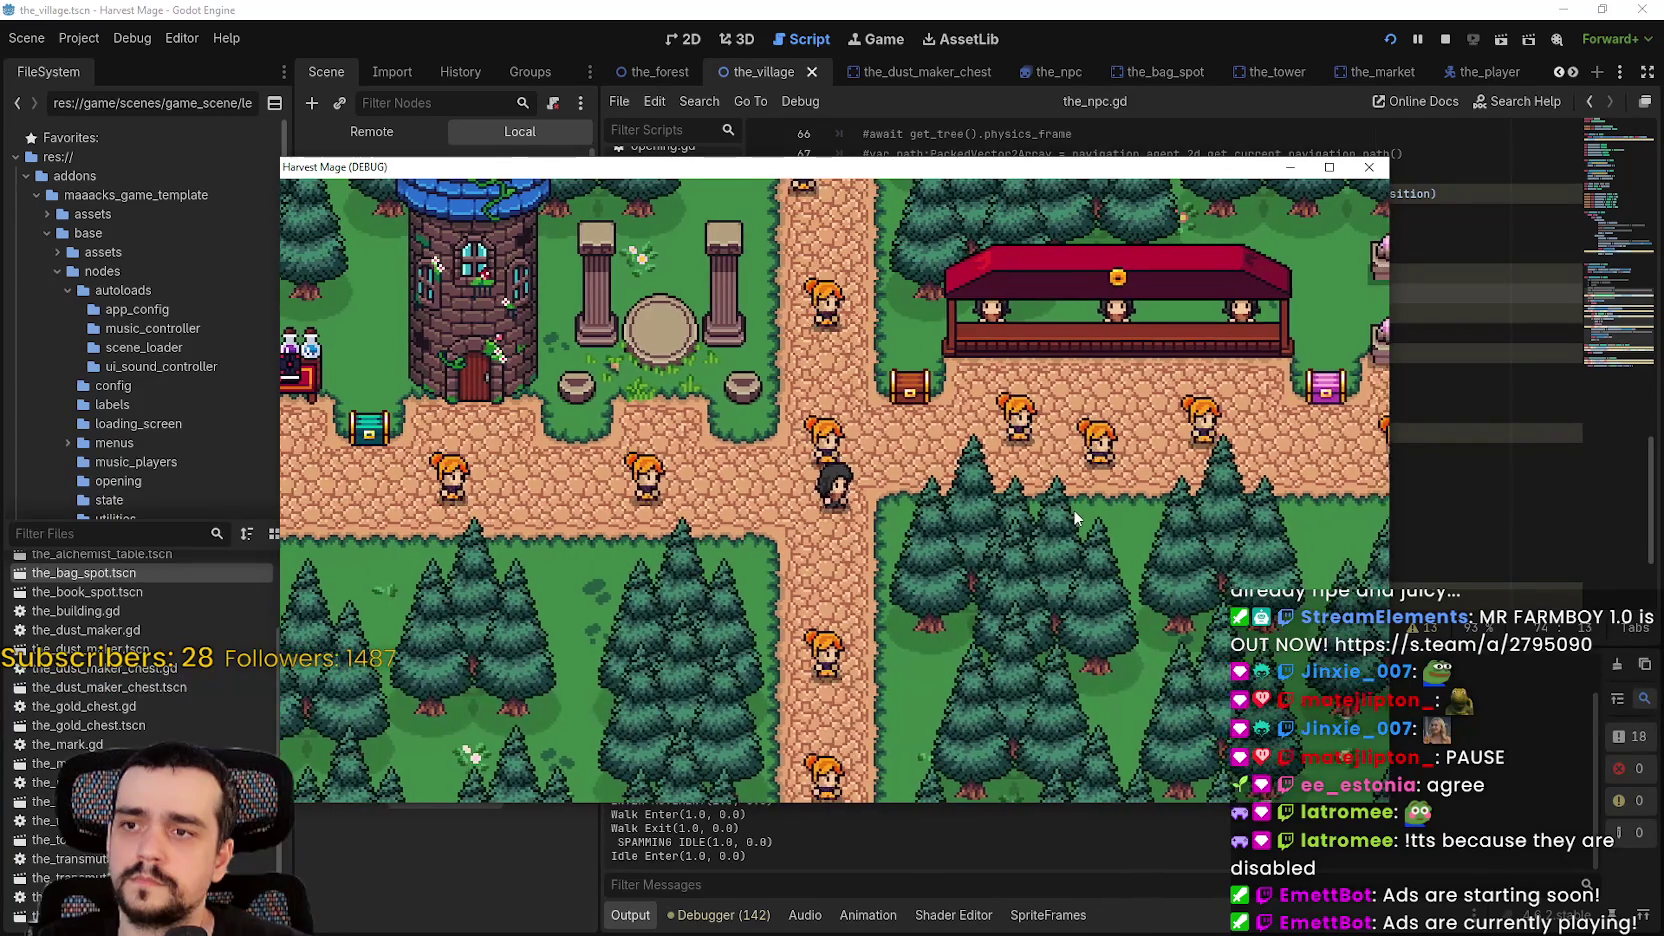
{"action": "key", "text": "d"}
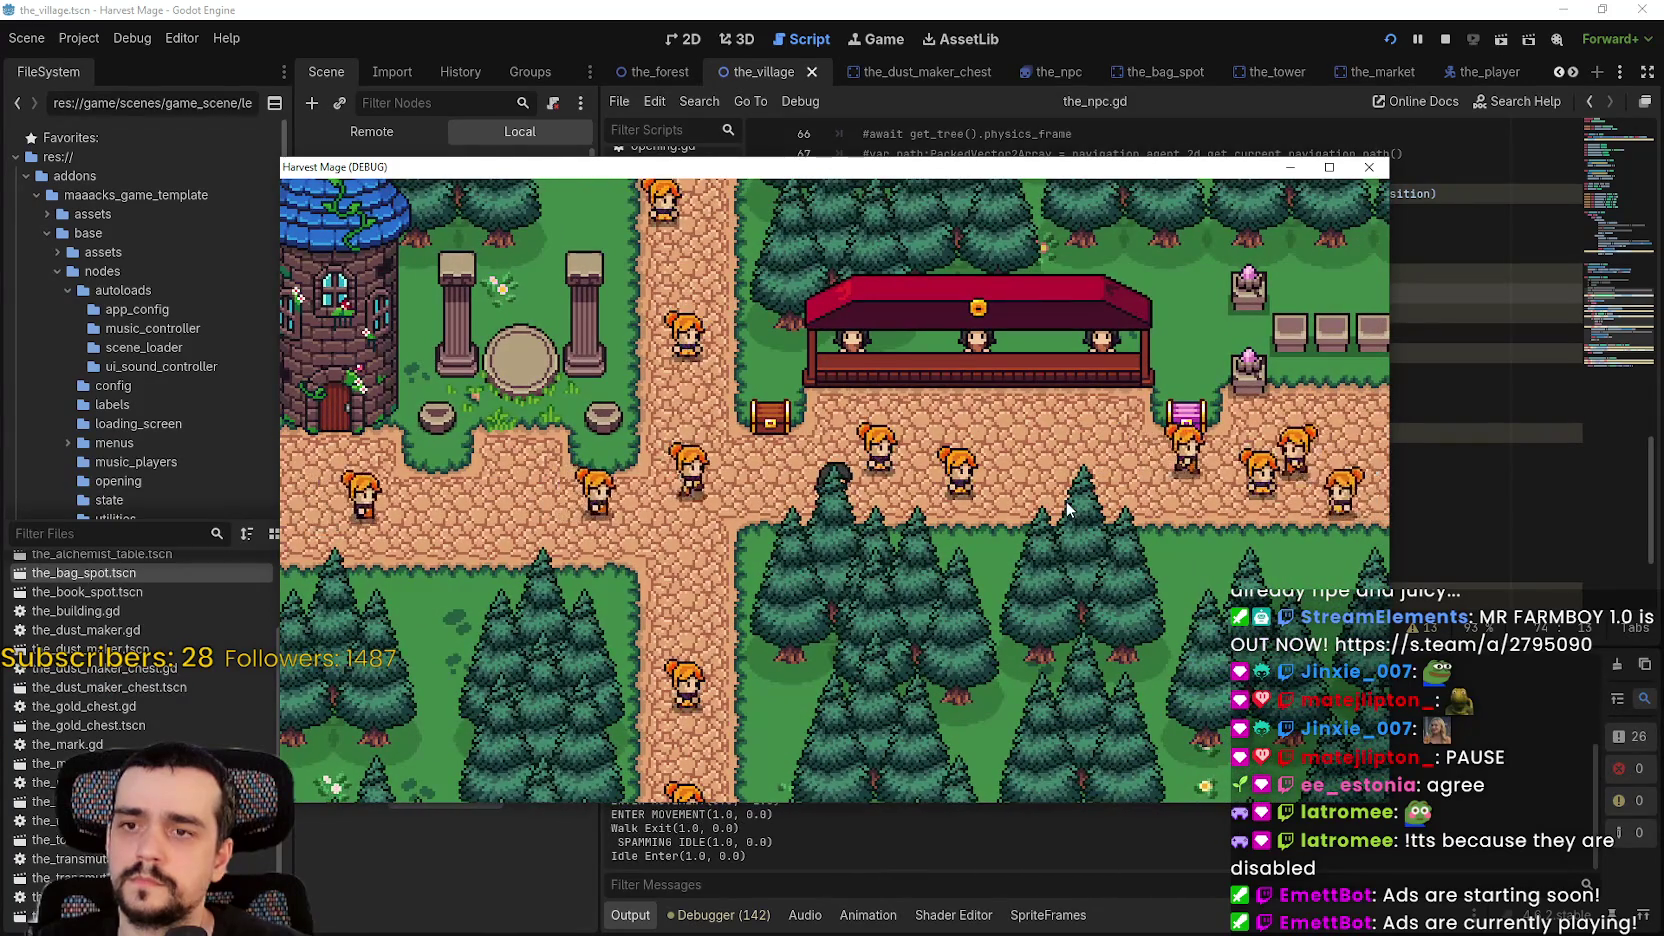
{"action": "key", "text": "s"}
{"action": "key", "text": "F11"}
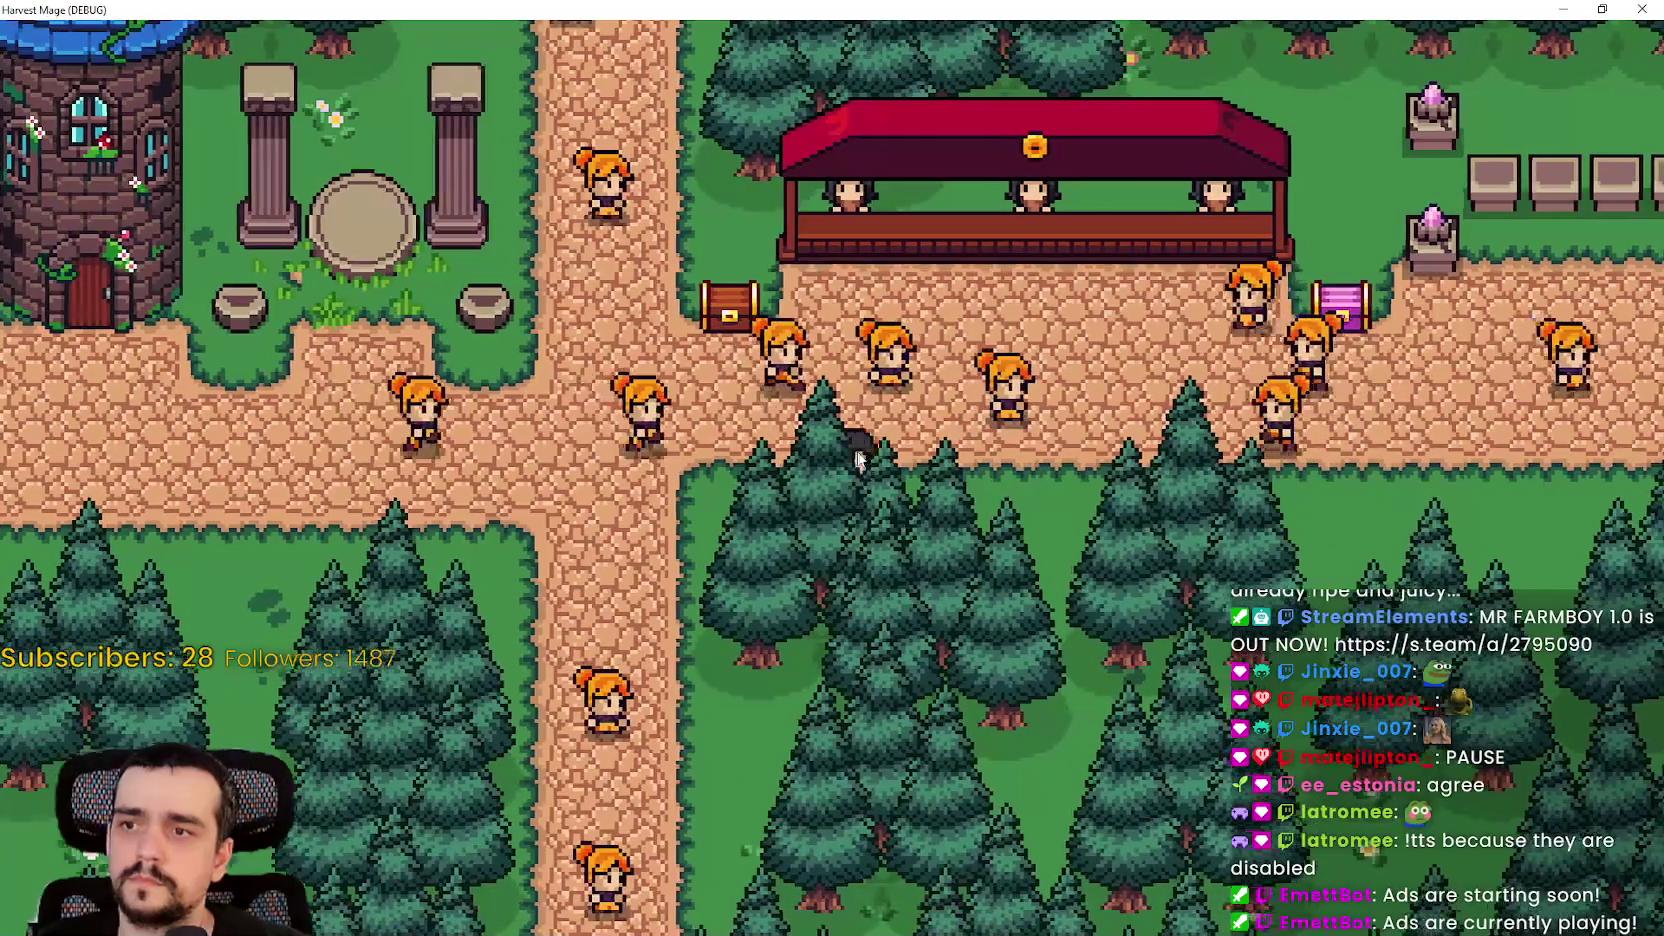
{"action": "key", "text": "d"}
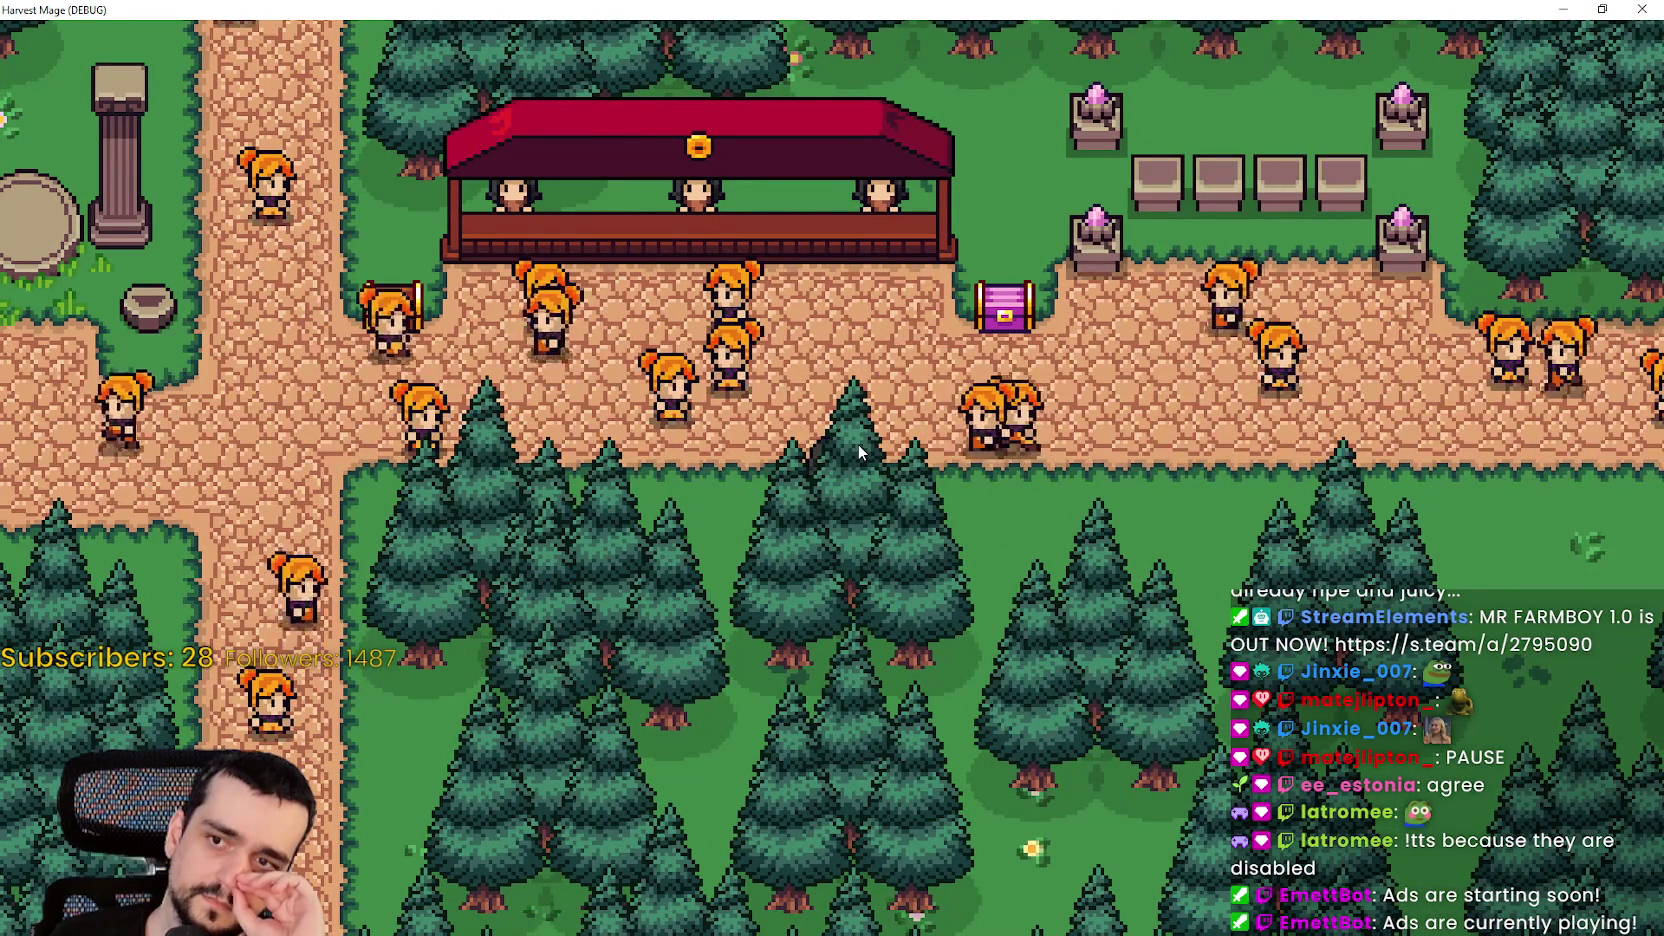
- Walk left to the tower and stalls, back right along the eastern road, then exit fullscreen
{"action": "key", "text": "a"}
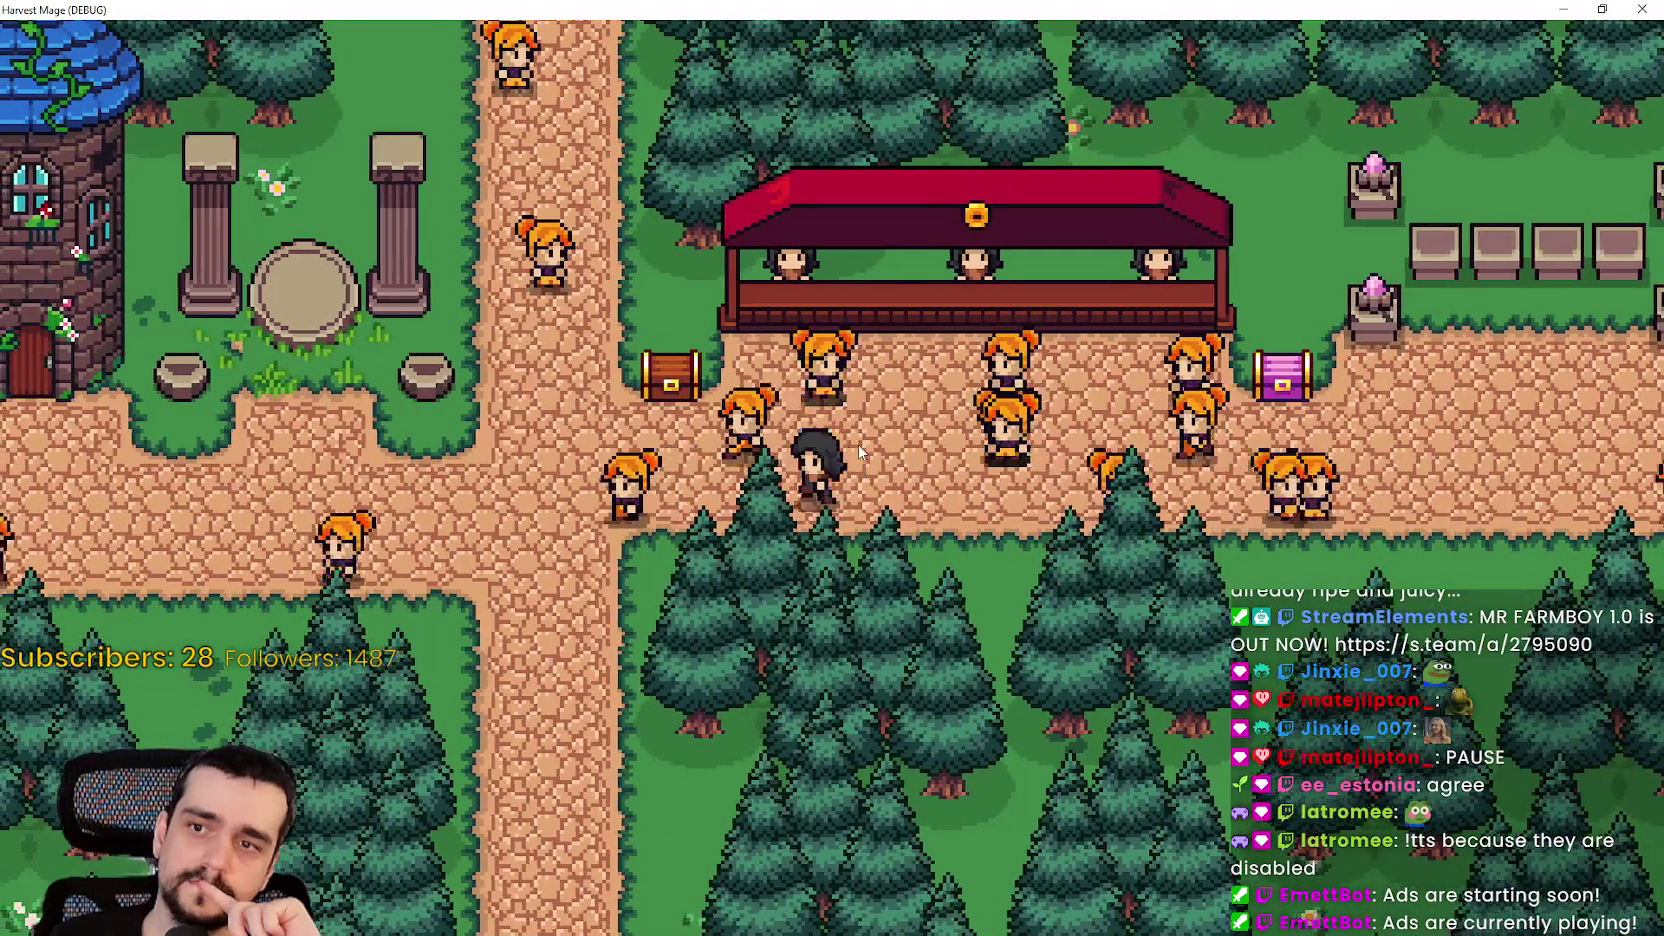
{"action": "key", "text": "a"}
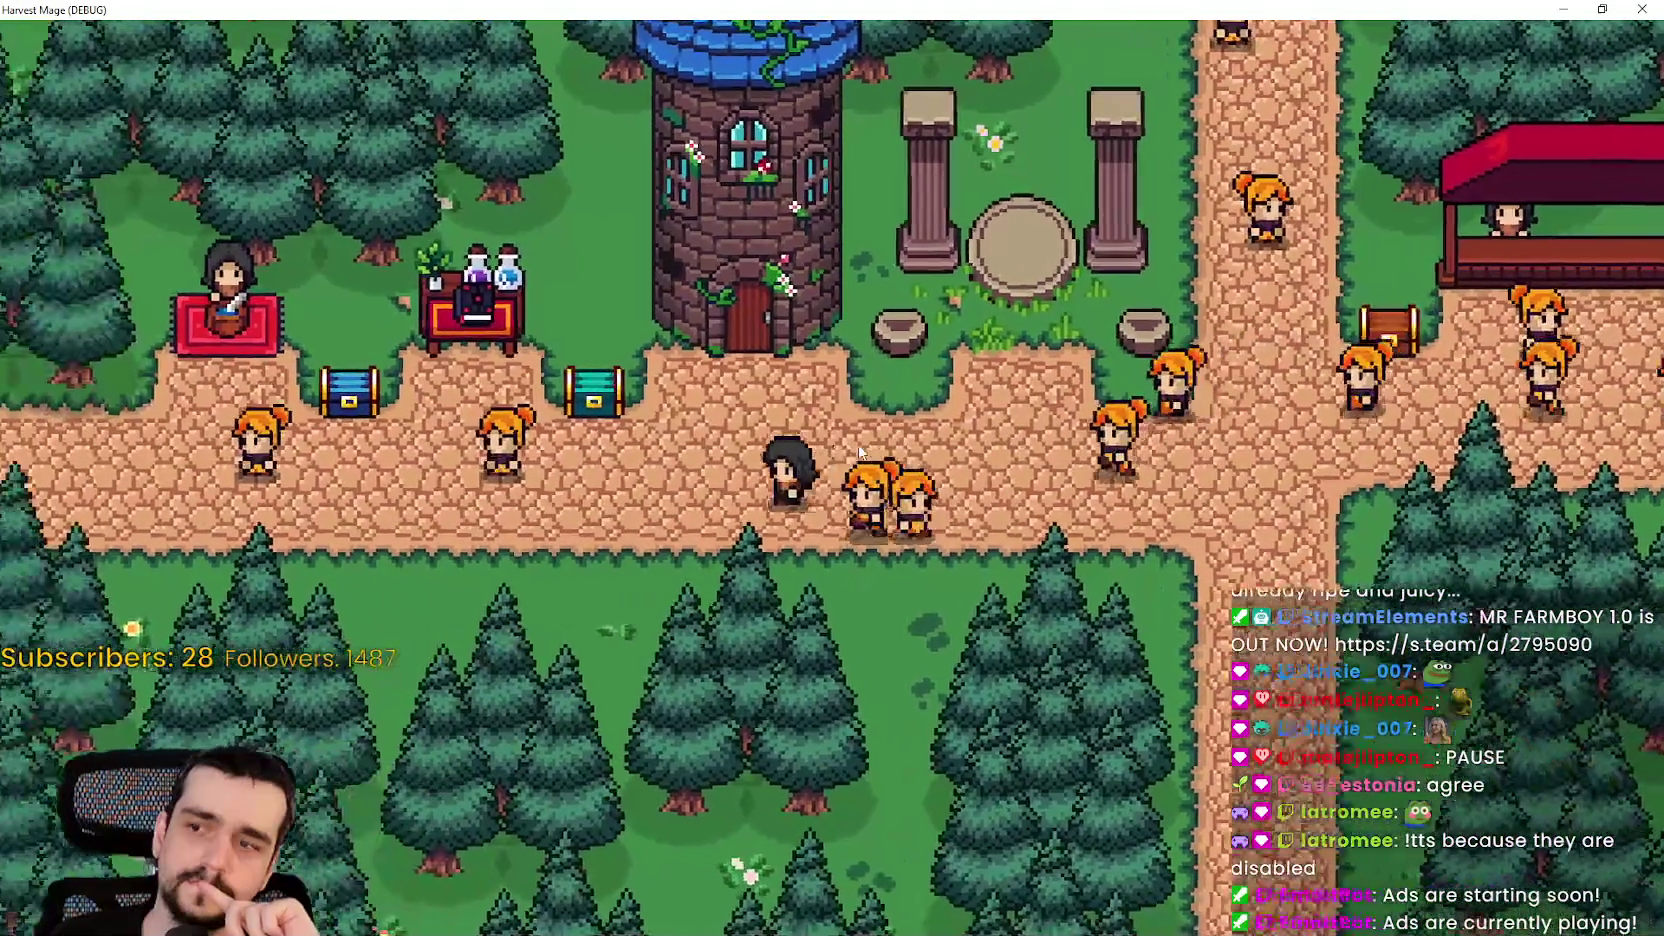
{"action": "key", "text": "d"}
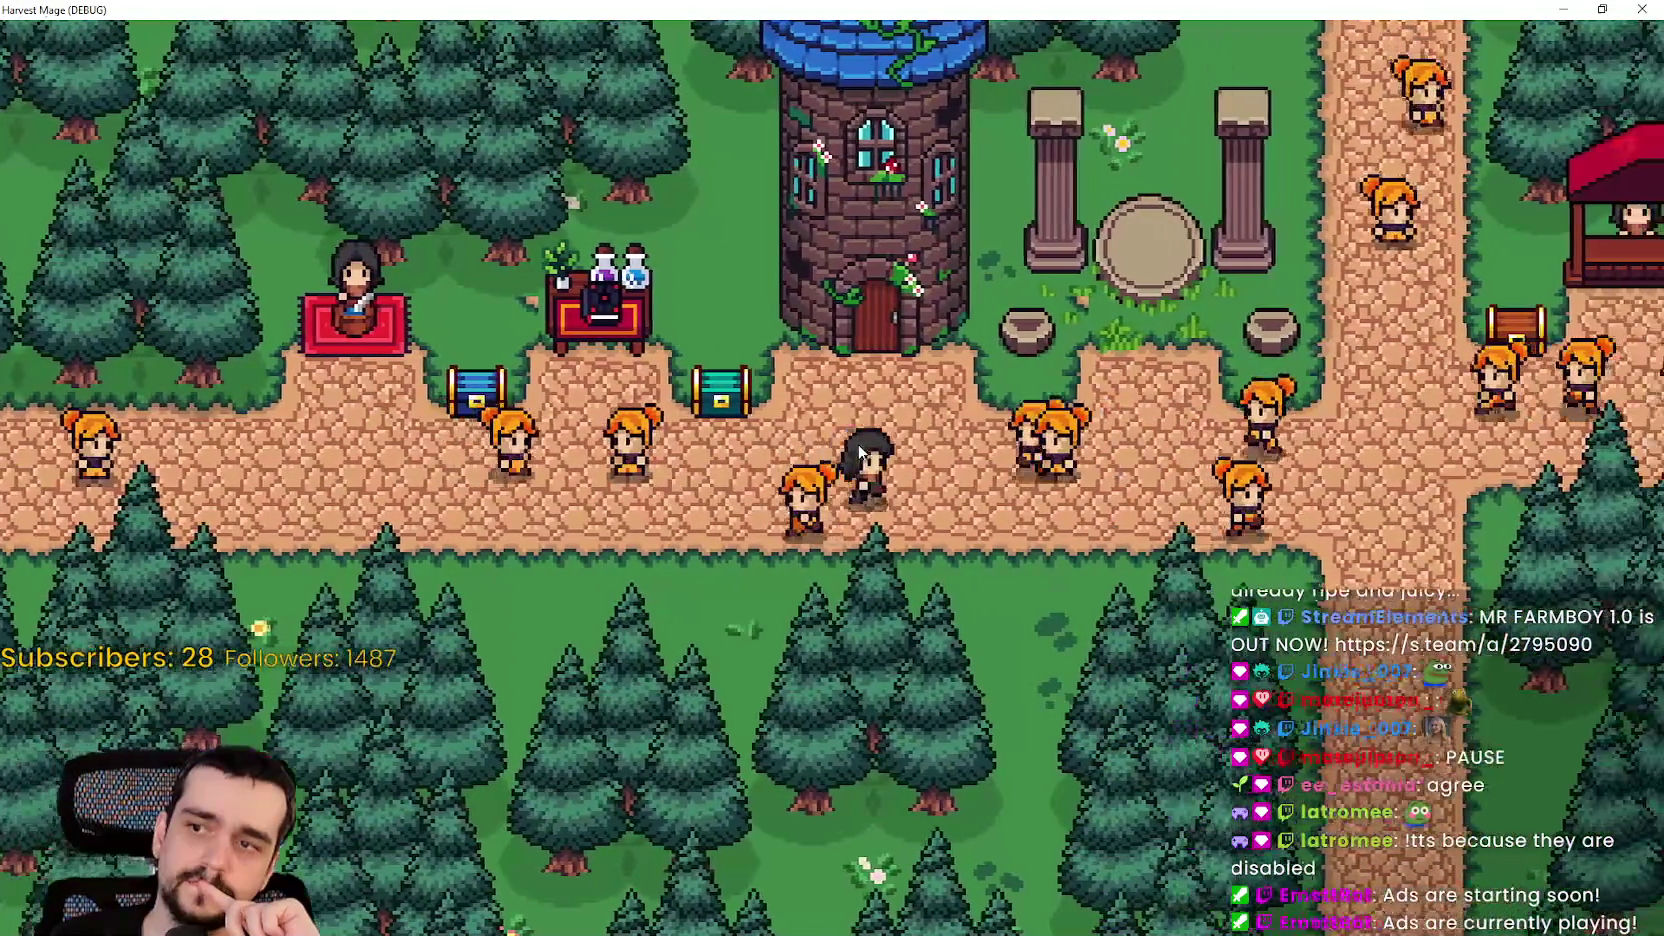
{"action": "key", "text": "d"}
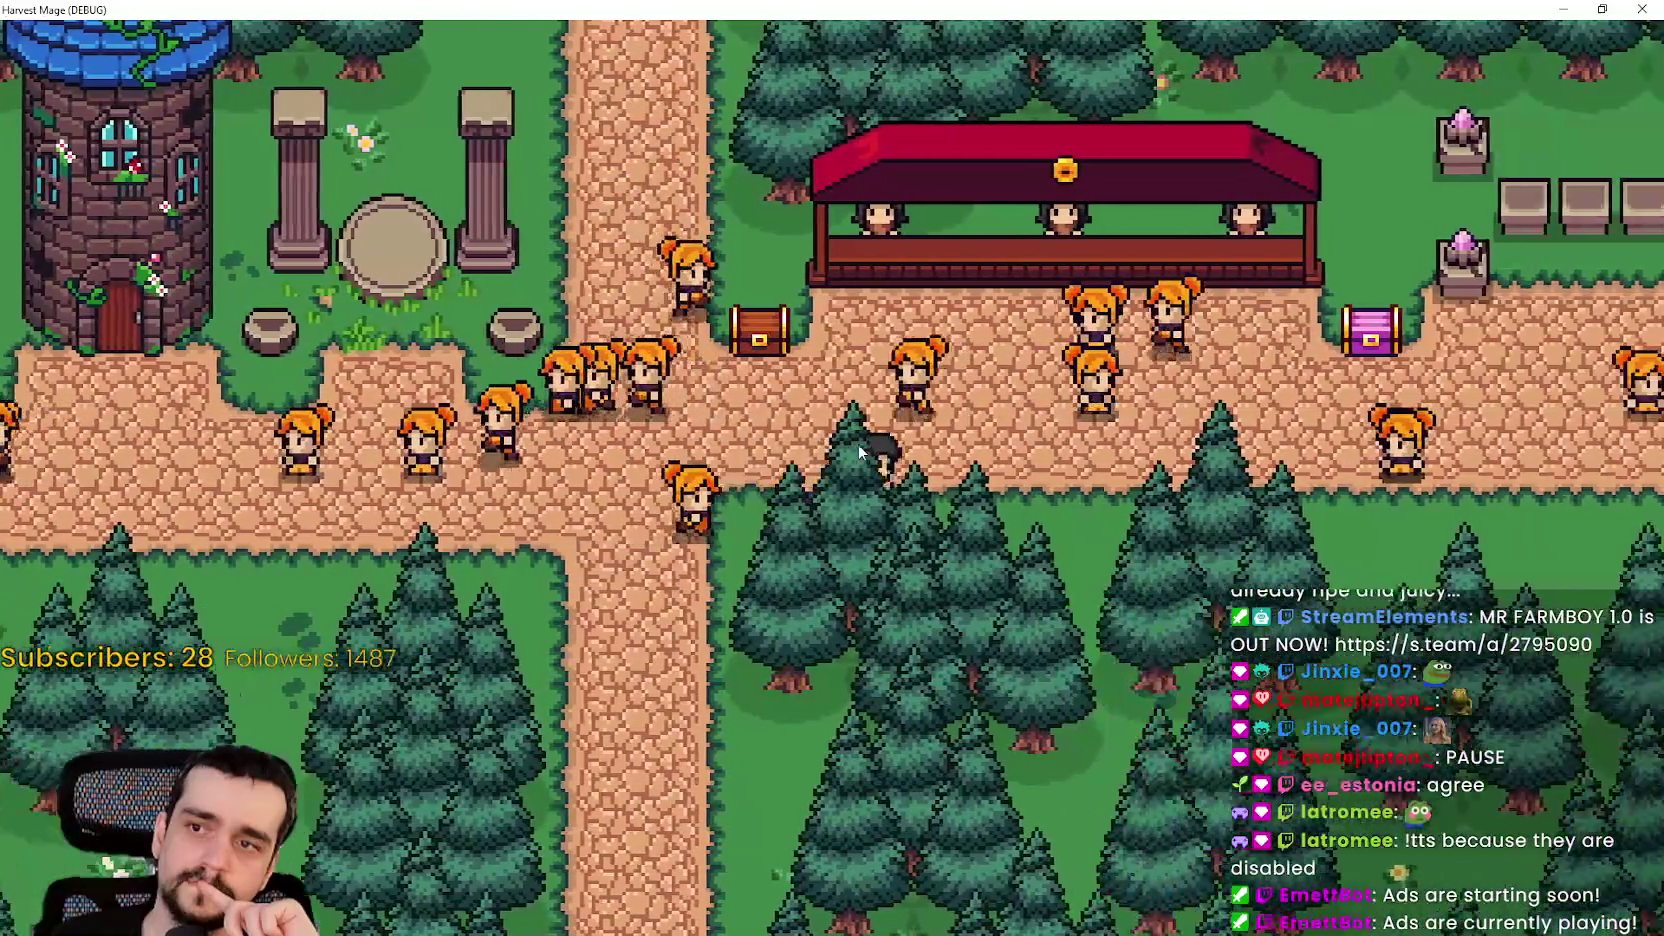
{"action": "key", "text": "d"}
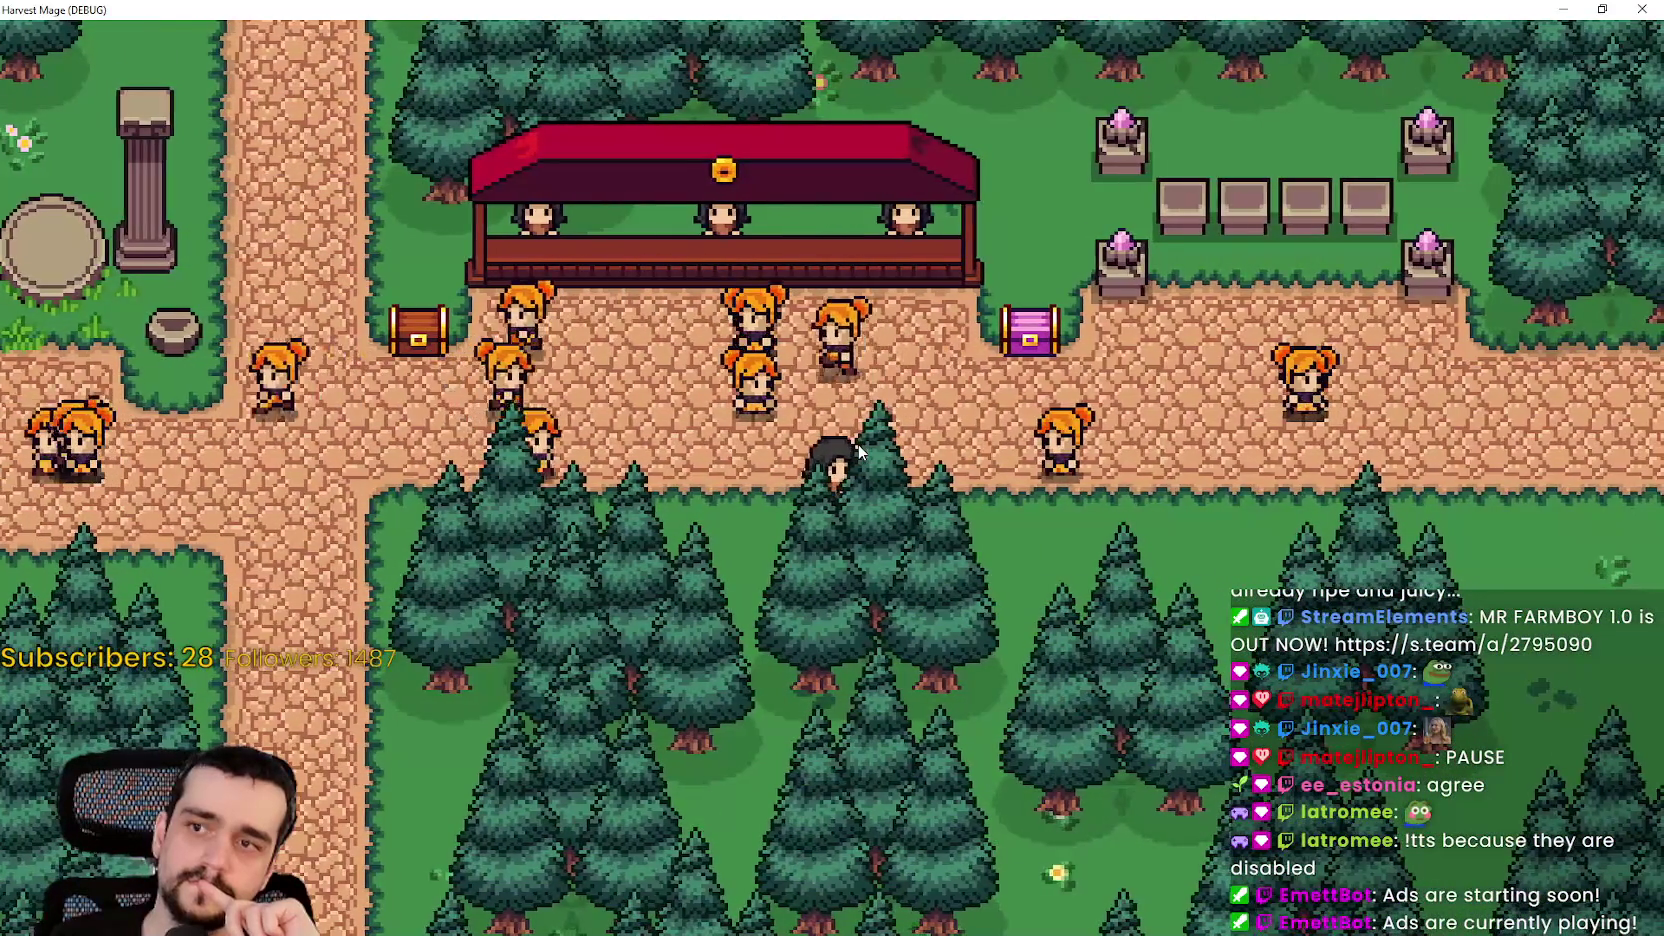
{"action": "key", "text": "w"}
{"action": "key", "text": "d"}
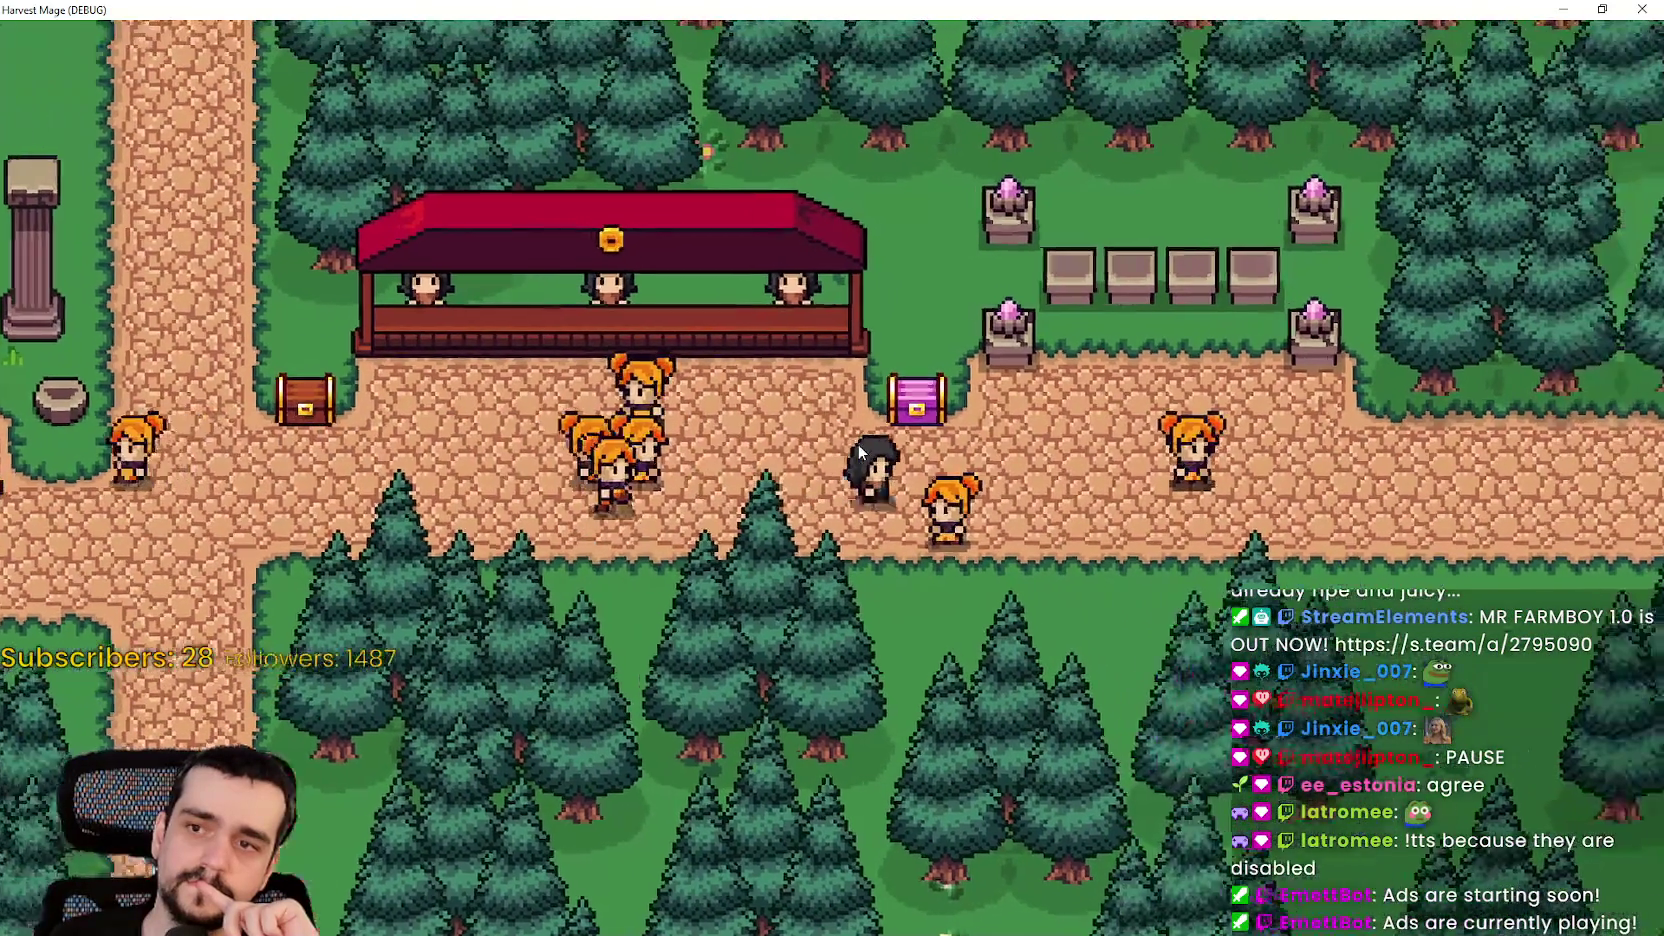
{"action": "key", "text": "d"}
{"action": "key", "text": "a"}
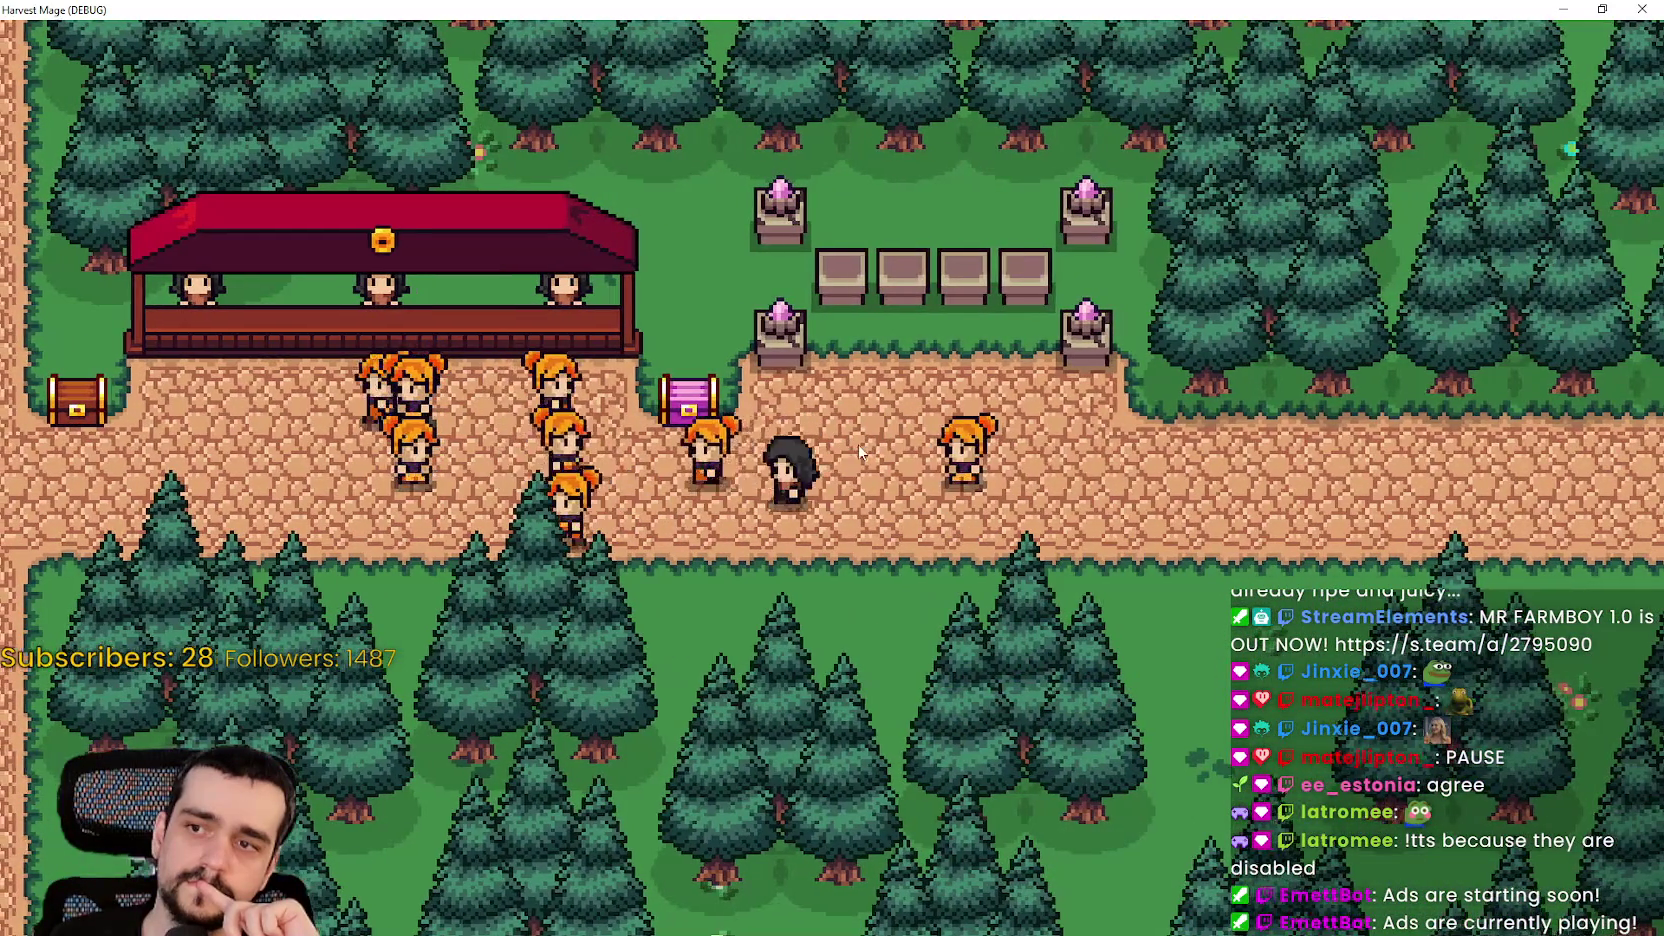
{"action": "key", "text": "a"}
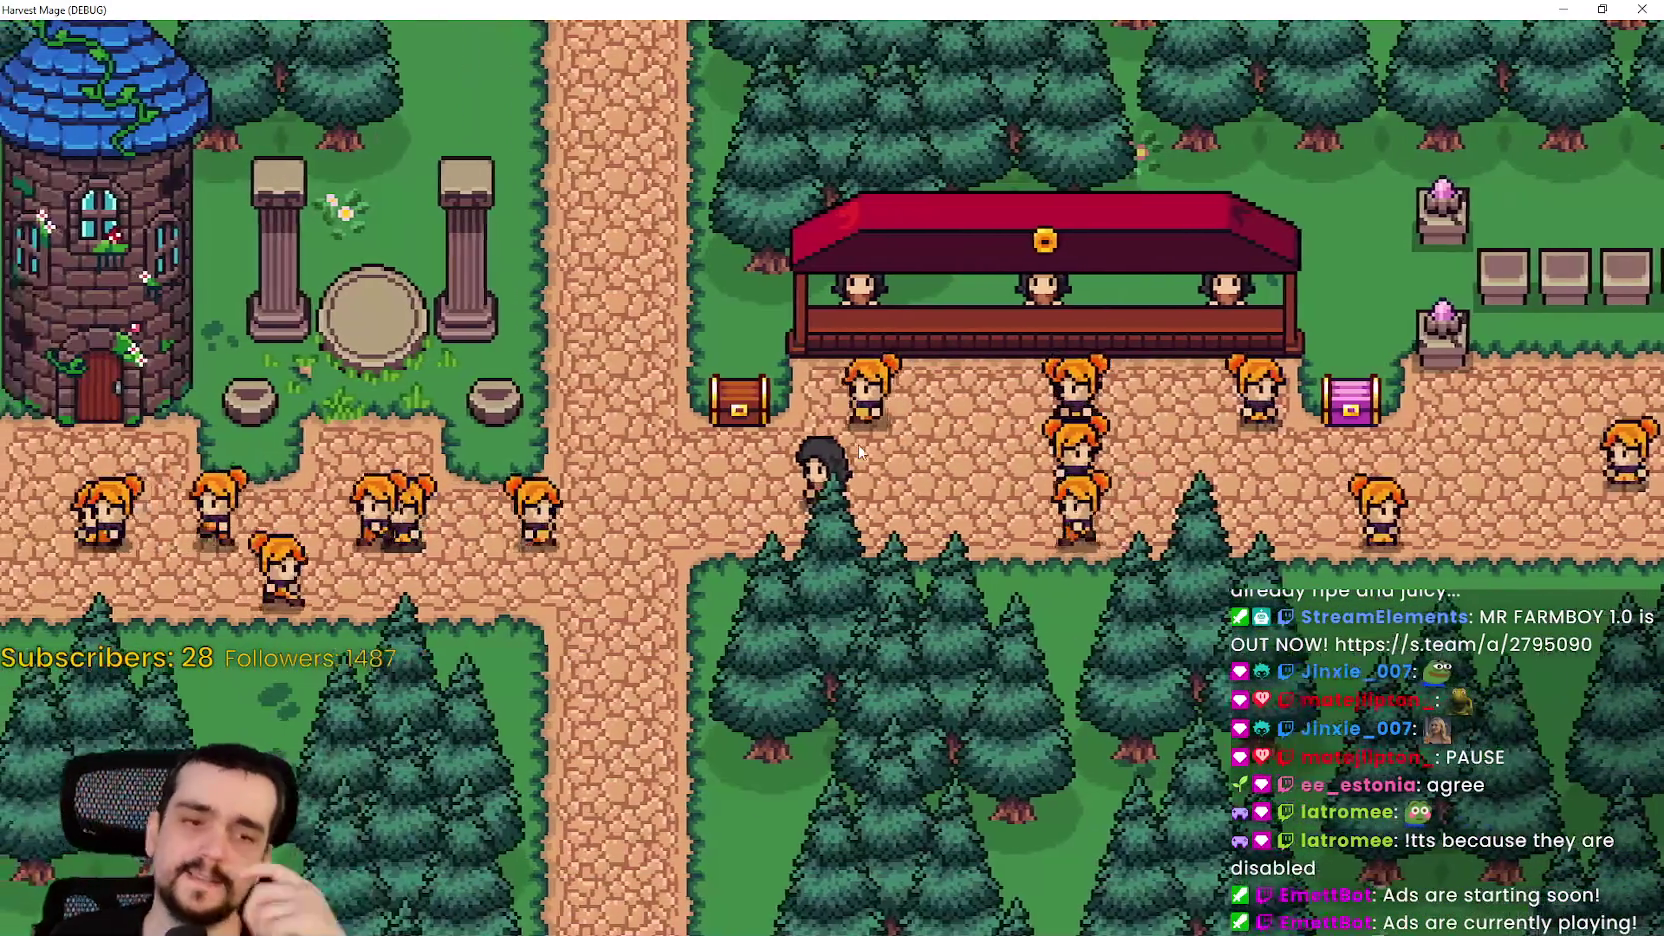
{"action": "left_click", "coordinate": [1602, 9]}
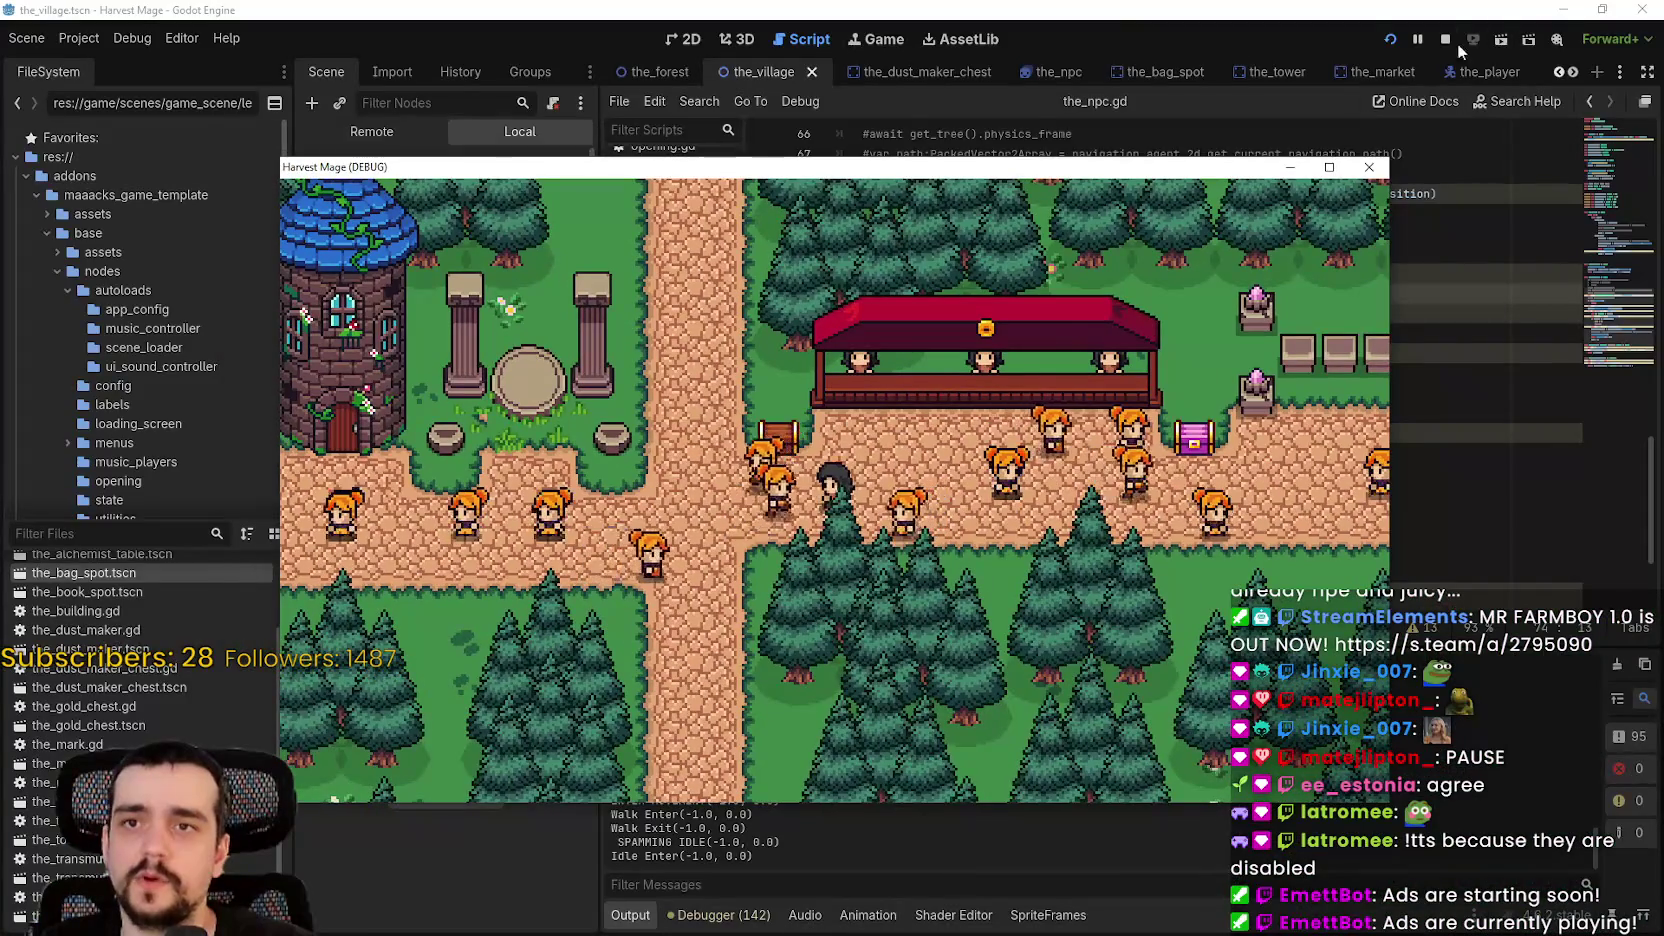
- Stop the game and paste tilemap.occupyAStarCell(target_position) on a new line right after getAStarPath
{"action": "left_click", "coordinate": [1446, 40]}
{"action": "left_click", "coordinate": [1122, 261]}
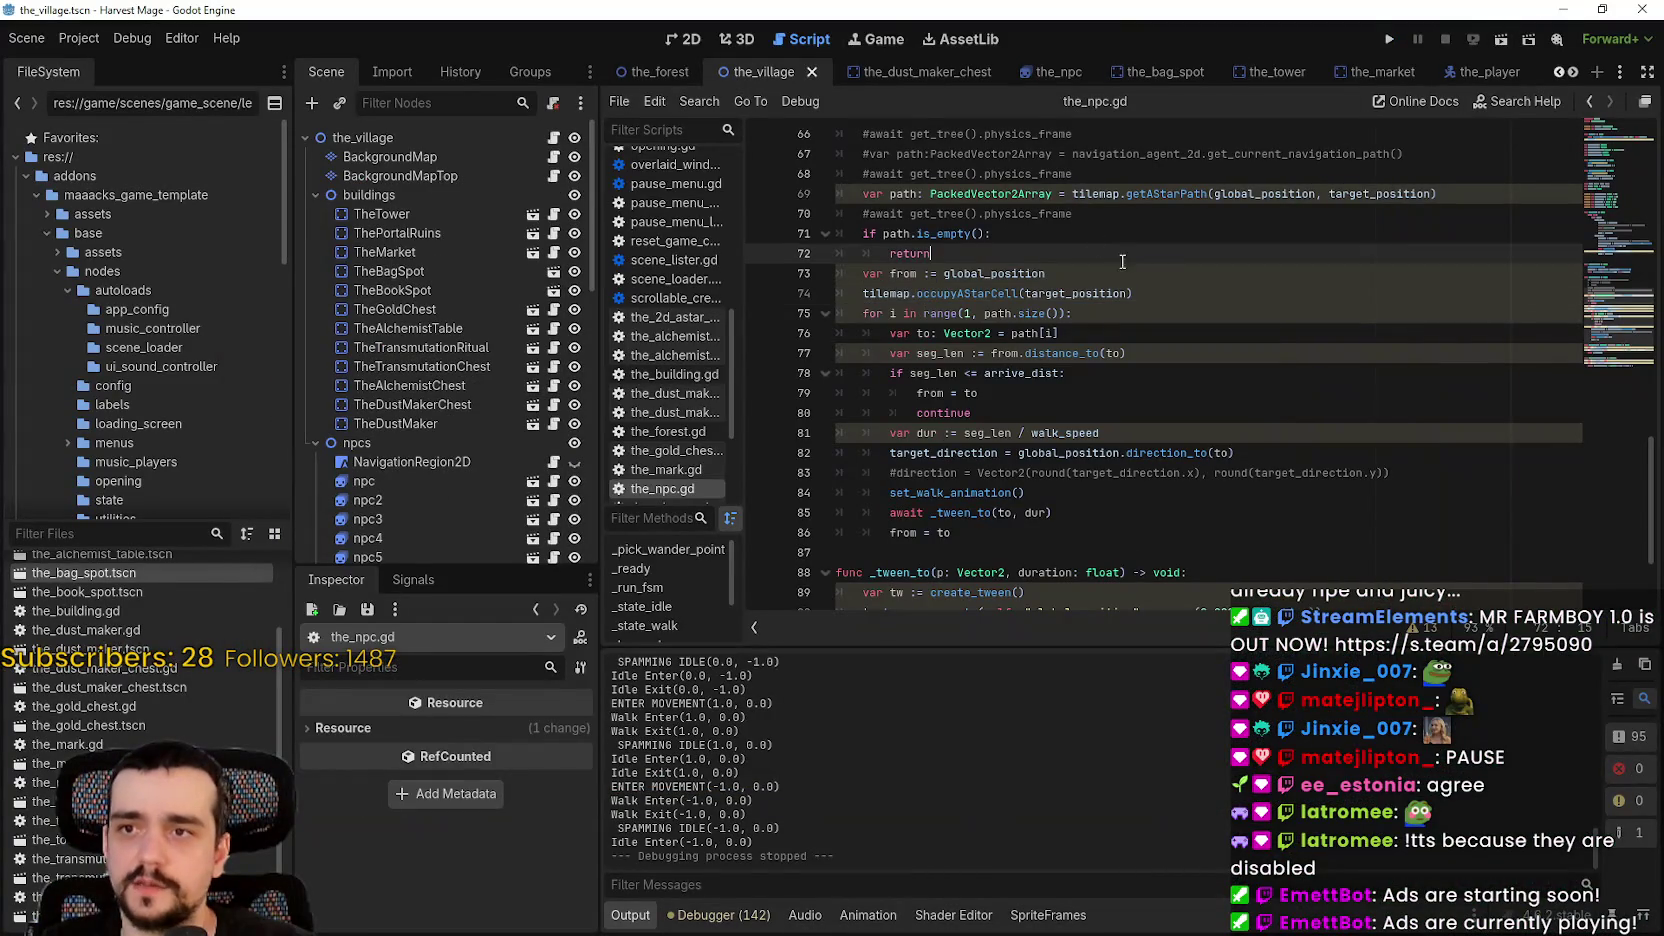
{"action": "left_click", "coordinate": [1457, 197]}
{"action": "left_click", "coordinate": [1036, 285]}
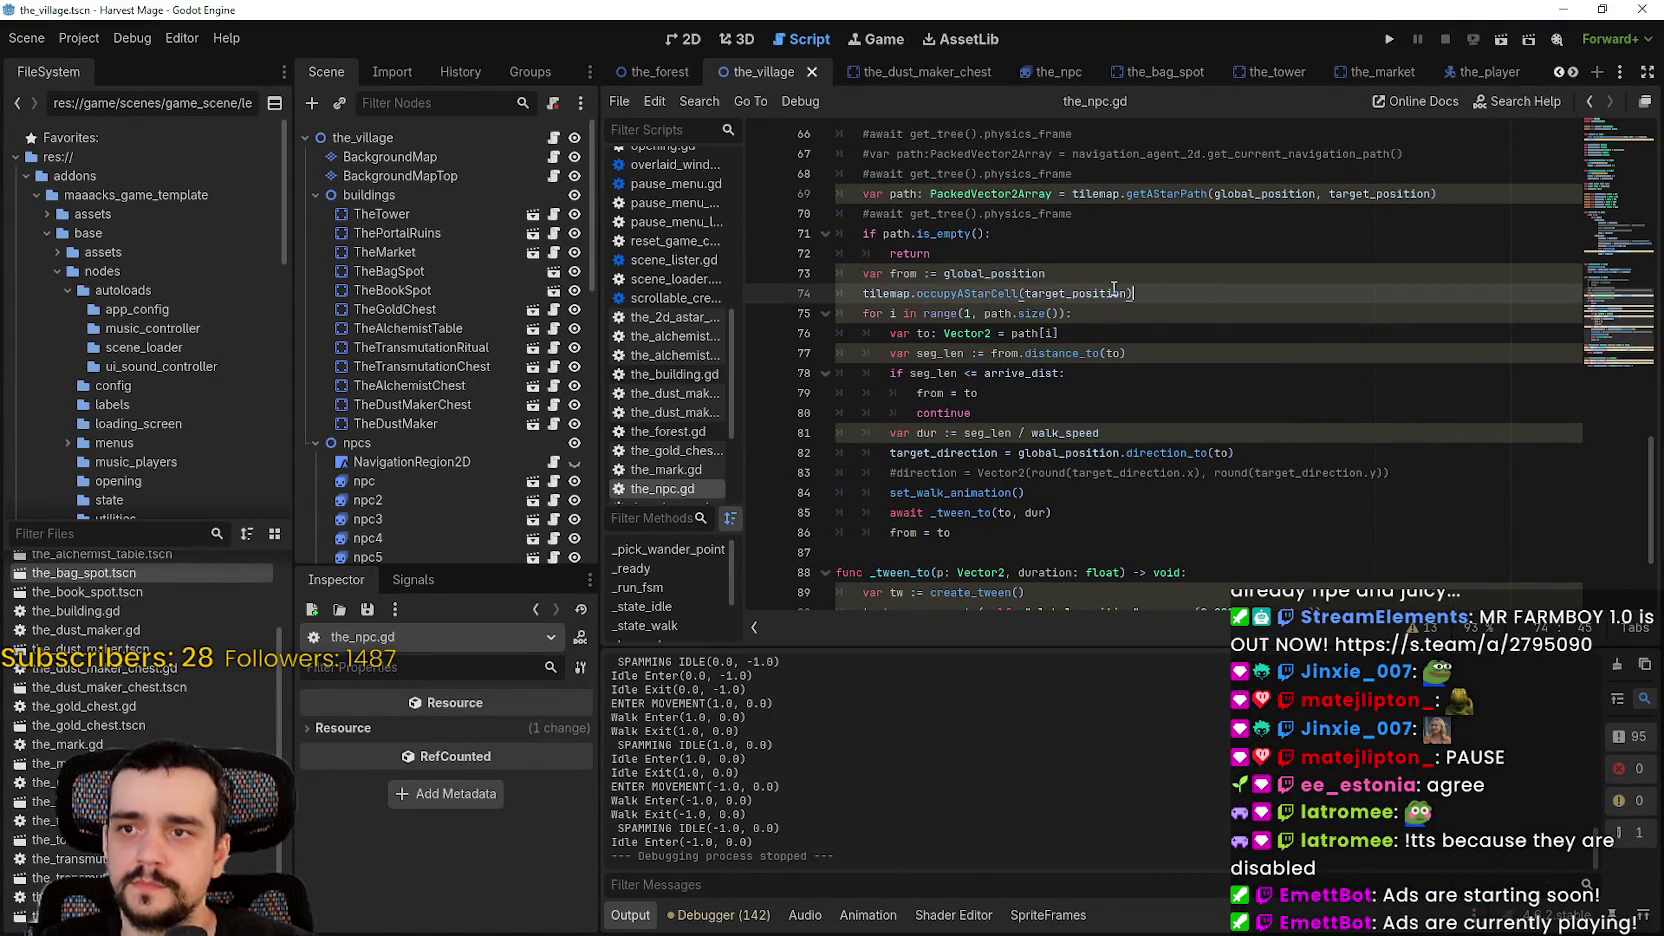
{"action": "left_click_drag", "start_coordinate": [1134, 293], "coordinate": [856, 289]}
{"action": "key", "text": "ctrl+c"}
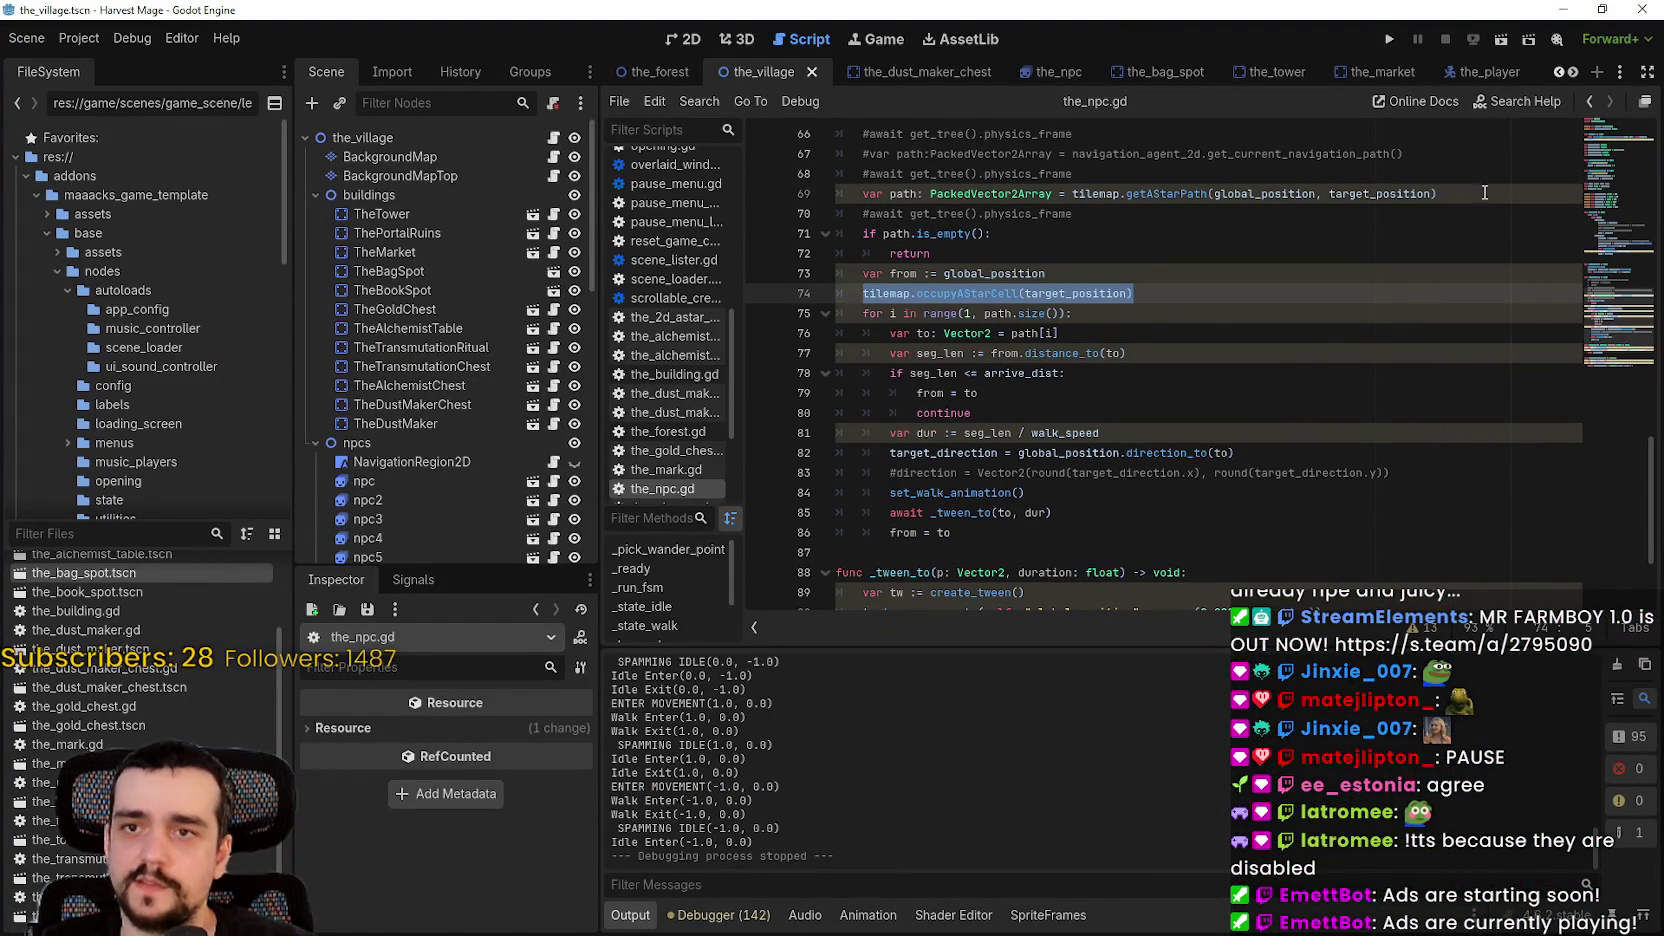
{"action": "scroll", "coordinate": [1485, 192], "scroll_direction": "up", "scroll_amount": 3}
{"action": "left_click", "coordinate": [1440, 342]}
{"action": "key", "text": "Return"}
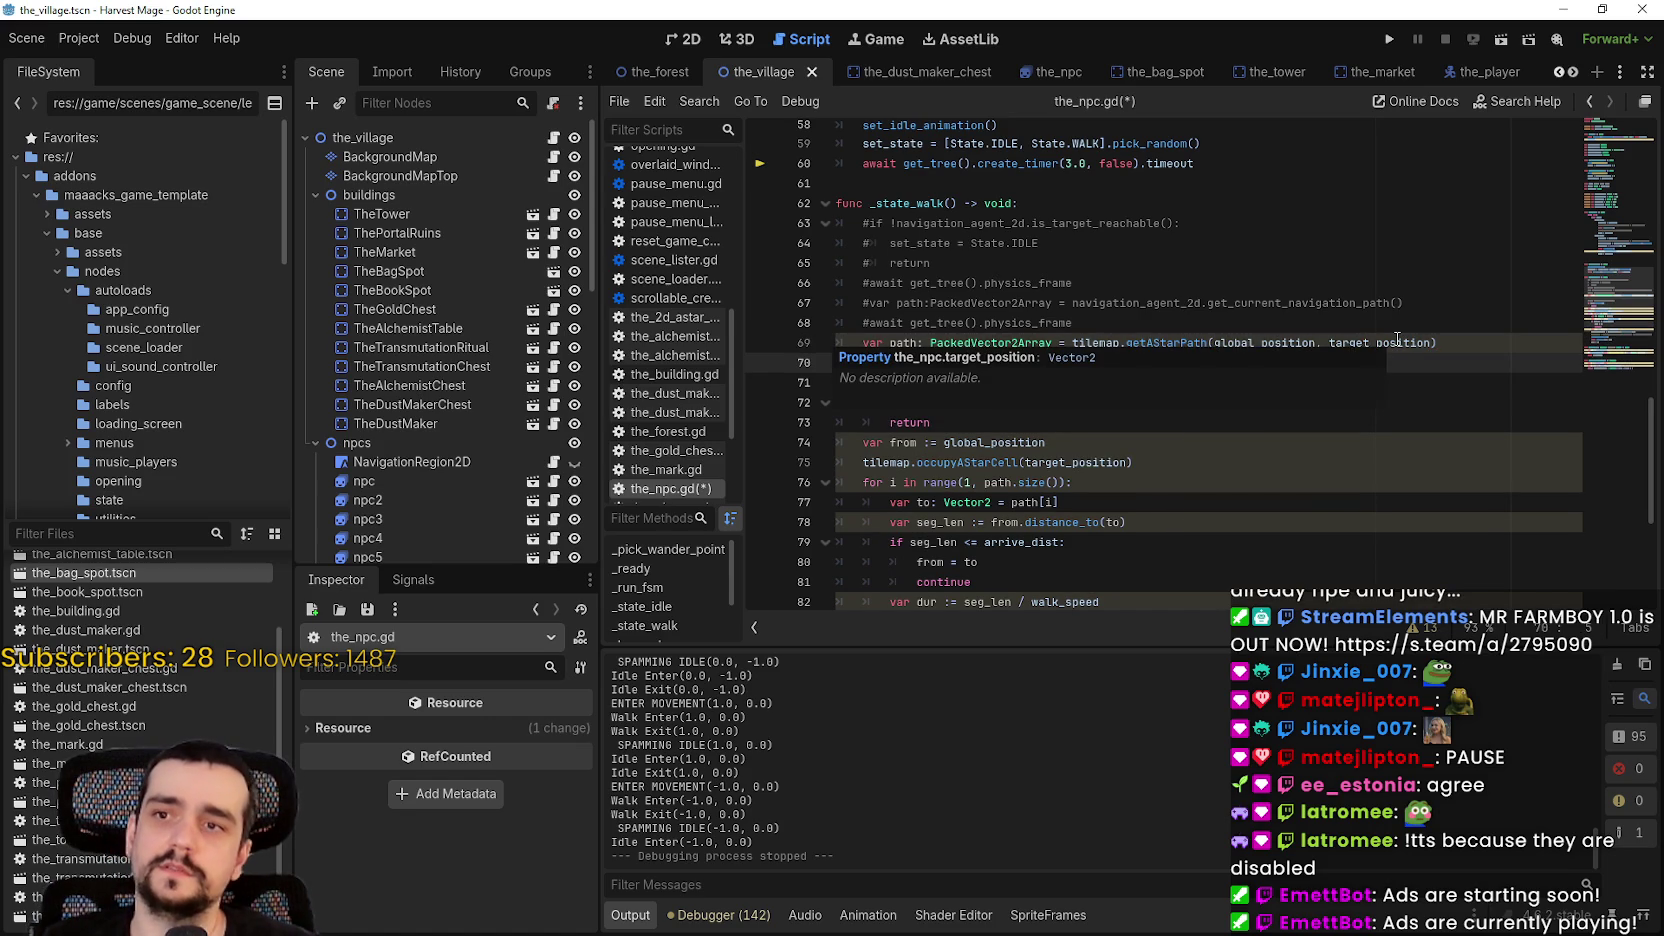
{"action": "key", "text": "ctrl+v"}
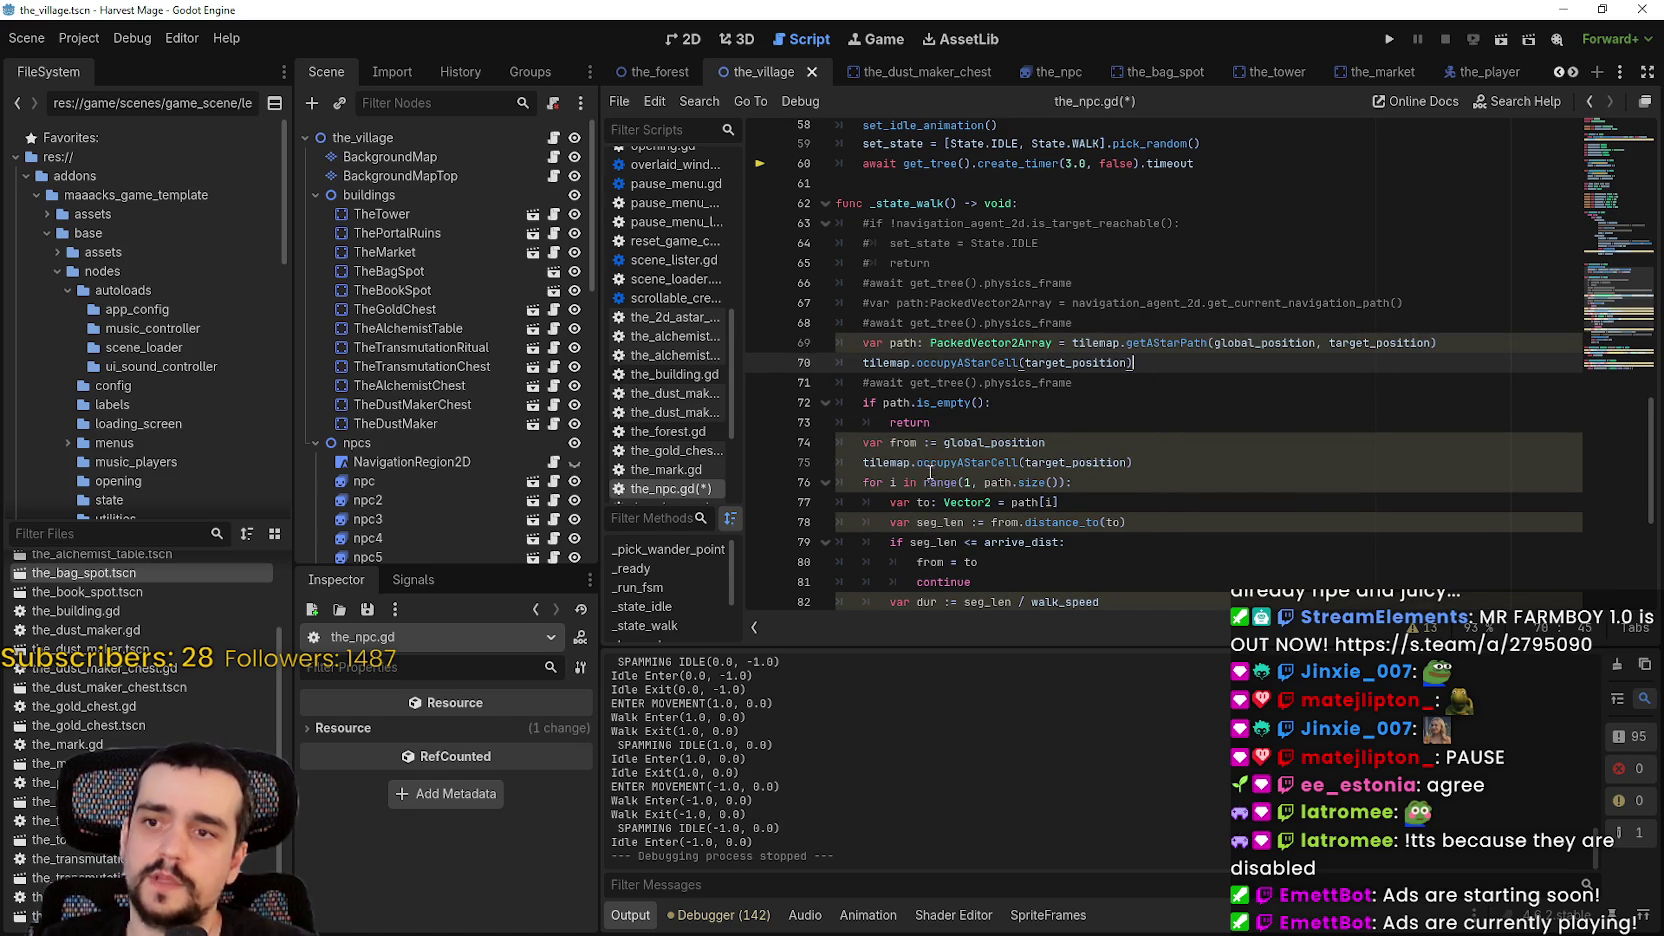
- Comment out line 75's occupyAStarCell call, save the_npc.gd, and relaunch the game
{"action": "left_click", "coordinate": [930, 473]}
{"action": "key", "text": "ctrl+k"}
{"action": "key", "text": "ctrl+s"}
{"action": "left_click", "coordinate": [977, 363]}
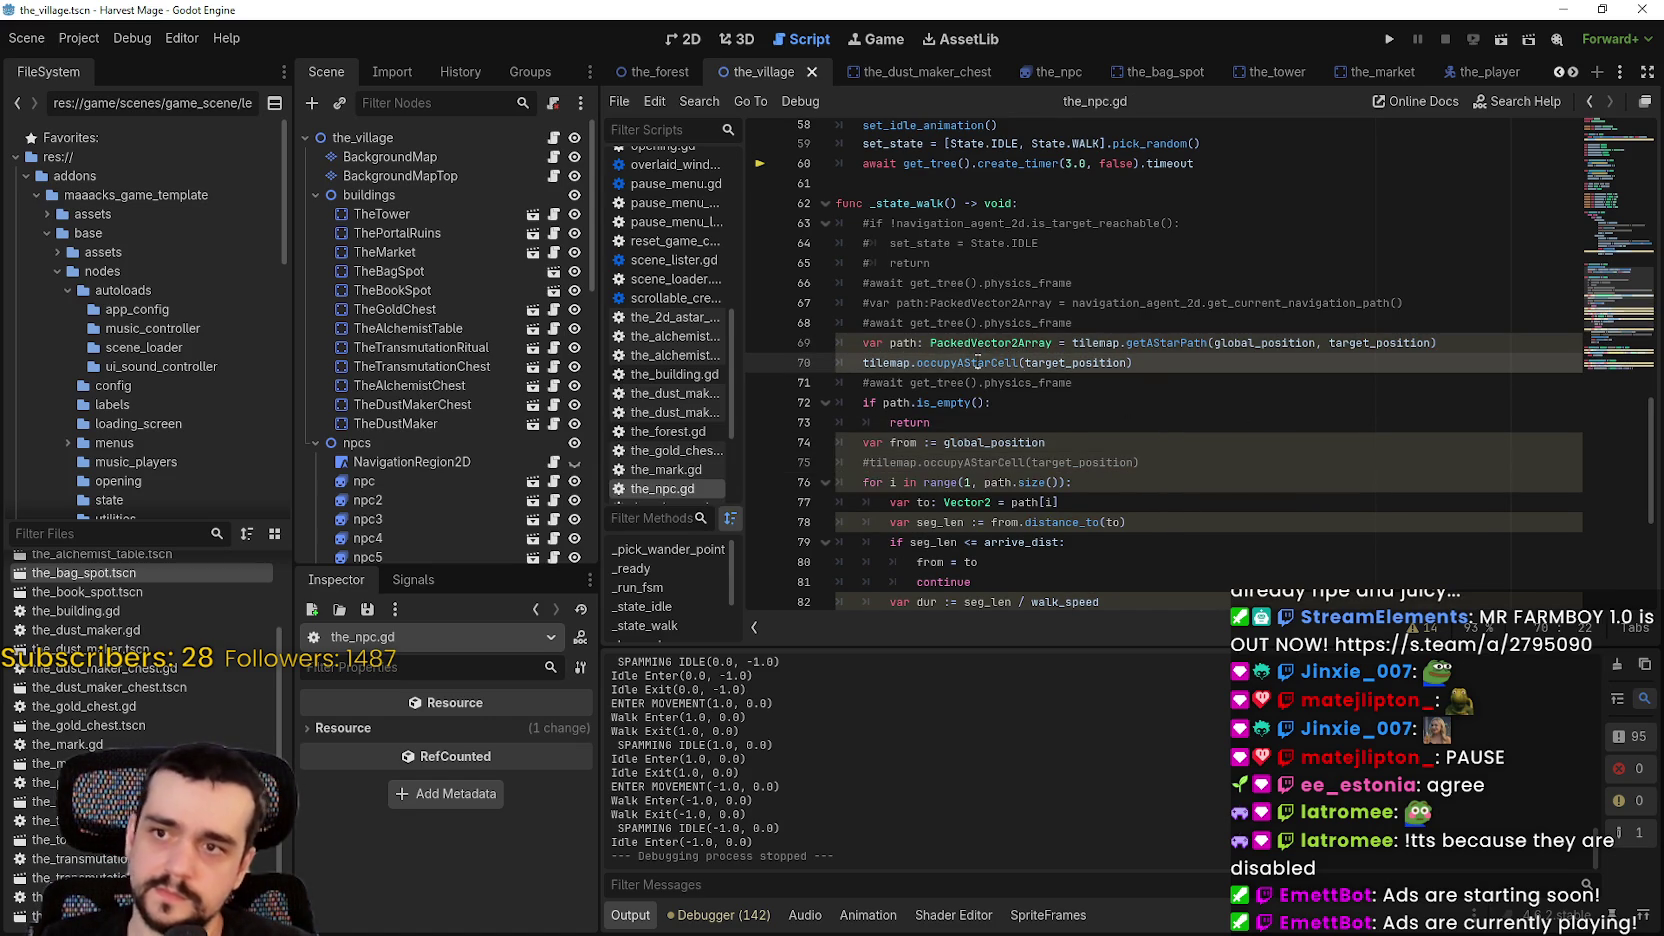
{"action": "left_click", "coordinate": [1241, 371]}
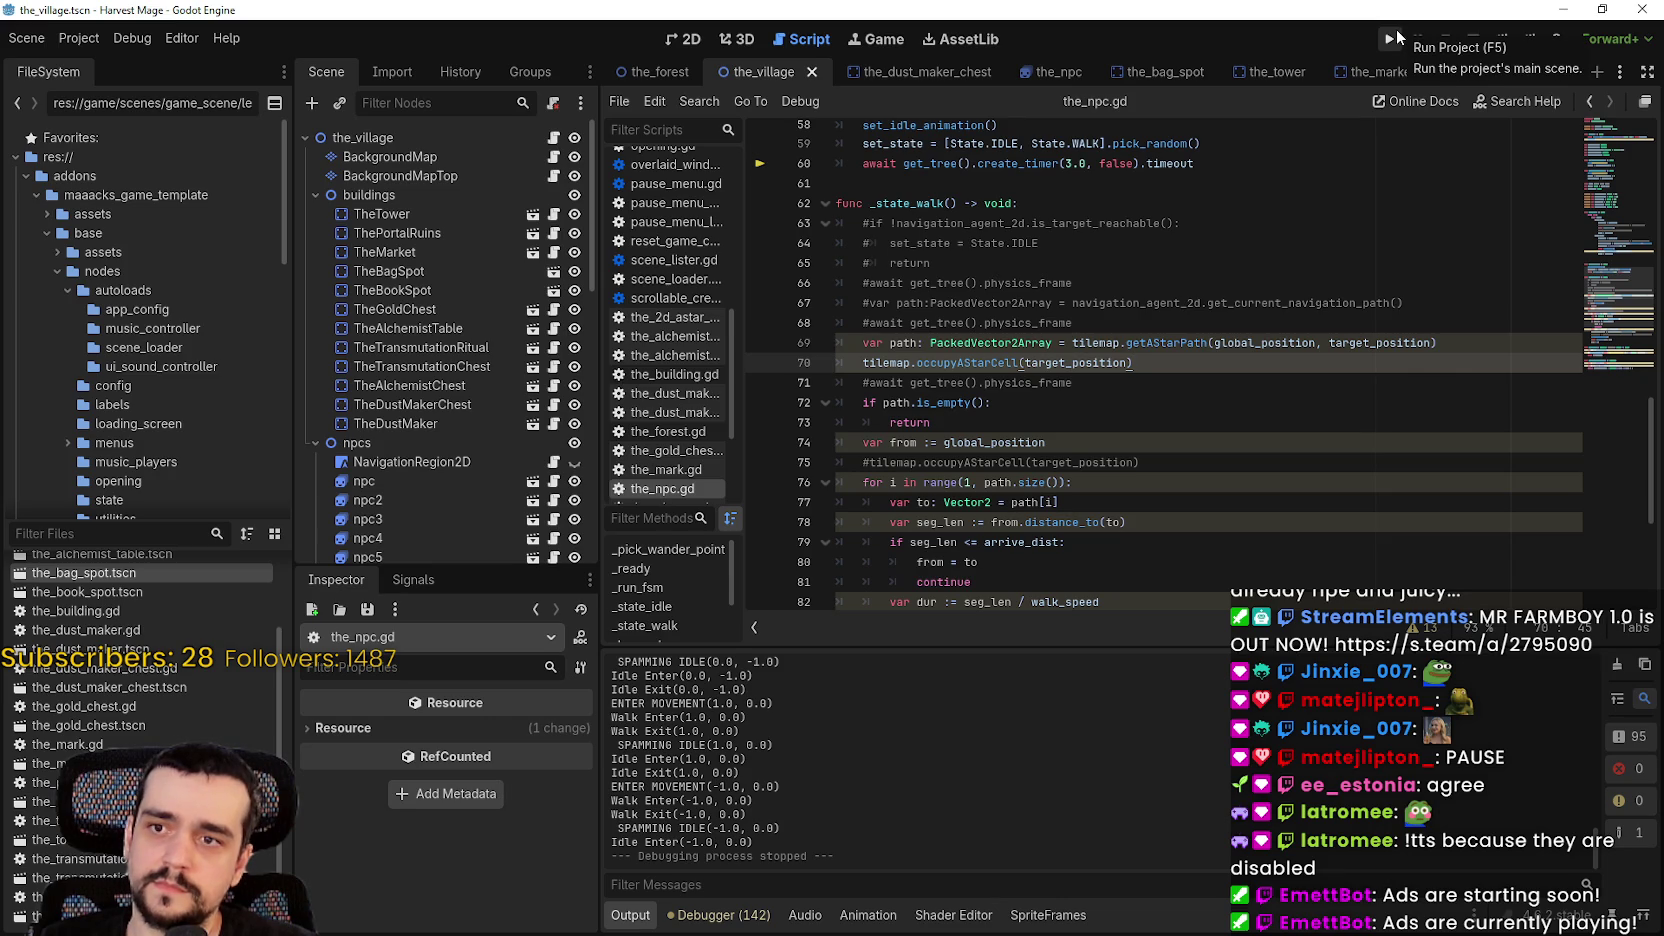
{"action": "left_click", "coordinate": [1397, 37]}
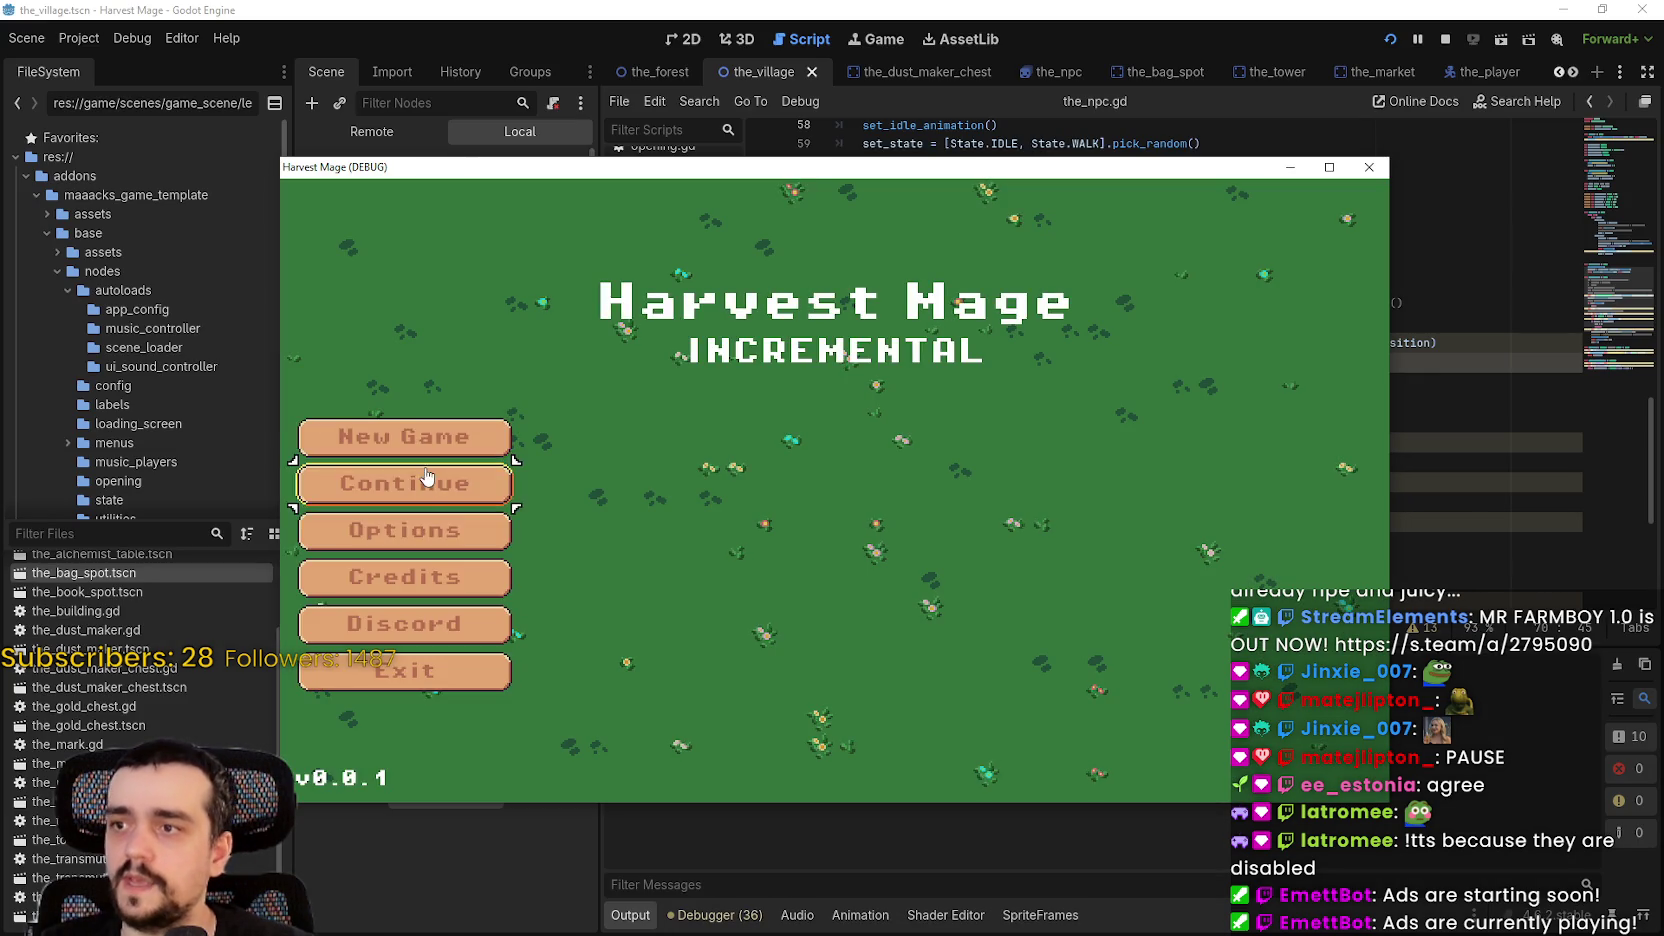
{"action": "left_click", "coordinate": [430, 483]}
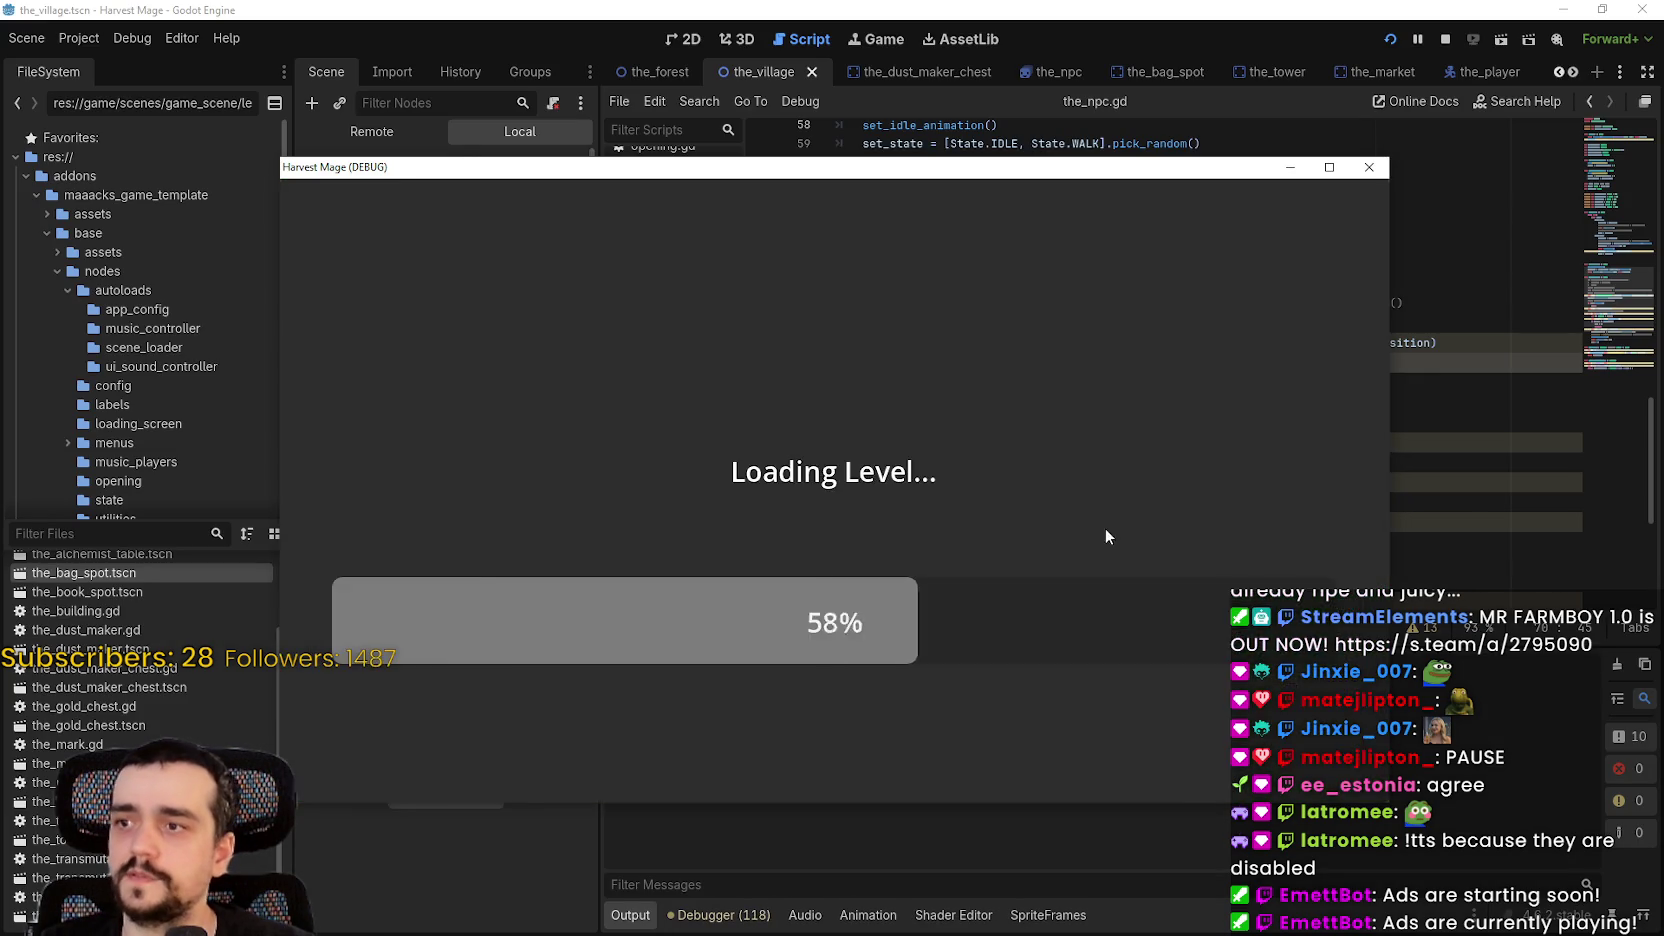
{"action": "key", "text": "d"}
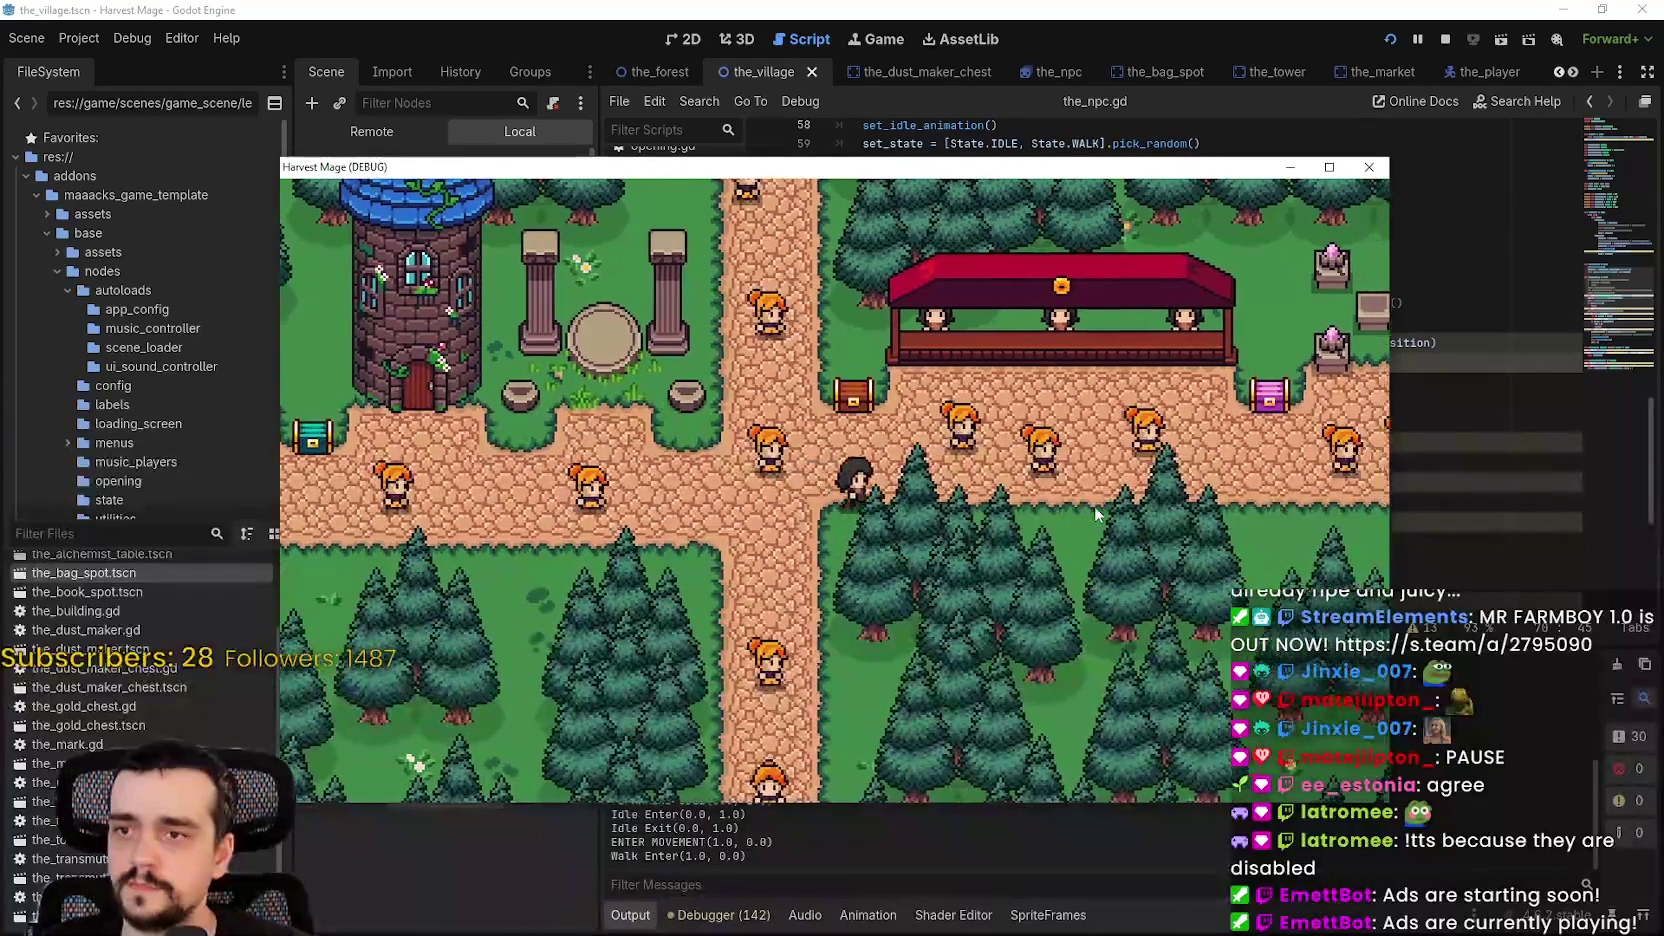
{"action": "key", "text": "d"}
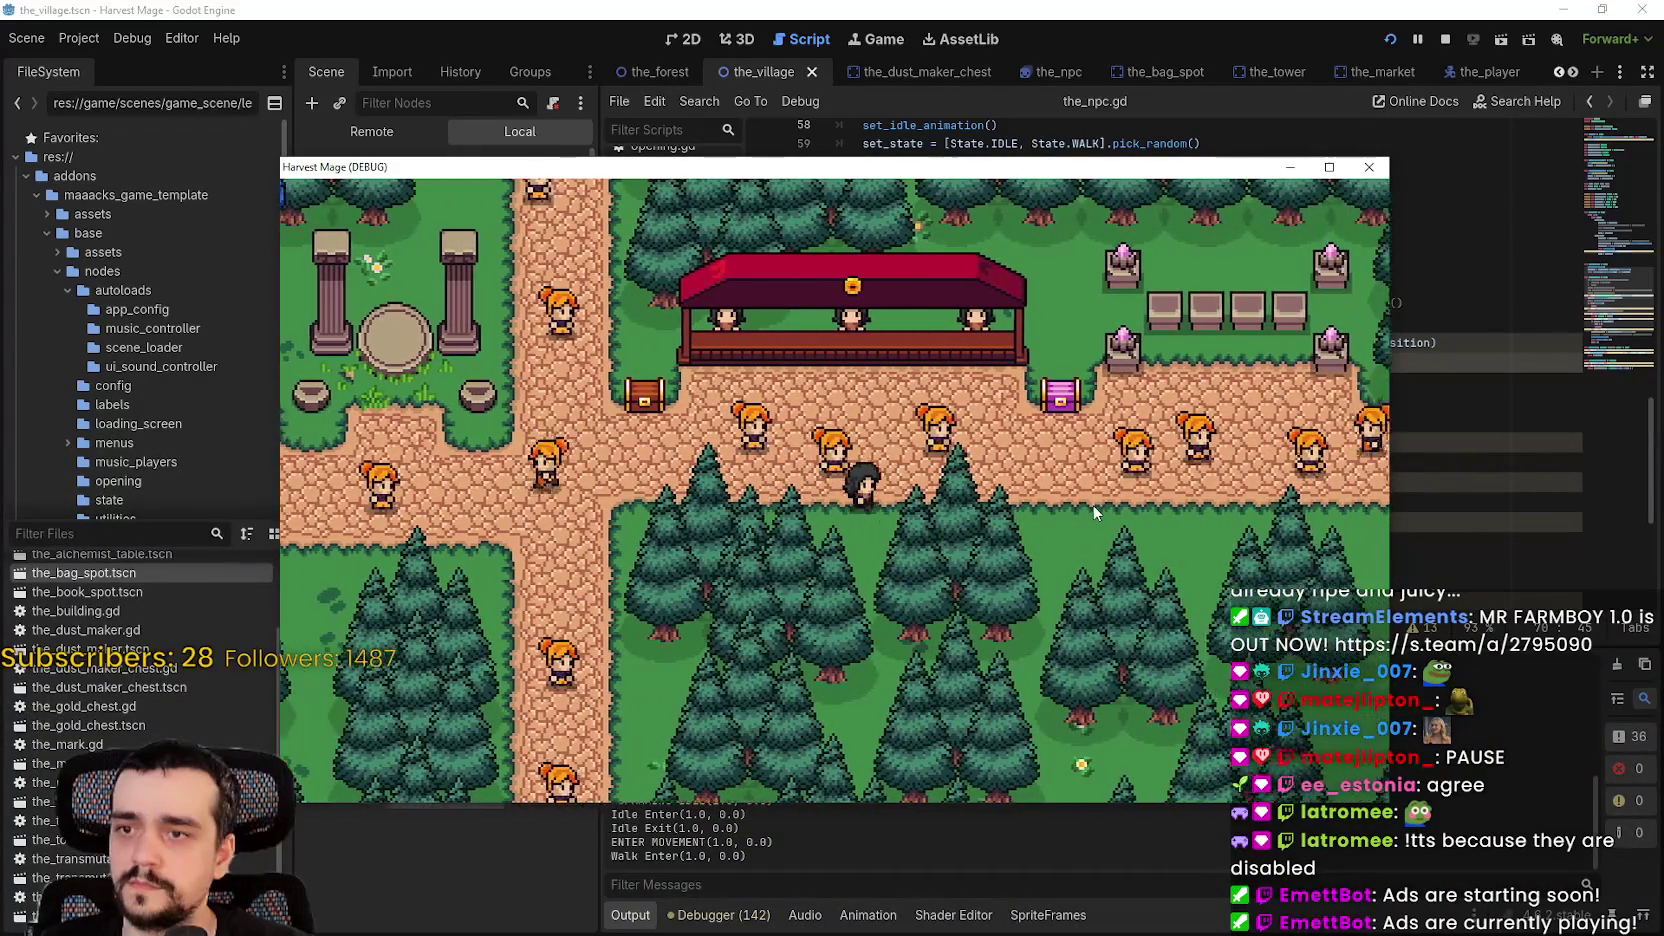
{"action": "key", "text": "d"}
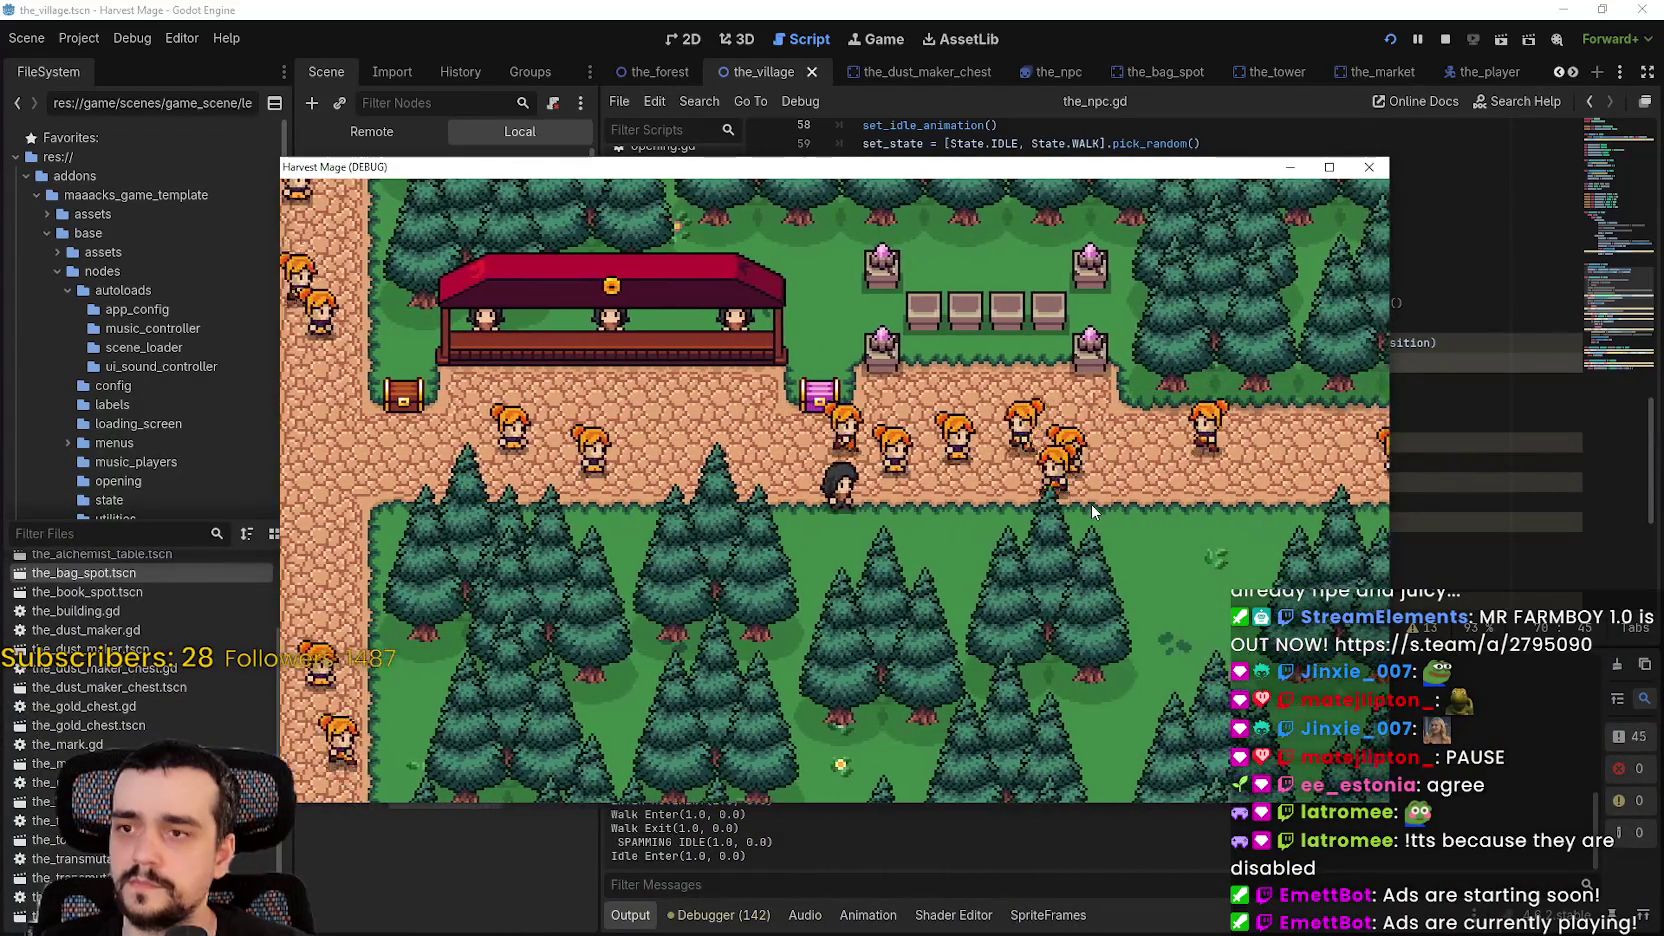
- Stop the game and comment out line 52's freeAStarCell call after walking
{"action": "left_click", "coordinate": [1445, 38]}
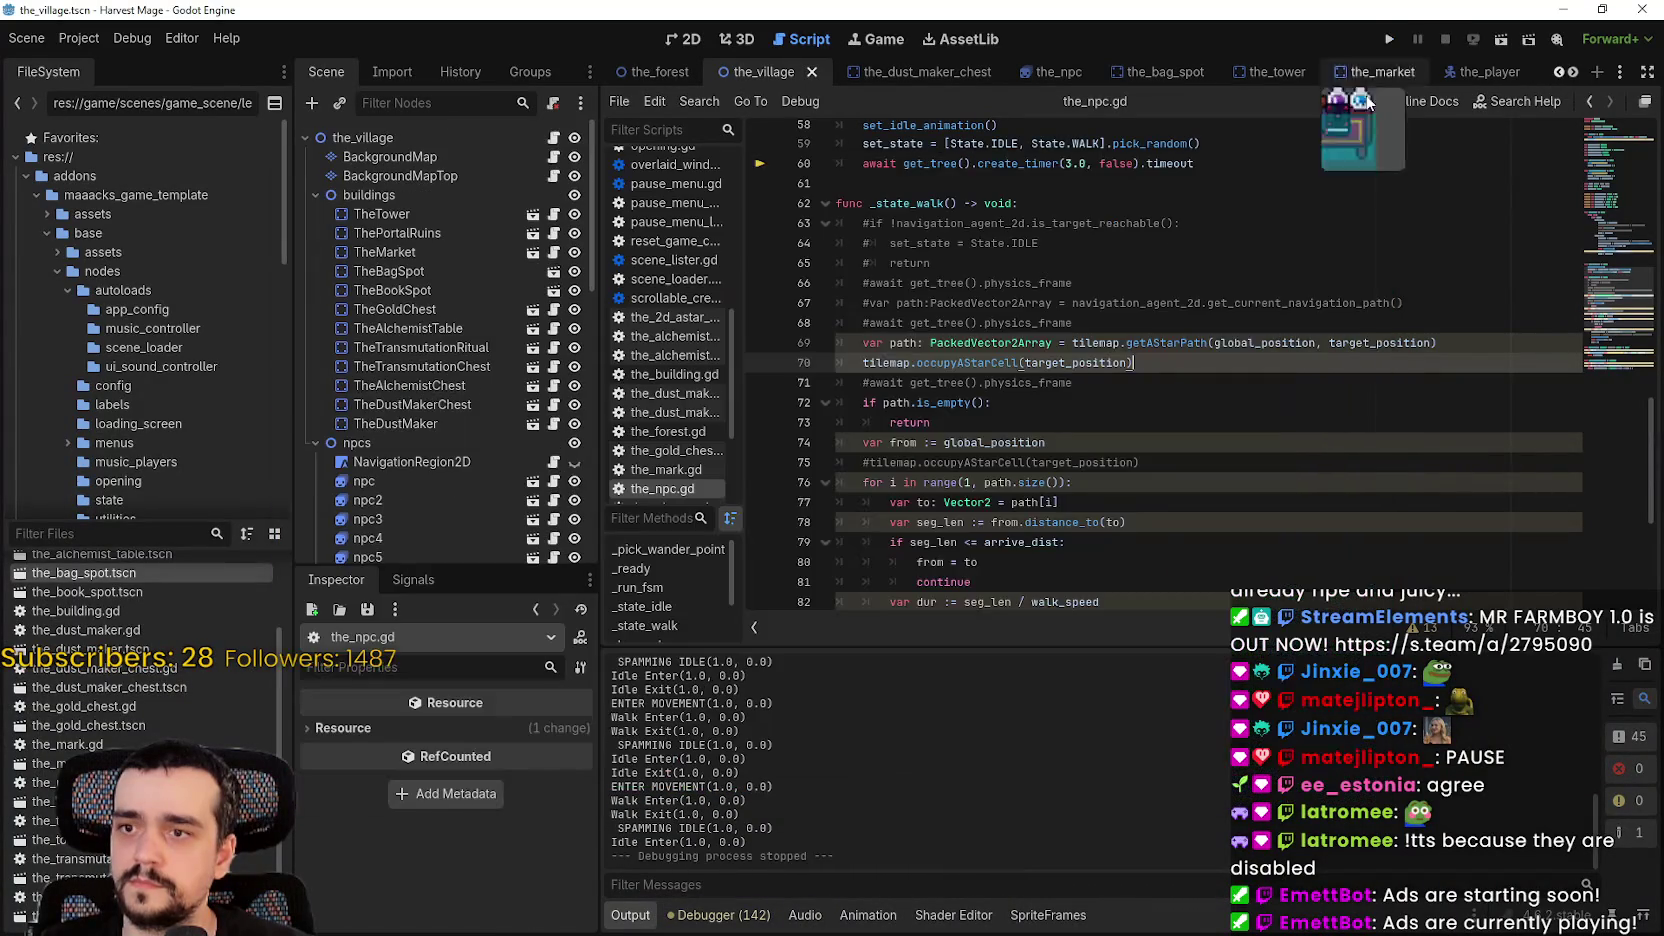
{"action": "scroll", "coordinate": [1100, 300], "scroll_direction": "up", "scroll_amount": 4}
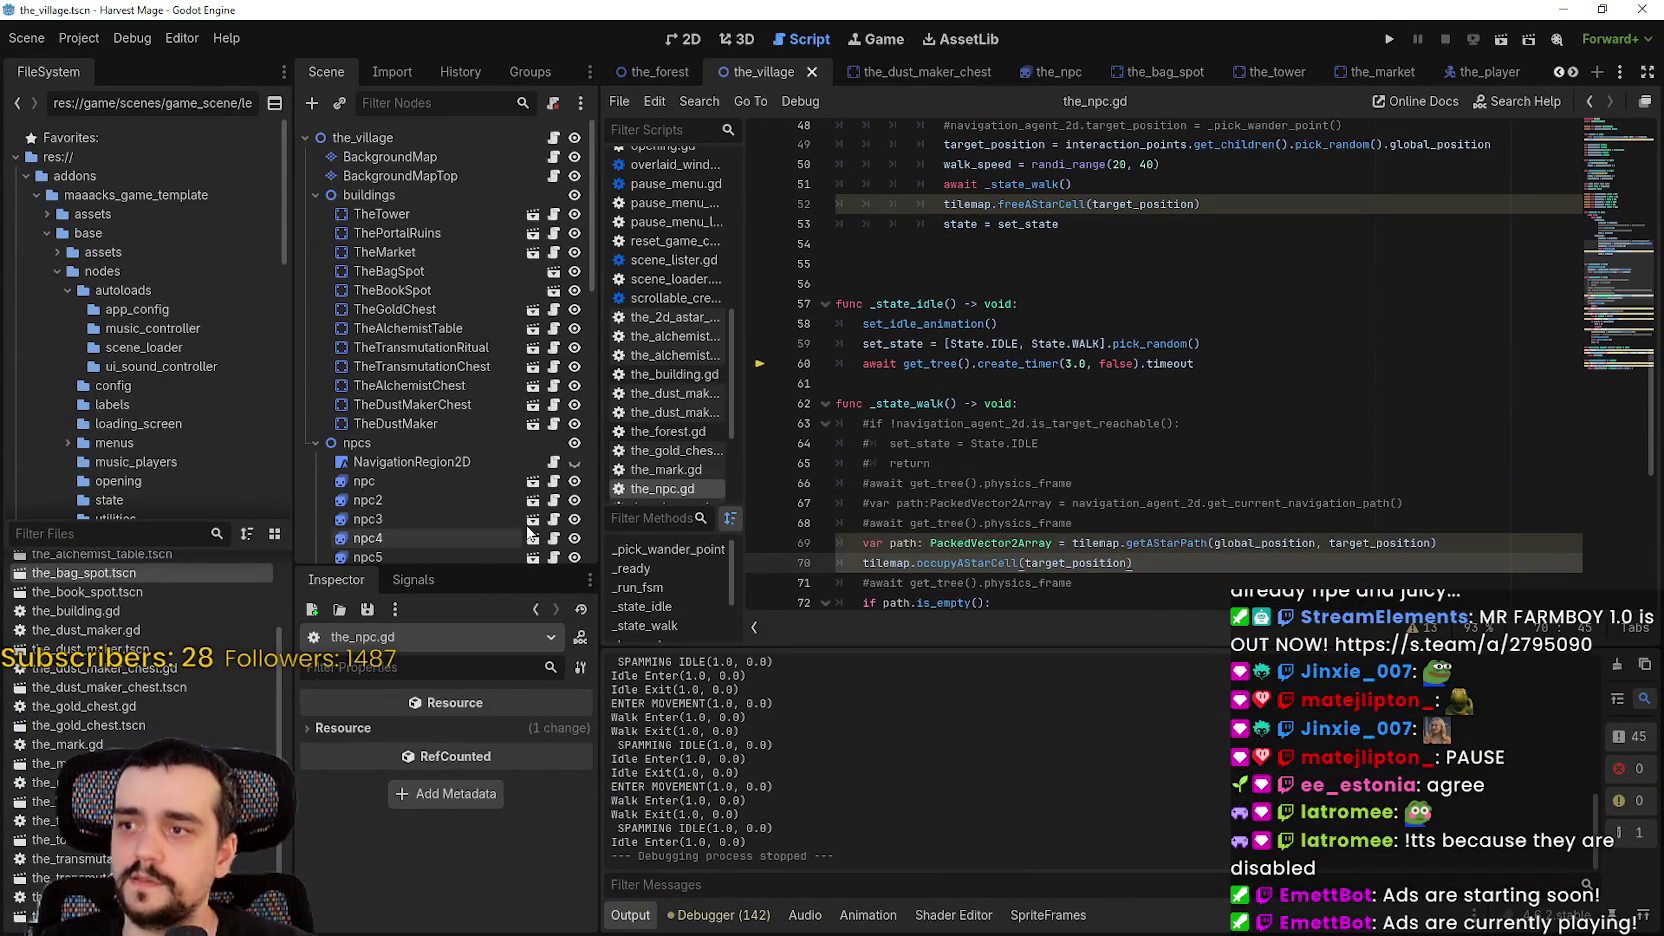
{"action": "scroll", "coordinate": [1100, 400], "scroll_direction": "up", "scroll_amount": 4}
{"action": "left_click_drag", "start_coordinate": [945, 448], "coordinate": [1220, 459]}
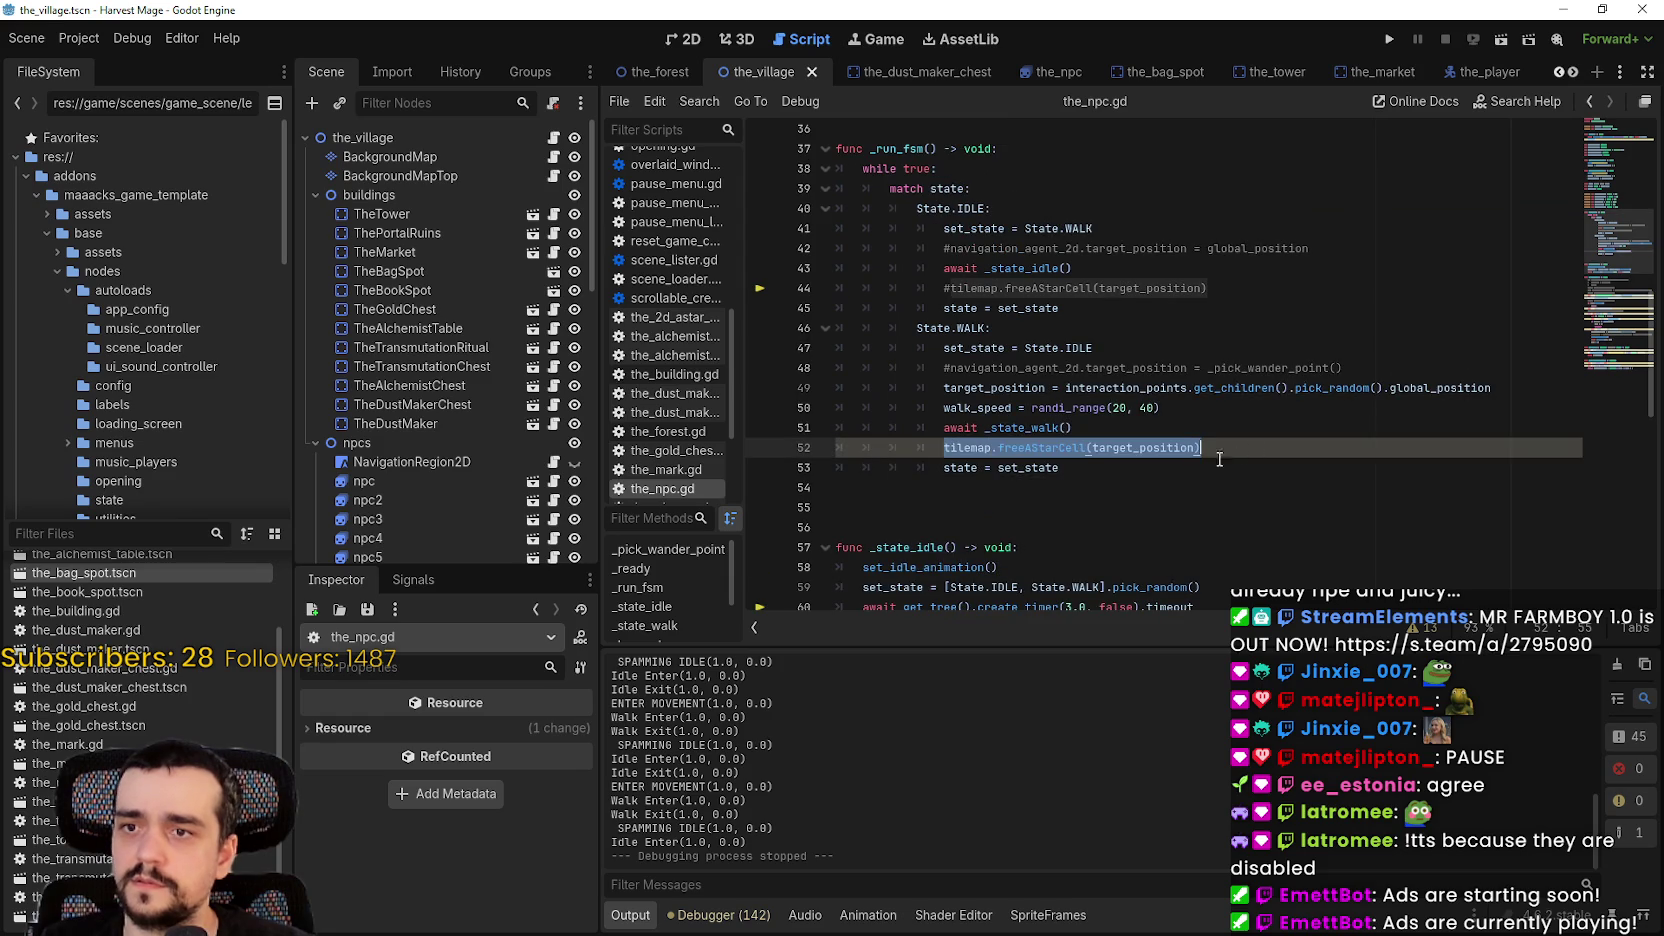
{"action": "key", "text": "ctrl+k"}
- Uncomment line 44's freeAStarCell(target_position) in the IDLE branch and save the script
{"action": "left_click_drag", "start_coordinate": [948, 288], "coordinate": [950, 298]}
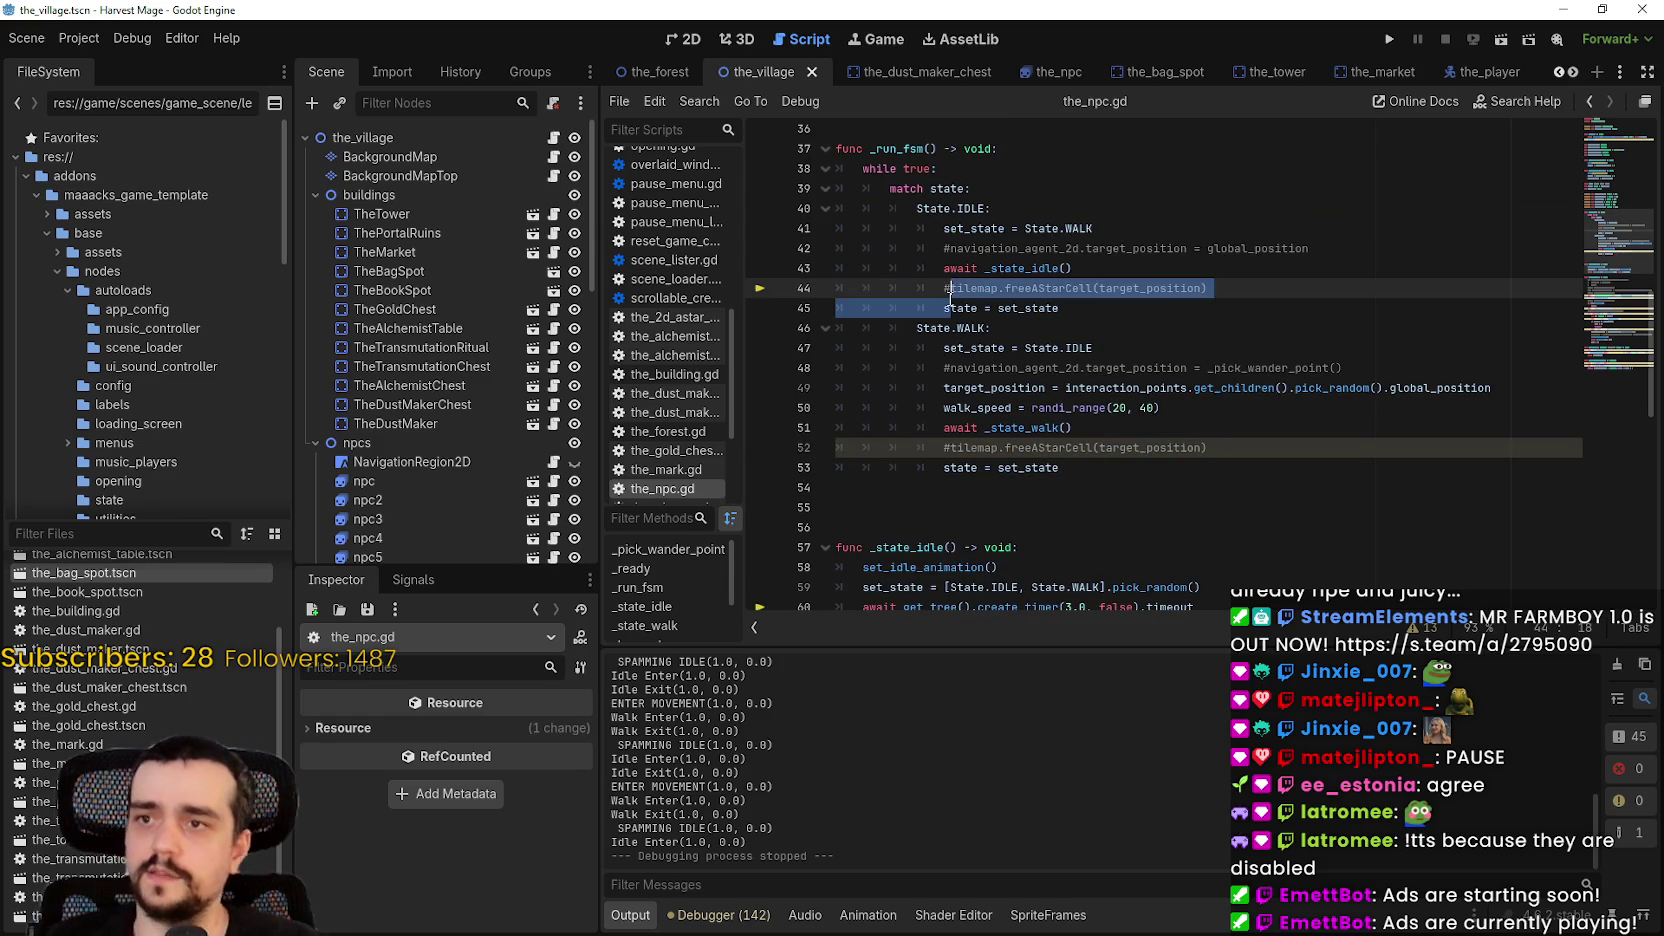
{"action": "key", "text": "ctrl+k"}
{"action": "left_click", "coordinate": [1068, 310]}
{"action": "key", "text": "ctrl+s"}
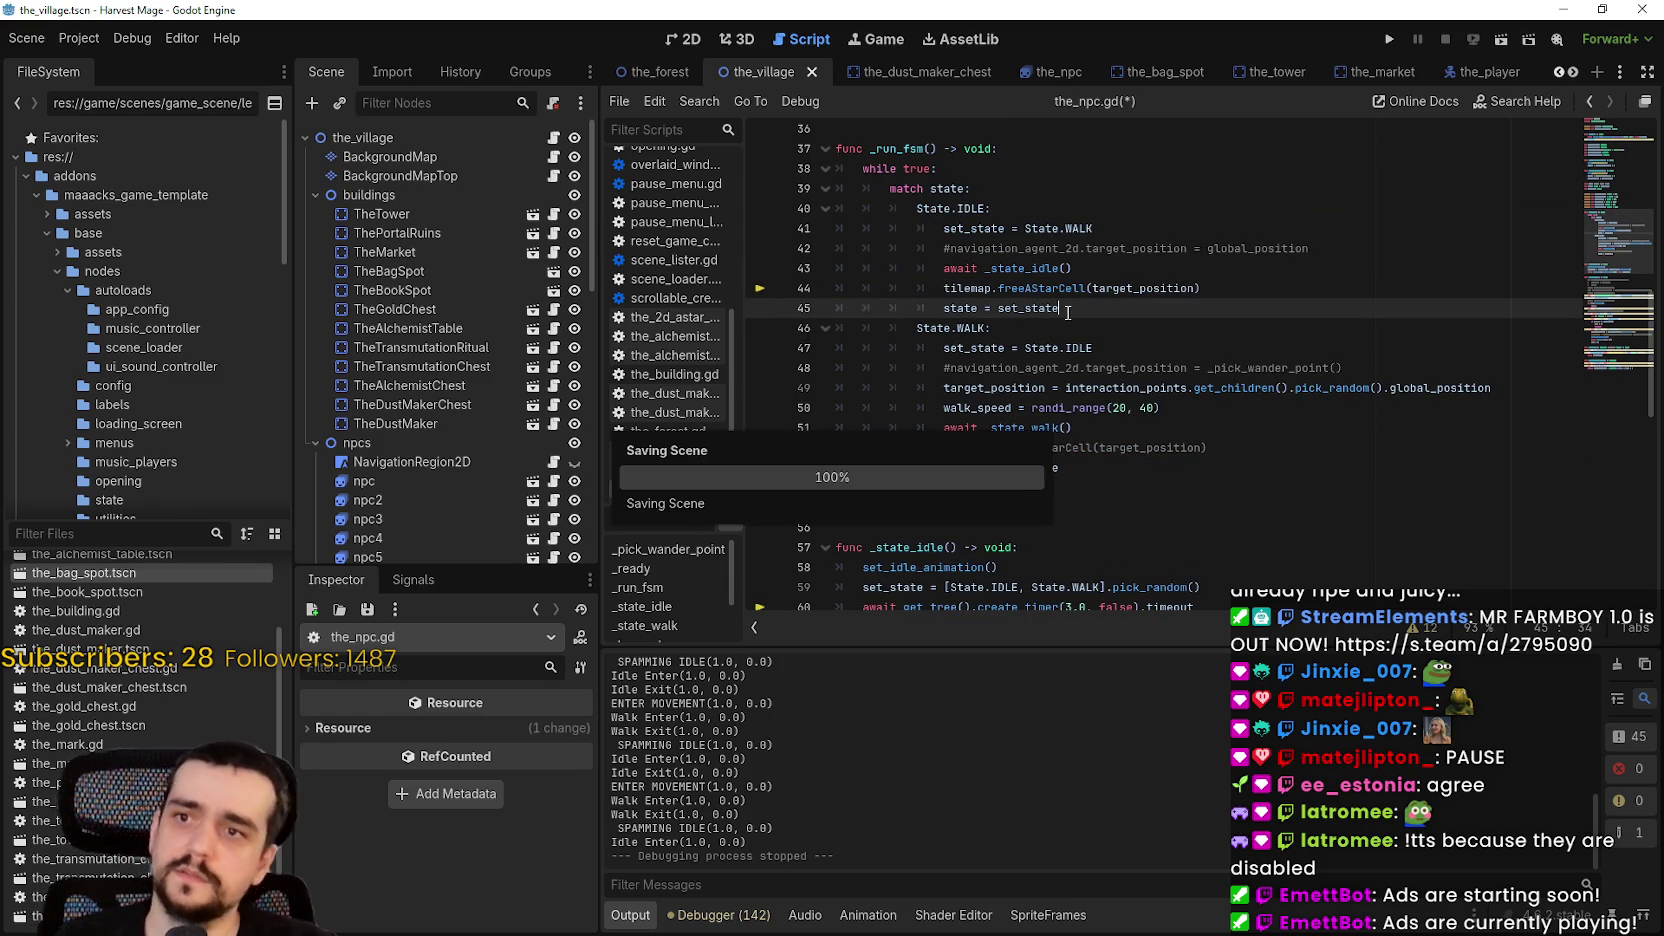
- Review the target_position uses near the state = set_state line, then run the project
{"action": "double_click", "coordinate": [1149, 292]}
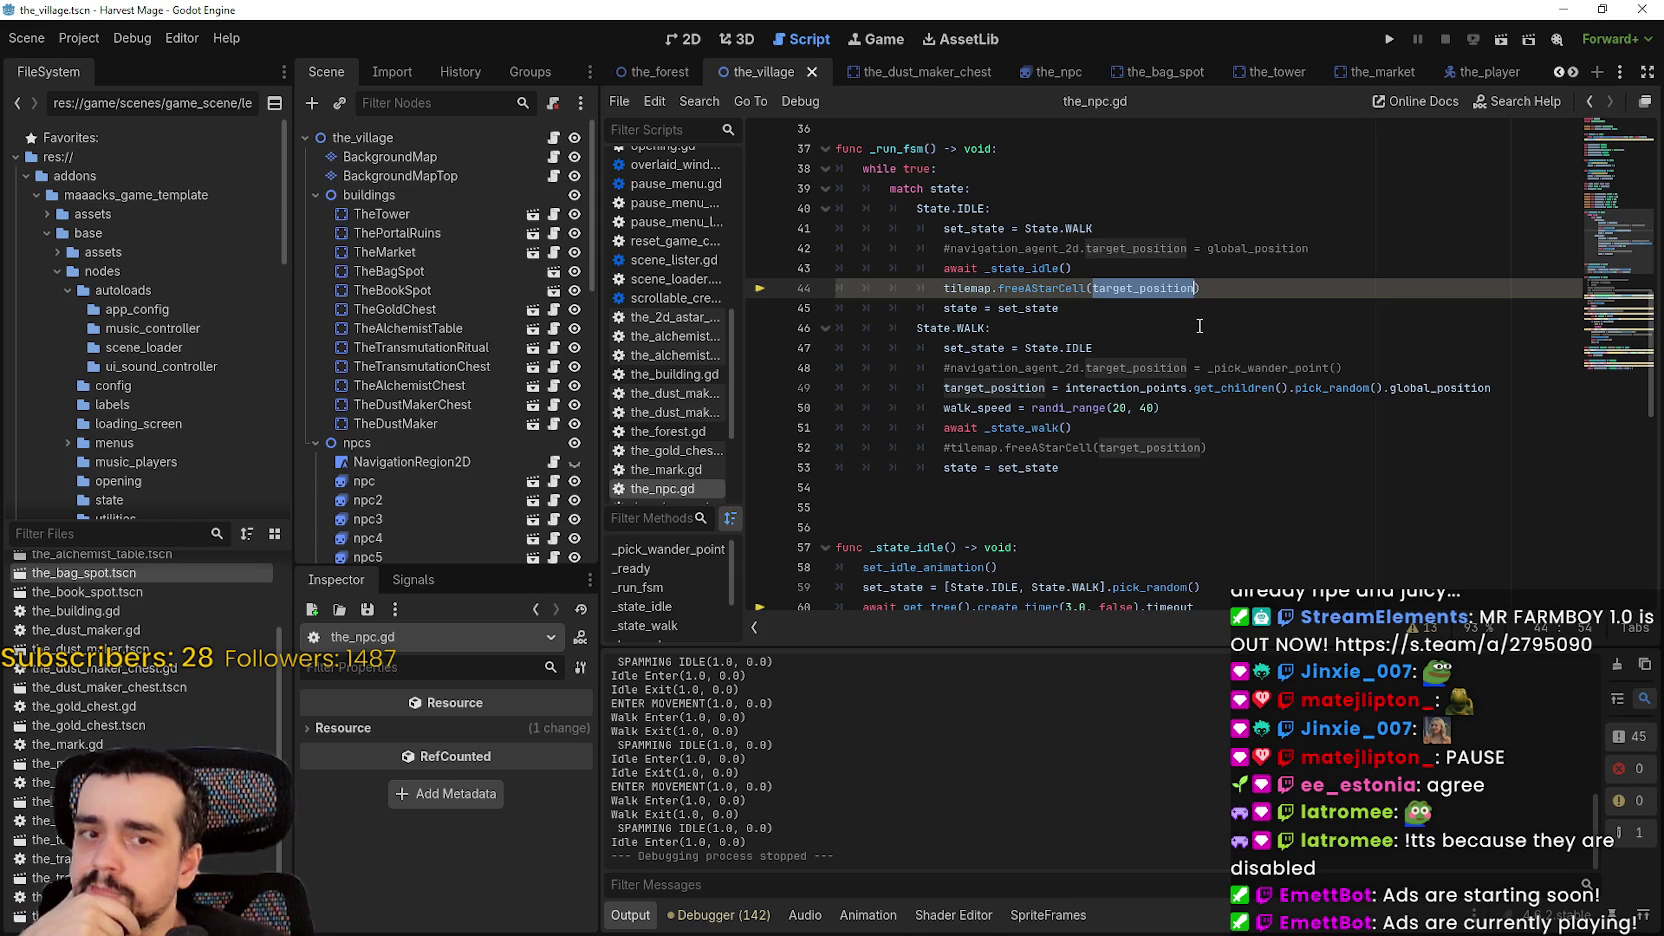
{"action": "double_click", "coordinate": [1049, 306]}
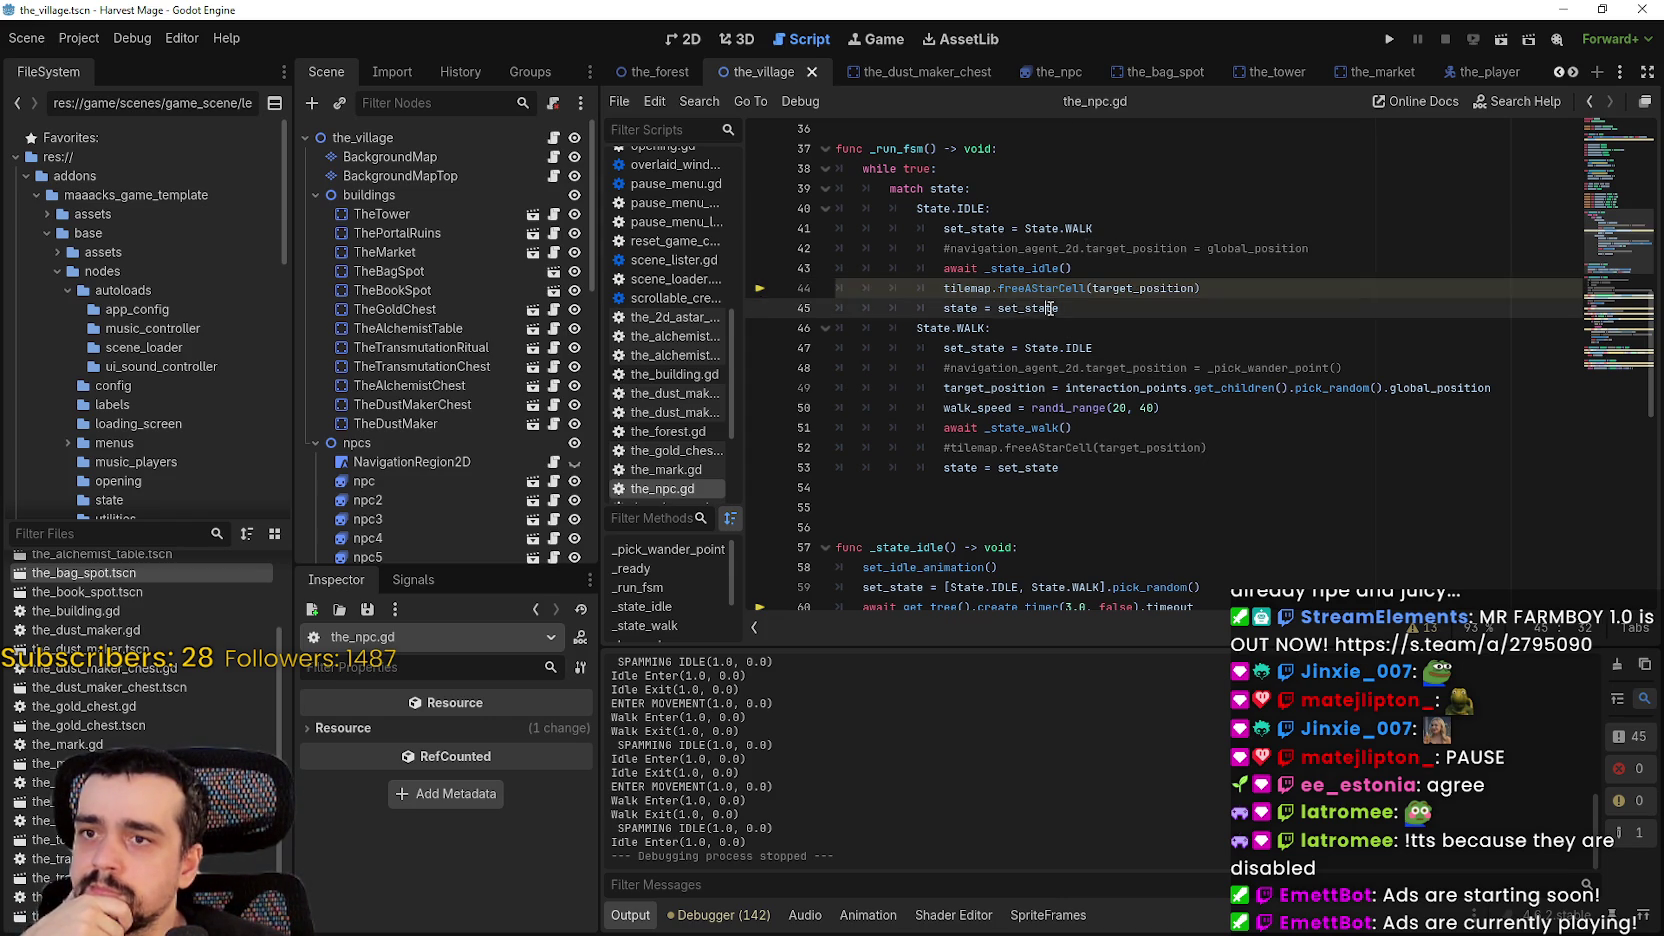
{"action": "left_click", "coordinate": [1016, 312]}
{"action": "double_click", "coordinate": [1016, 308]}
{"action": "key", "text": "shift+Home"}
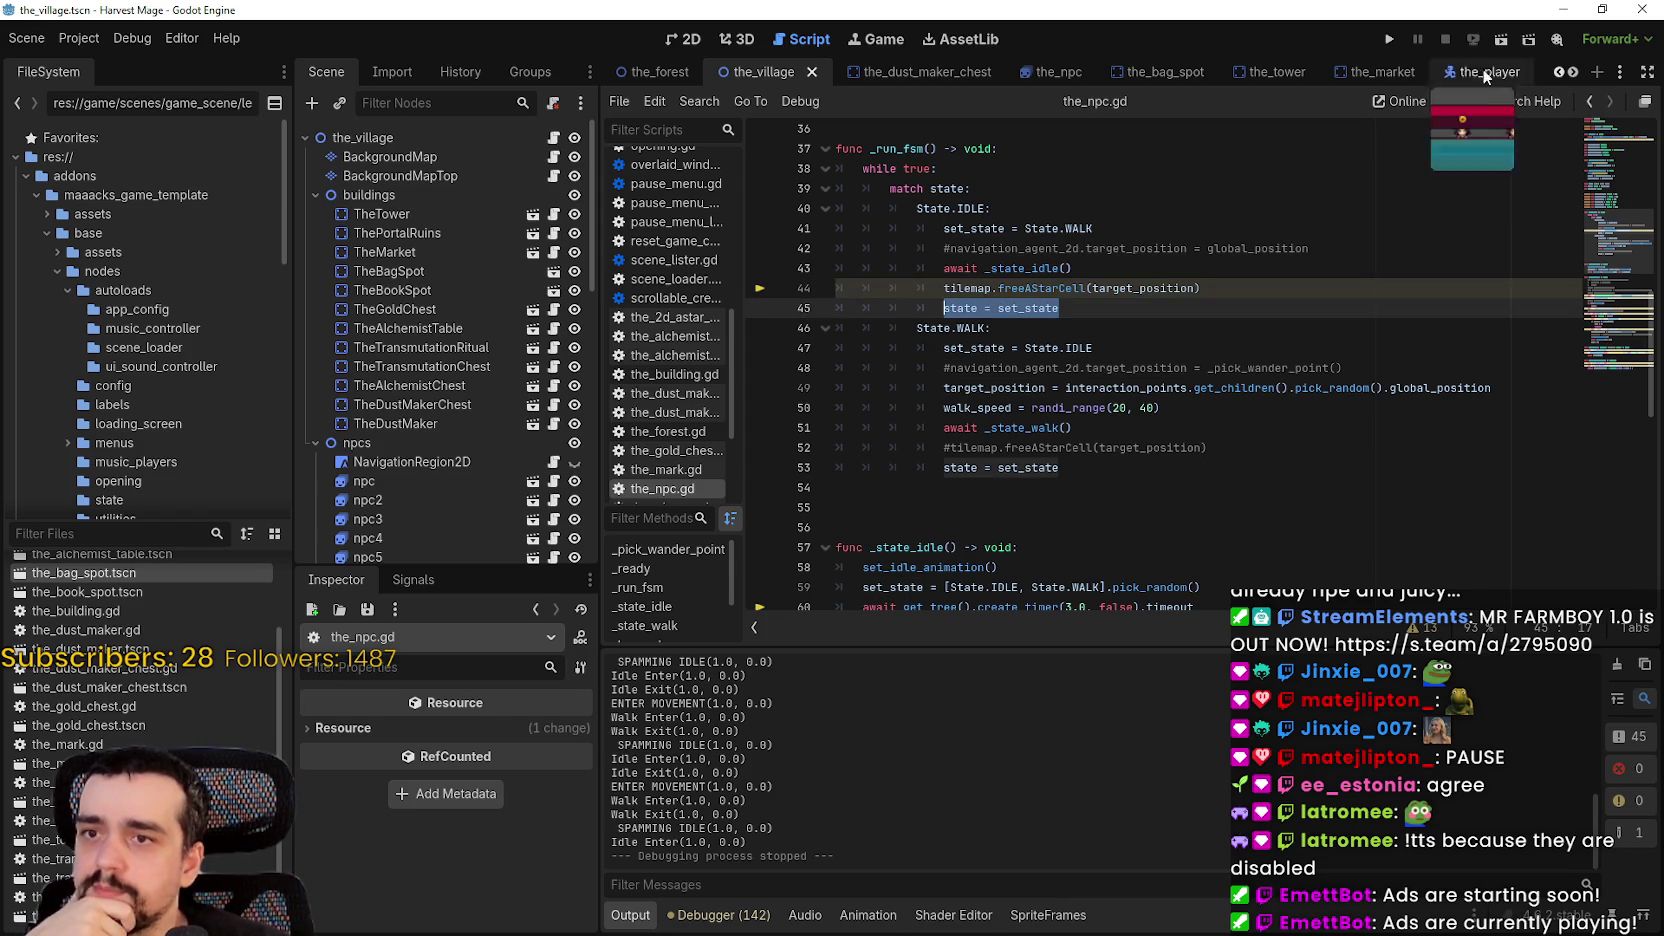
{"action": "left_click", "coordinate": [1389, 39]}
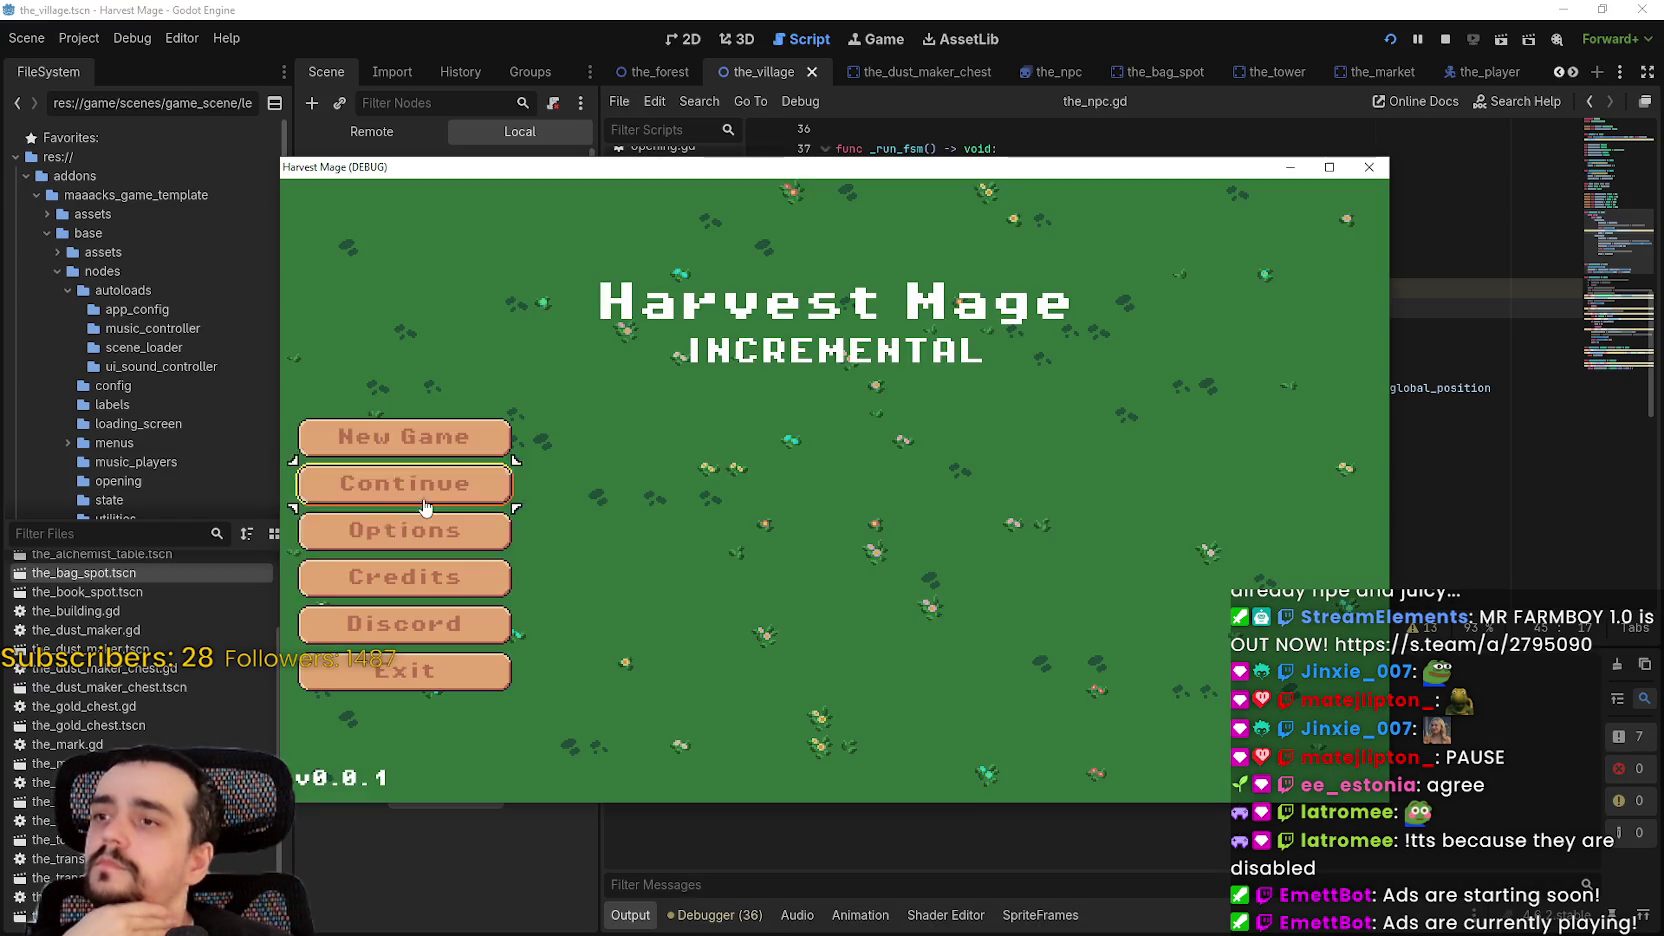
- Continue into the village, maximize the game window, and walk the player right past the market
{"action": "left_click", "coordinate": [397, 488]}
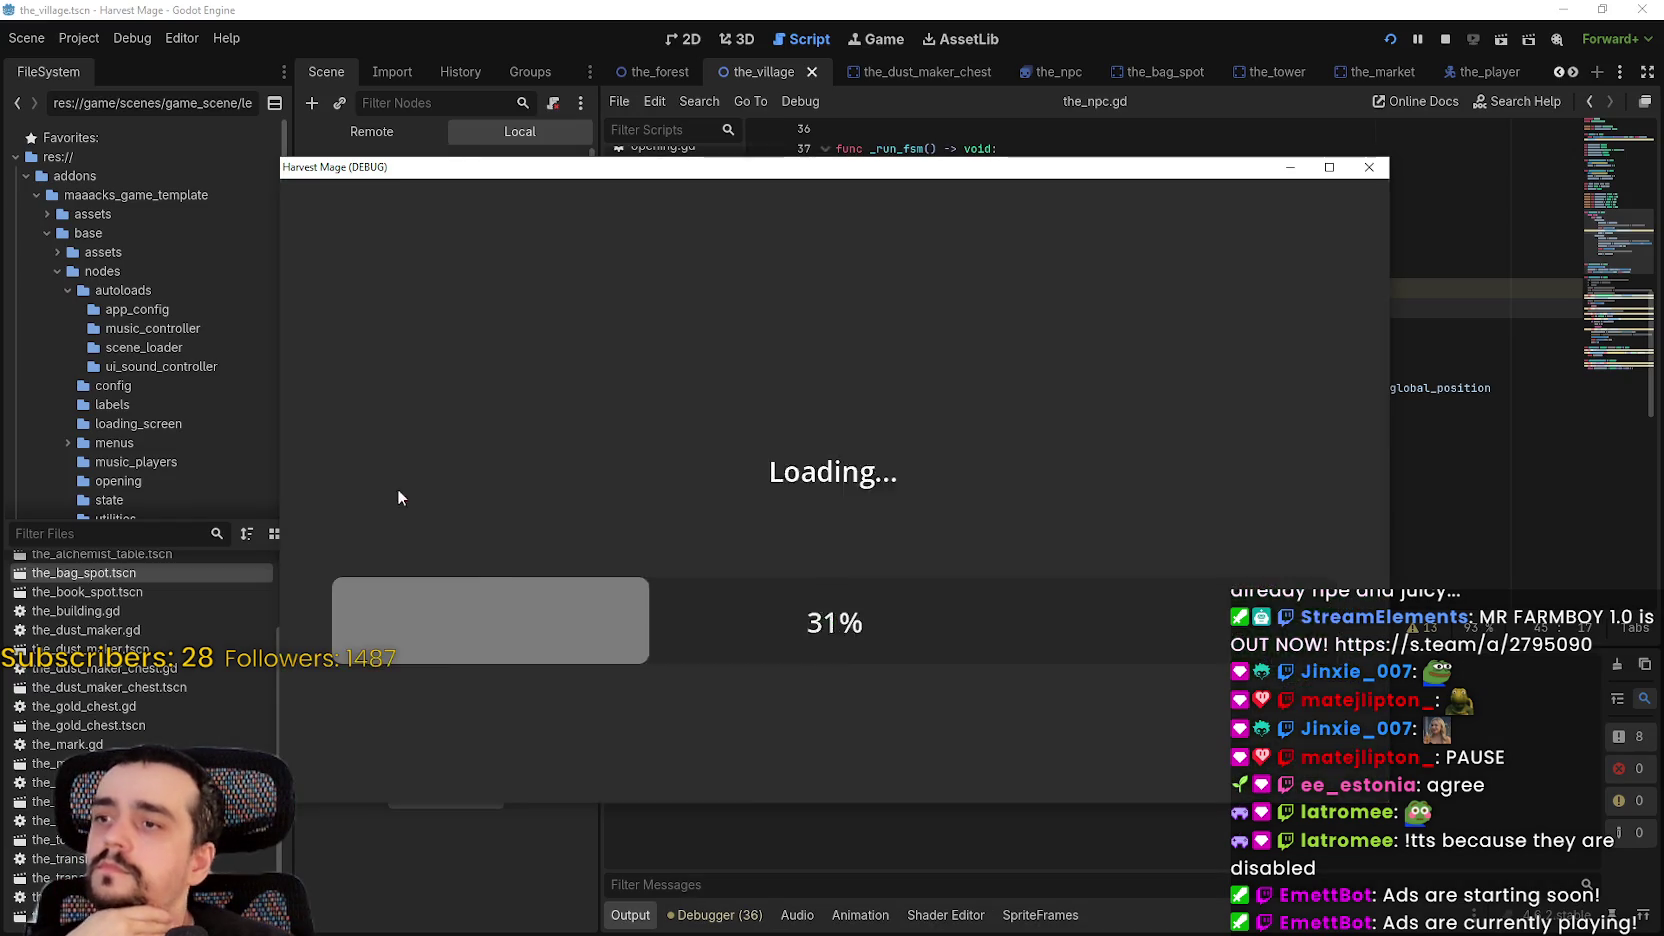
{"action": "left_click", "coordinate": [1329, 167]}
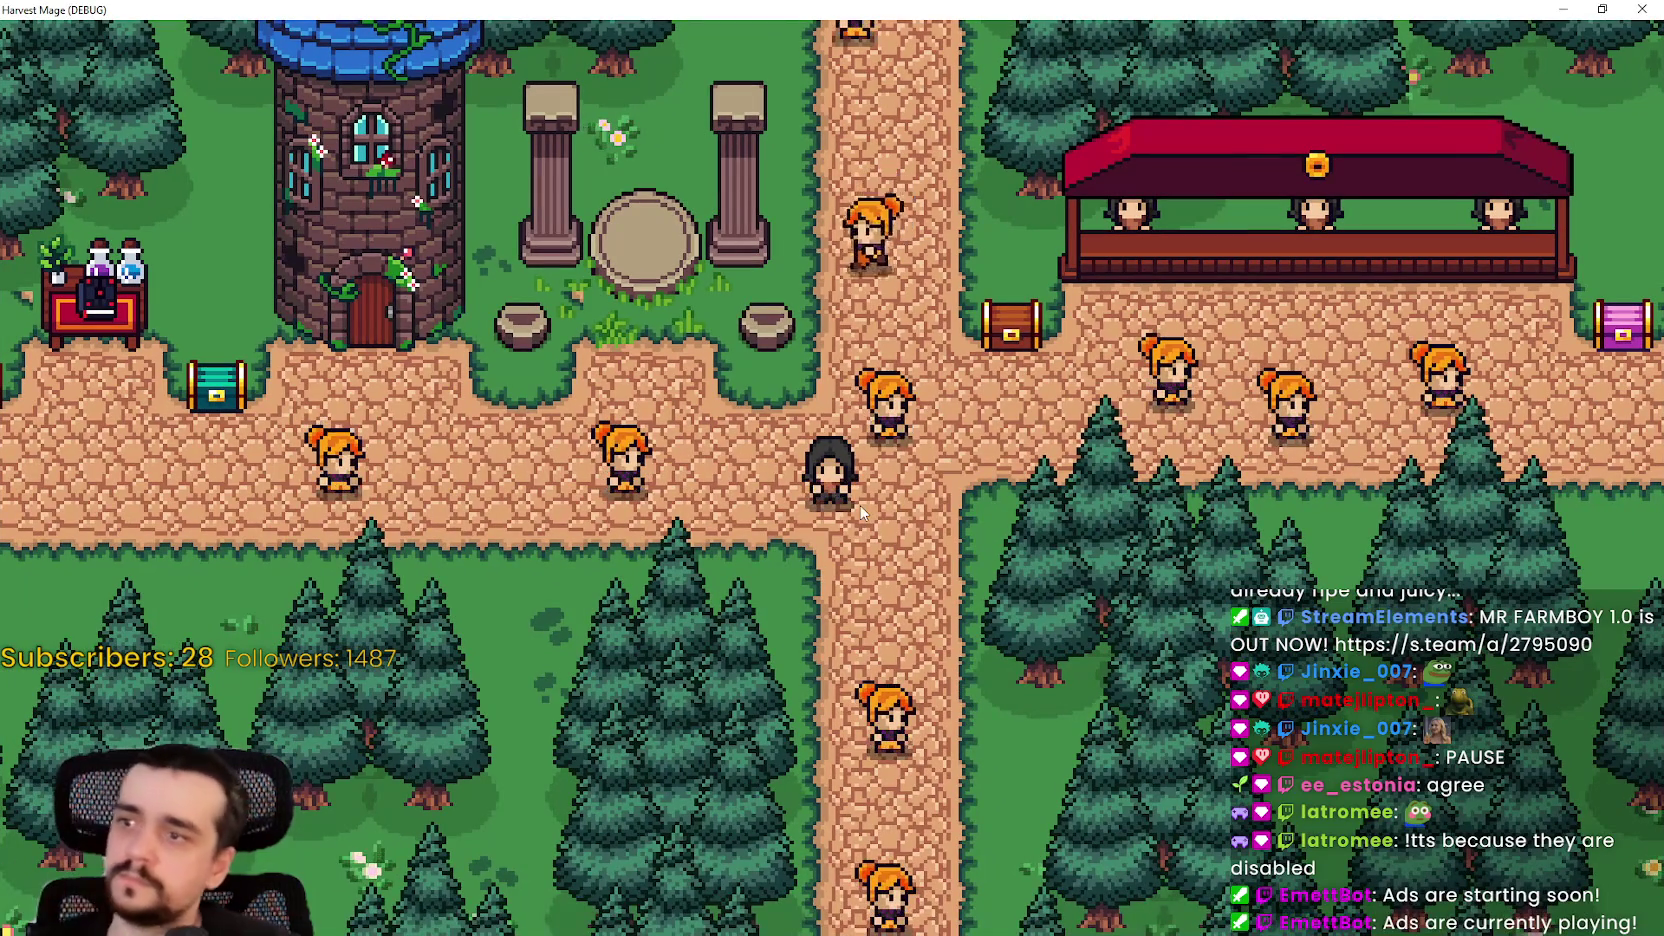
{"action": "key", "text": "d"}
{"action": "key", "text": "d"}
{"action": "key", "text": "w"}
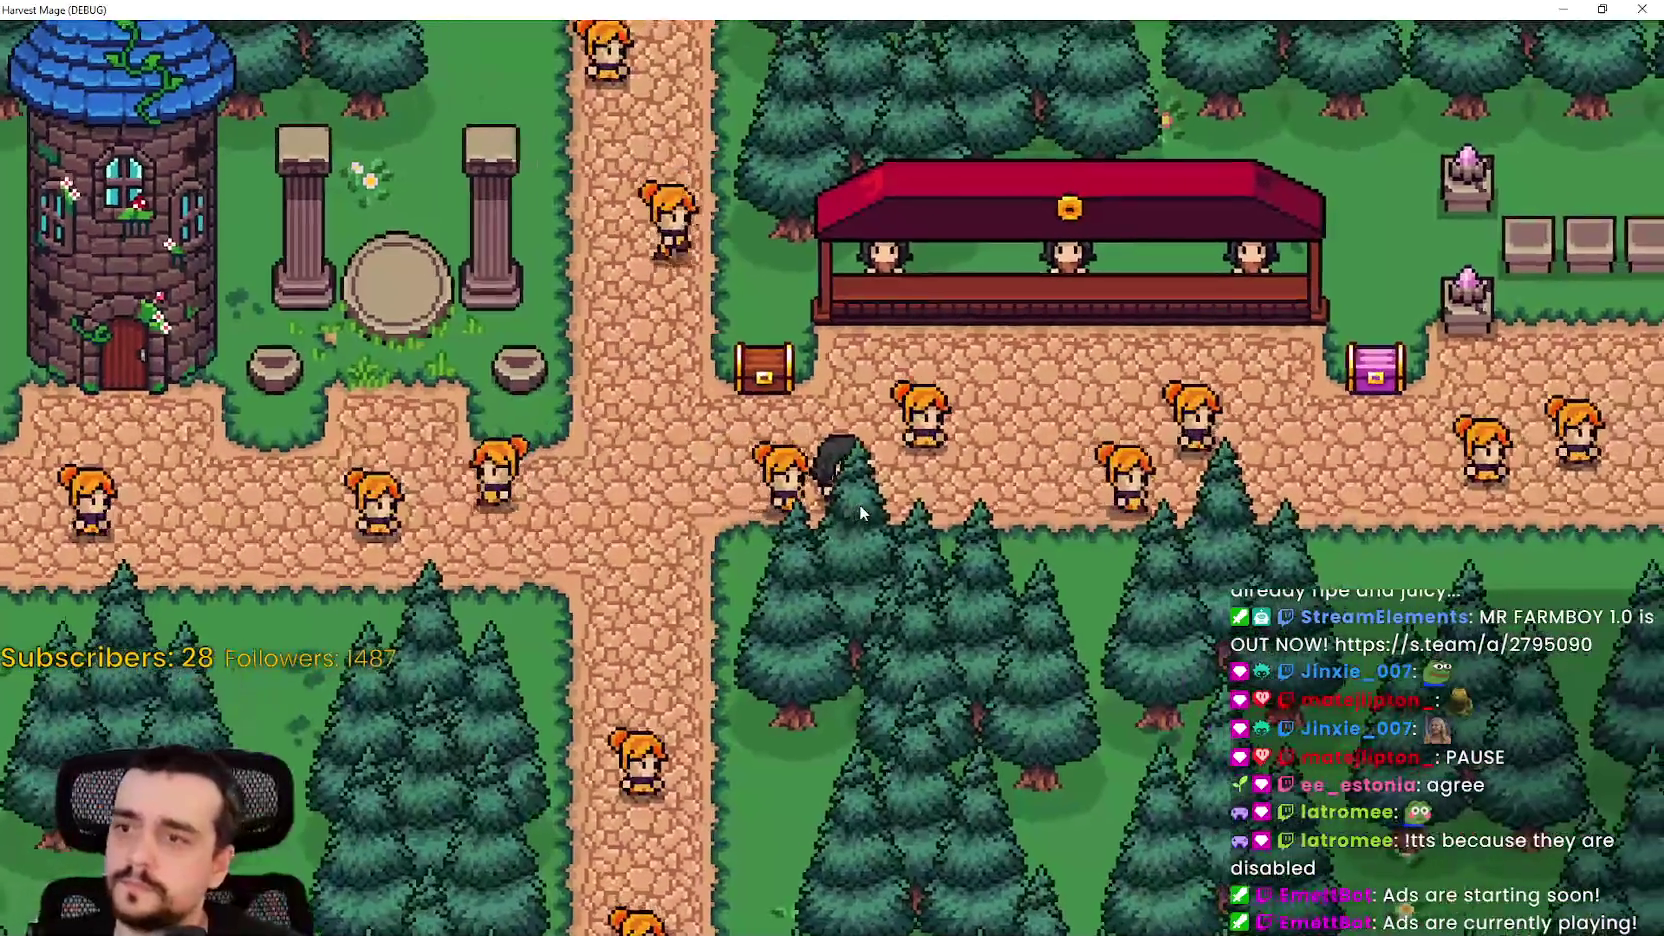
{"action": "key", "text": "d"}
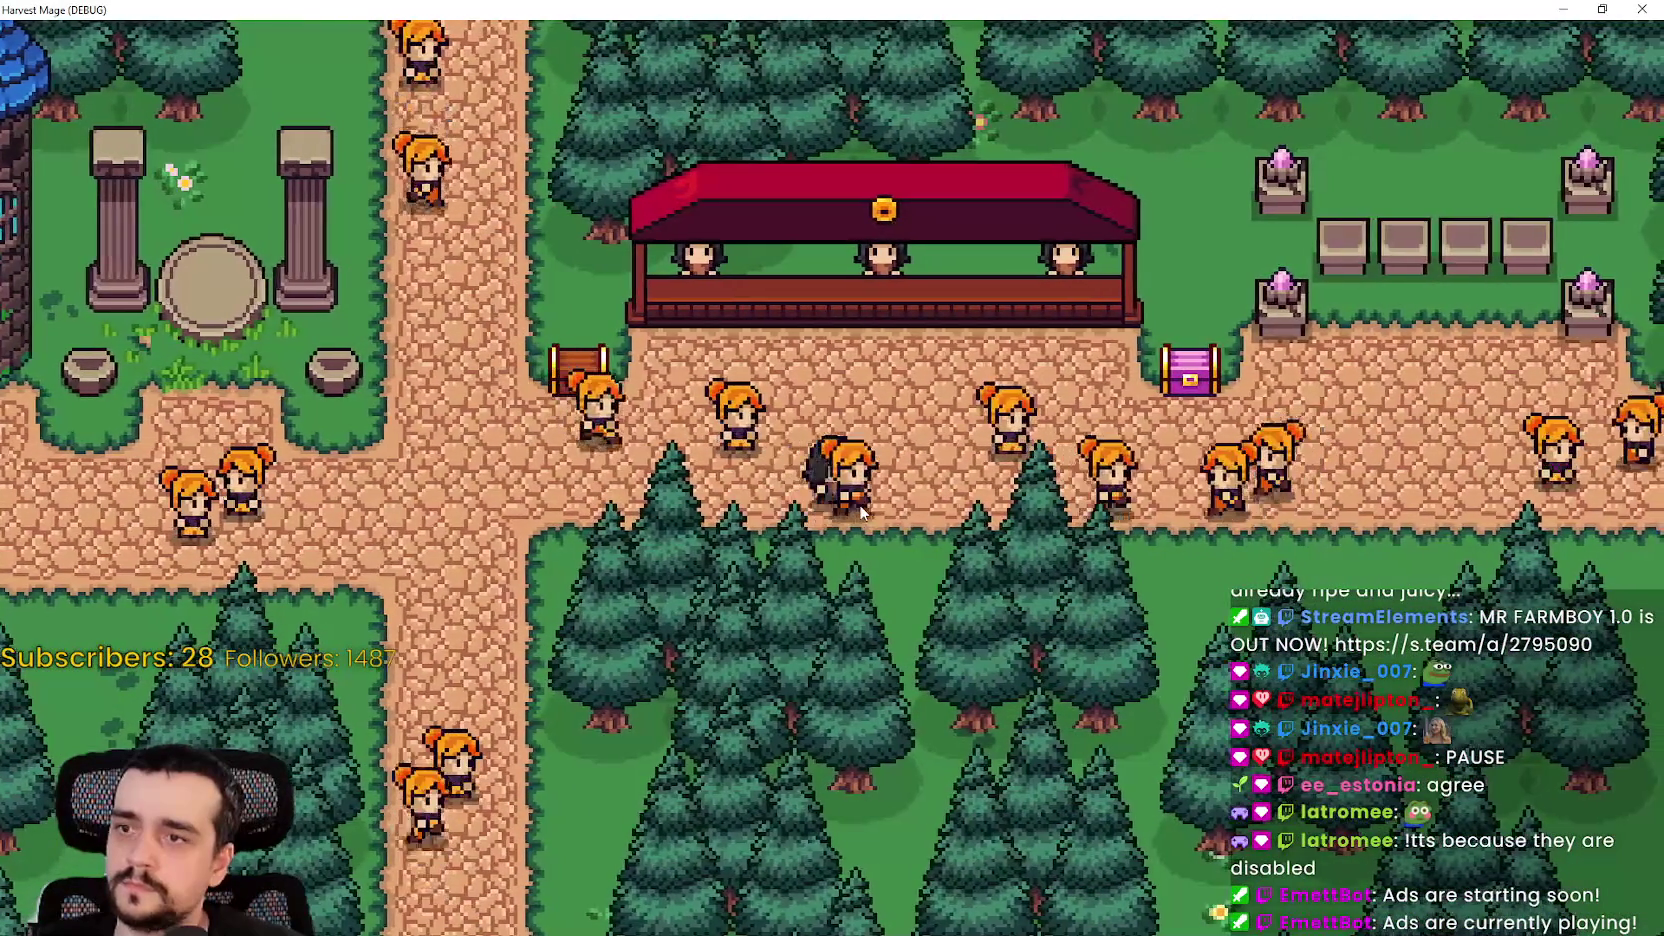
{"action": "key", "text": "d"}
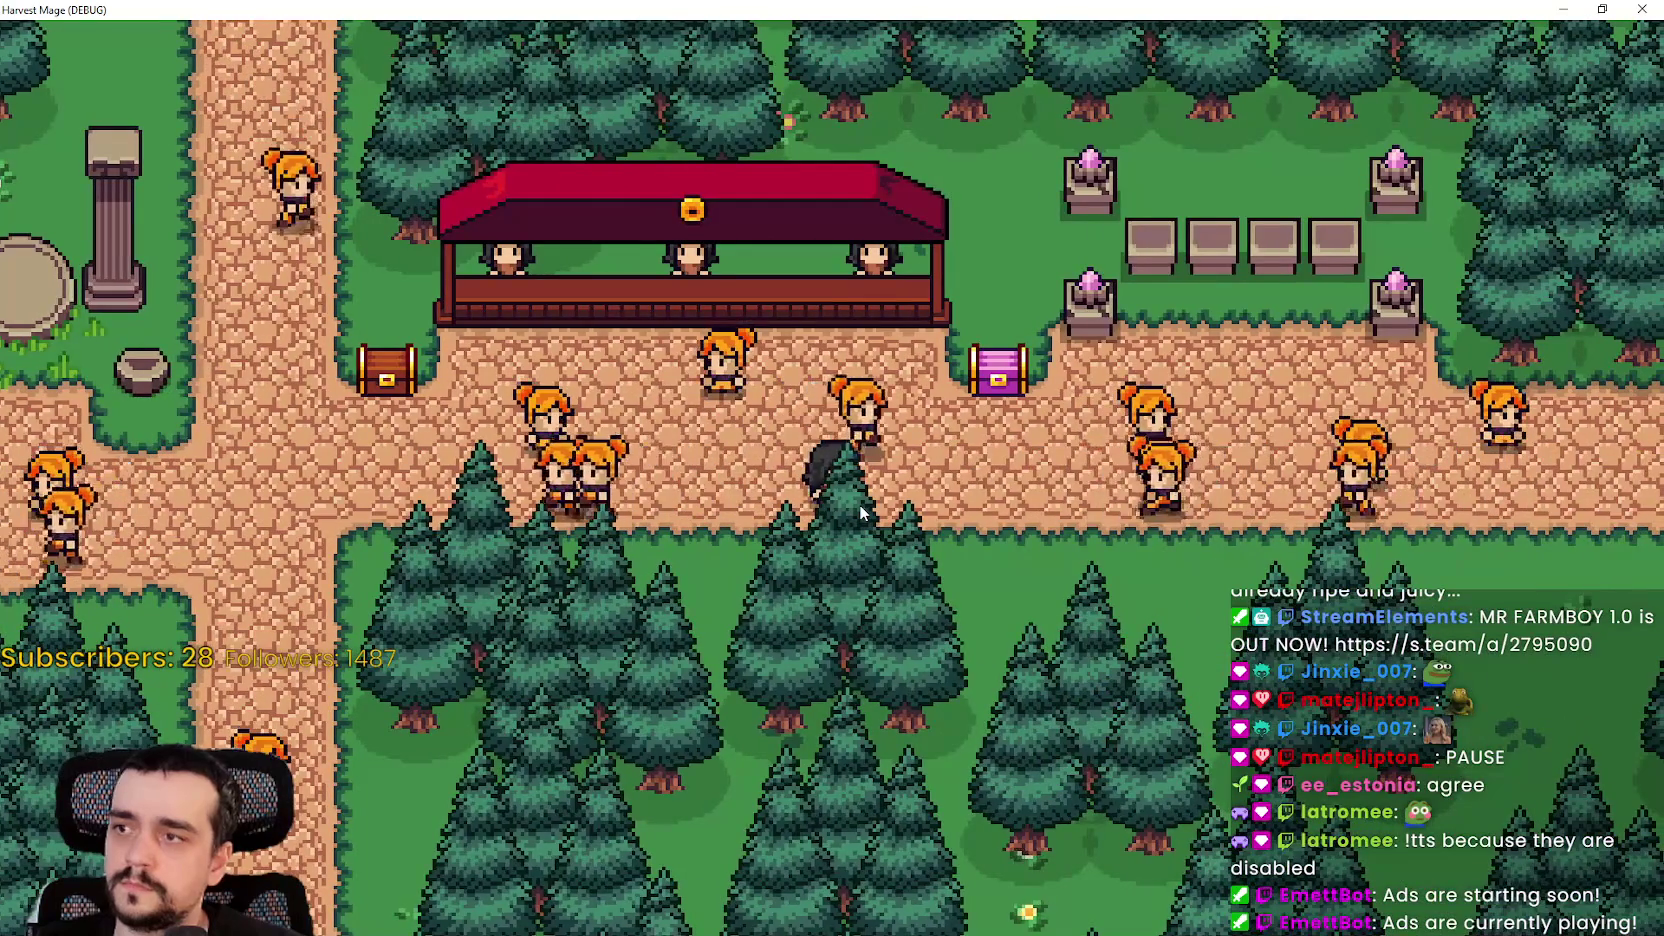
{"action": "key", "text": "d"}
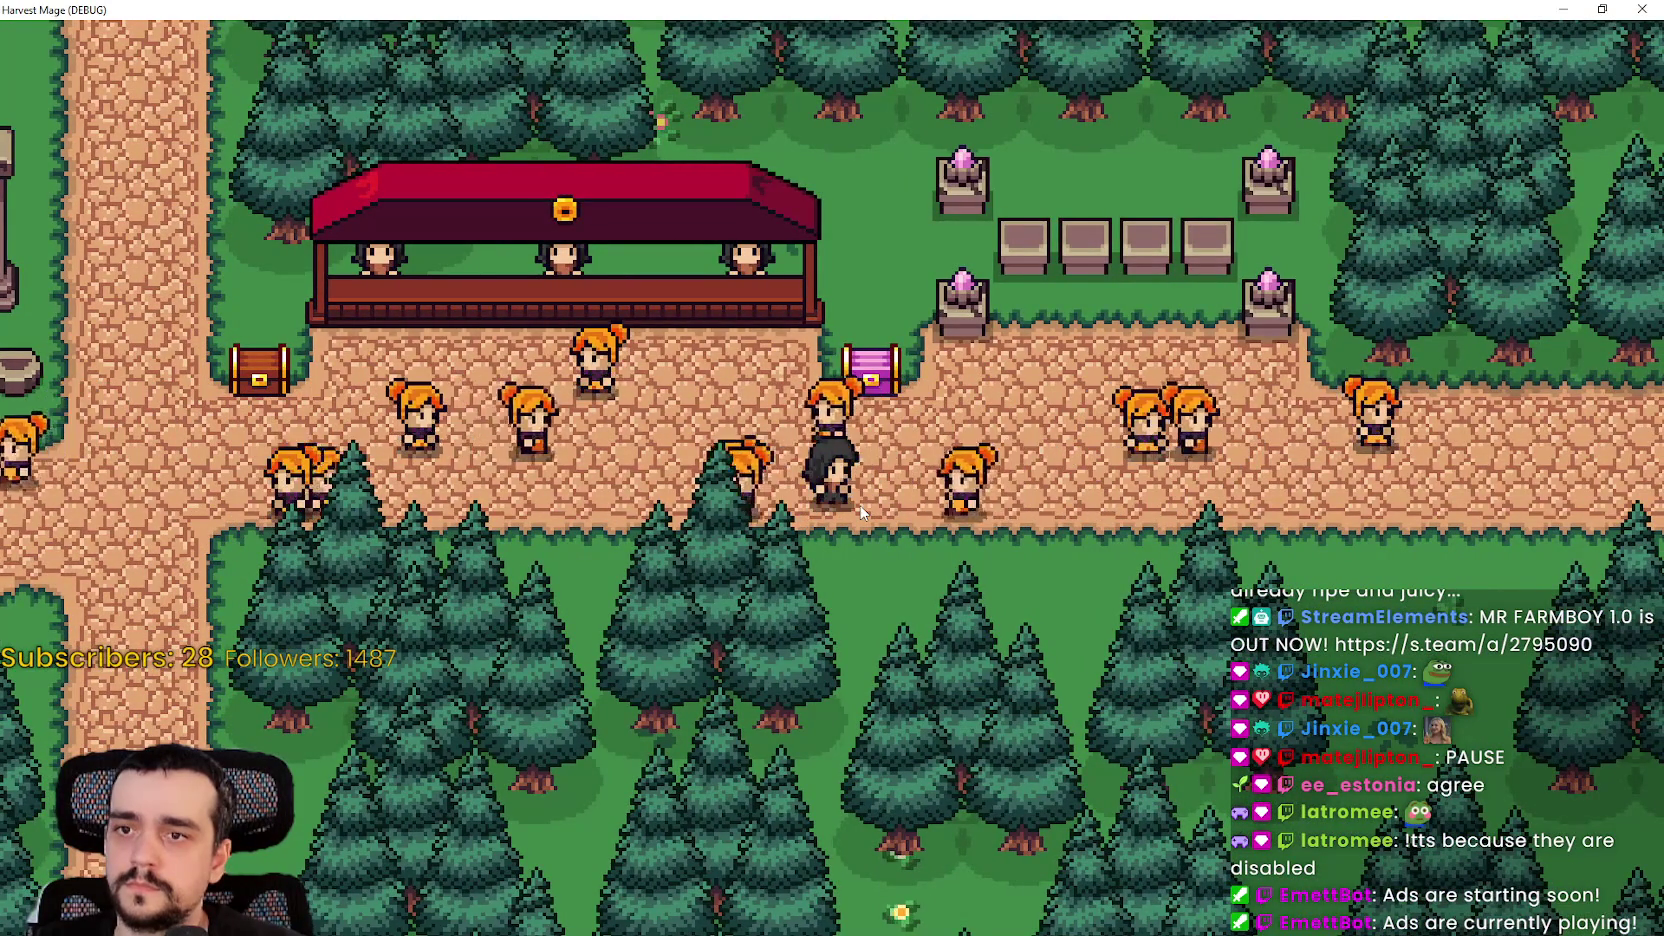
- Walk the player back left toward the tower watching the NPCs, then close the game
{"action": "key", "text": "a"}
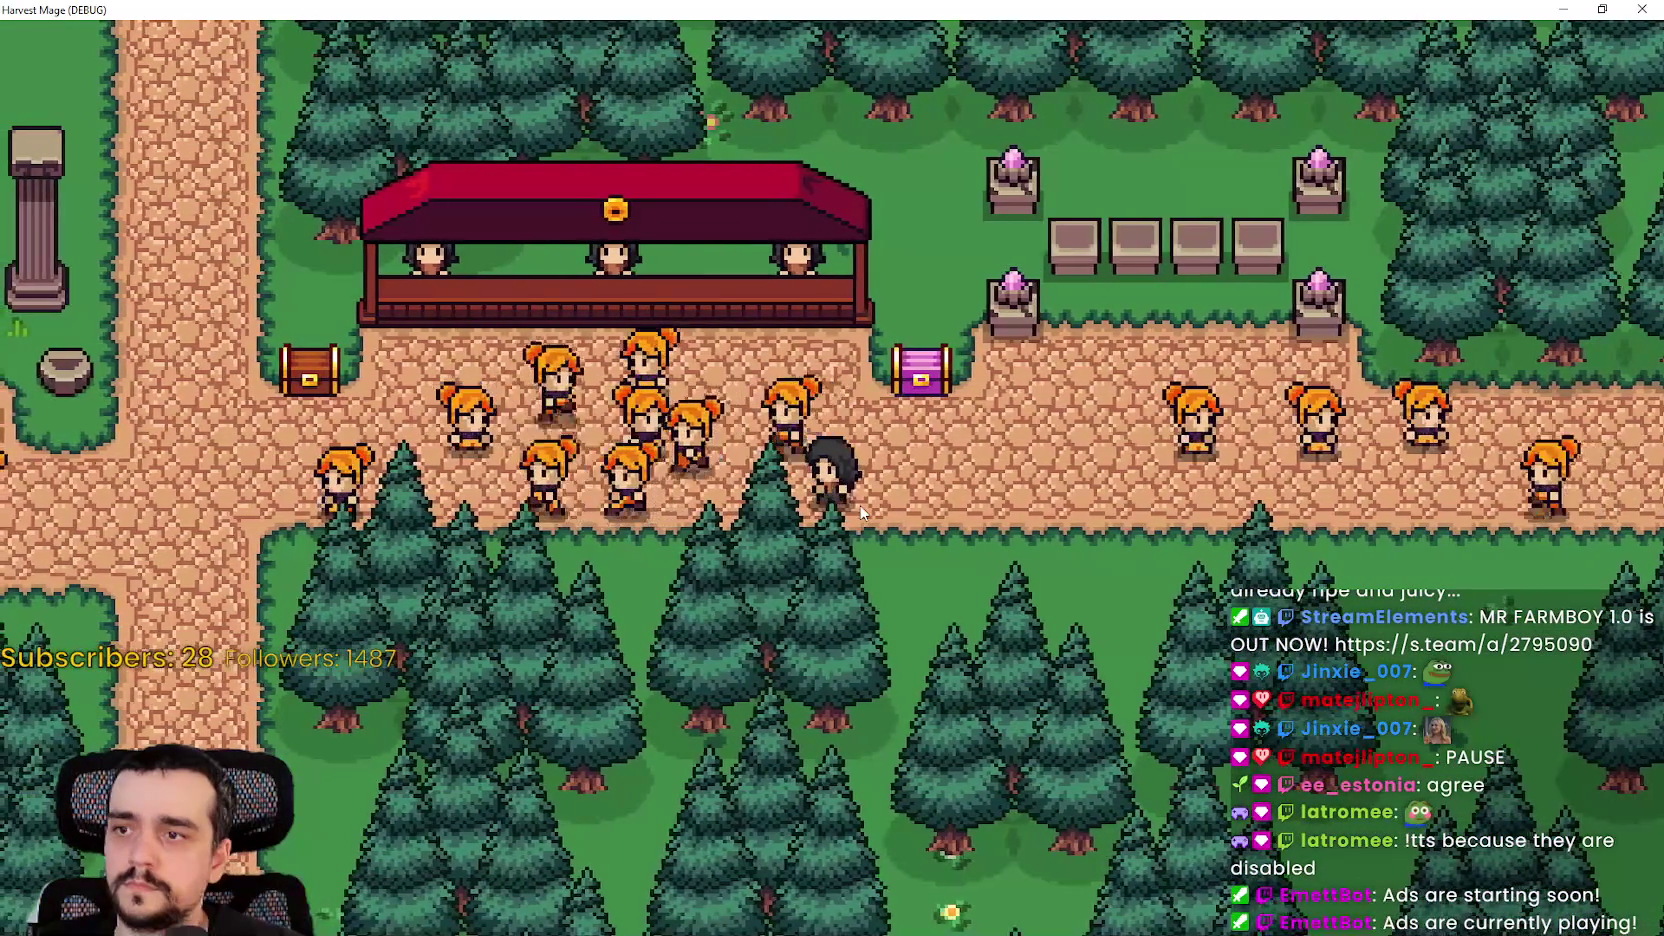
{"action": "key", "text": "a"}
{"action": "key", "text": "a"}
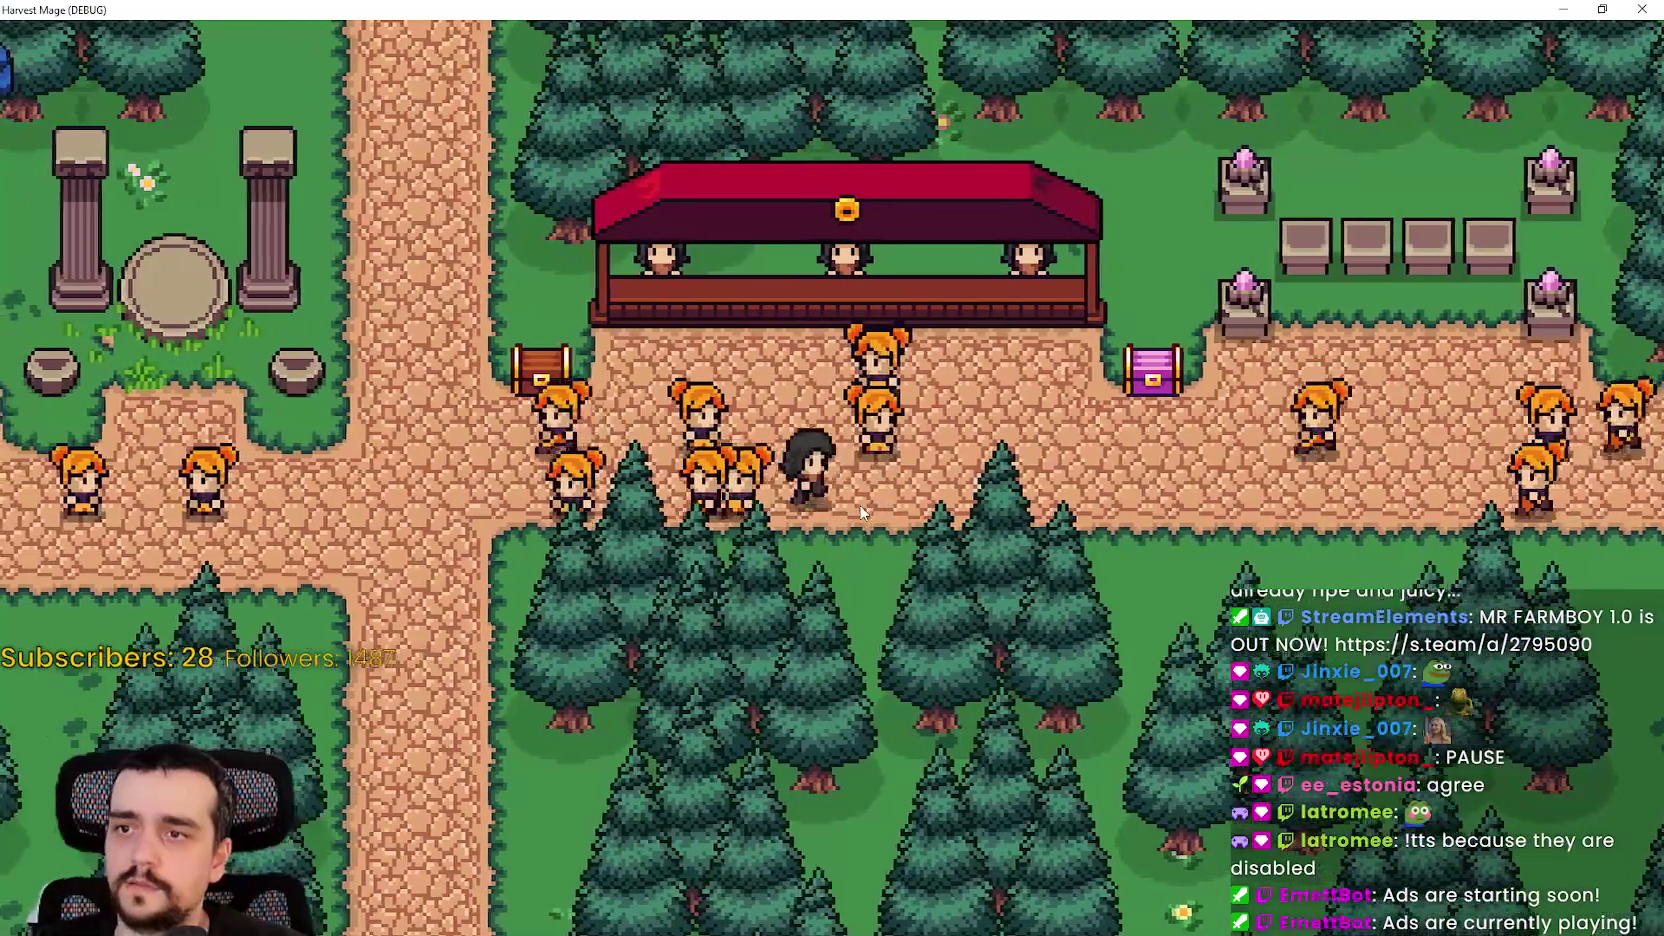
{"action": "key", "text": "w"}
{"action": "key", "text": "a"}
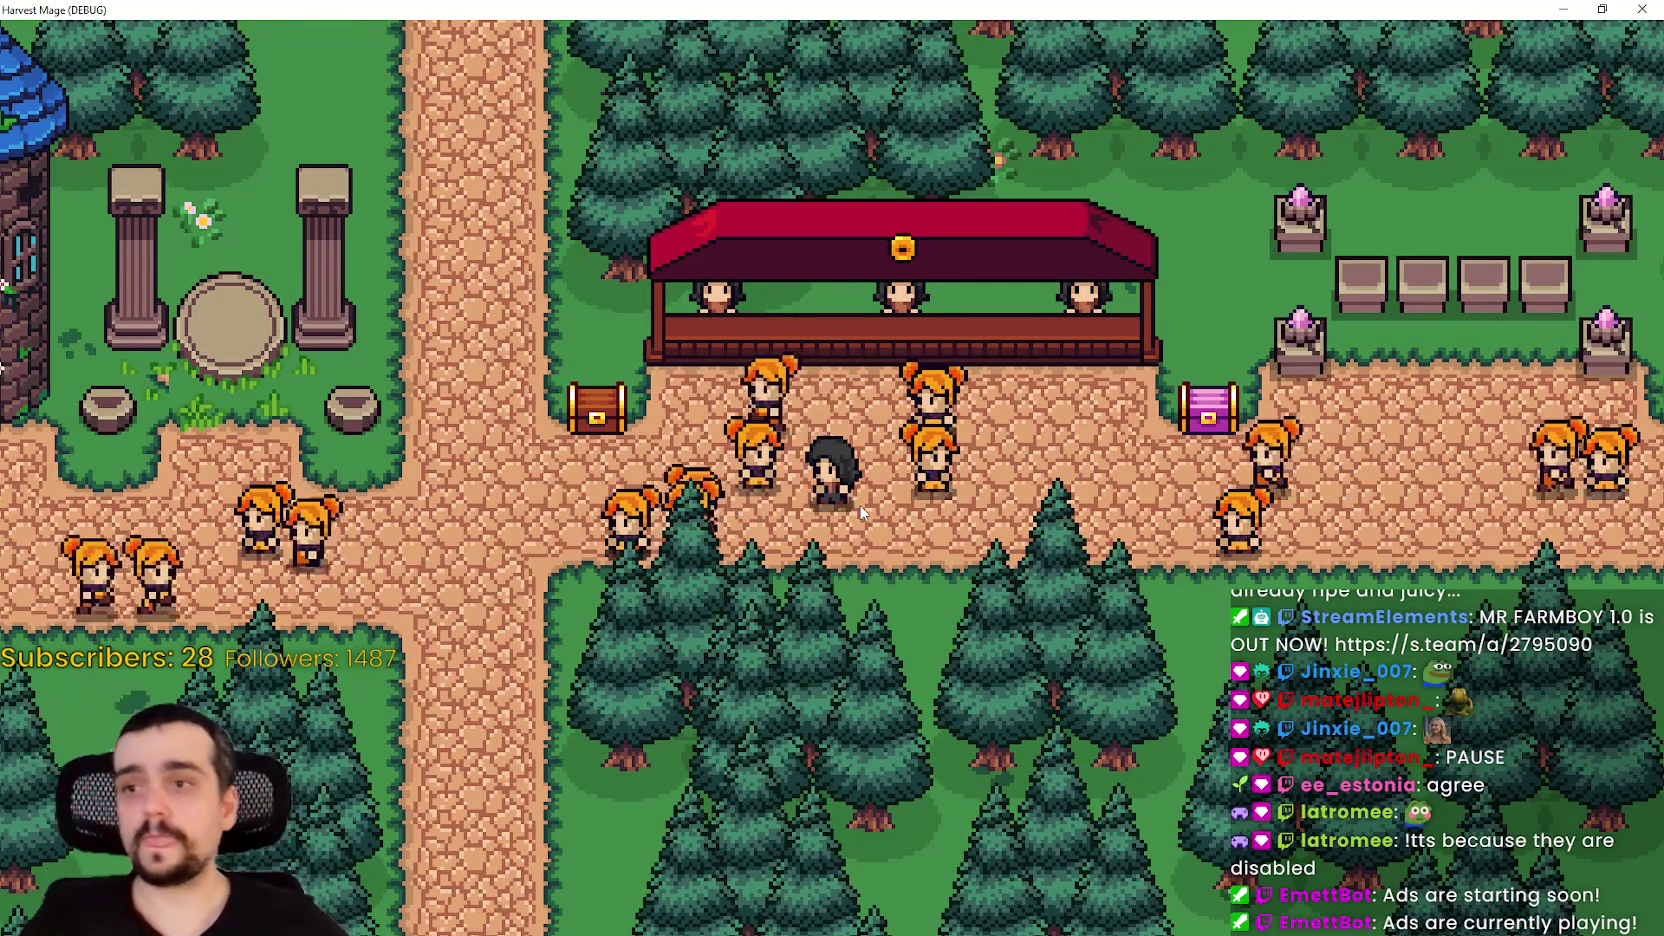
{"action": "key", "text": "a"}
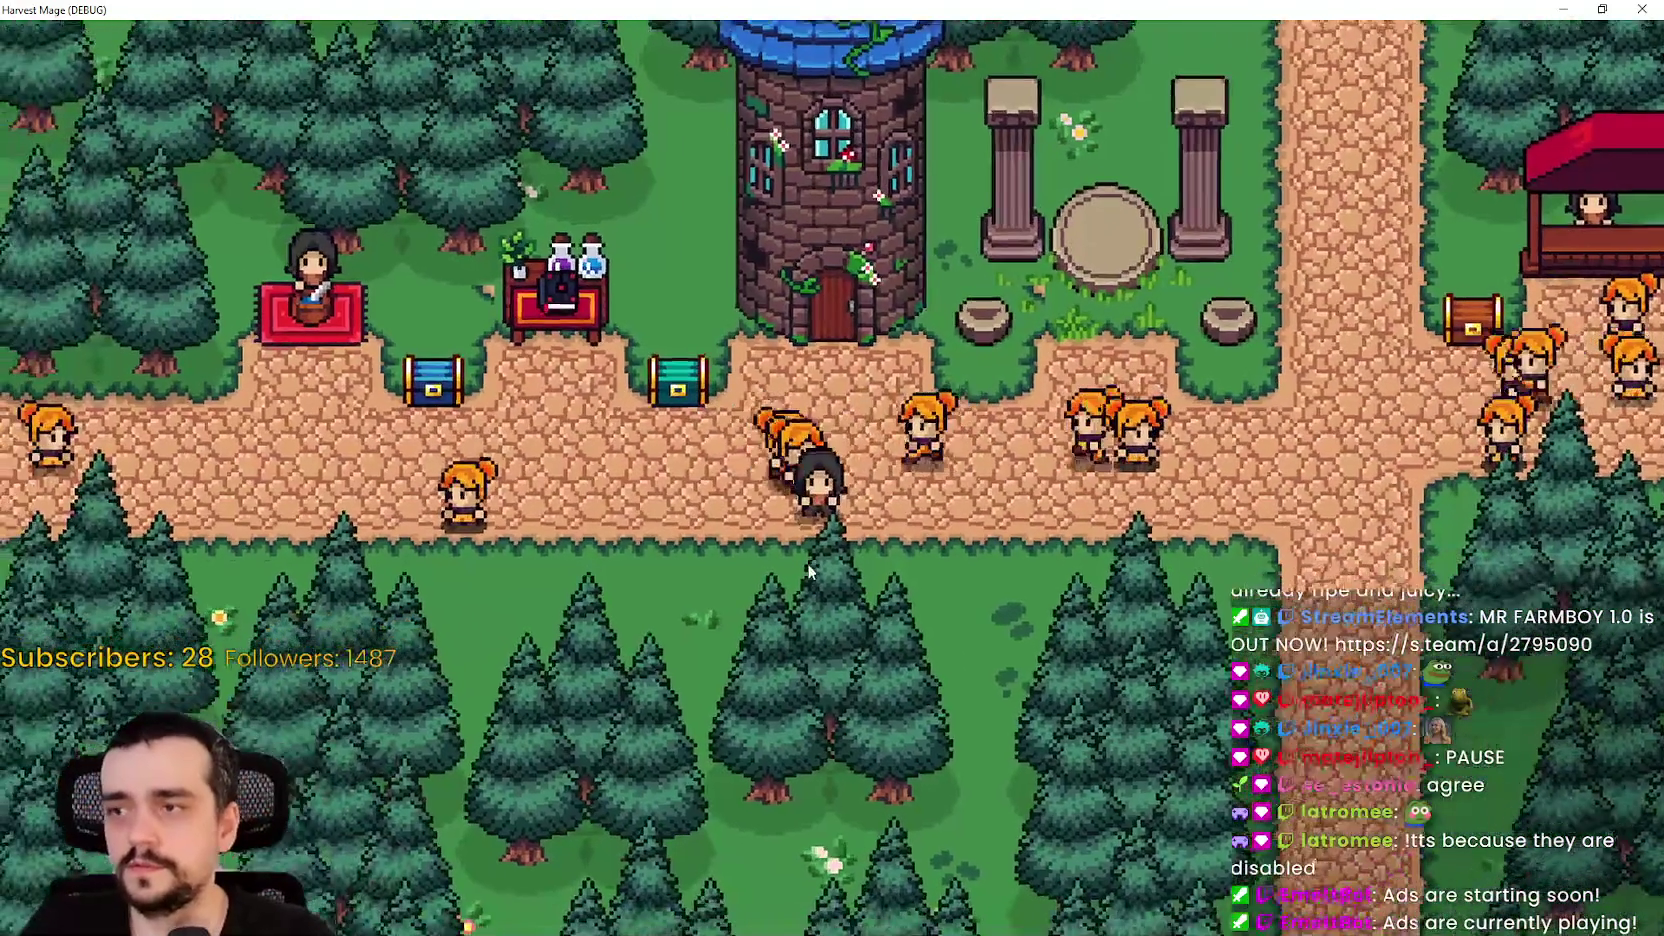
{"action": "key", "text": "d"}
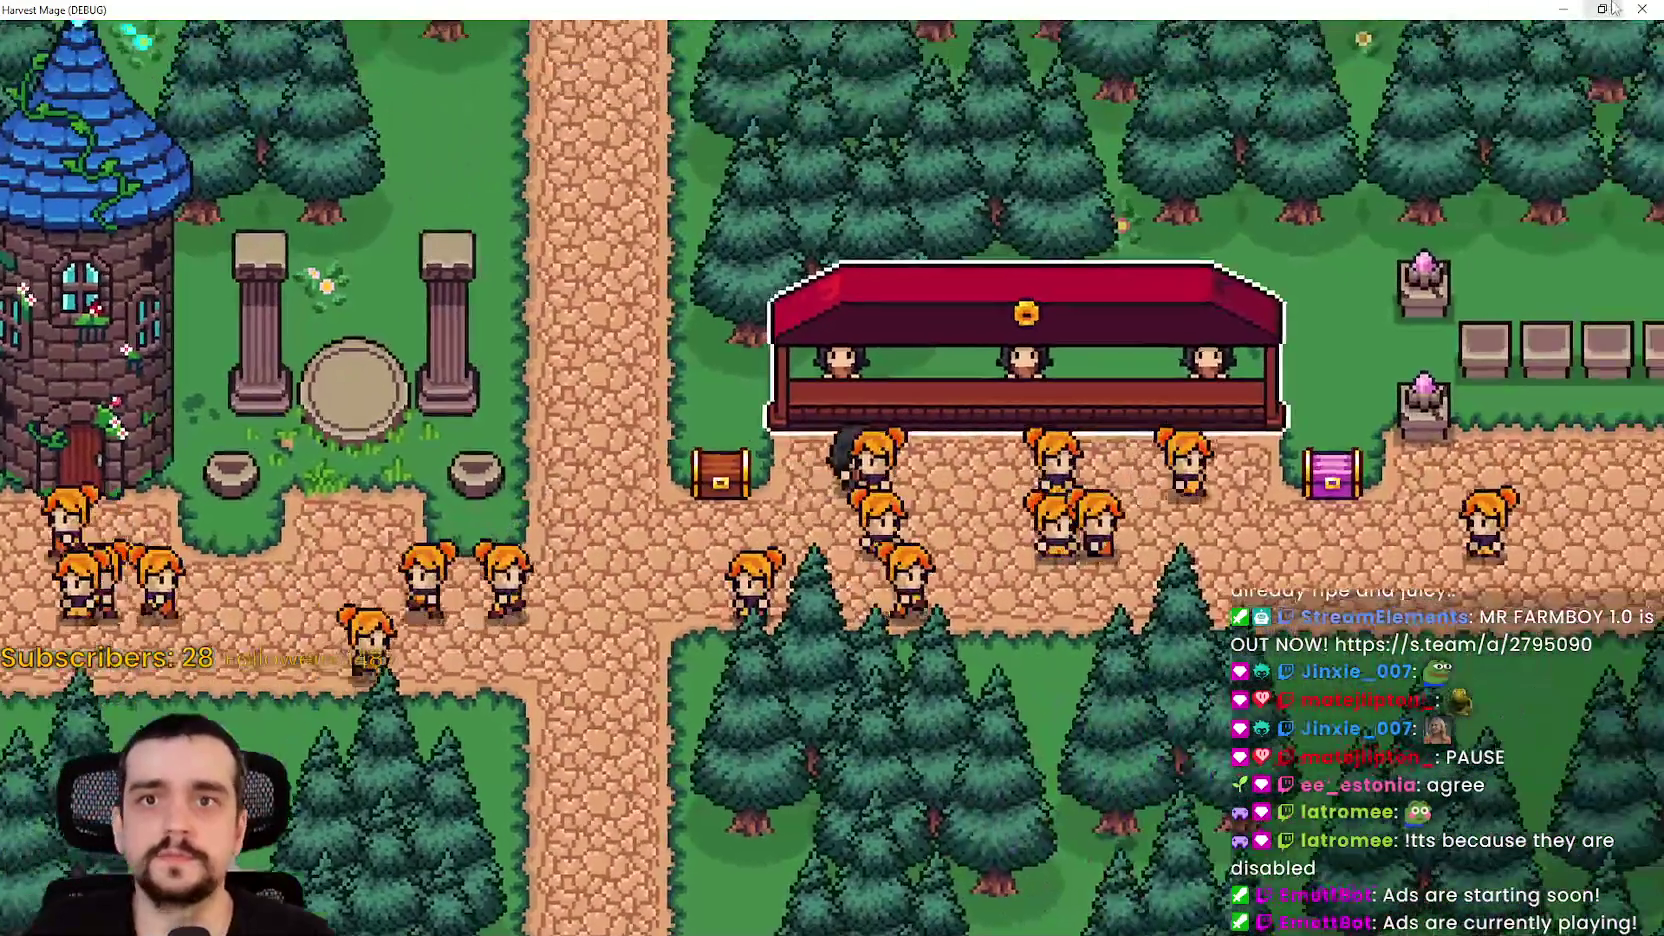
{"action": "key", "text": "super+Down"}
{"action": "left_click", "coordinate": [1443, 39]}
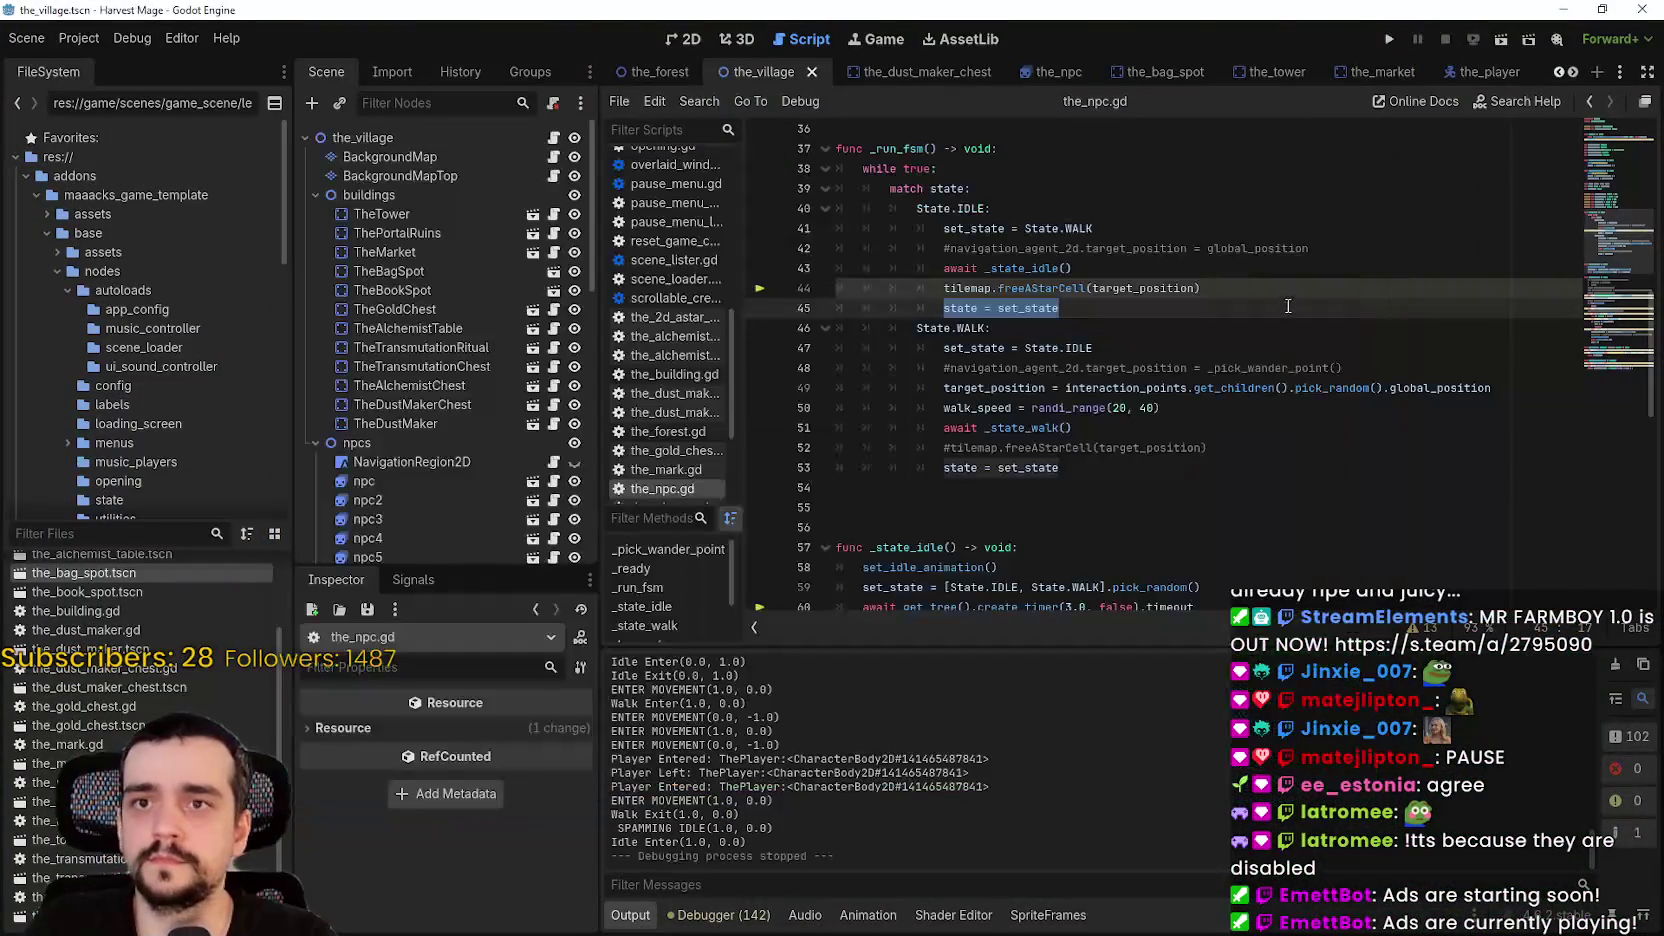